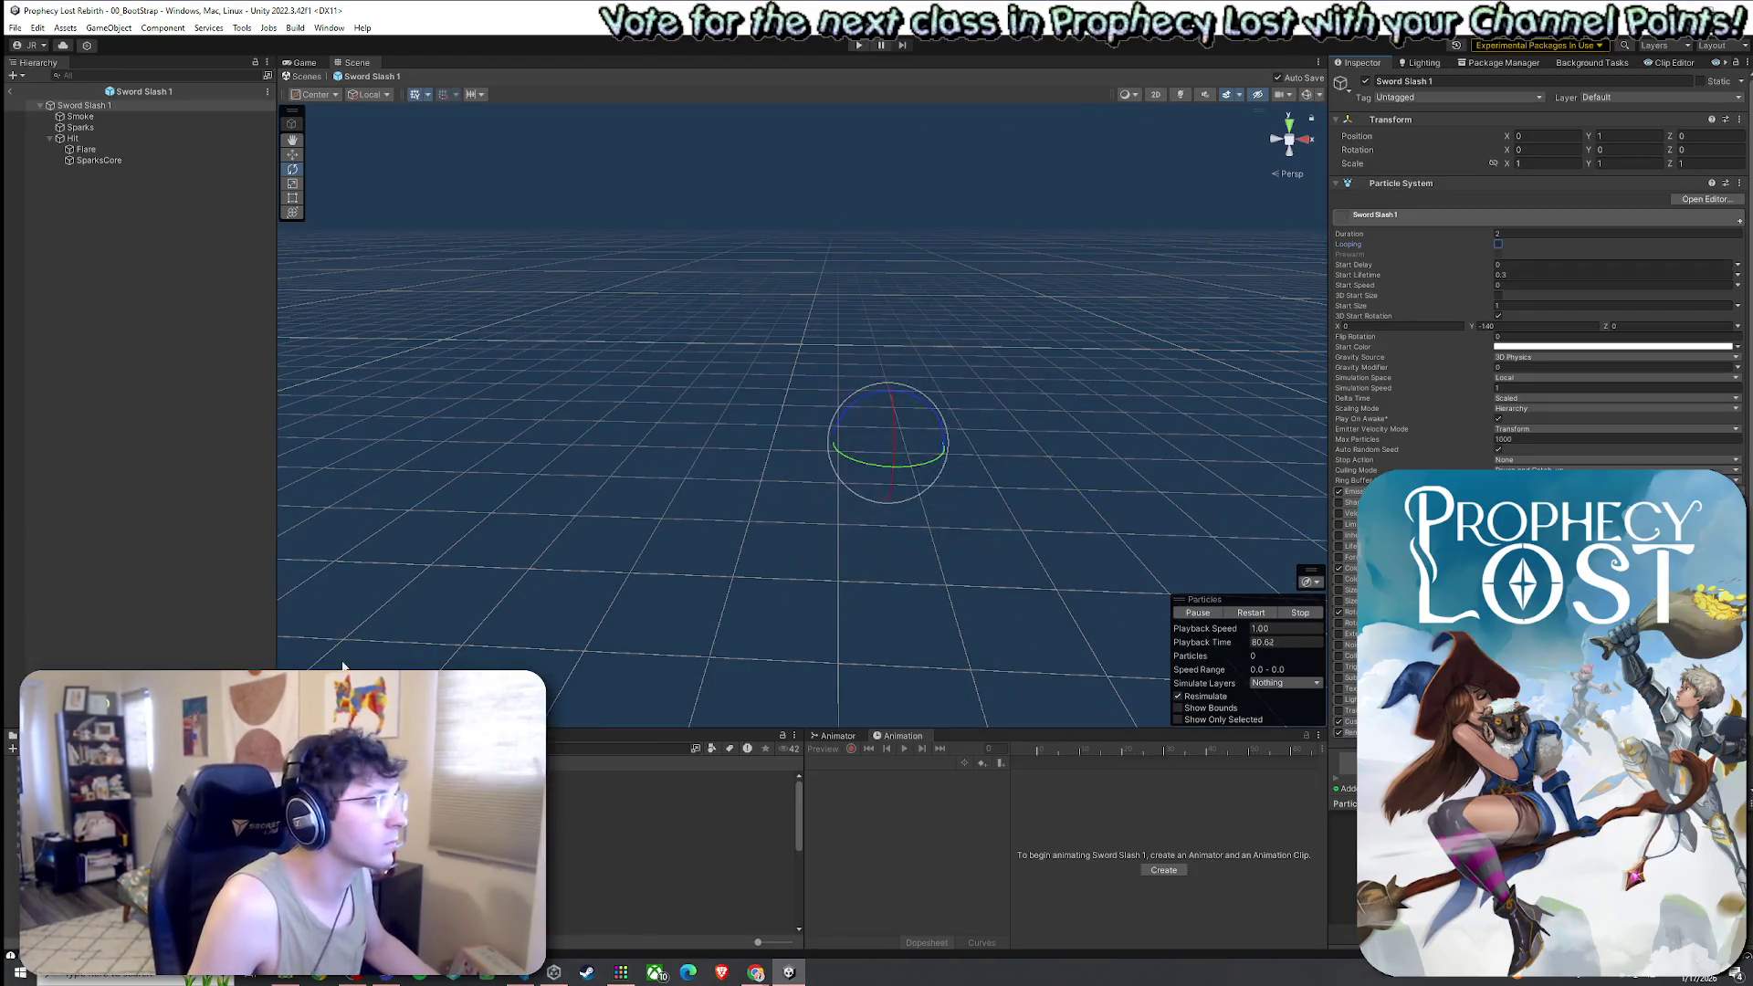
# Select Sword Slash 18, return to the main scene's Game view, and bring up Player.cs in VS Code
pyautogui.click(671, 916)
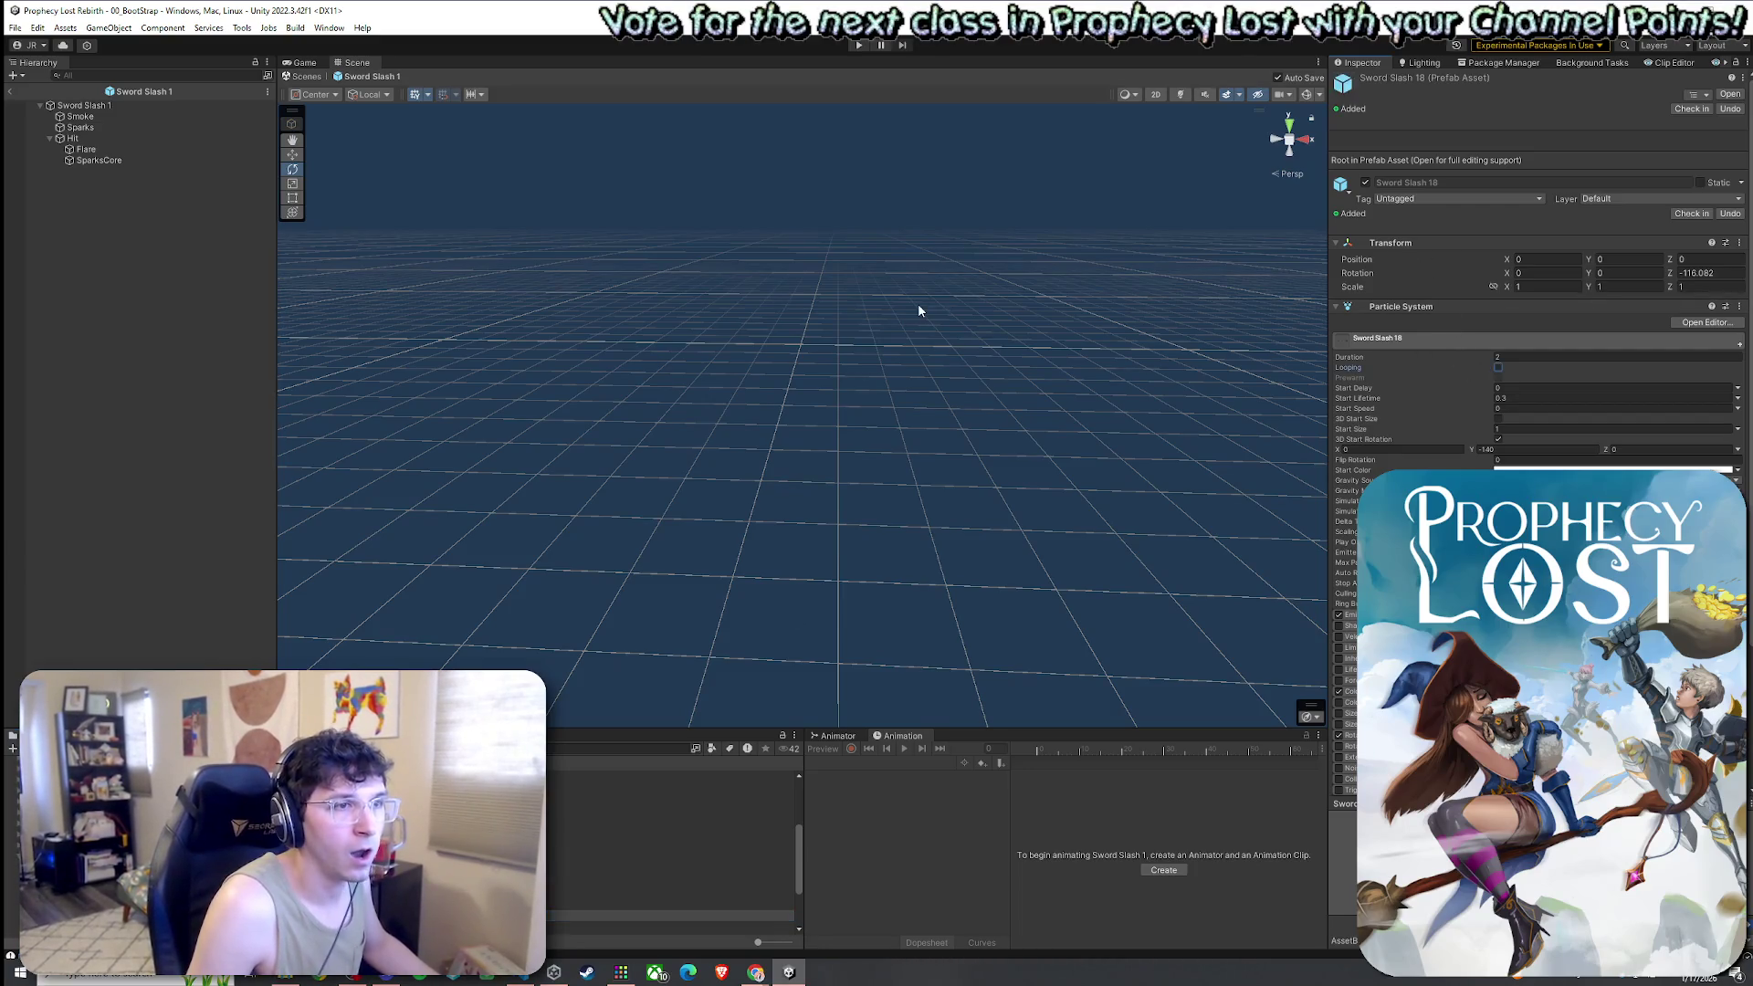
pyautogui.click(9, 92)
pyautogui.click(16, 27)
pyautogui.press('Escape')
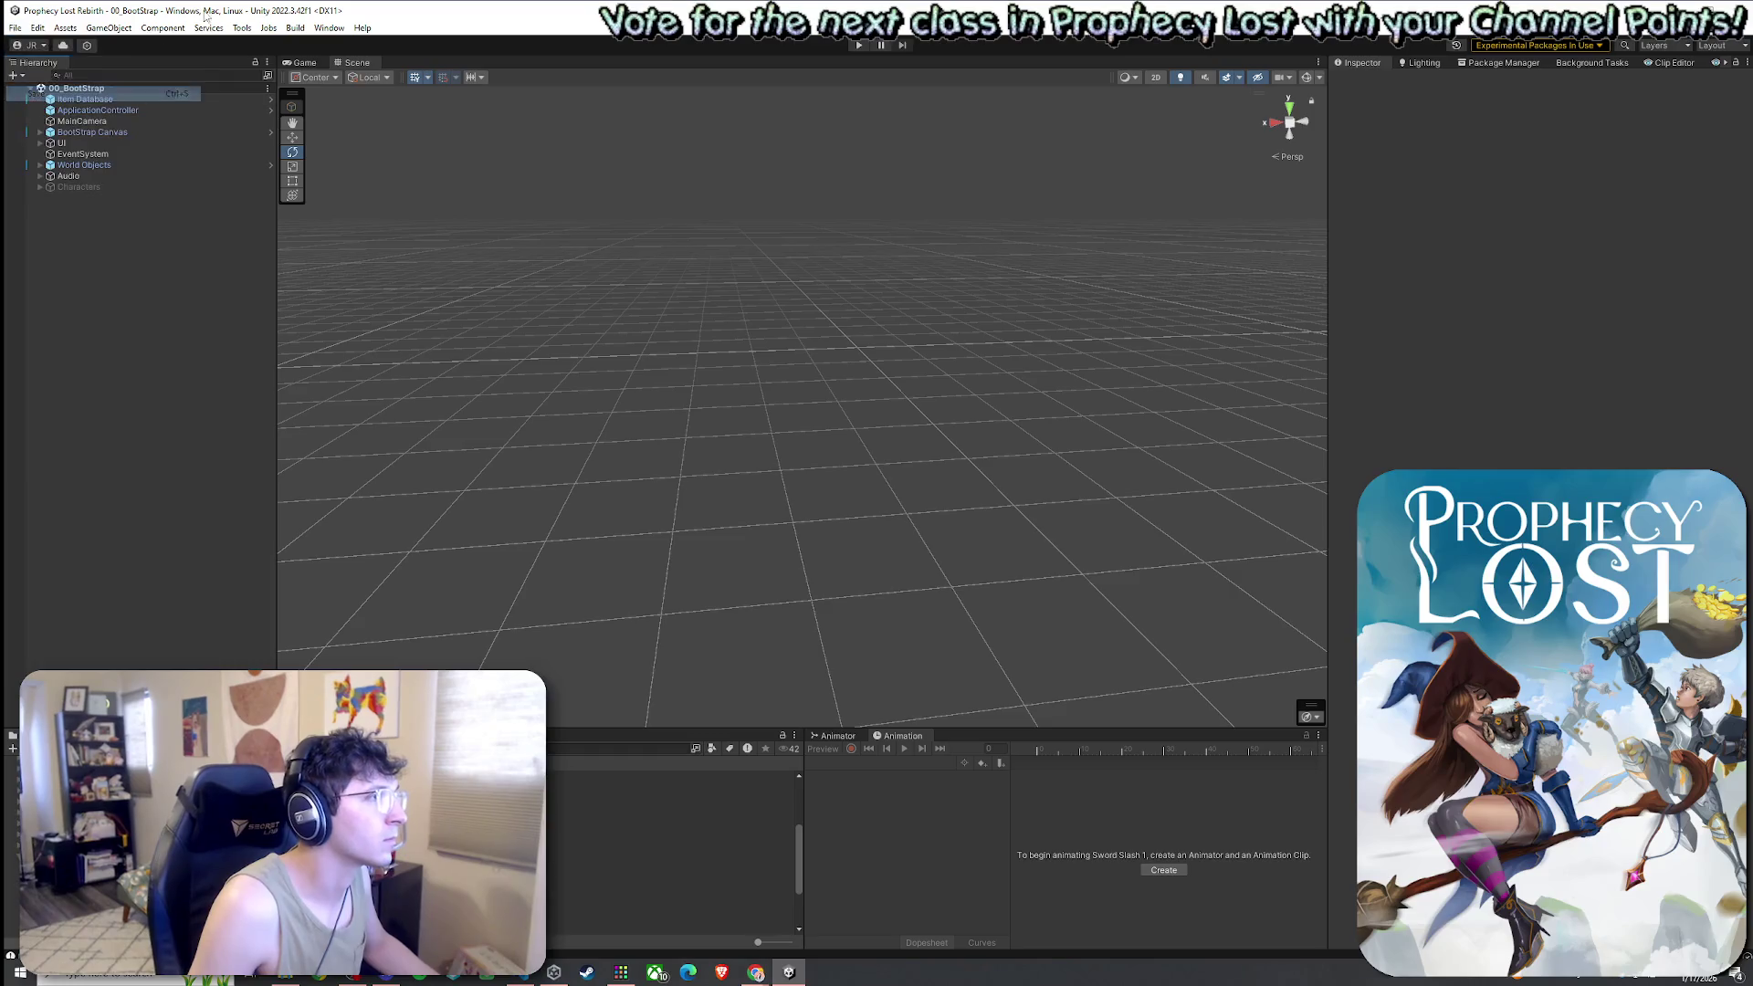
pyautogui.click(304, 62)
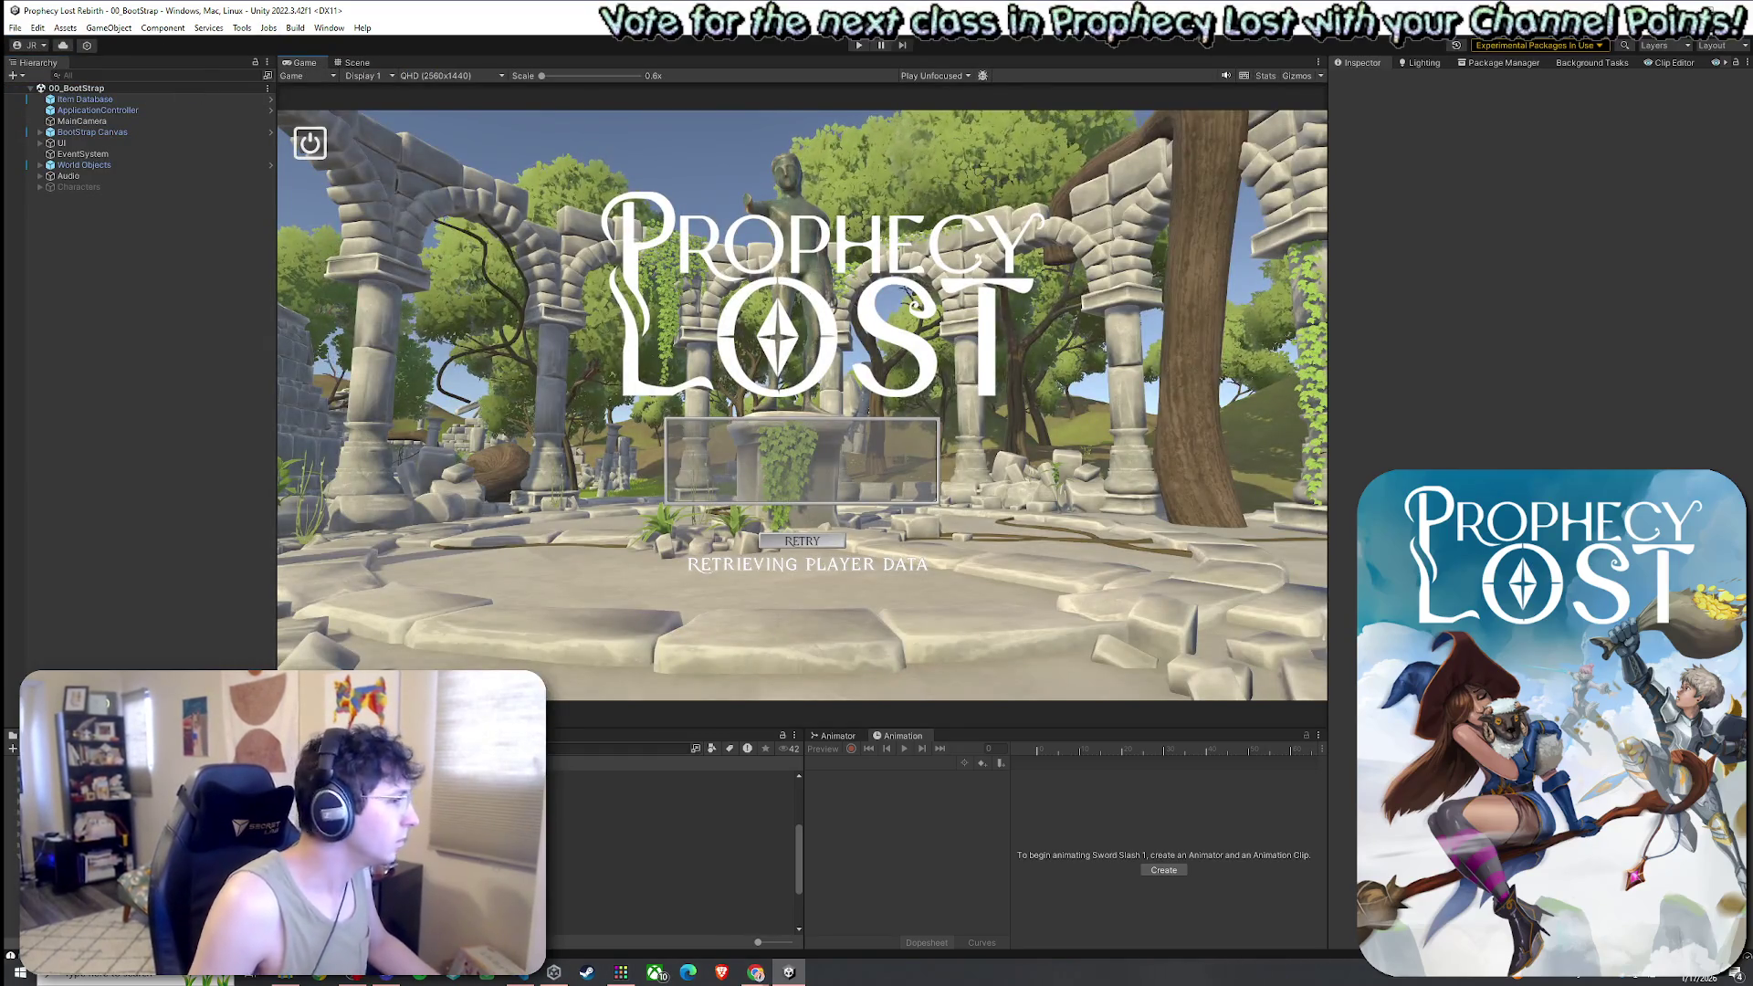
pyautogui.click(527, 975)
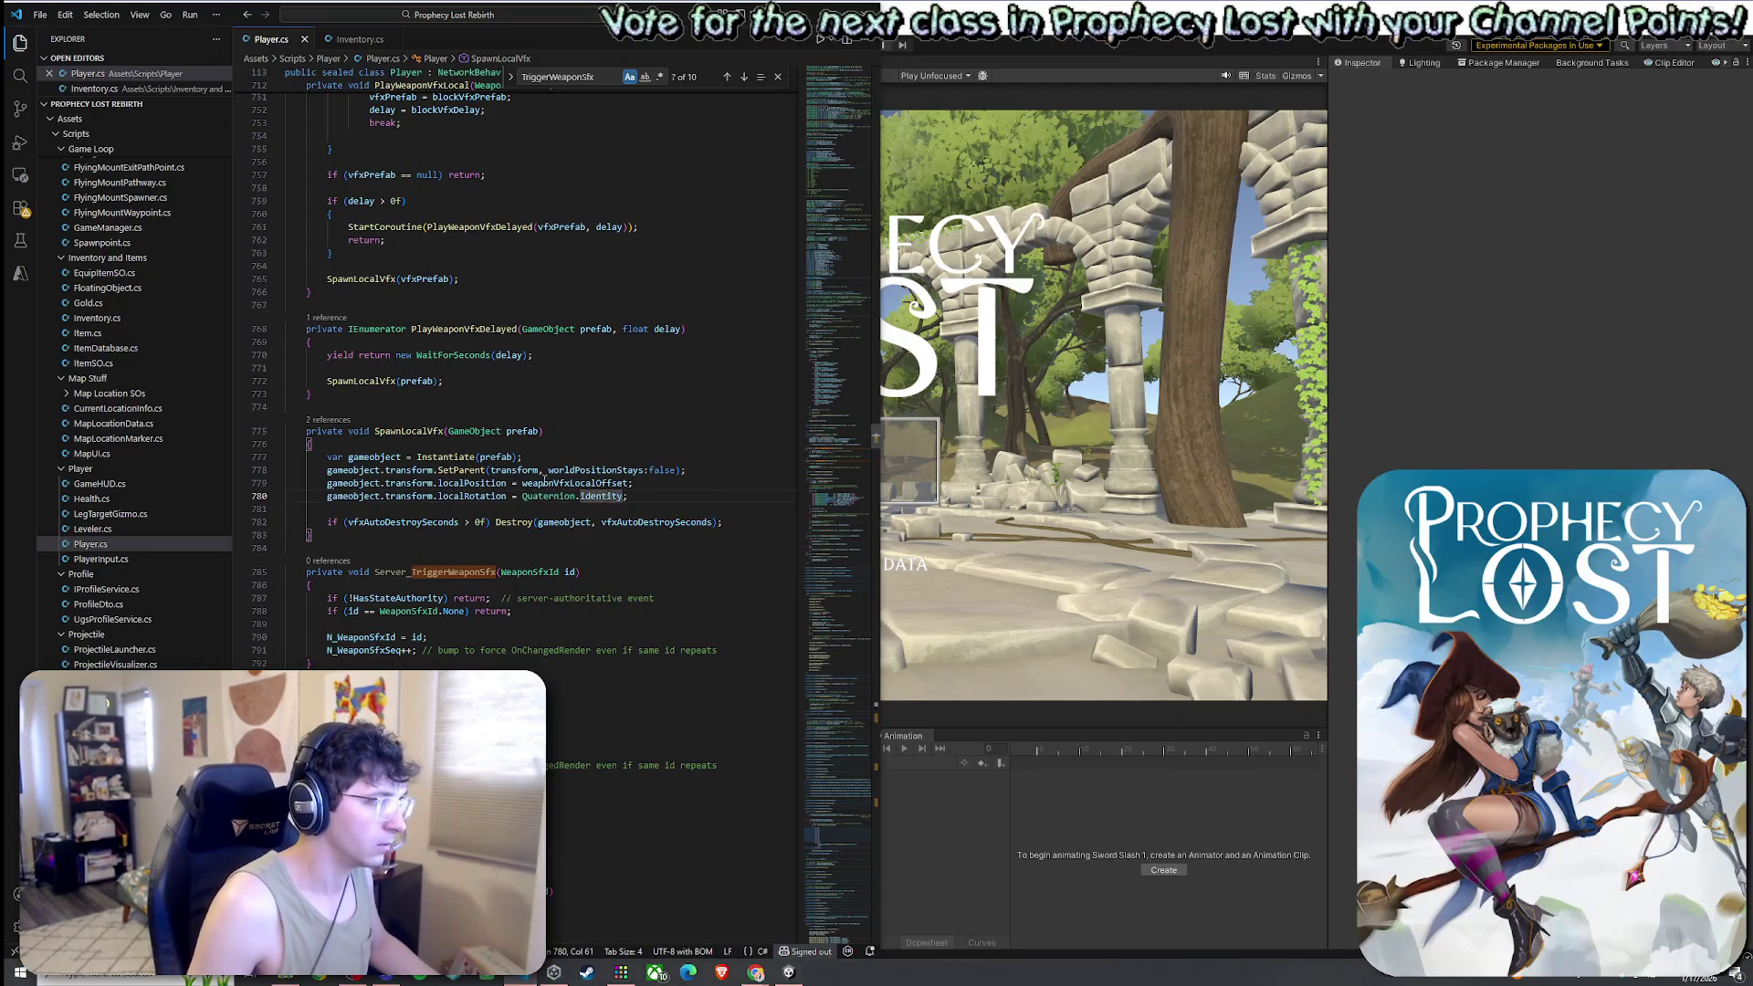
# On line 780, replace Quaternion.identity with gameobject.transform.rotation
pyautogui.click(439, 495)
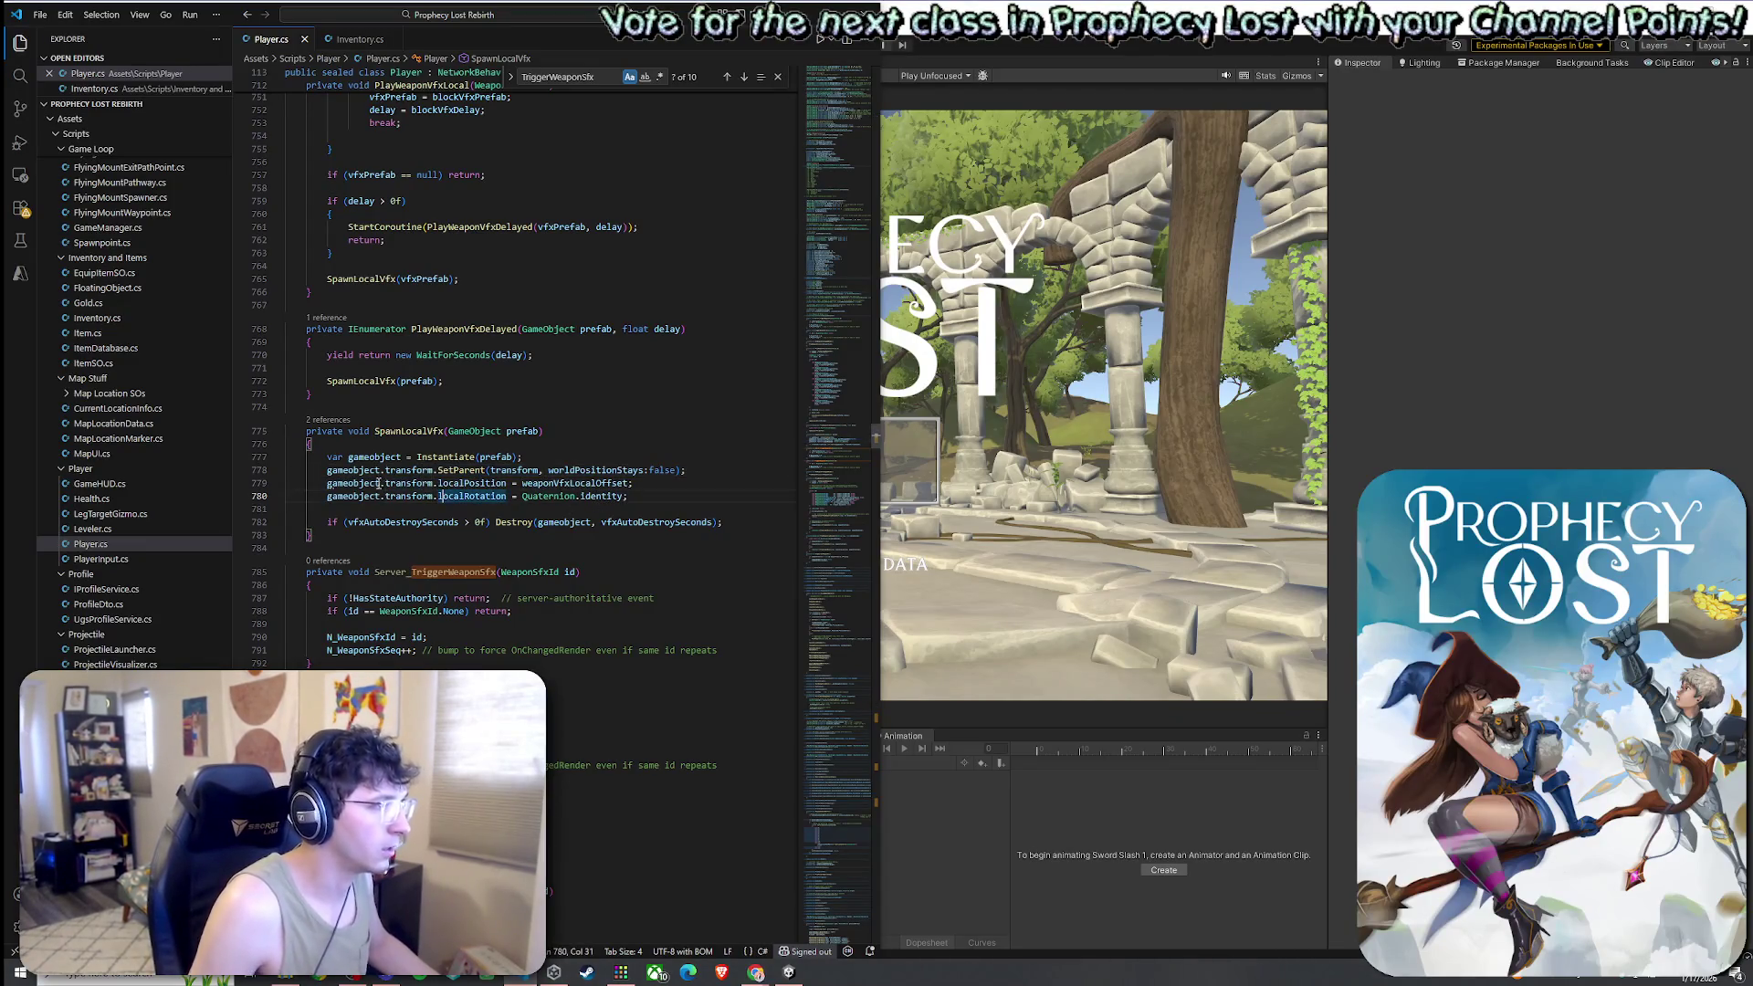
pyautogui.doubleClick(378, 484)
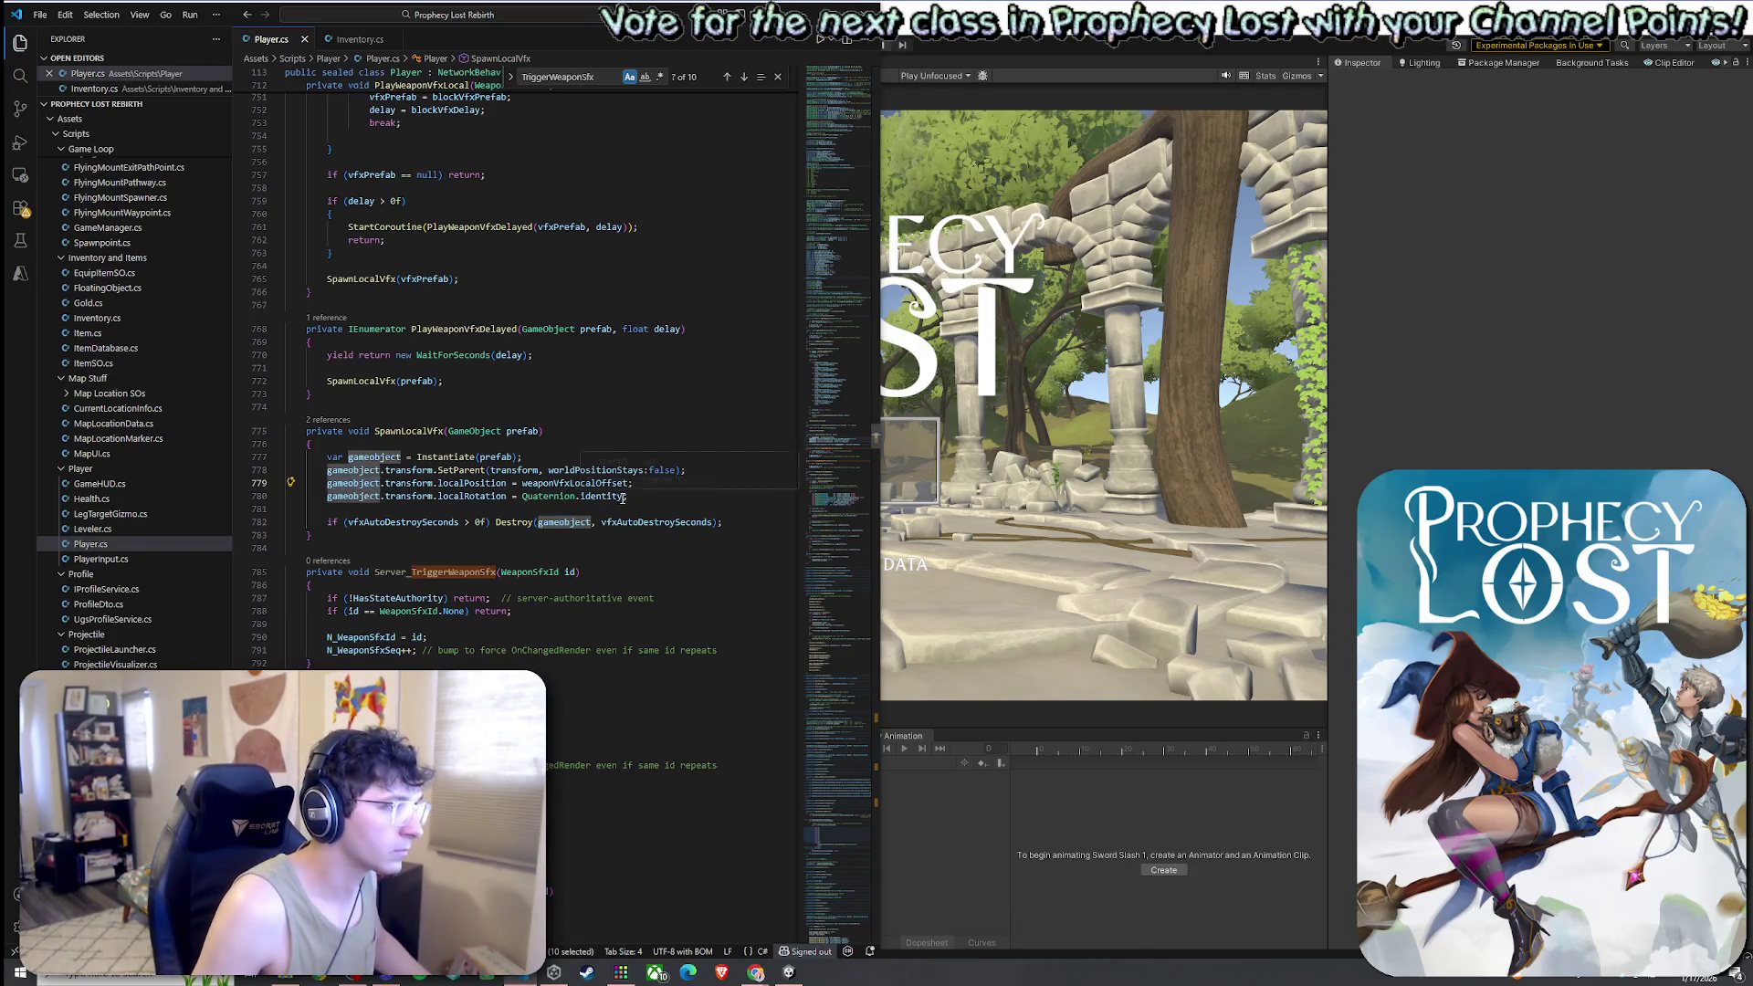
pyautogui.moveTo(624, 498); pyautogui.dragTo(522, 497)
pyautogui.write('gameobject')
pyautogui.hotkey('ctrl', '/')
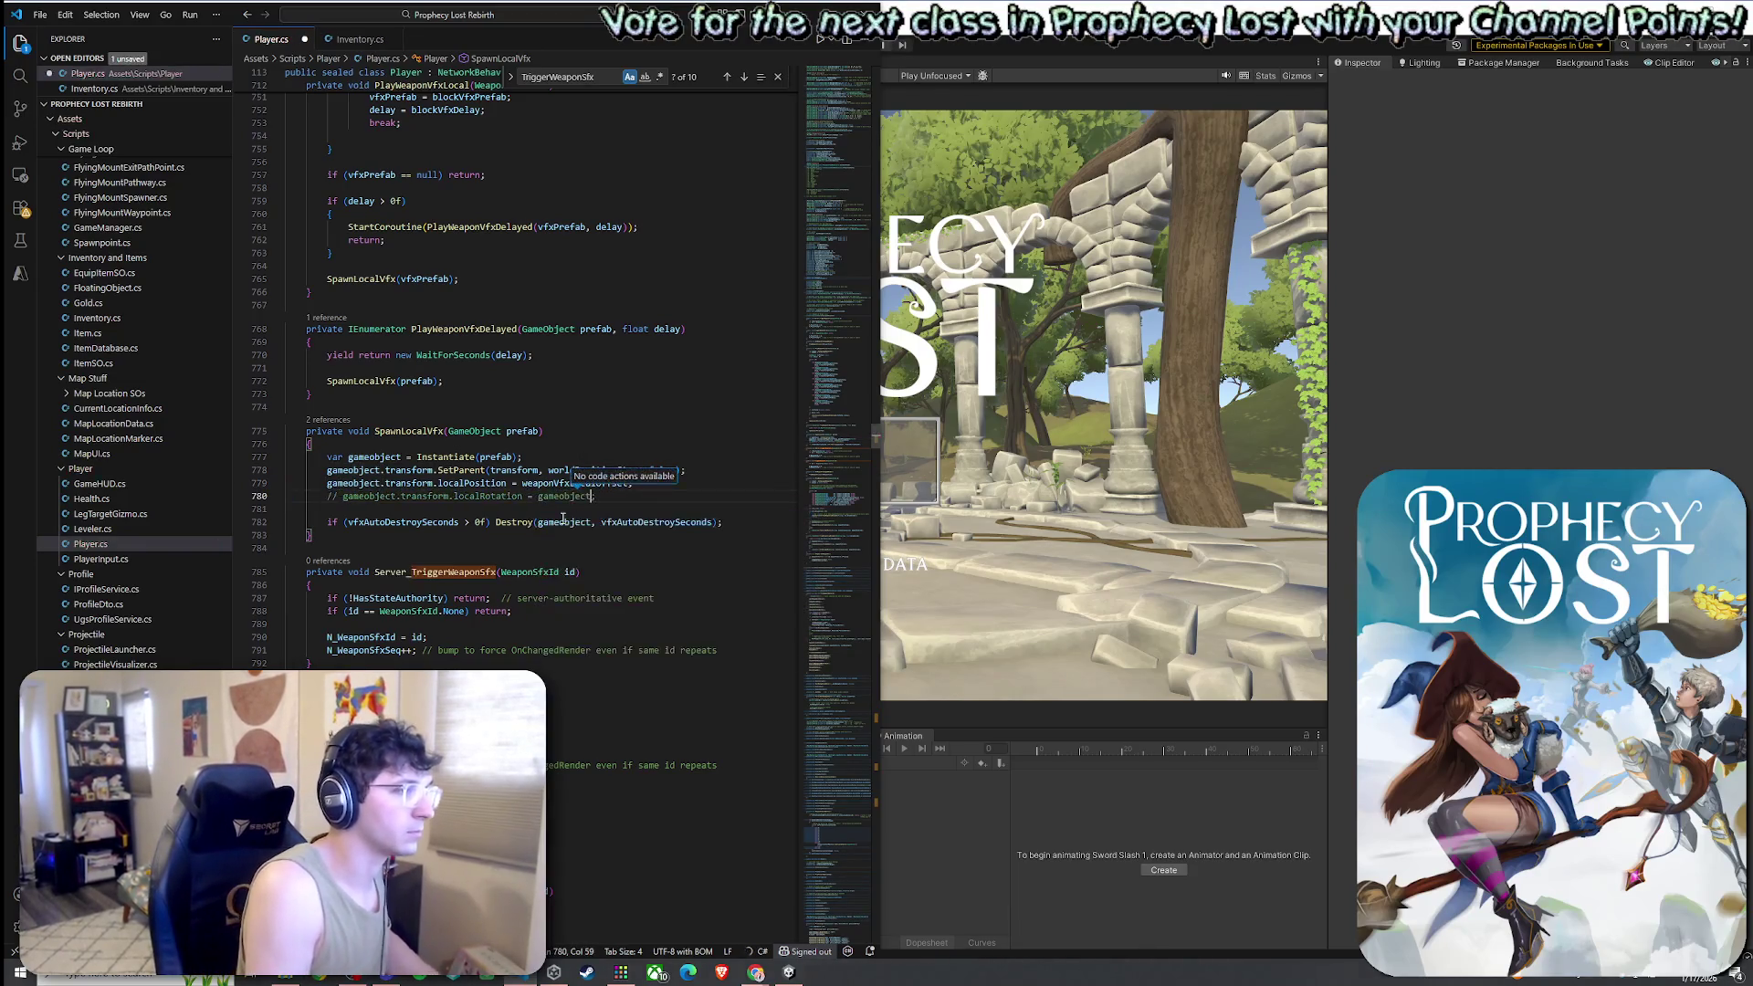
pyautogui.hotkey('ctrl', '/')
pyautogui.write('.tran')
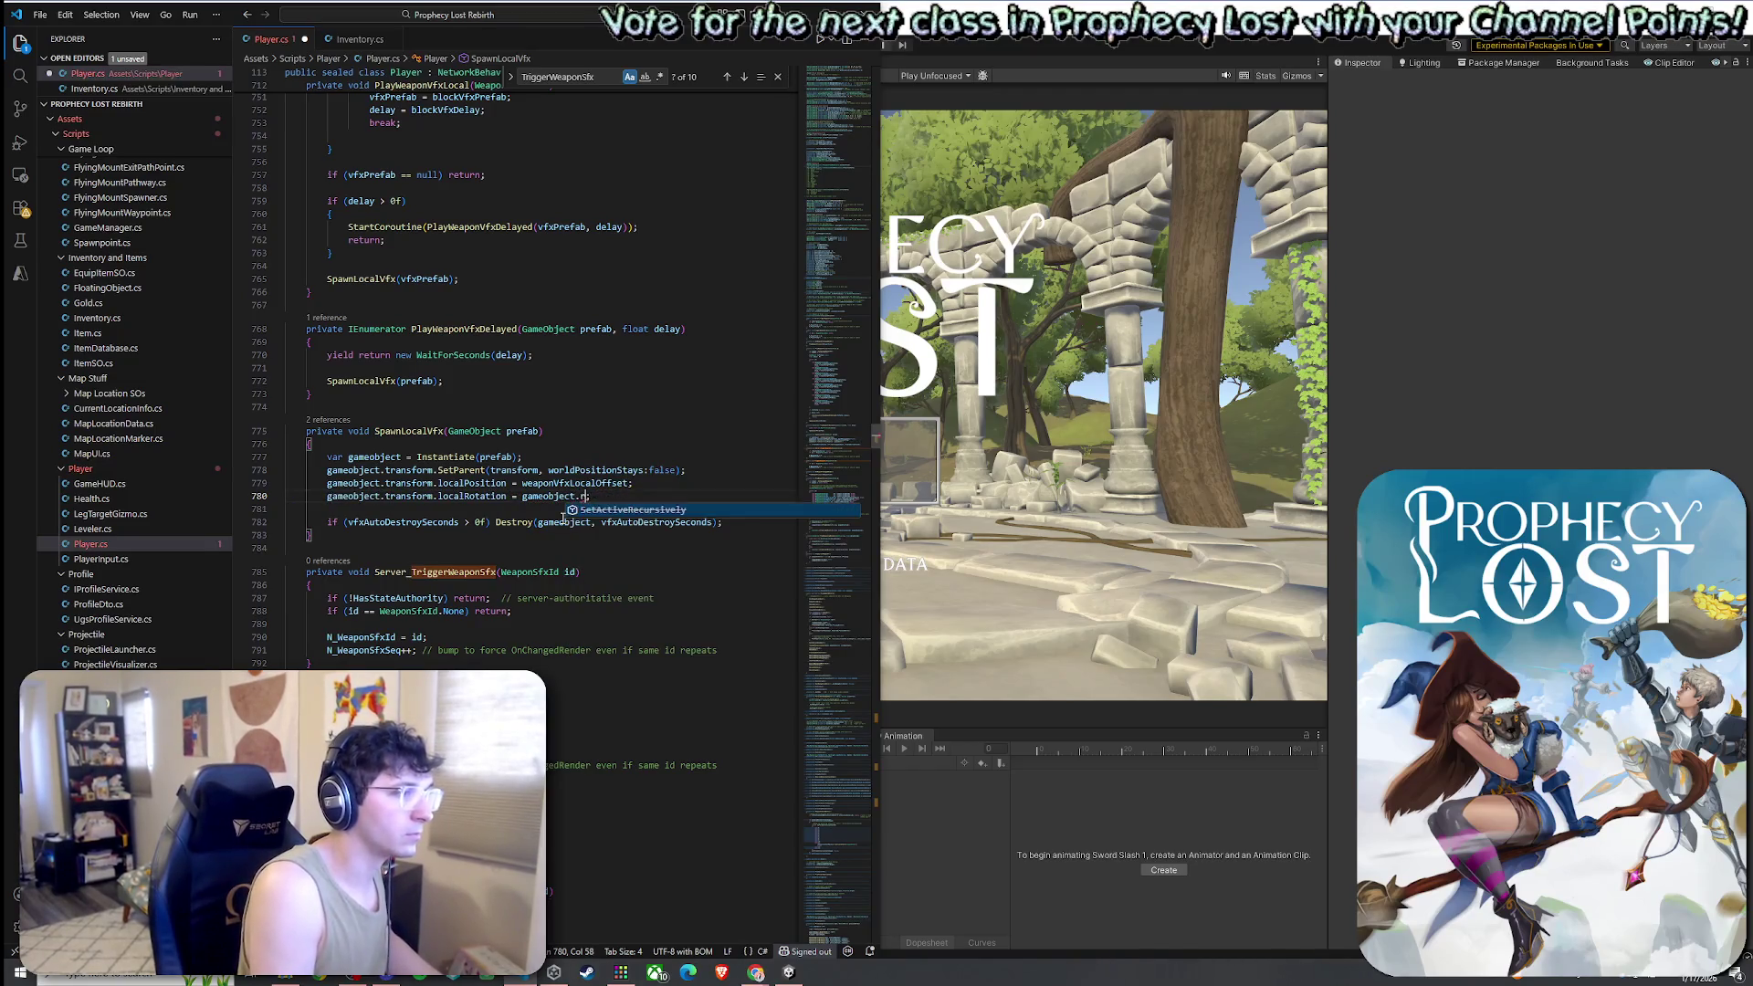
pyautogui.press('Tab')
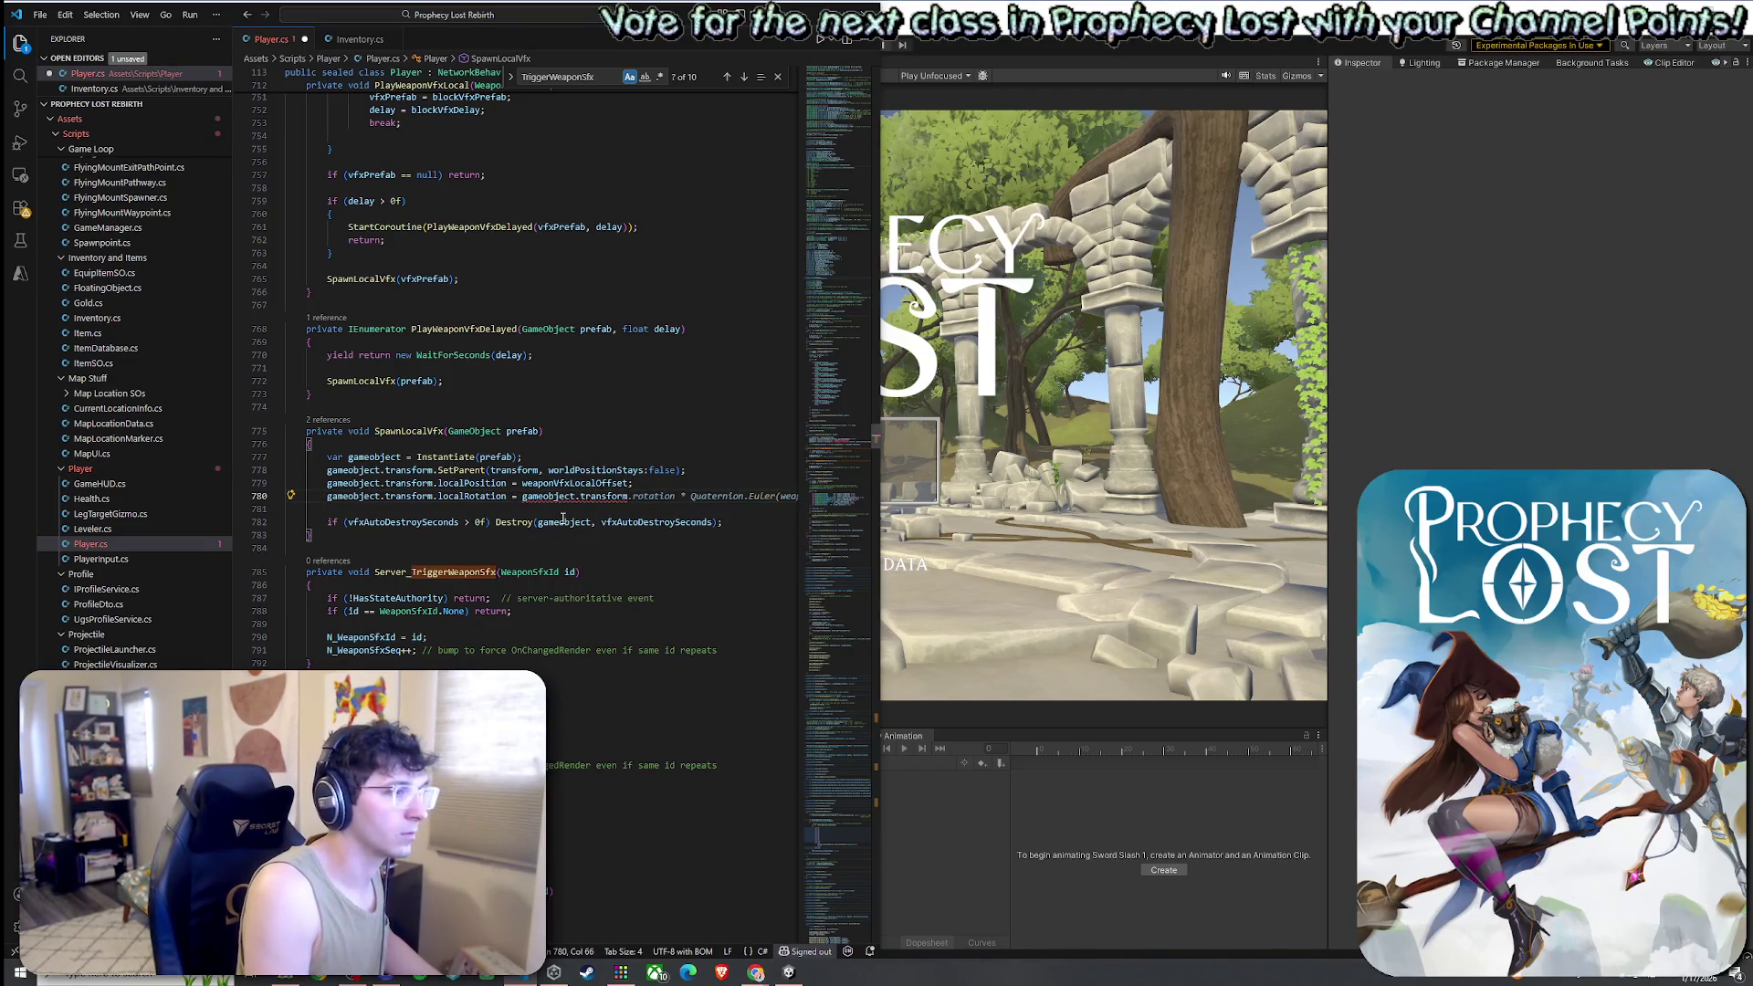
pyautogui.press('Tab')
pyautogui.moveTo(630, 496); pyautogui.dragTo(772, 500)
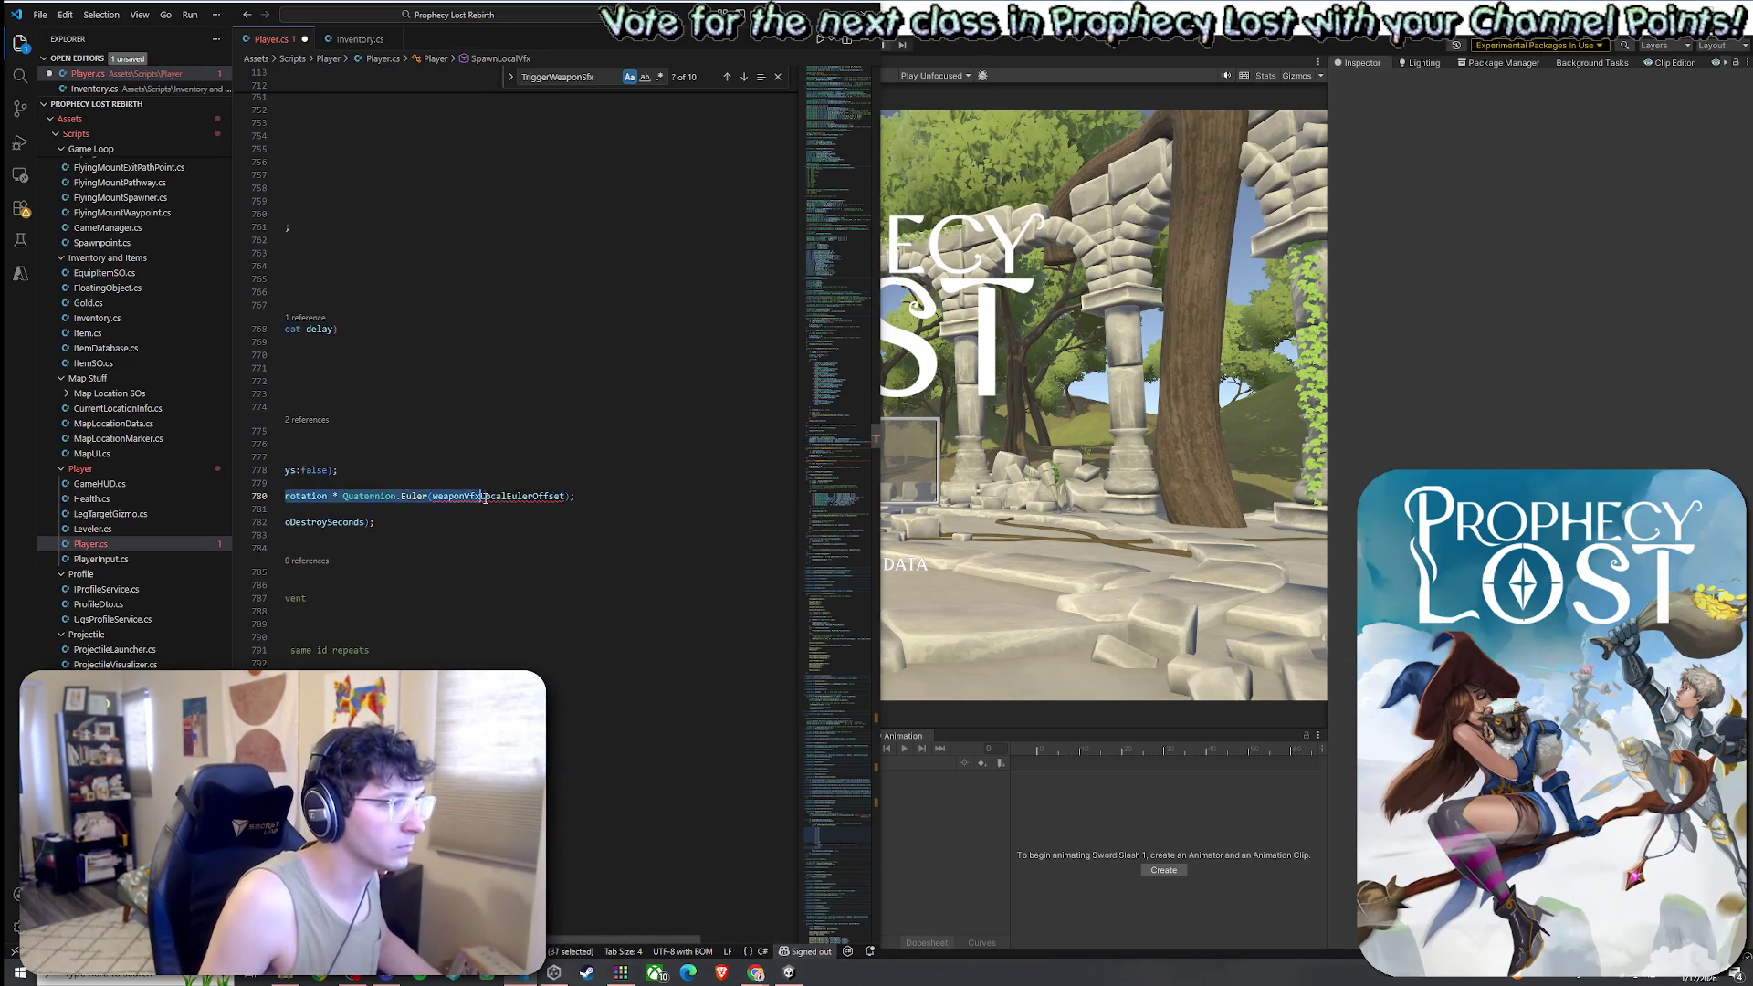
# Delete the Quaternion.Euler offset multiplication from the rotation on line 780
pyautogui.click(485, 495)
pyautogui.moveTo(333, 496); pyautogui.dragTo(555, 499)
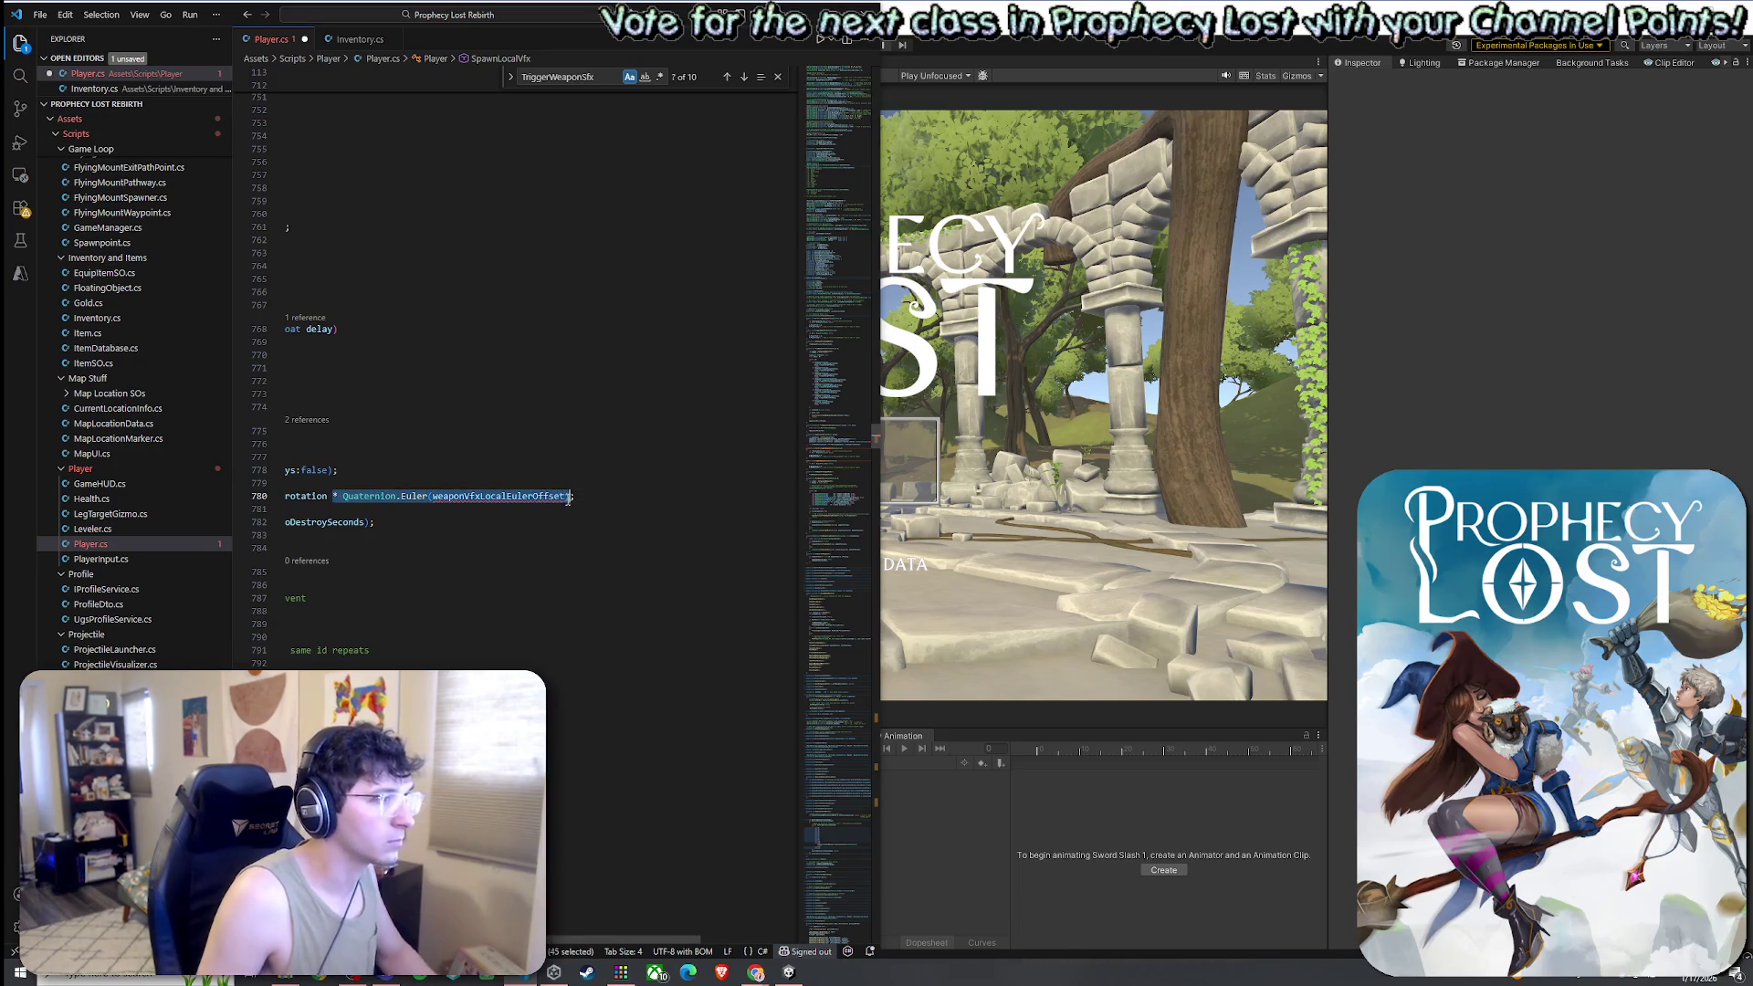
pyautogui.press('BackSpace')
pyautogui.click(454, 531)
pyautogui.click(662, 495)
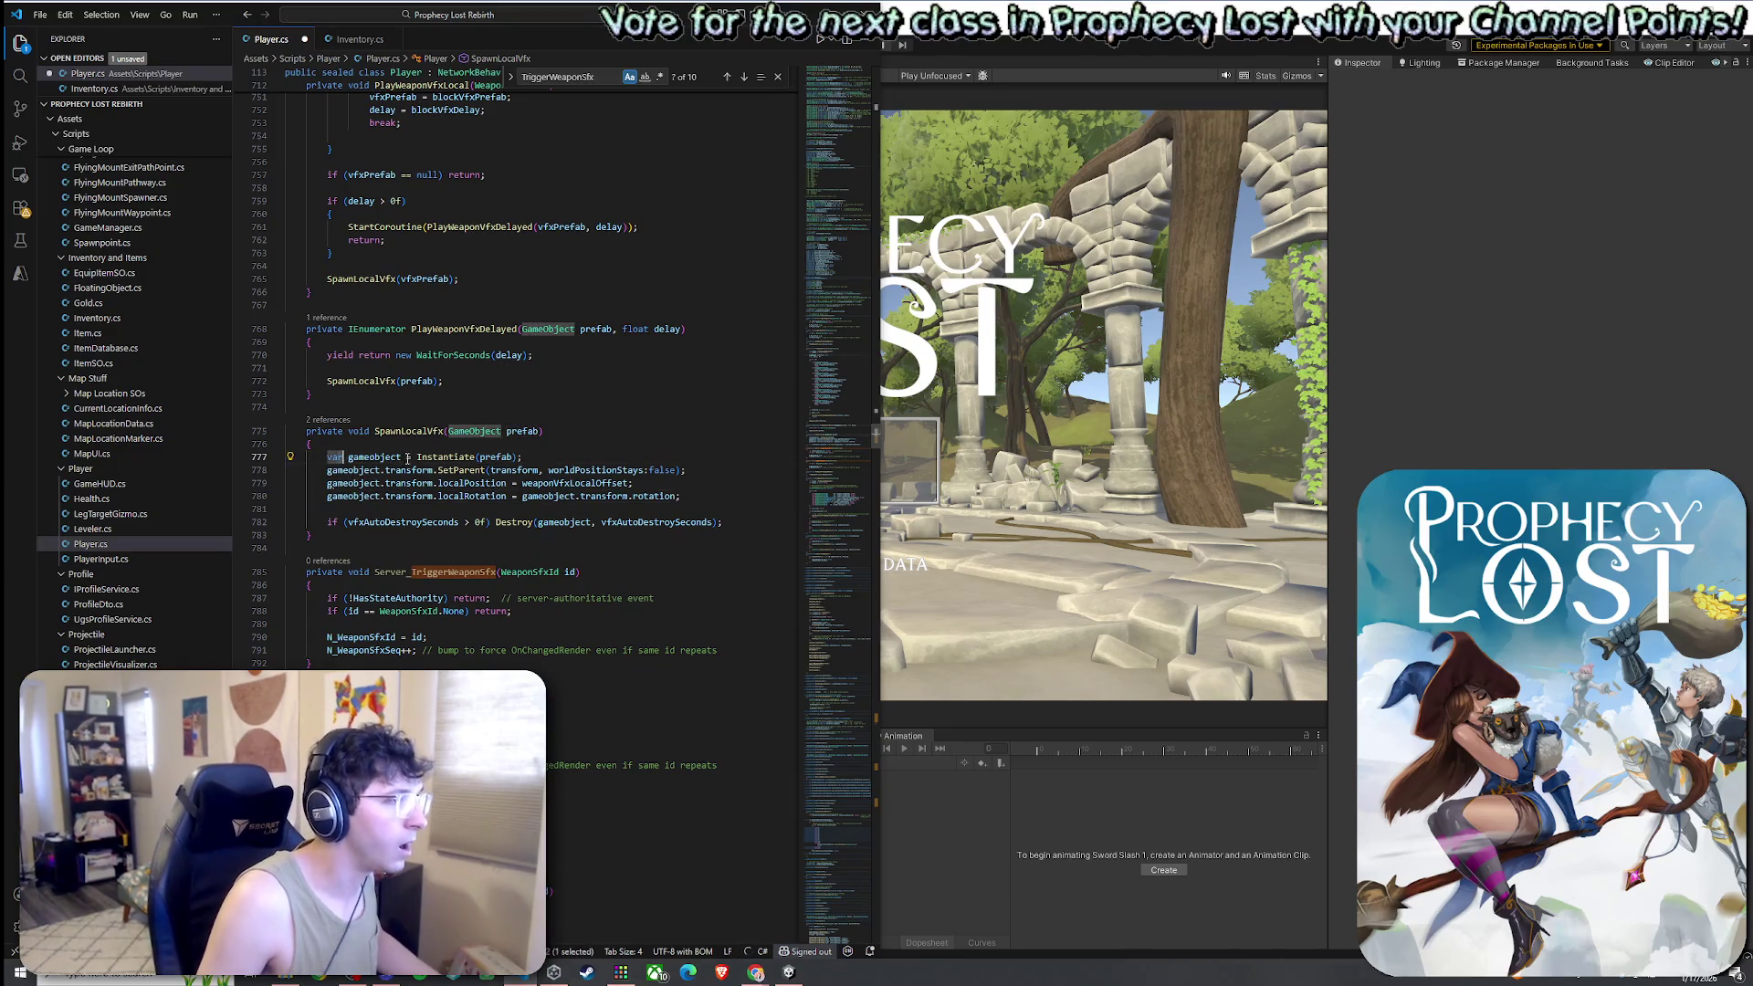
pyautogui.click(522, 433)
pyautogui.click(390, 457)
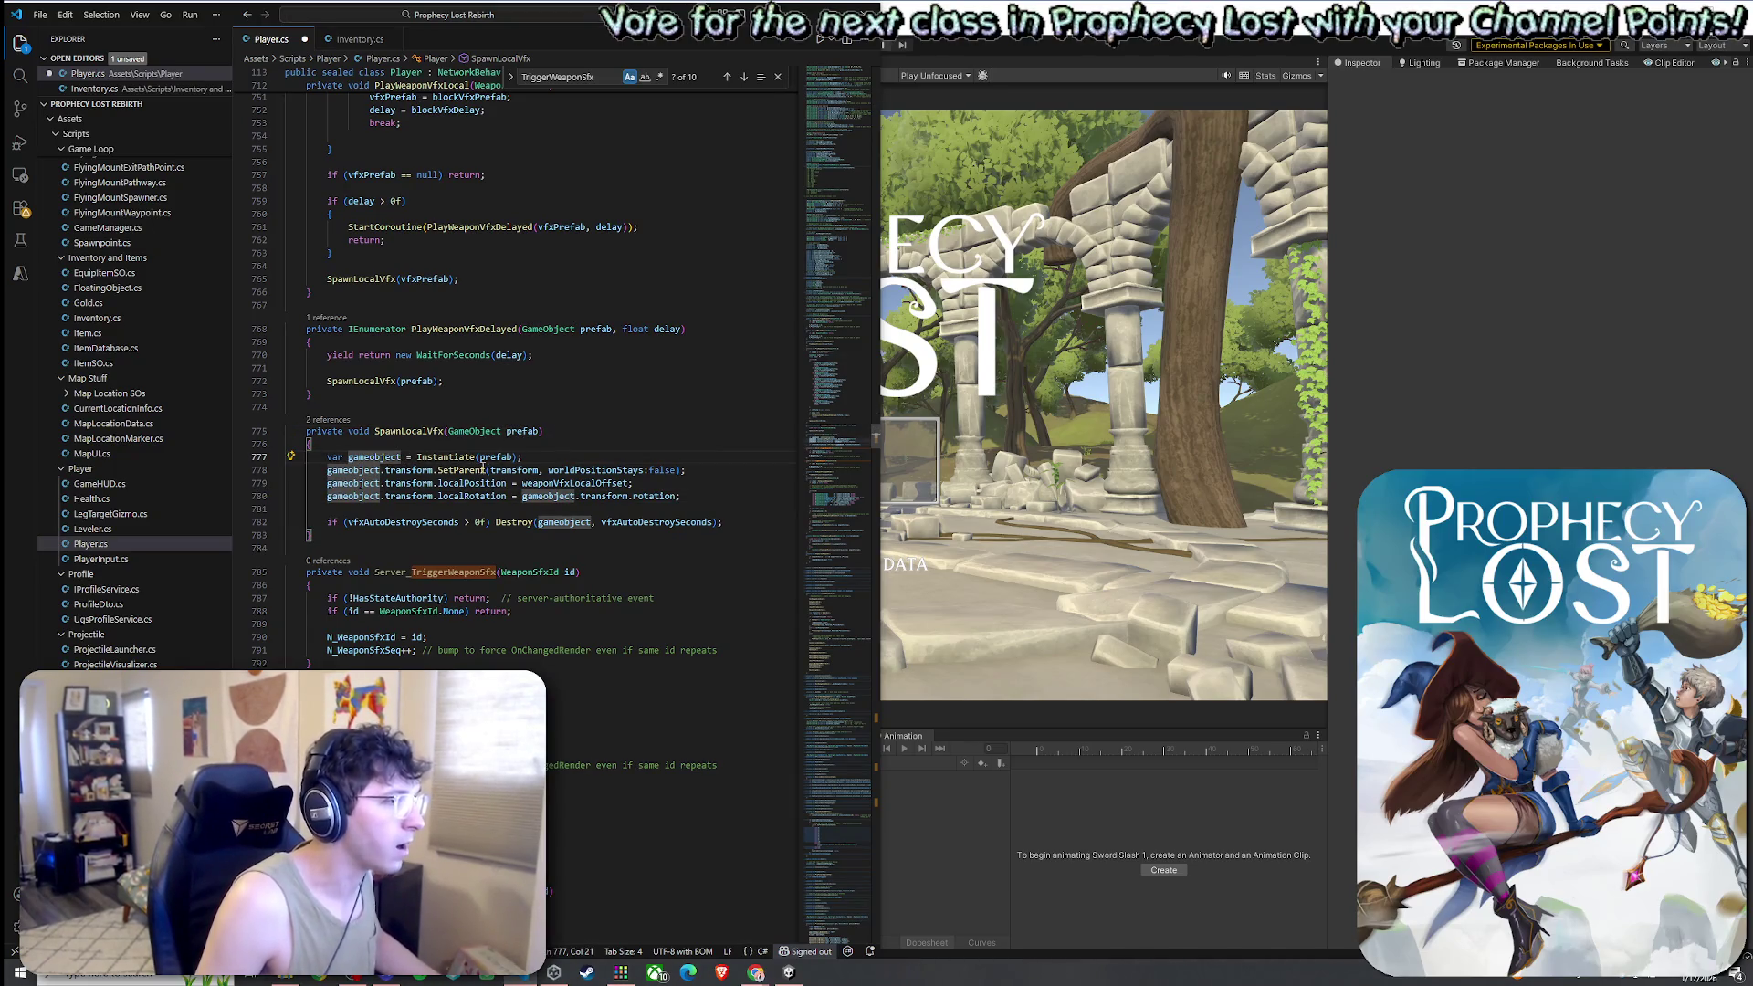
pyautogui.click(661, 496)
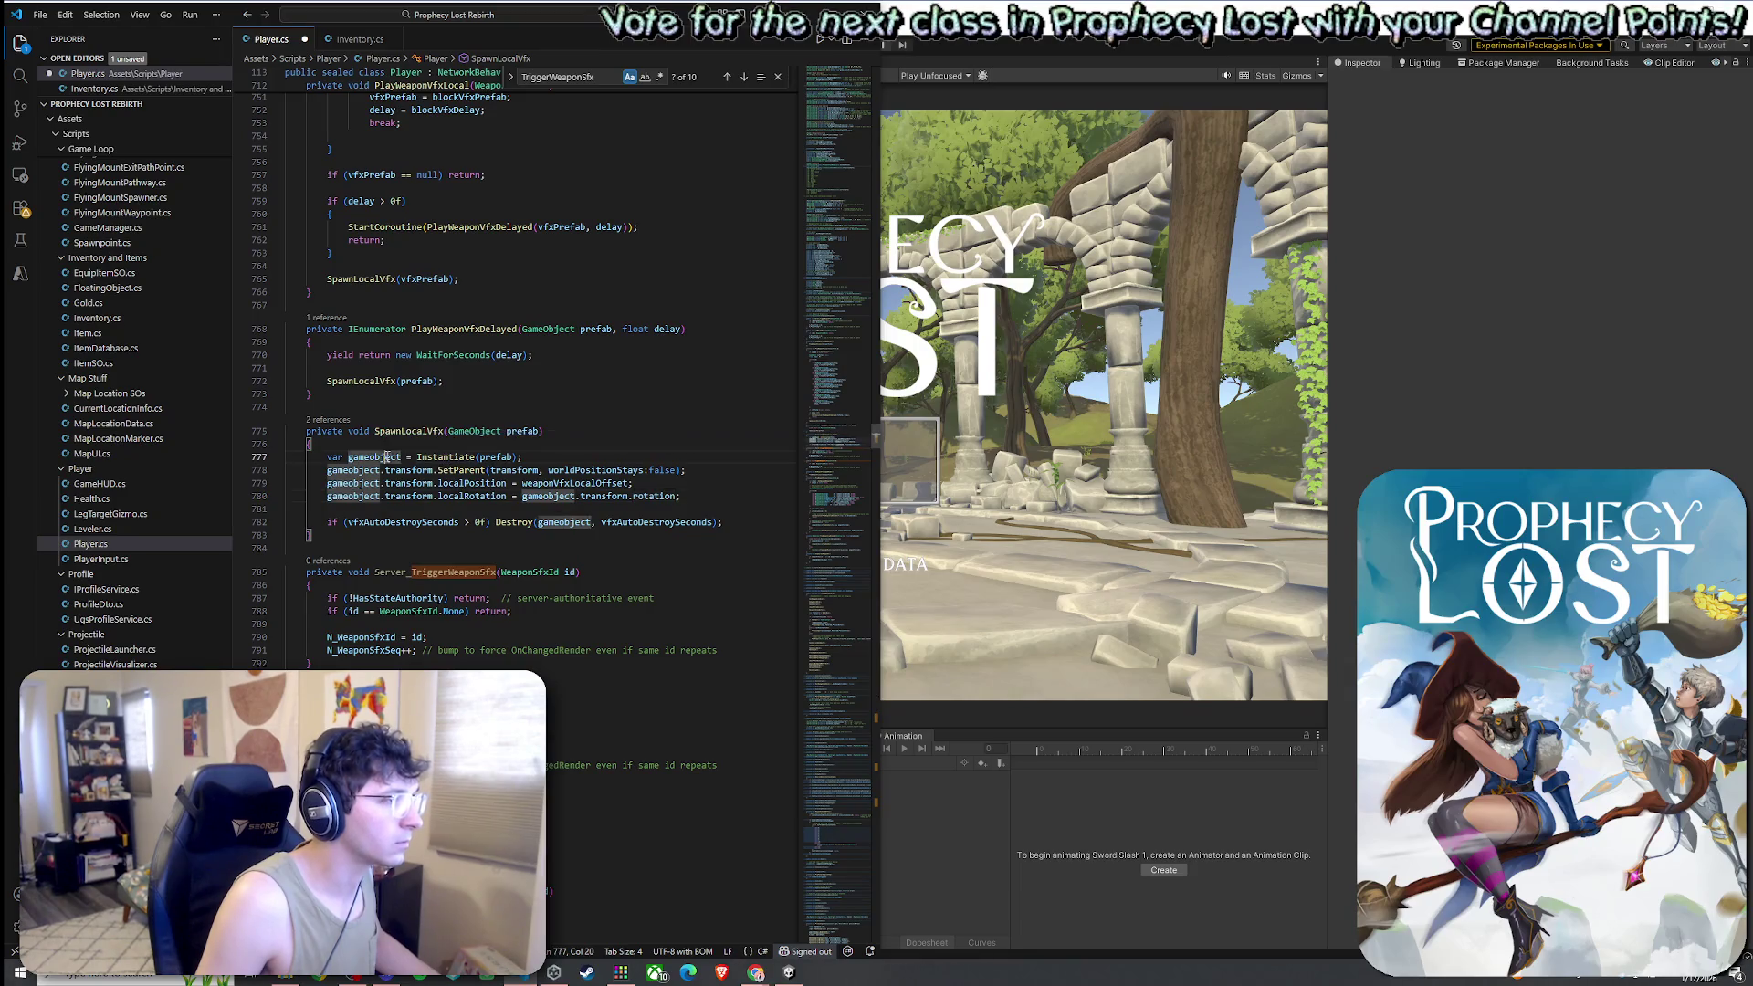
# Swap gameobject for prefab so line 780 uses prefab.transform.rotation, and save Player.cs
pyautogui.doubleClick(497, 457)
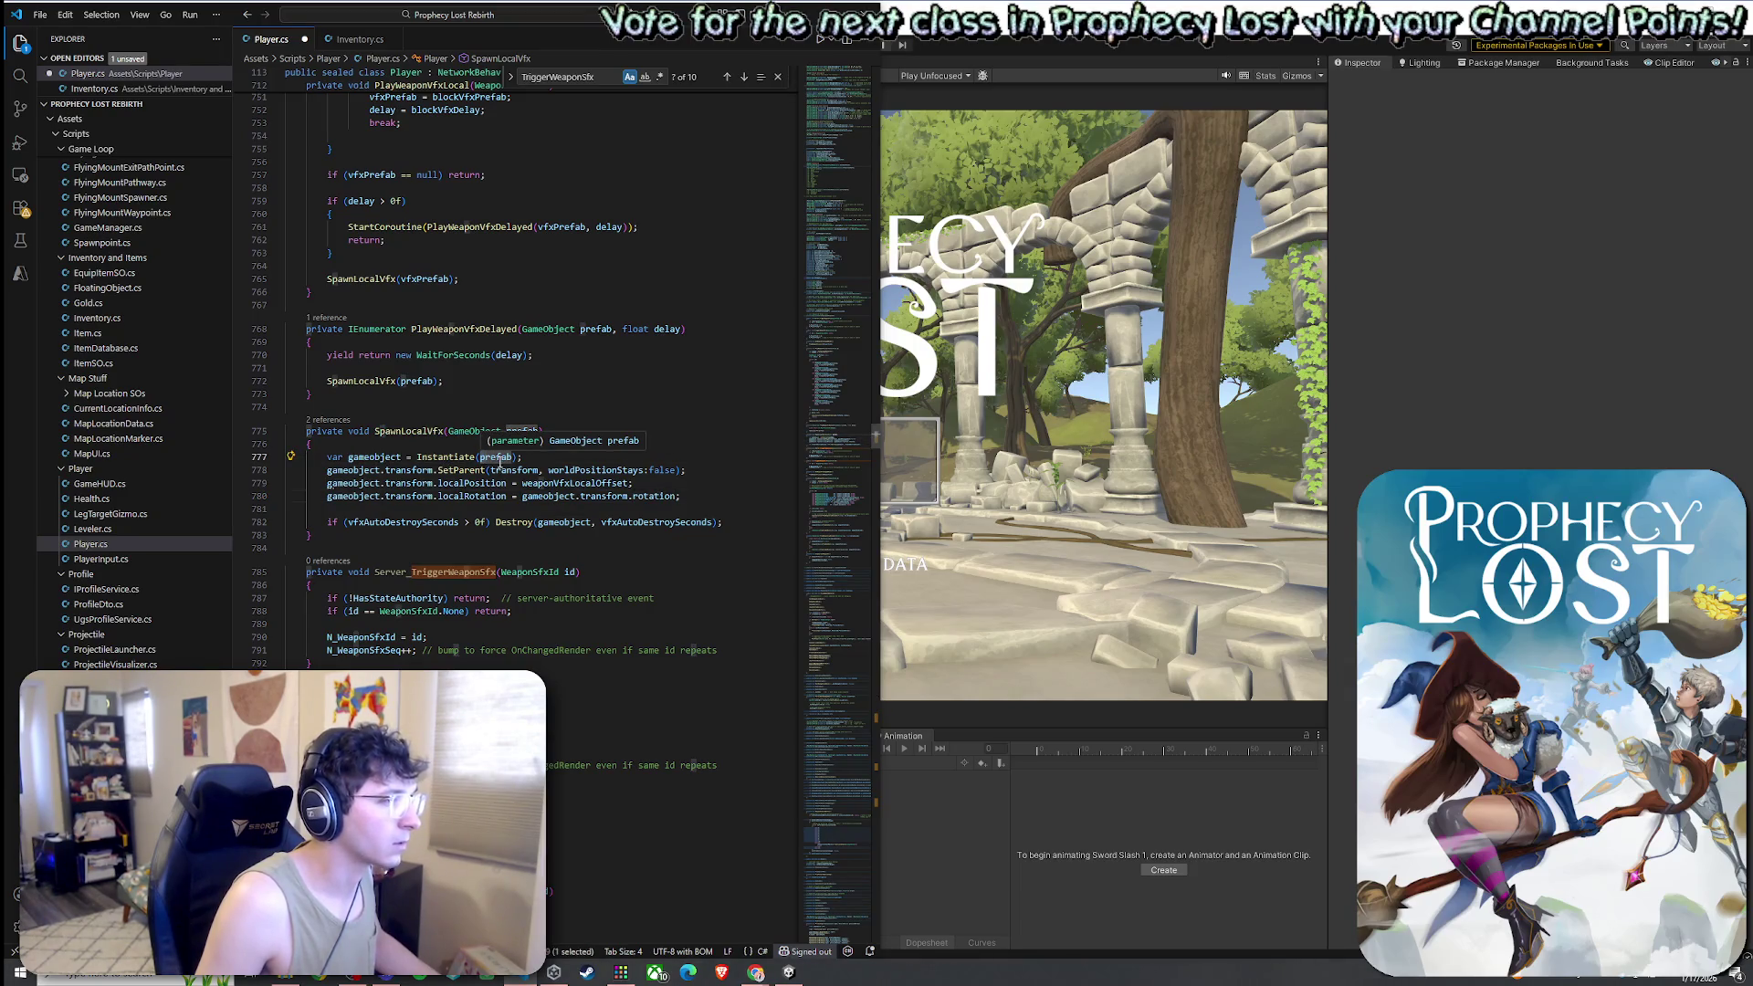
pyautogui.doubleClick(497, 458)
pyautogui.hotkey('ctrl', 'c')
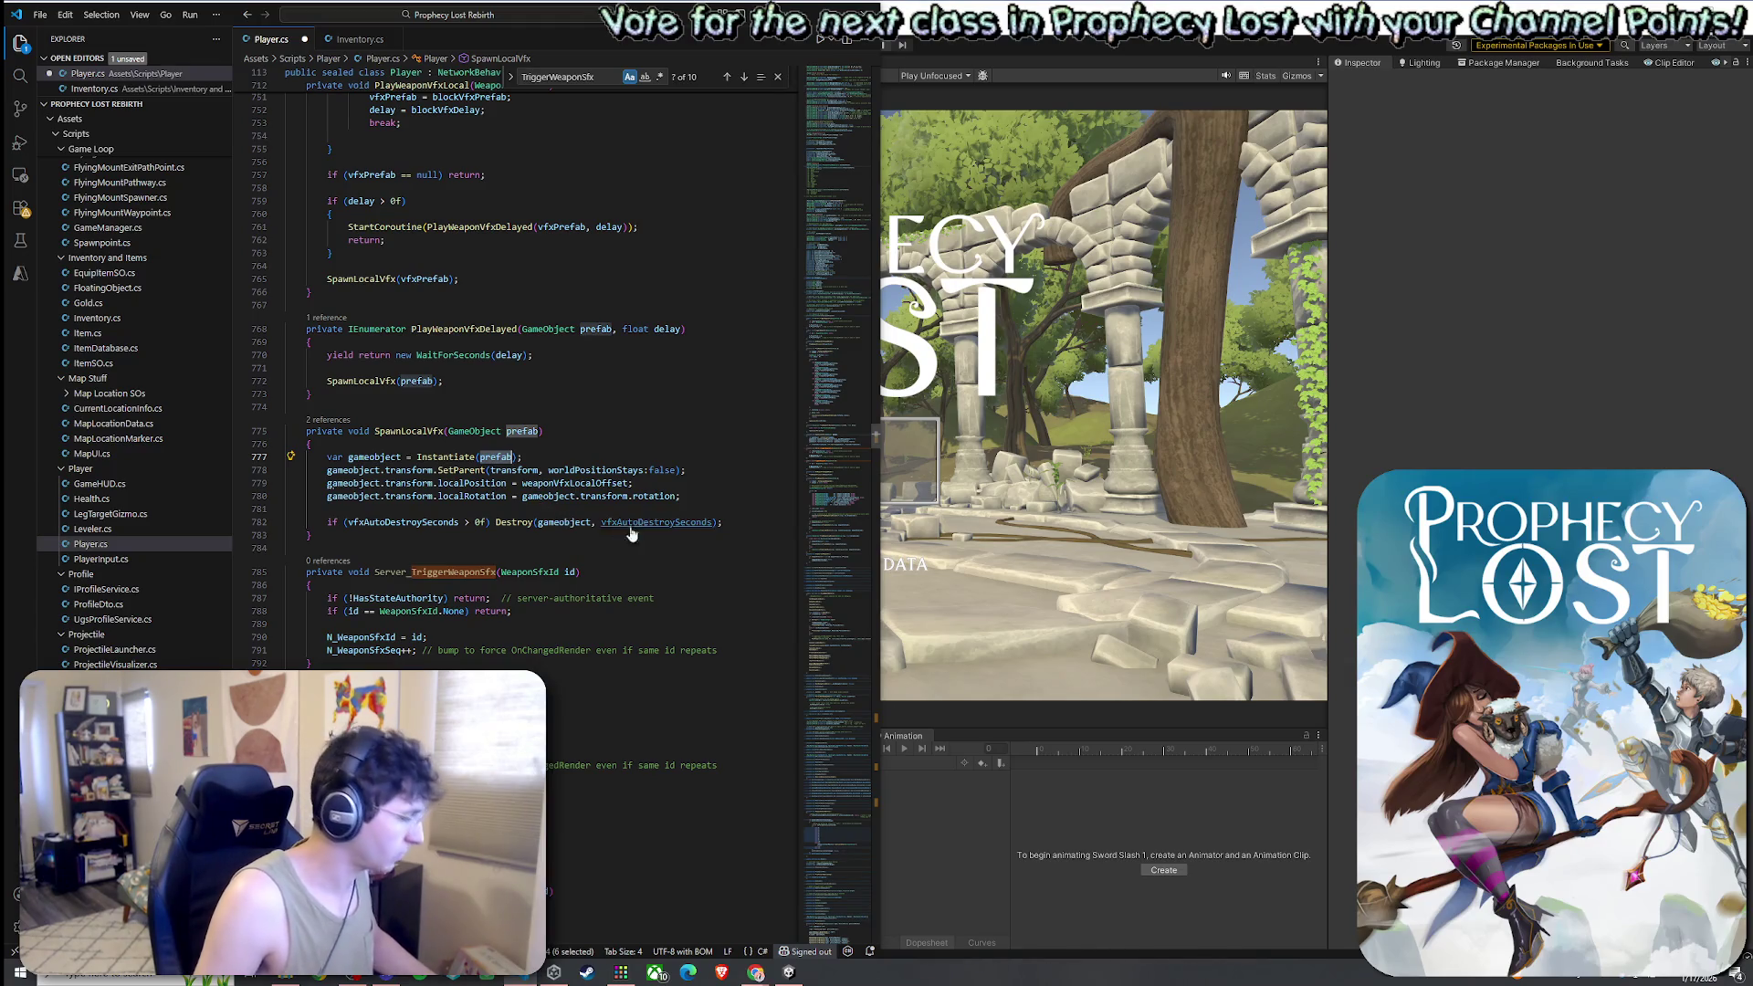
pyautogui.doubleClick(556, 498)
pyautogui.hotkey('ctrl', 'v')
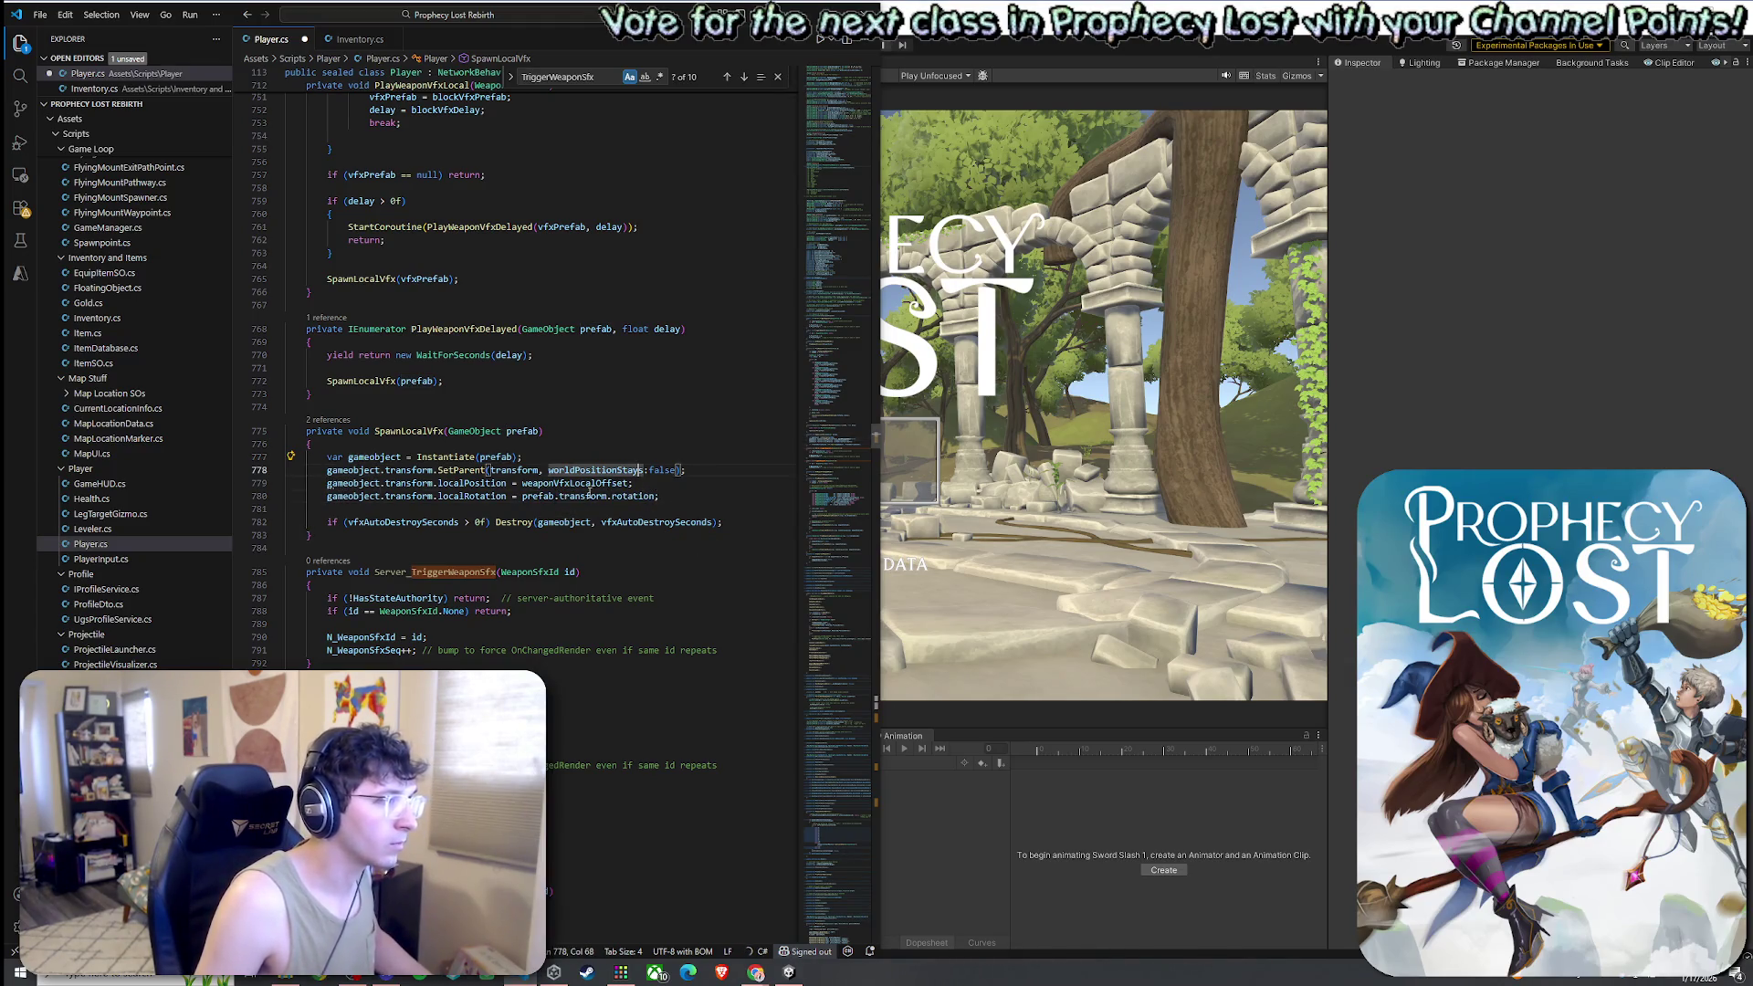
pyautogui.click(630, 497)
pyautogui.click(40, 15)
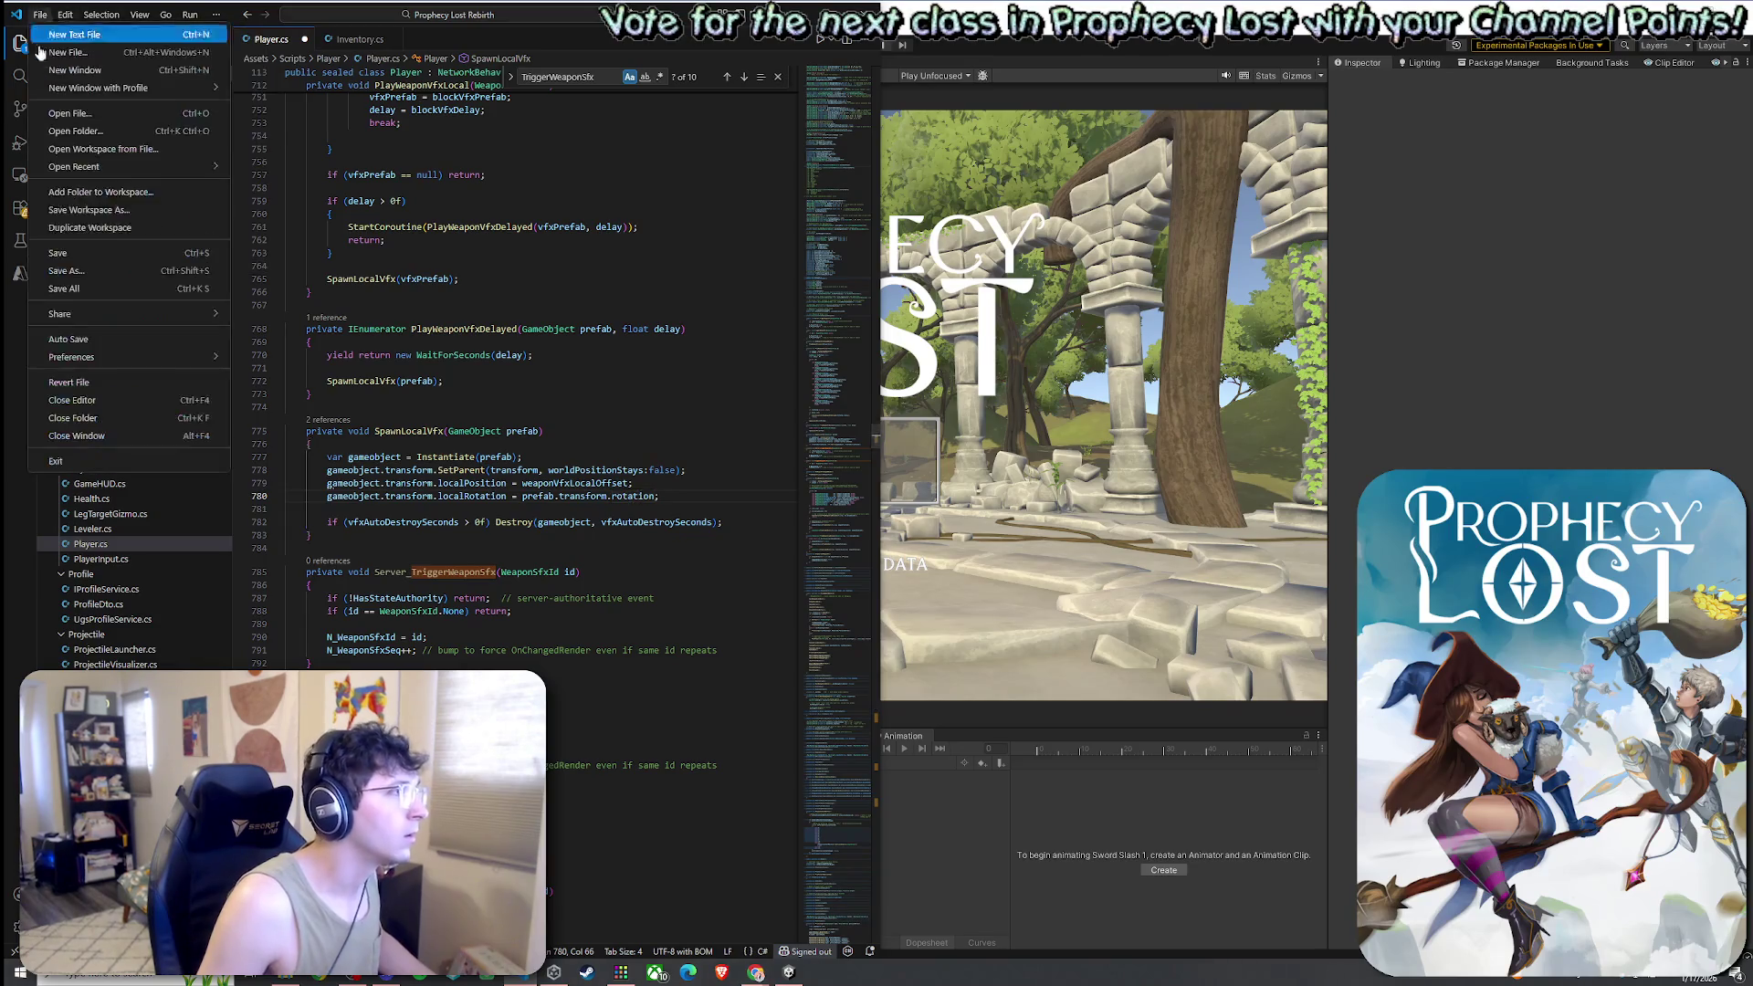
pyautogui.click(91, 254)
pyautogui.click(1085, 152)
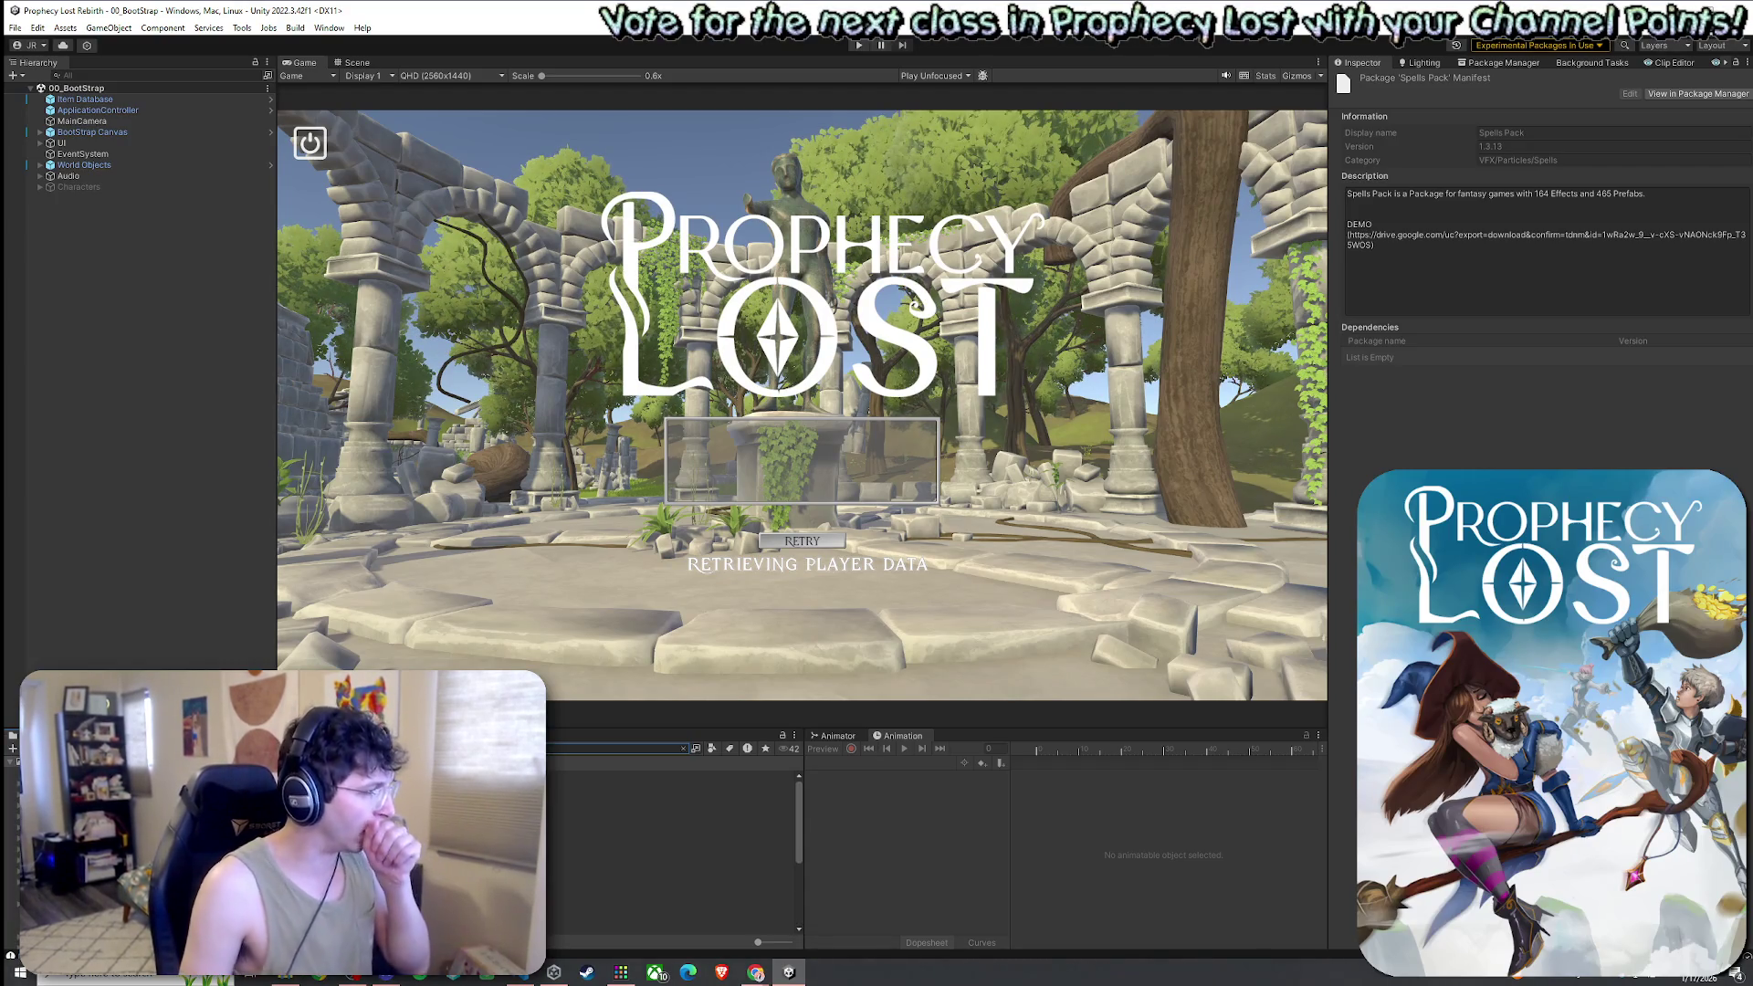
# Open the Player prefab and set Weapon Swing 1, 2 and 3 Vfx Delay to 0.02, 0.02 and 0.2
pyautogui.doubleClick(639, 831)
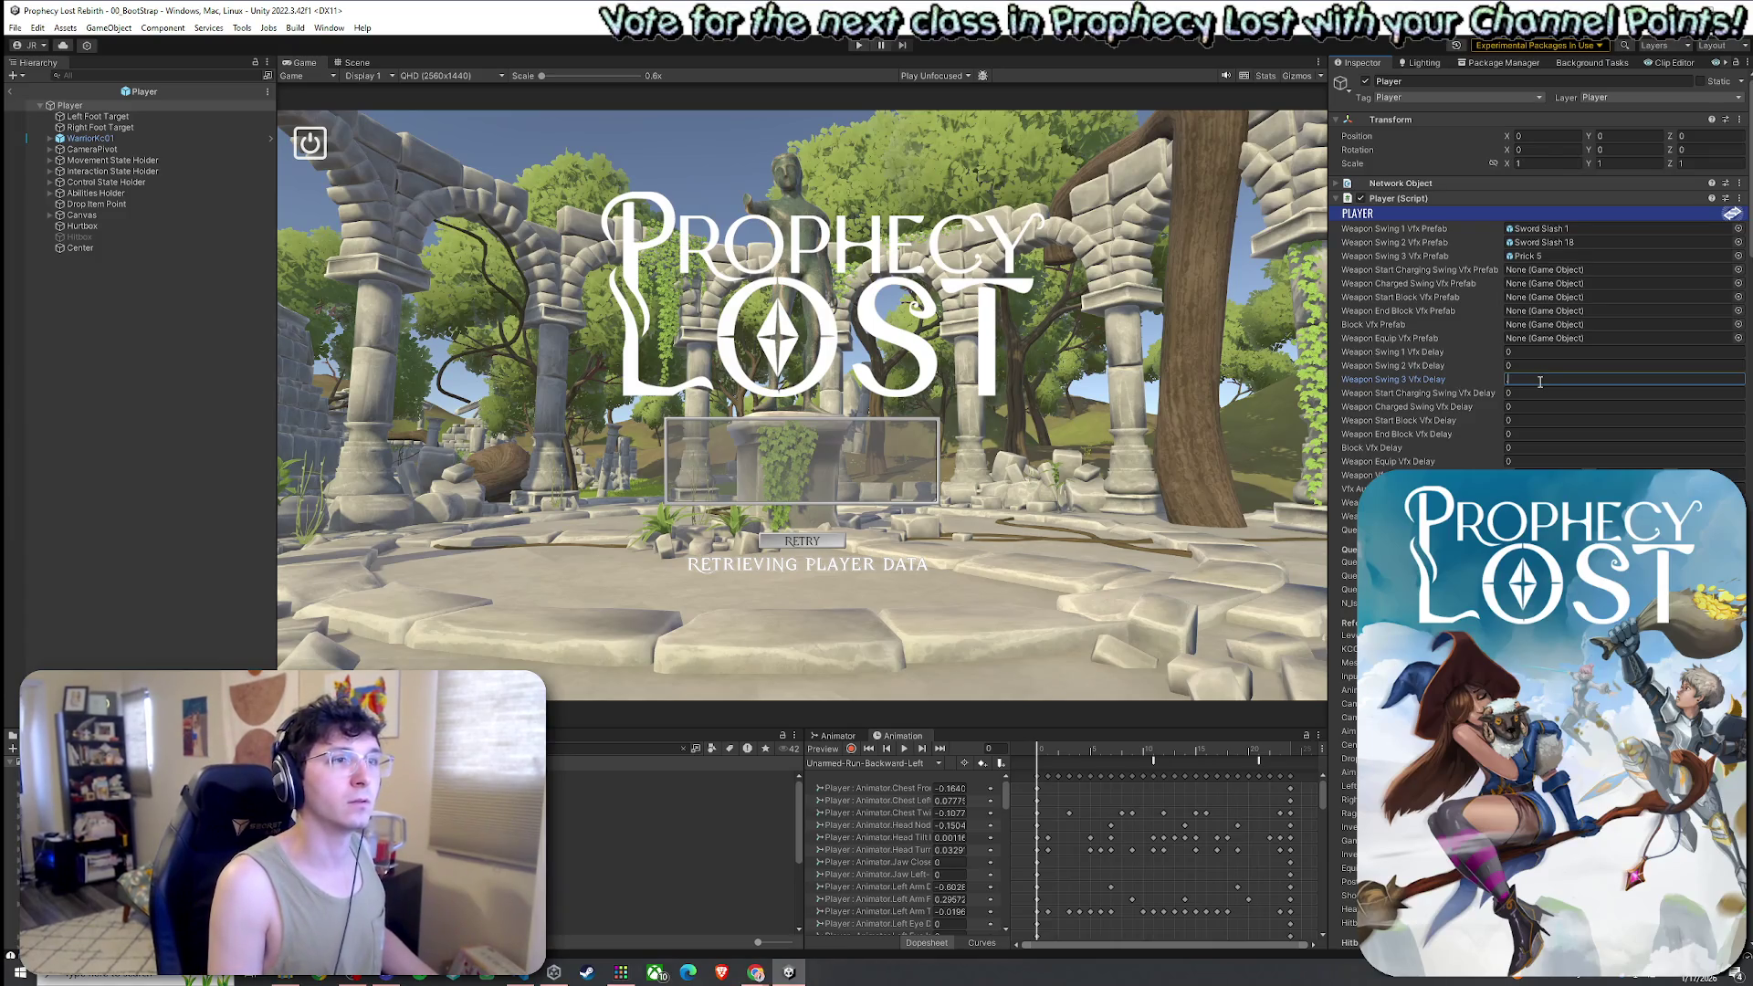
pyautogui.write('0.2')
pyautogui.click(1525, 353)
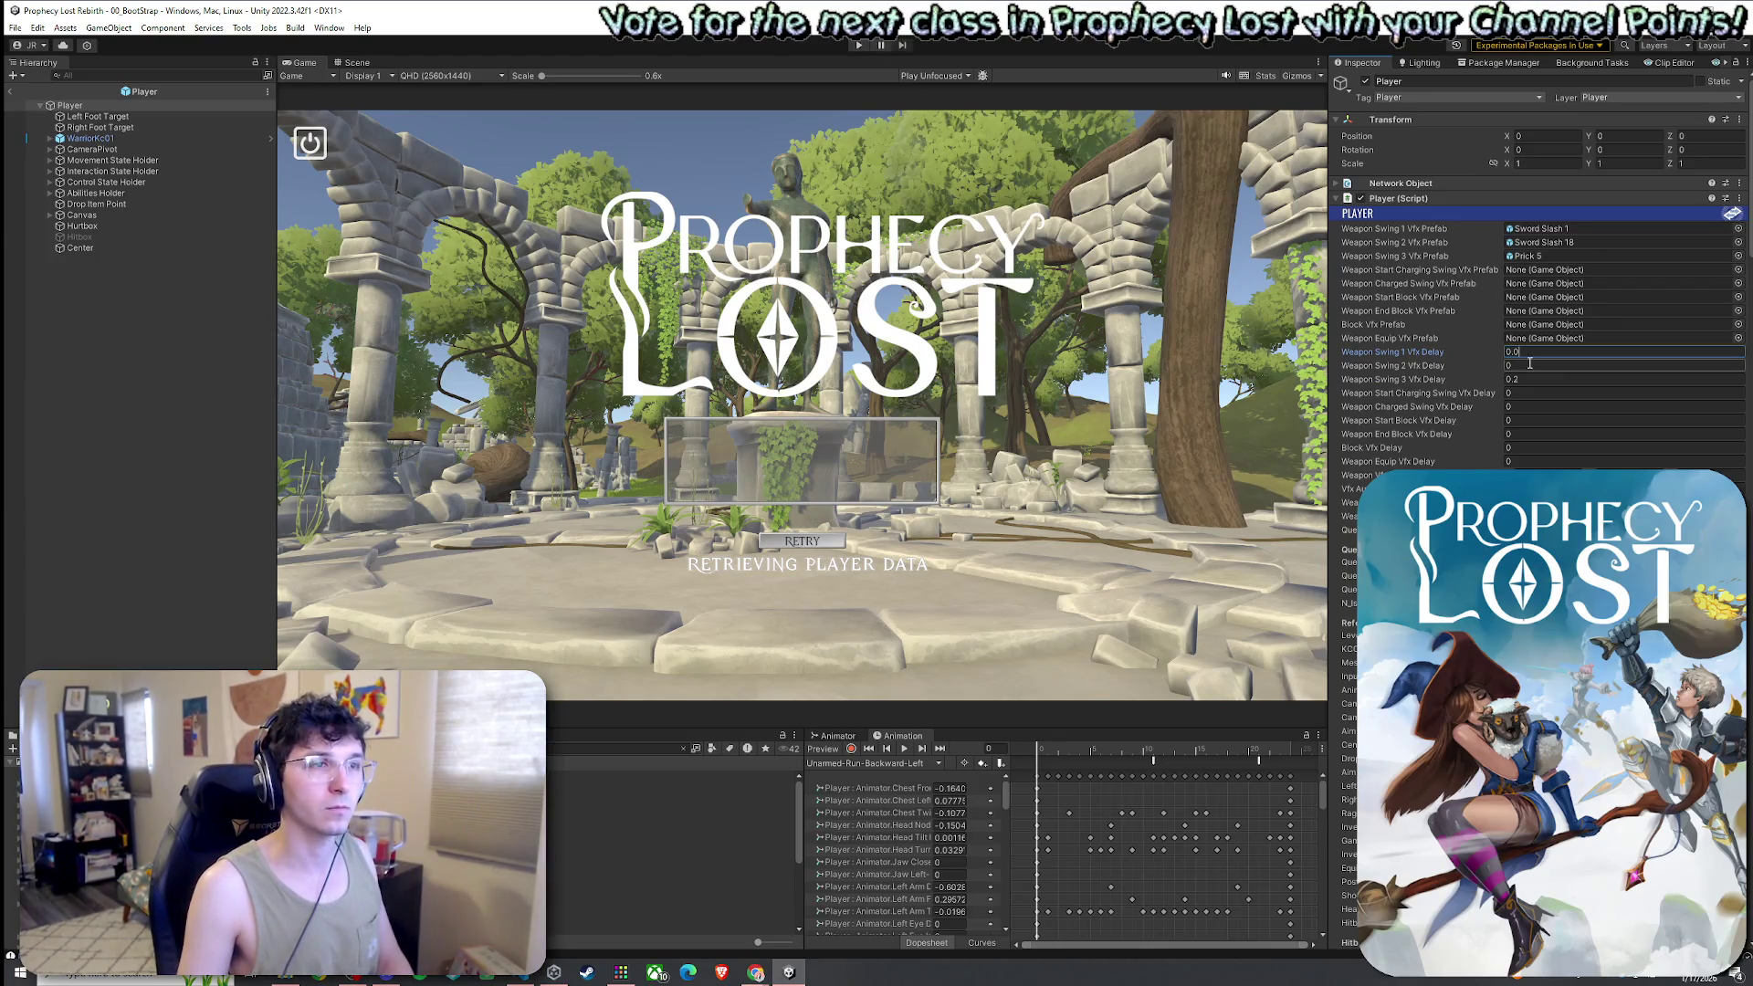
pyautogui.write('2')
pyautogui.click(1533, 366)
pyautogui.write('.2')
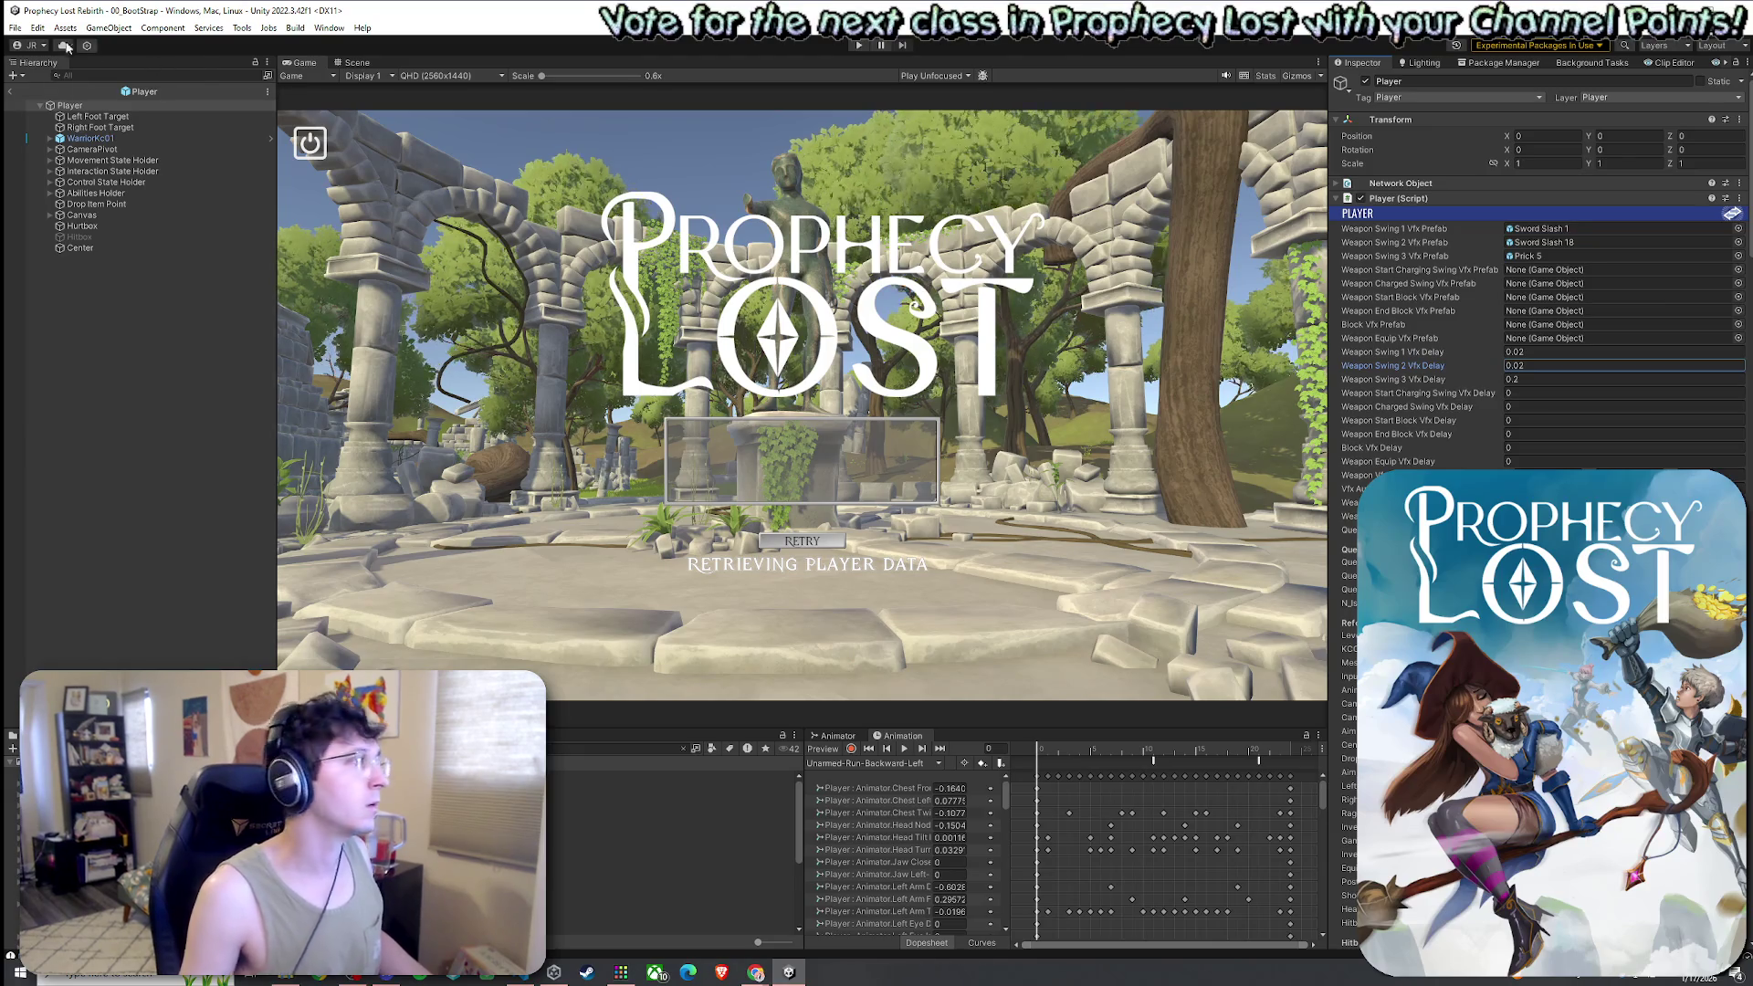
pyautogui.click(15, 27)
pyautogui.click(42, 98)
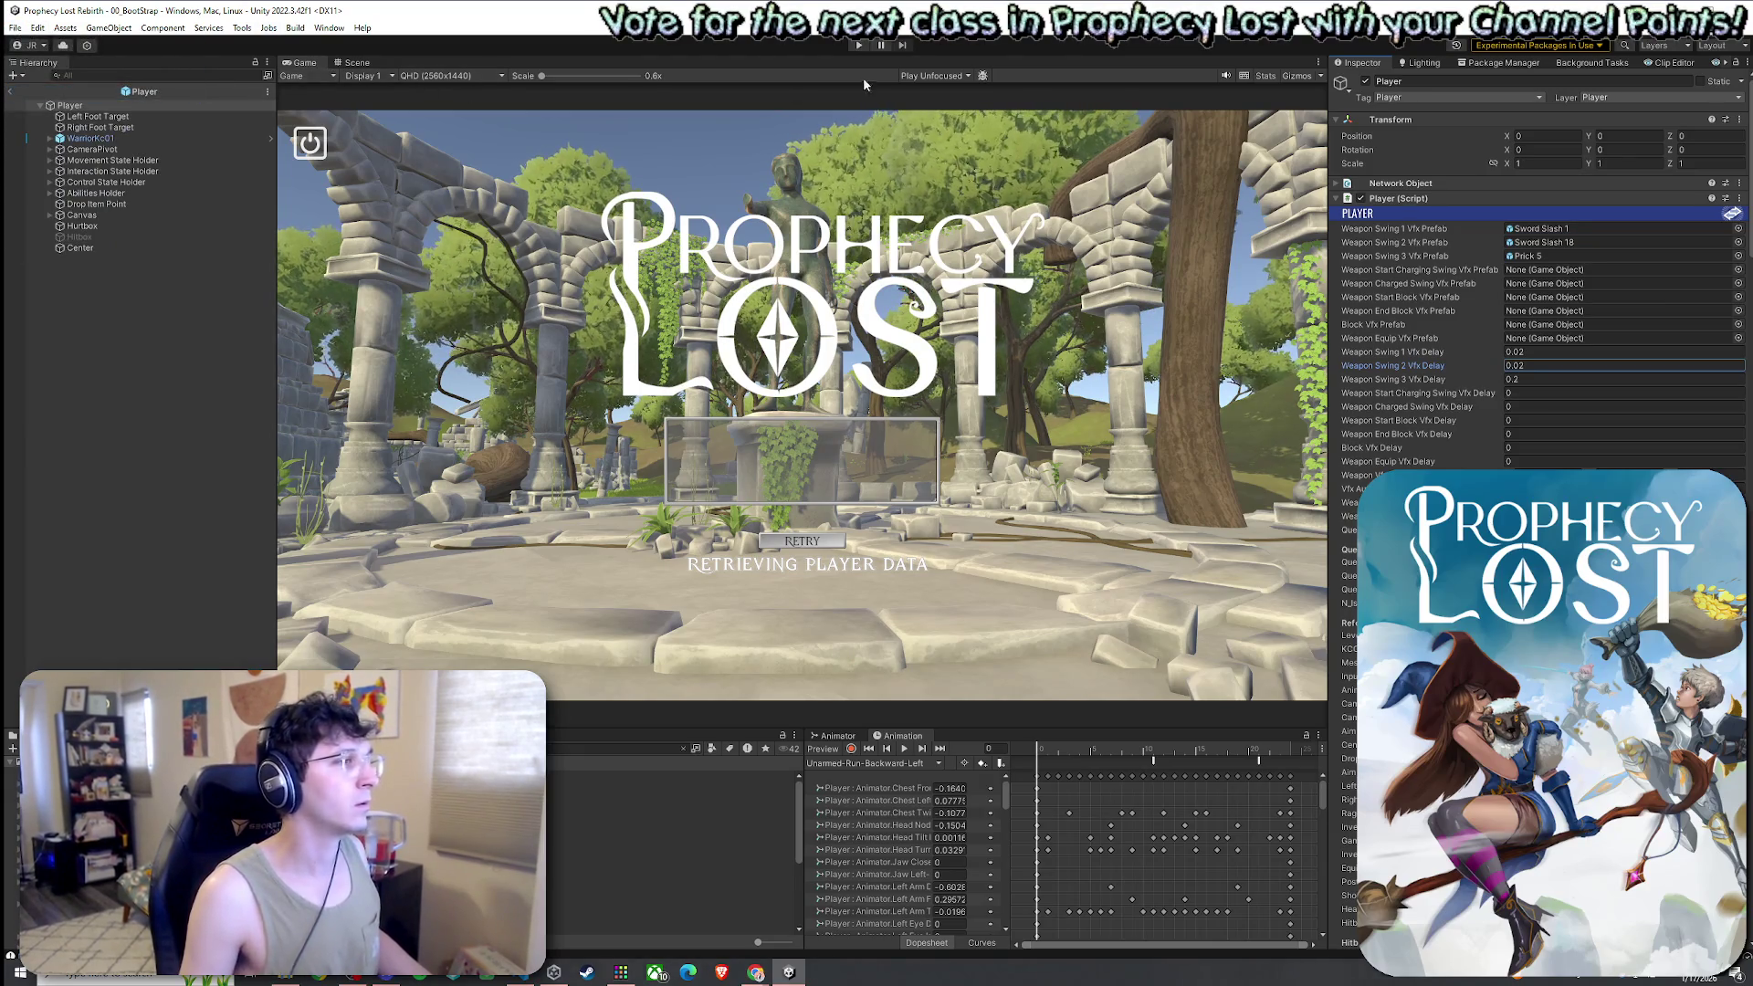
# Start Play mode, enter the test scene and run the character to the chest
pyautogui.click(858, 45)
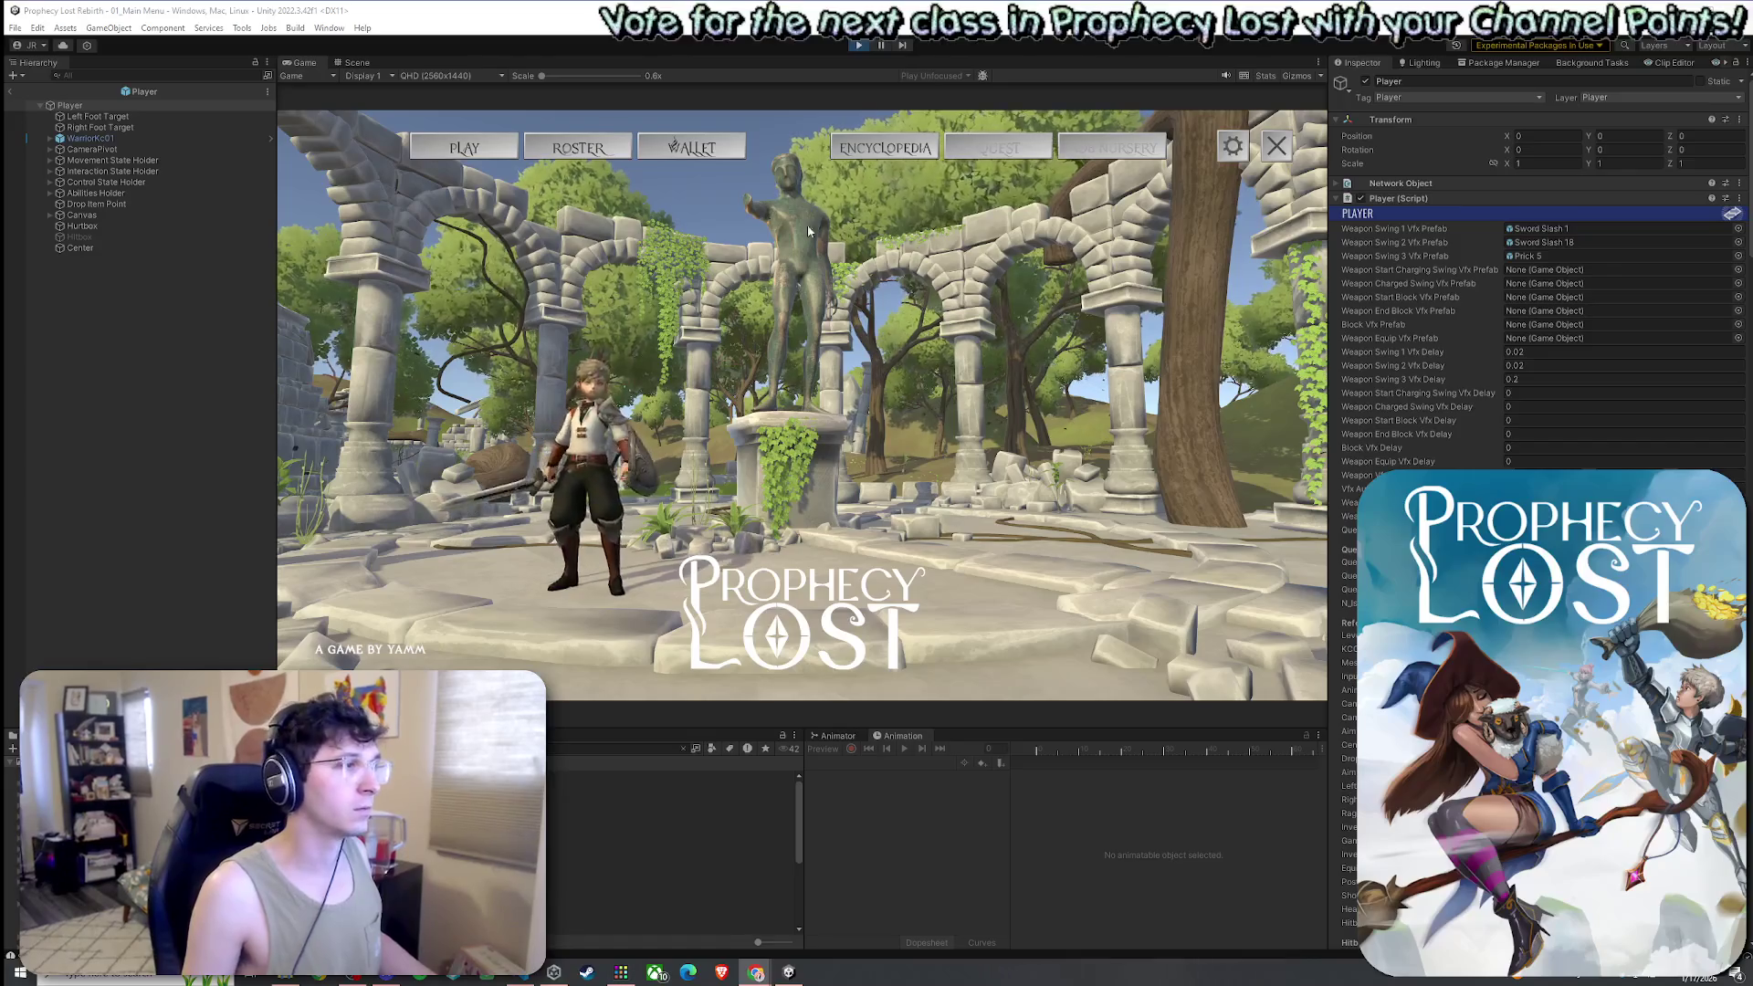
pyautogui.click(846, 409)
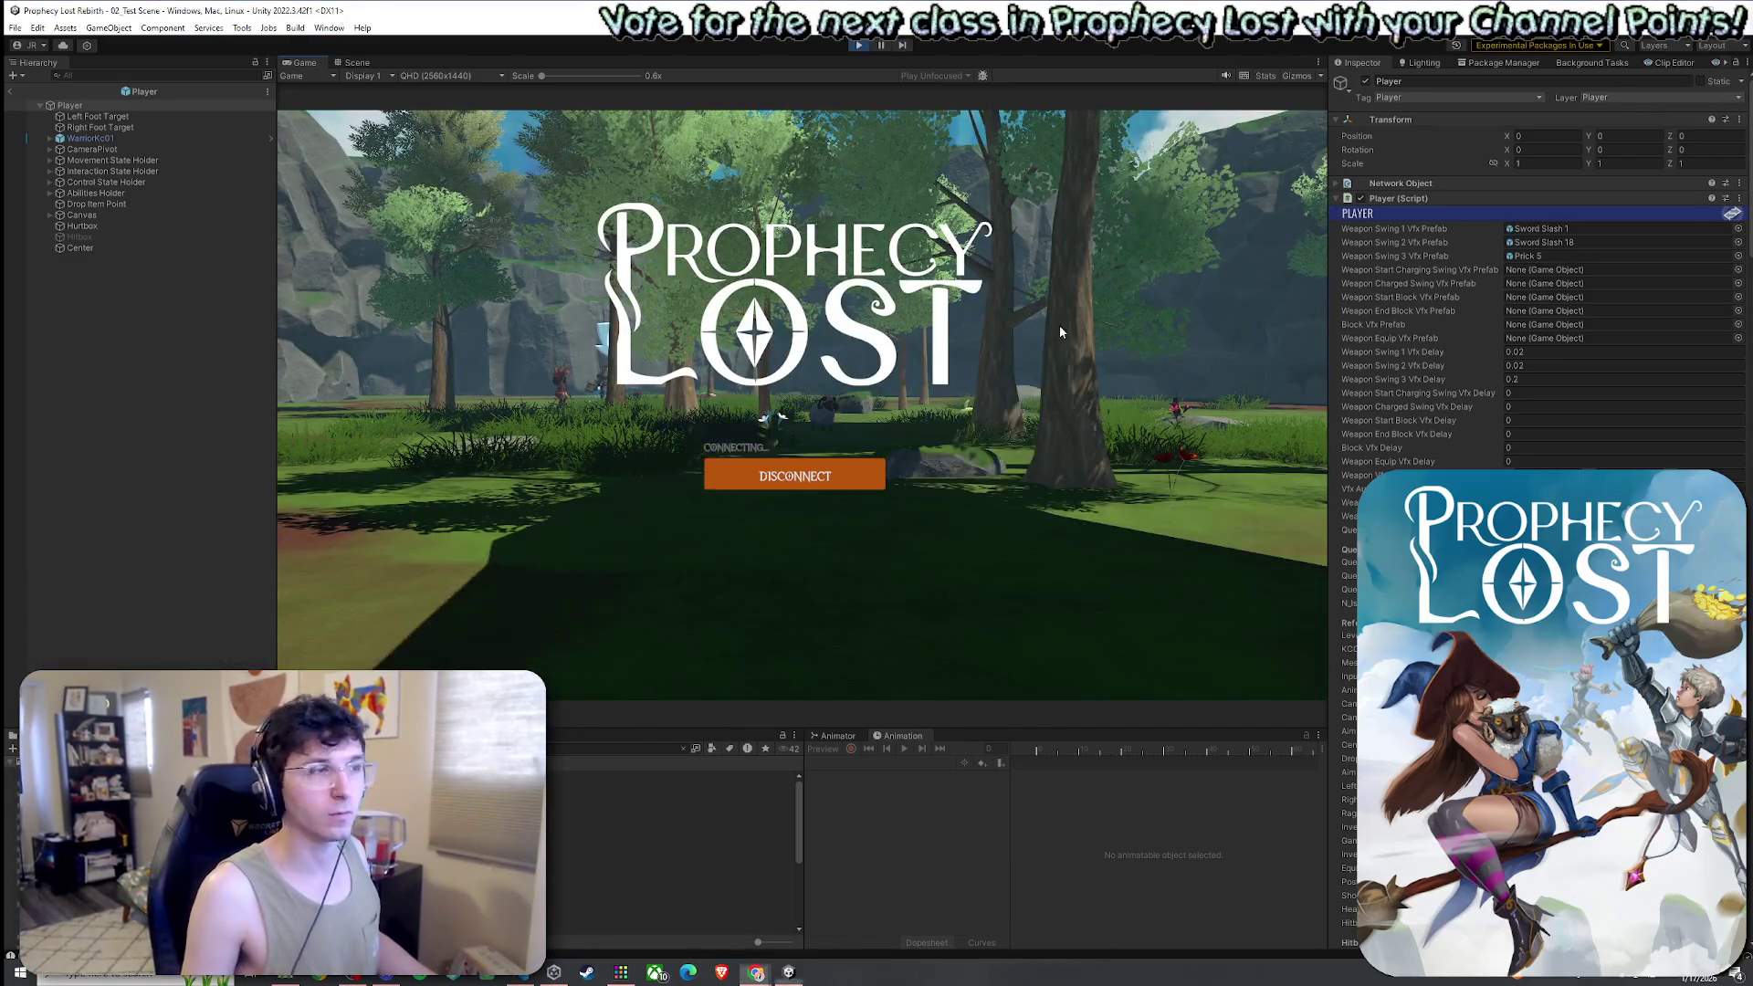
pyautogui.press('w')
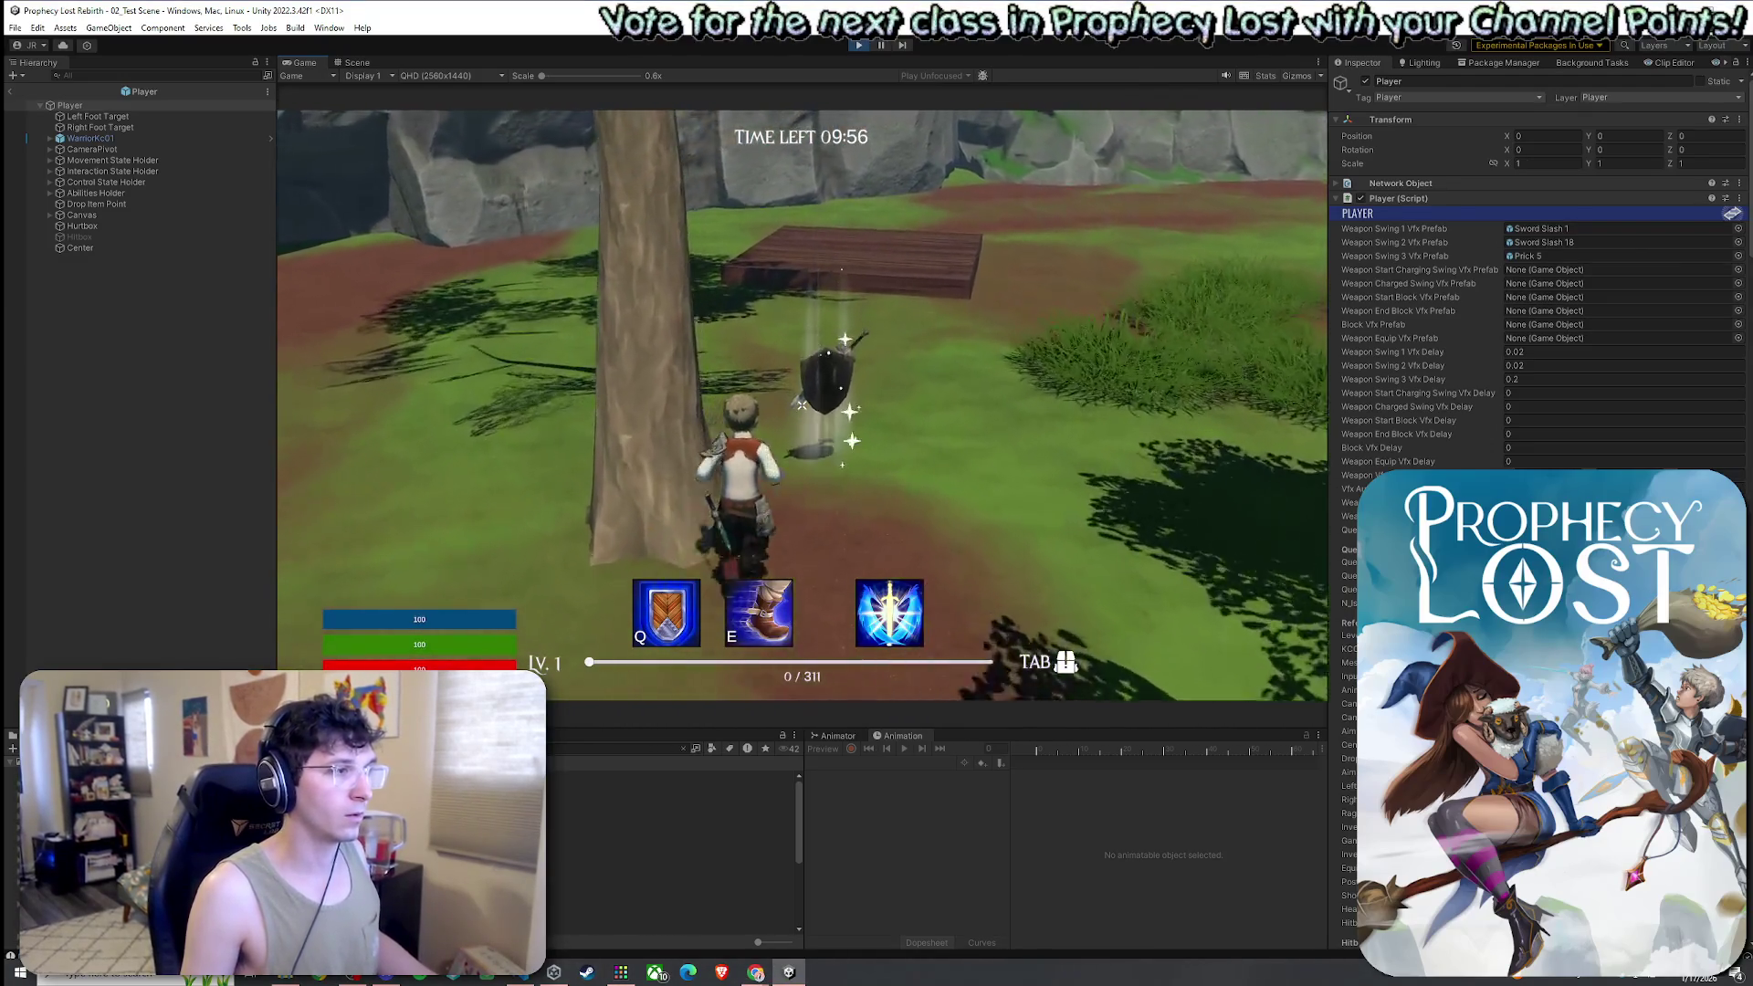
pyautogui.press('Tab')
pyautogui.press('Tab')
pyautogui.click(801, 405)
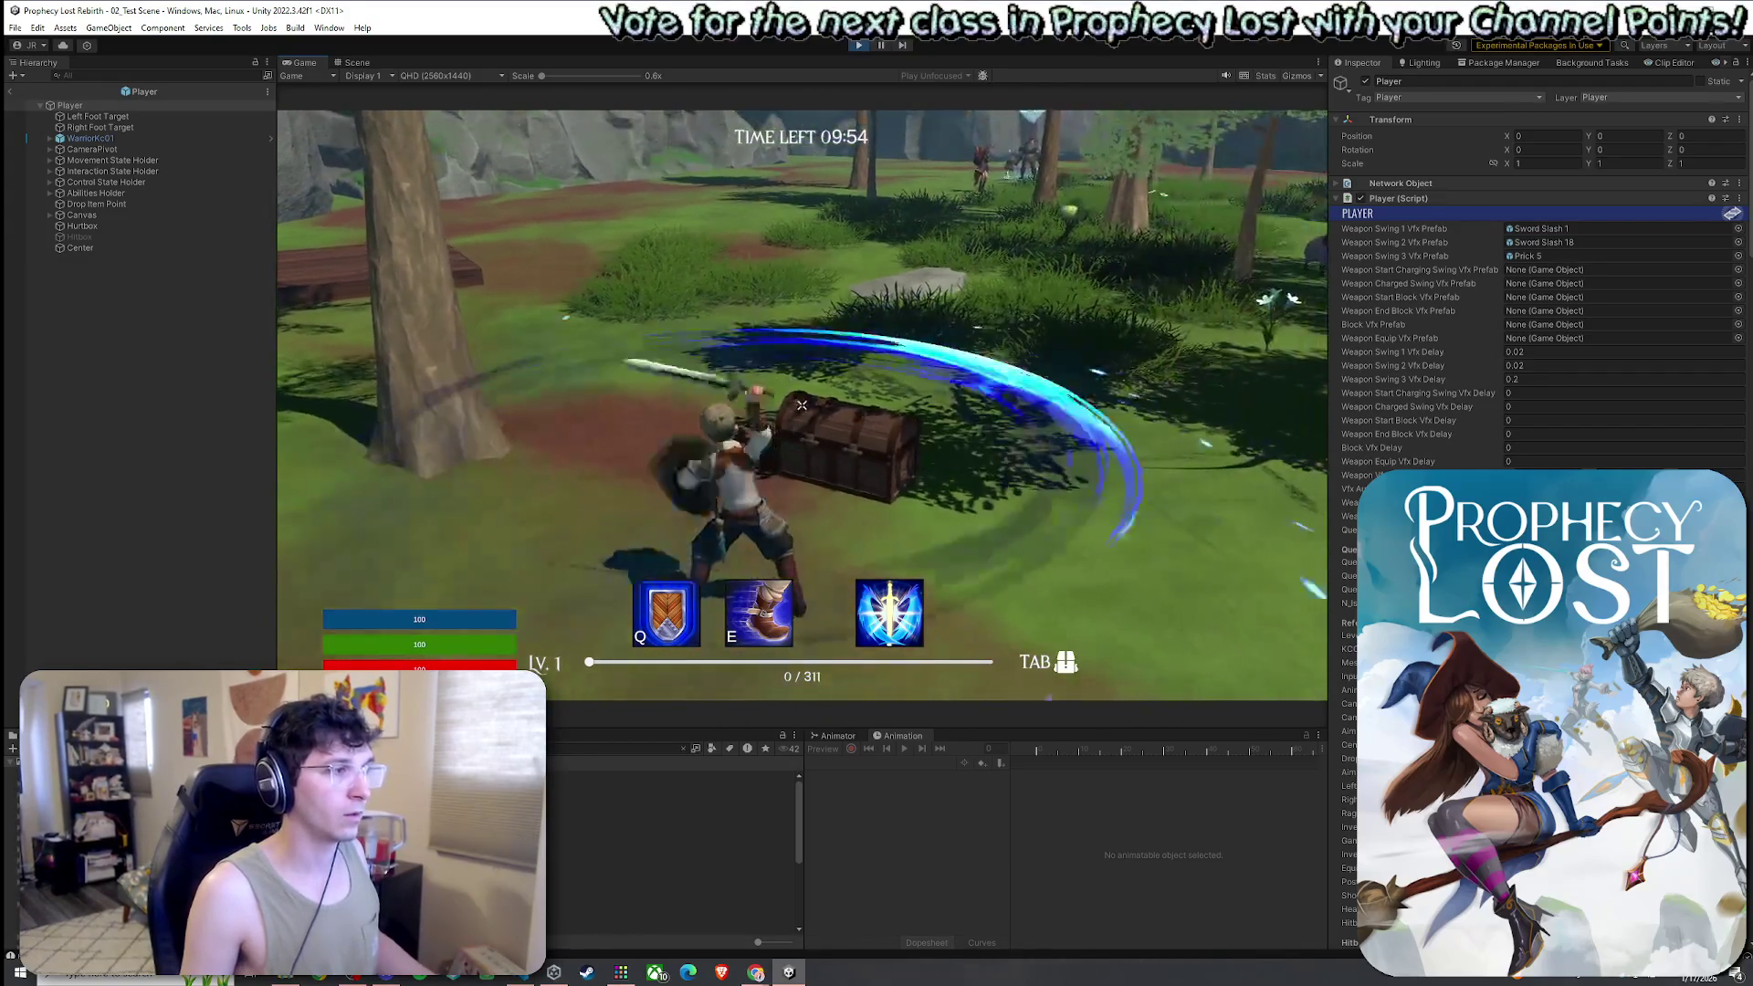
# Swing the sword at the chest several times to watch the slashes, then leave the game
pyautogui.click(802, 405)
pyautogui.click(802, 404)
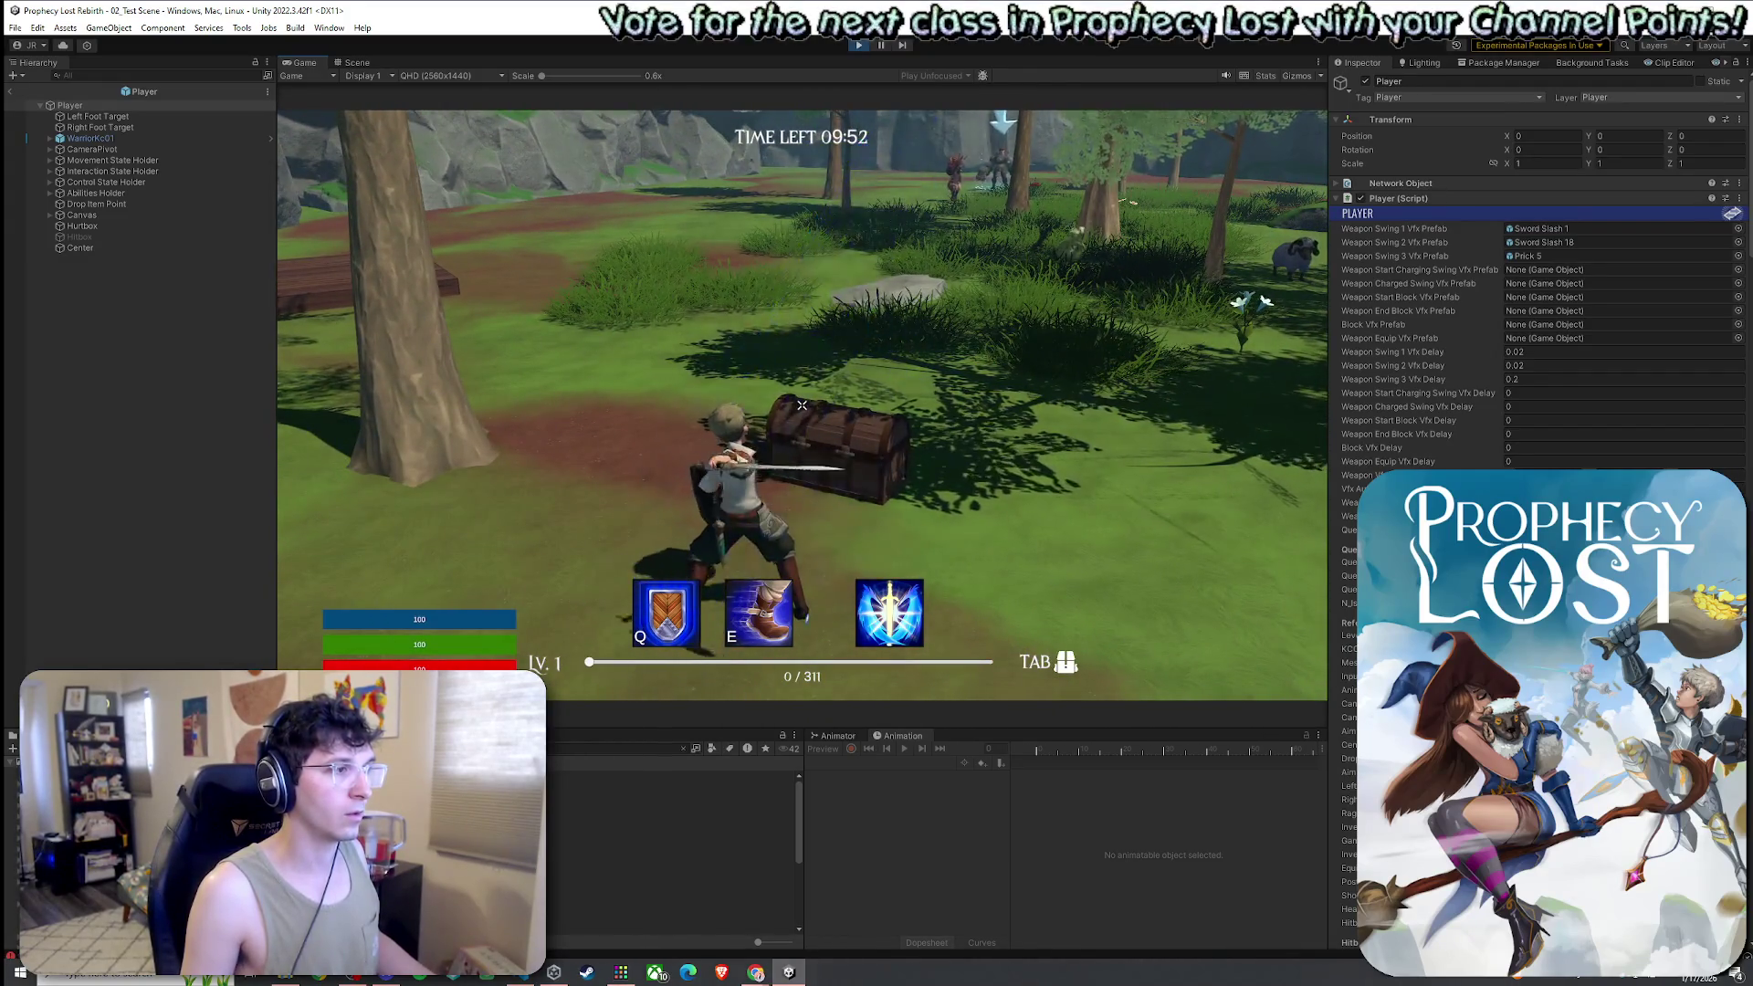
pyautogui.click(802, 404)
pyautogui.click(802, 404)
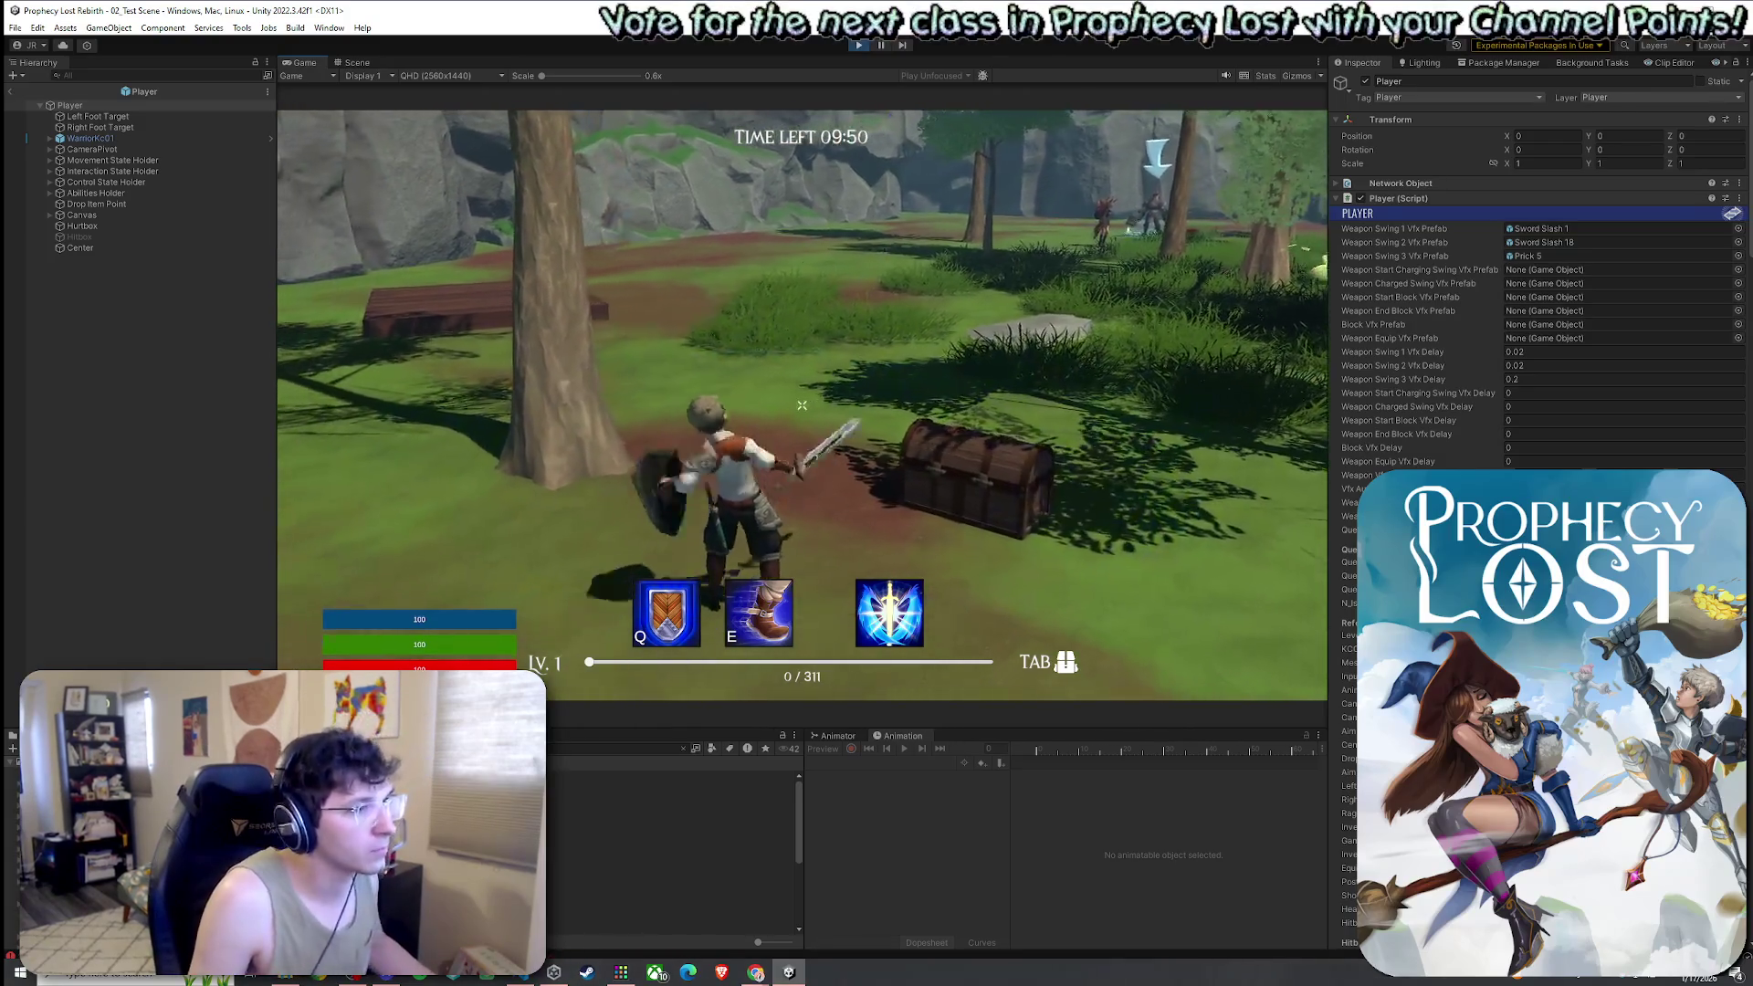
pyautogui.click(802, 404)
pyautogui.click(802, 405)
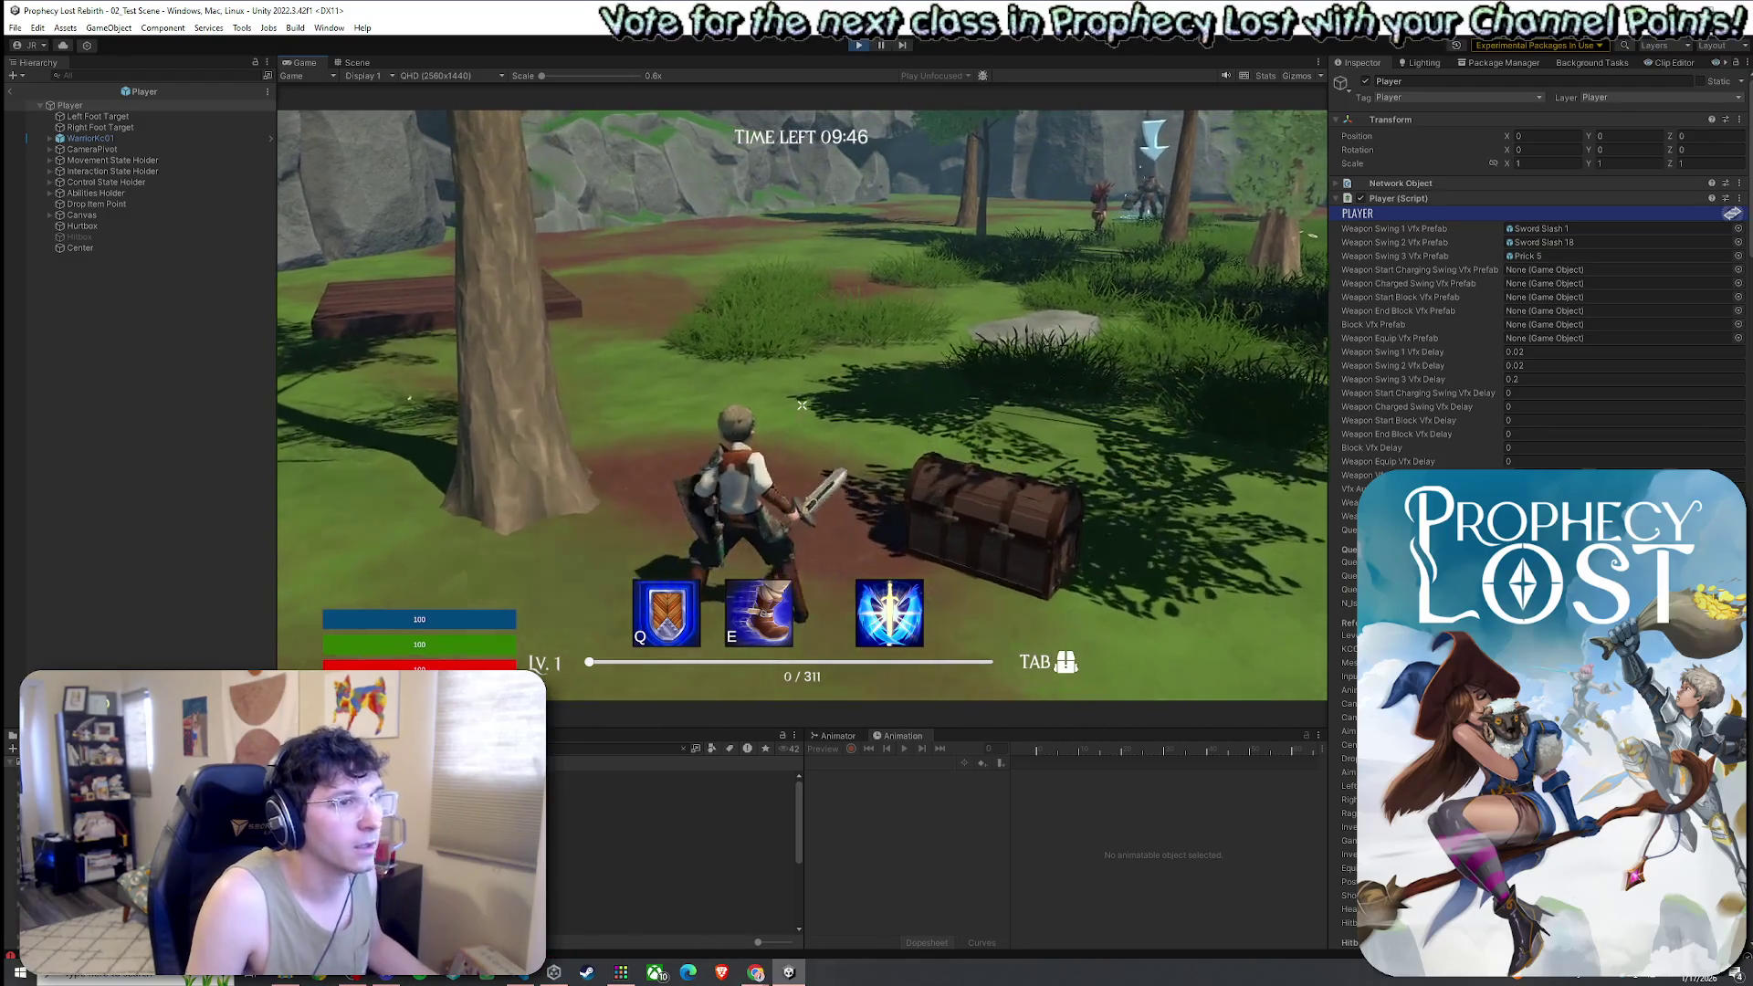
pyautogui.press('super')
pyautogui.press('Escape')
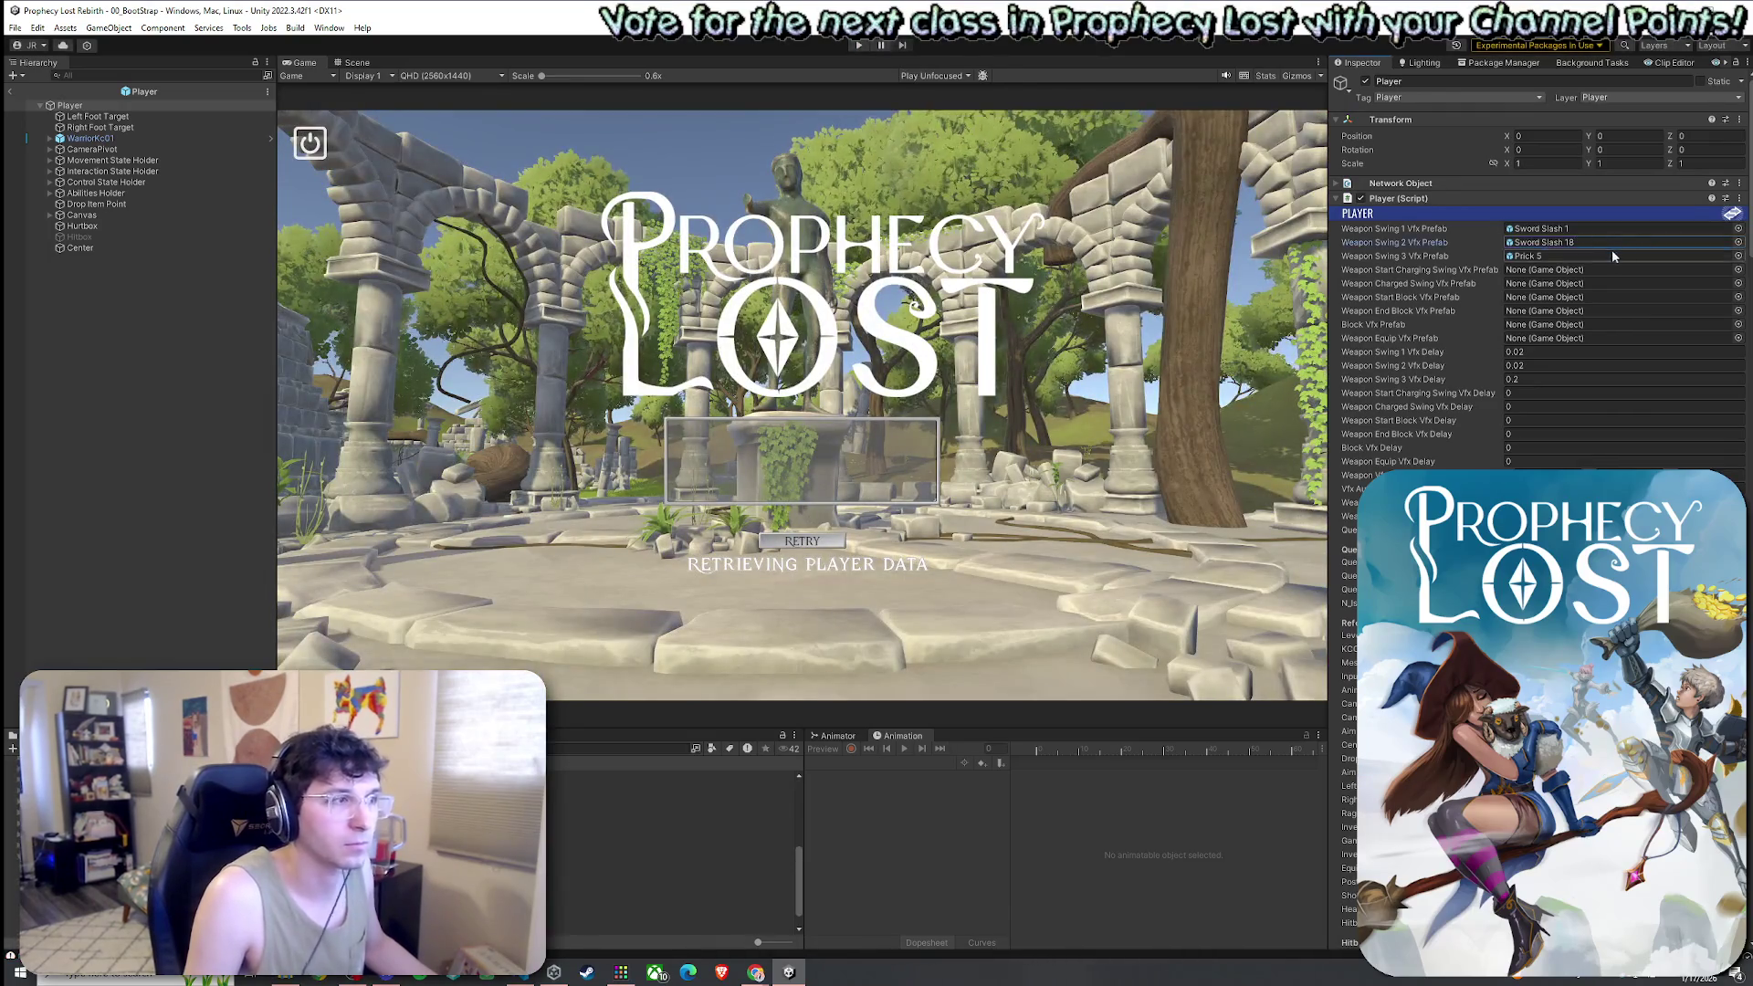
# Put Sword Slash 1 into Weapon Swing 2 Vfx Prefab, cancelling the Save As dialog
pyautogui.moveTo(1612, 254)
pyautogui.mouseDown()
pyautogui.moveTo(1572, 276)
pyautogui.moveTo(1552, 229)
pyautogui.moveTo(1594, 247)
pyautogui.mouseUp()
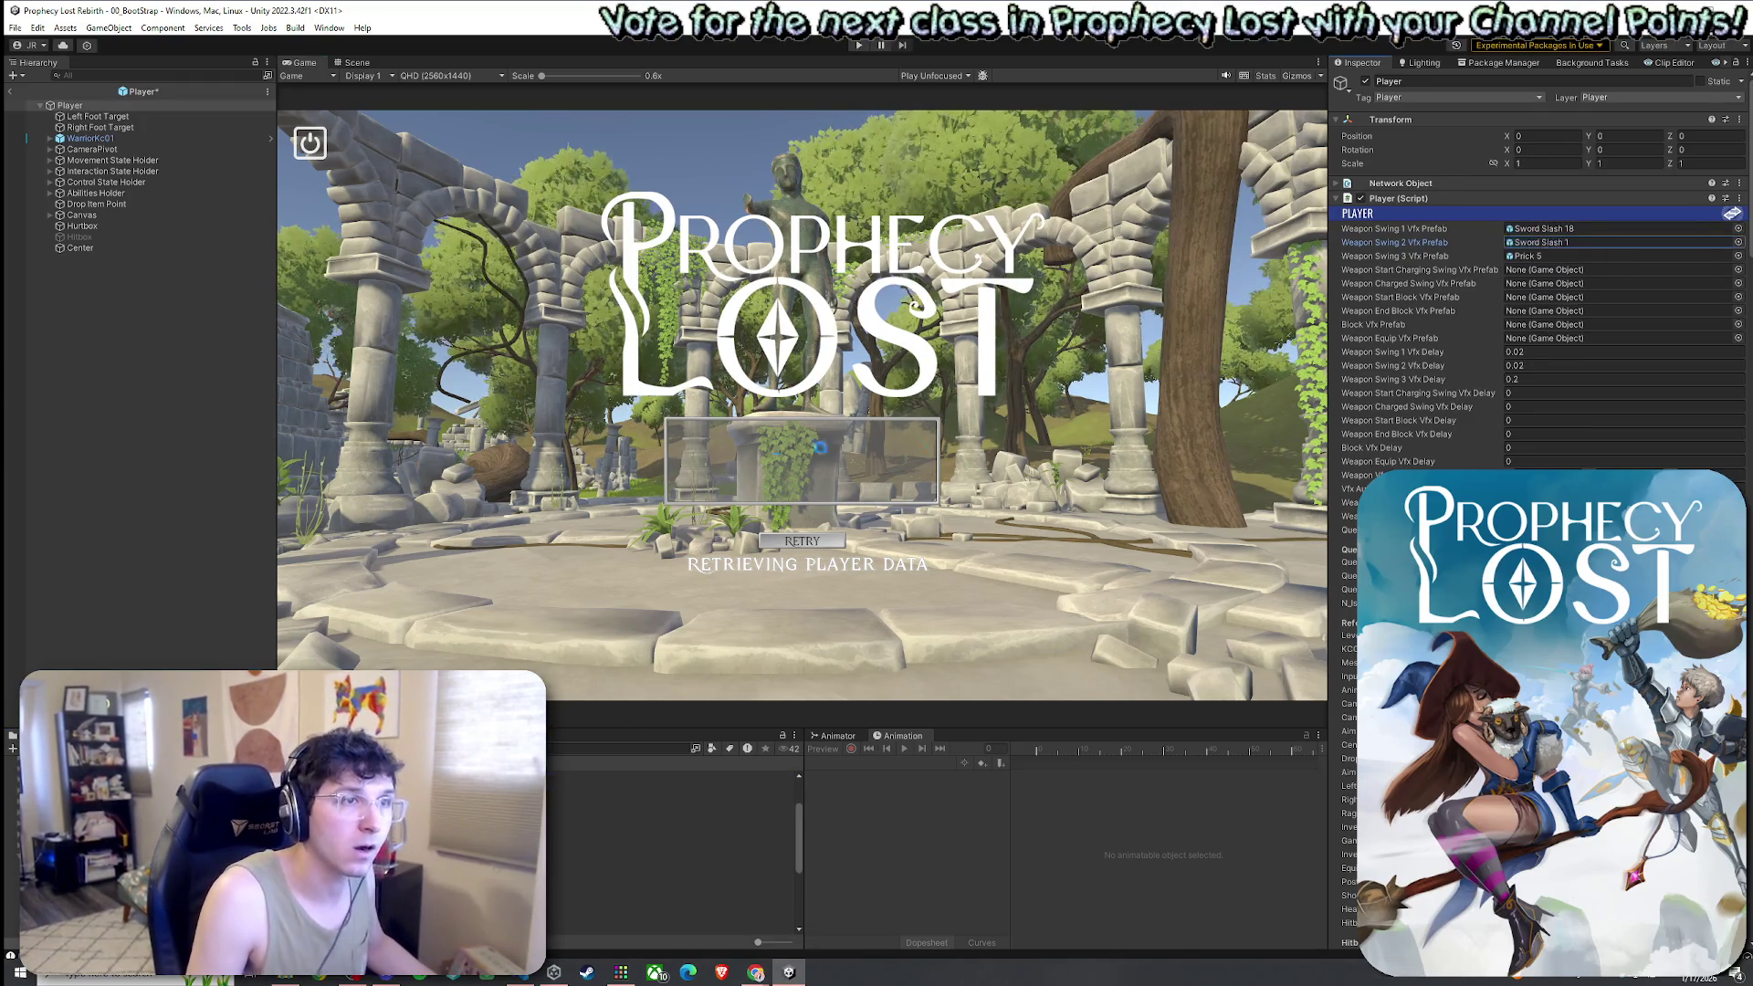
pyautogui.click(16, 27)
pyautogui.click(50, 109)
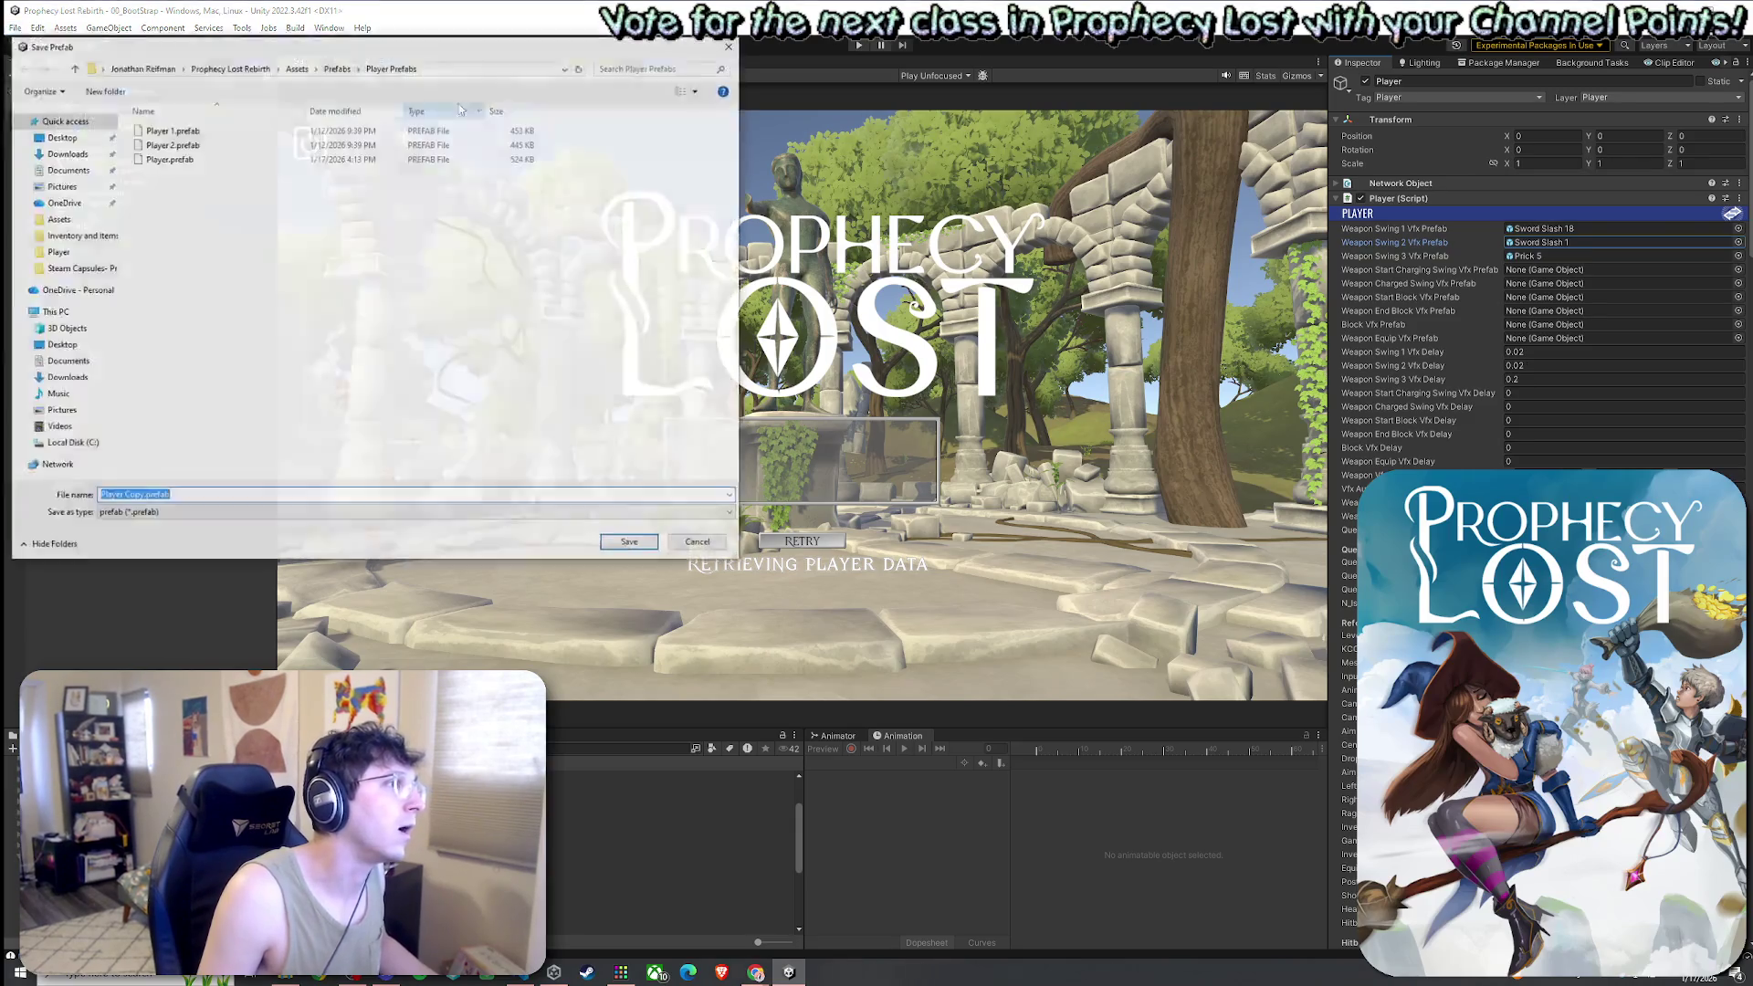
pyautogui.press('Escape')
# Start a play-test with Ctrl+P
pyautogui.click(15, 28)
pyautogui.press('Escape')
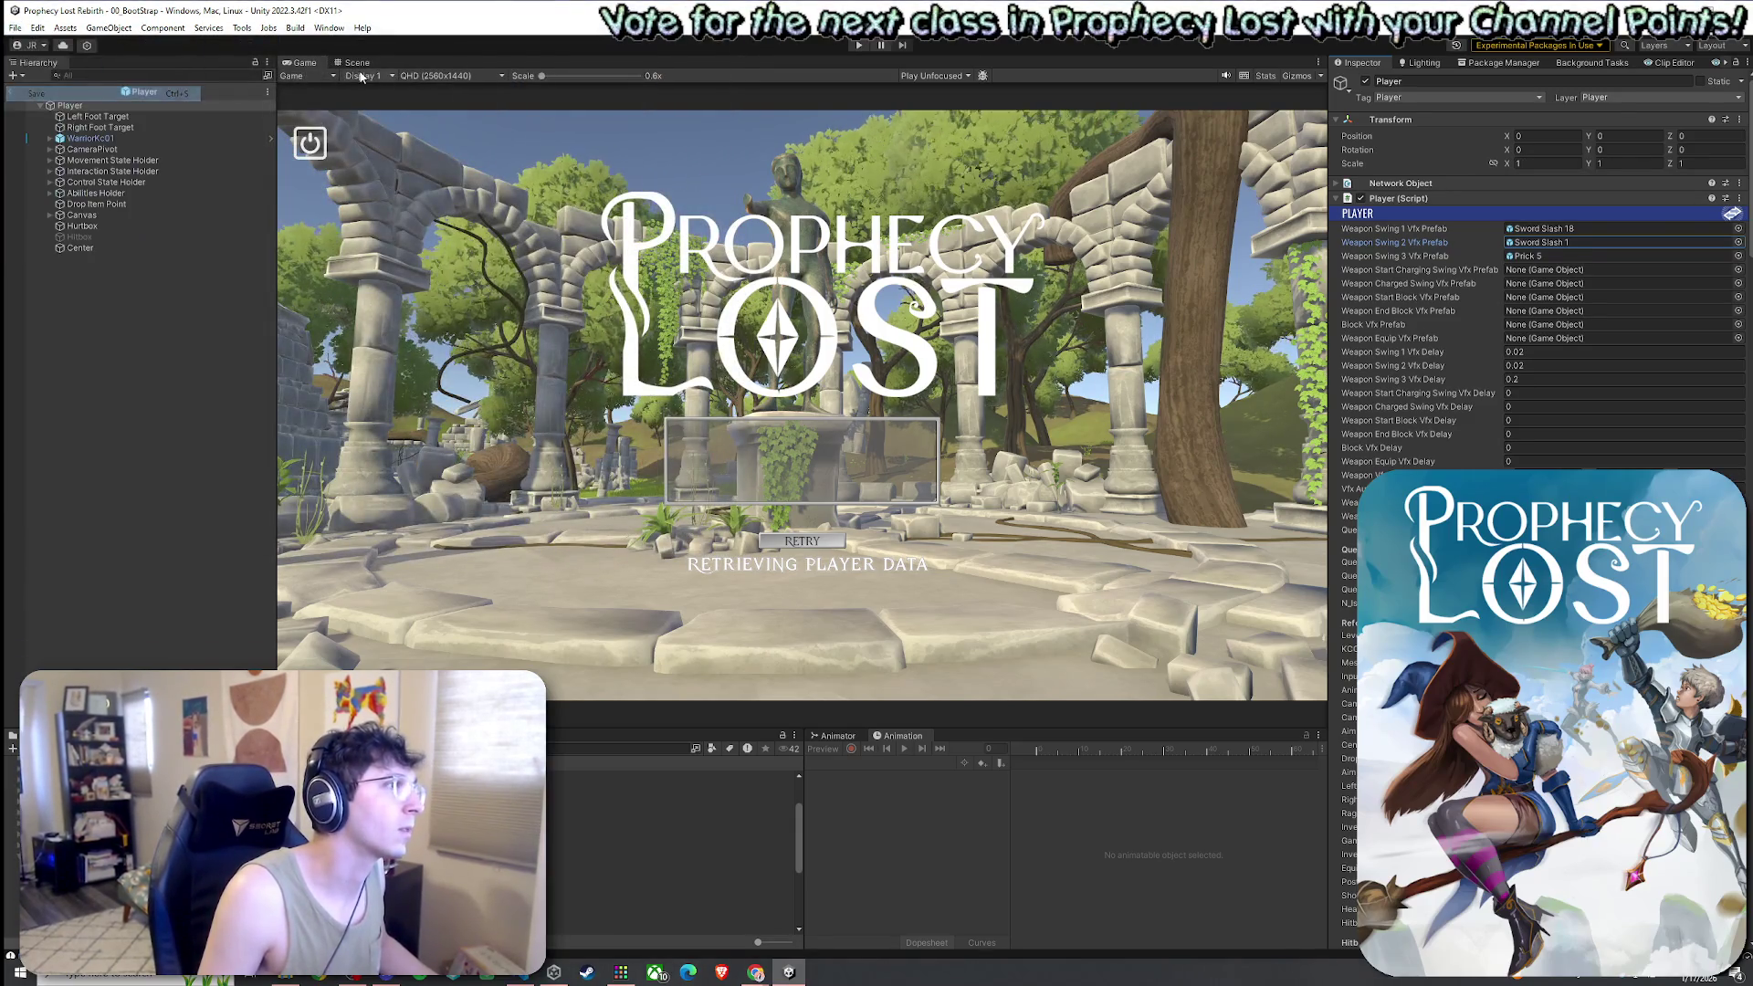
pyautogui.hotkey('ctrl', 'p')
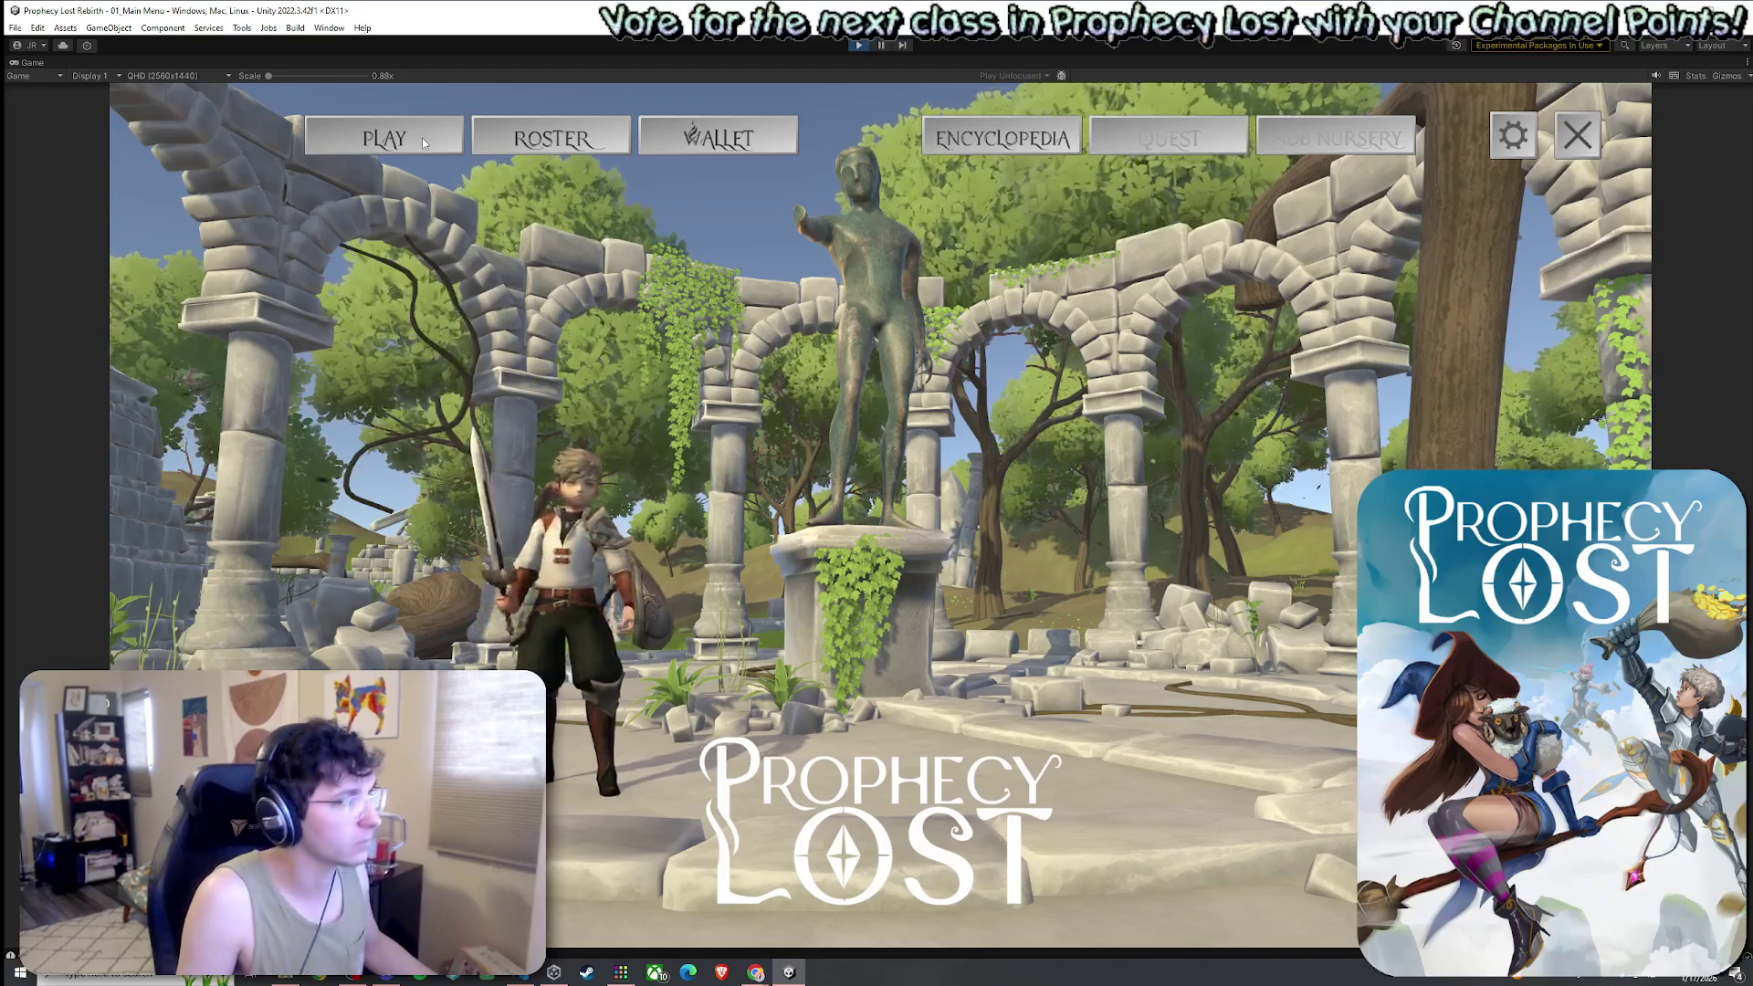
# Find a match at Eanglan, start the test scene, and pick up the shield
pyautogui.click(423, 139)
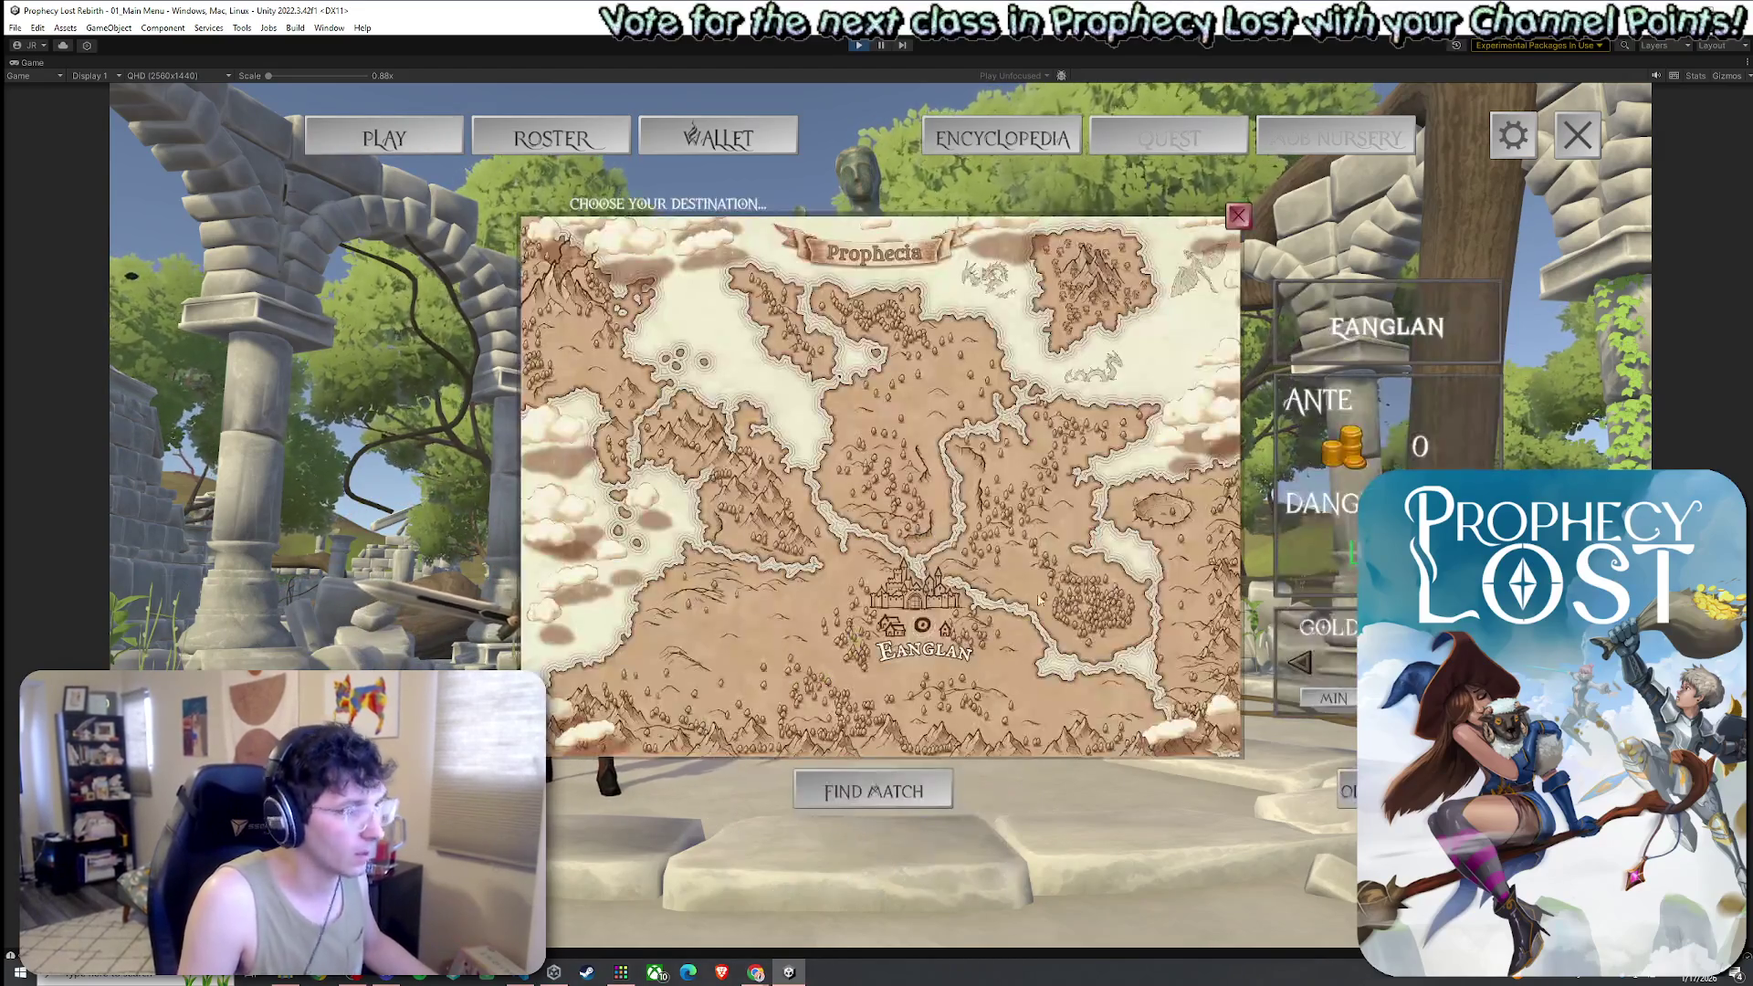
pyautogui.click(1166, 618)
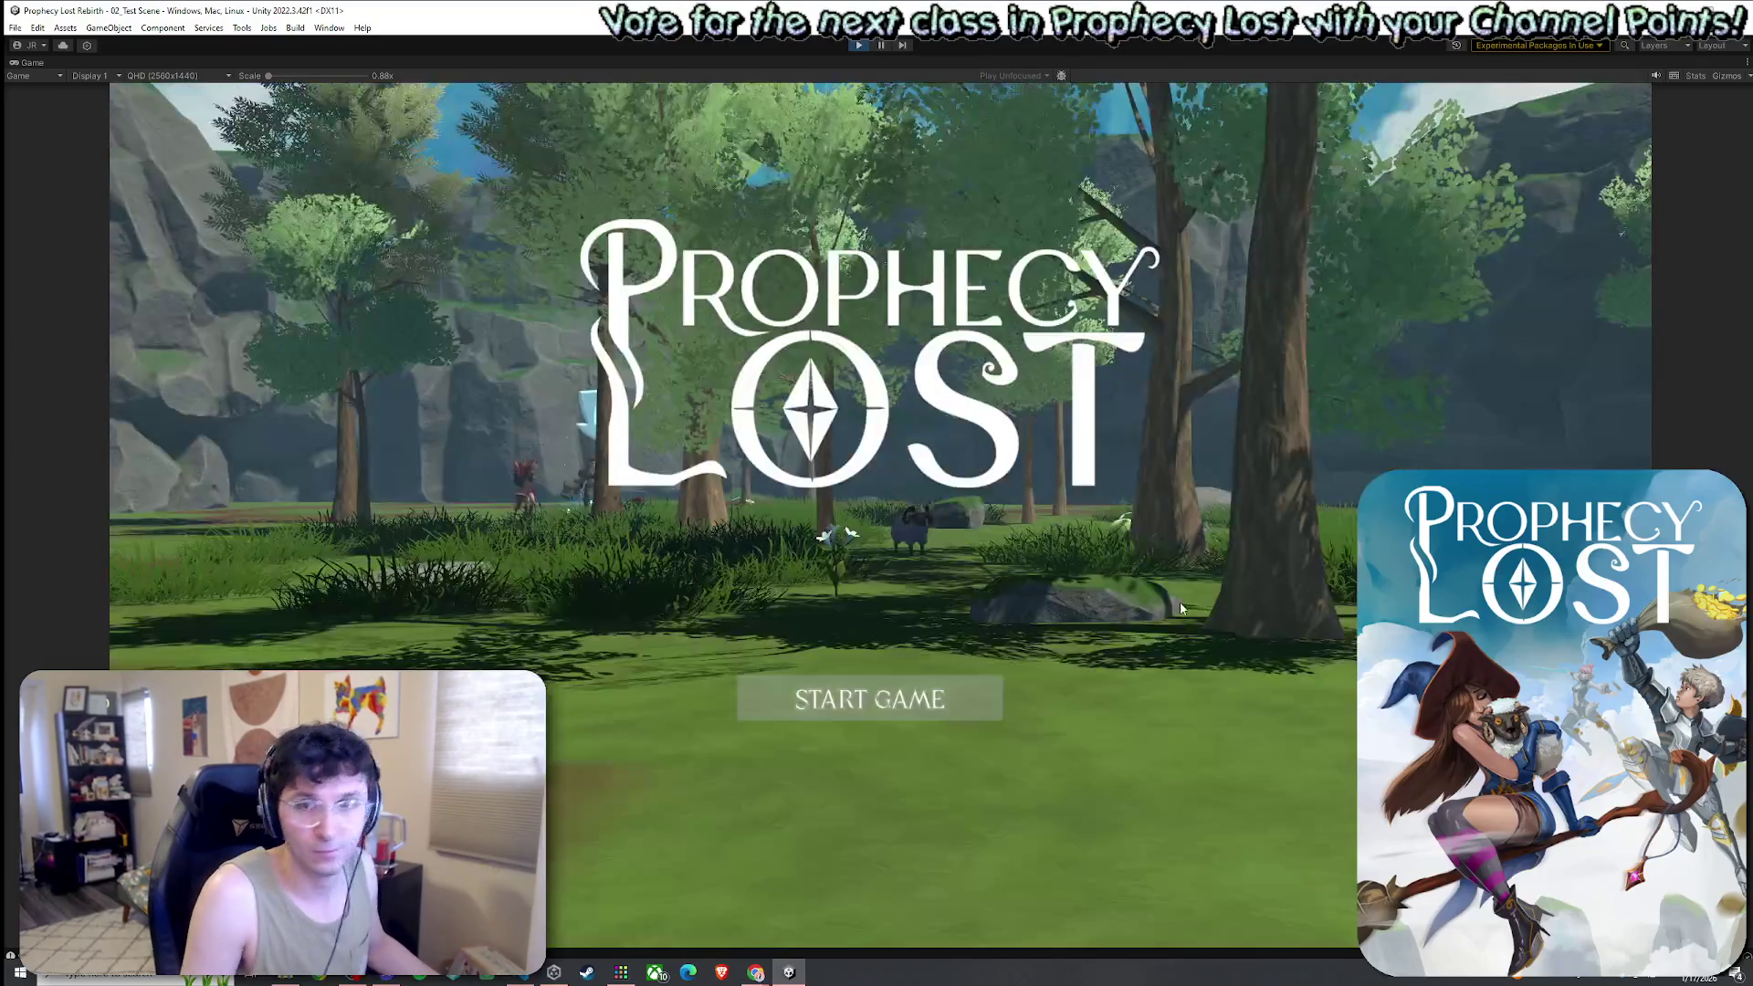
pyautogui.click(878, 706)
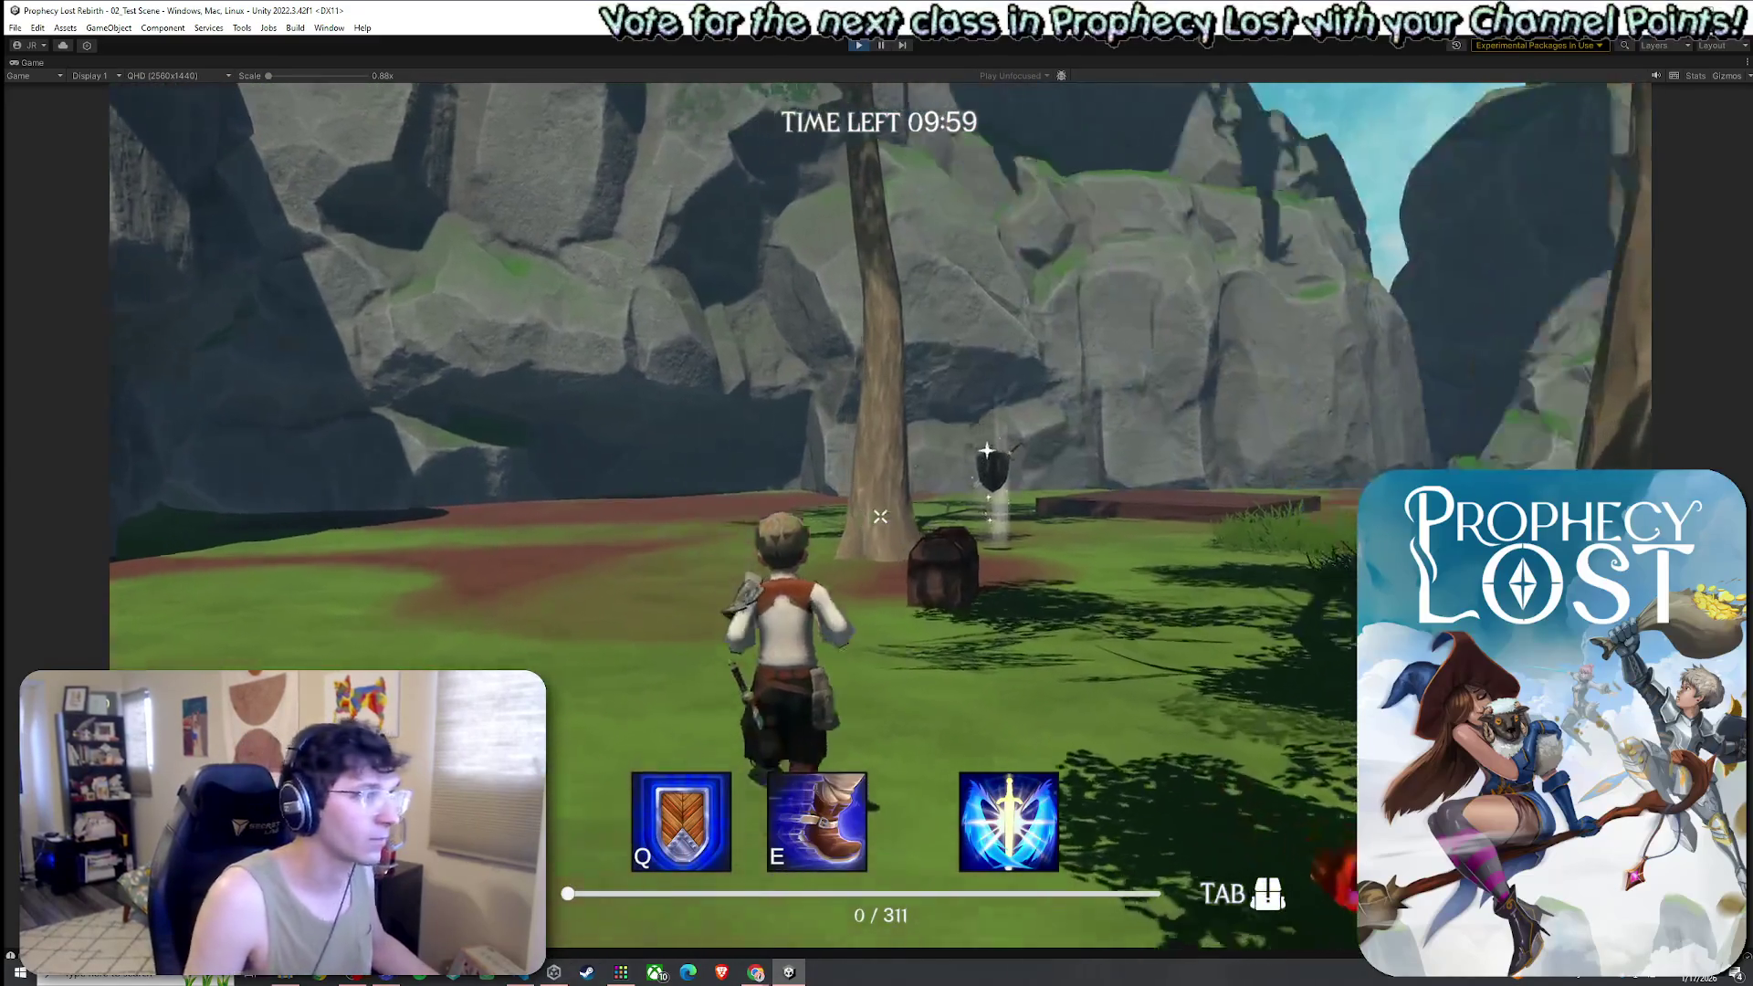
pyautogui.press('w')
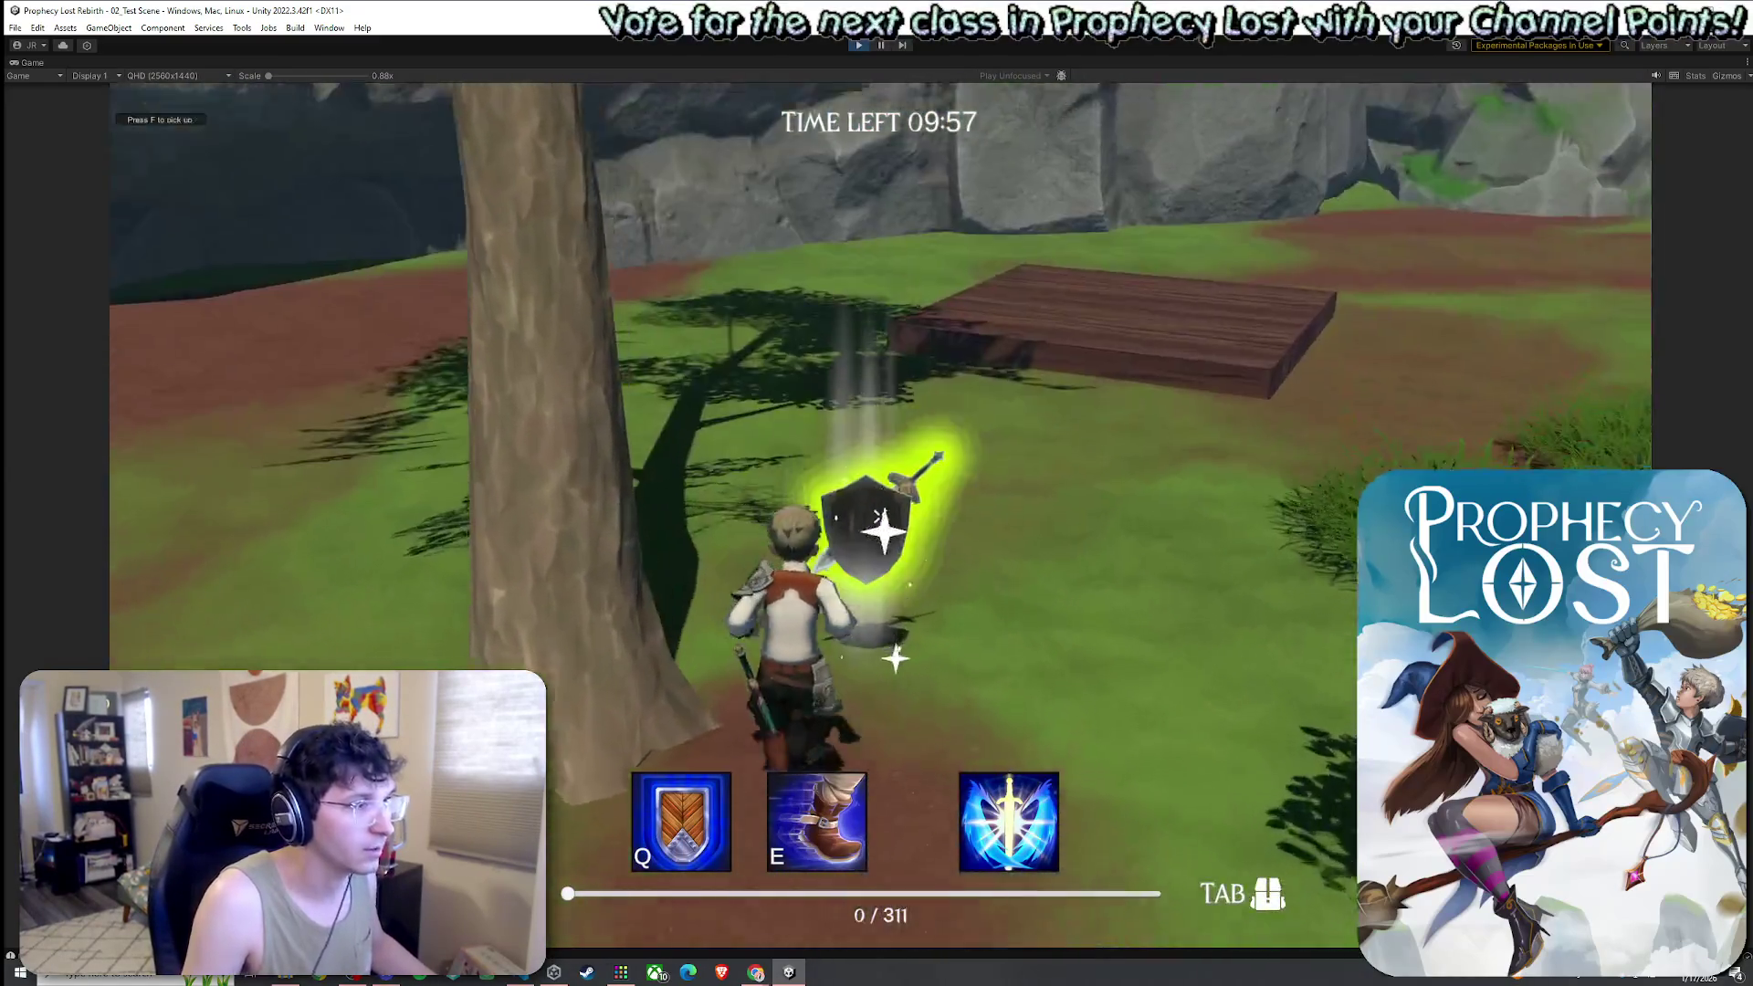
pyautogui.press('f')
pyautogui.press('Tab')
pyautogui.press('Tab')
# Run several sword combos to watch each blue slash effect
pyautogui.click(880, 516)
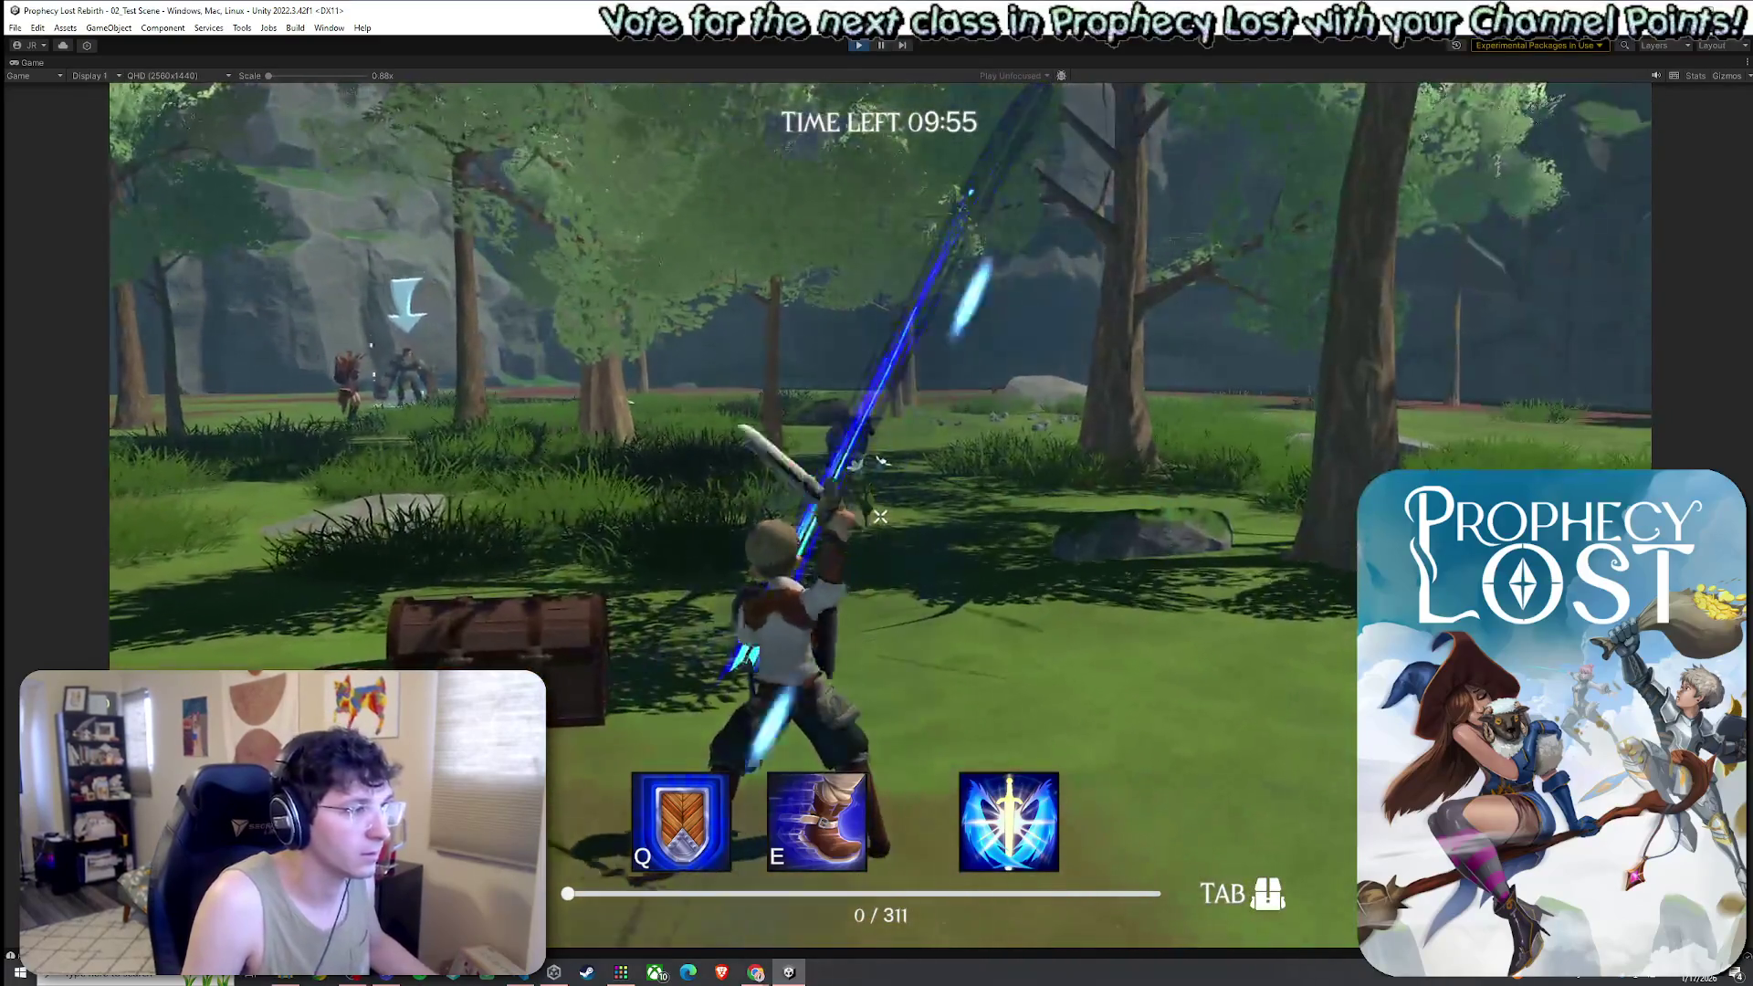
pyautogui.click(879, 517)
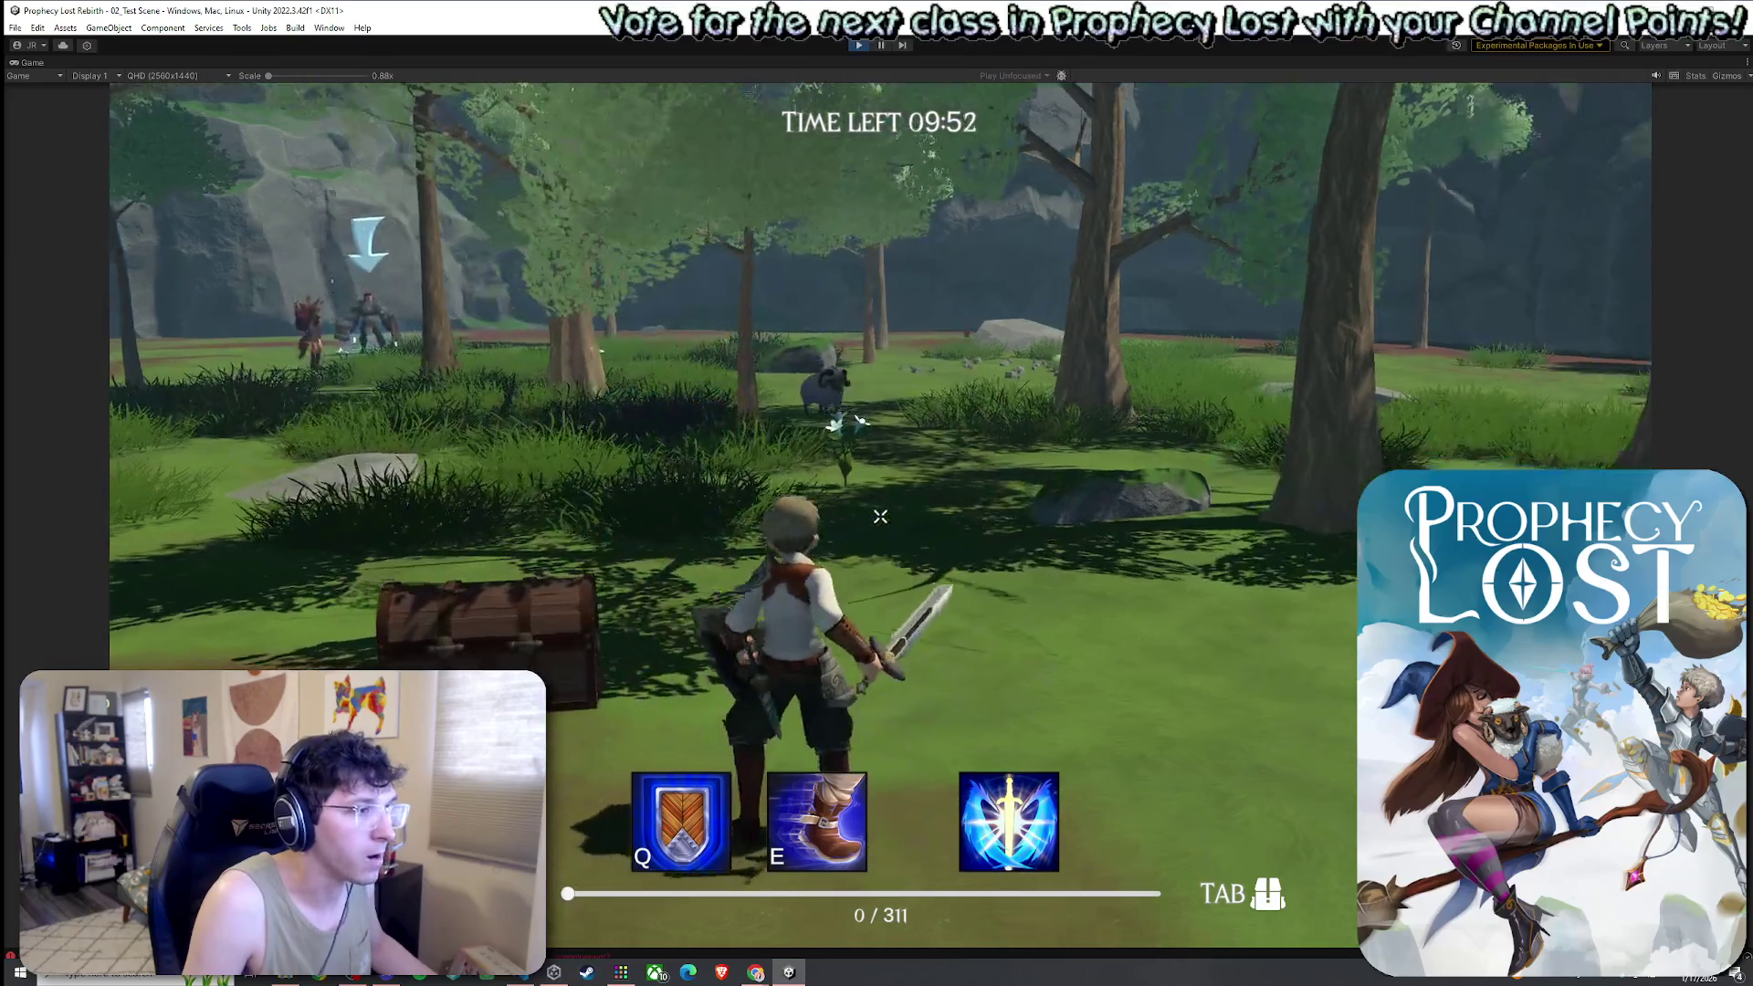
pyautogui.click(880, 517)
pyautogui.click(879, 516)
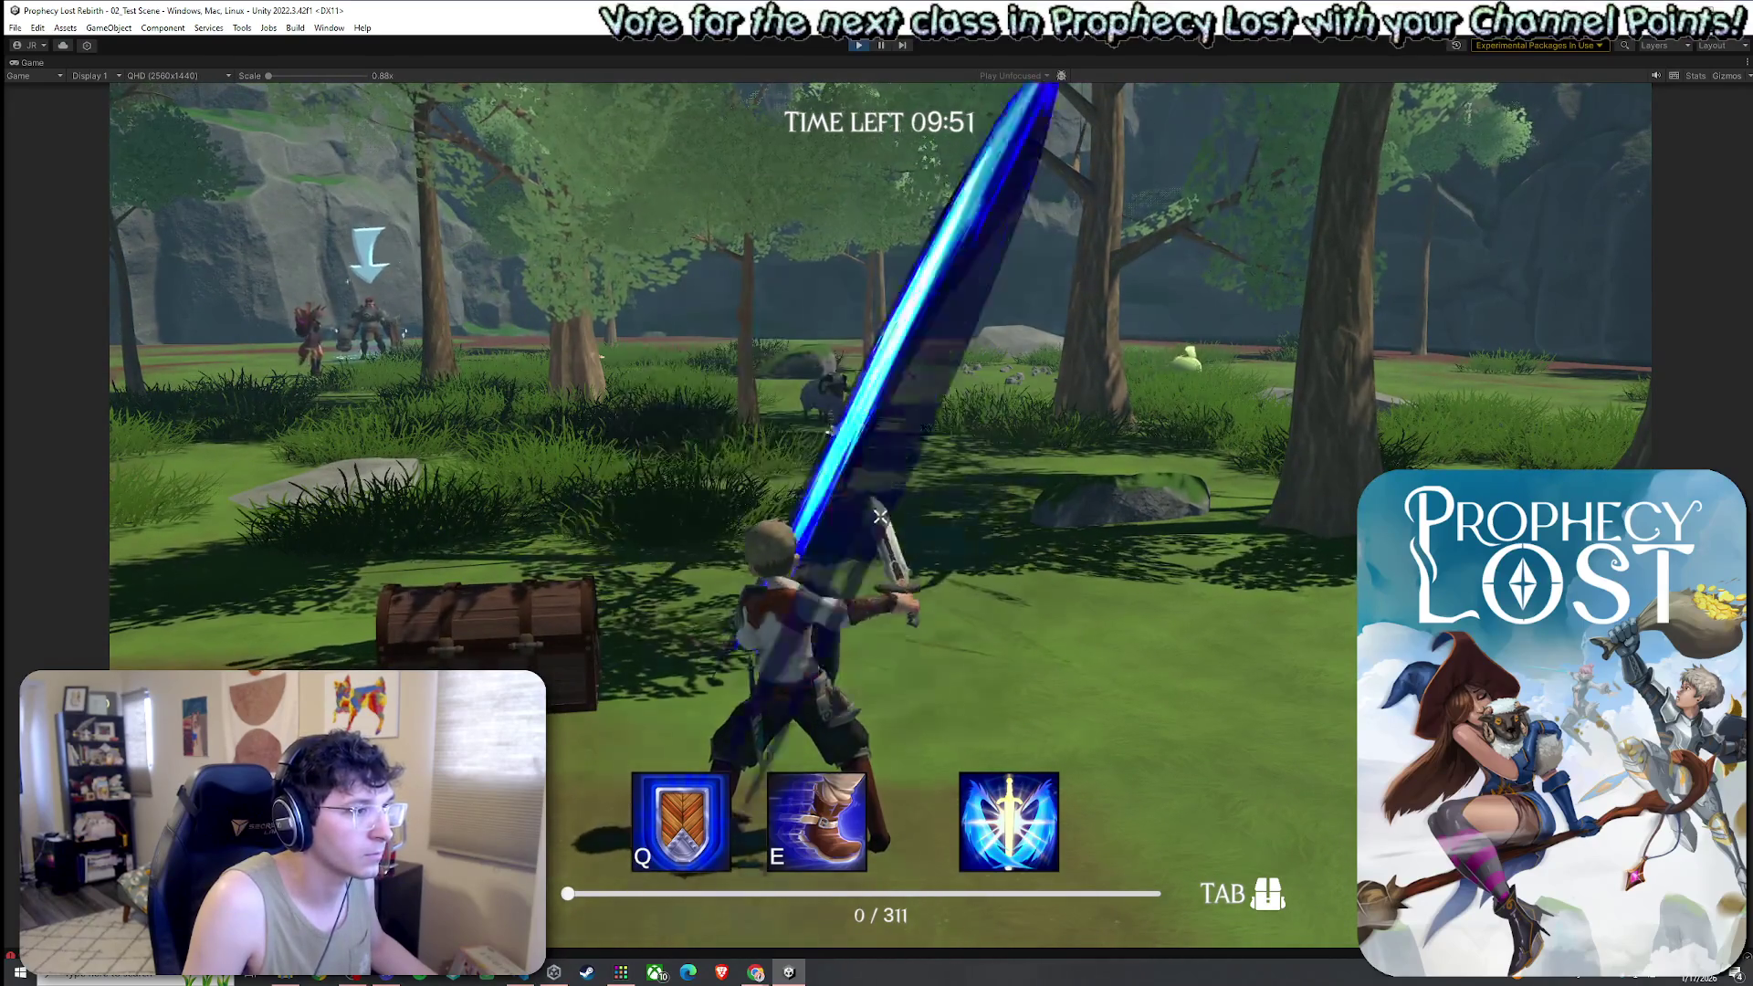
pyautogui.click(879, 516)
pyautogui.click(879, 517)
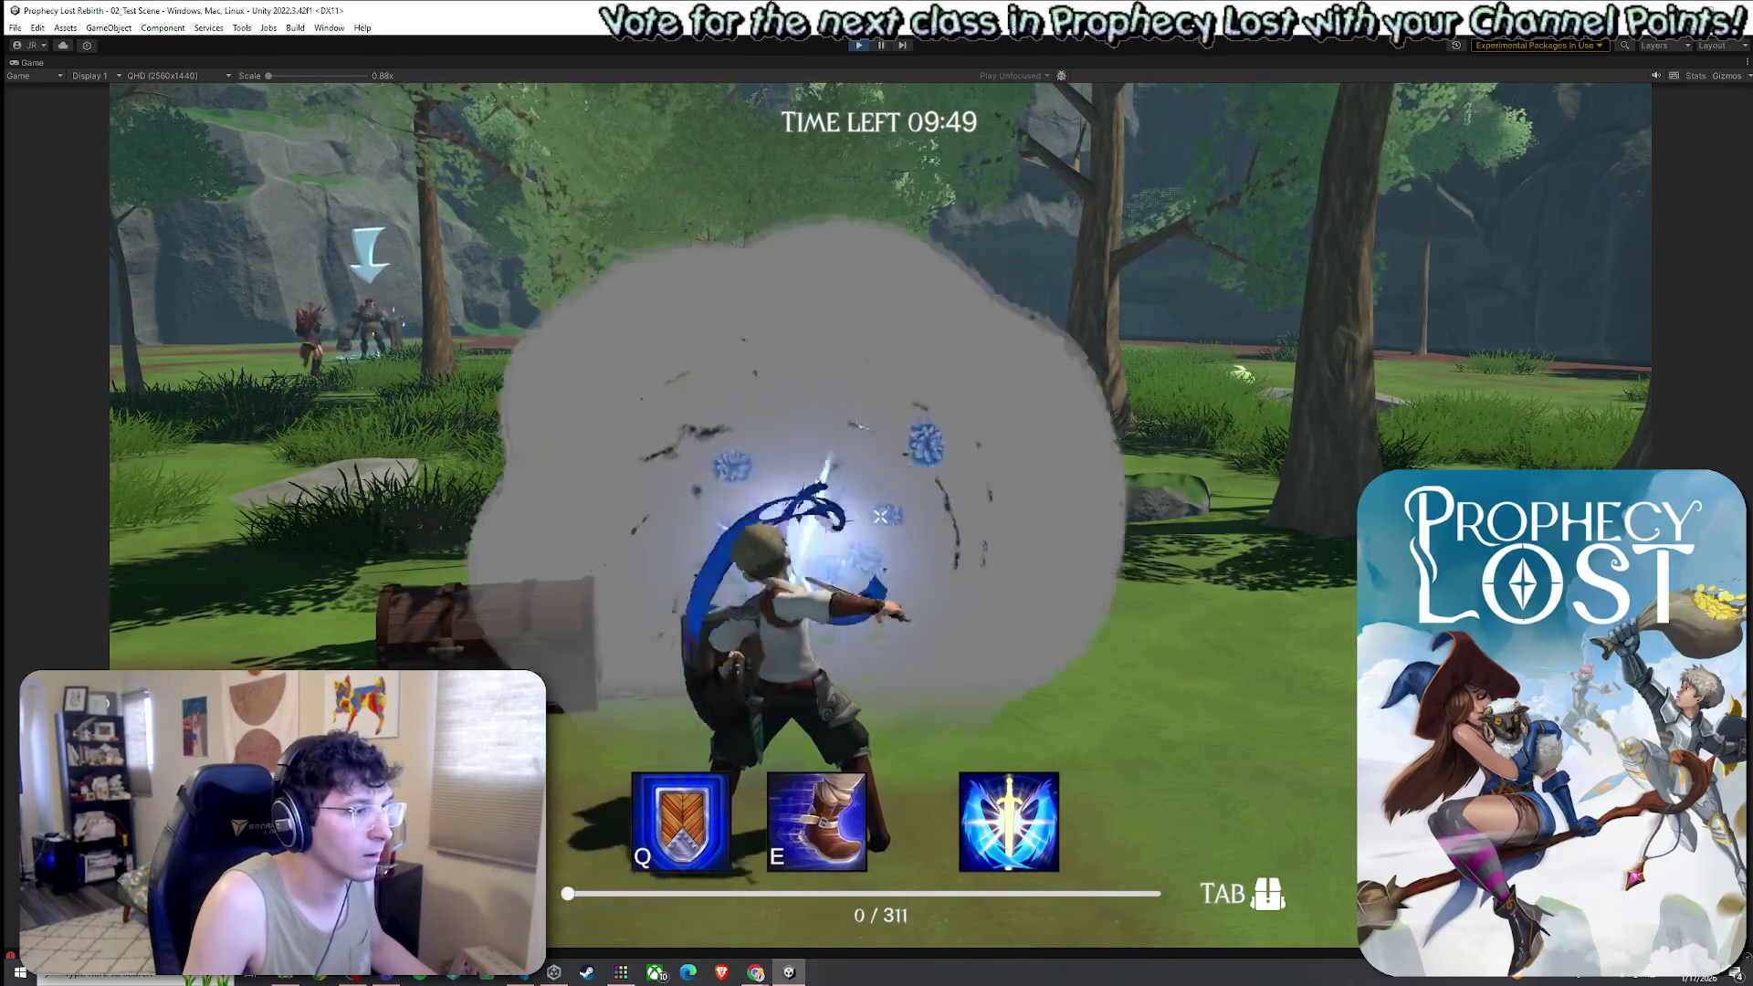
pyautogui.click(879, 517)
pyautogui.click(880, 517)
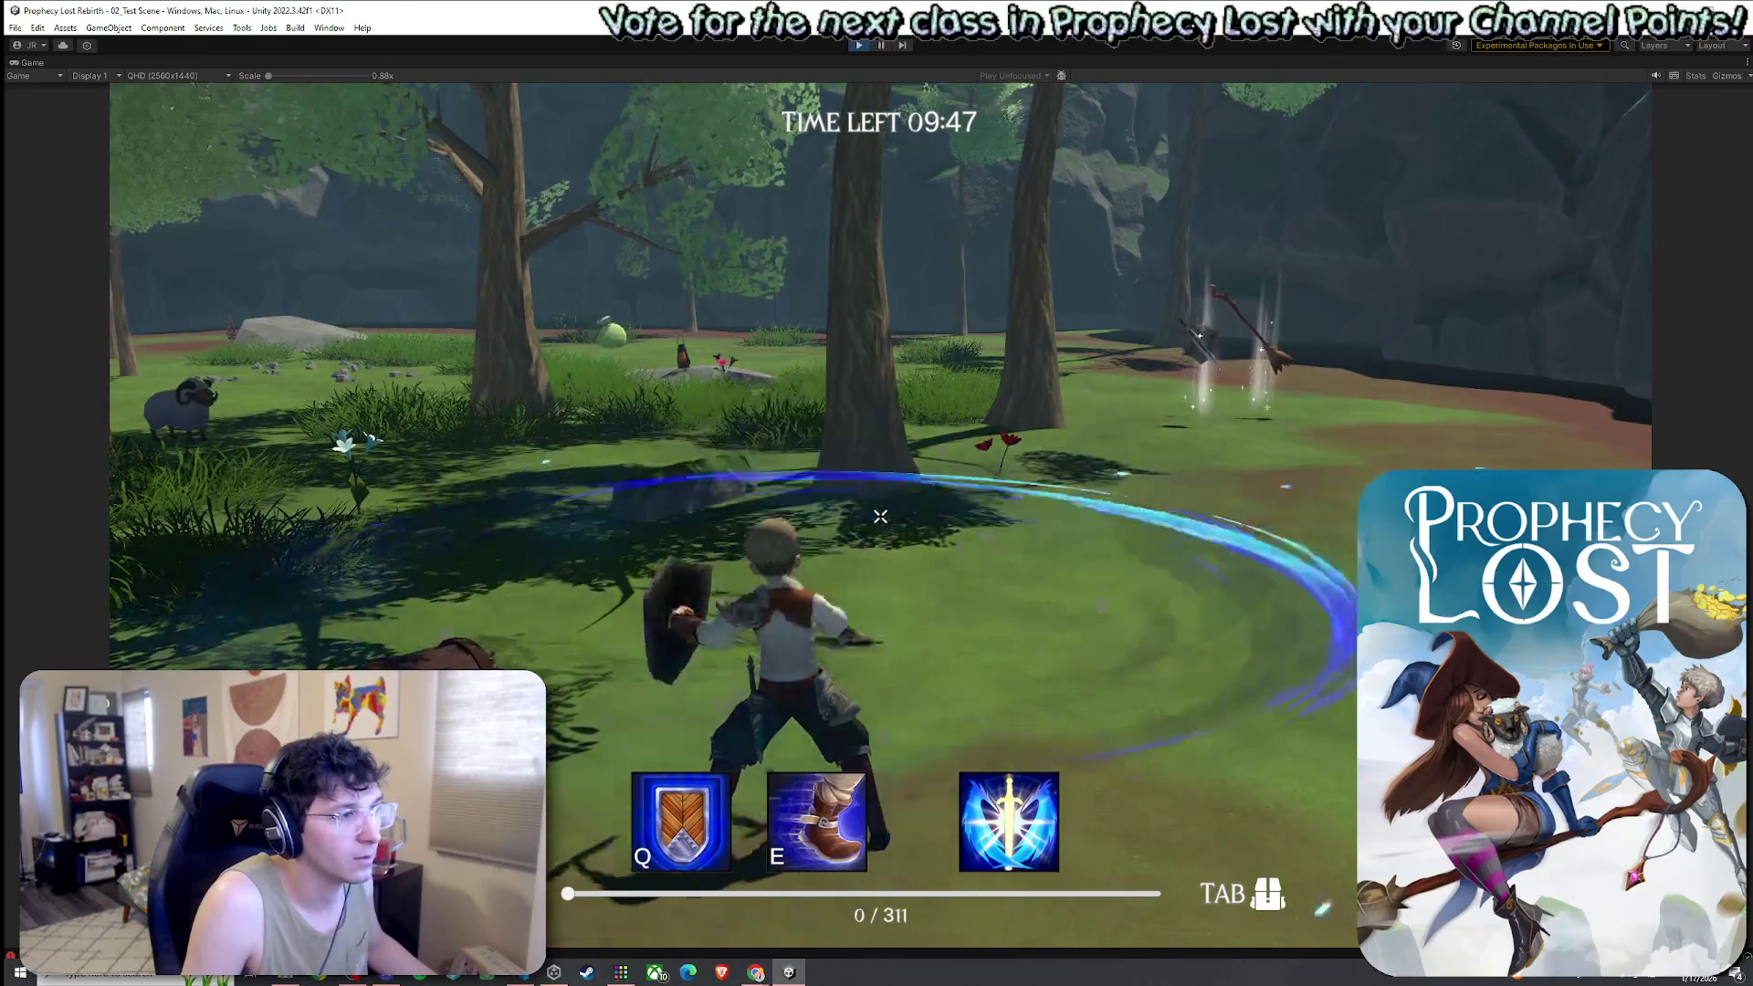
pyautogui.click(879, 516)
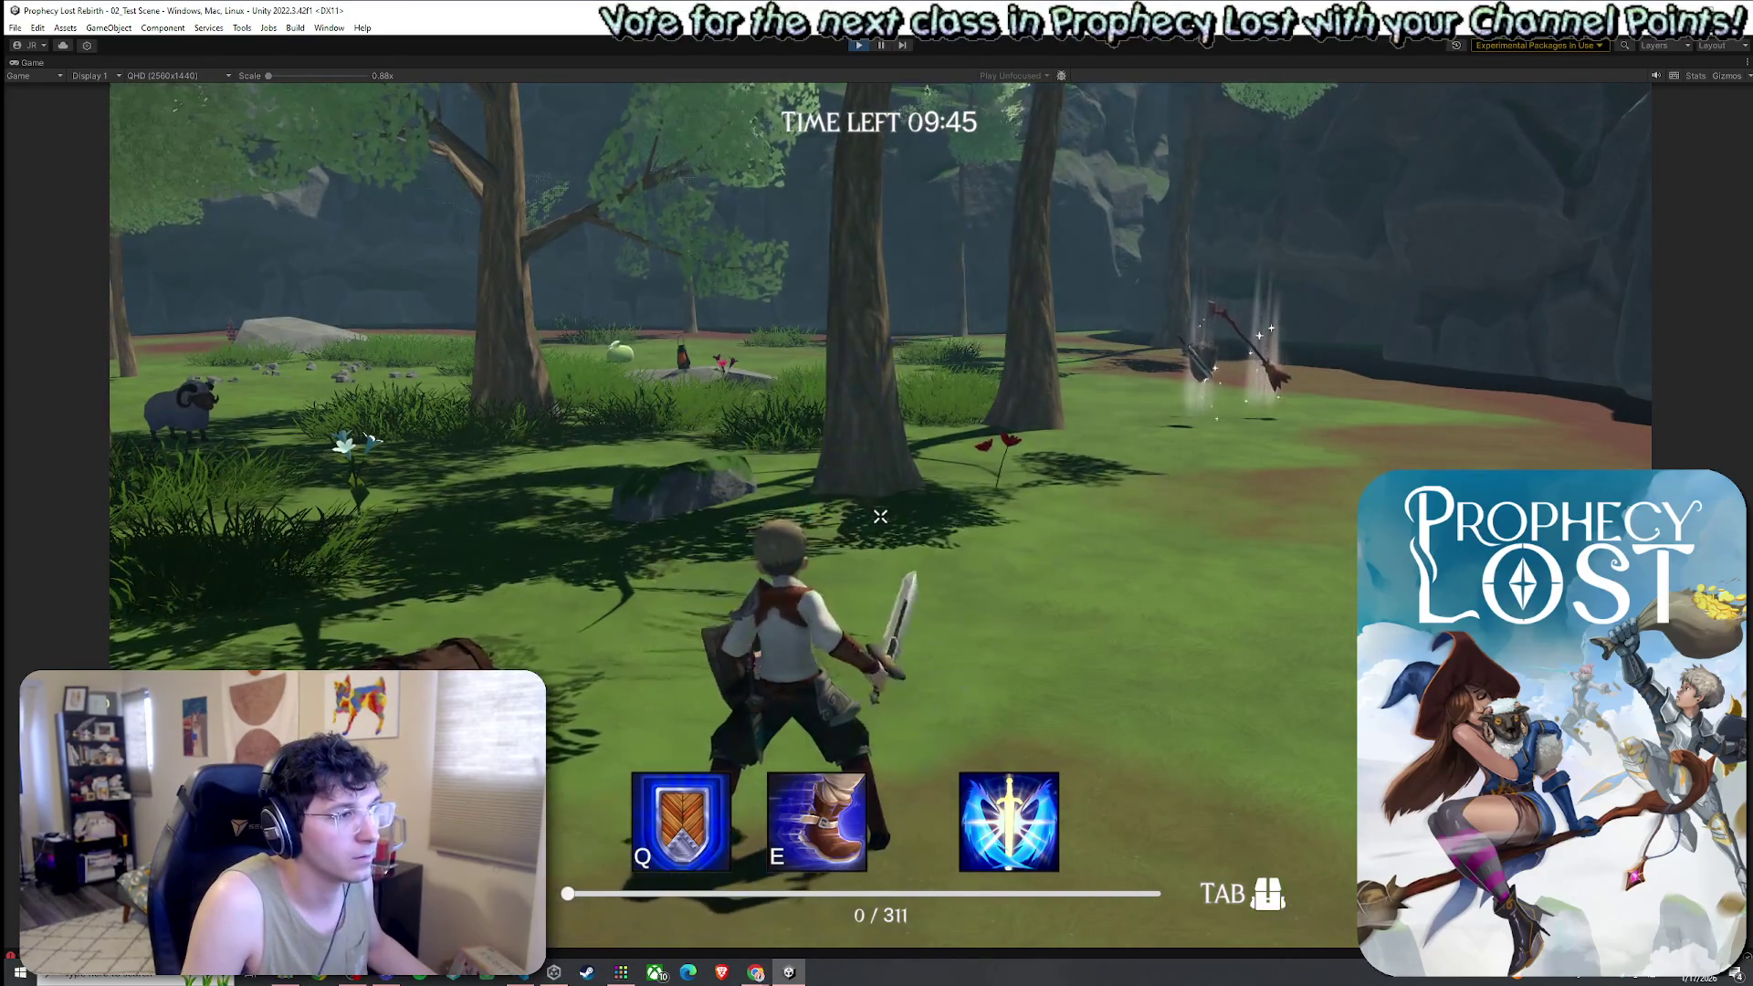
pyautogui.click(879, 517)
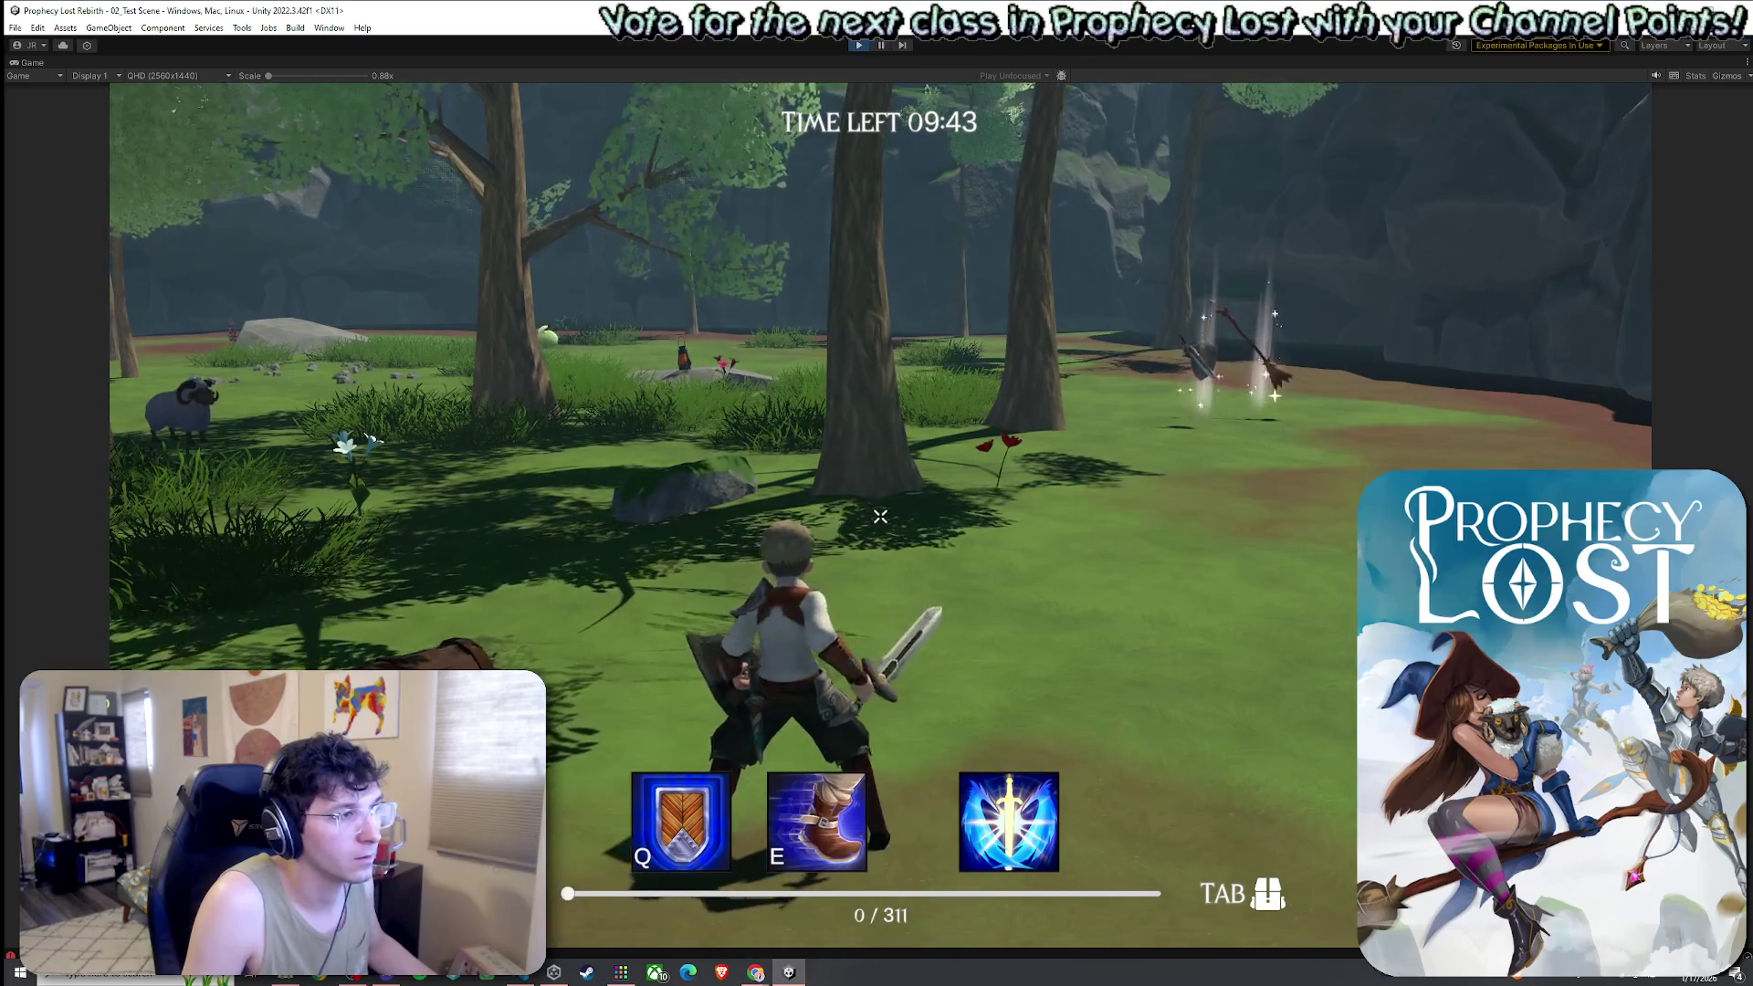
pyautogui.click(879, 516)
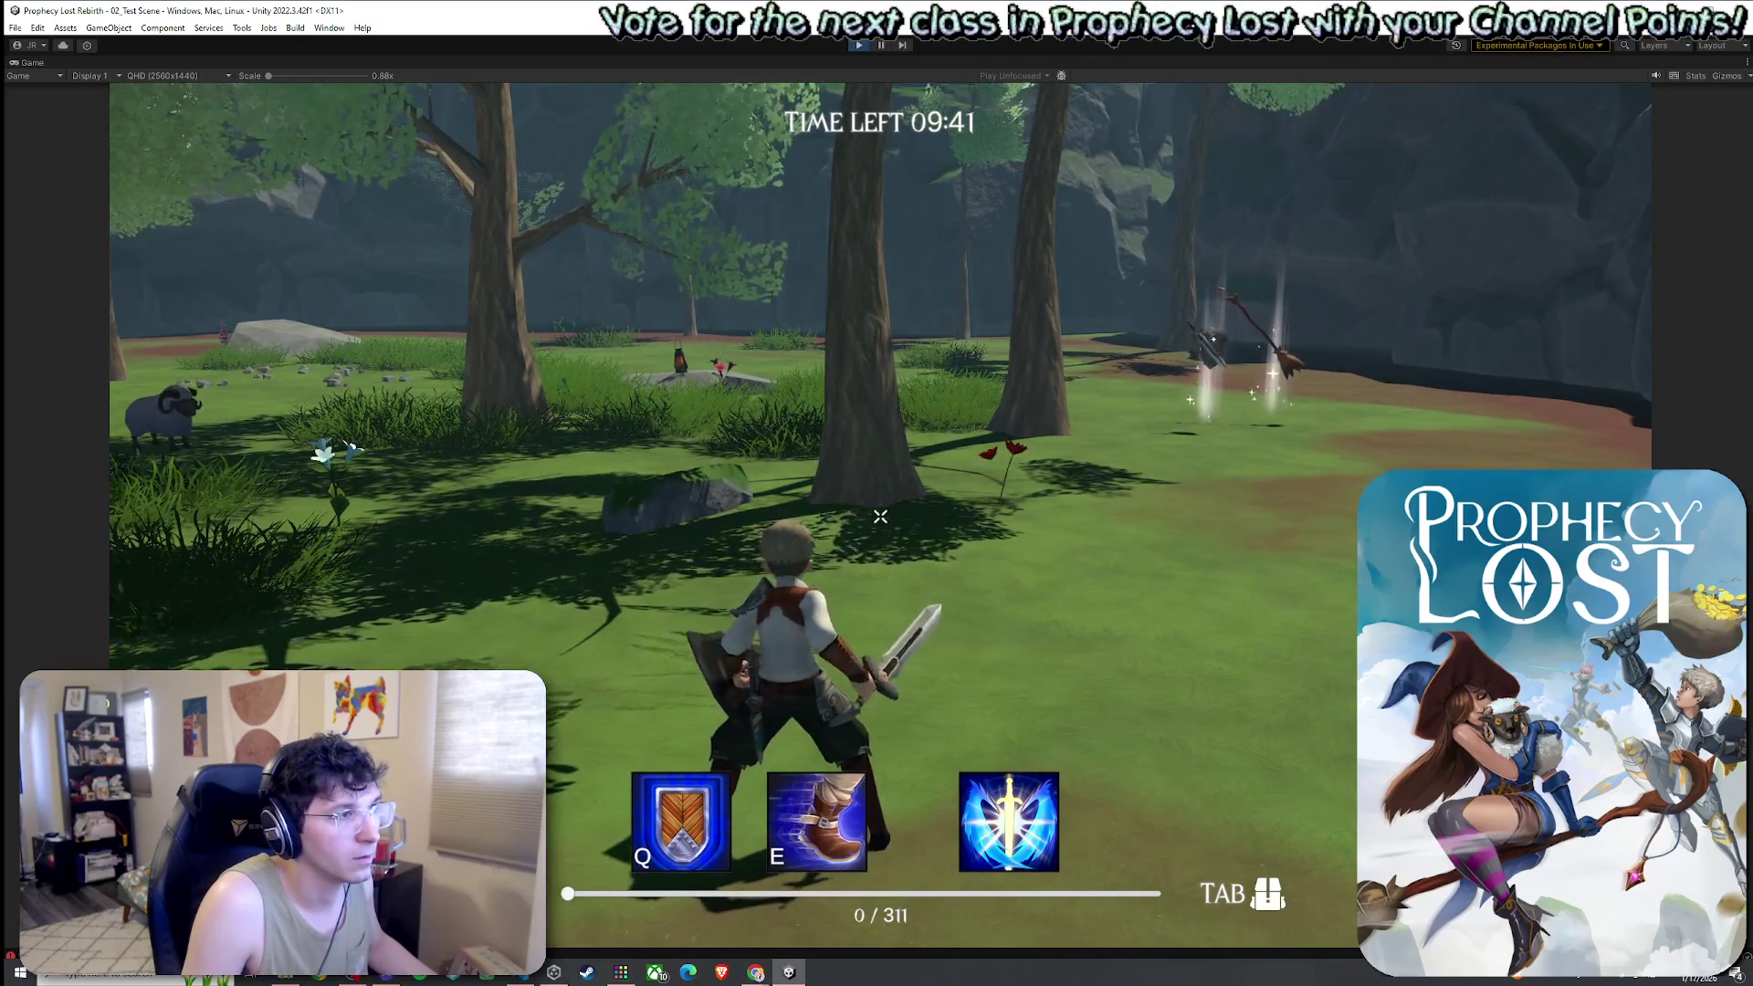
# Run toward the enemy, block with the shield, swing at it, then stop the play-test
pyautogui.press('w')
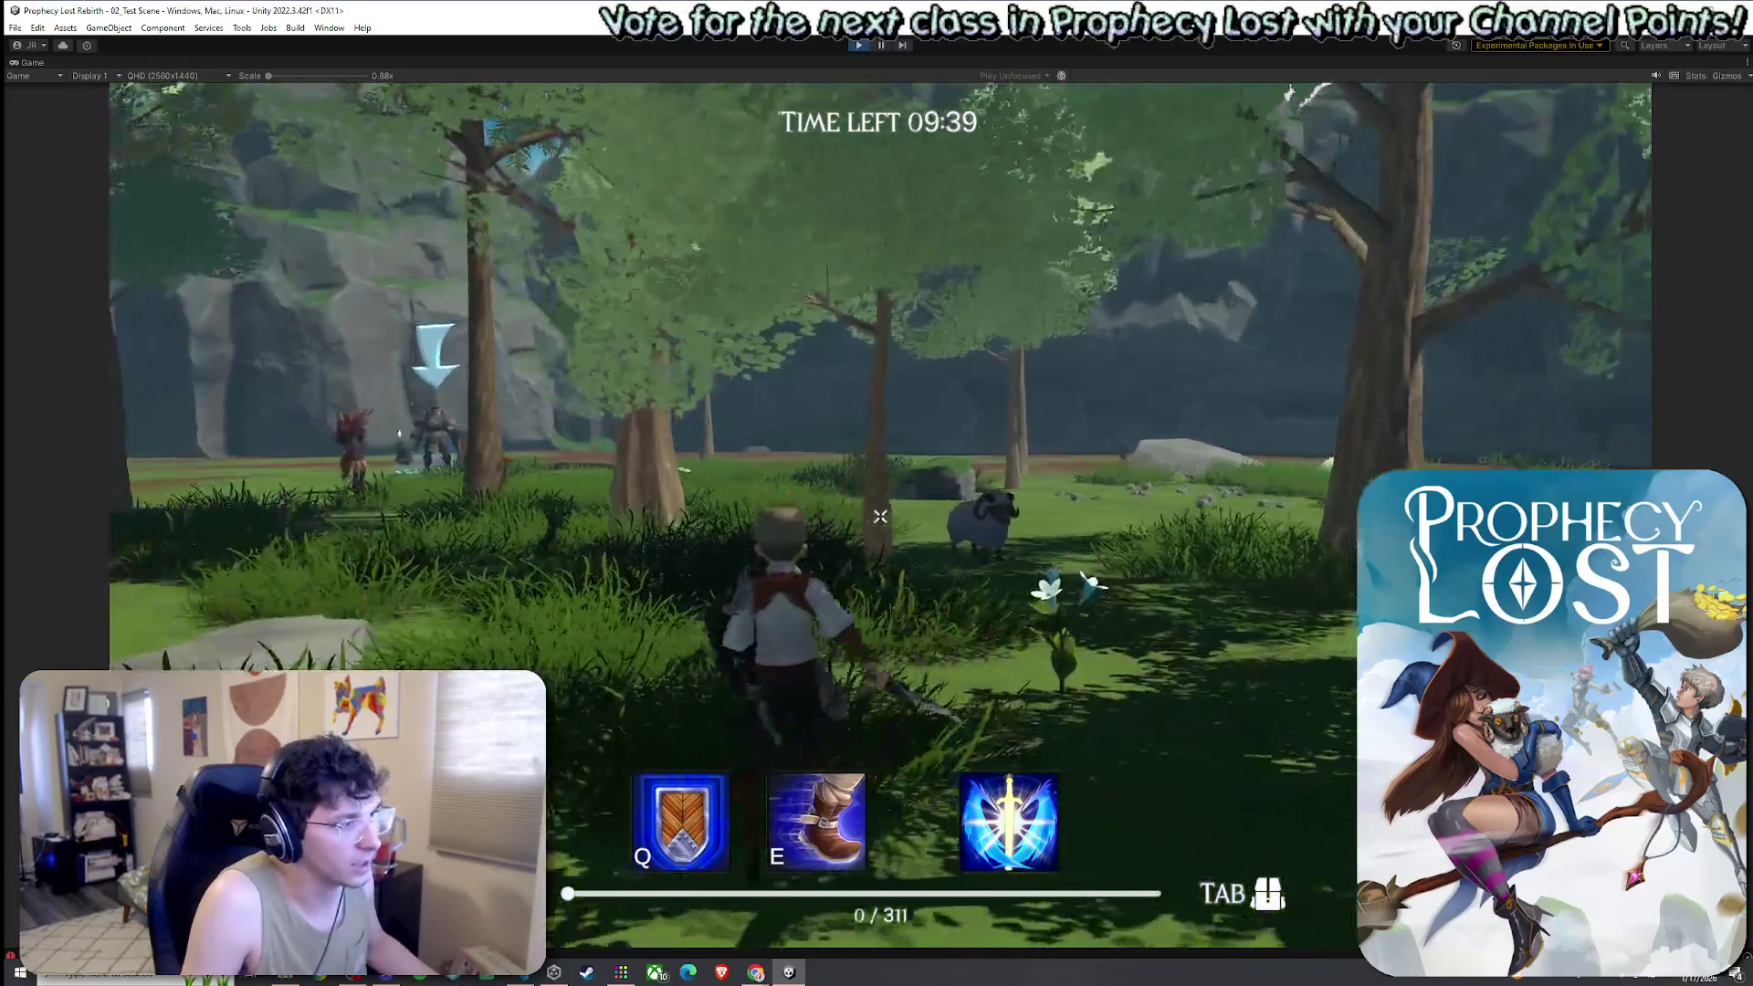
pyautogui.click(880, 516)
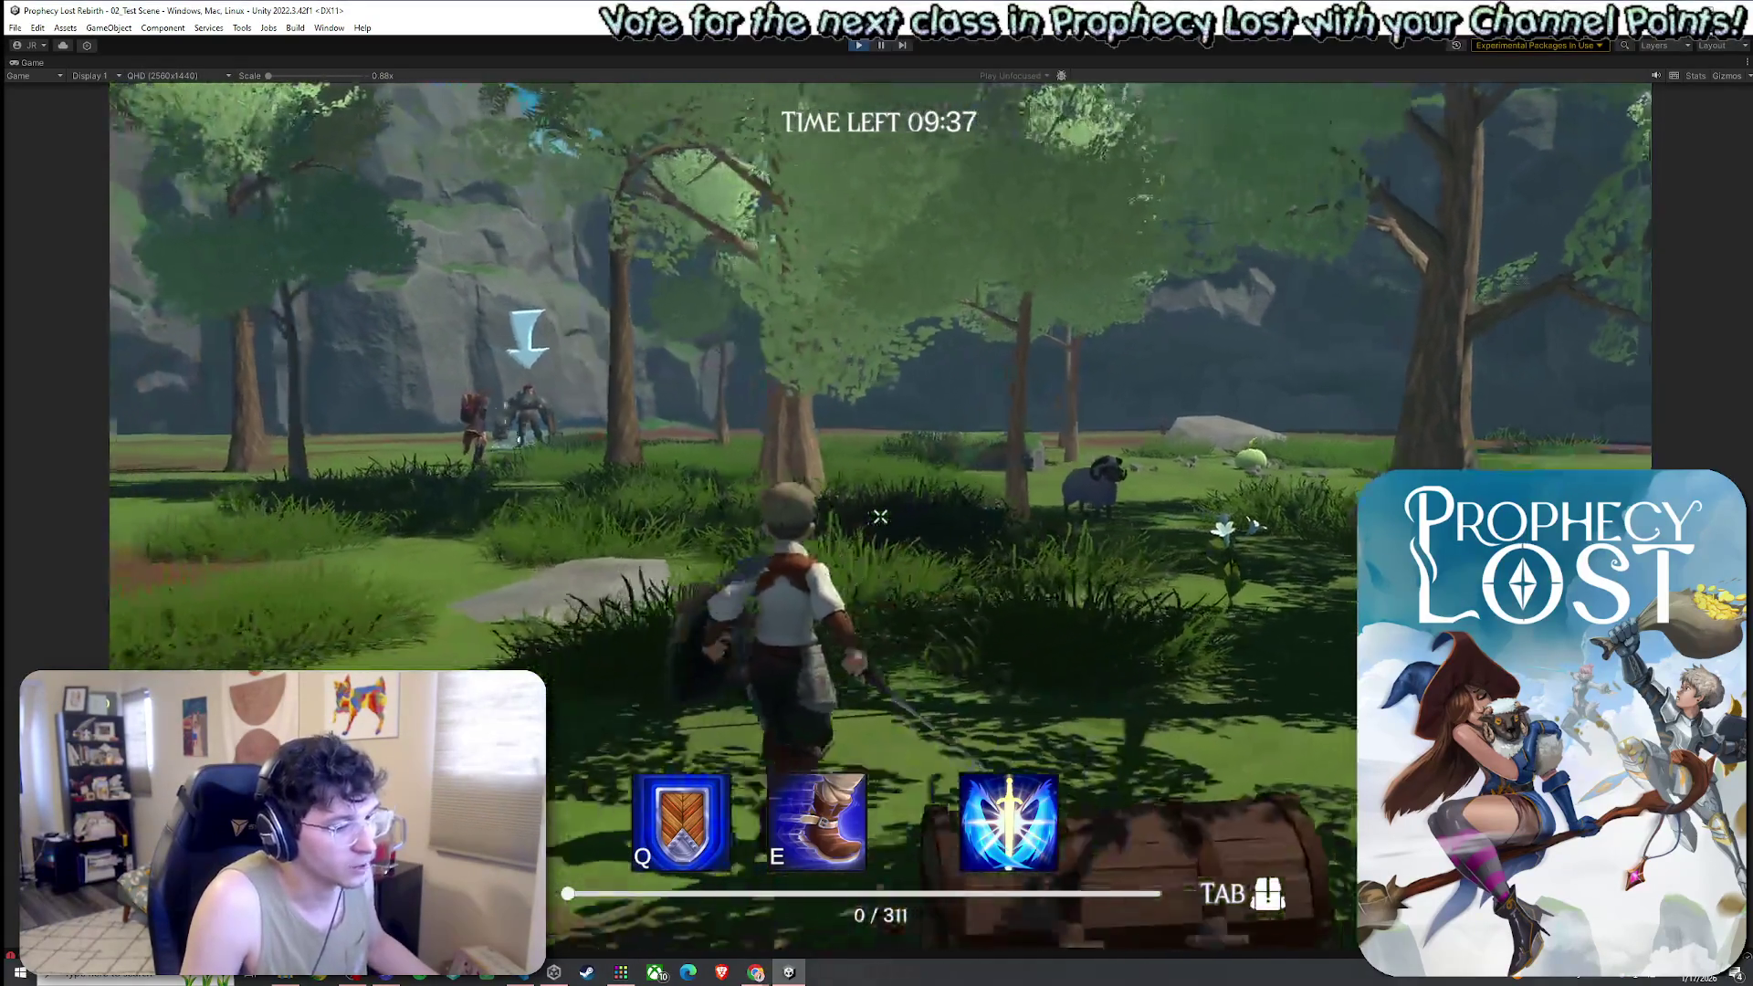
pyautogui.press('w')
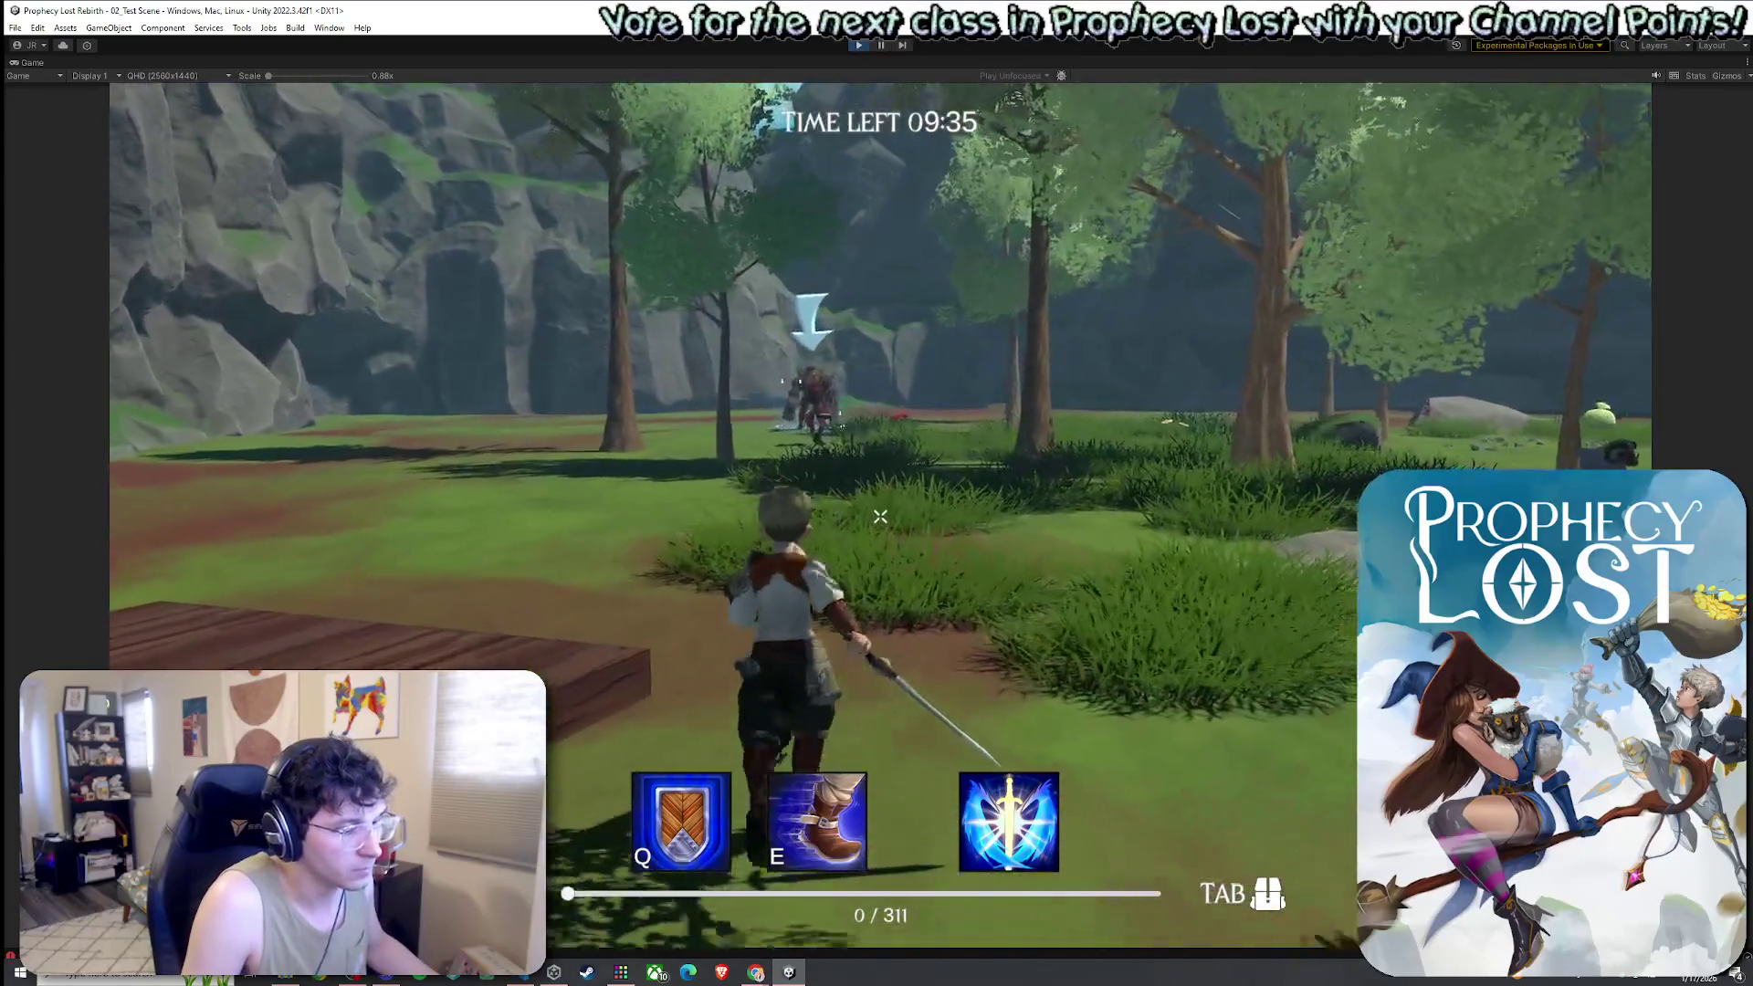
pyautogui.rightClick(879, 516)
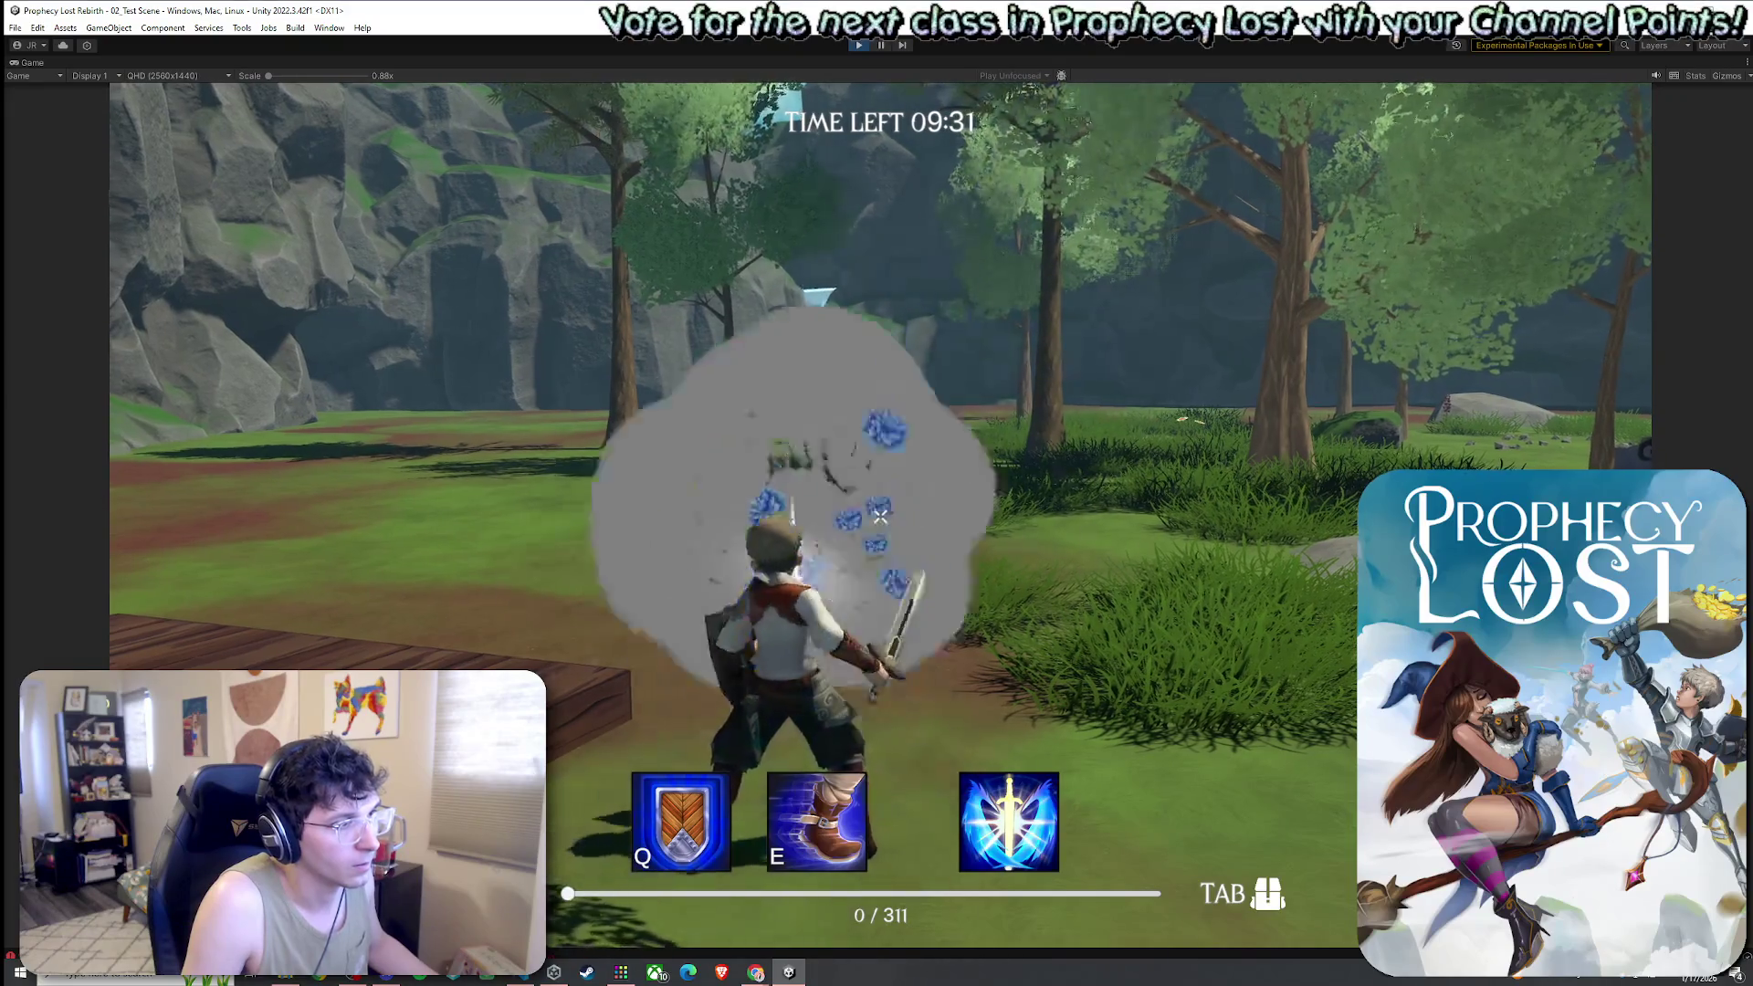
pyautogui.click(879, 516)
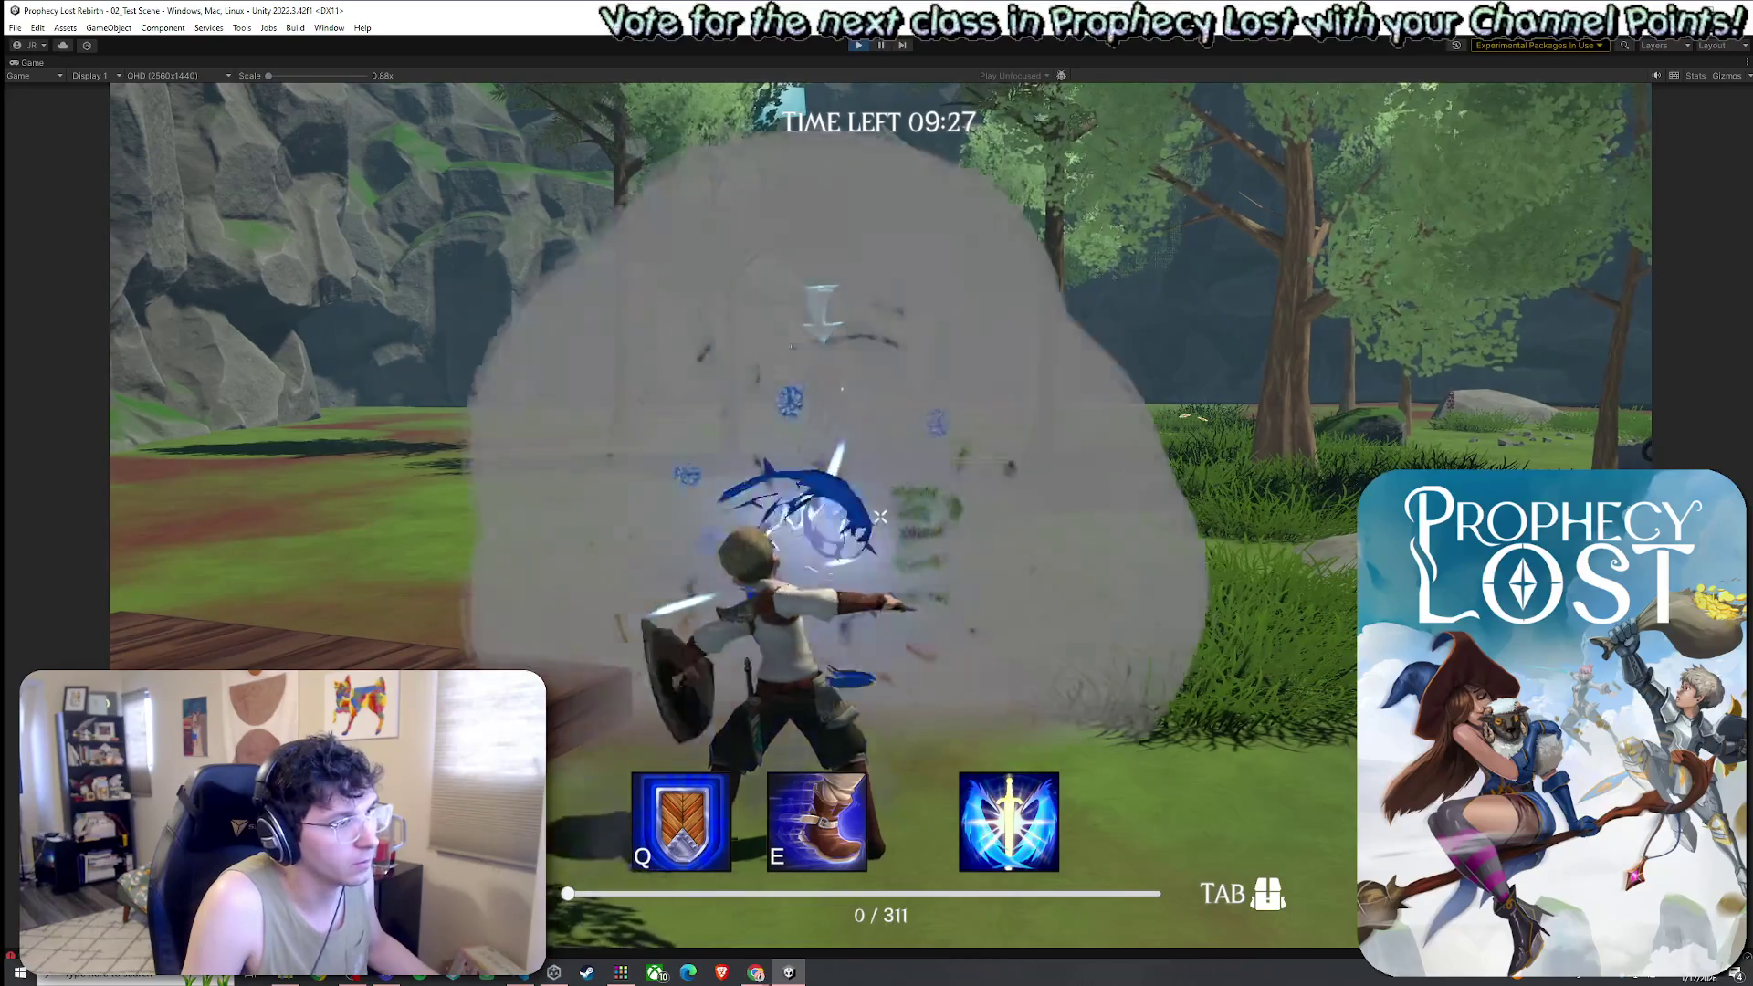
pyautogui.click(879, 517)
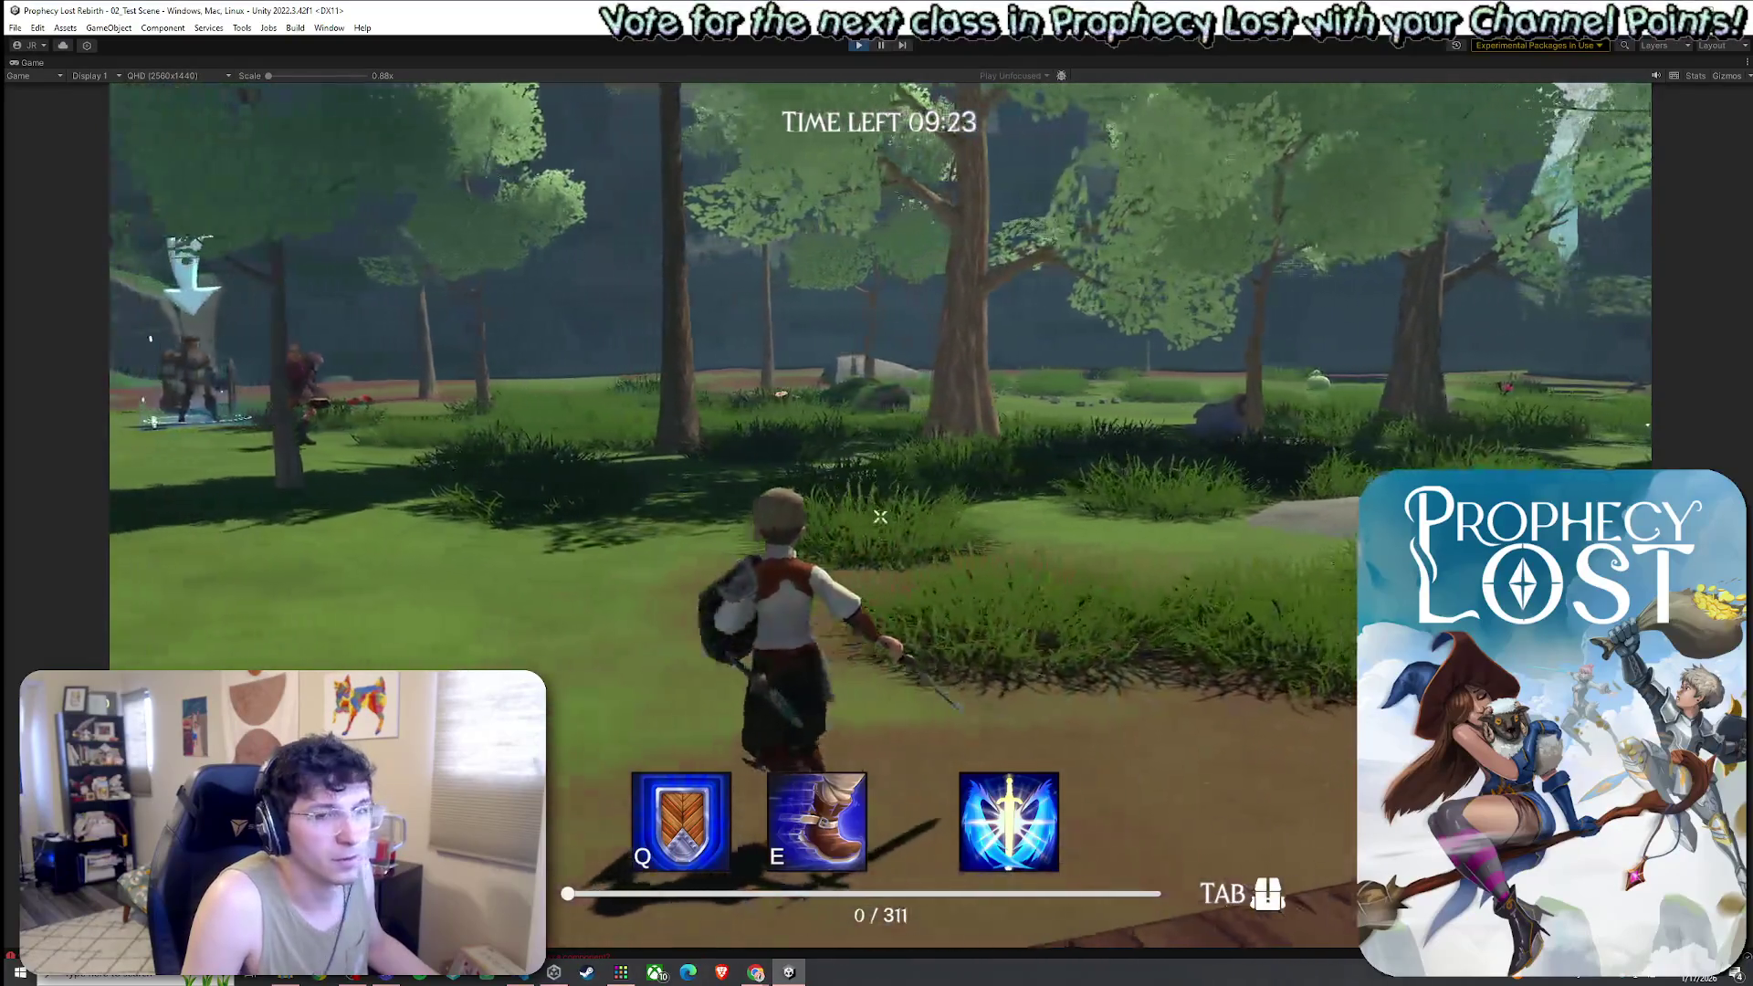
pyautogui.press('super')
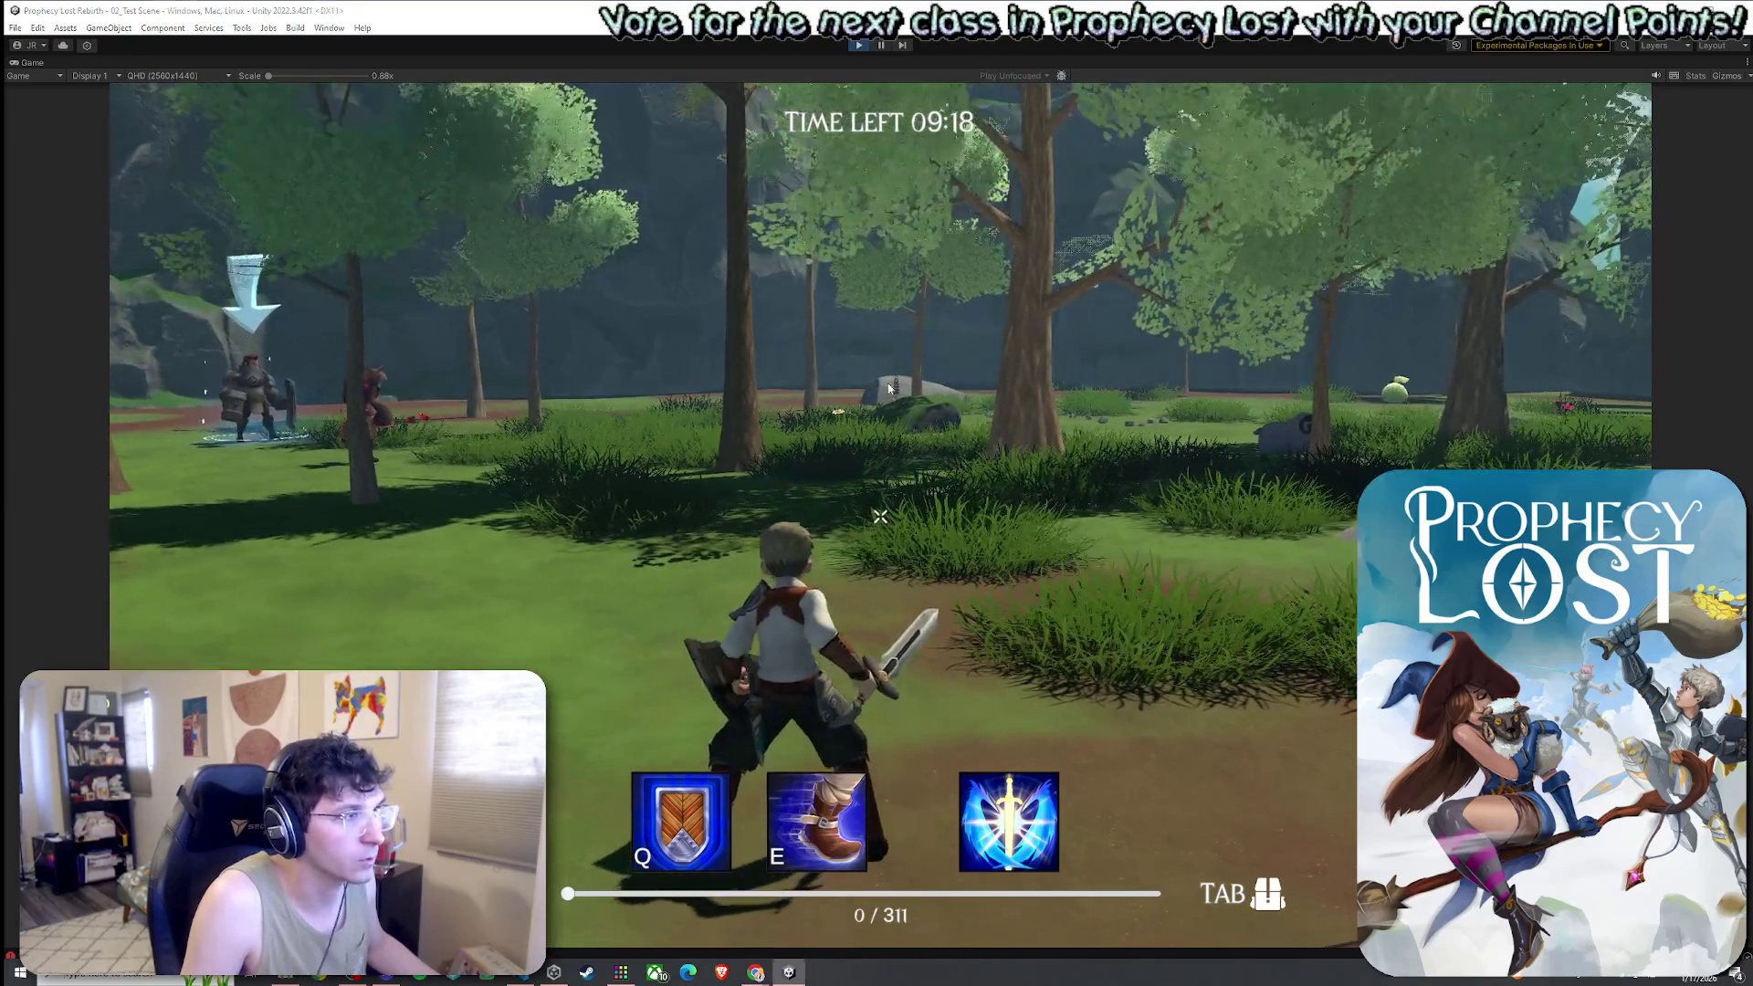
pyautogui.press('super')
pyautogui.click(859, 44)
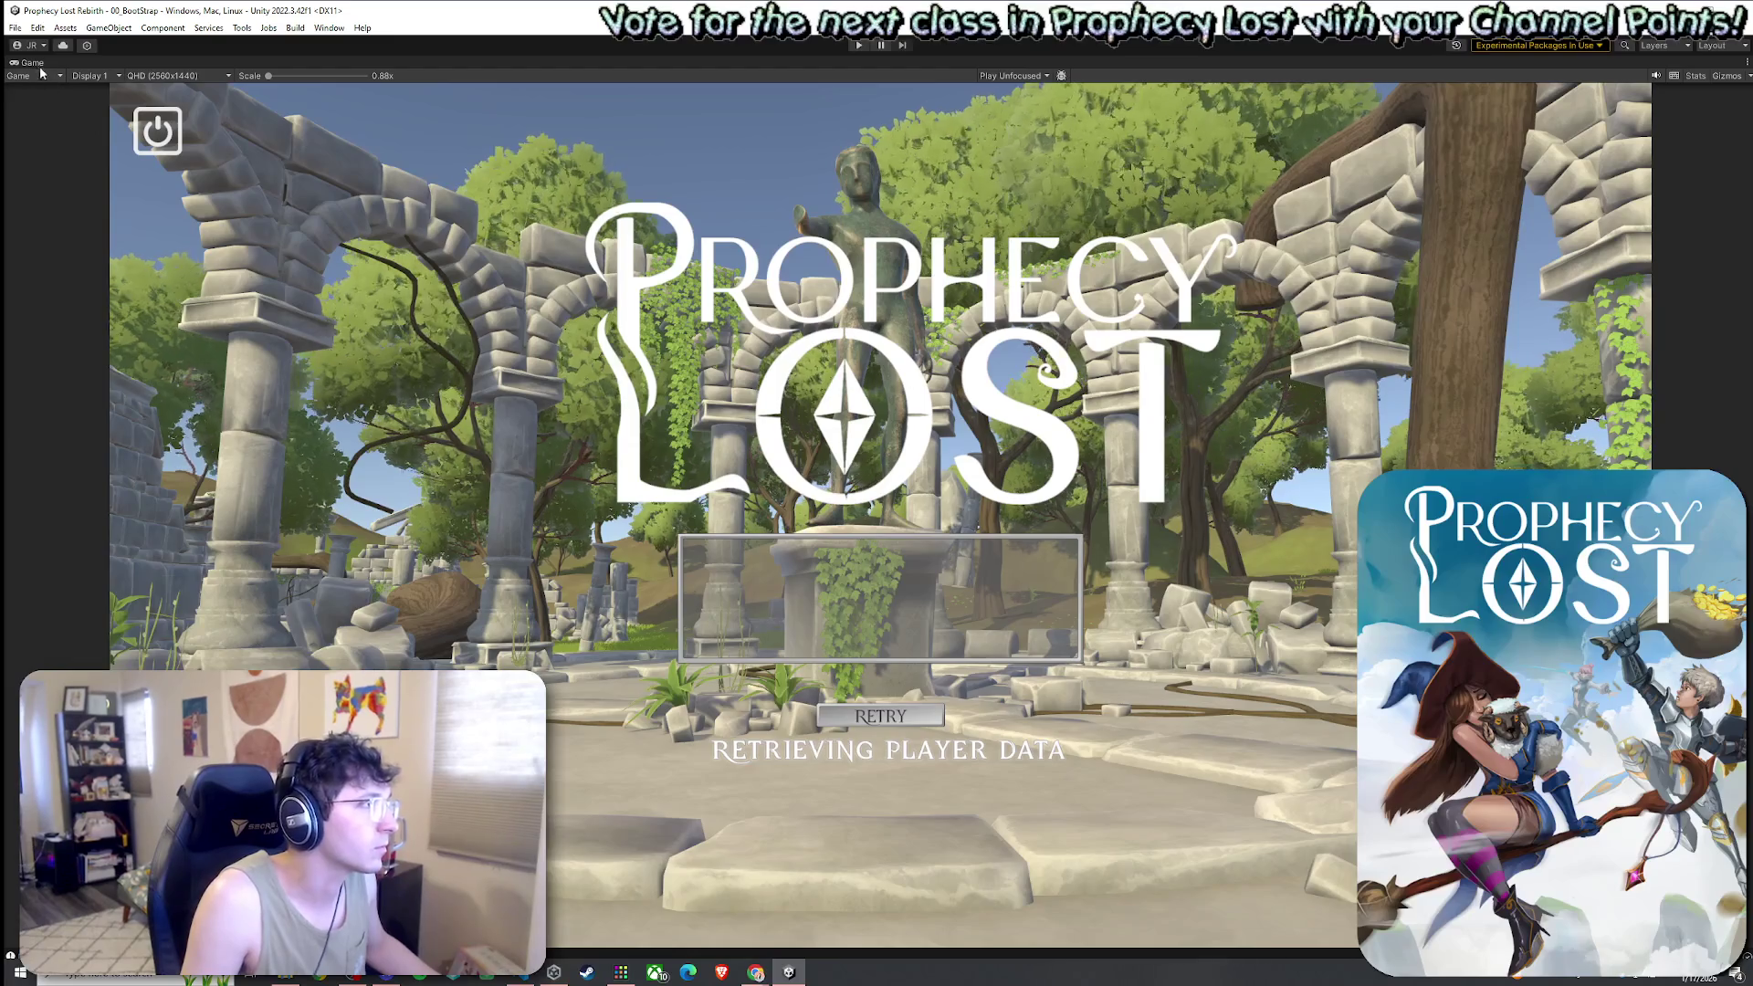
# Open Sword Slash 18 in Prefab Mode and set its Transform Rotation Z to -89.6
pyautogui.hotkey('shift', 'space')
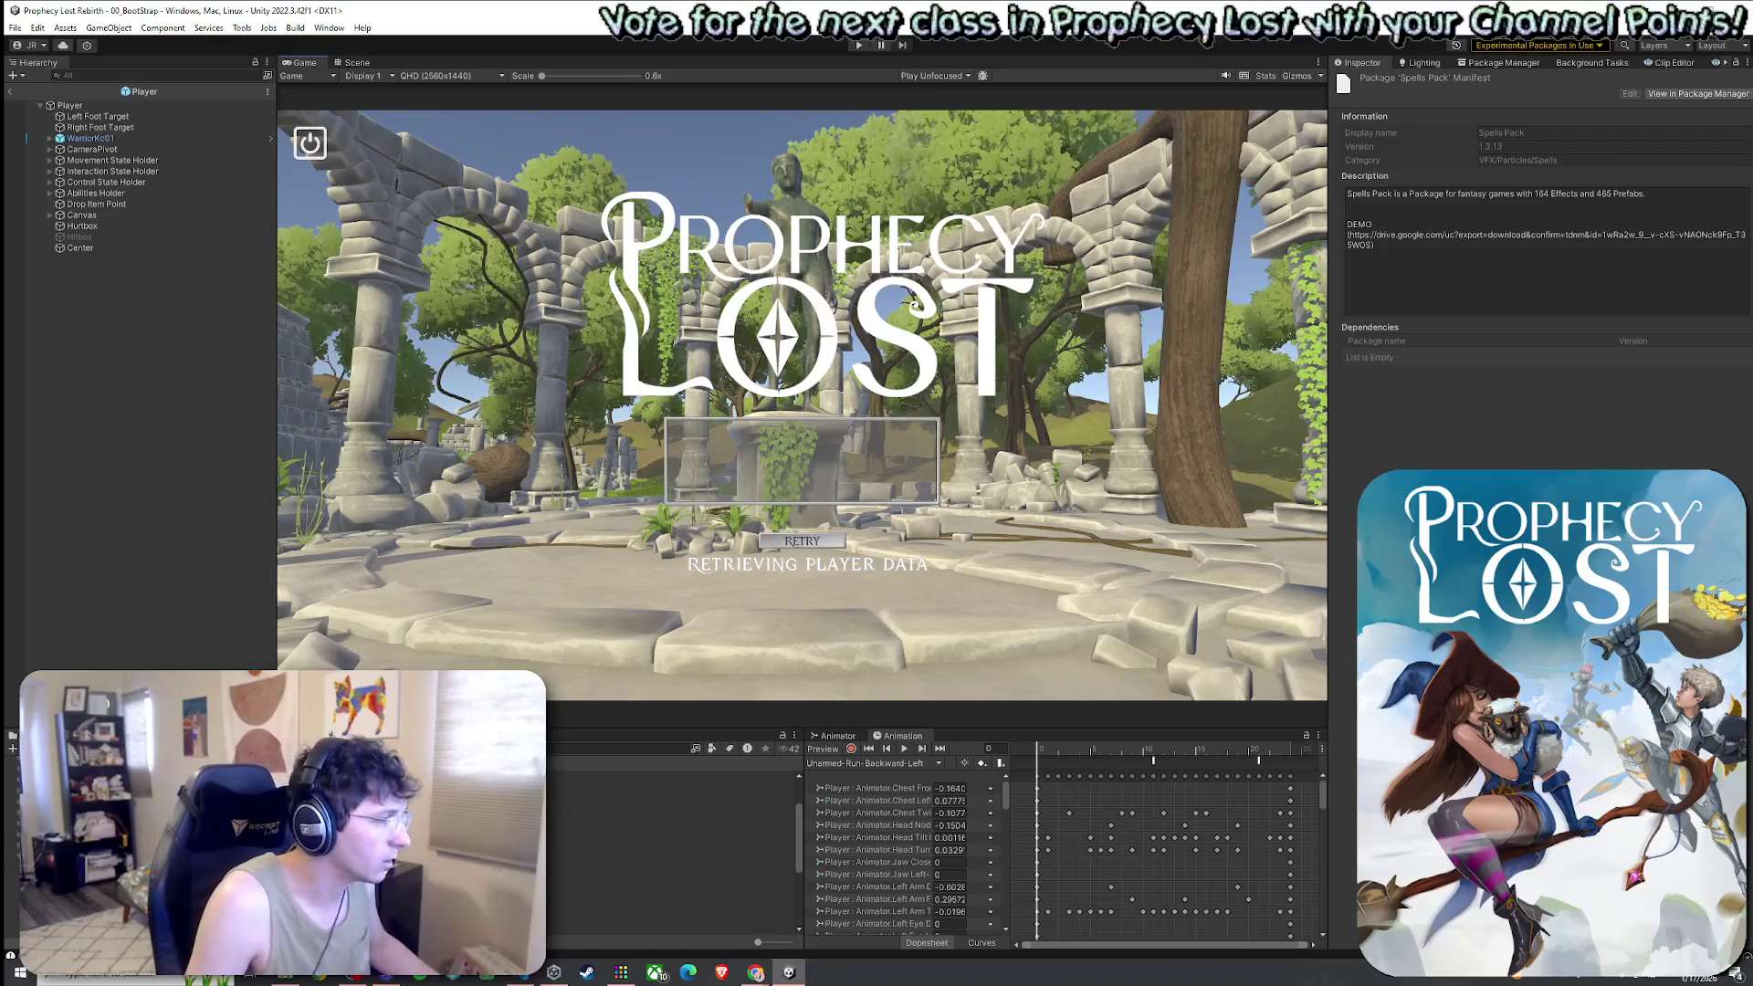
pyautogui.doubleClick(593, 794)
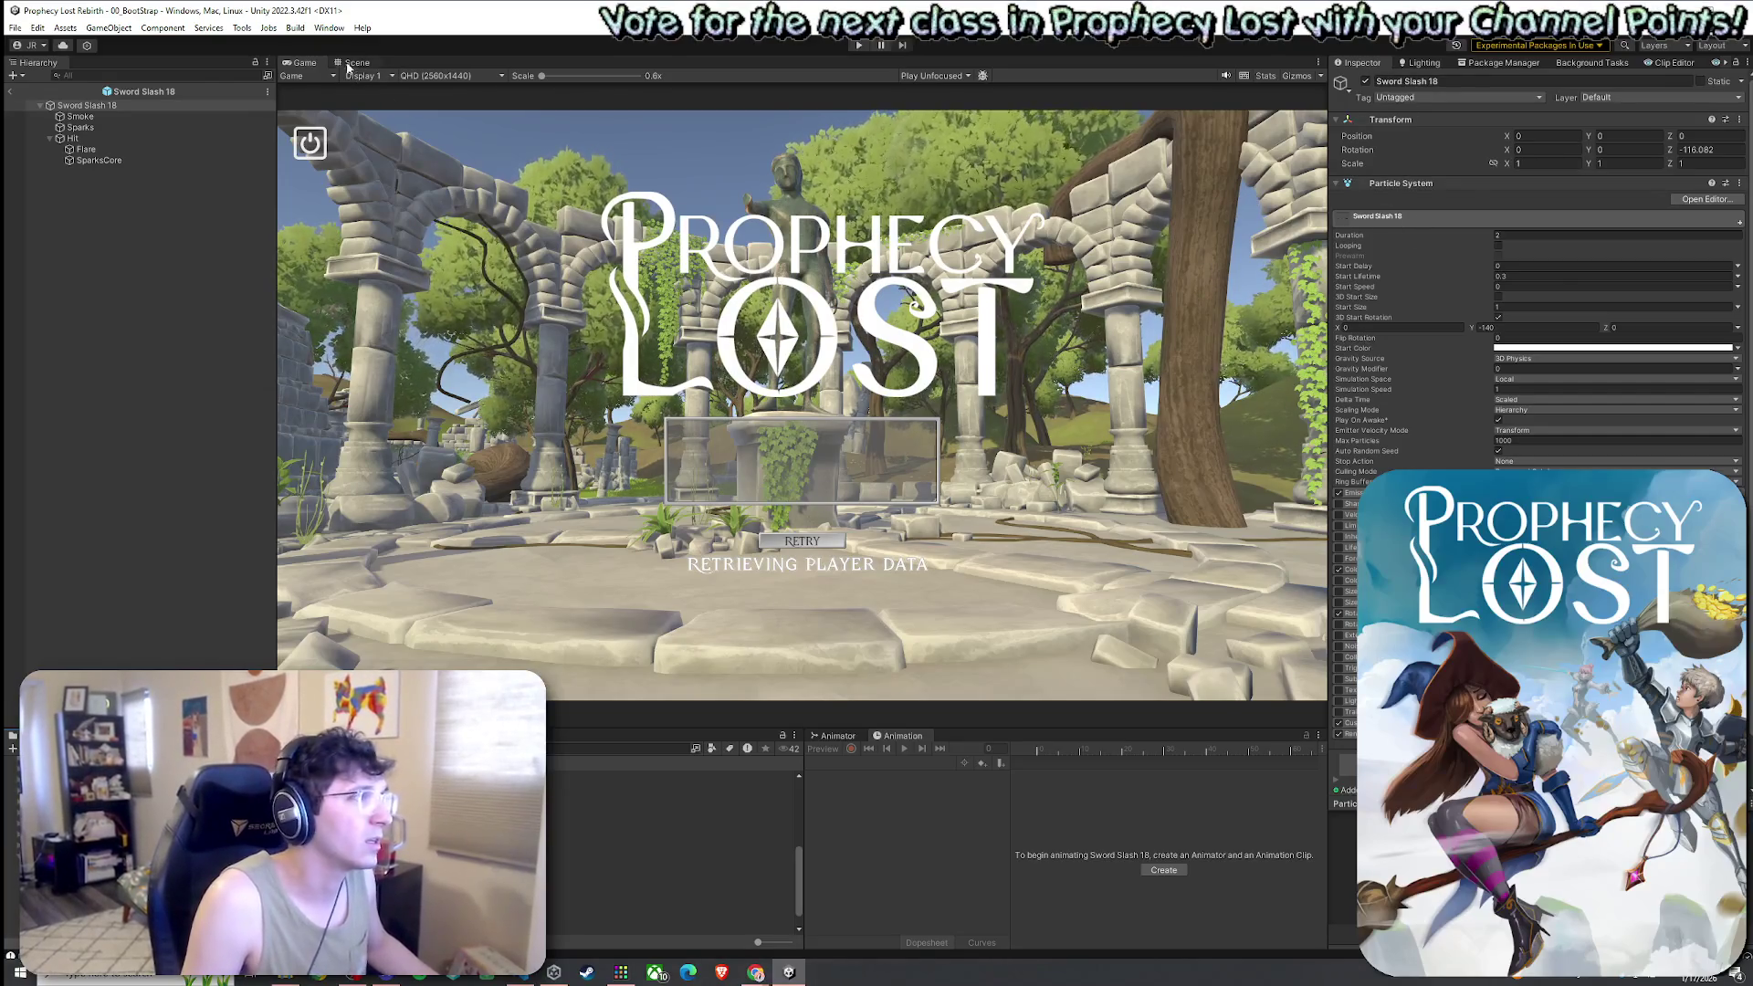
pyautogui.hotkey('ctrl', '1')
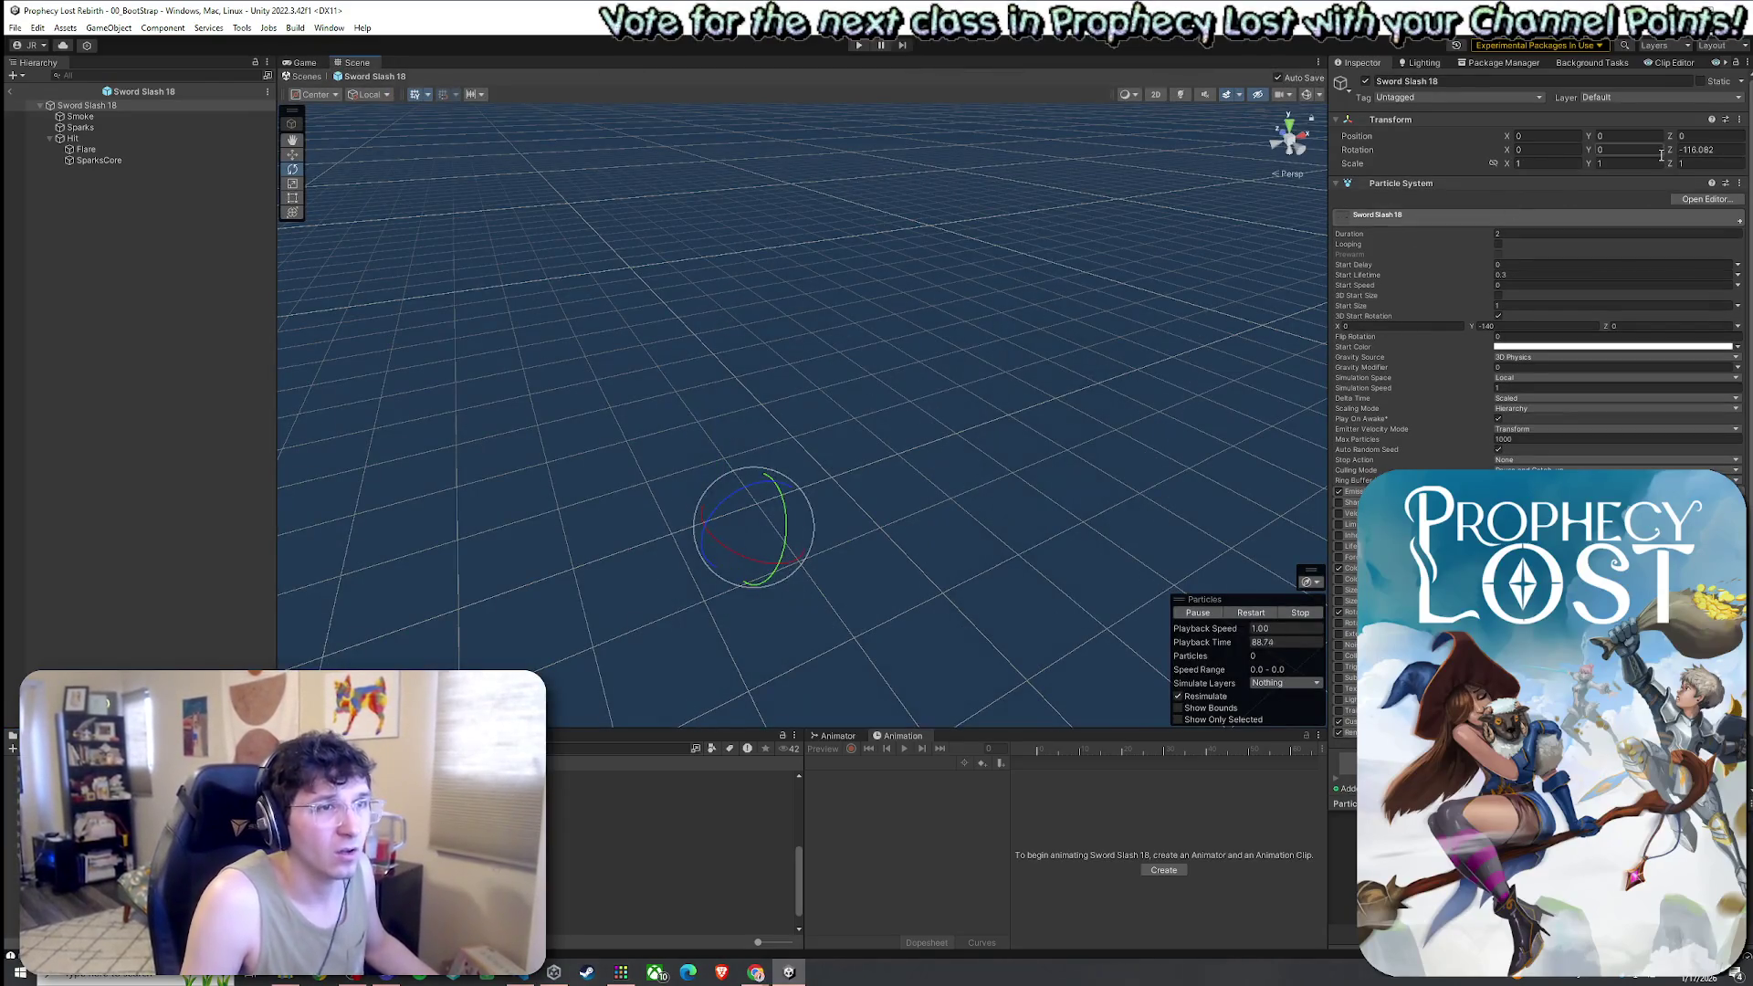
pyautogui.moveTo(1670, 155); pyautogui.dragTo(1656, 158)
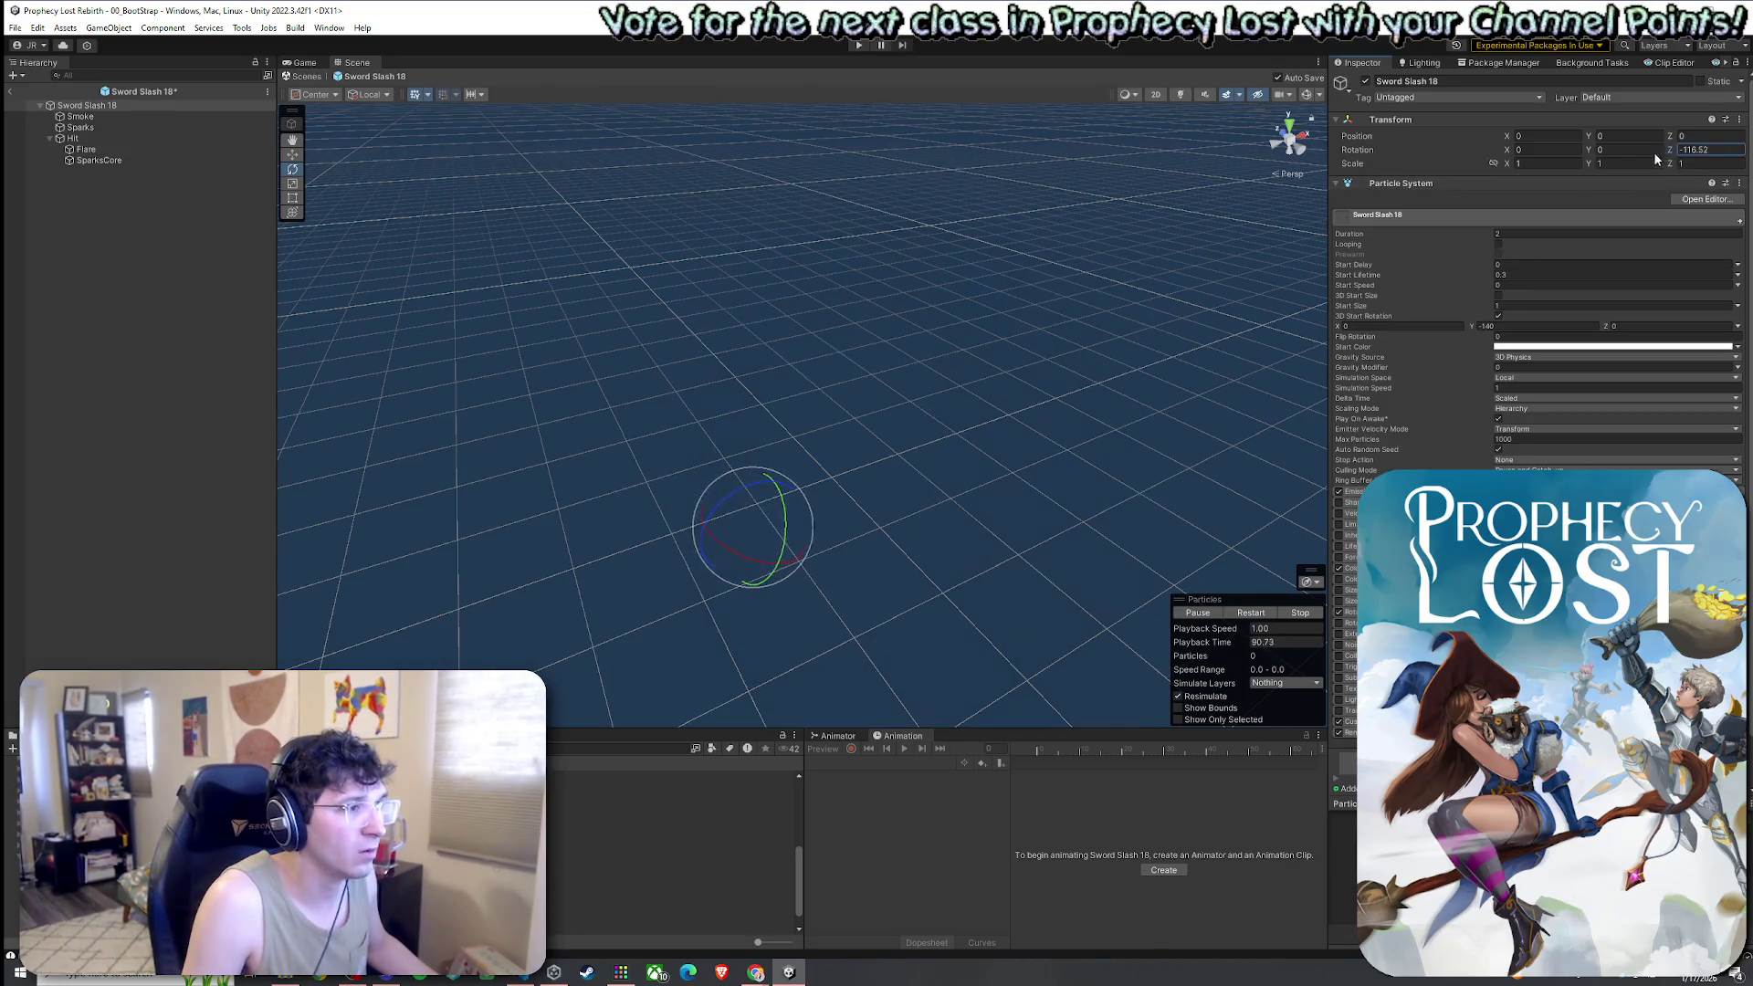
pyautogui.hotkey('ctrl', 'z')
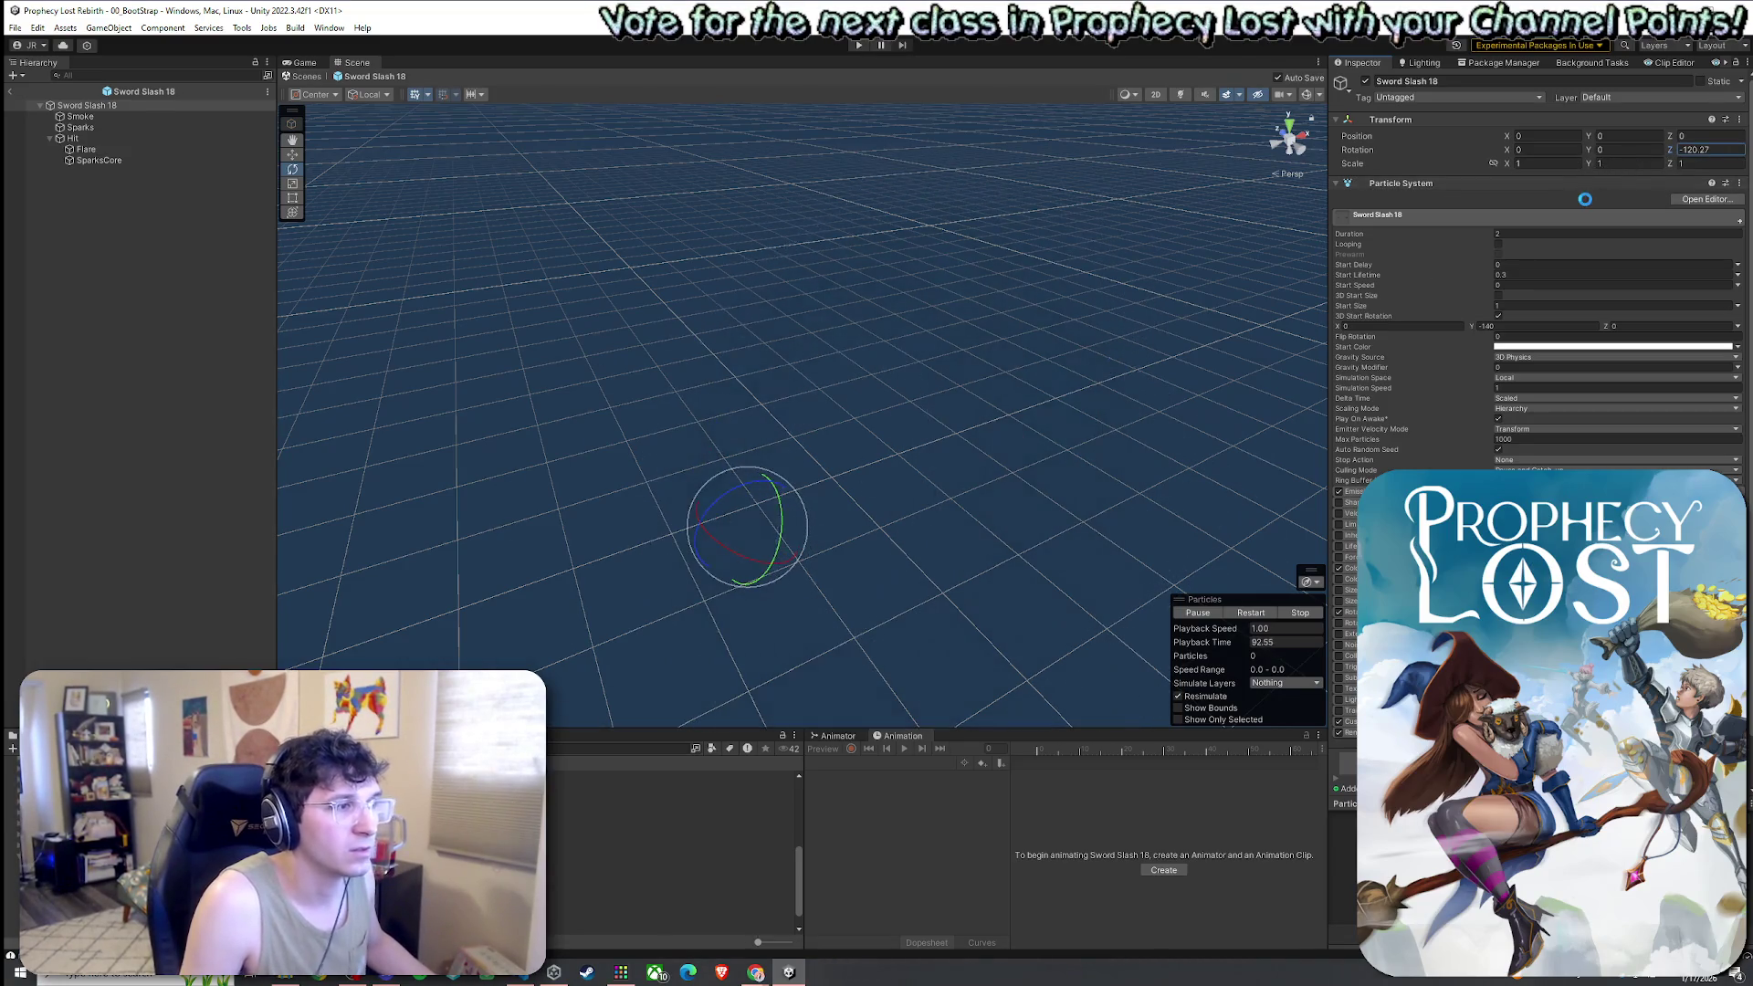
pyautogui.moveTo(1670, 155); pyautogui.dragTo(1739, 155)
pyautogui.press('BackSpace')
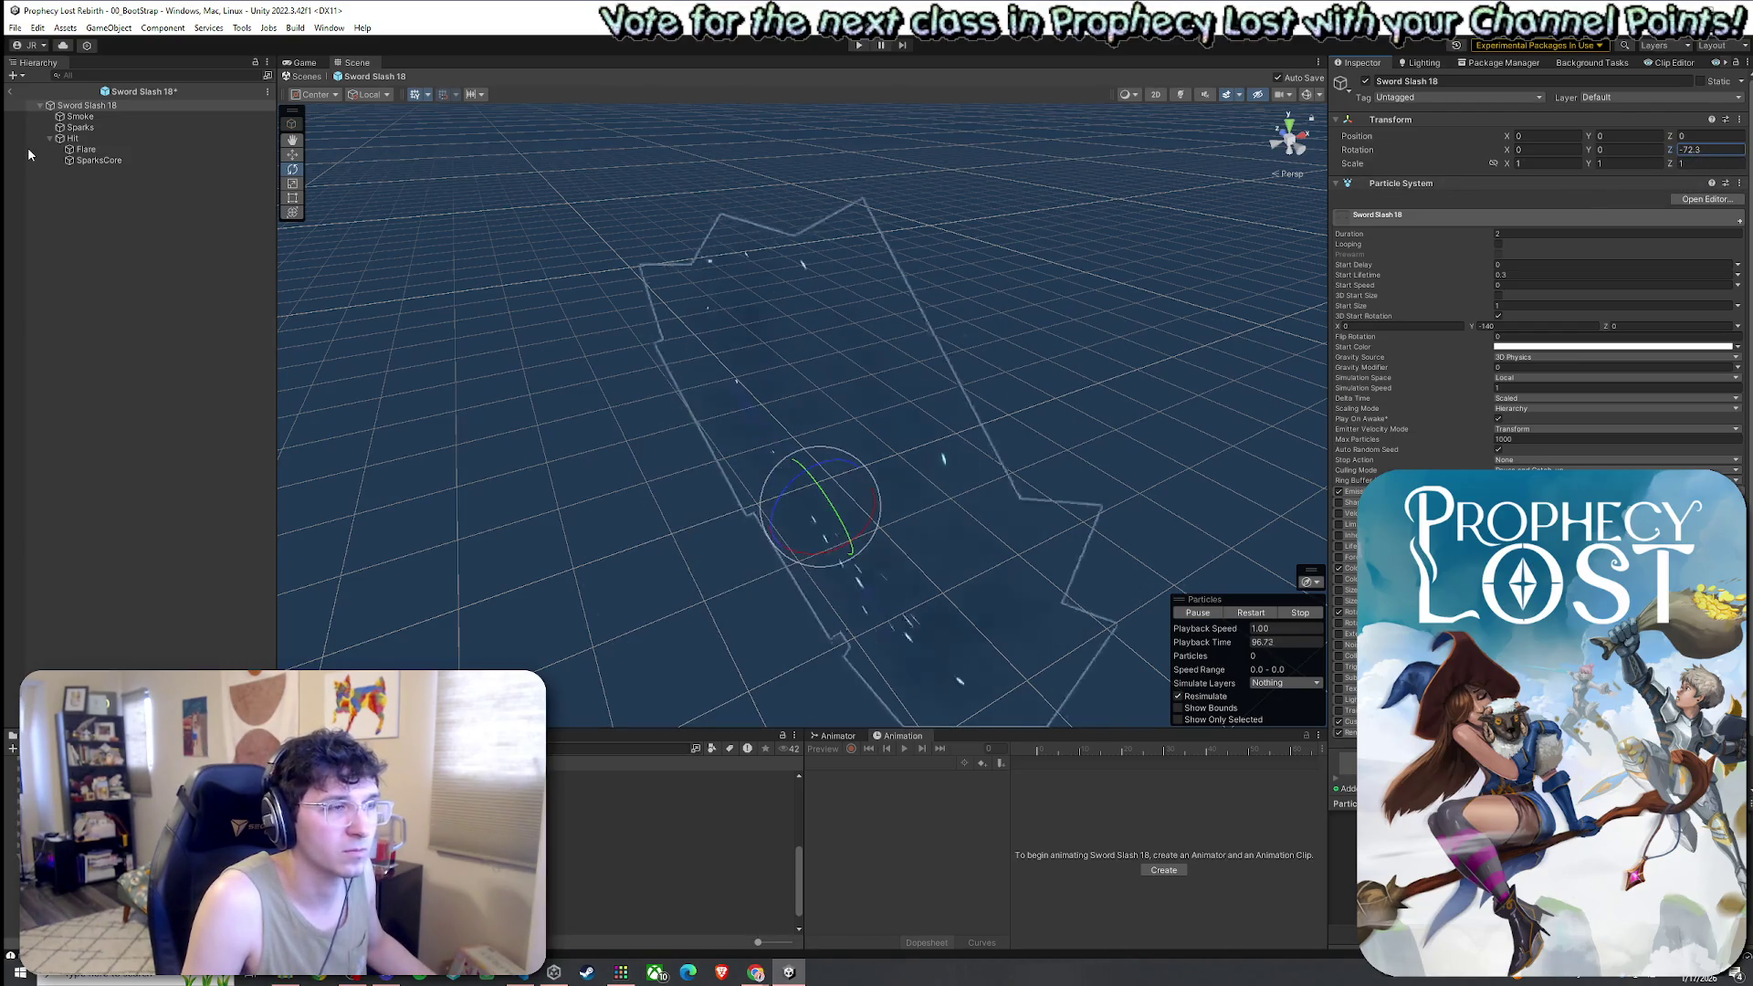
pyautogui.hotkey('ctrl', 's')
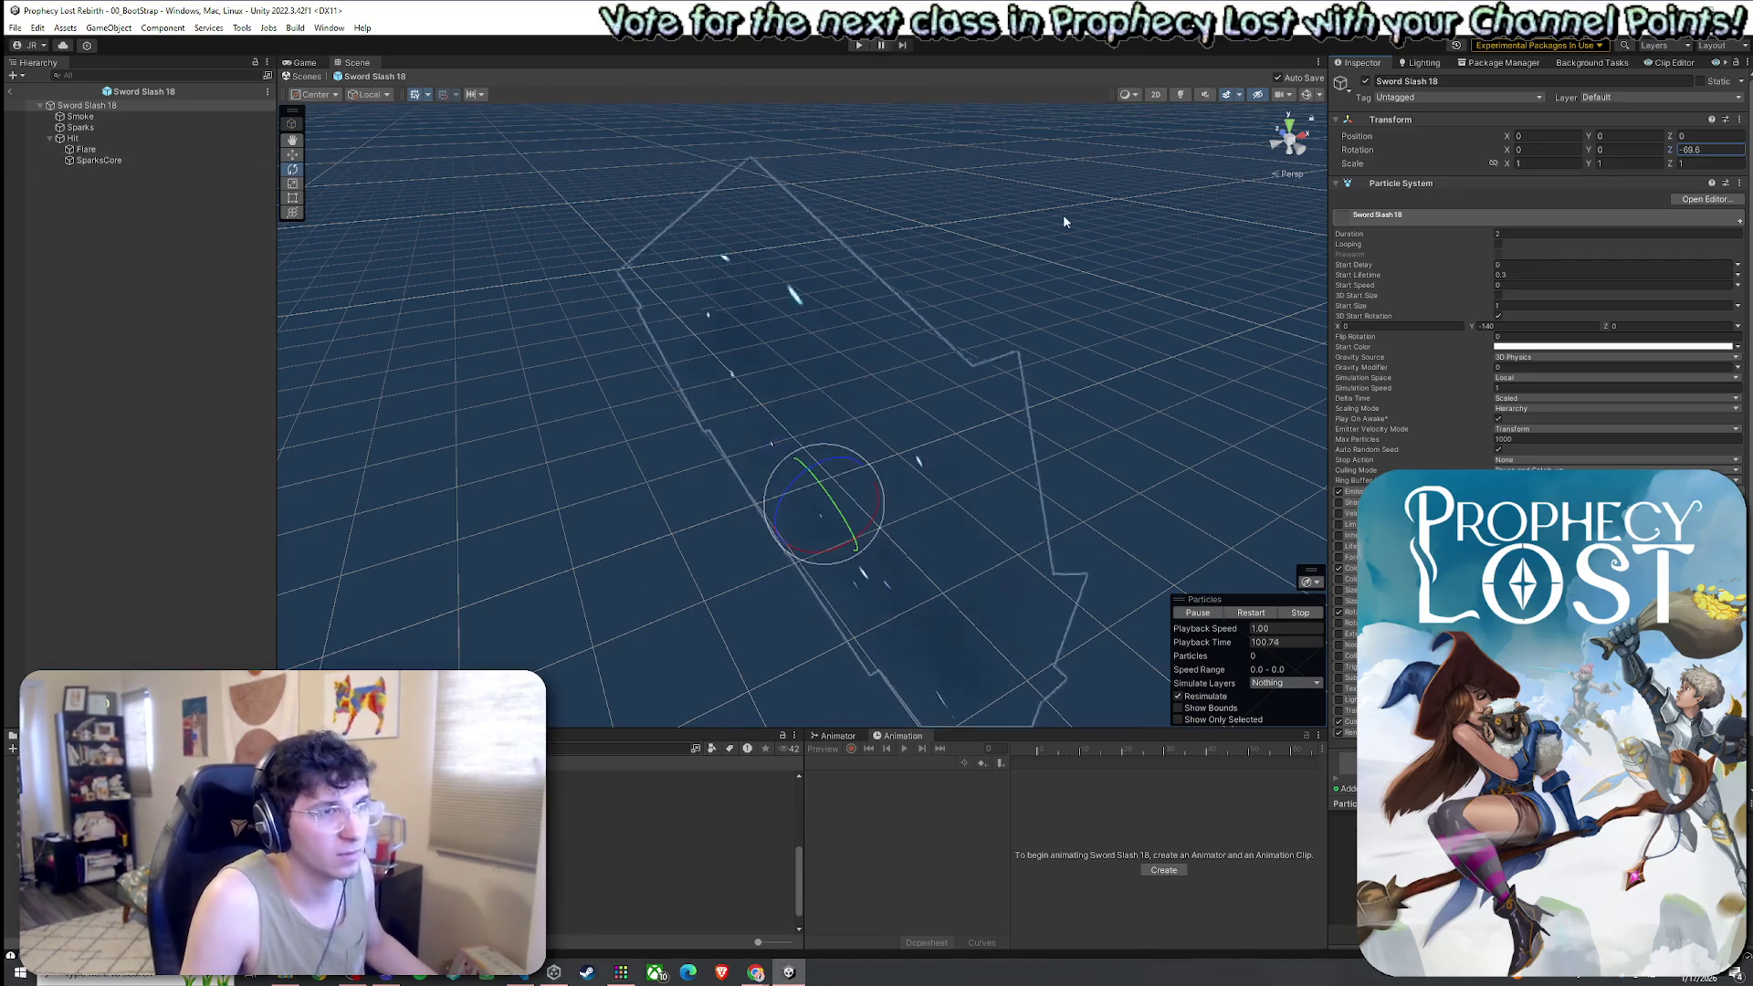
# Save the rotated slash prefab and go back to the 00_BootStrap scene
pyautogui.click(130, 106)
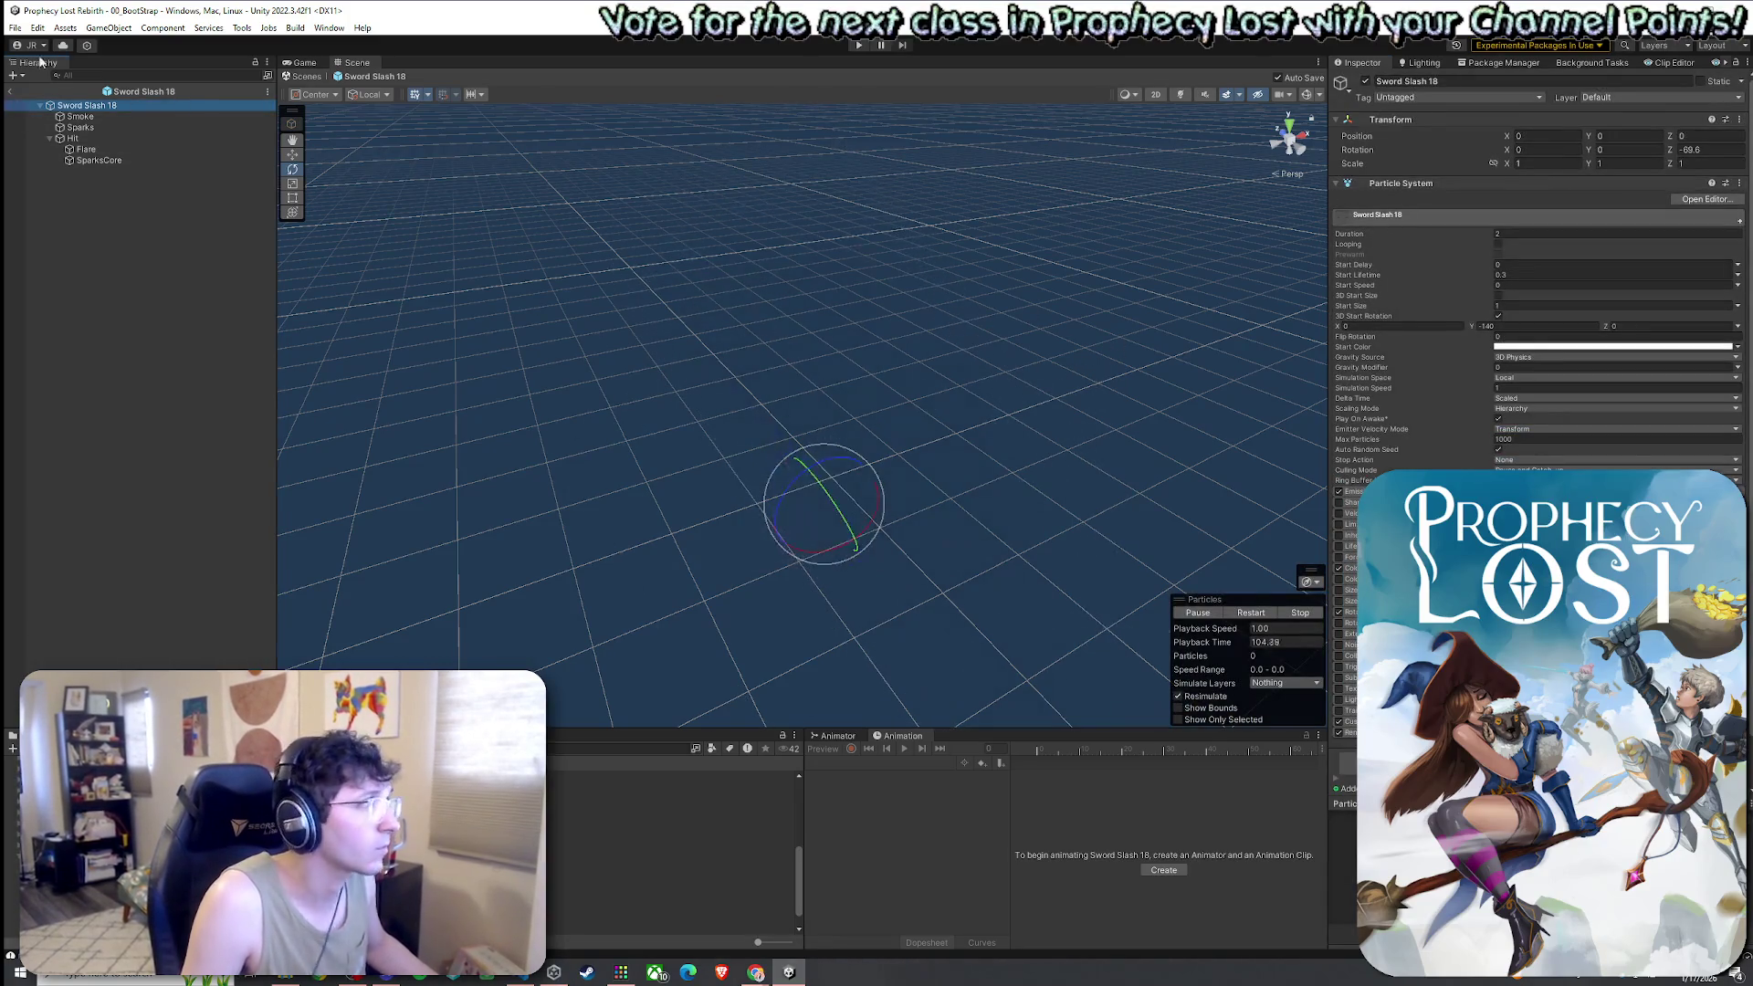
pyautogui.click(15, 27)
pyautogui.click(52, 94)
pyautogui.click(14, 93)
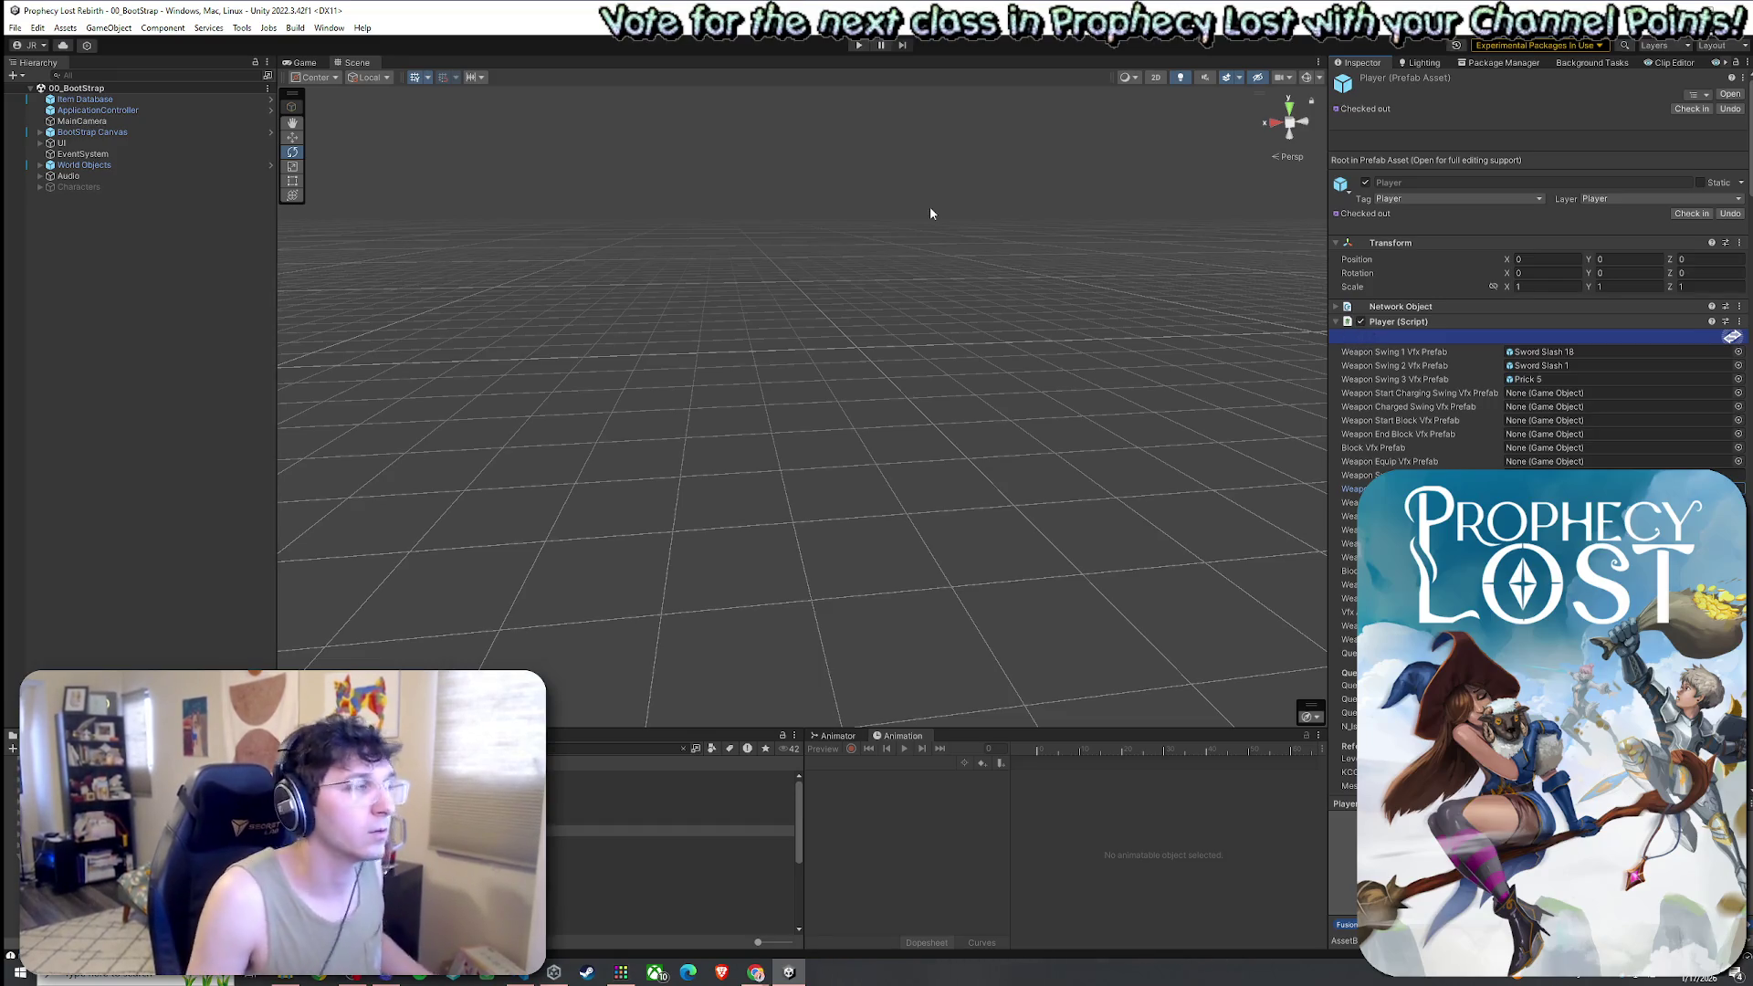
# Save the scene and switch to the Game view
pyautogui.click(24, 28)
pyautogui.click(47, 95)
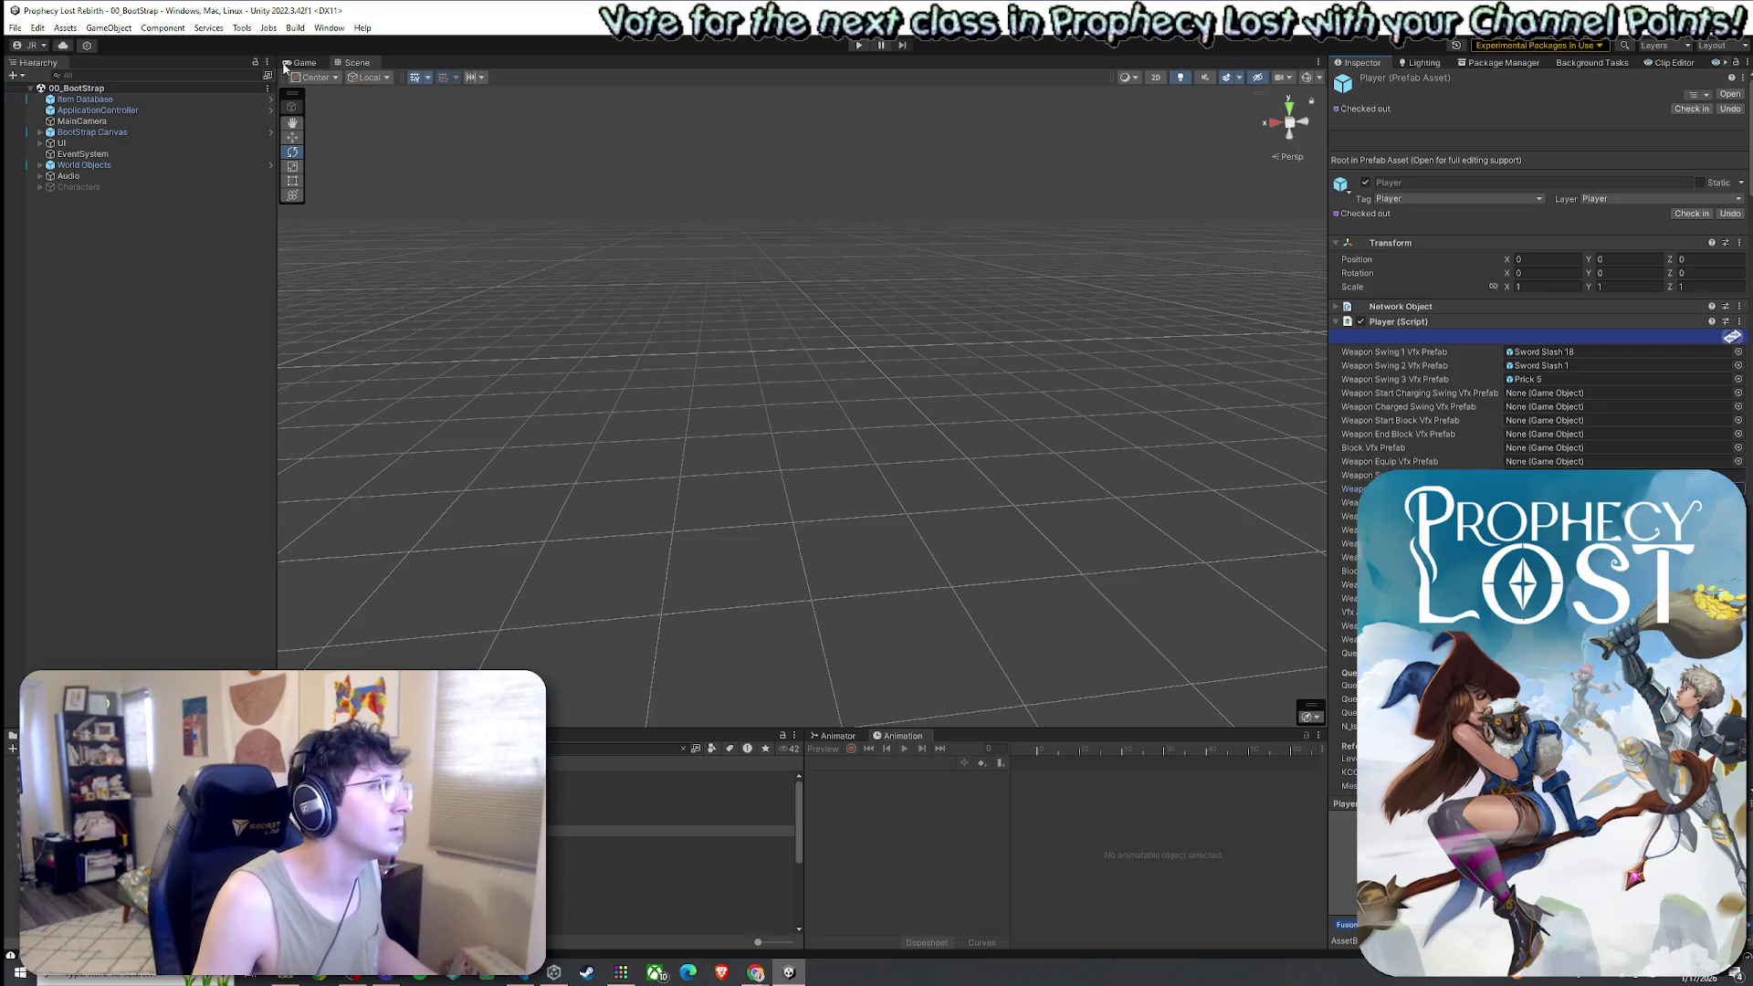
pyautogui.click(305, 62)
pyautogui.click(16, 28)
pyautogui.click(47, 95)
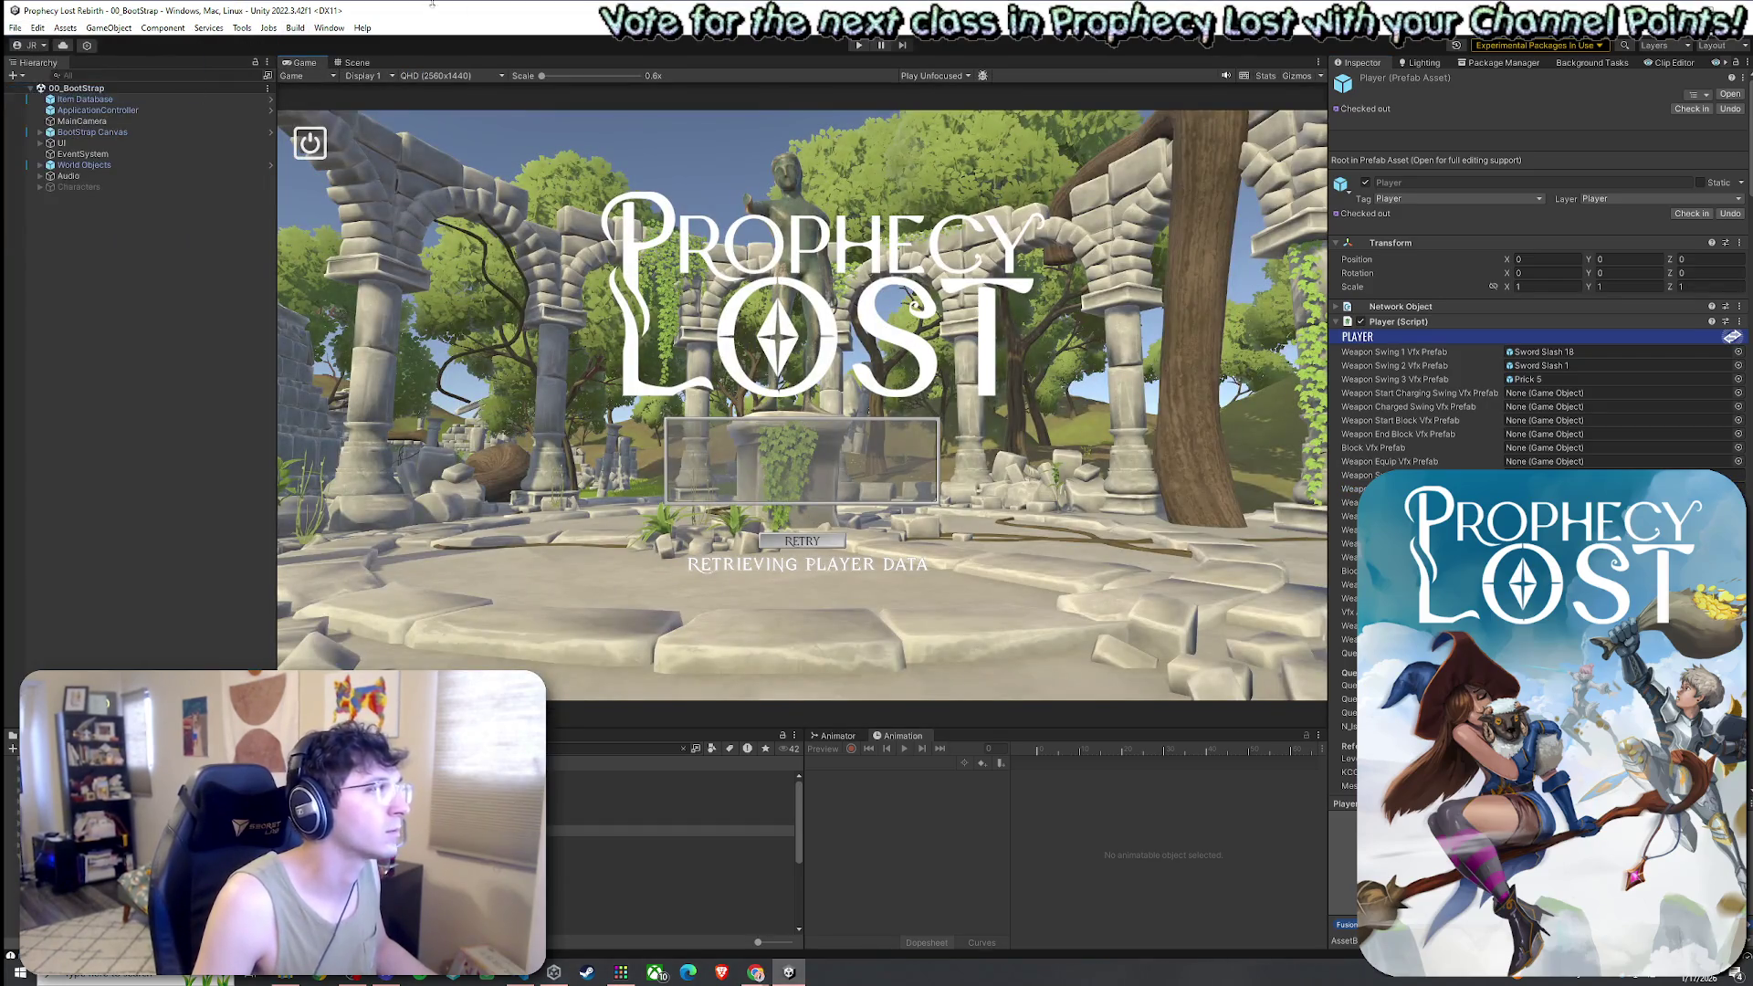
# Enter Play mode and travel from the World Map via Find Match into the test scene
pyautogui.click(861, 45)
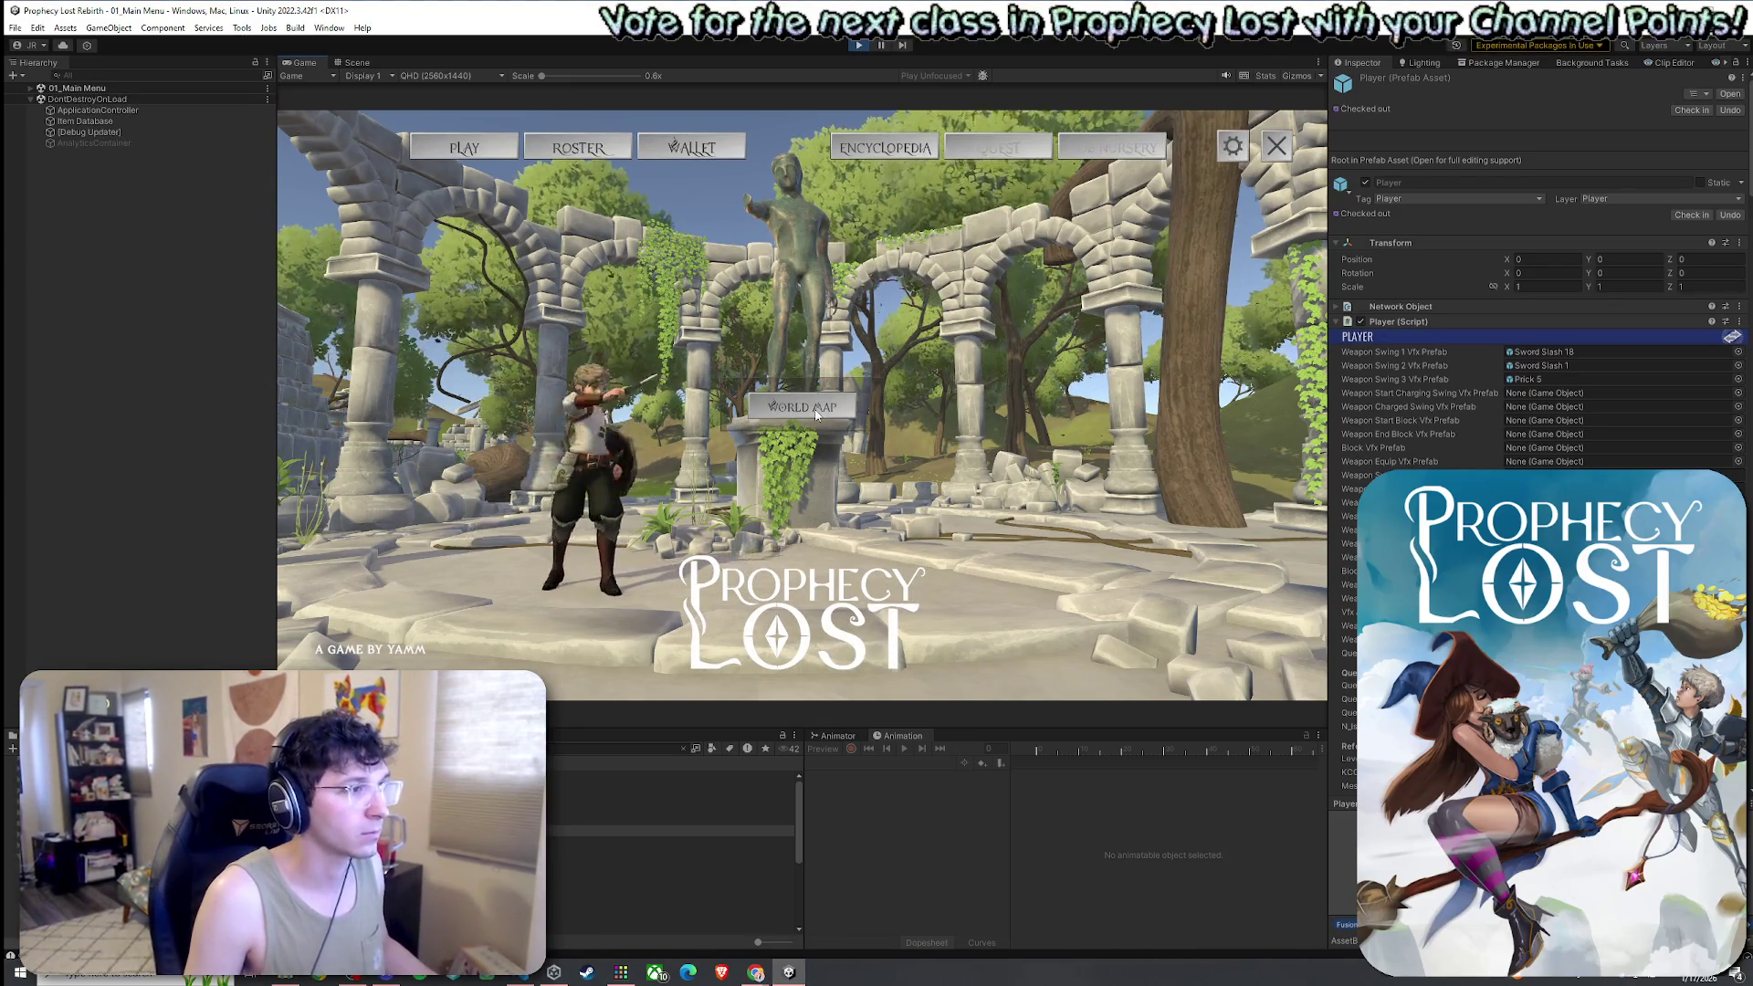
pyautogui.click(905, 488)
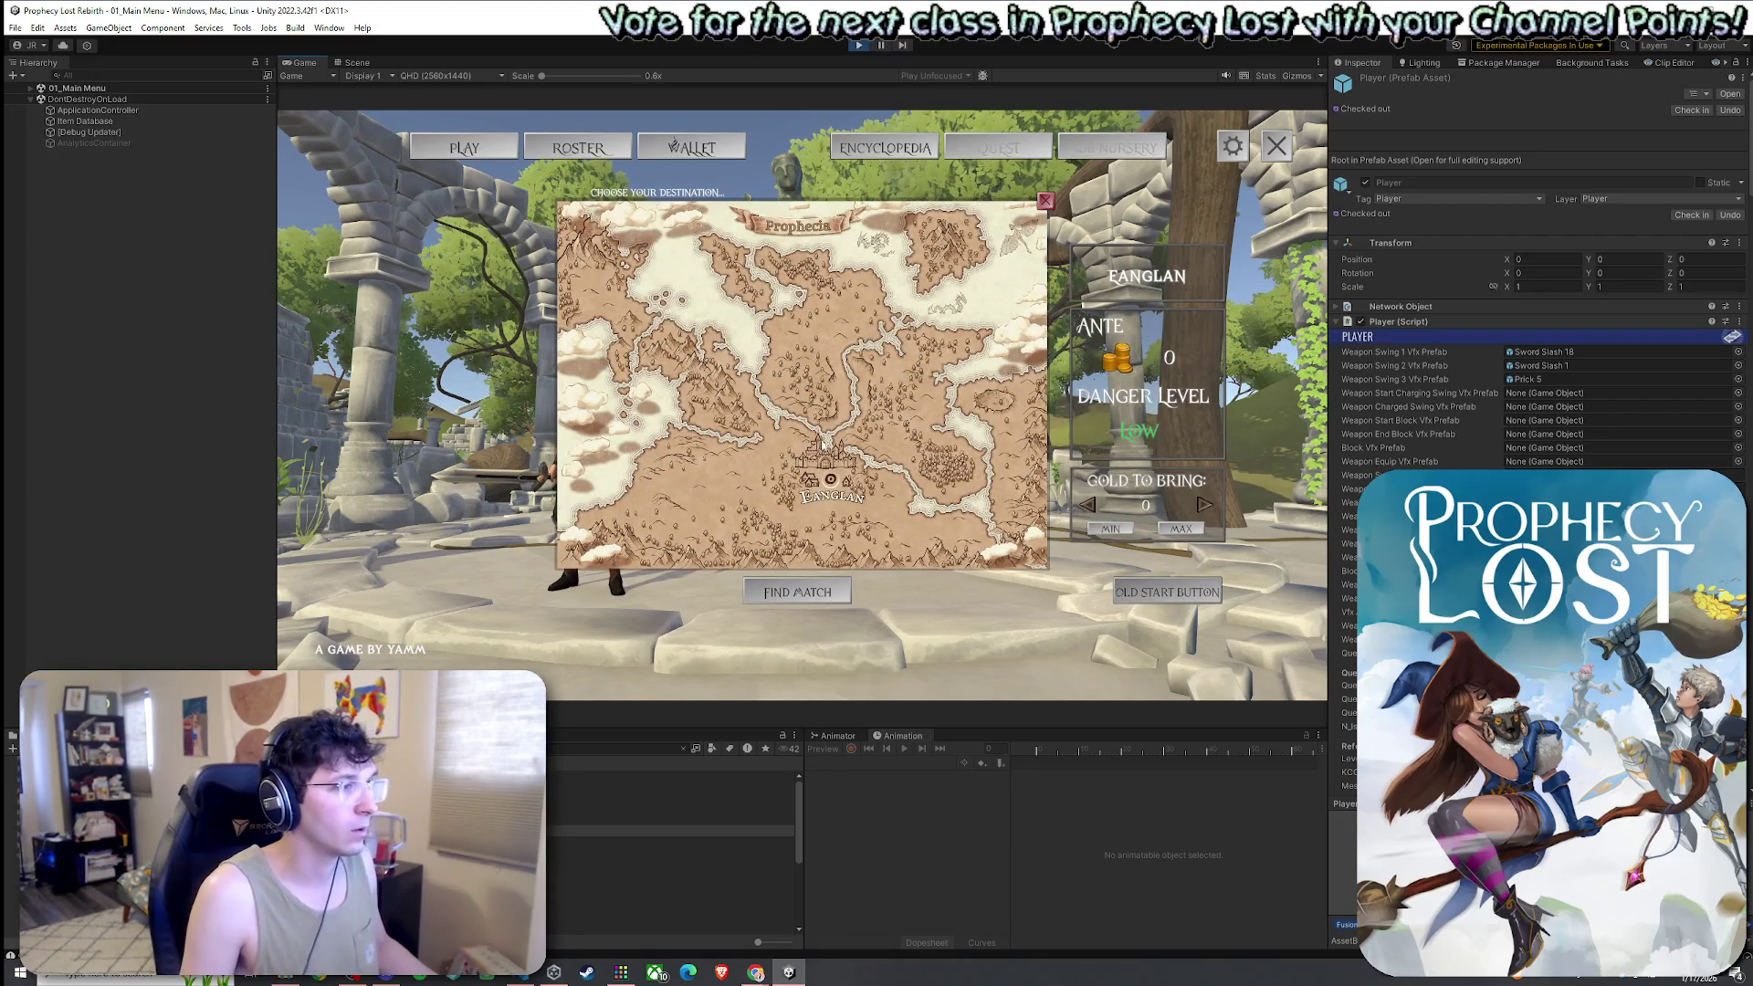
pyautogui.click(826, 441)
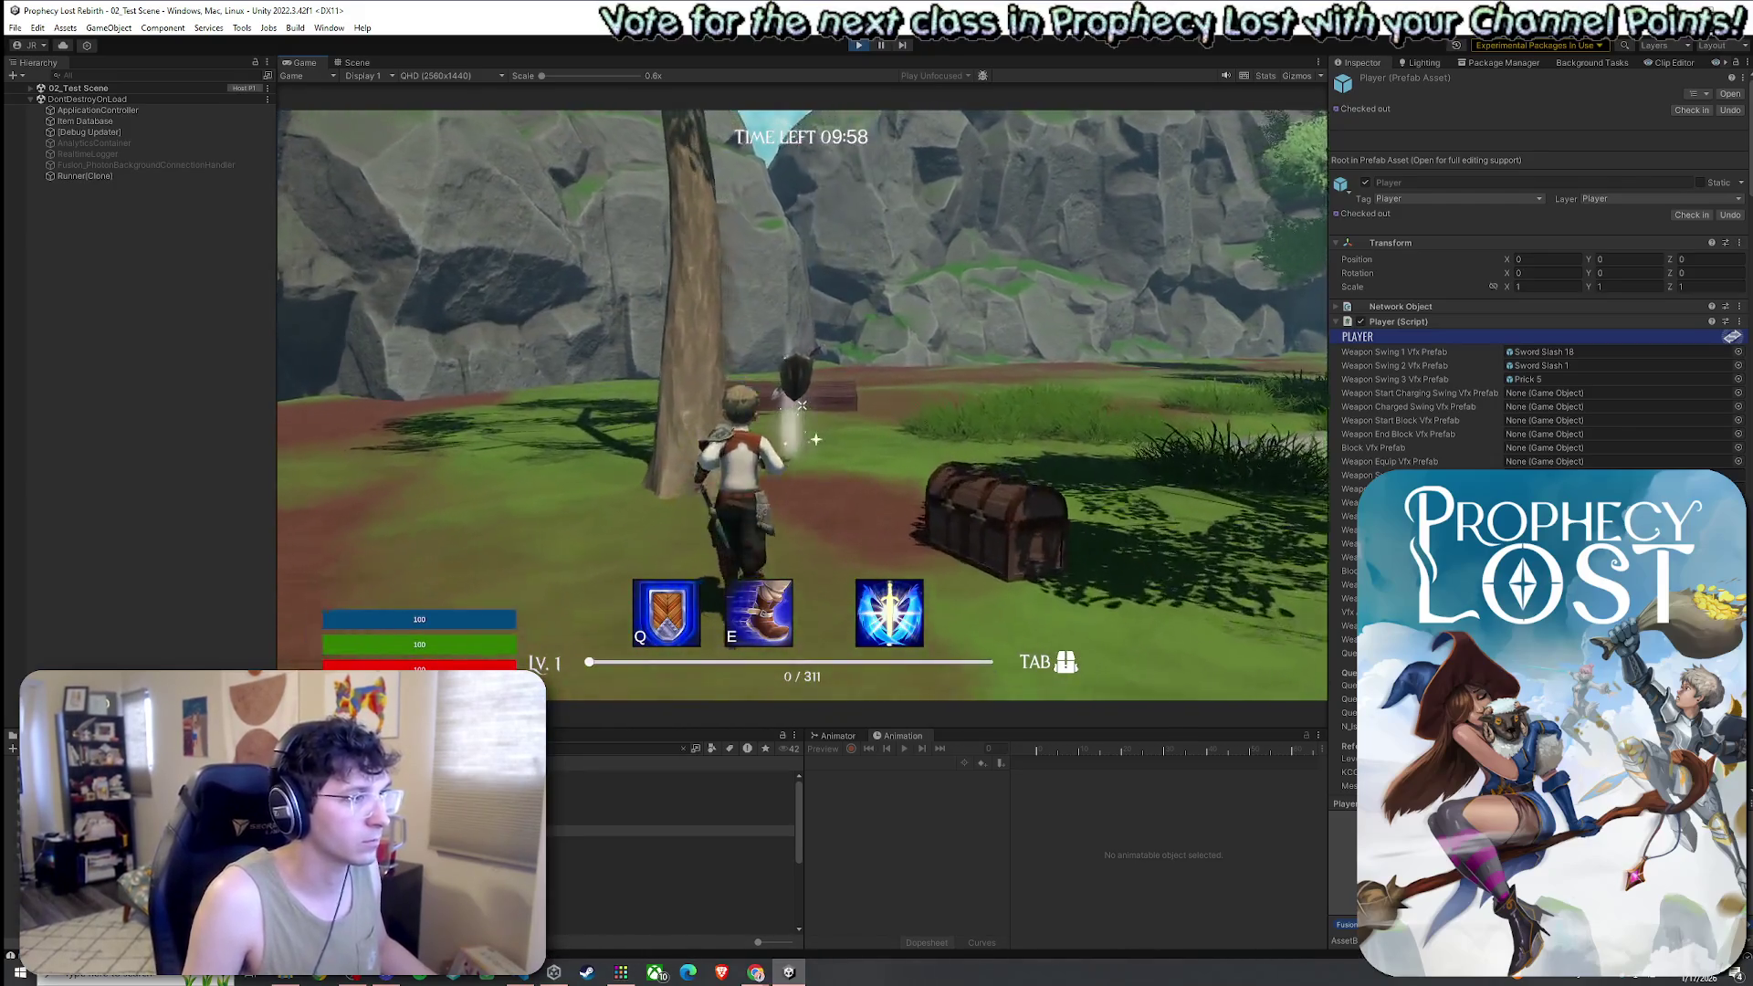
# Swing the sword through repeated combos to check the blue slash effects
pyautogui.press('Tab')
pyautogui.press('Tab')
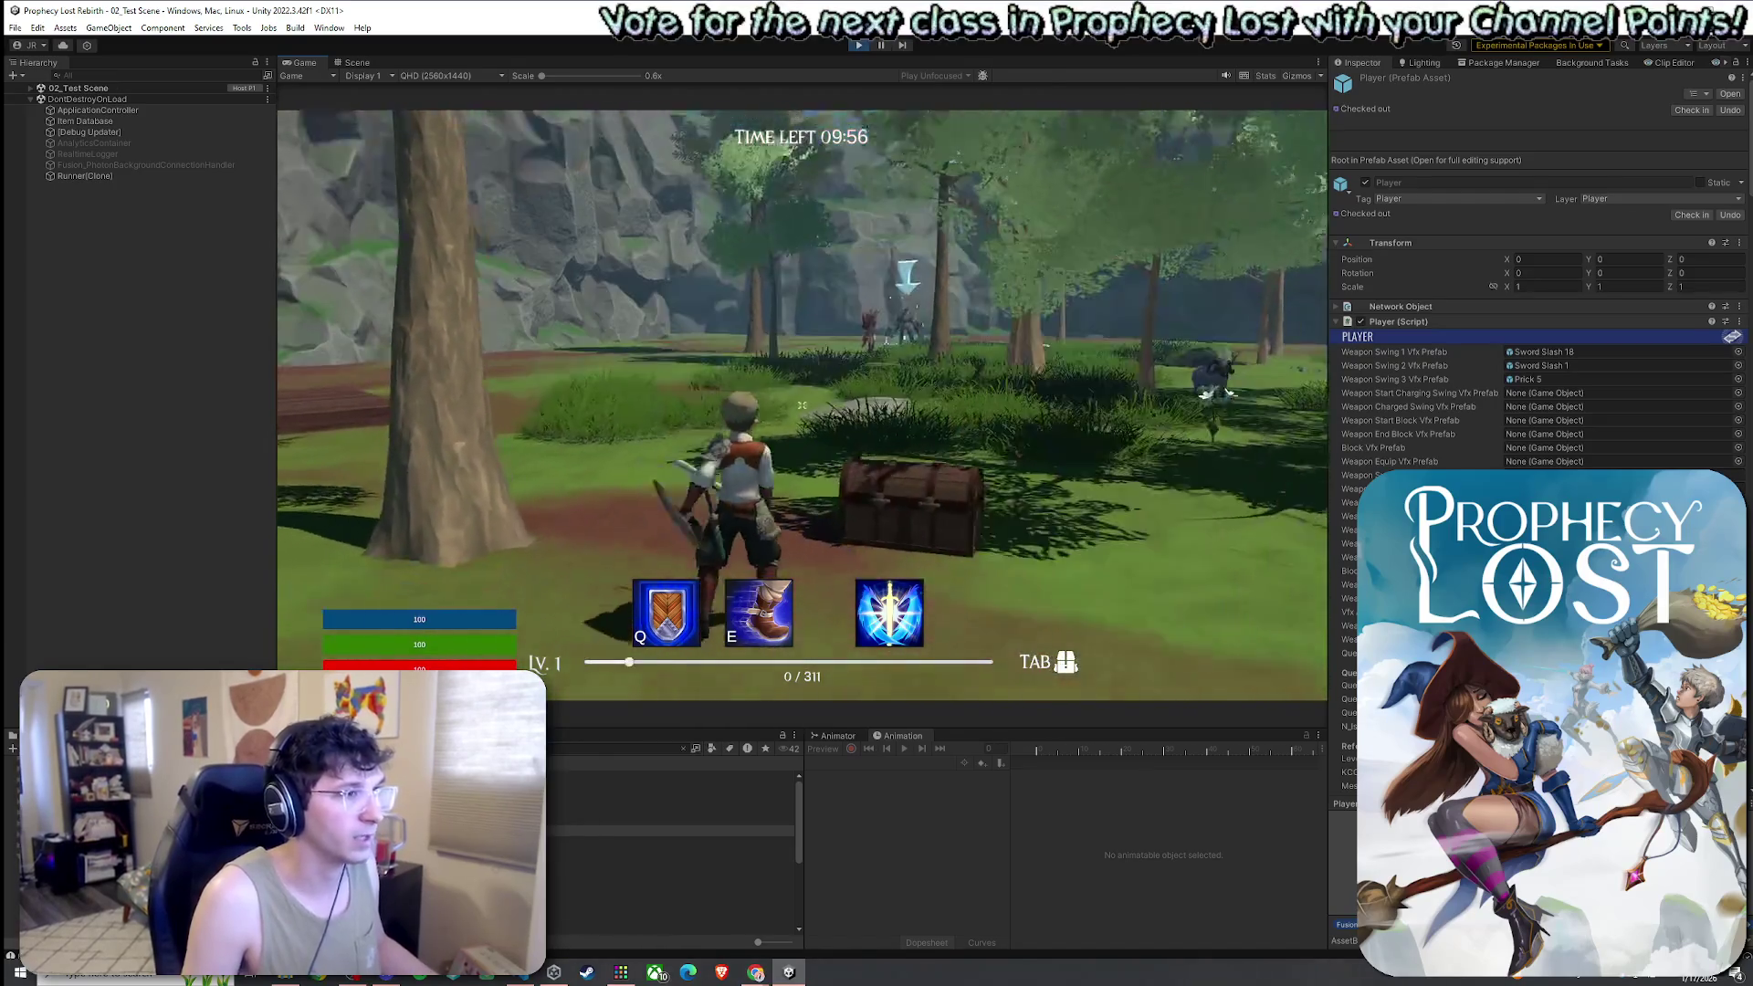
pyautogui.click(801, 406)
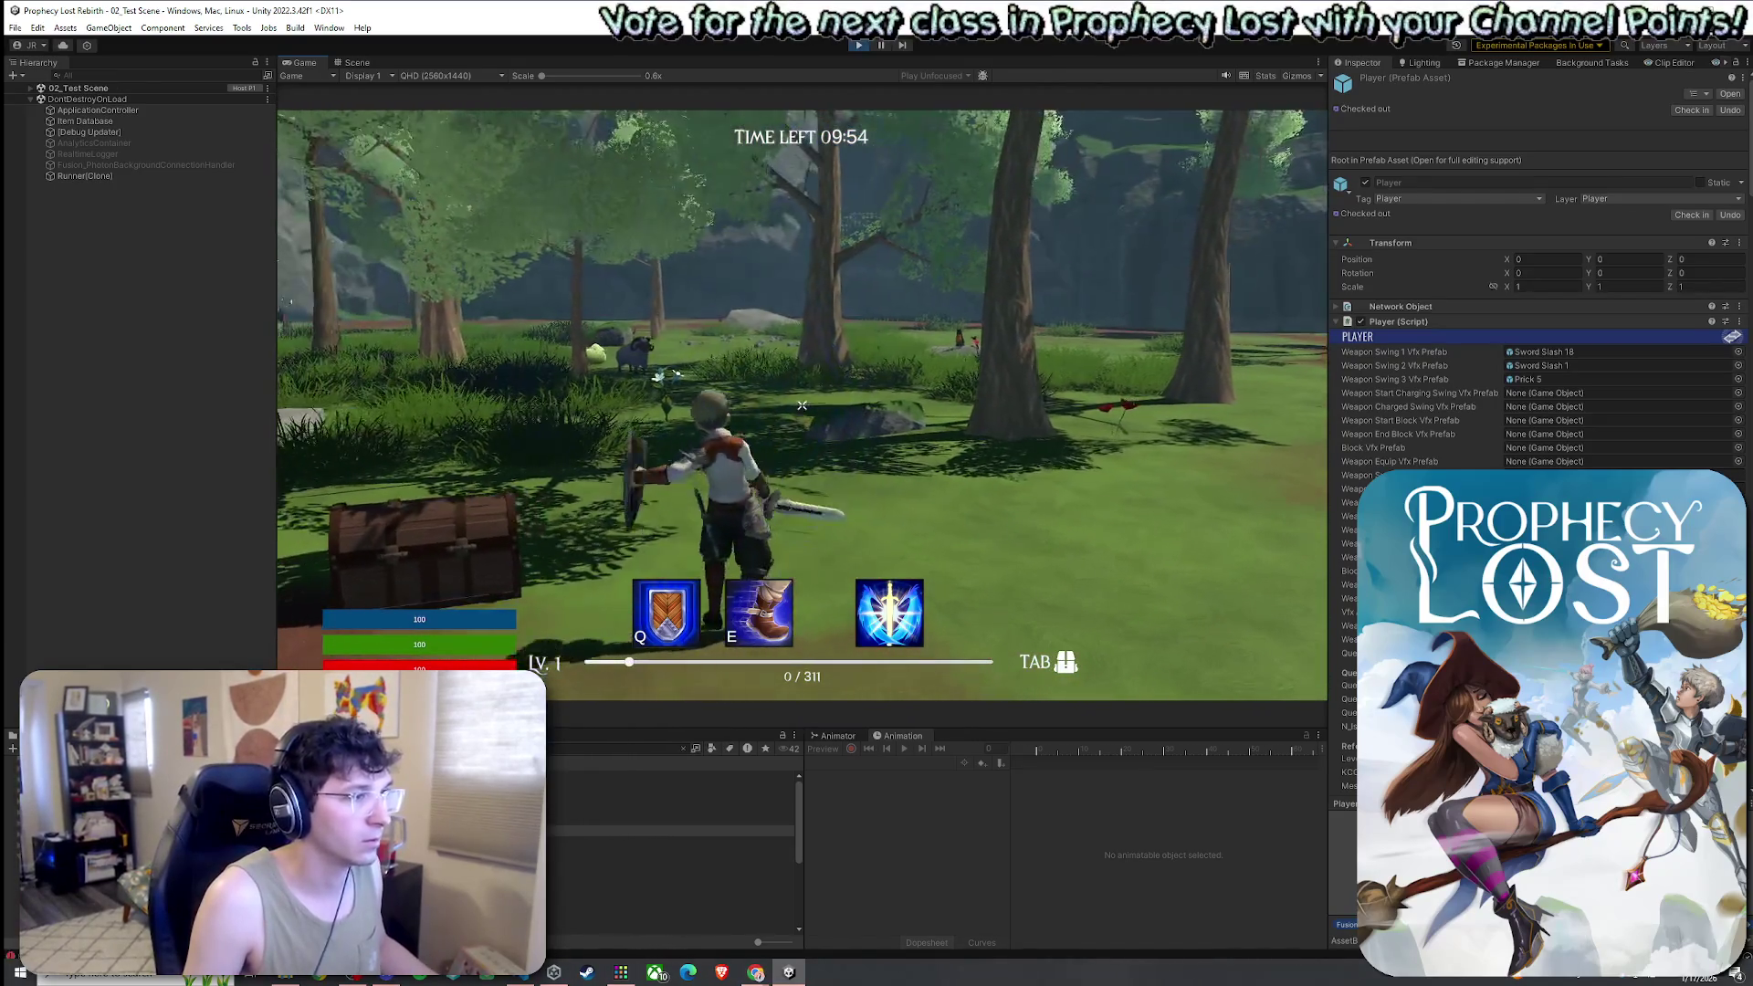
pyautogui.click(802, 405)
pyautogui.click(801, 405)
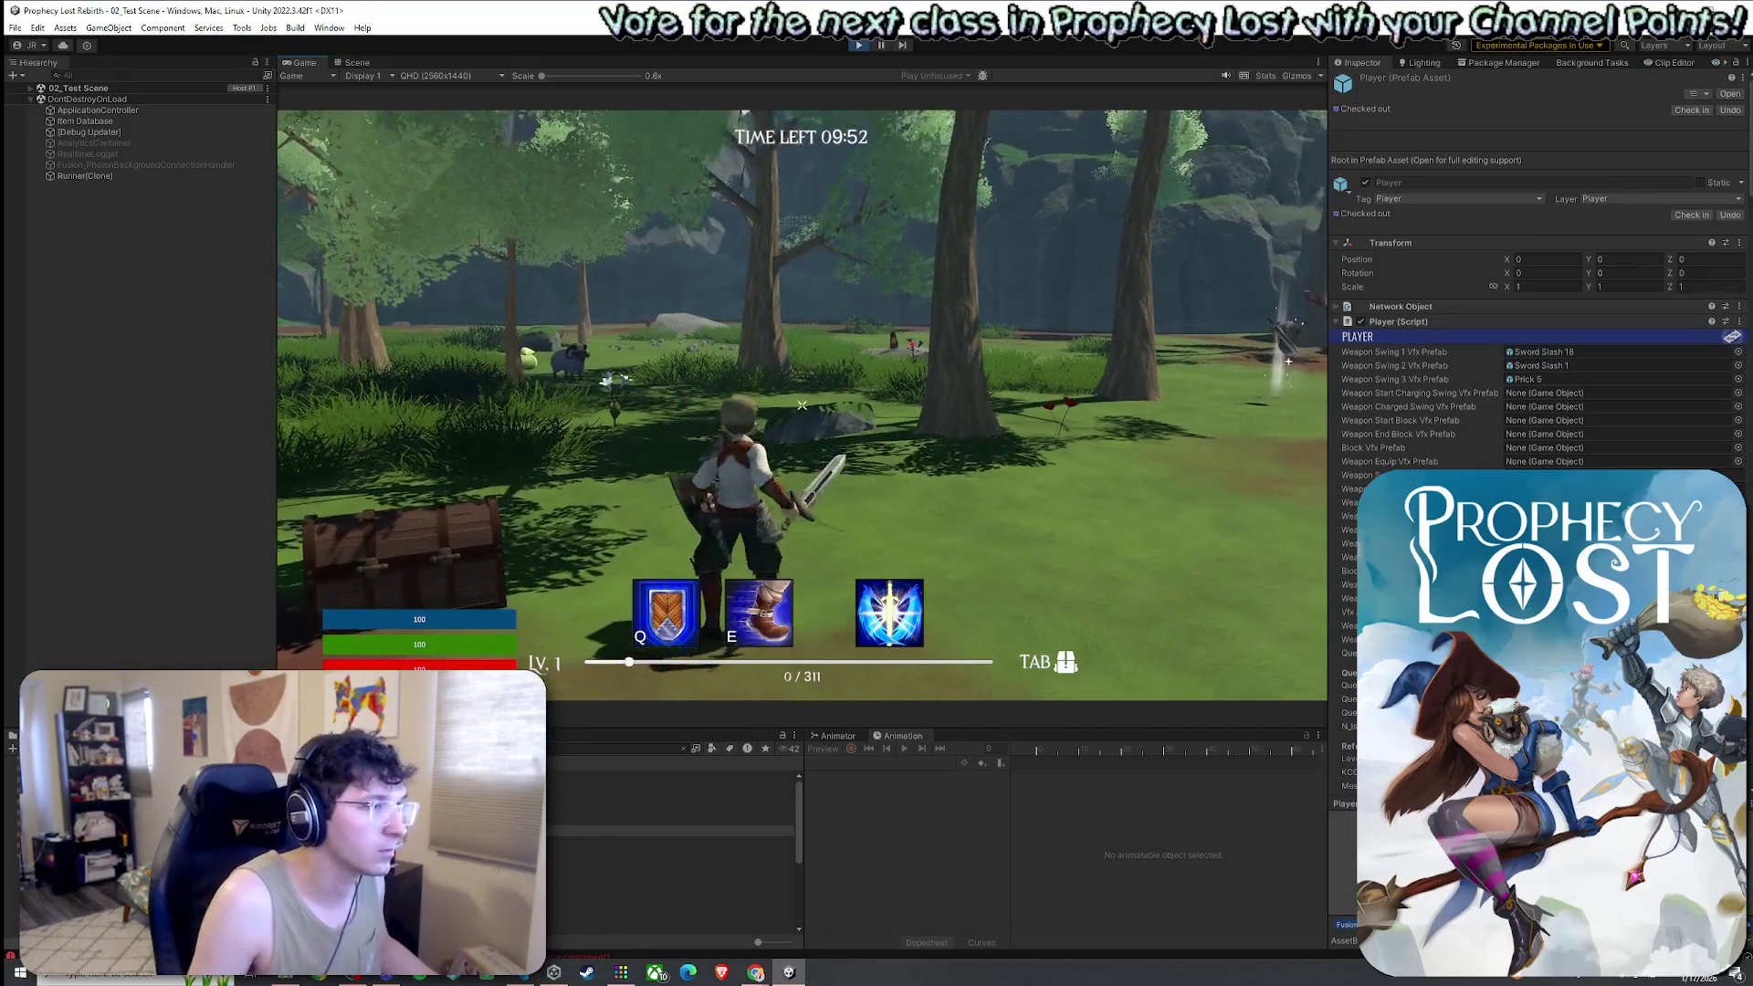
pyautogui.click(802, 406)
pyautogui.click(802, 406)
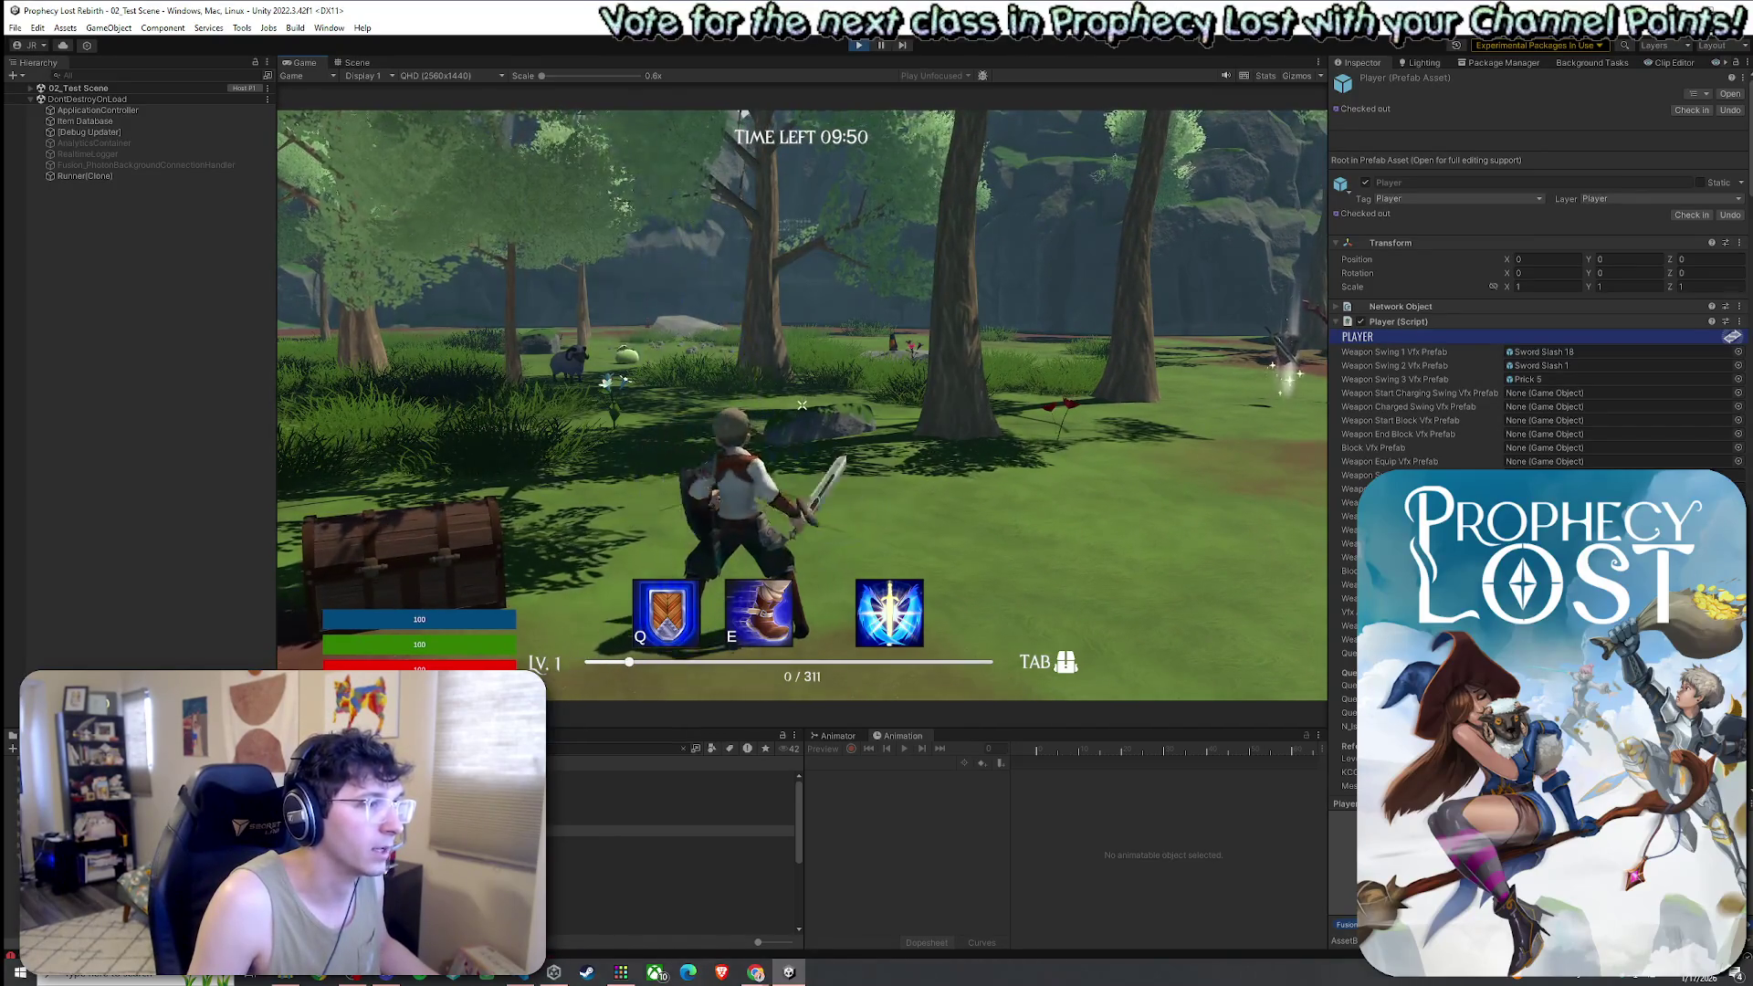
pyautogui.click(802, 406)
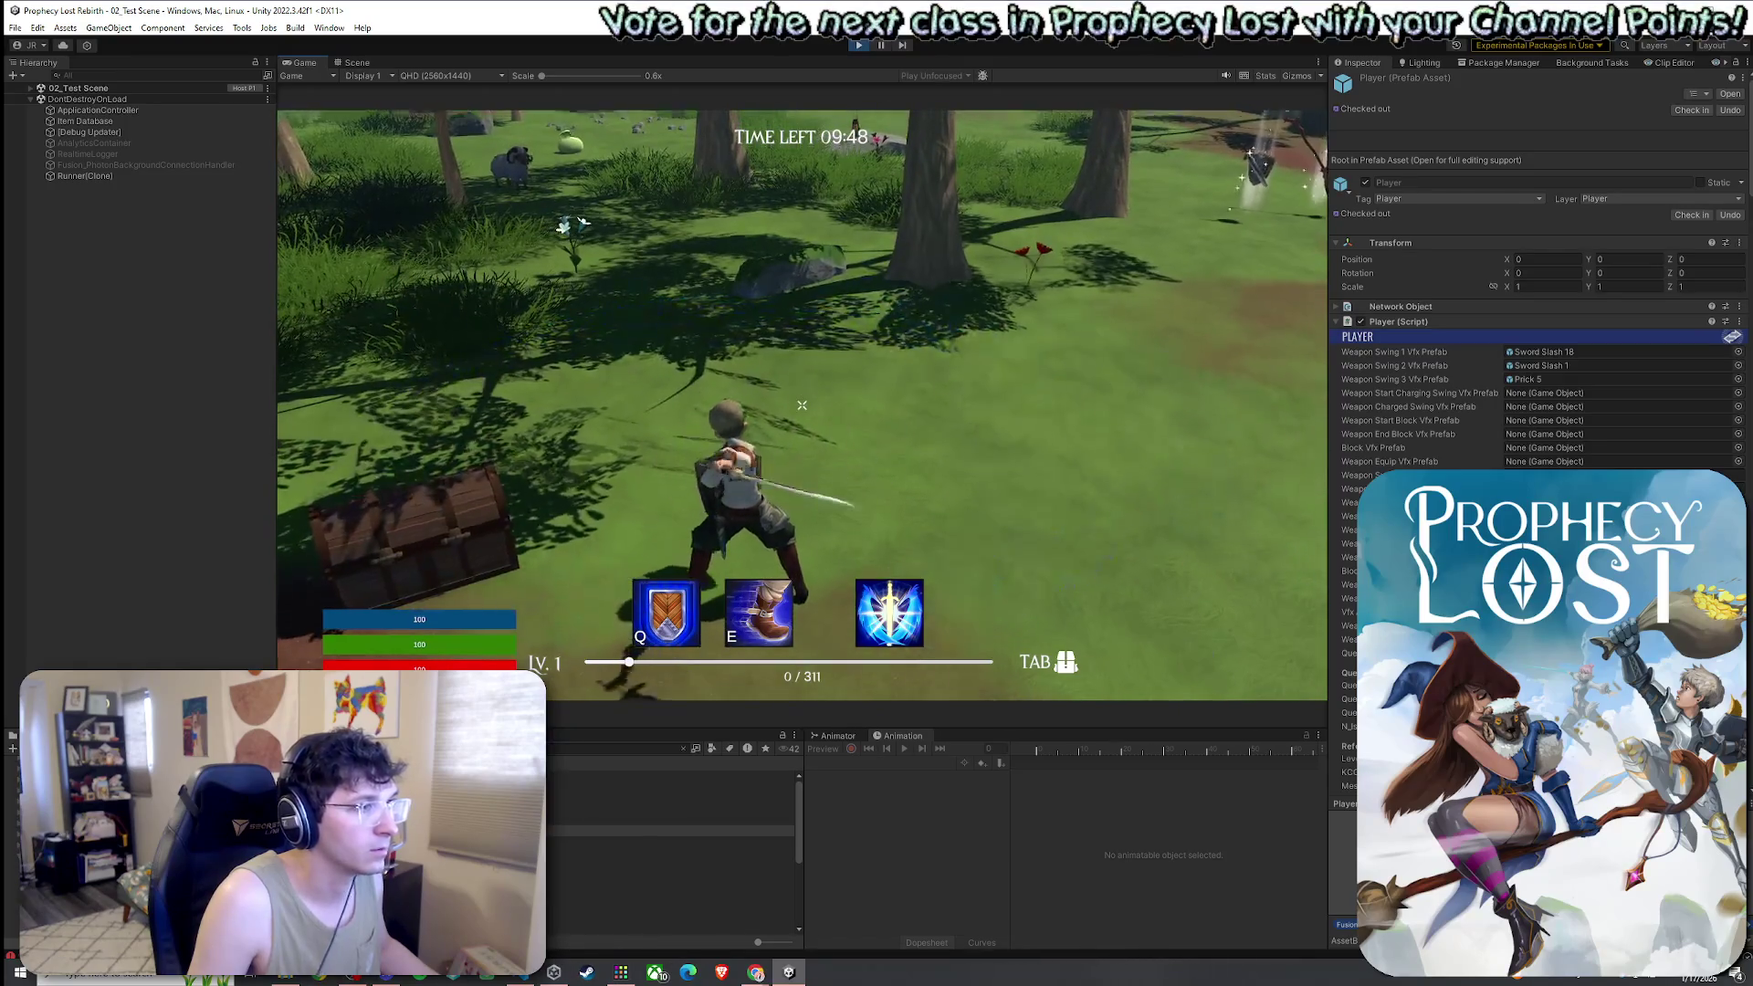
pyautogui.click(802, 406)
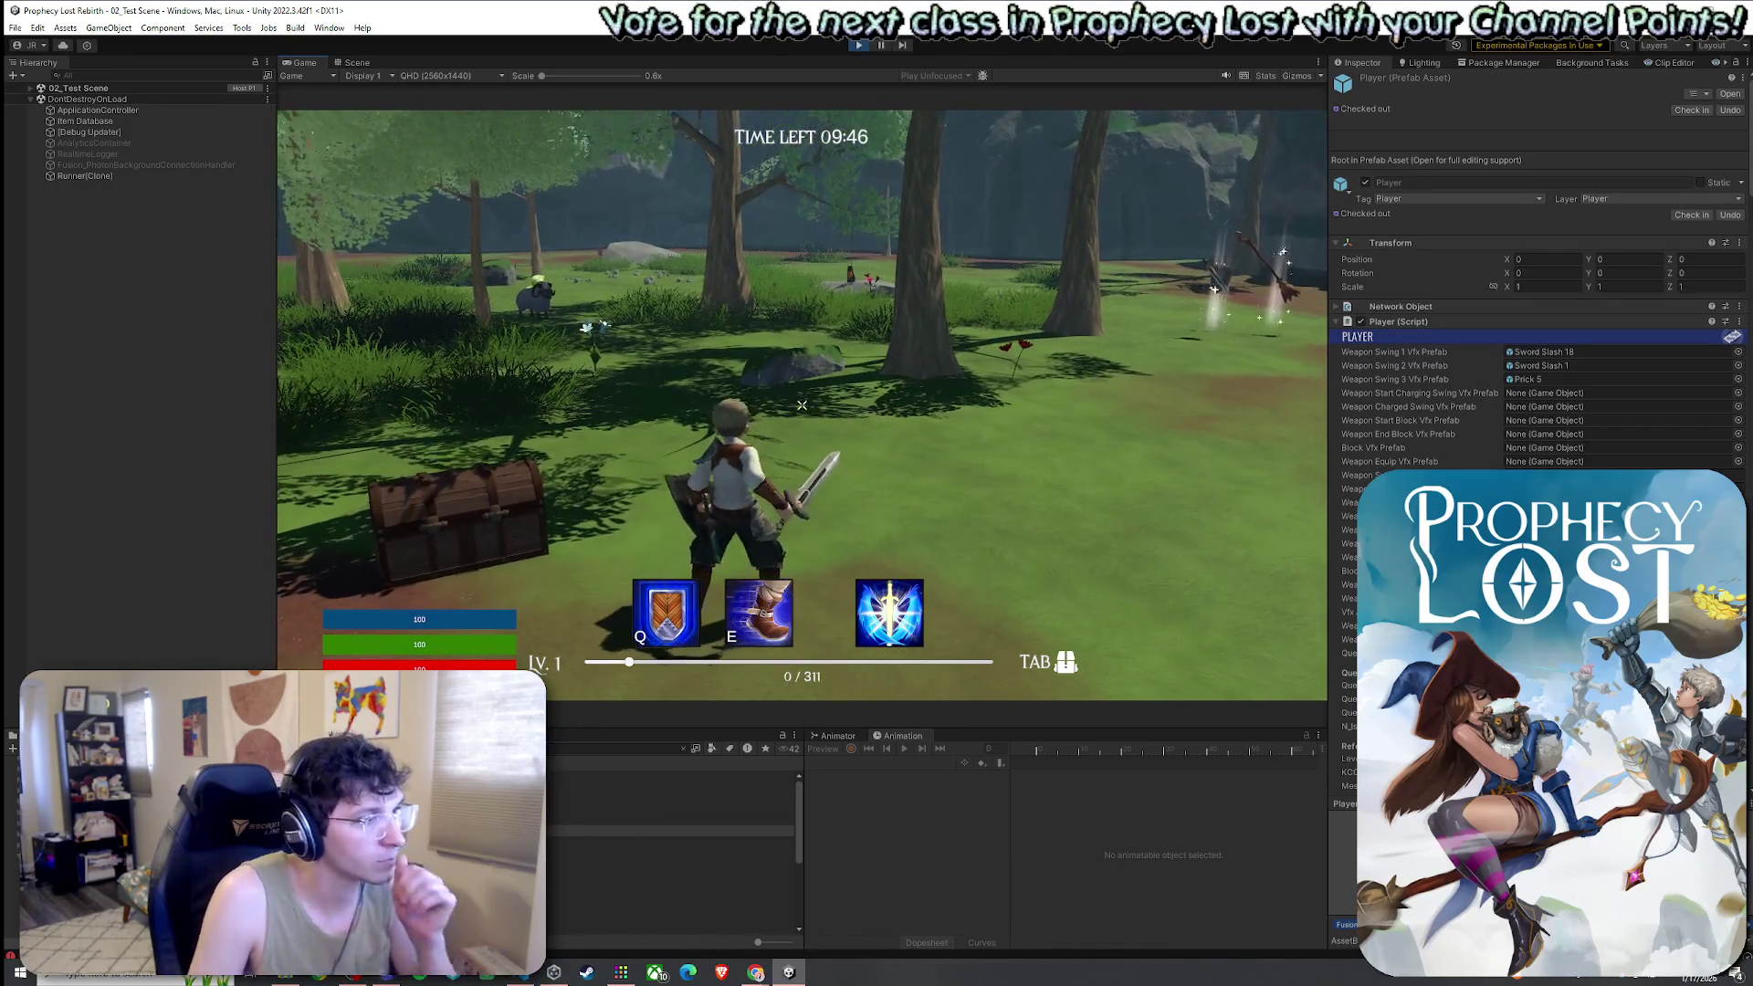
pyautogui.click(802, 406)
pyautogui.click(802, 405)
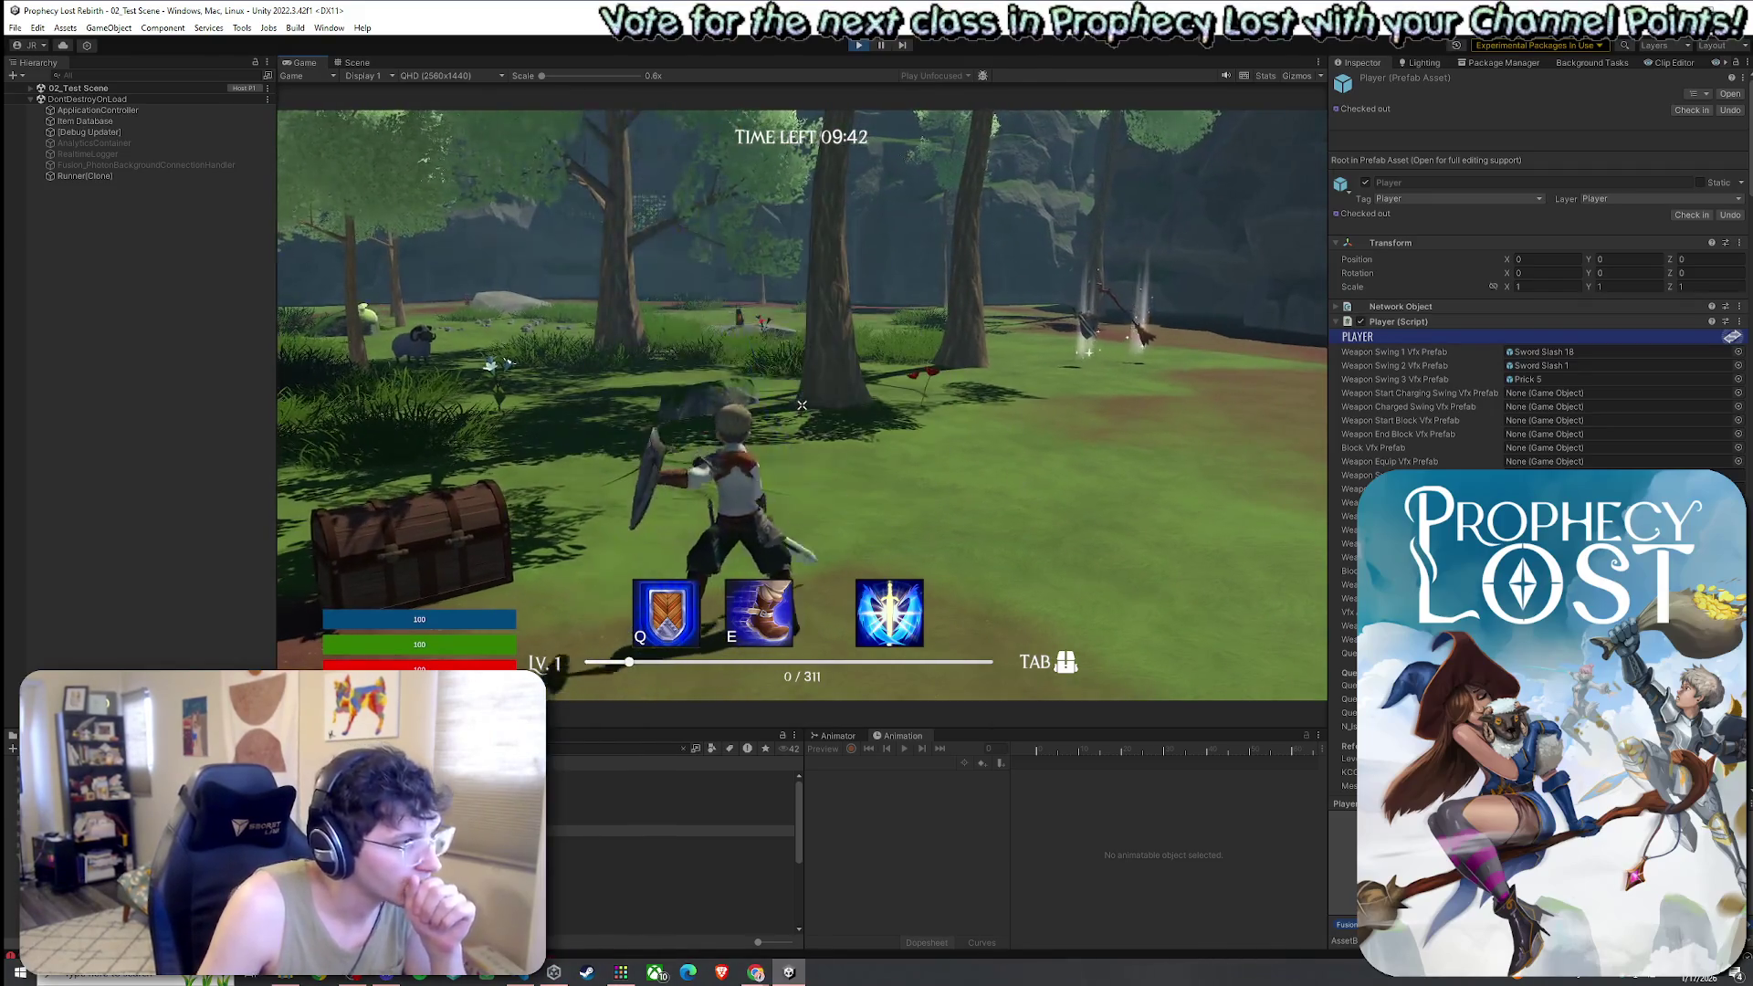
pyautogui.click(801, 405)
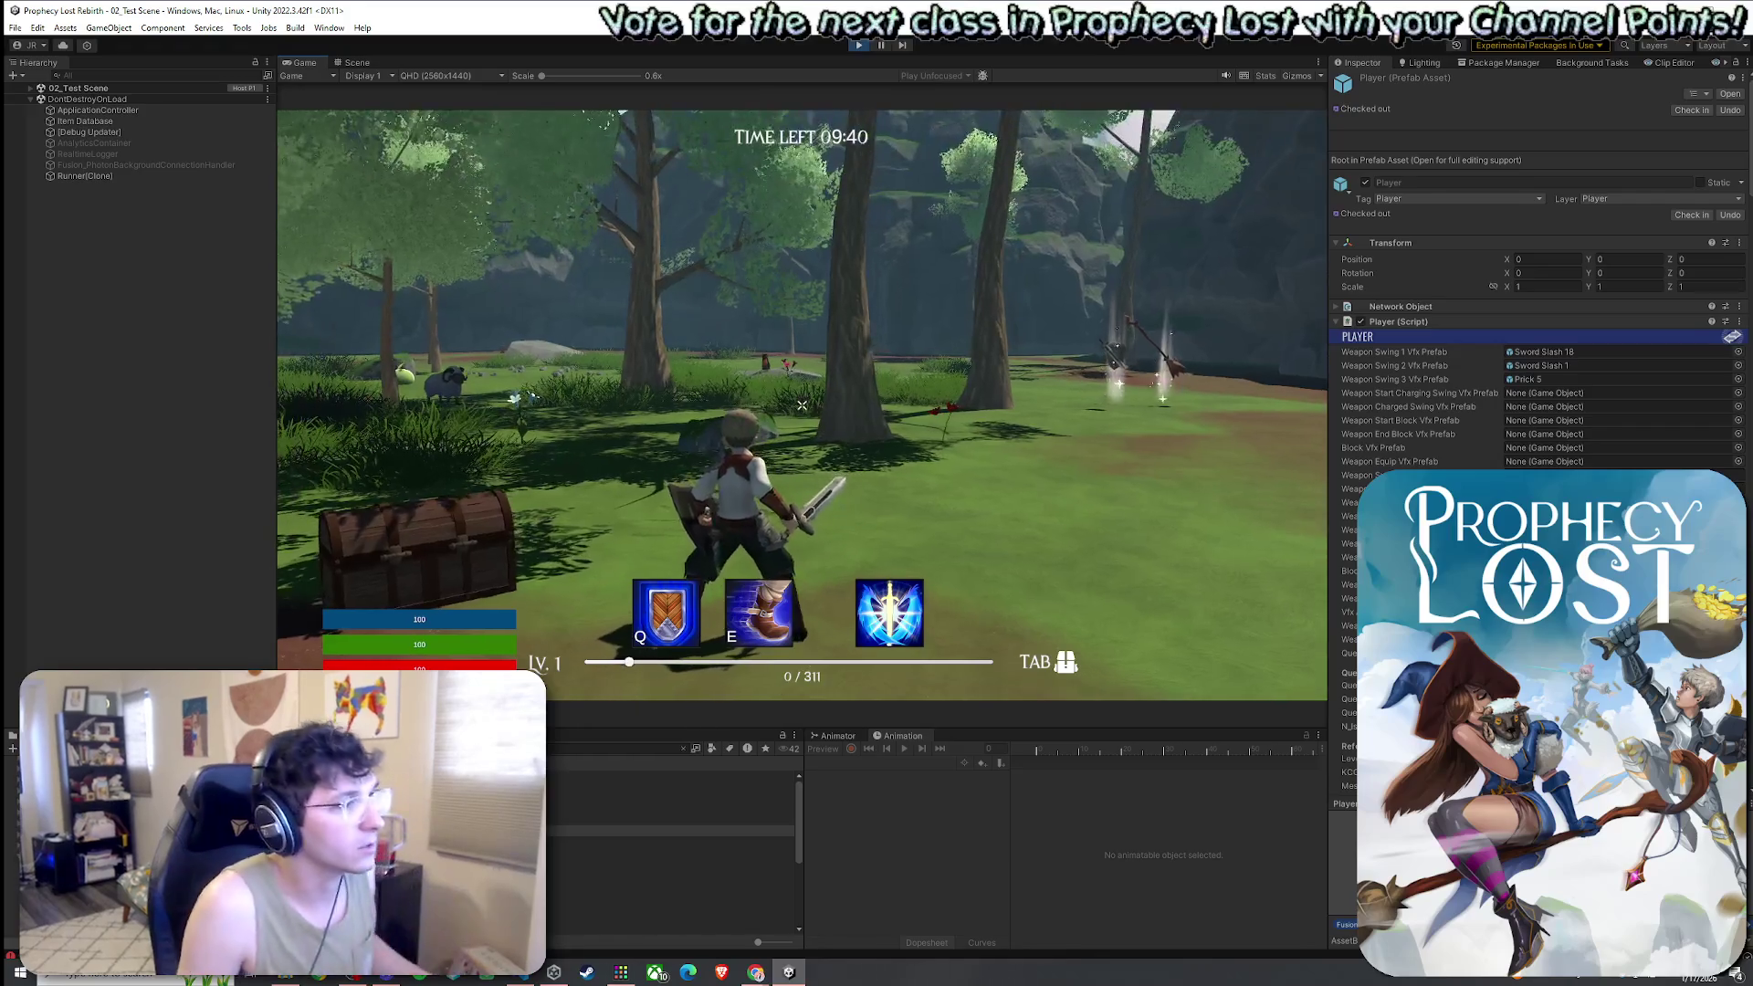
# Walk forward, swing once more, then leave the game and select the Spatial section prefab
pyautogui.press('w')
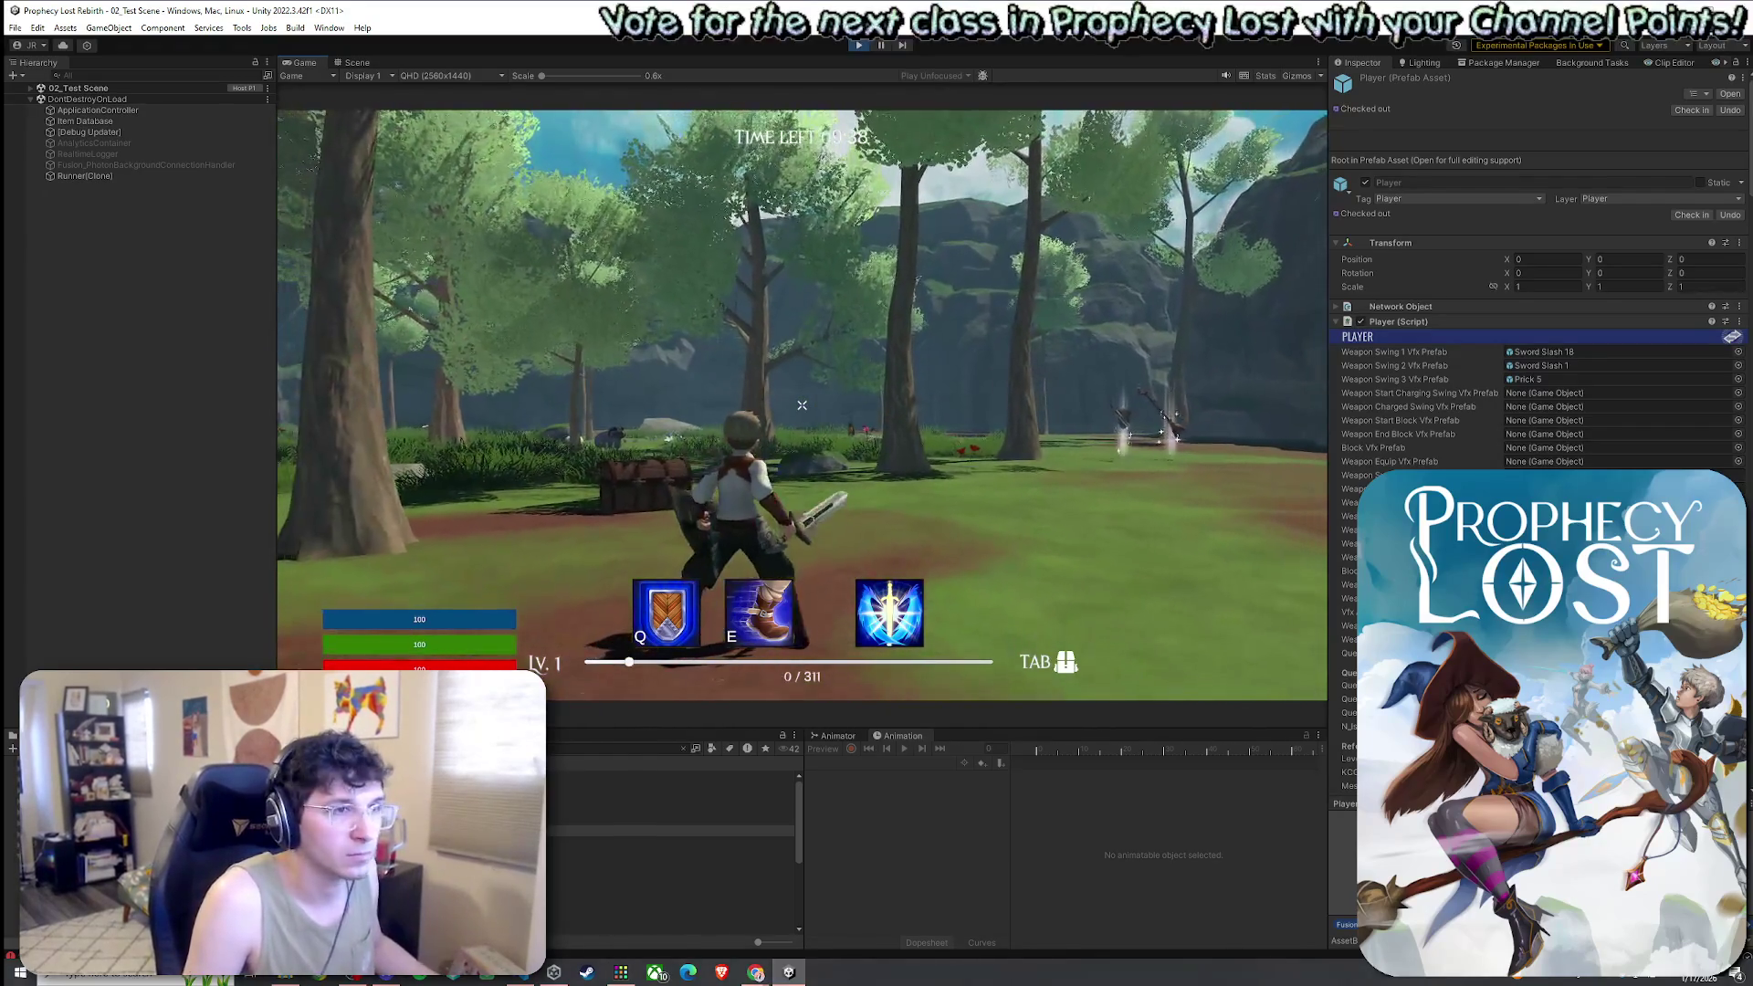
pyautogui.press('super')
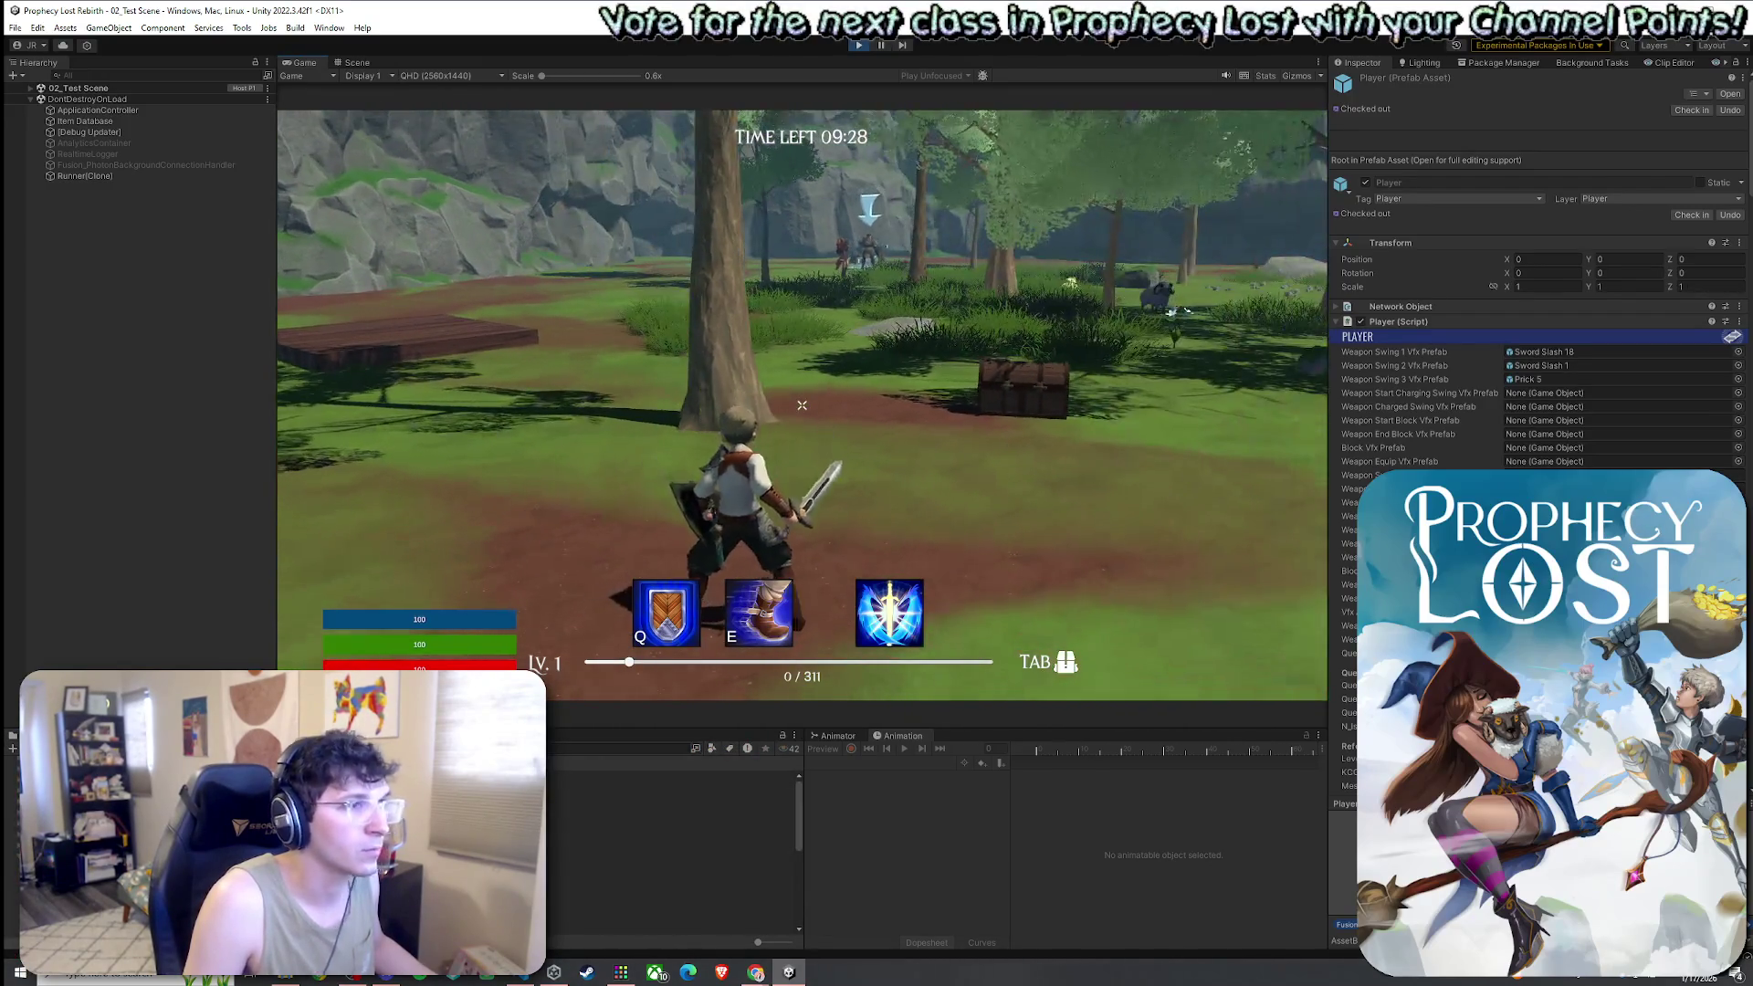
pyautogui.click(802, 405)
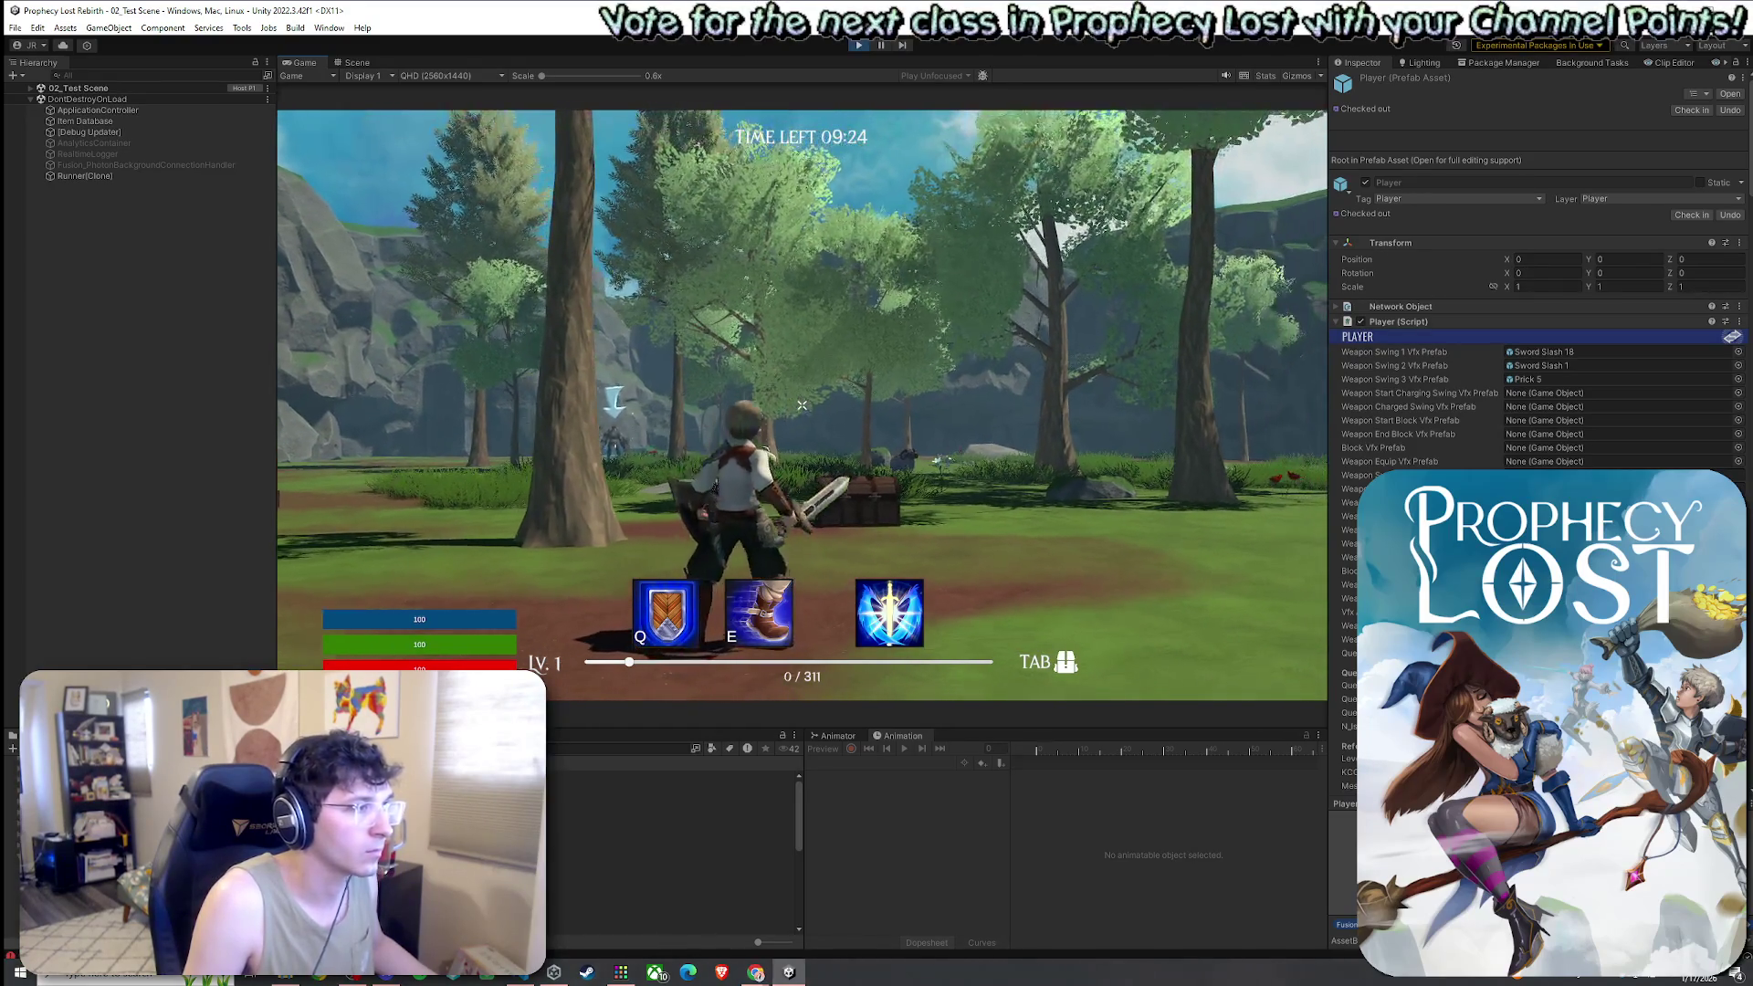
pyautogui.press('super')
pyautogui.click(551, 831)
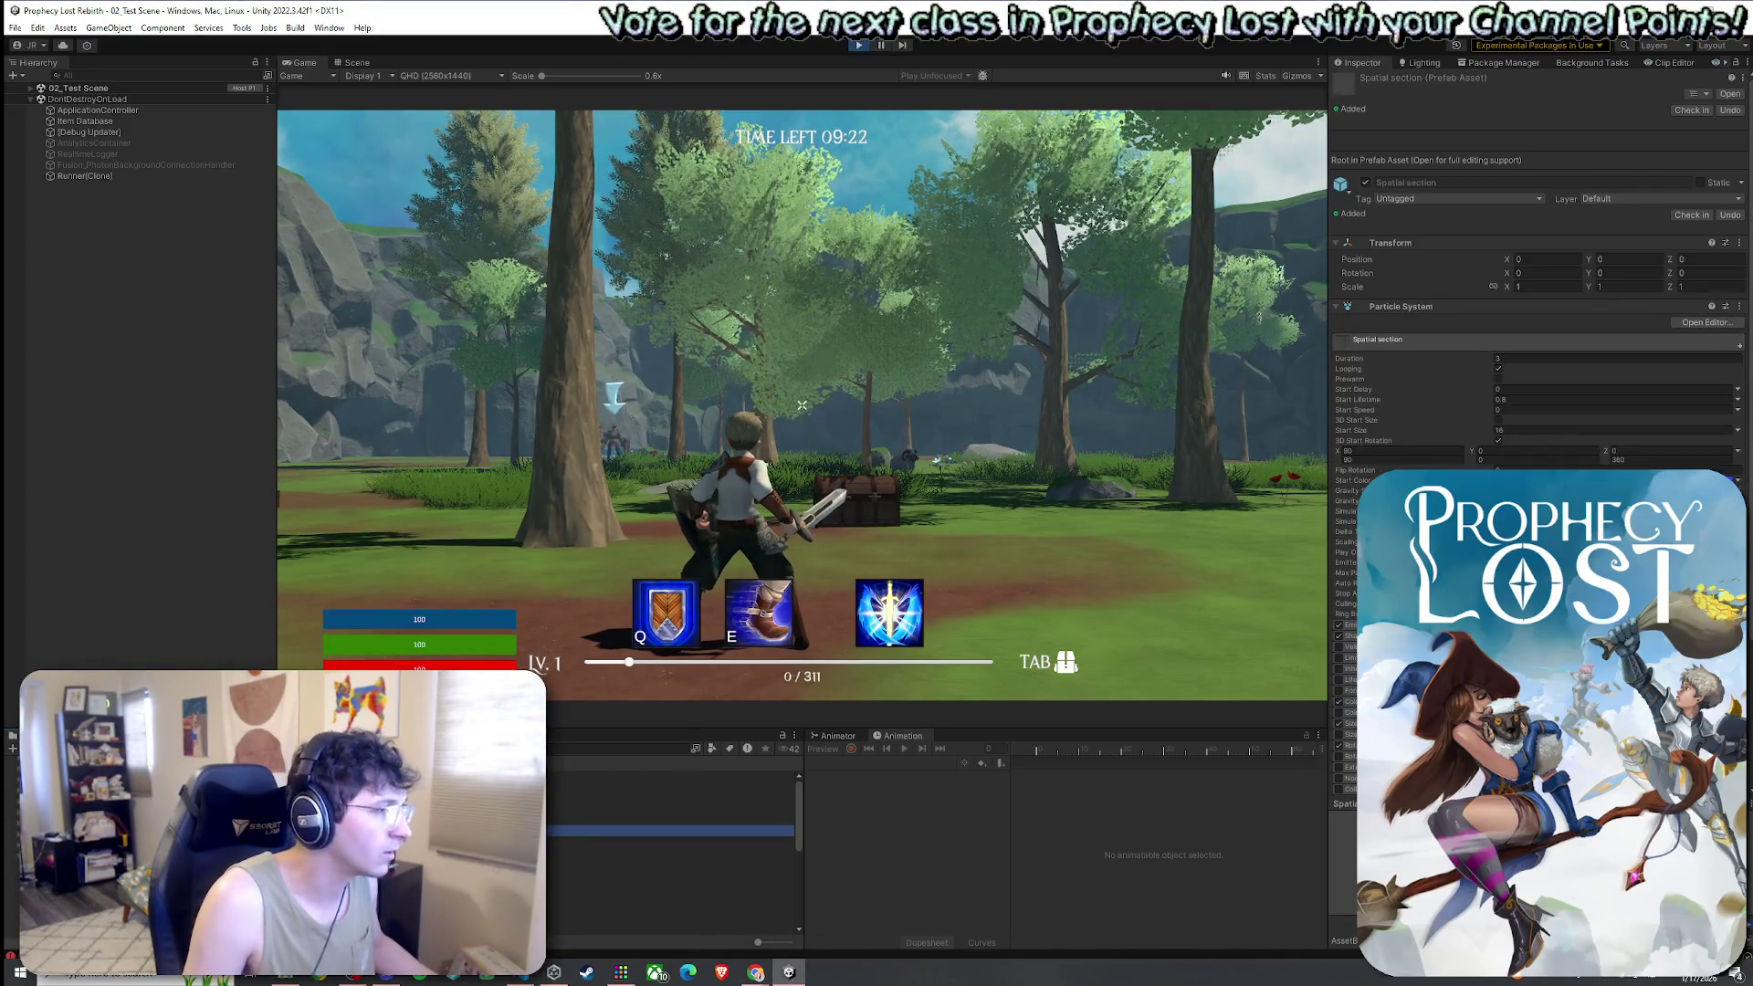
# Open the Sword Slash 18 prefab beside the running game and rotate it on Z to about -101
pyautogui.scroll(-3, 671, 831)
pyautogui.doubleClick(593, 874)
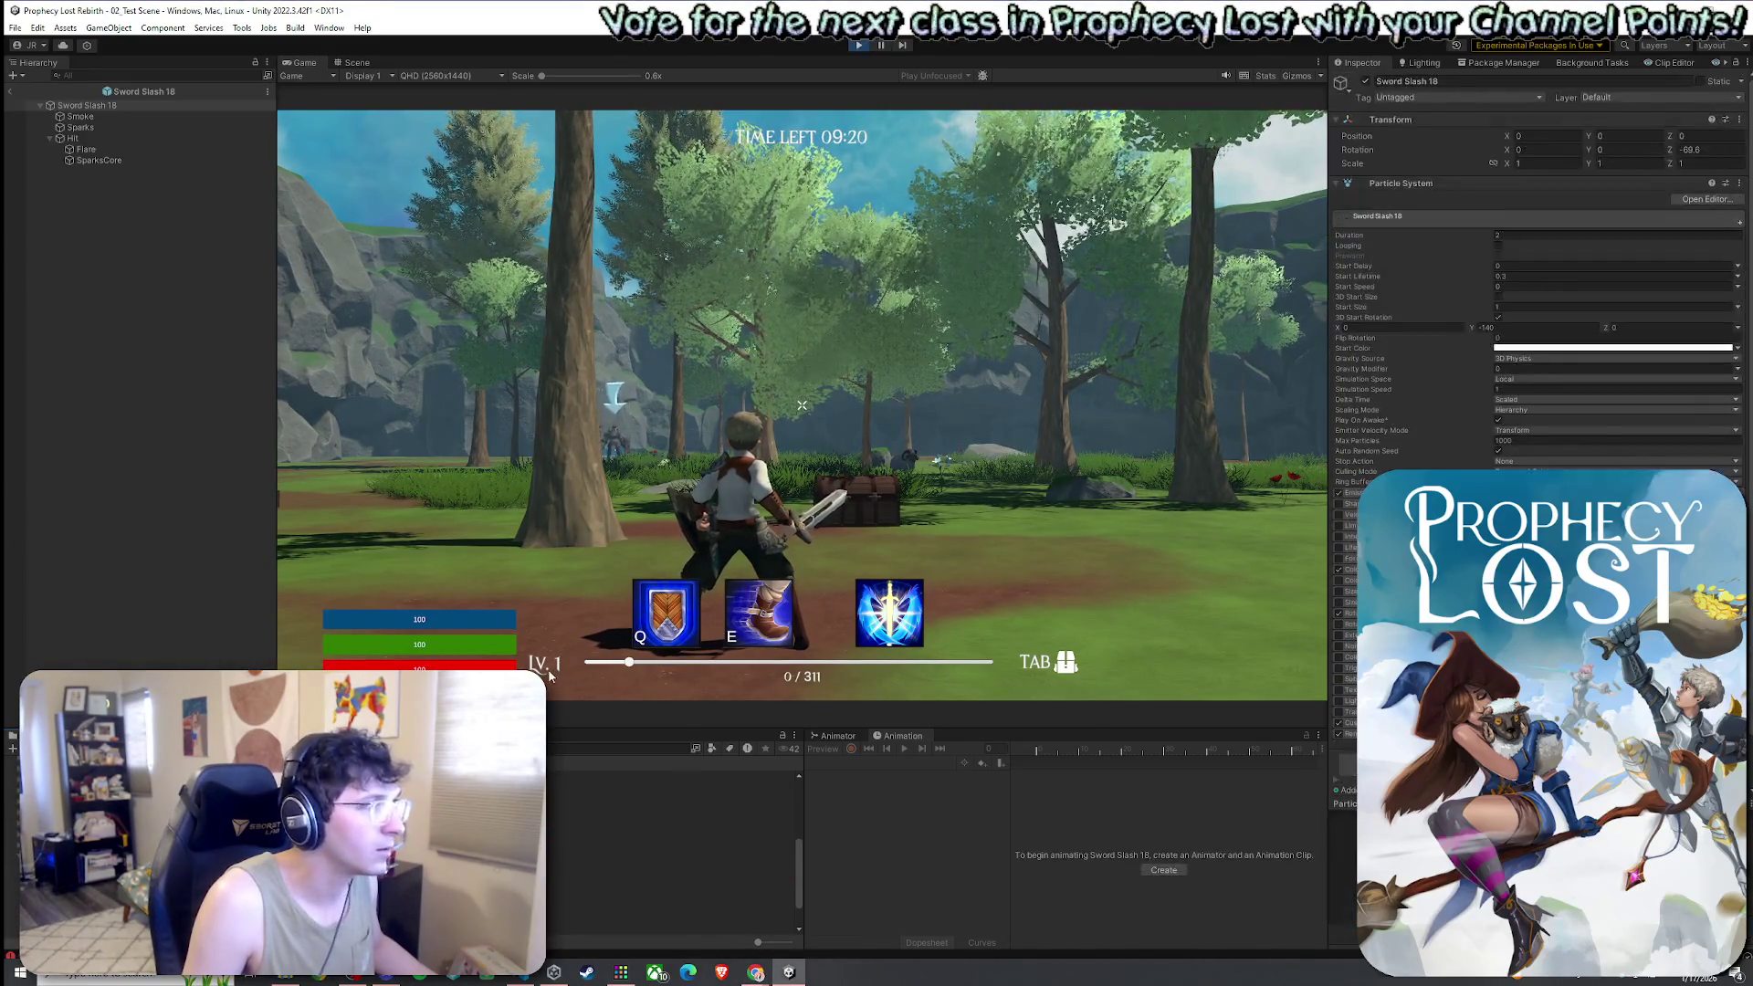
pyautogui.moveTo(354, 62)
pyautogui.mouseDown()
pyautogui.moveTo(884, 330)
pyautogui.moveTo(1214, 383)
pyautogui.mouseUp()
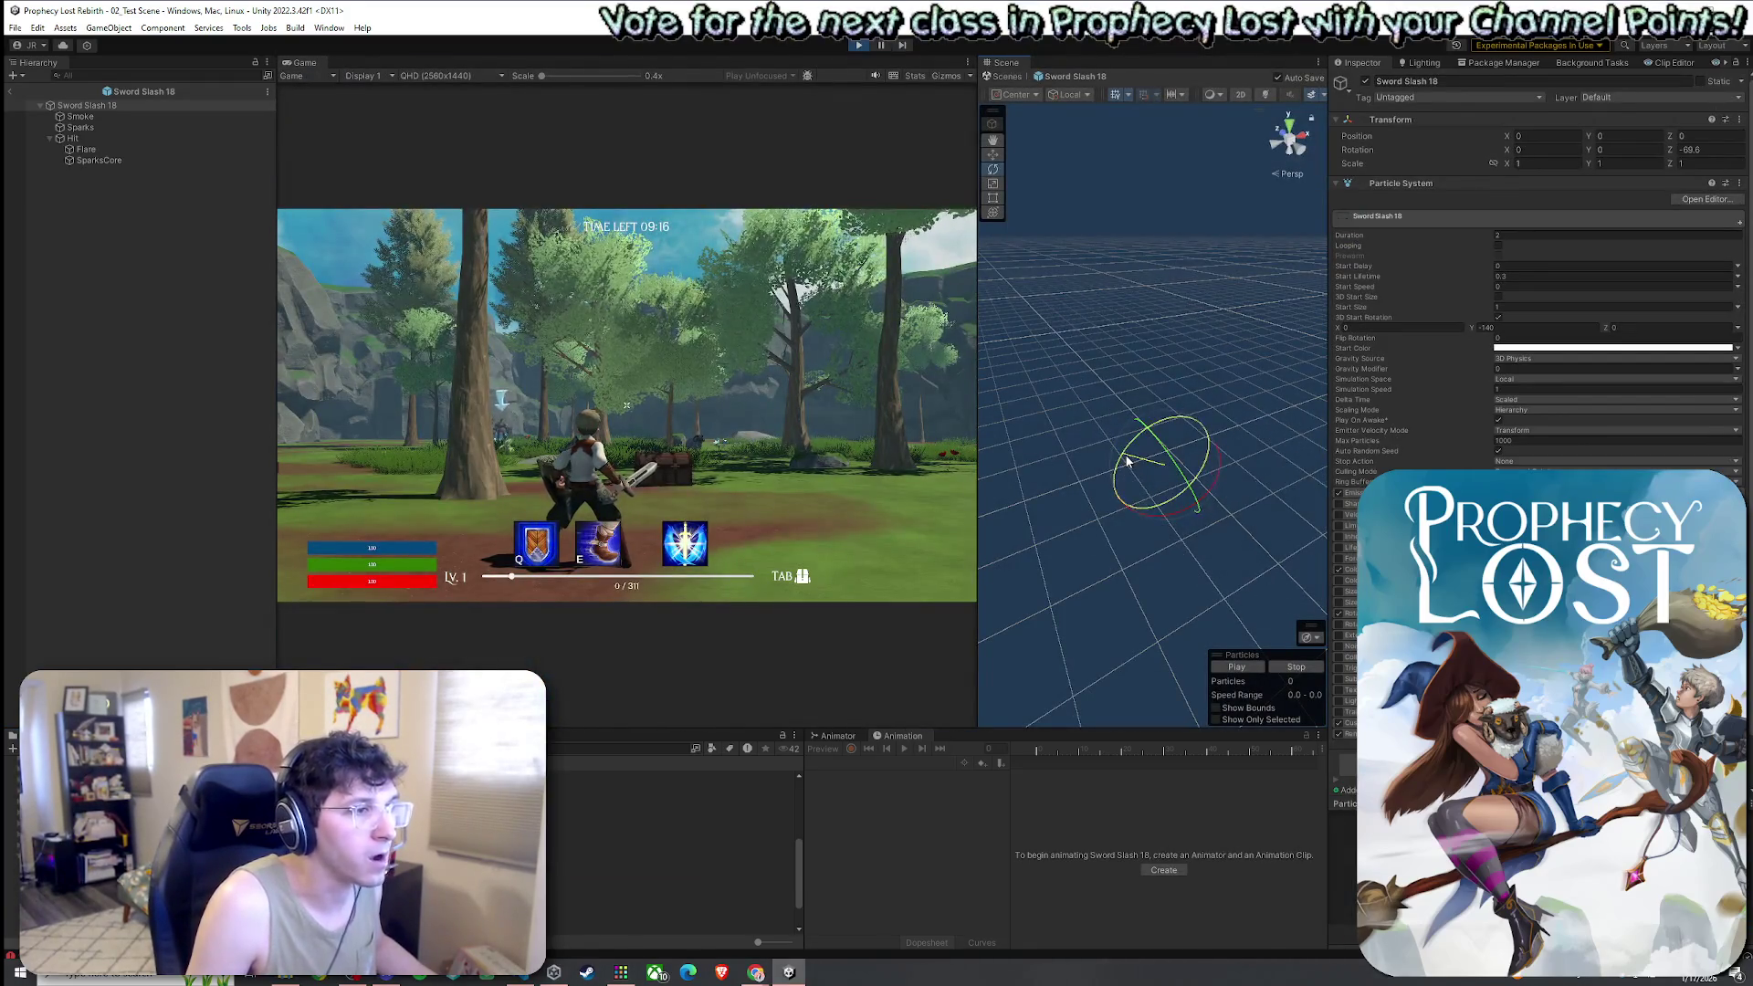
pyautogui.moveTo(1128, 461)
pyautogui.mouseDown()
pyautogui.moveTo(1087, 557)
pyautogui.moveTo(1121, 541)
pyautogui.mouseUp()
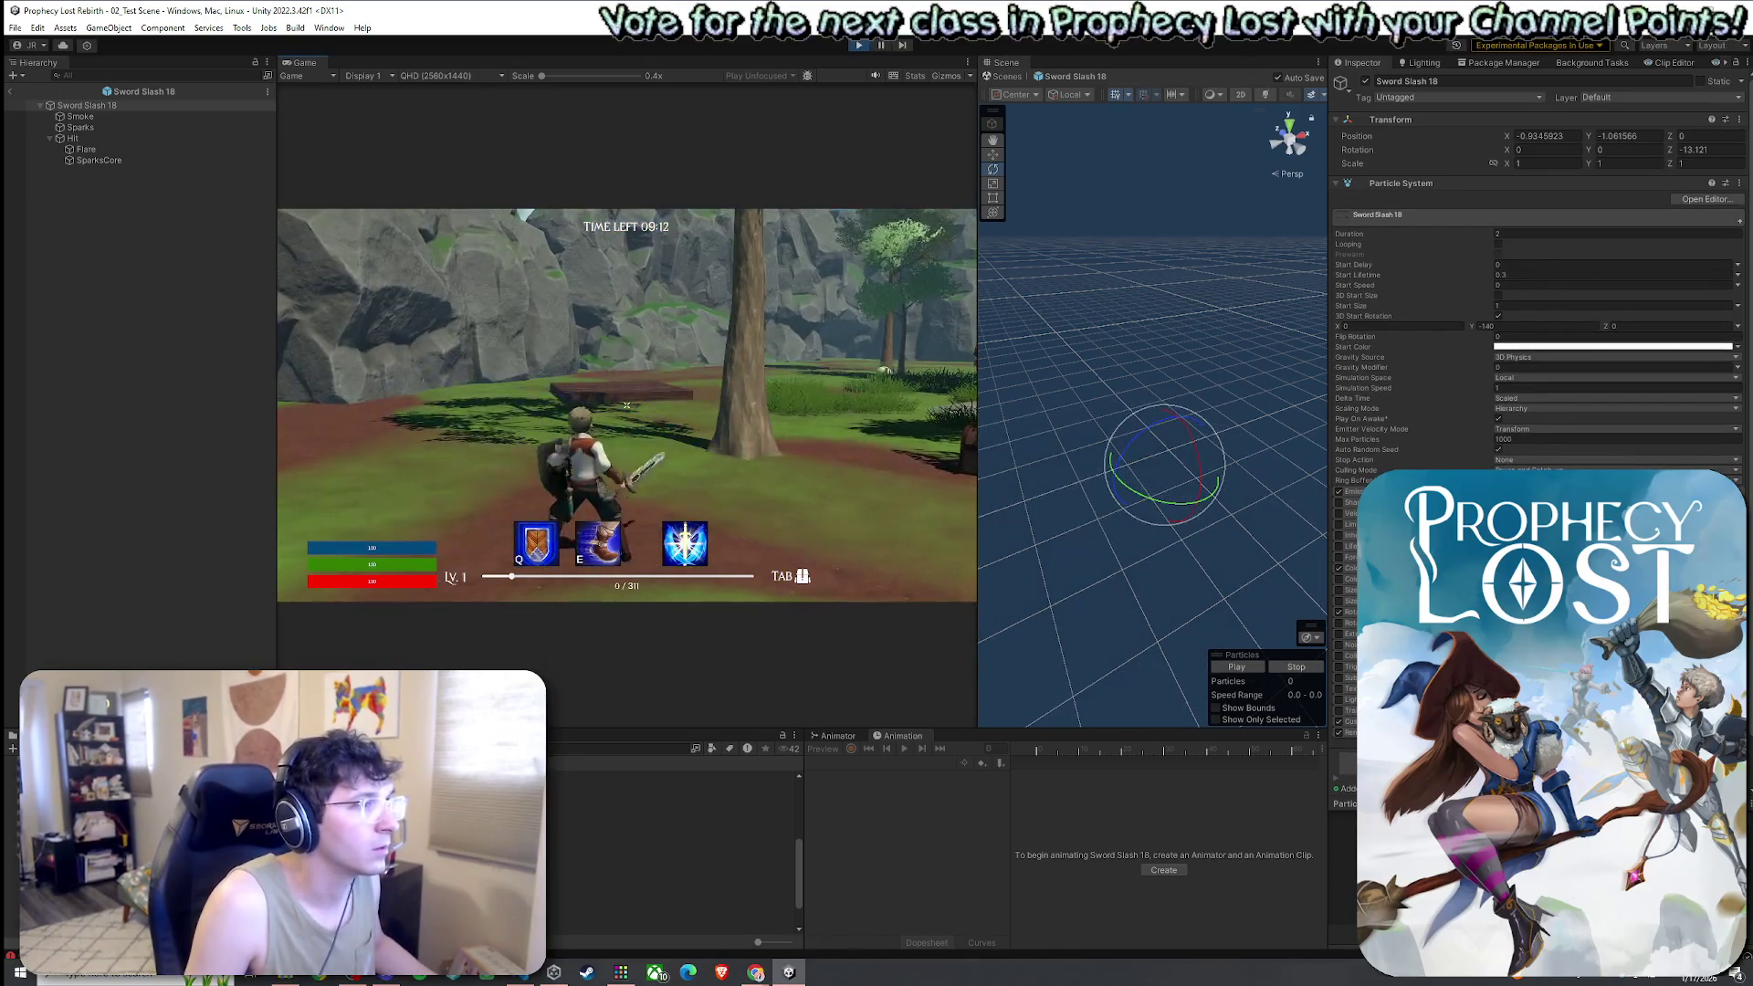
pyautogui.press('super')
pyautogui.moveTo(1223, 453); pyautogui.dragTo(1192, 422)
pyautogui.moveTo(1329, 454); pyautogui.dragTo(1278, 539)
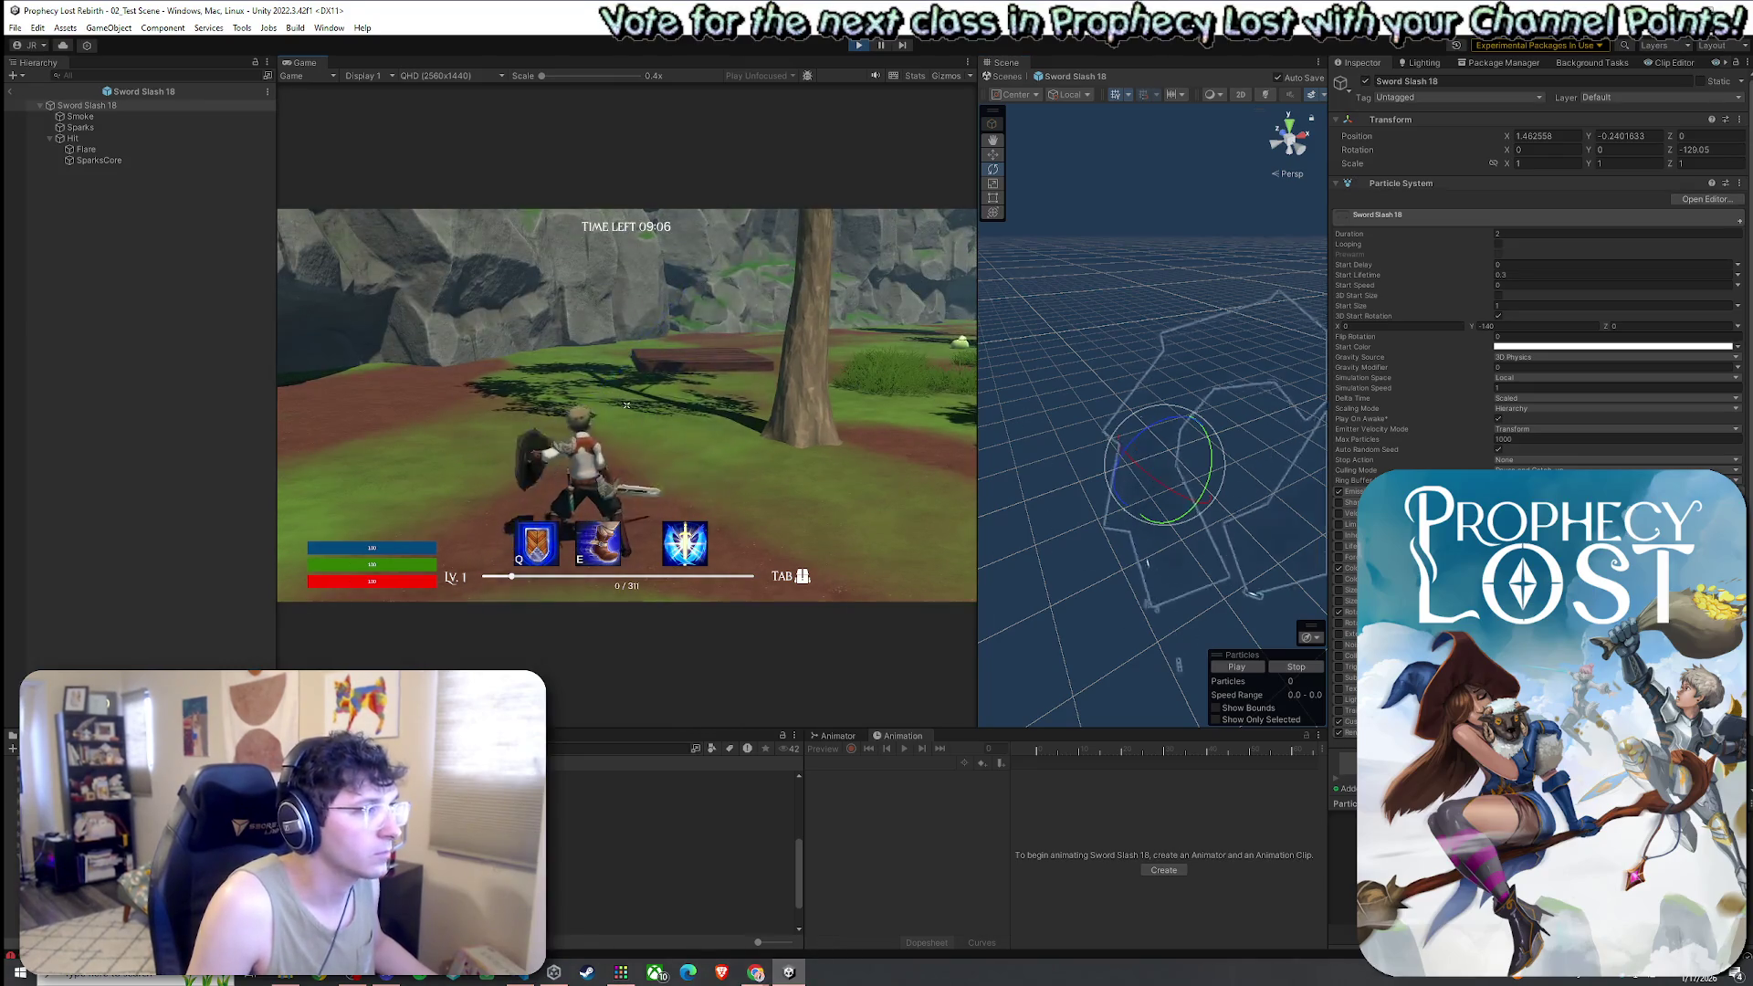
pyautogui.press('super')
pyautogui.press('super')
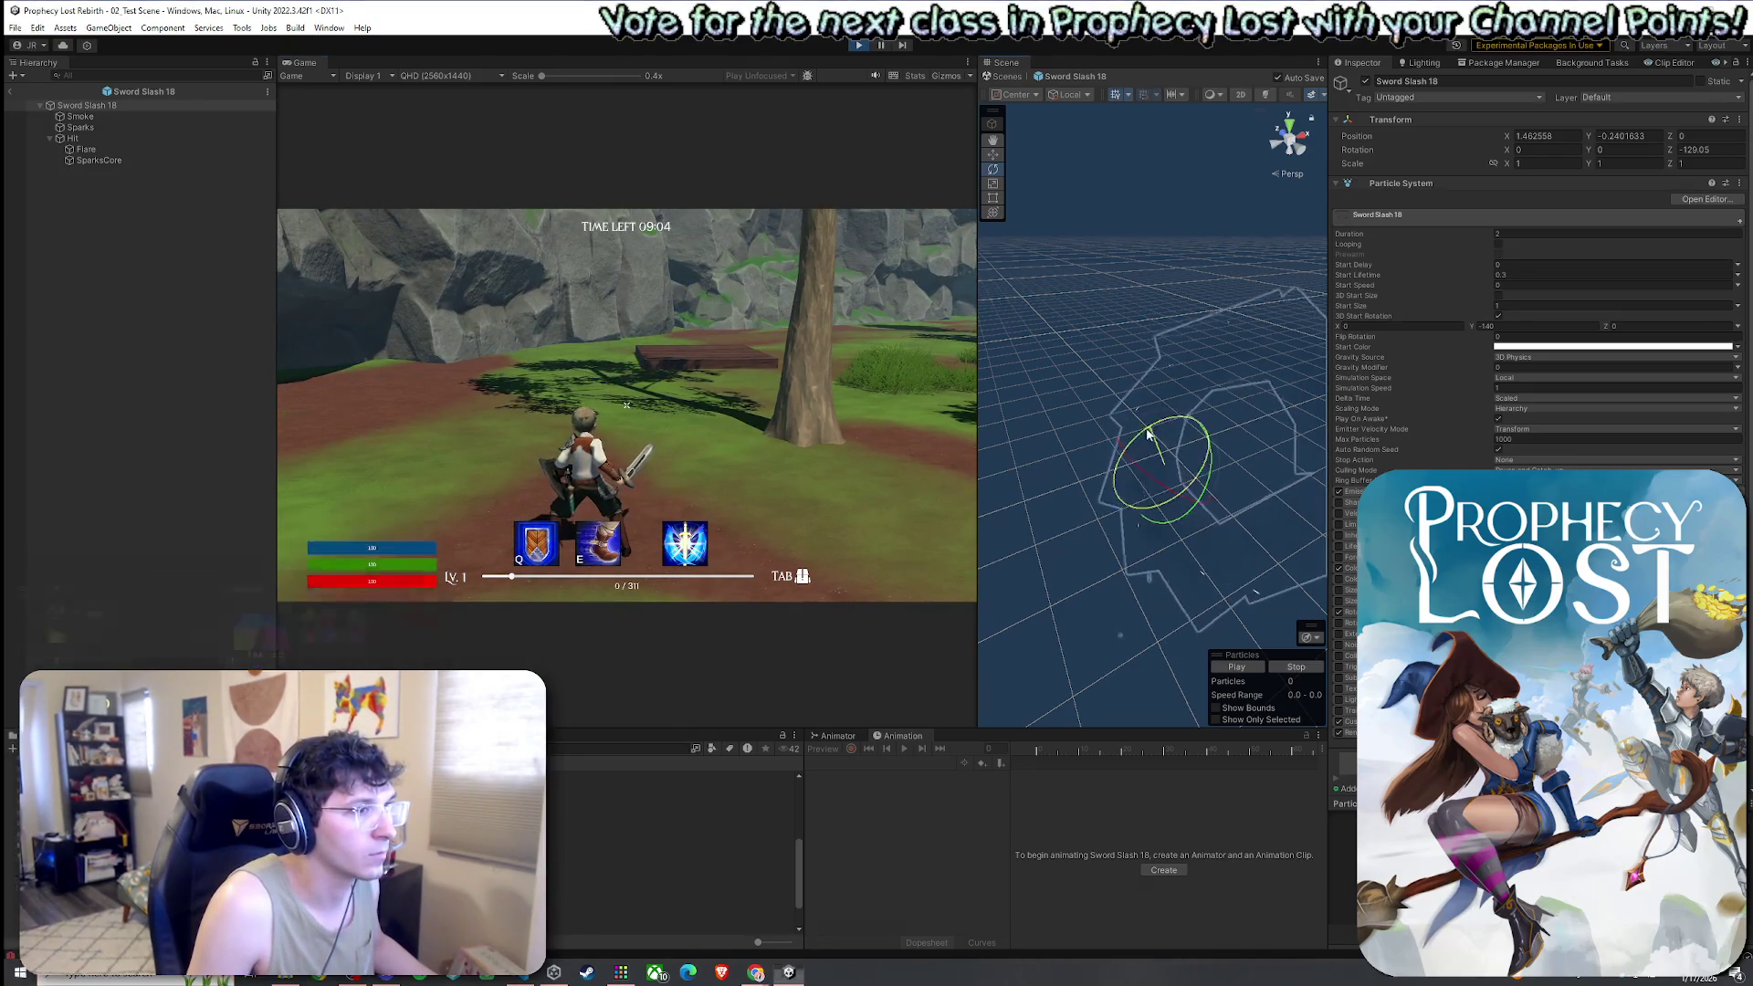
pyautogui.moveTo(1103, 454); pyautogui.dragTo(1111, 468)
# Swing the sword through a combo to check the slash angle in the game
pyautogui.click(702, 398)
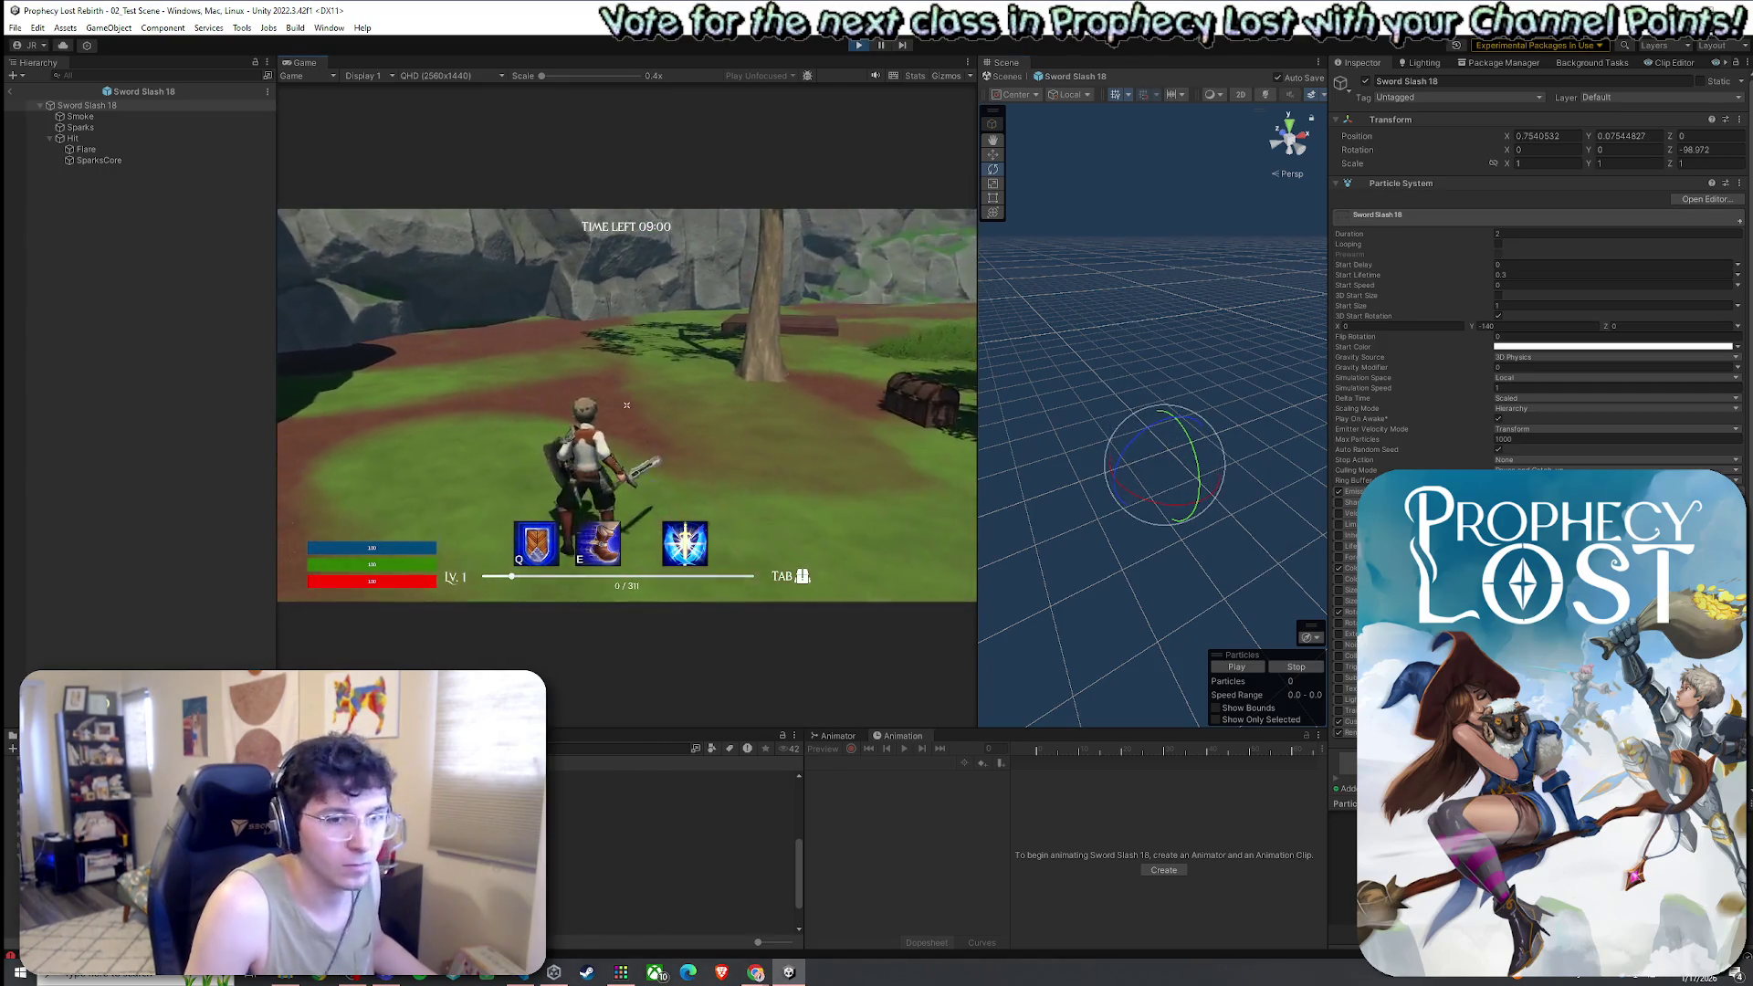
pyautogui.click(627, 404)
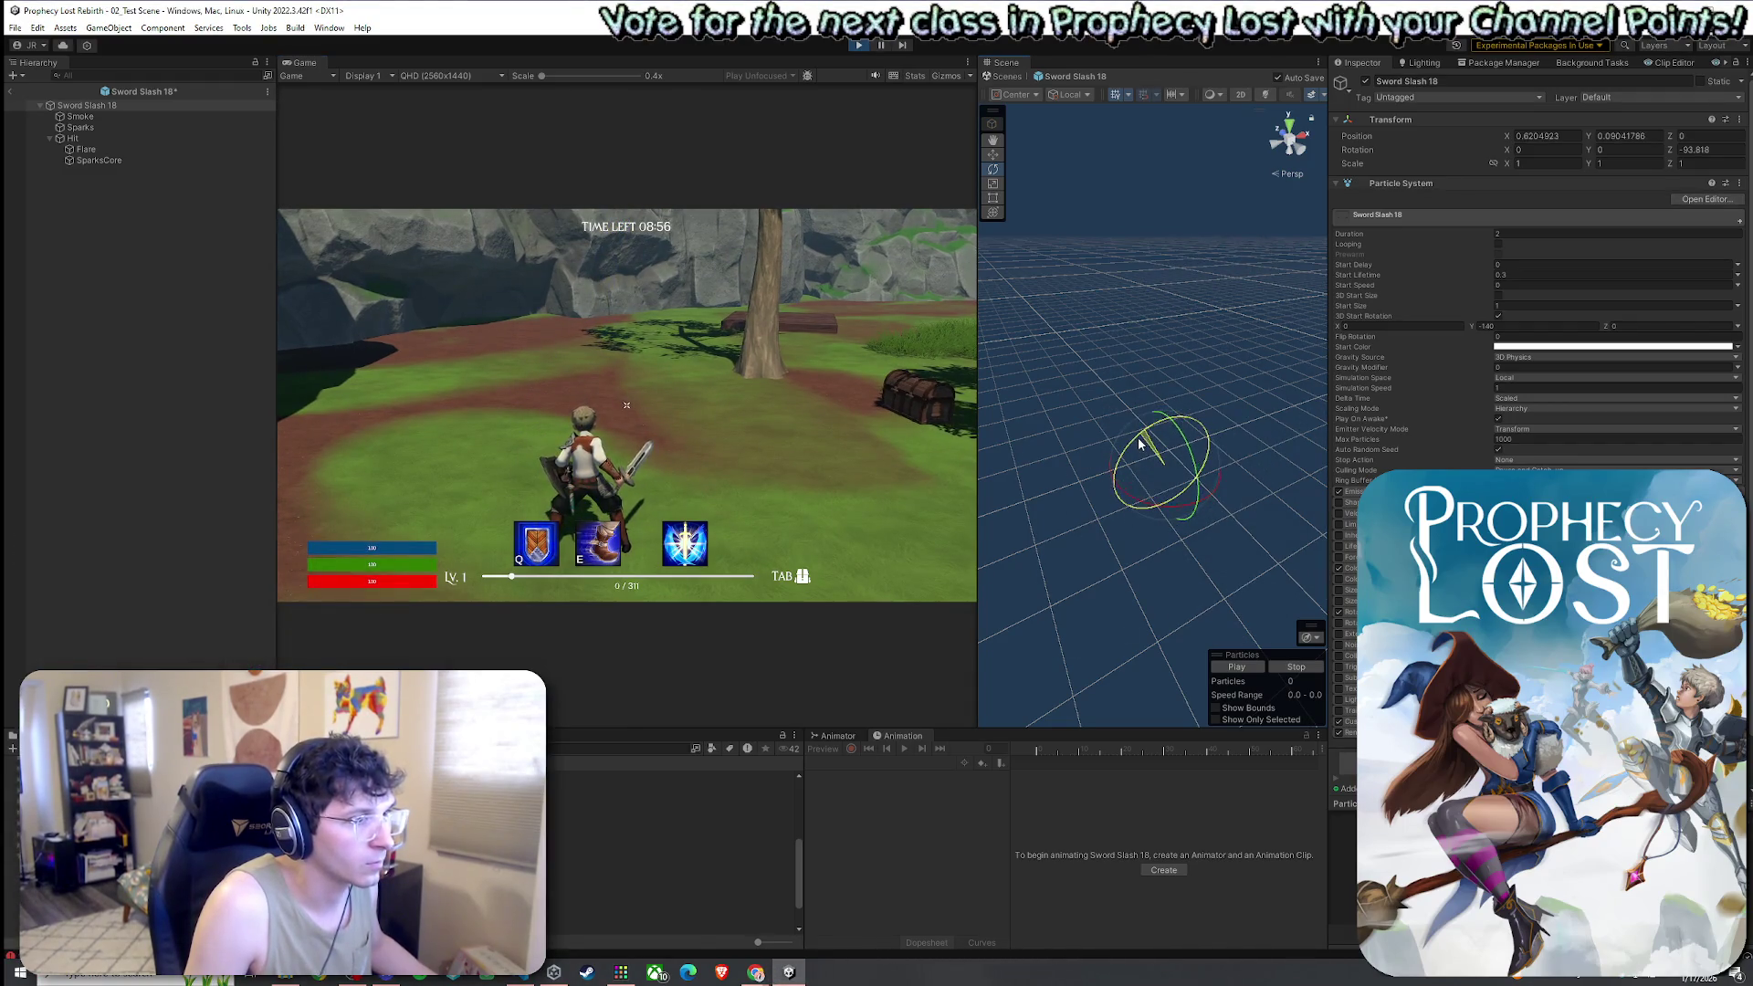
pyautogui.click(701, 384)
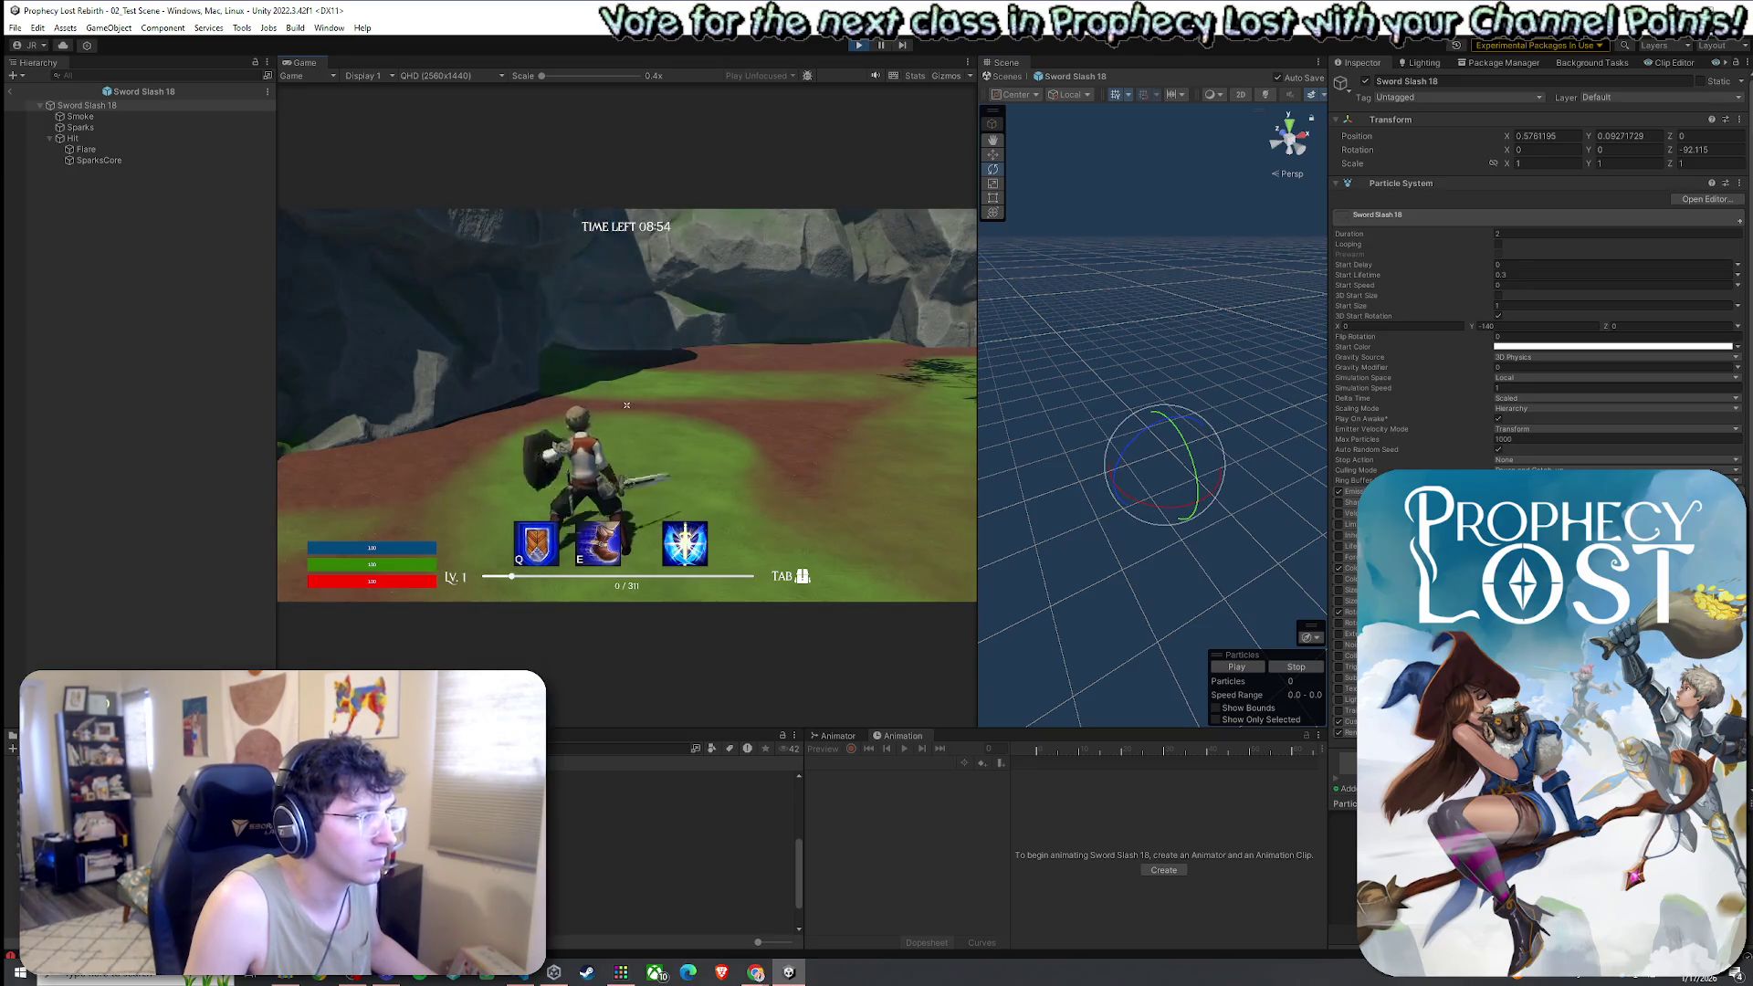
pyautogui.click(626, 405)
pyautogui.click(627, 404)
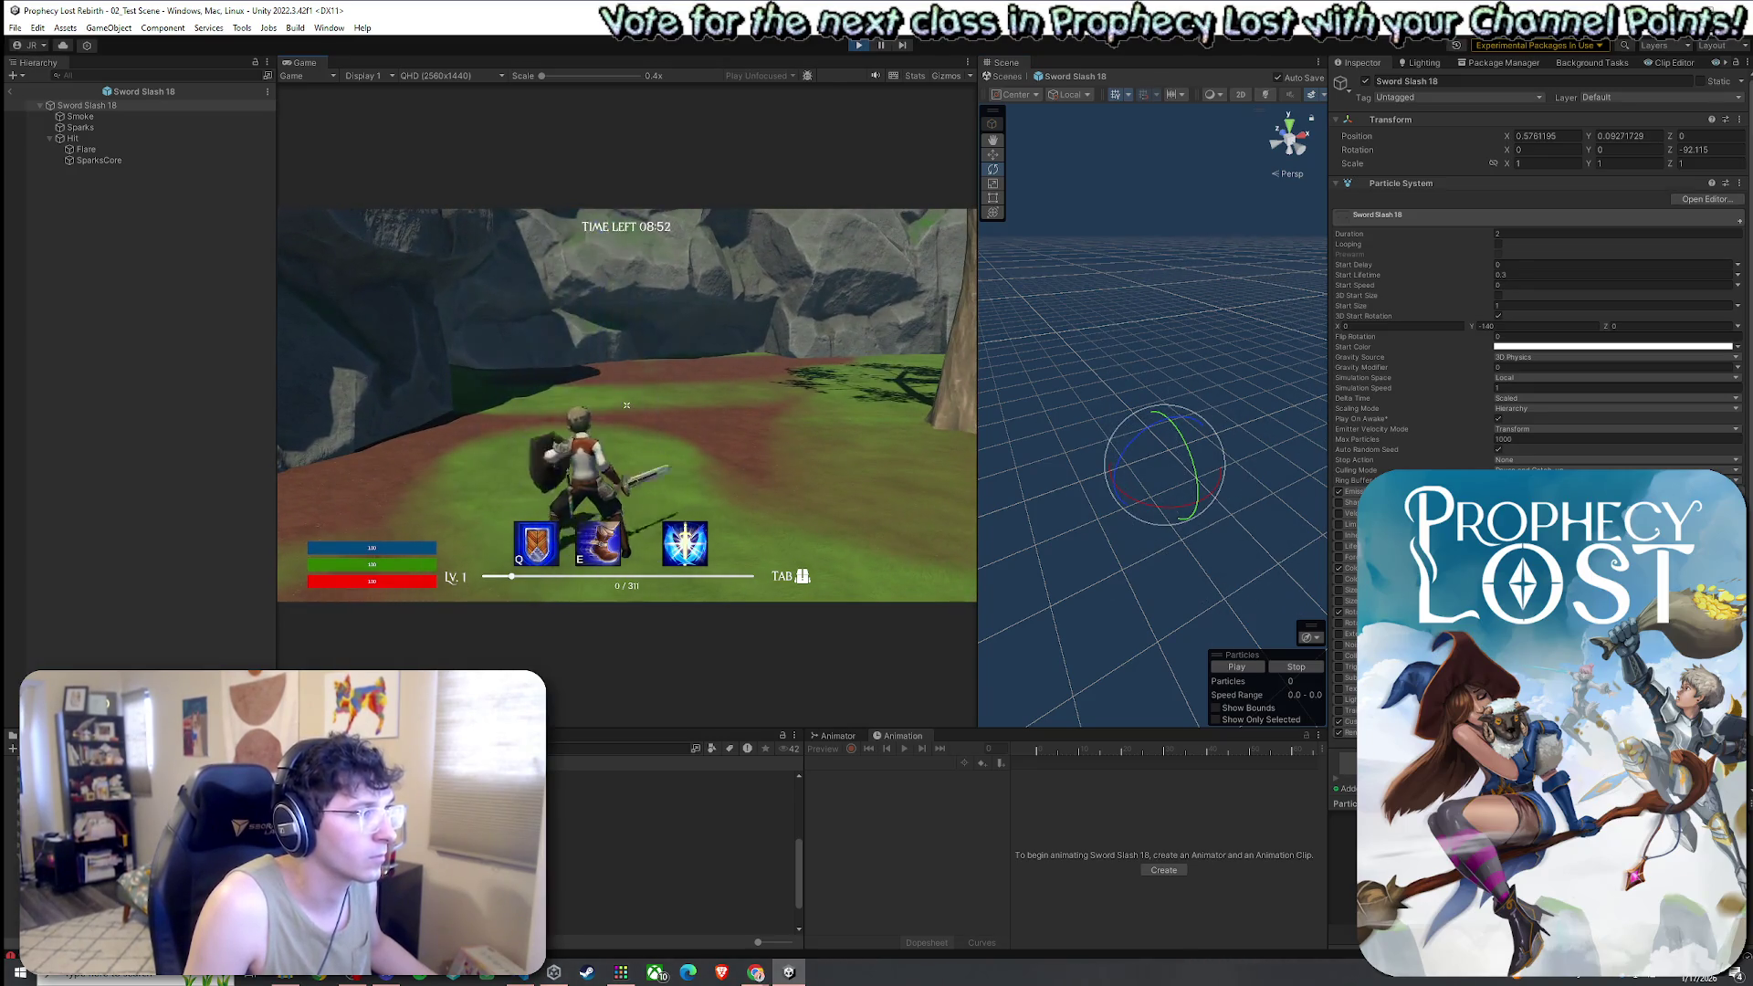
pyautogui.press('super')
pyautogui.click(1143, 439)
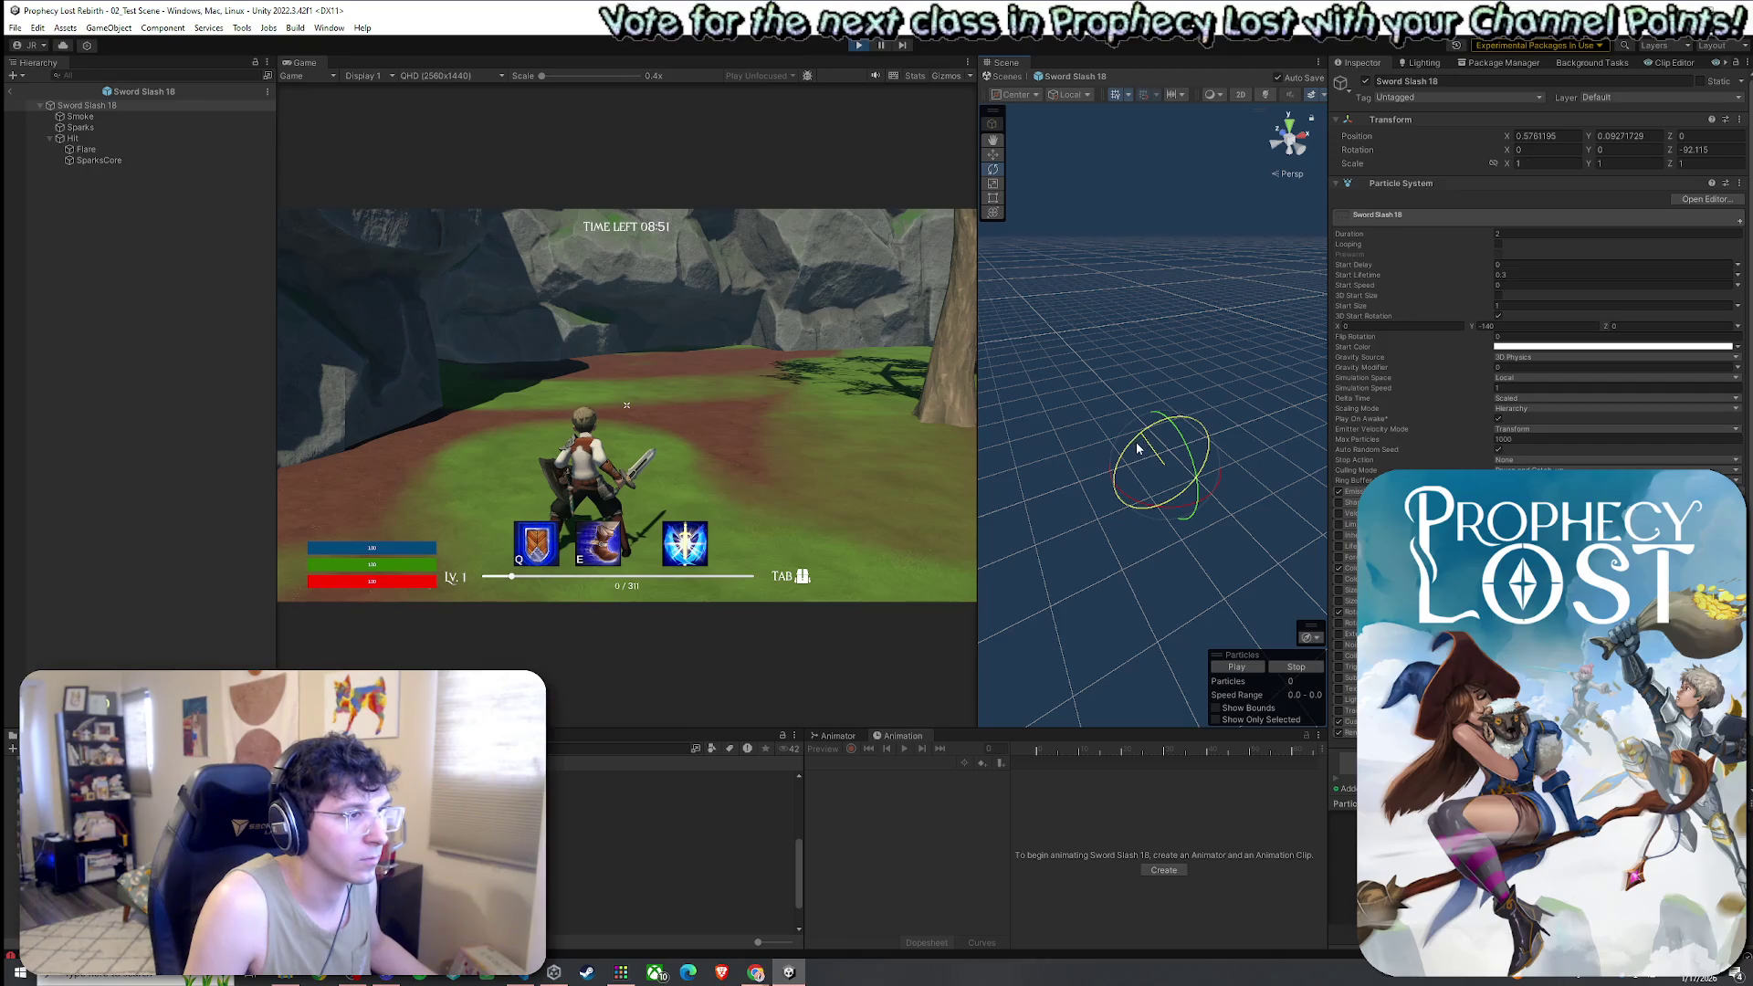
pyautogui.click(778, 408)
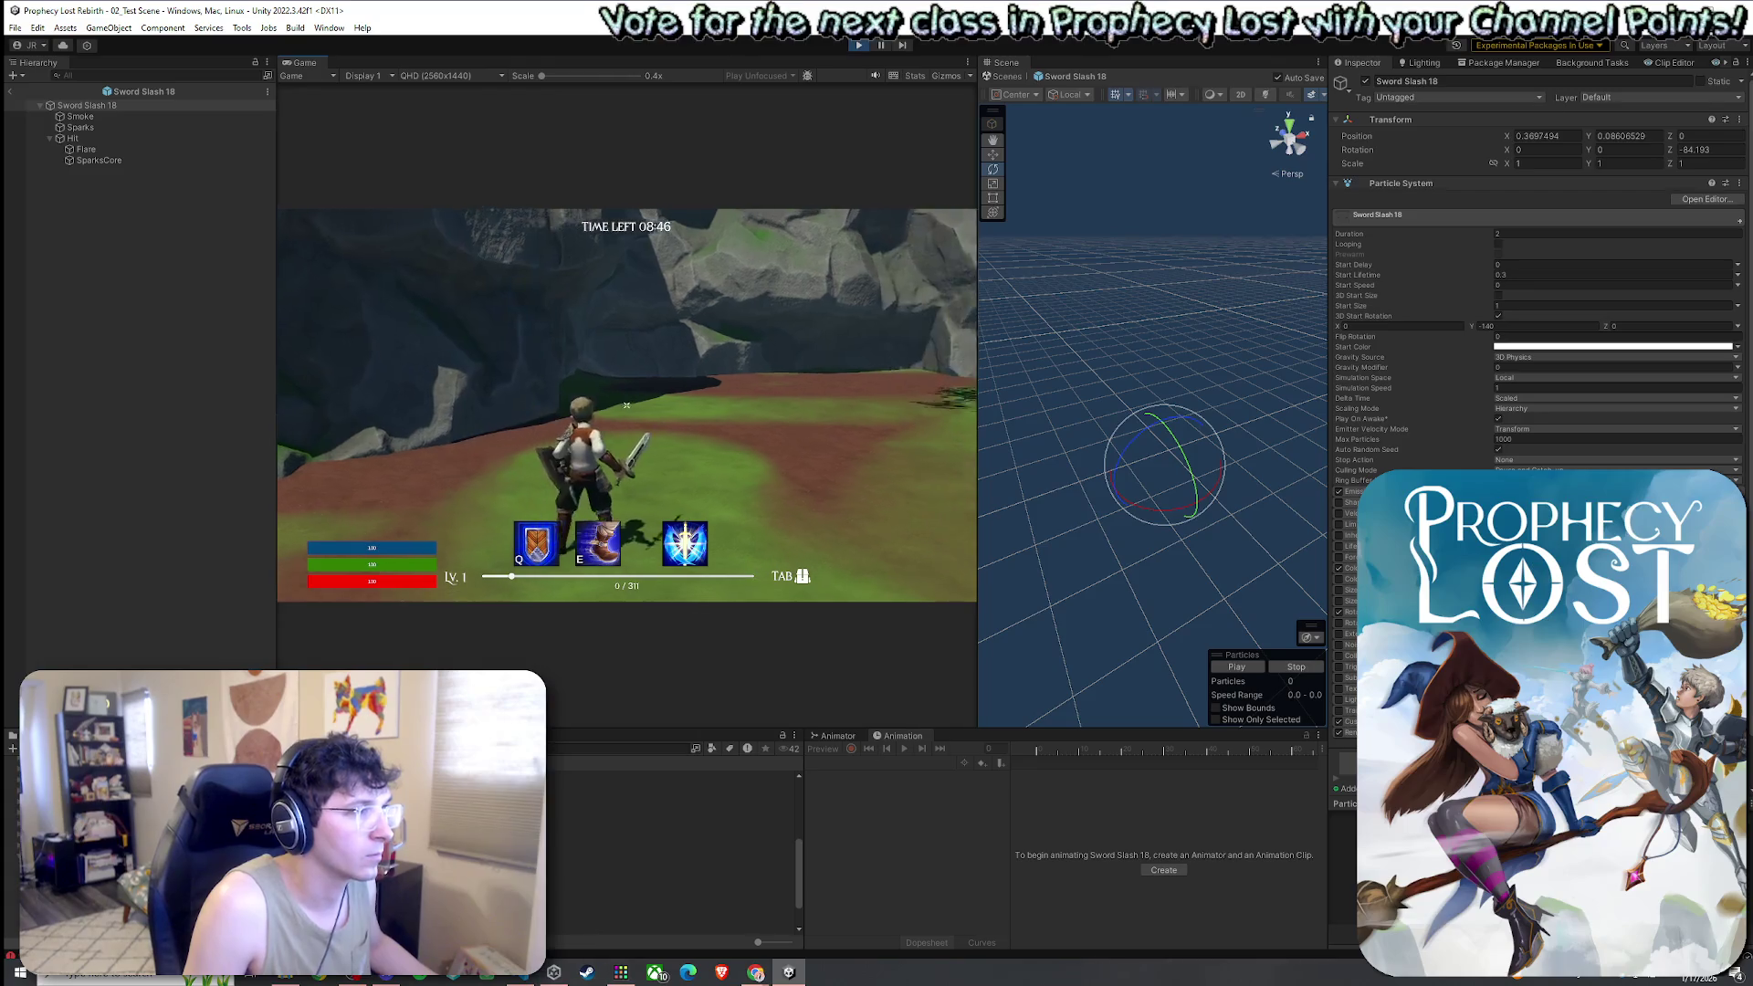
pyautogui.click(627, 404)
pyautogui.press('super')
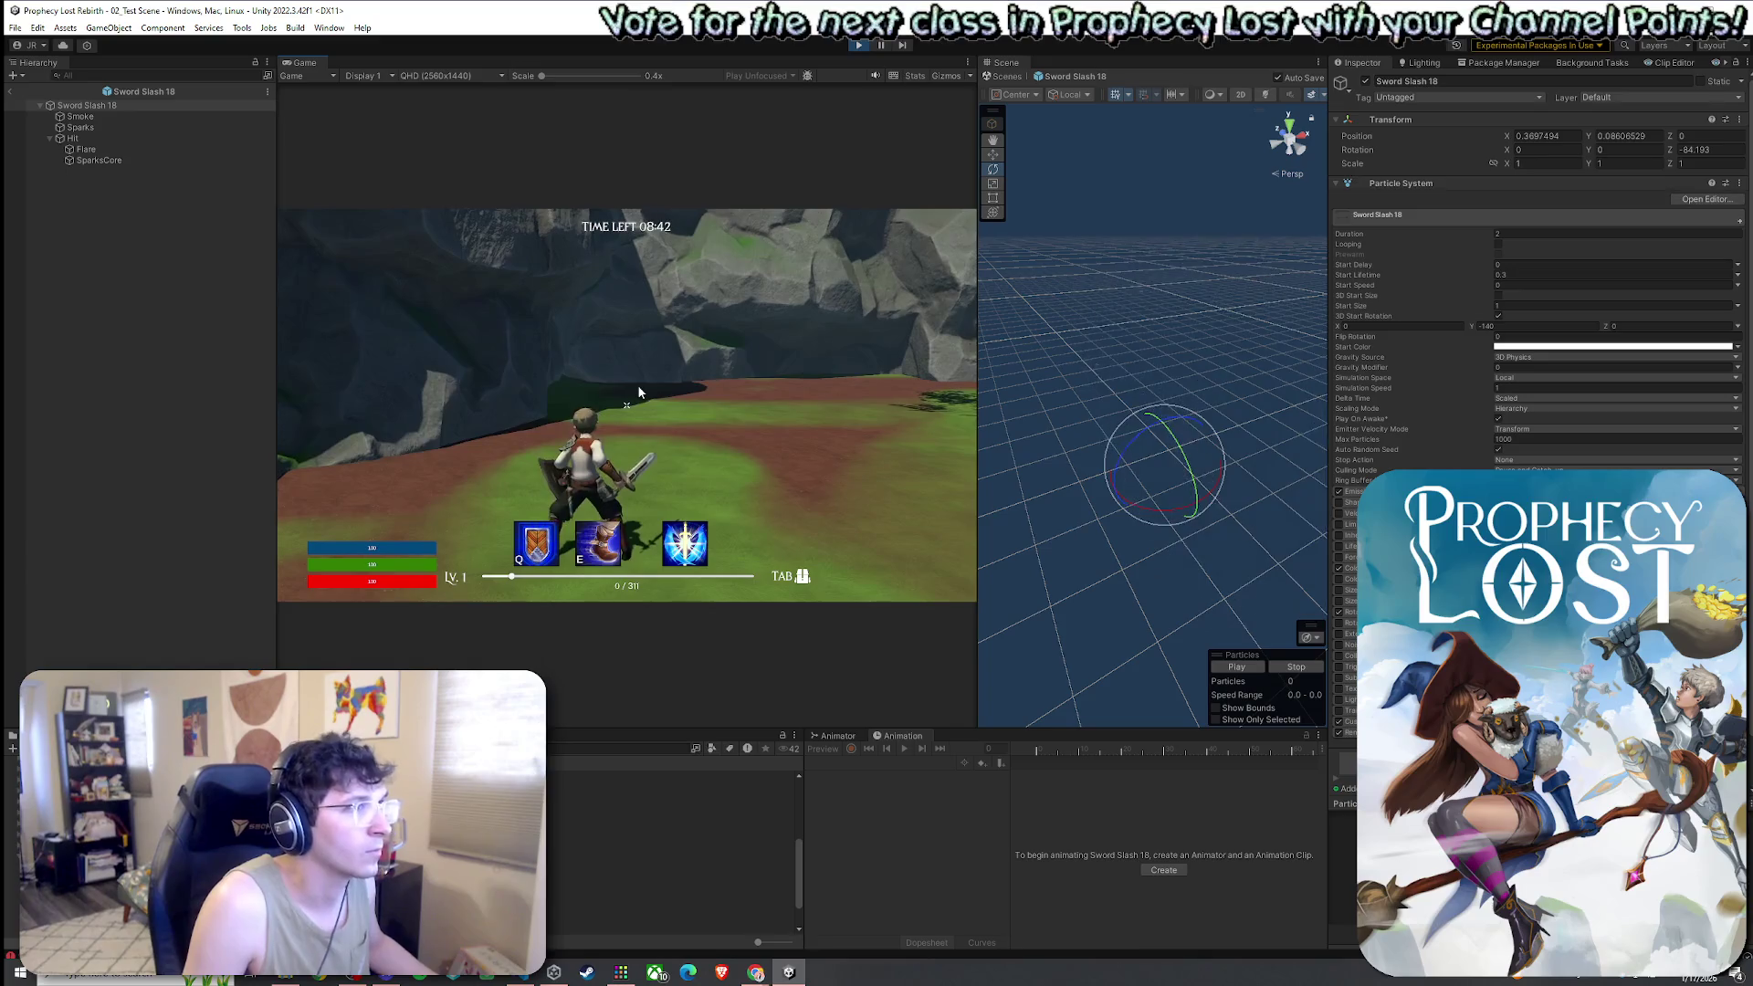
# Nudge the slash's Z rotation to about -82.6 and re-test with swings toward the enemies
pyautogui.moveTo(1134, 452); pyautogui.dragTo(1134, 456)
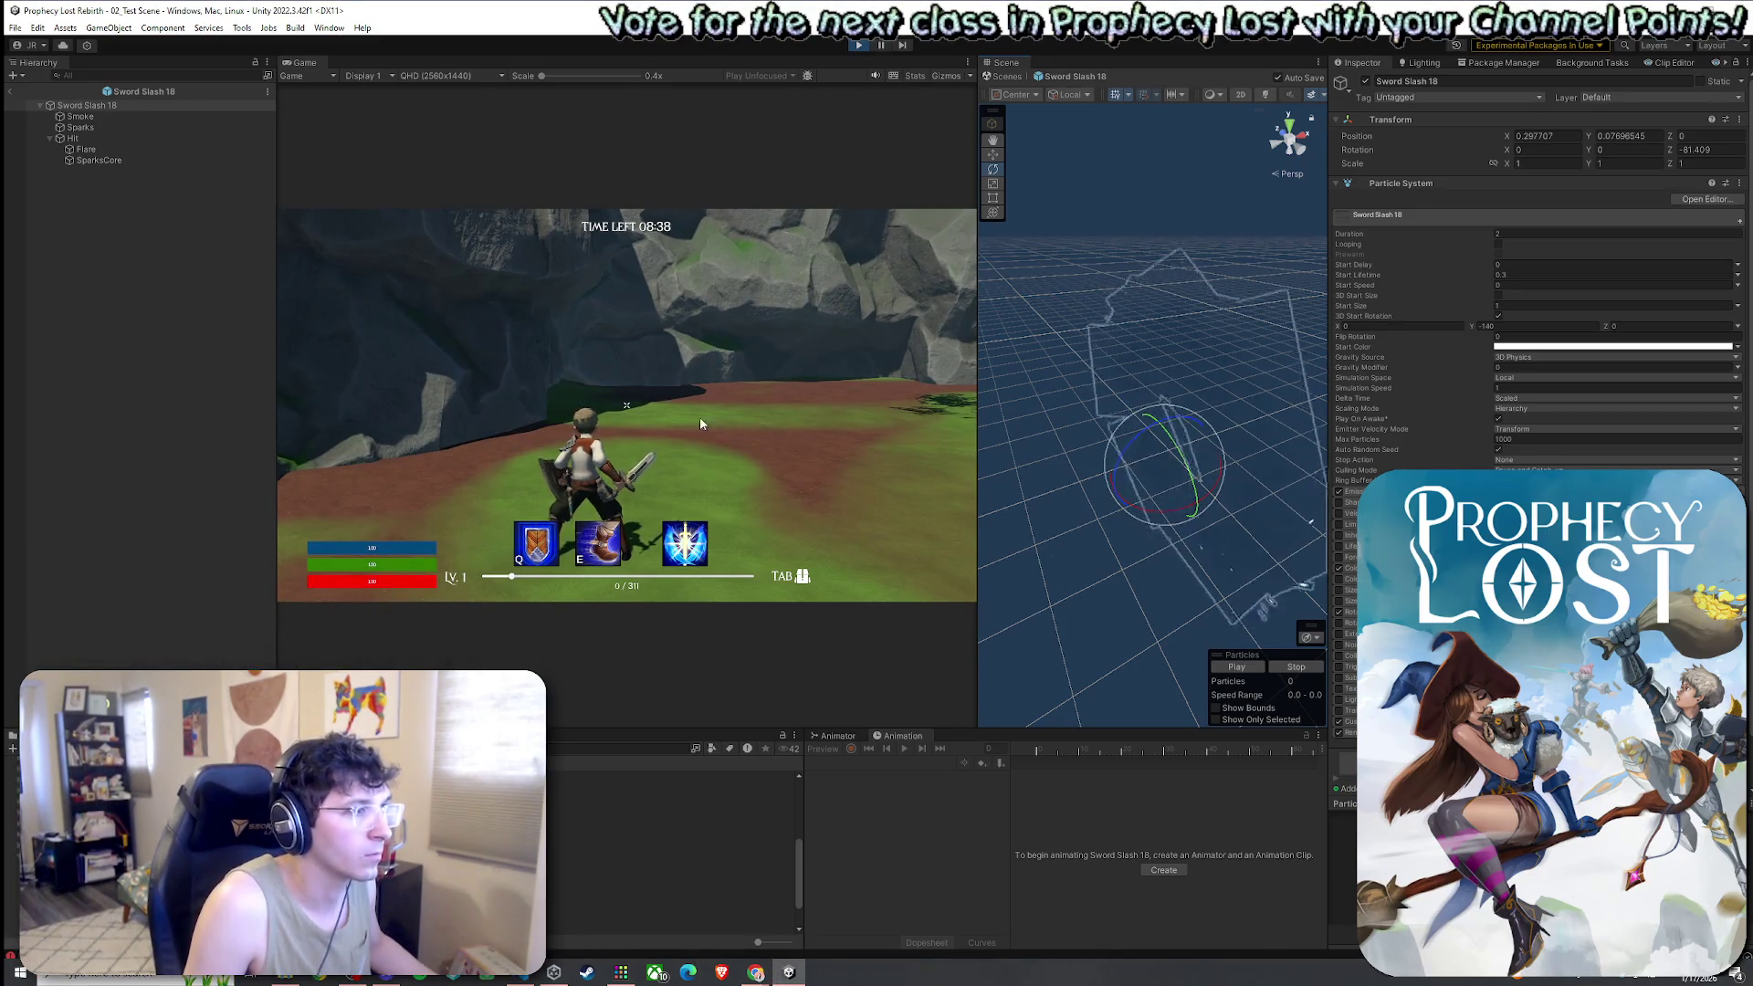
pyautogui.click(699, 416)
pyautogui.click(700, 416)
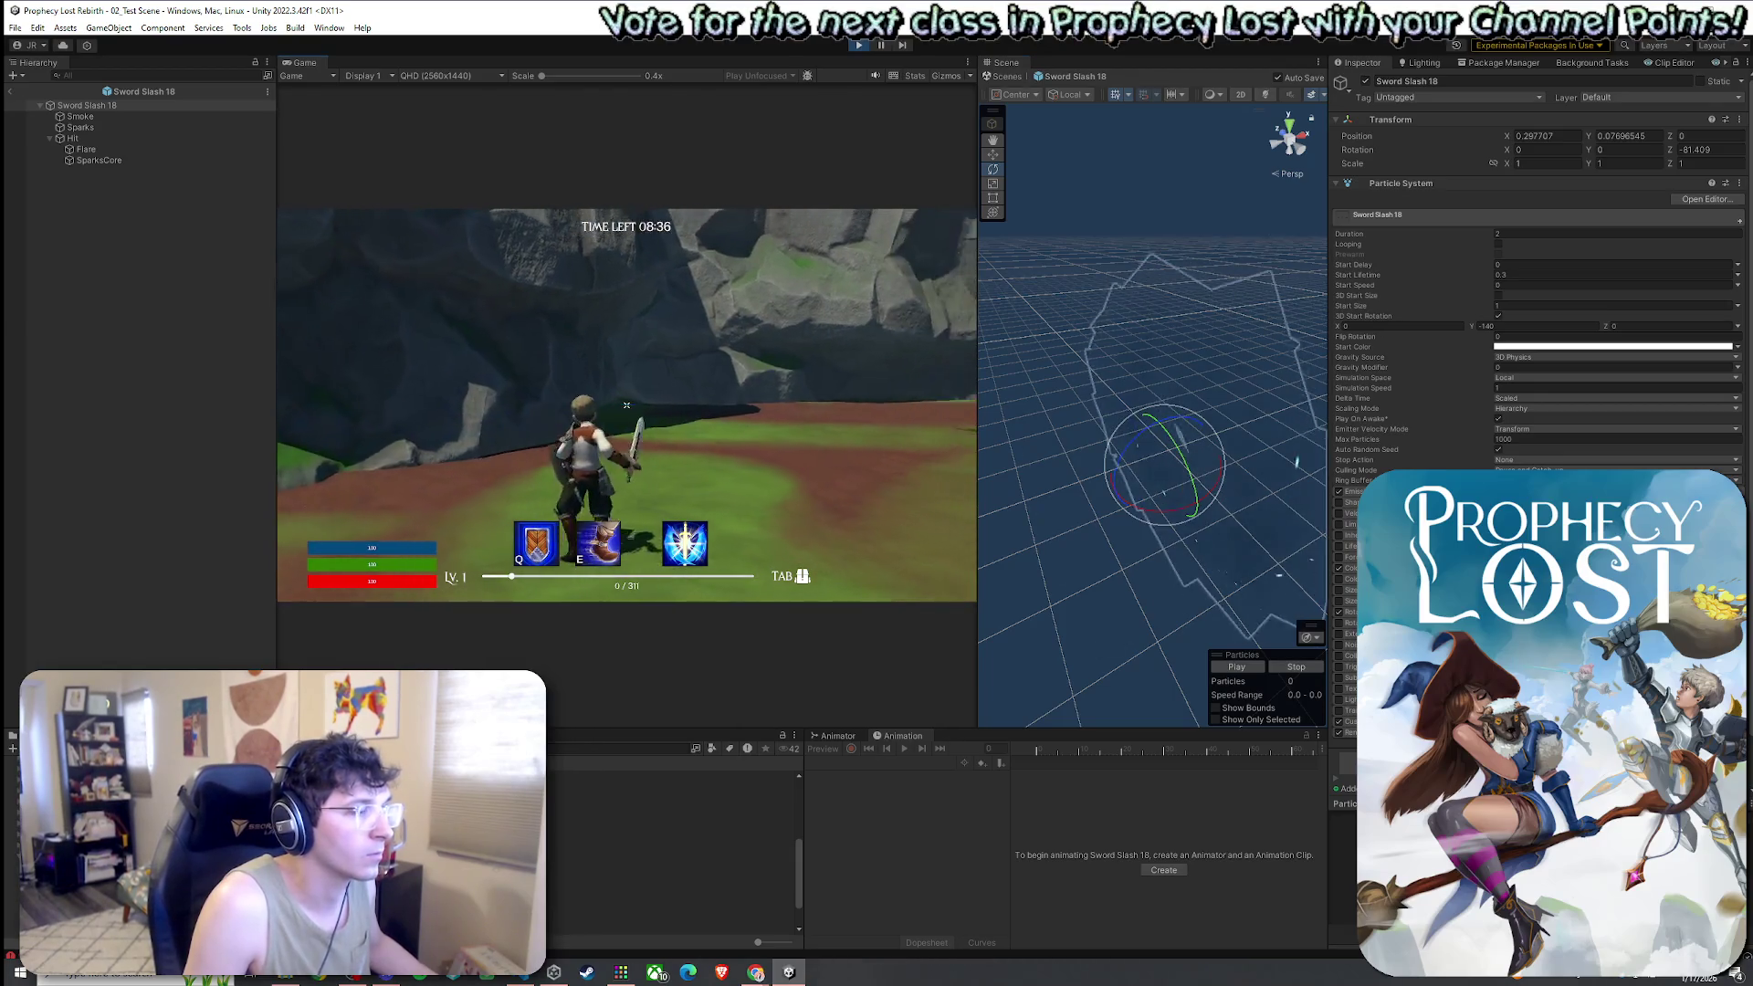
pyautogui.click(626, 405)
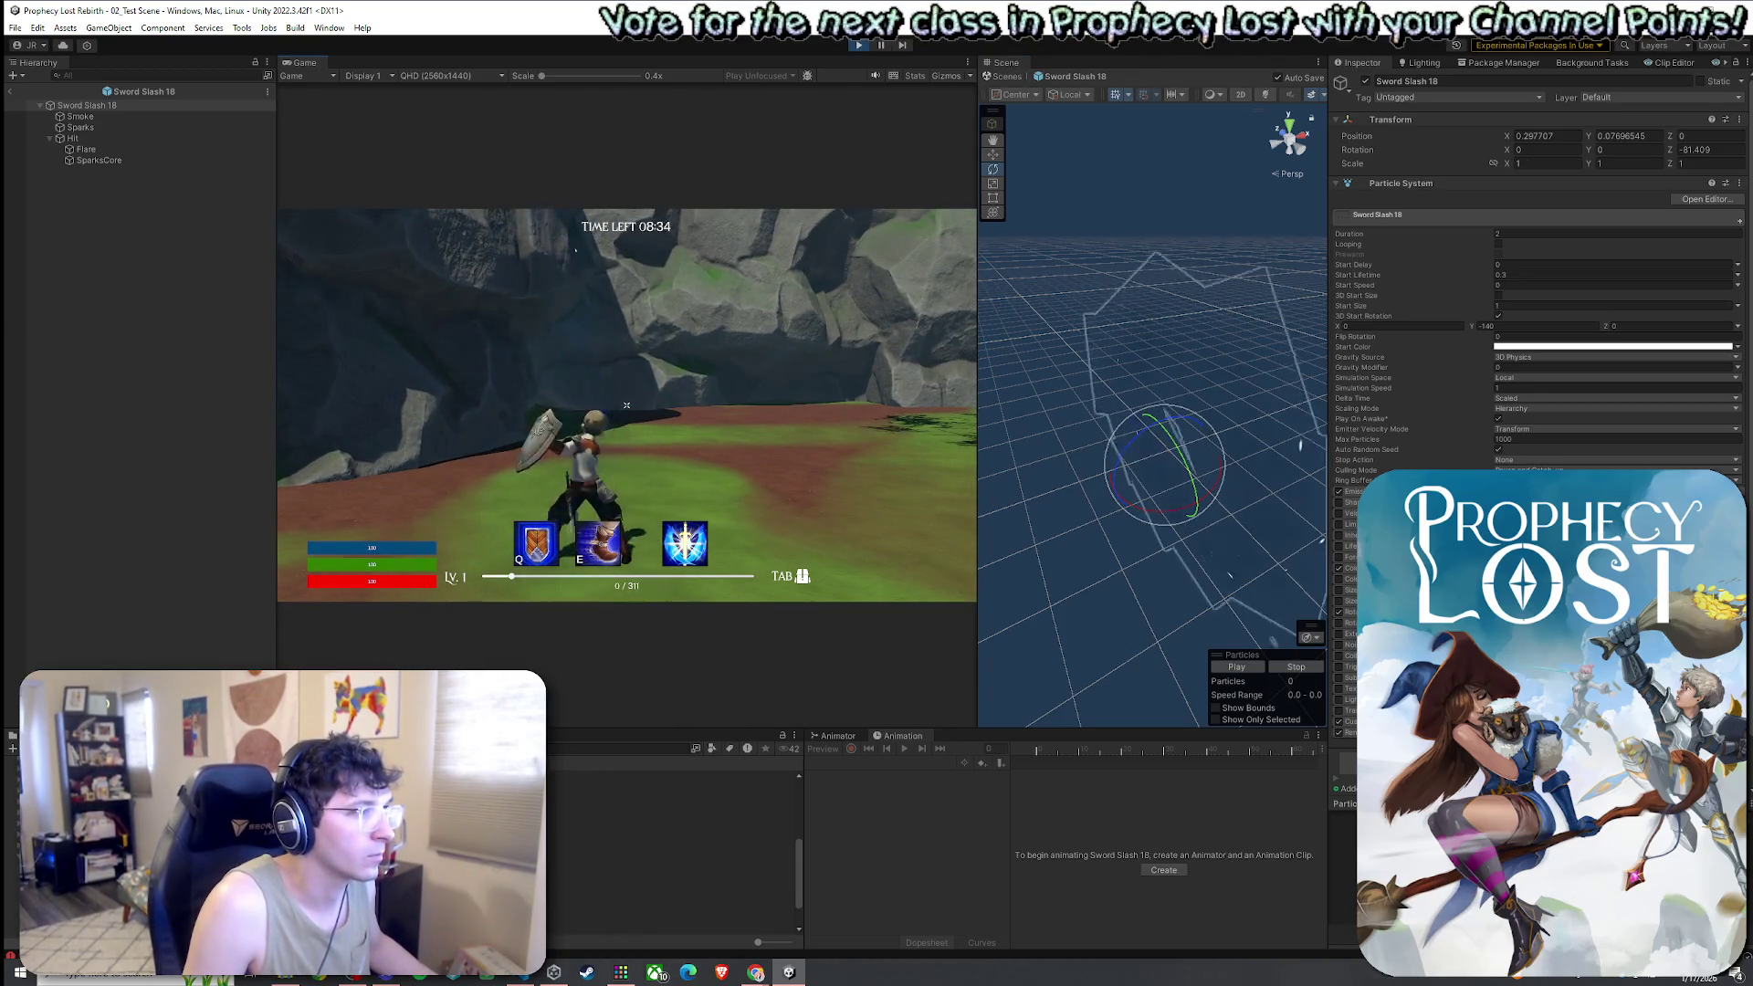
pyautogui.moveTo(1142, 435); pyautogui.dragTo(1132, 456)
pyautogui.click(765, 444)
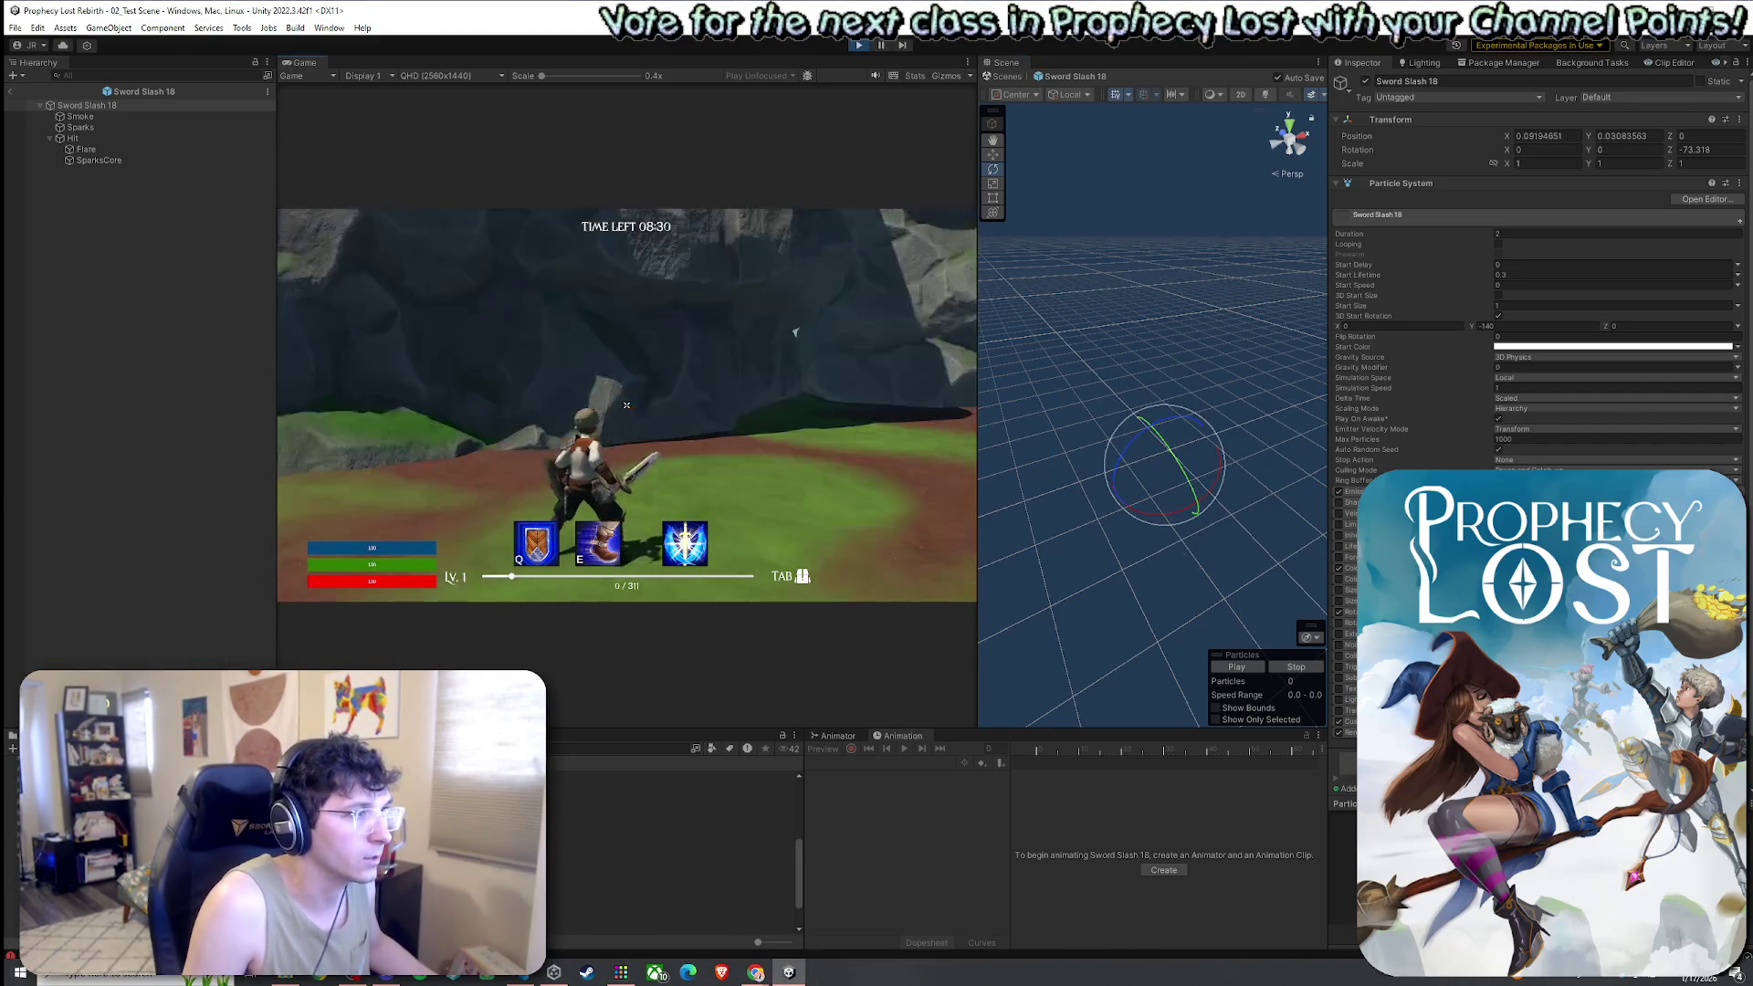
pyautogui.press('w')
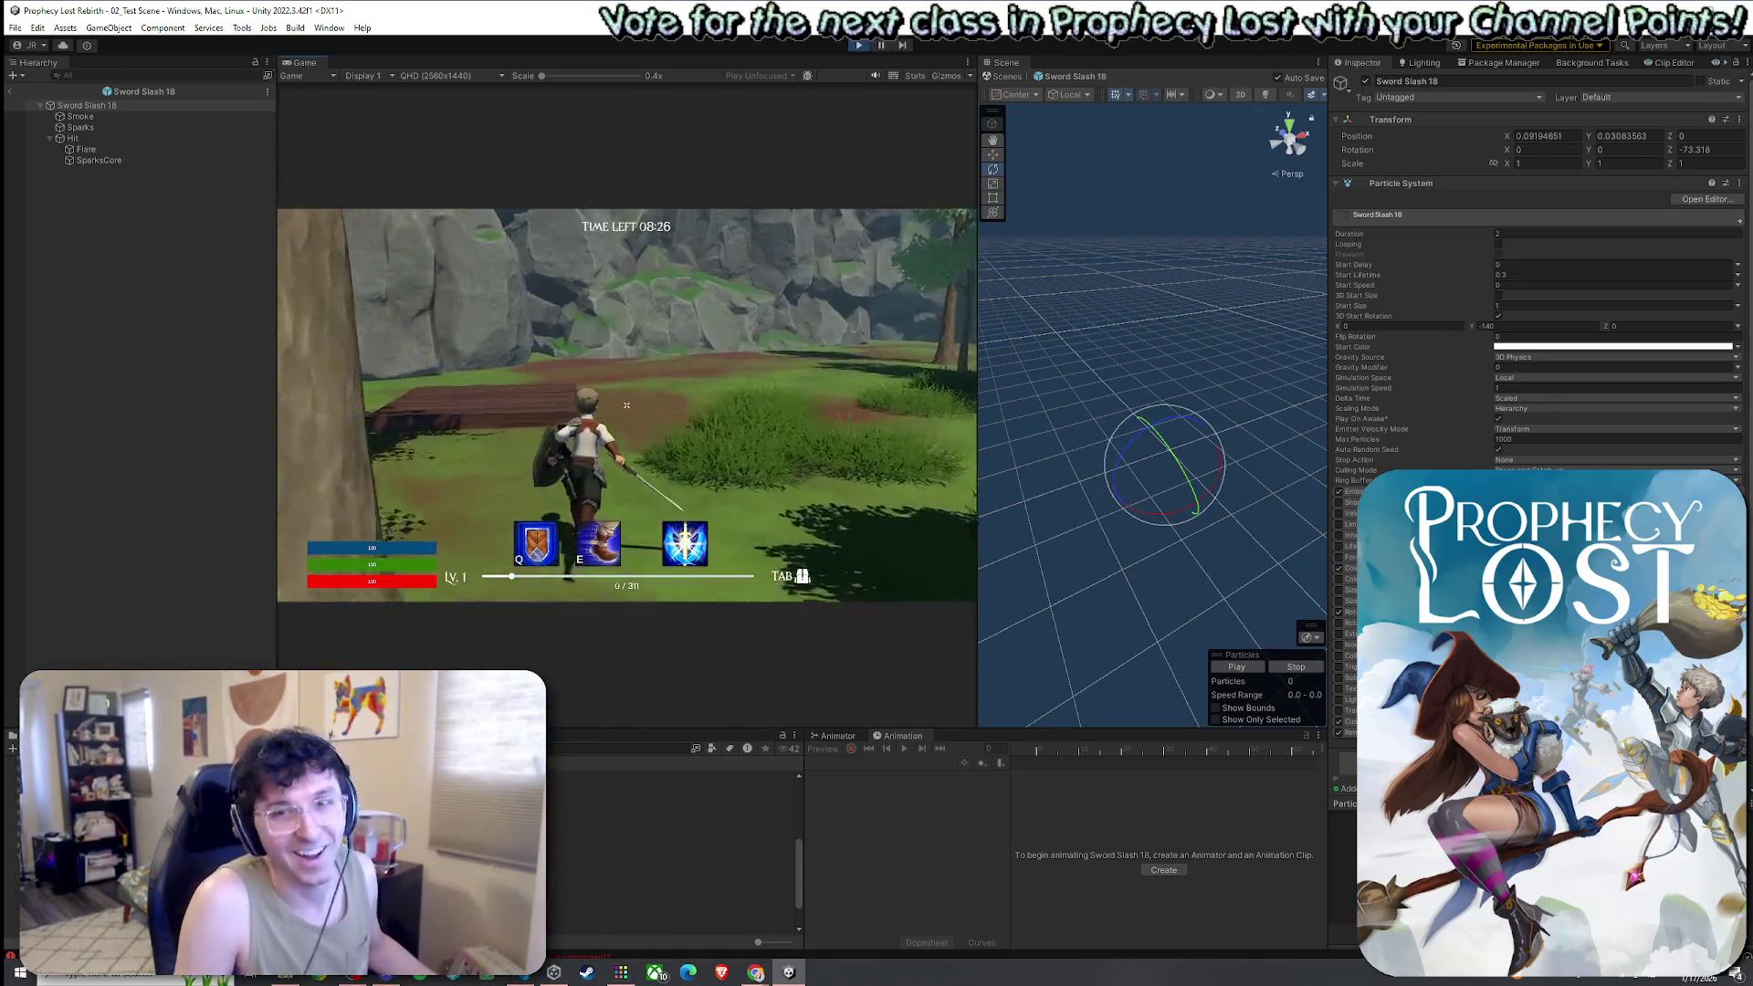
pyautogui.click(627, 404)
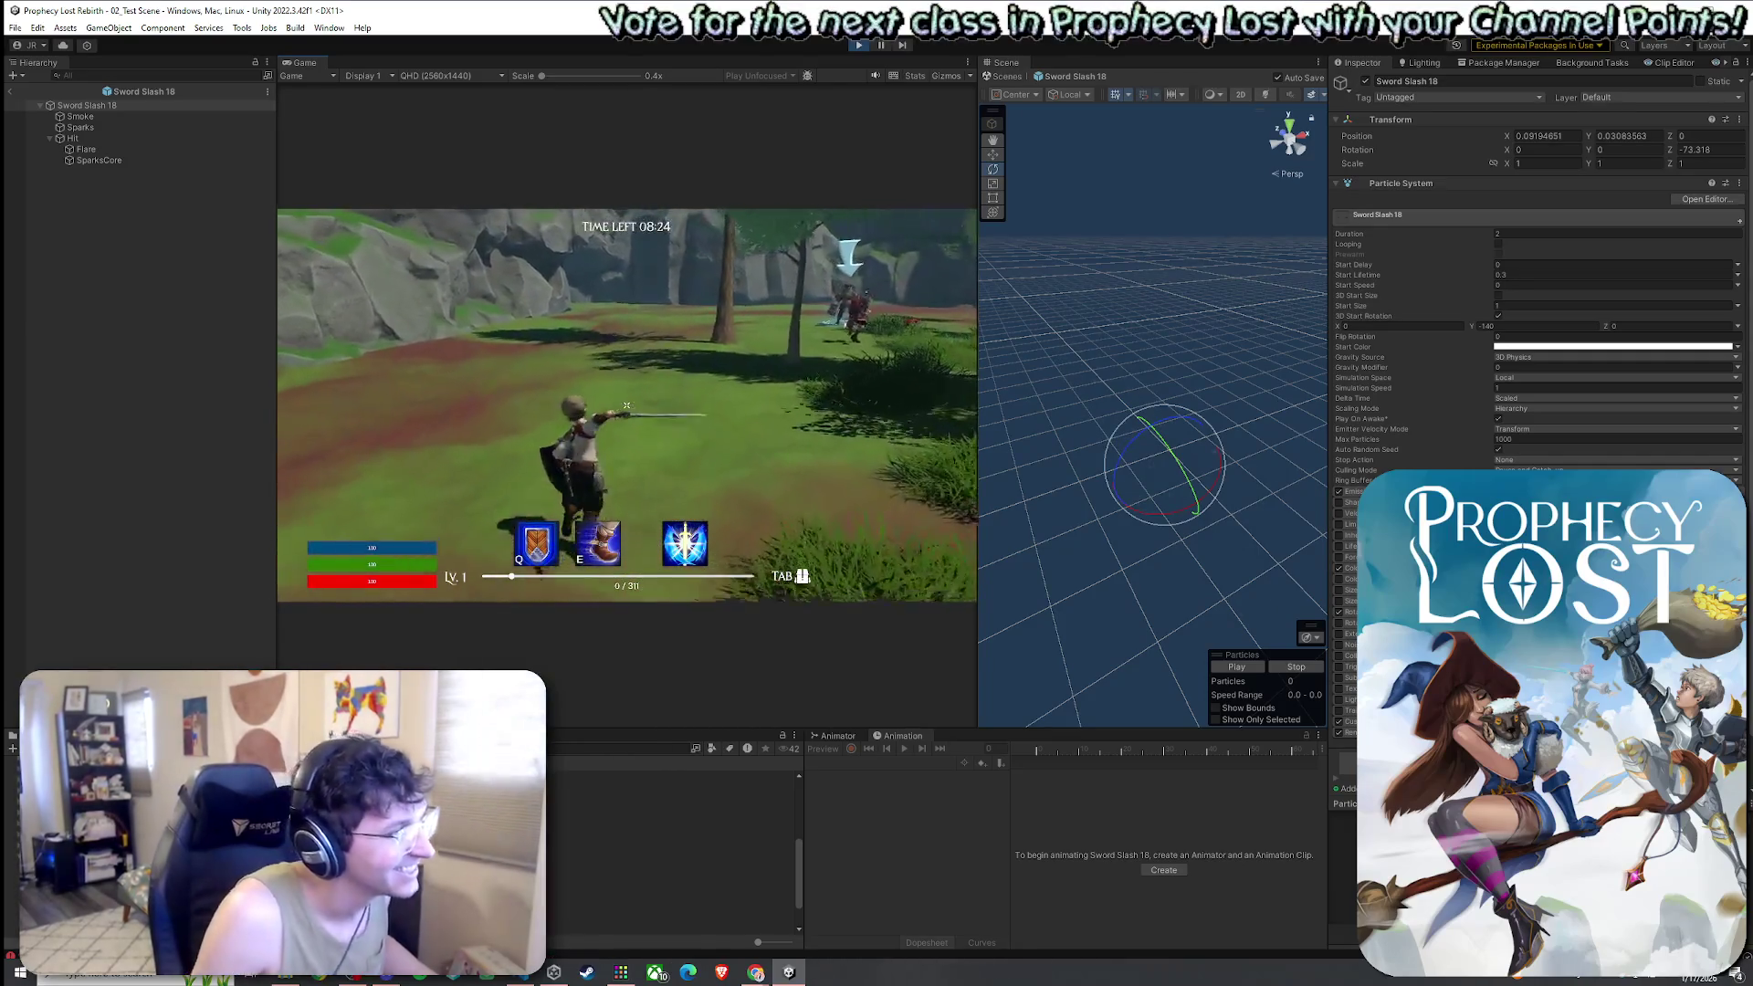
pyautogui.click(626, 404)
pyautogui.click(626, 405)
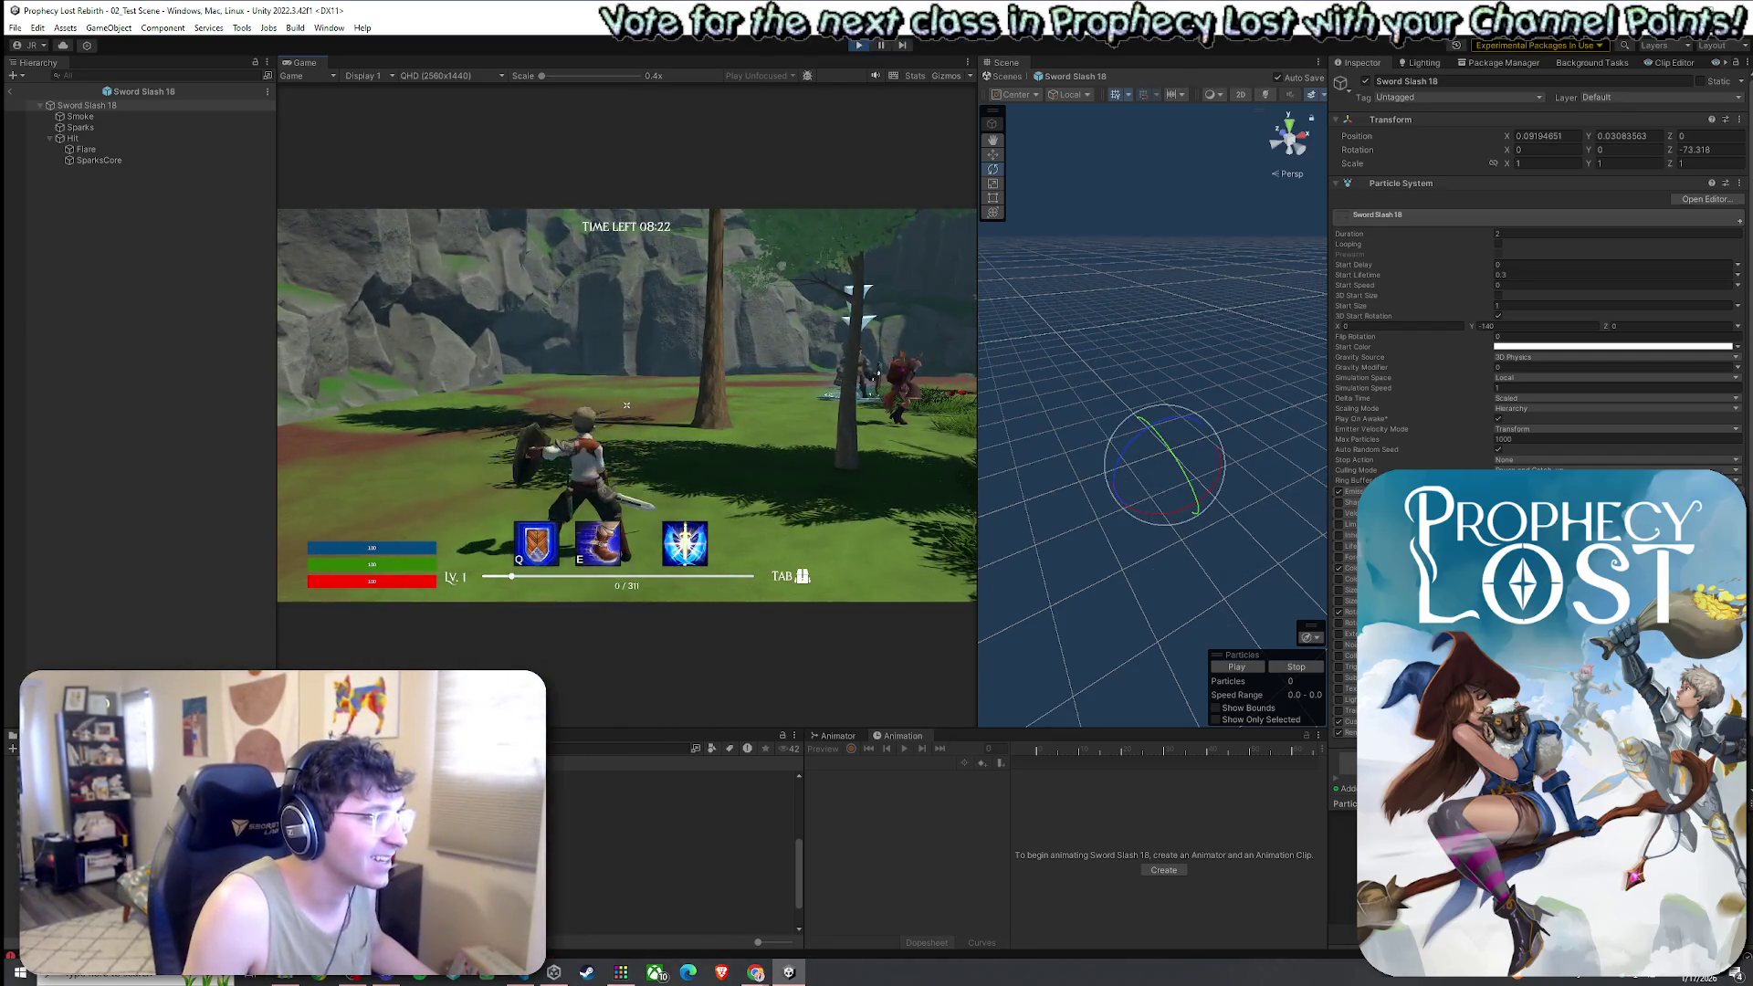
pyautogui.click(627, 404)
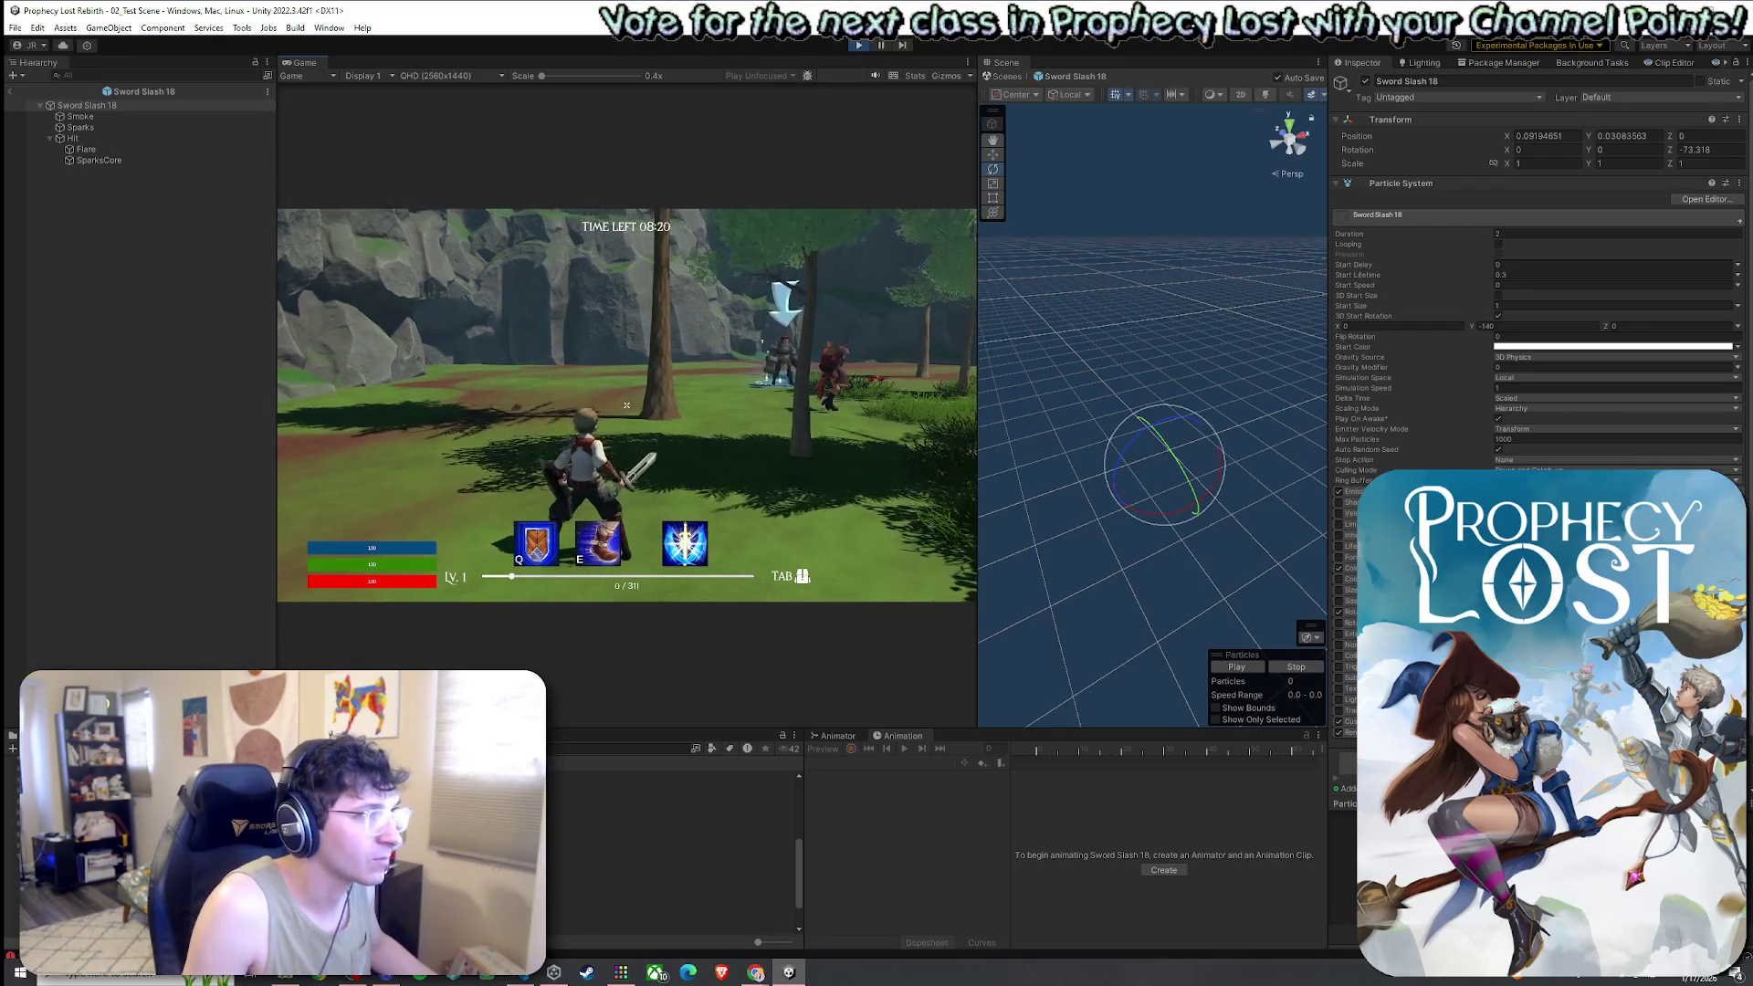
# Run several more rounds of sword swings to confirm the final slash tilt
pyautogui.press('super')
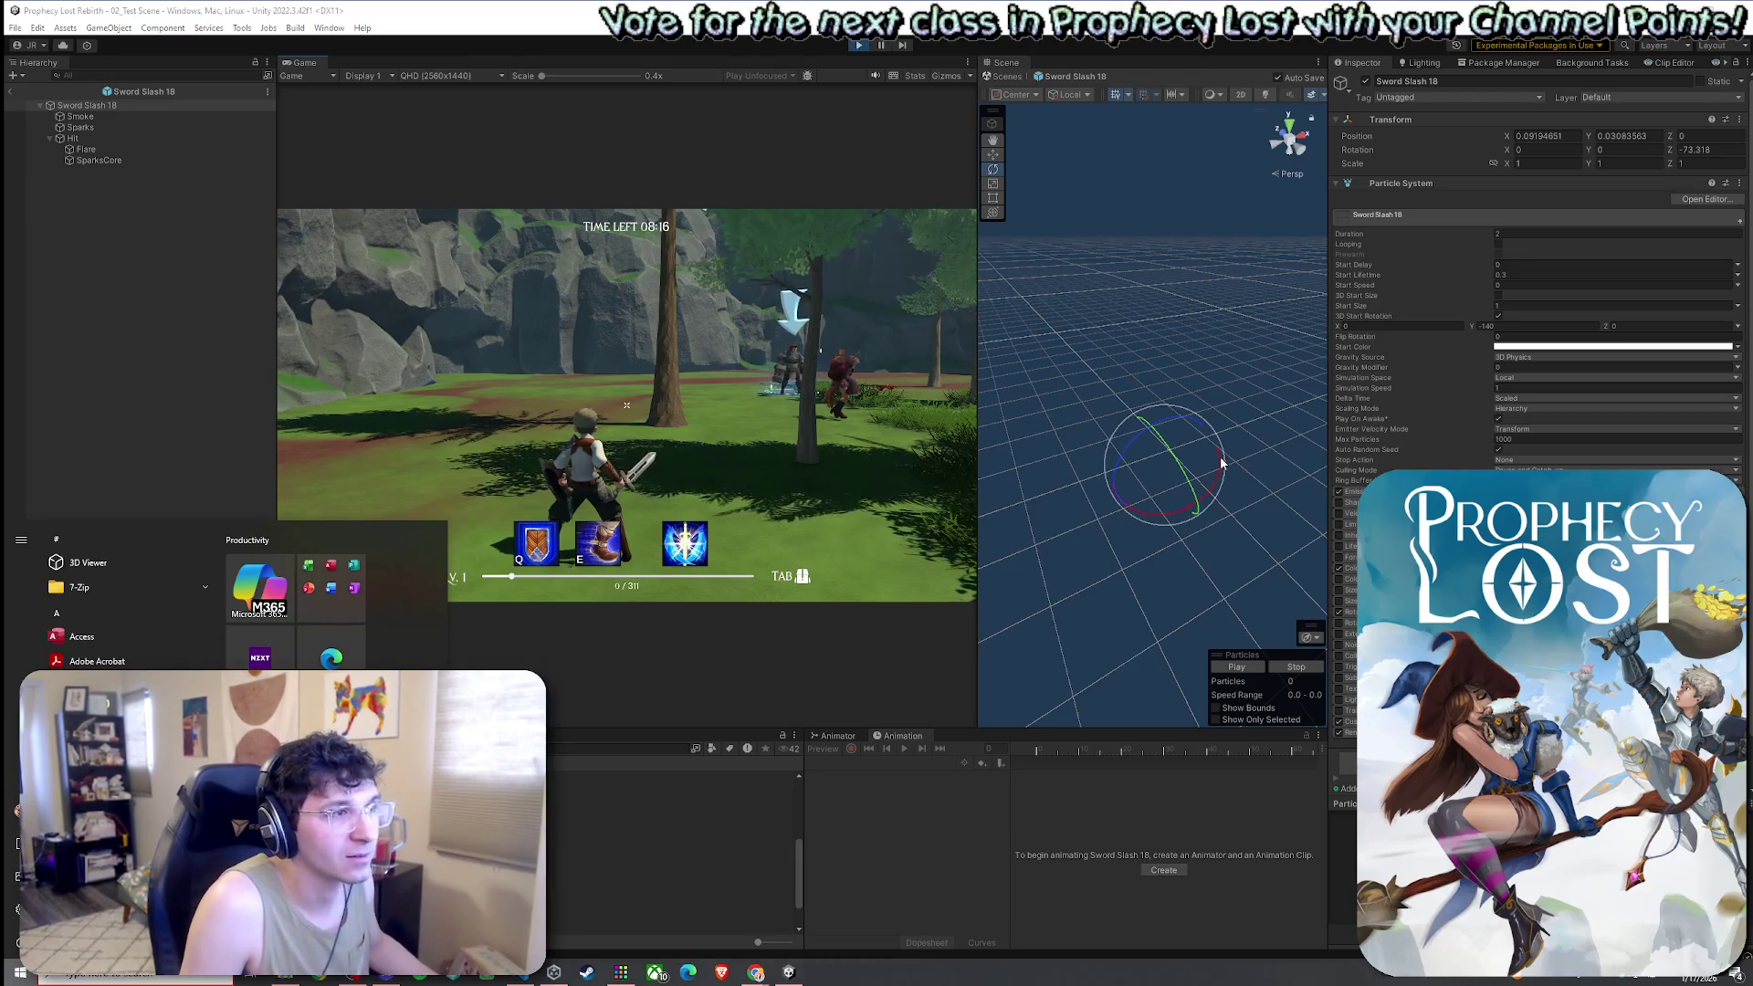
pyautogui.press('super')
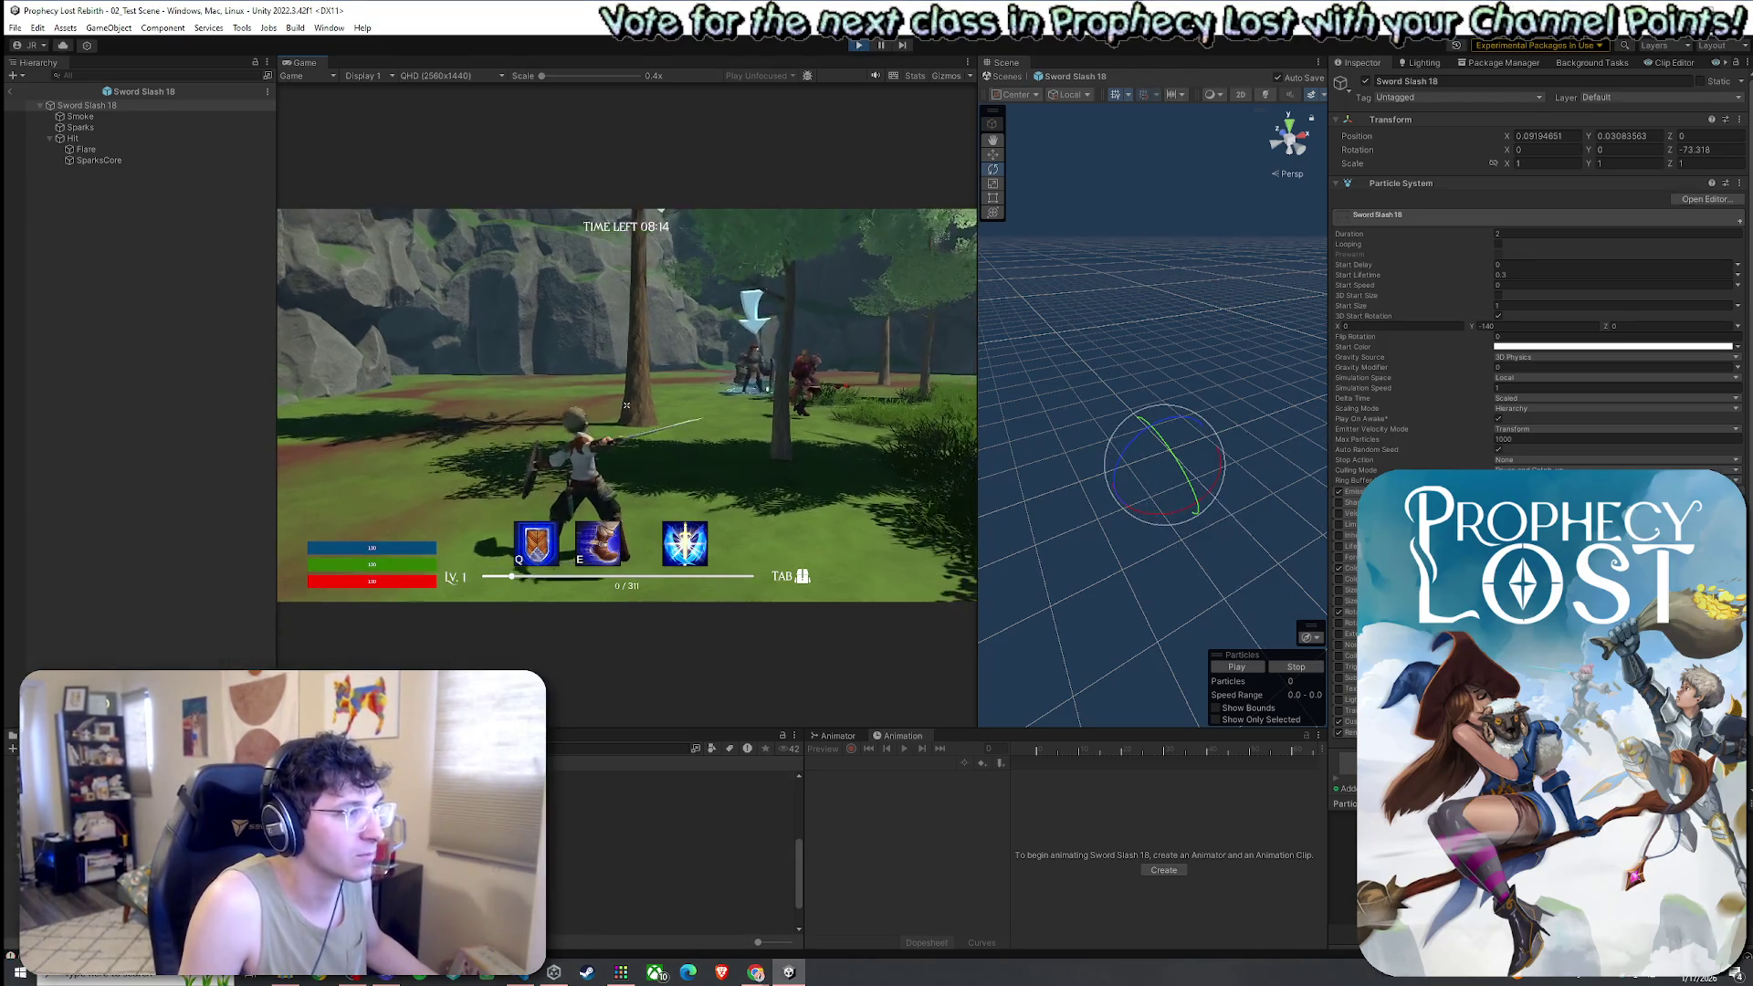
pyautogui.click(627, 404)
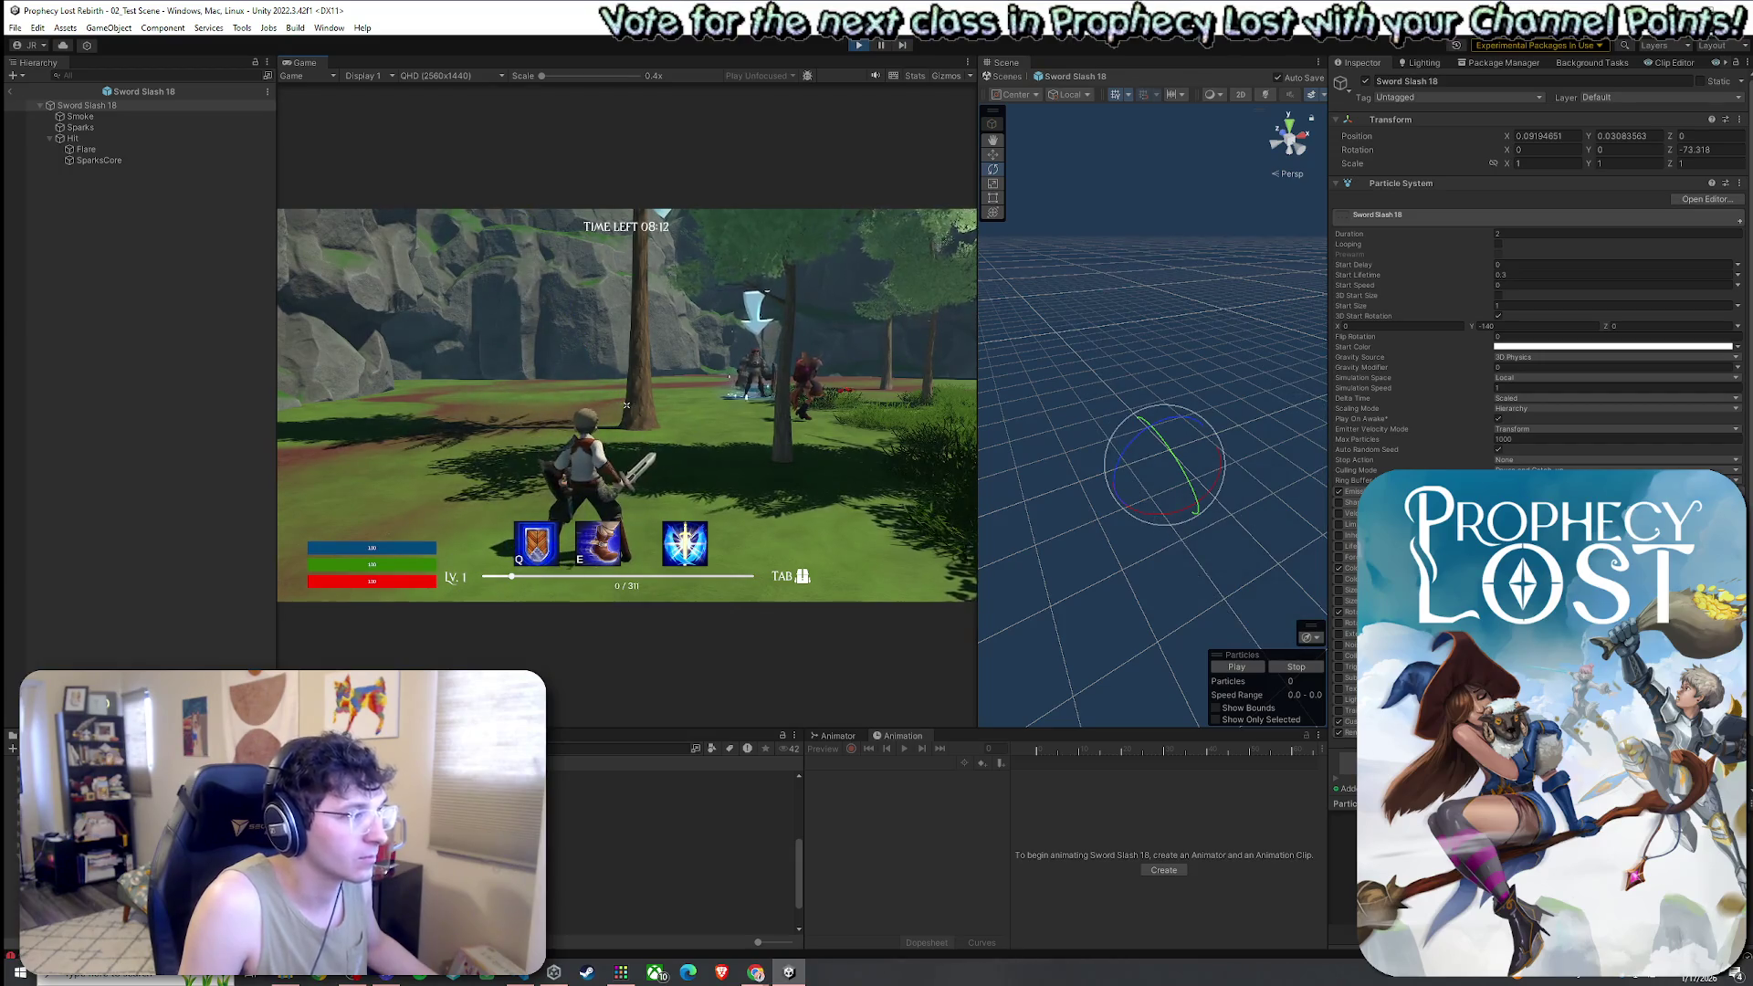
pyautogui.click(626, 404)
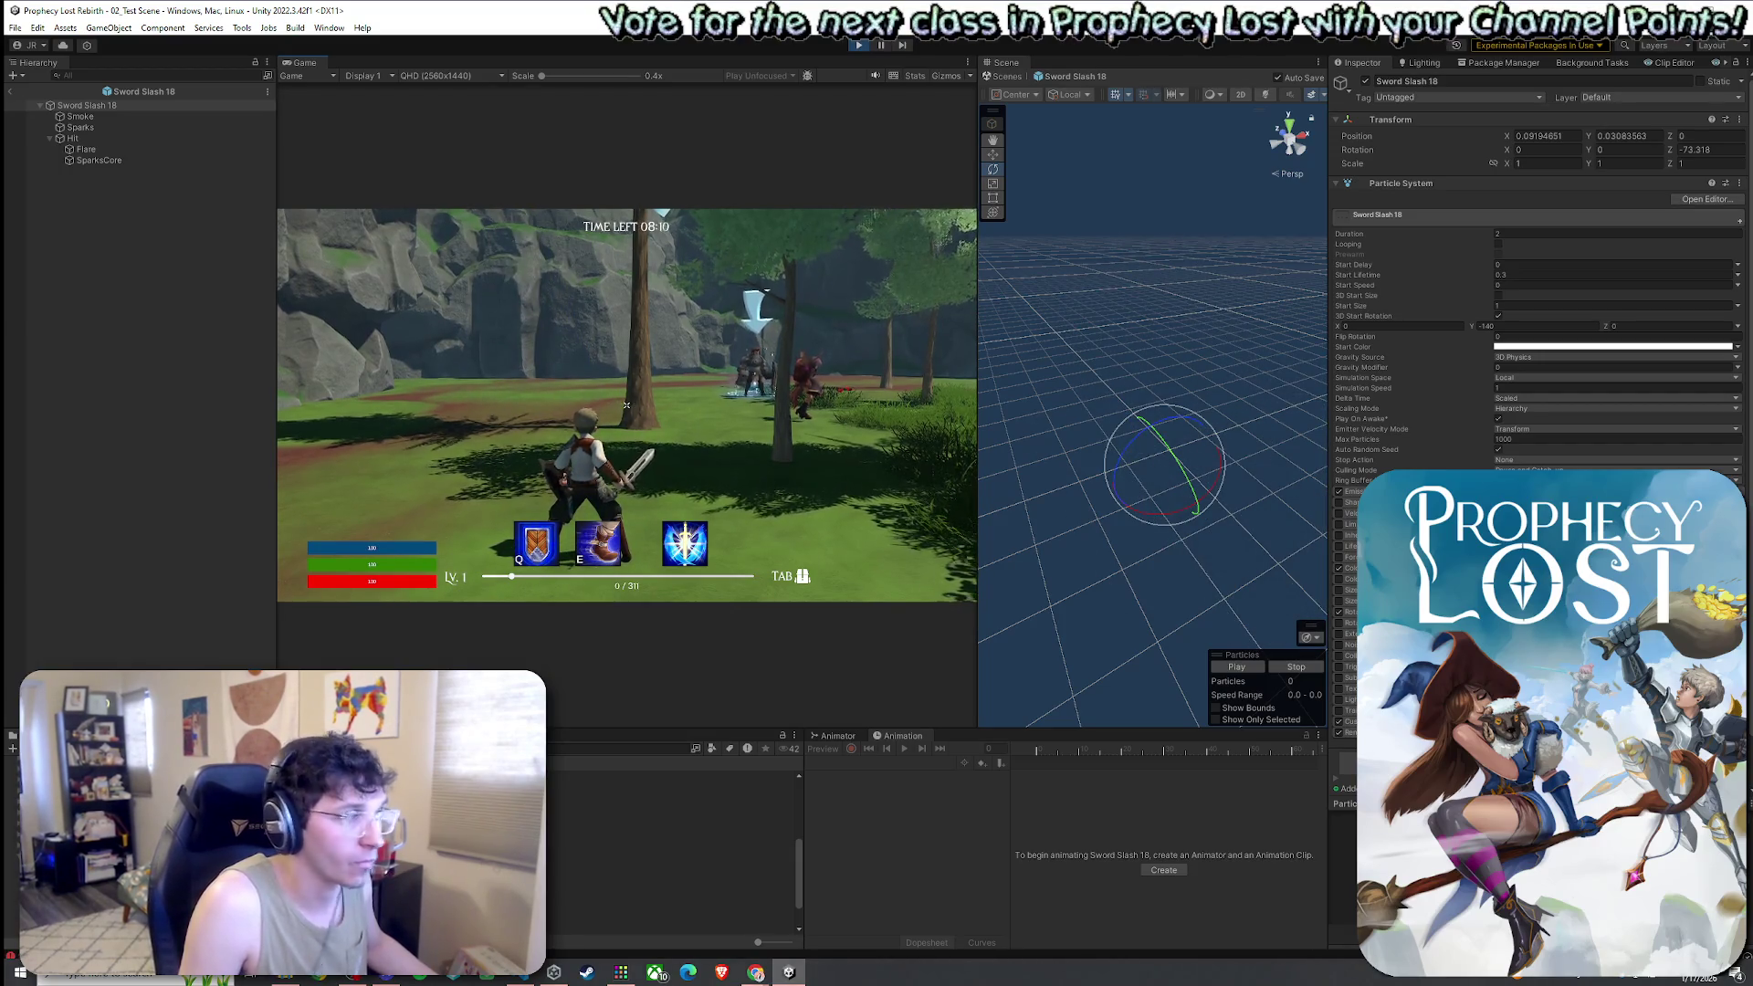
pyautogui.press('super')
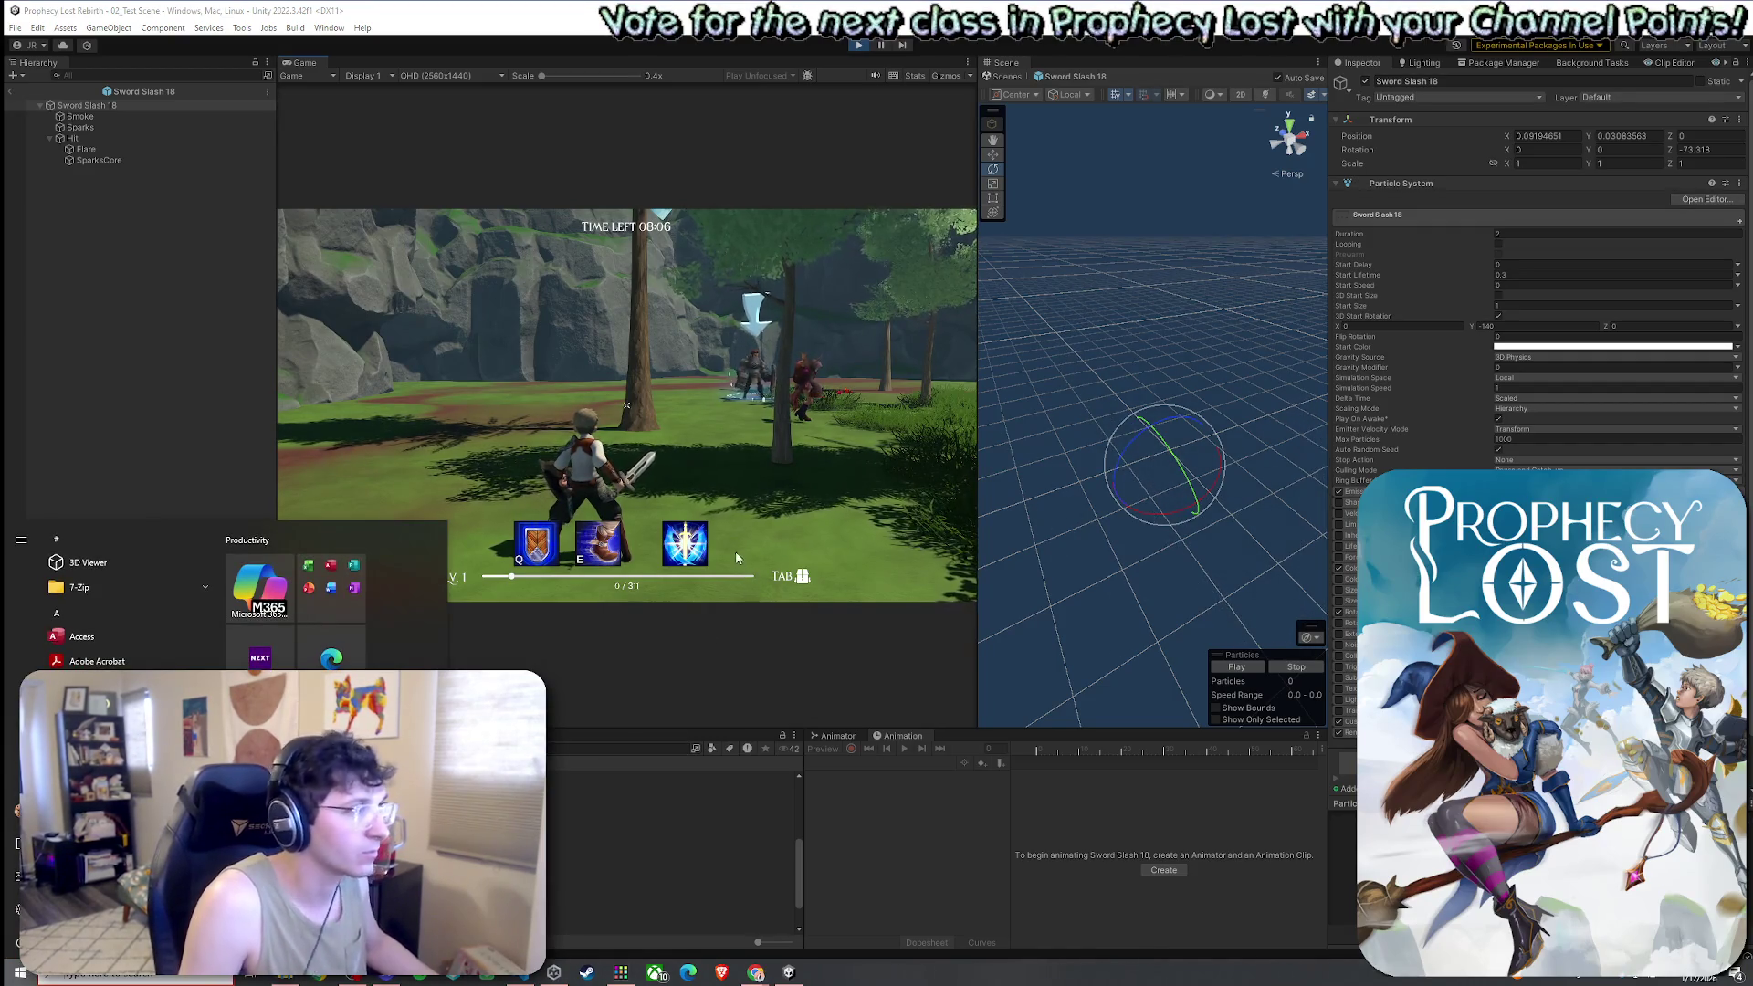
pyautogui.press('super')
pyautogui.click(626, 404)
pyautogui.click(627, 405)
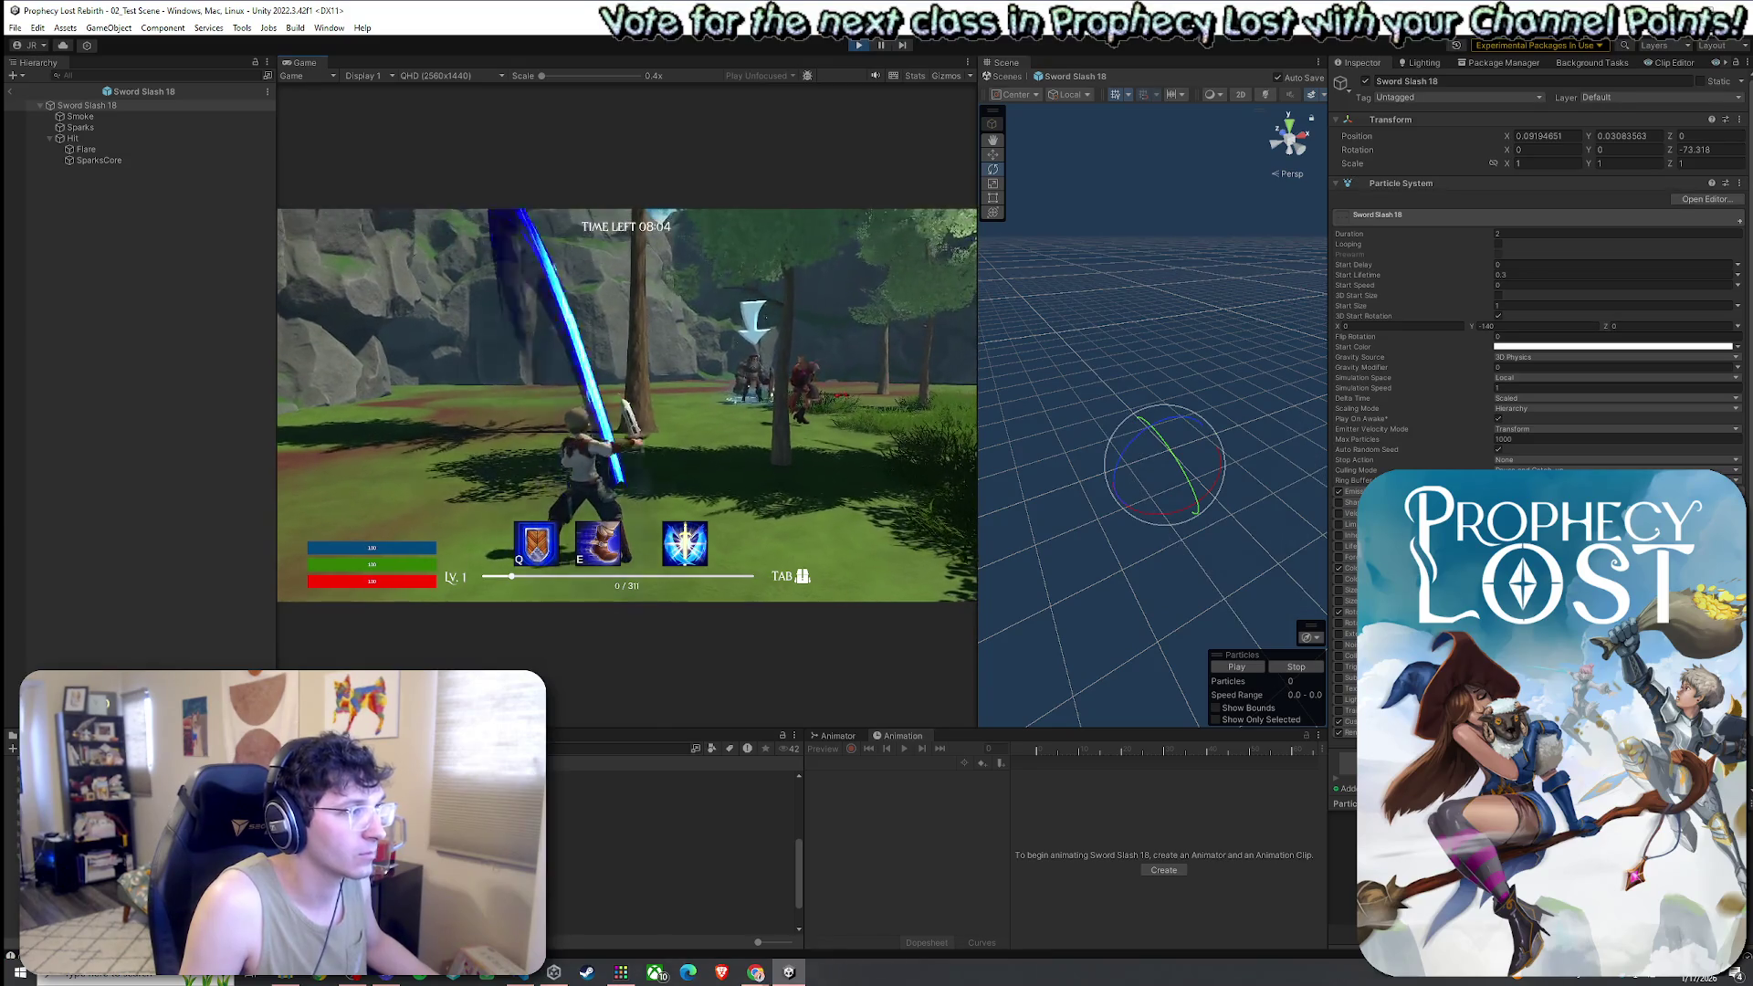
pyautogui.click(627, 404)
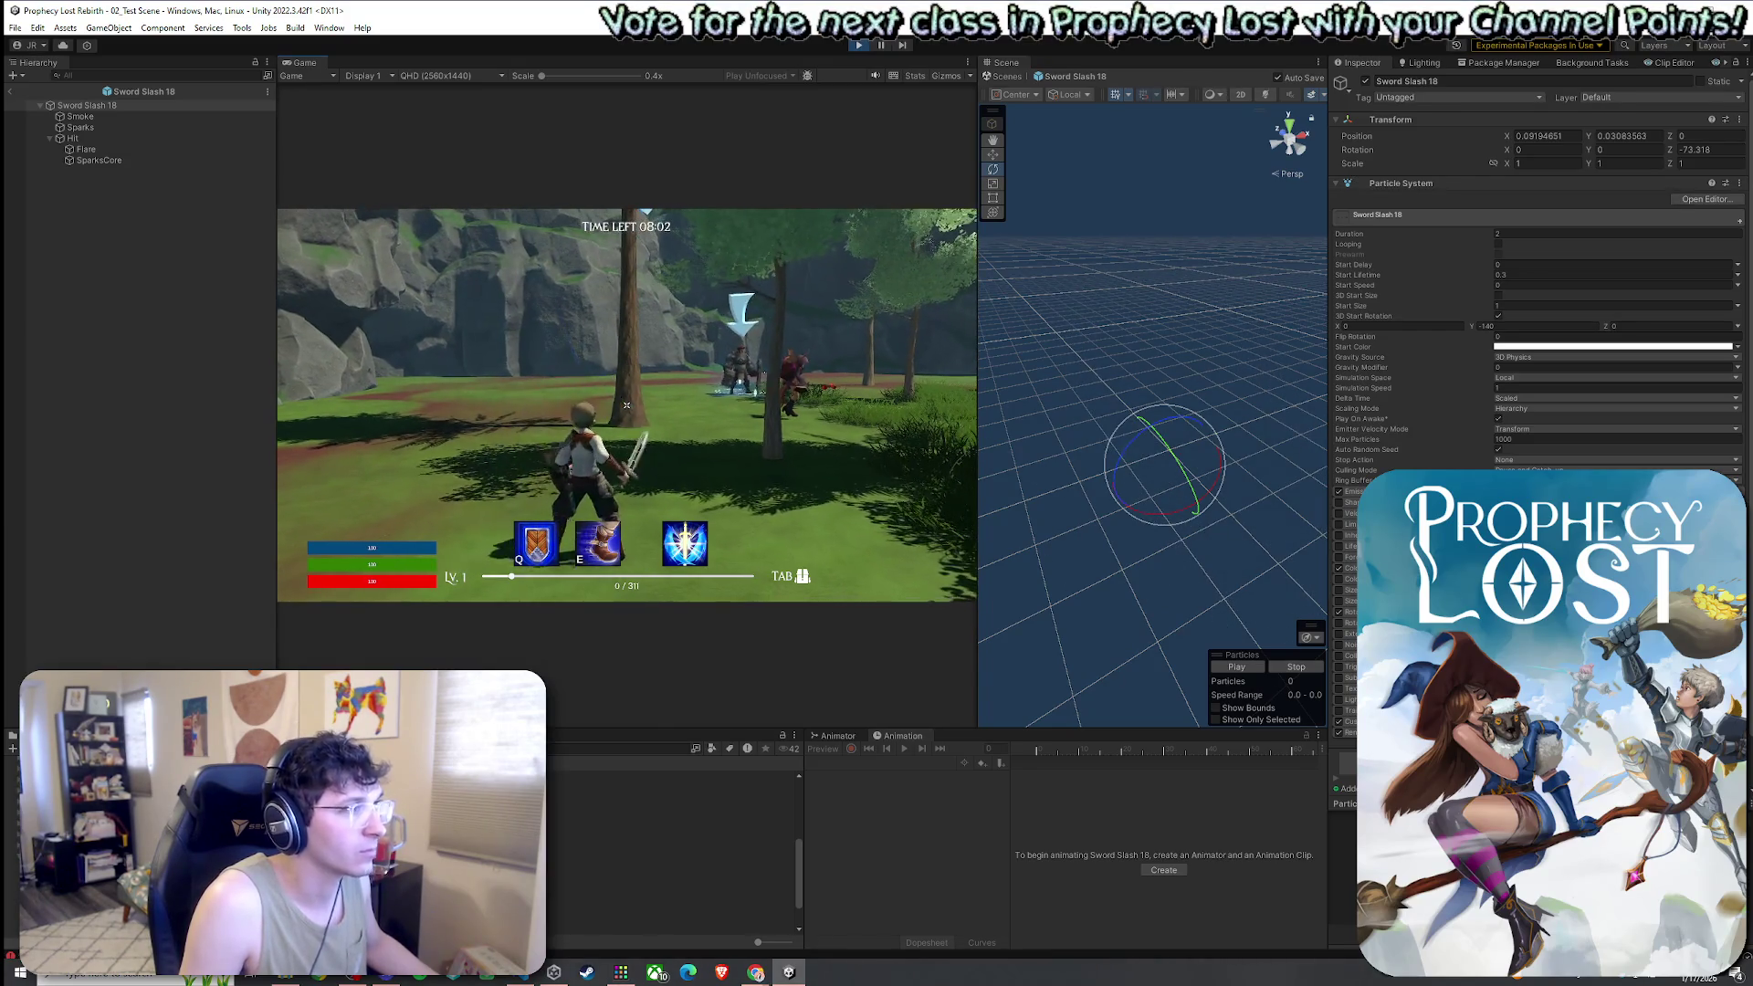
pyautogui.press('super')
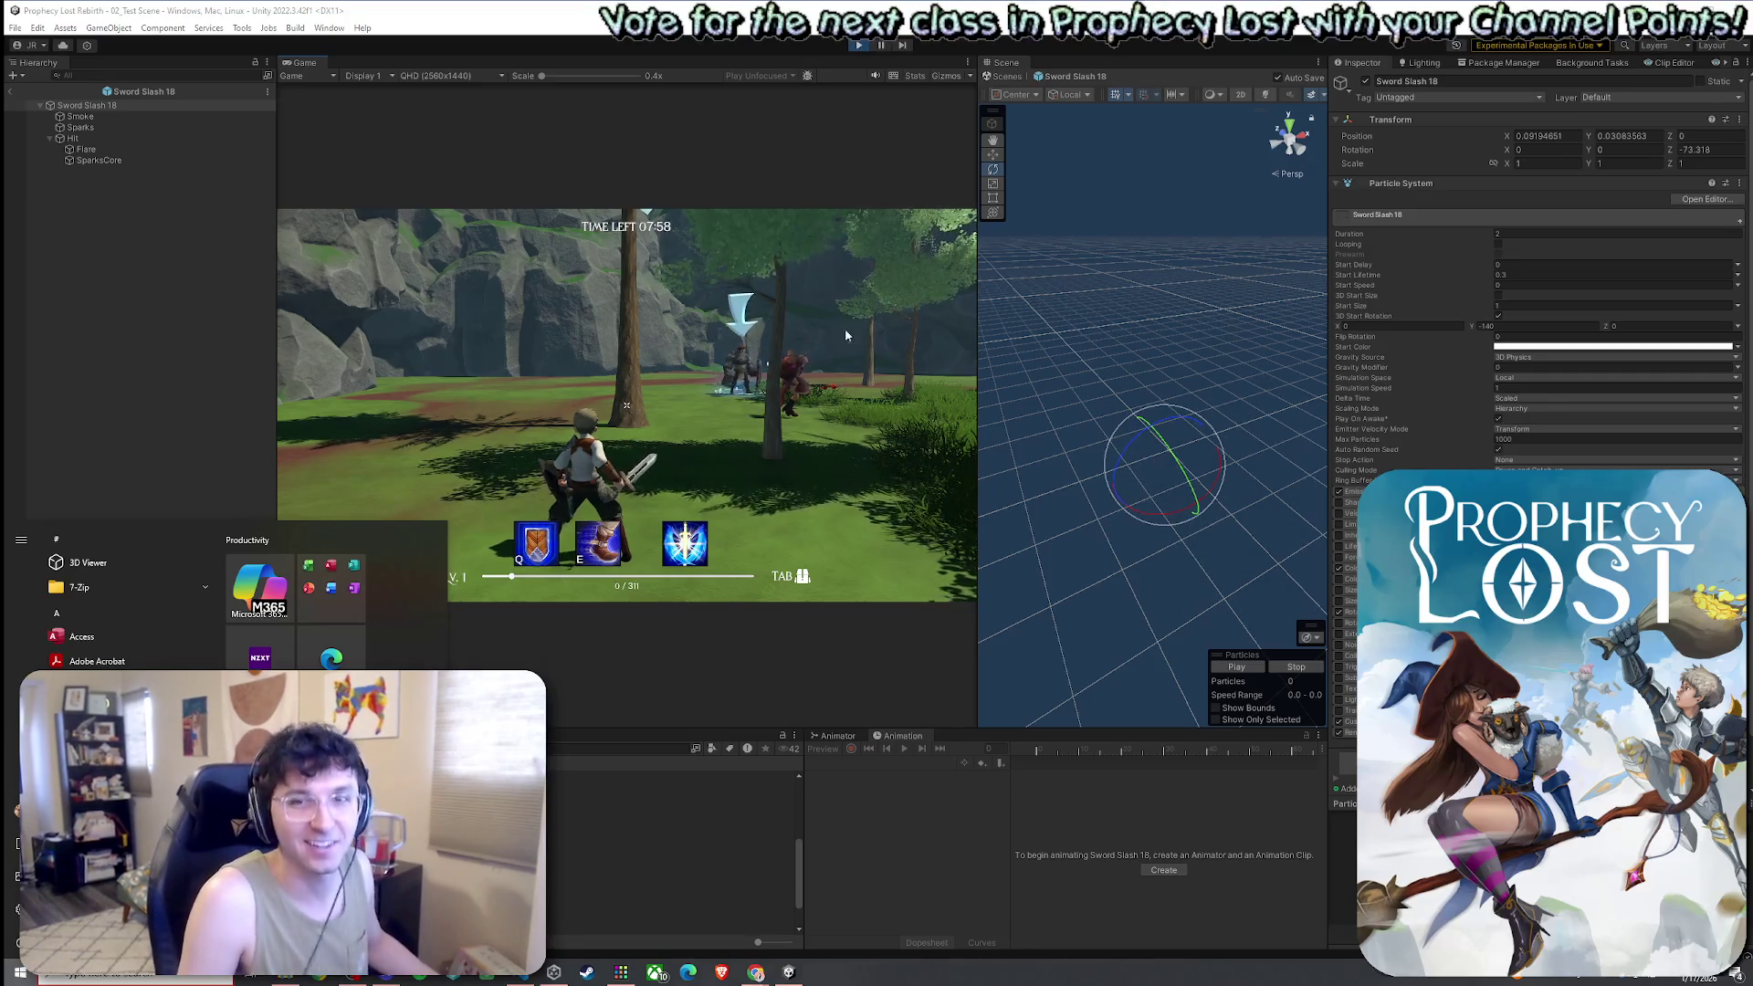
# Return from the slash prefab to the test scene and swing the sword facing the cliffs
pyautogui.click(11, 91)
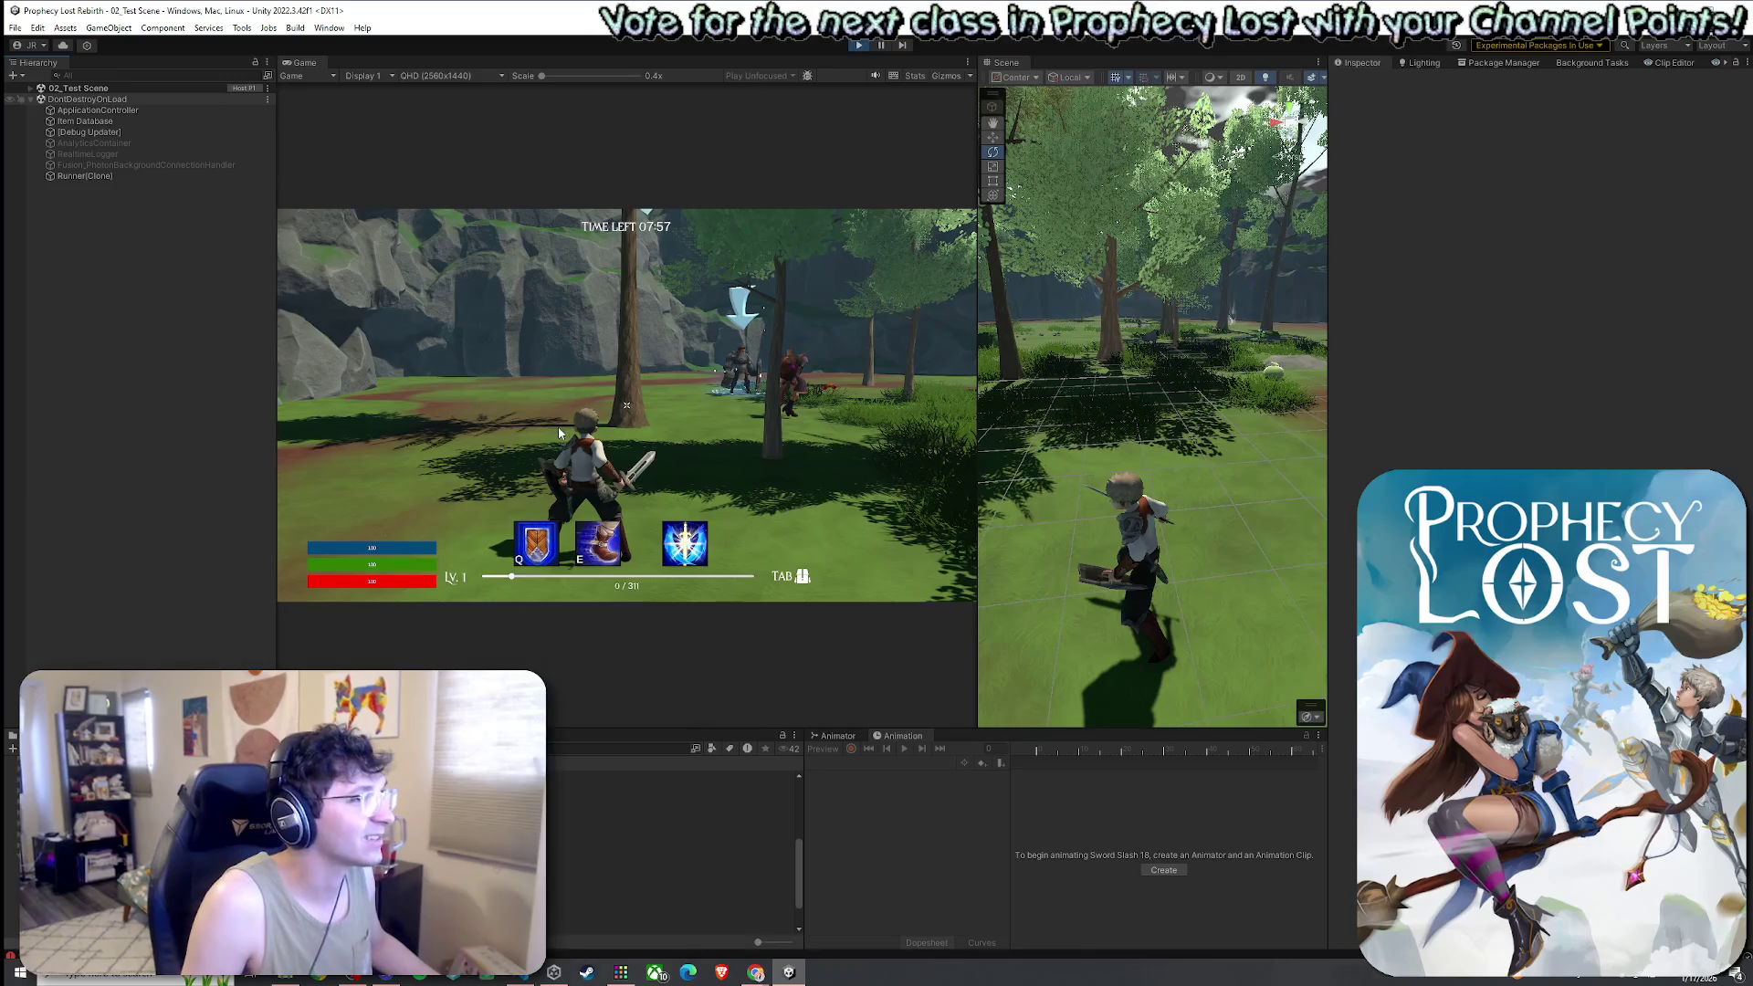
pyautogui.click(560, 433)
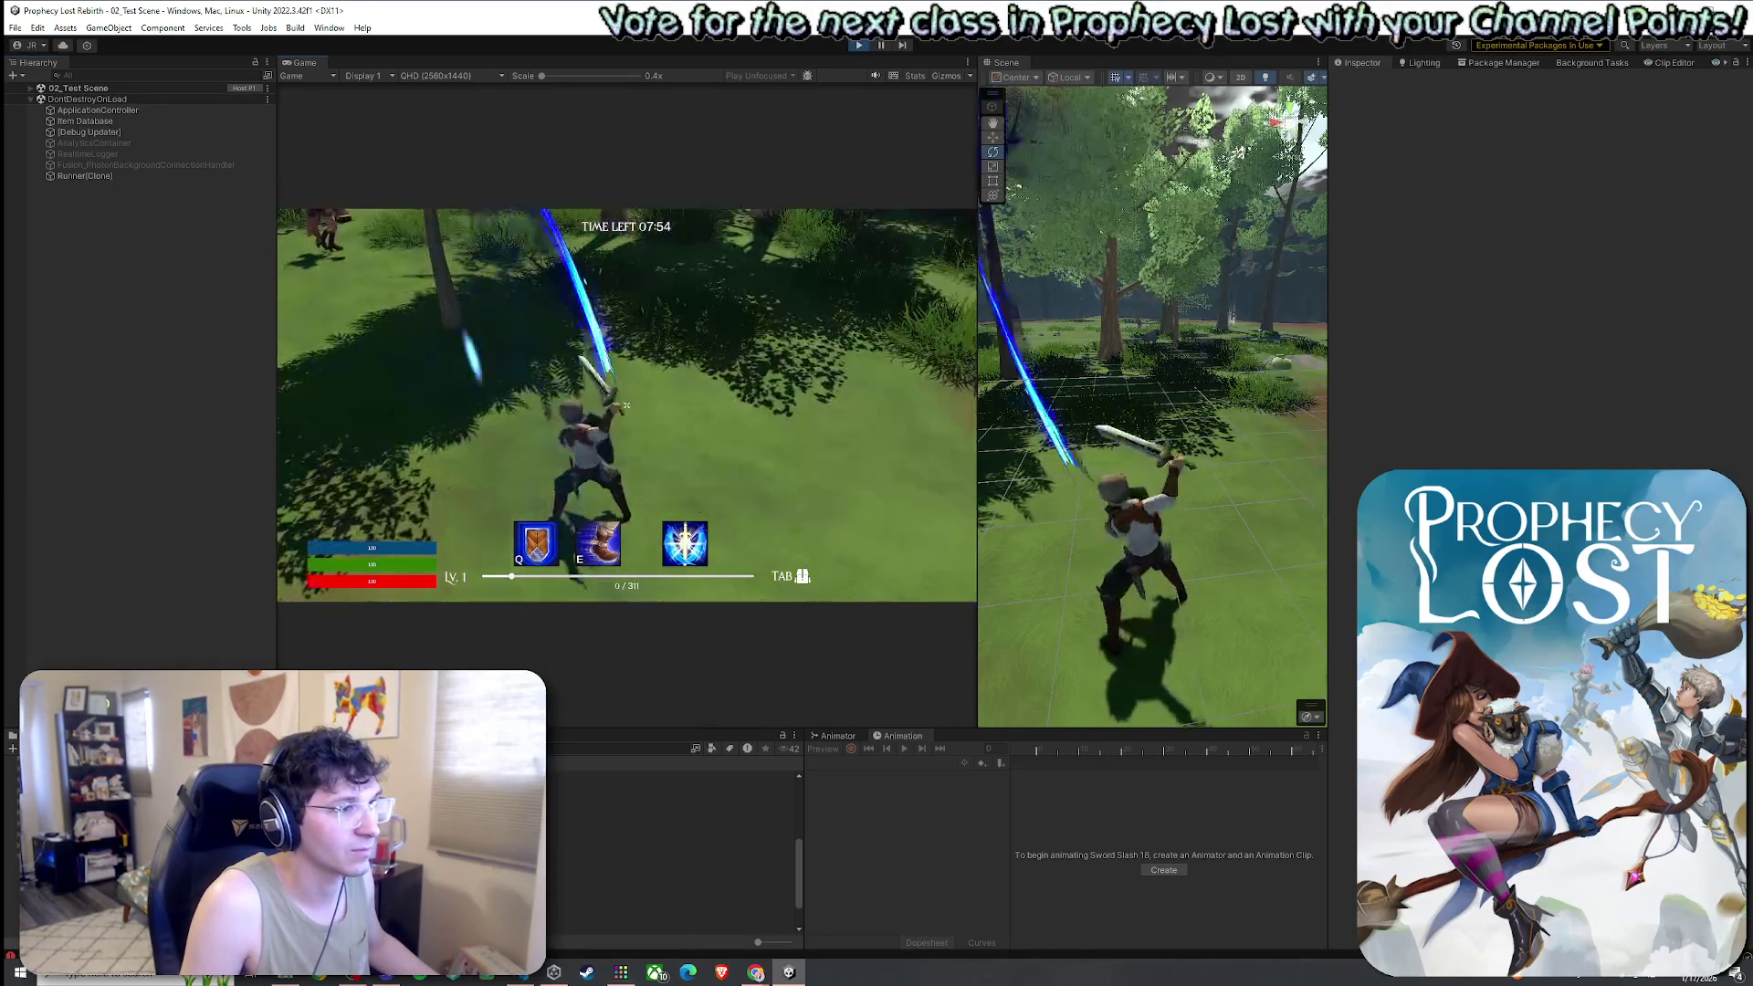
pyautogui.click(626, 405)
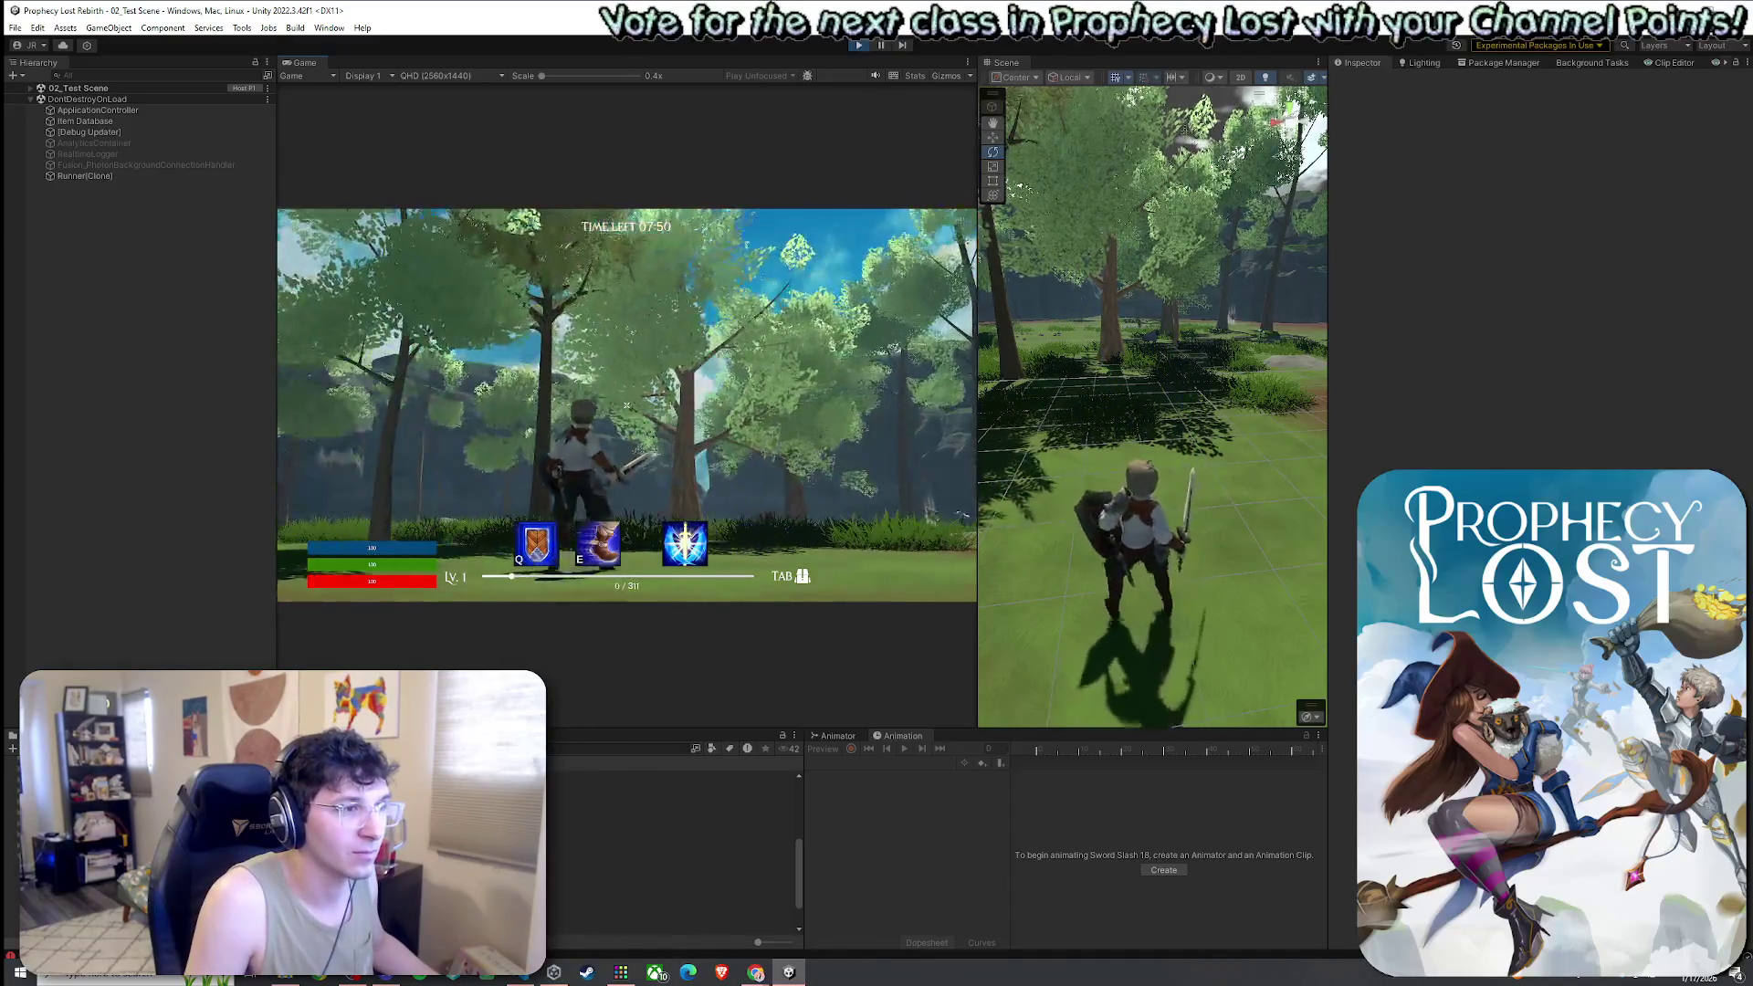
pyautogui.click(626, 406)
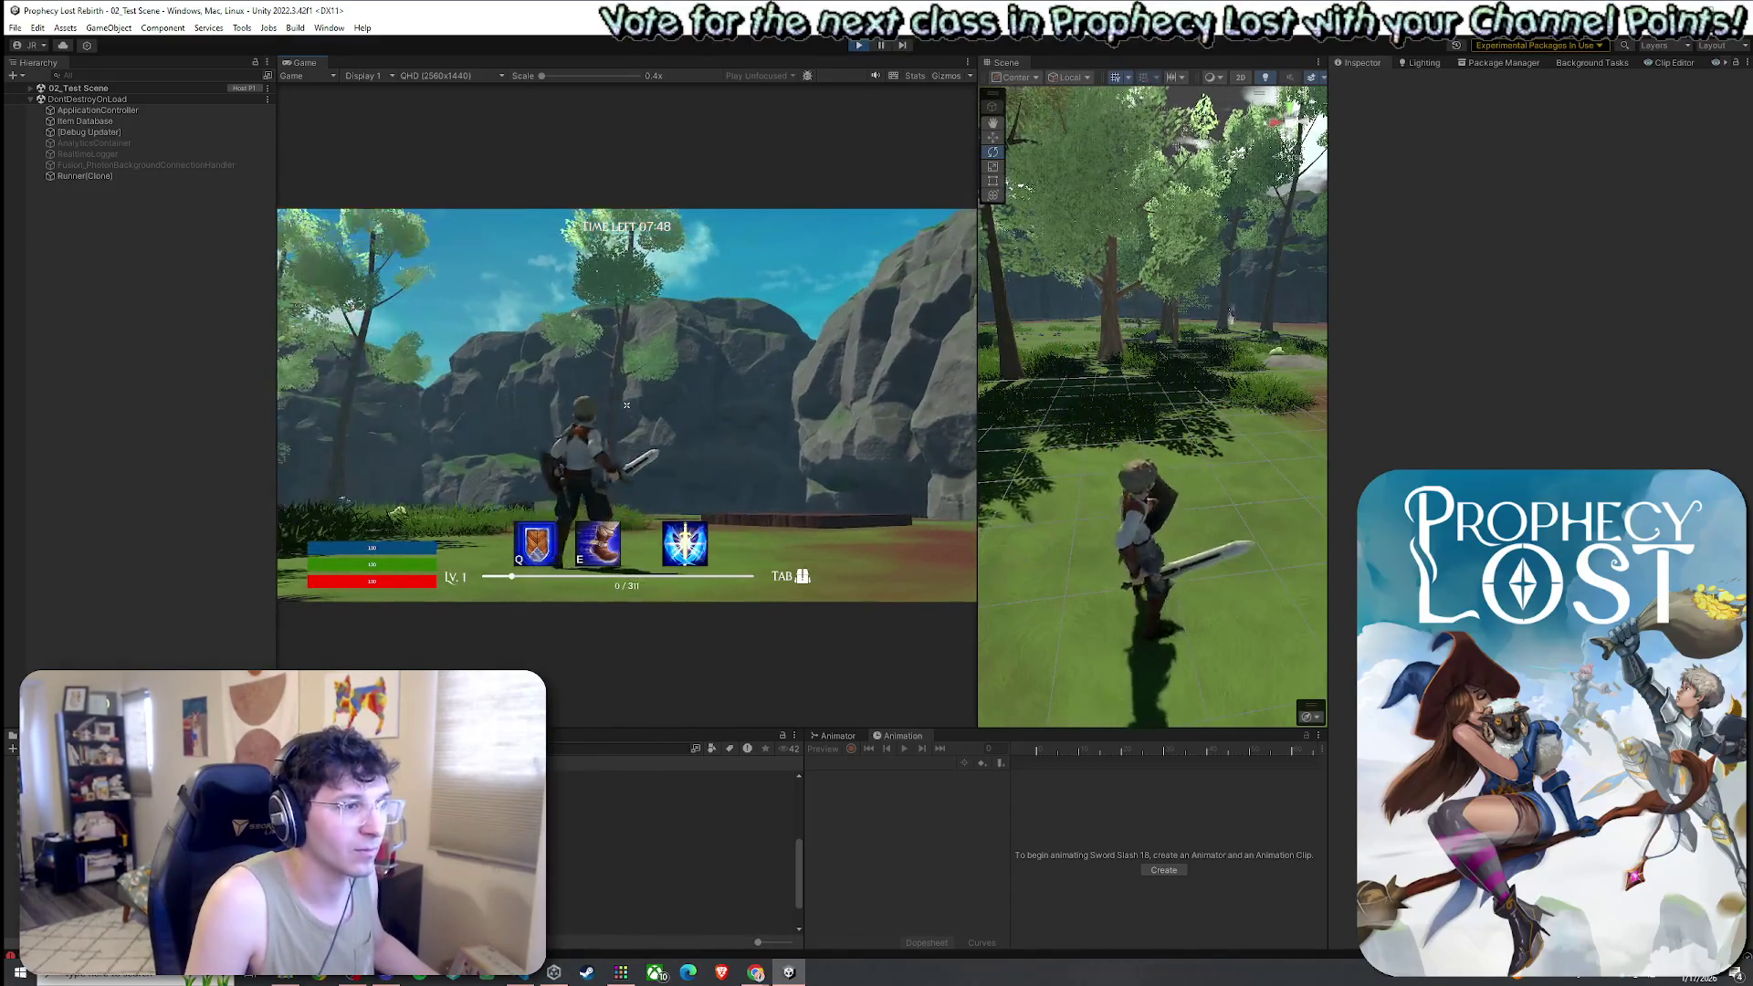
pyautogui.click(626, 405)
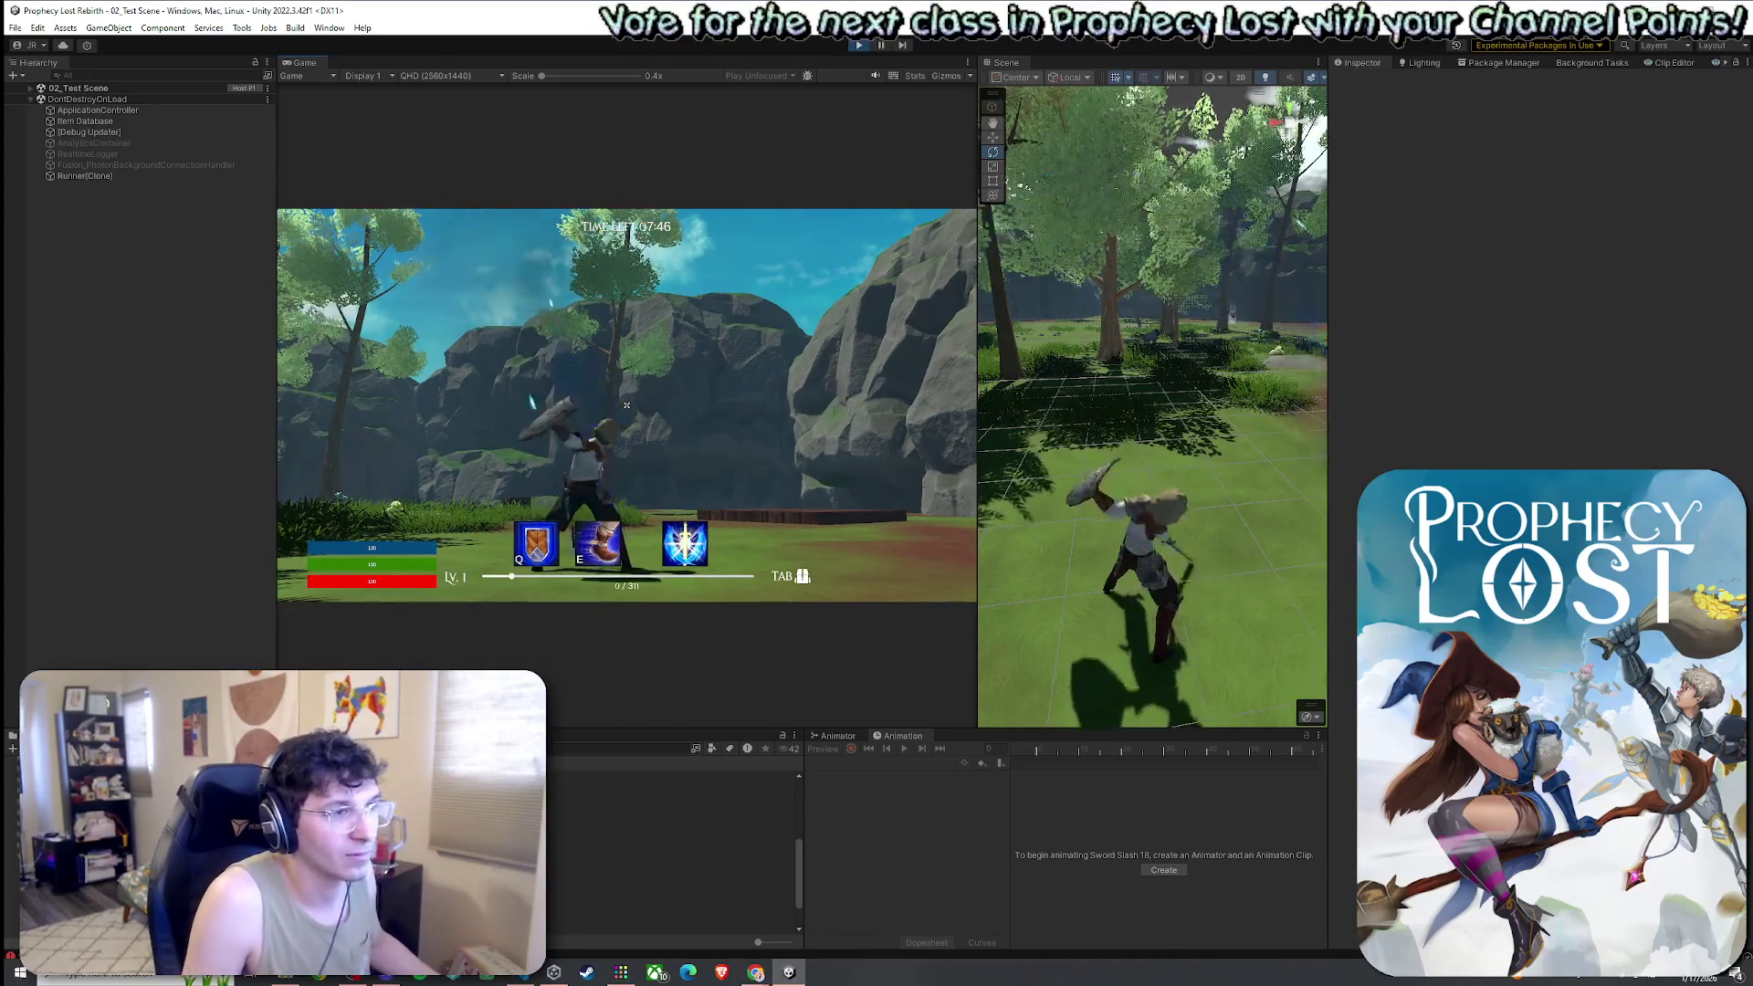
pyautogui.press('super')
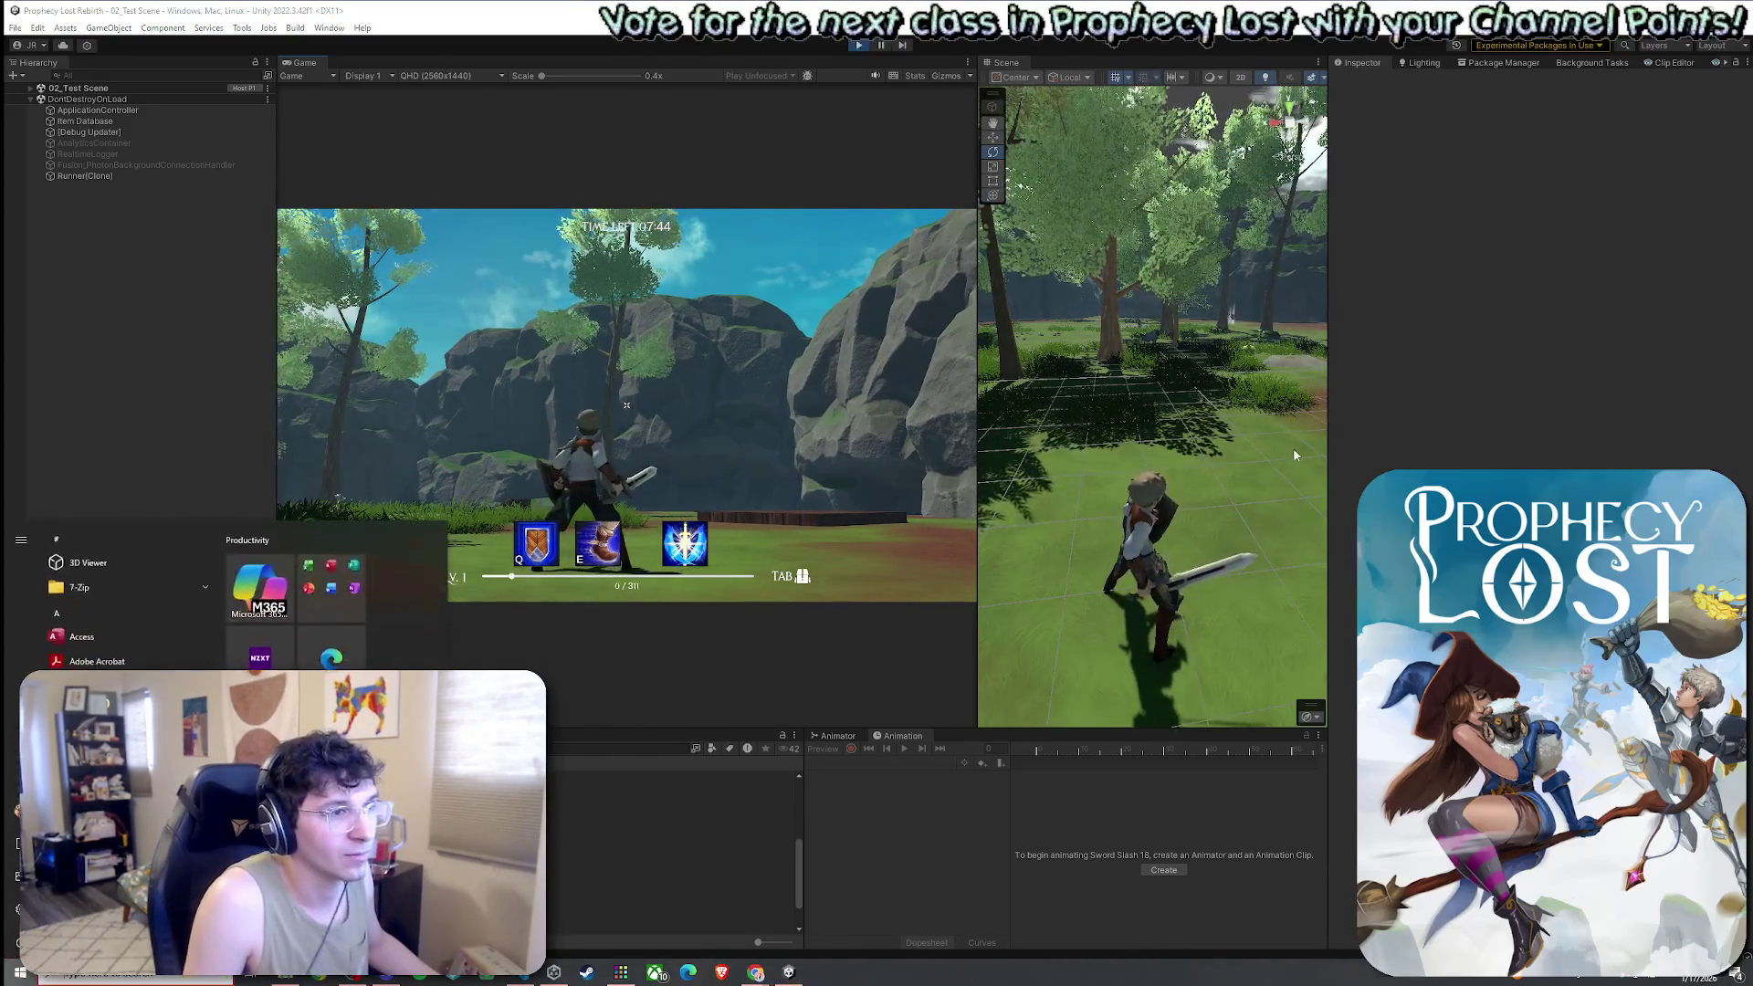
# View the scene from higher overhead and swing repeatedly toward the rocks to watch the blue slash
pyautogui.click(1295, 455)
pyautogui.moveTo(1295, 454)
pyautogui.mouseDown()
pyautogui.moveTo(1256, 628)
pyautogui.moveTo(1237, 429)
pyautogui.mouseUp()
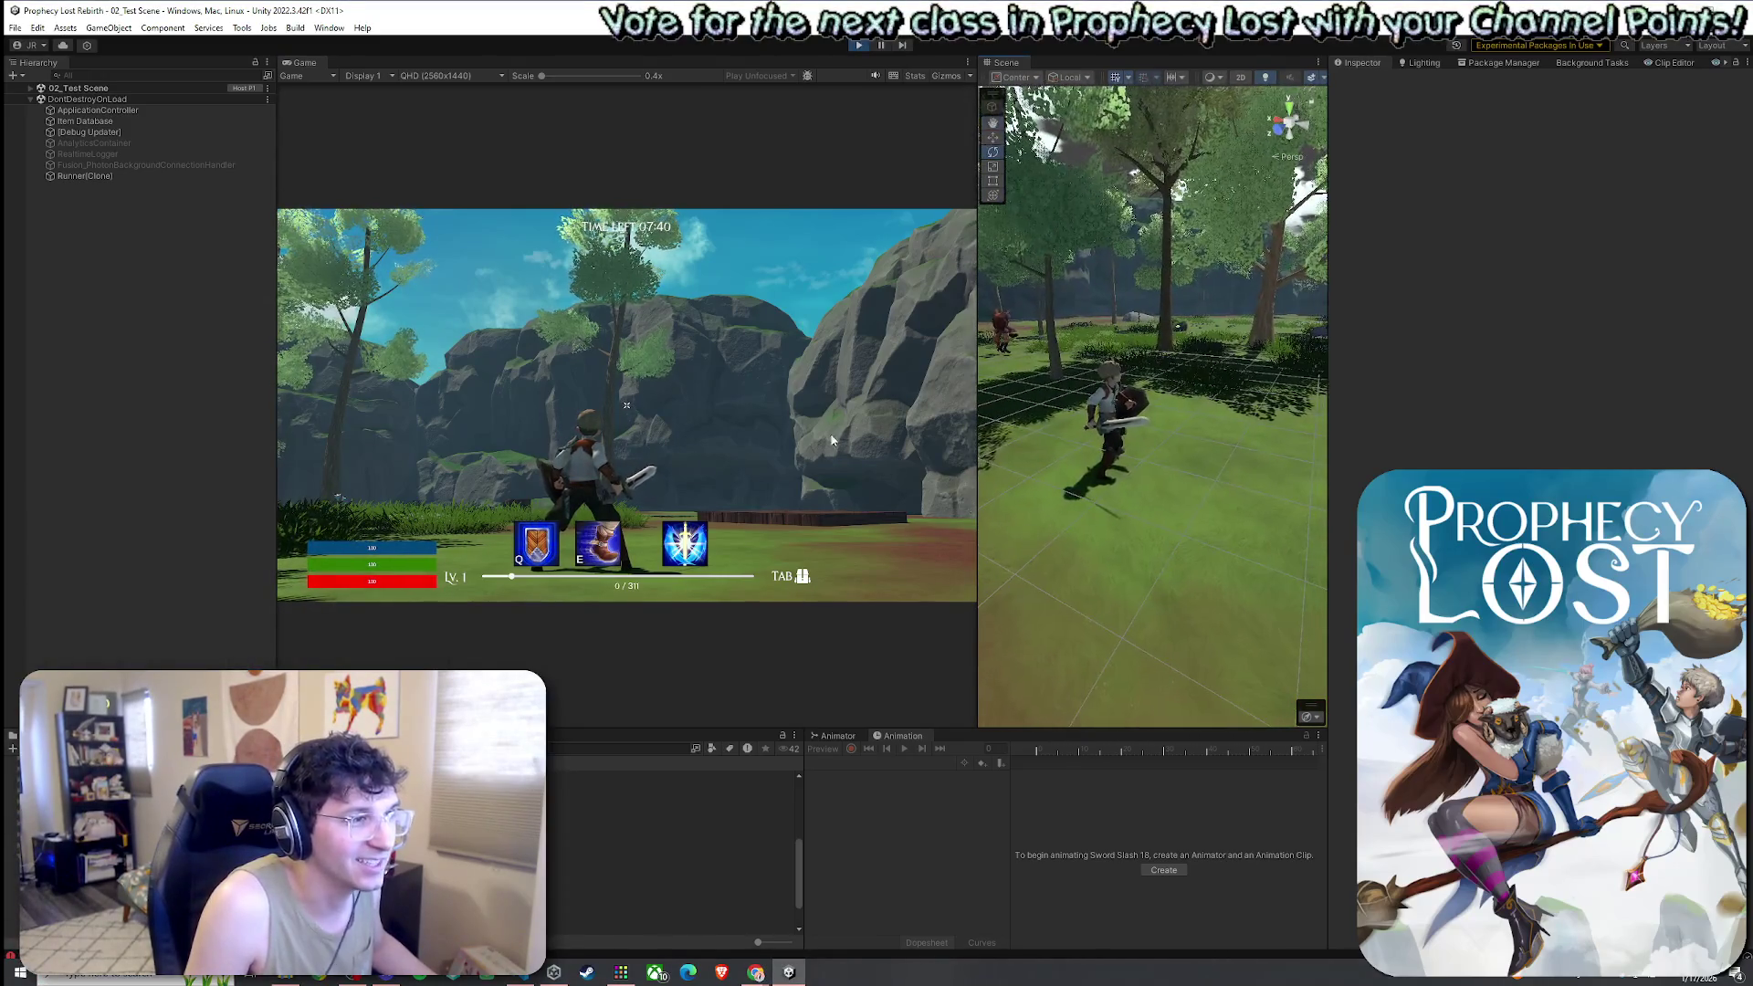
pyautogui.click(831, 441)
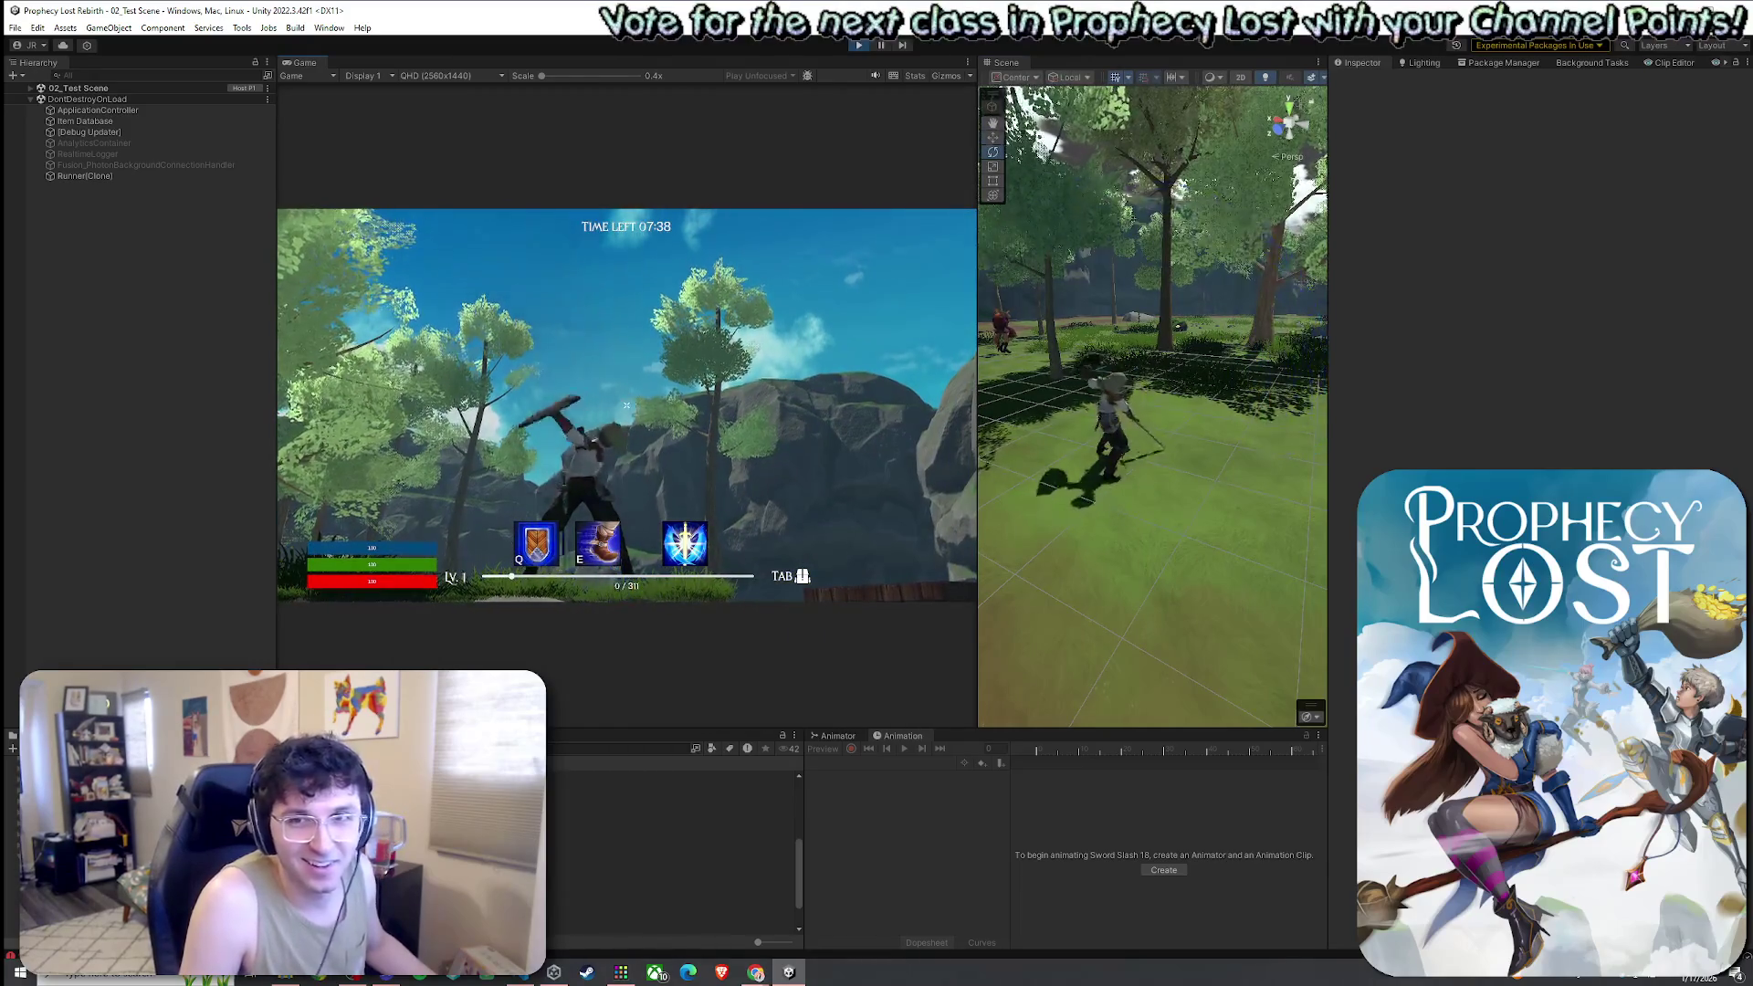
pyautogui.click(626, 404)
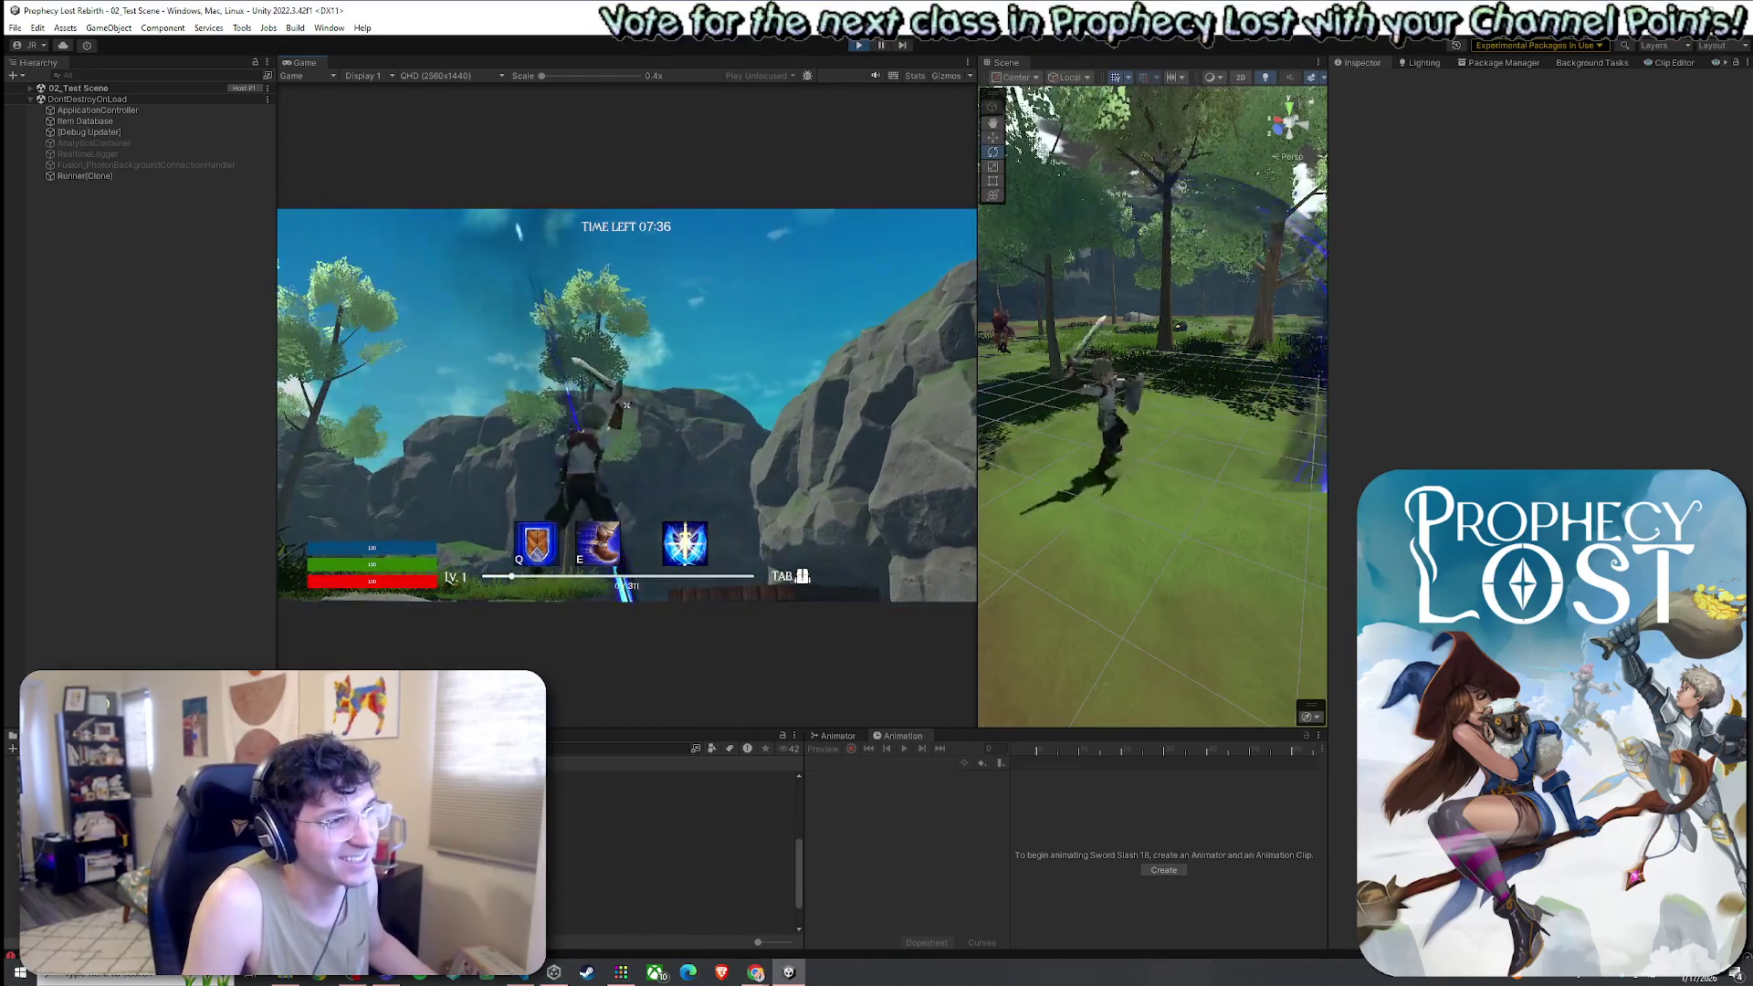
pyautogui.click(627, 404)
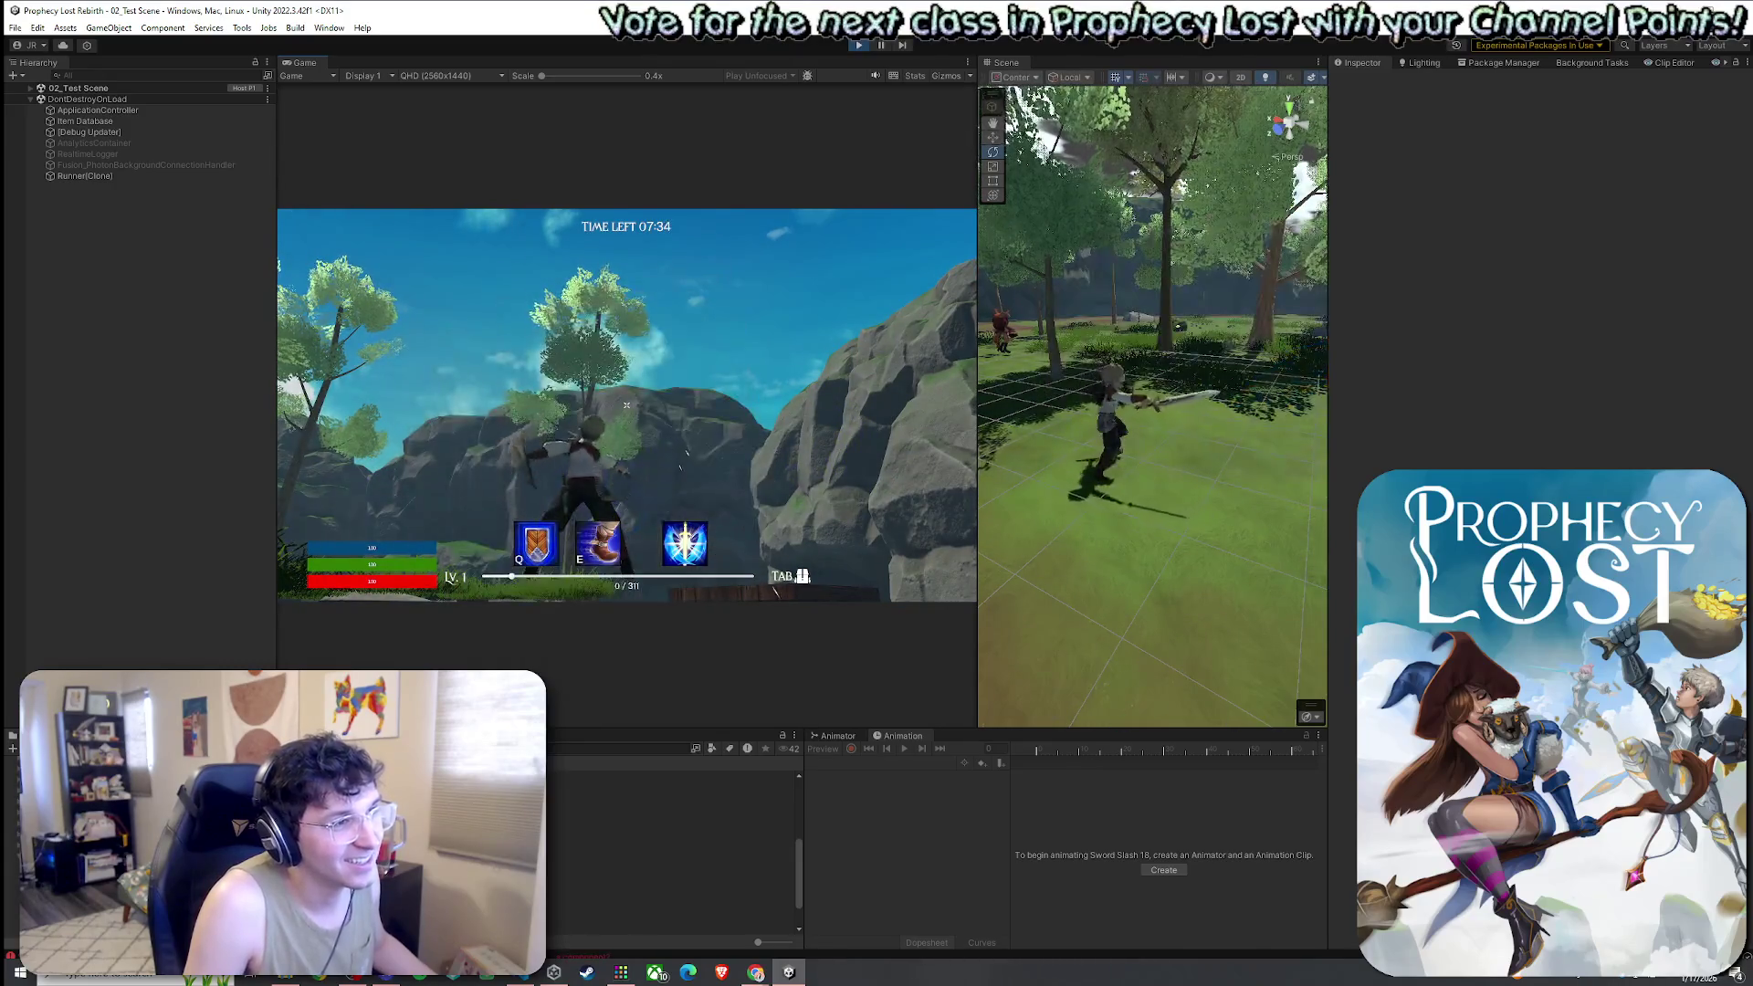
pyautogui.click(626, 405)
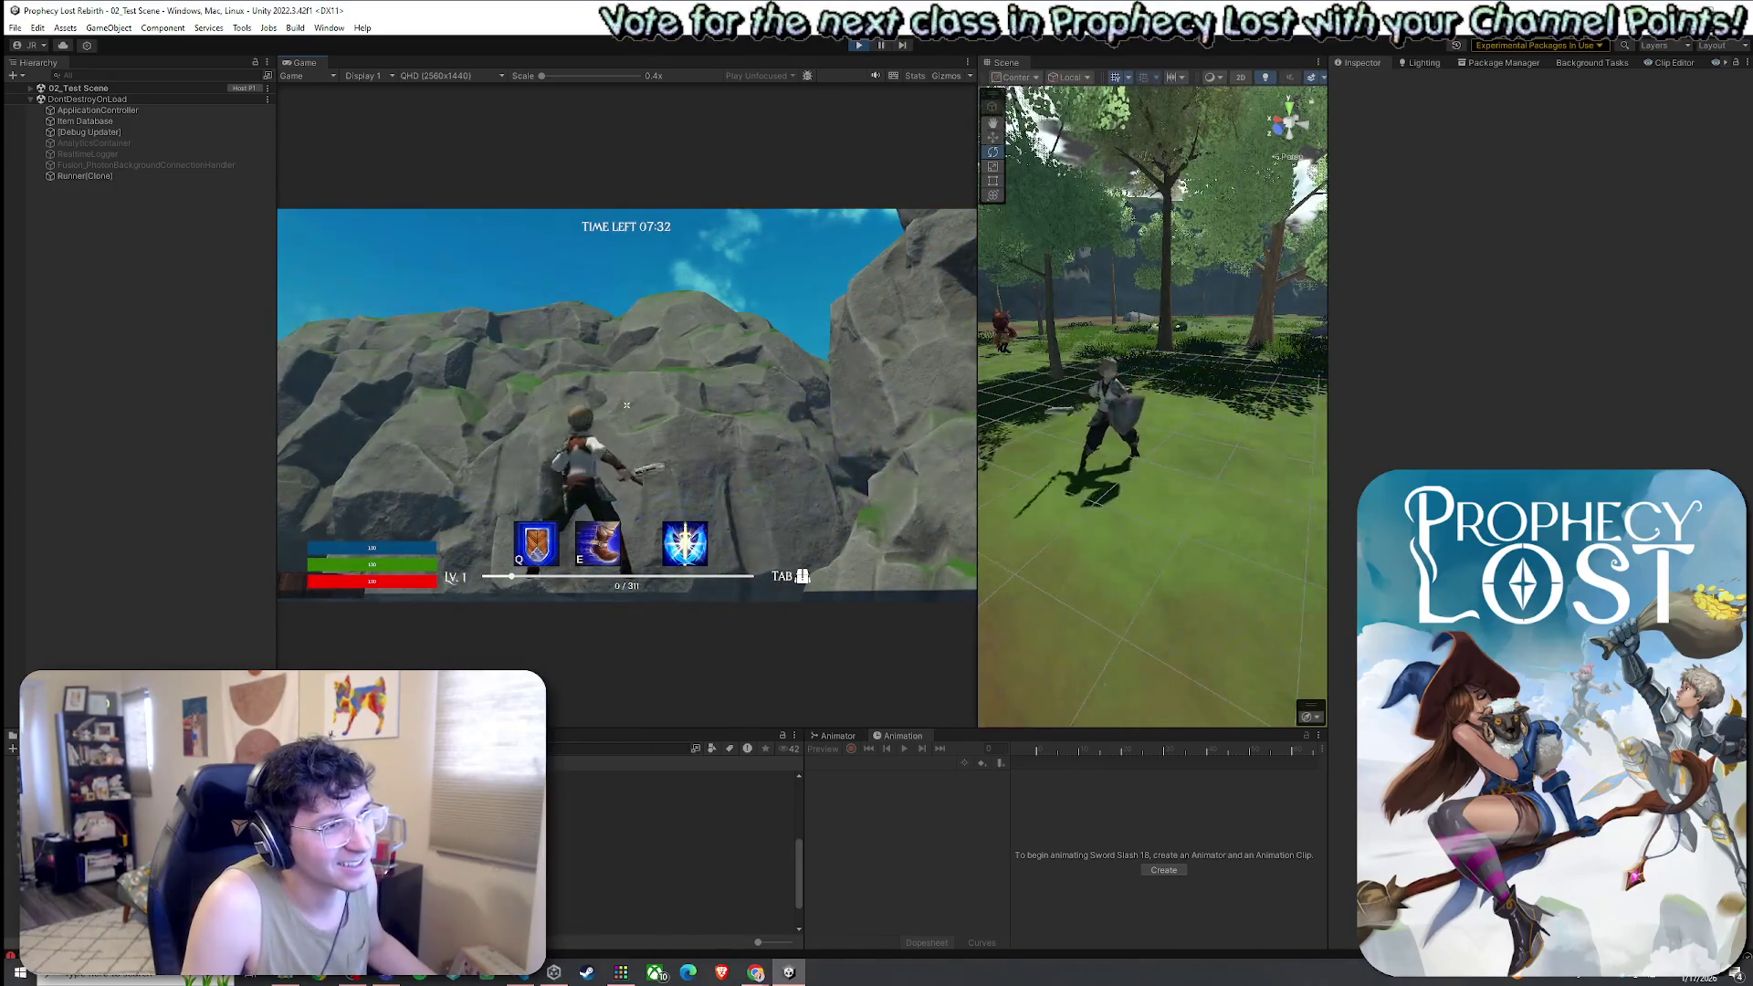
pyautogui.click(626, 404)
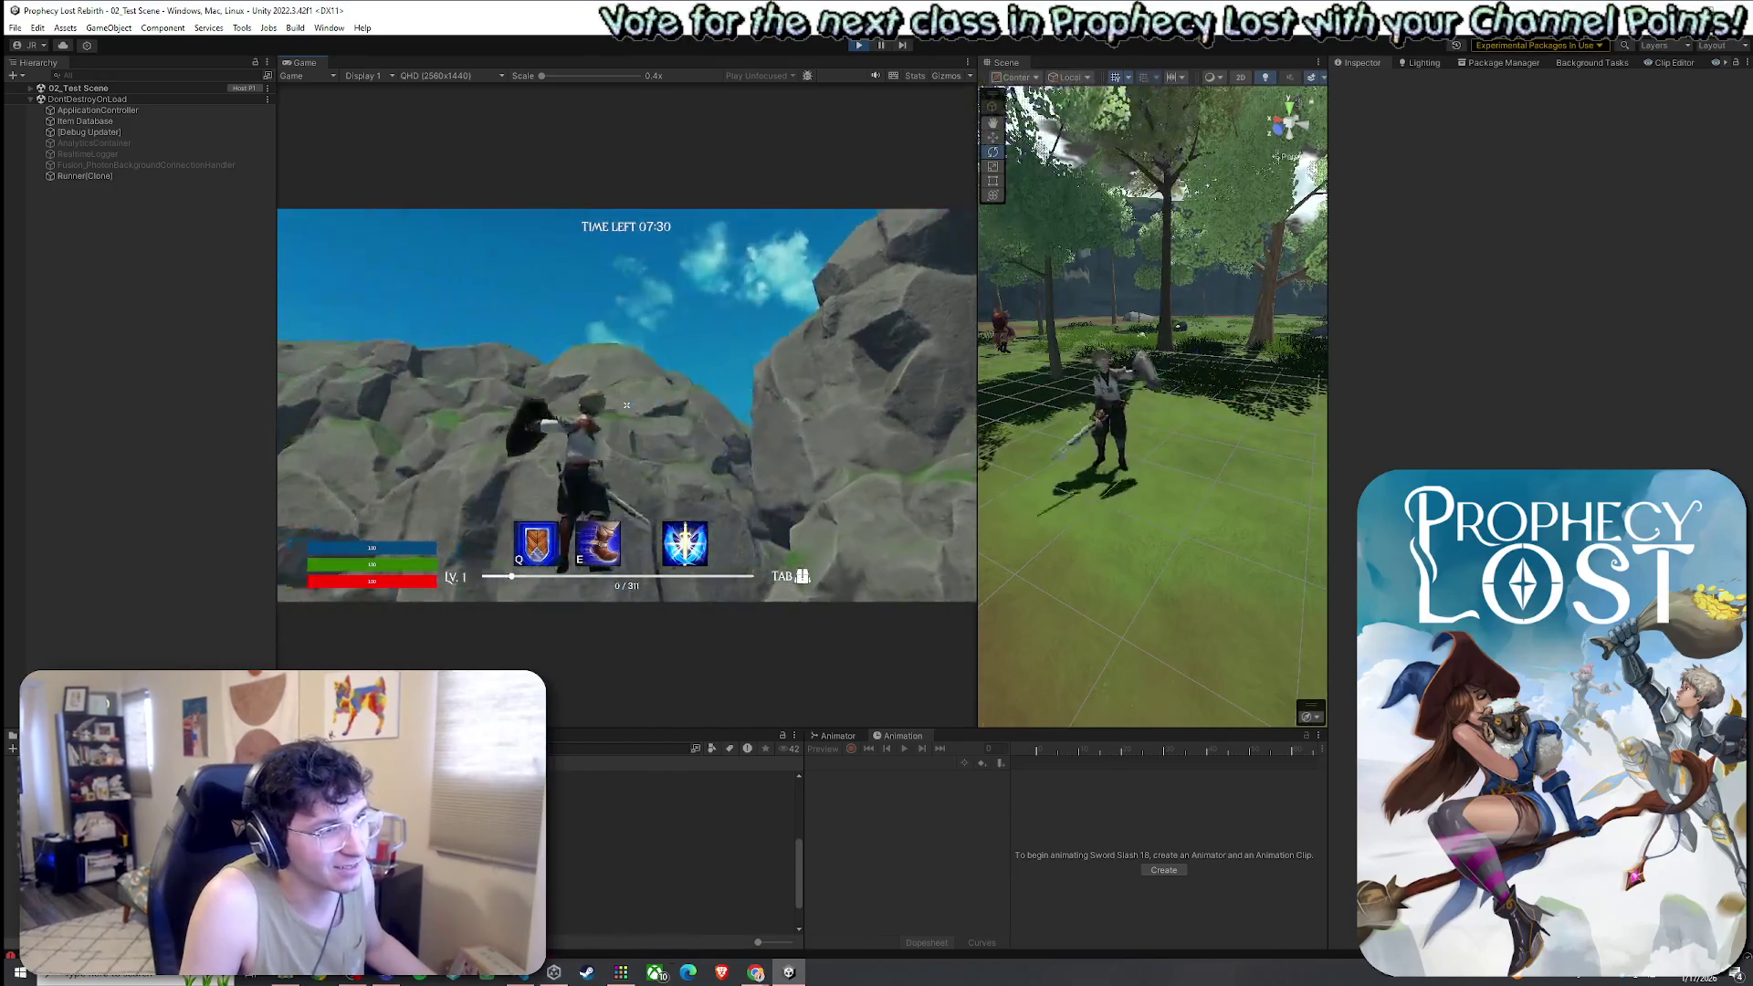
pyautogui.click(627, 404)
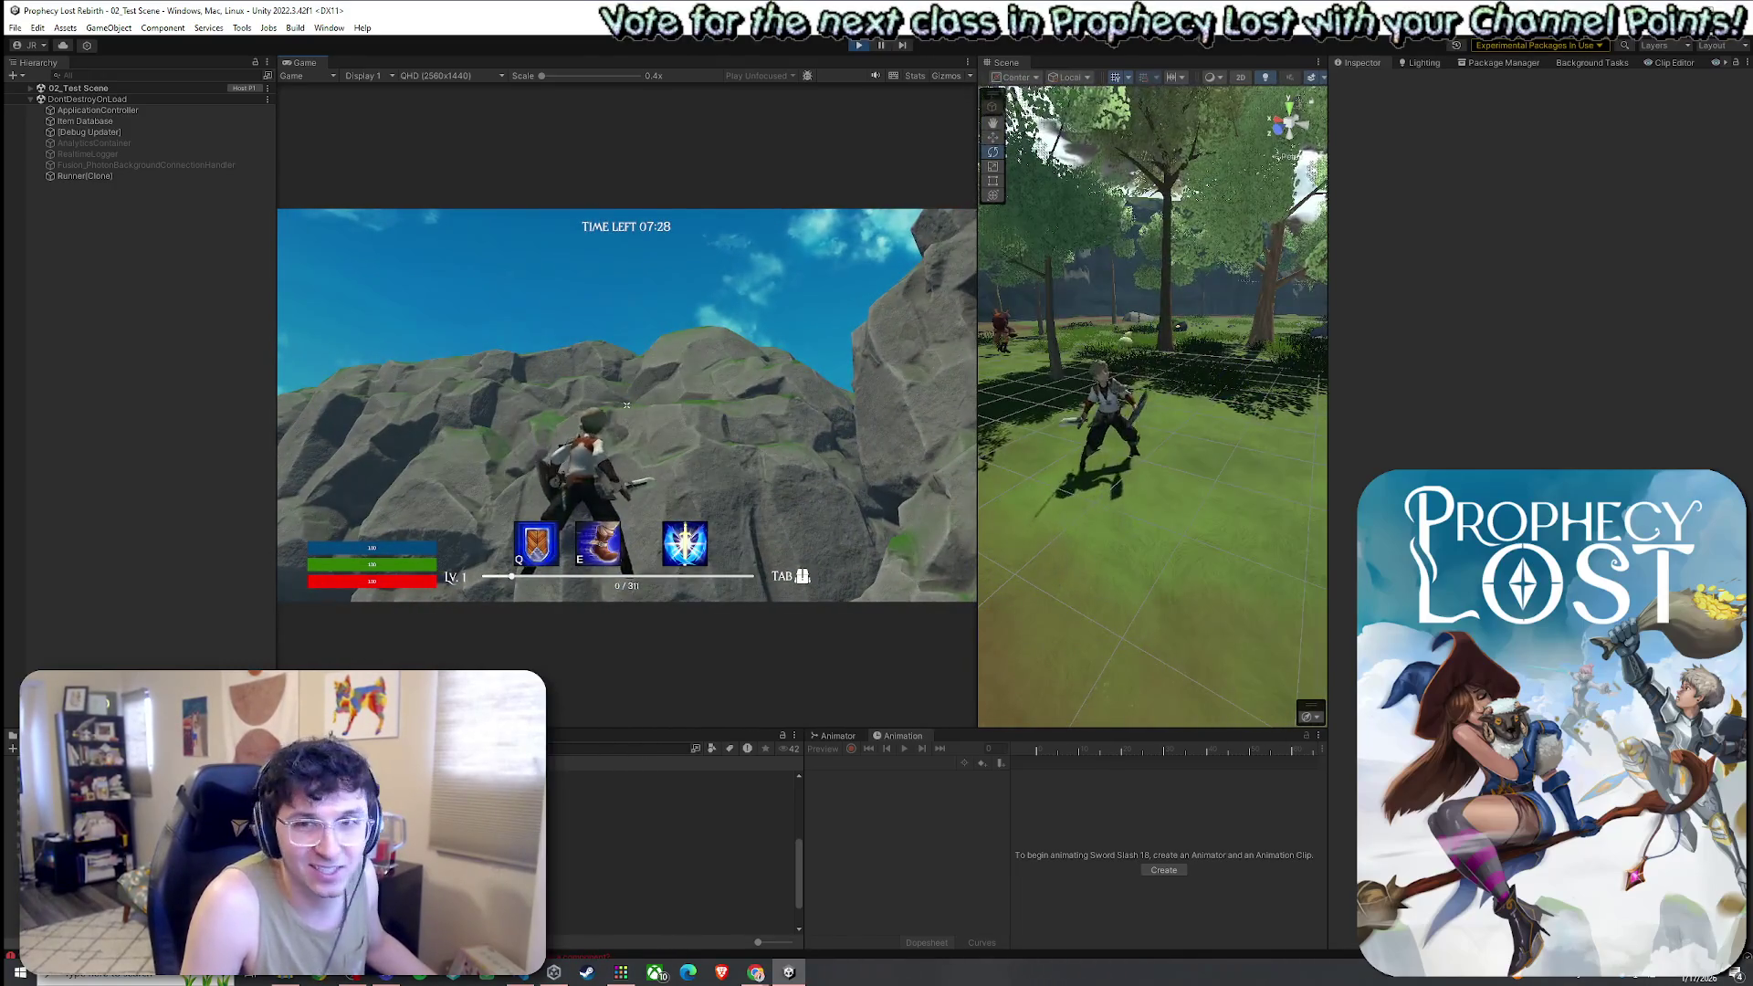
pyautogui.click(626, 404)
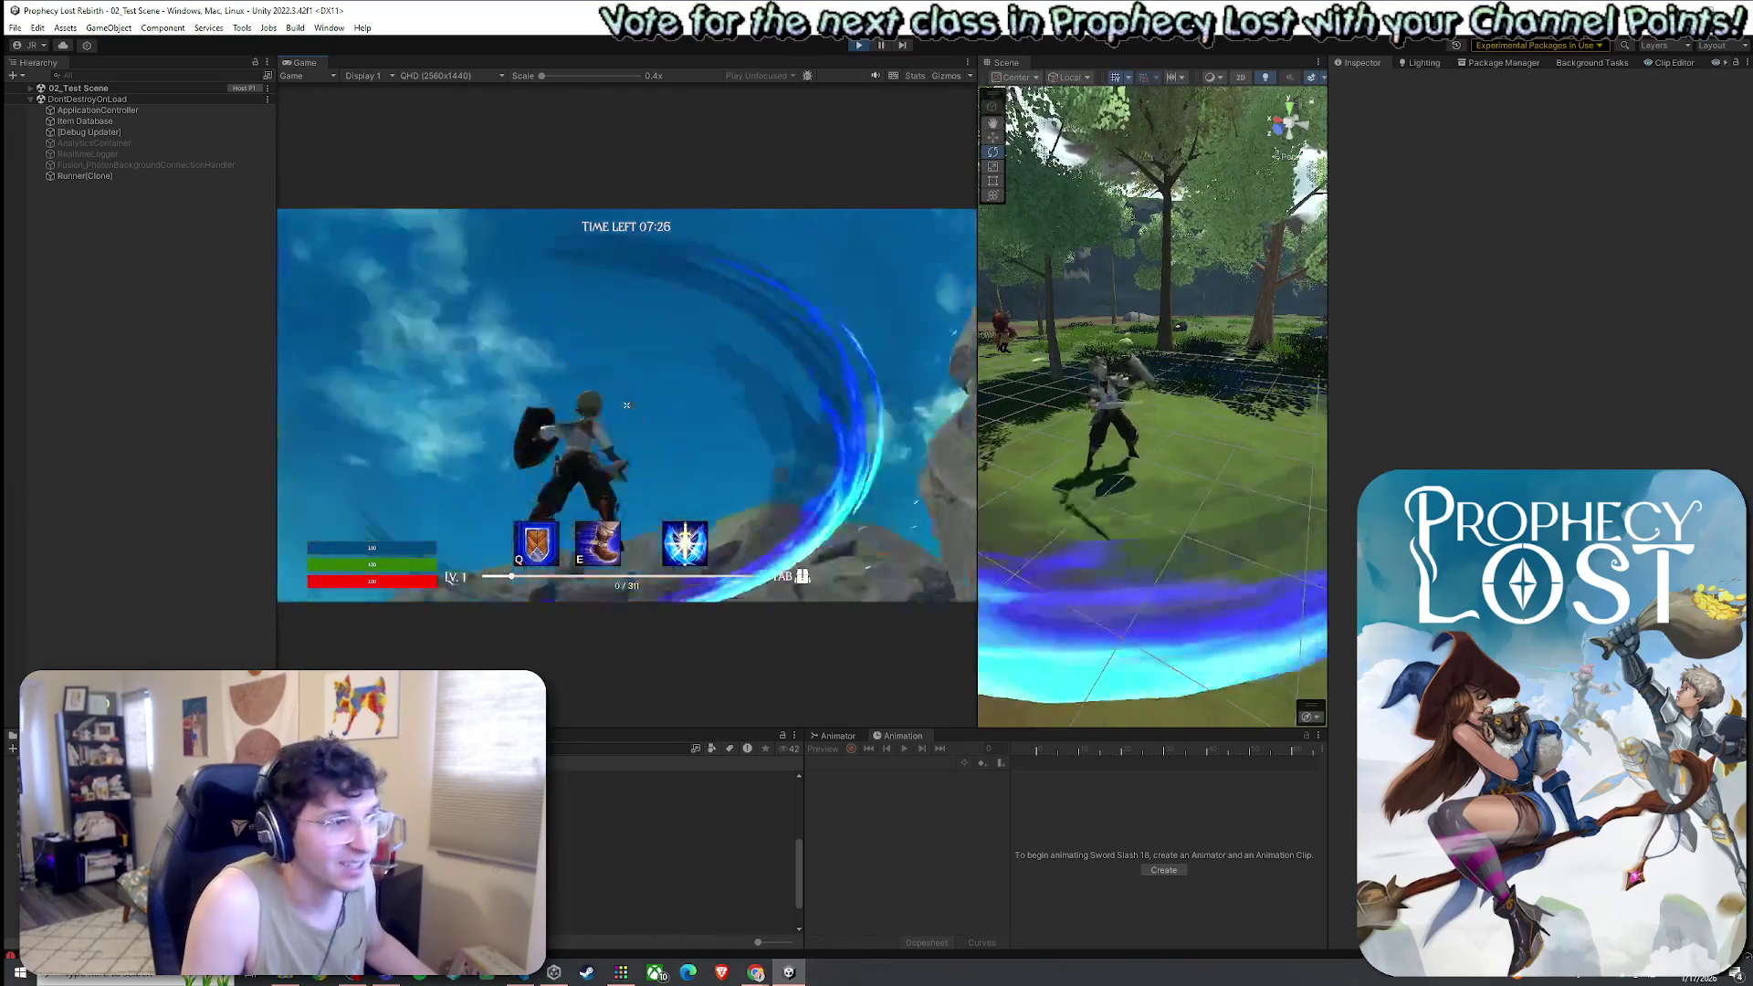
# Jump and perform airborne sword slashes and slams to test the effect
pyautogui.press('space')
pyautogui.click(626, 405)
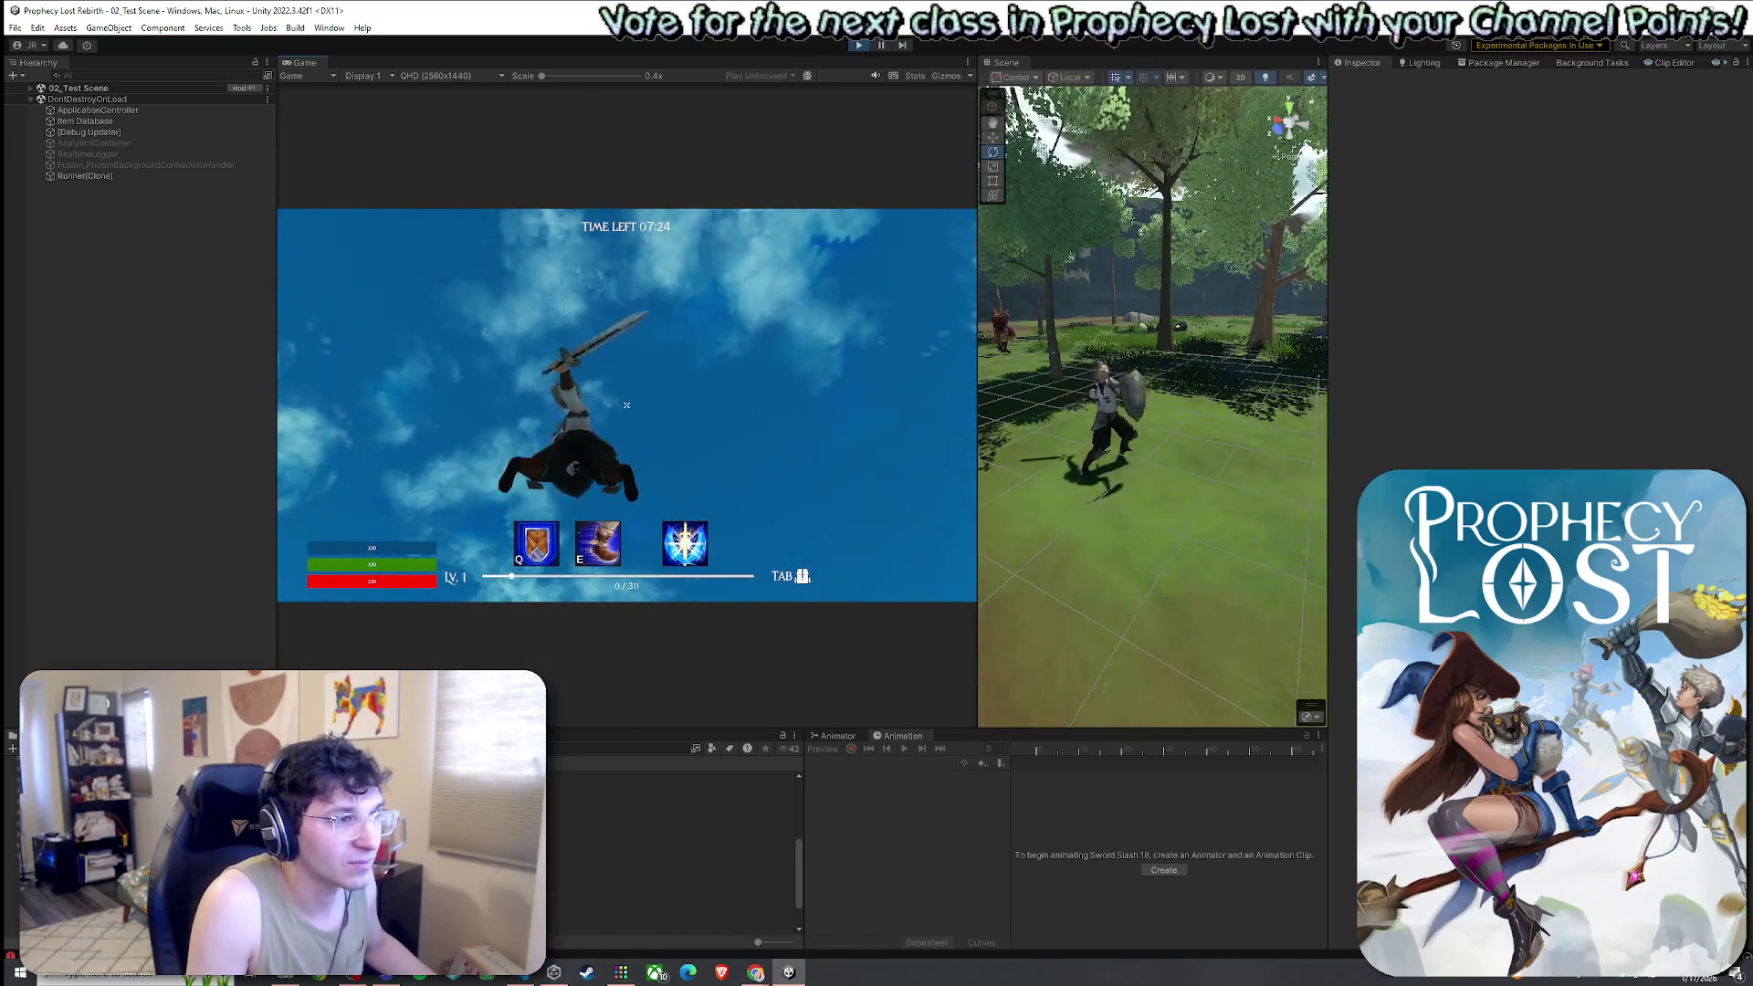
pyautogui.click(626, 404)
pyautogui.click(626, 404)
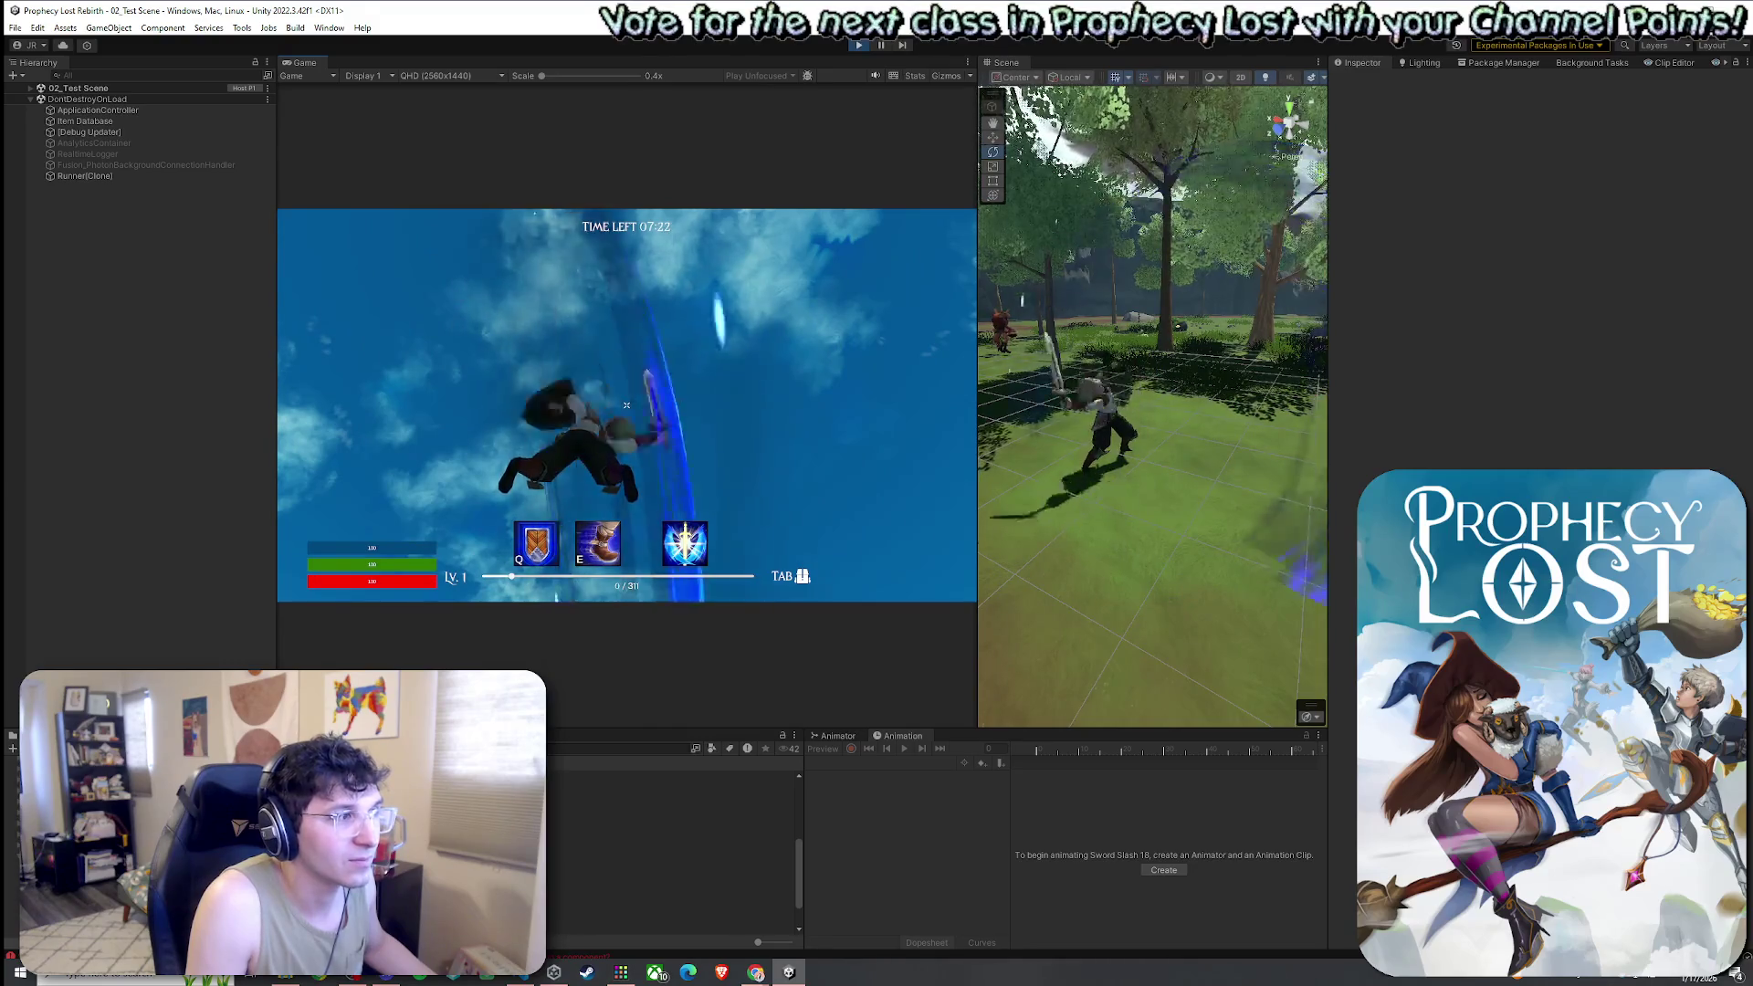
pyautogui.click(626, 404)
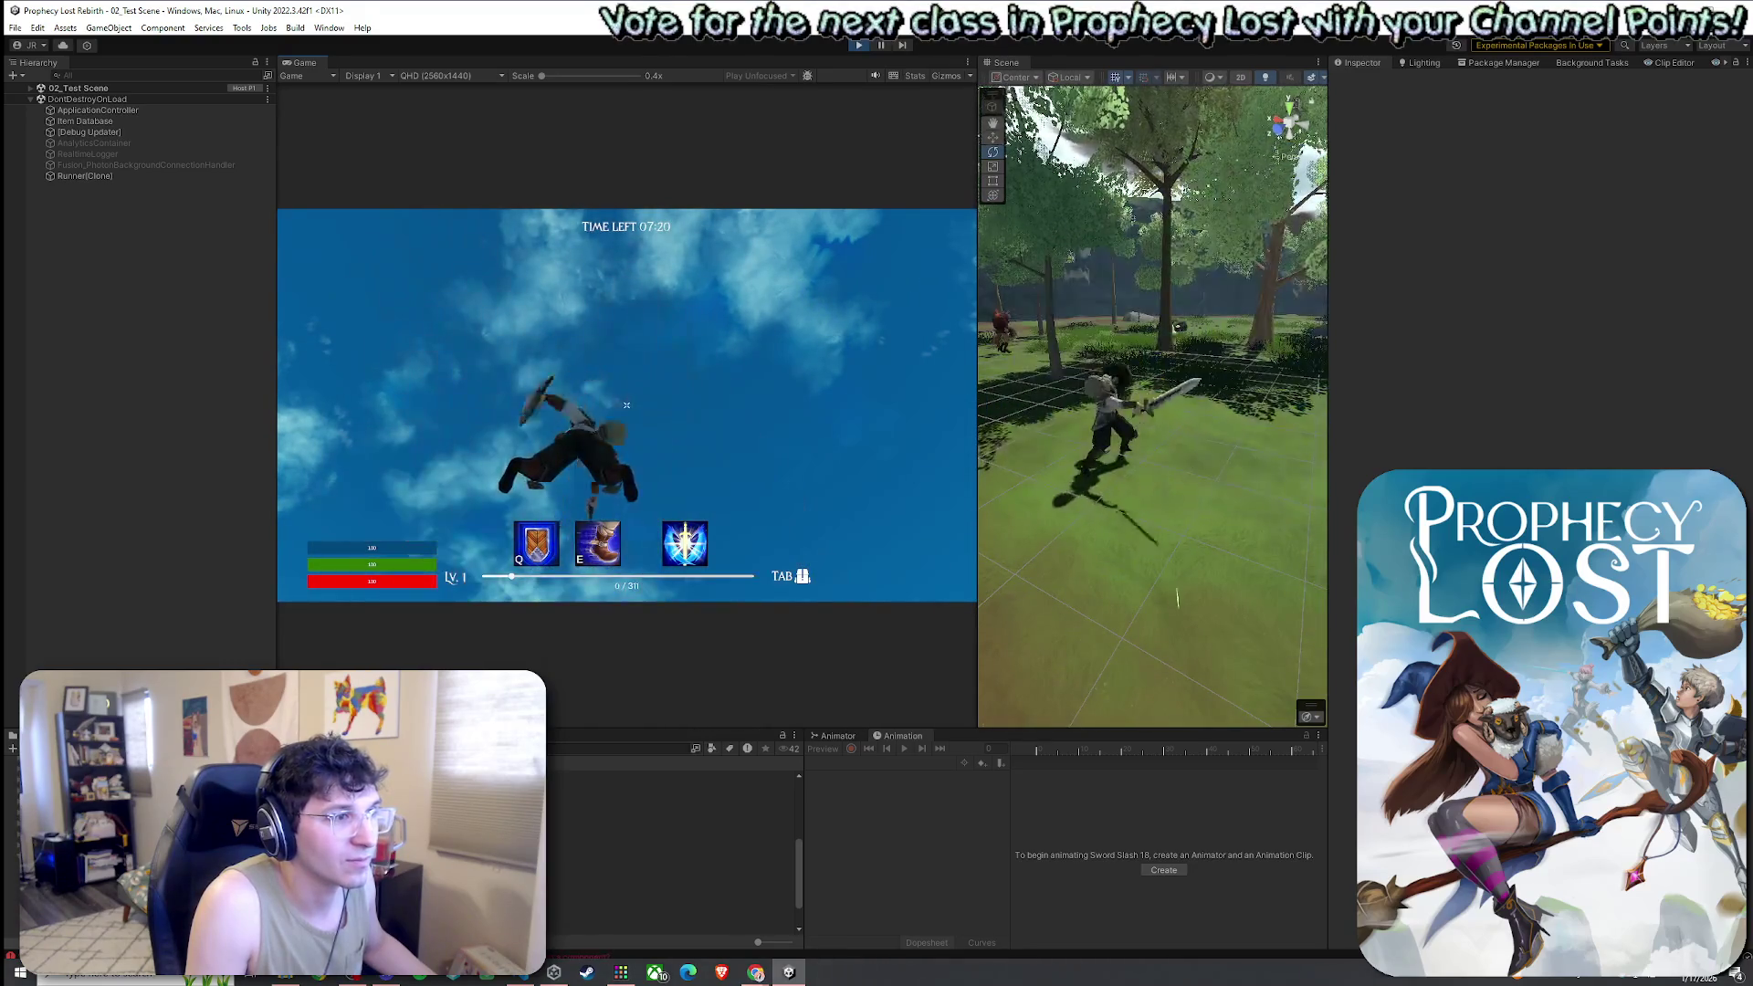
pyautogui.click(626, 404)
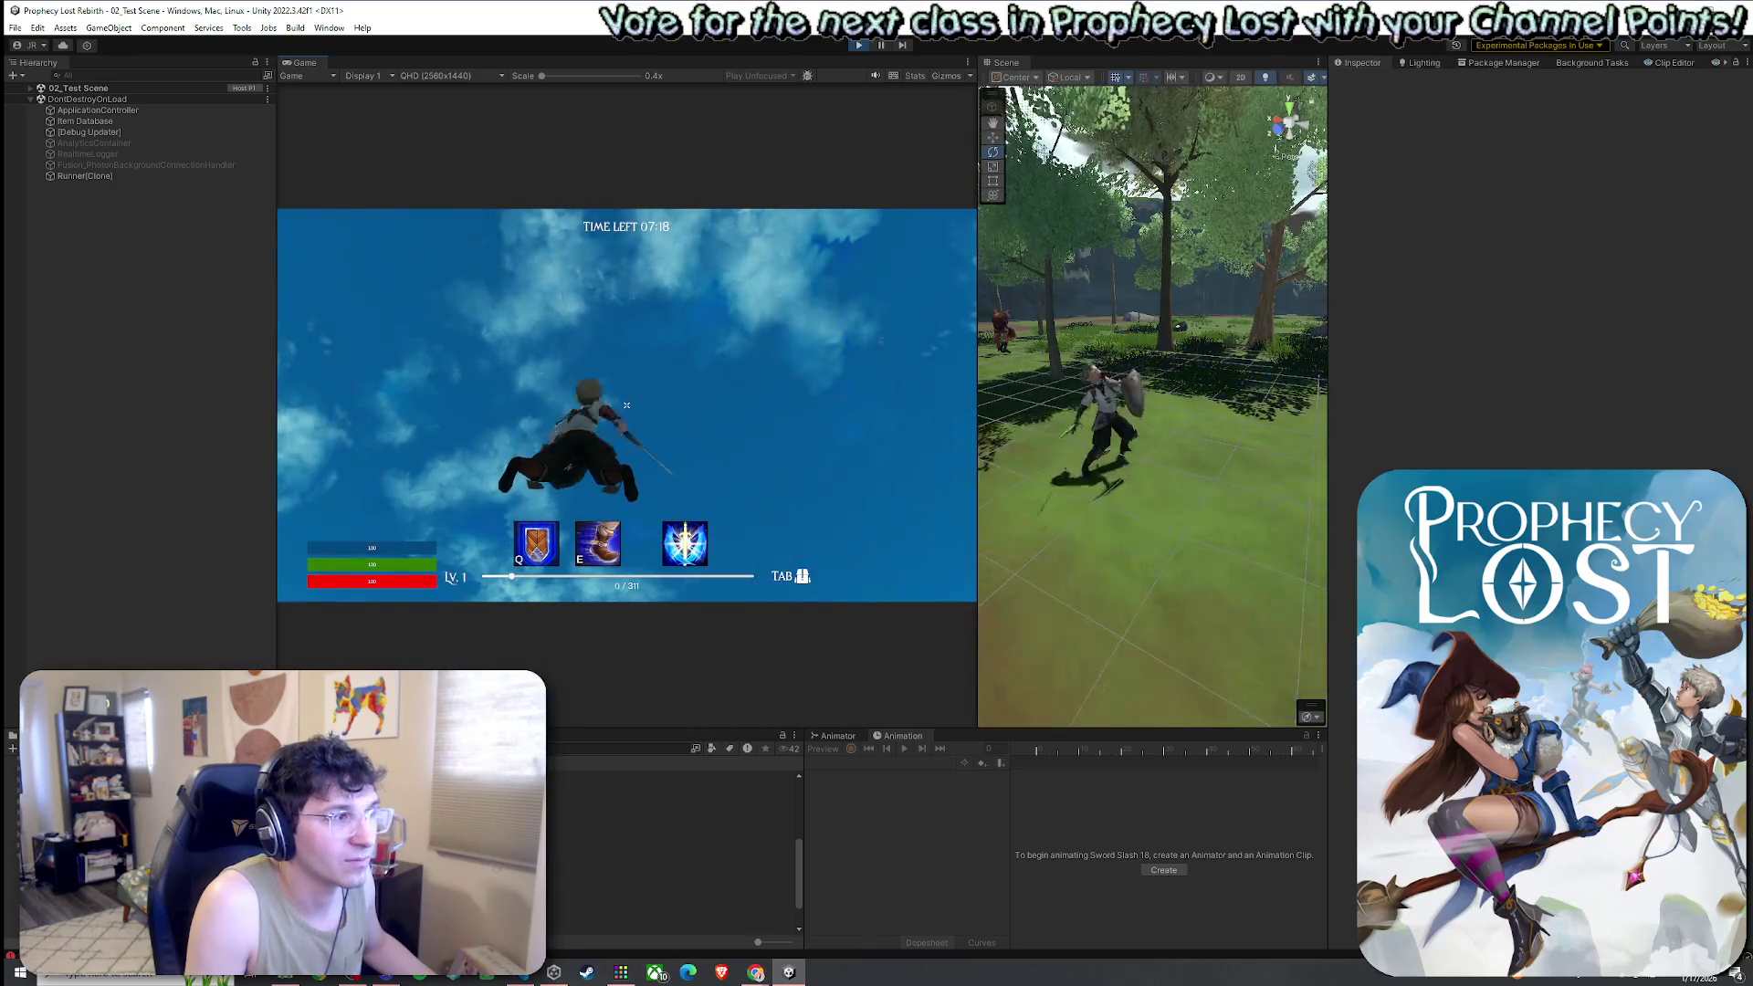
pyautogui.click(626, 404)
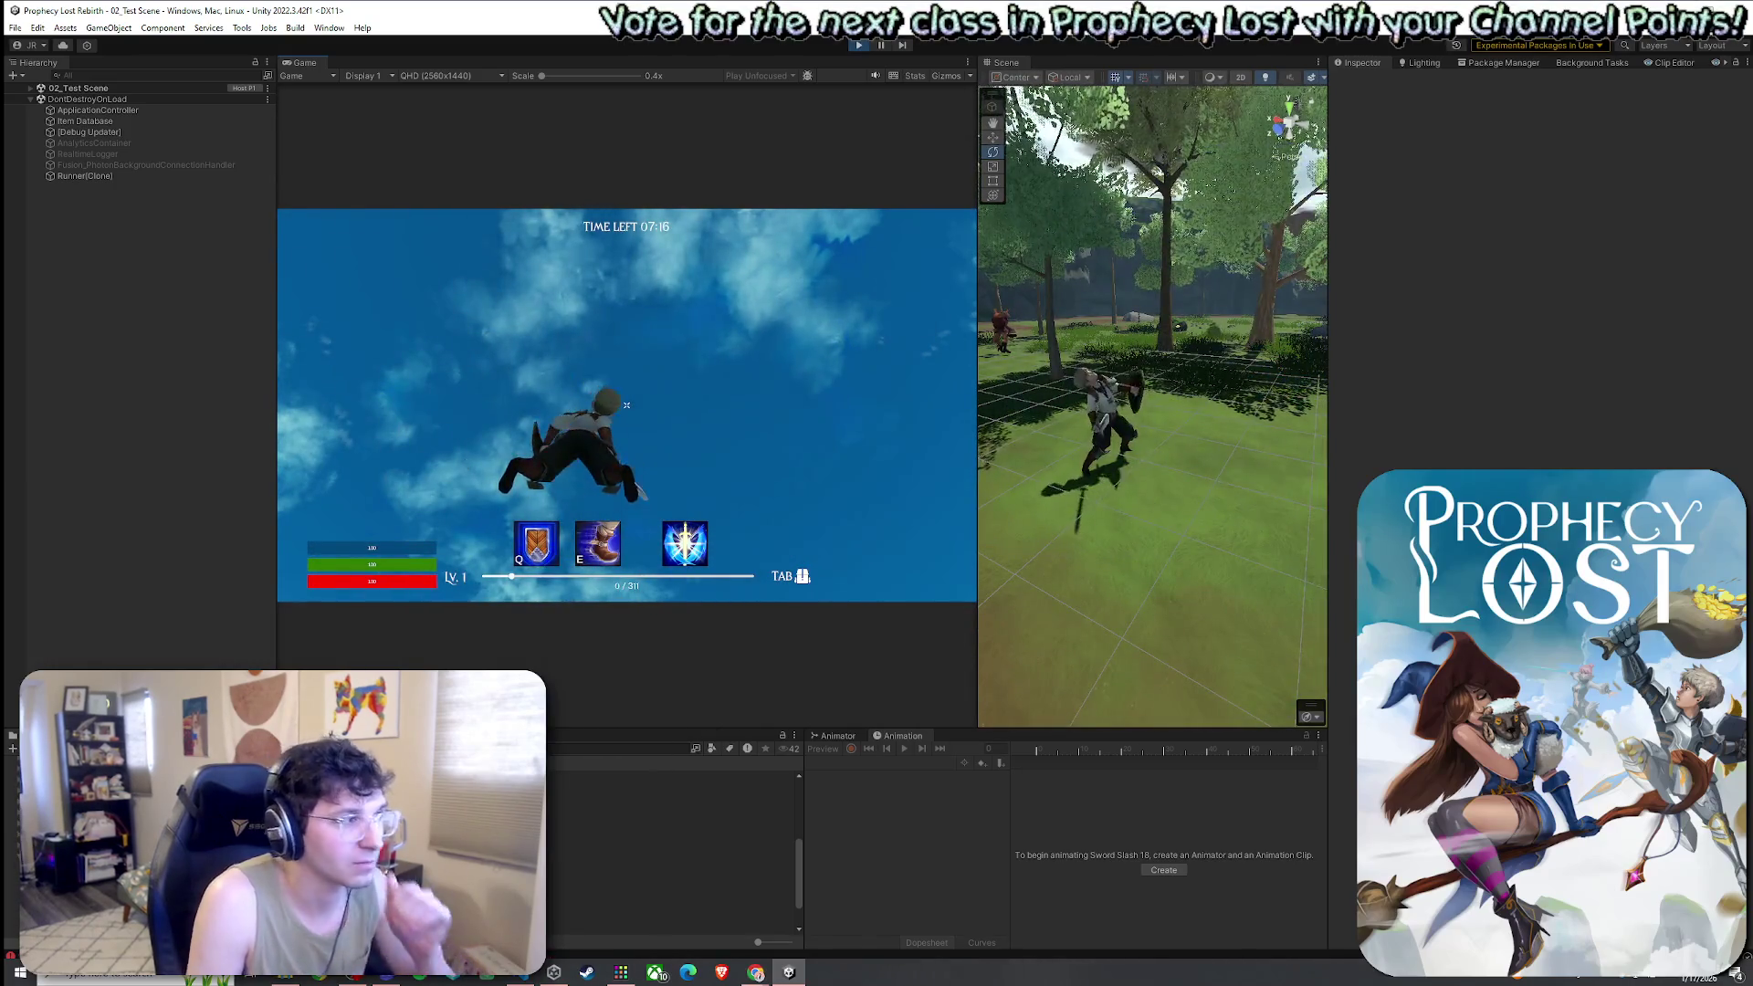
pyautogui.click(626, 404)
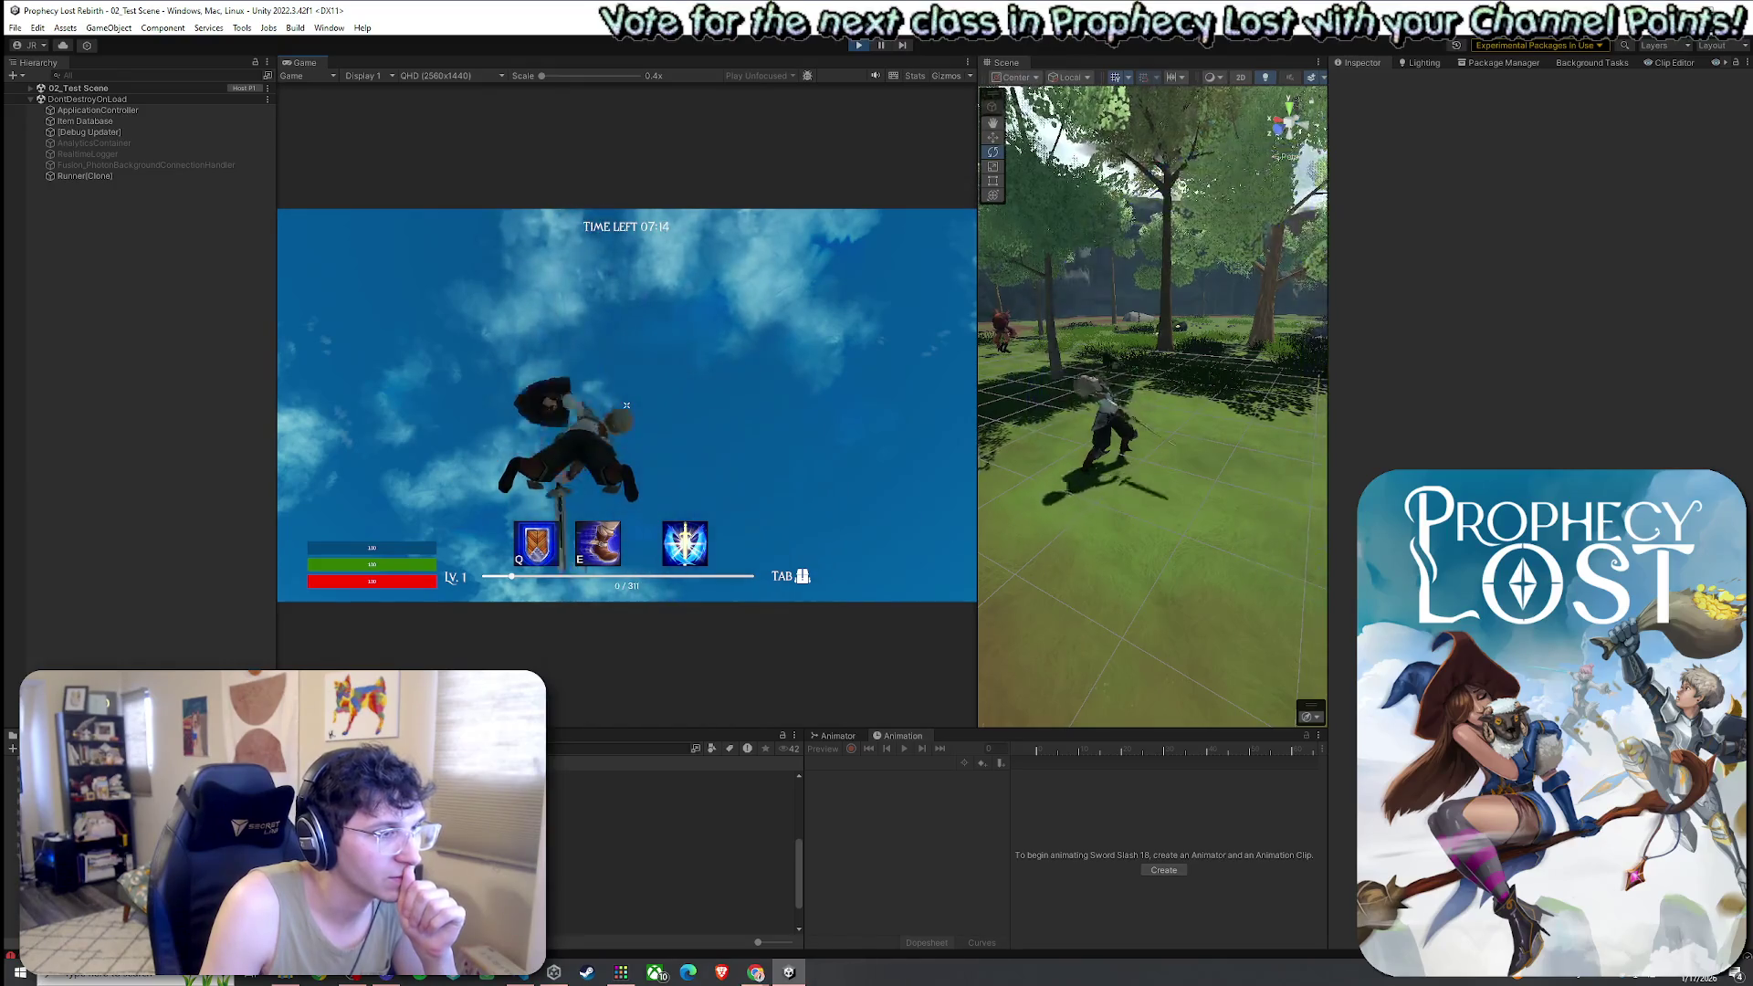
pyautogui.click(626, 405)
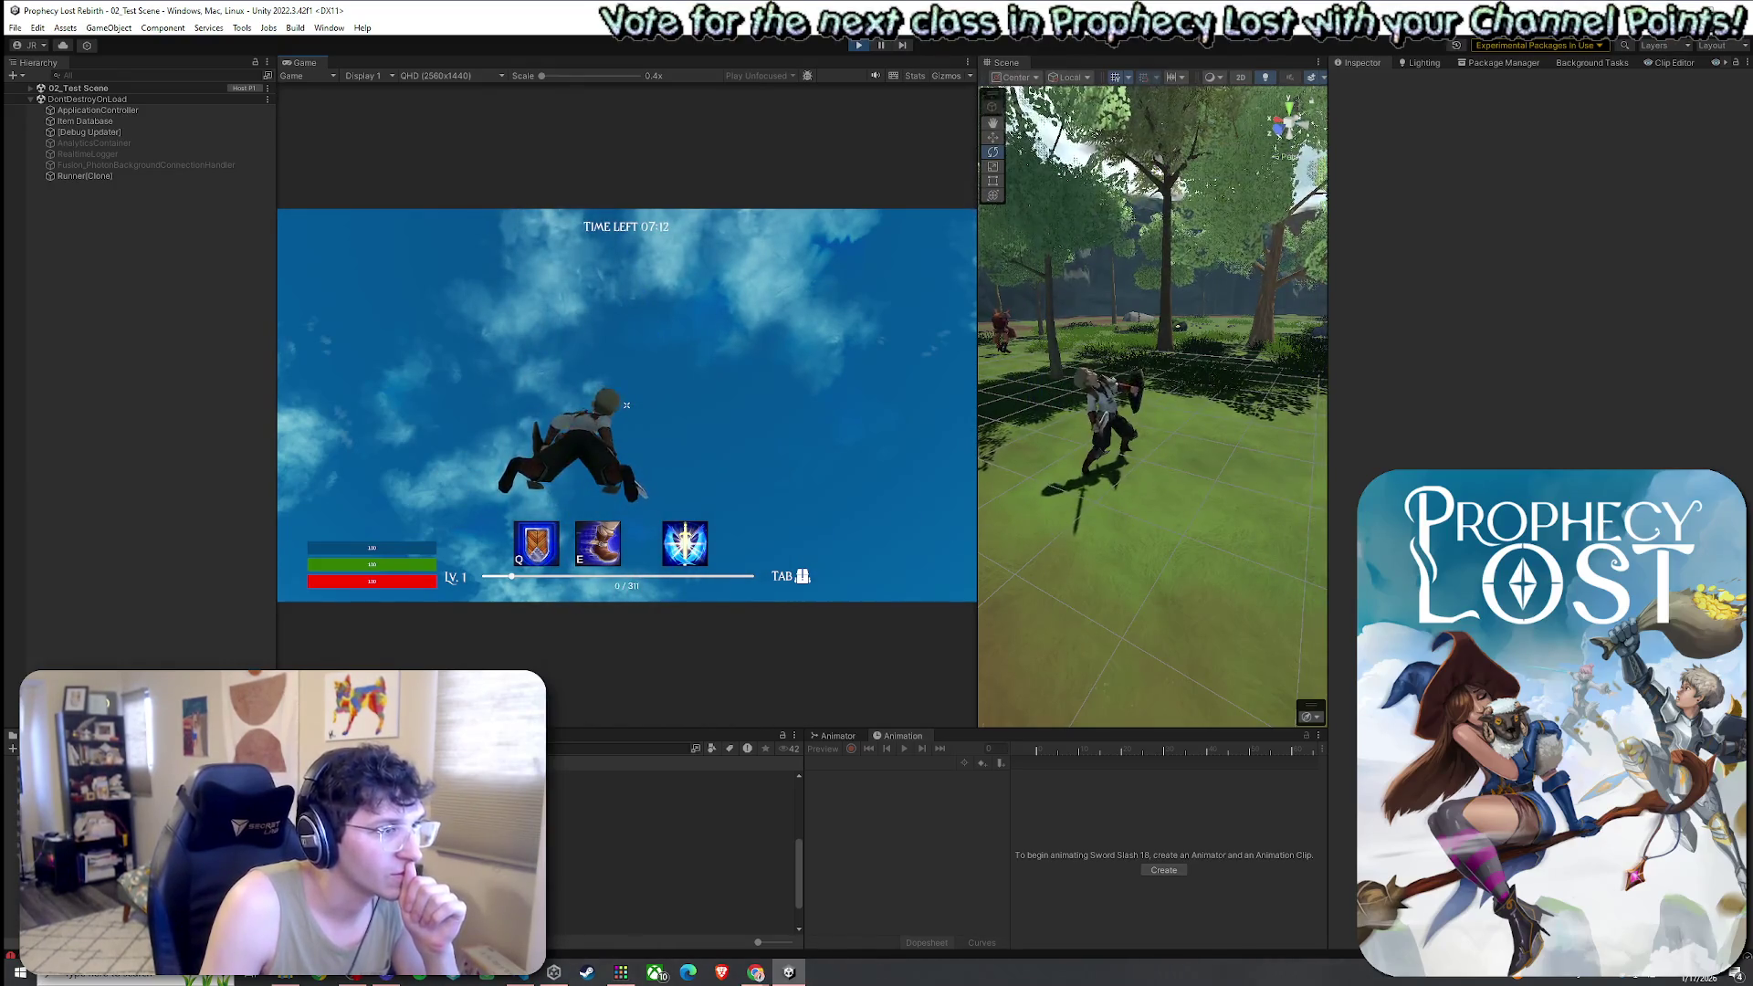
pyautogui.click(626, 405)
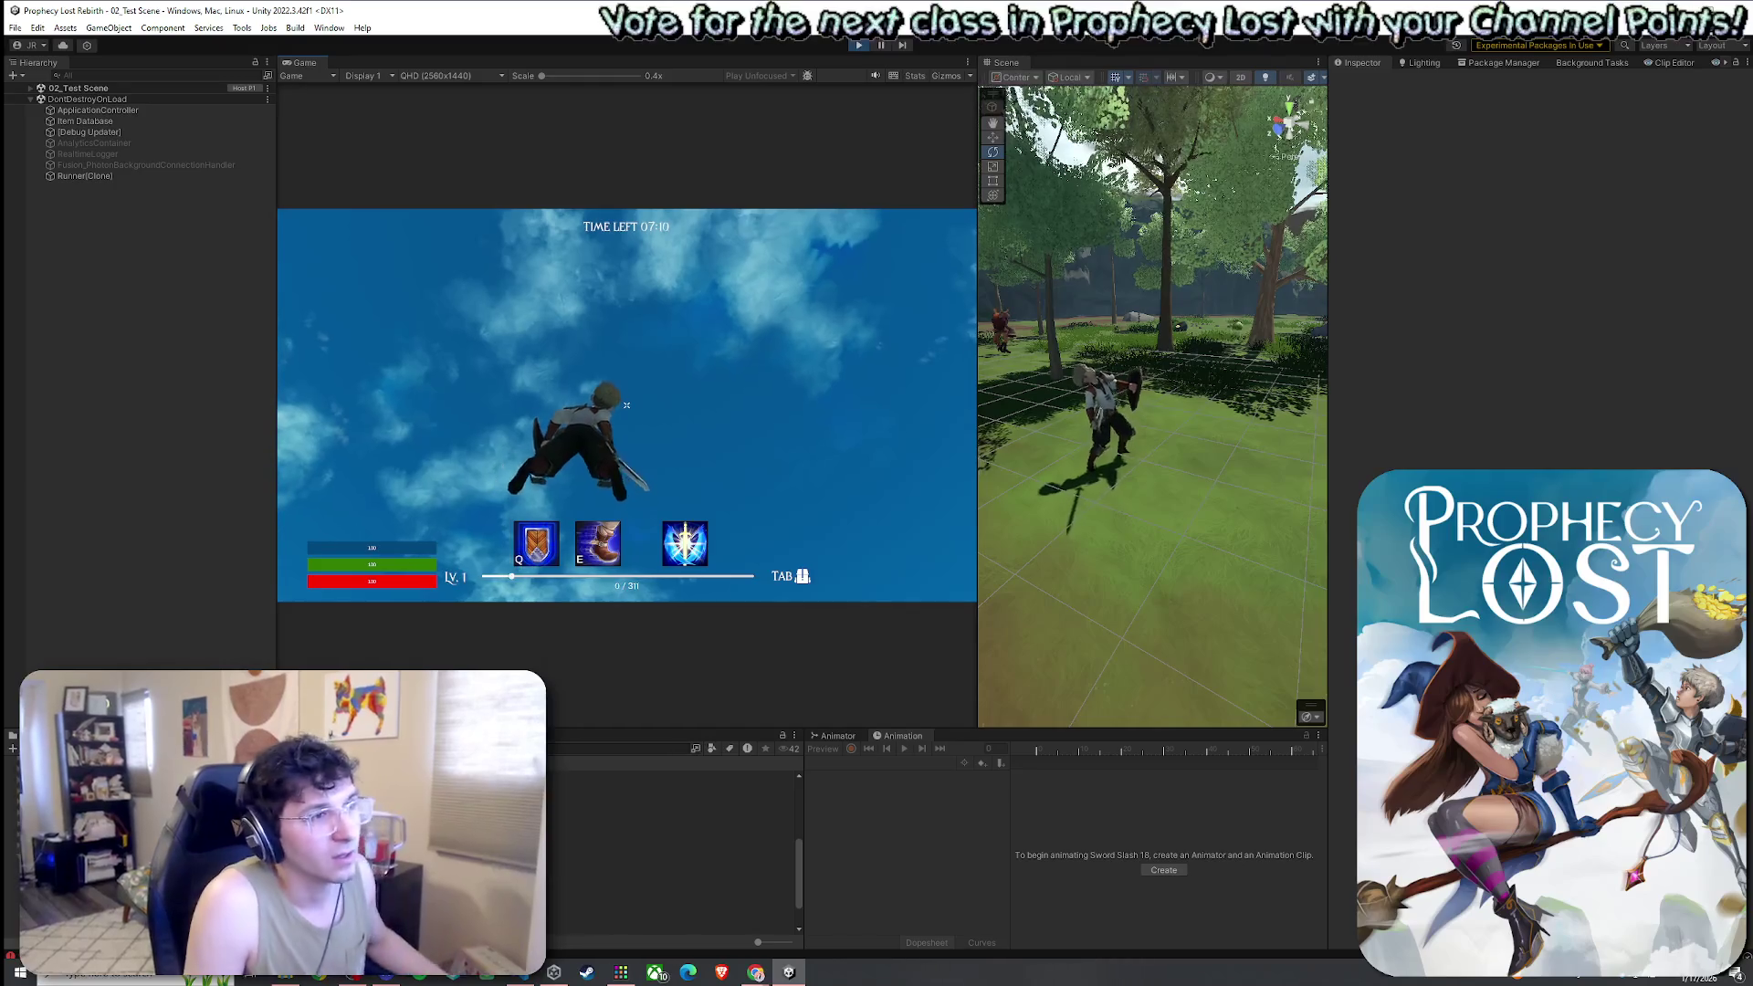
# Orbit the Scene view around the character, swing twice more, then select the slash effect asset
pyautogui.moveTo(1096, 538); pyautogui.dragTo(1186, 520)
pyautogui.click(817, 456)
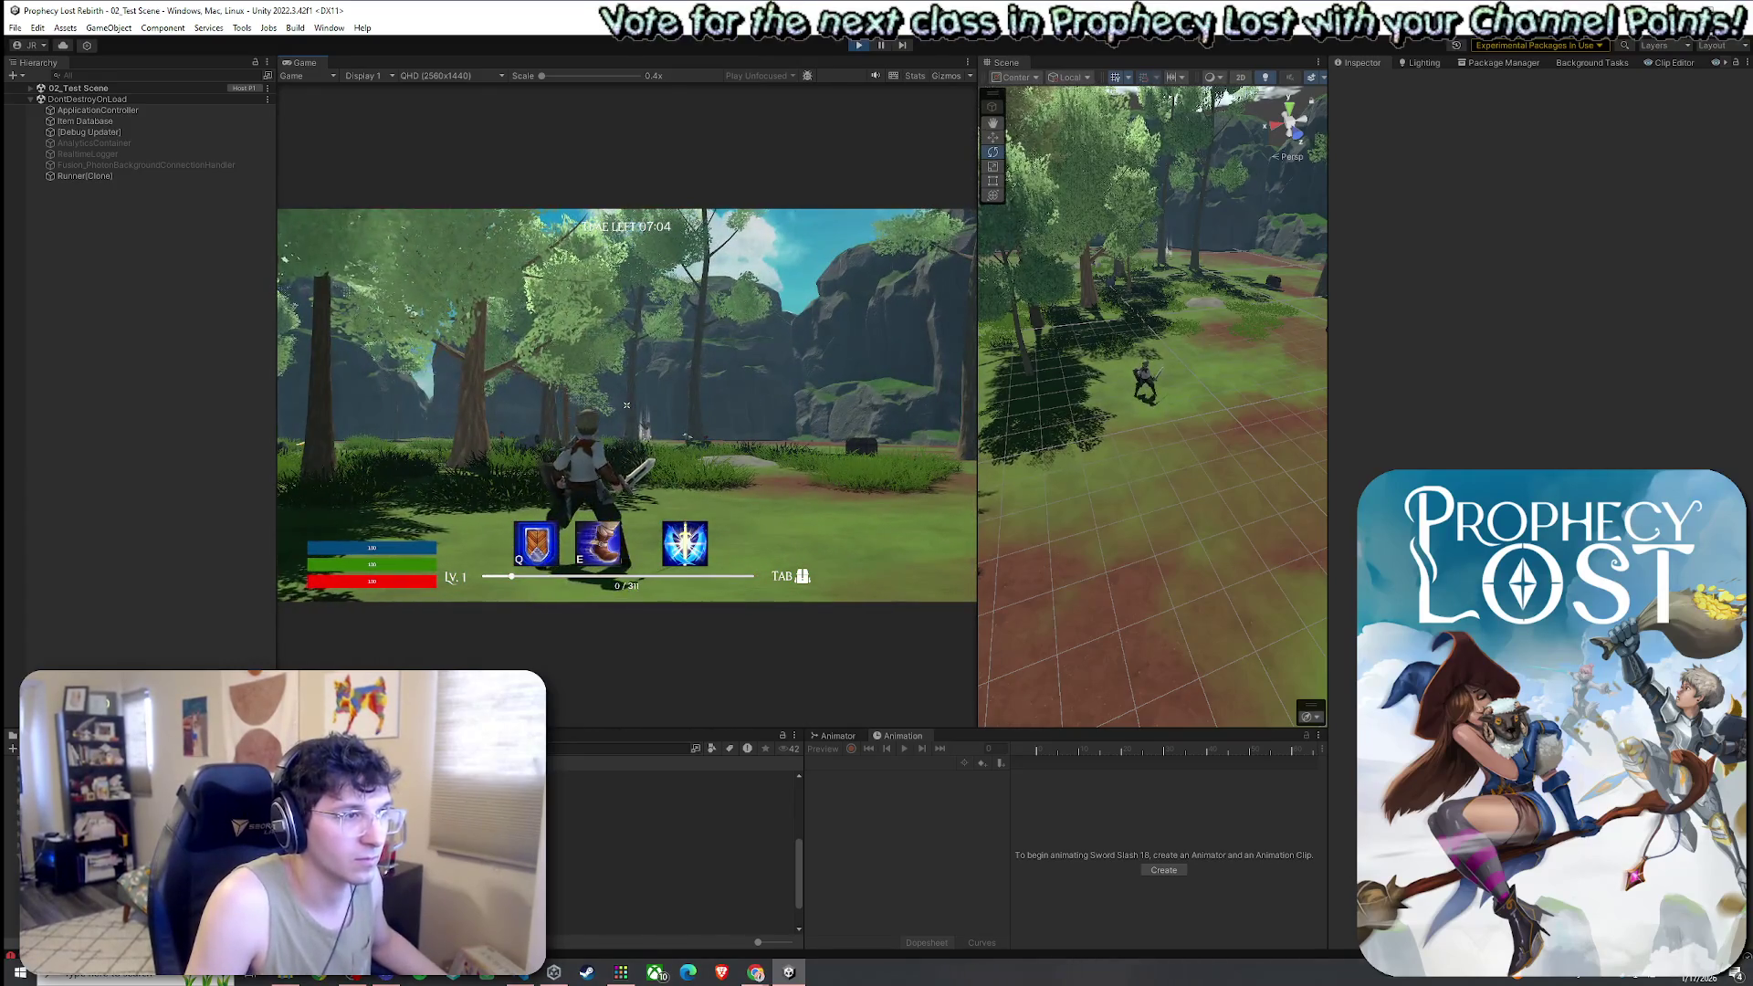
pyautogui.click(626, 404)
pyautogui.click(626, 404)
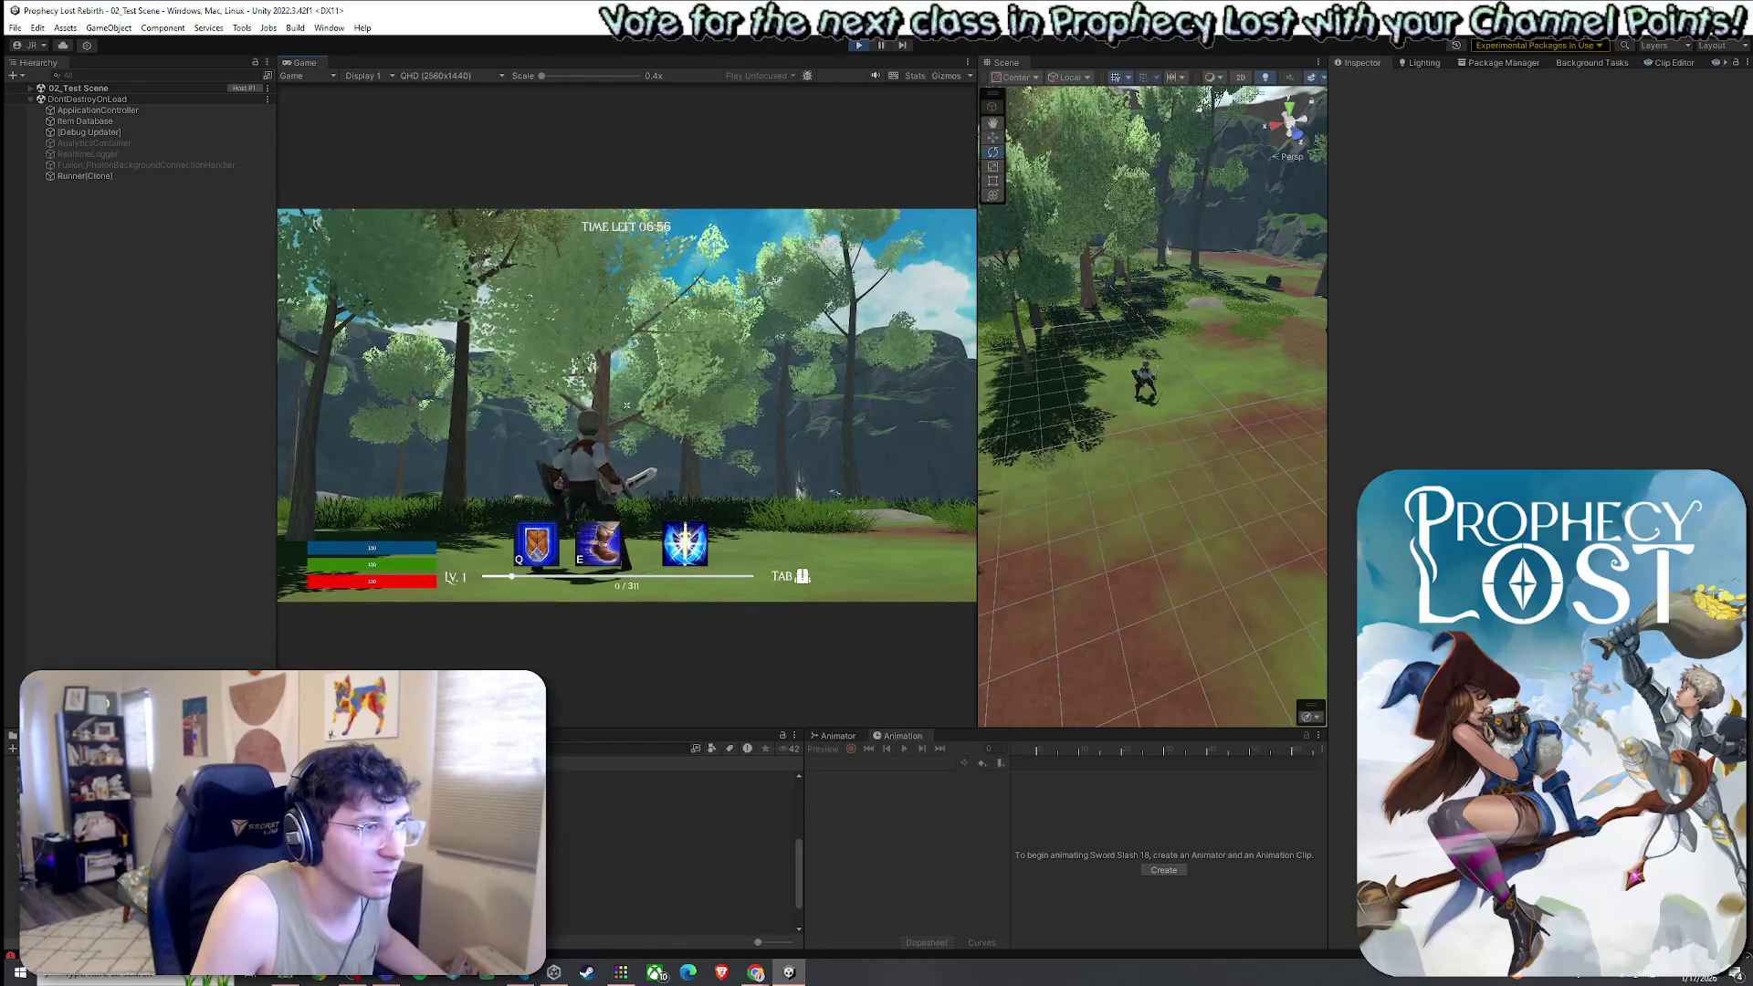
pyautogui.press('super')
pyautogui.click(621, 820)
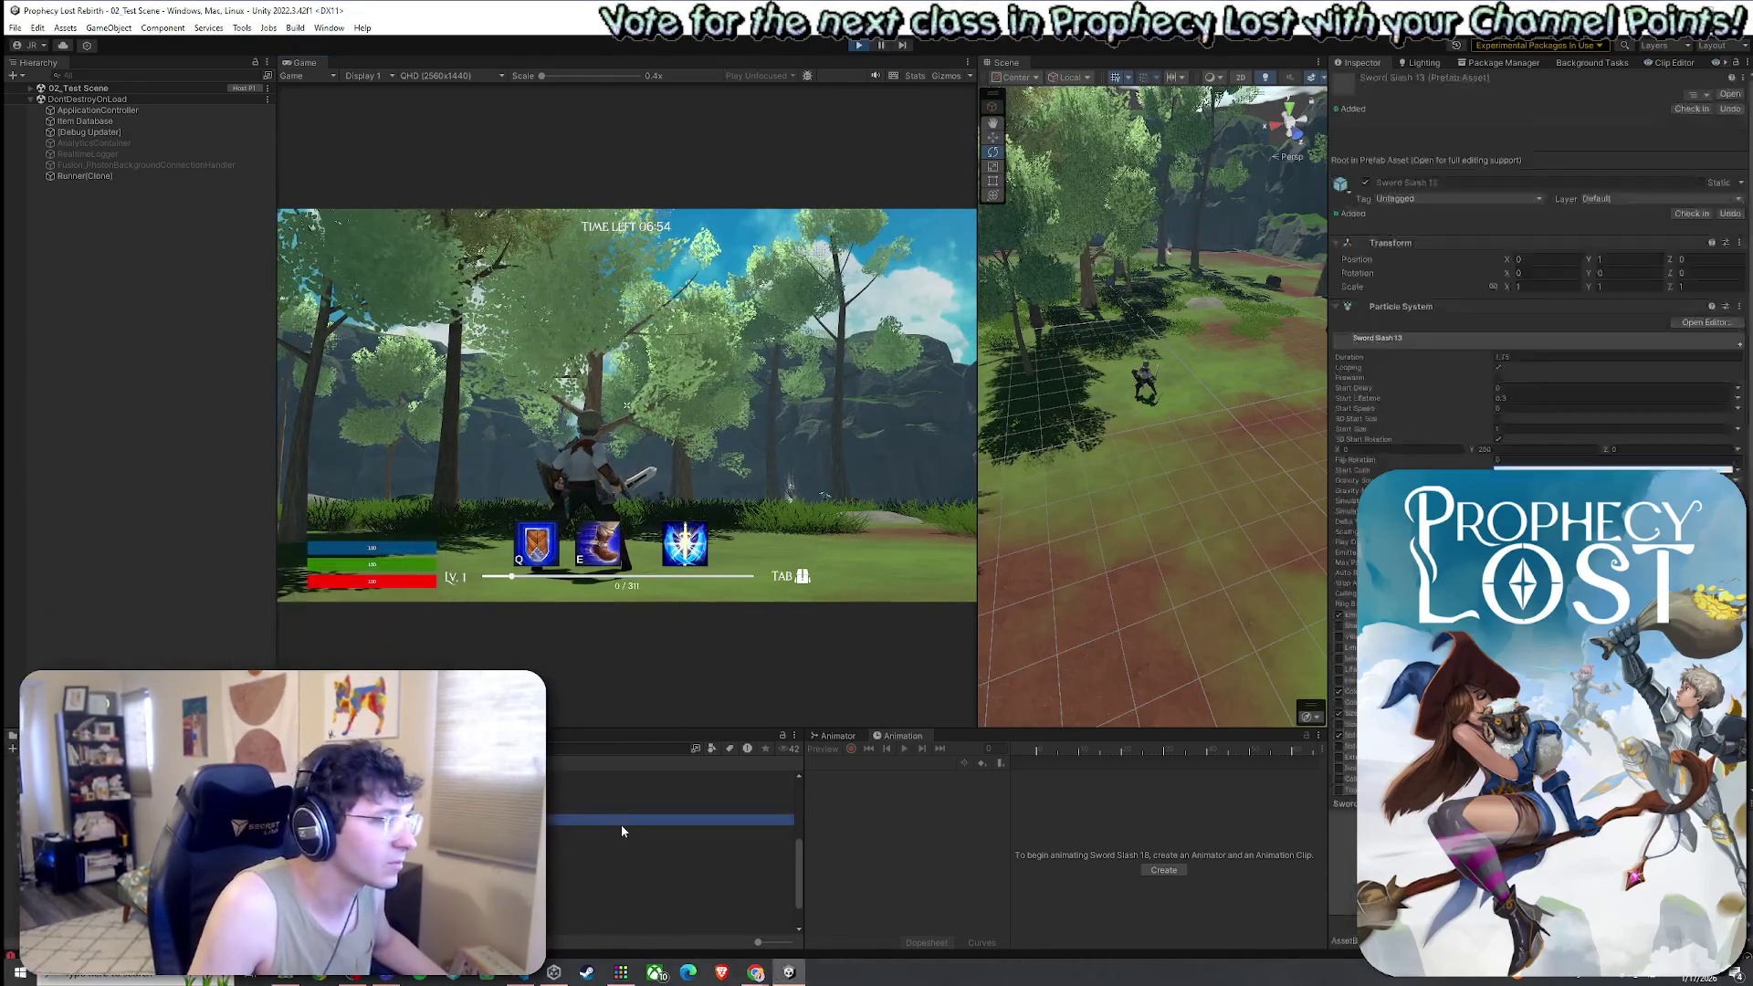
# Set Sword Slash 18's Transform X rotation to 6.4, then adjust it to -5.02
pyautogui.doubleClick(639, 874)
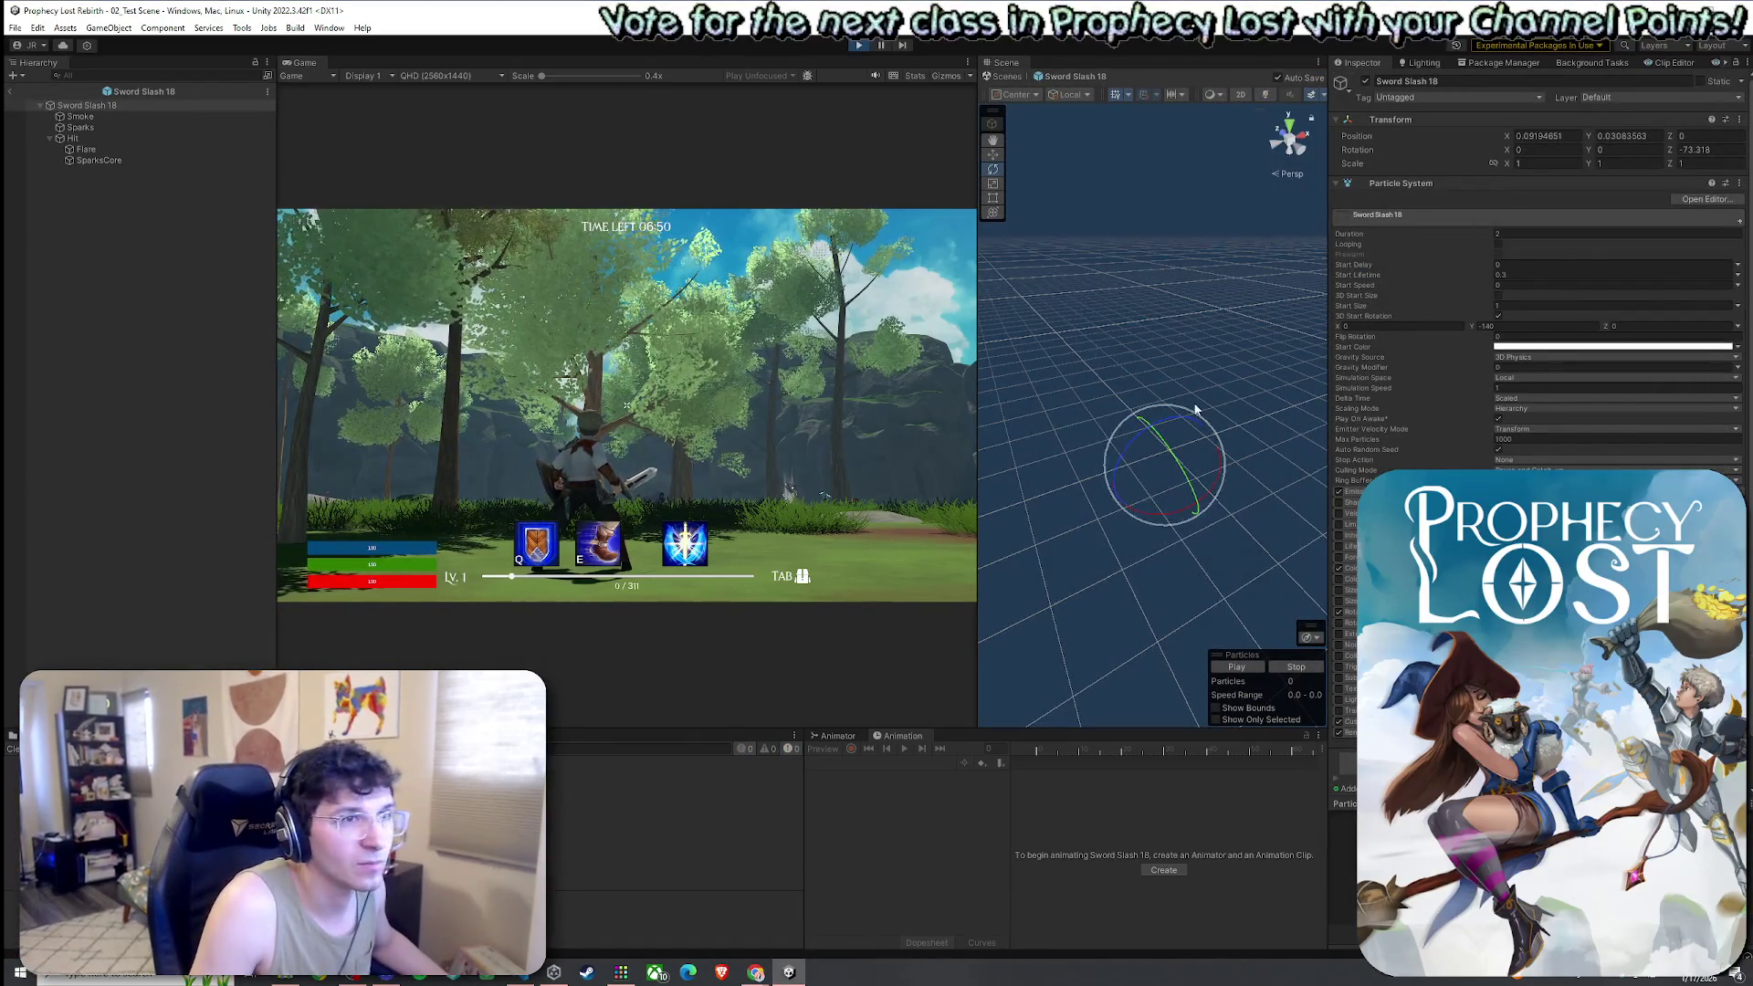
pyautogui.click(1529, 149)
pyautogui.write('4.27')
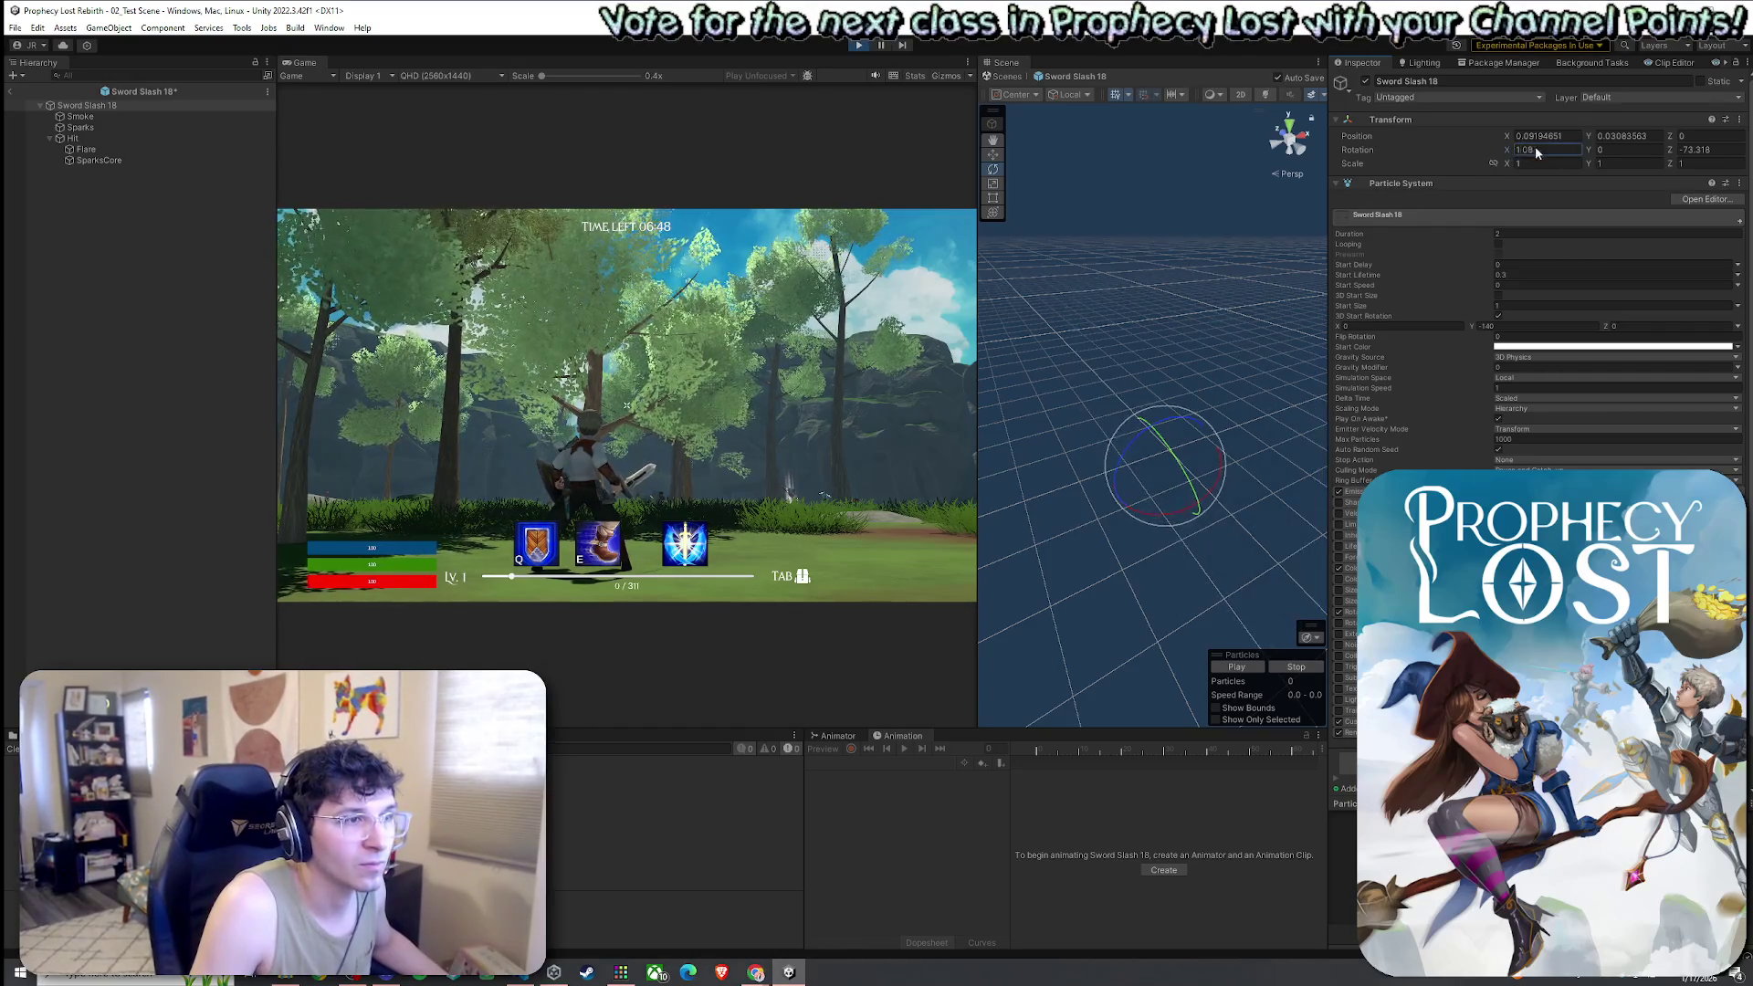
pyautogui.write('6.4')
pyautogui.press('Return')
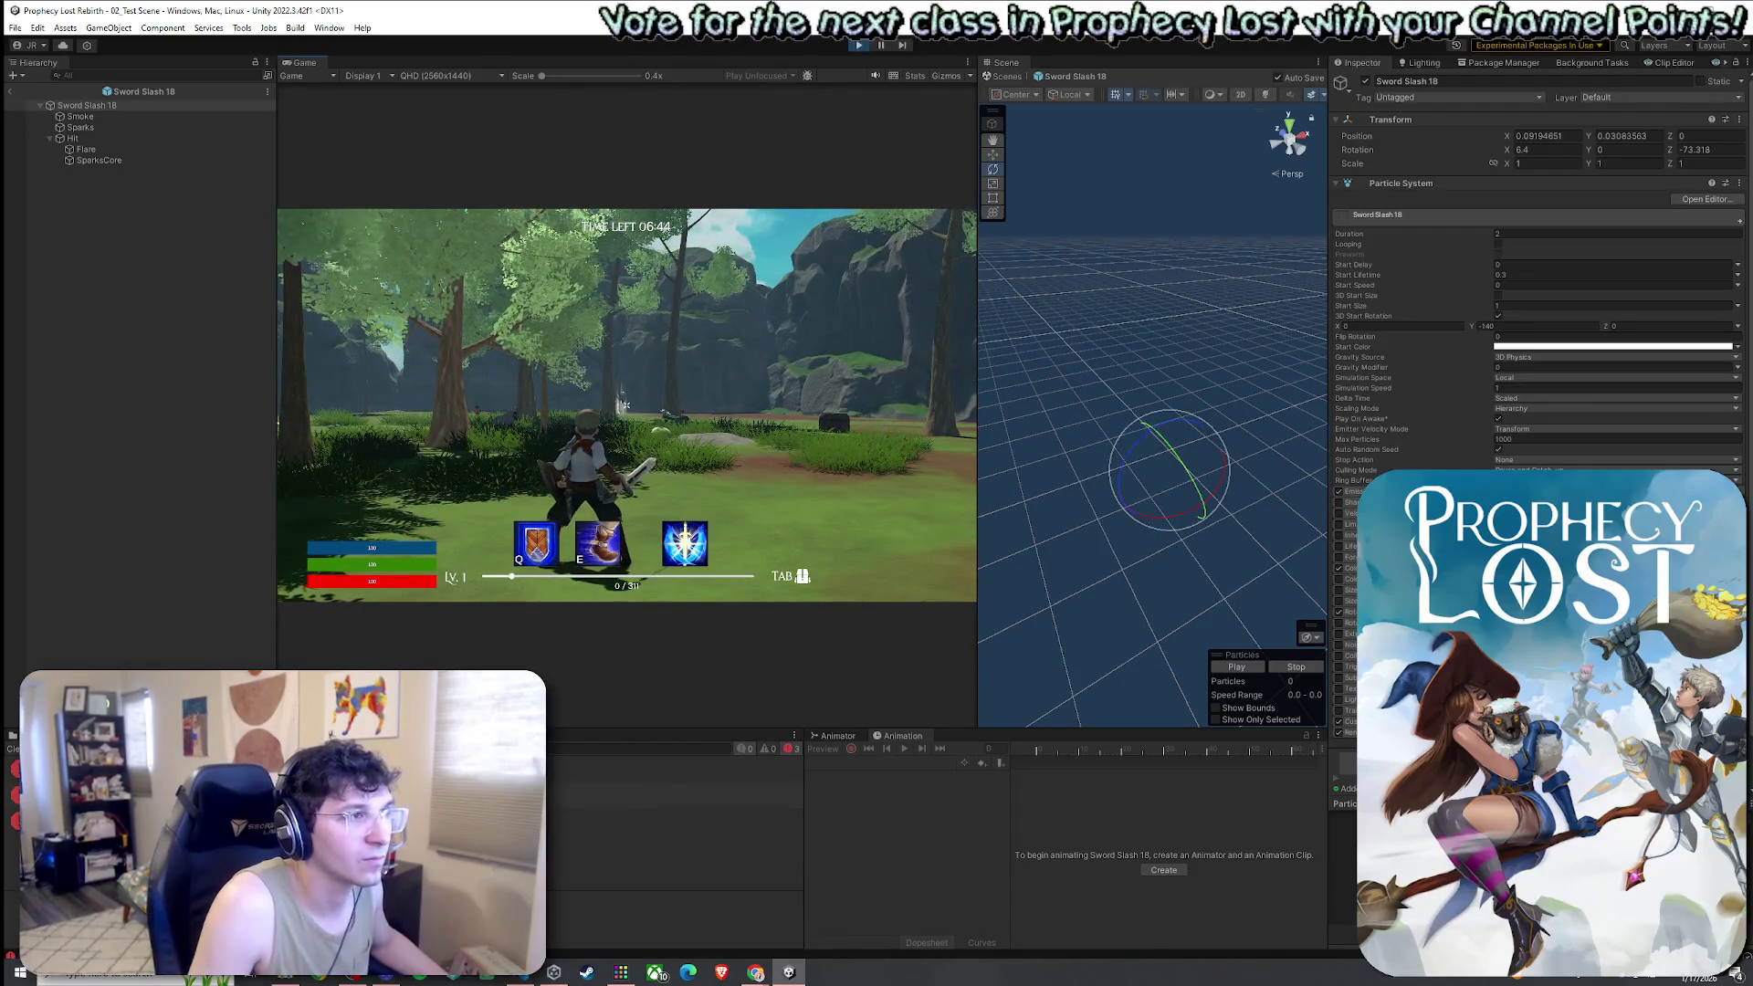
pyautogui.click(1532, 151)
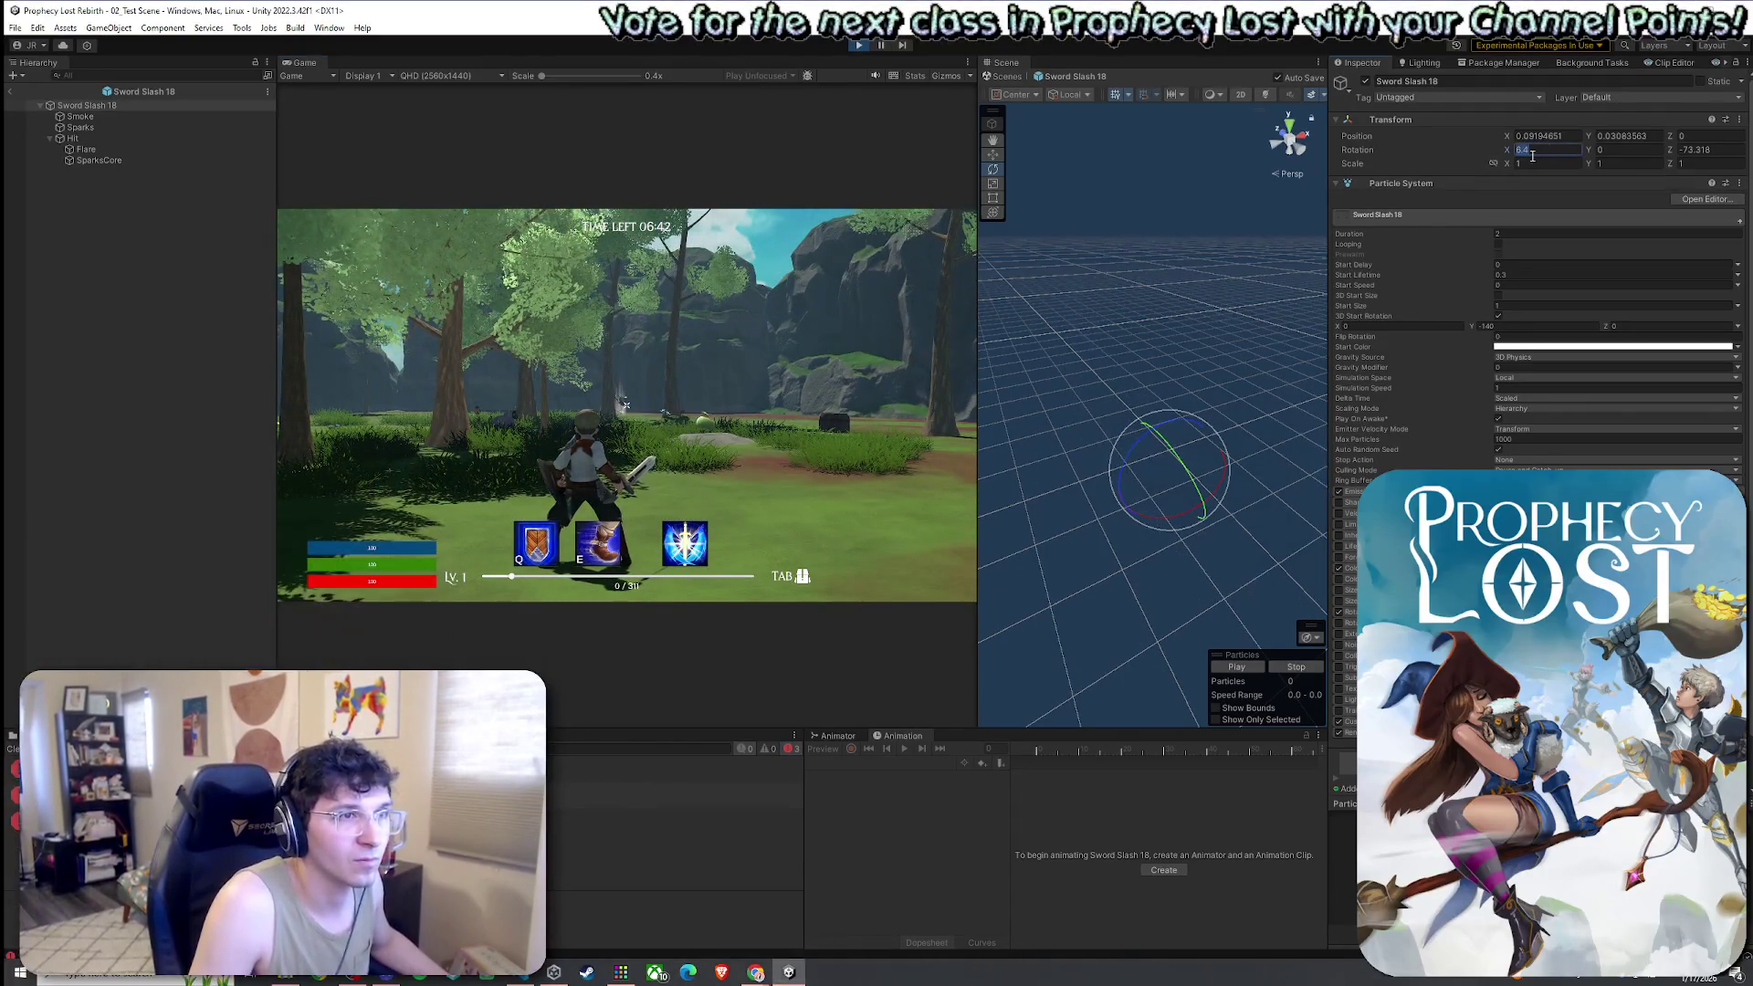
pyautogui.write('0')
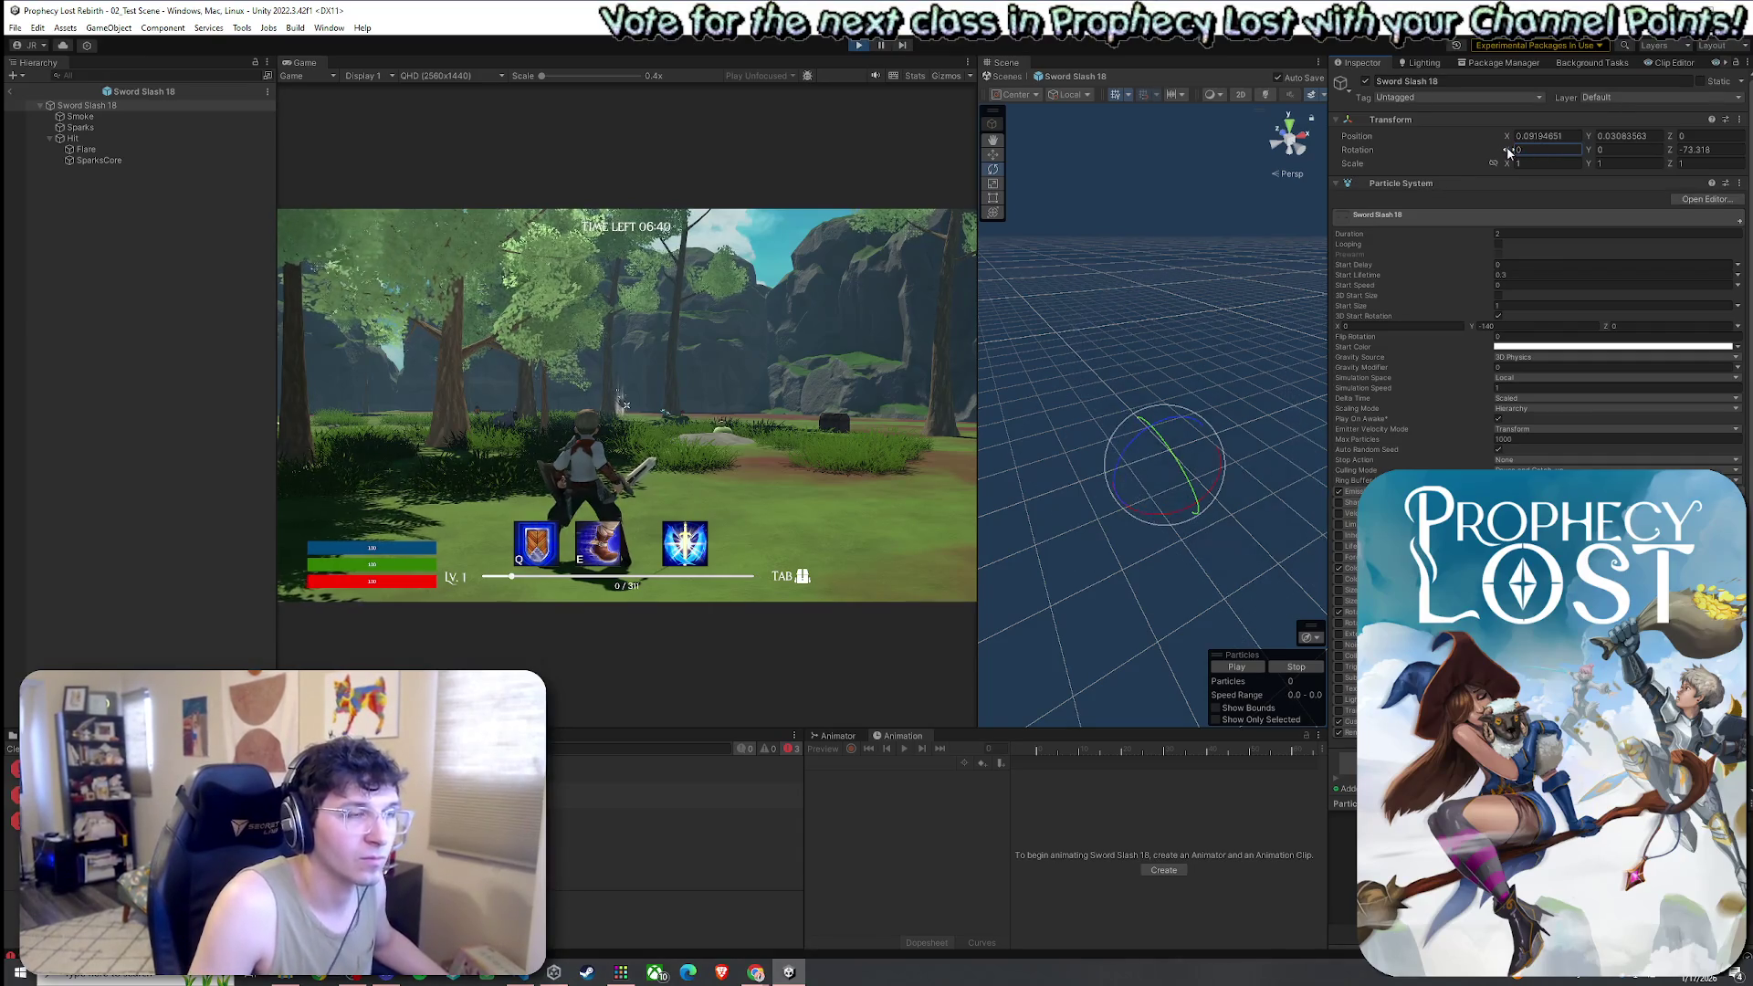
pyautogui.moveTo(1467, 150); pyautogui.dragTo(1393, 150)
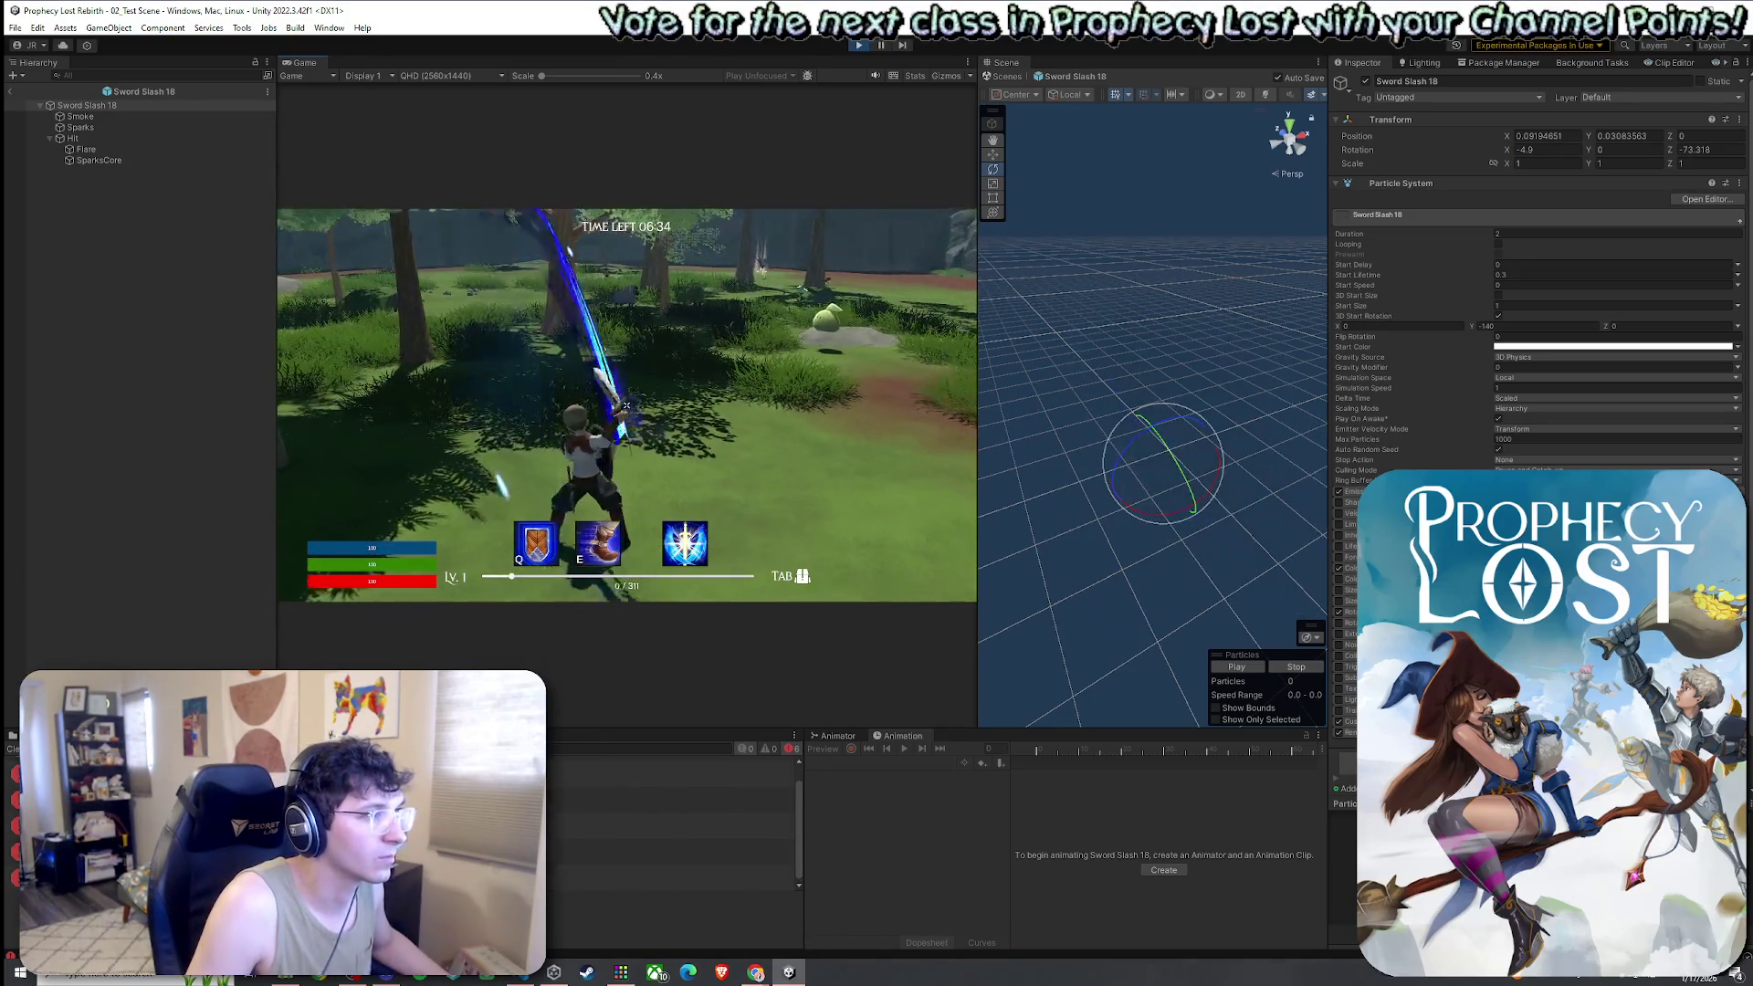
pyautogui.press('super')
pyautogui.click(1505, 151)
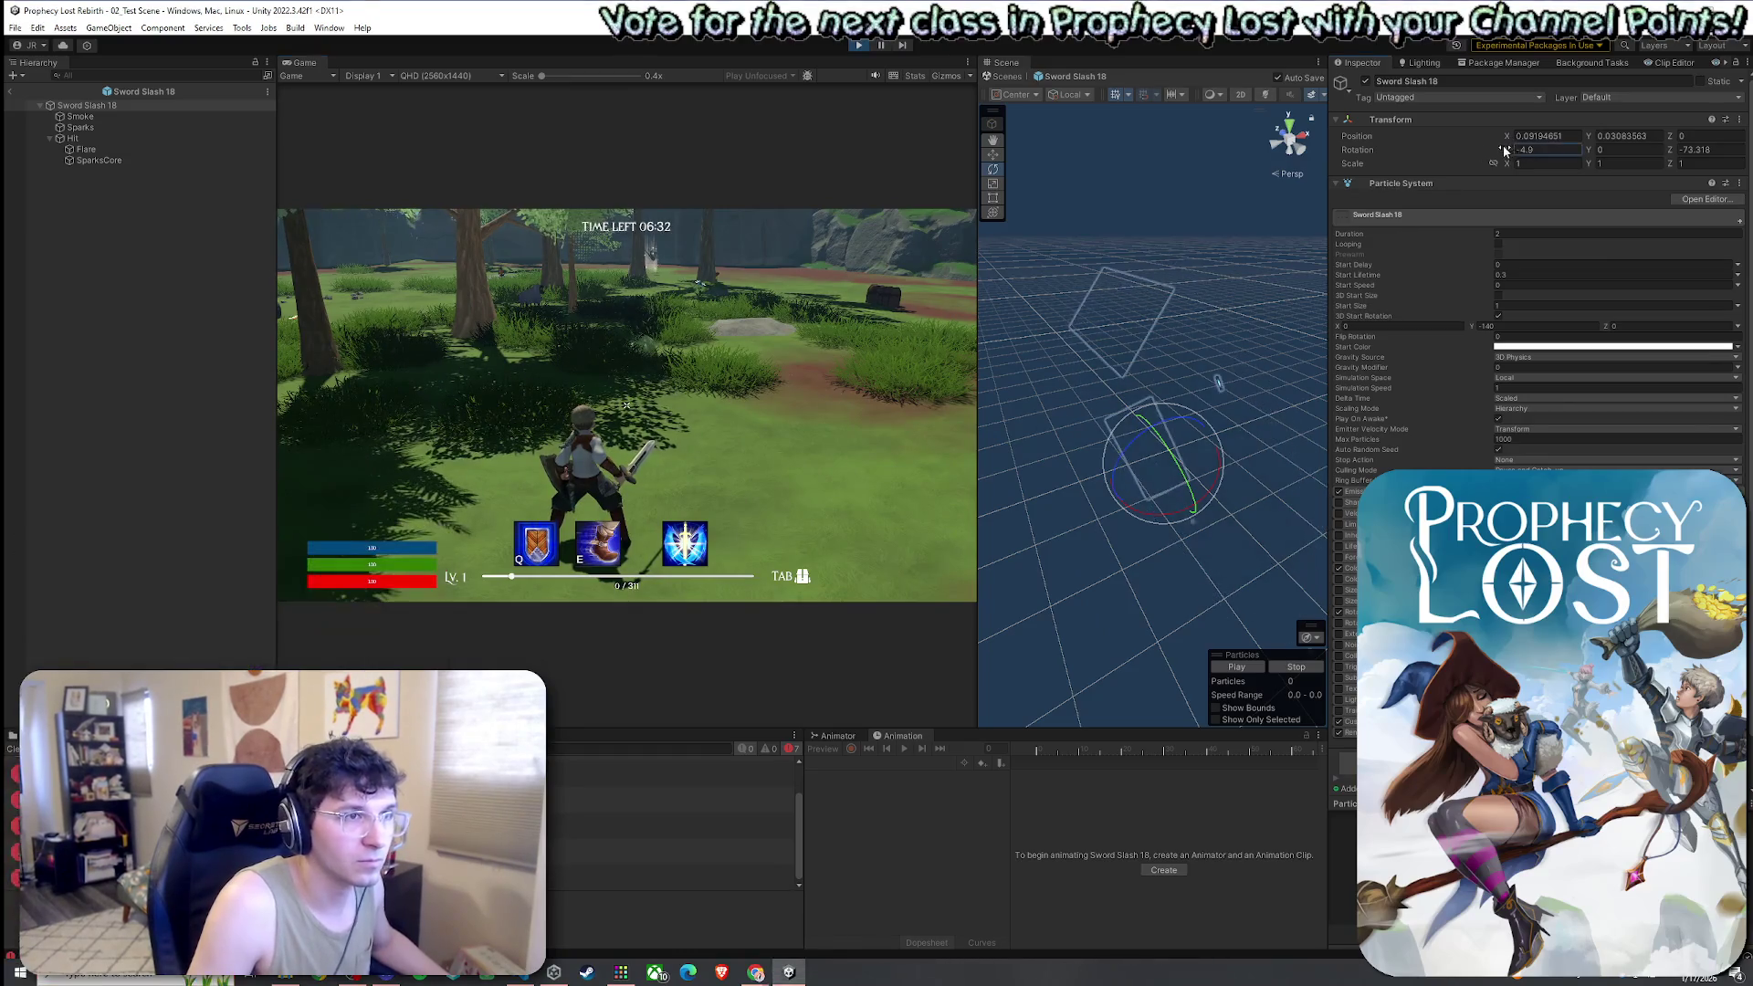
pyautogui.moveTo(1495, 151); pyautogui.dragTo(1483, 146)
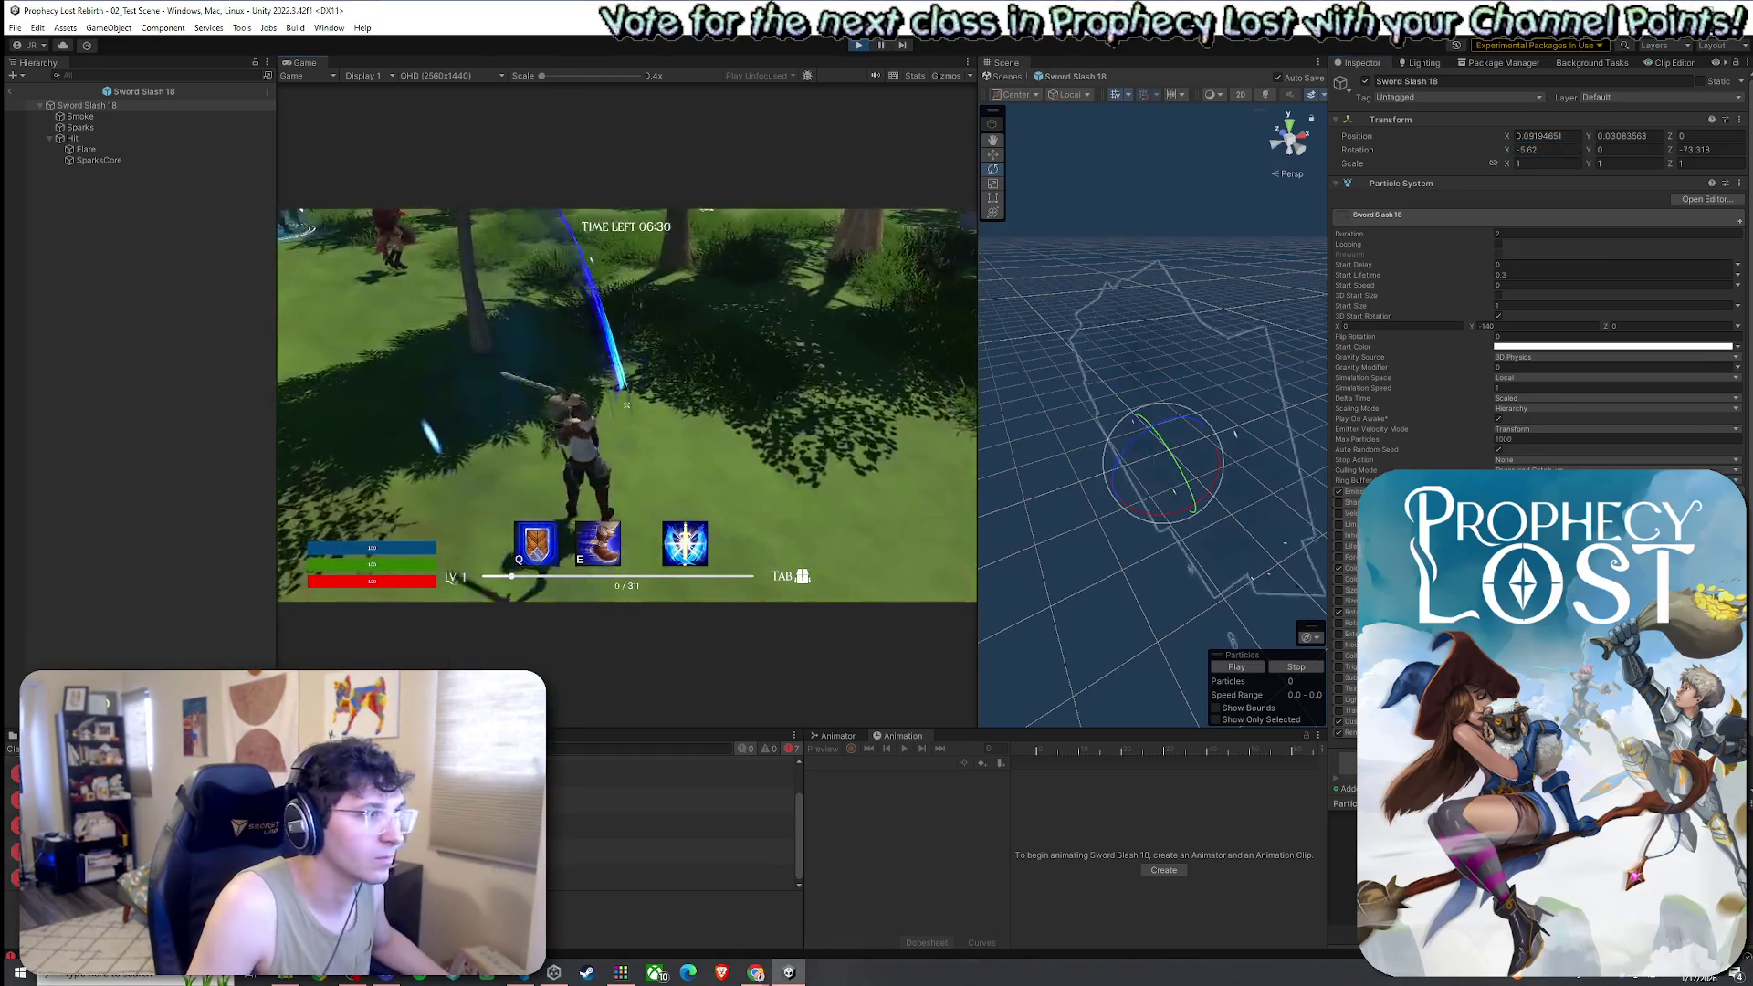
# Play-test the -5.02 X tilt with six sword swings, then bring up the Transform's options
pyautogui.click(626, 404)
pyautogui.click(626, 404)
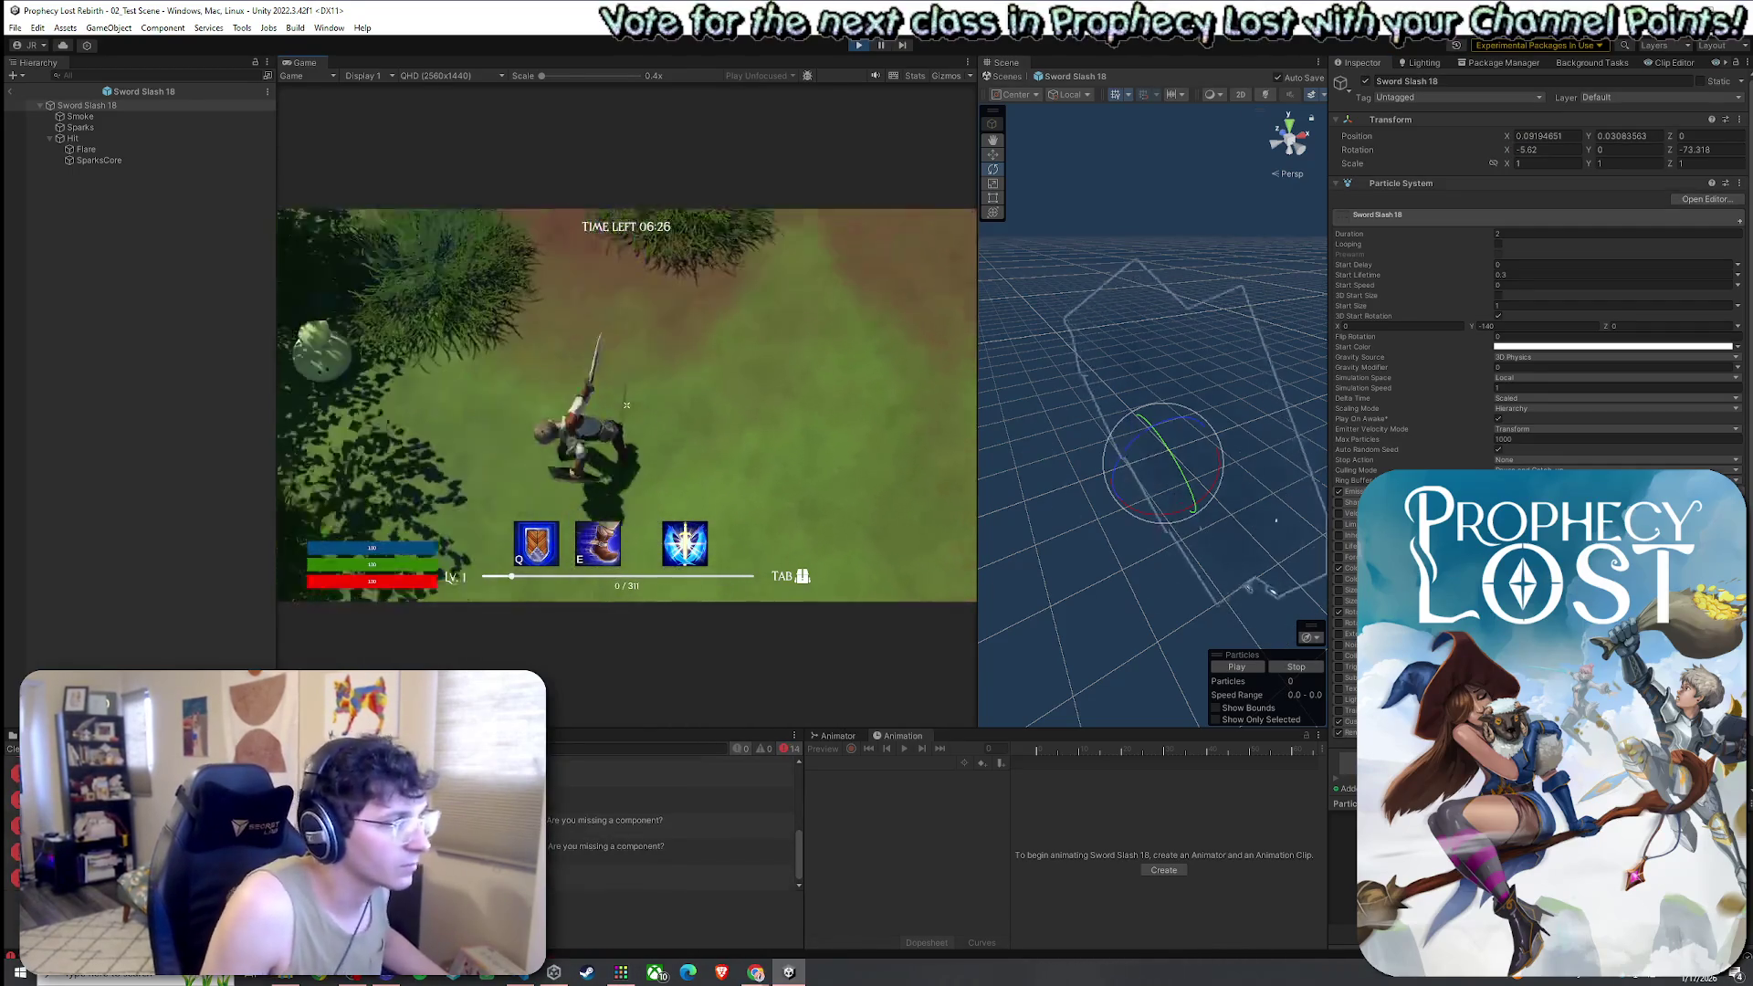
pyautogui.click(626, 404)
pyautogui.click(626, 404)
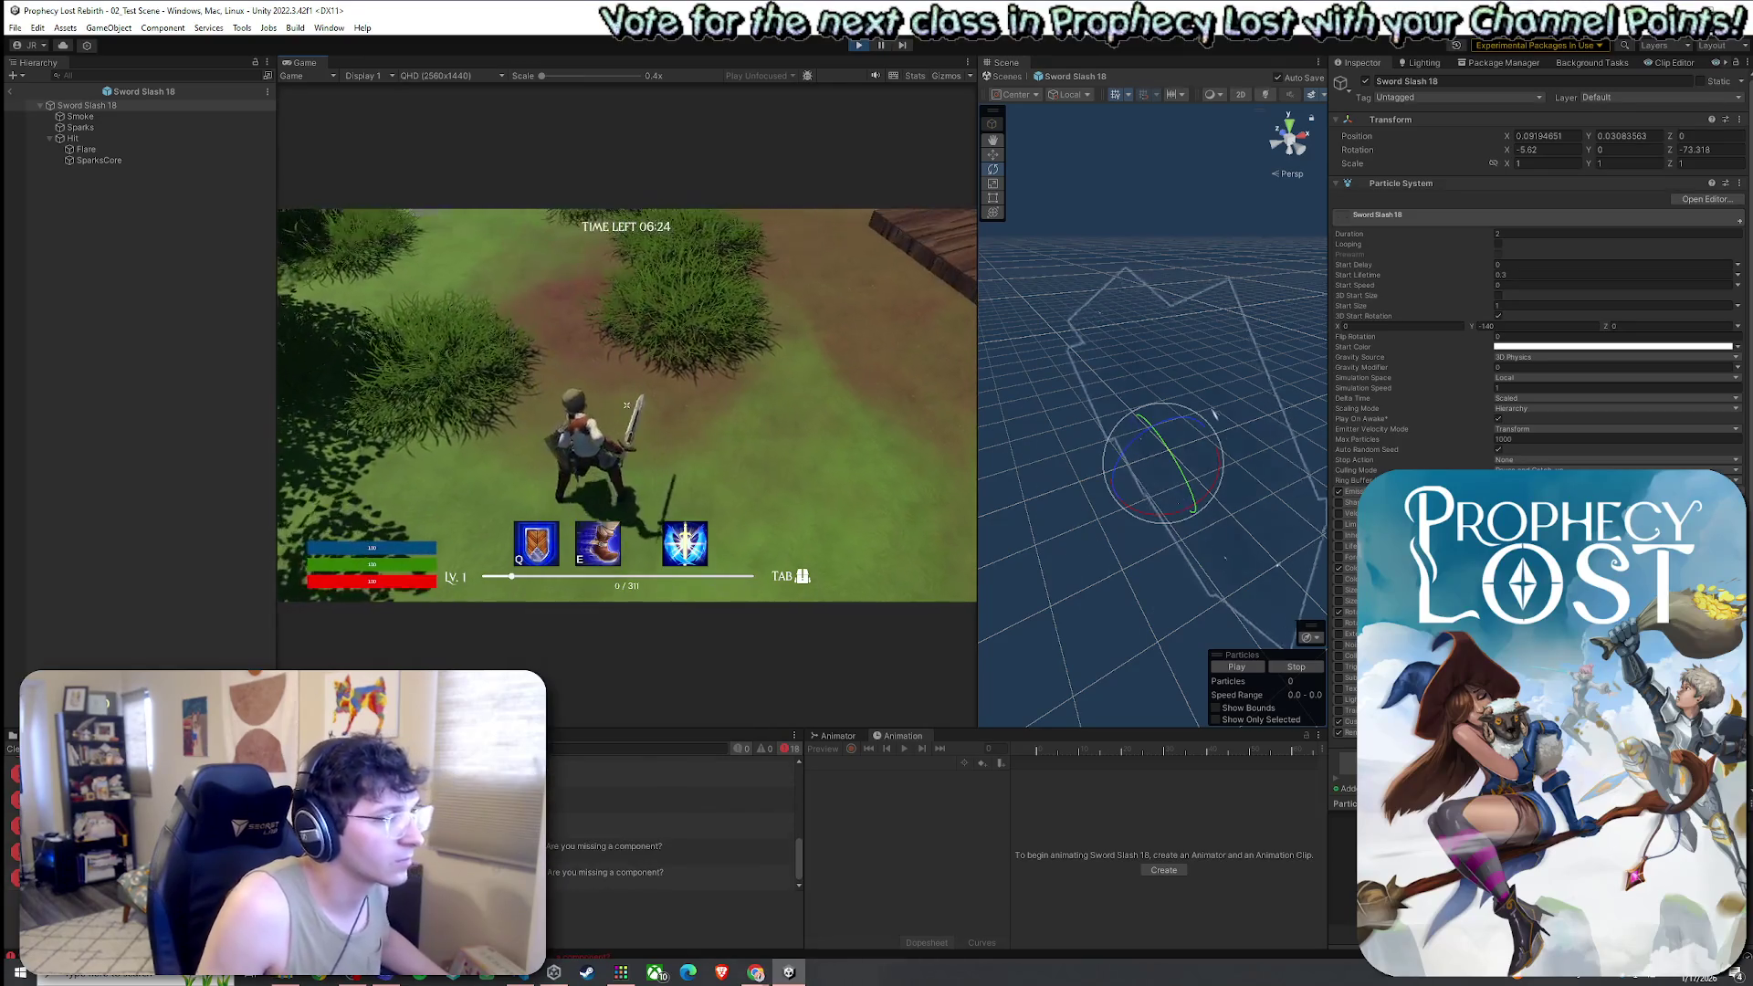
pyautogui.click(626, 405)
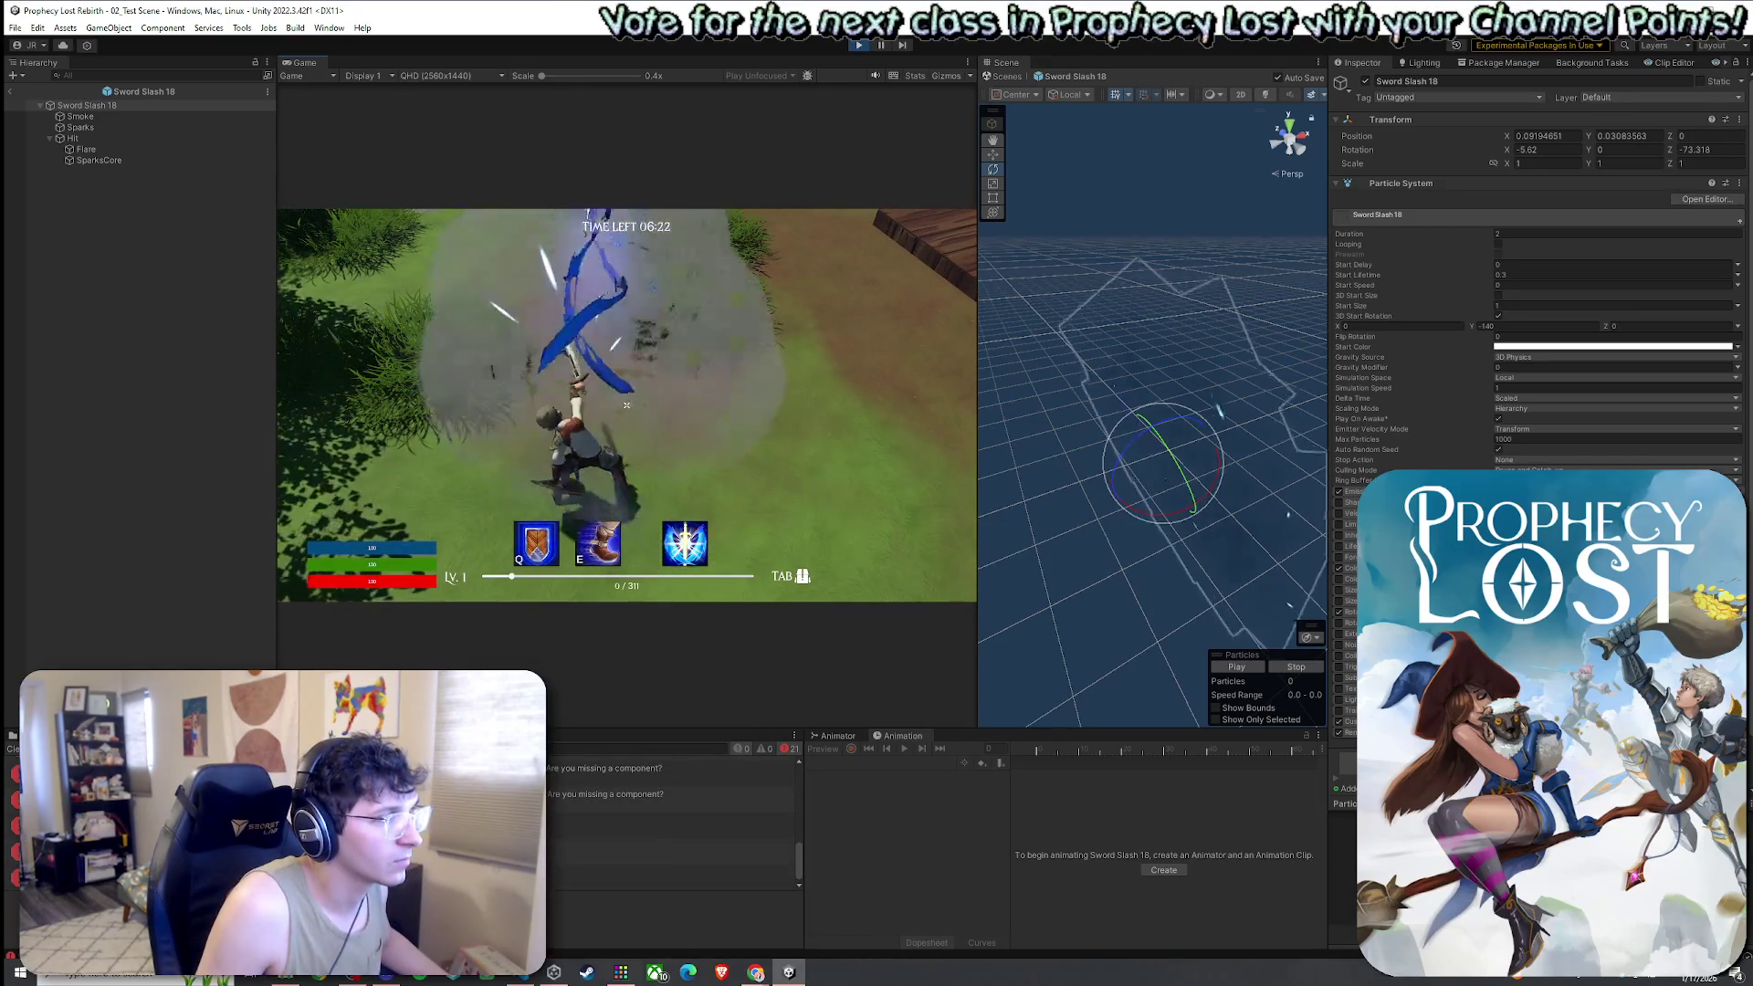
pyautogui.click(627, 404)
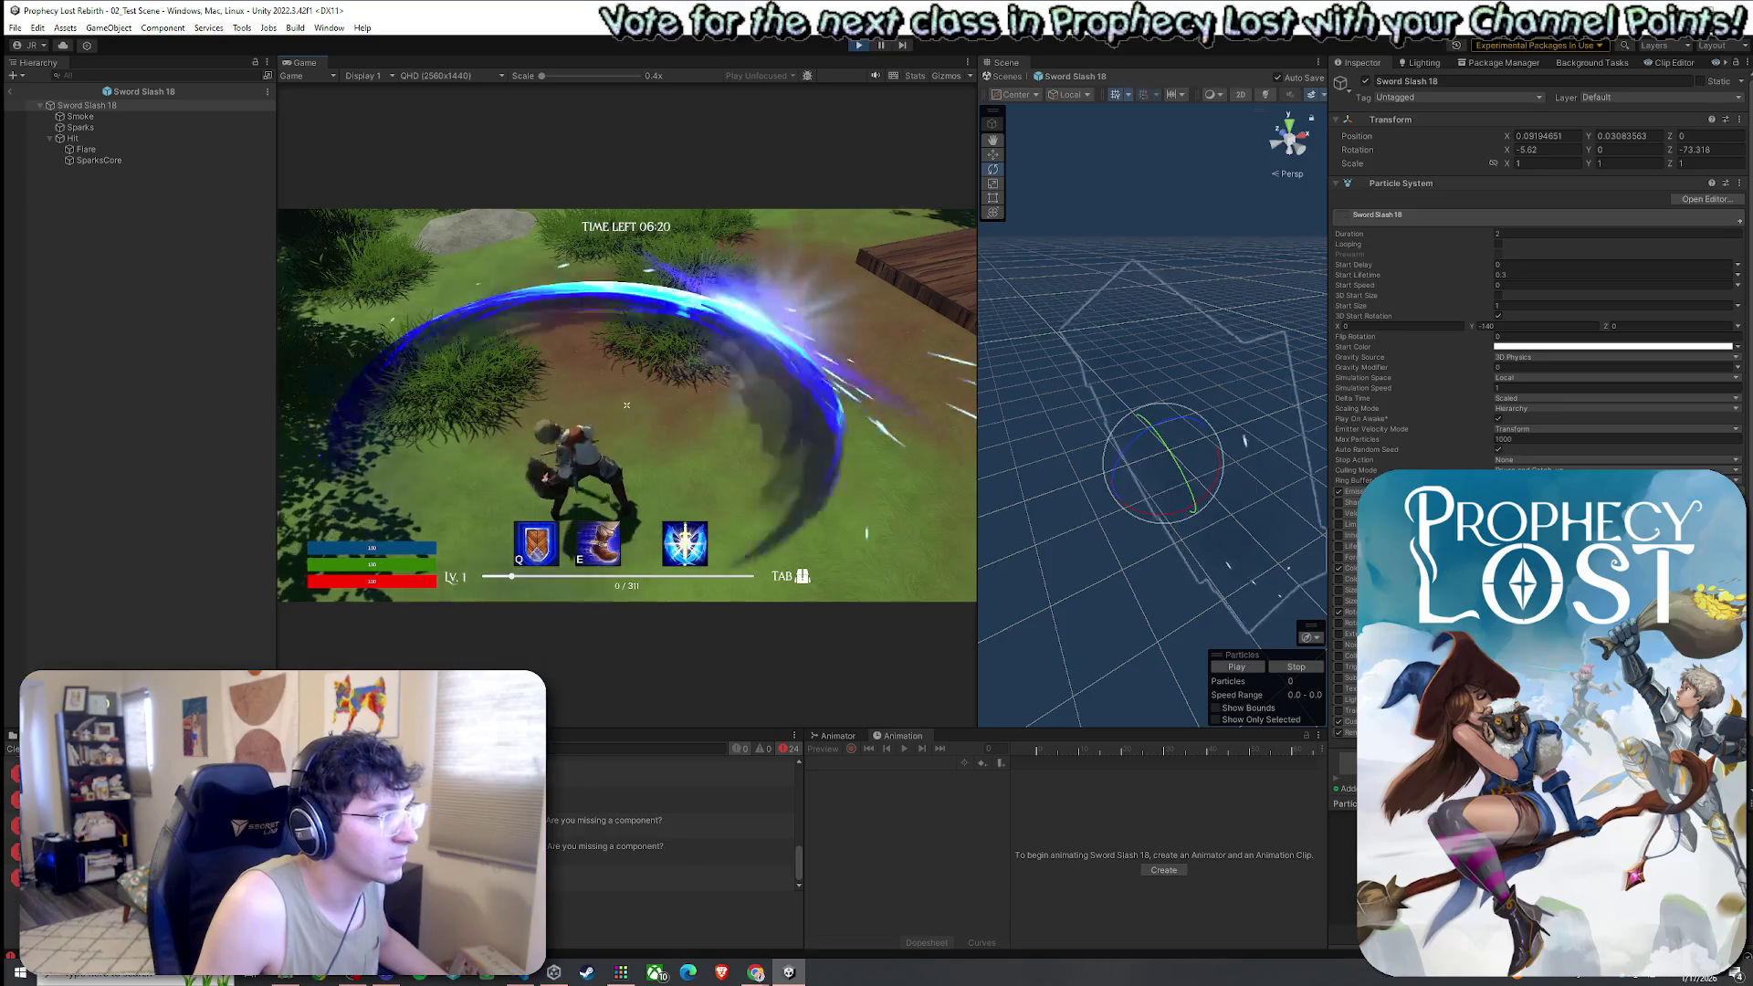
pyautogui.press('super')
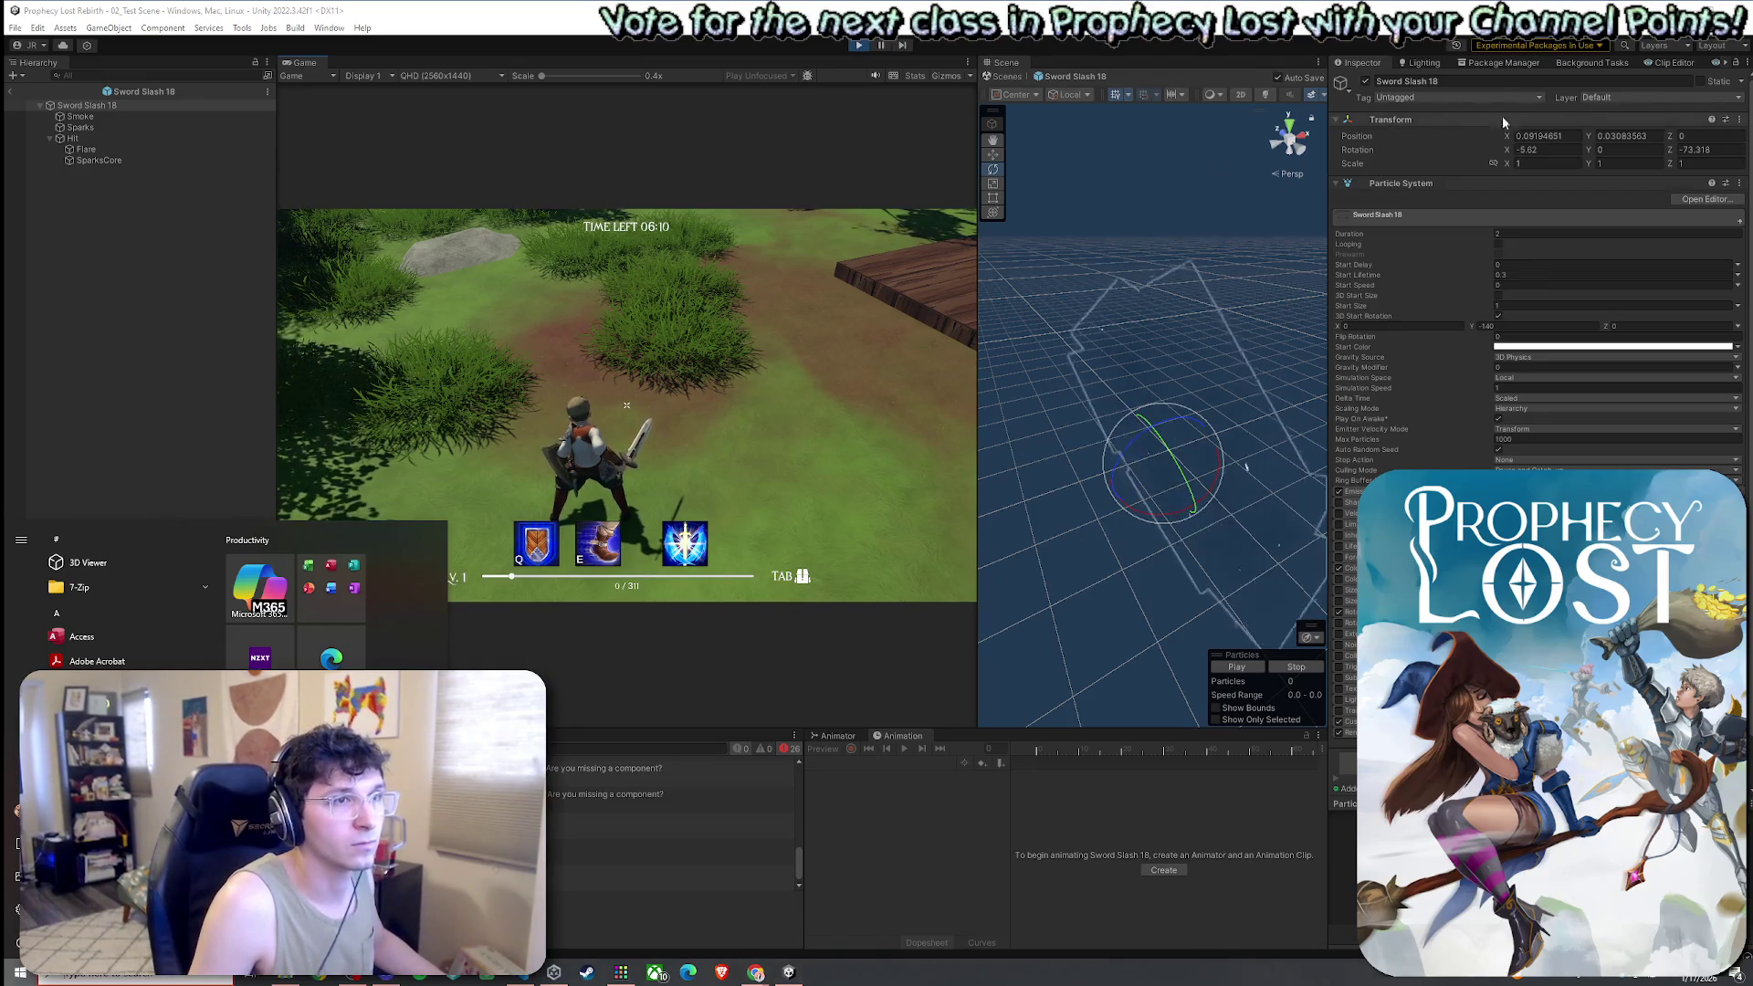
pyautogui.rightClick(1433, 121)
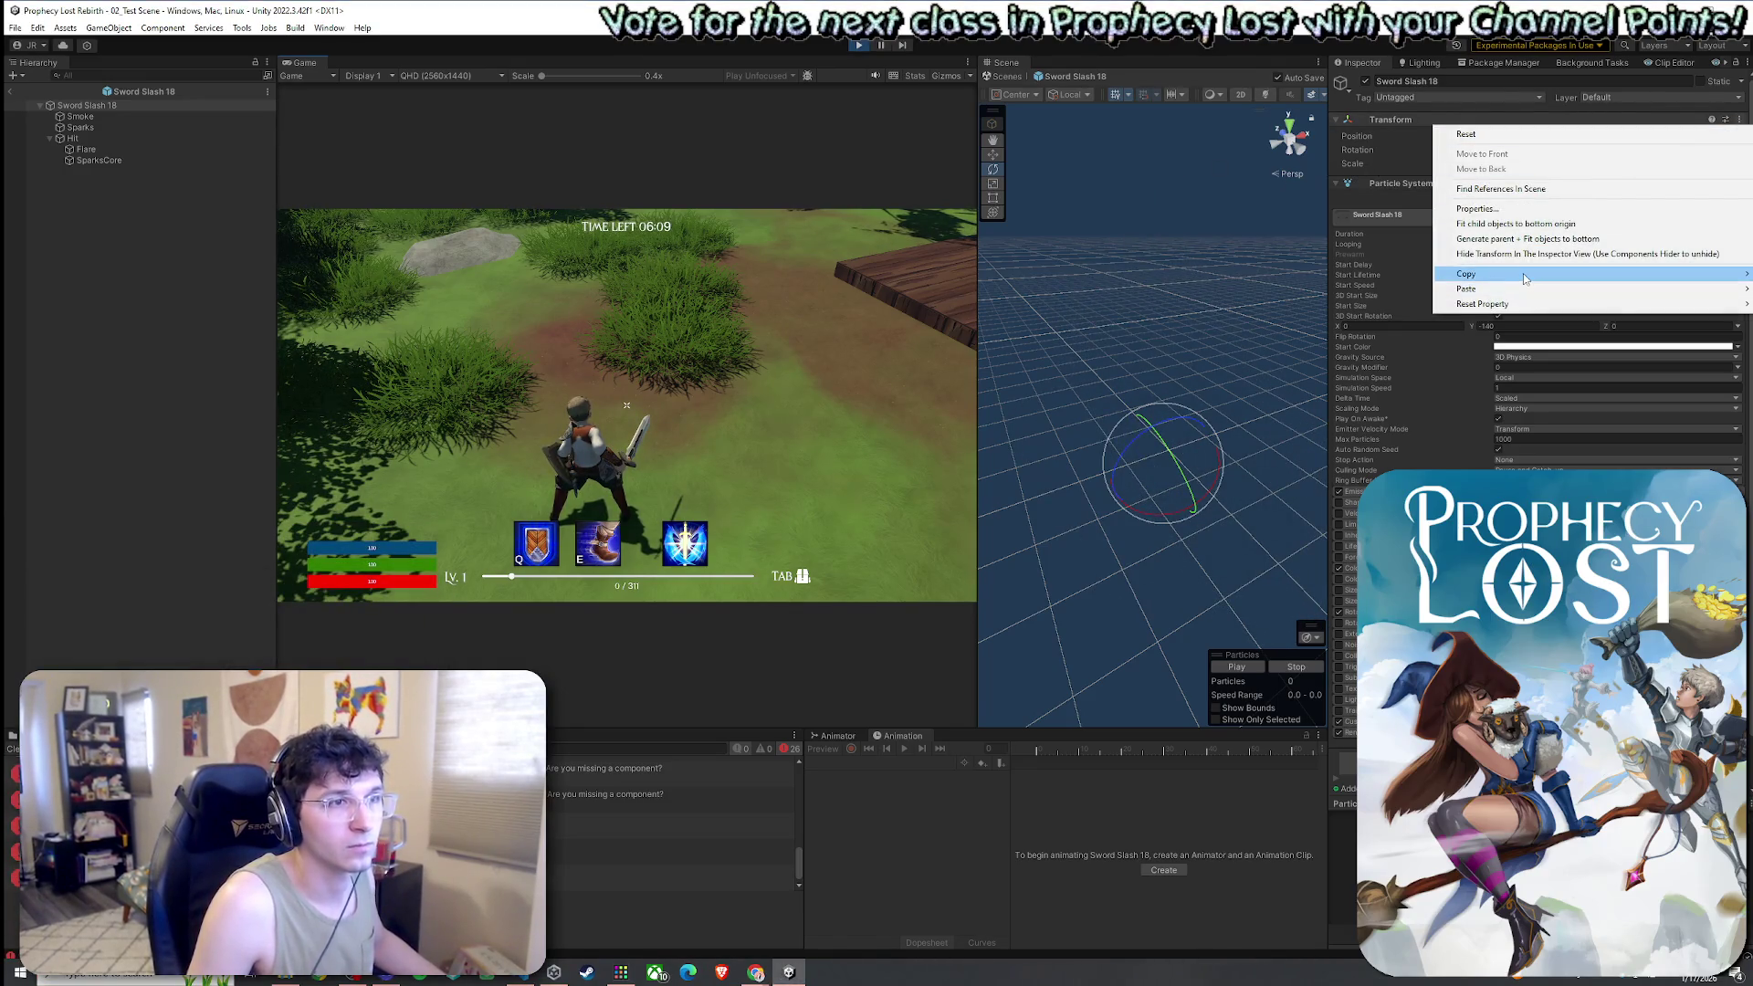
# Copy the slash effect's Transform component and exit Play mode
pyautogui.moveTo(1525, 278)
pyautogui.click(1365, 346)
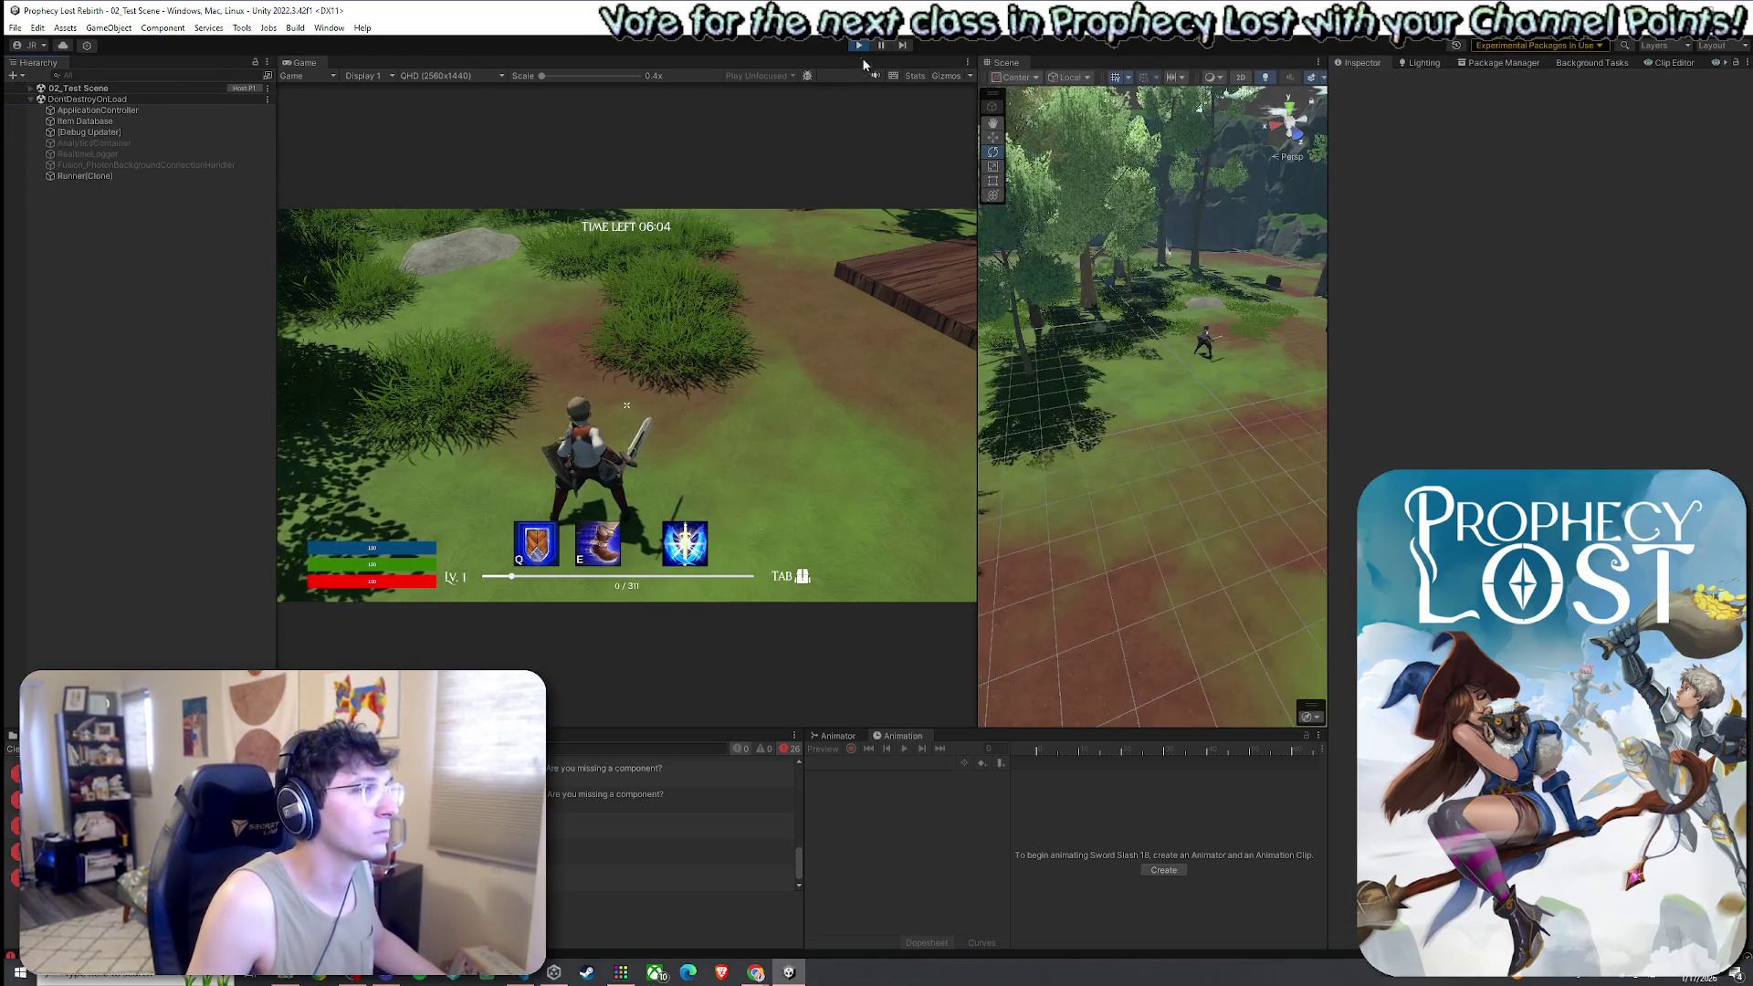
pyautogui.hotkey('ctrl', 'p')
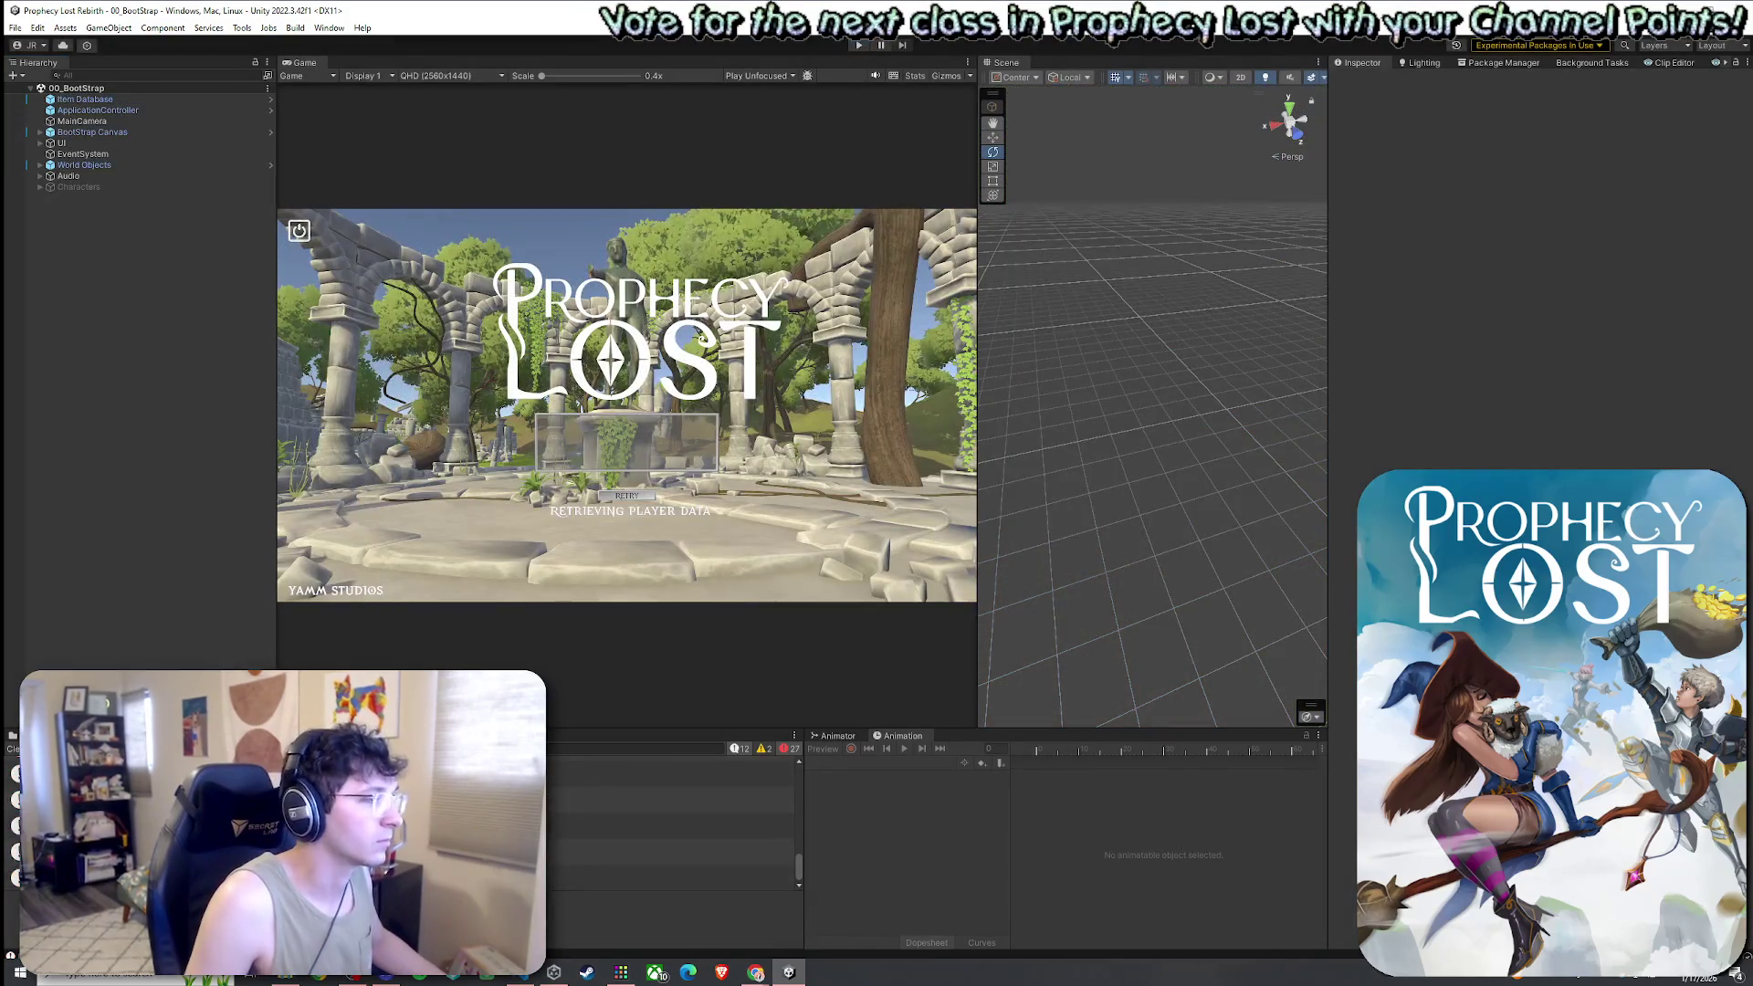
# Search the Project assets for 'Boot' and select the Player prefab
pyautogui.click(41, 734)
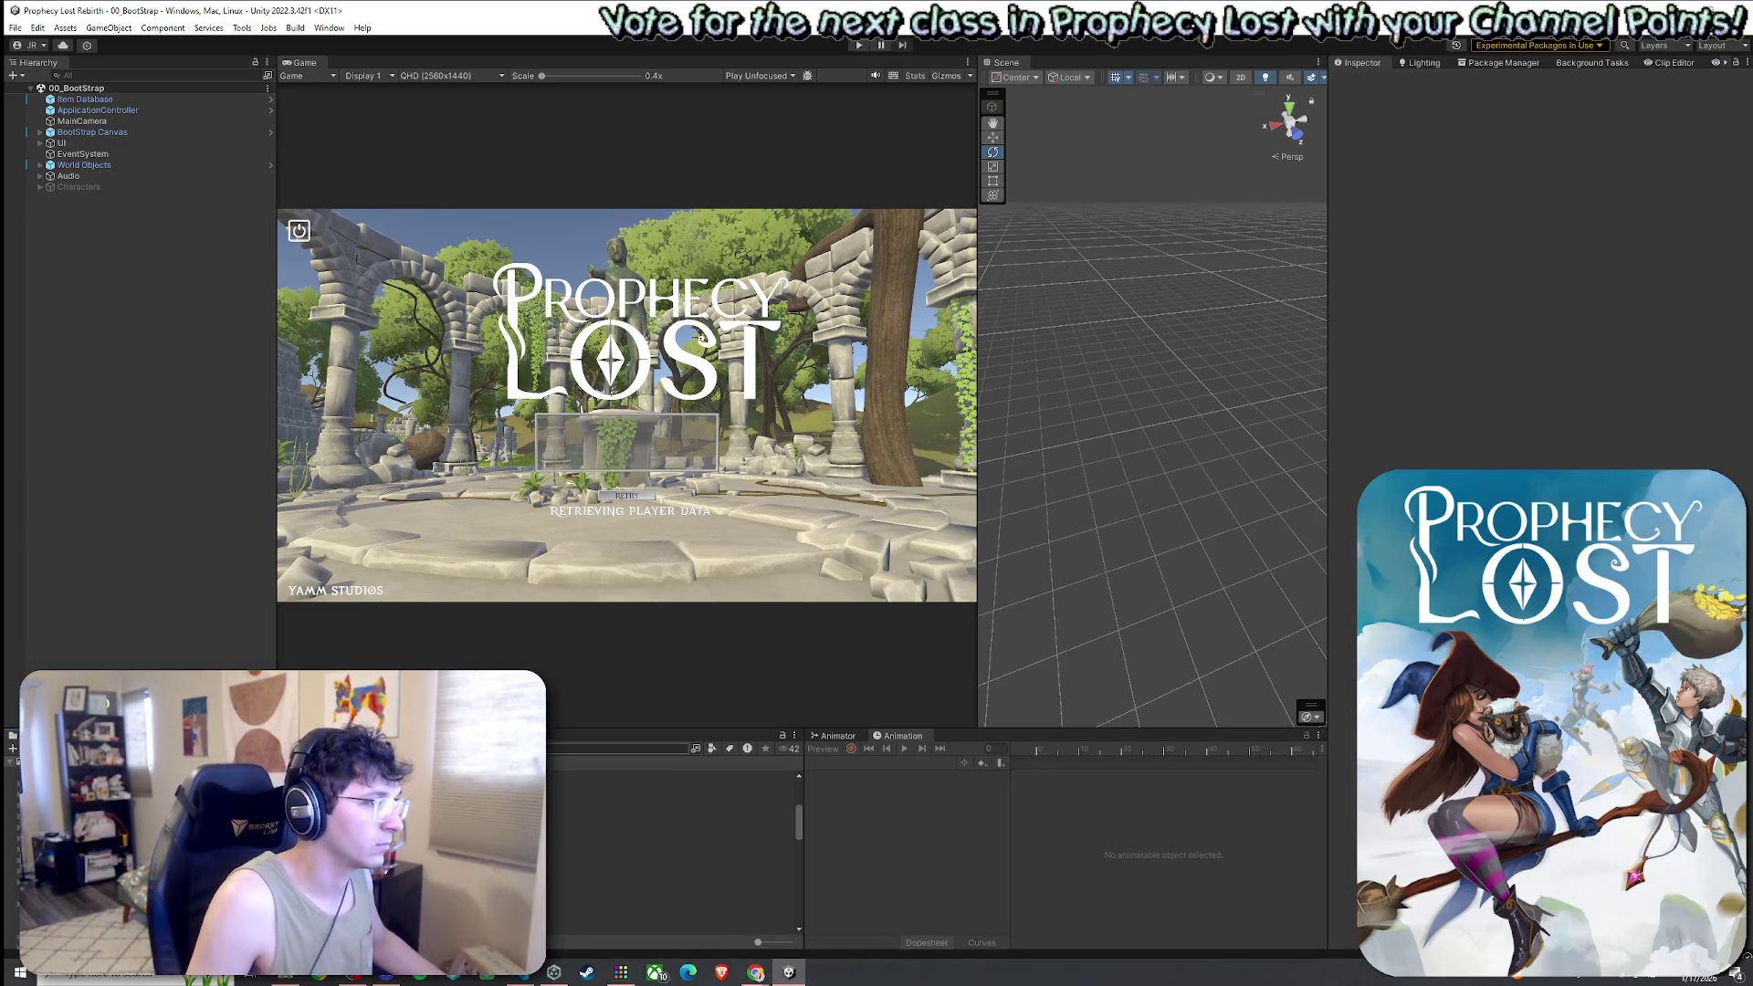
pyautogui.write('Boot')
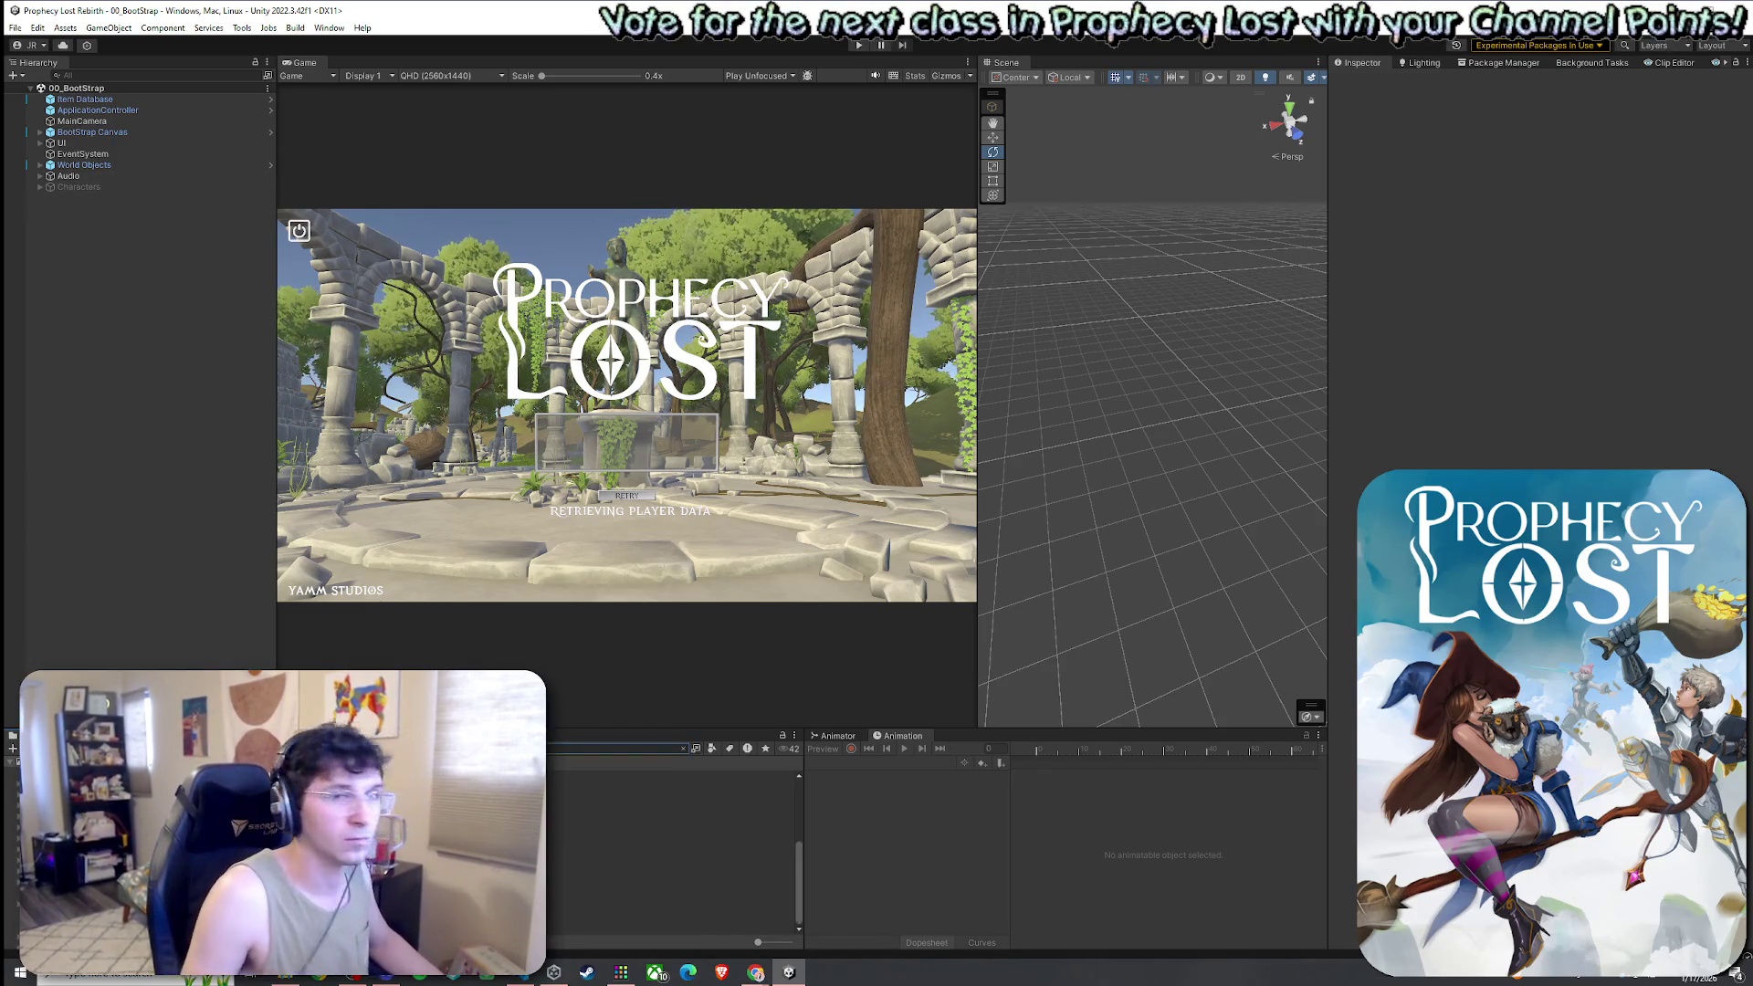
pyautogui.hotkey('alt', 'Tab')
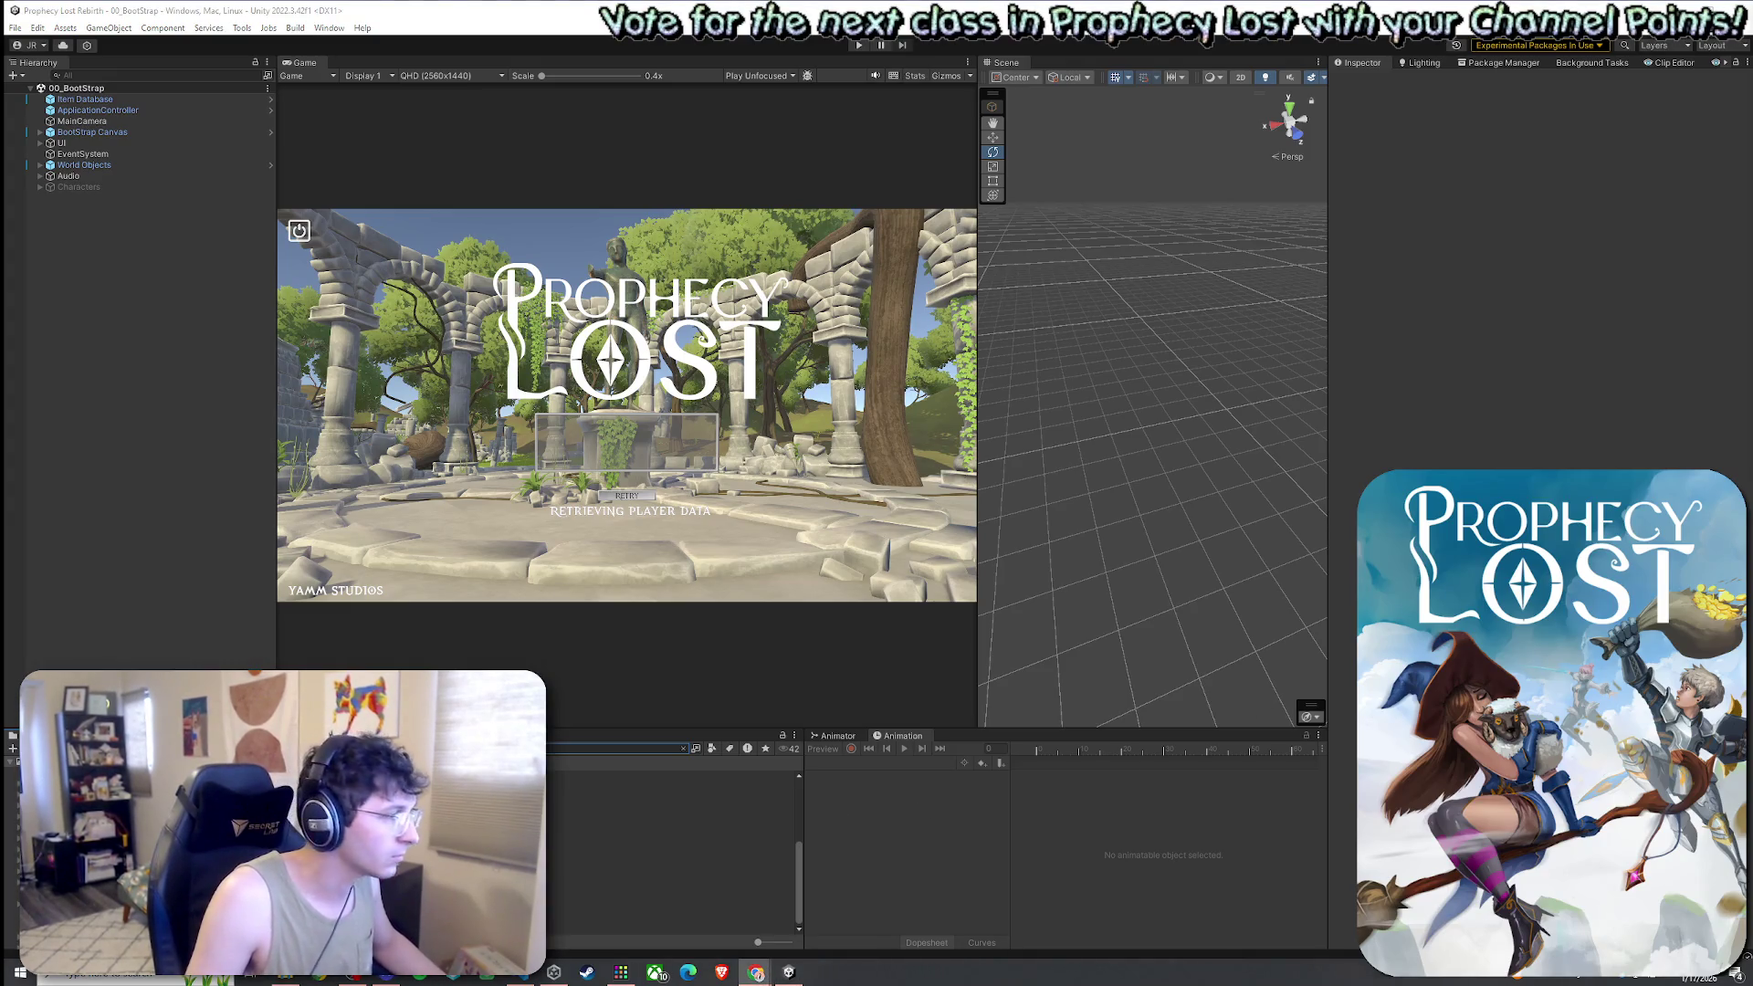
pyautogui.click(659, 830)
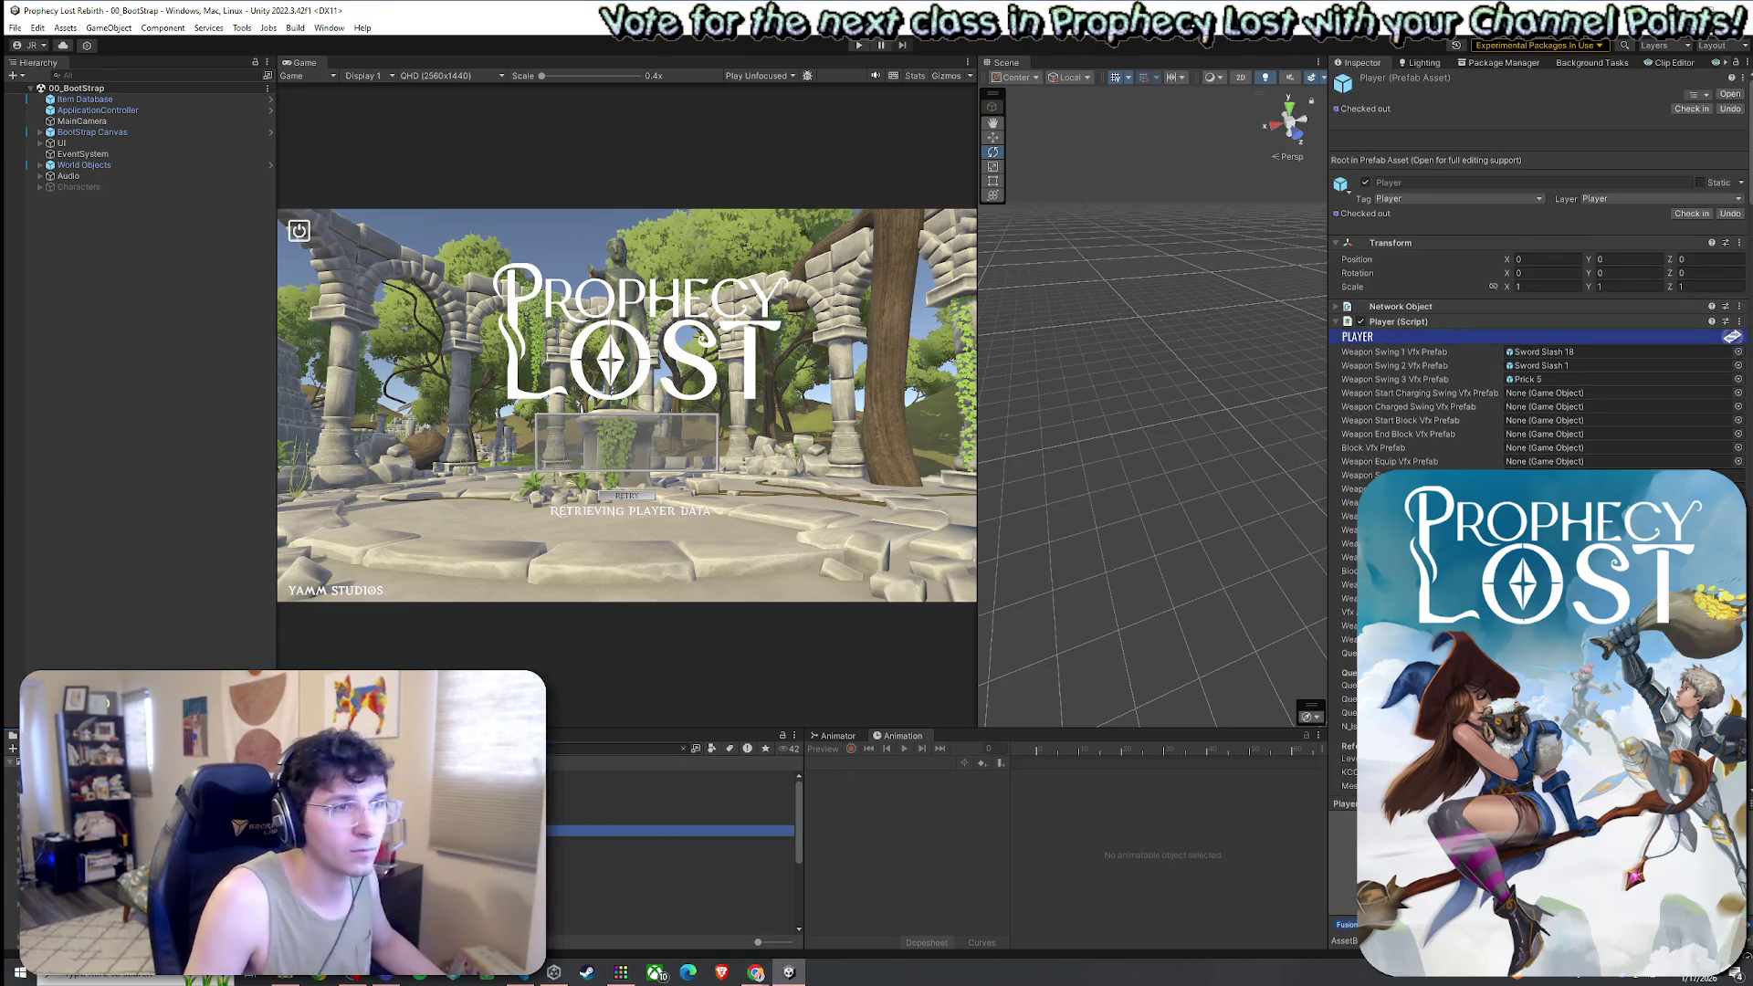
# Open the Player prefab in Prefab Mode, then switch to Player.cs in Visual Studio Code
pyautogui.doubleClick(659, 830)
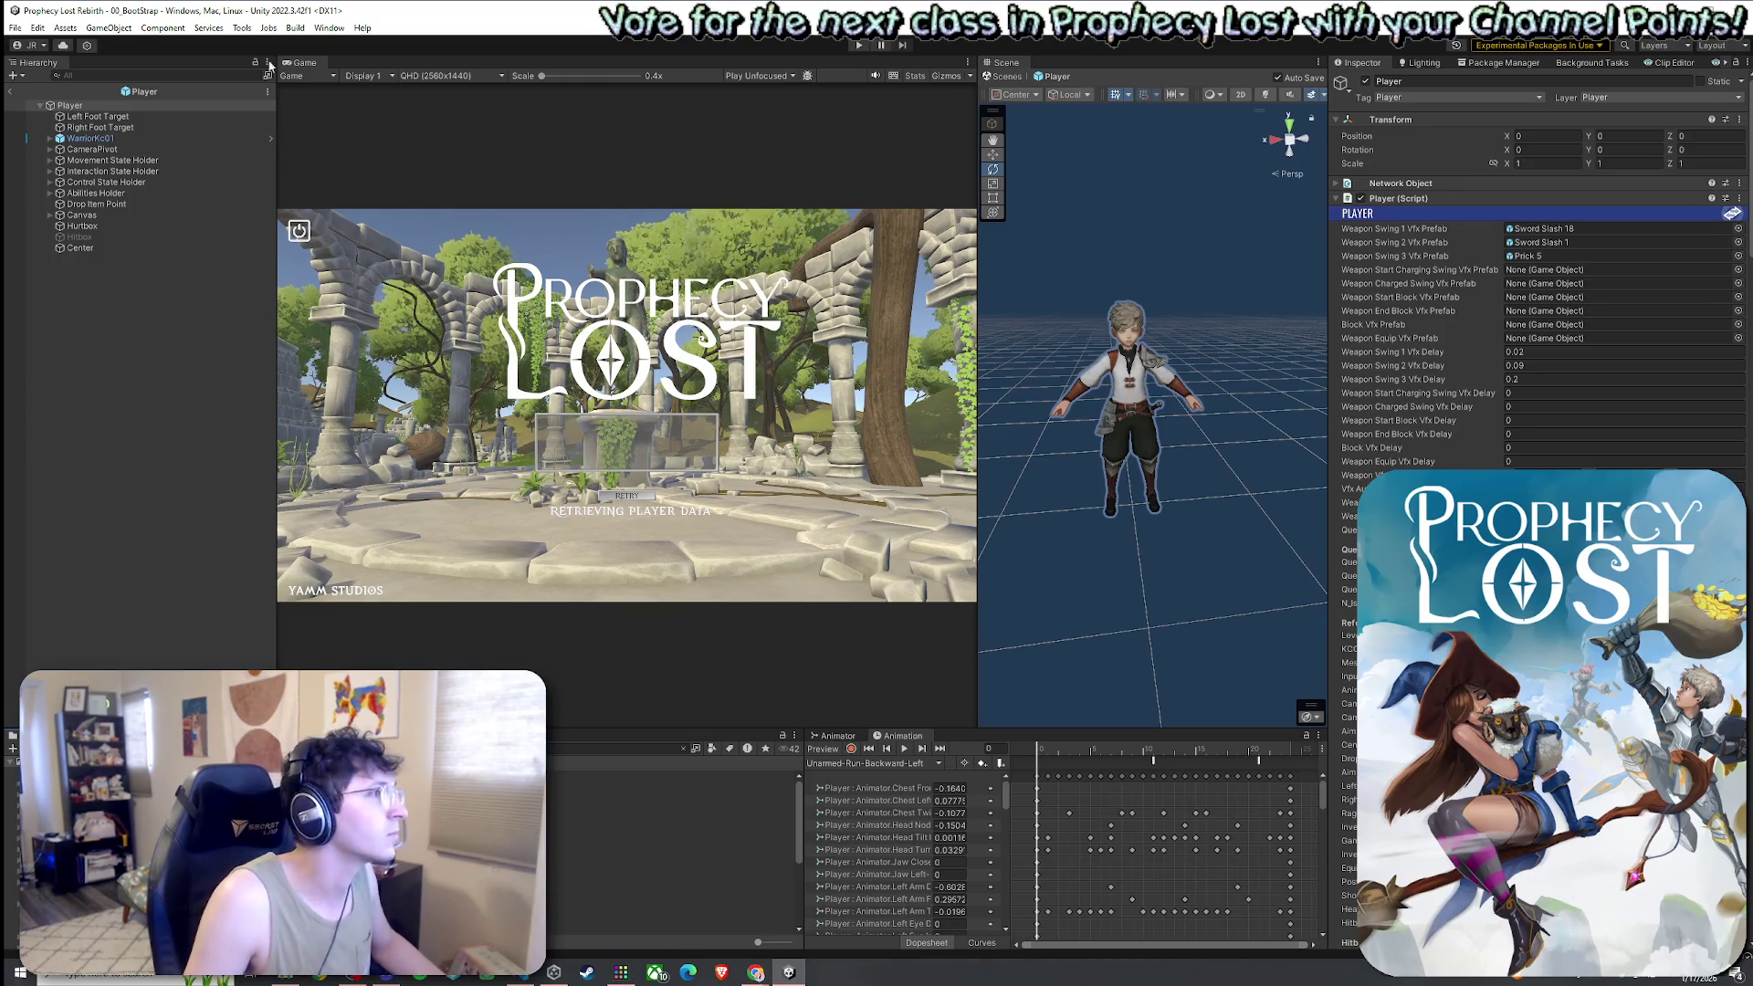
pyautogui.click(37, 28)
pyautogui.click(356, 541)
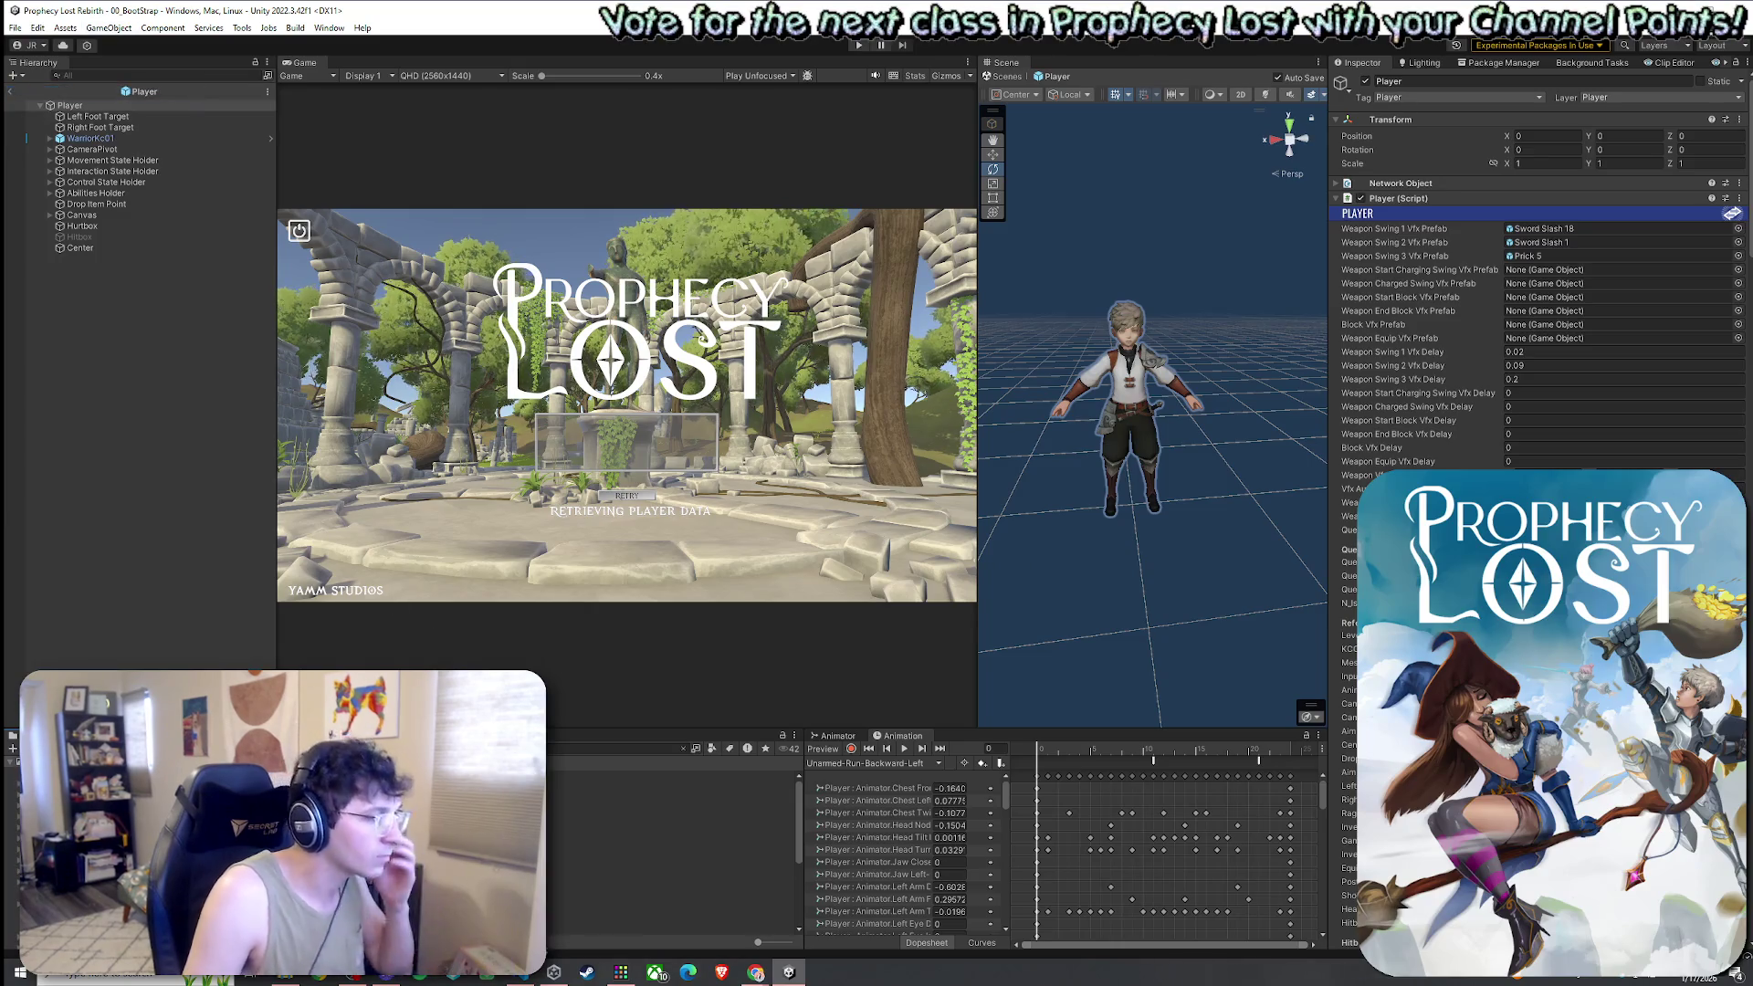
pyautogui.hotkey('alt', 'Tab')
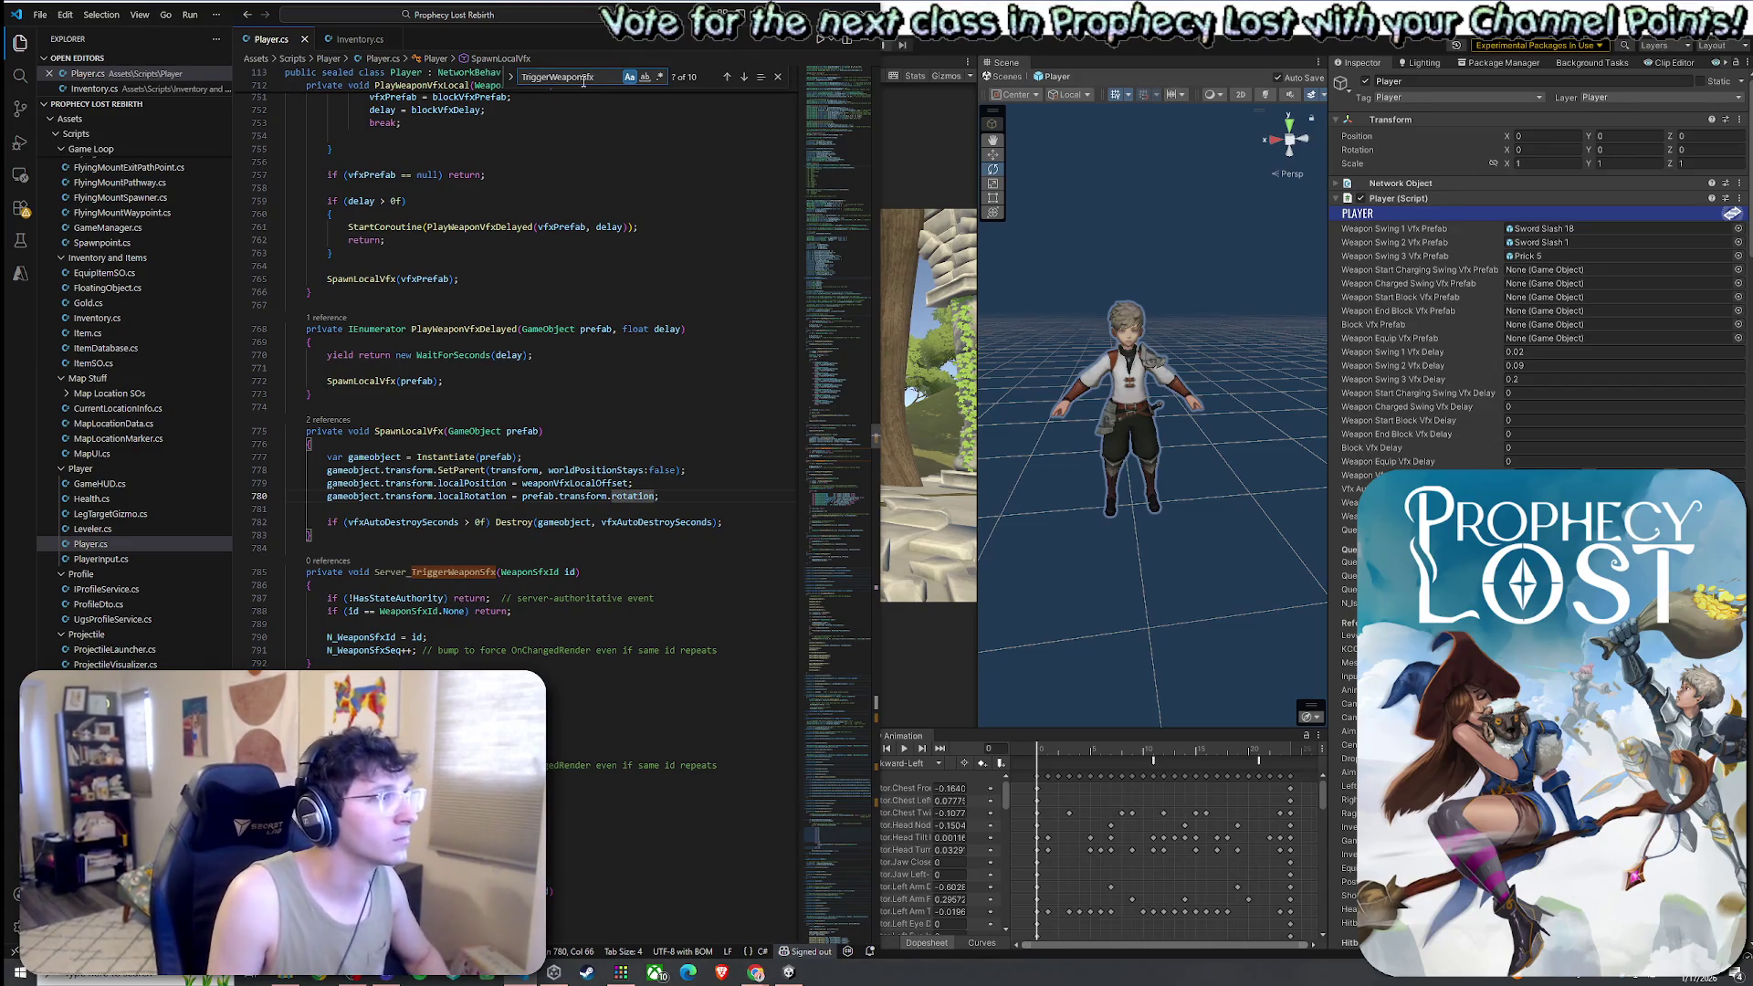
# Remove the Server_ prefix from the swing TriggerWeaponVfx calls around lines 3253-3259
pyautogui.press('BackSpace')
pyautogui.press('BackSpace')
pyautogui.press('BackSpace')
pyautogui.write('Vfx')
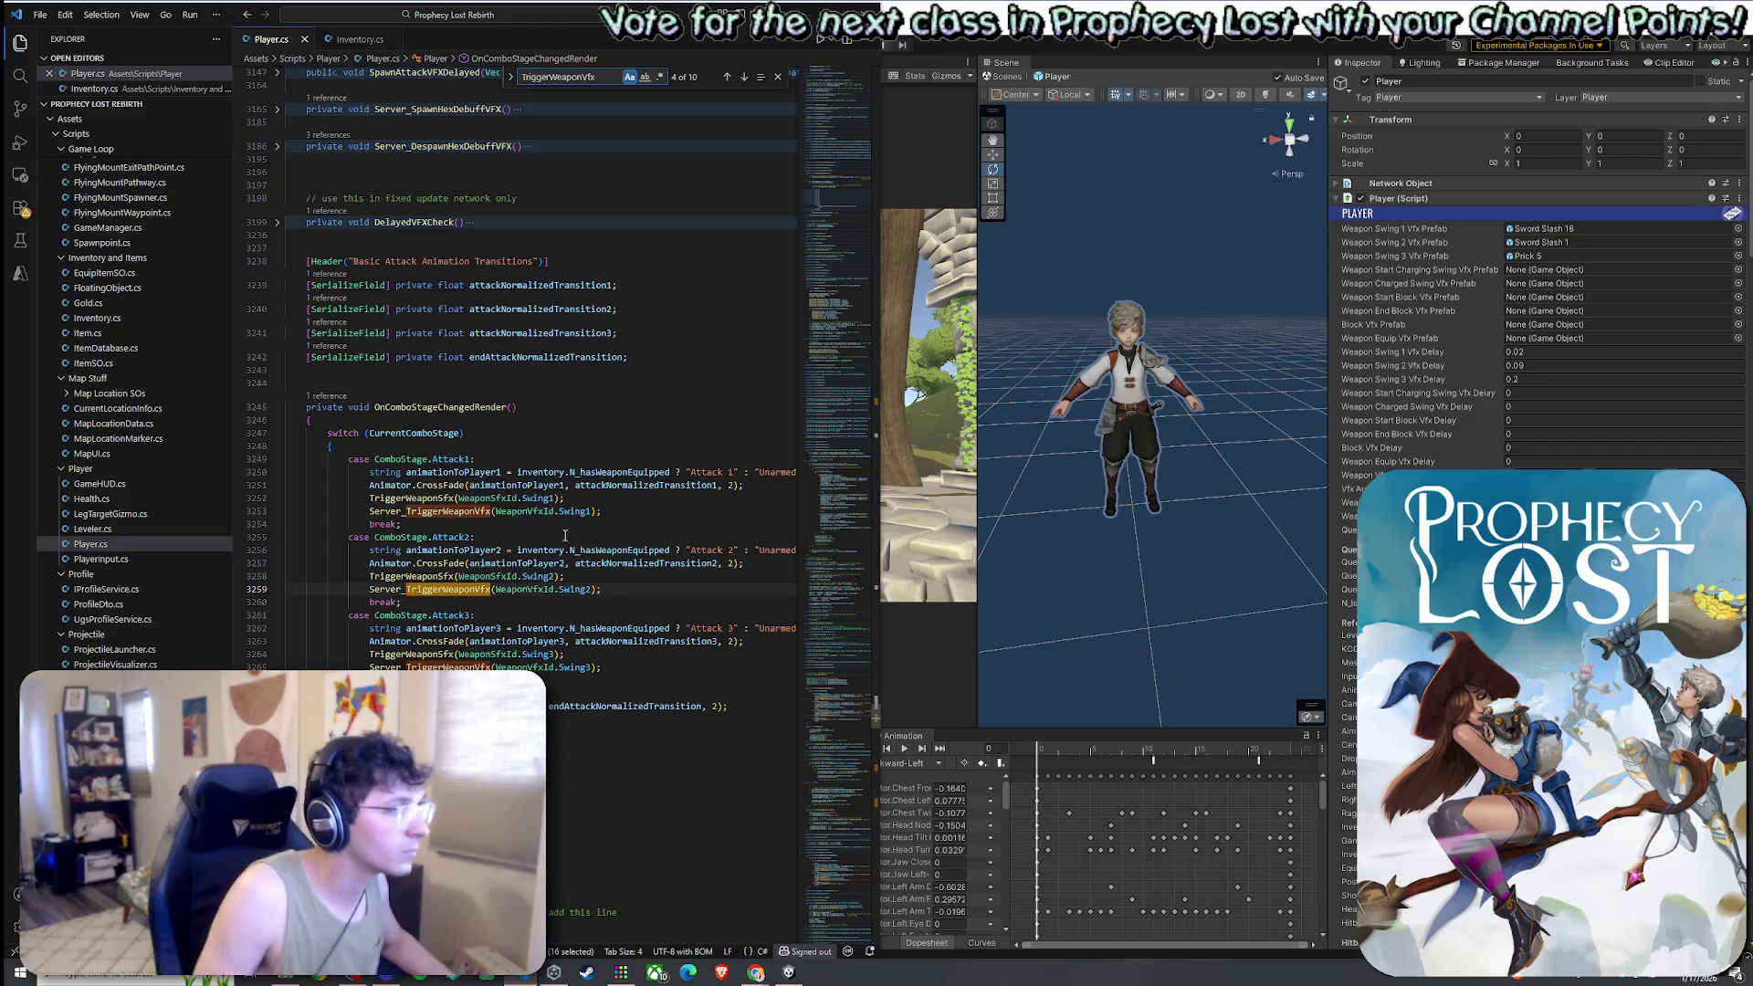
pyautogui.click(405, 512)
pyautogui.hotkey('ctrl', 'BackSpace')
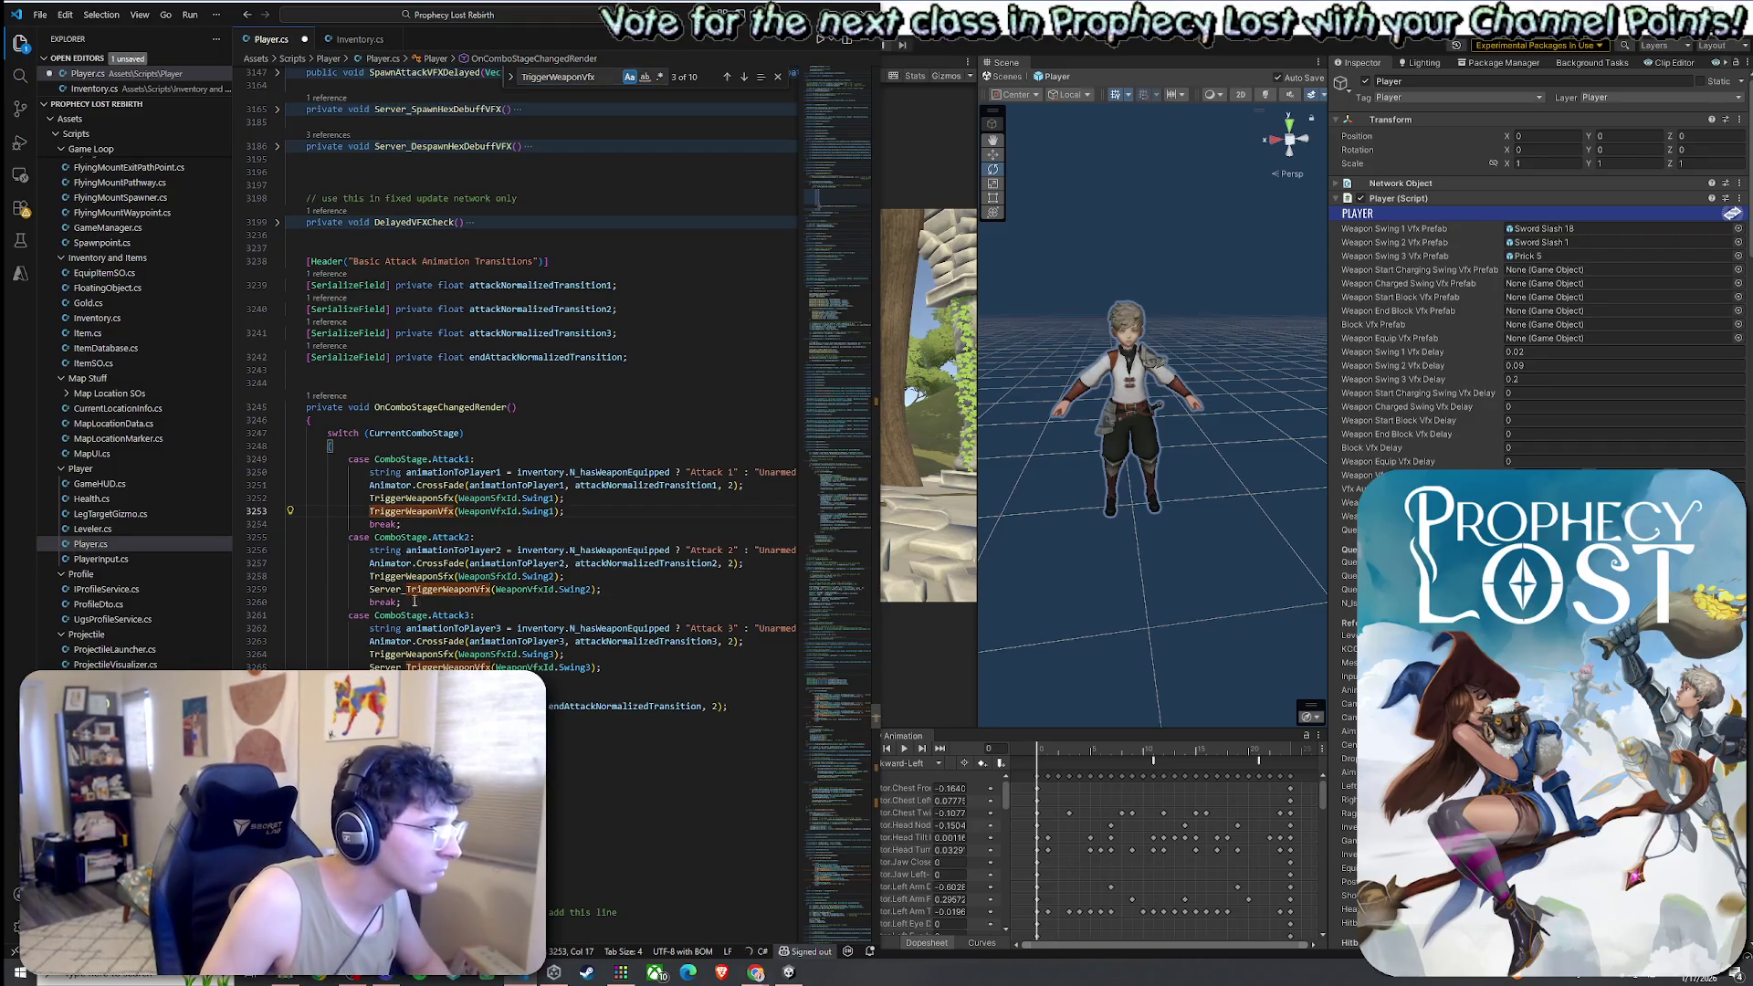
pyautogui.keyDown('alt'); pyautogui.click(406, 589); pyautogui.keyUp('alt')
pyautogui.hotkey('ctrl', 'BackSpace')
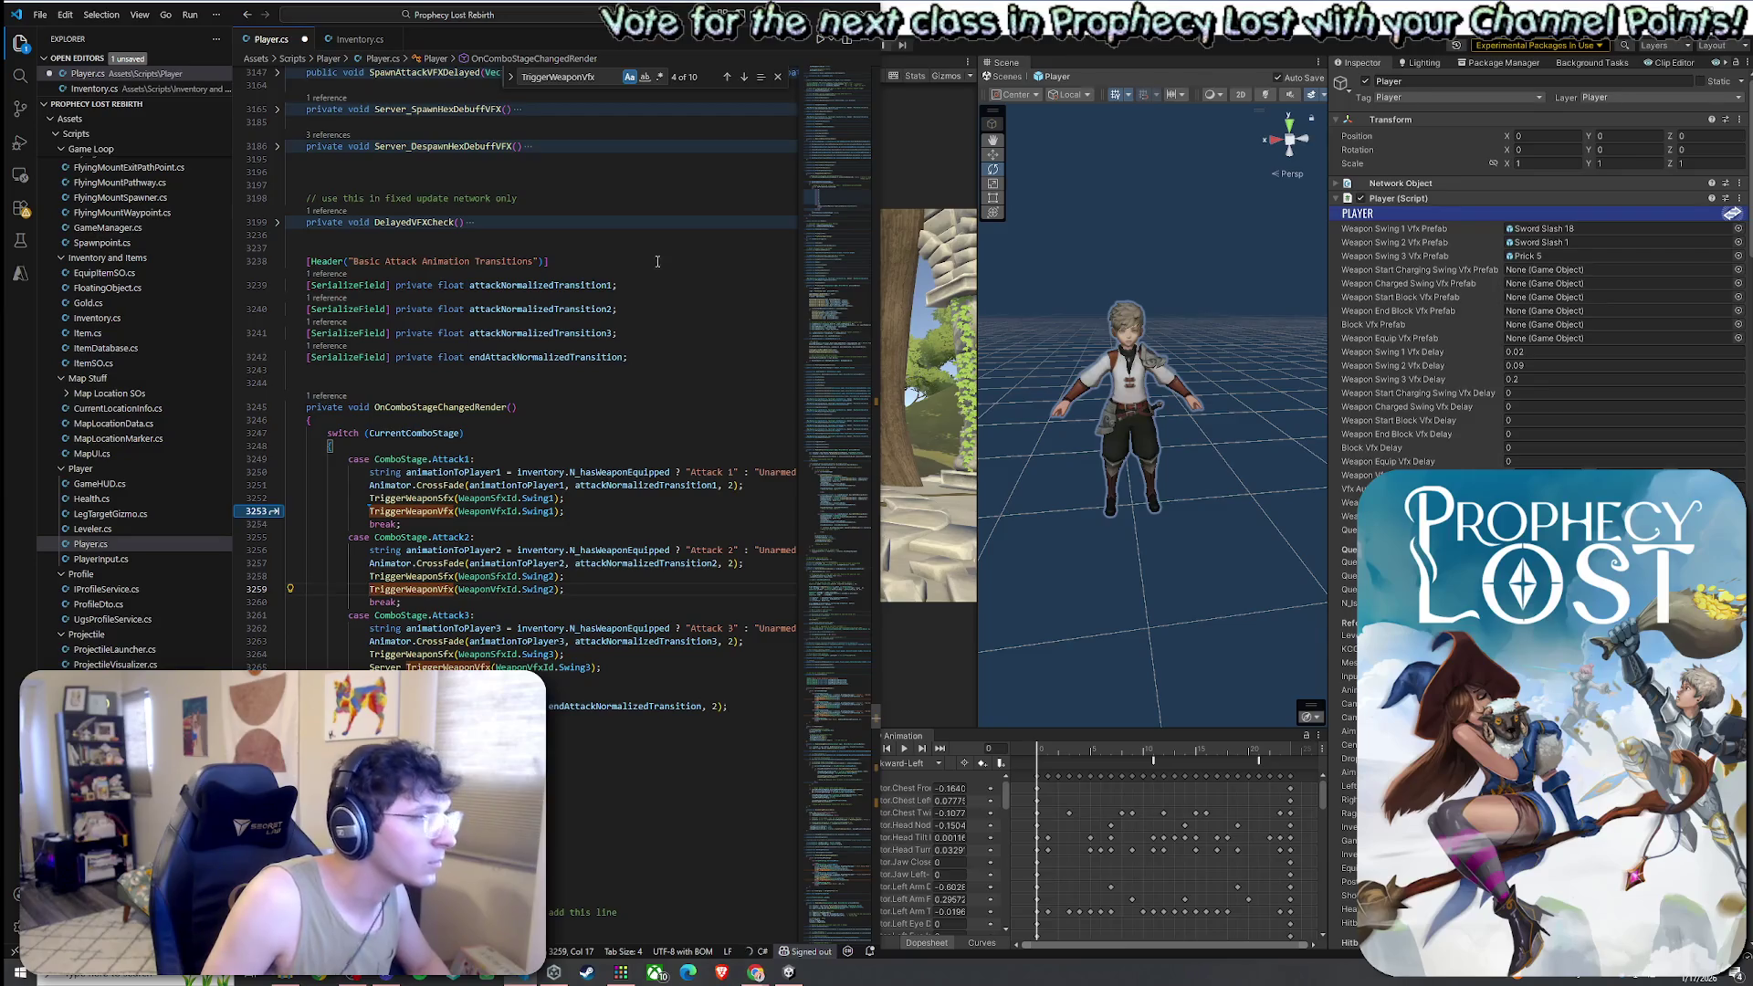
pyautogui.hotkey('ctrl', 'shift', 'Right')
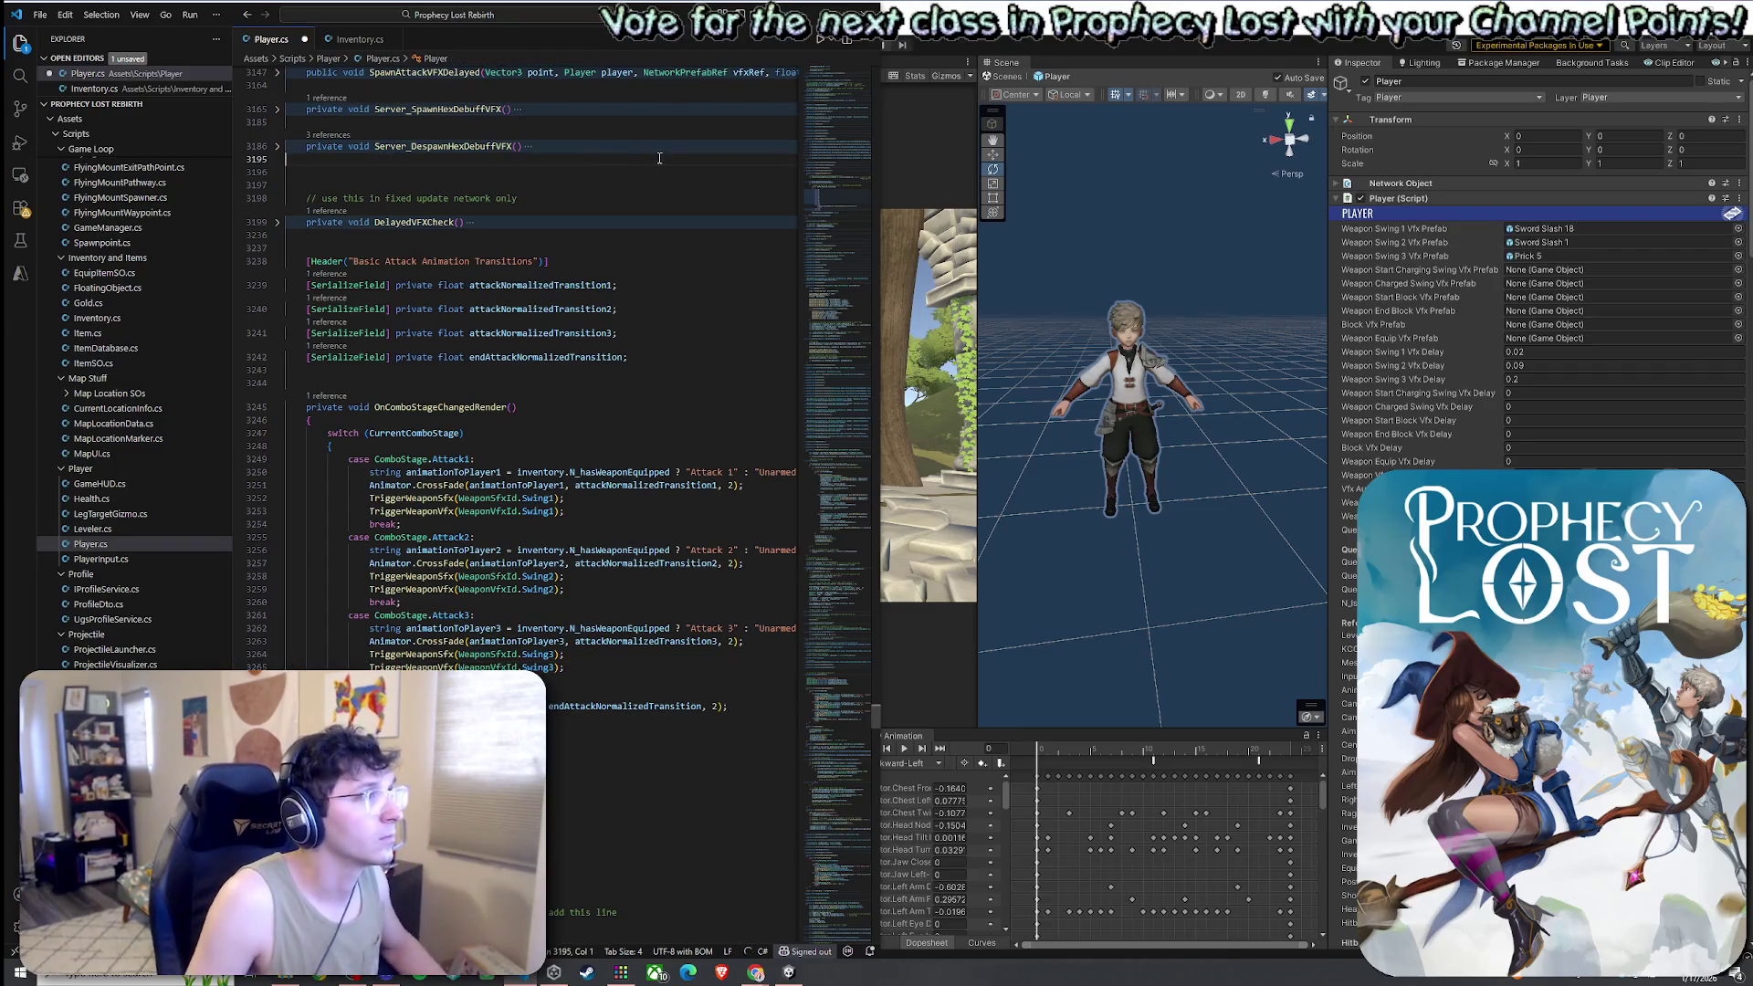
# Find later TriggerWeaponVfx matches and strip Server_ from the charged-melee and block calls
pyautogui.hotkey('ctrl', 'f')
pyautogui.click(745, 77)
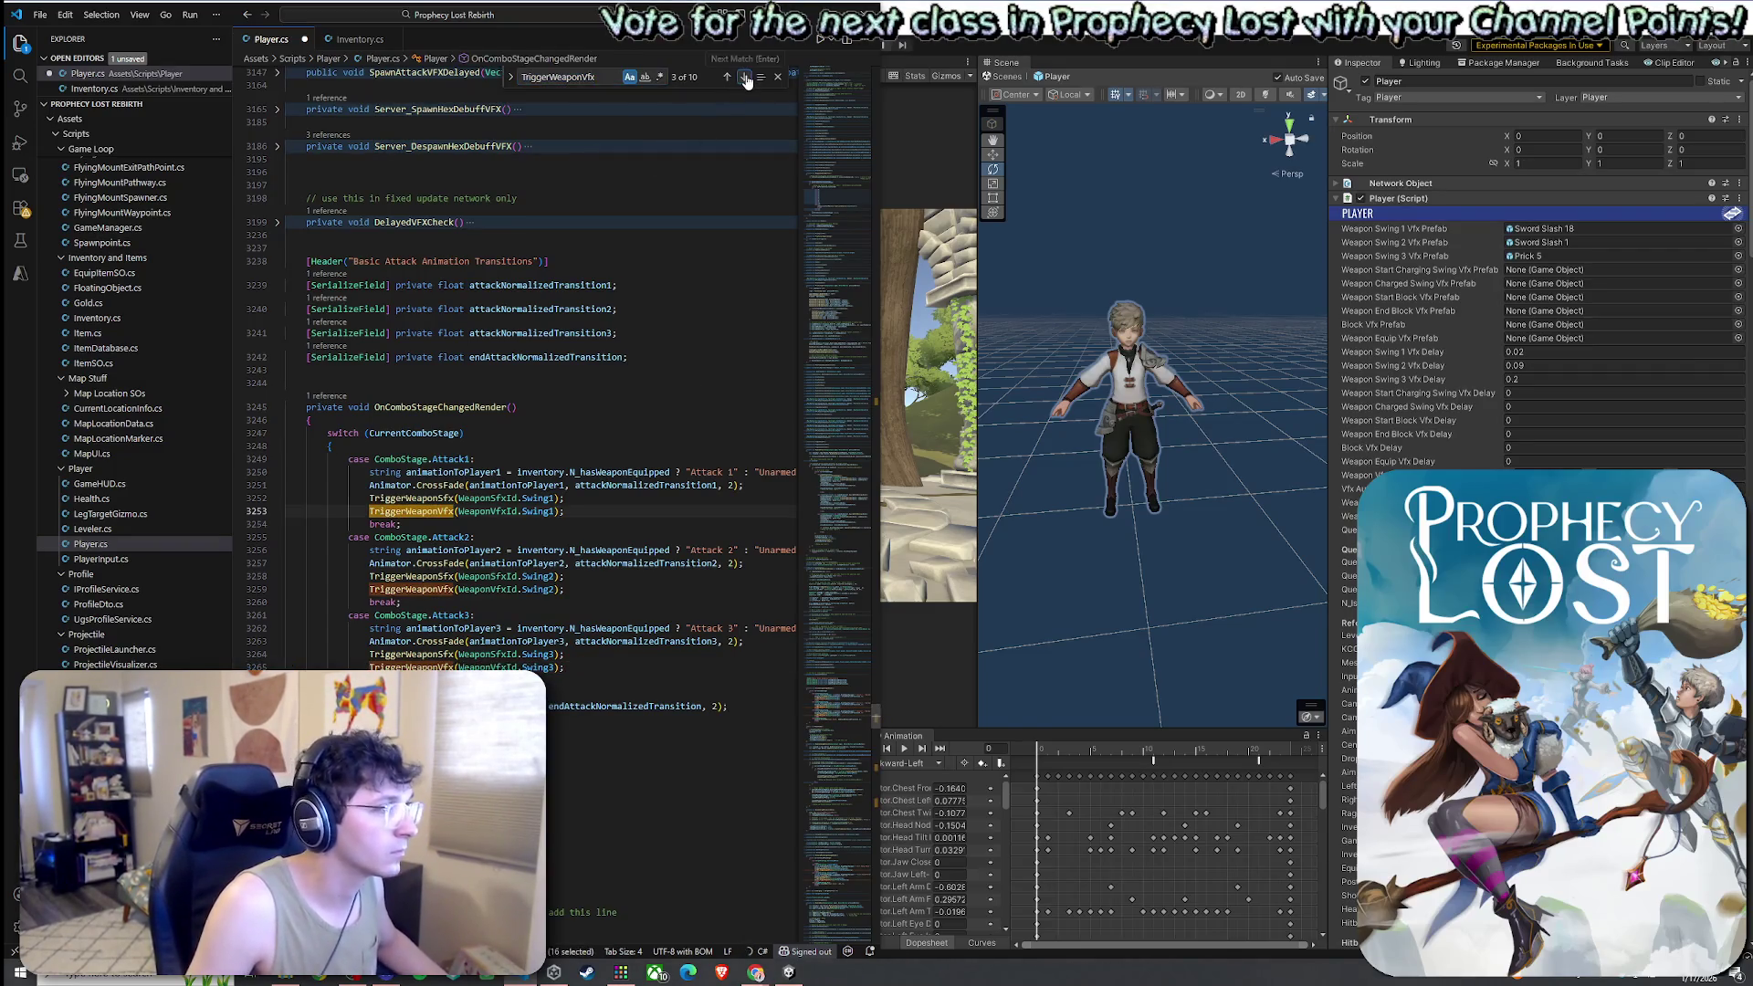
pyautogui.click(745, 77)
pyautogui.click(745, 77)
pyautogui.click(745, 77)
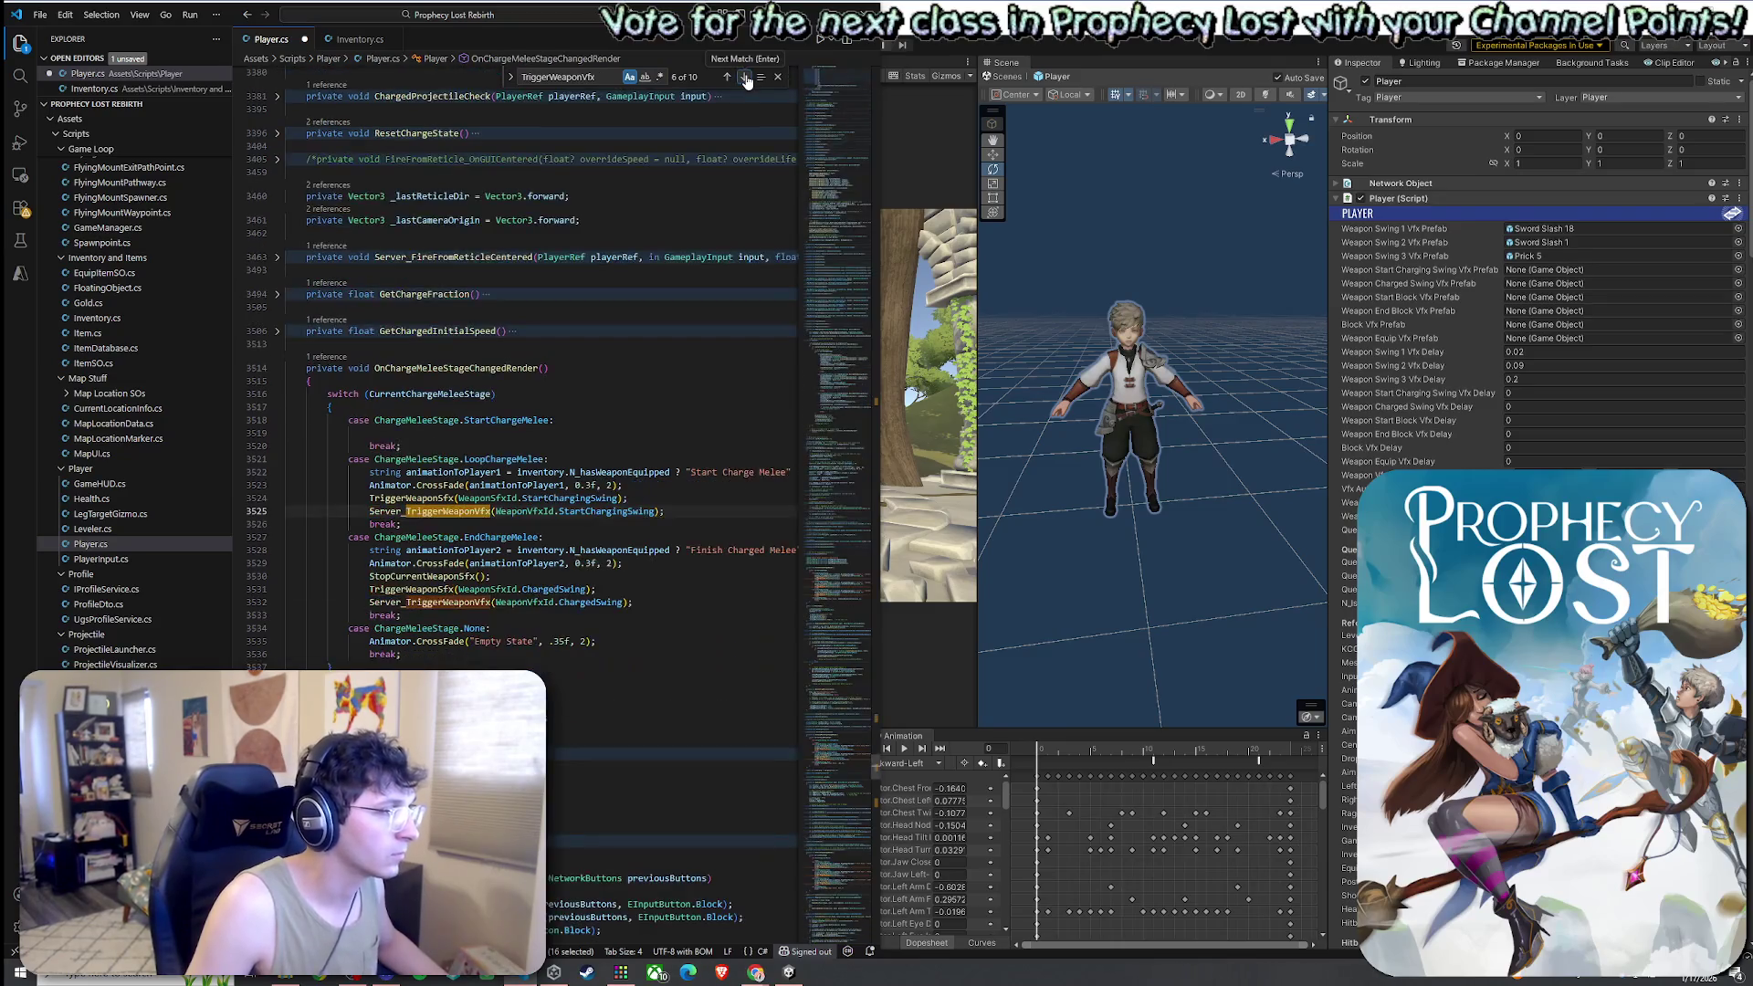
pyautogui.click(408, 513)
pyautogui.press('BackSpace')
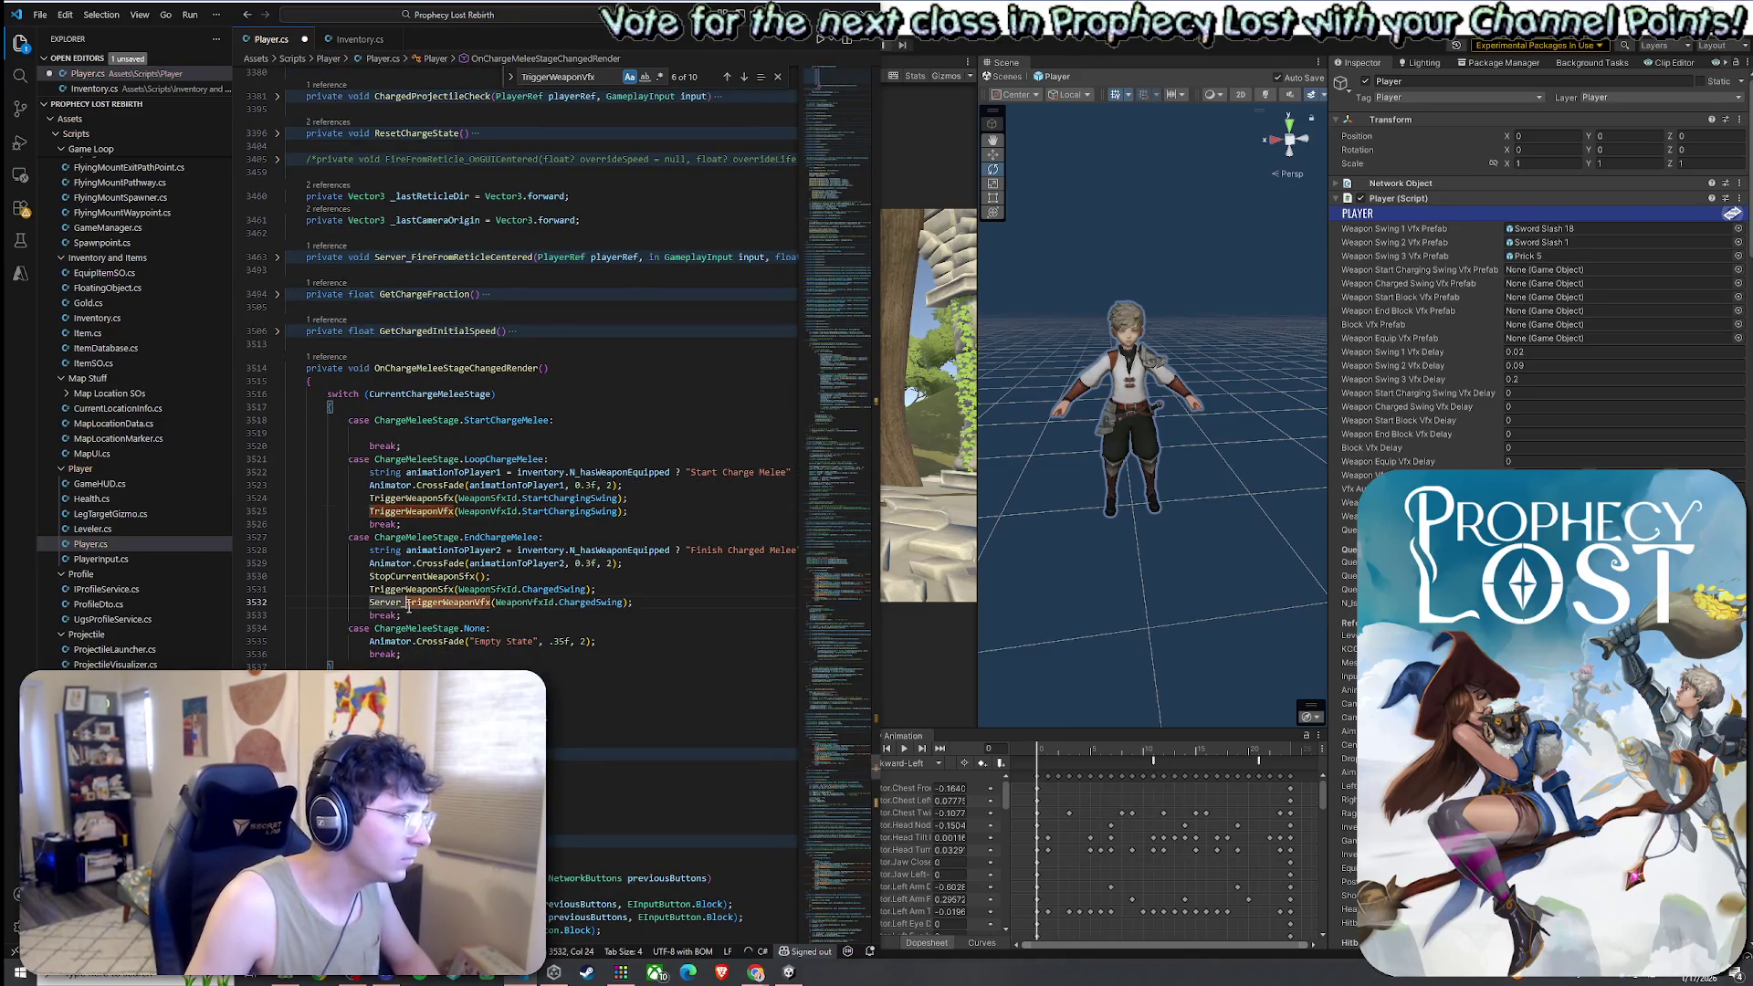
pyautogui.click(745, 78)
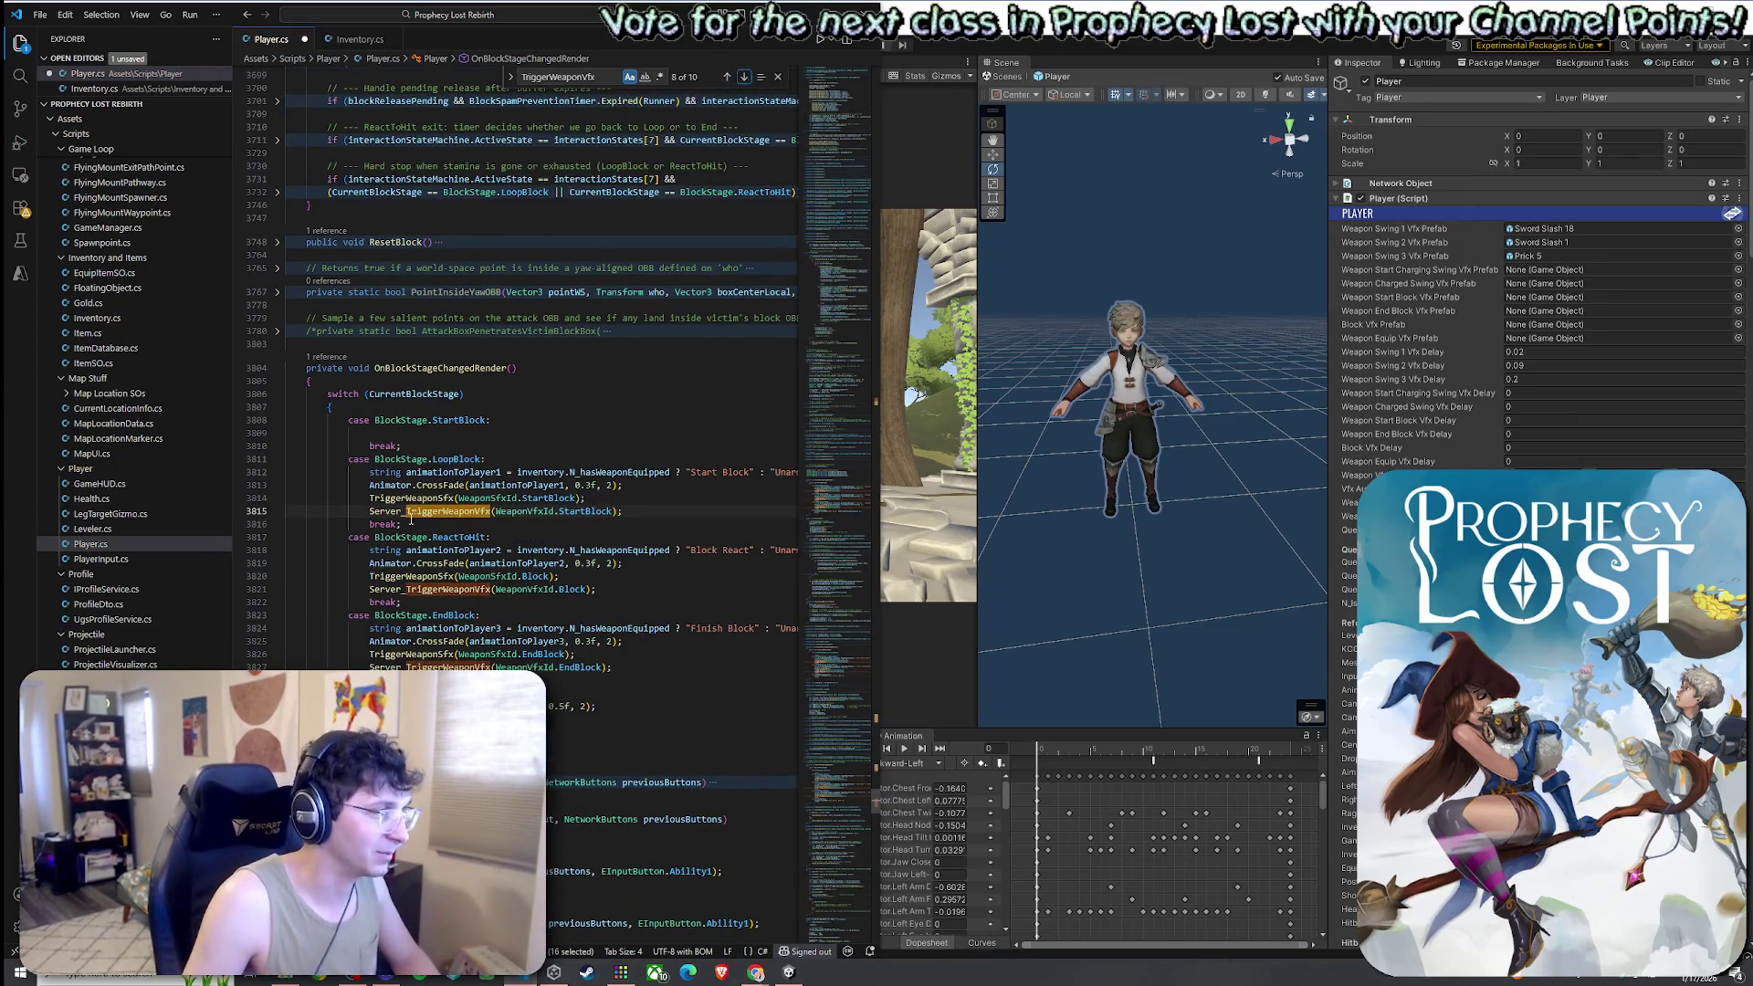
pyautogui.press('BackSpace')
pyautogui.press('BackSpace')
pyautogui.press('BackSpace')
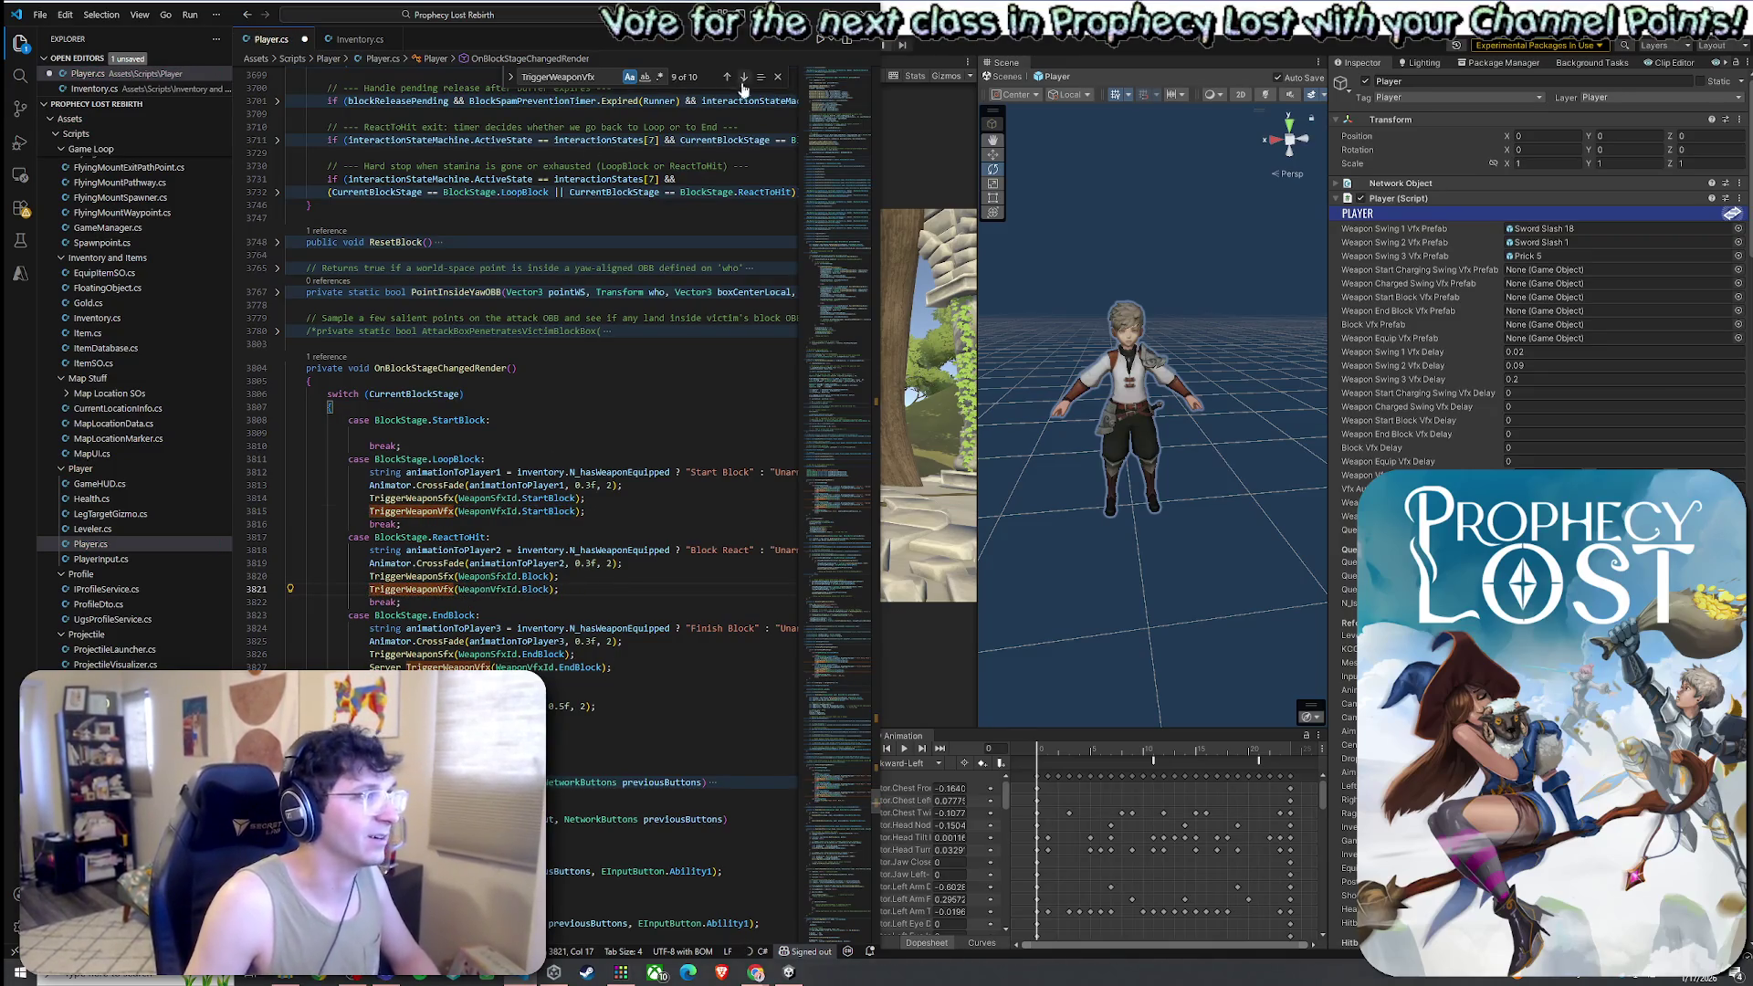
# Review the remaining TriggerWeaponVfx matches back to line 690, then open Inventory.cs
pyautogui.click(406, 667)
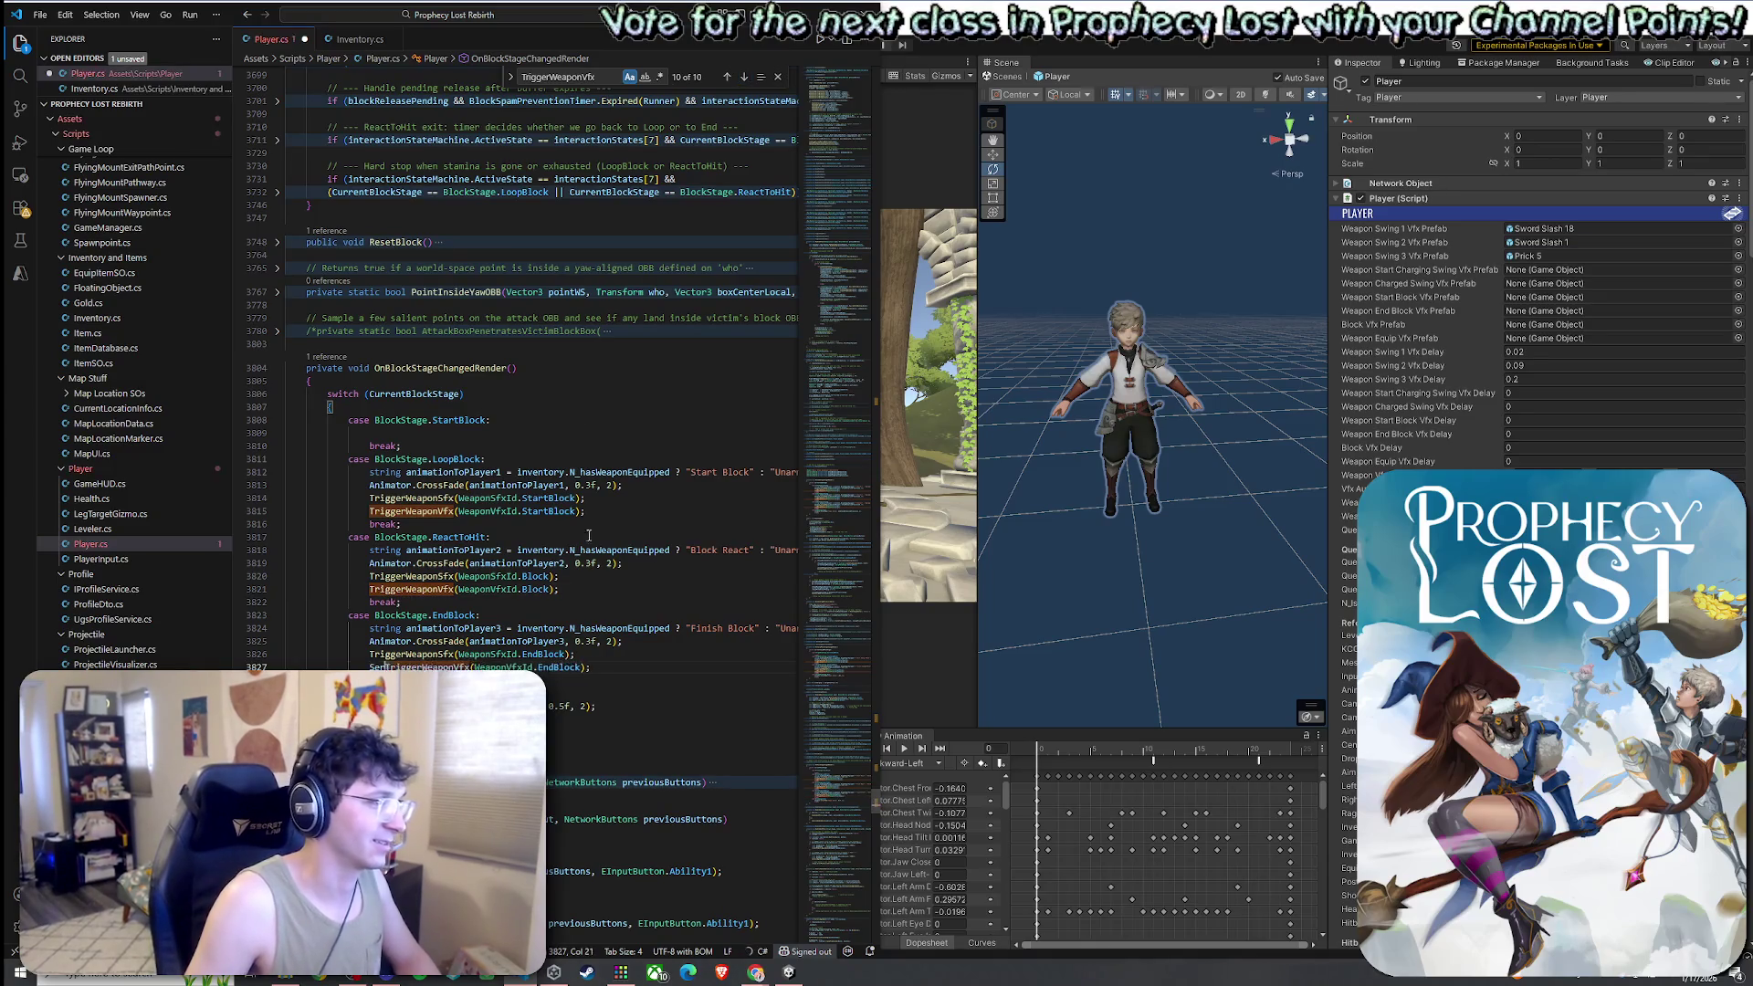
pyautogui.click(745, 78)
pyautogui.click(745, 77)
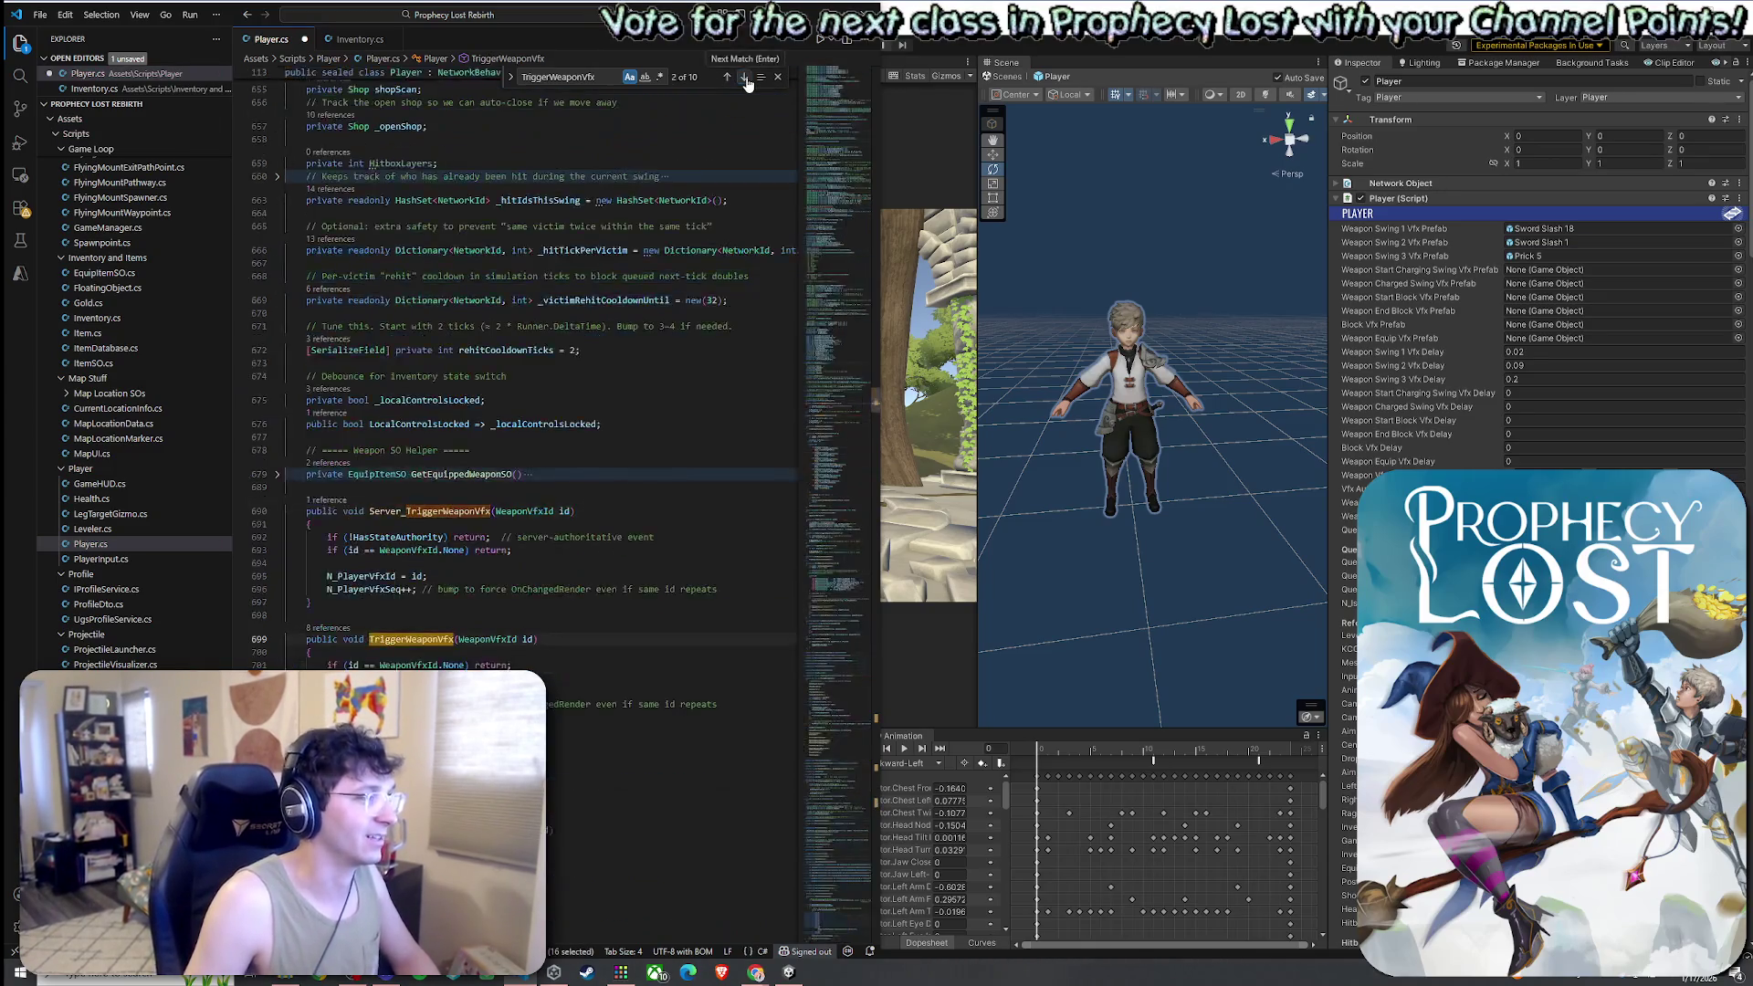
pyautogui.click(744, 78)
pyautogui.click(745, 78)
pyautogui.click(745, 77)
pyautogui.click(745, 77)
pyautogui.click(745, 78)
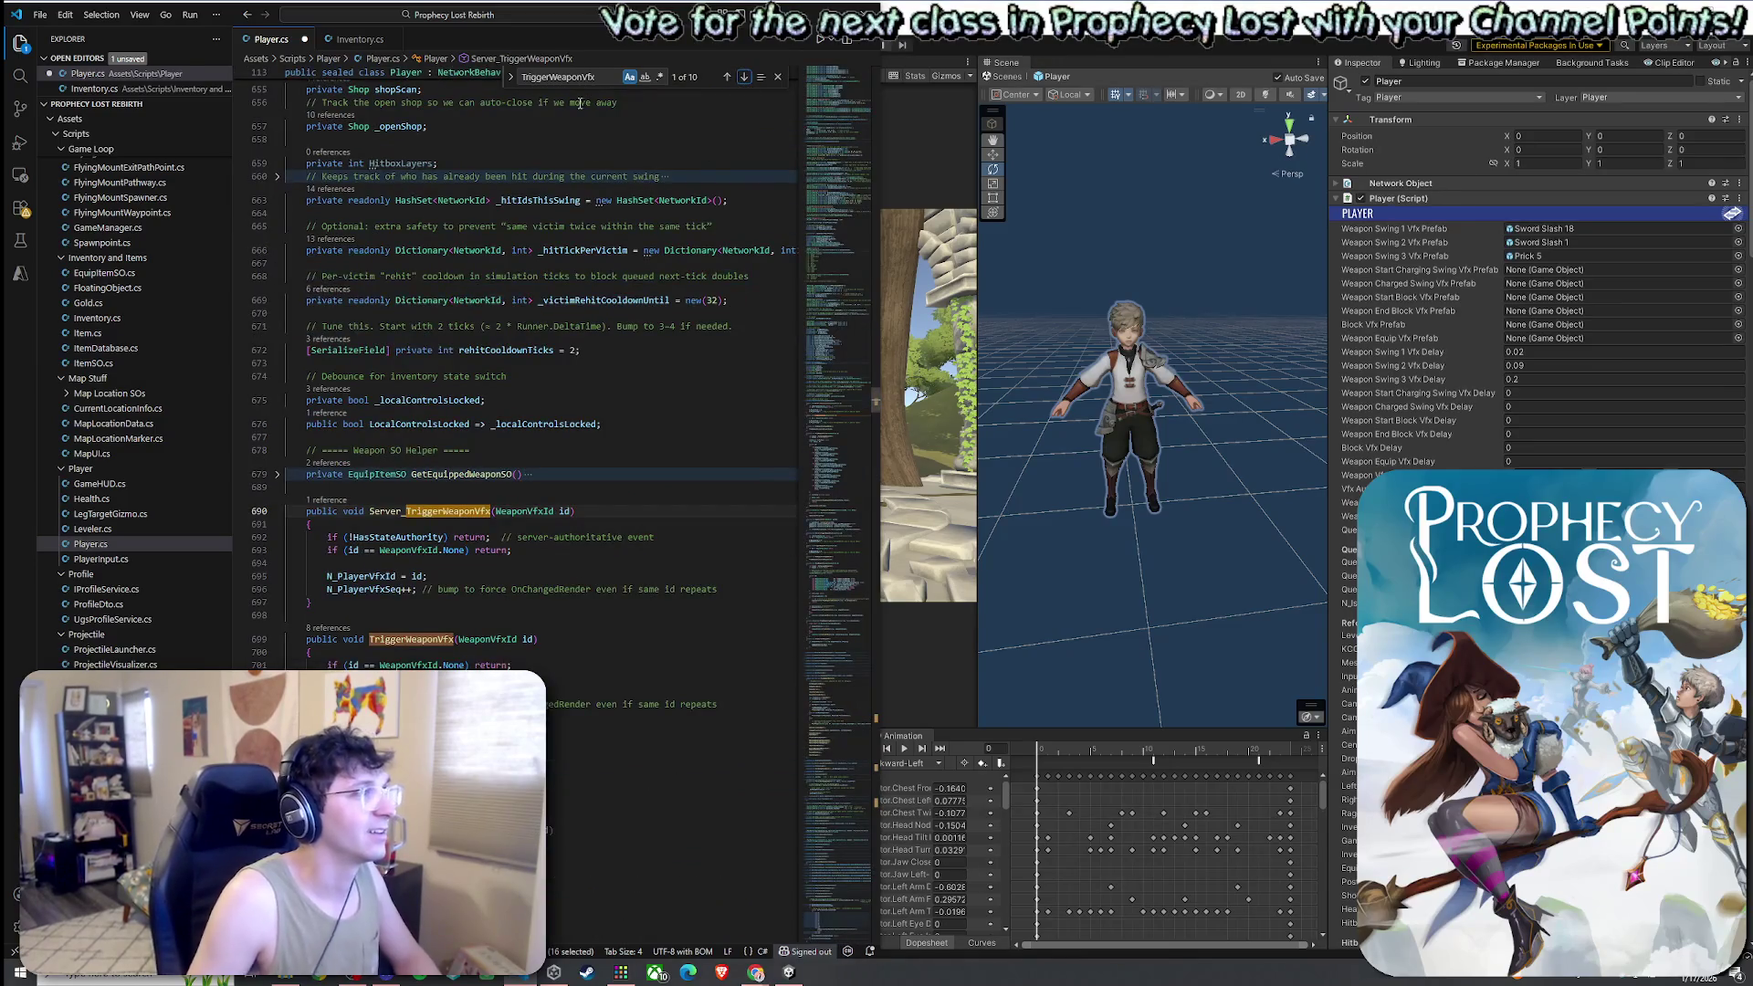
pyautogui.click(358, 41)
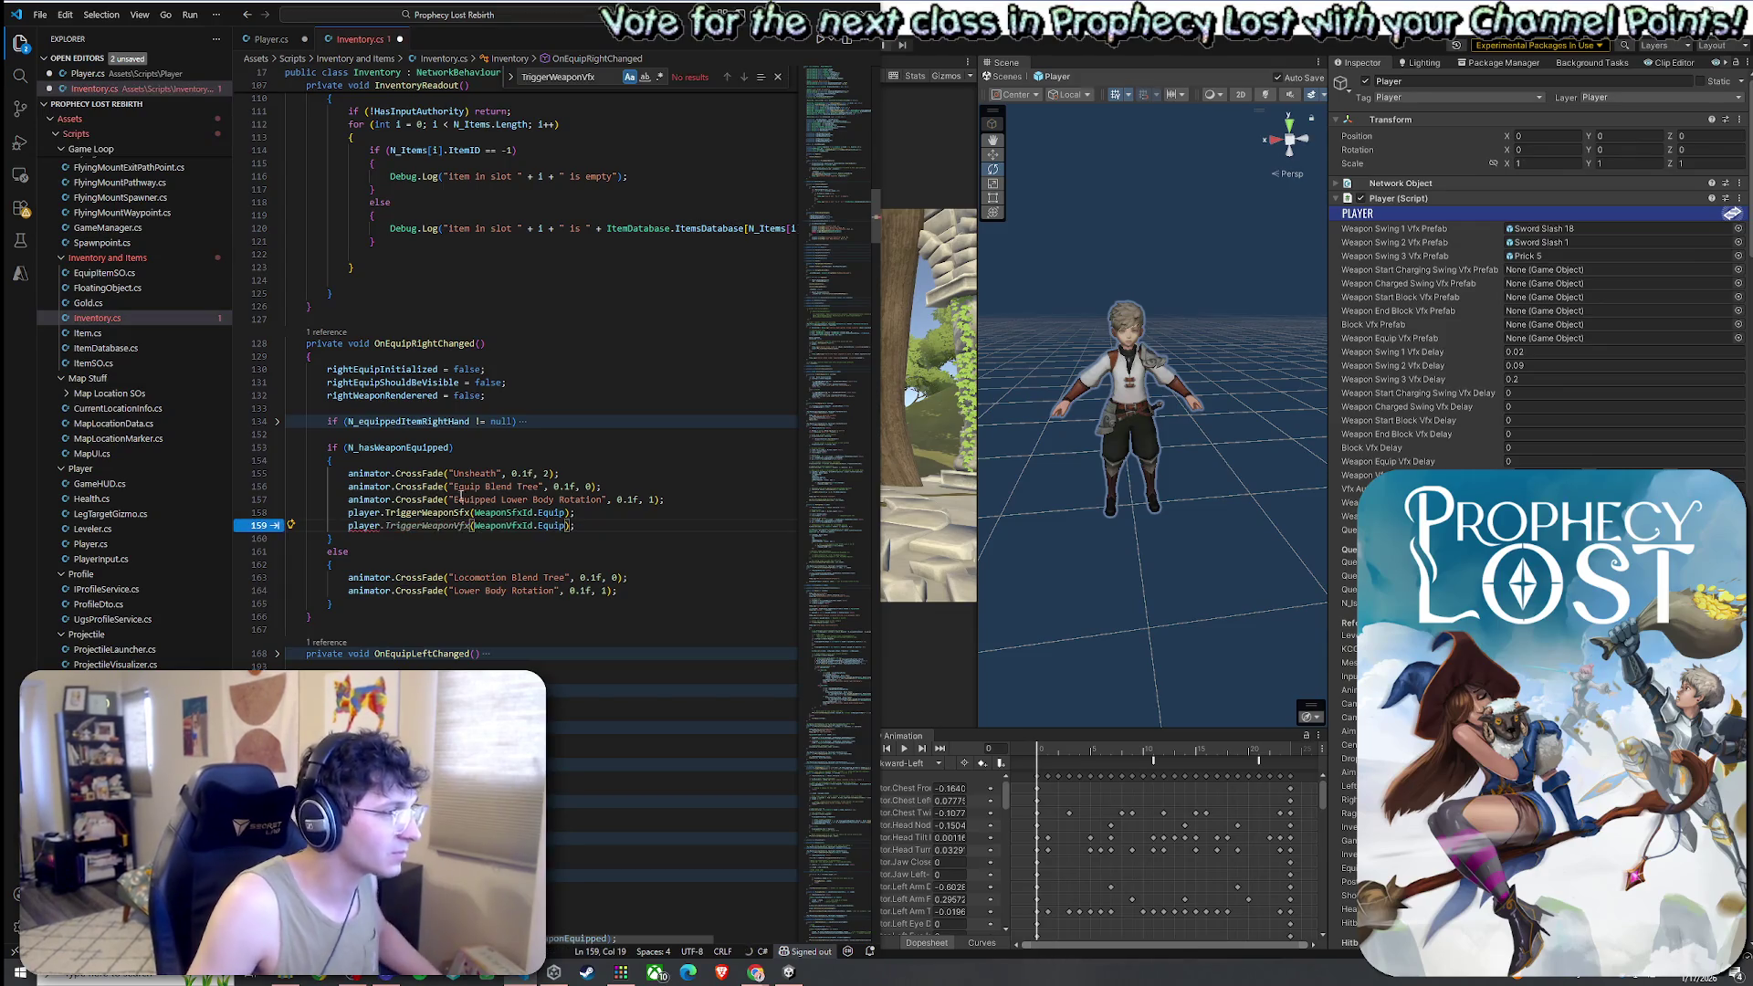
# Change line 159 to player.TriggerWeaponVfx(WeaponVfxId.Equip), save all files, and return to Unity
pyautogui.hotkey('ctrl', 'z')
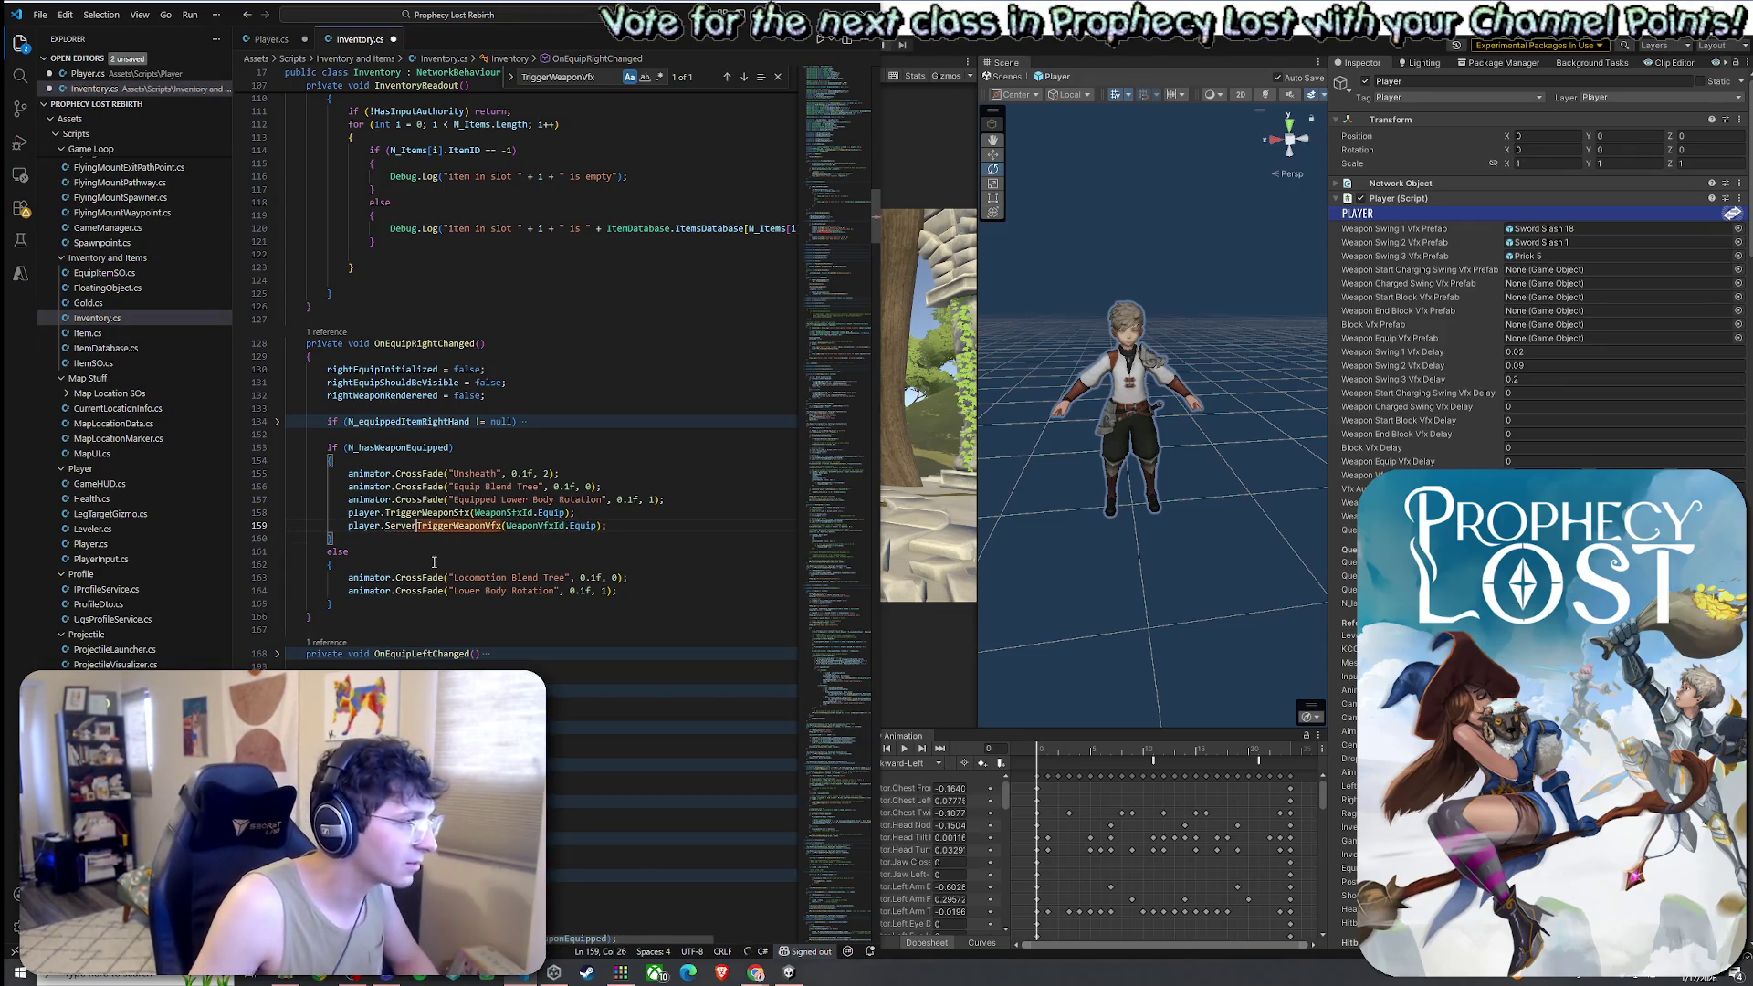
pyautogui.press('BackSpace')
pyautogui.press('BackSpace')
pyautogui.press('BackSpace')
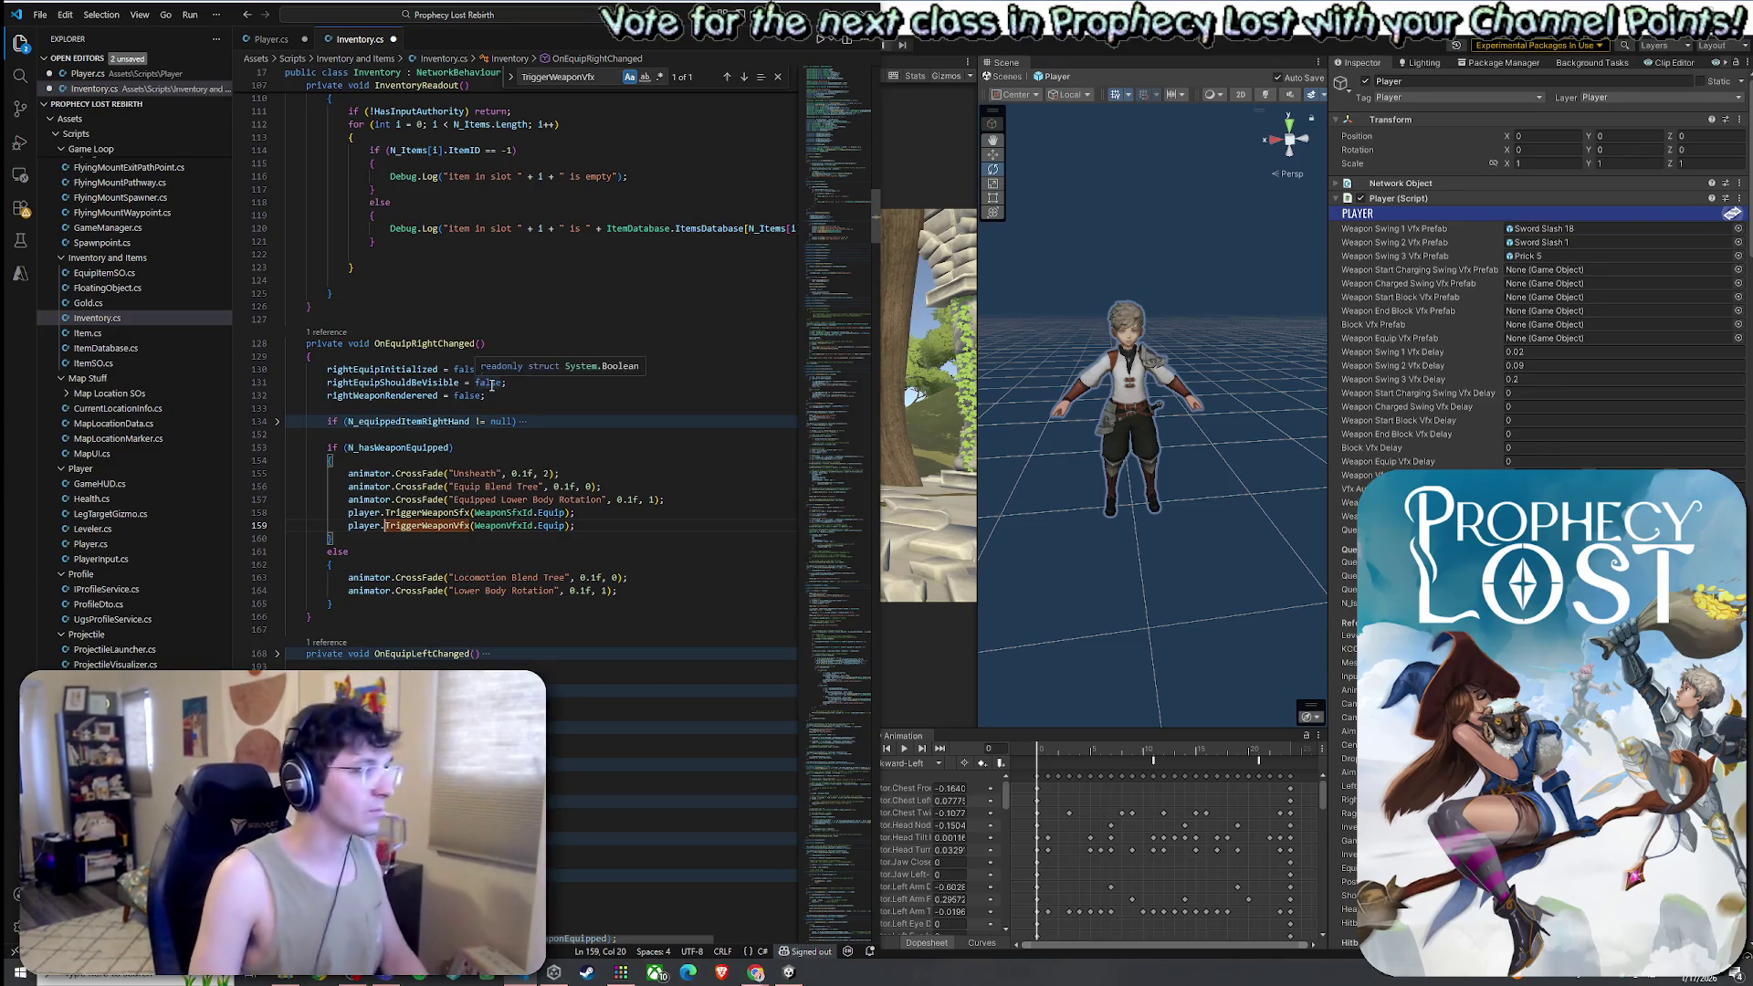
pyautogui.click(40, 15)
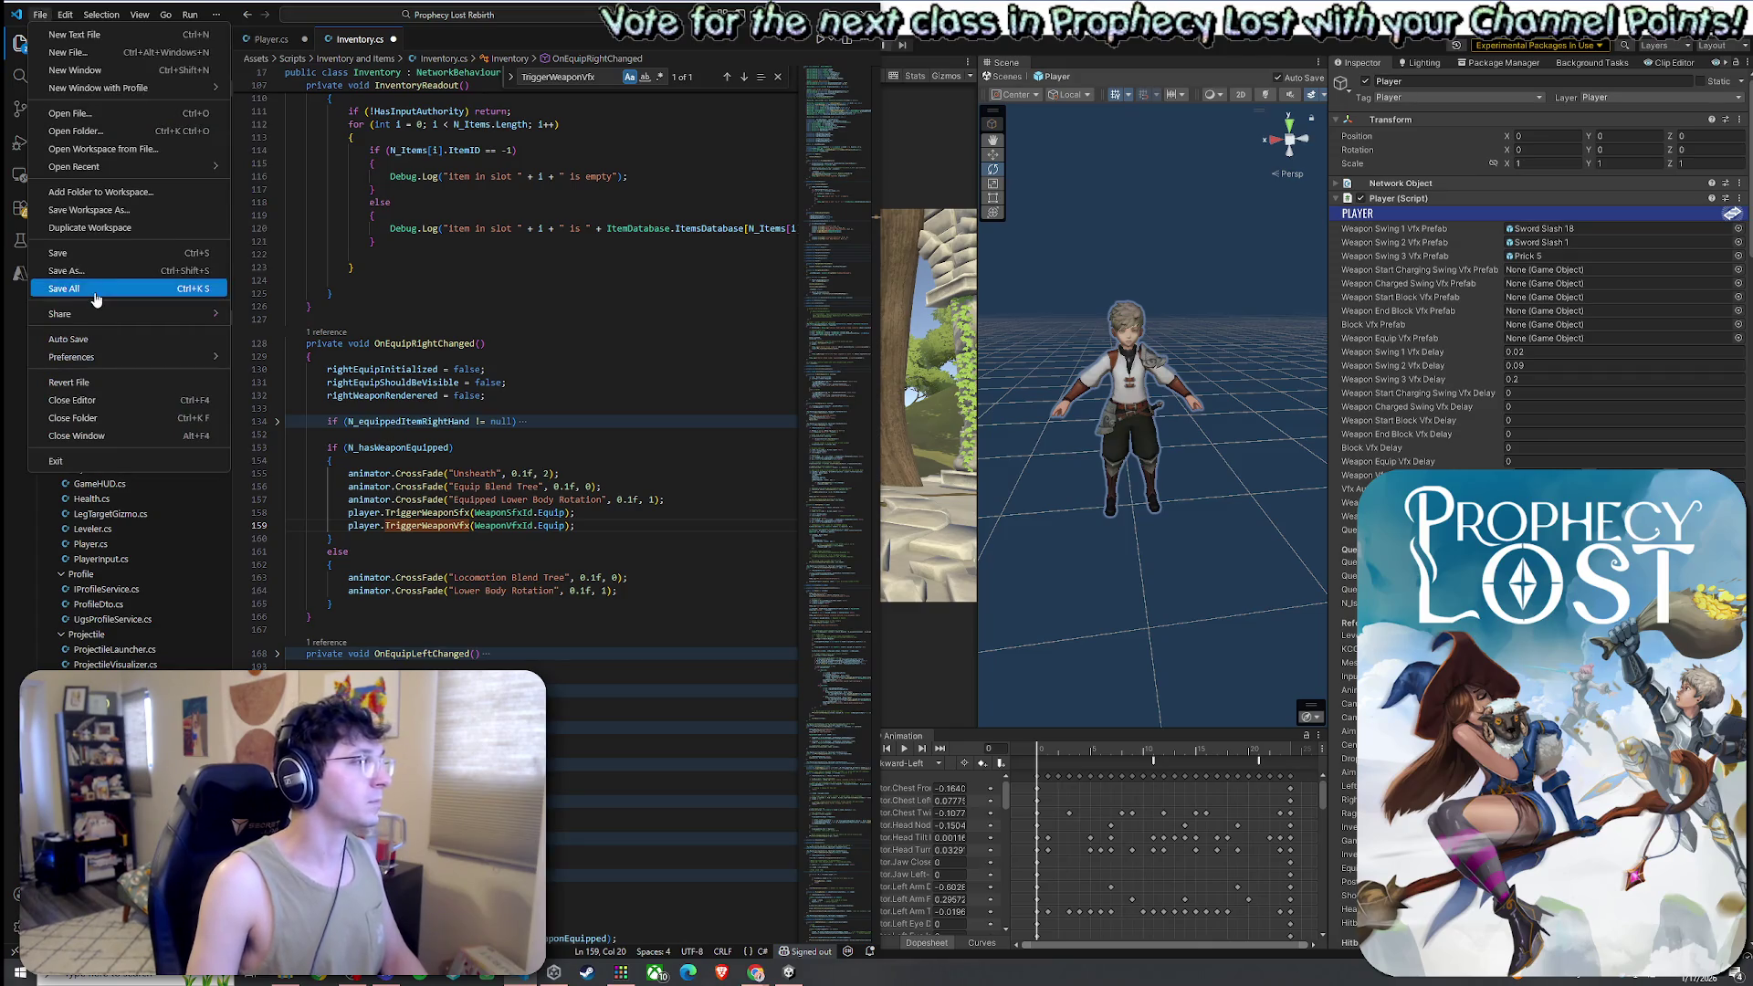
pyautogui.click(96, 289)
pyautogui.click(978, 329)
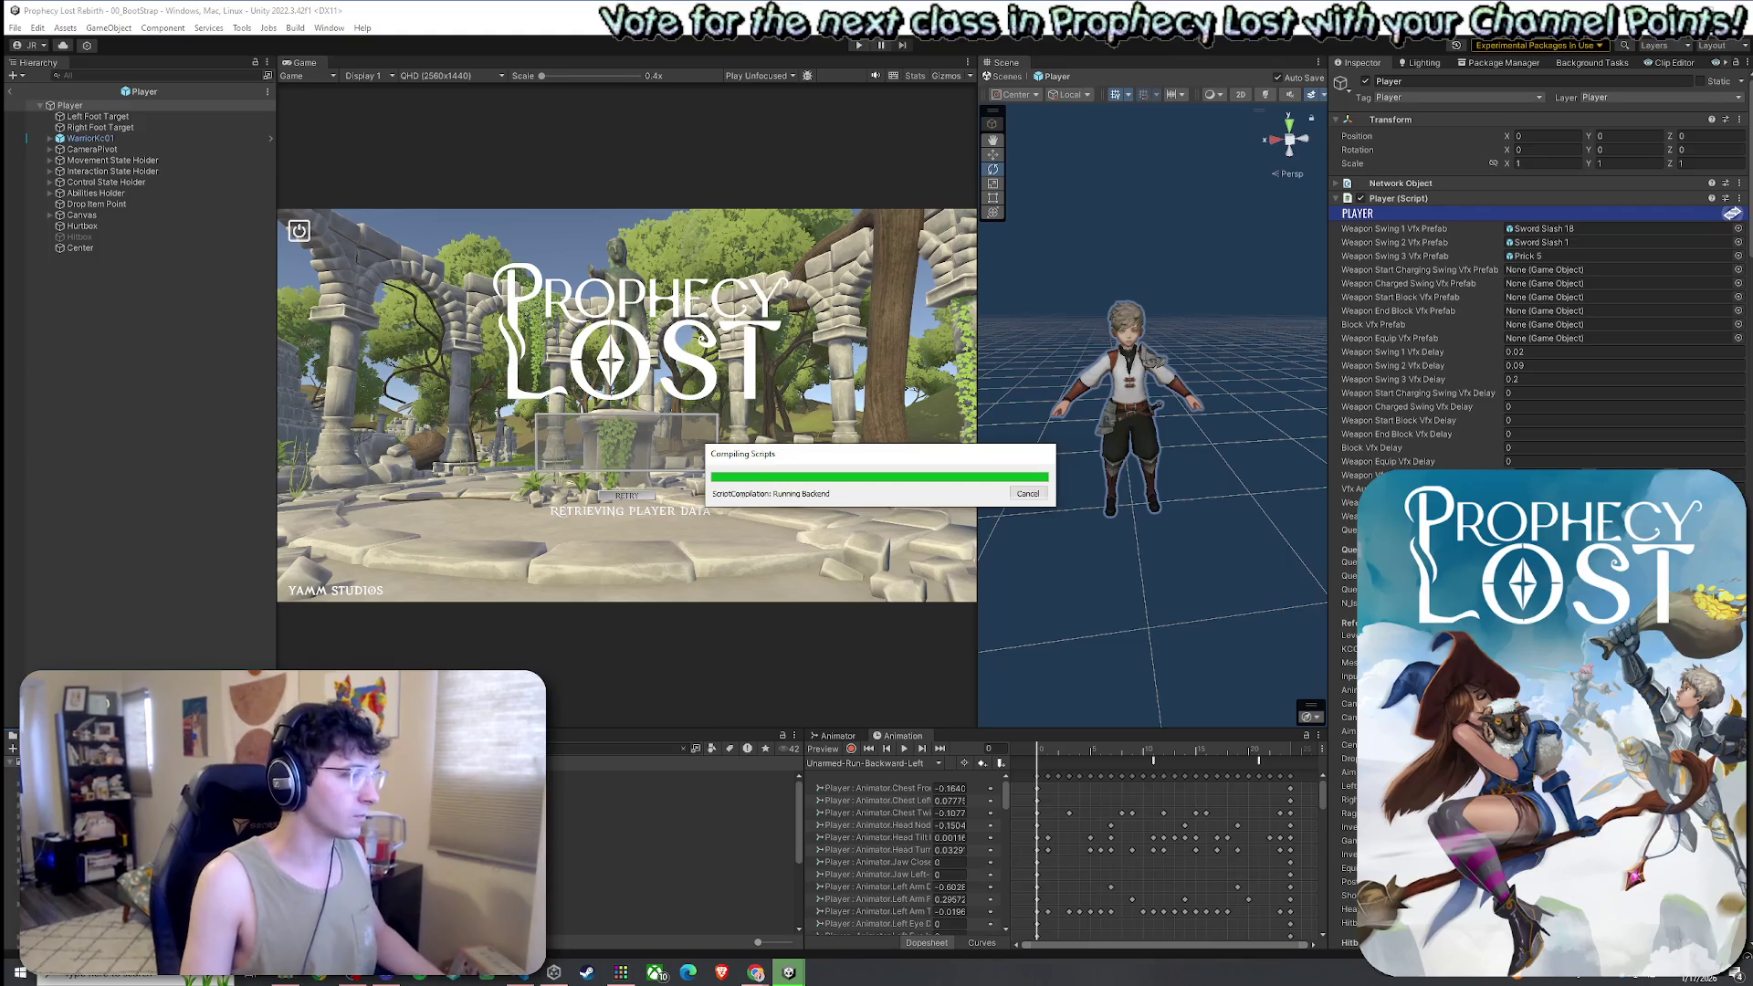
# After compiling, shrink the Hierarchy and Scene panels to widen the Game view, then start Play mode
pyautogui.moveTo(871, 458); pyautogui.dragTo(858, 437)
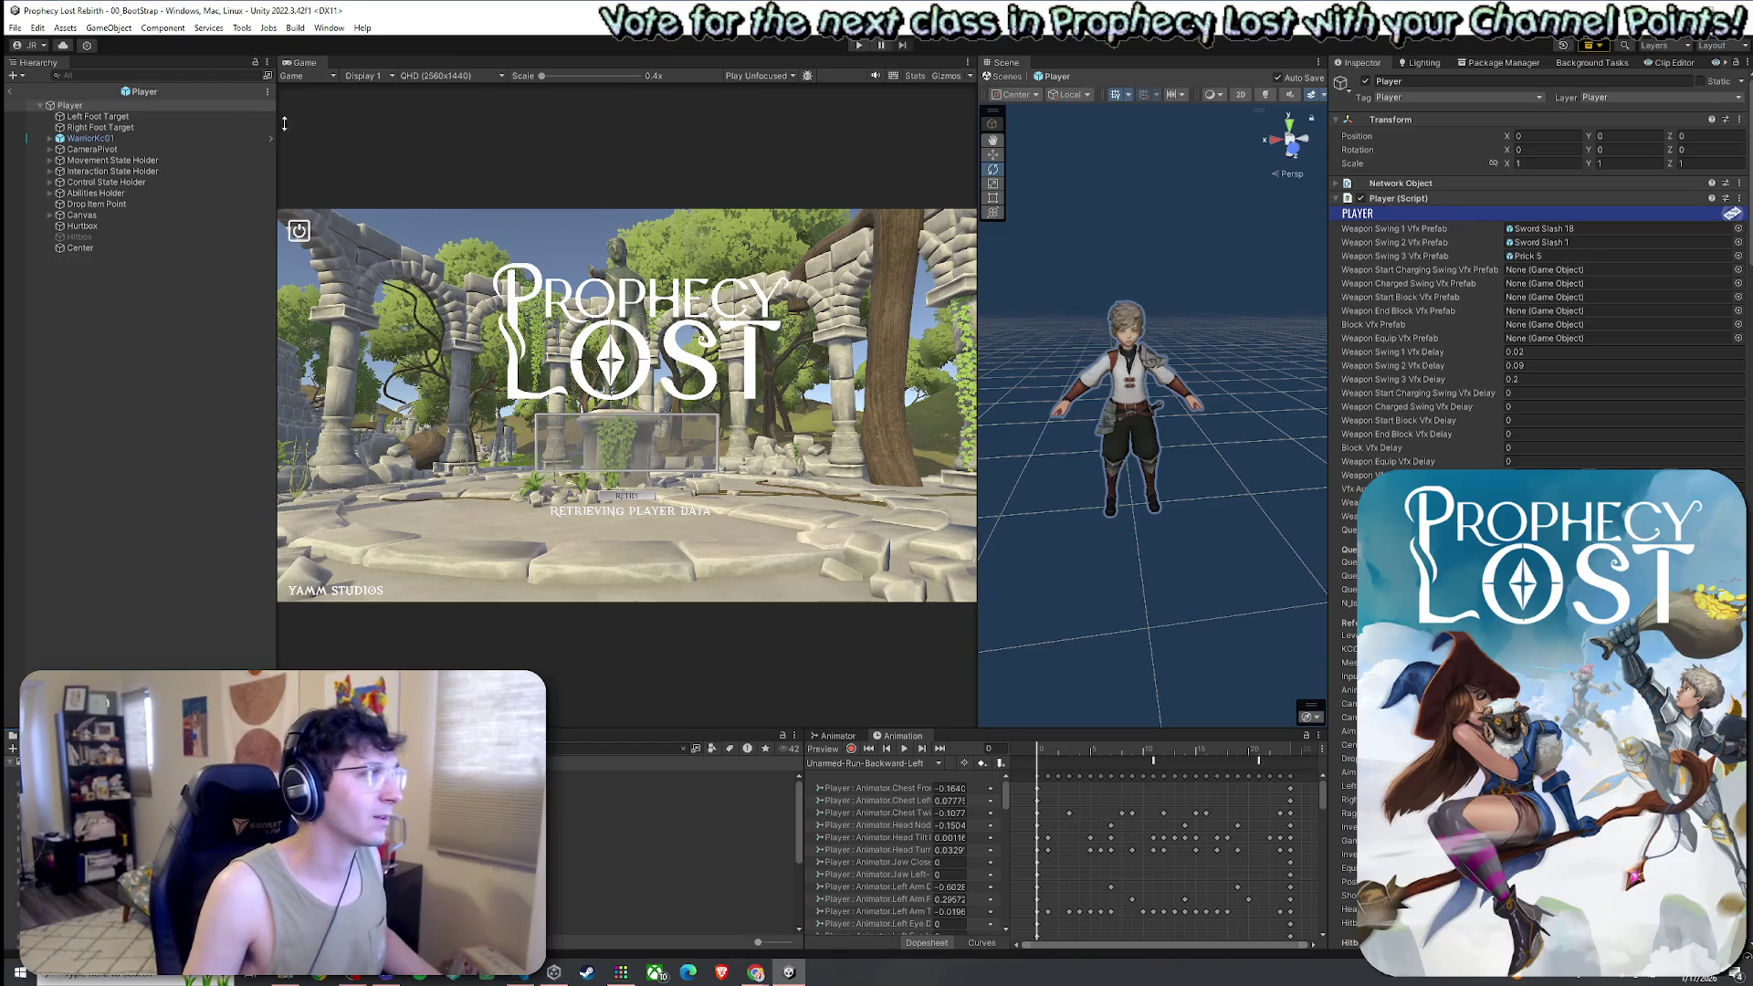
pyautogui.click(22, 28)
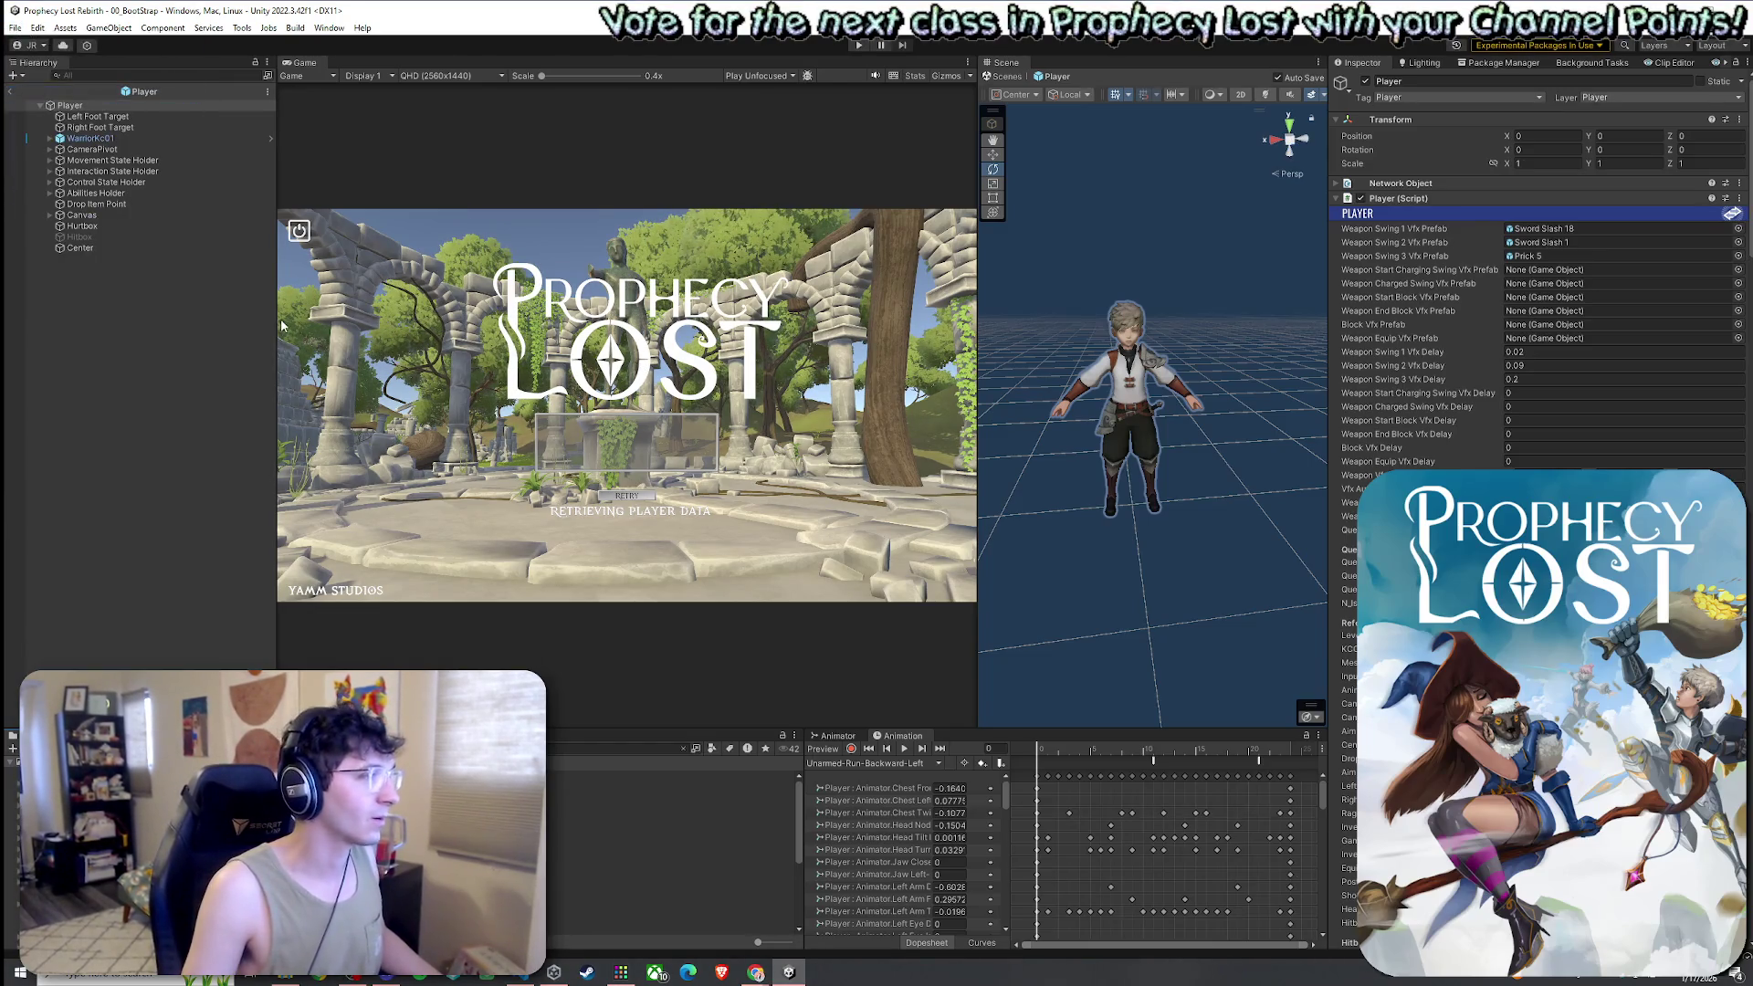
pyautogui.moveTo(281, 324); pyautogui.dragTo(212, 324)
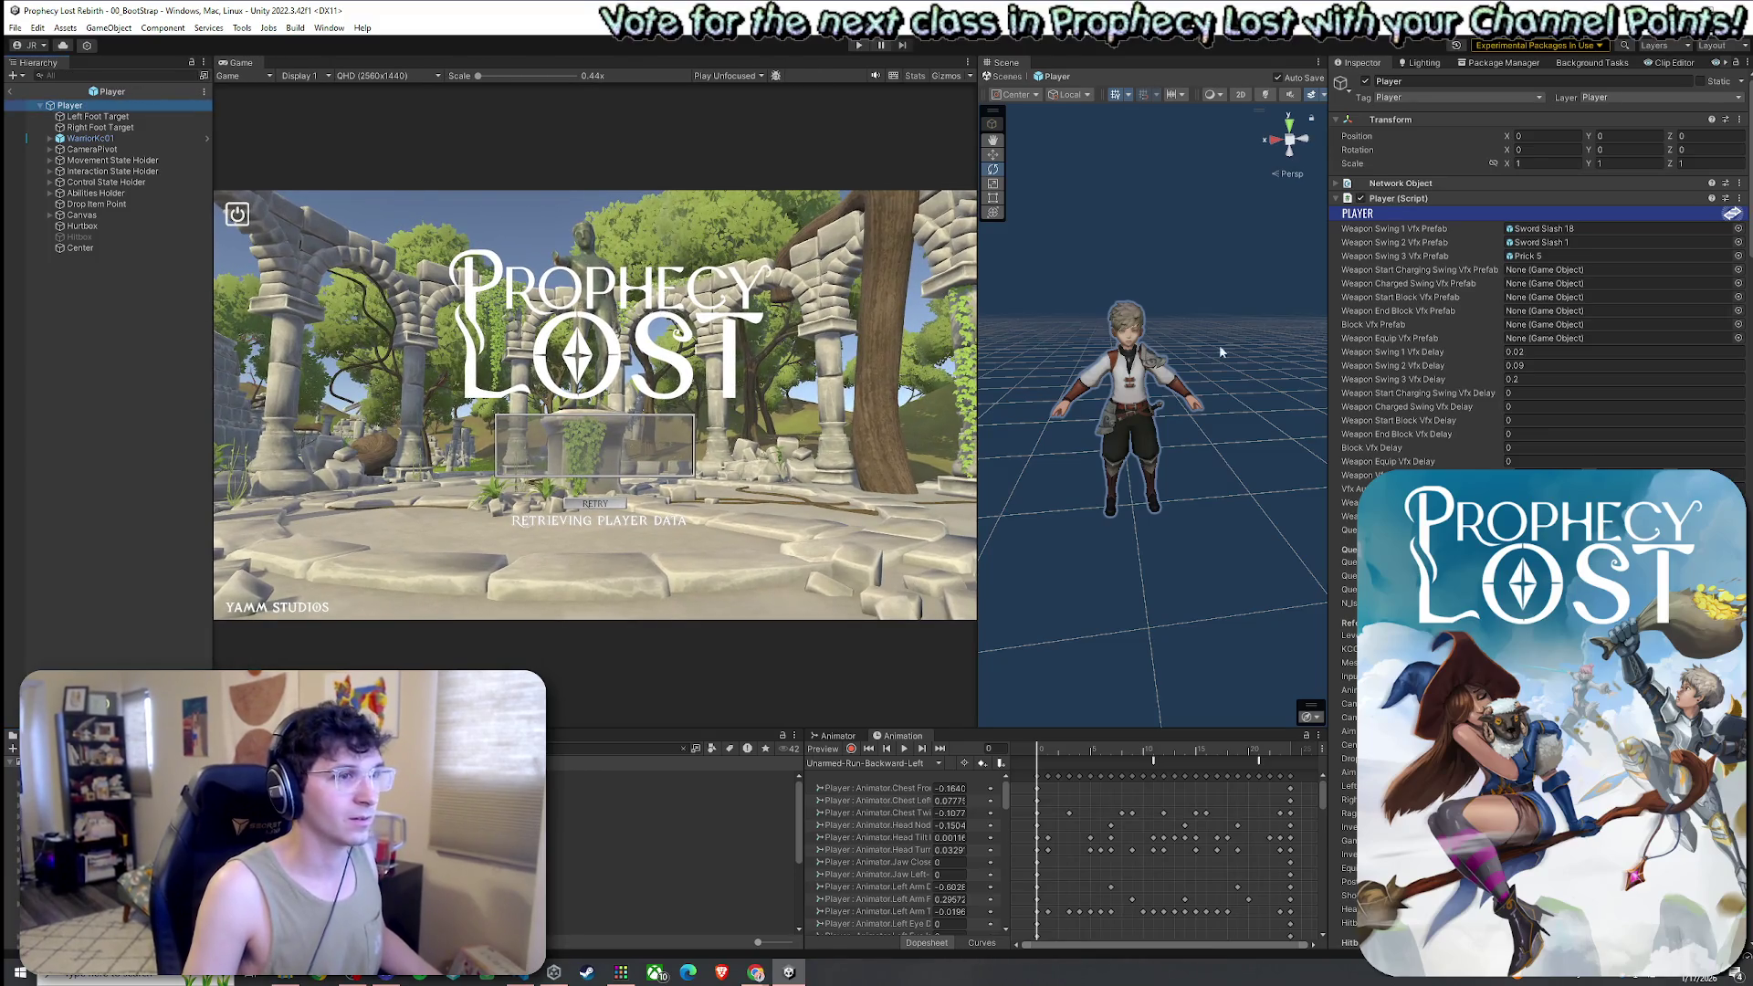
pyautogui.moveTo(1323, 337); pyautogui.dragTo(1402, 337)
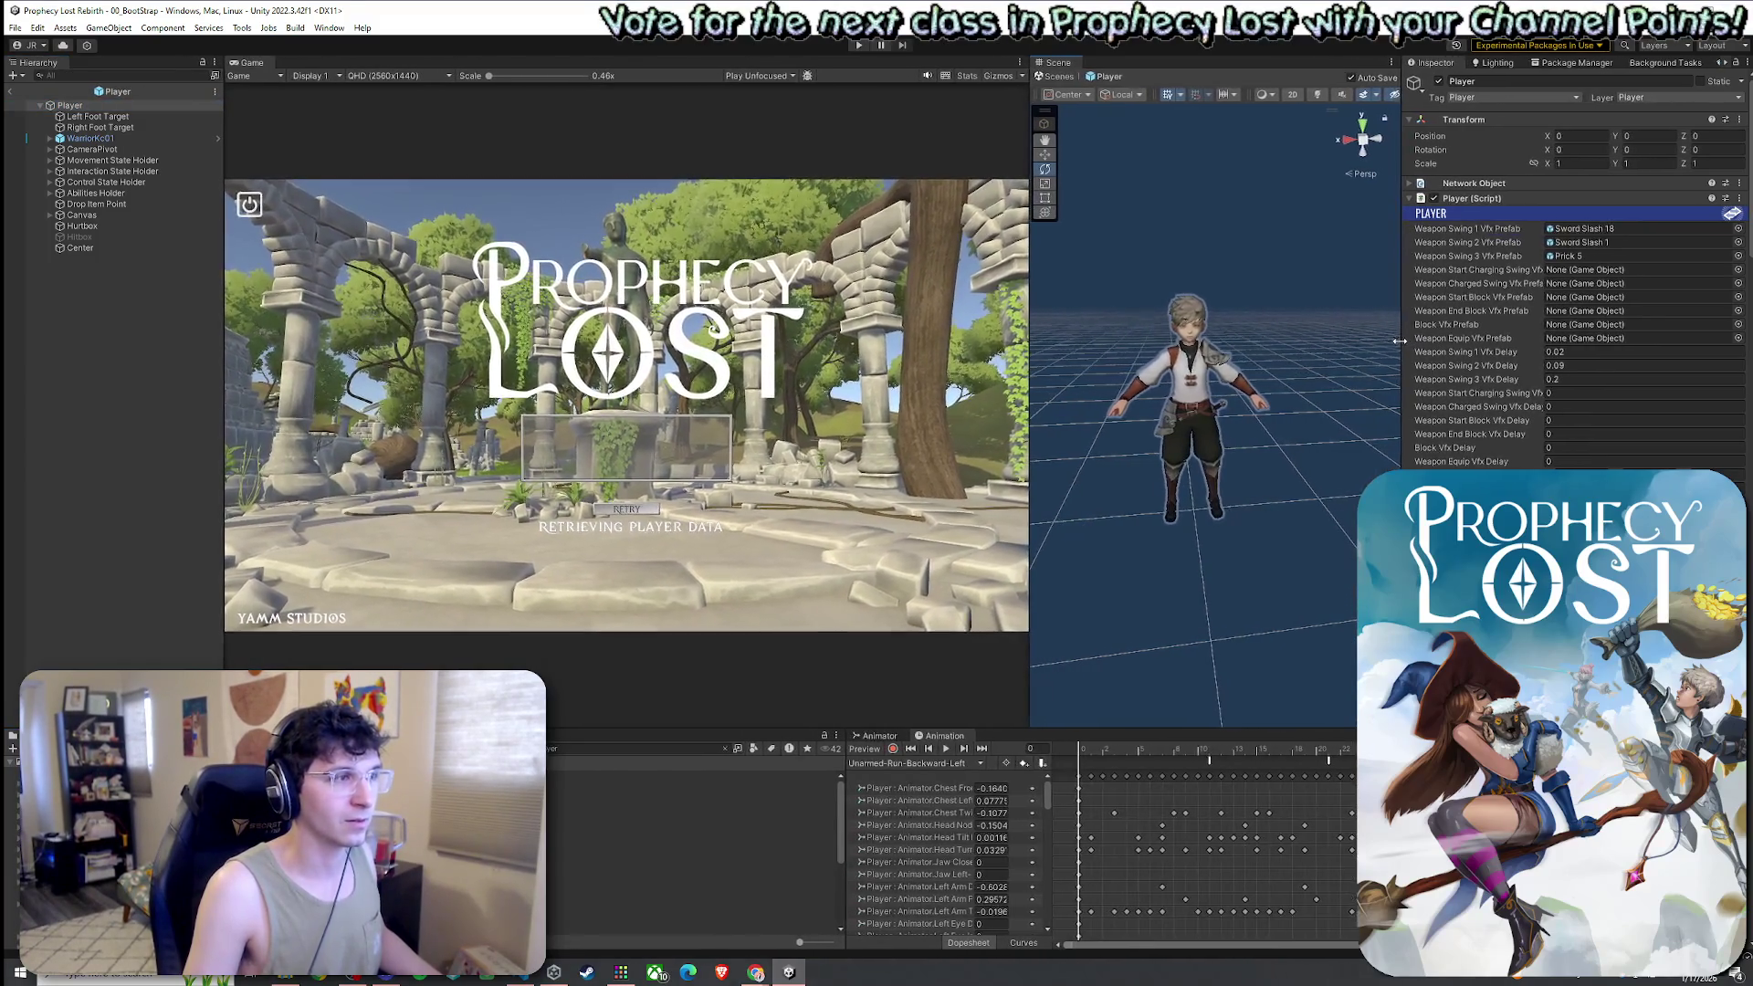
pyautogui.click(16, 28)
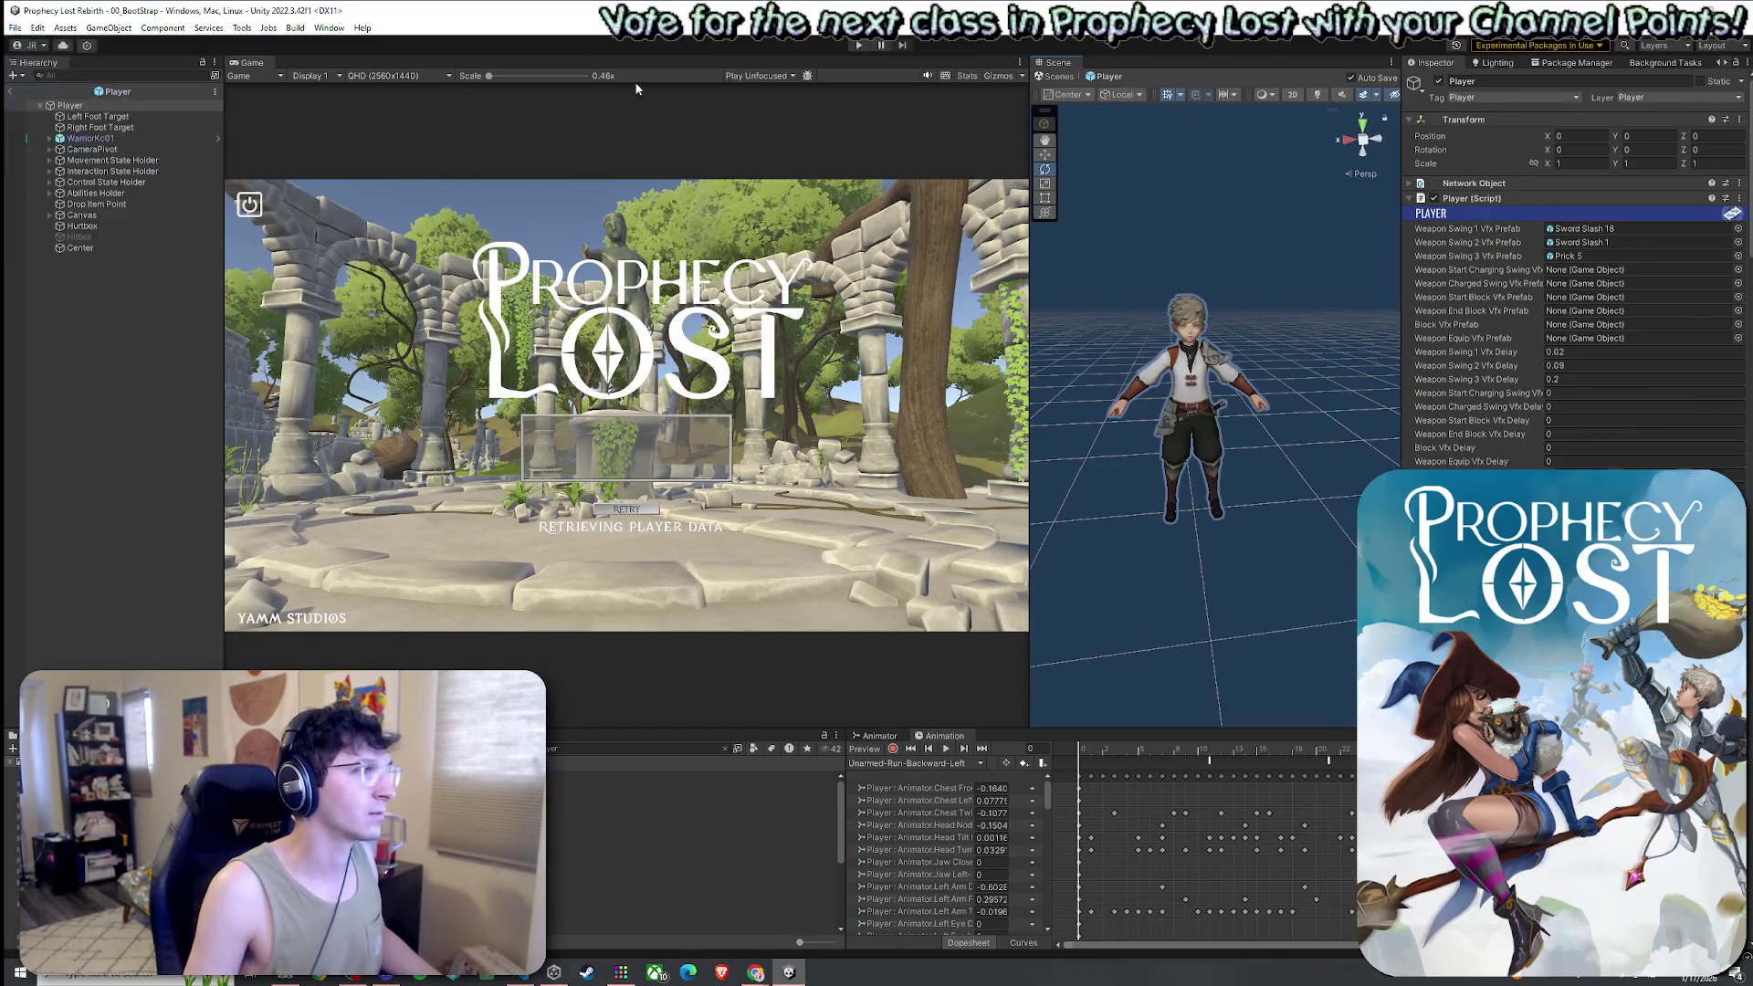
pyautogui.click(767, 77)
pyautogui.click(858, 45)
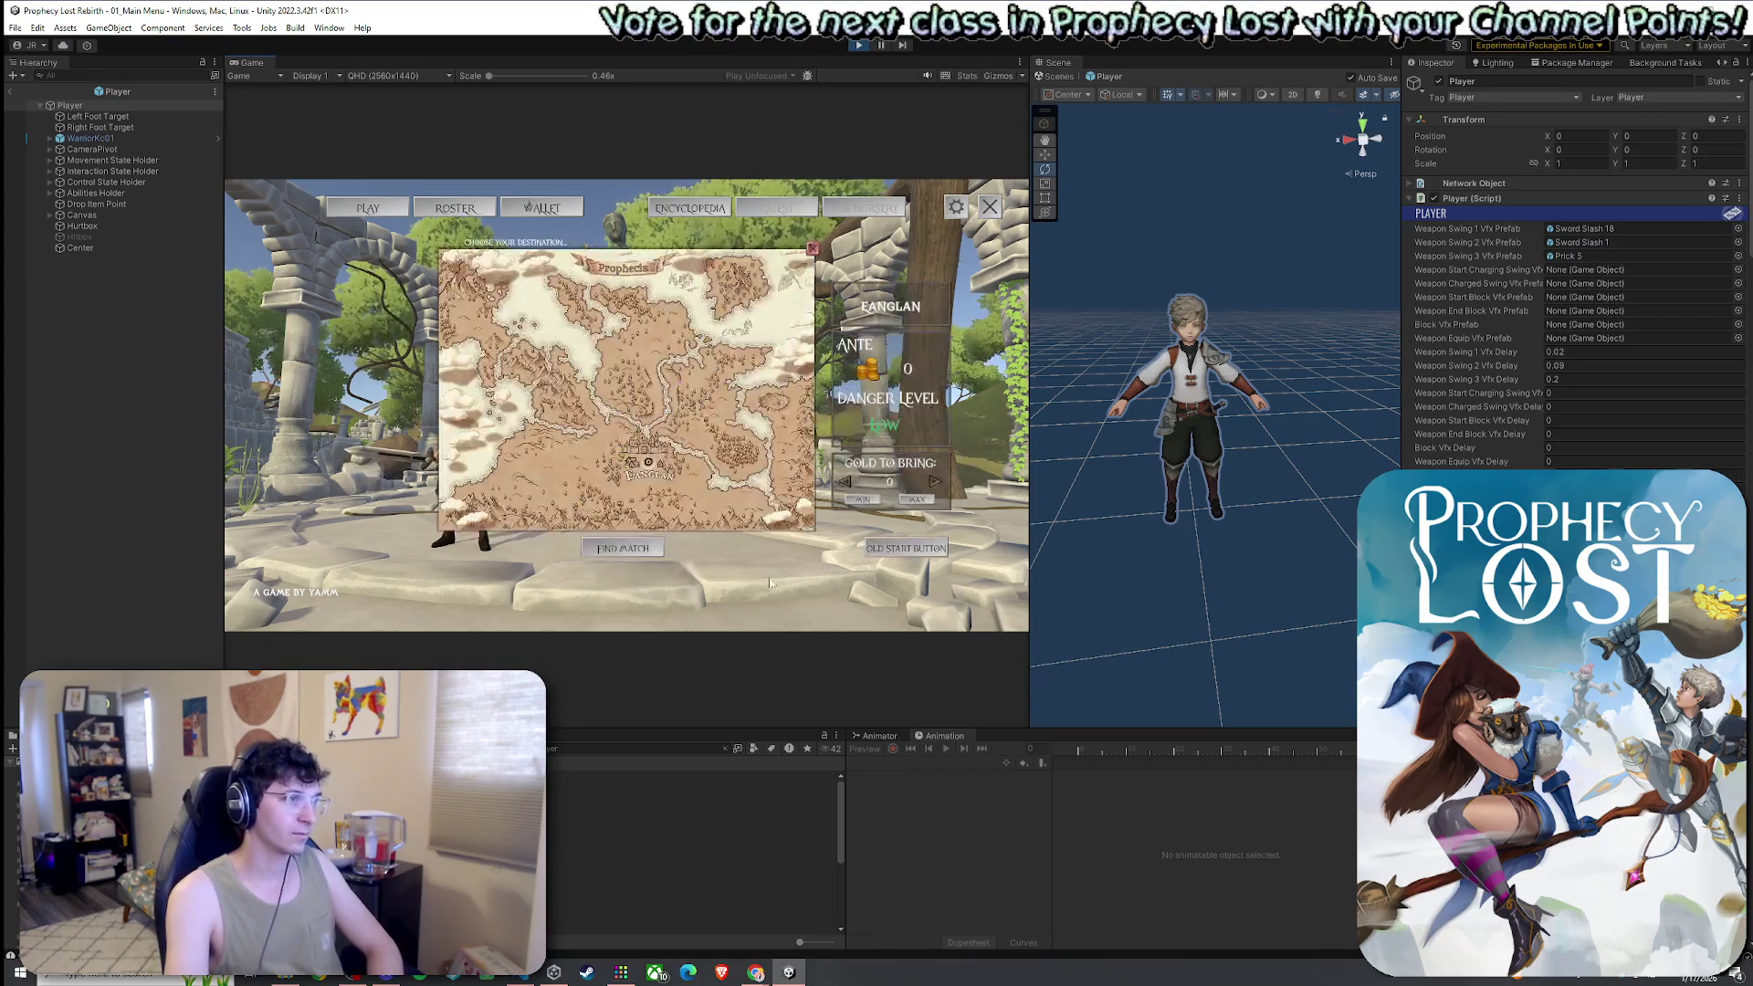
# Join a match in the 02_Test Scene from the destination map and take the first sword swings
pyautogui.click(369, 207)
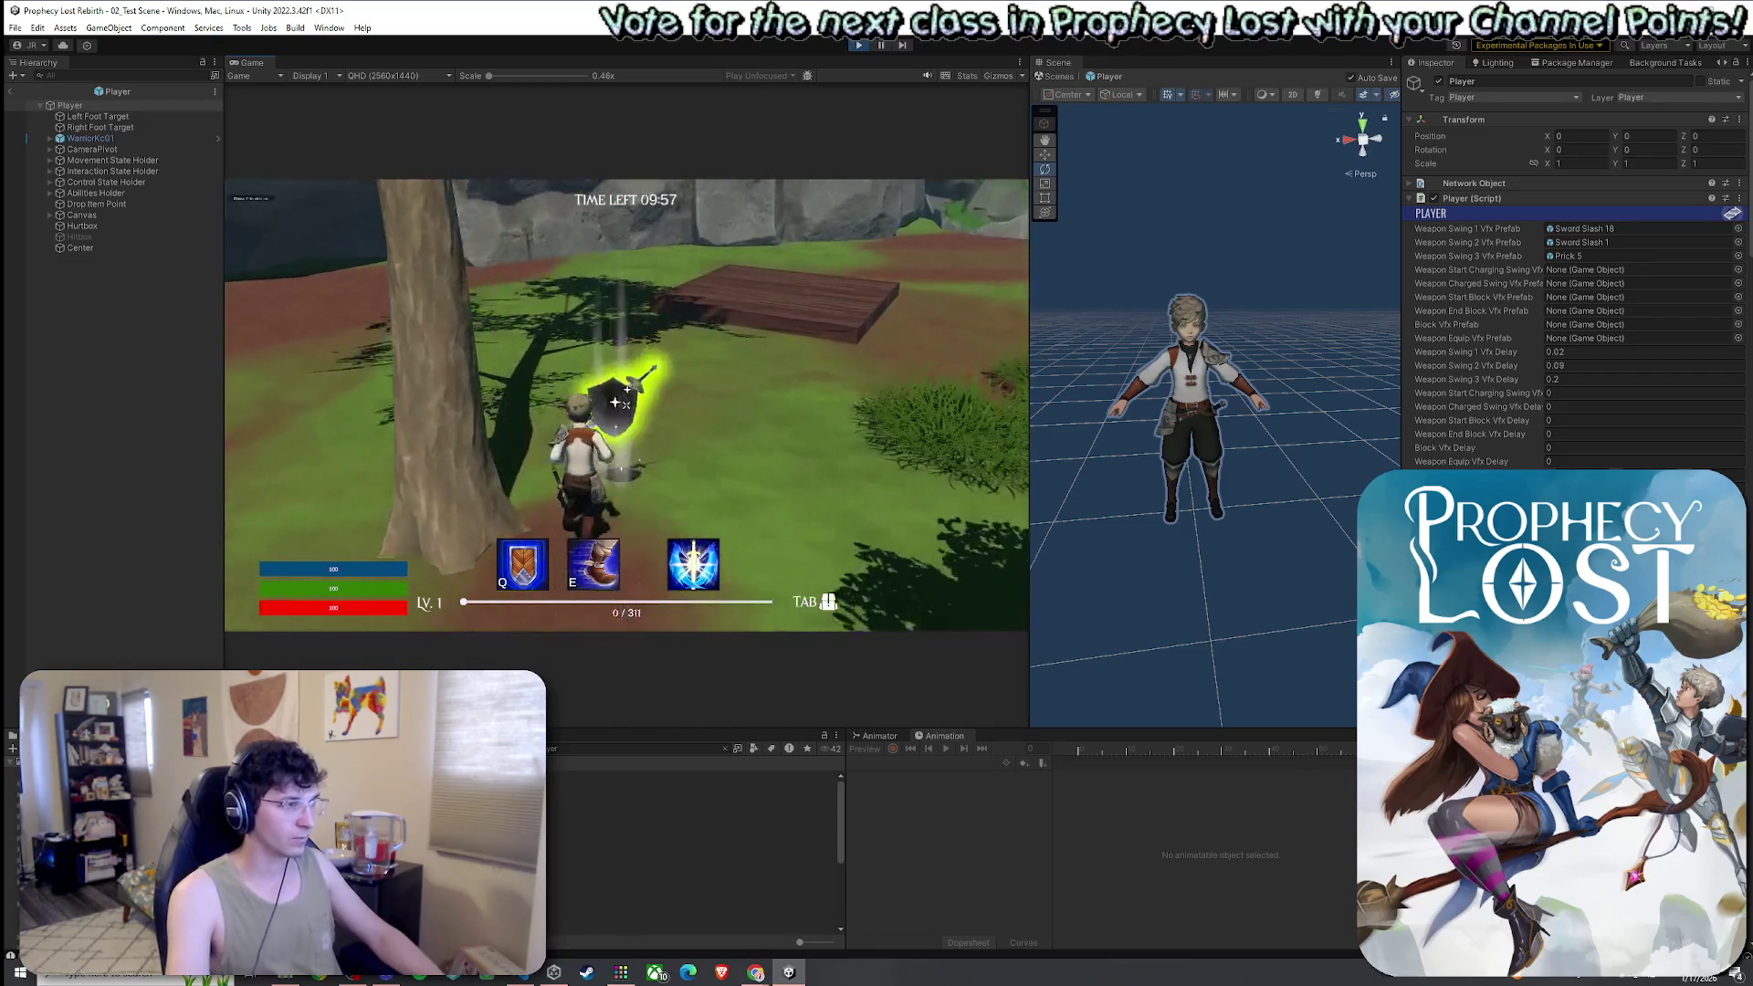
pyautogui.press('Tab')
pyautogui.press('Tab')
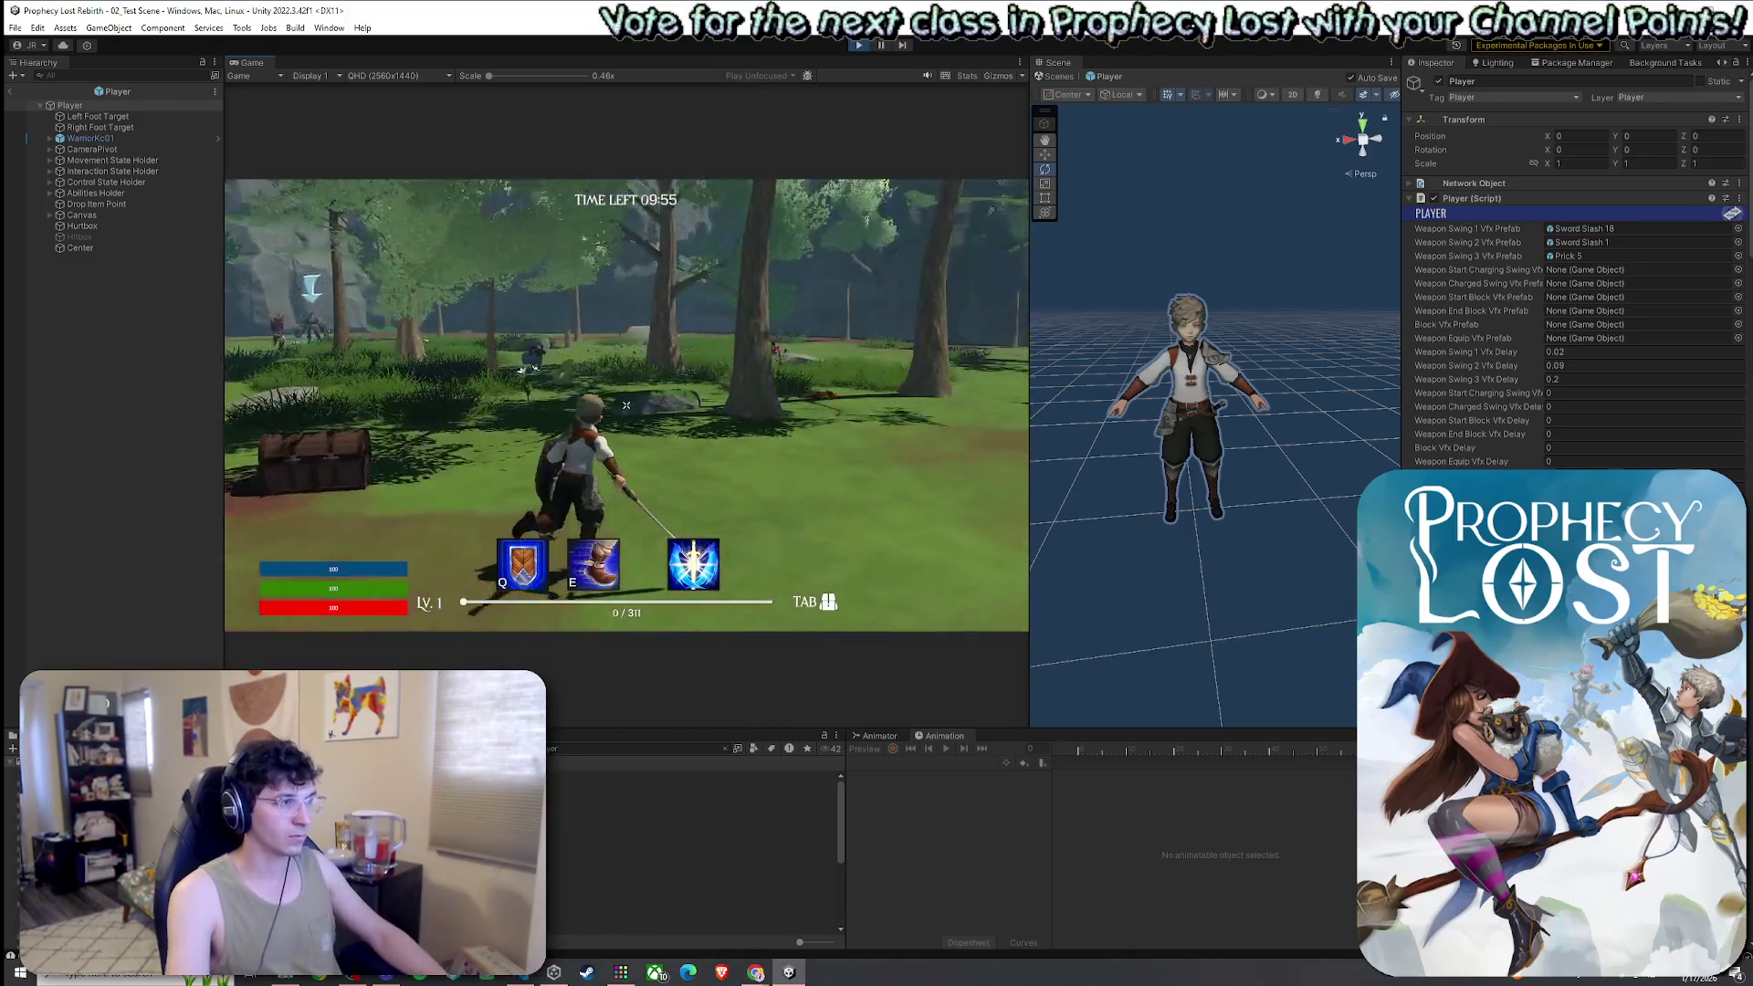
pyautogui.click(626, 404)
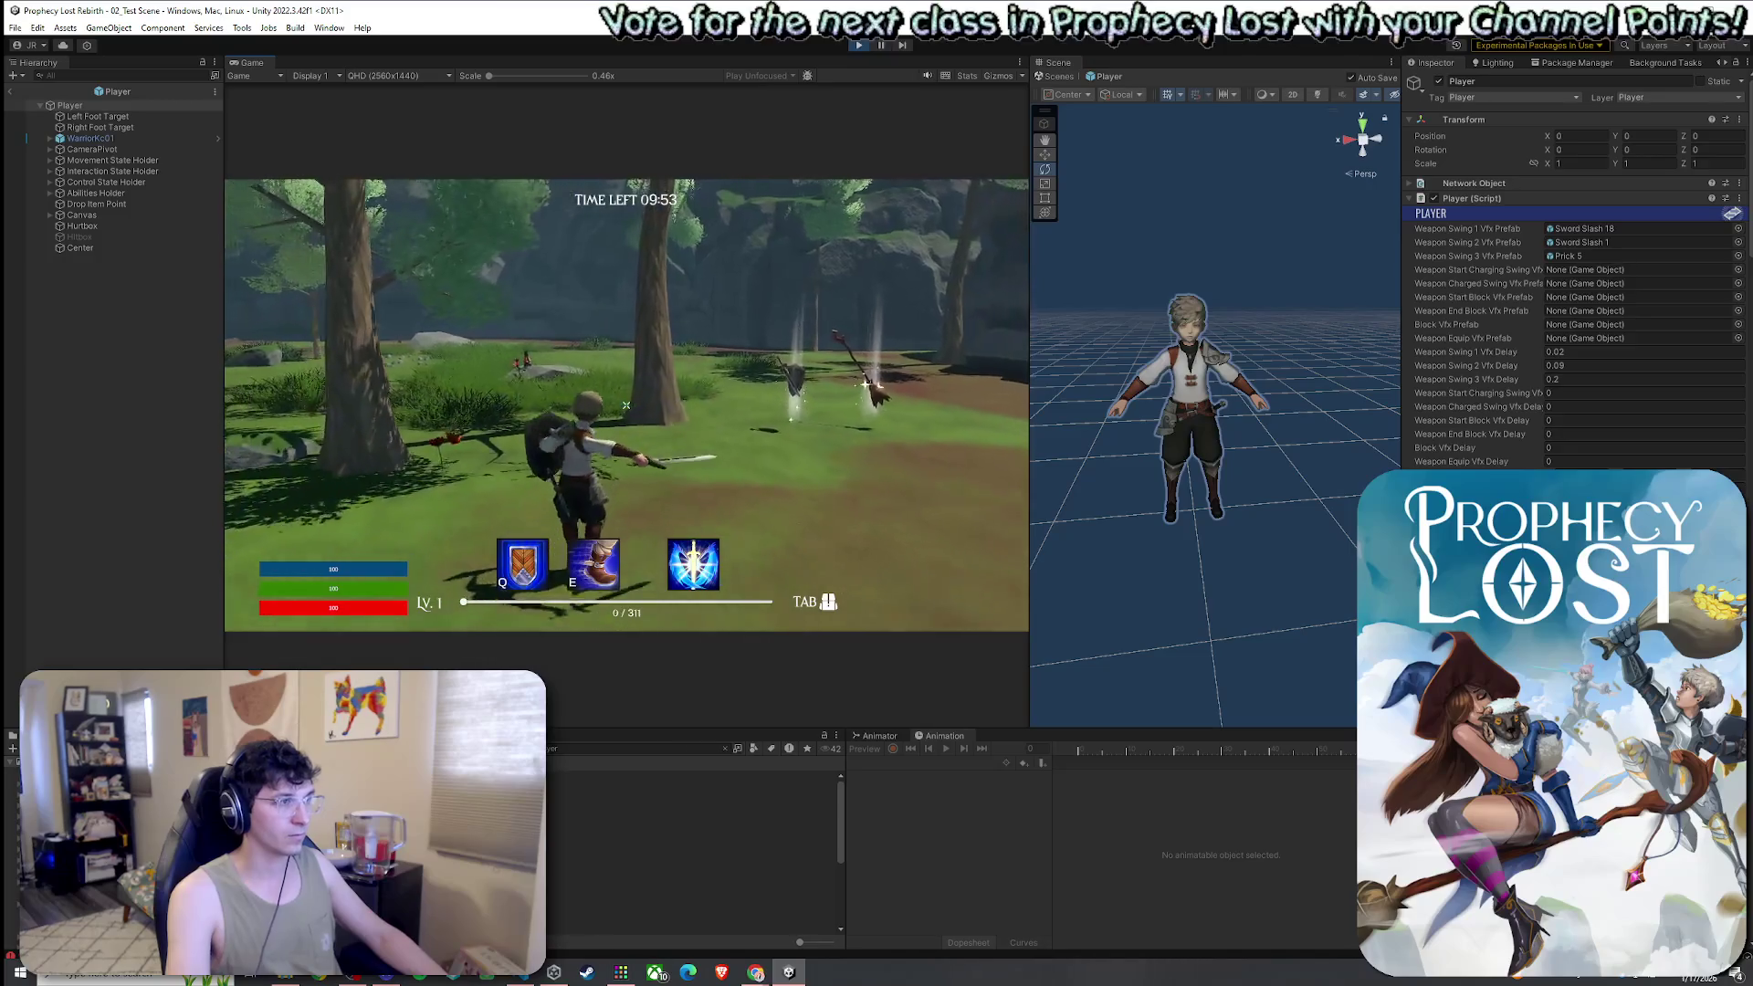
pyautogui.click(626, 404)
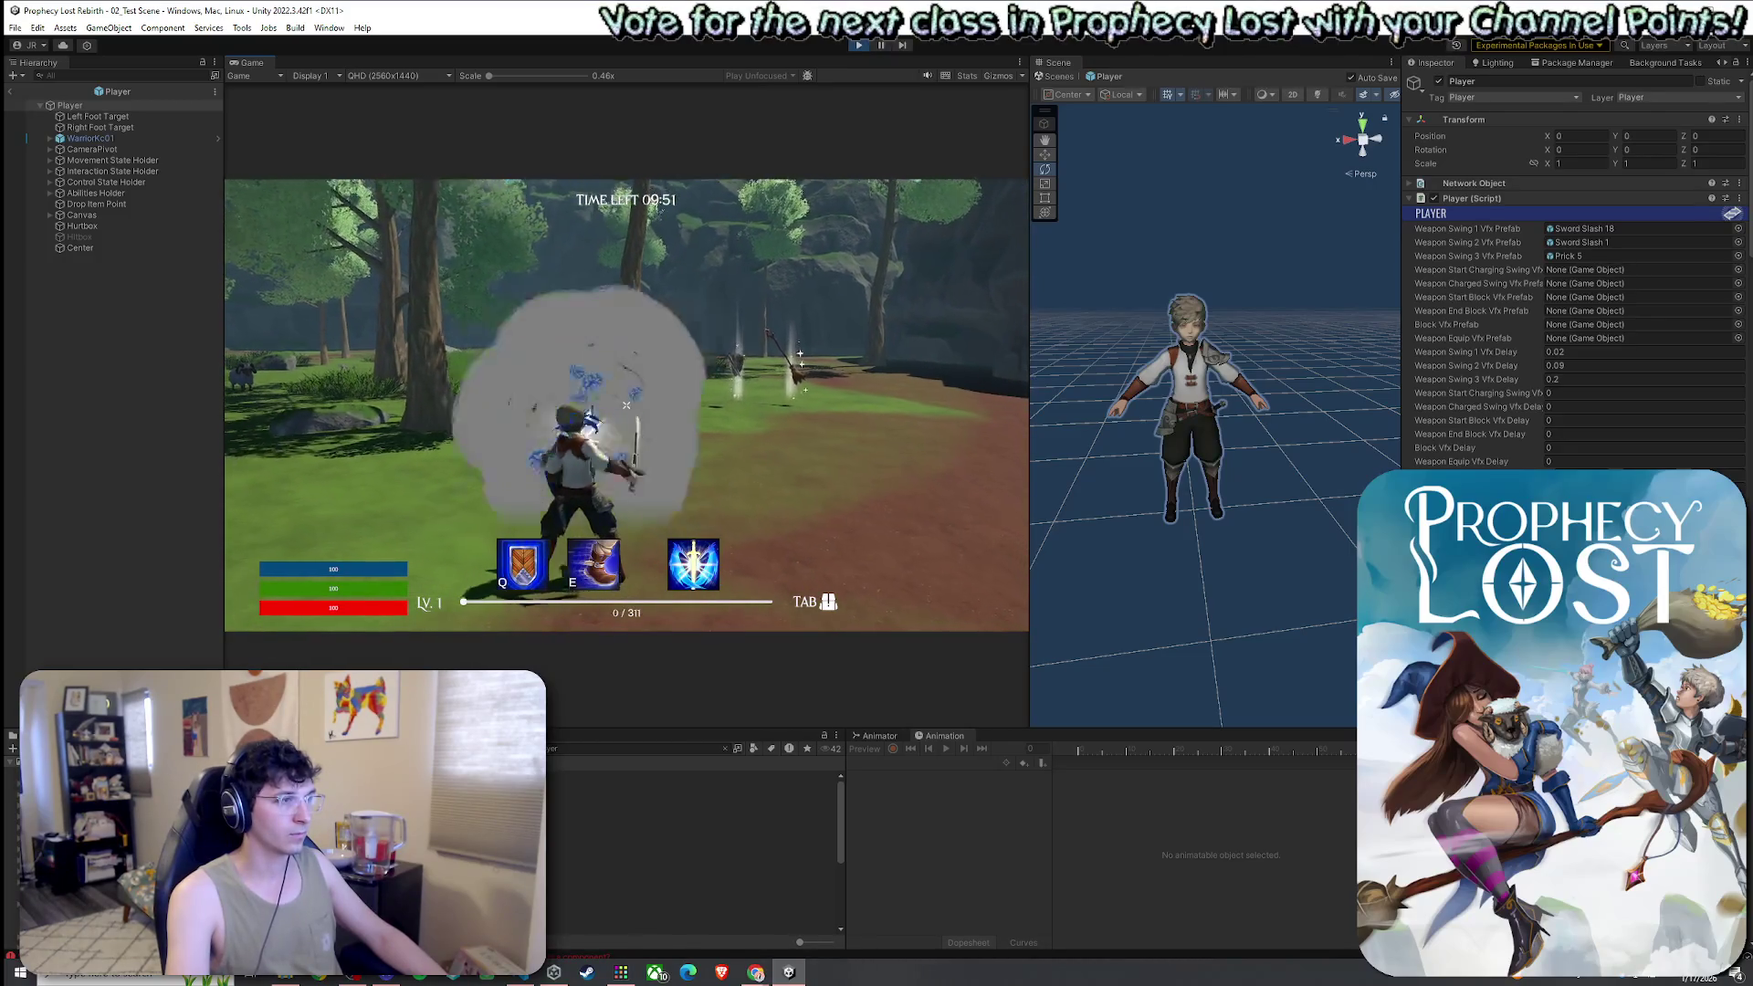
# Swing the sword through repeated combos to watch each blue slash trail
pyautogui.click(626, 404)
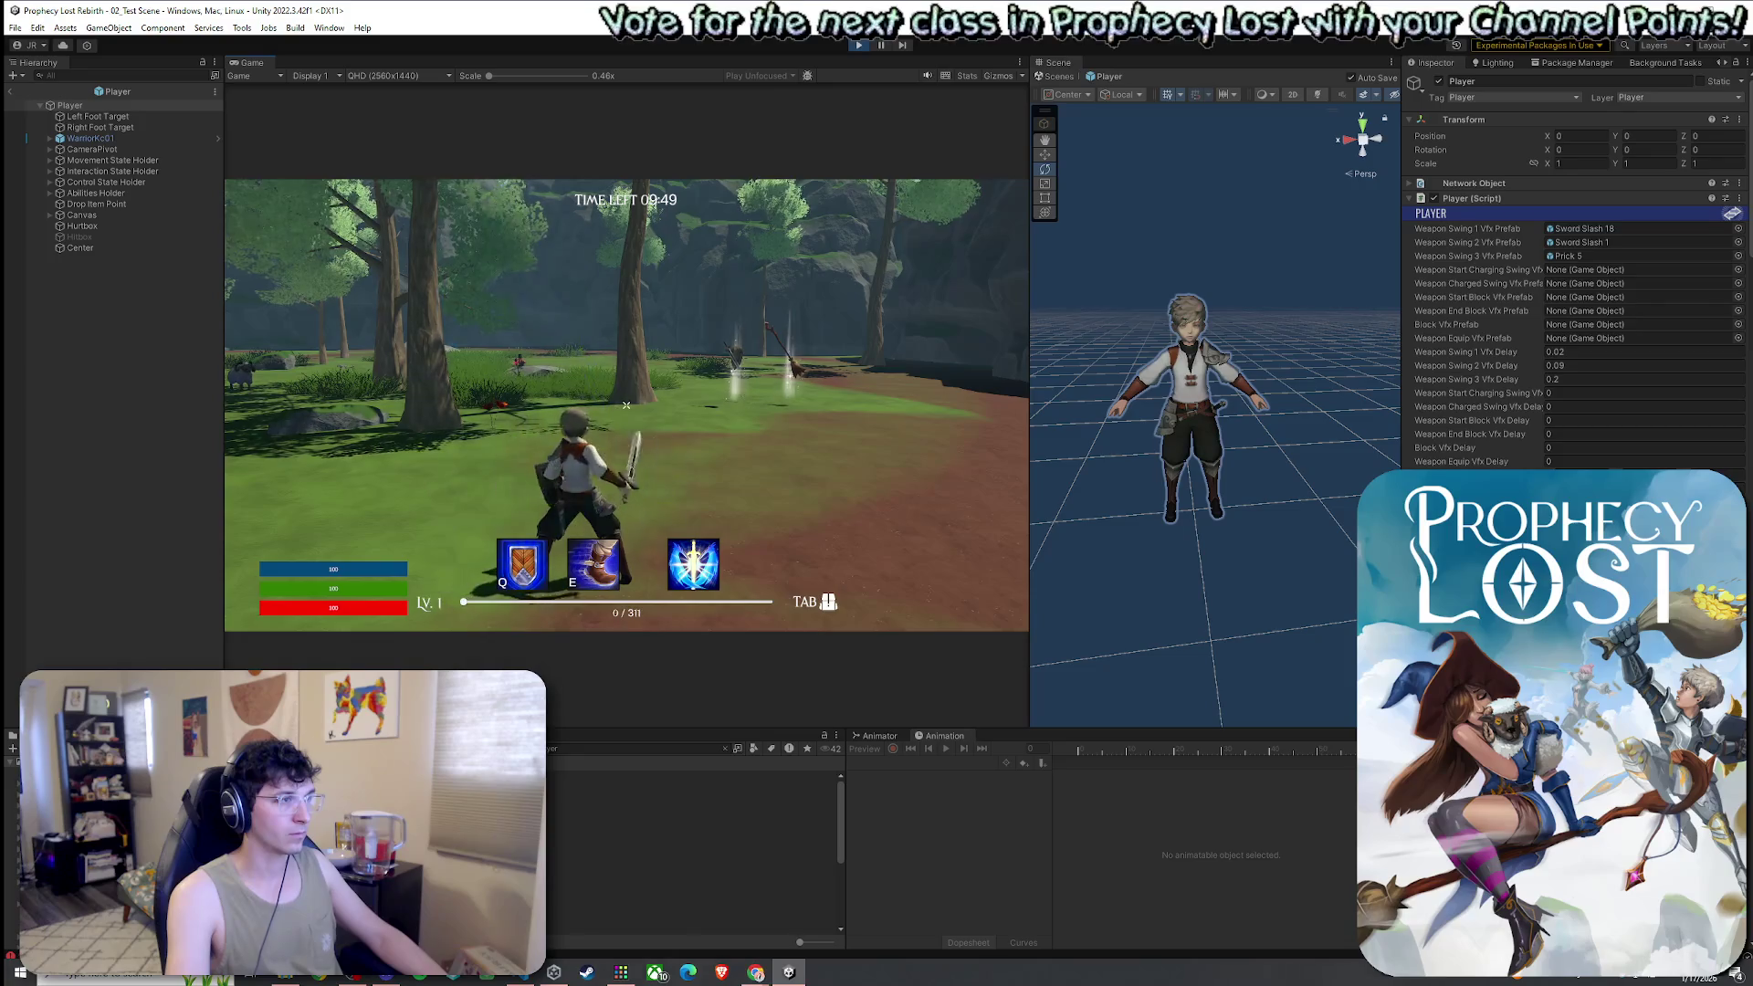
pyautogui.click(626, 405)
pyautogui.click(626, 404)
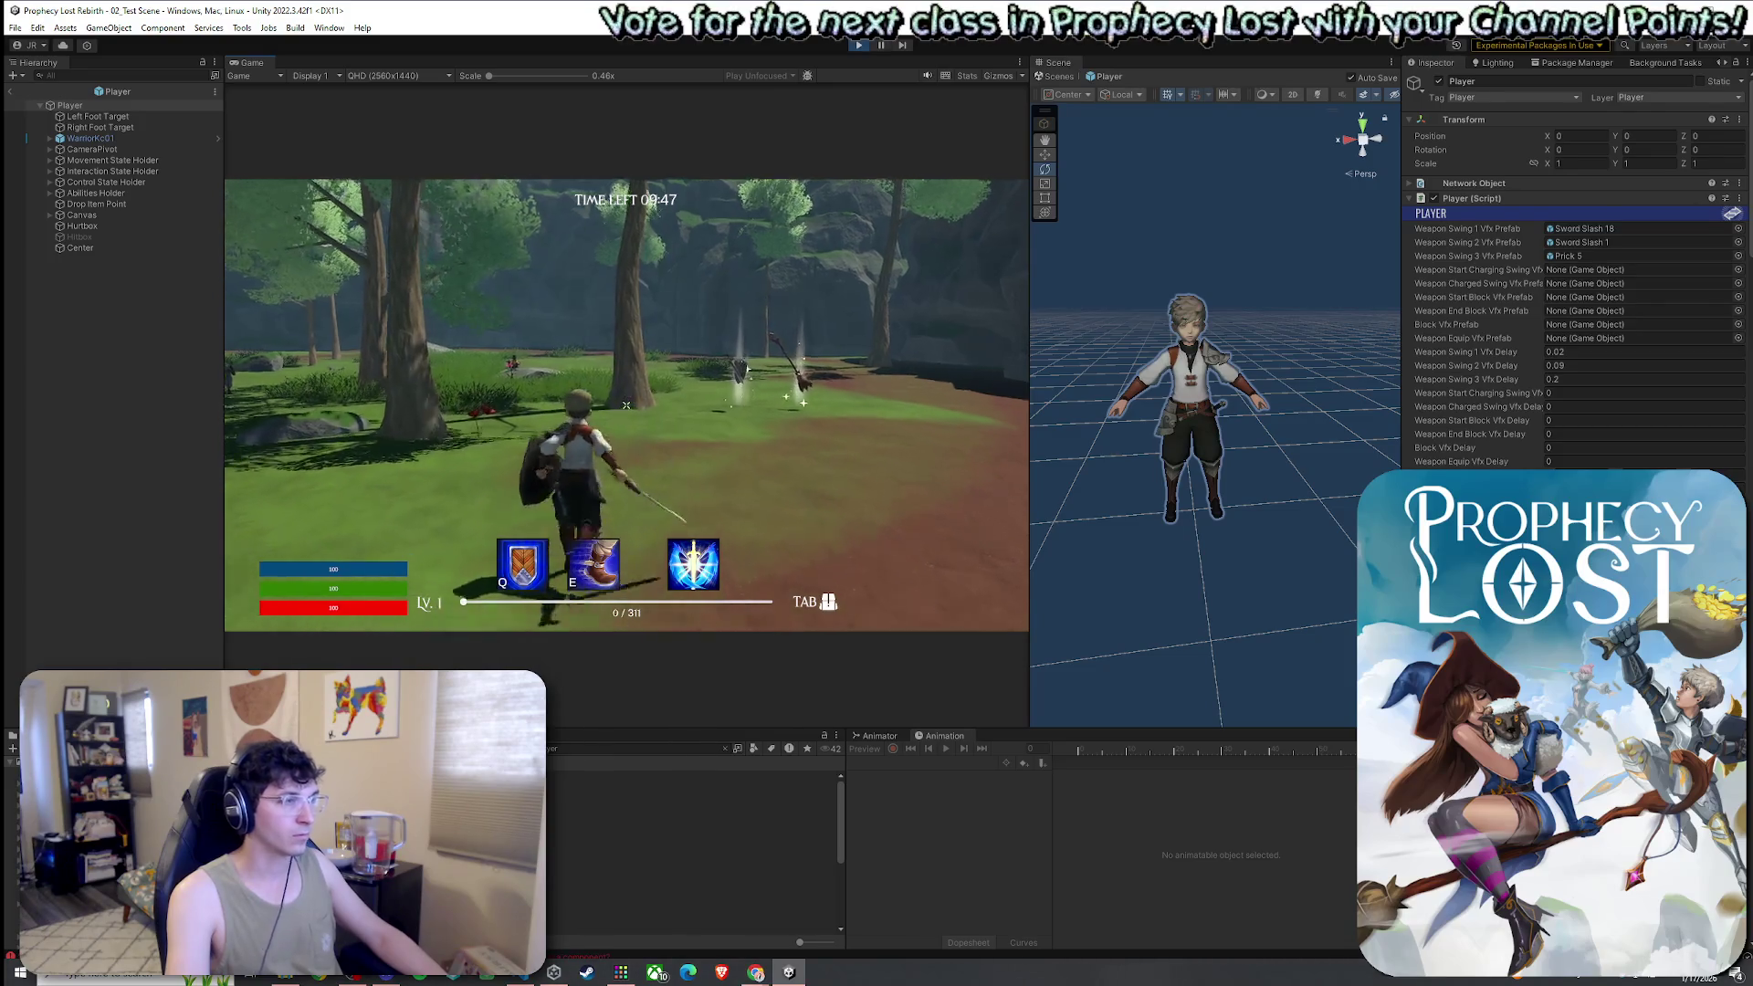
pyautogui.click(626, 404)
pyautogui.click(626, 405)
pyautogui.click(626, 405)
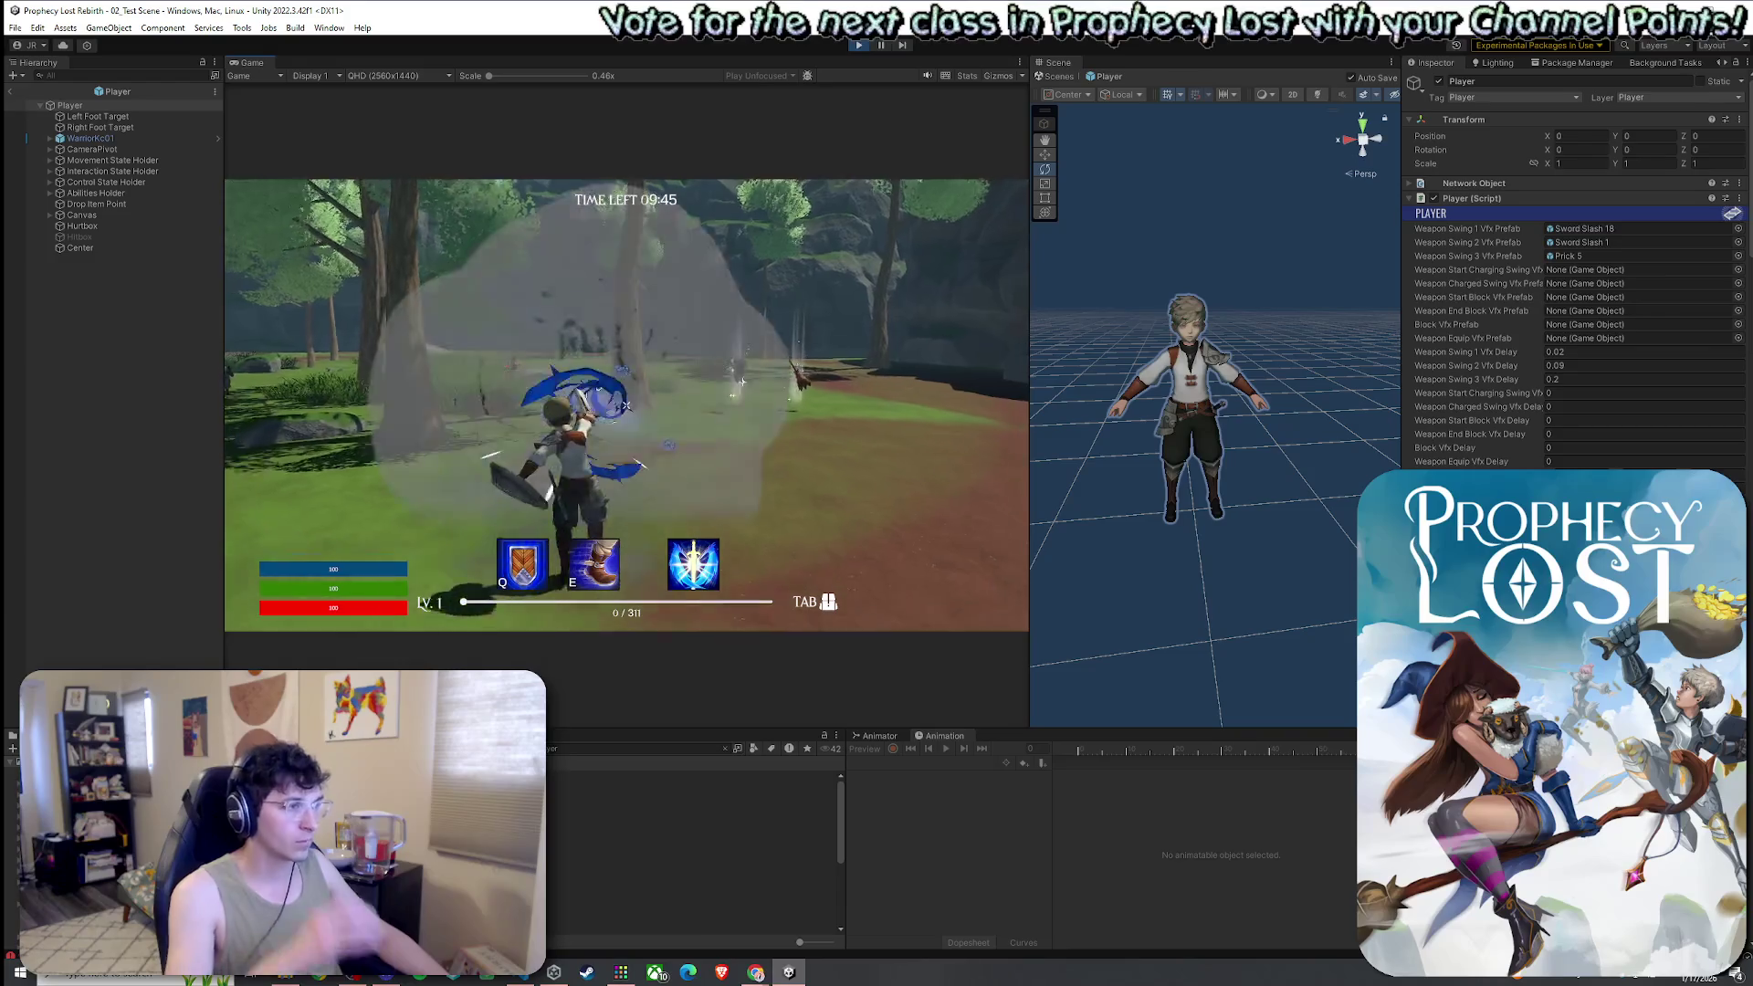
pyautogui.click(626, 404)
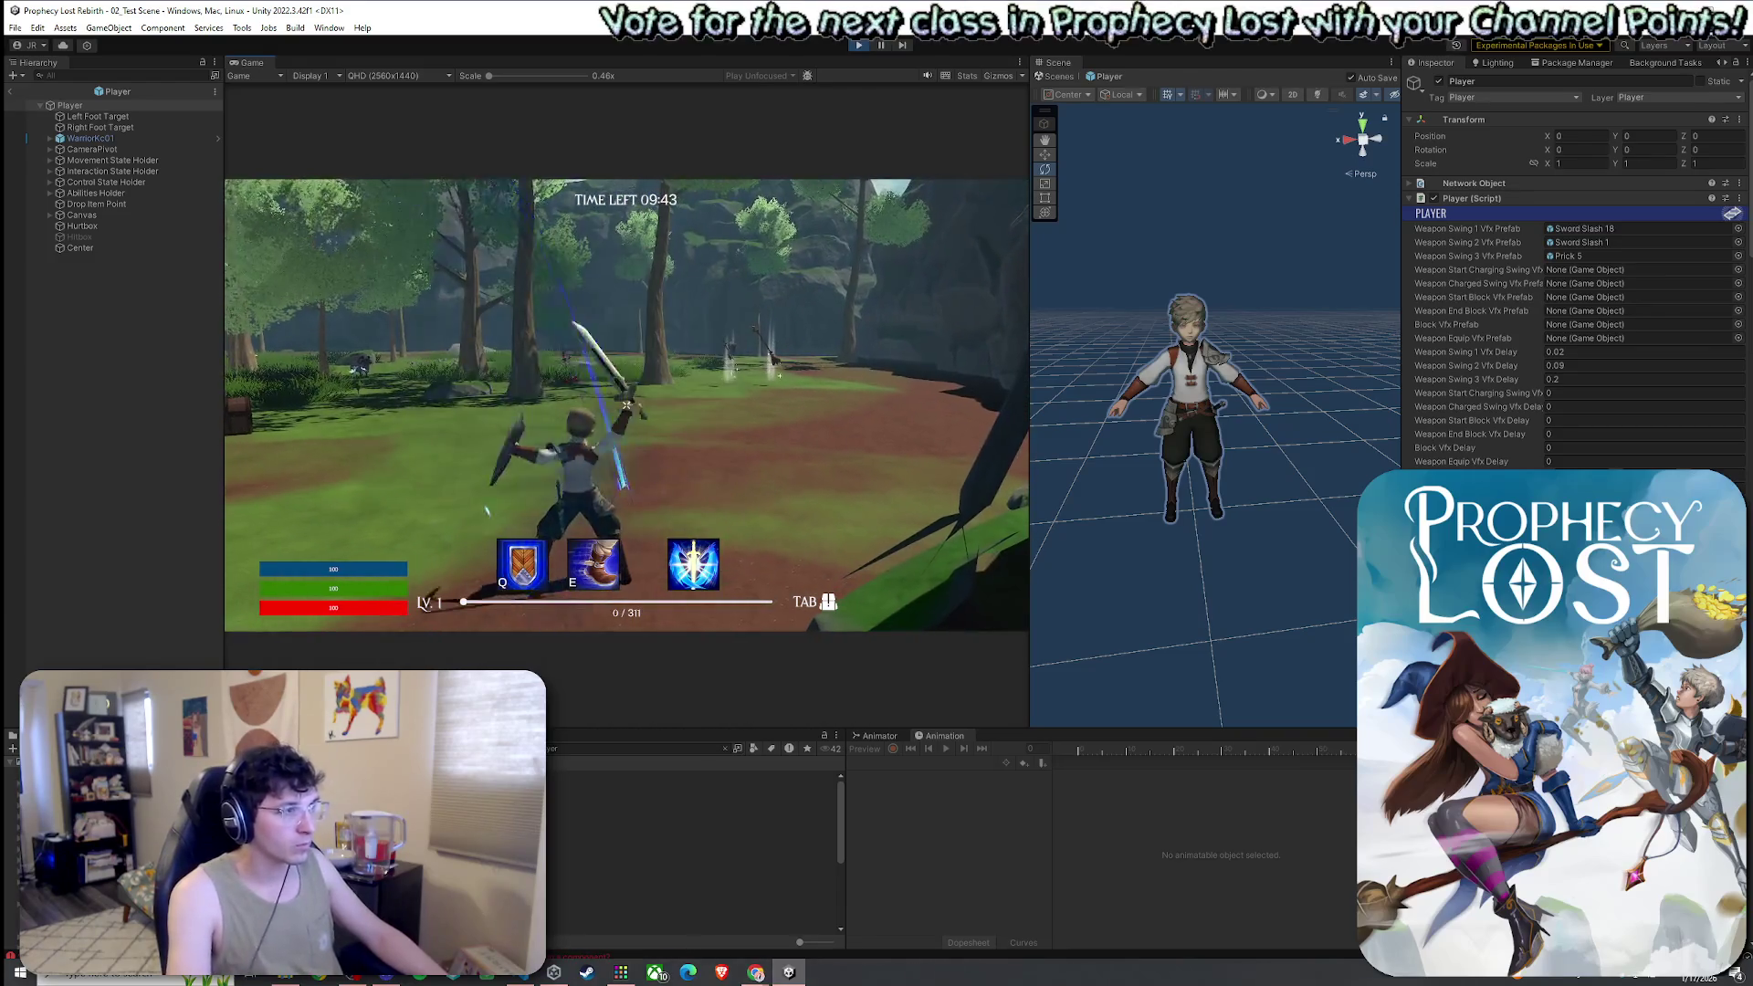
pyautogui.click(626, 405)
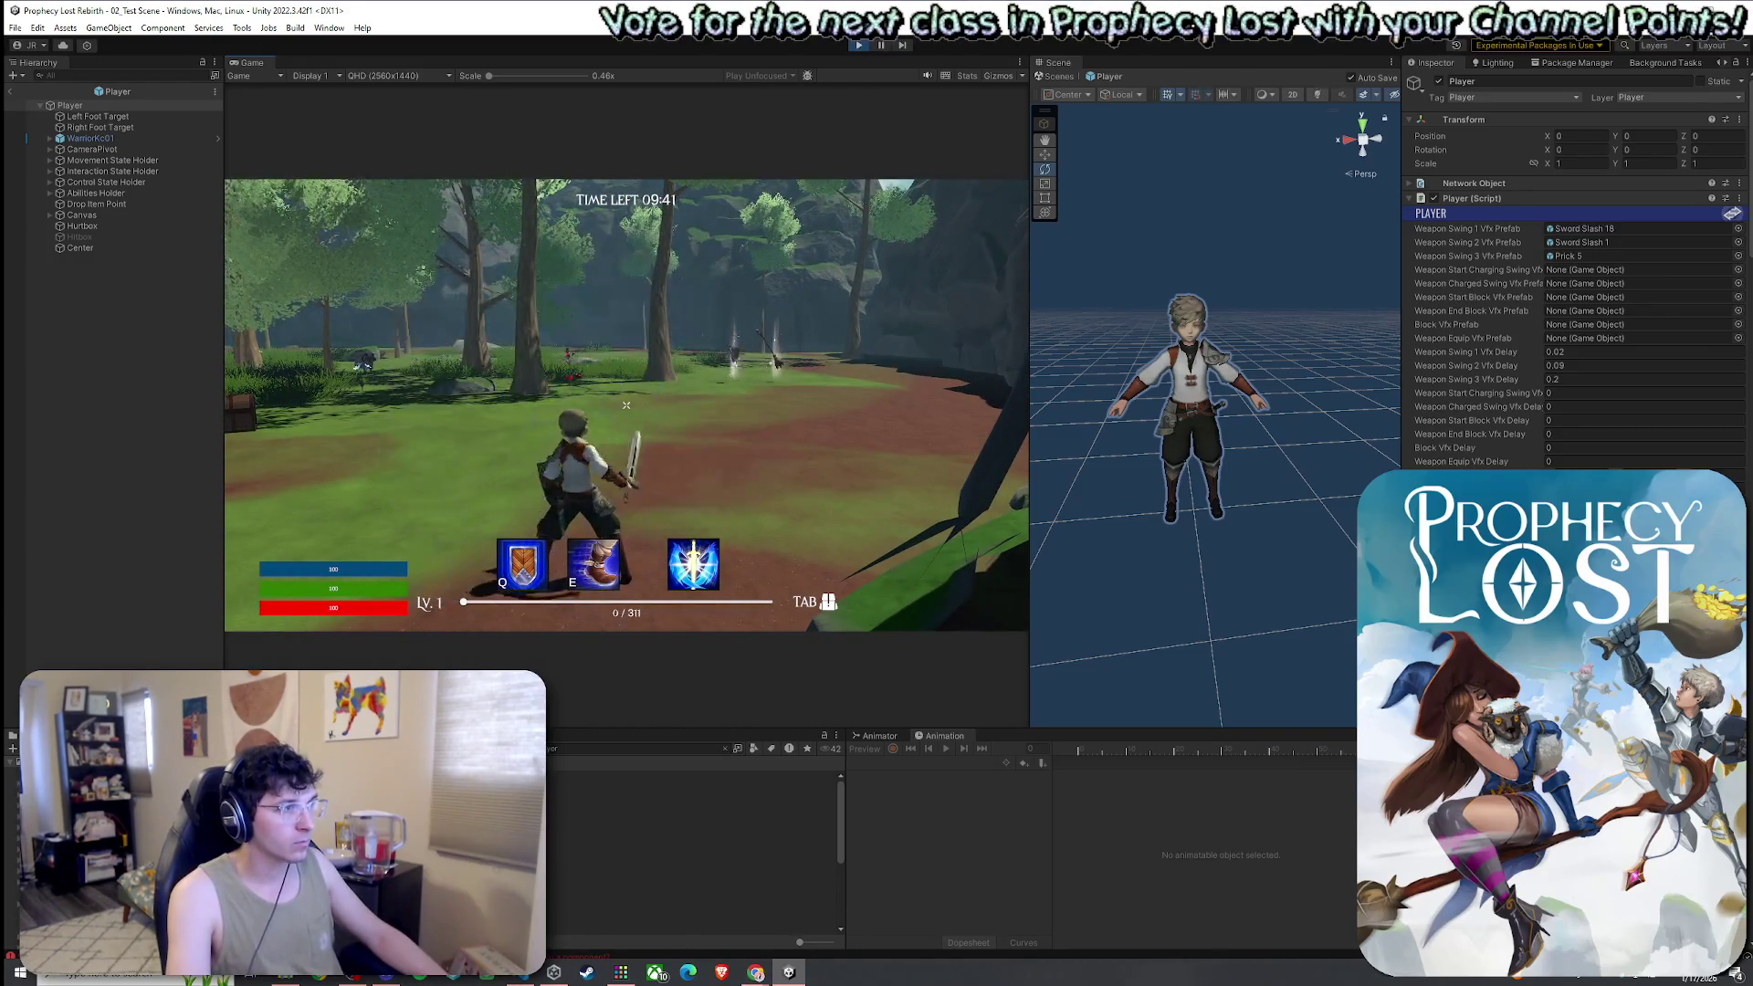
pyautogui.click(626, 404)
pyautogui.click(627, 404)
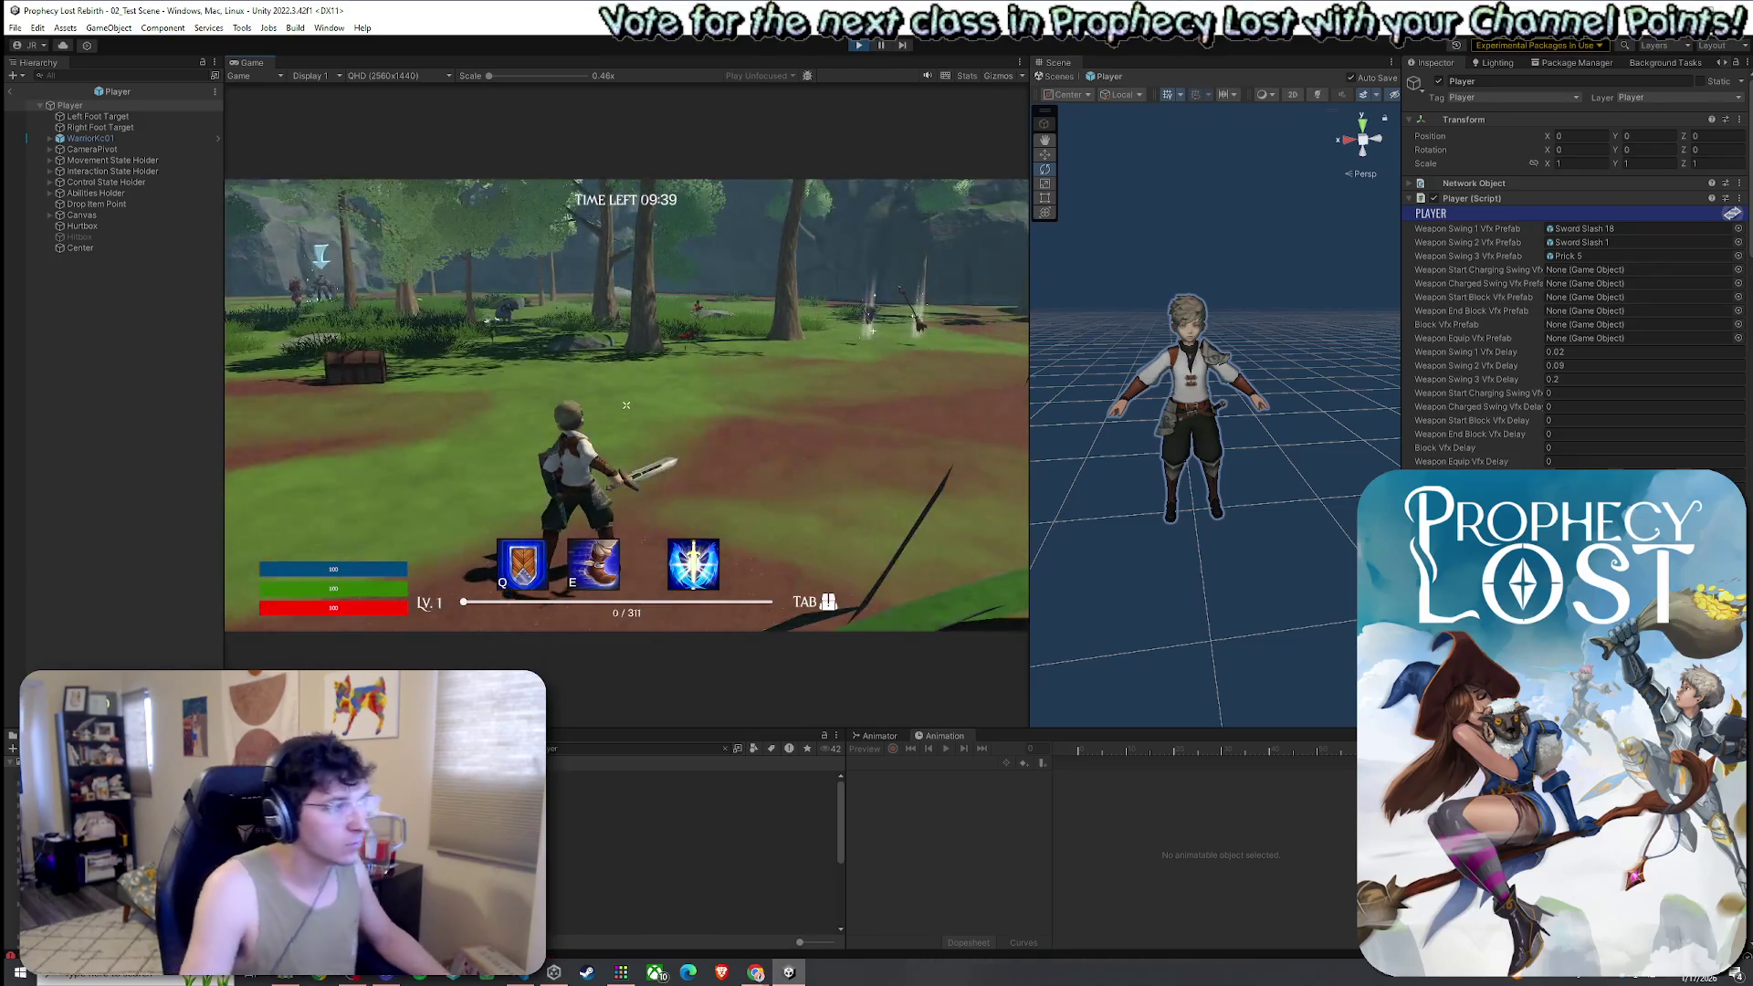
pyautogui.click(626, 405)
pyautogui.click(626, 405)
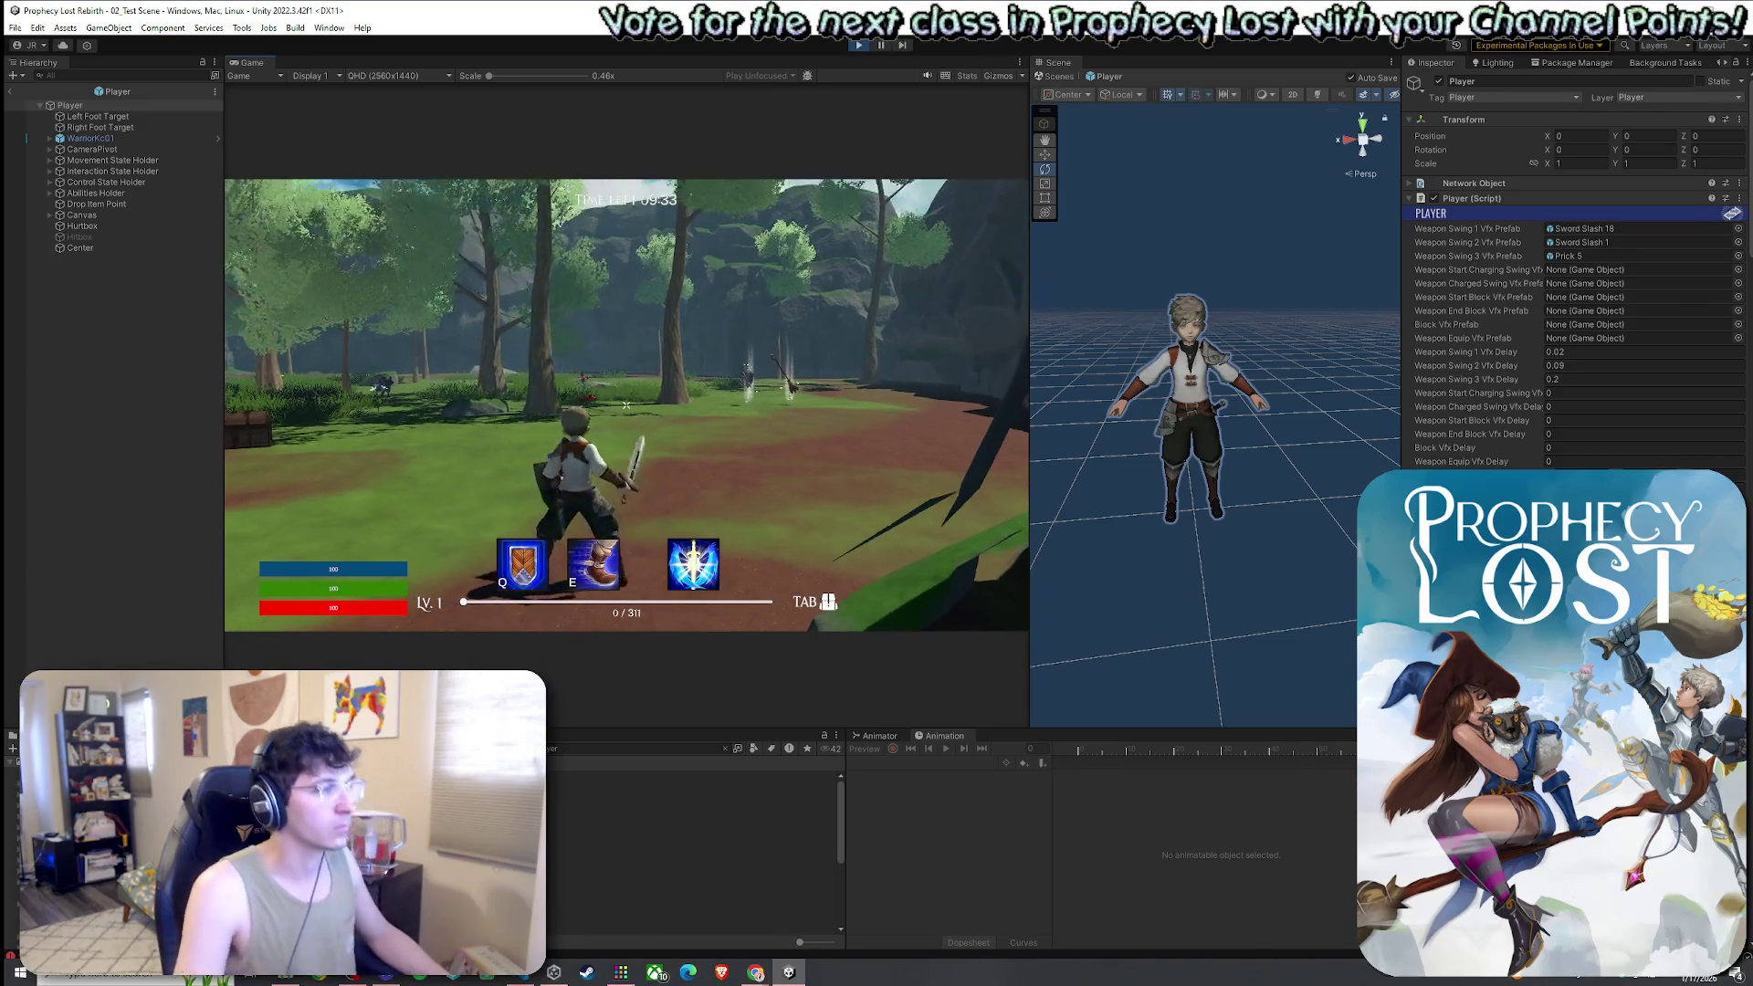
pyautogui.press('super')
pyautogui.press('super')
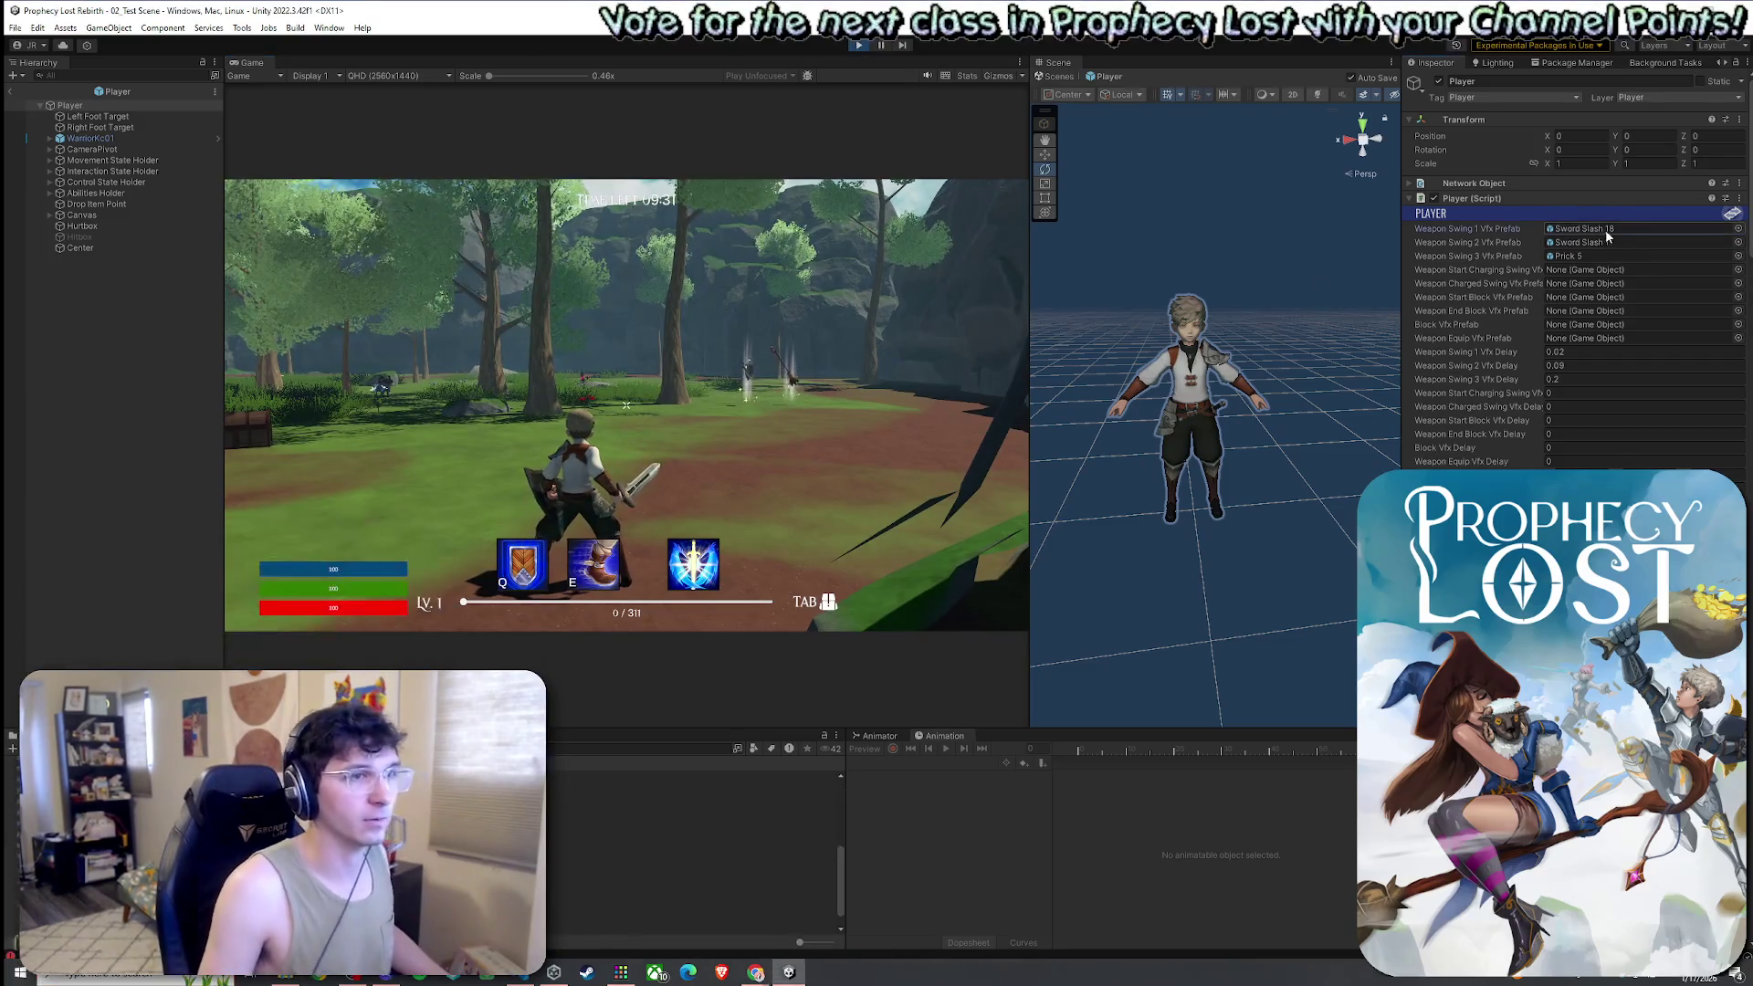
# Open the Sword Slash 18 prefab and paste the copied Transform component values onto it
pyautogui.doubleClick(1605, 229)
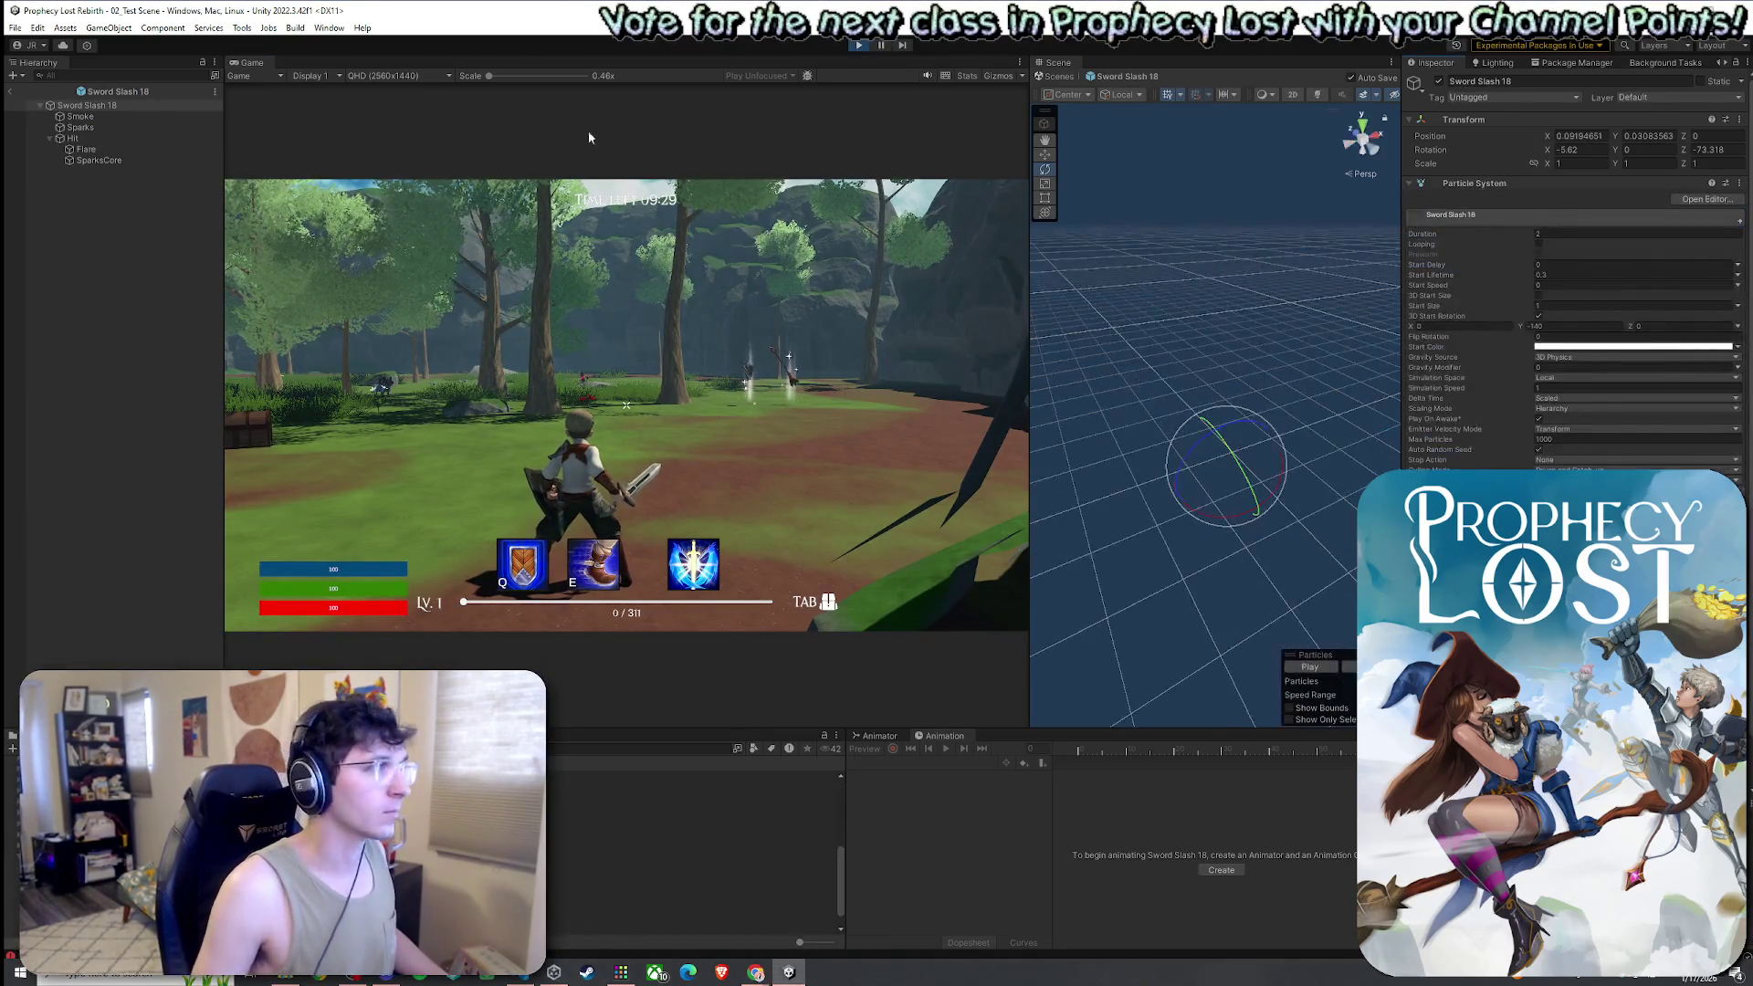
pyautogui.click(1739, 119)
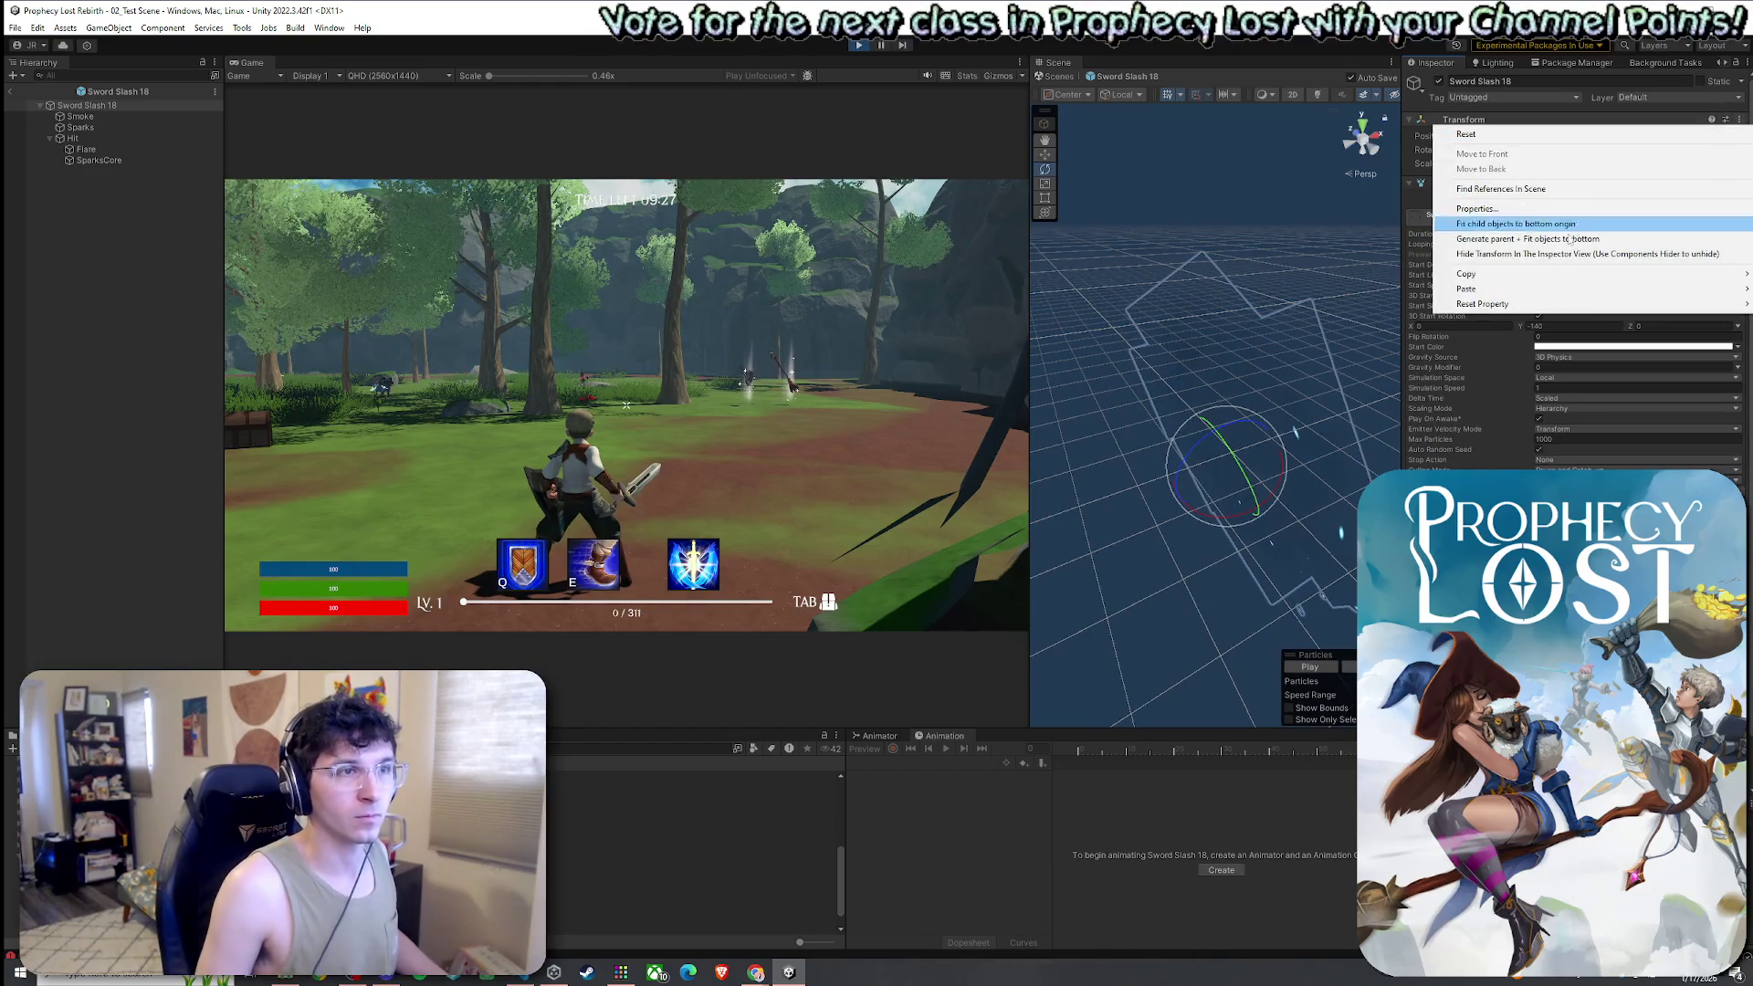
pyautogui.moveTo(1537, 306)
pyautogui.moveTo(1440, 291)
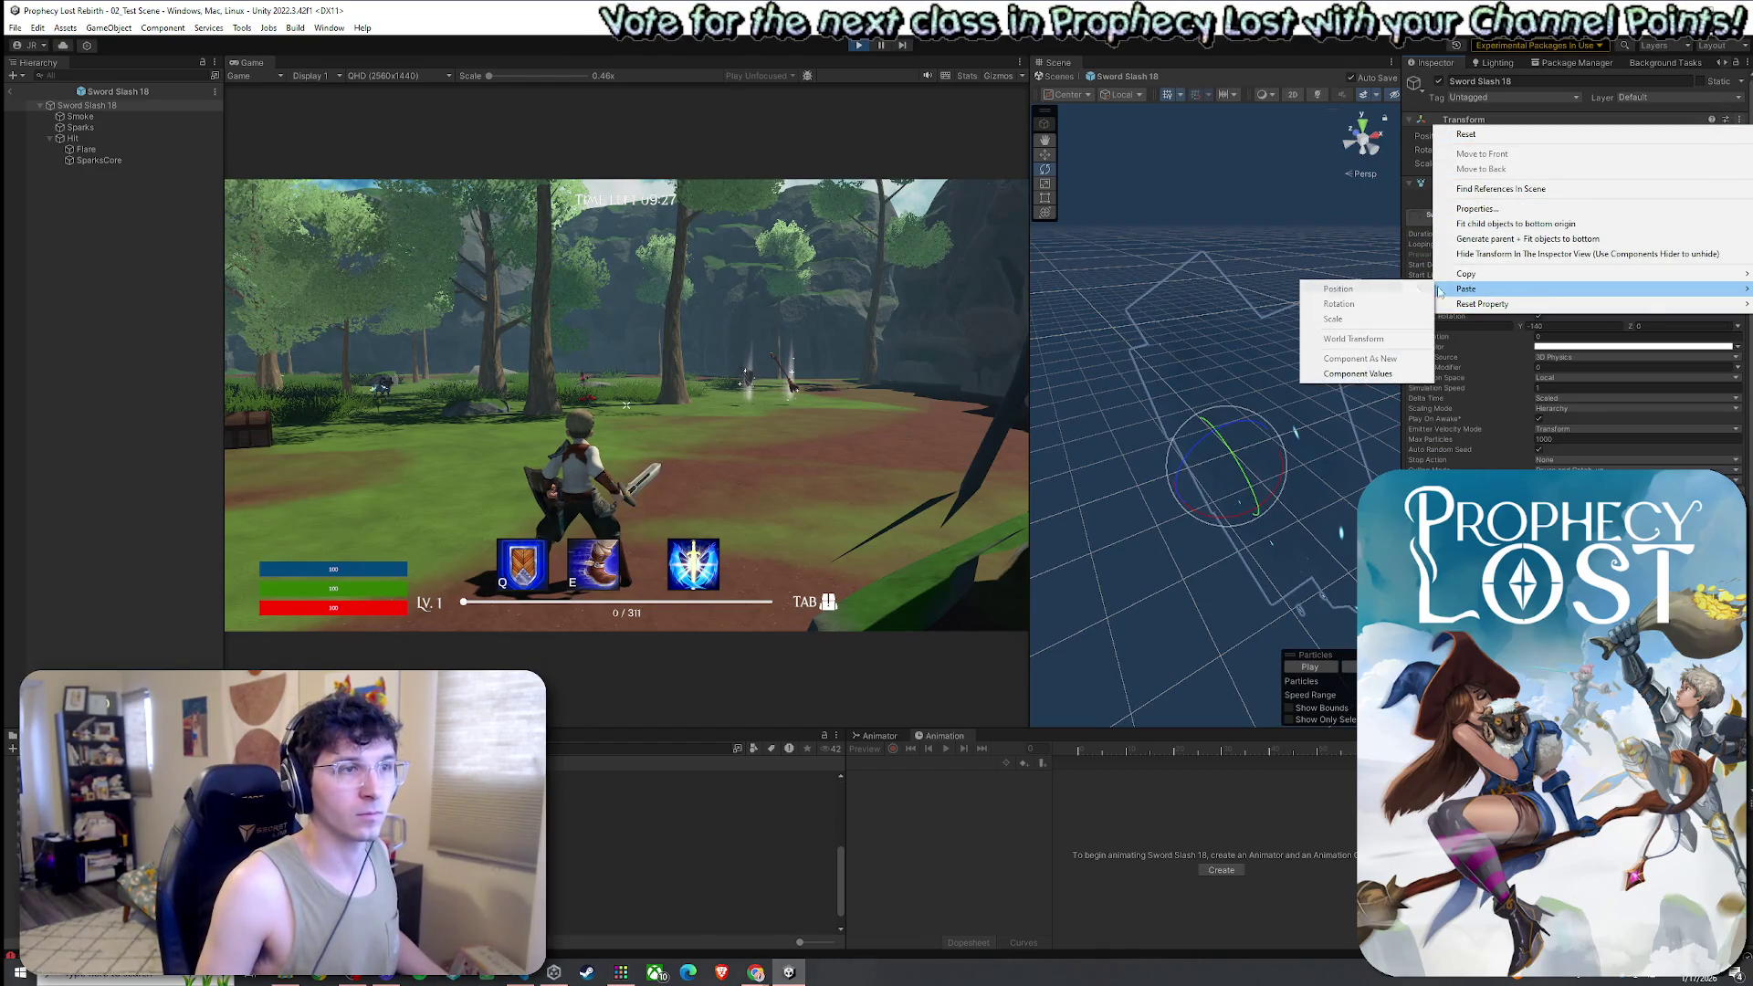
pyautogui.click(1371, 381)
# Test the slash in the running game, then orbit the Scene view around the effect
pyautogui.click(627, 405)
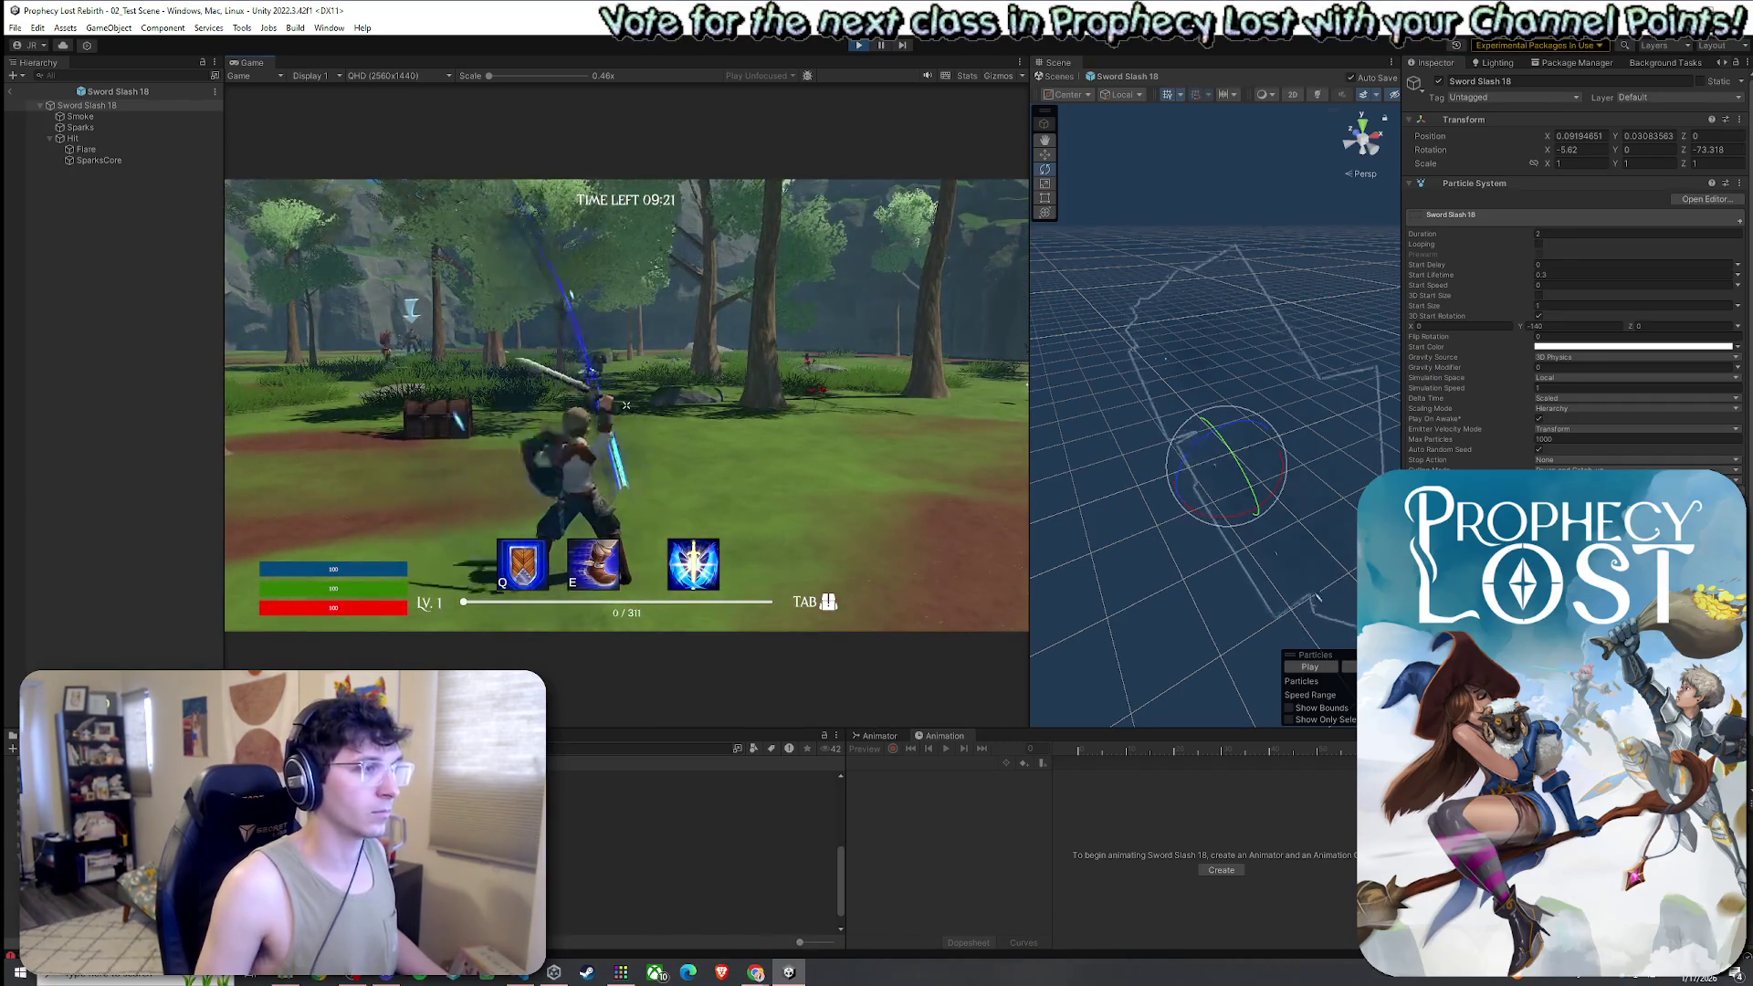
pyautogui.press('super')
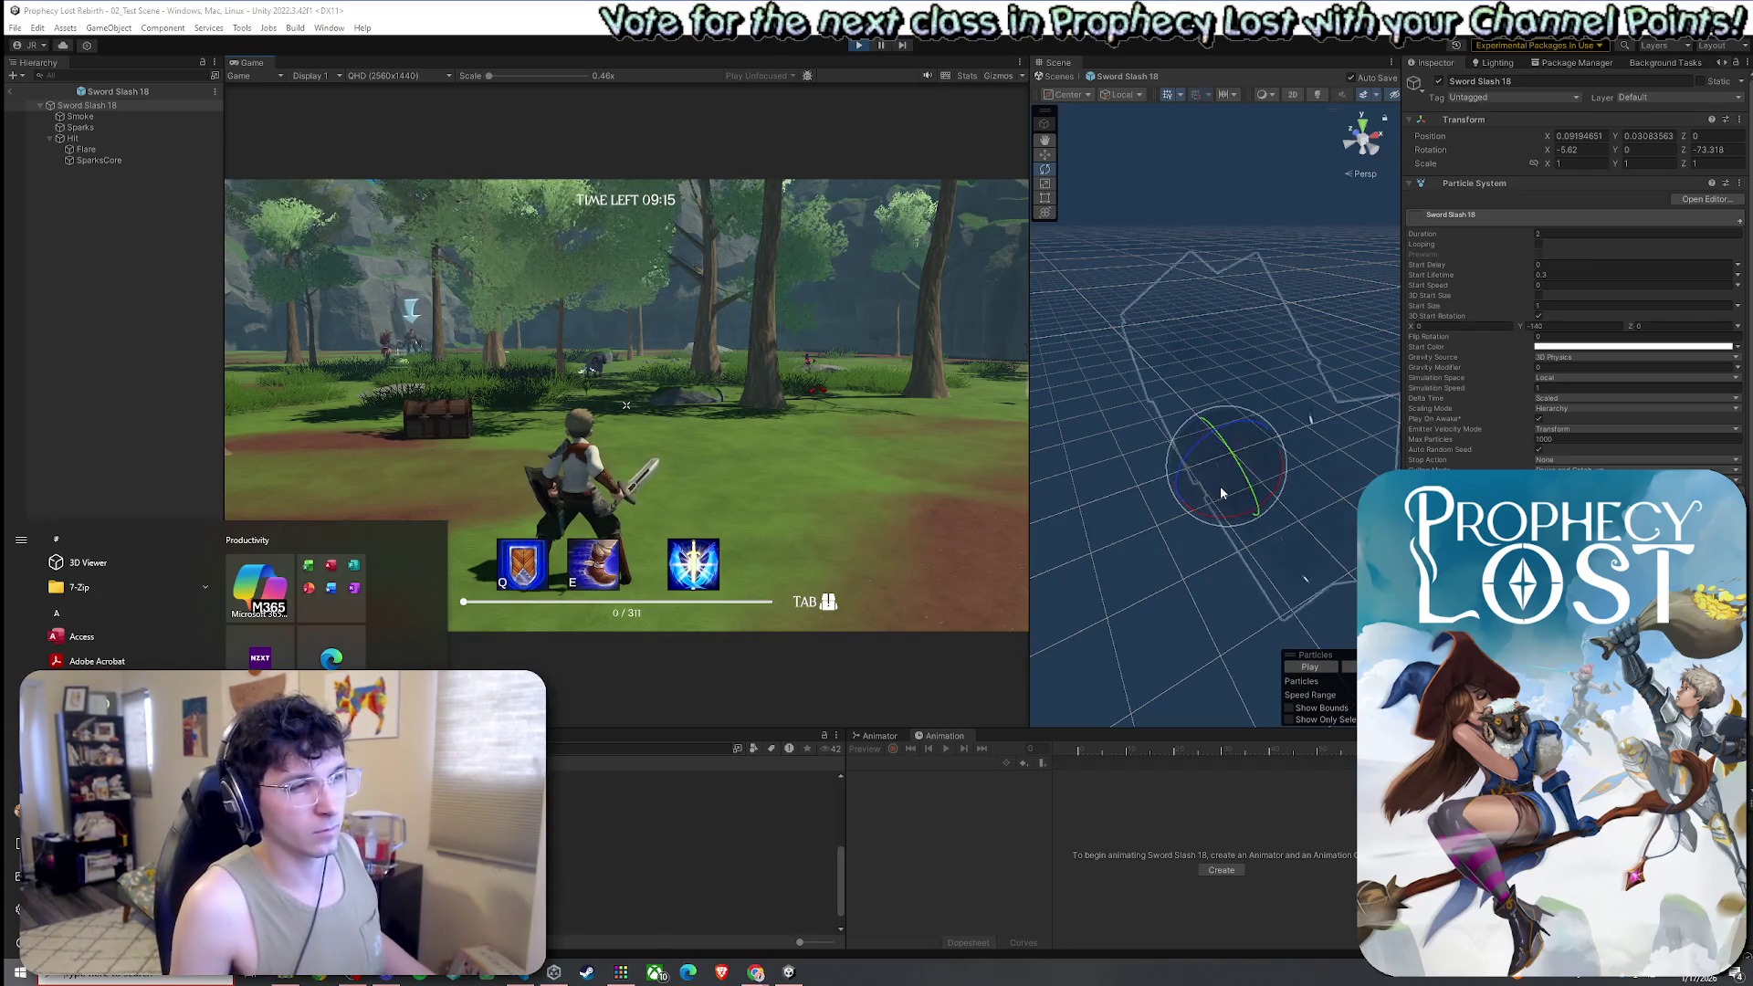
pyautogui.moveTo(1232, 496)
pyautogui.mouseDown()
pyautogui.moveTo(1260, 520)
pyautogui.moveTo(1231, 541)
pyautogui.moveTo(956, 511)
pyautogui.moveTo(856, 490)
pyautogui.moveTo(790, 435)
pyautogui.moveTo(806, 480)
pyautogui.mouseUp()
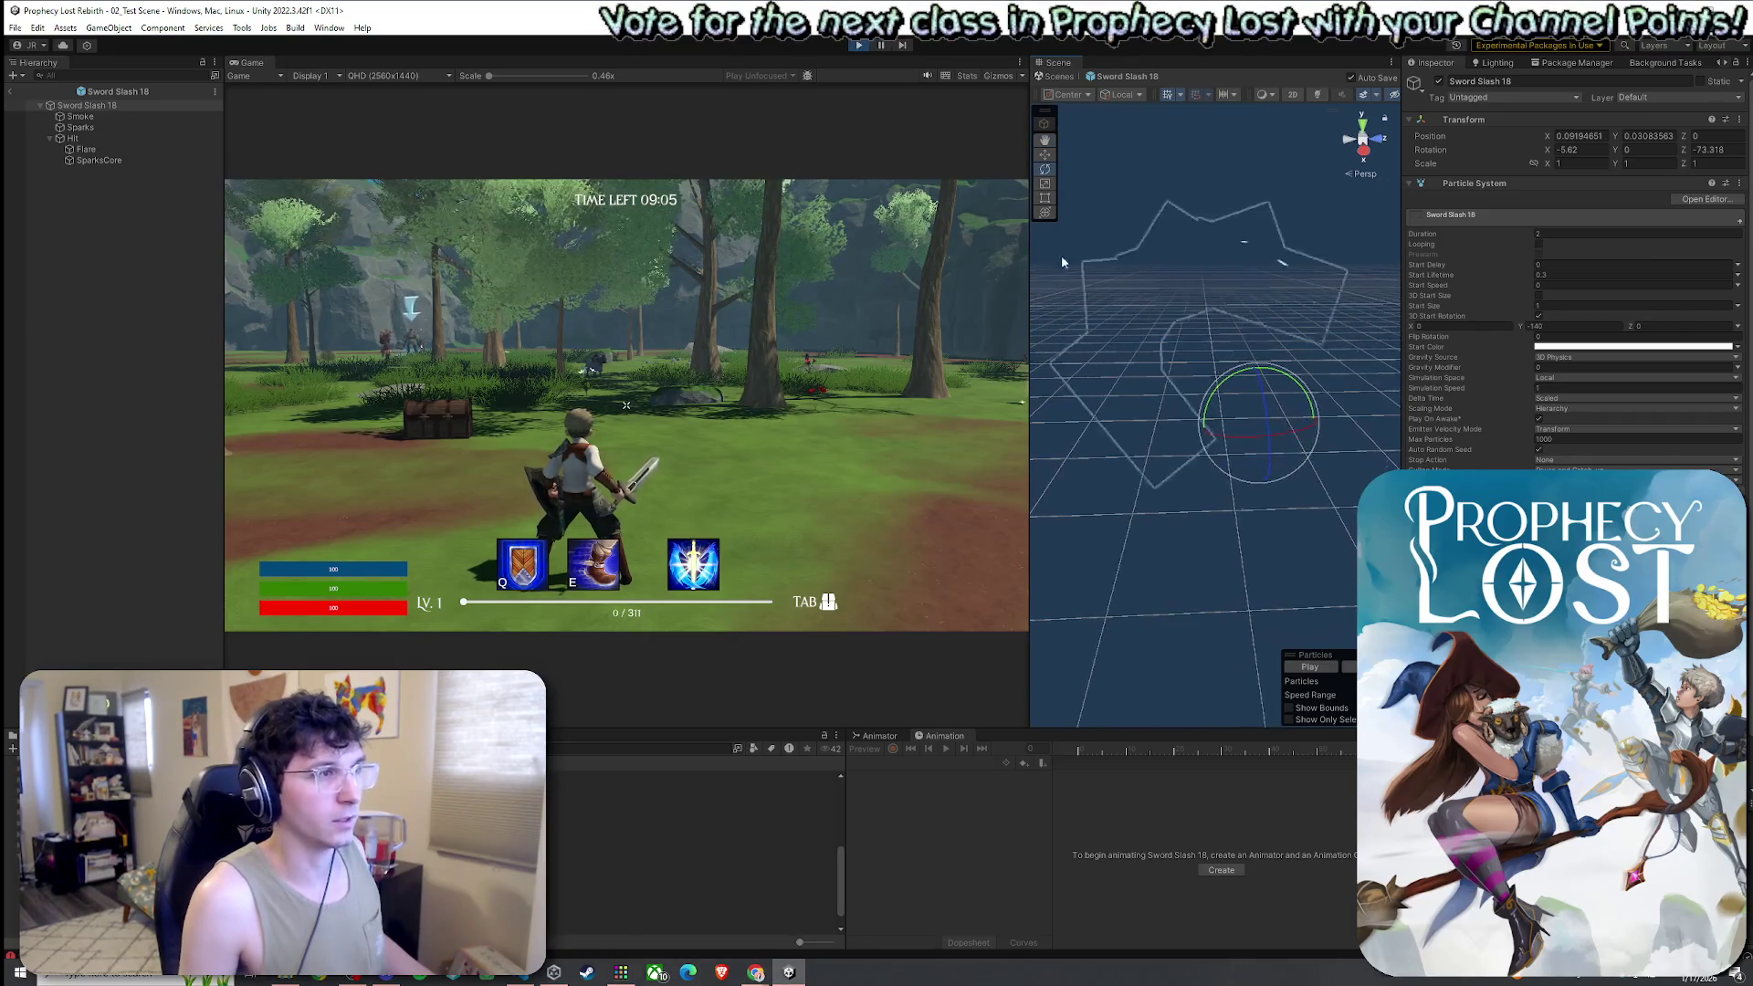
pyautogui.moveTo(1224, 392); pyautogui.dragTo(1248, 416)
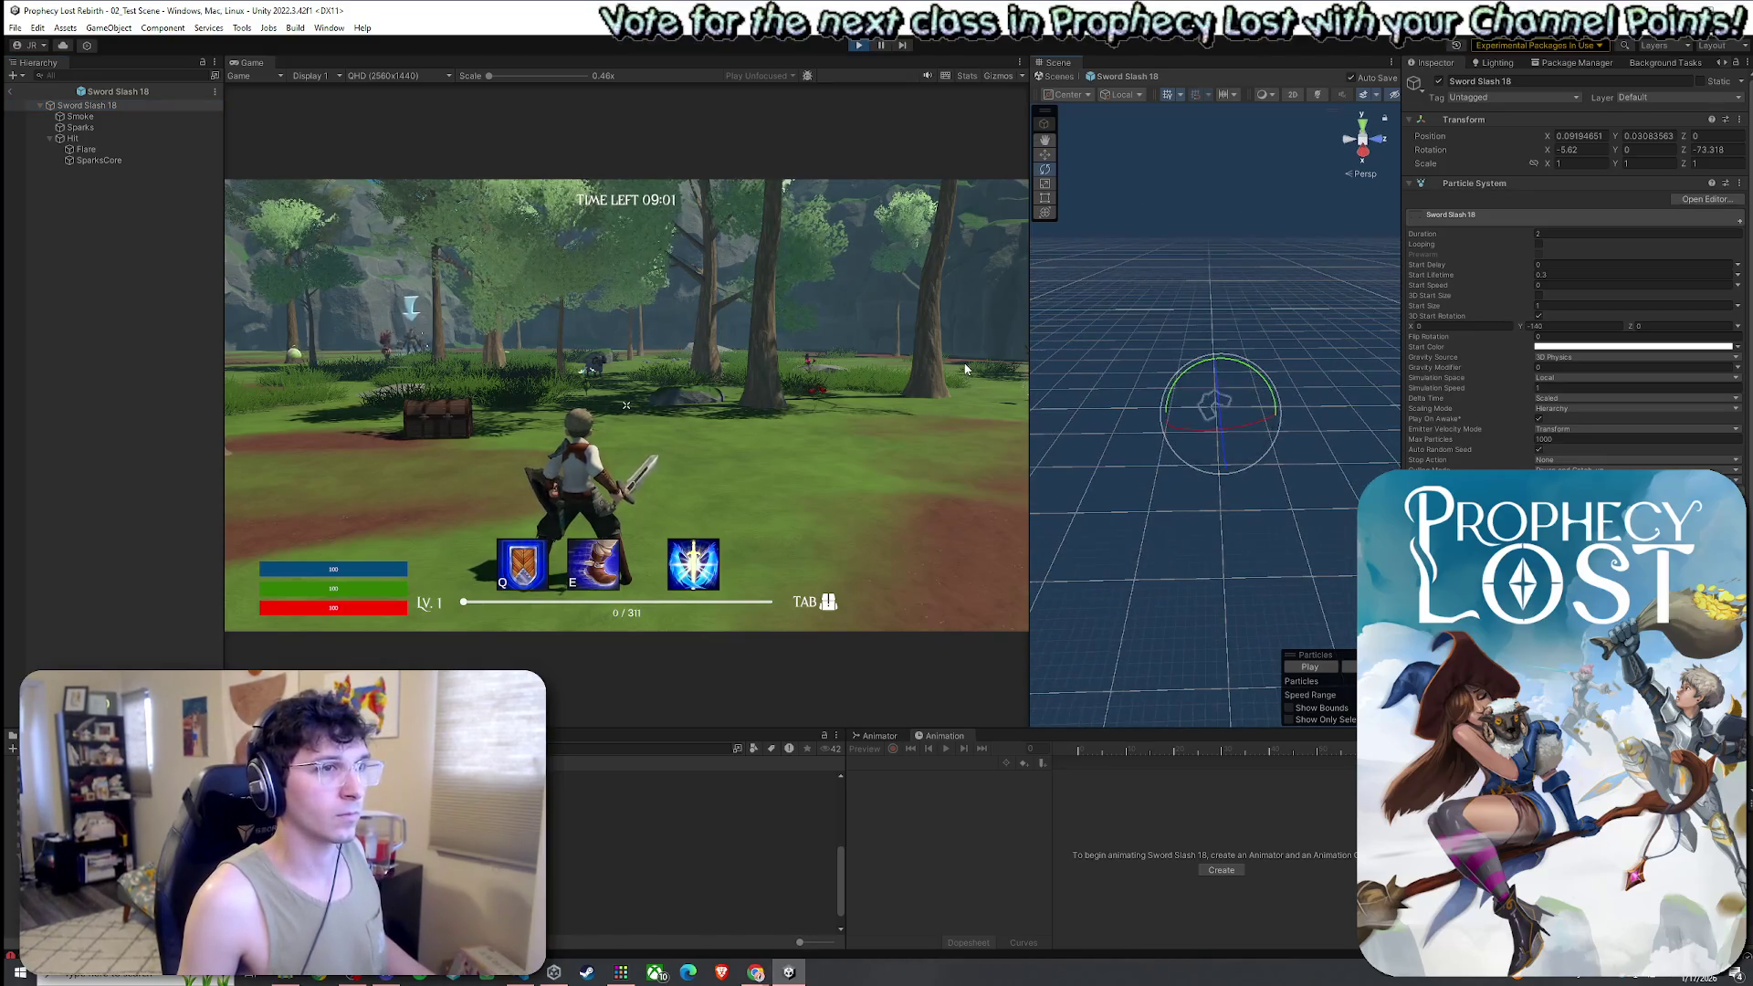
# Set the slash's Position X and Y to 0 and test a sword swing in-game
pyautogui.write('0')
pyautogui.click(1661, 137)
pyautogui.write('0')
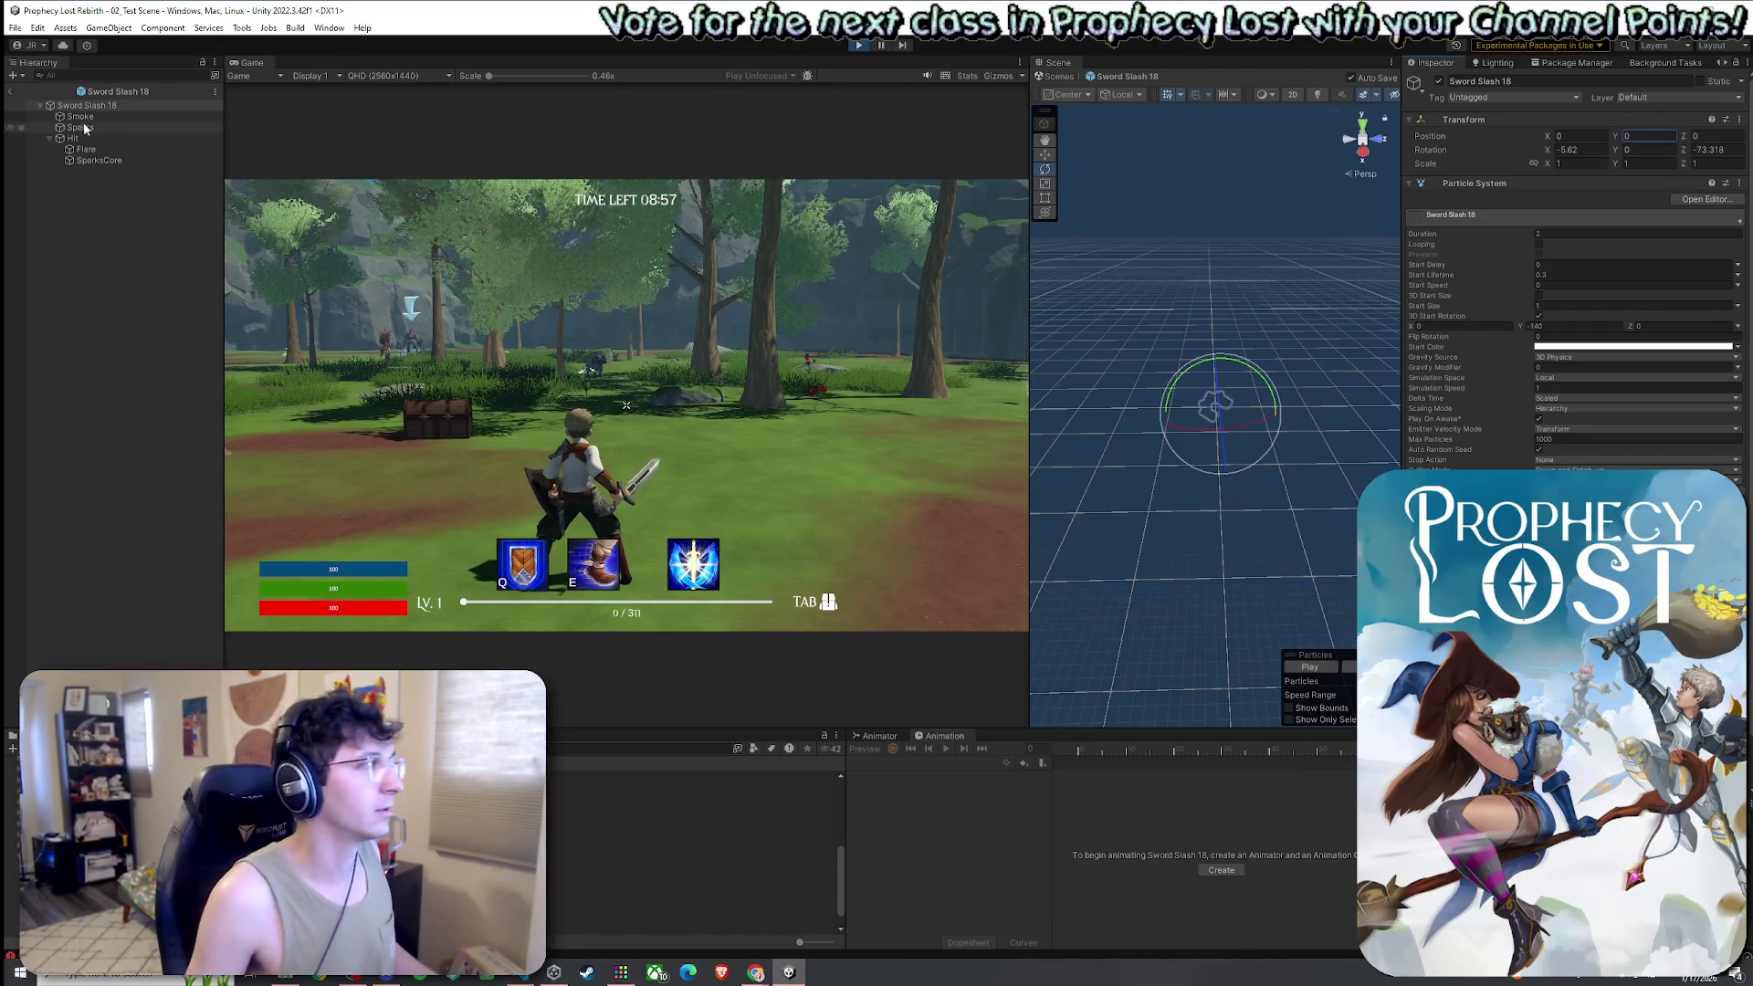
pyautogui.click(95, 106)
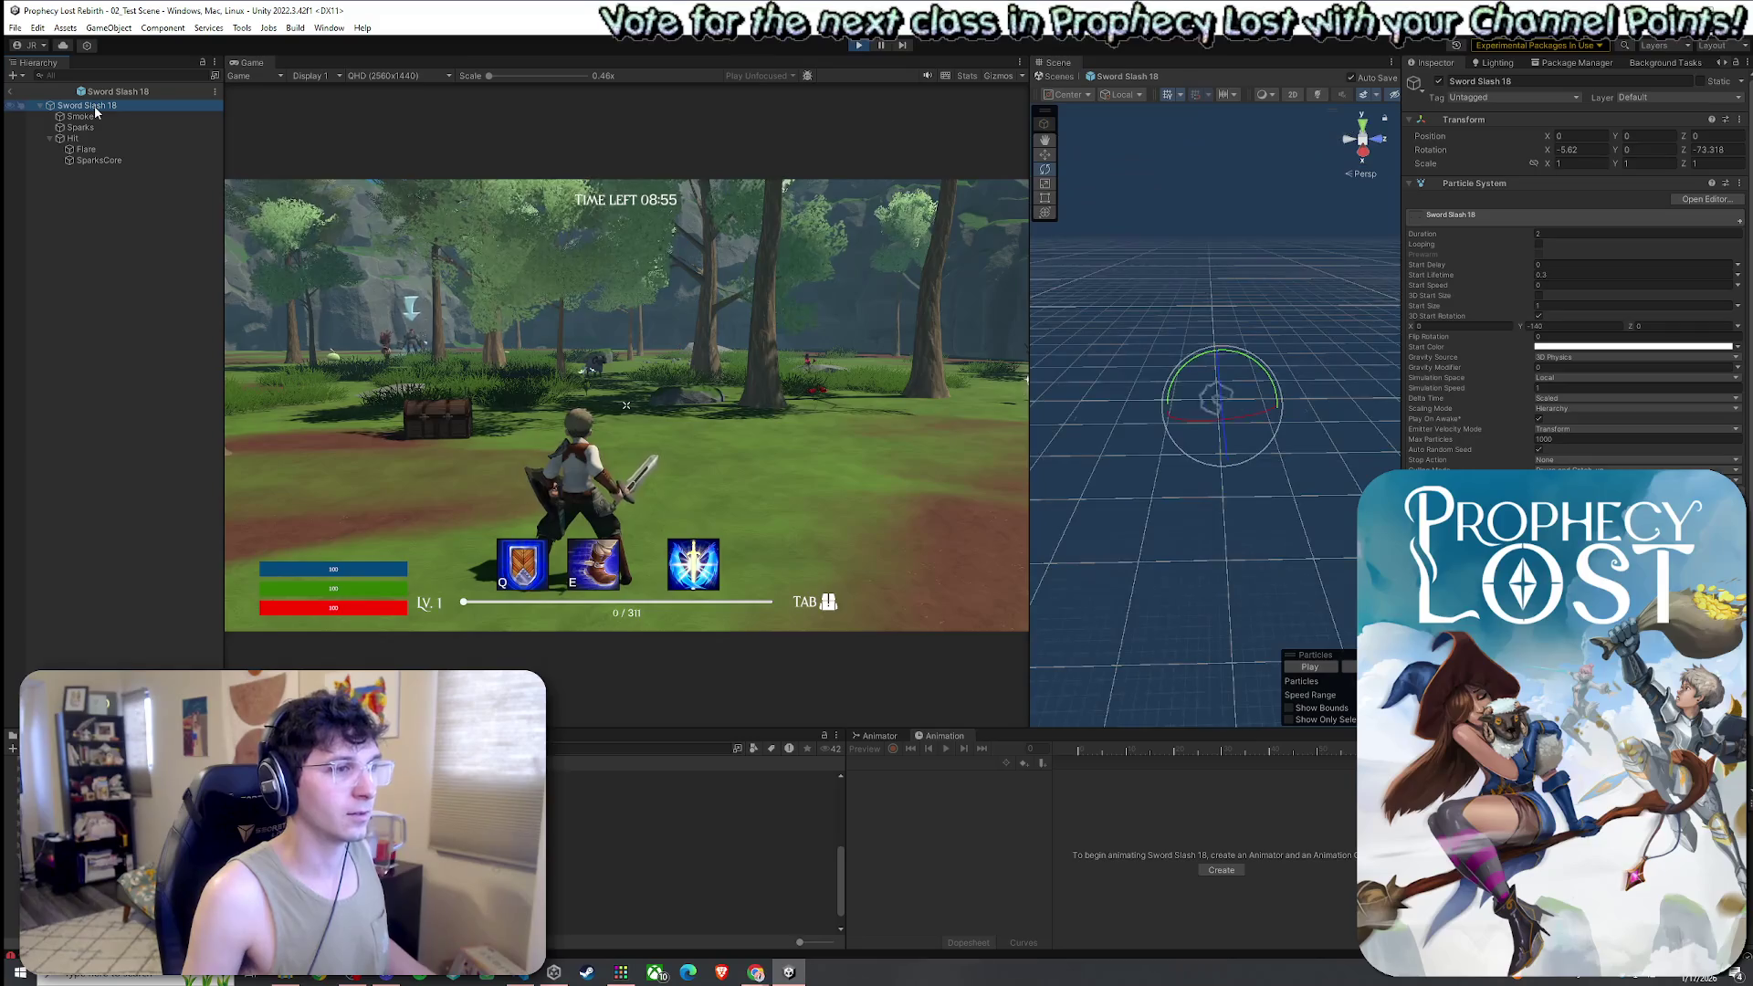
pyautogui.click(352, 217)
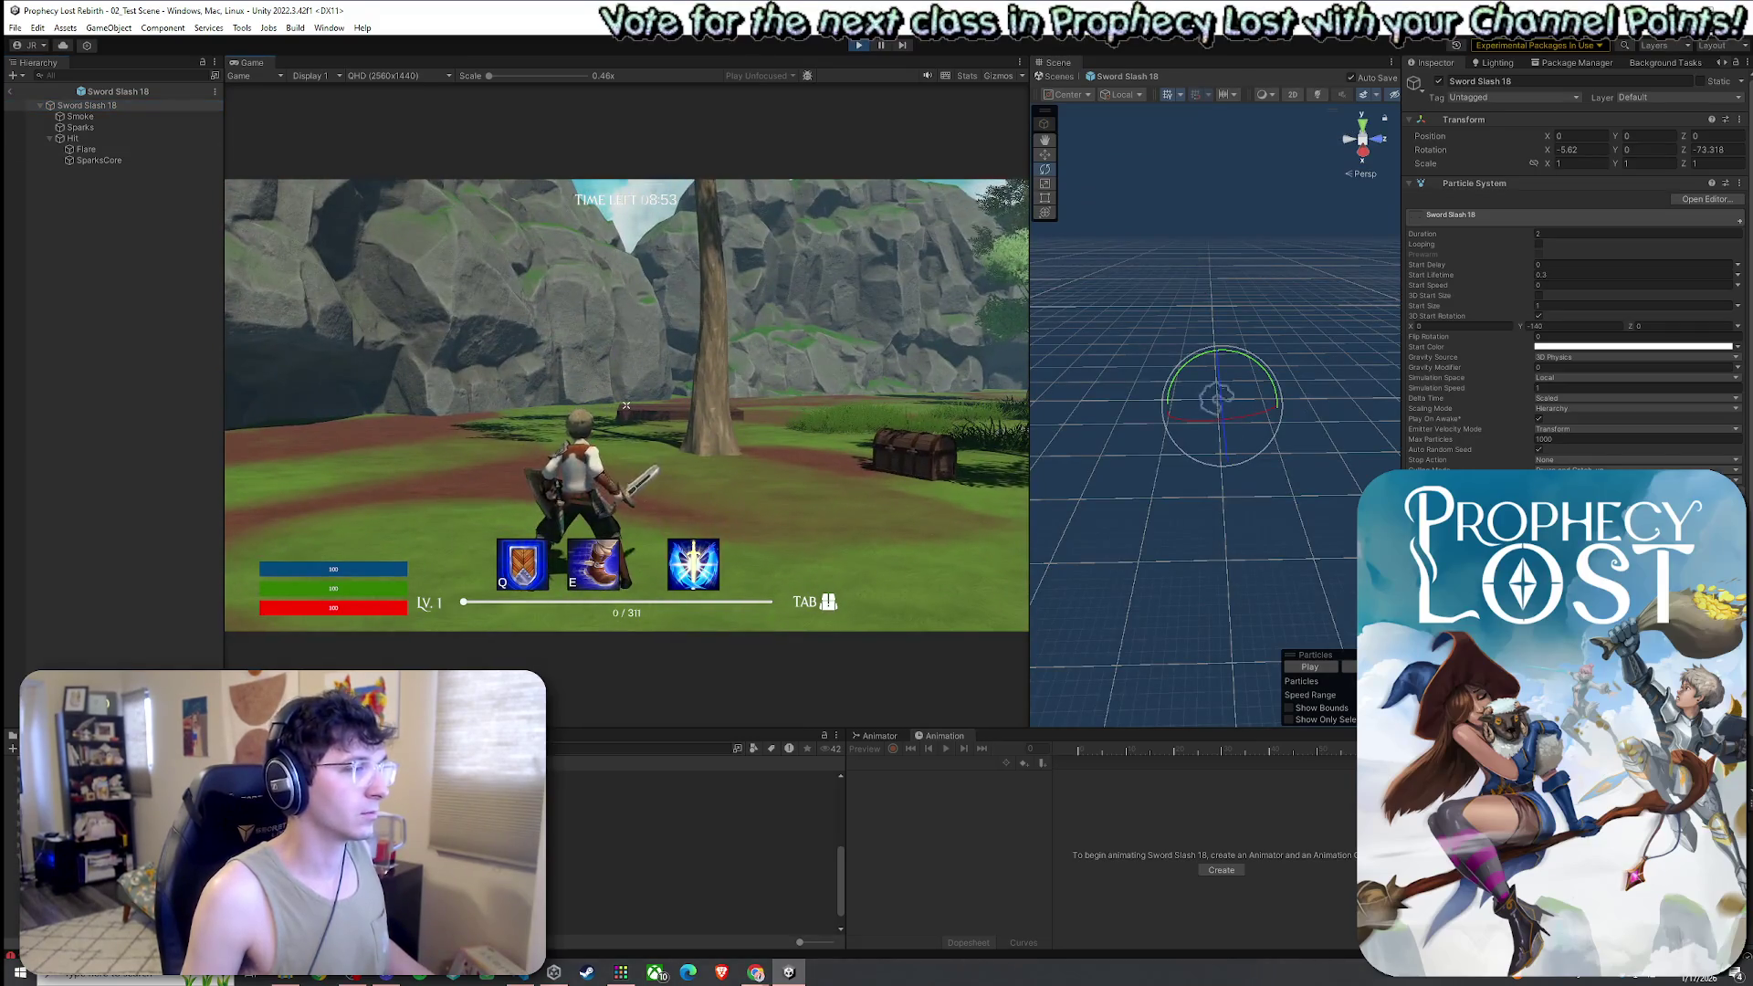
pyautogui.click(626, 404)
pyautogui.press('super')
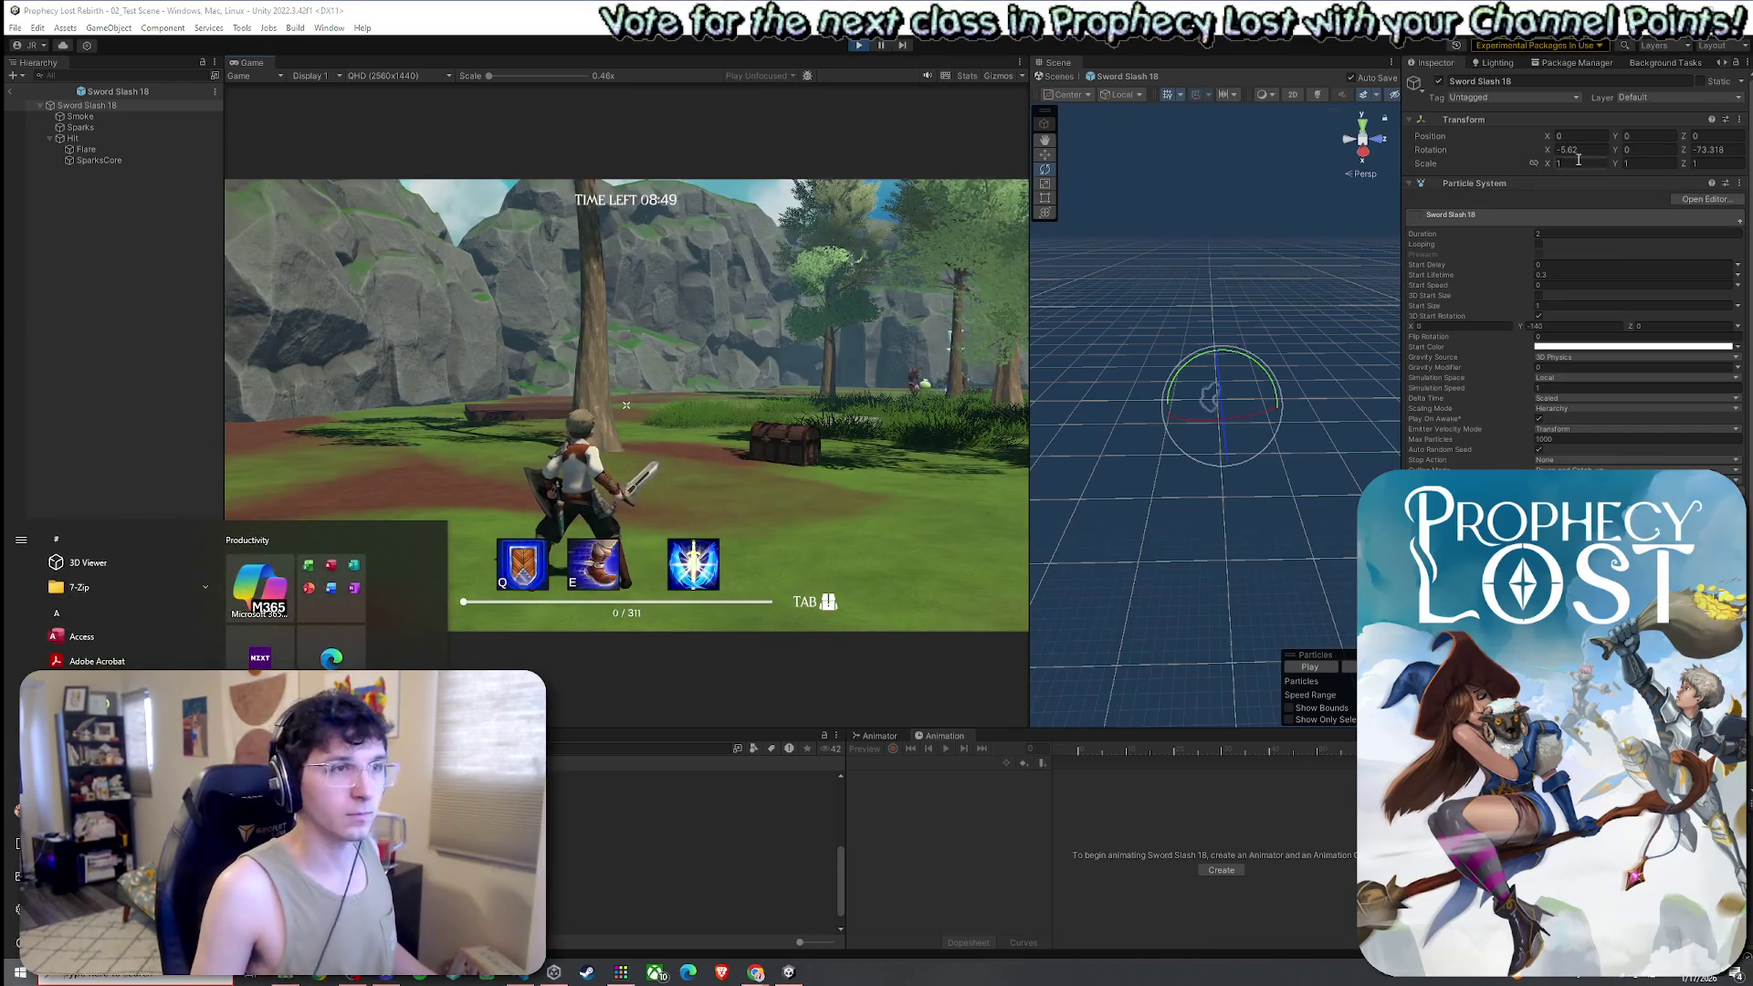
# Try Z rotations of about -26 and 245, then settle Rotation Z at 170.5
pyautogui.click(1684, 153)
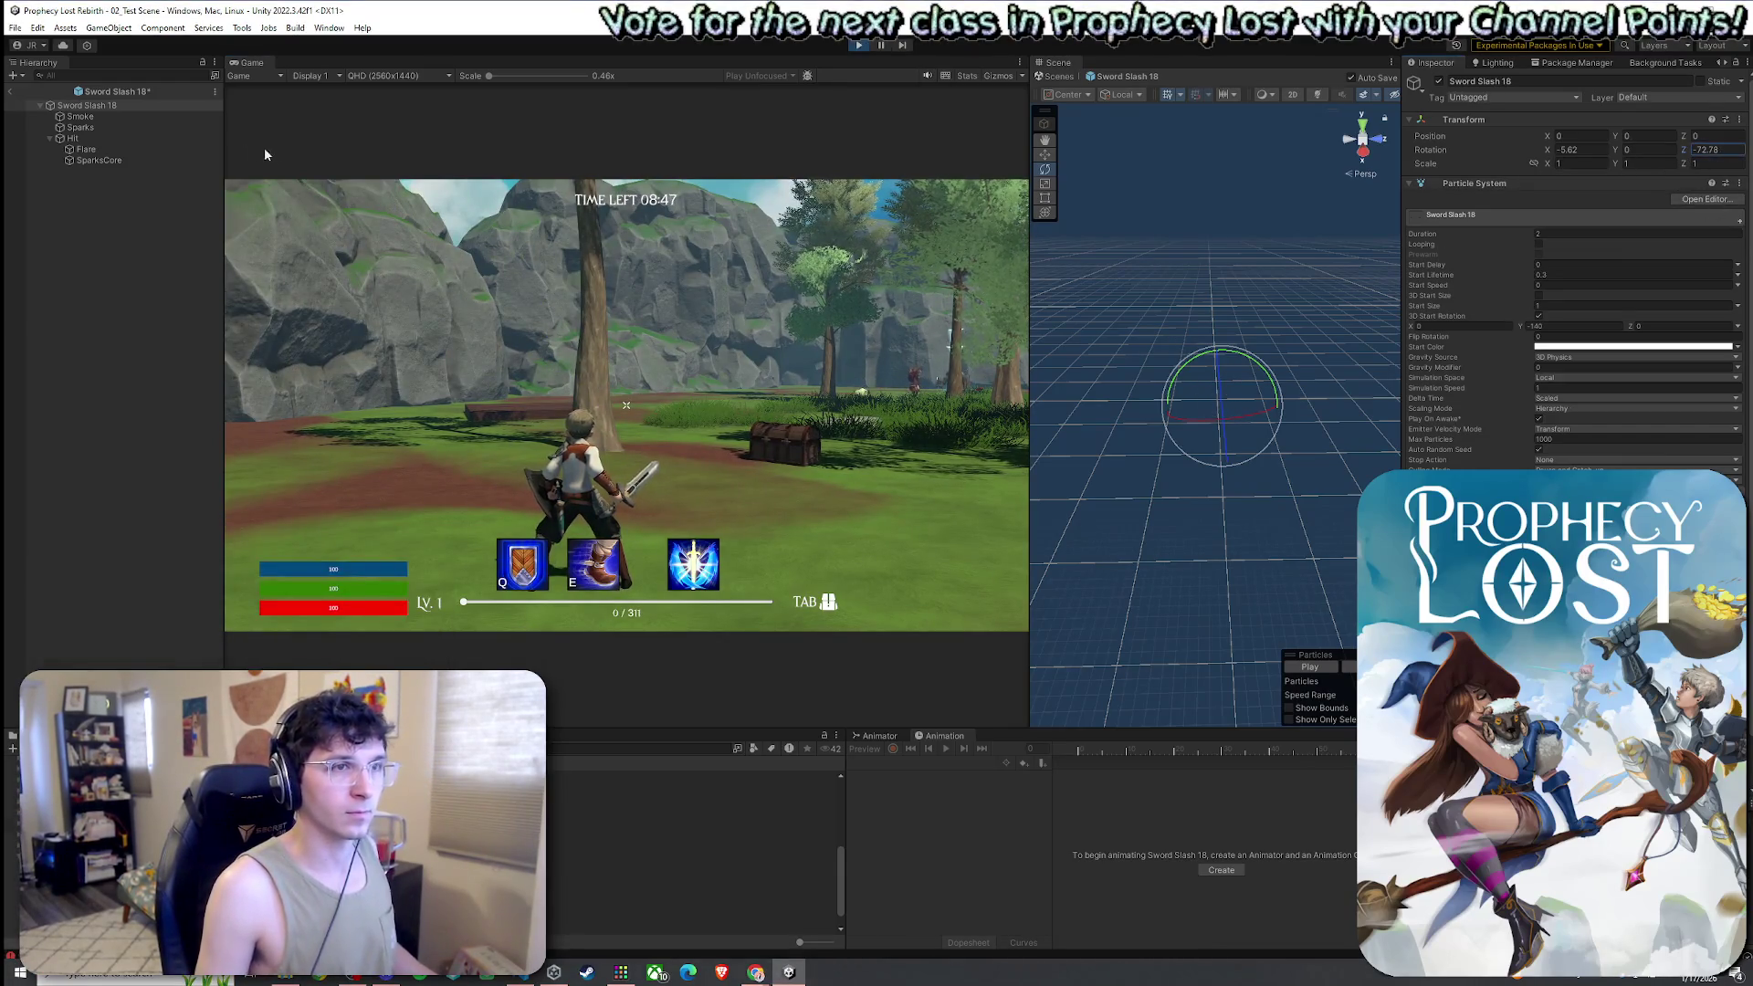
pyautogui.moveTo(265, 156); pyautogui.dragTo(1288, 164)
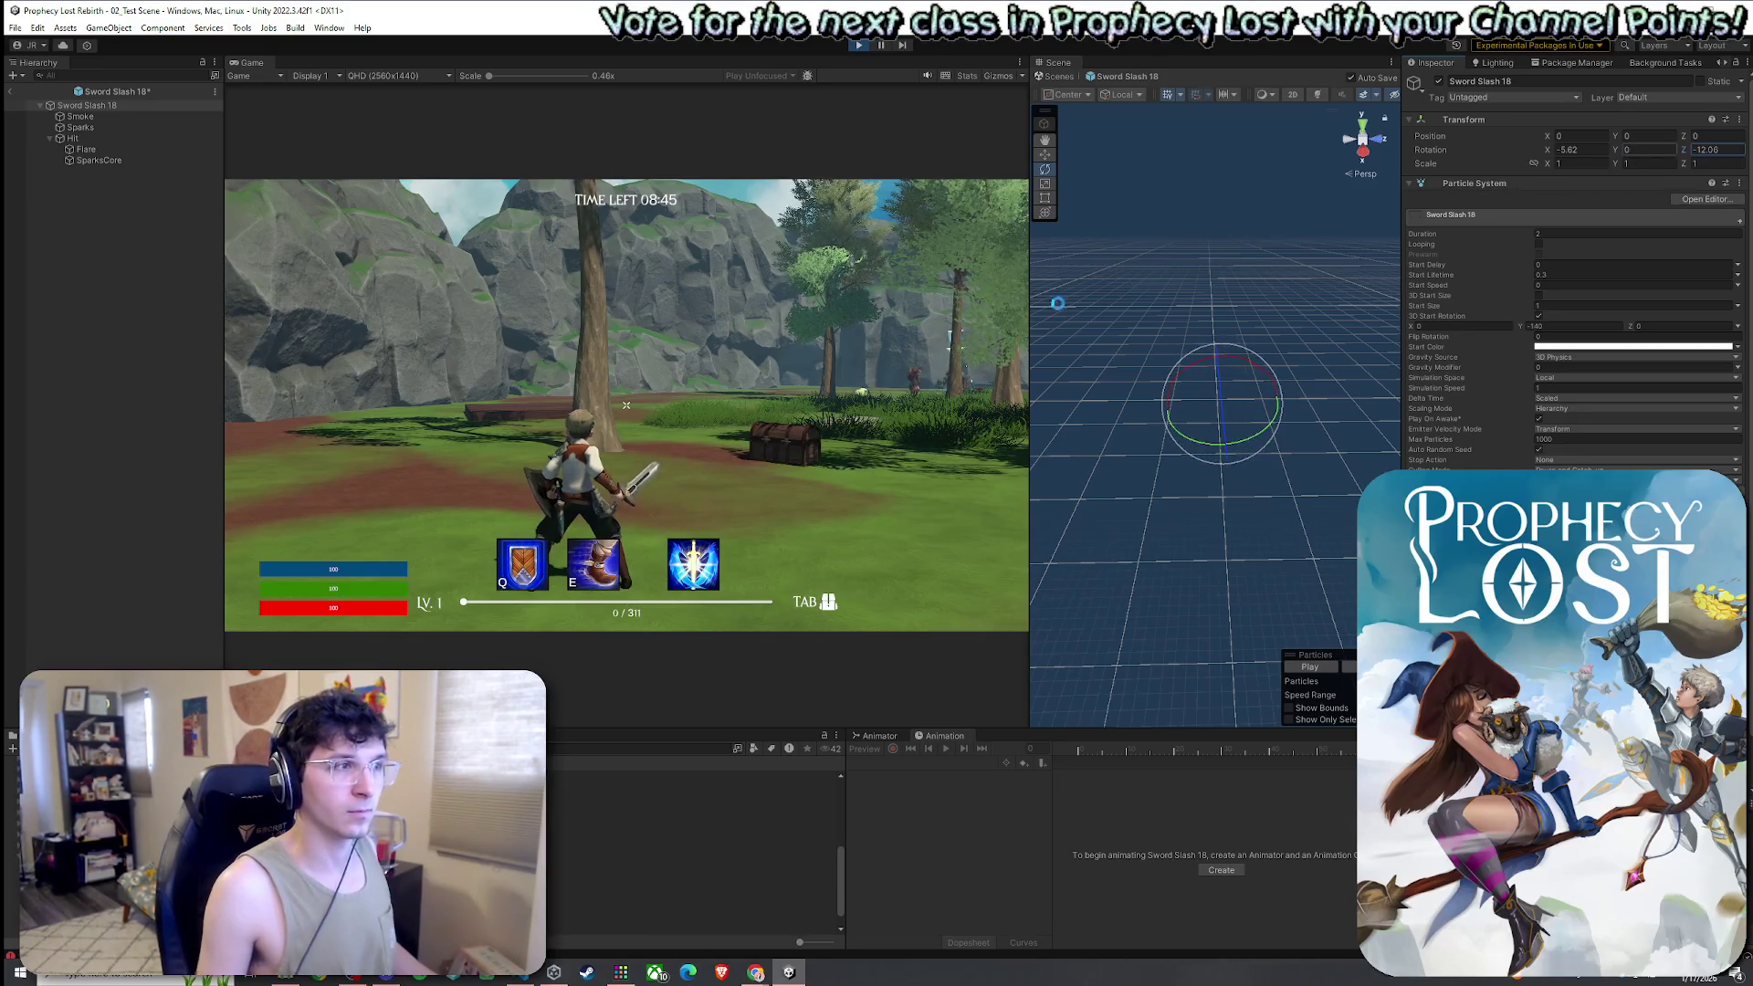
pyautogui.click(626, 405)
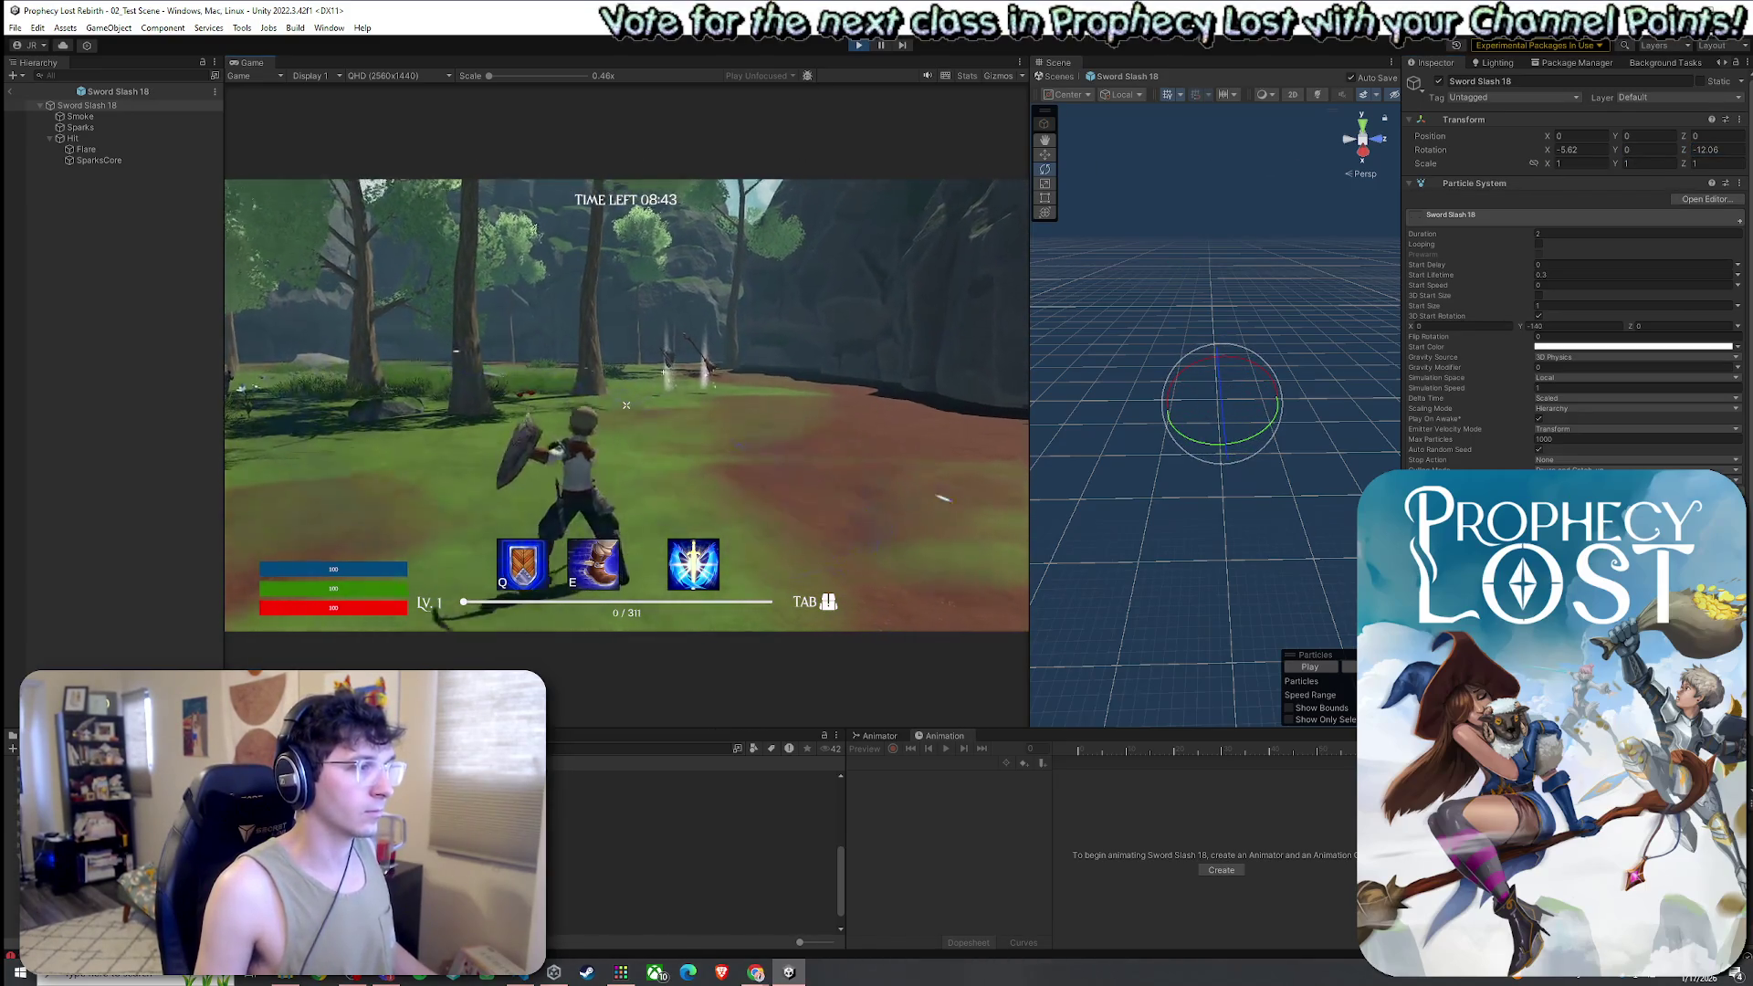
pyautogui.press('super')
pyautogui.click(1719, 153)
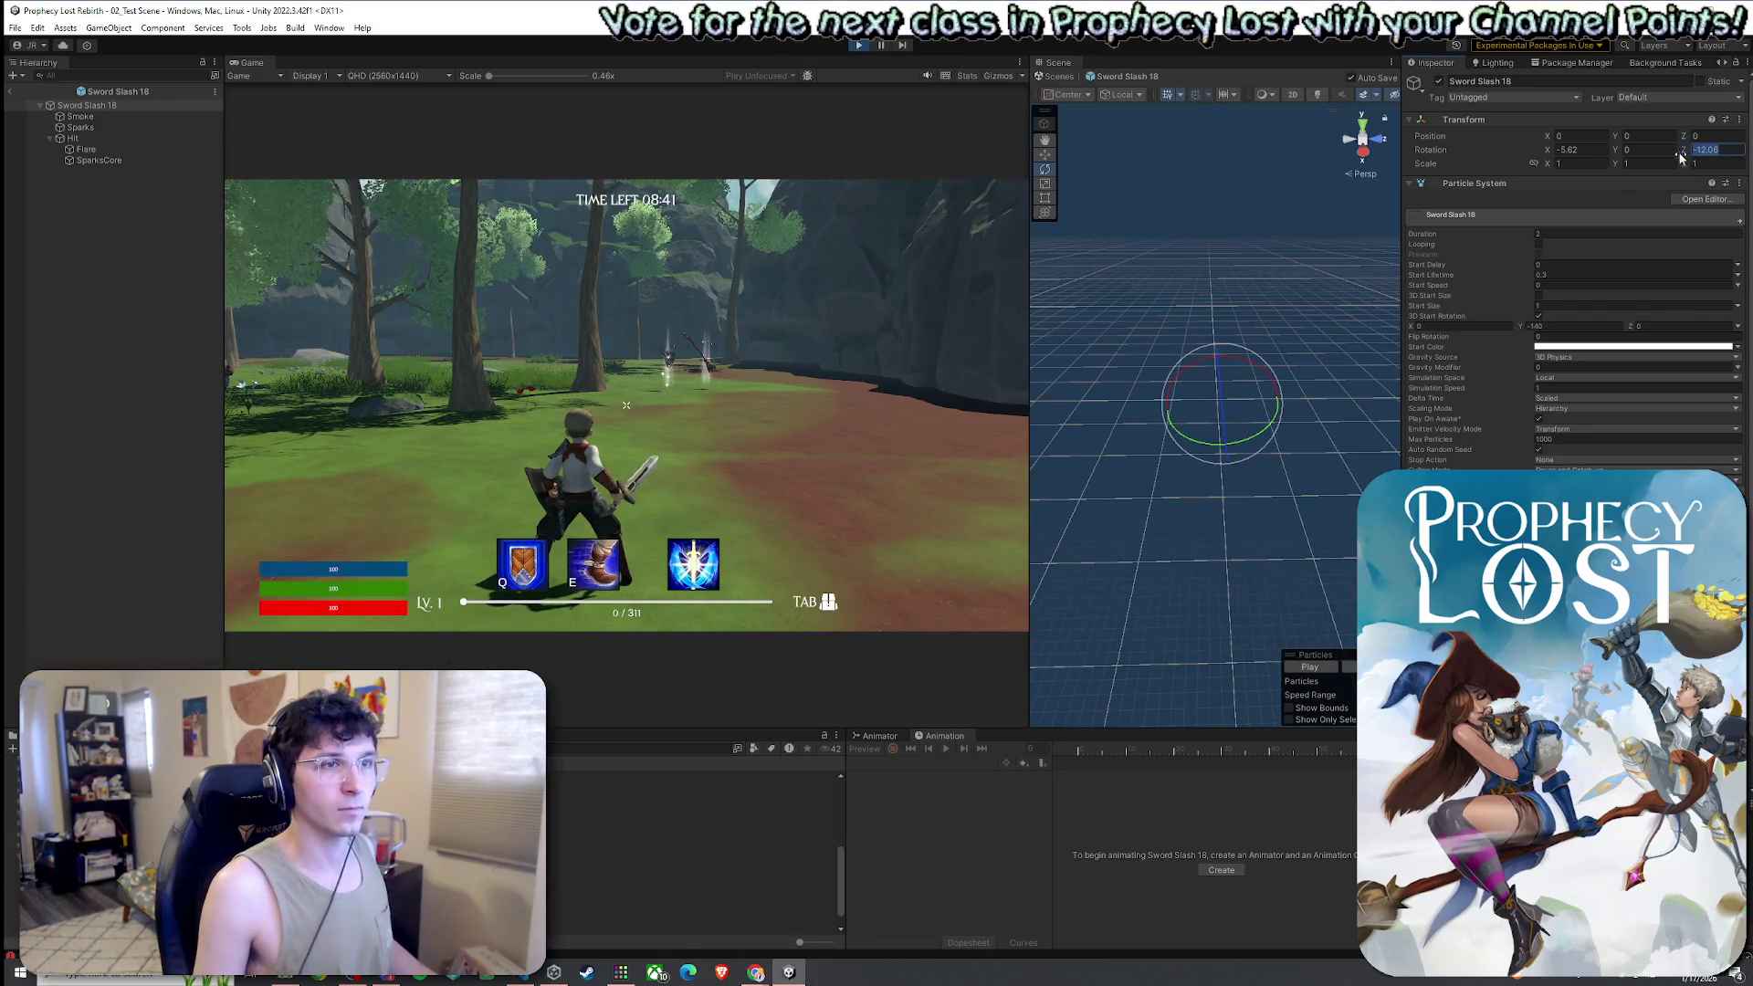
pyautogui.moveTo(1686, 155); pyautogui.dragTo(1748, 155)
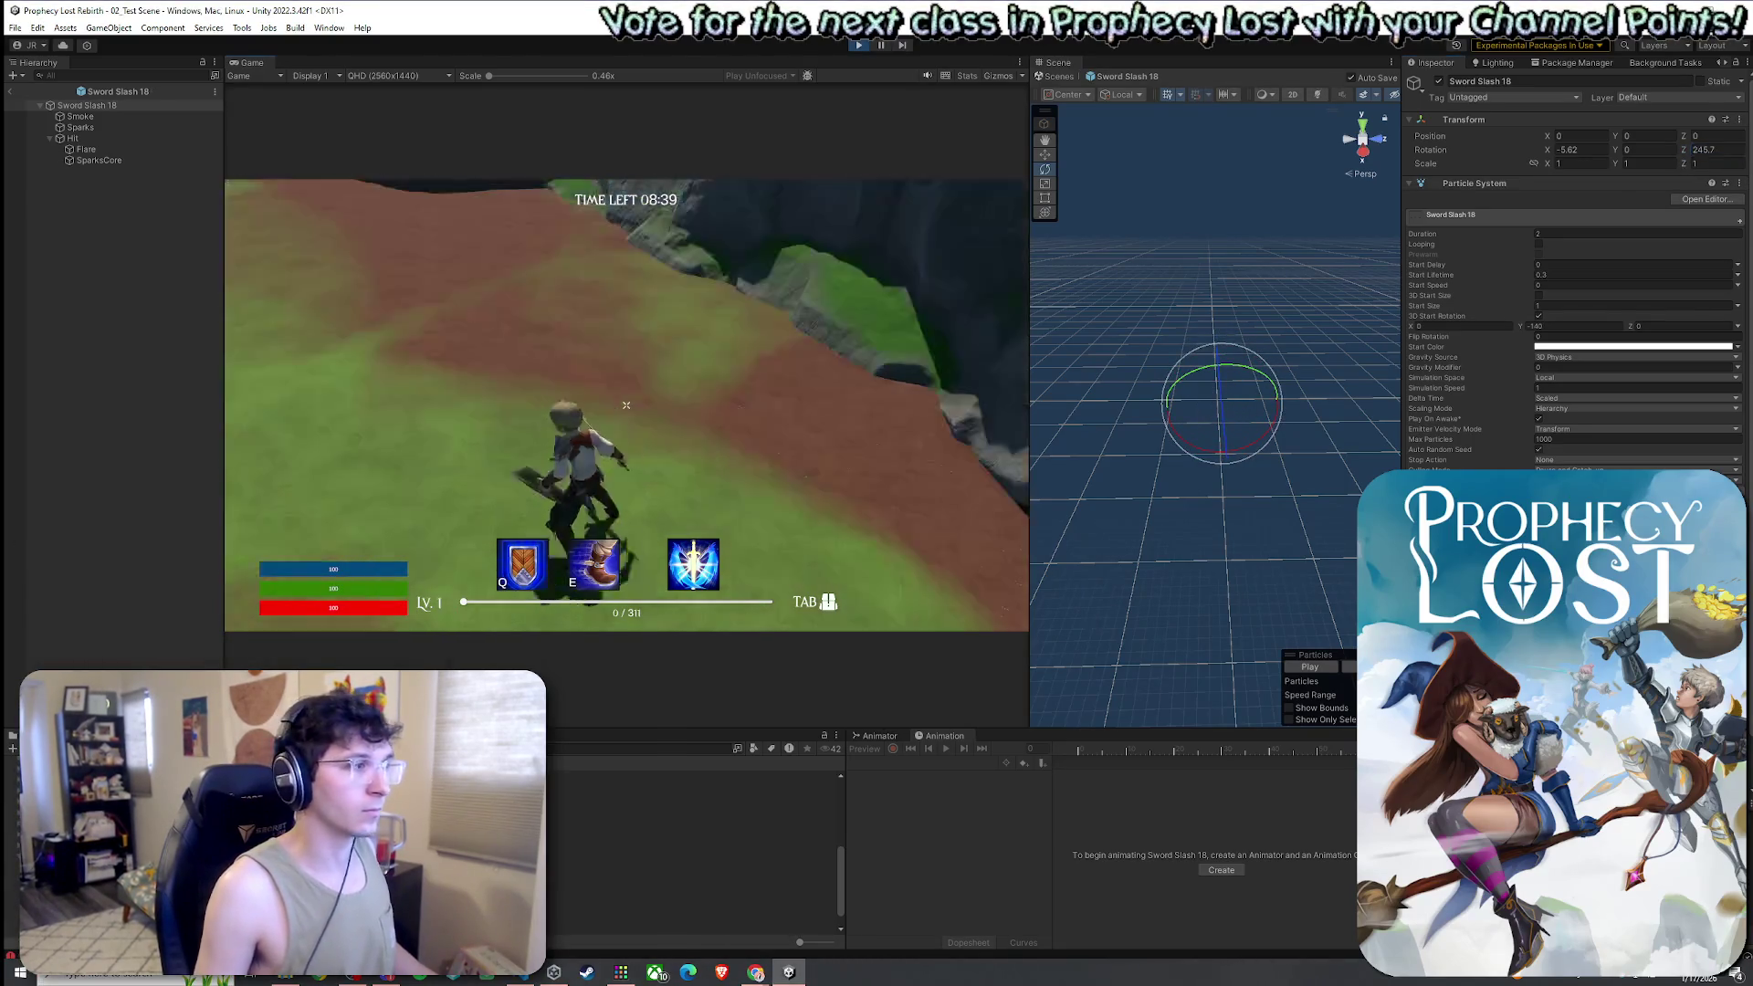
pyautogui.press('super')
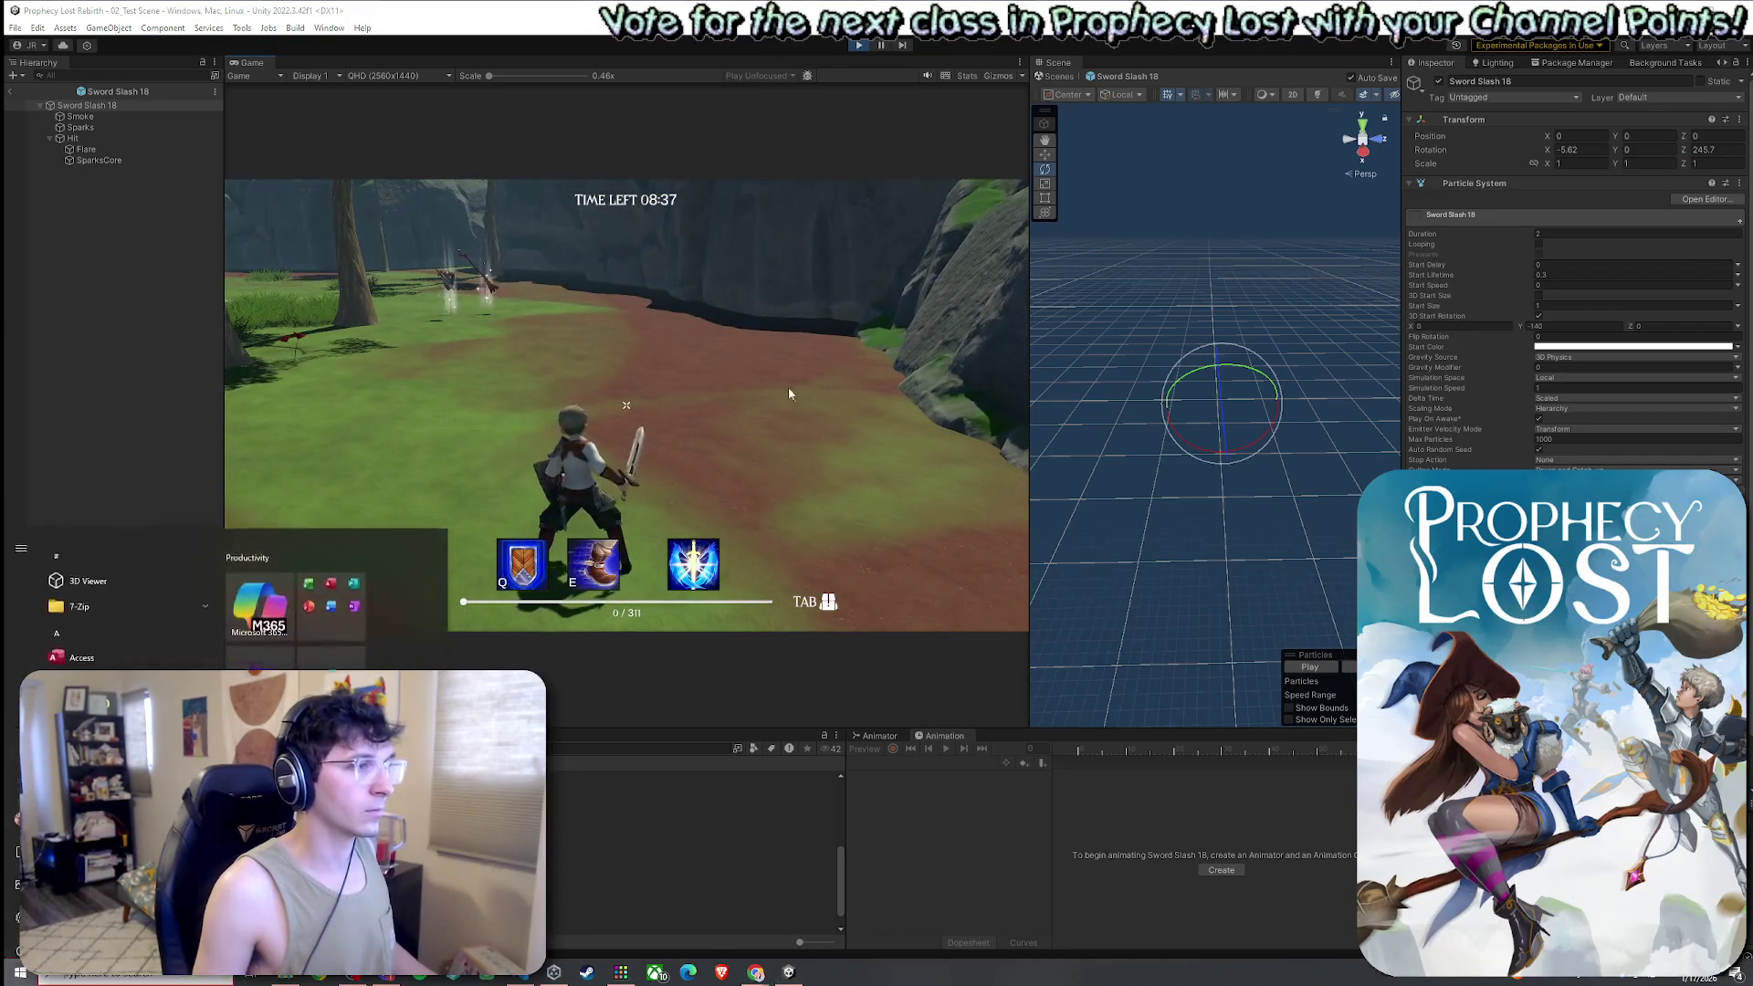
pyautogui.press('super')
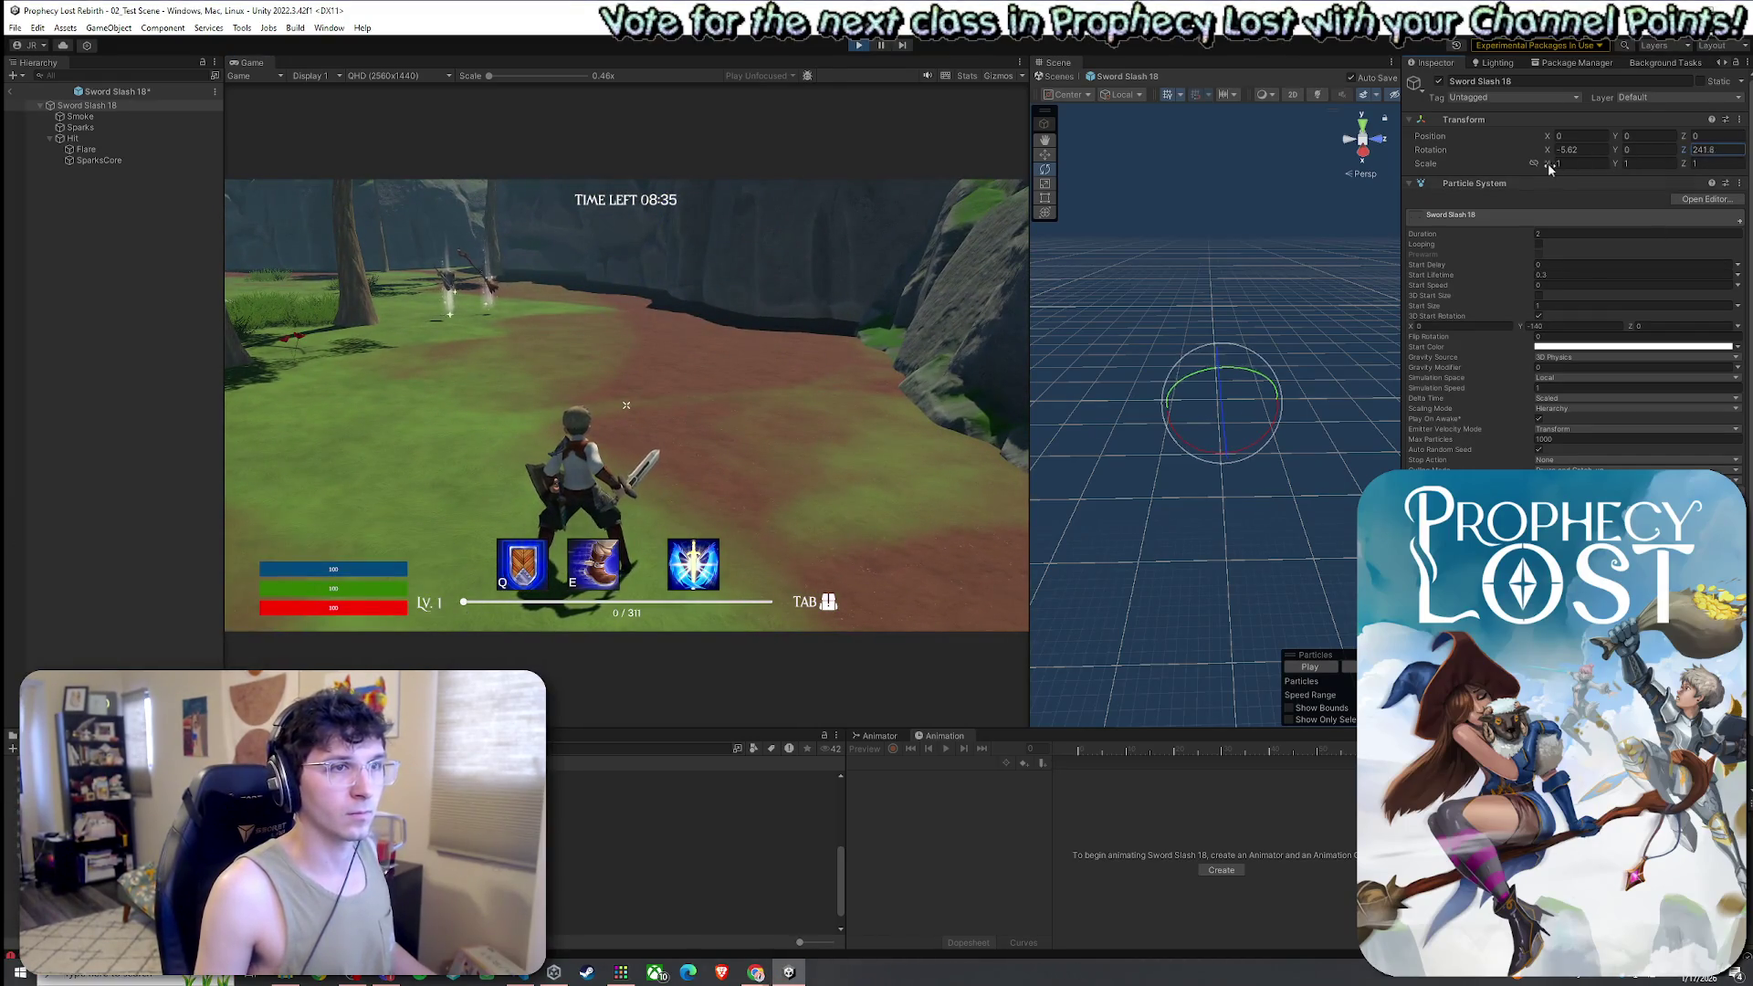
pyautogui.write('170.5')
pyautogui.press('Return')
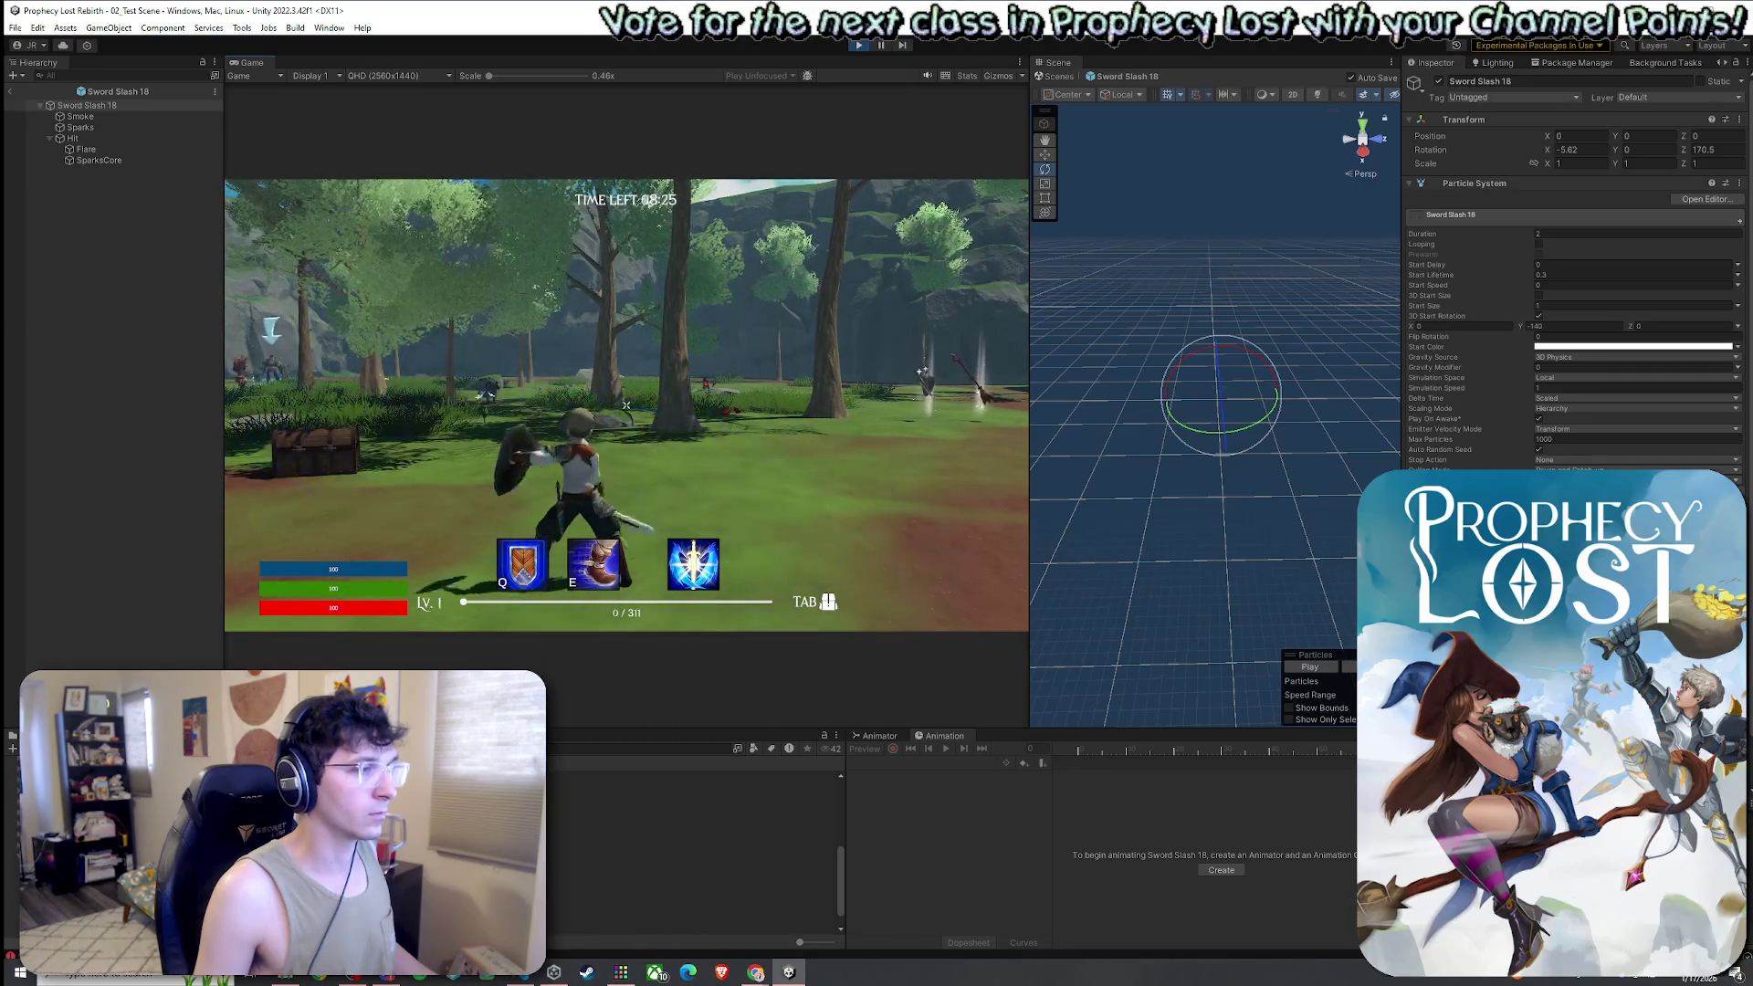
# Return to the running match and walk the character through the forest
pyautogui.press('super')
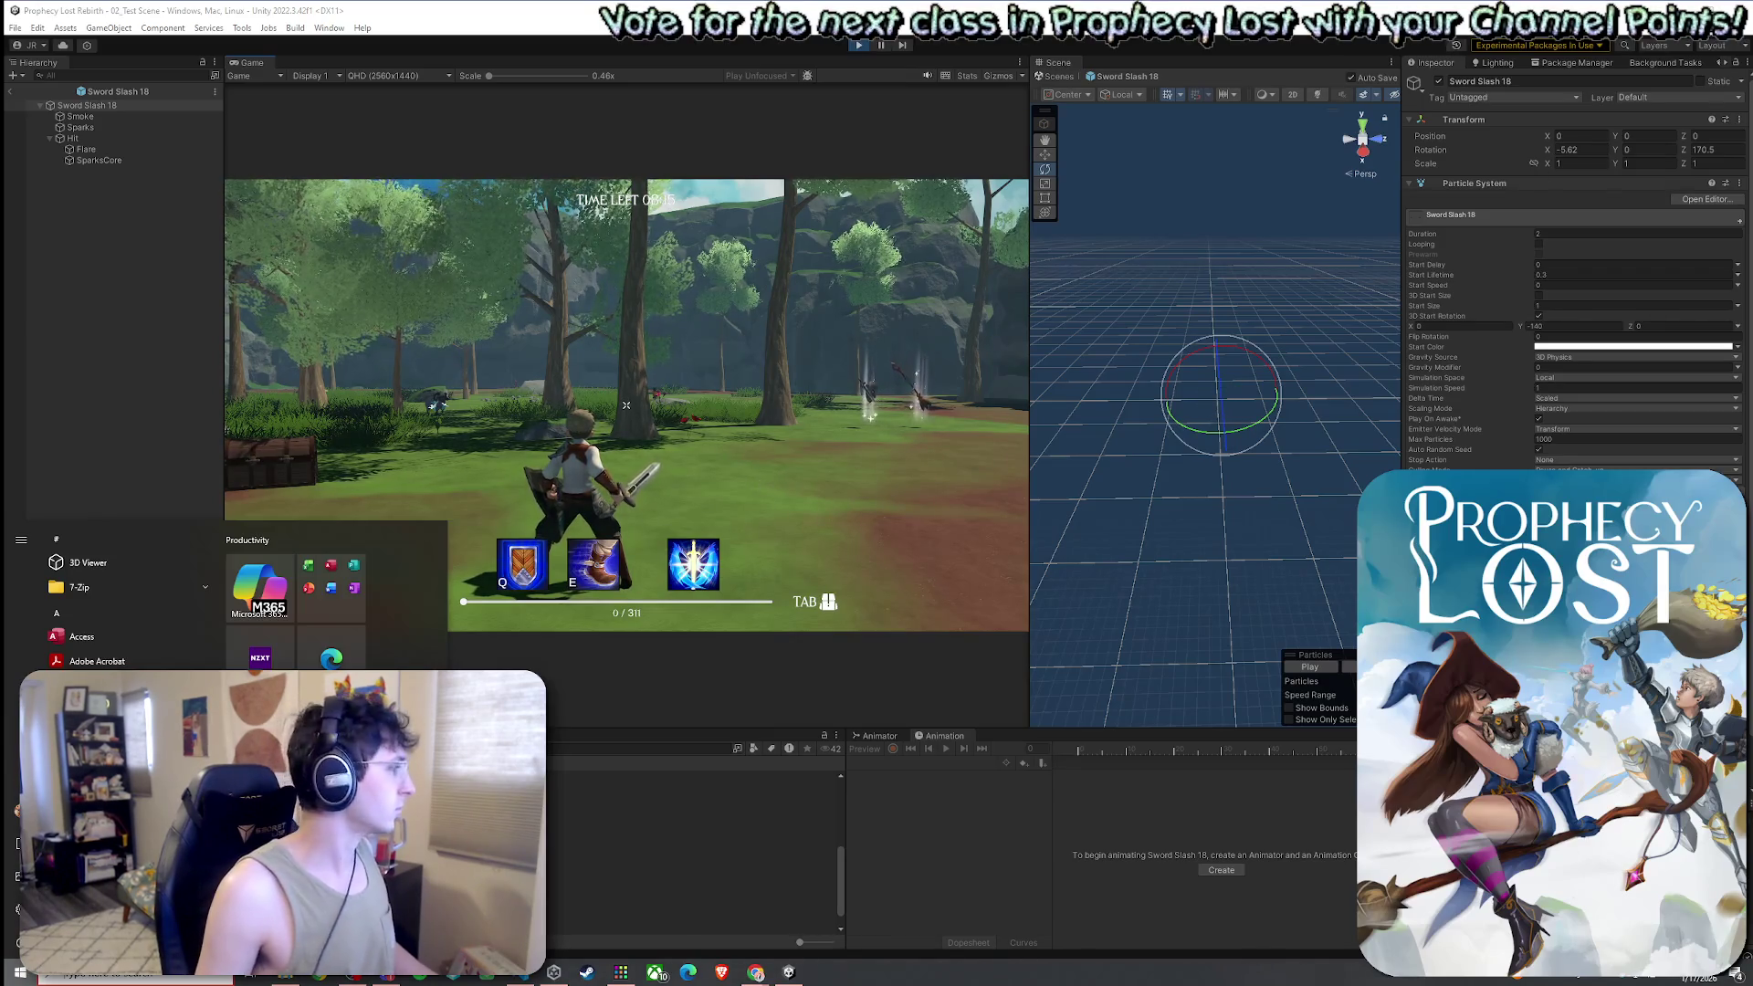
pyautogui.press('Escape')
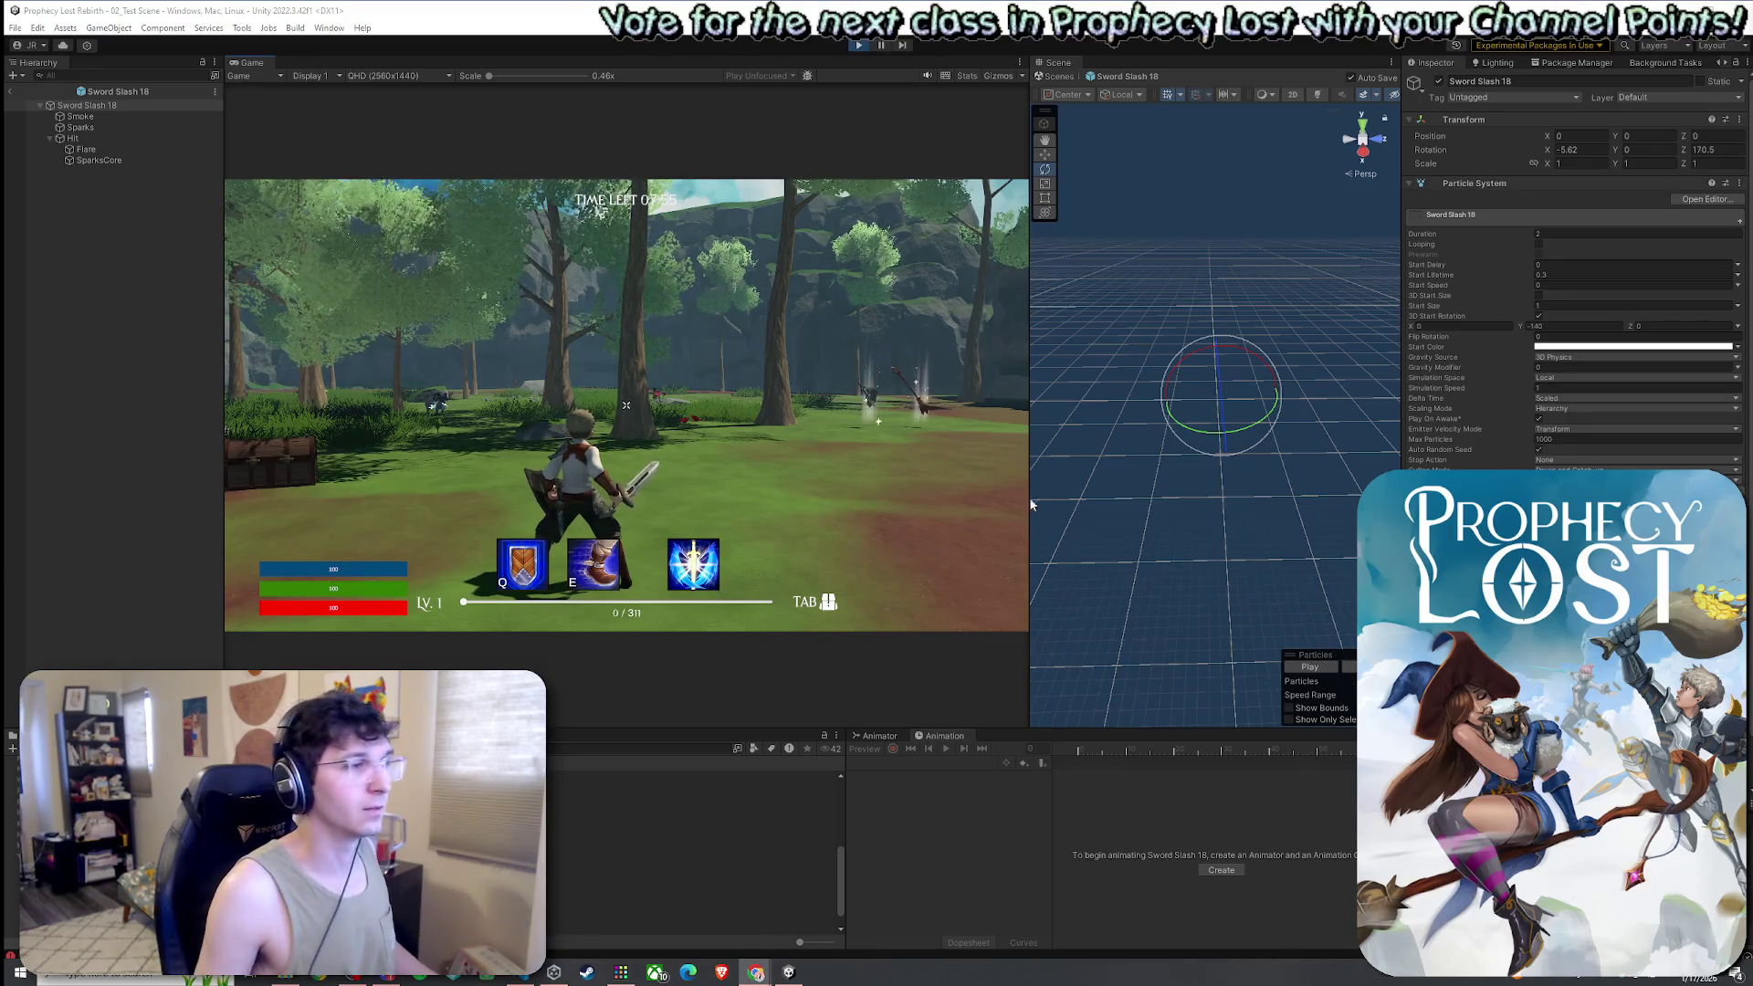
pyautogui.click(967, 471)
pyautogui.press('w')
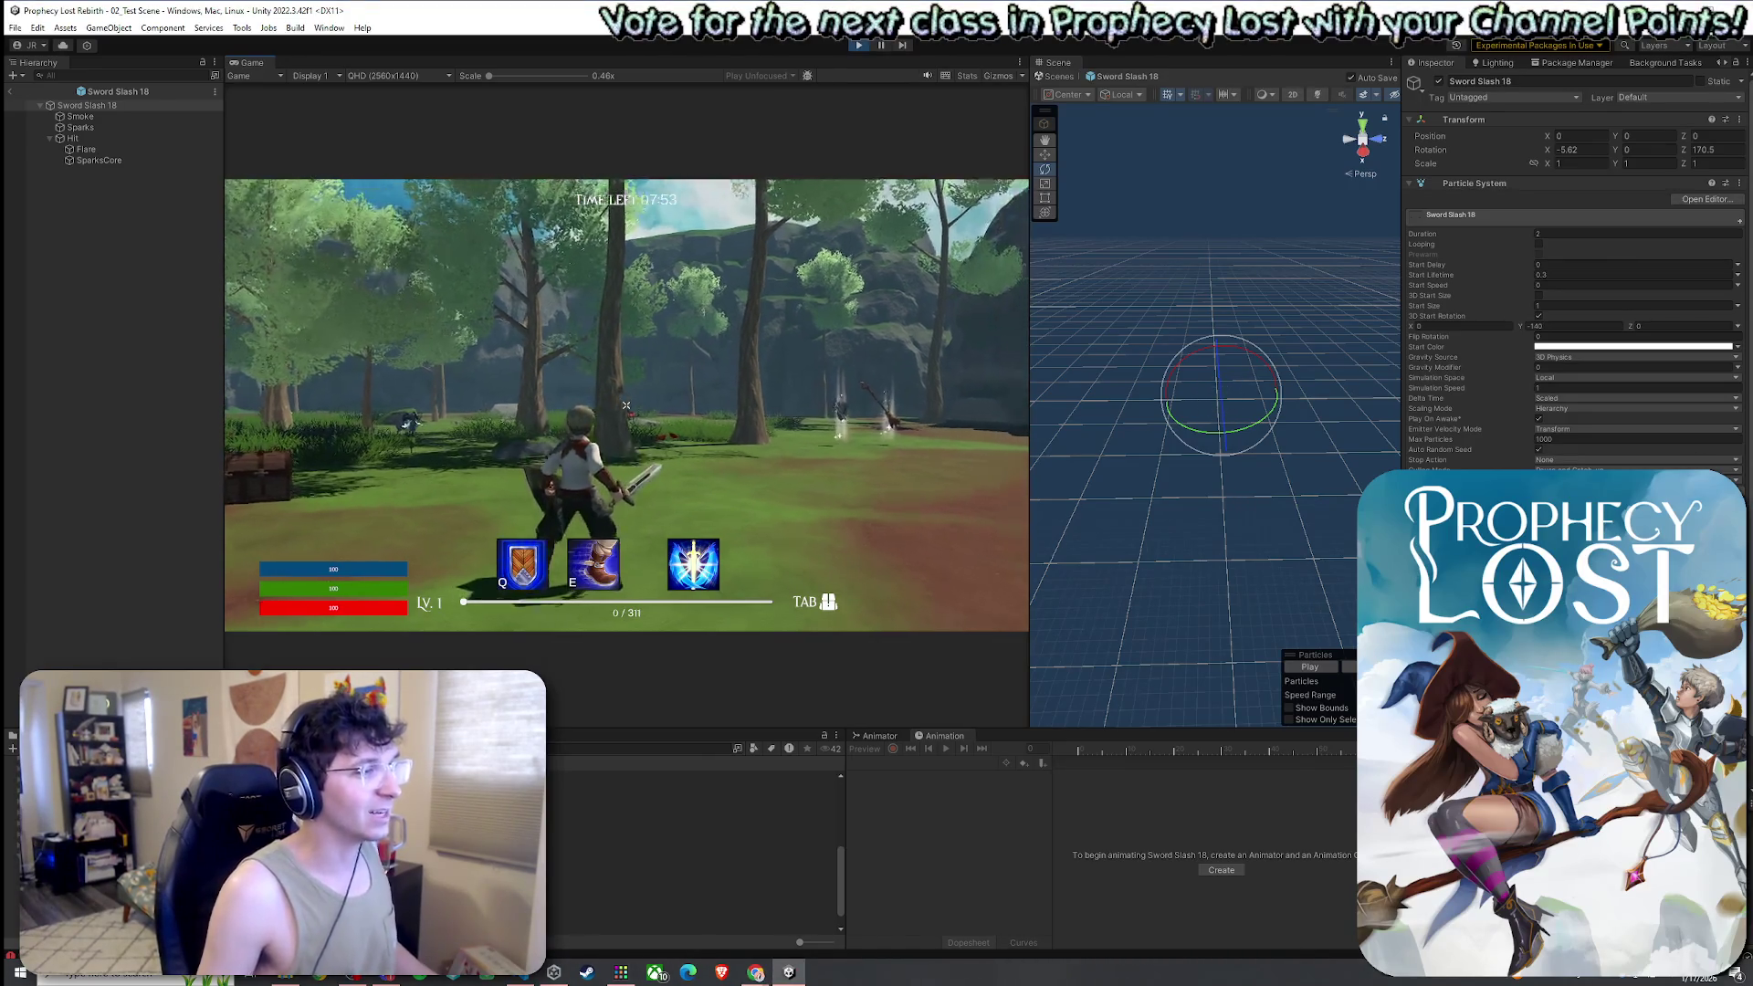
pyautogui.press('w')
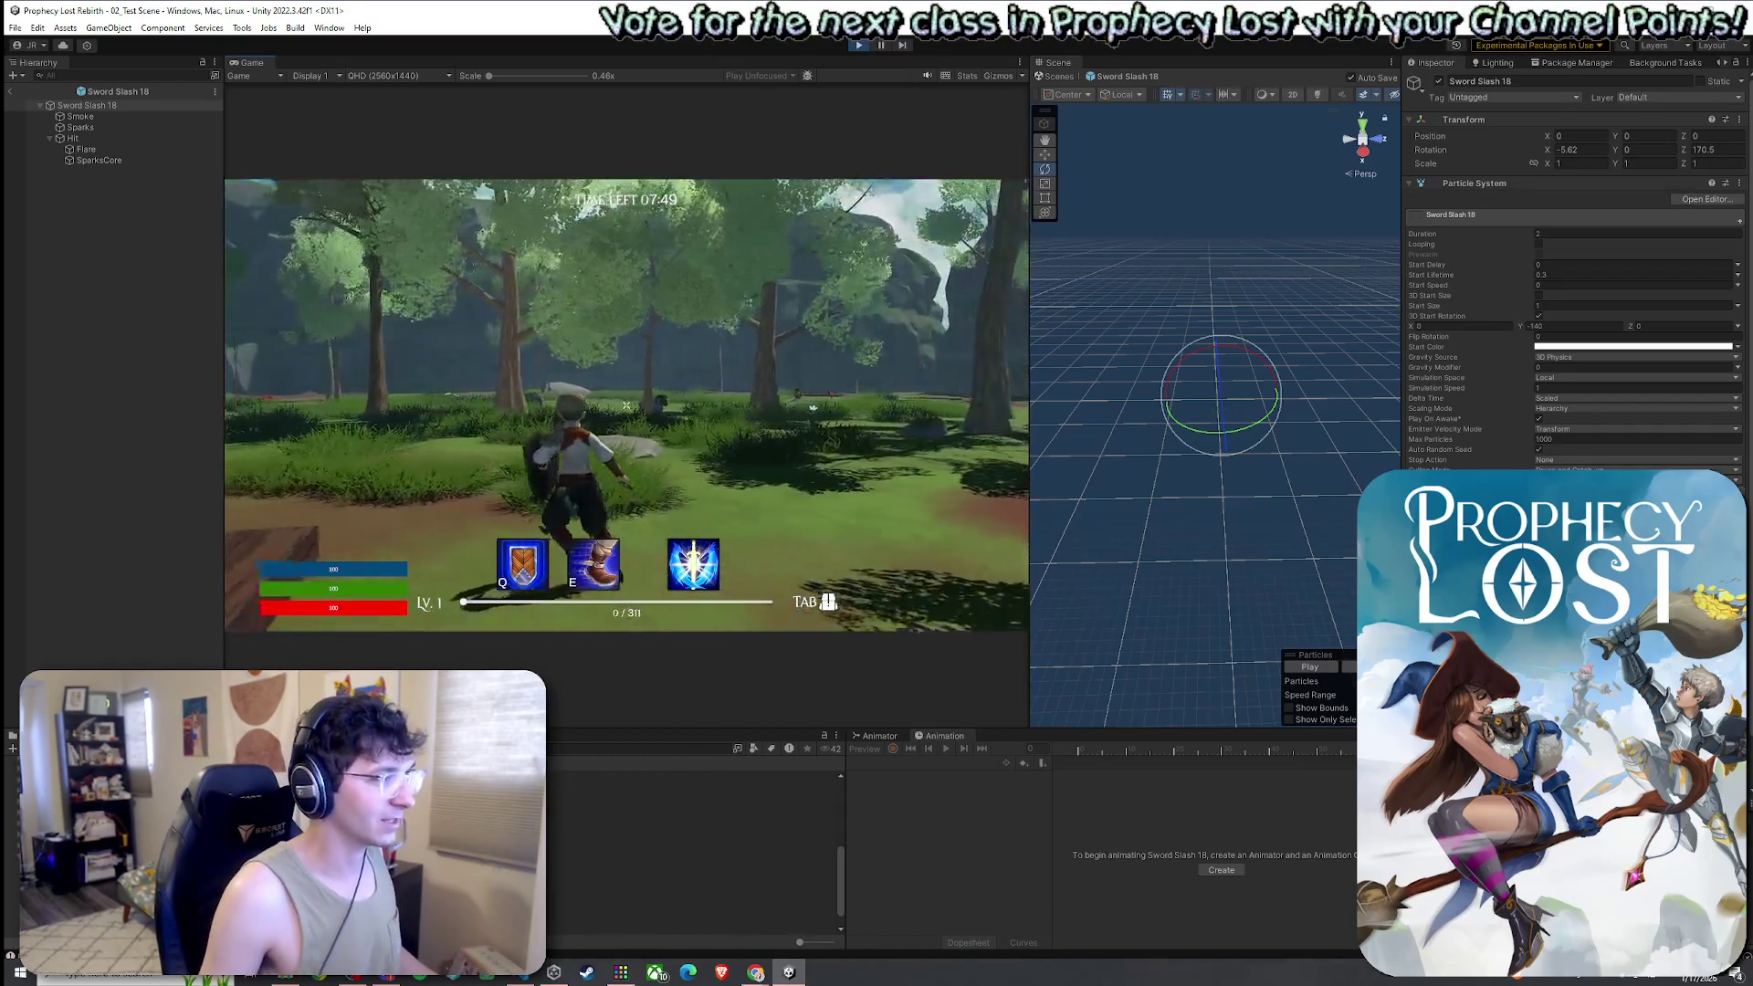
pyautogui.click(626, 404)
pyautogui.press('w')
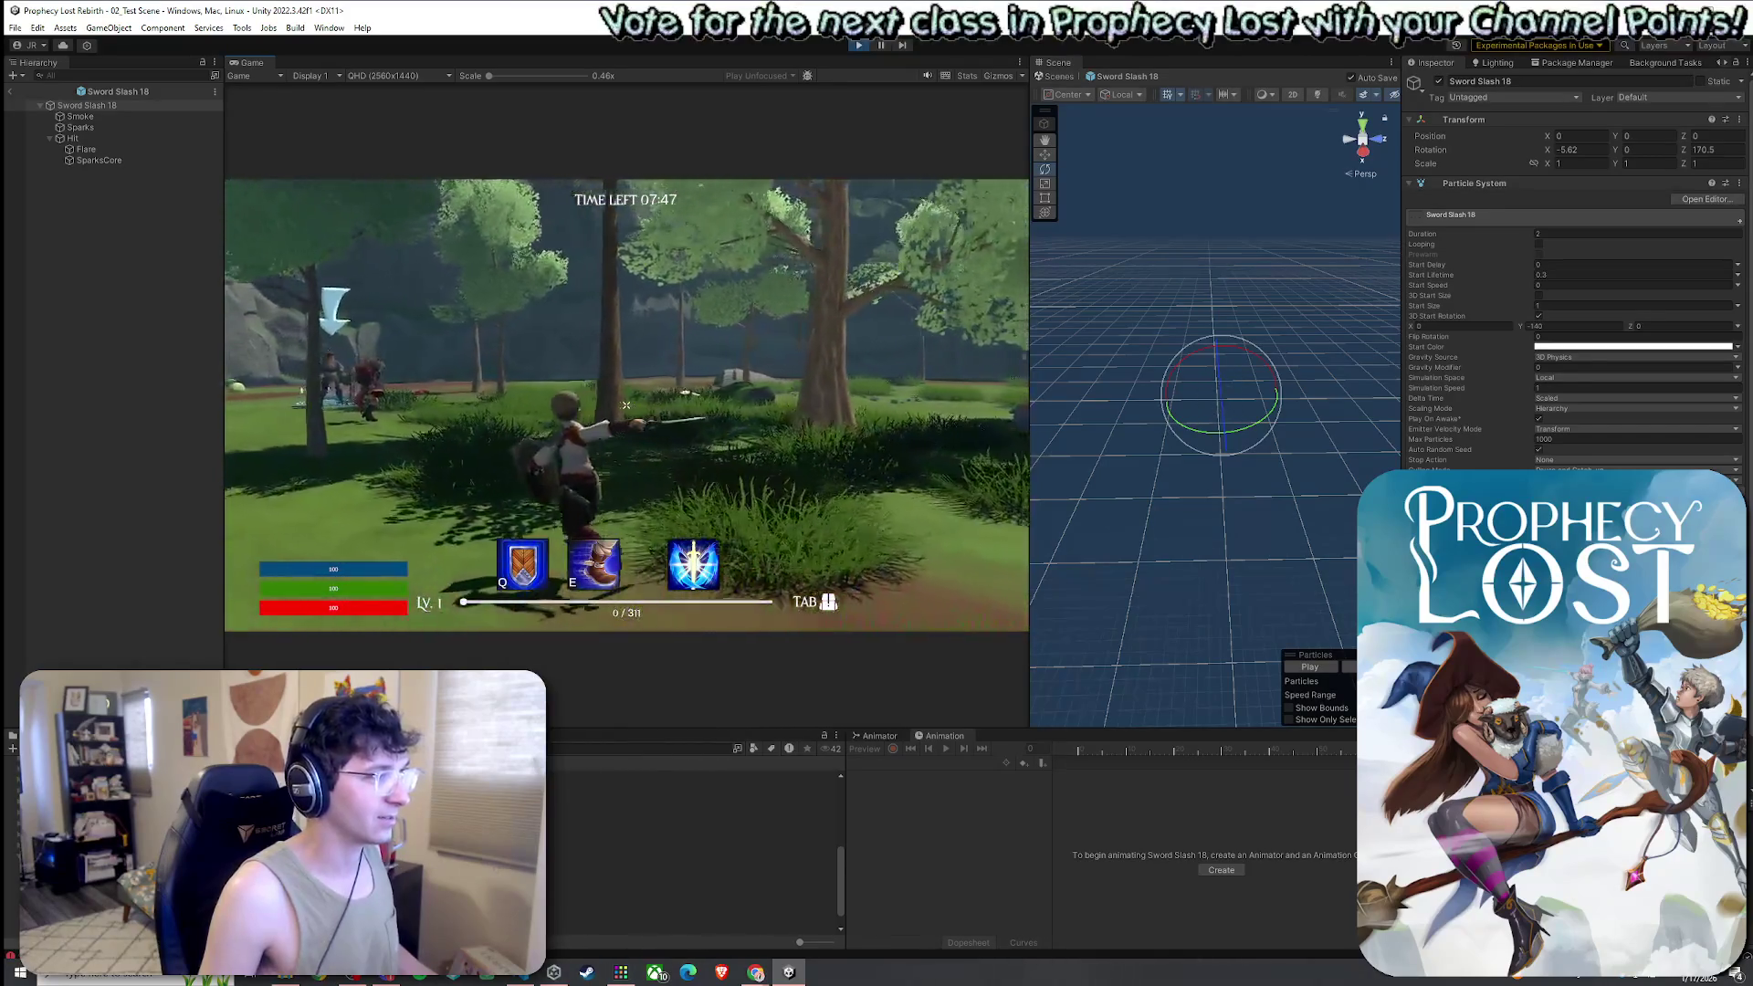
# Swing the sword repeatedly to check the blue slash's angle and arc
pyautogui.click(626, 404)
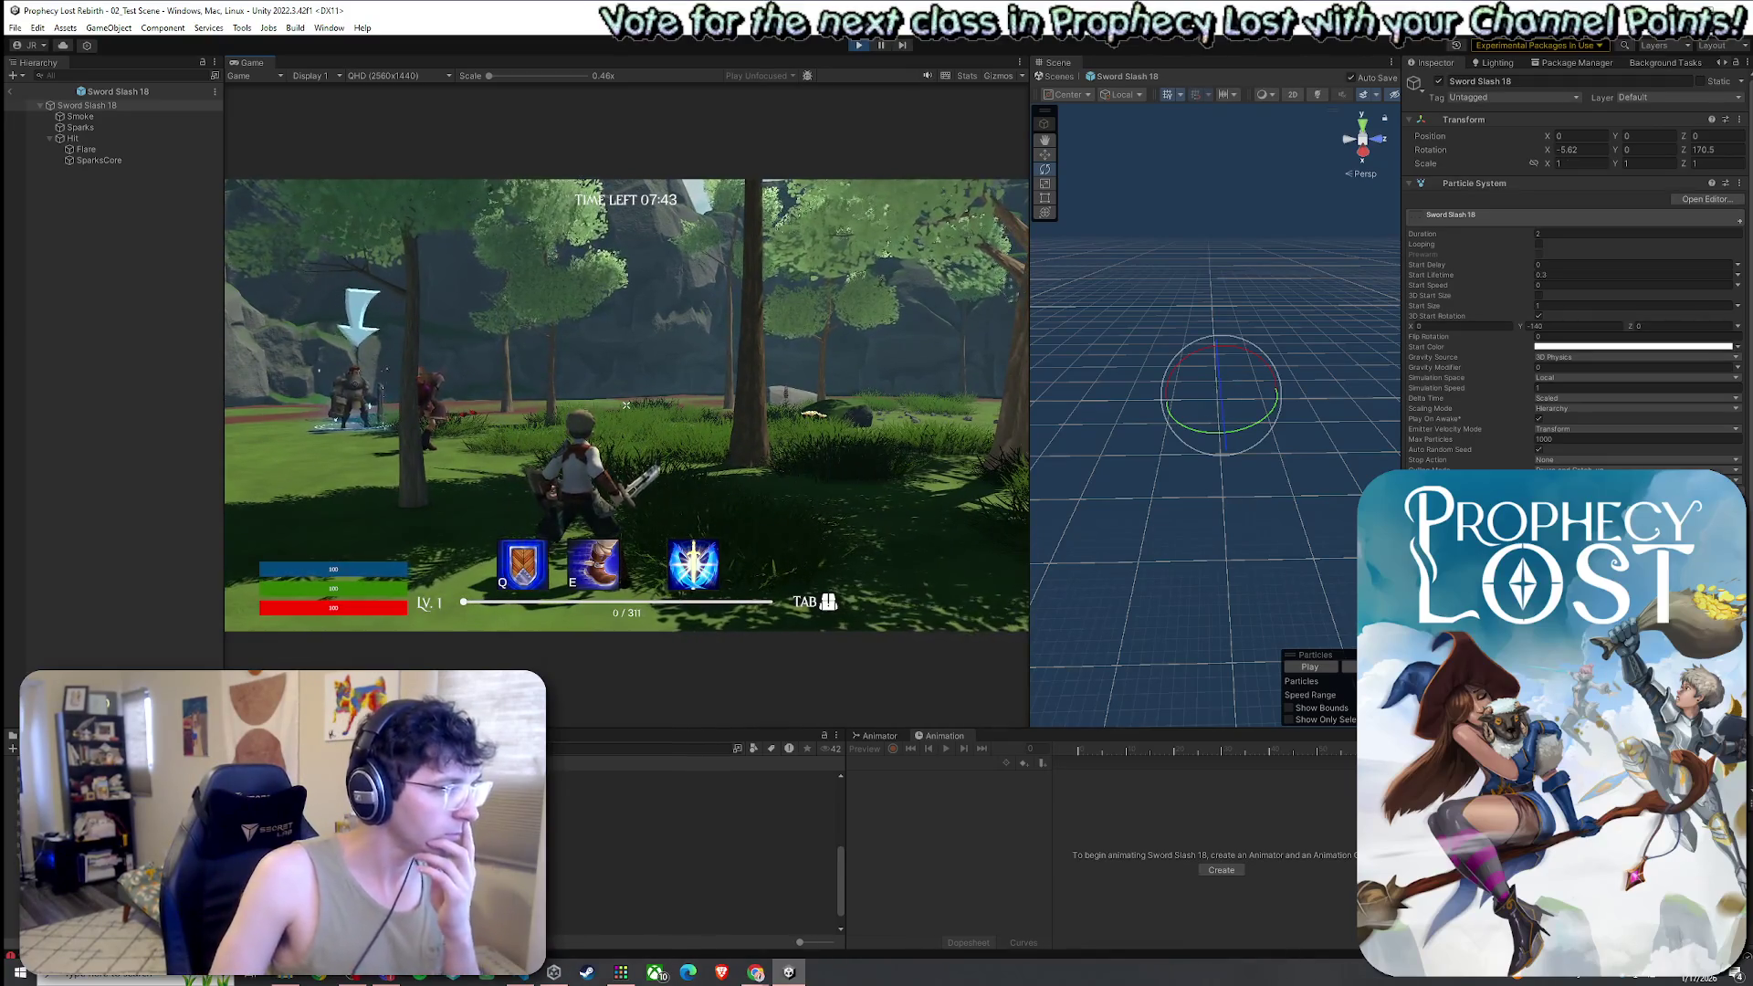
pyautogui.click(626, 405)
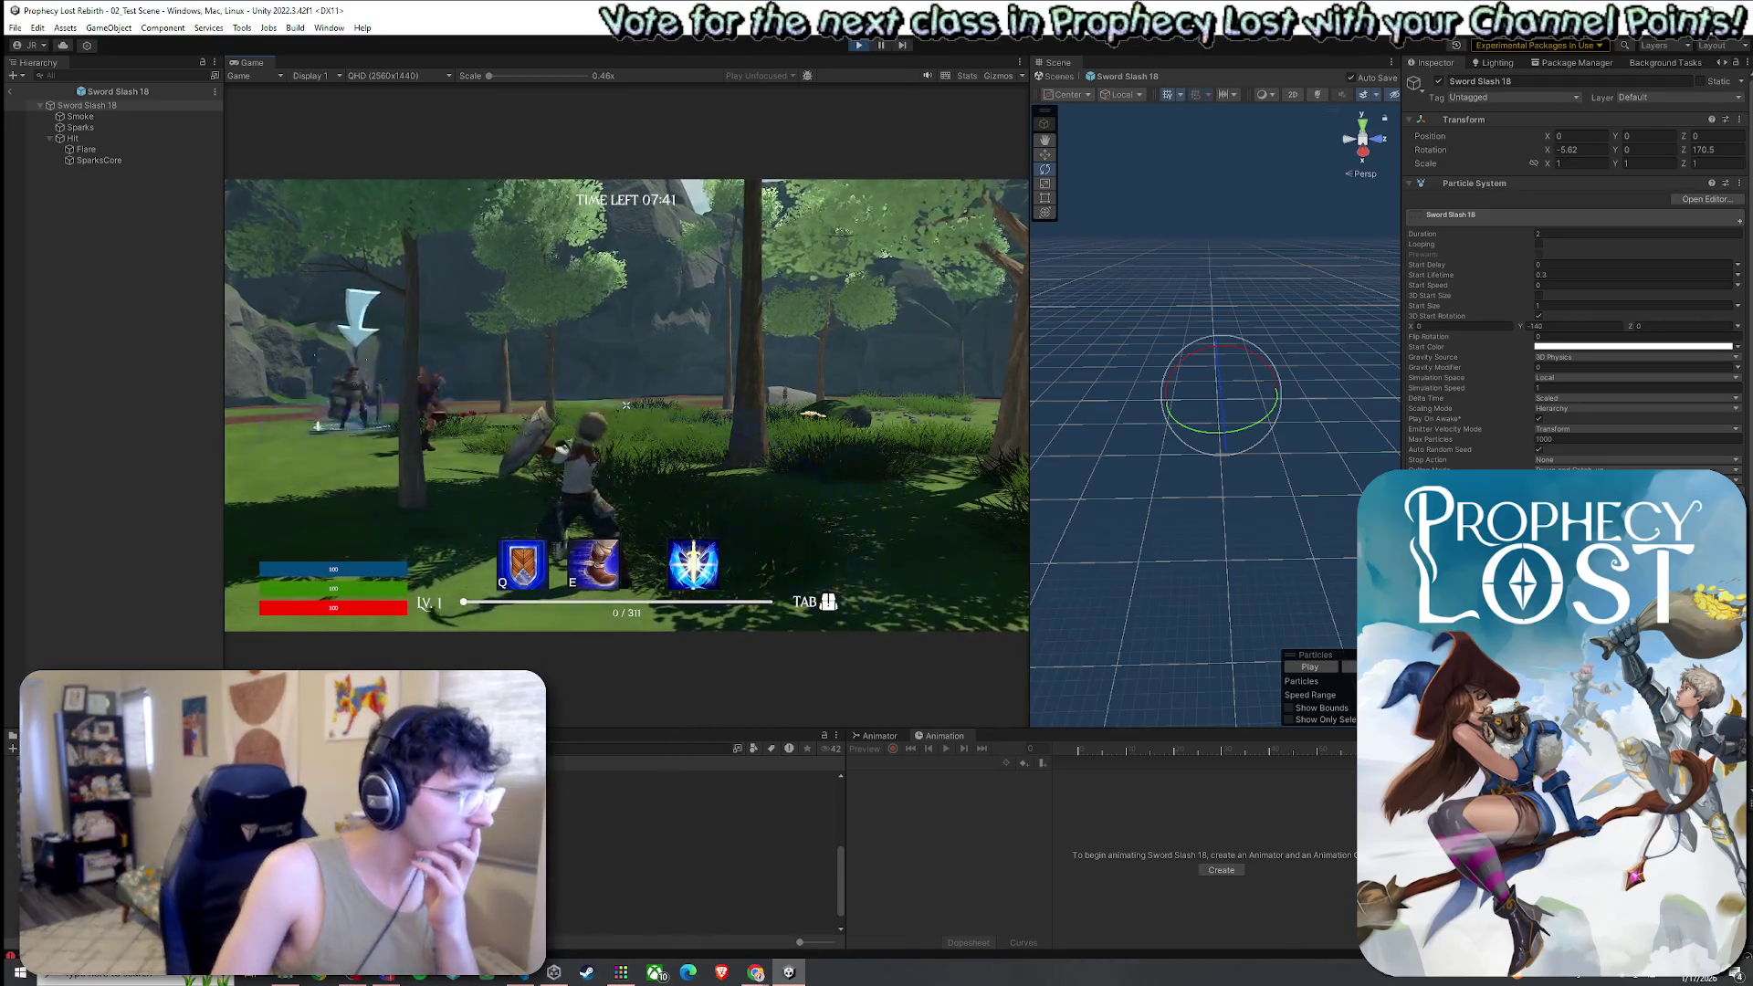
pyautogui.click(627, 404)
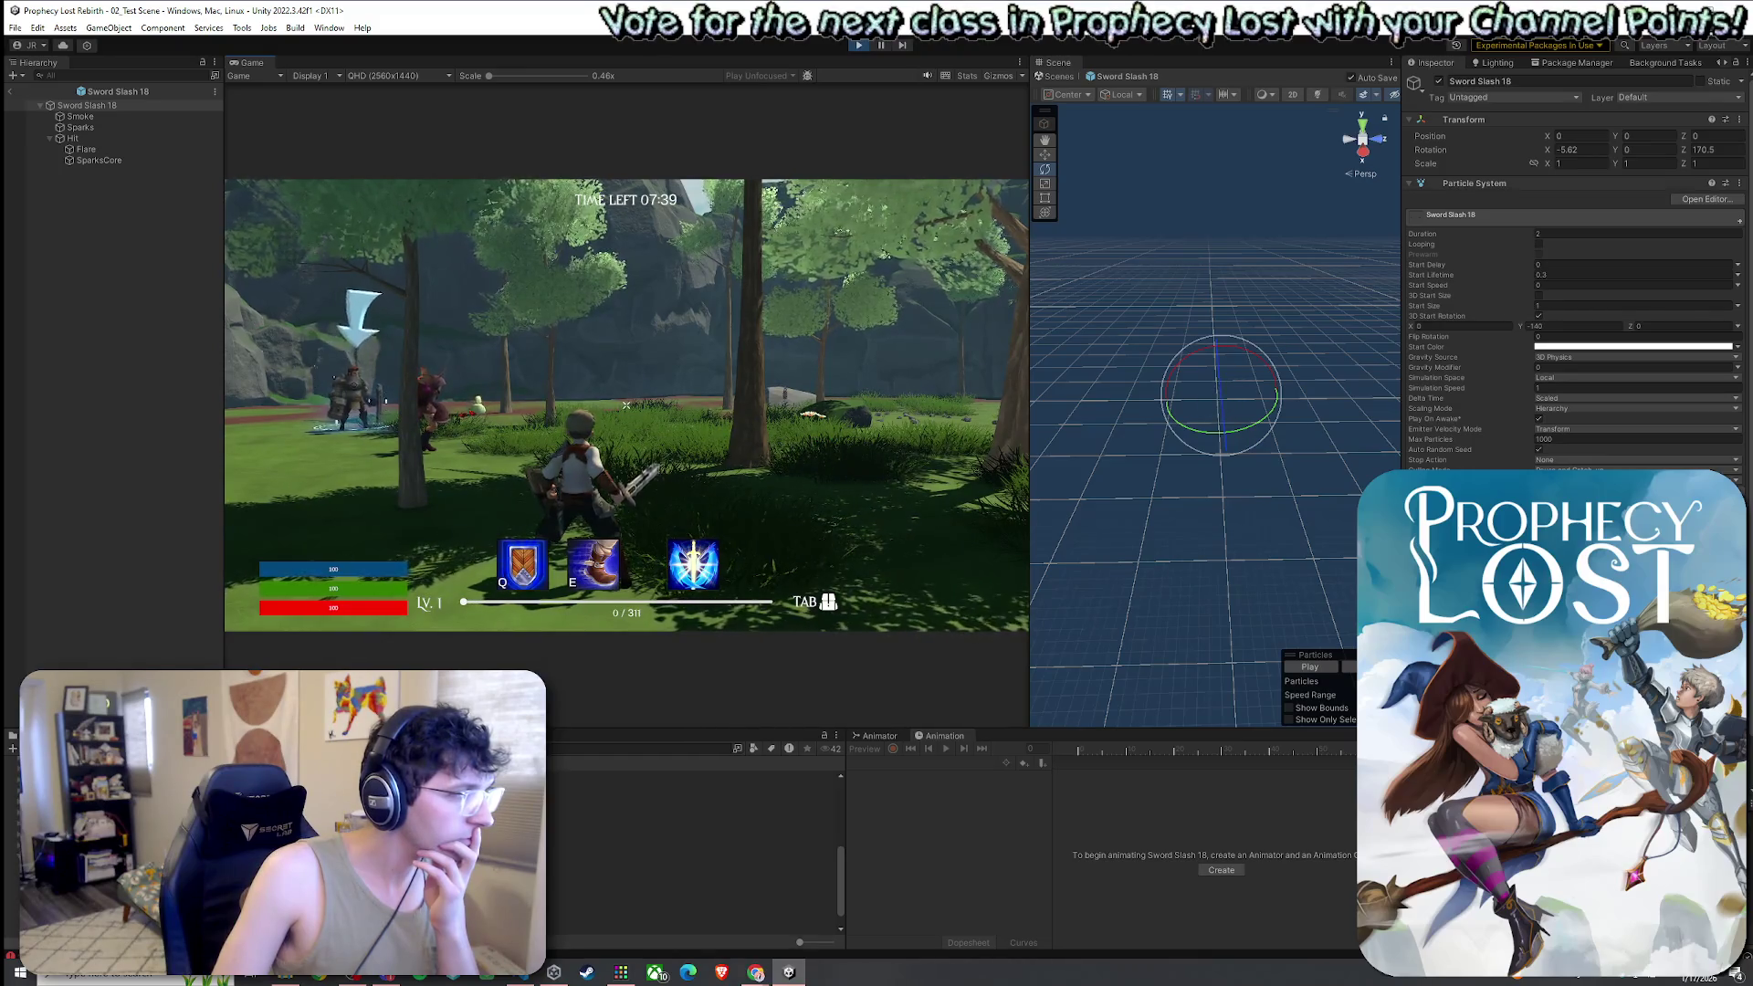
pyautogui.click(626, 404)
pyautogui.click(626, 405)
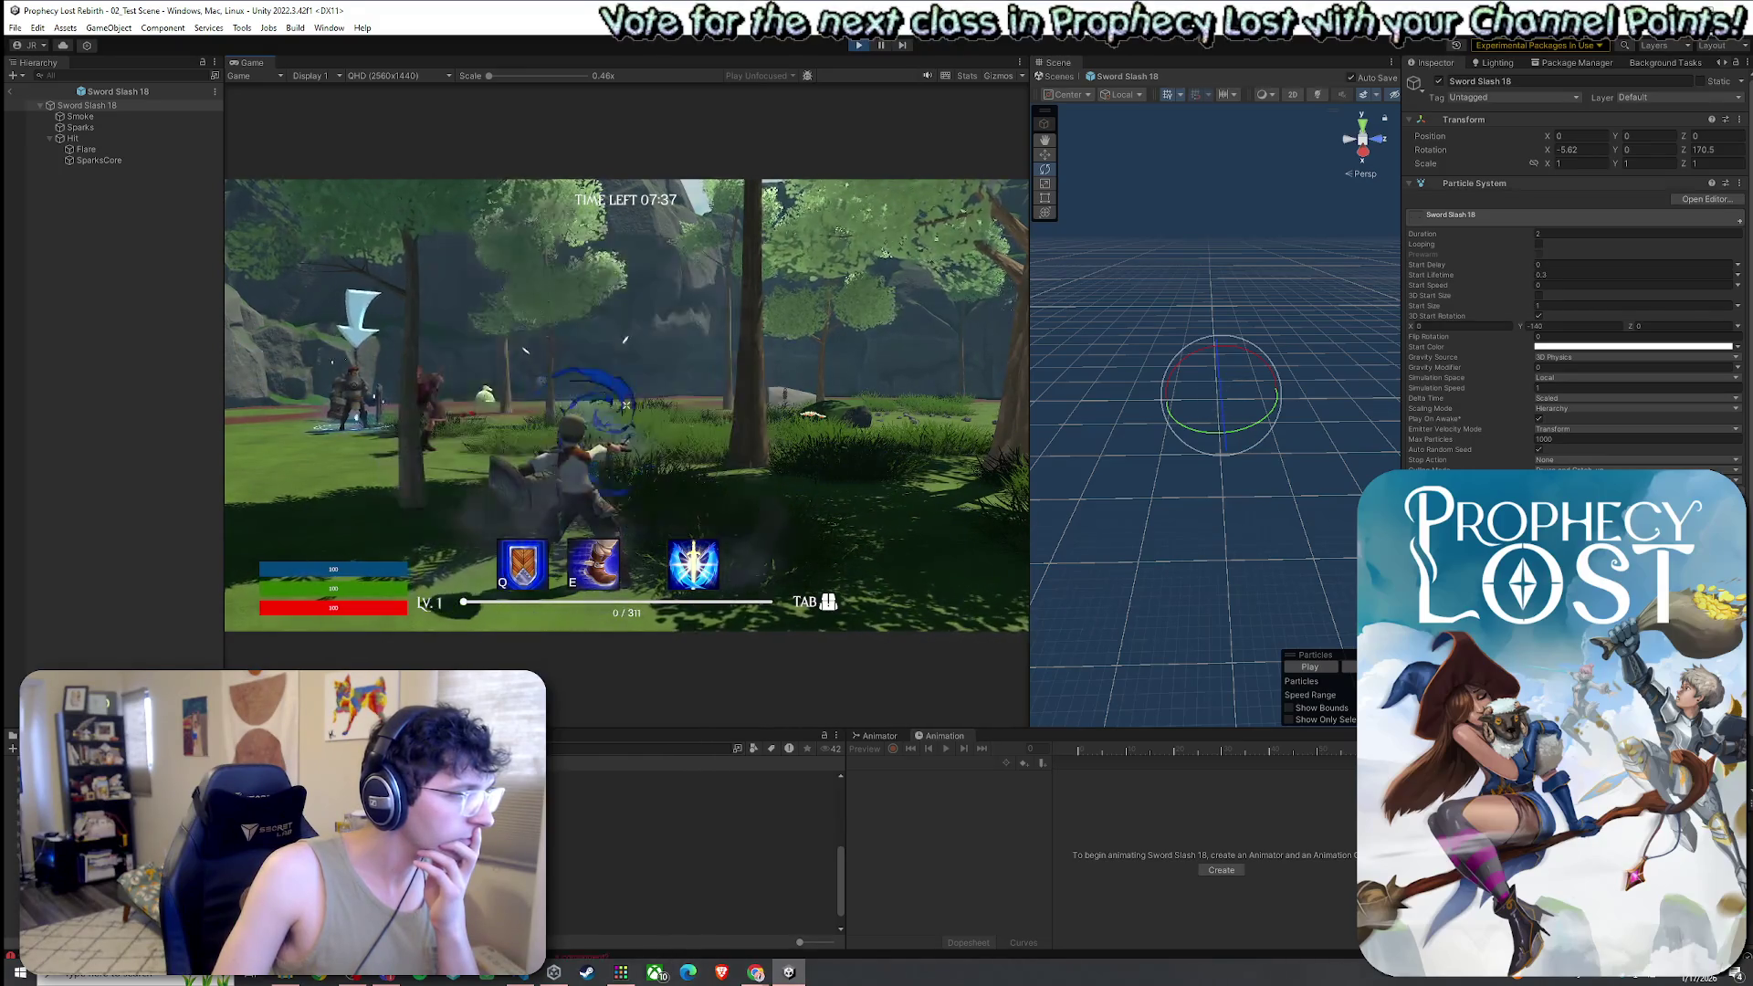
pyautogui.click(626, 404)
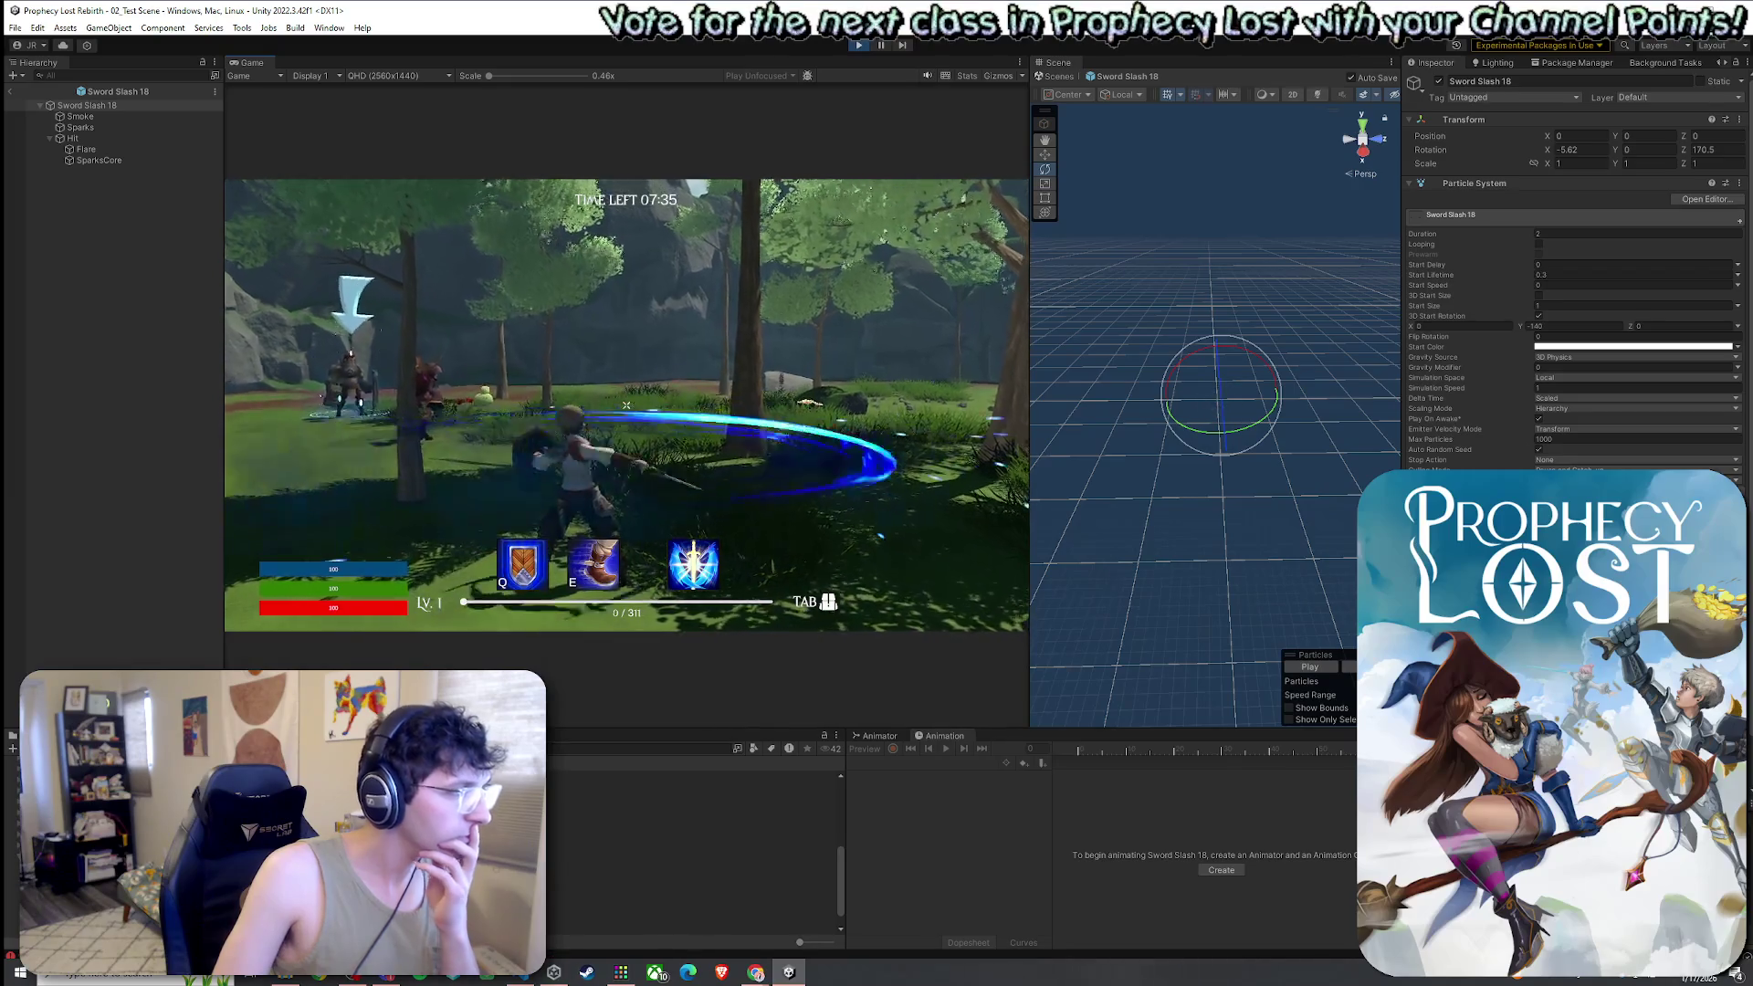
pyautogui.click(626, 404)
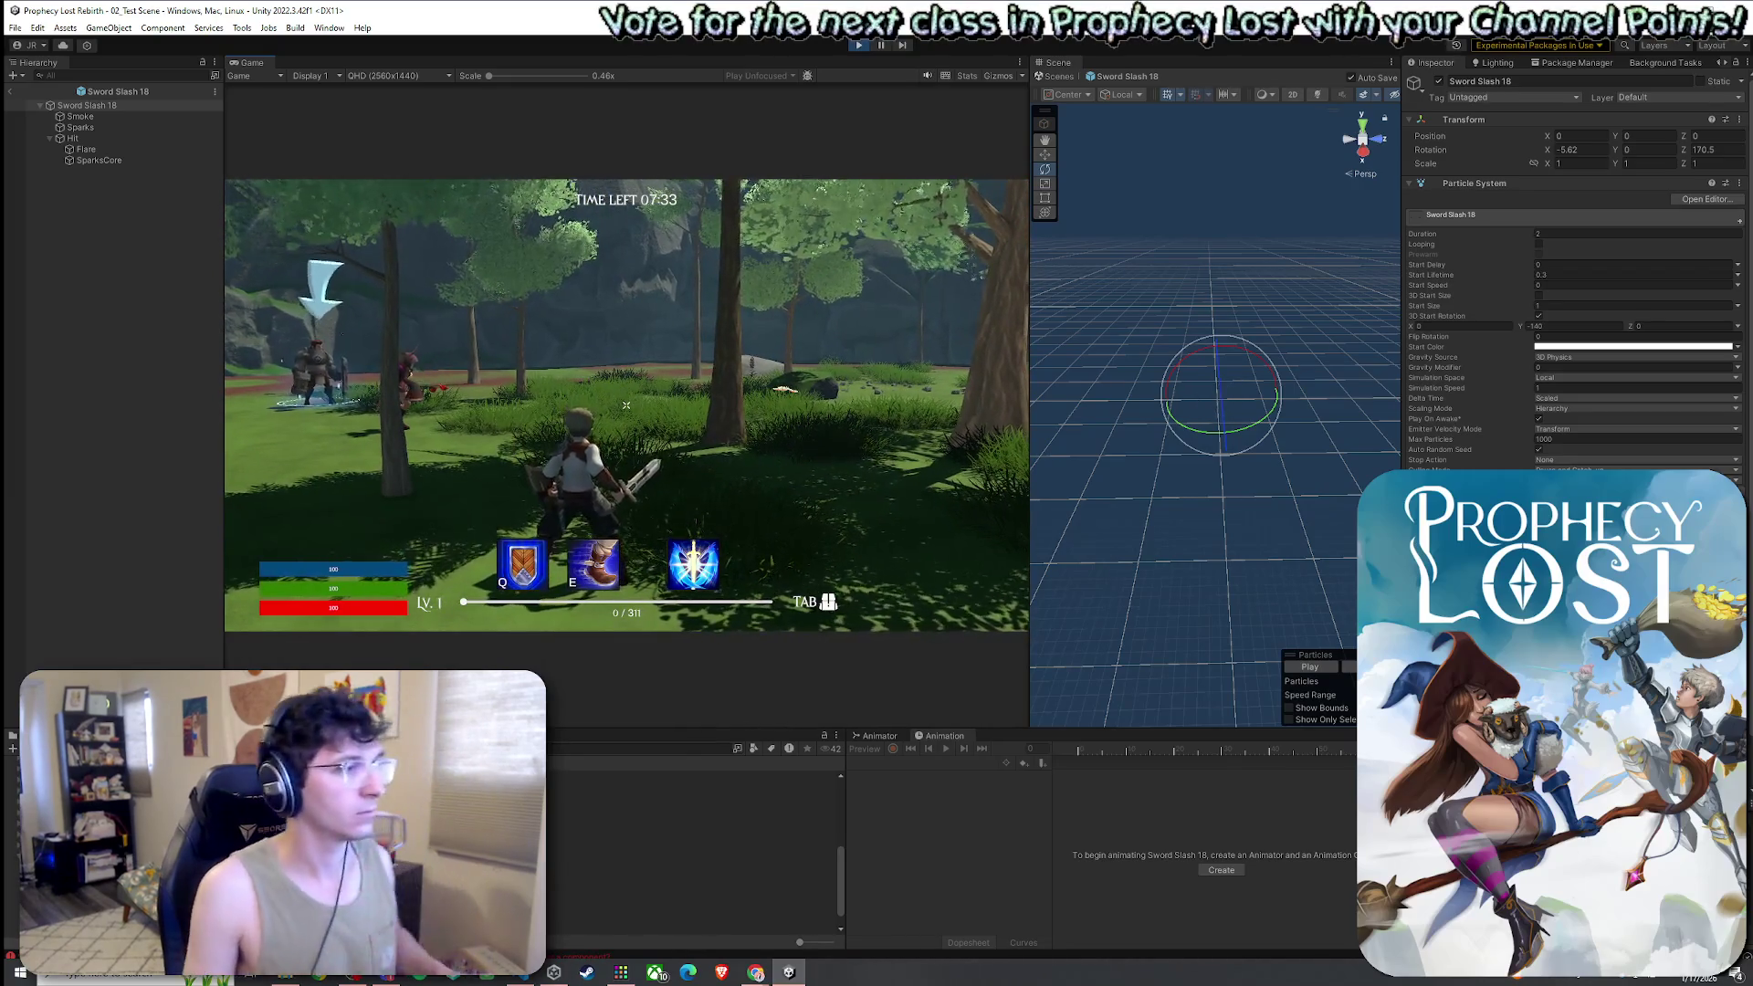
pyautogui.click(626, 405)
pyautogui.press('super')
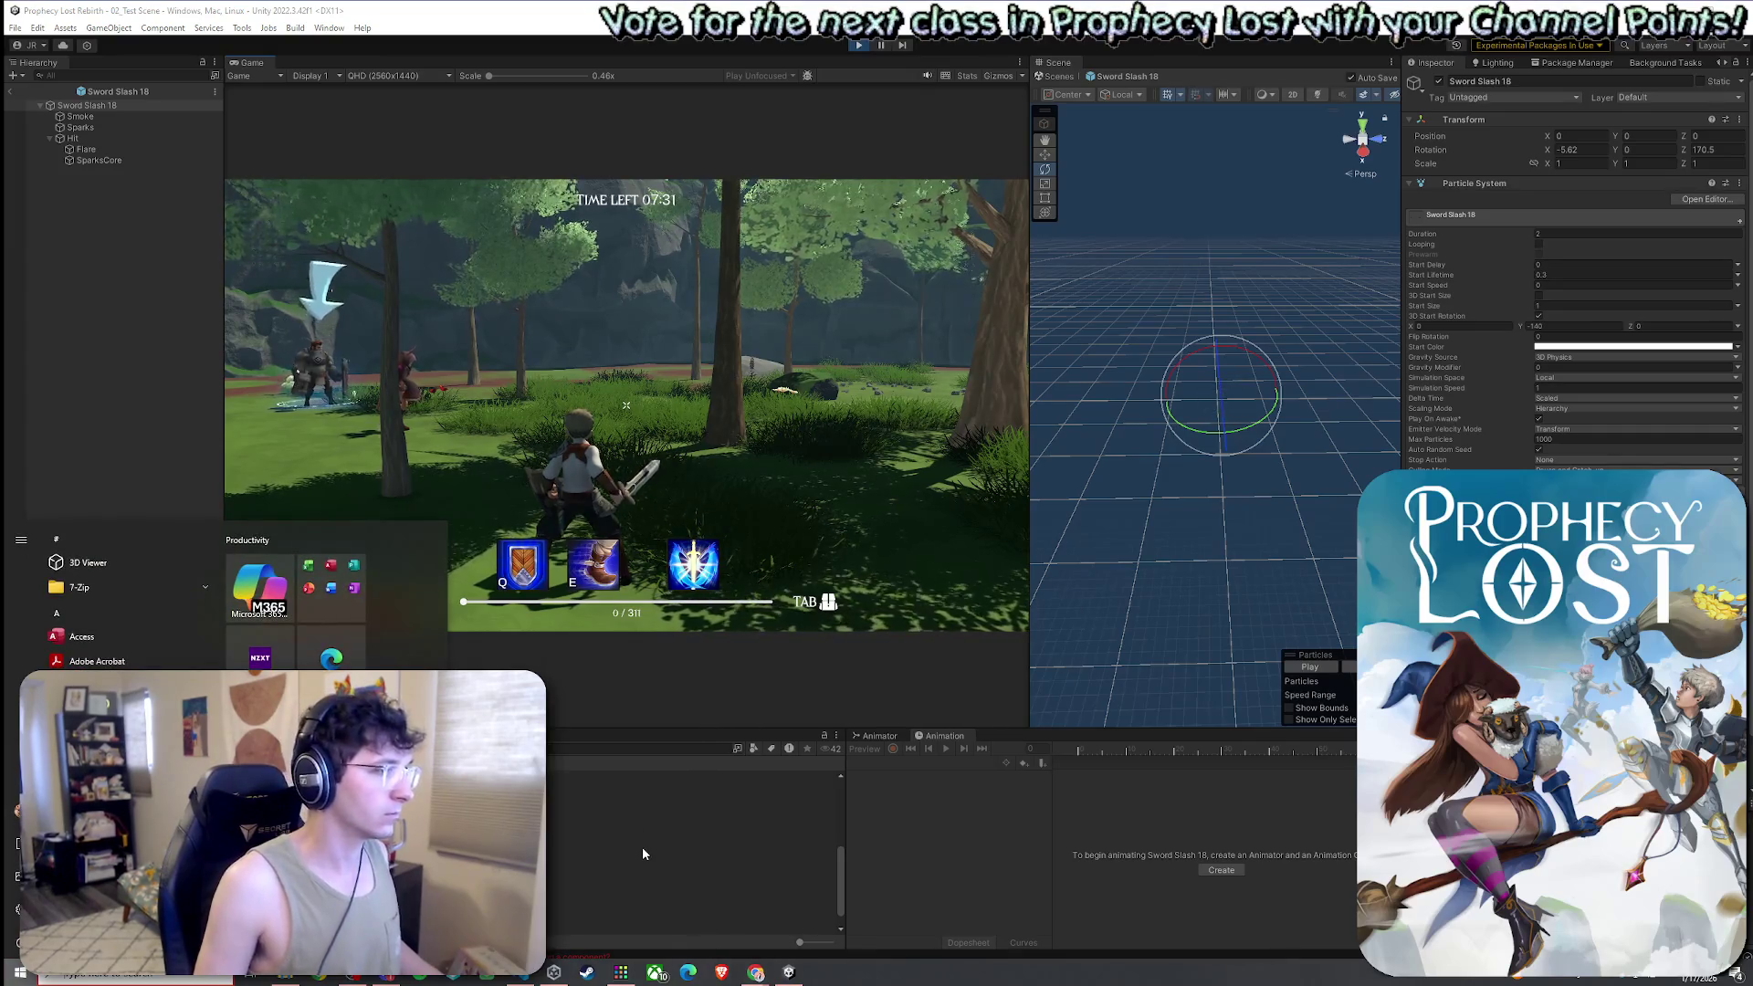
pyautogui.click(642, 534)
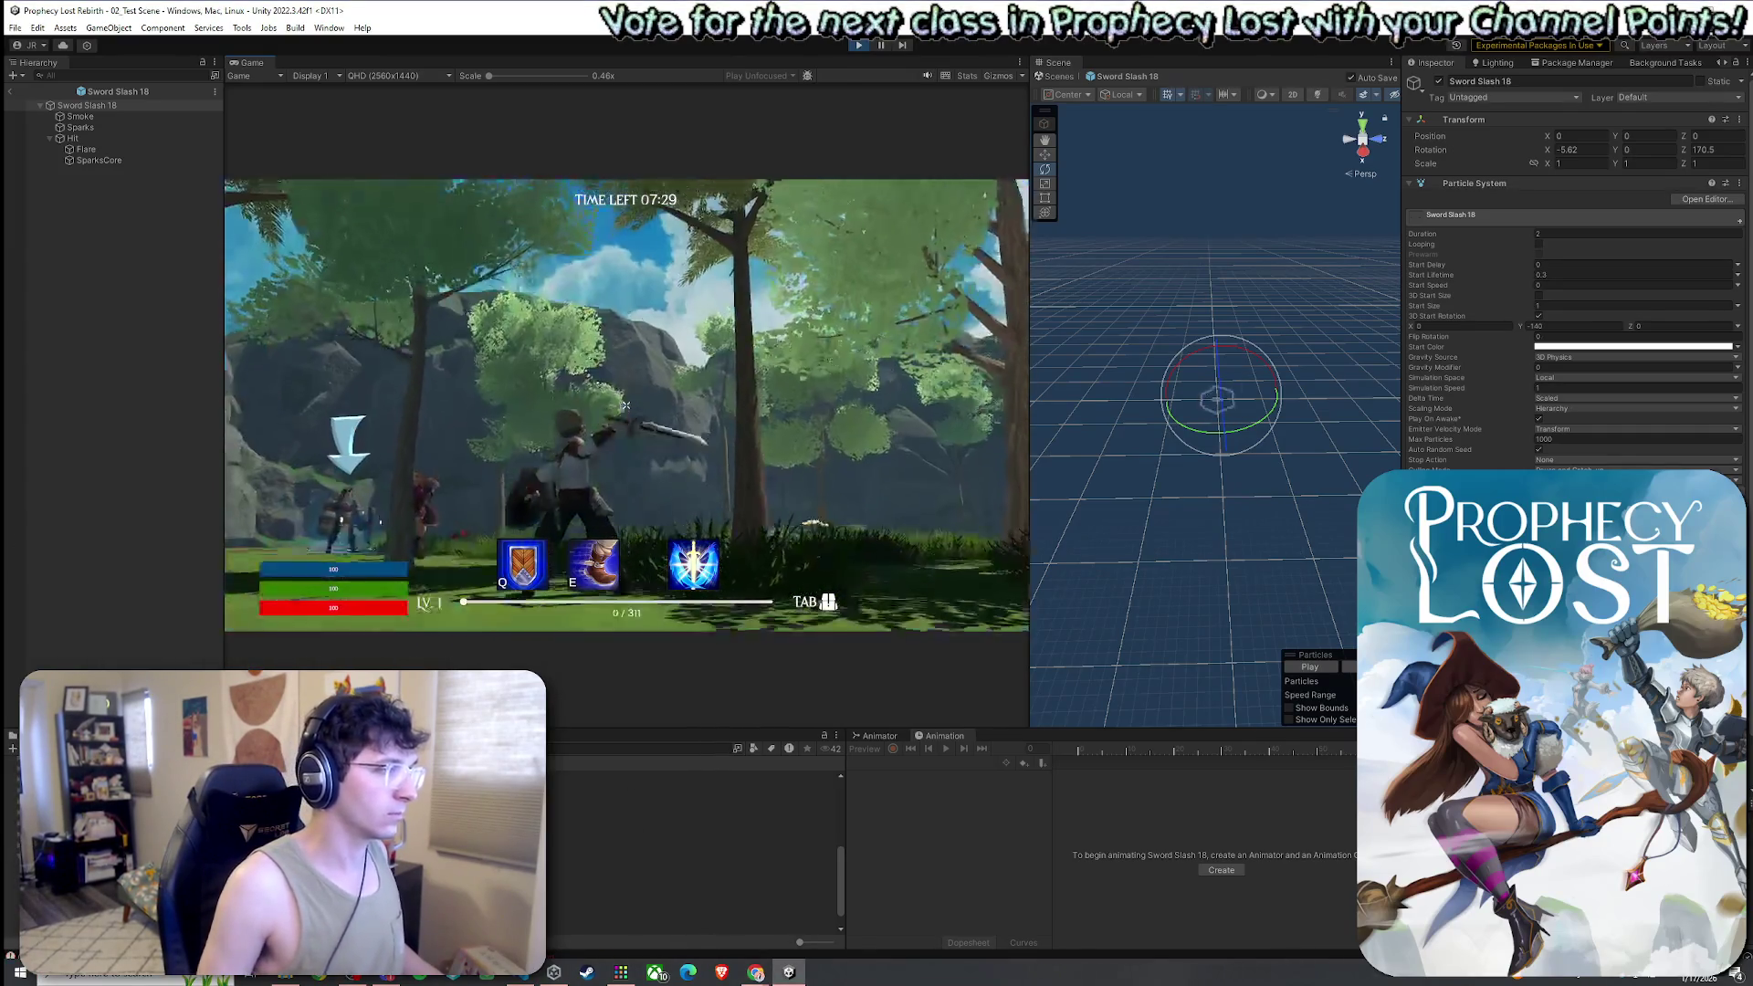
pyautogui.click(626, 404)
# Set the Sword Slash 18 Rotation X to 0
pyautogui.press('super')
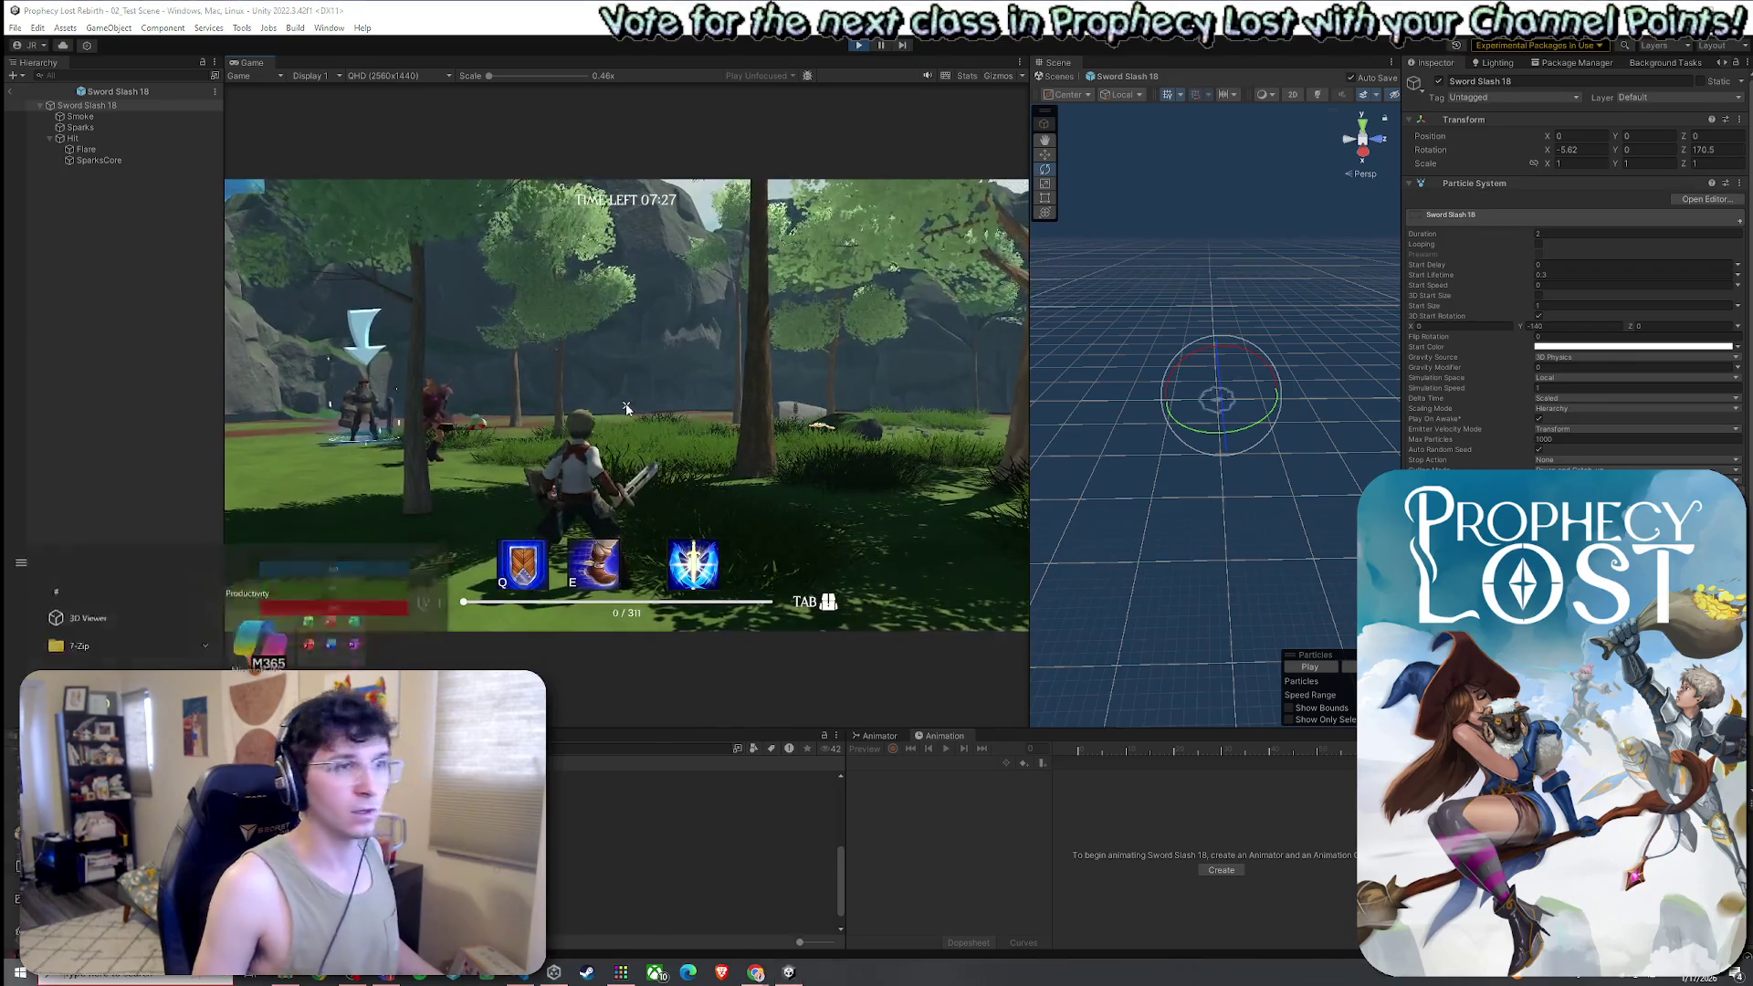
pyautogui.click(1598, 147)
pyautogui.write('0')
pyautogui.click(1713, 150)
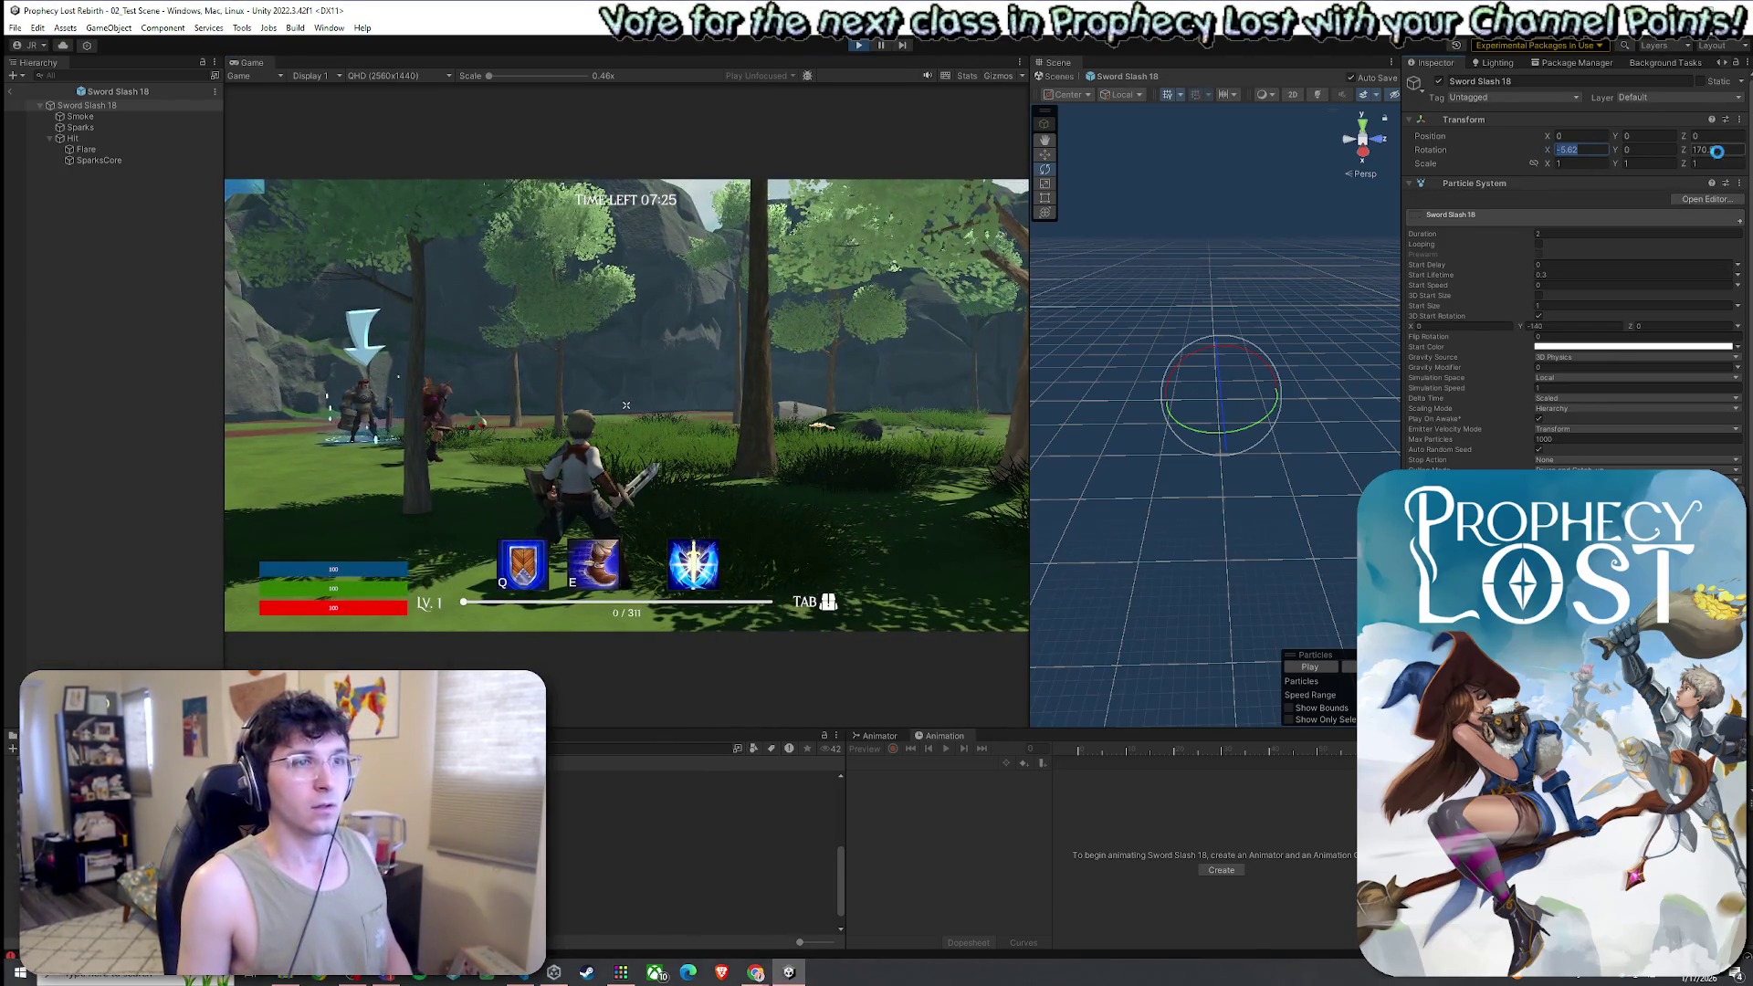
# Reset the slash rotation to 0, 0, 0 and attack three times to test it
pyautogui.write('0')
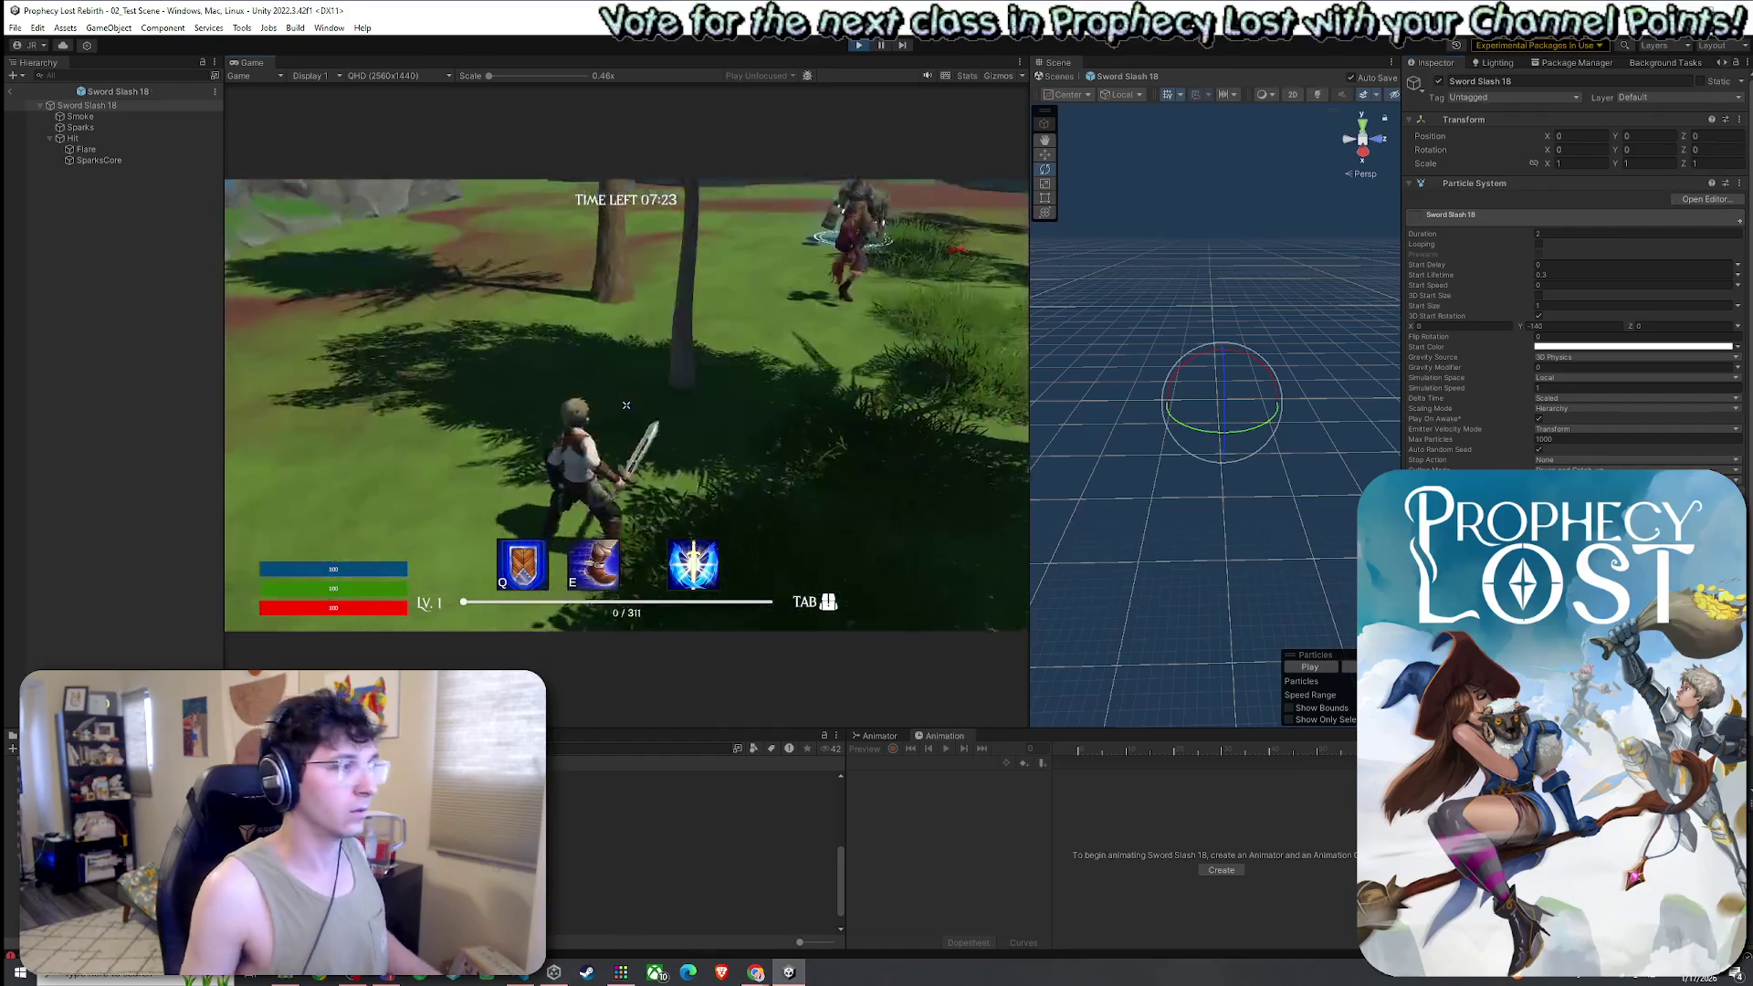
pyautogui.click(626, 404)
pyautogui.click(626, 404)
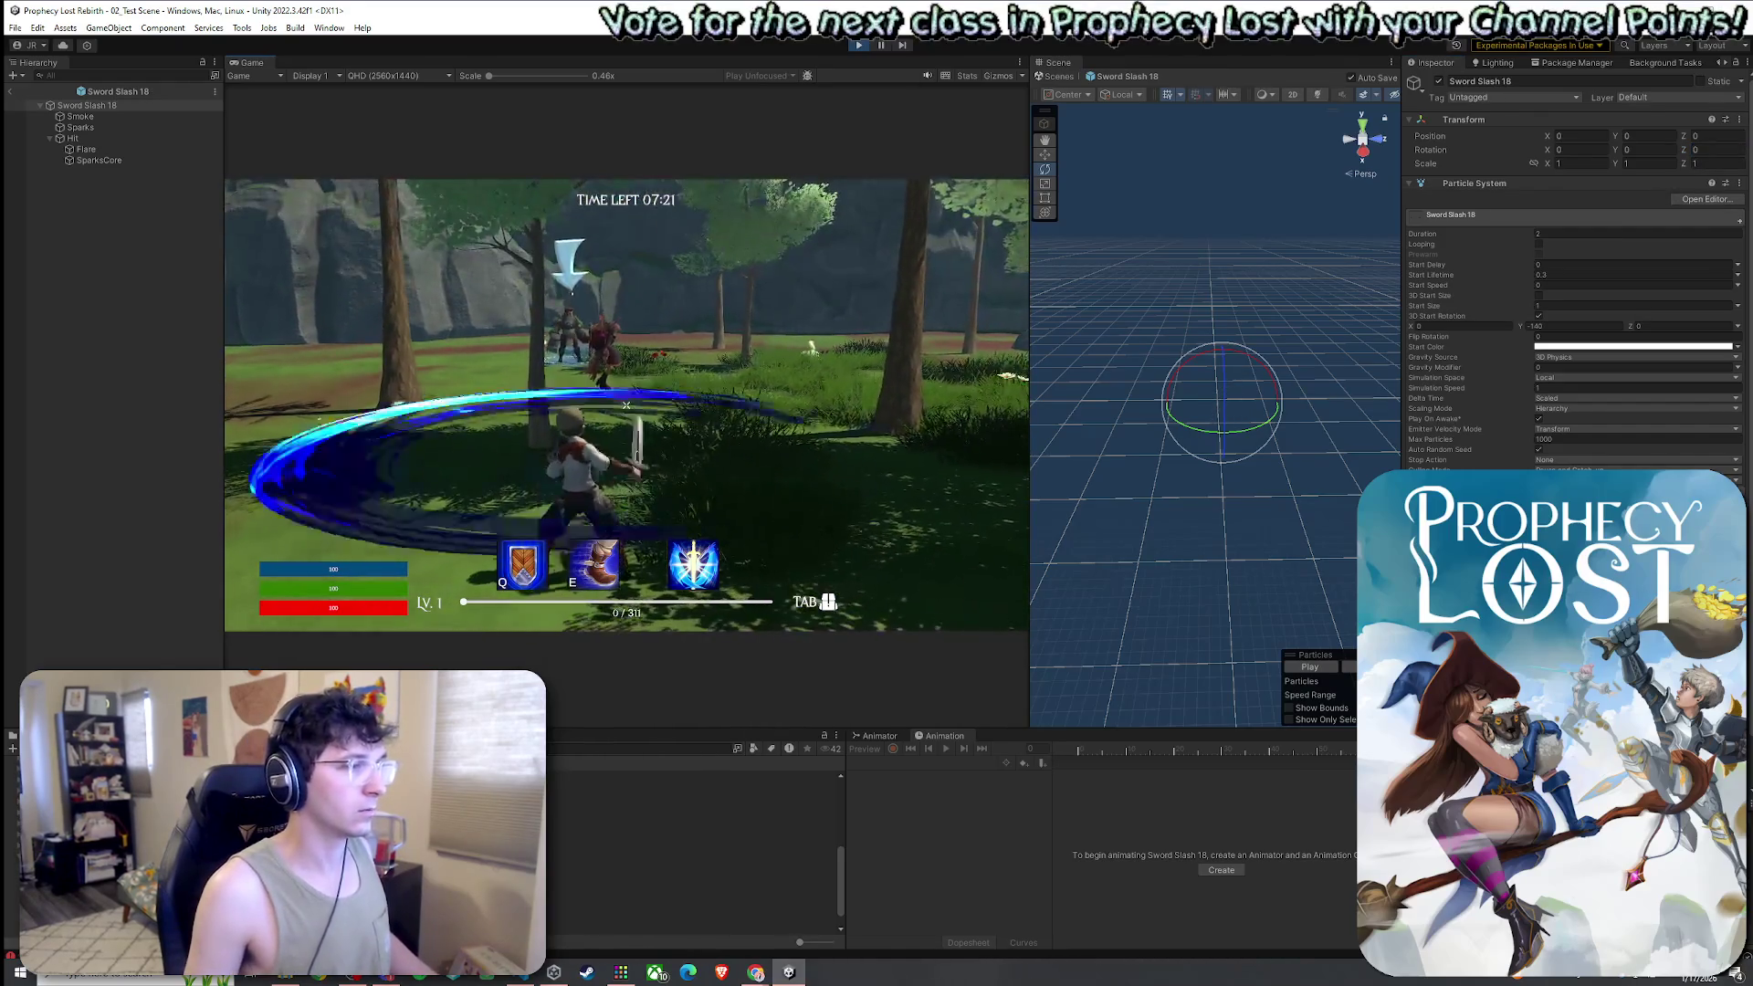
pyautogui.click(626, 405)
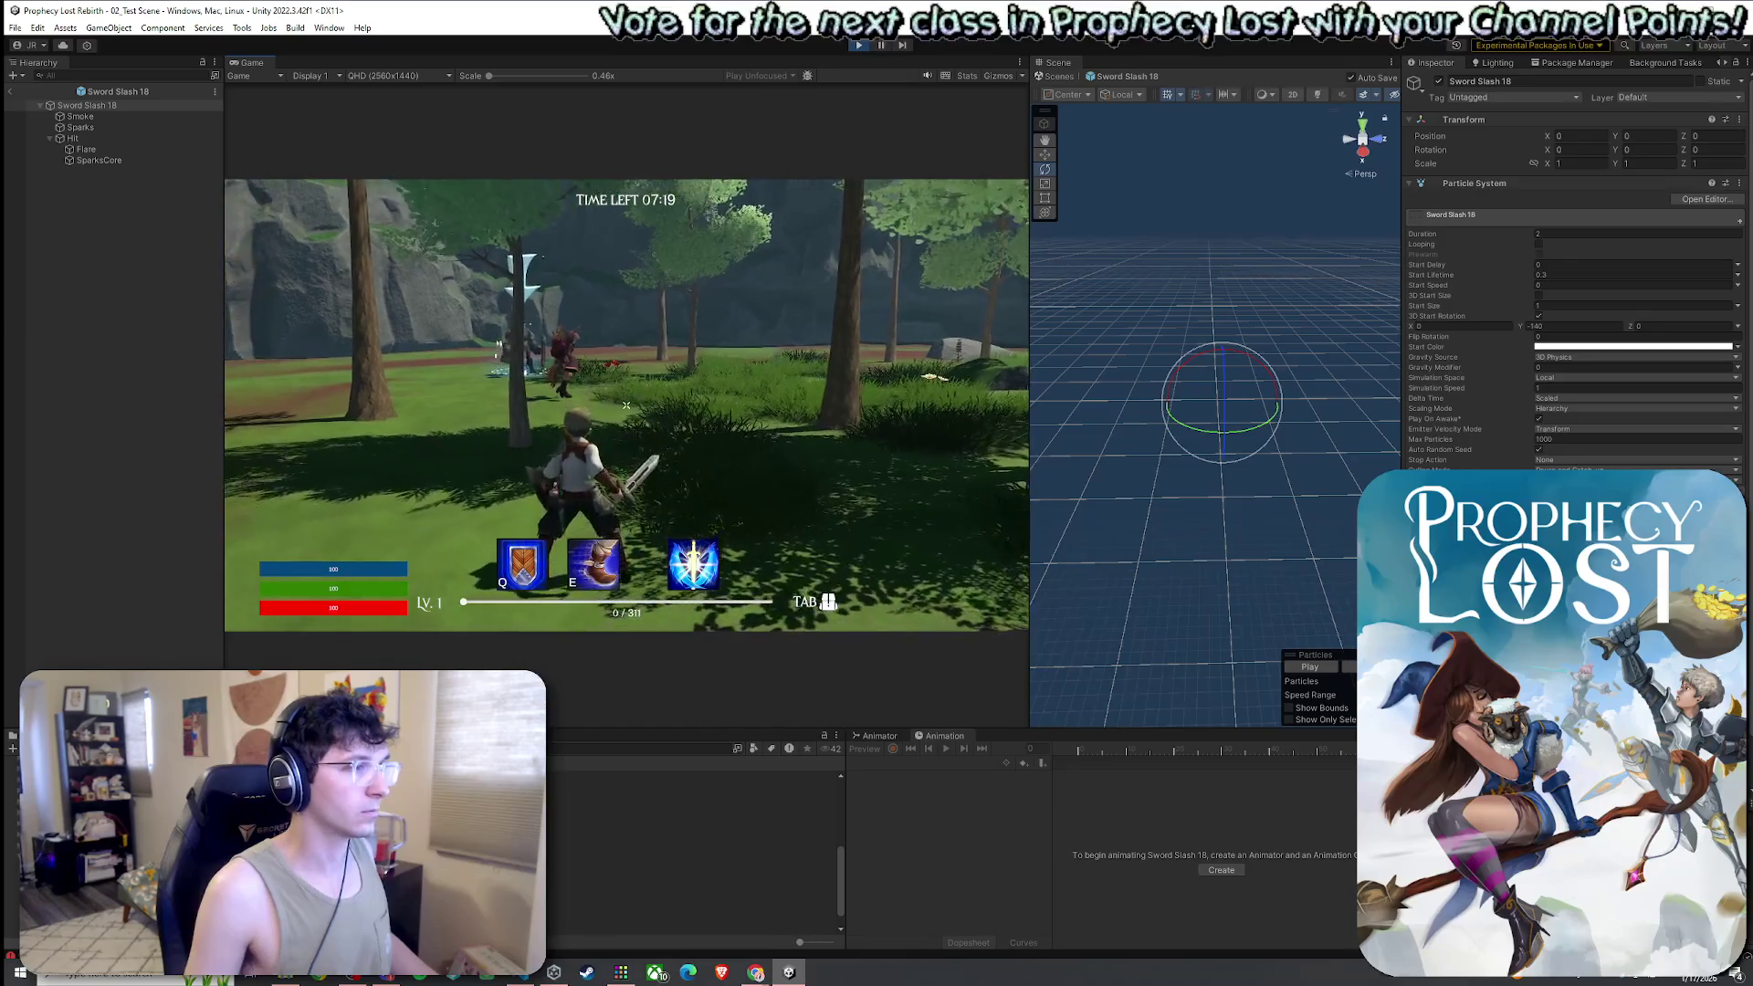
# Set Rotation Z to 90 and test the angle in-game
pyautogui.press('super')
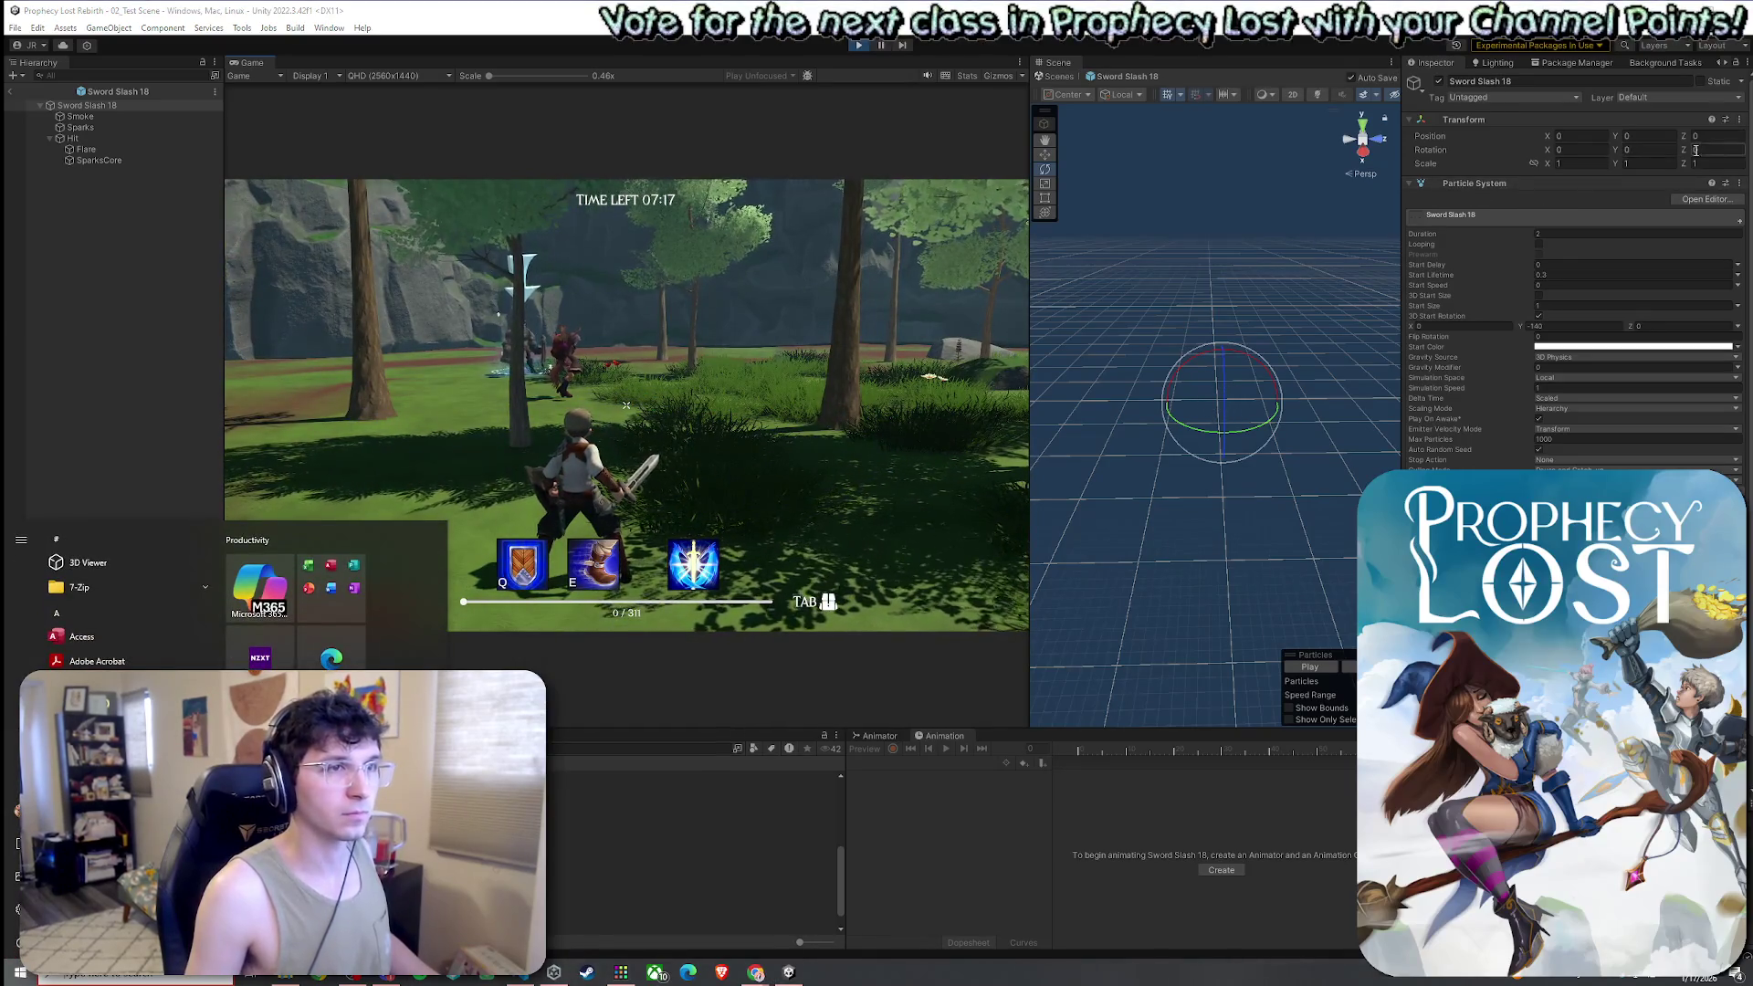
pyautogui.click(1697, 150)
pyautogui.write('90')
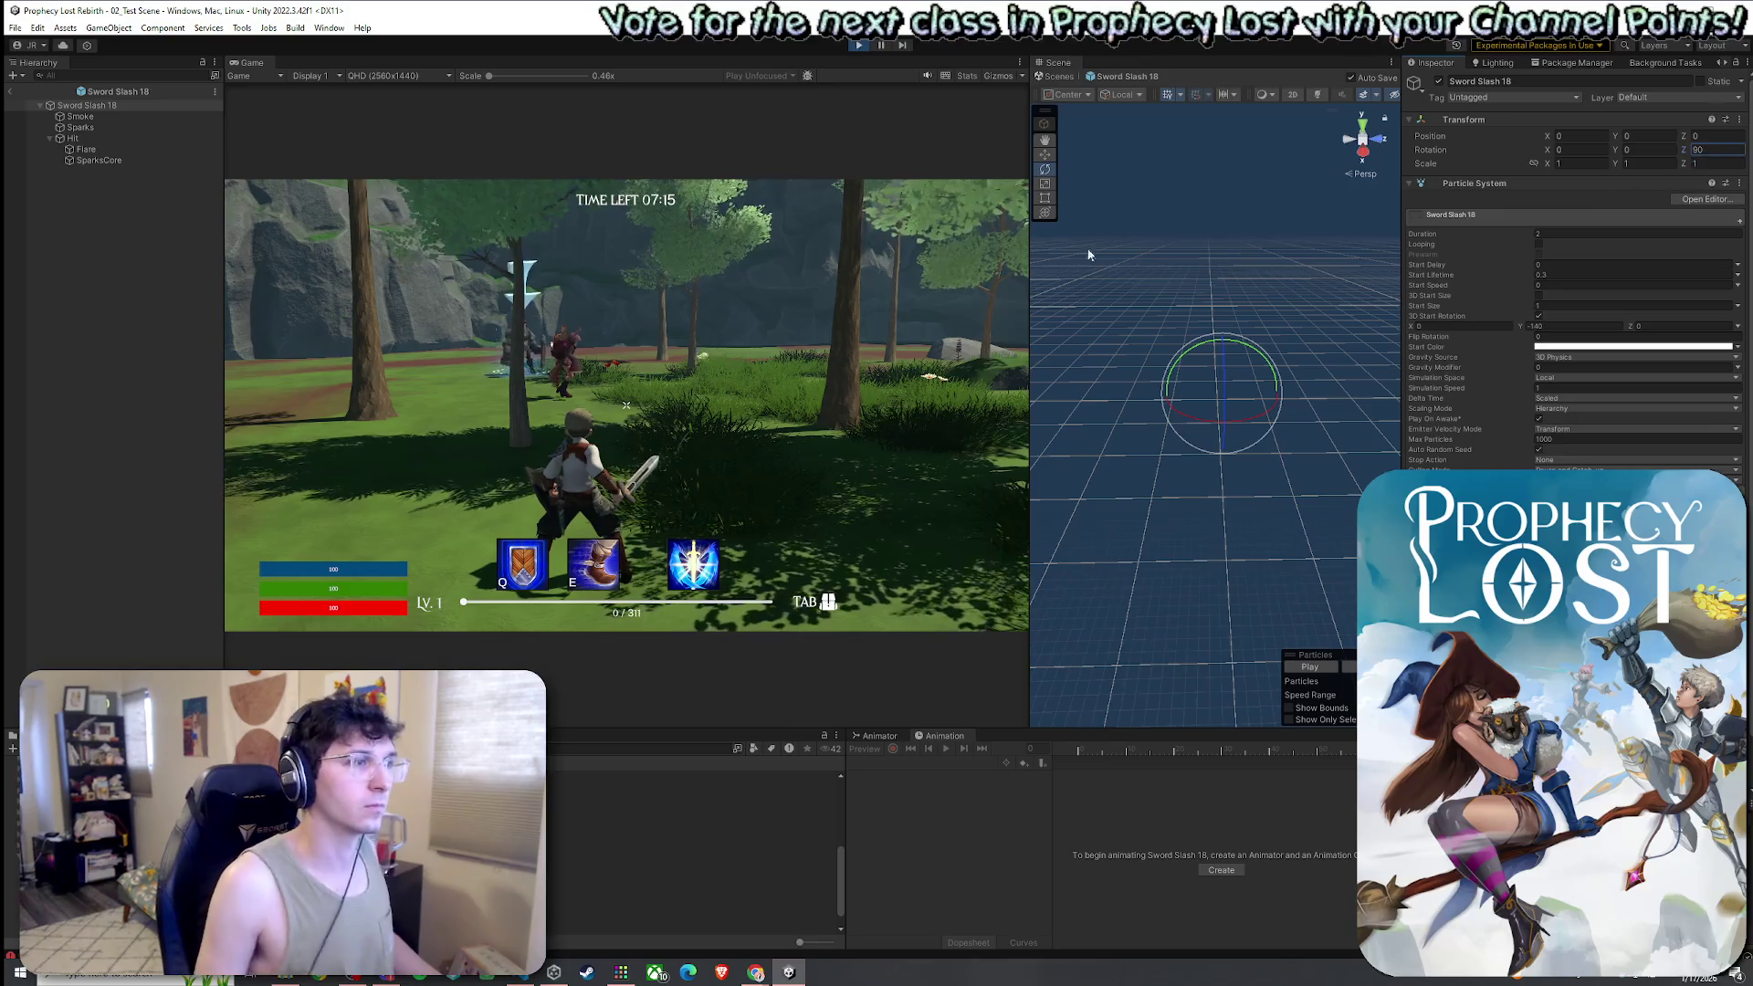
pyautogui.click(627, 405)
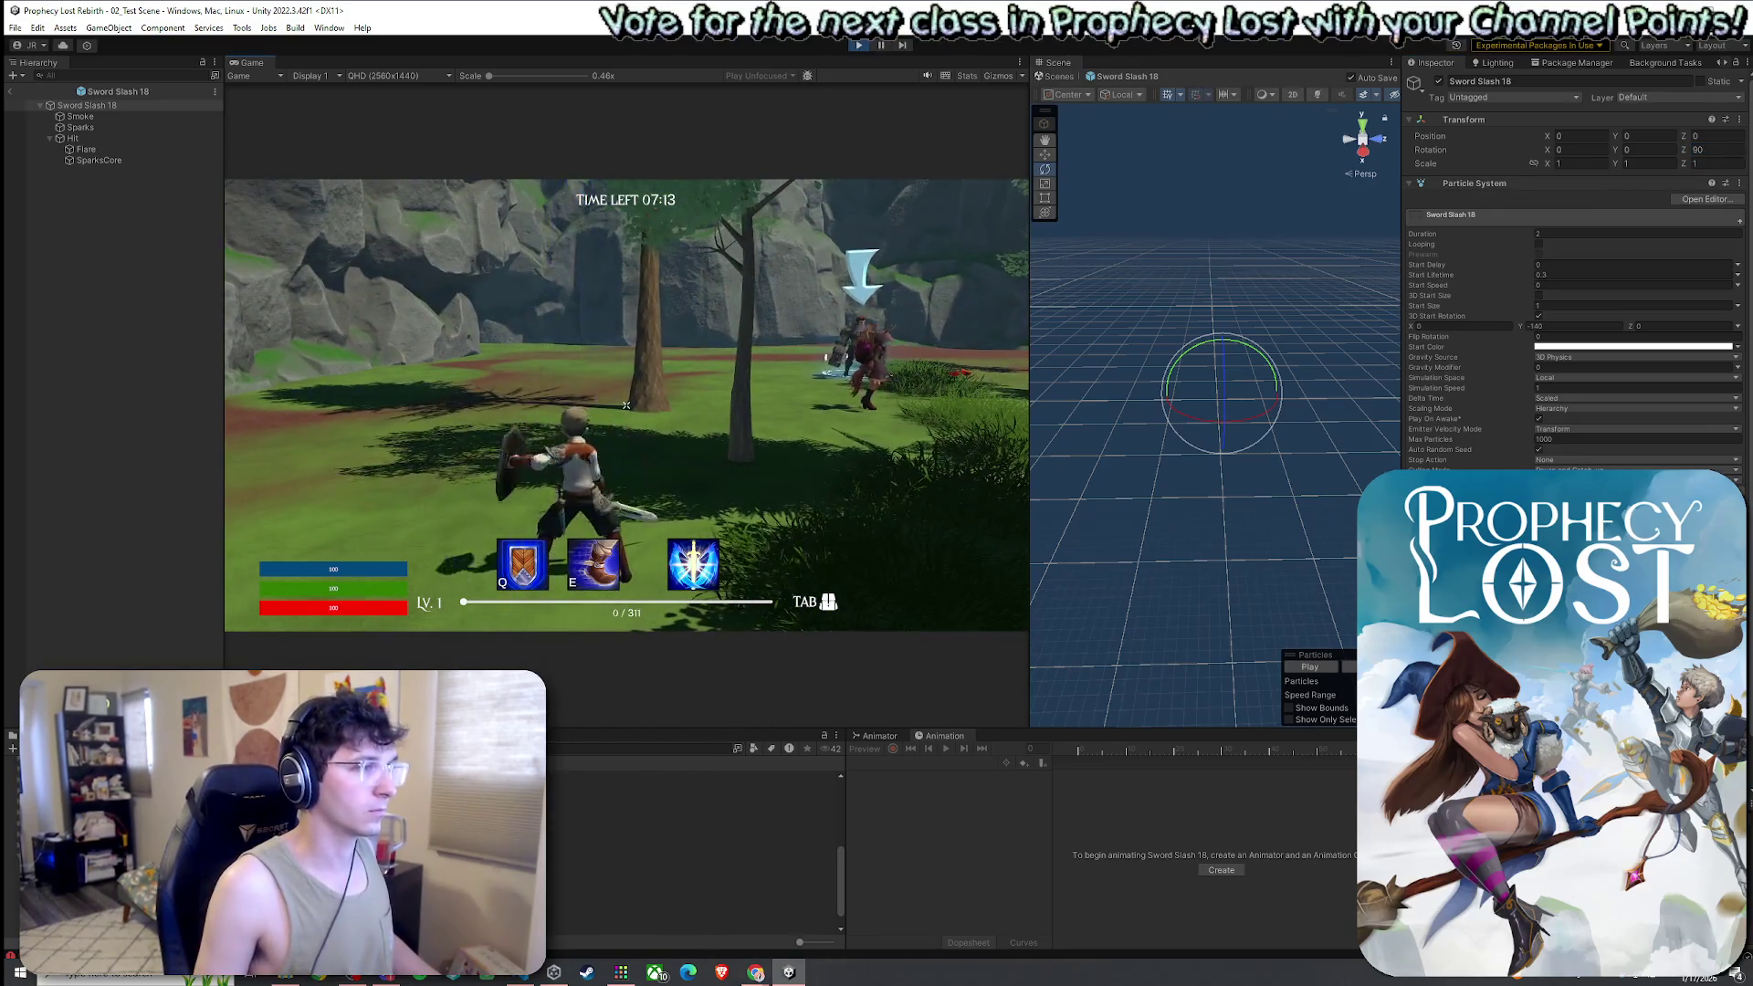
# Change Rotation Z to 120 and swing the sword repeatedly to check the slash
pyautogui.press('super')
pyautogui.click(1717, 150)
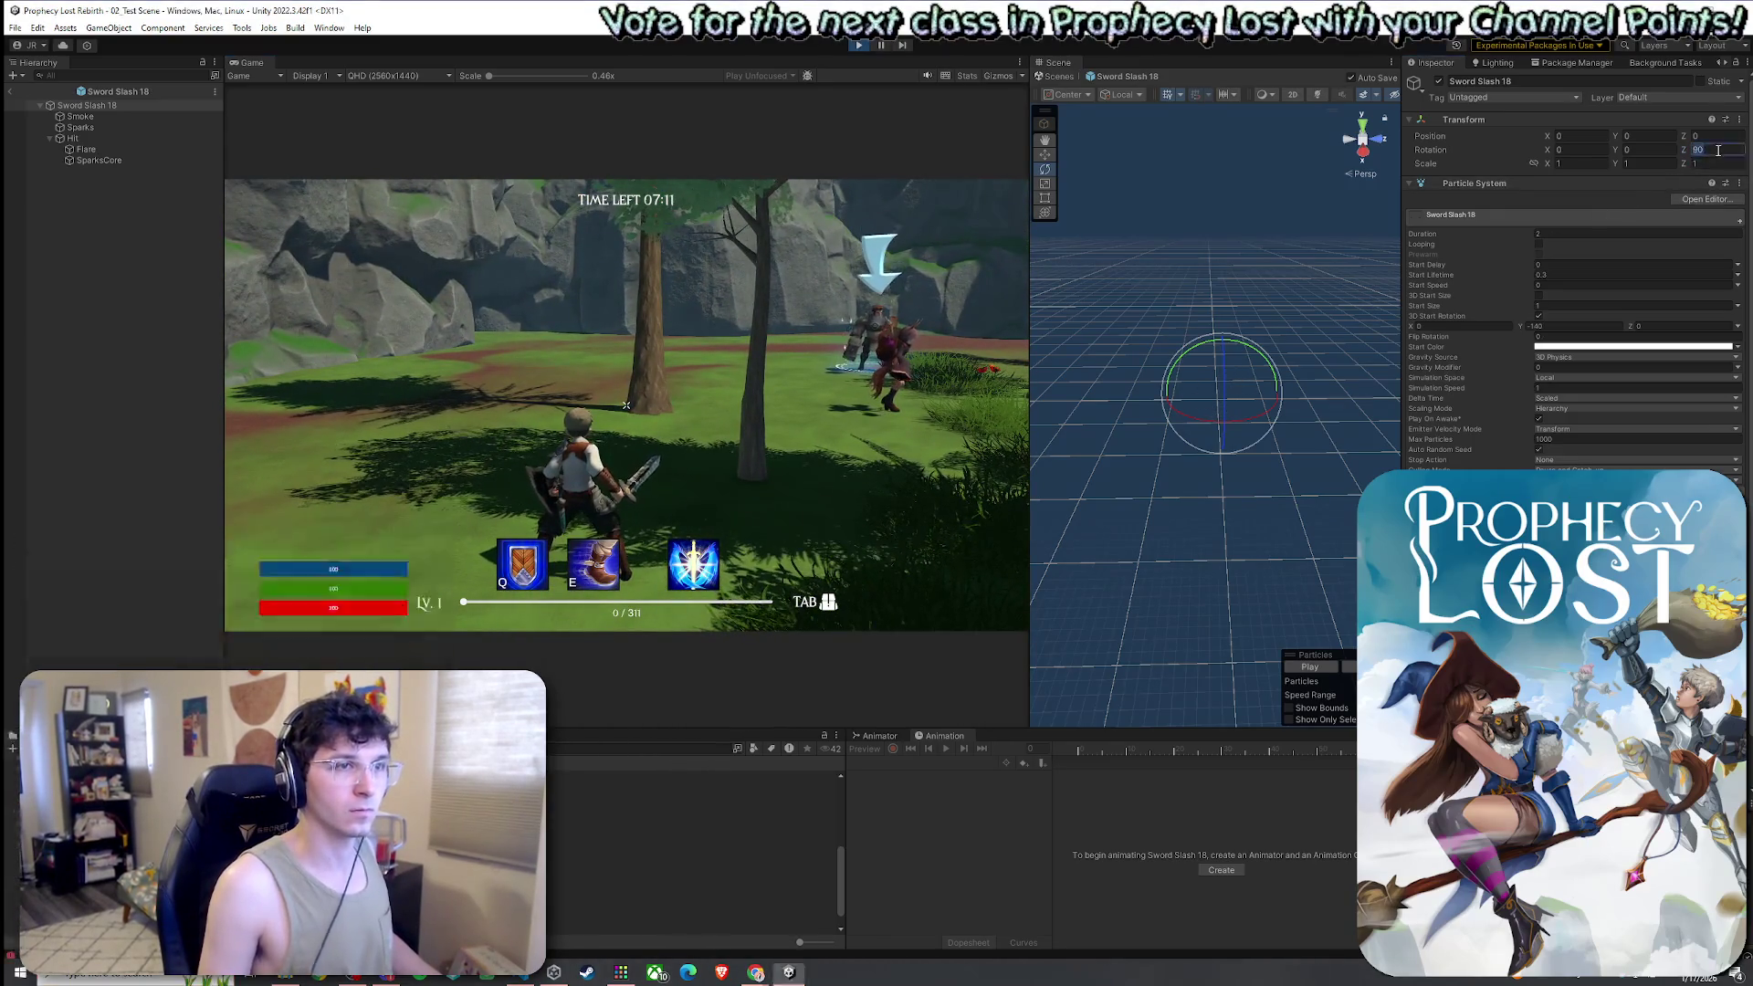
pyautogui.write('120')
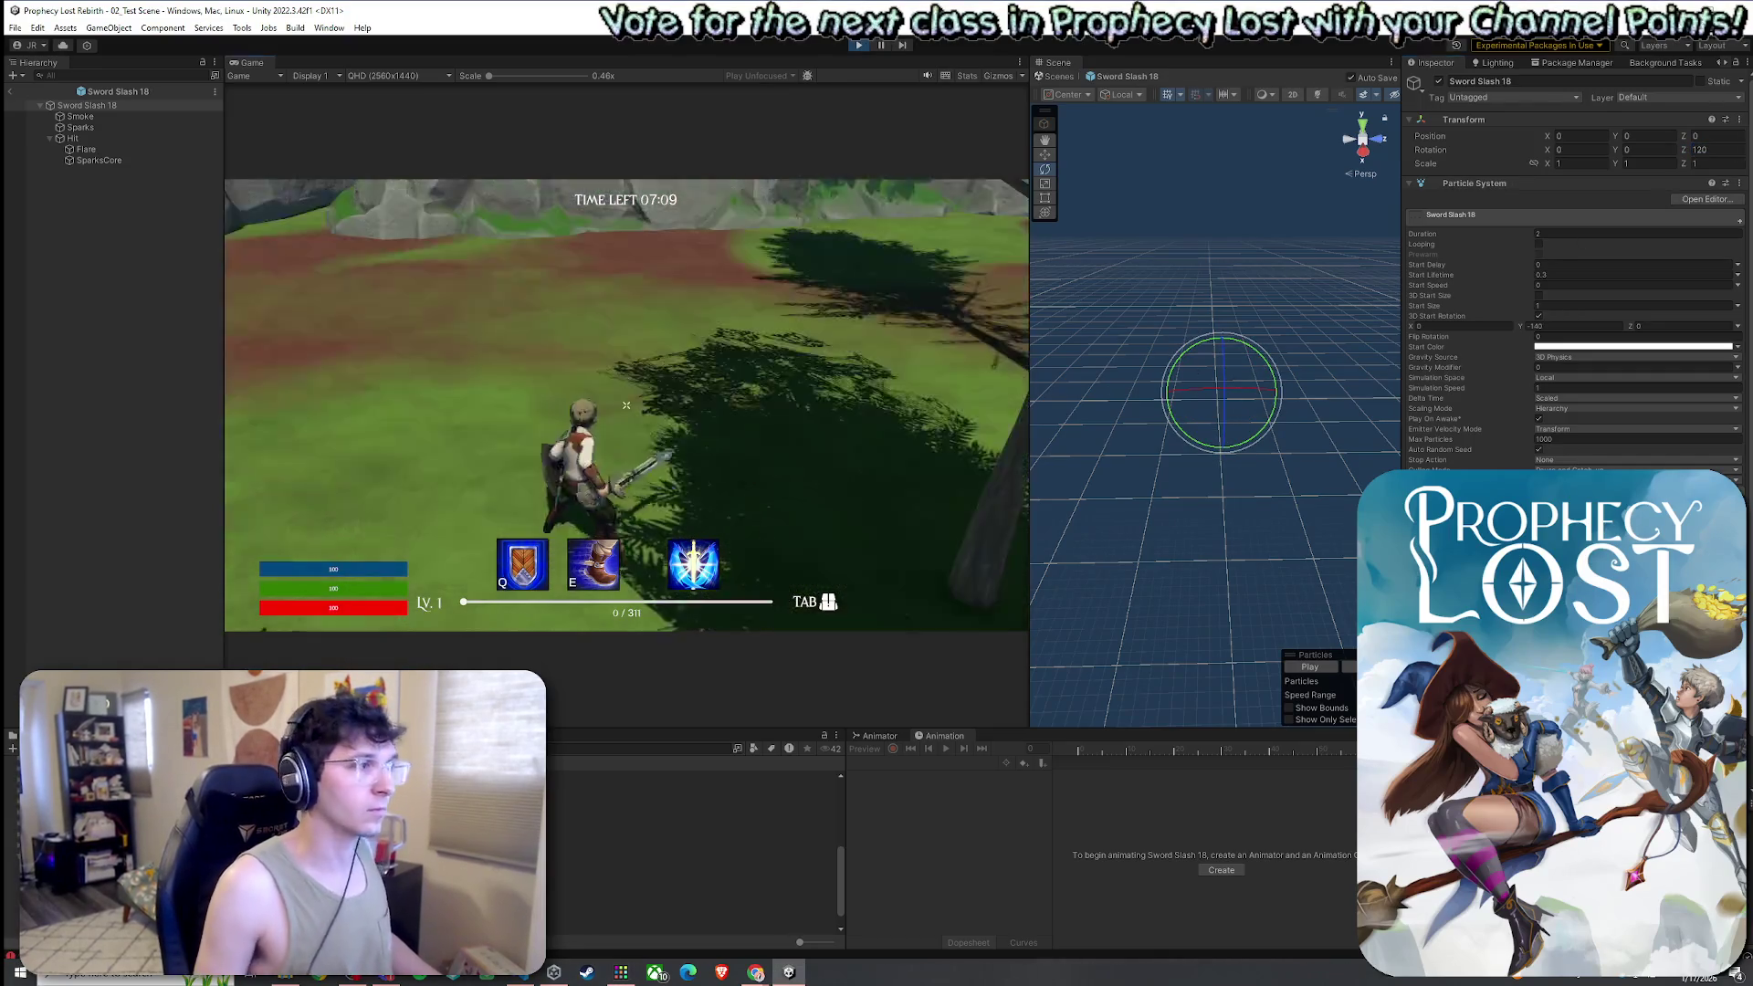
pyautogui.click(627, 404)
pyautogui.click(626, 405)
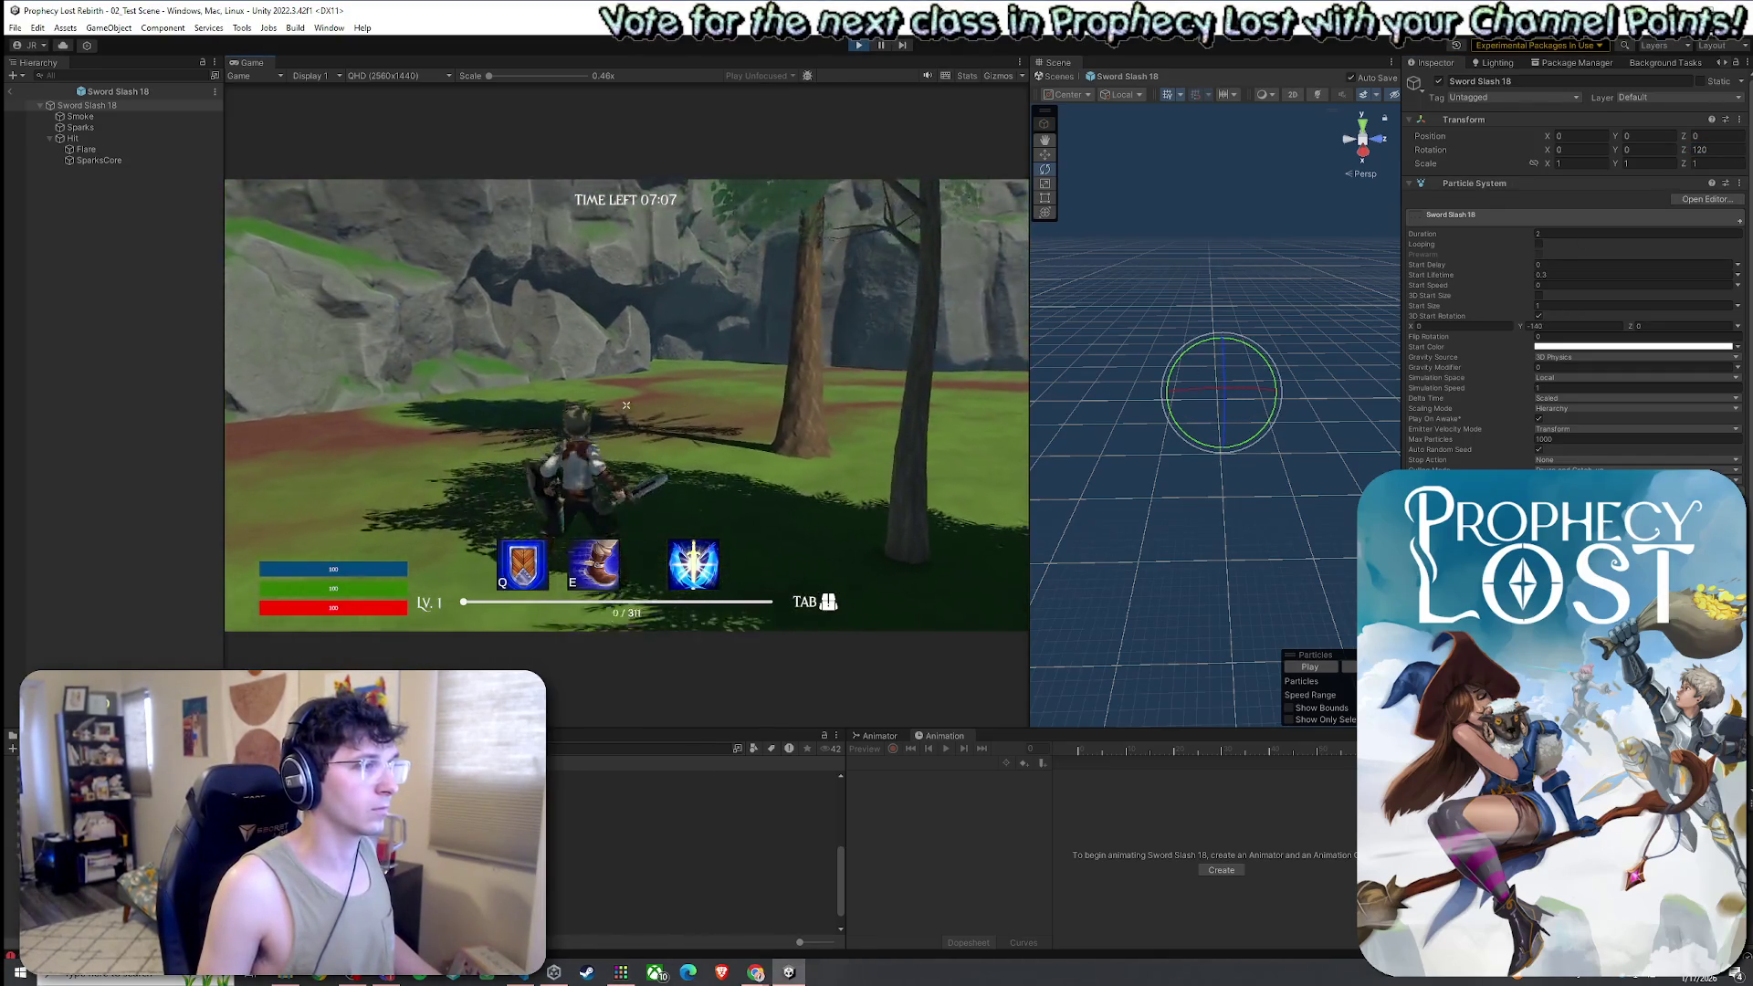
pyautogui.click(626, 404)
pyautogui.click(626, 405)
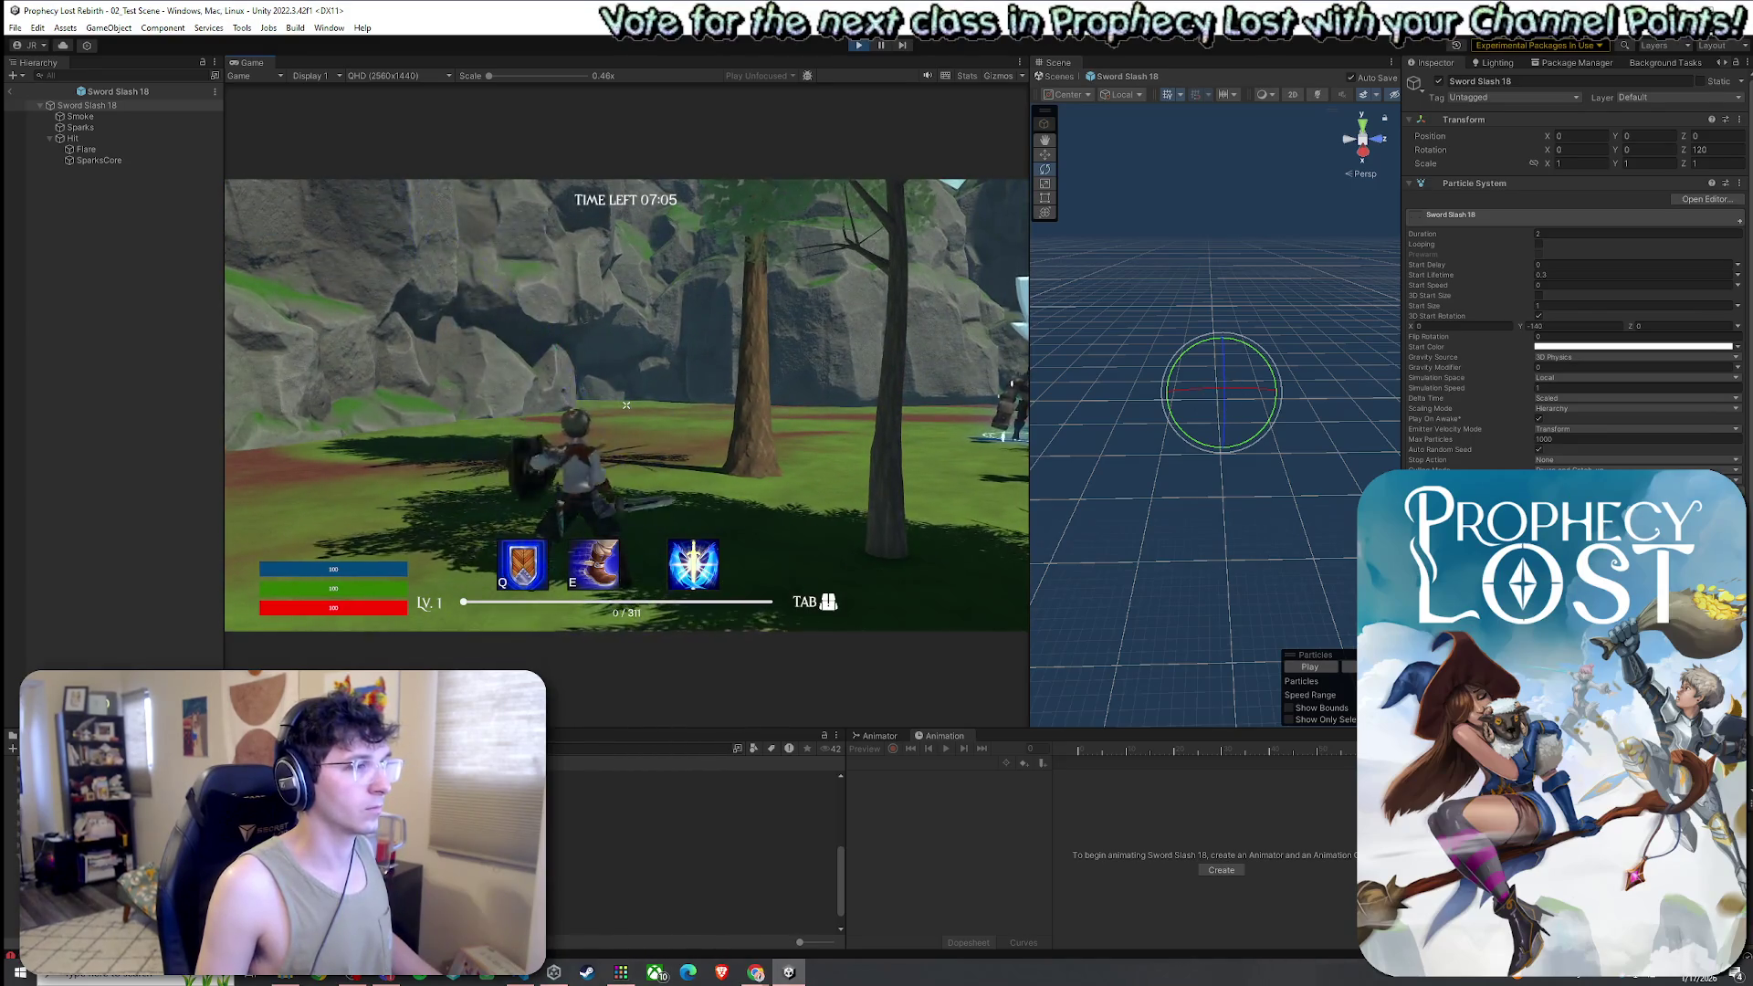
pyautogui.click(627, 404)
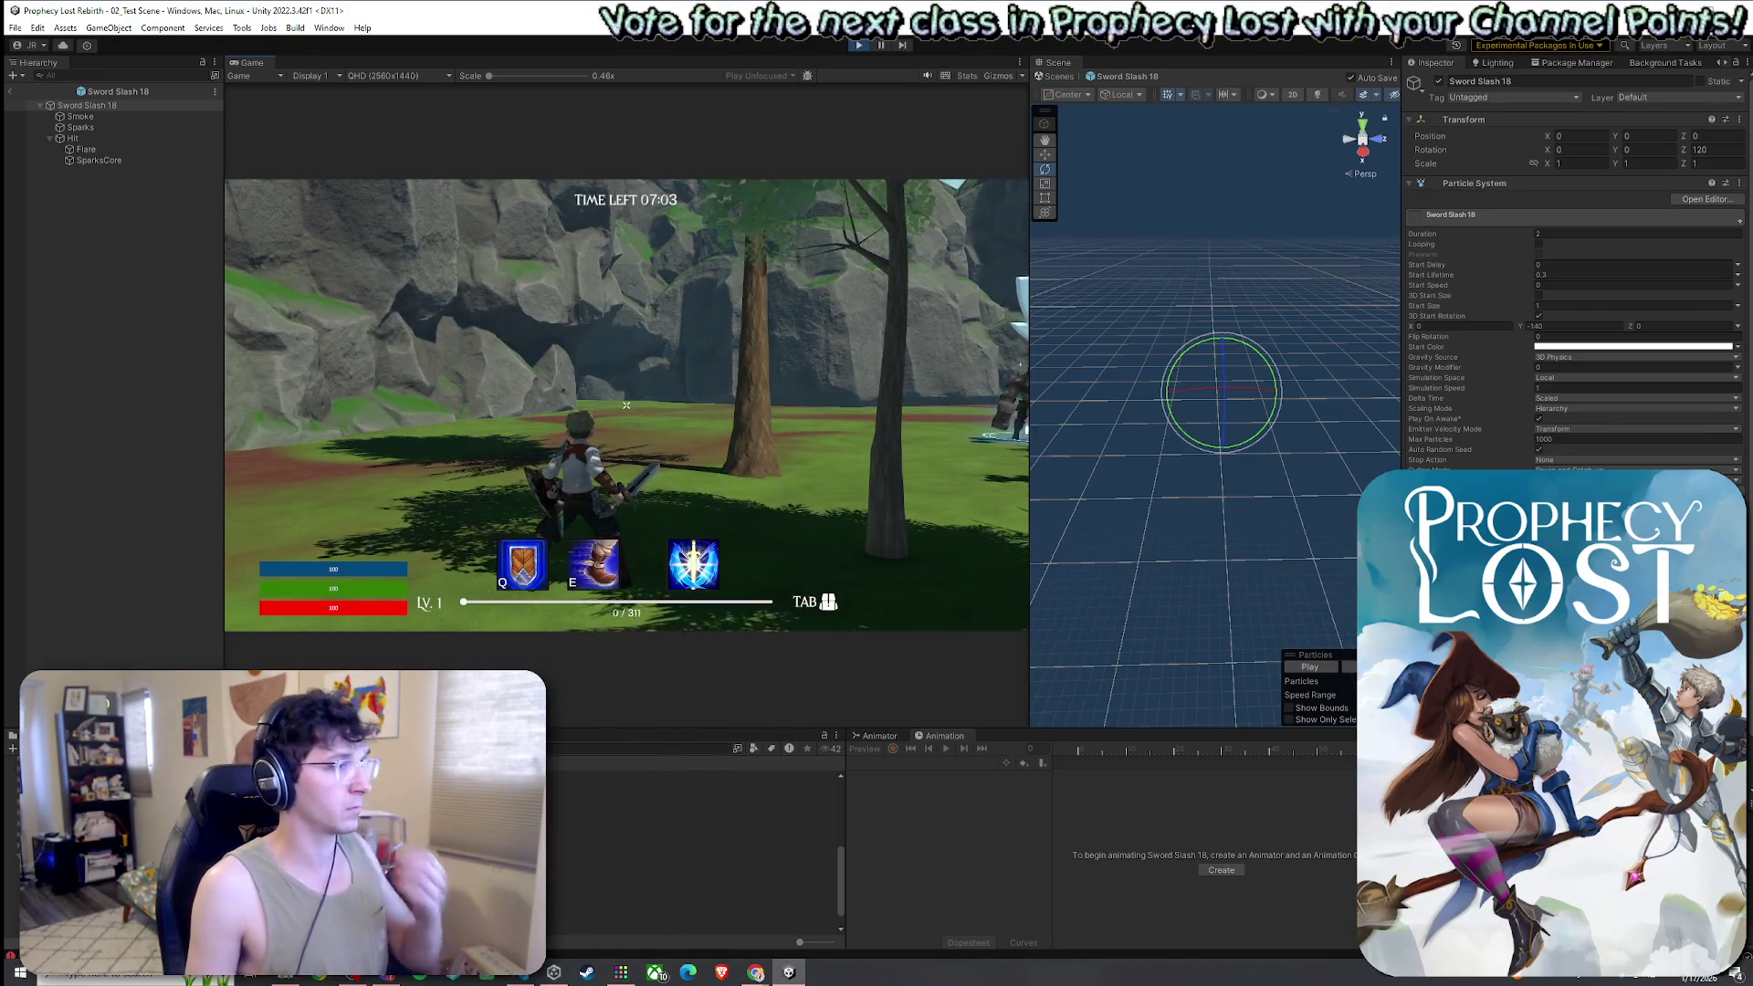
pyautogui.click(627, 405)
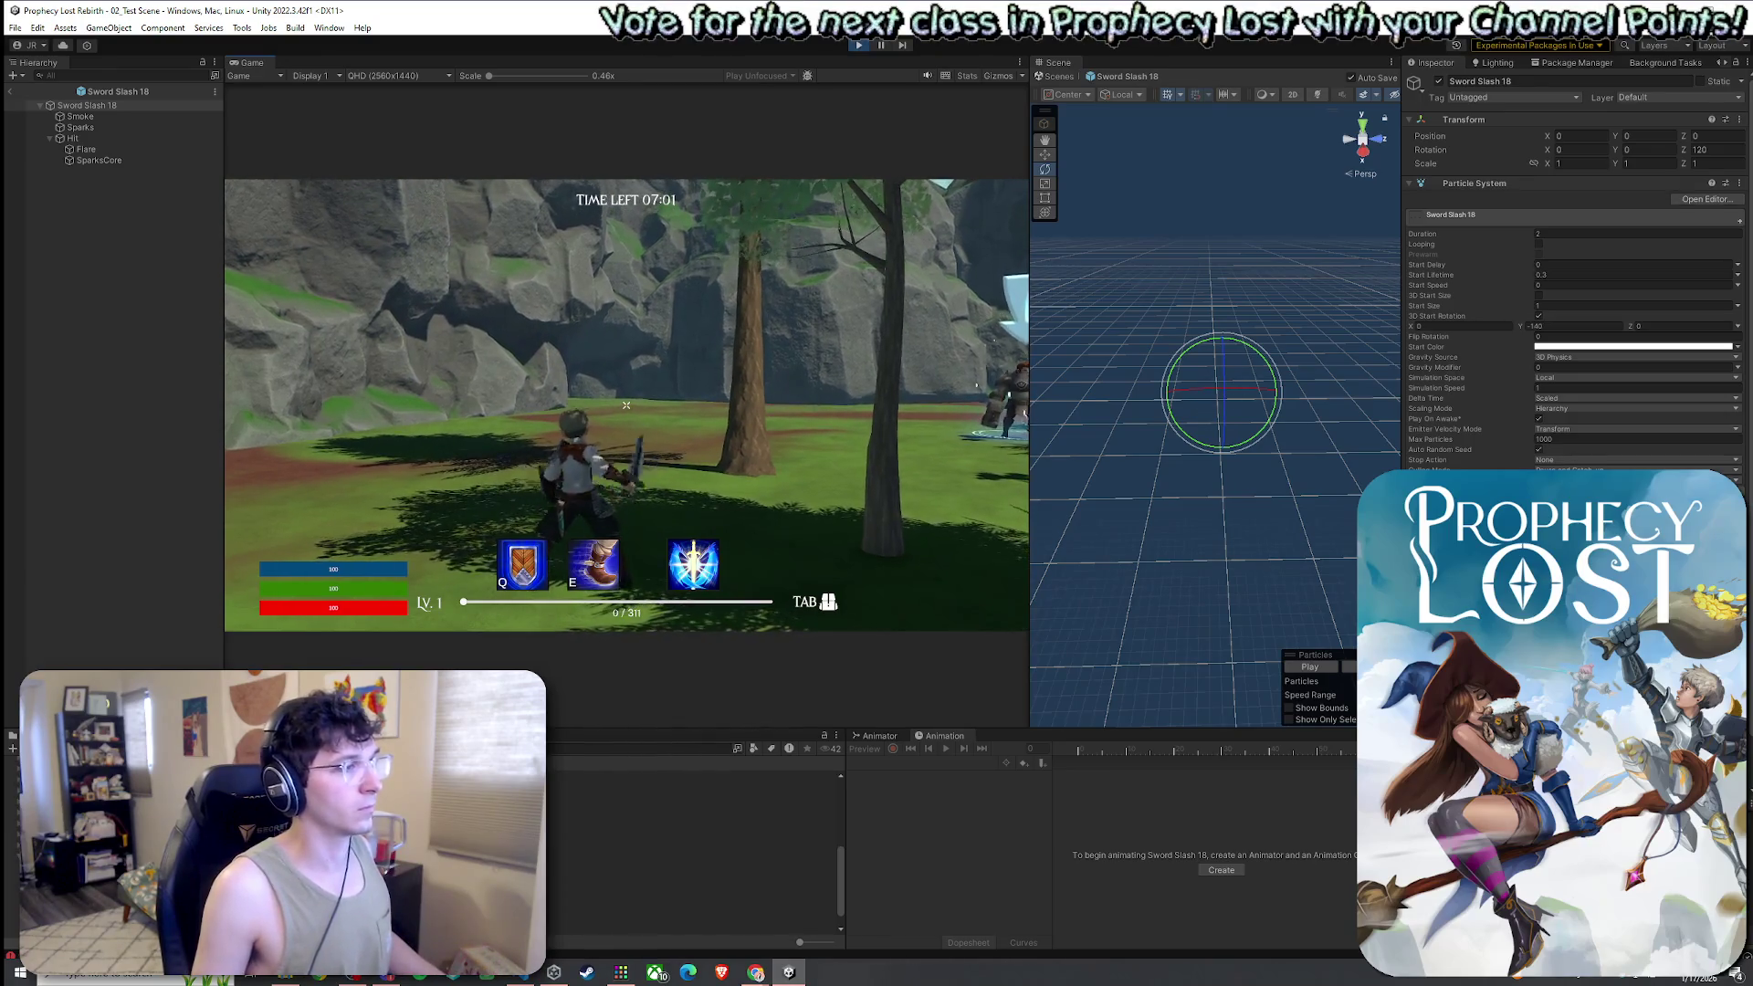
pyautogui.click(627, 405)
# Set Rotation Y to 180 and swing the sword several times to check it
pyautogui.click(1644, 150)
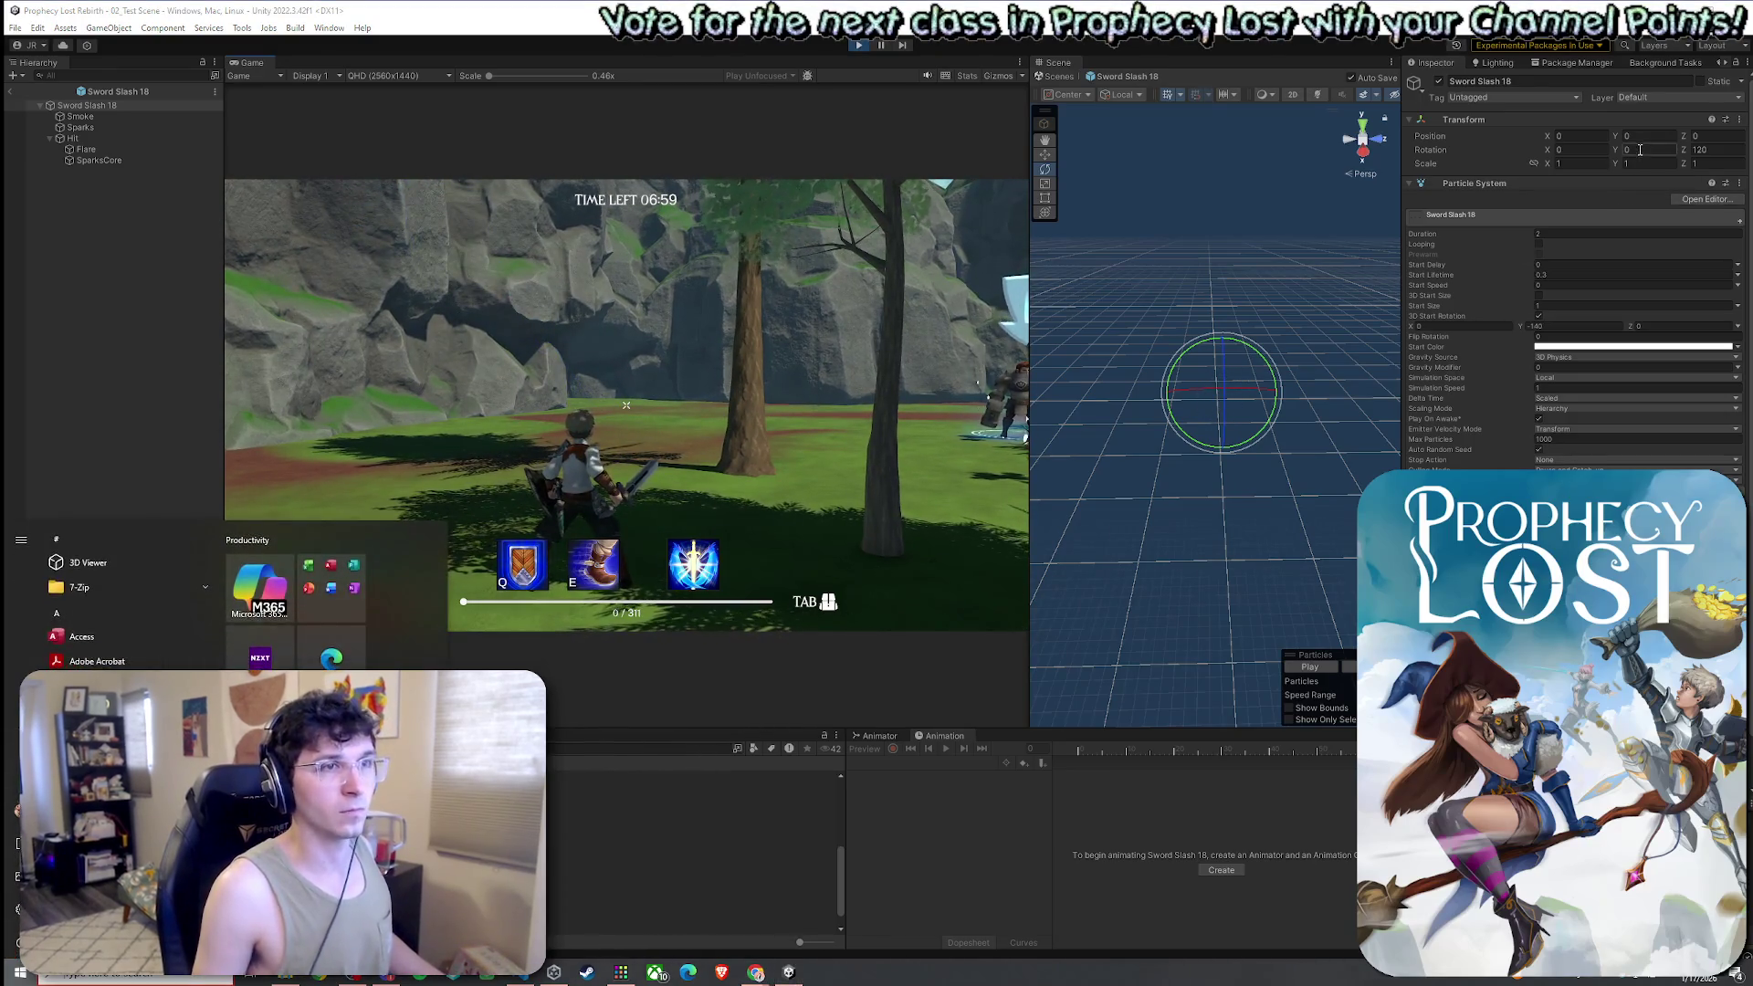
pyautogui.write('180')
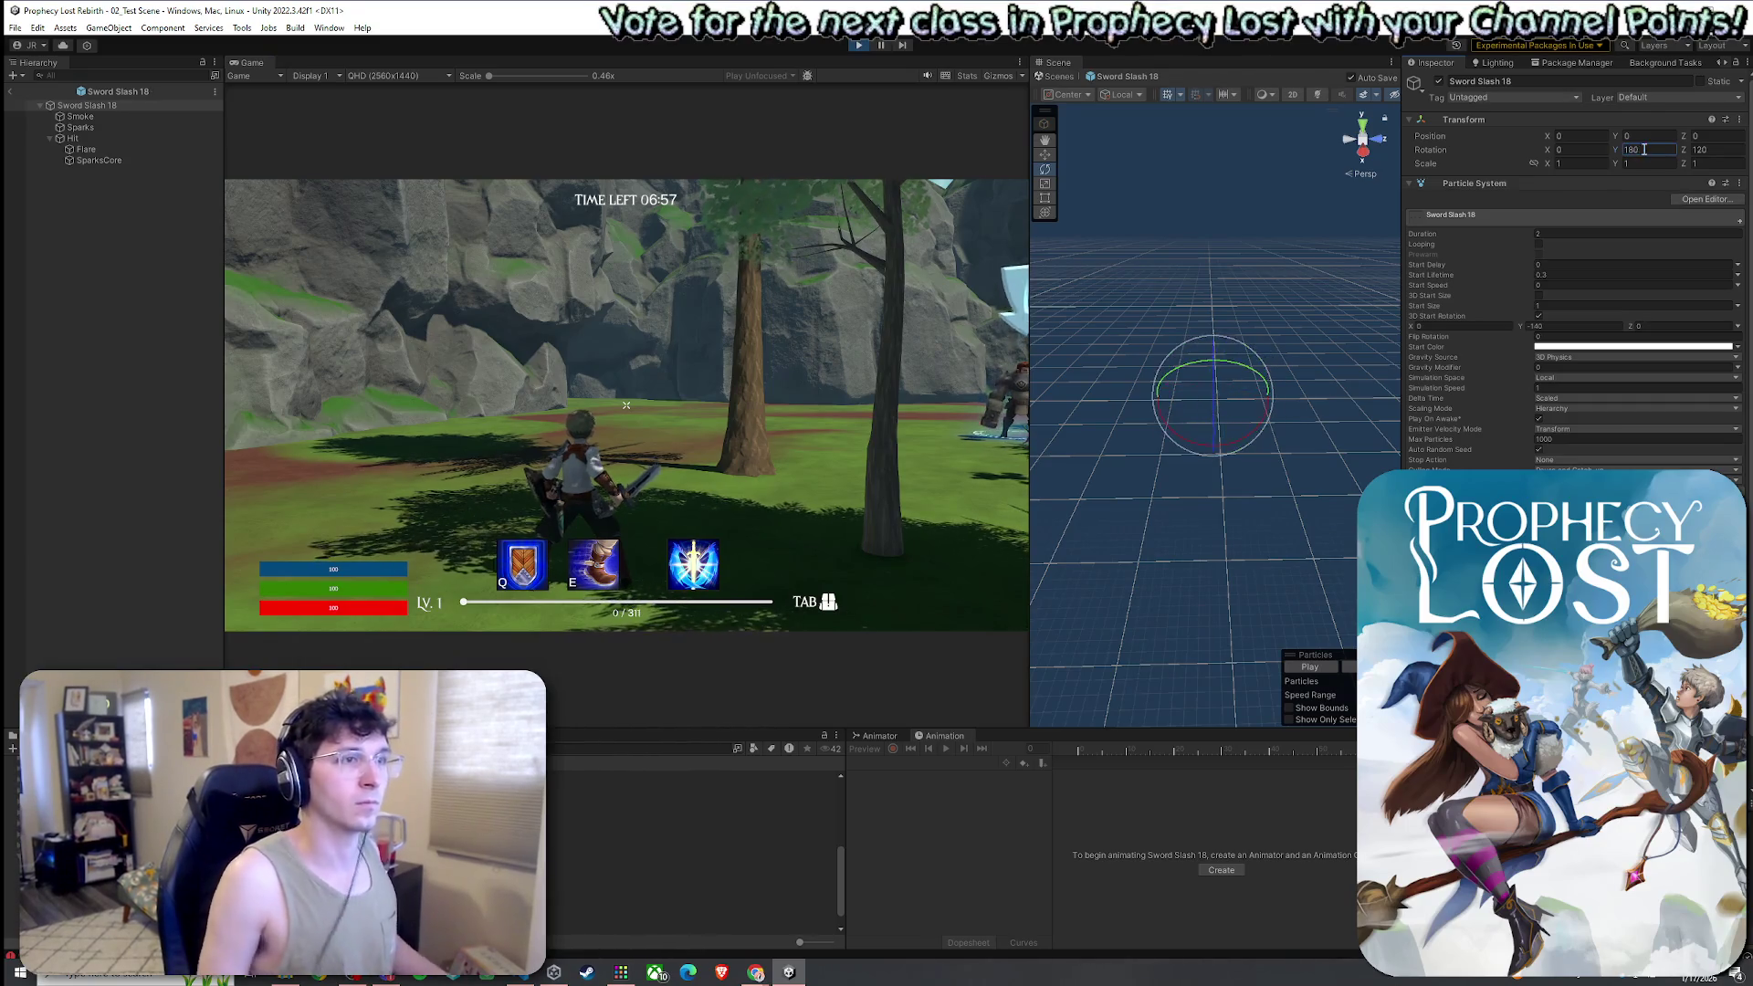
pyautogui.click(734, 350)
pyautogui.click(626, 404)
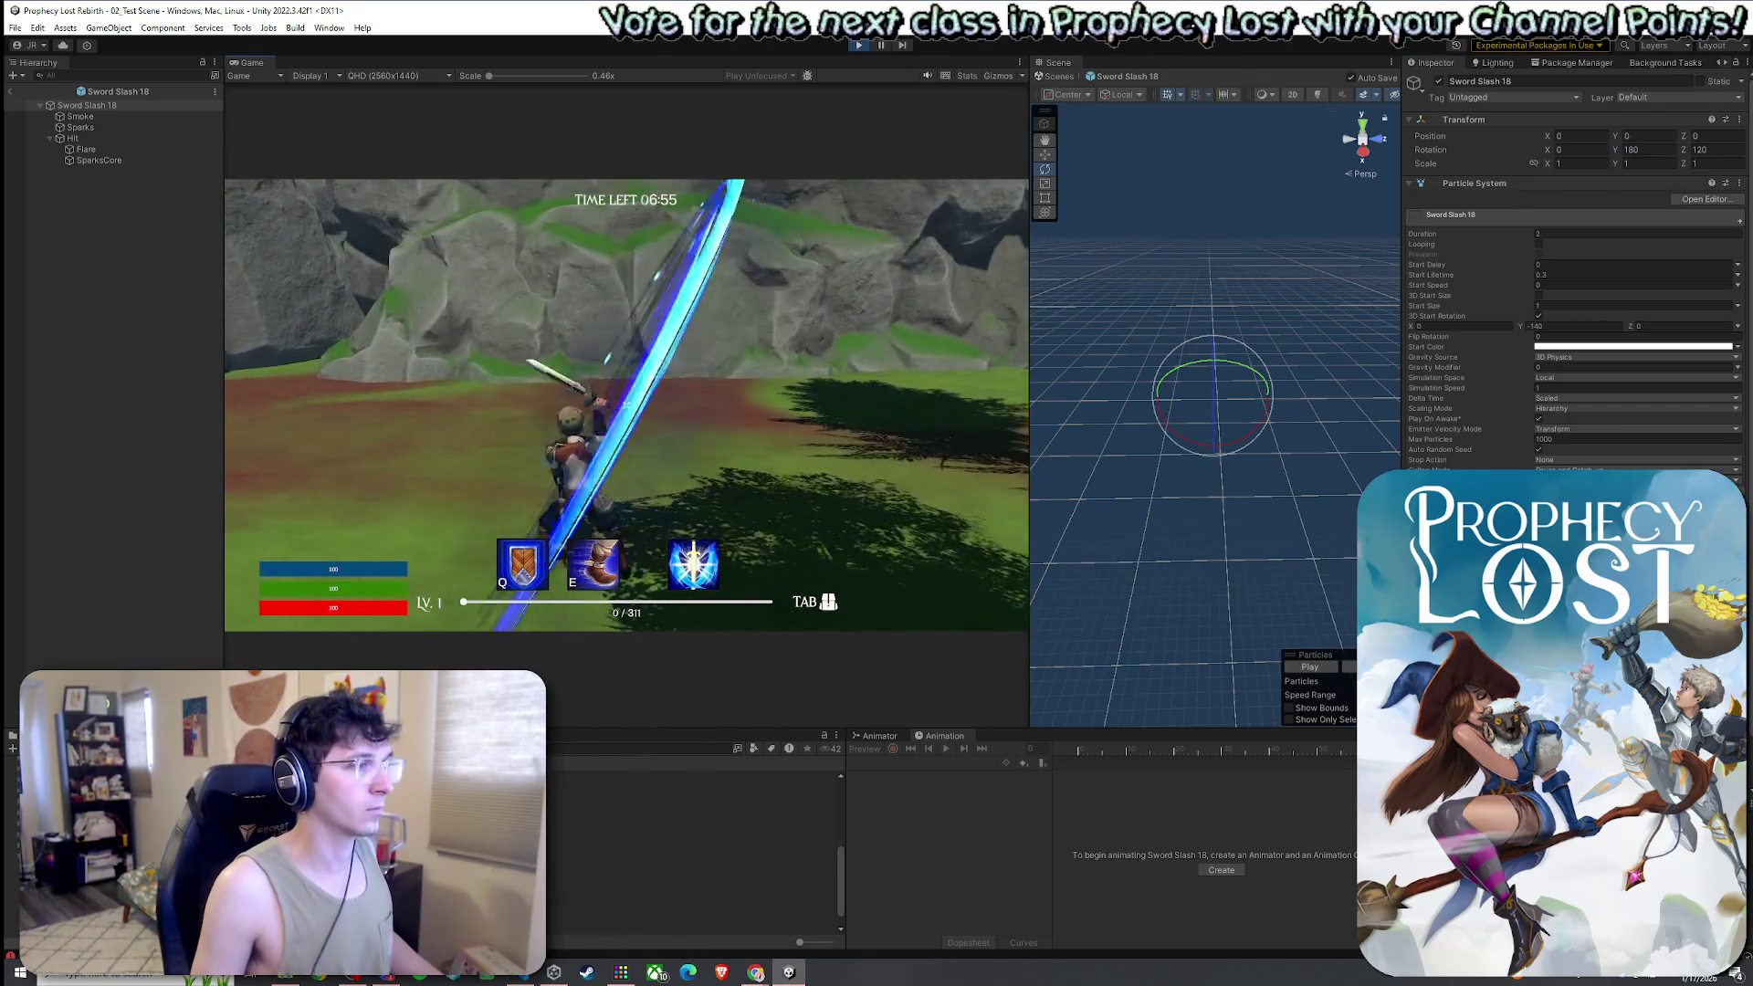
pyautogui.click(627, 404)
pyautogui.click(626, 404)
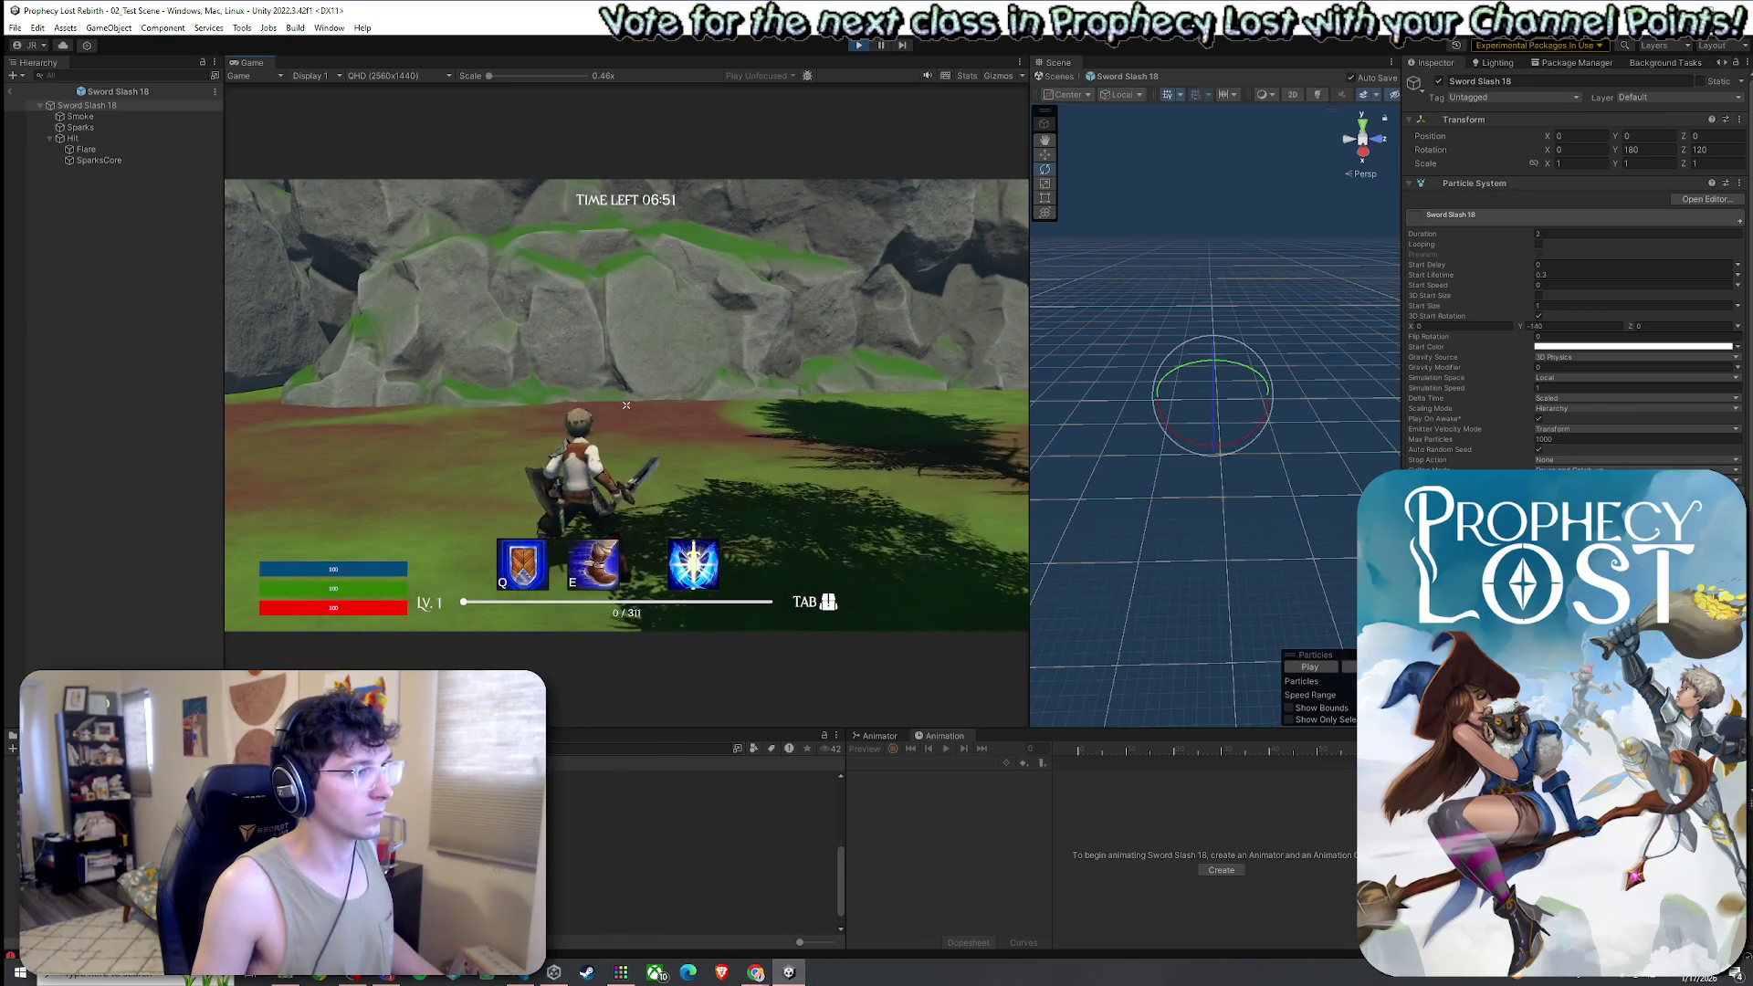
pyautogui.click(626, 405)
pyautogui.click(627, 404)
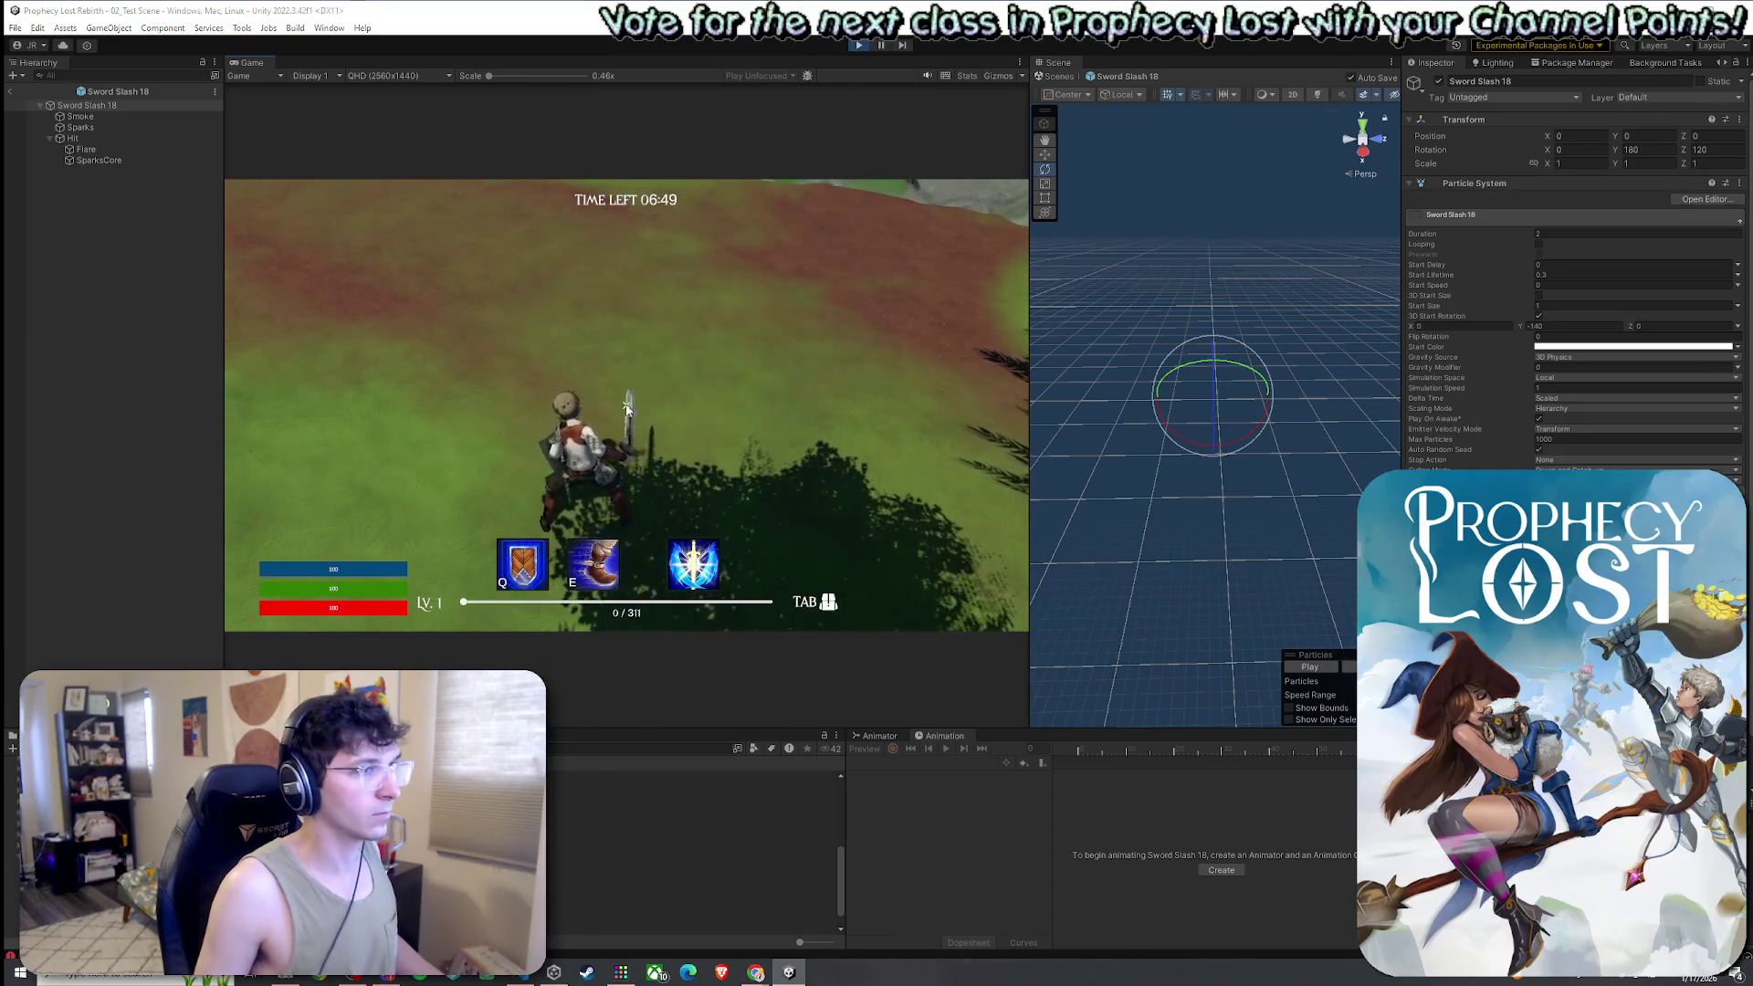
# Set Rotation X to -20 and swing repeatedly to confirm the final slash angle
pyautogui.click(1570, 162)
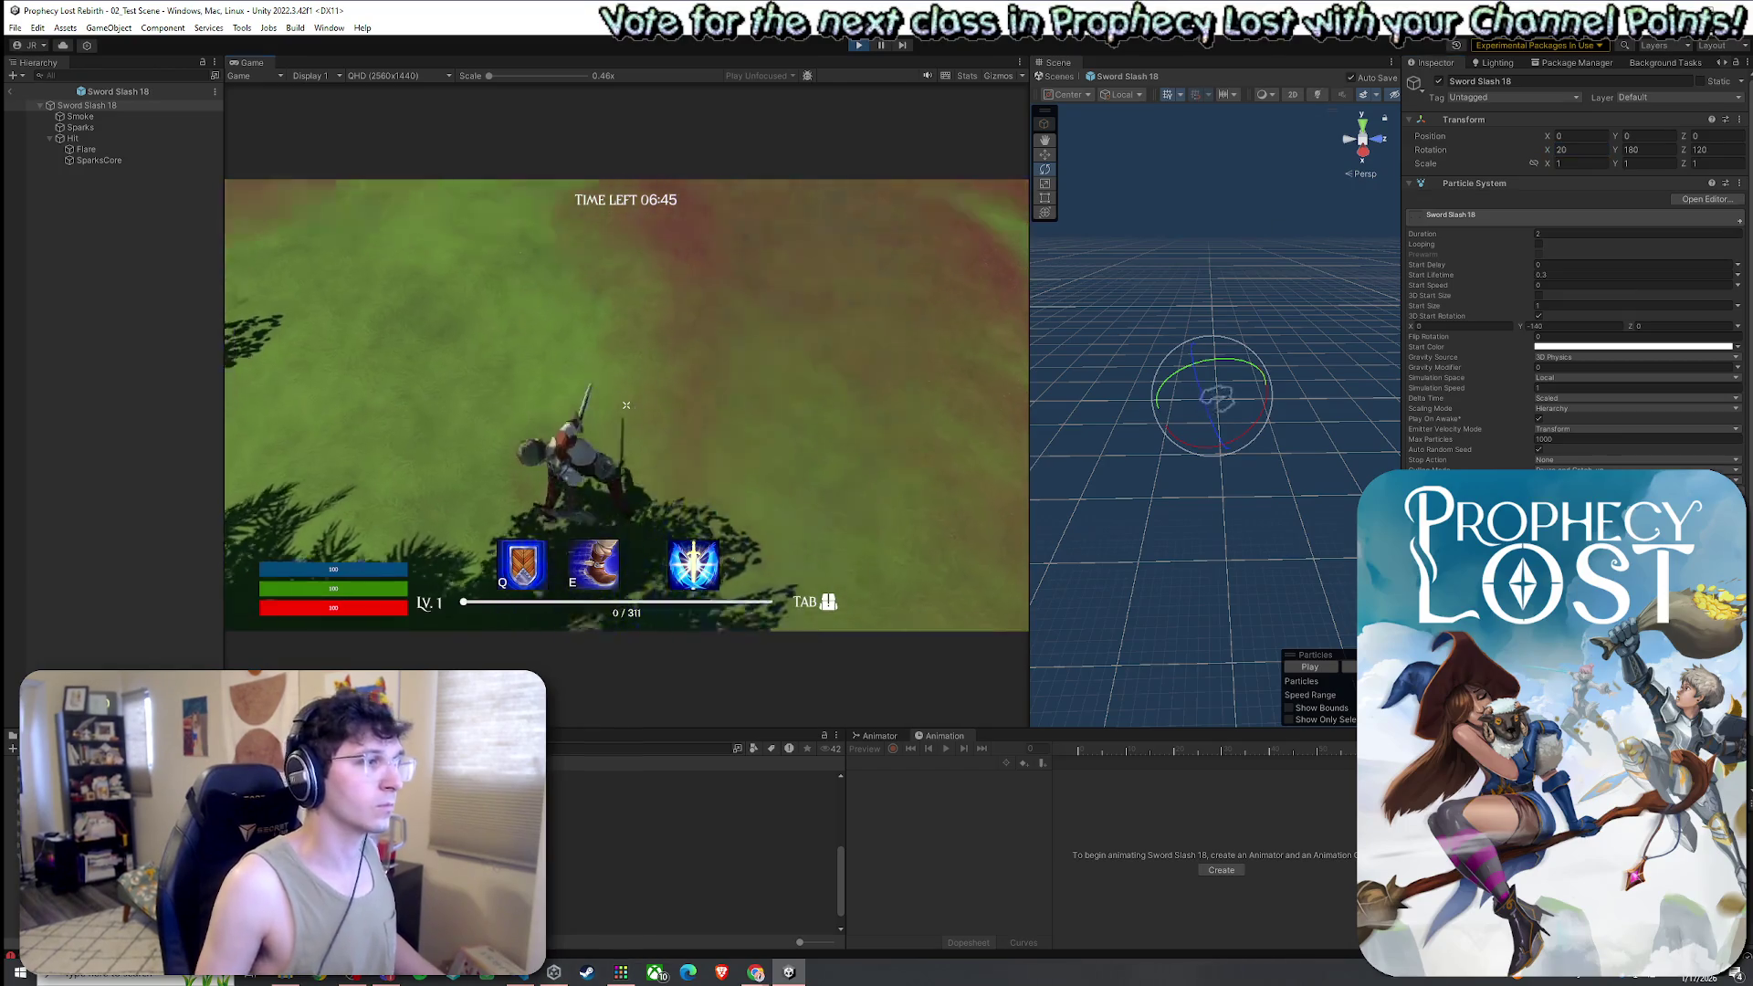
pyautogui.press('super')
pyautogui.click(1579, 150)
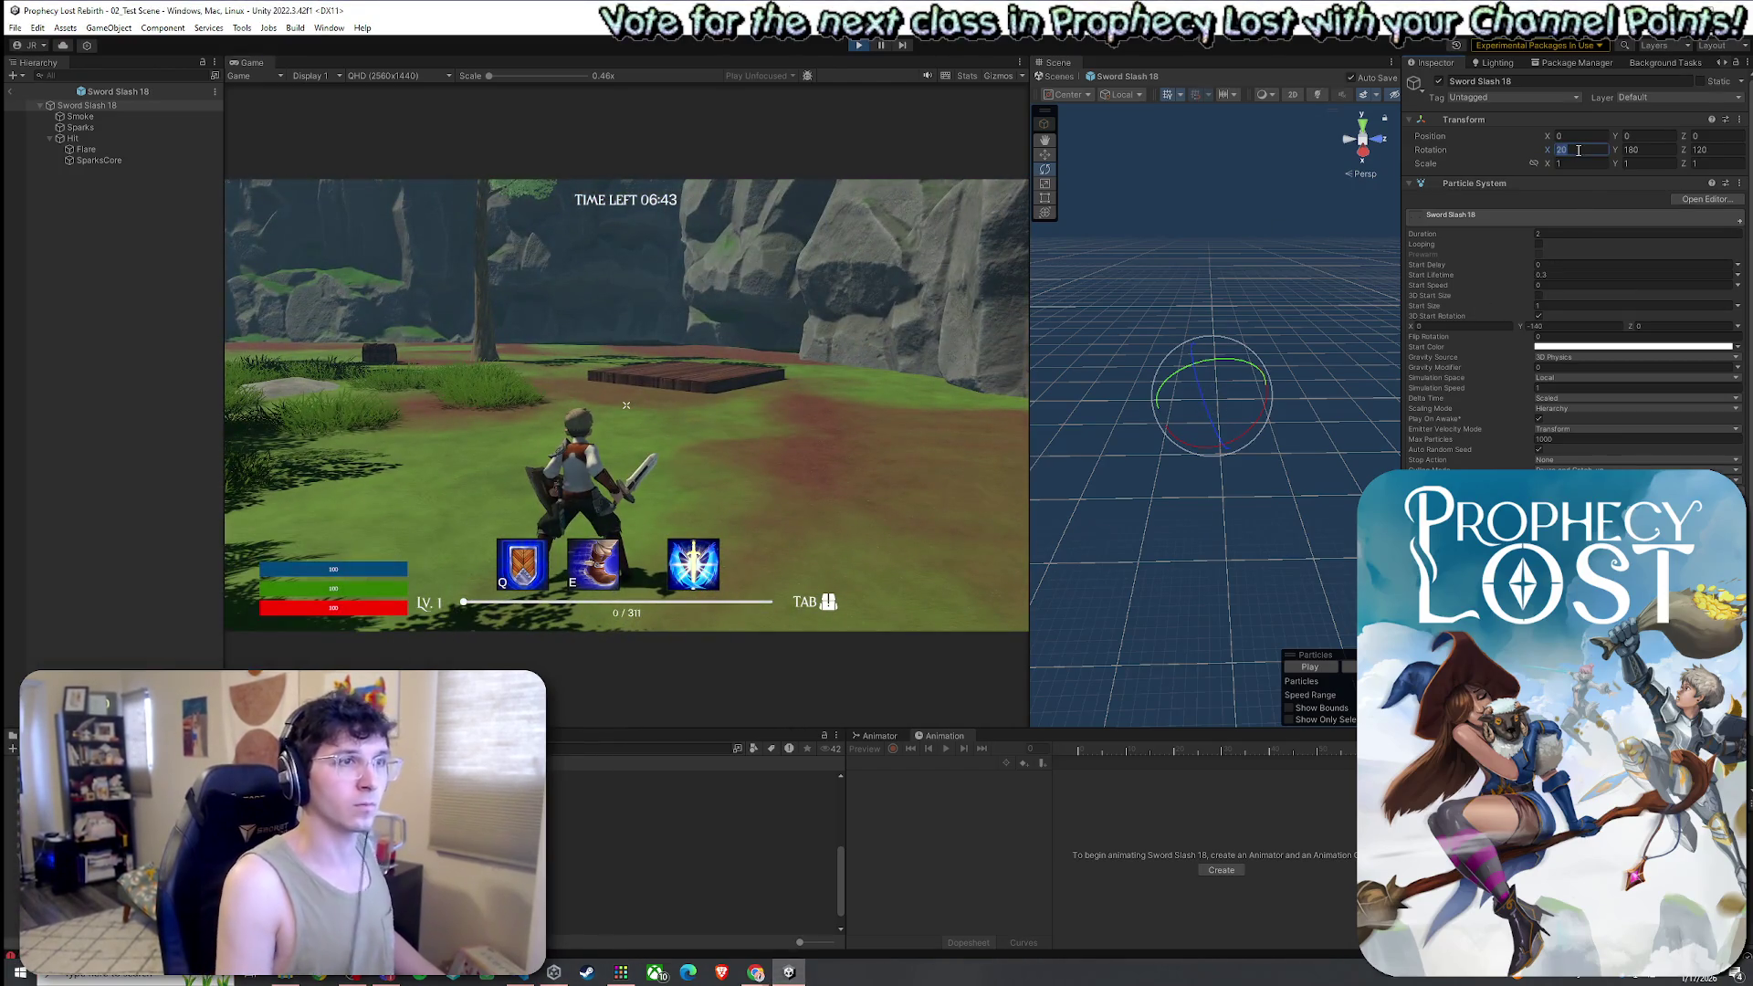
pyautogui.write('-20')
pyautogui.click(913, 367)
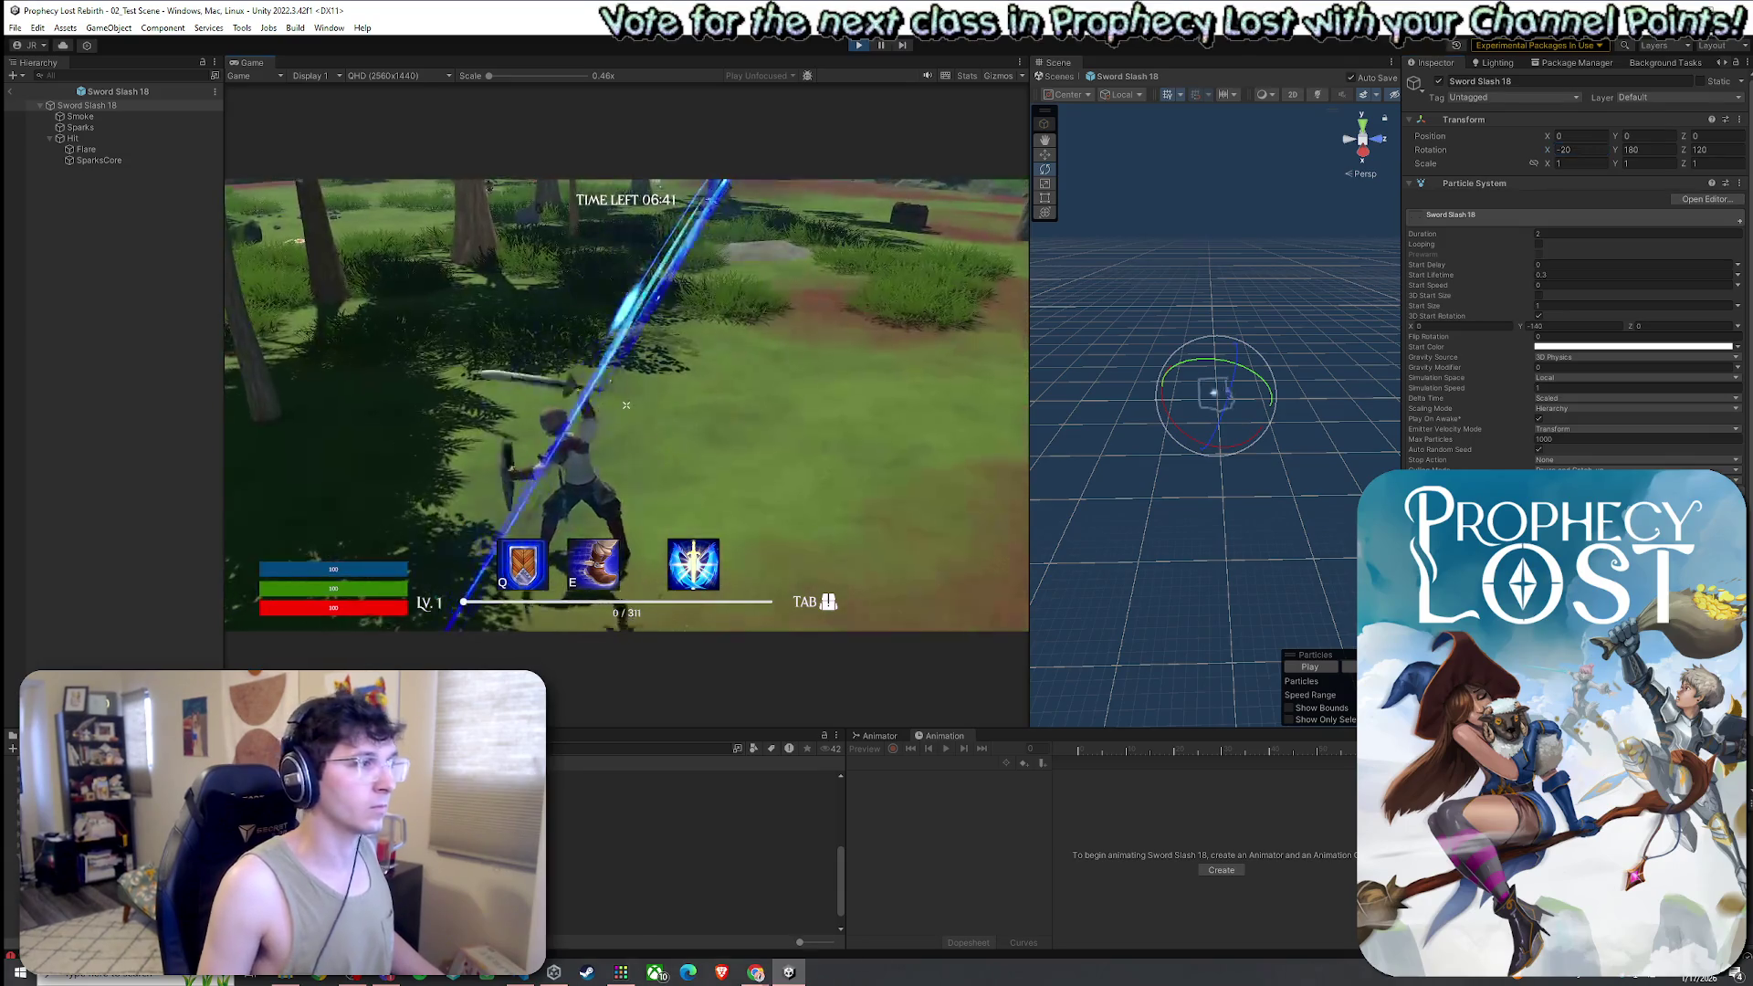
pyautogui.click(626, 404)
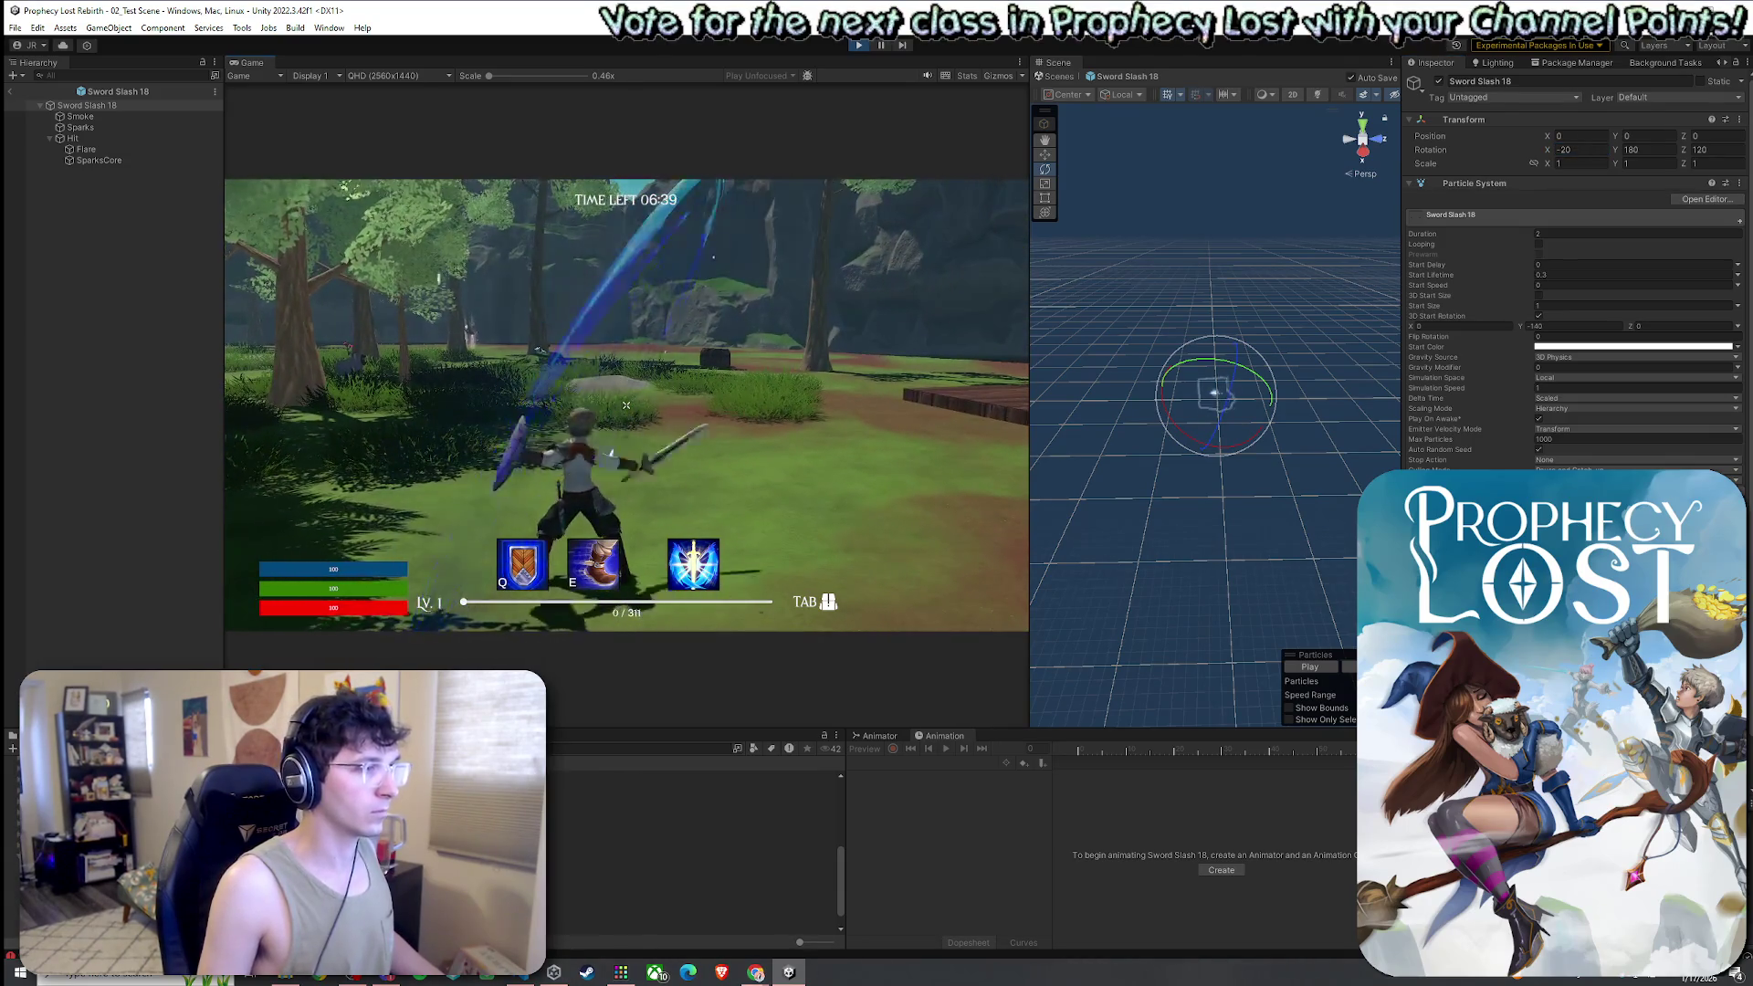
pyautogui.click(626, 404)
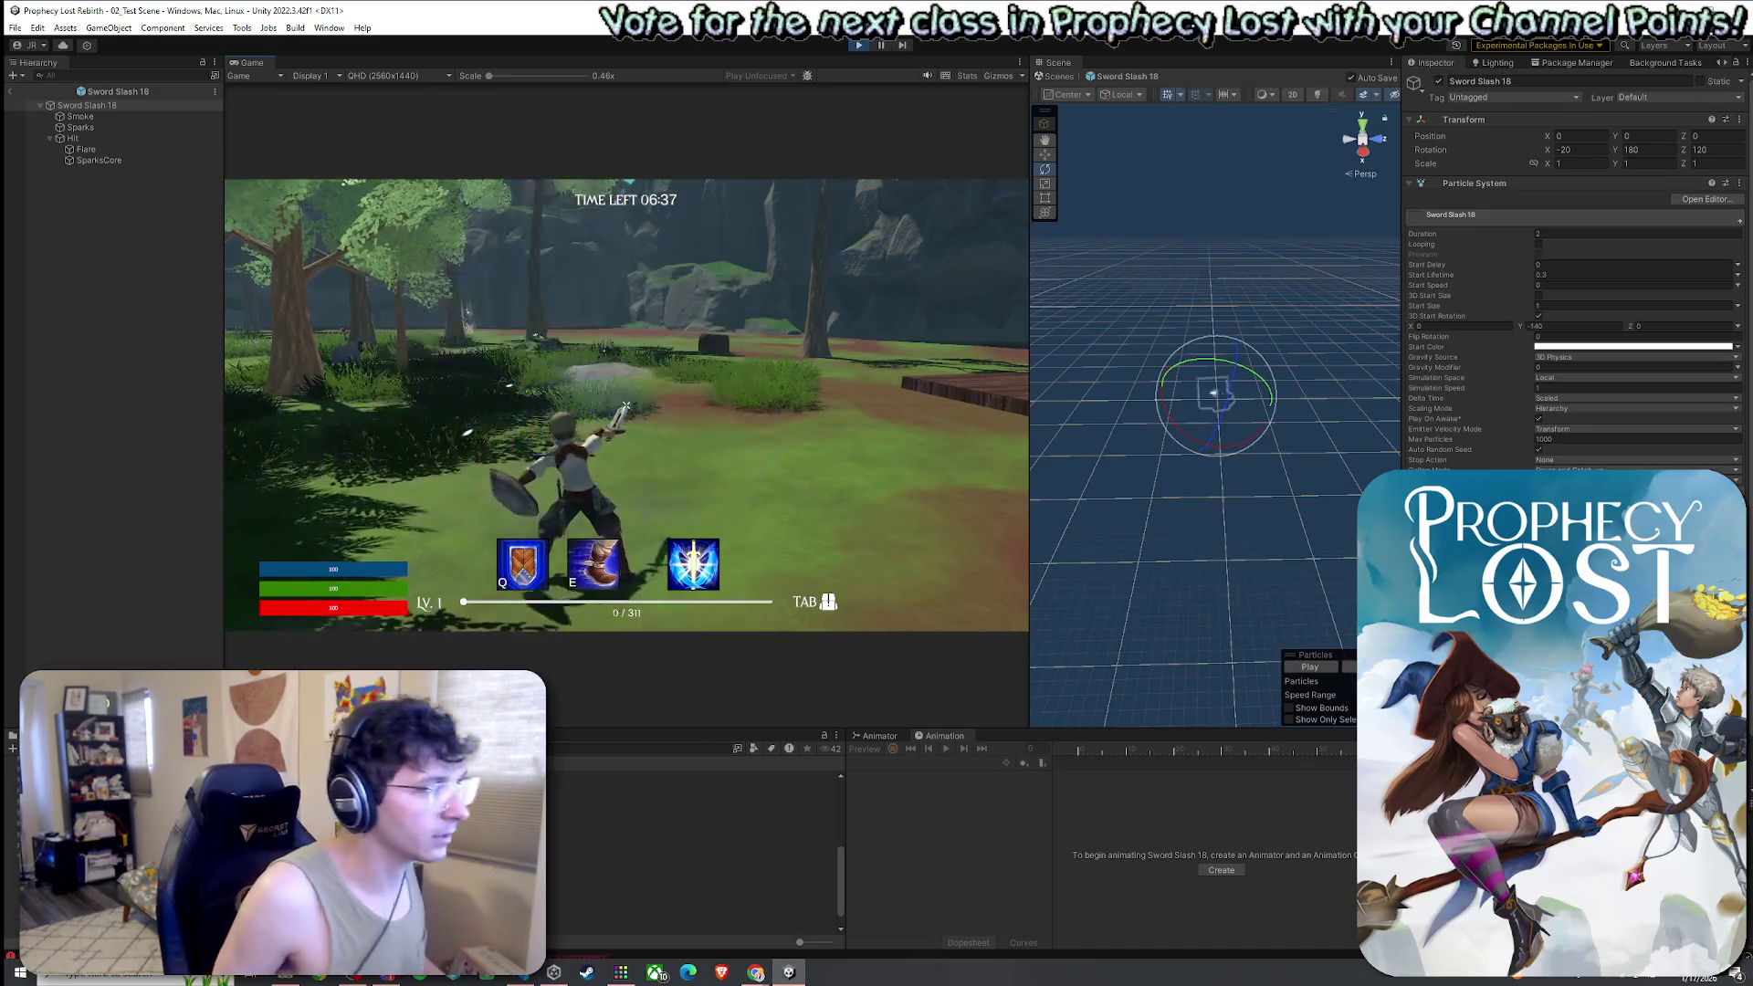
pyautogui.click(626, 404)
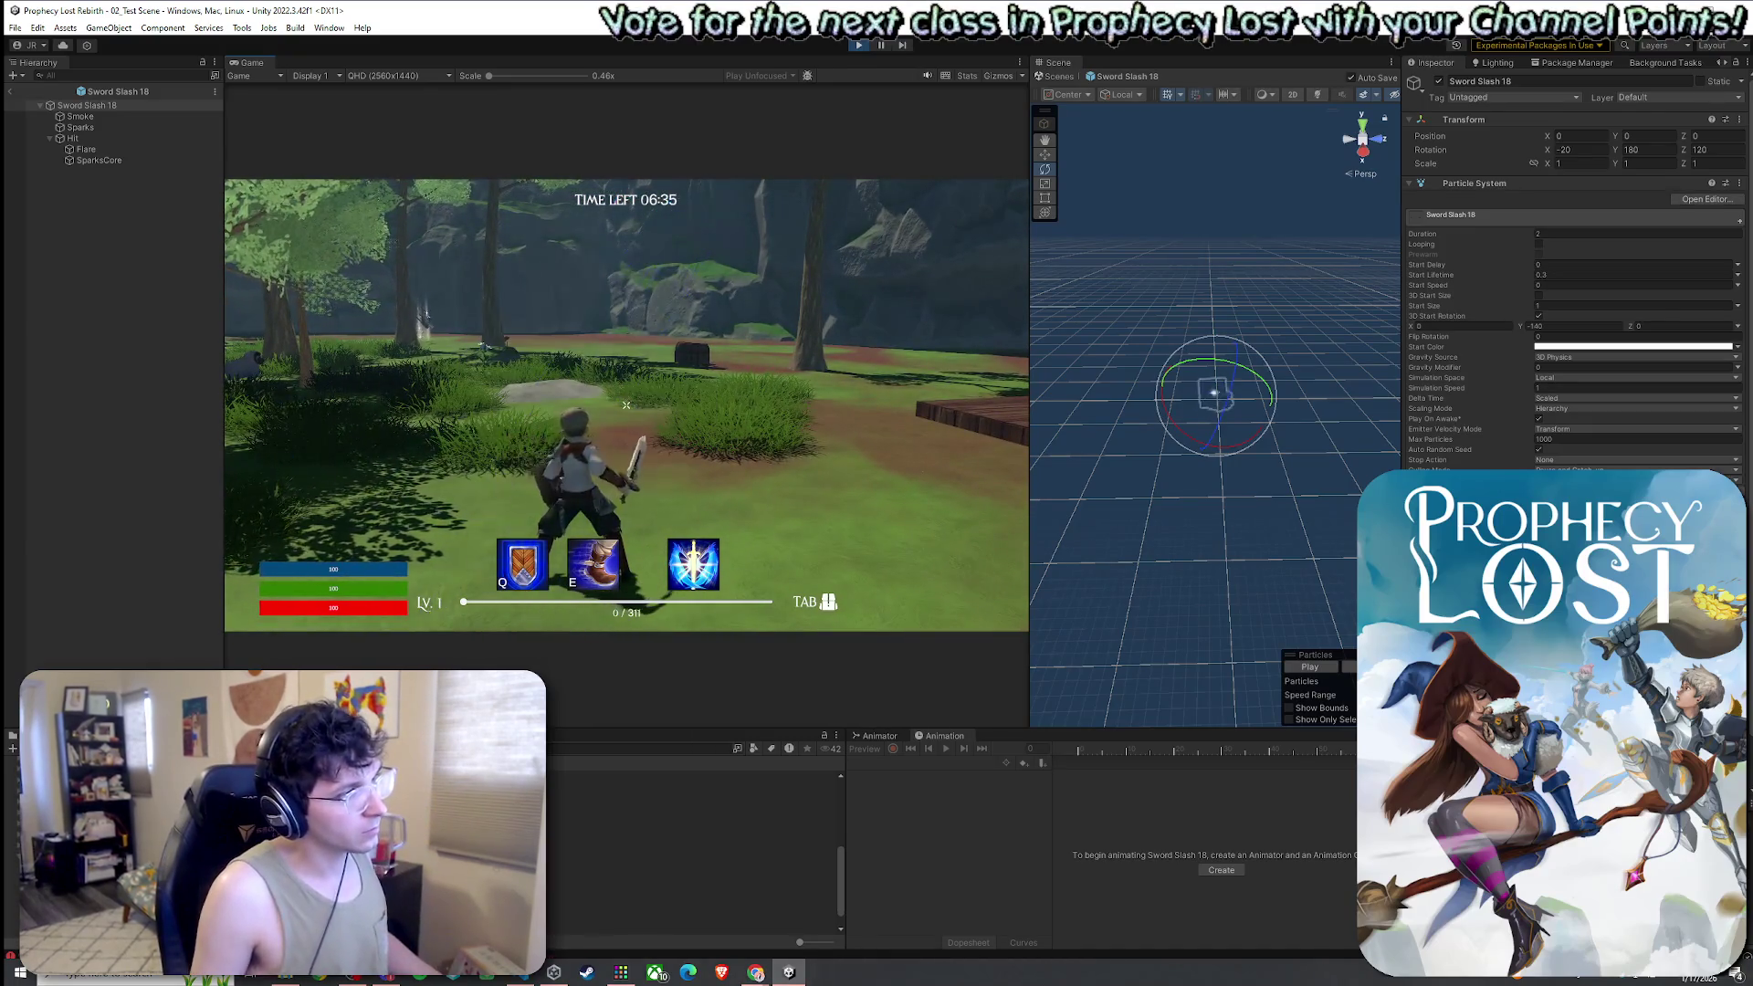
pyautogui.click(627, 405)
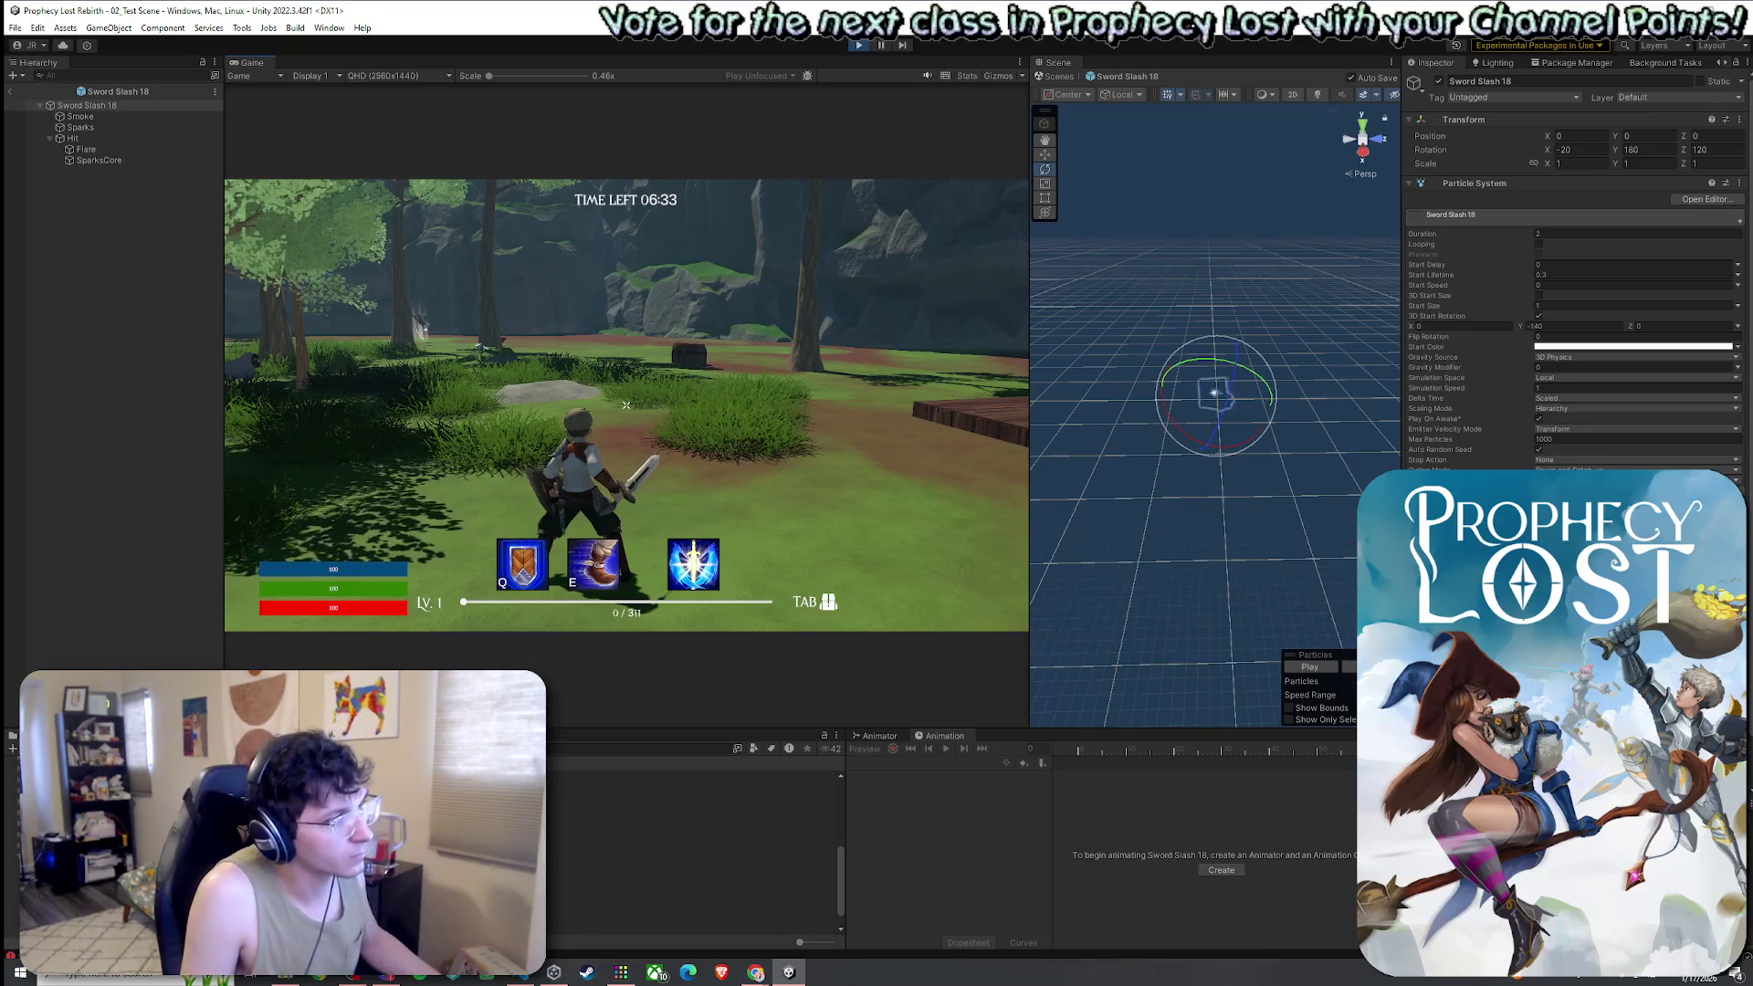
pyautogui.click(626, 405)
pyautogui.press('super')
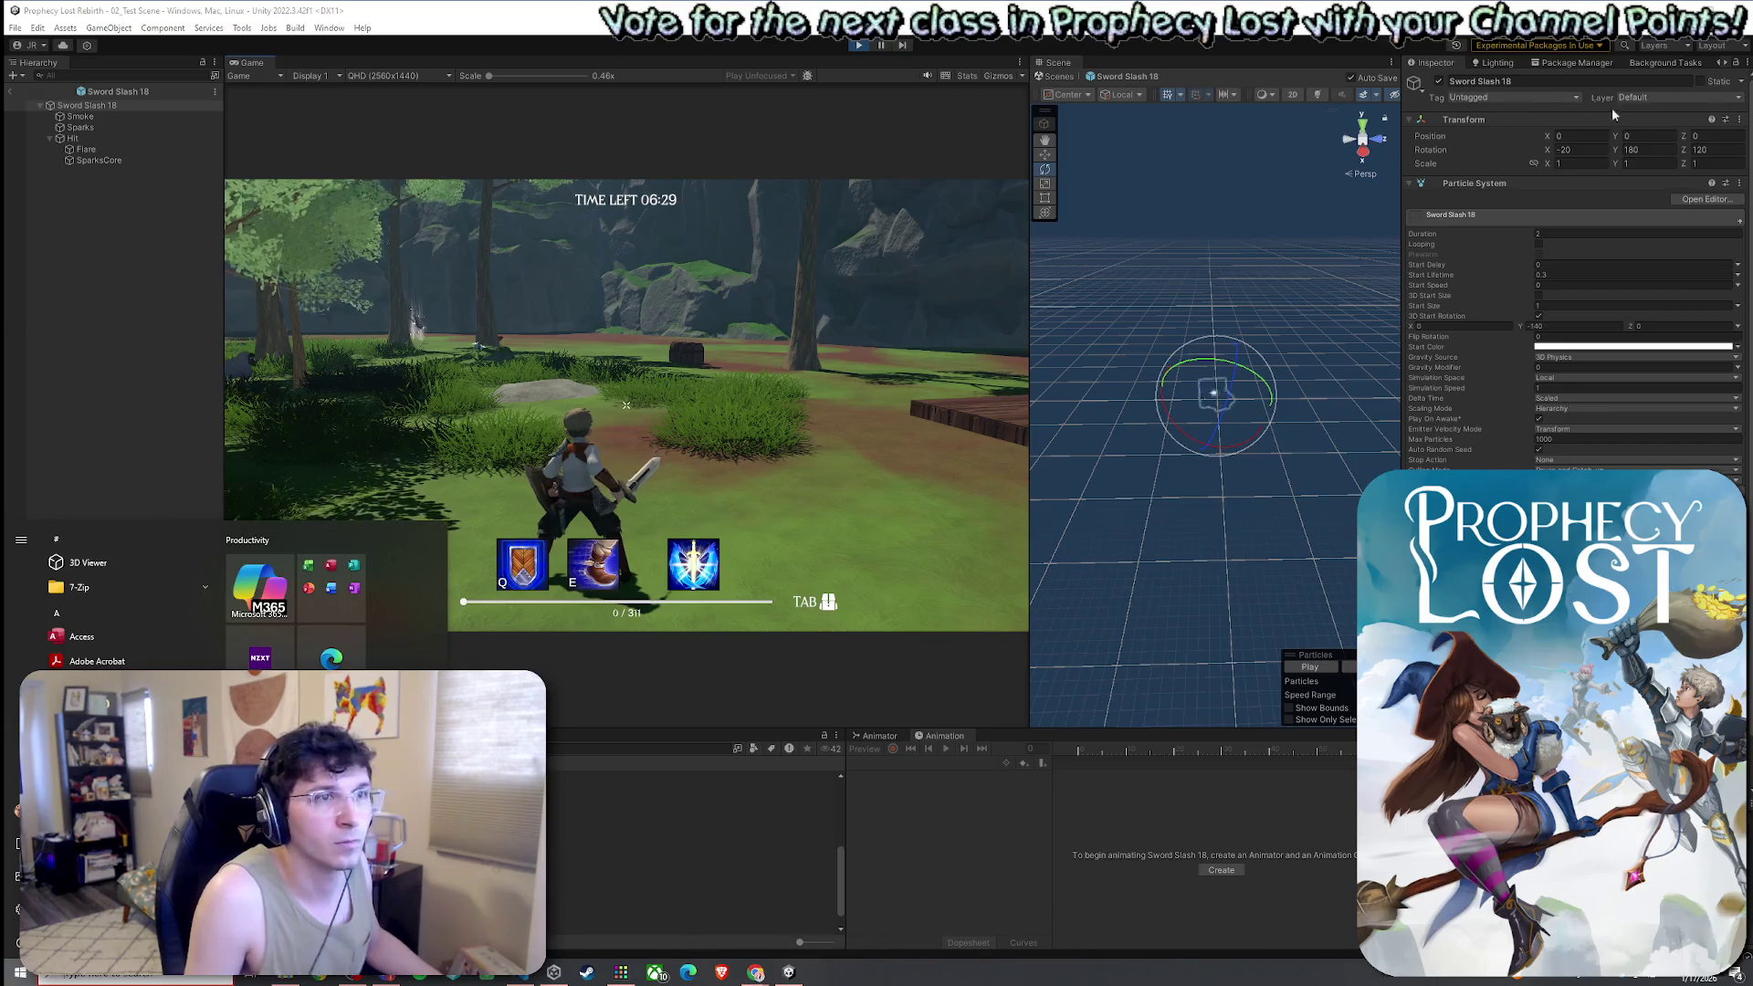
pyautogui.click(1740, 119)
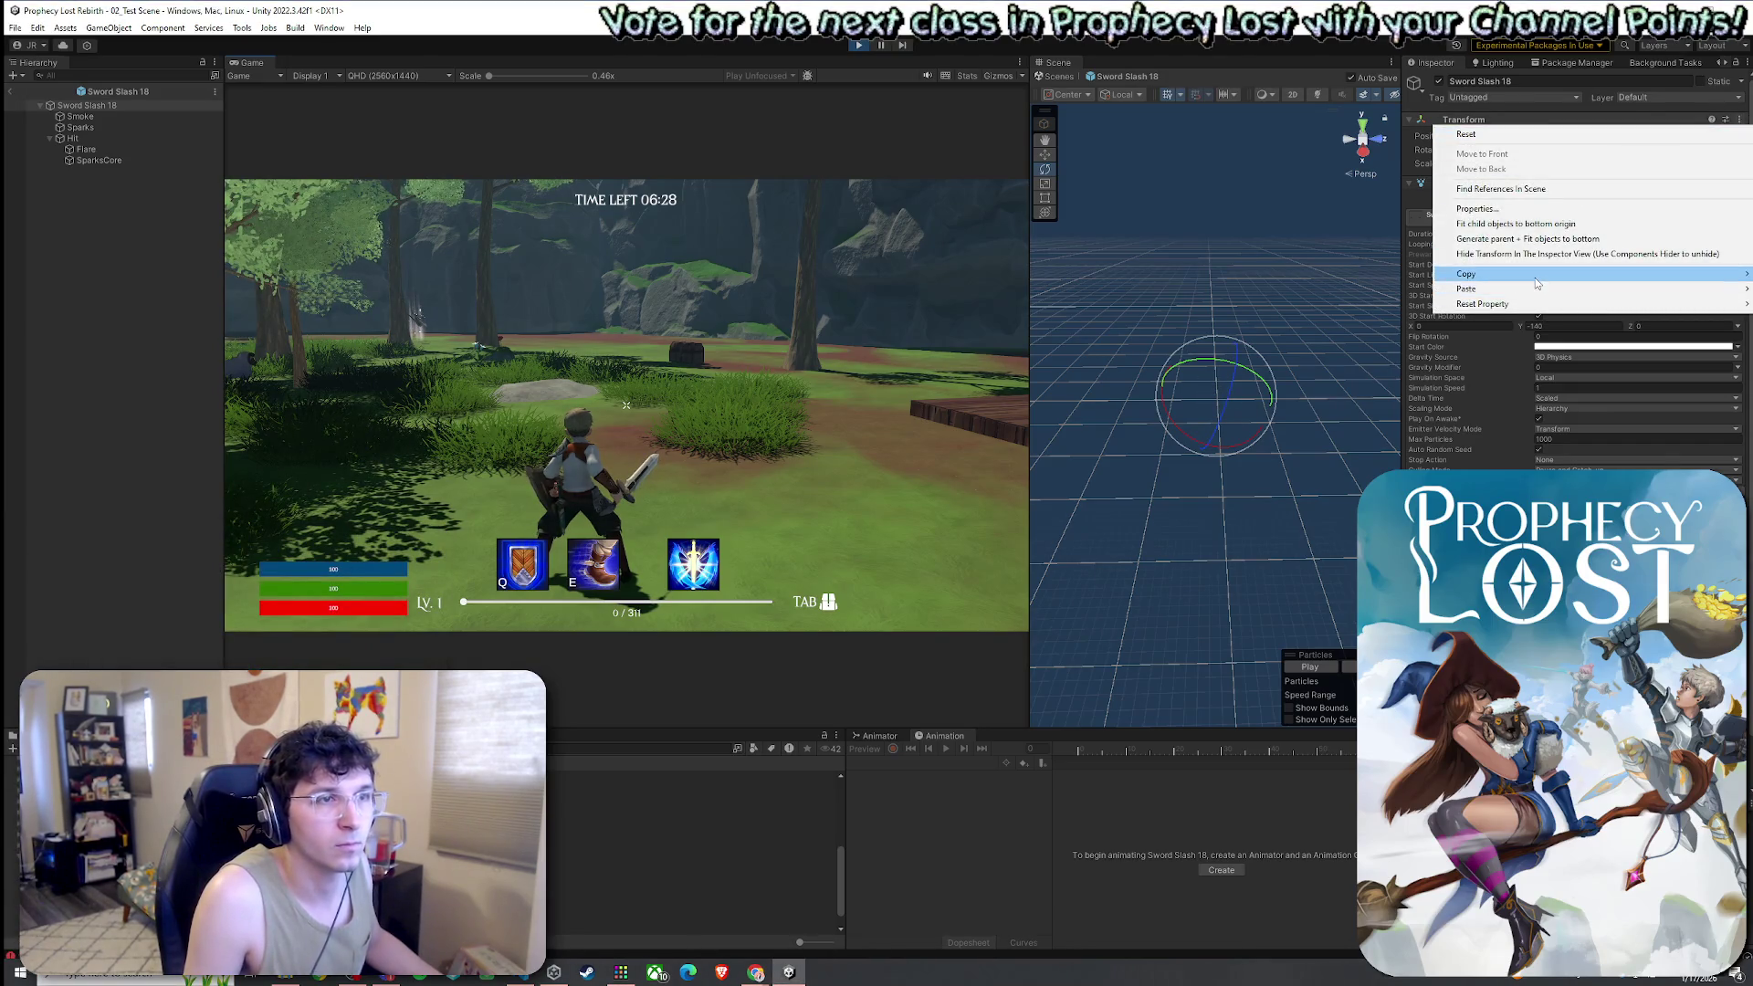
# Copy Sword Slash 18's Transform component, restart Play mode, and open the world map
pyautogui.moveTo(1536, 283)
pyautogui.click(1359, 343)
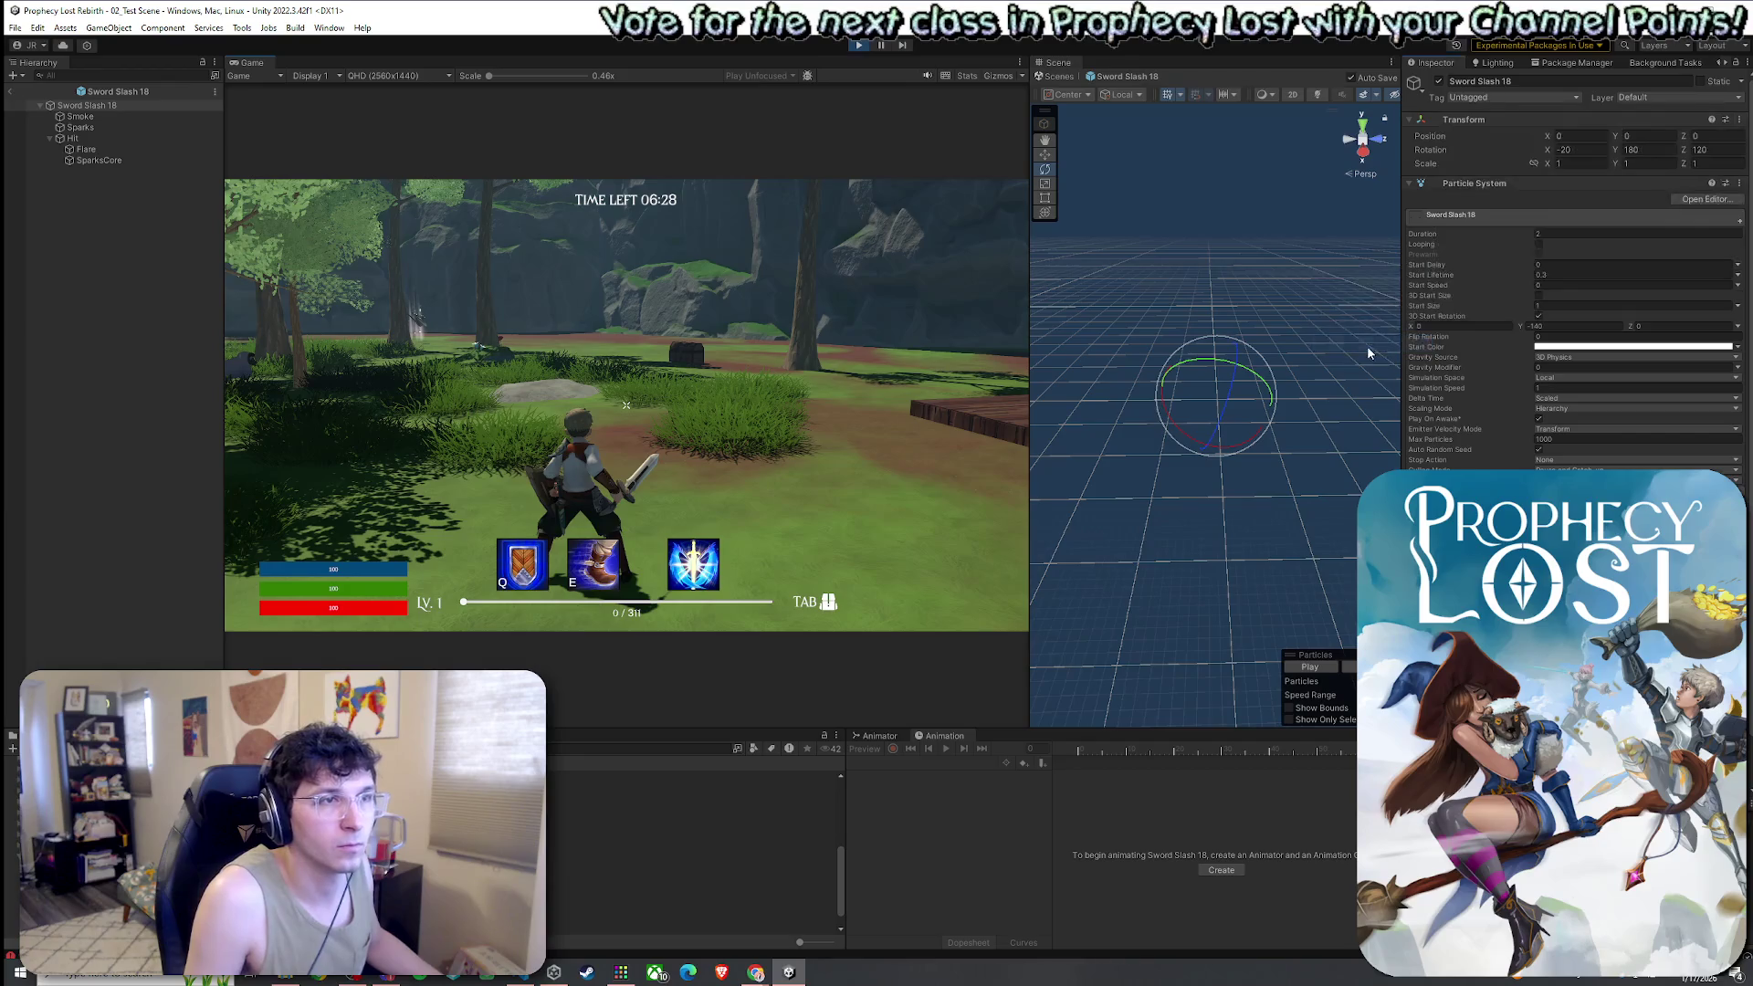
pyautogui.hotkey('ctrl', 'p')
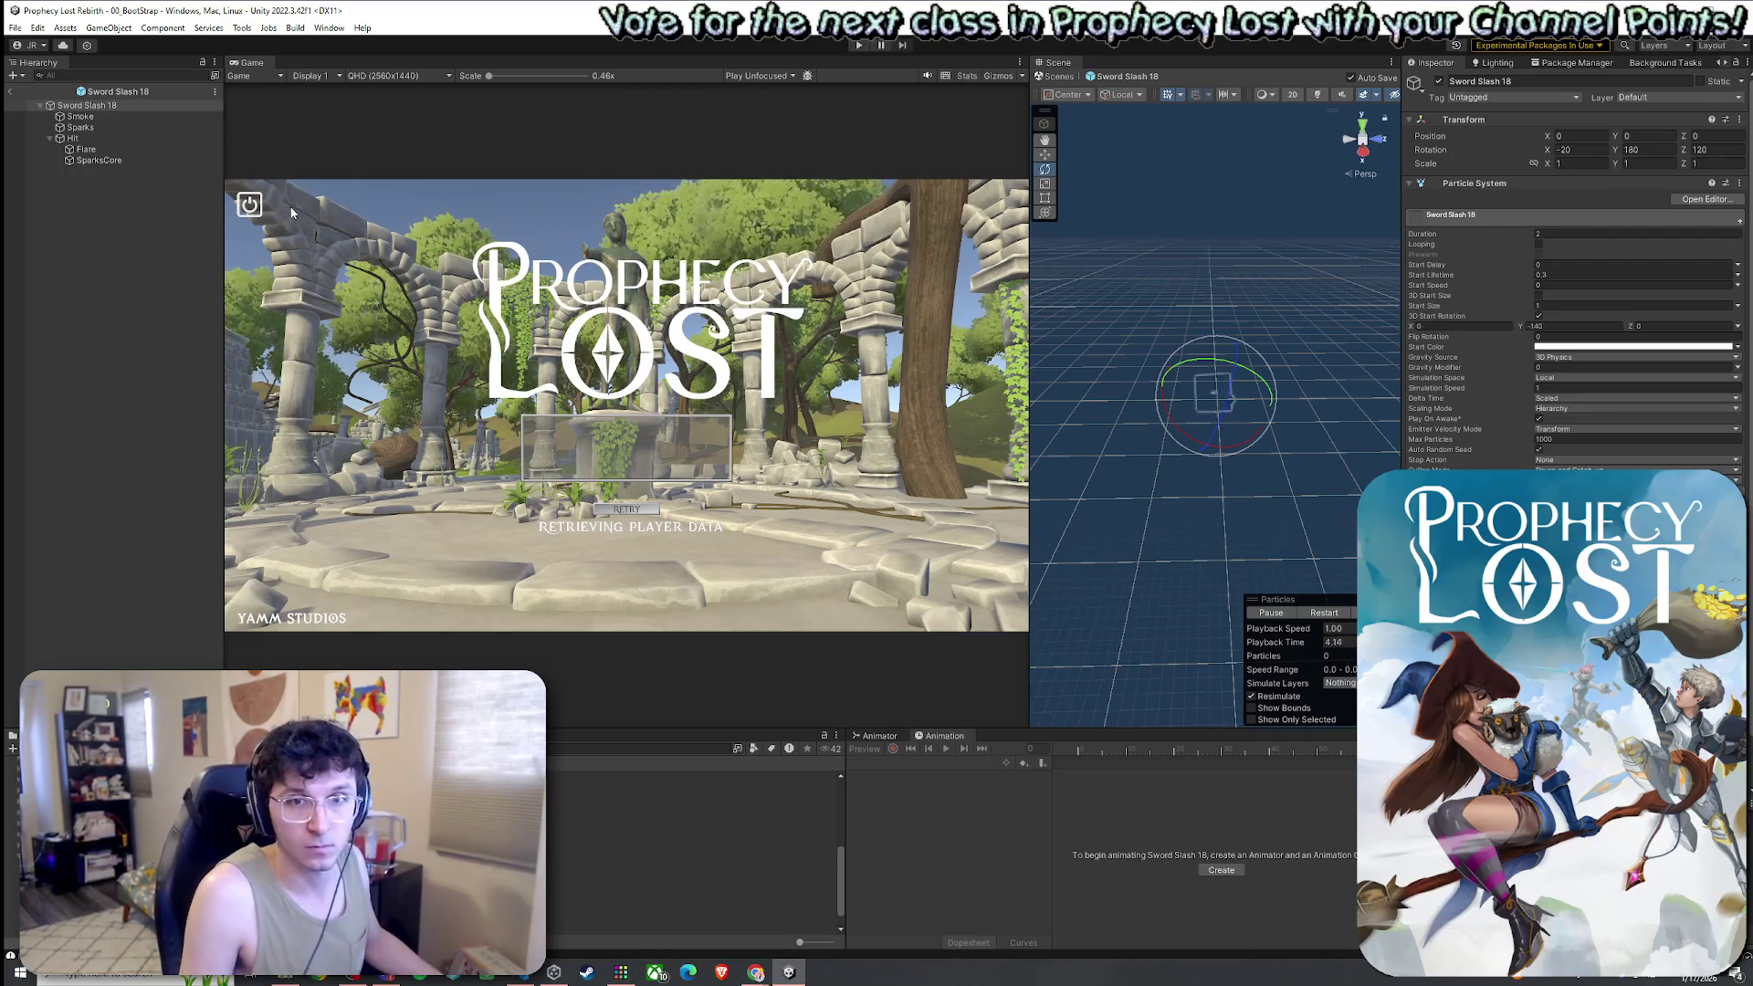
pyautogui.hotkey('ctrl', 'p')
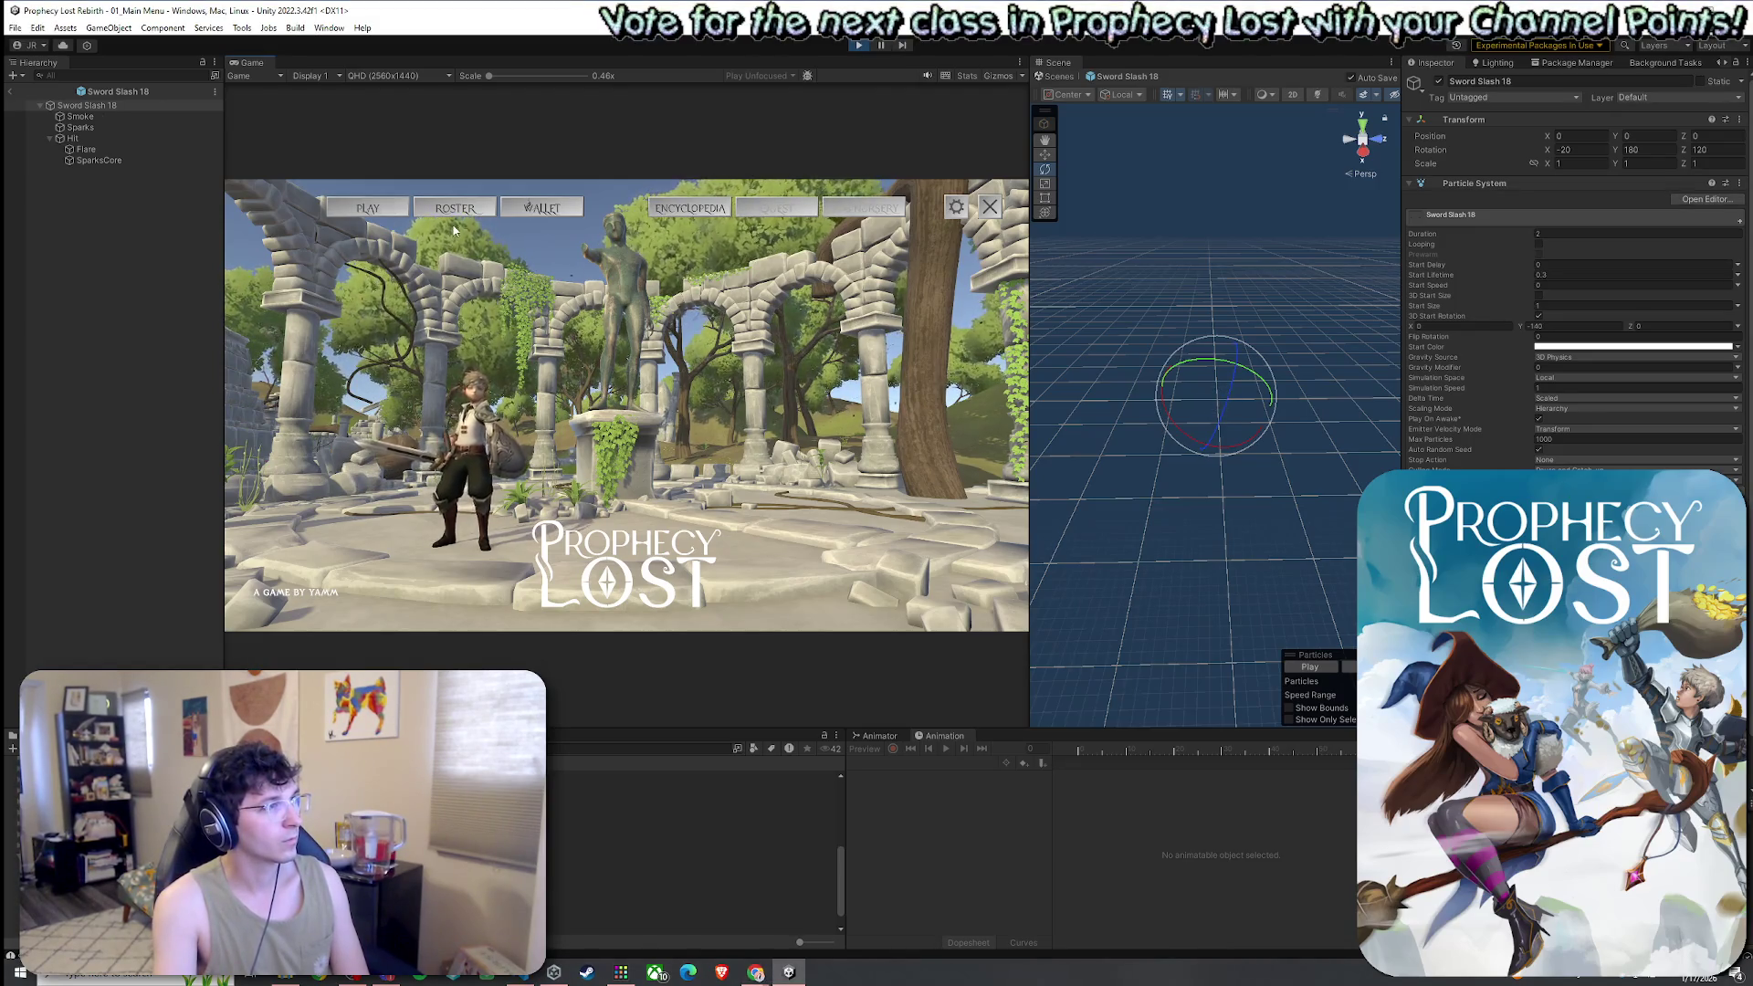
pyautogui.click(398, 213)
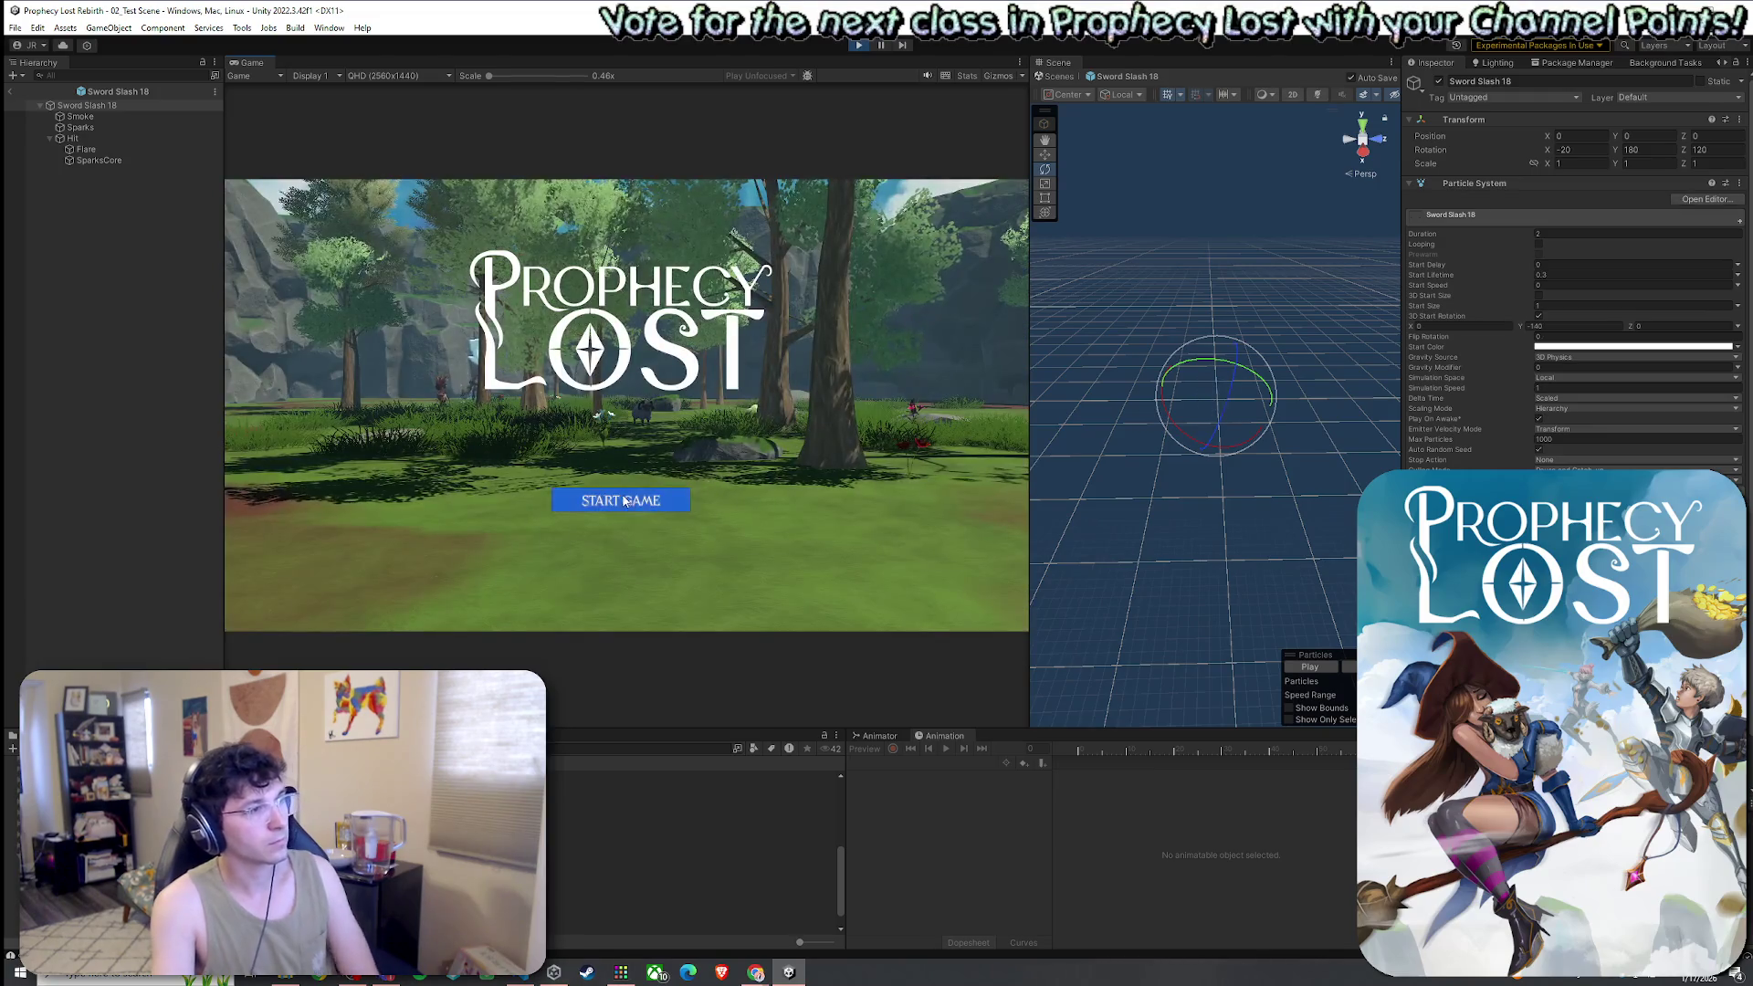
# Start the game, run to the training dummy, and swing the sword to view the slash
pyautogui.click(626, 503)
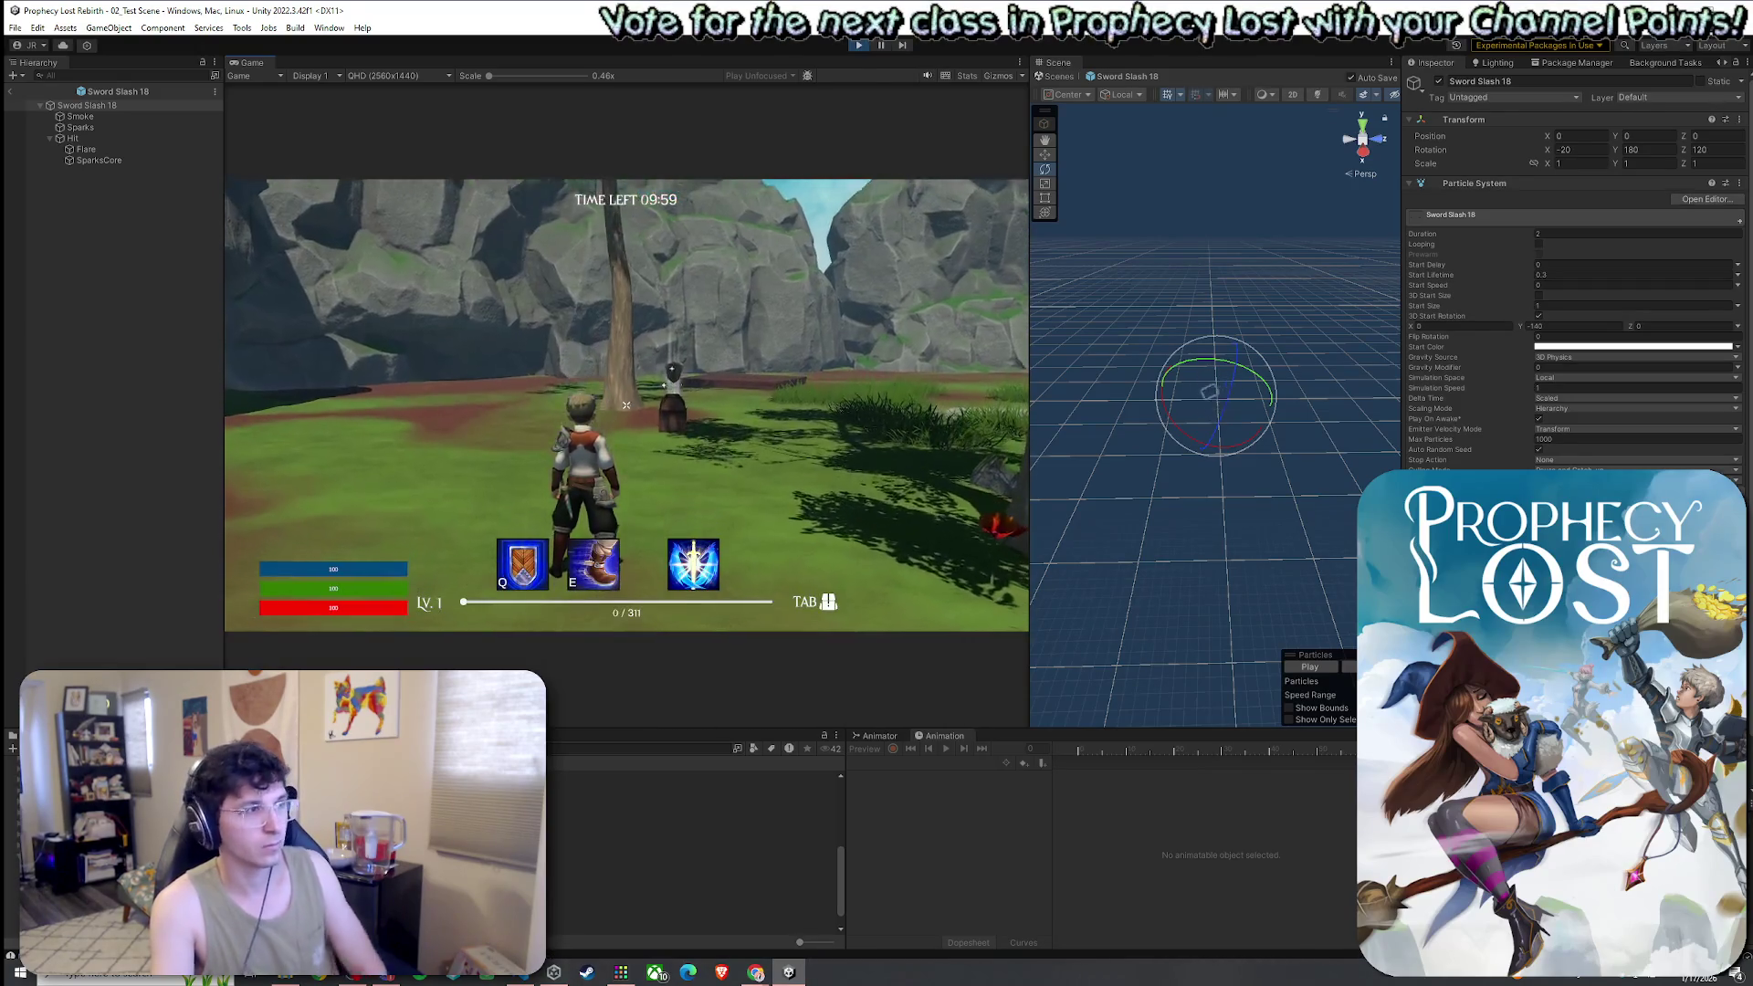
pyautogui.press('w')
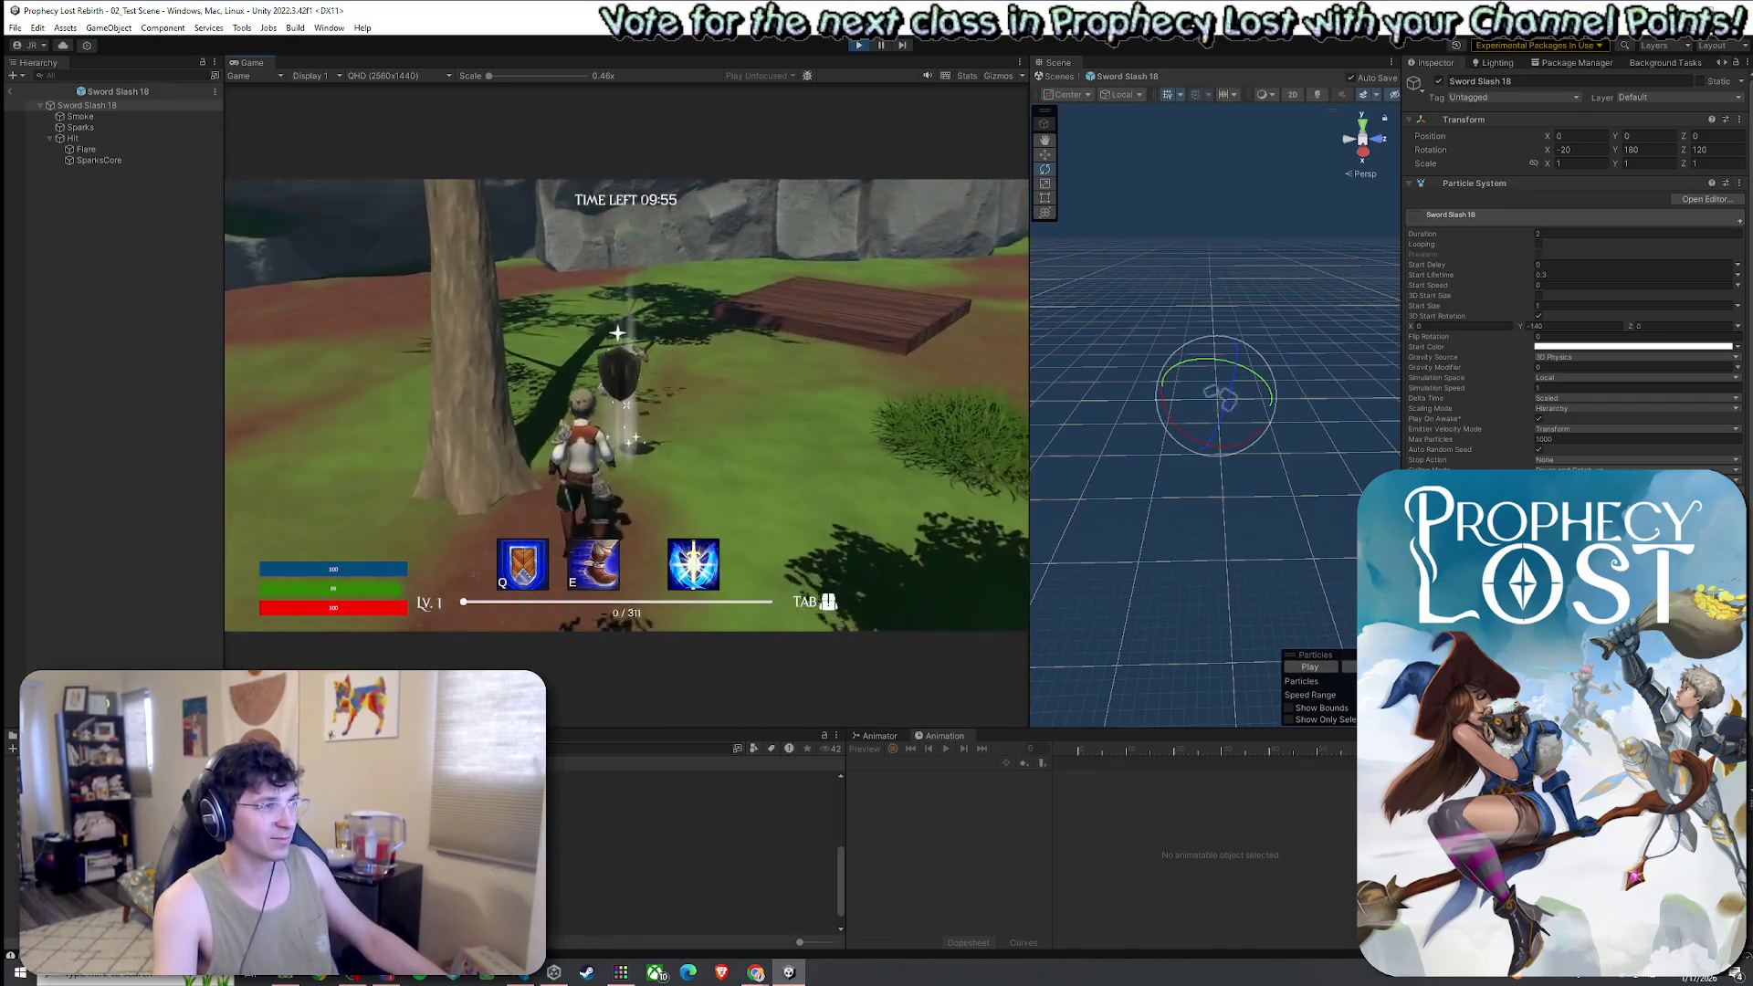
pyautogui.press('Tab')
pyautogui.press('Tab')
pyautogui.click(626, 404)
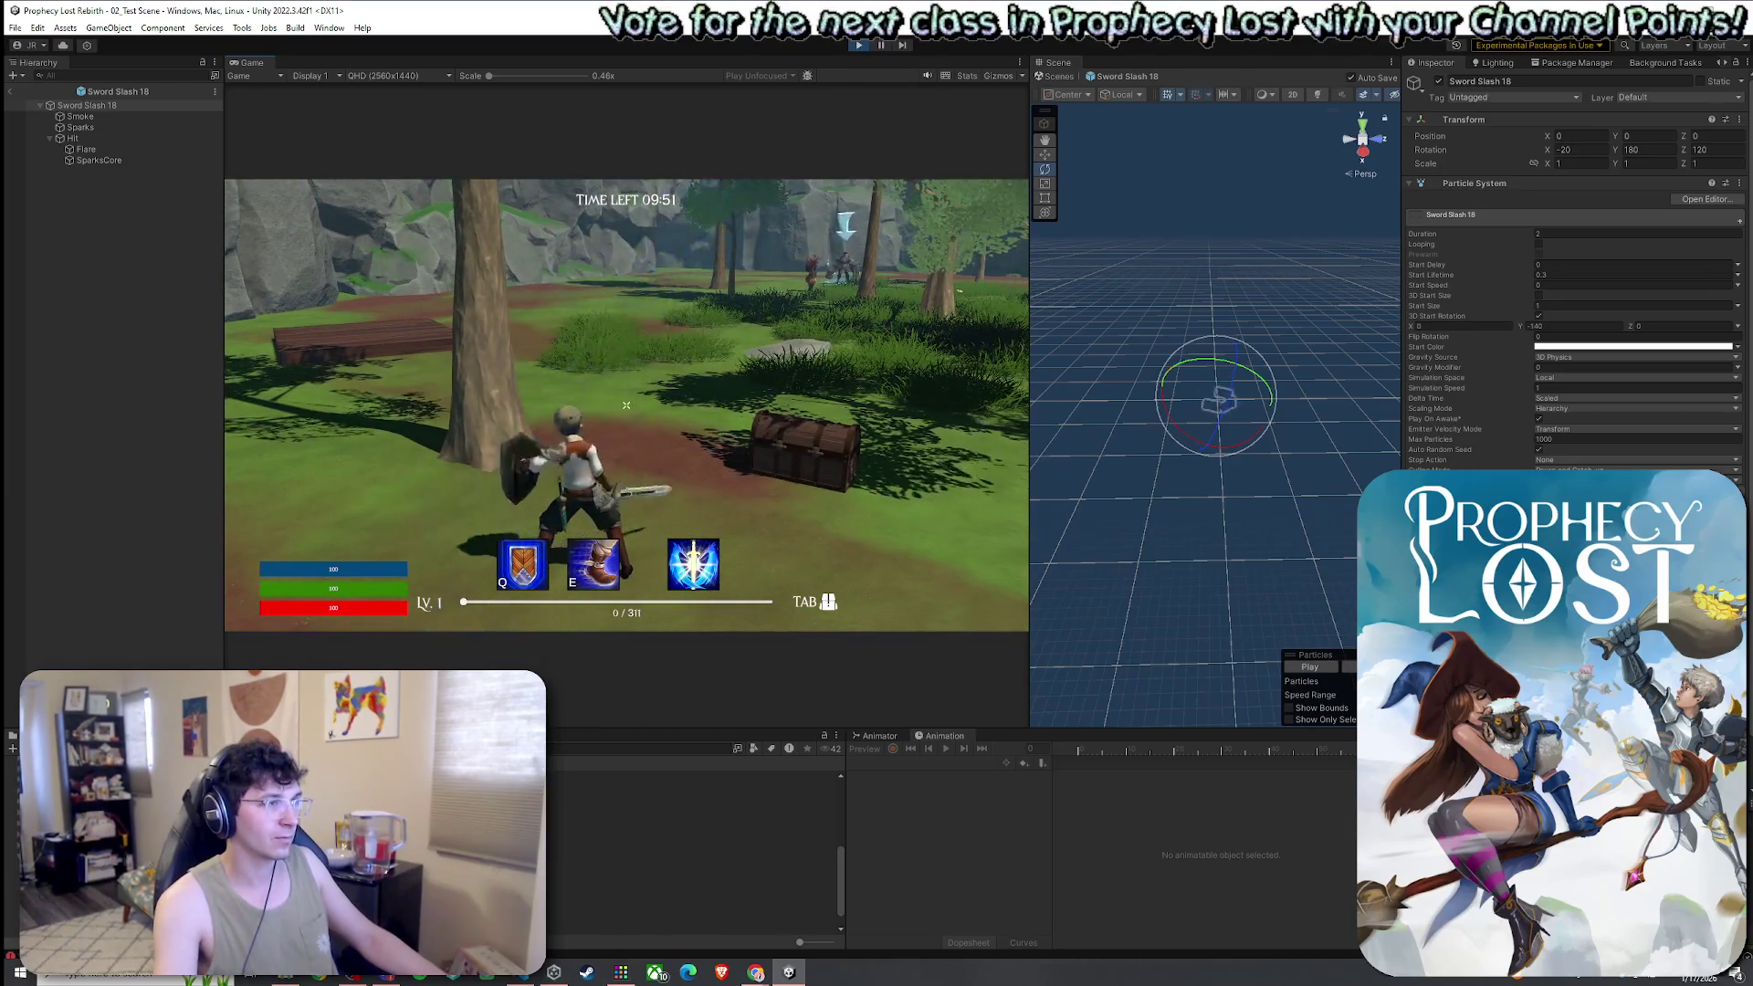
pyautogui.click(626, 405)
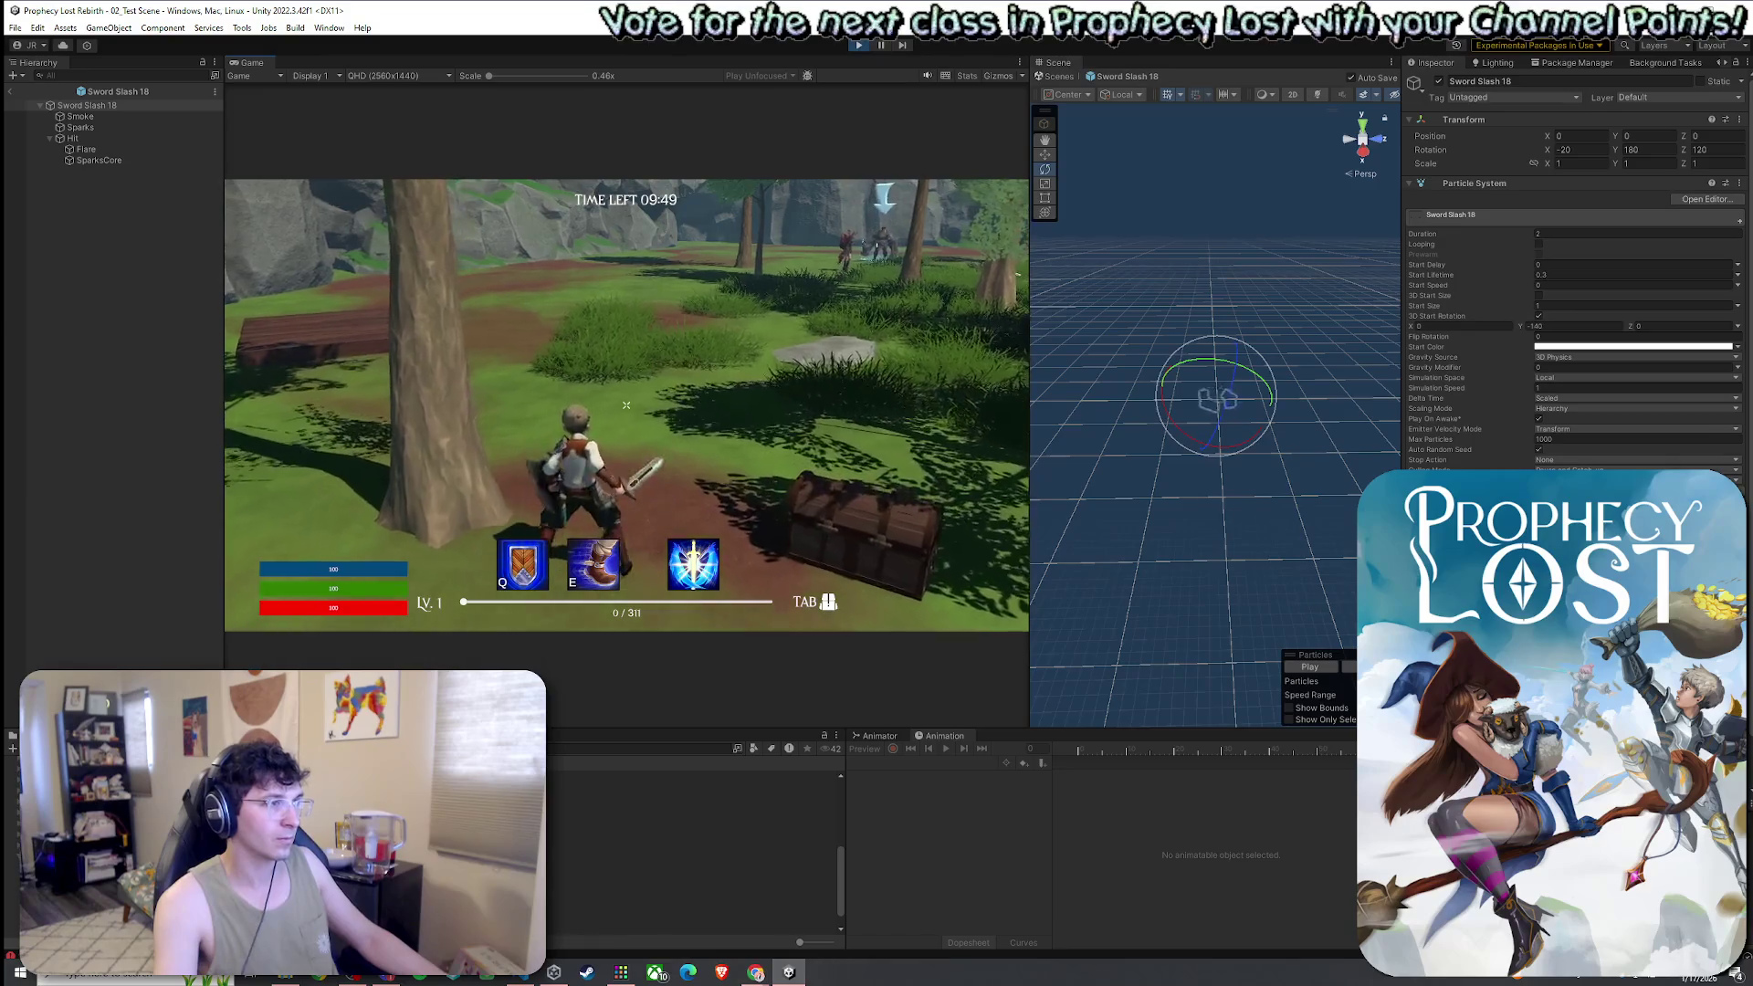
pyautogui.press('super')
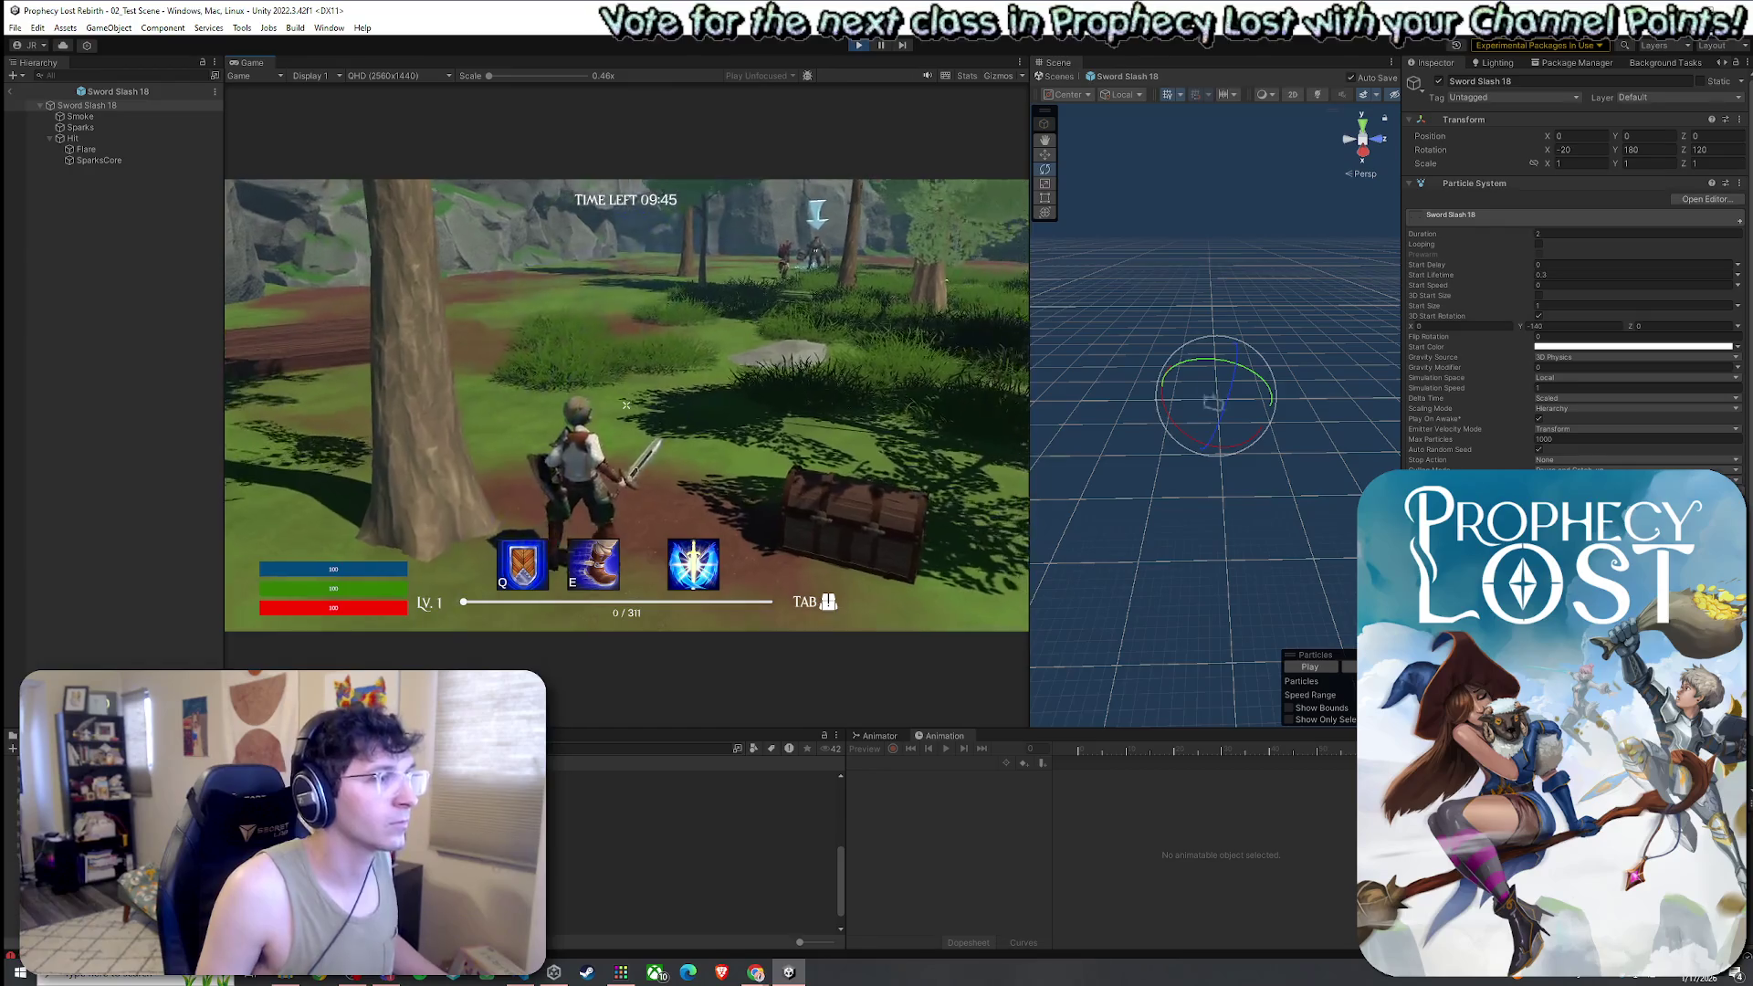
# Set the slash's Rotation X to -40 and test it with sword swings
pyautogui.click(1593, 151)
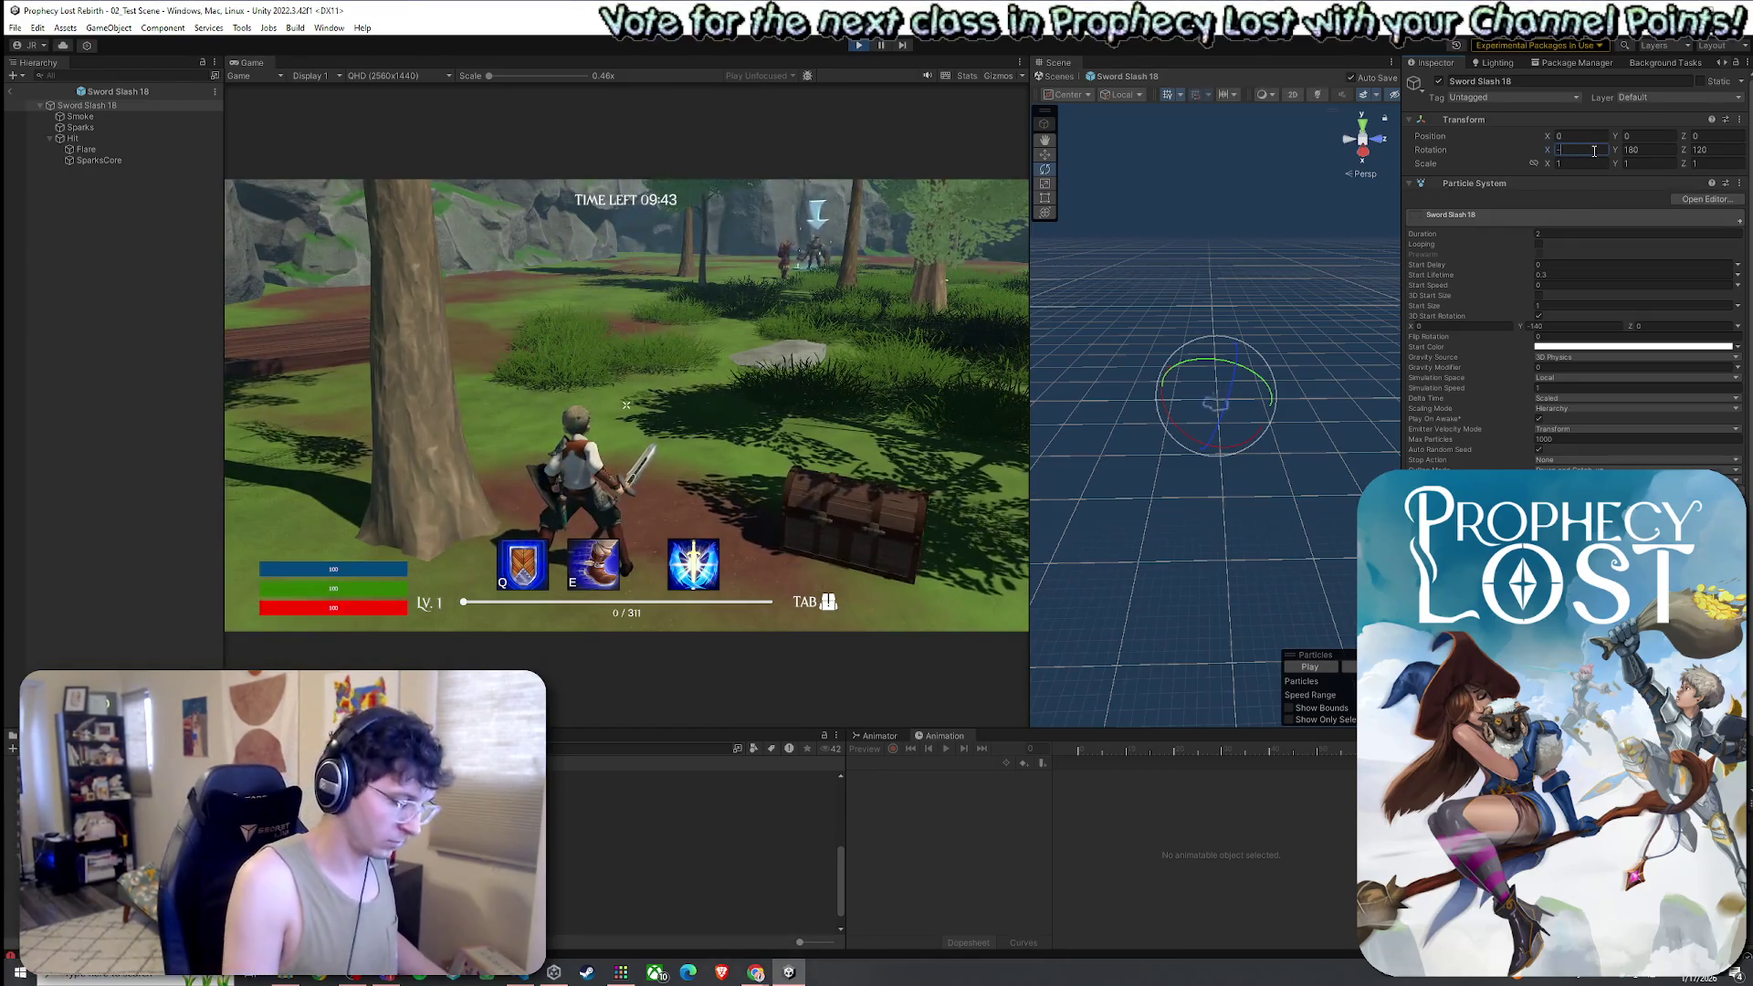
pyautogui.write('40')
pyautogui.click(626, 405)
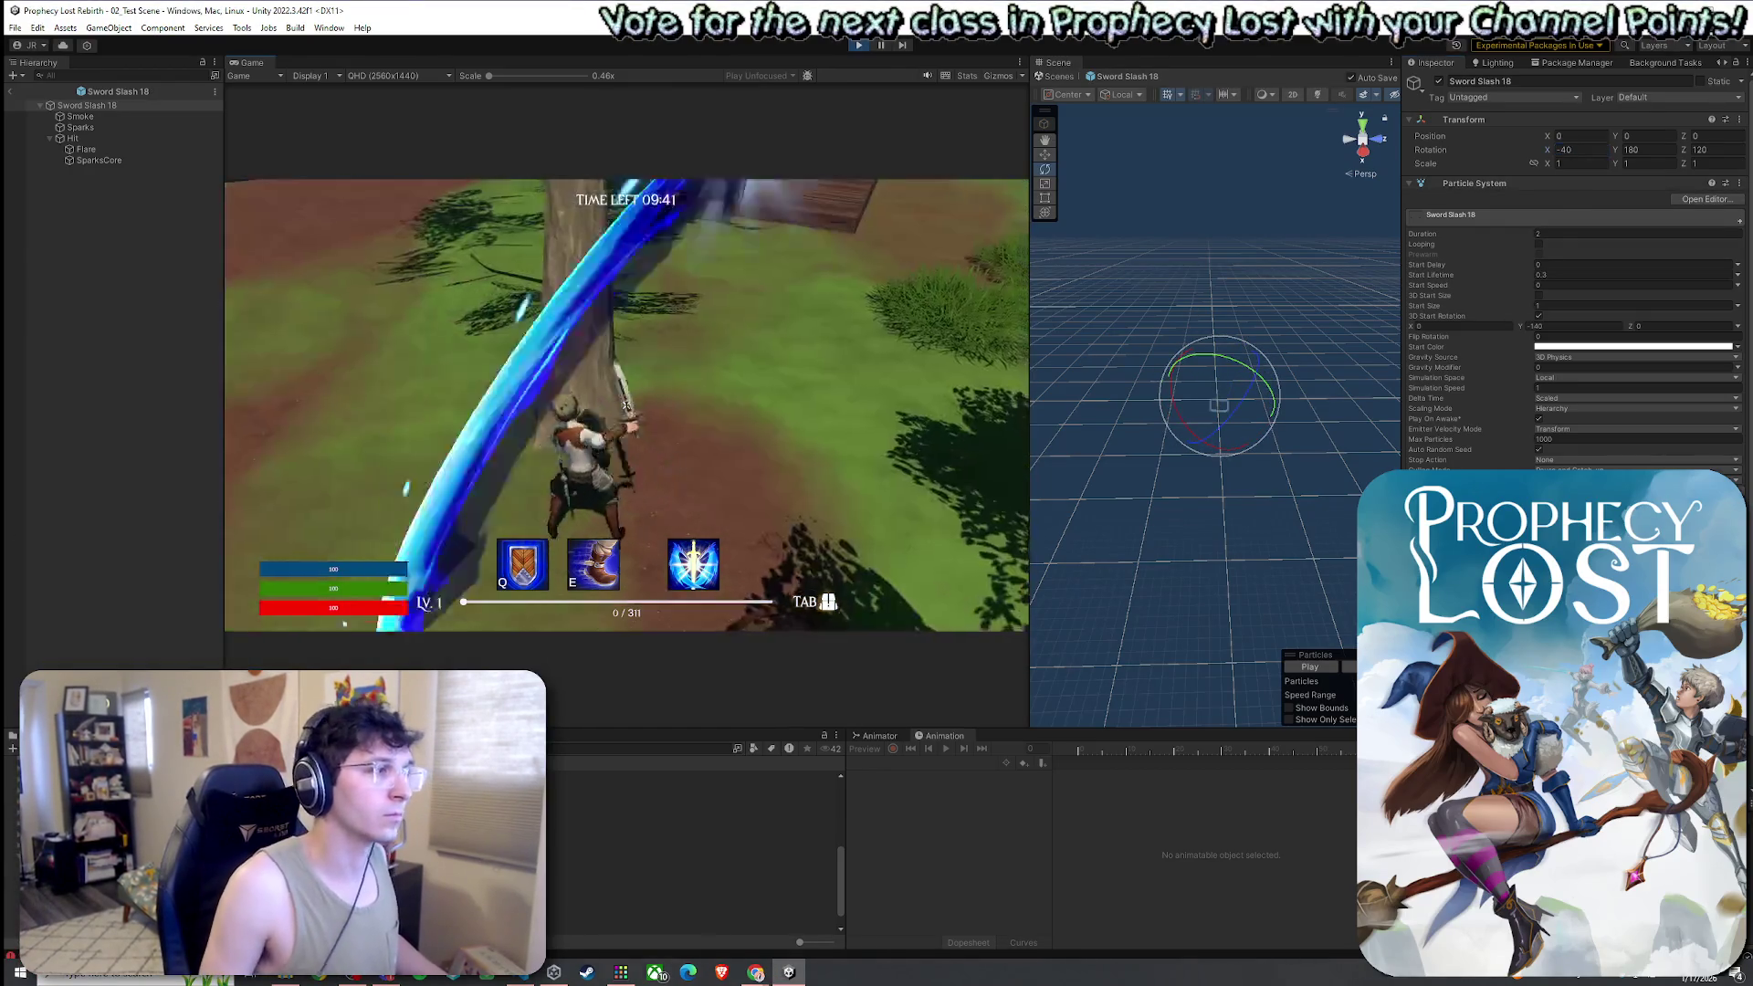
pyautogui.click(626, 405)
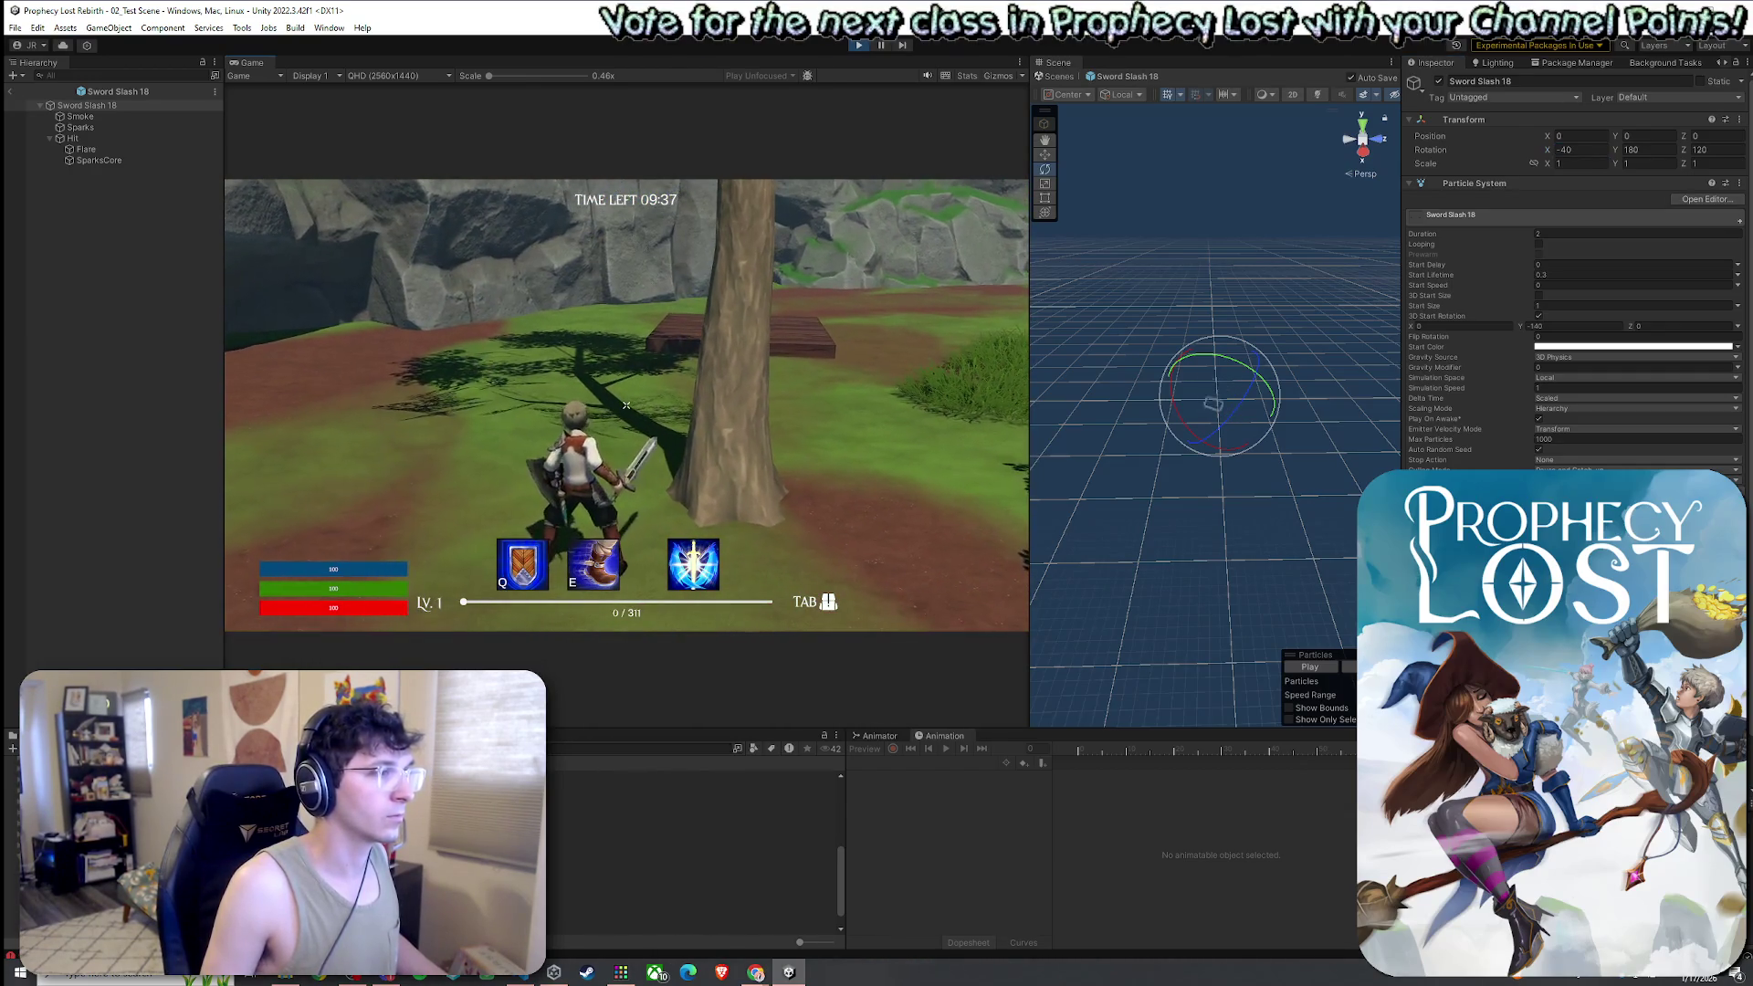
pyautogui.click(627, 405)
pyautogui.press('super')
# Change Rotation X to -60 and swing the sword three times to compare
pyautogui.click(1586, 151)
pyautogui.write('-60')
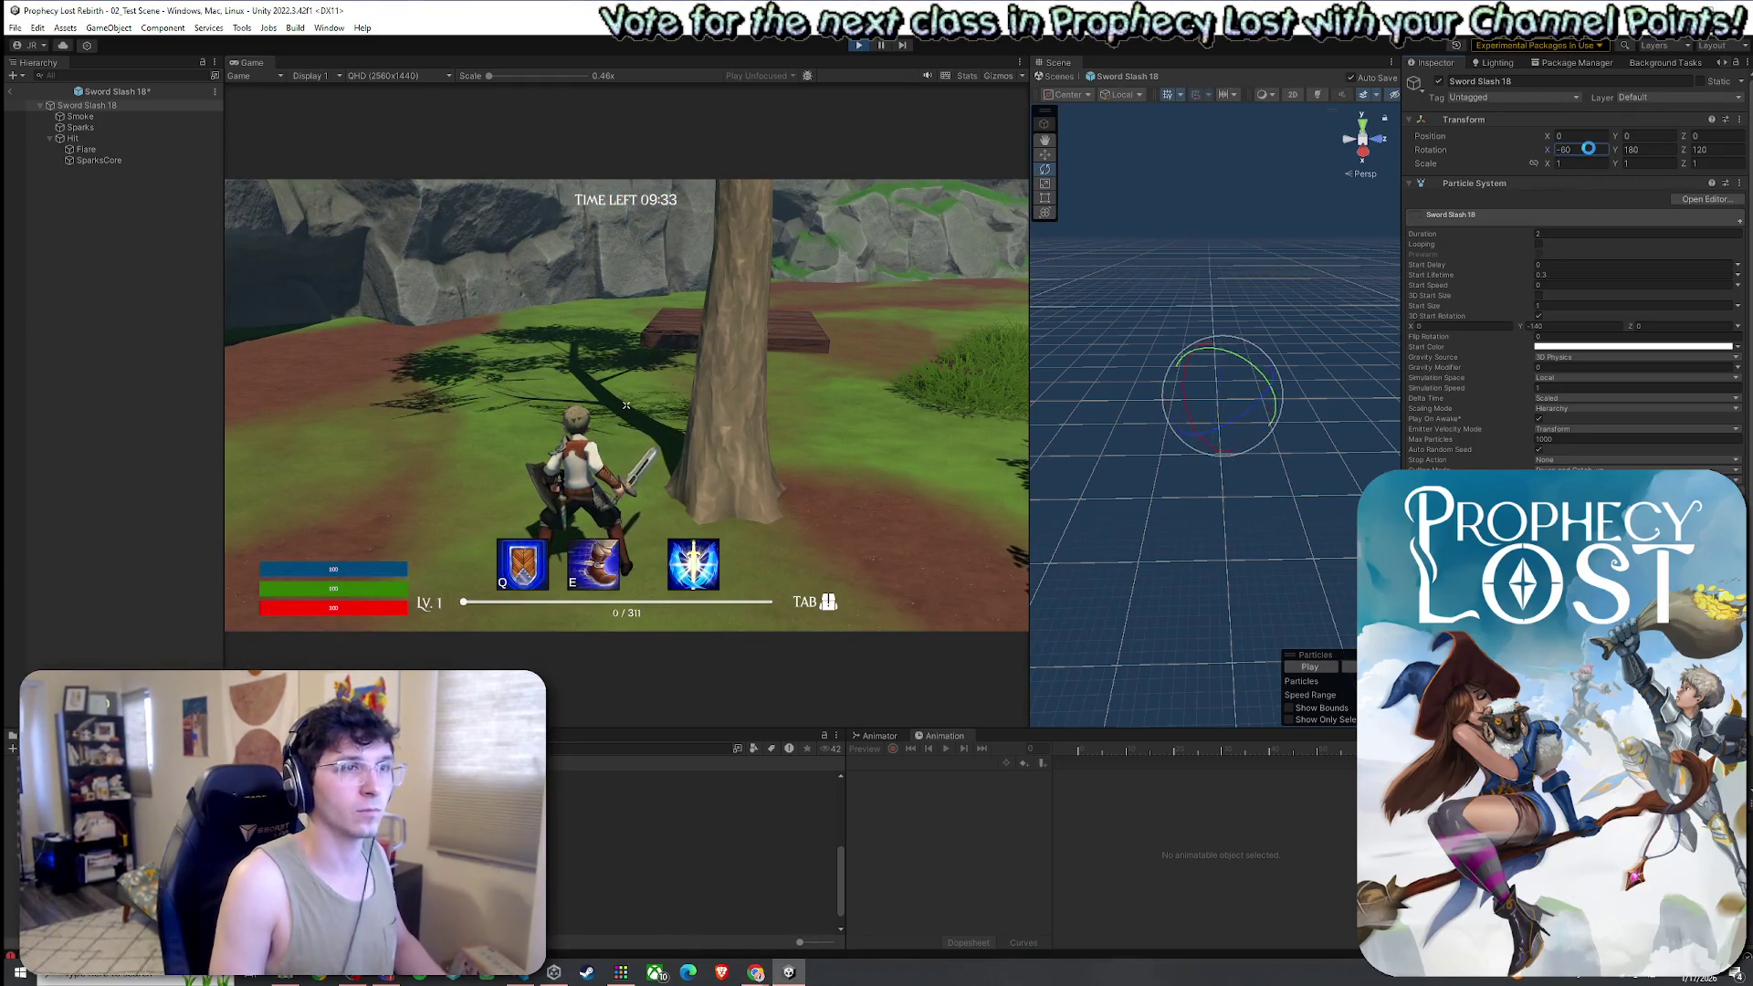
pyautogui.click(819, 351)
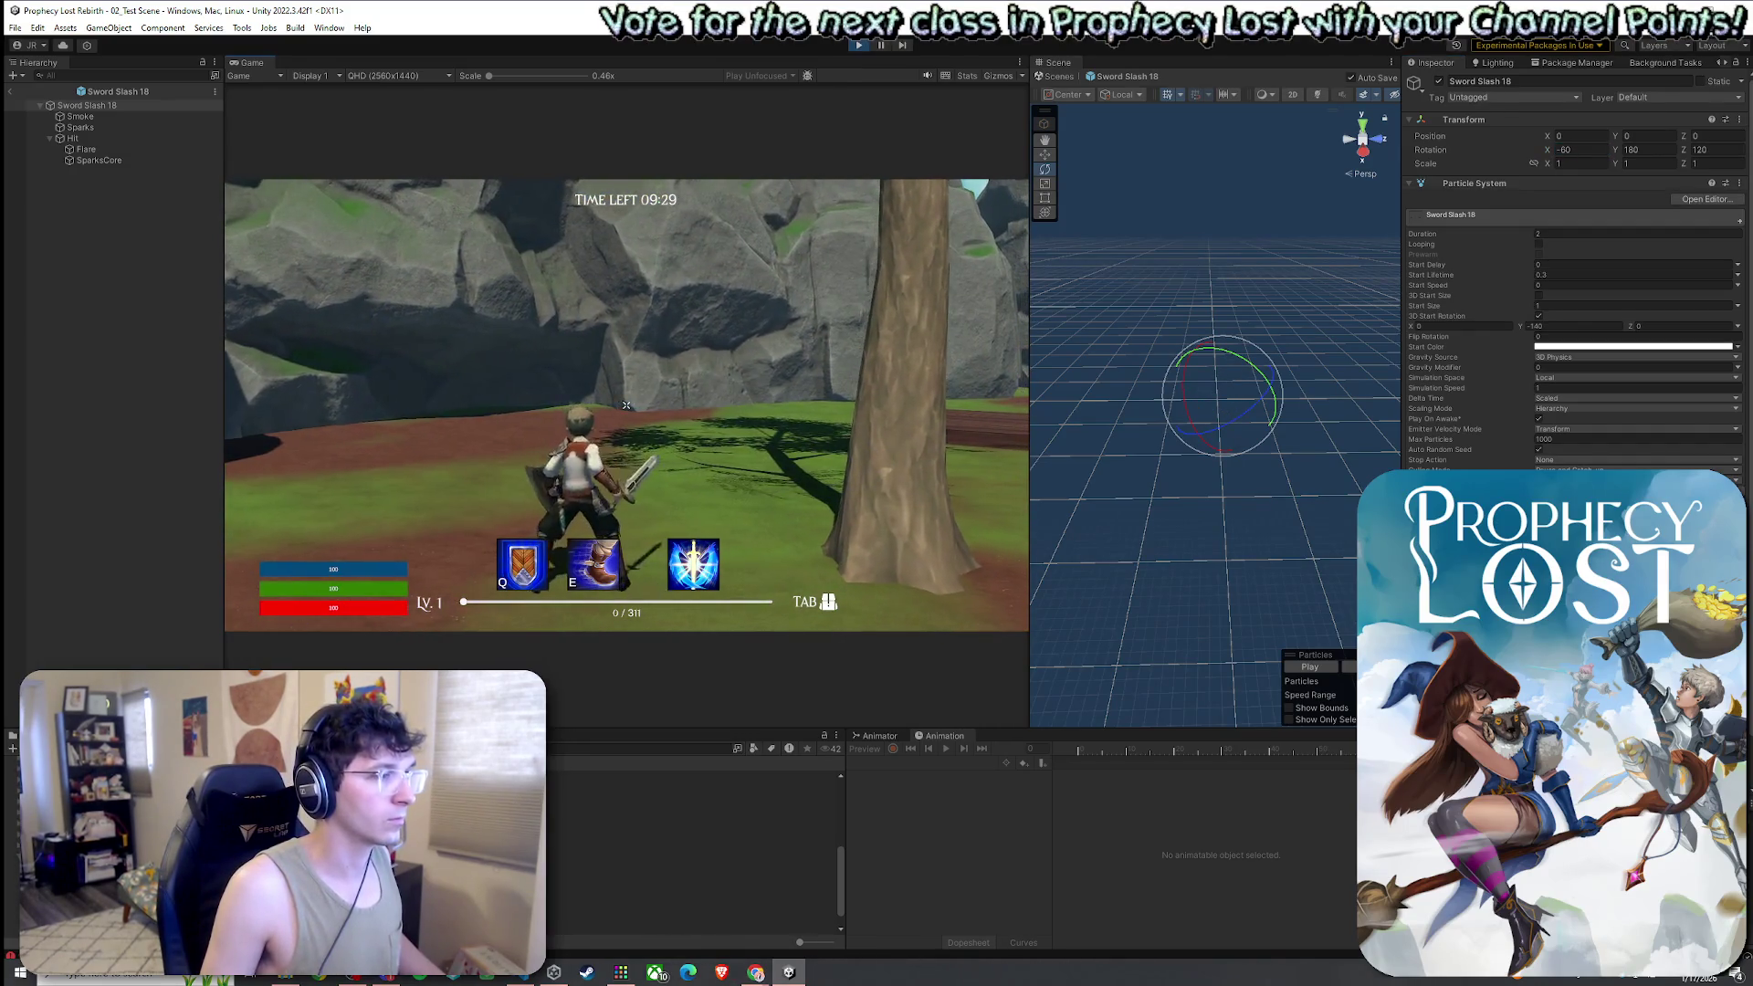
pyautogui.click(627, 405)
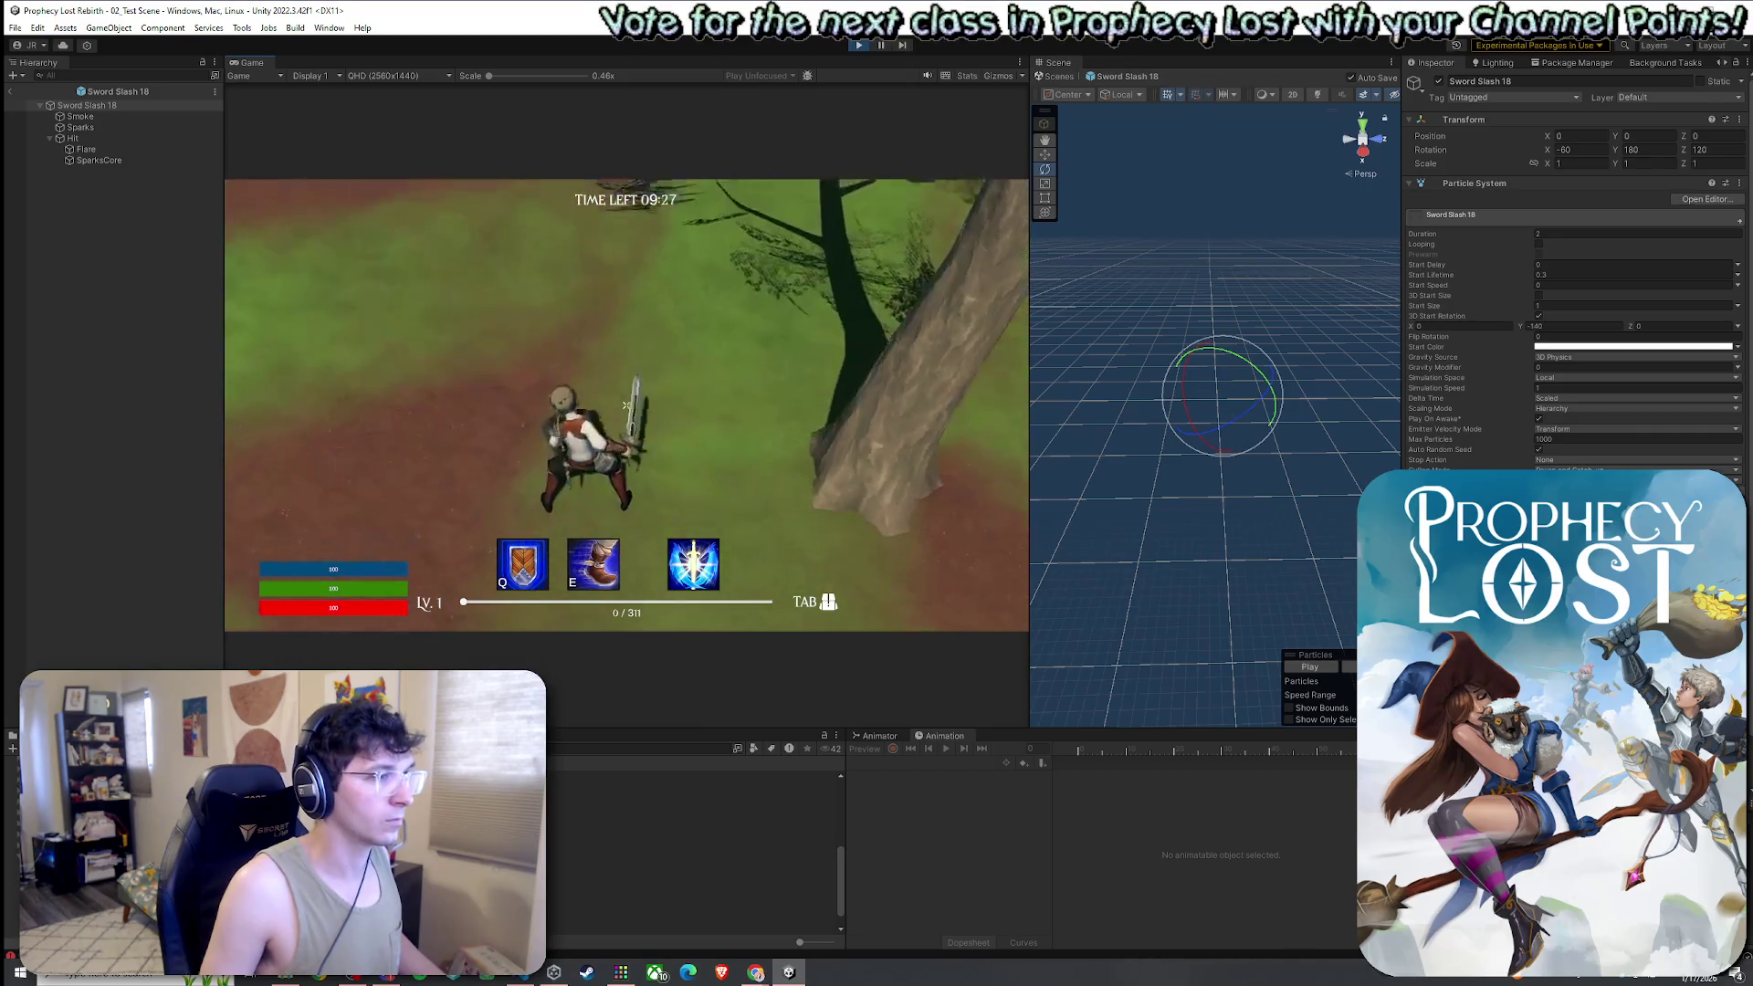
pyautogui.click(626, 405)
pyautogui.click(626, 406)
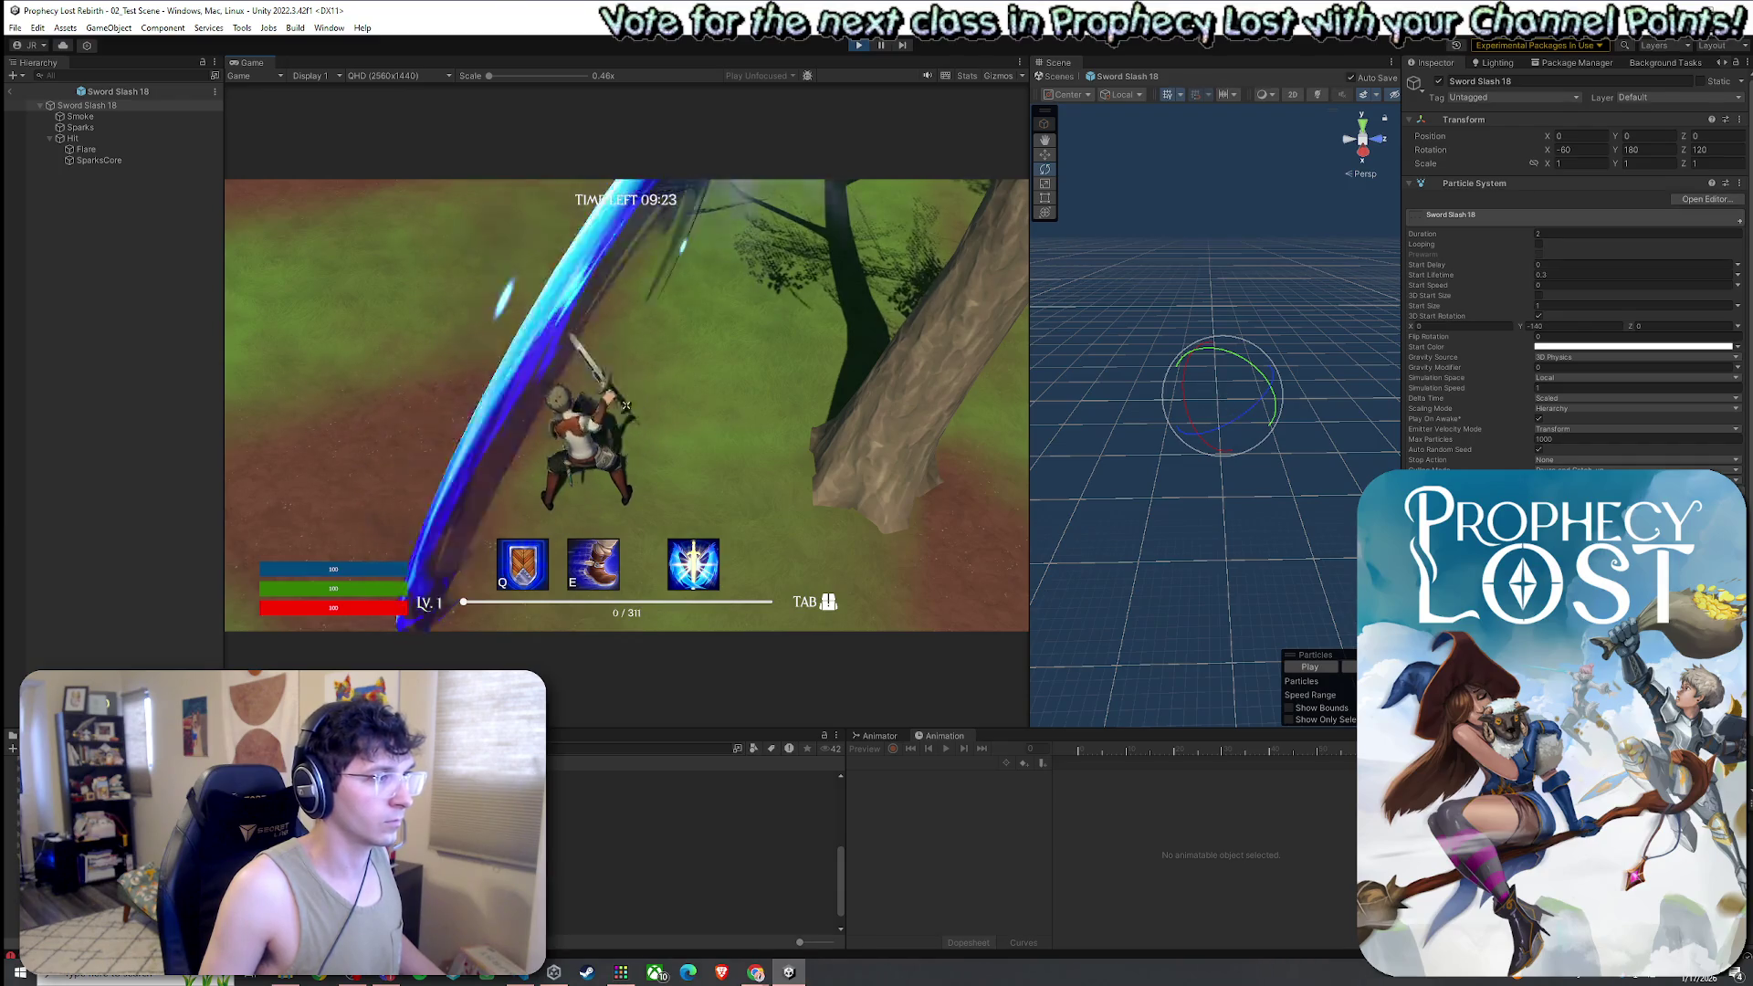
pyautogui.press('super')
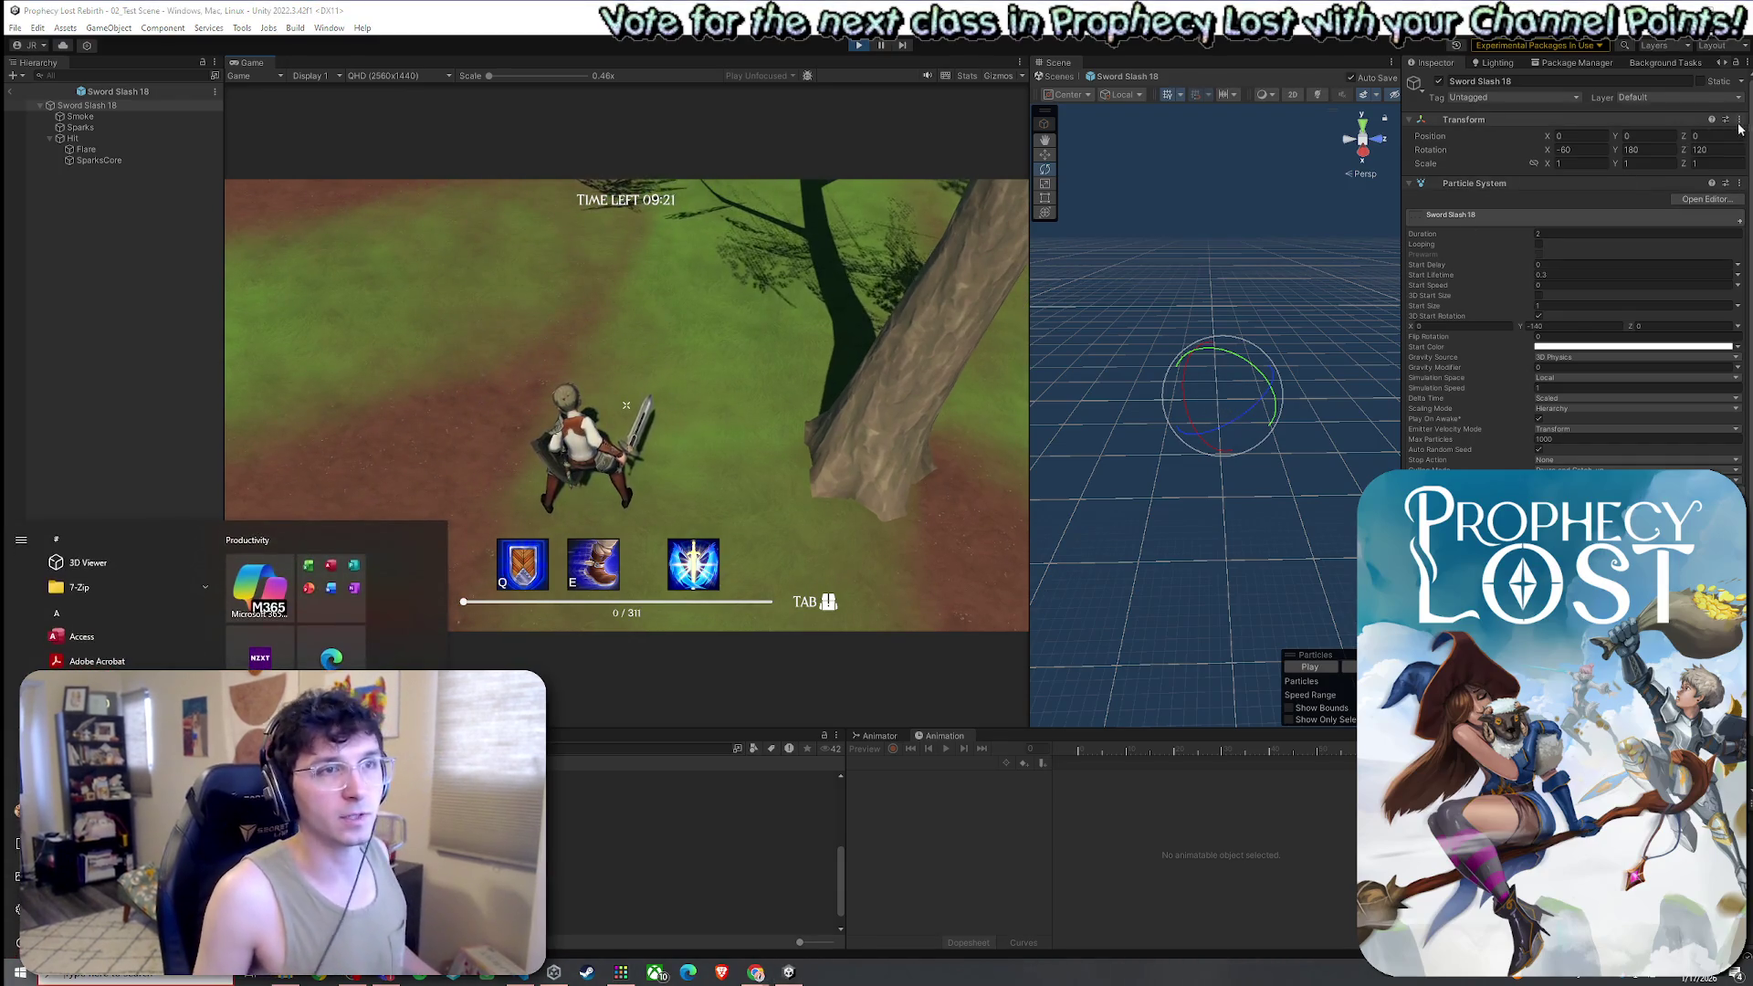
# Set Sword Slash 18's X rotation to -80 and test it with three sword swings
pyautogui.click(1739, 122)
pyautogui.click(925, 279)
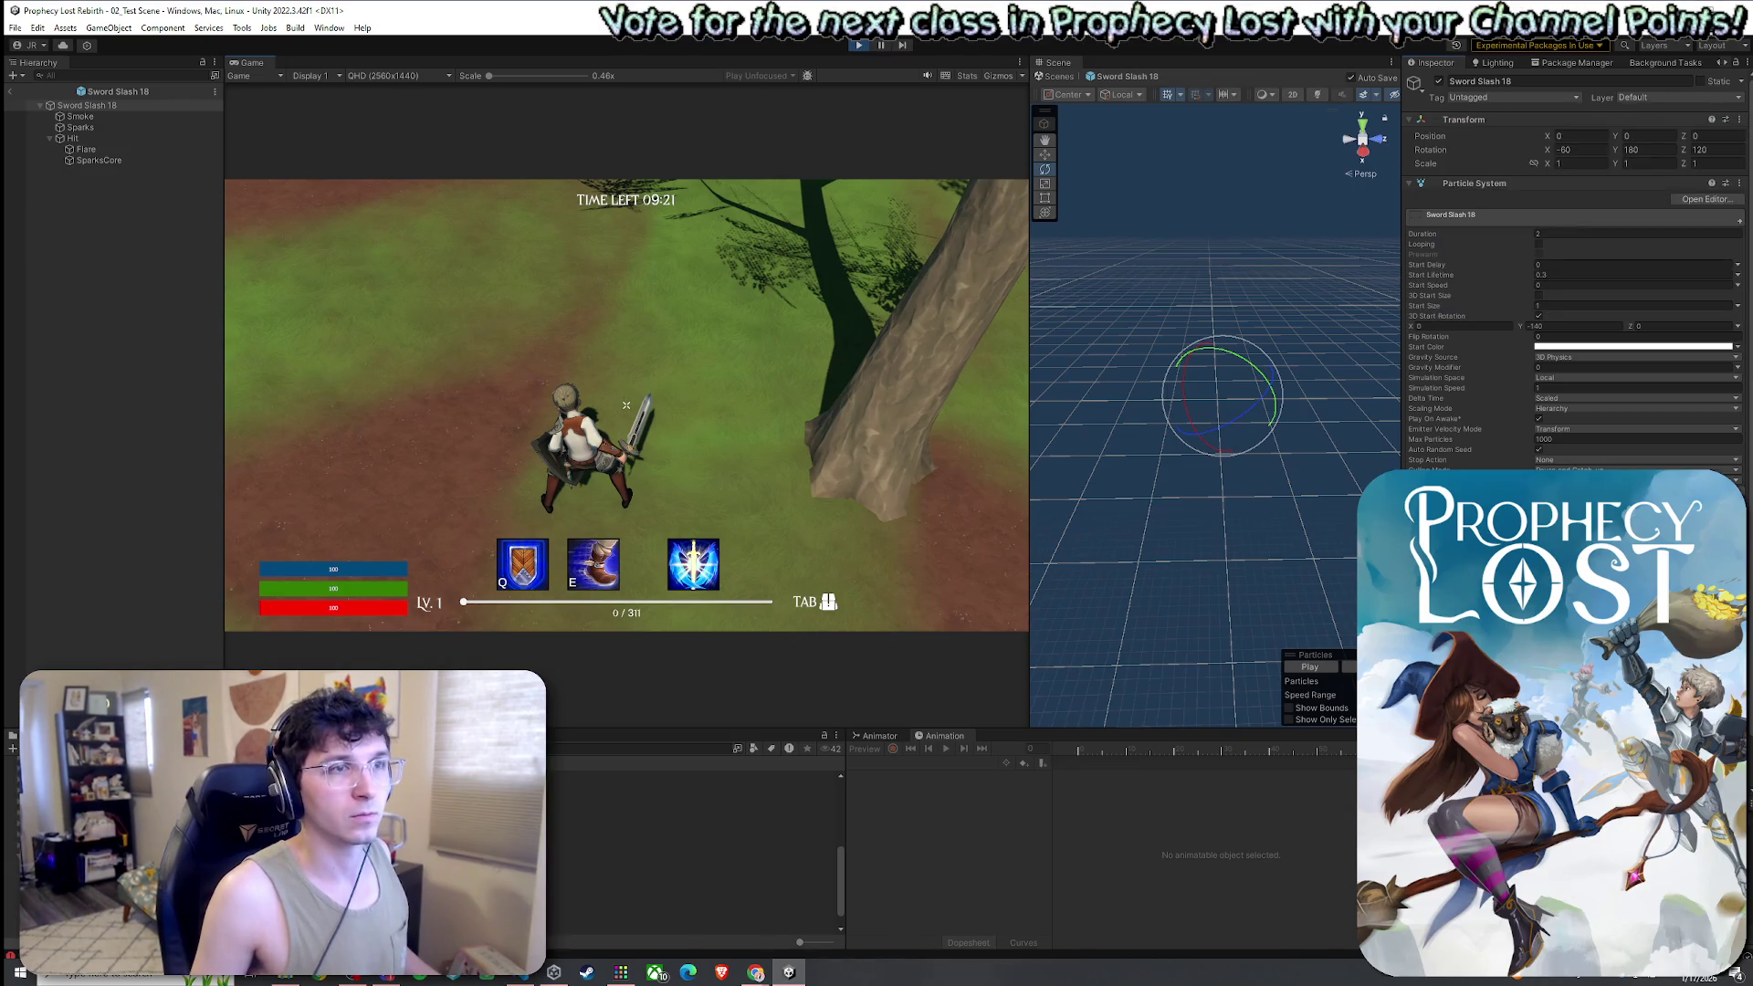
pyautogui.press('super')
pyautogui.doubleClick(1580, 149)
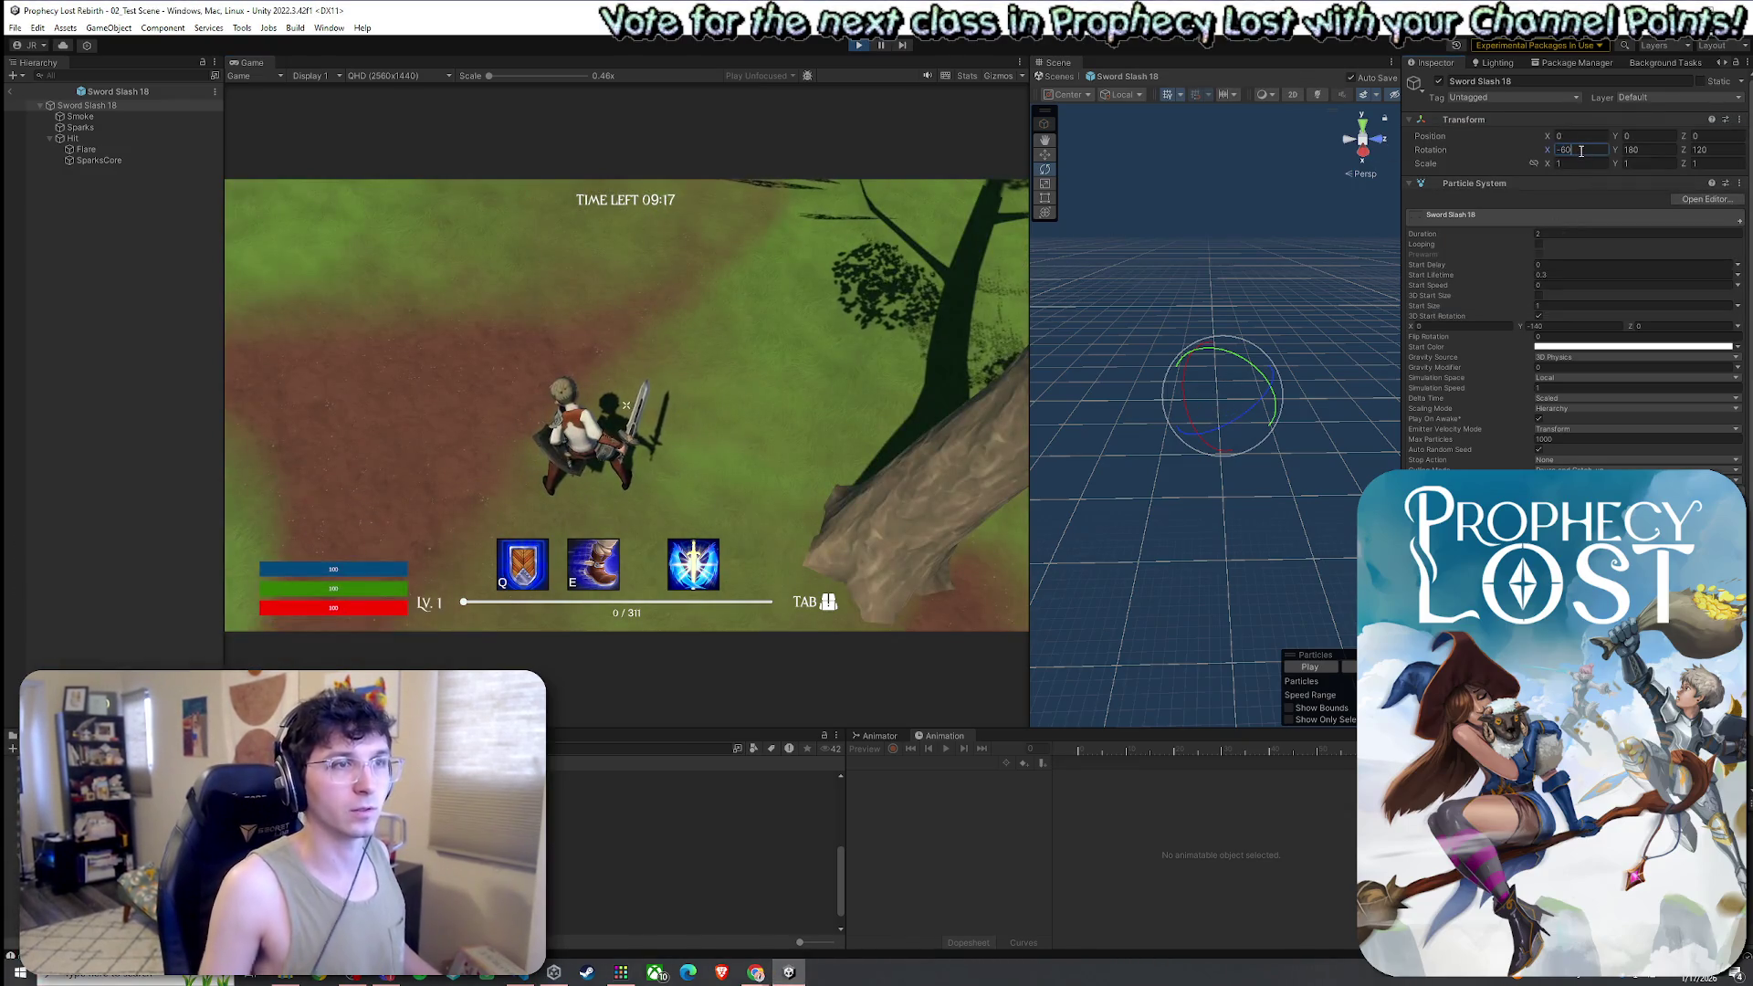
pyautogui.click(876, 353)
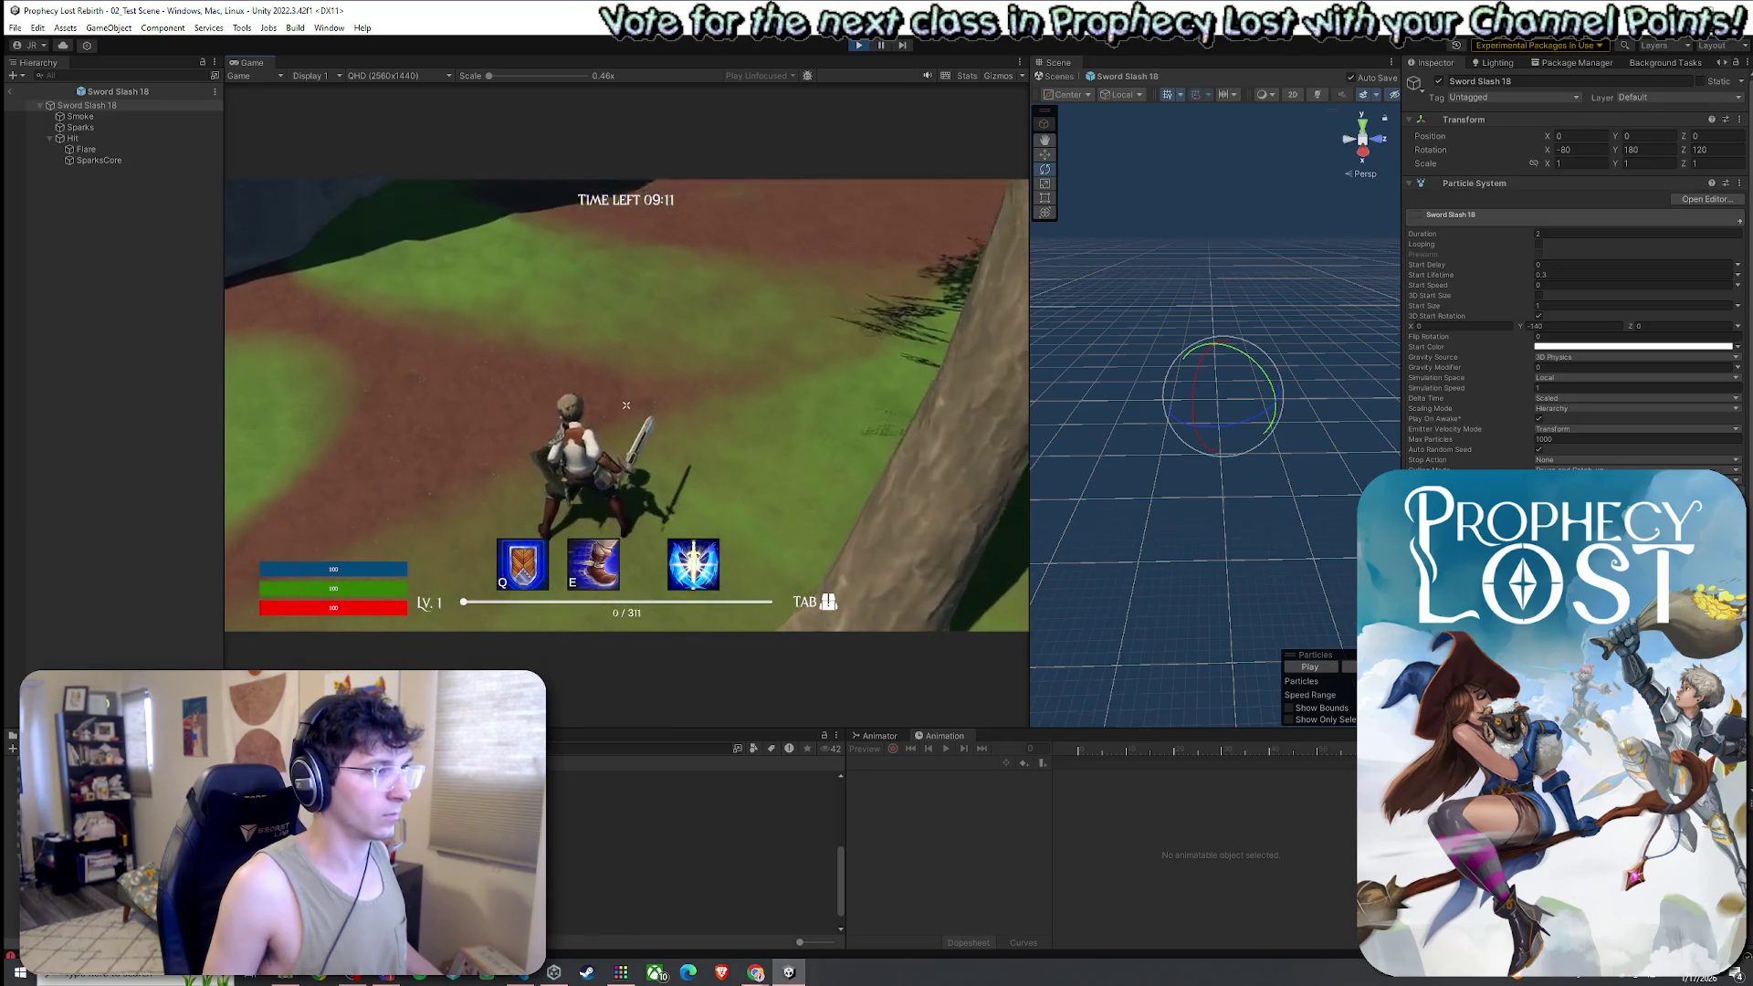
pyautogui.click(627, 405)
pyautogui.click(626, 404)
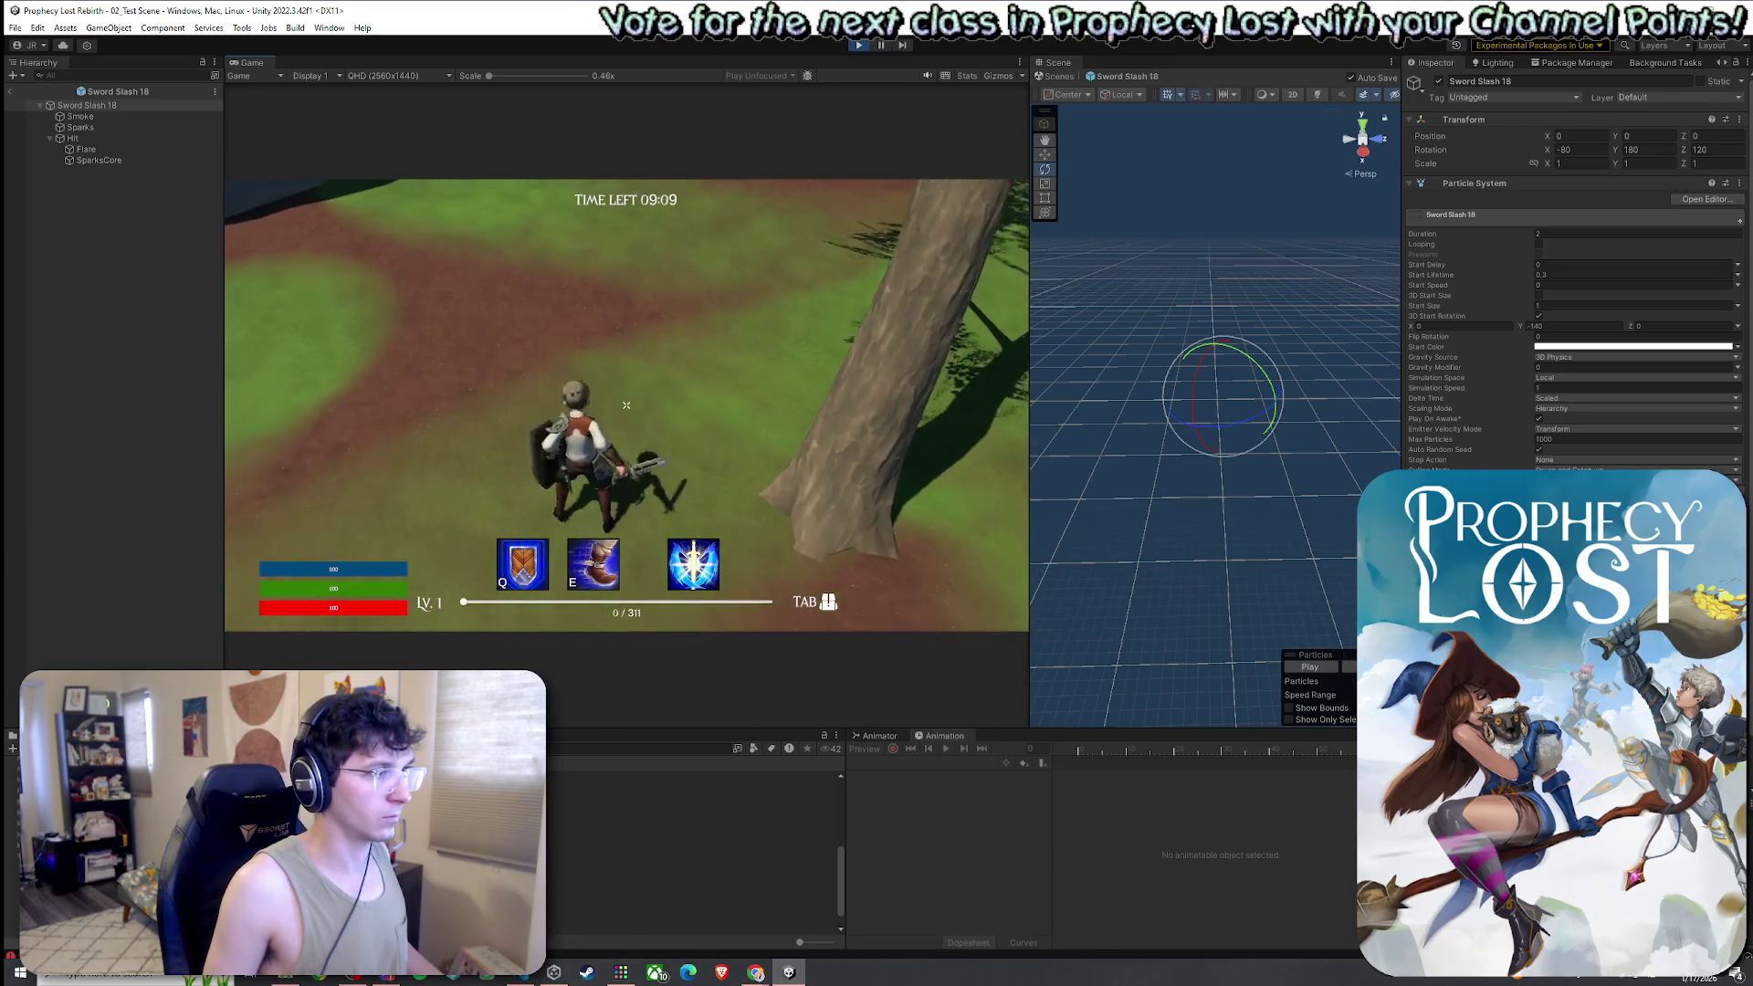
pyautogui.click(627, 405)
# Change the X rotation to -100 and swing twice to check the slash
pyautogui.press('super')
pyautogui.click(1559, 162)
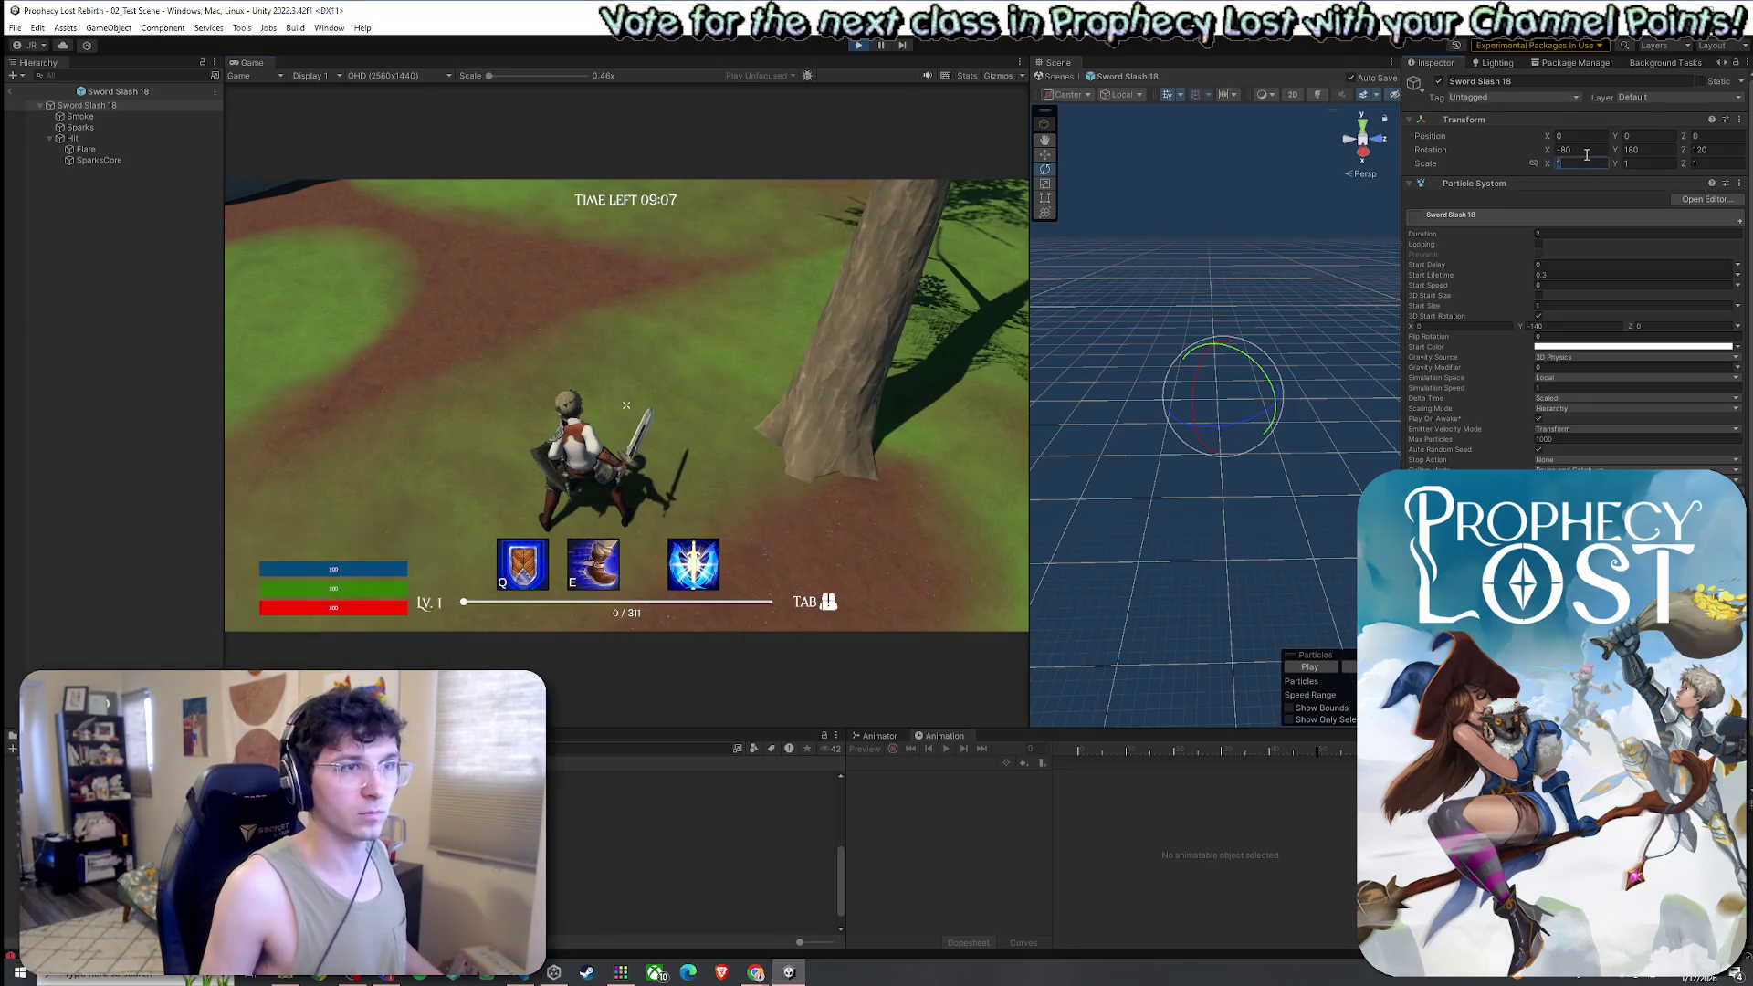
pyautogui.write('-100')
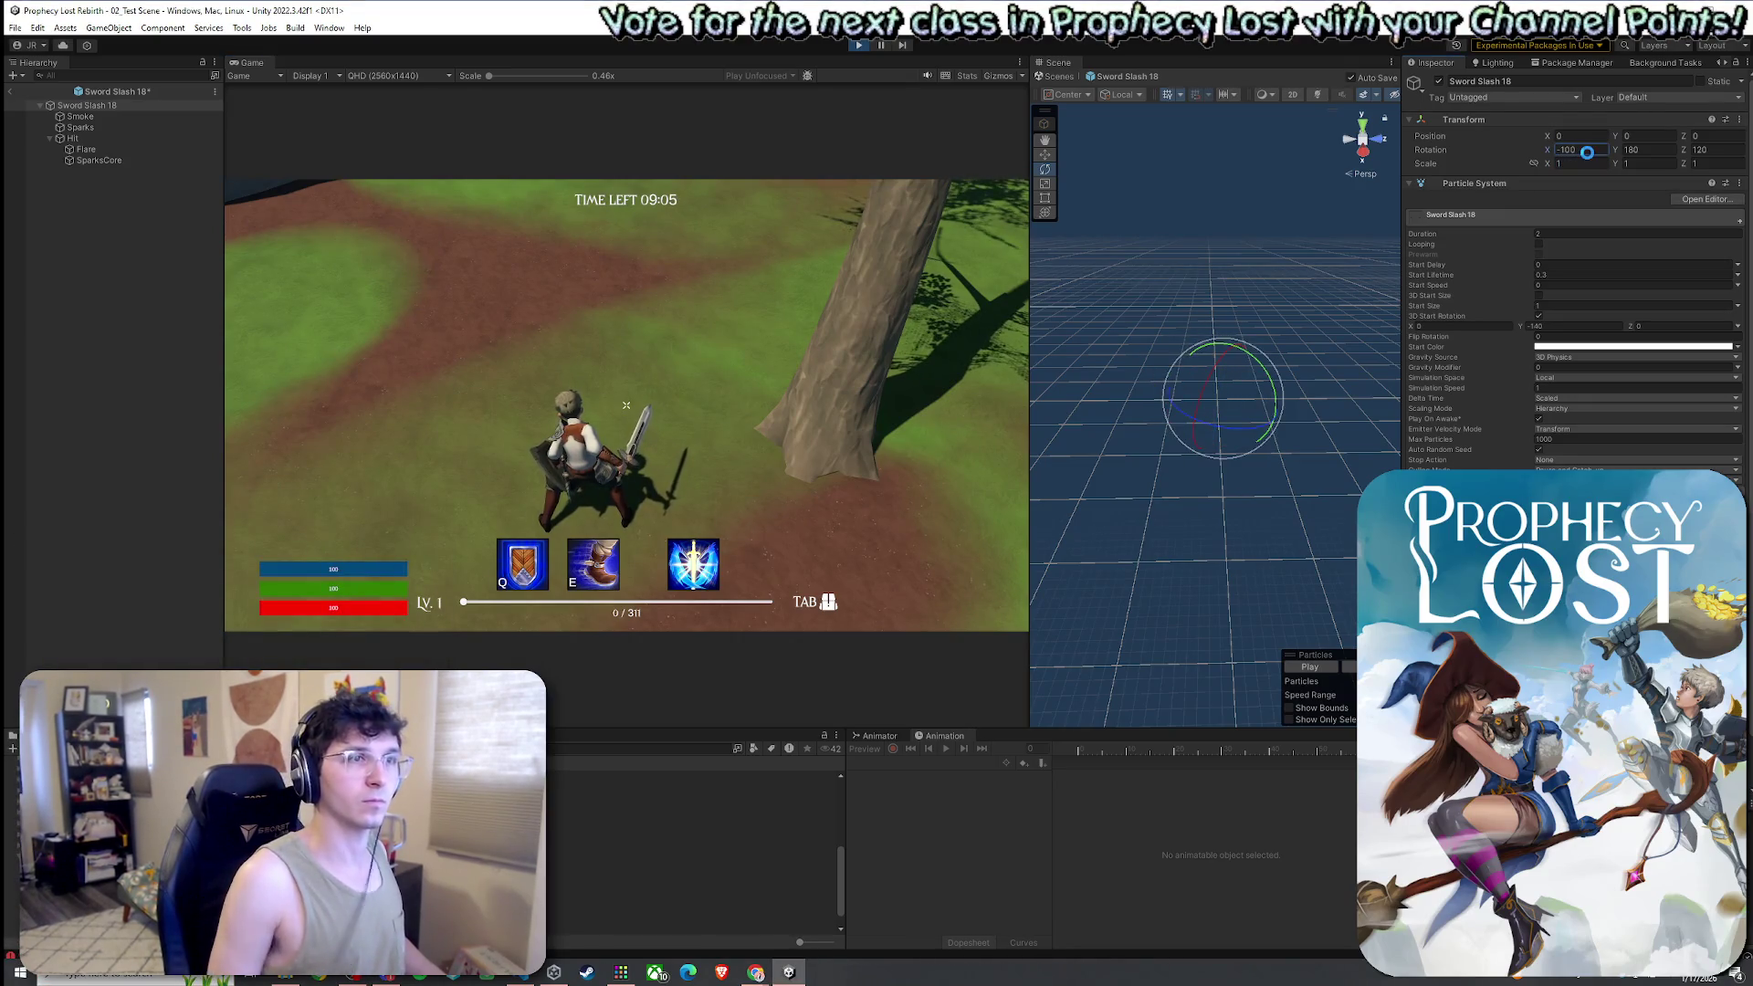
pyautogui.click(861, 280)
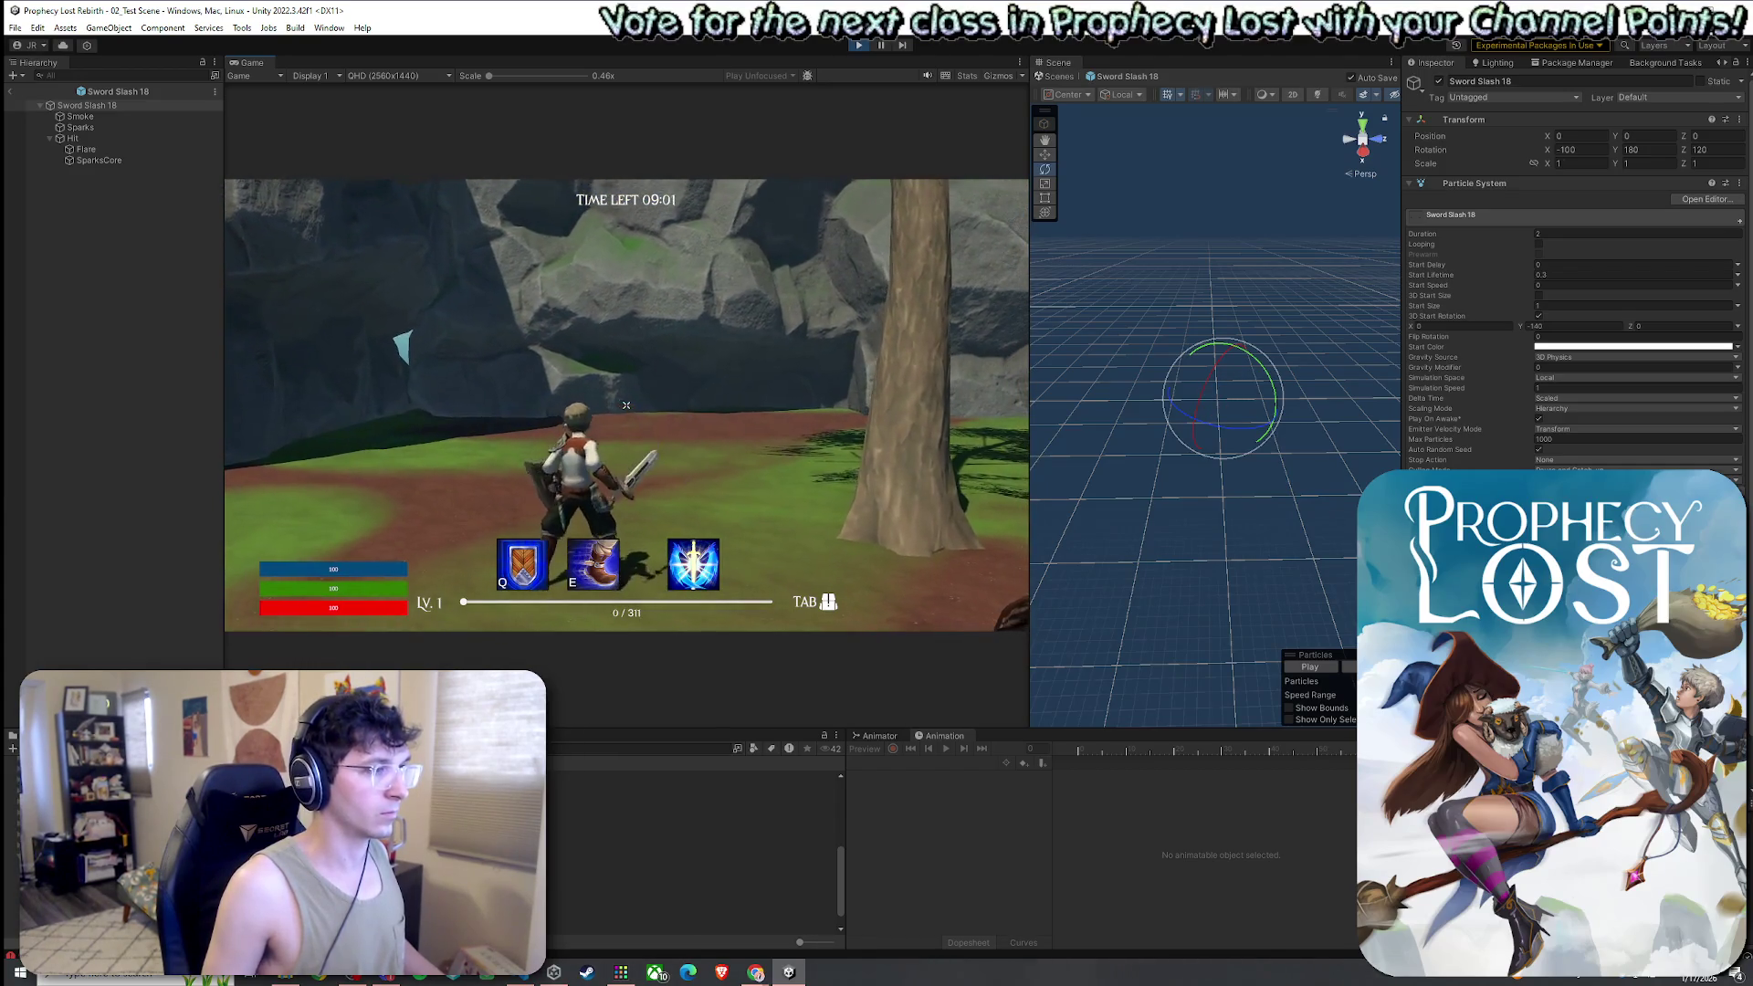
pyautogui.click(626, 404)
pyautogui.click(627, 404)
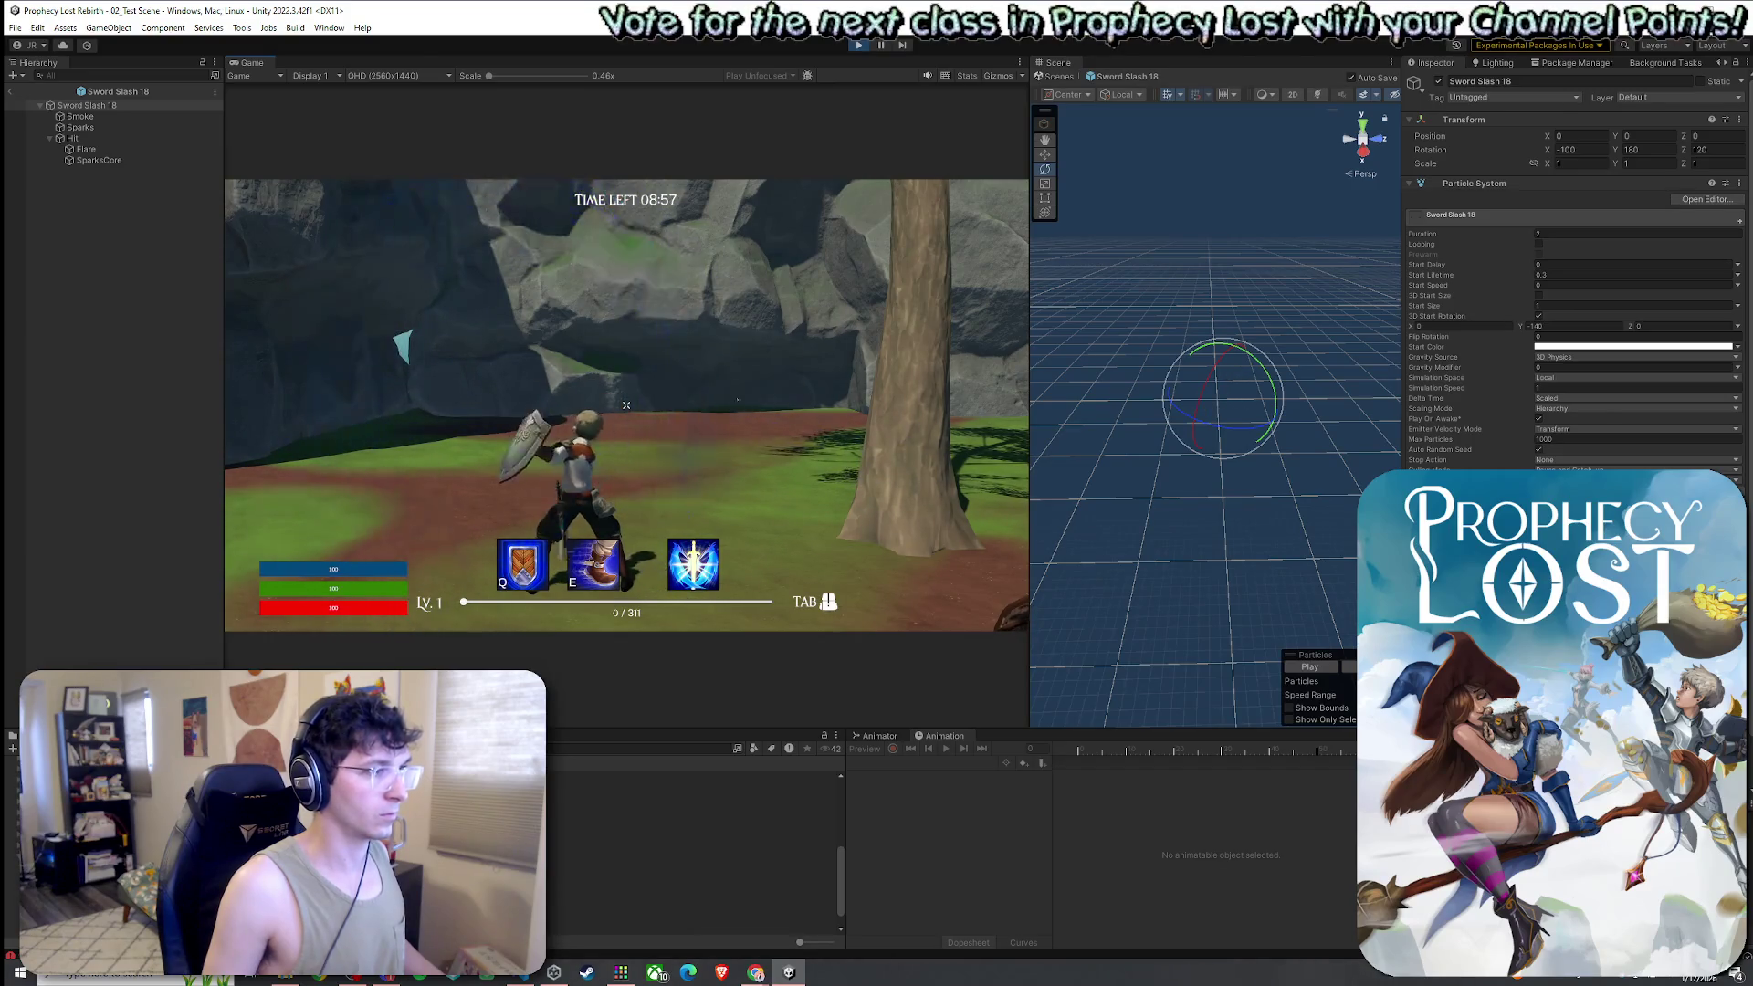
pyautogui.press('super')
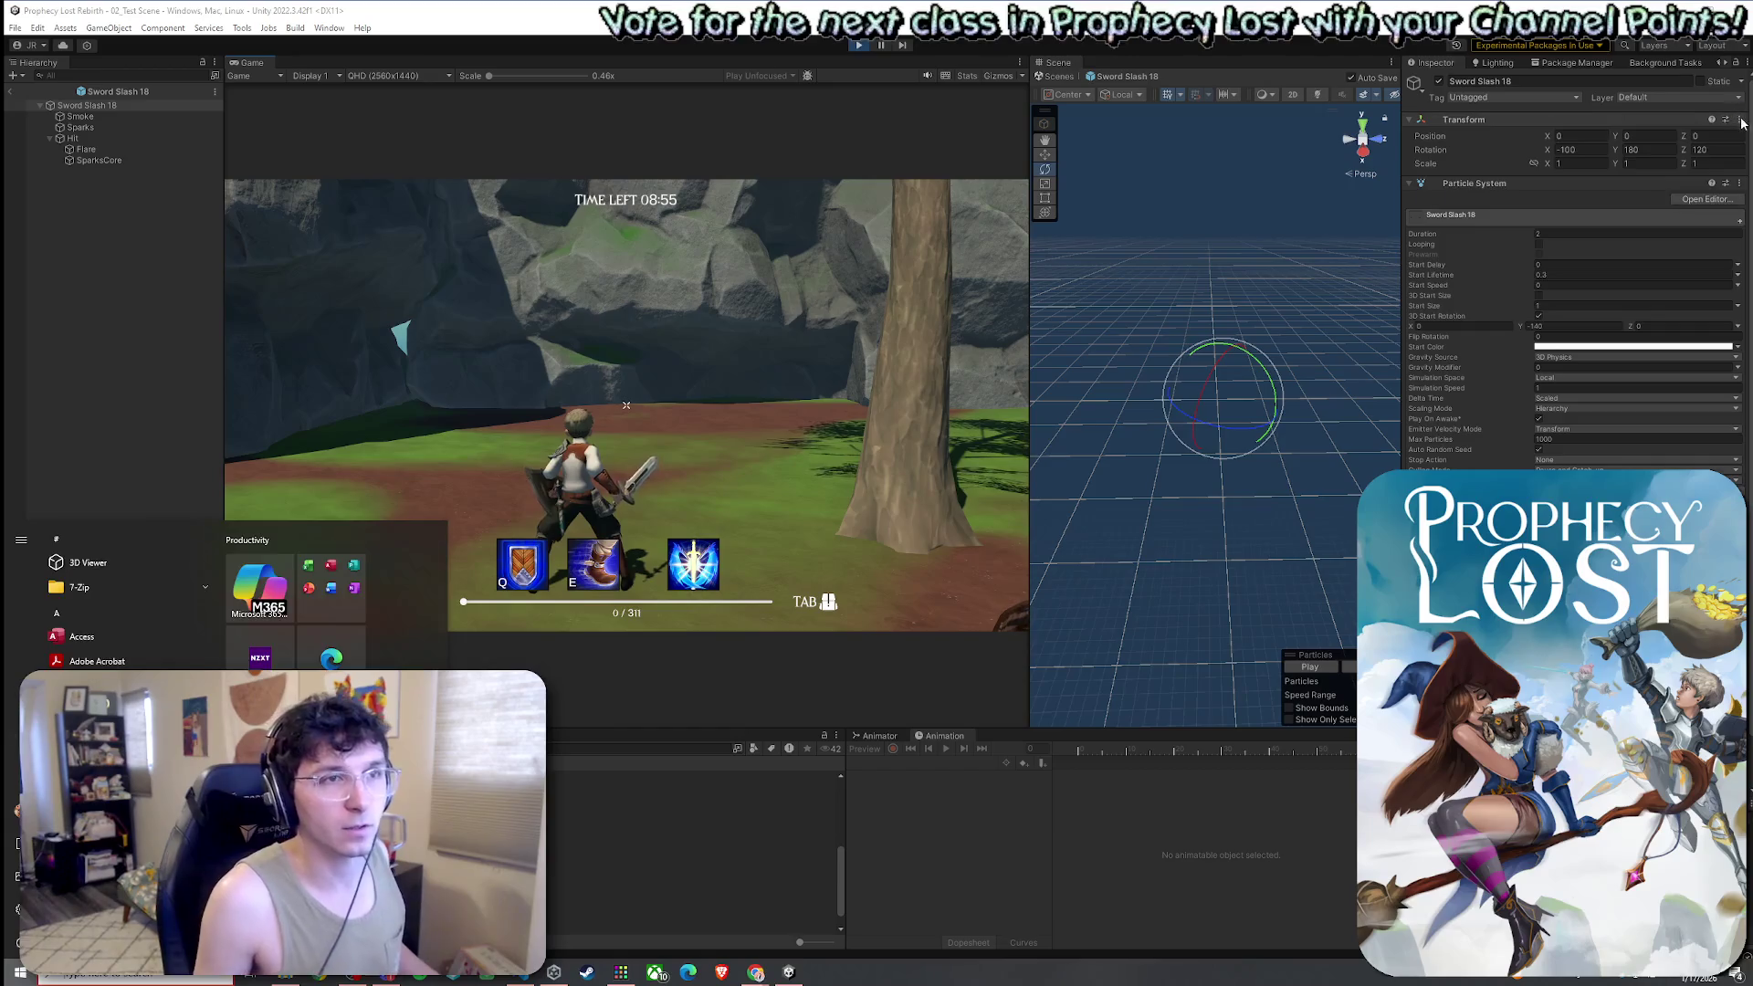
# Copy the Transform component and leave Prefab Mode back to 02_Test Scene
pyautogui.click(1742, 124)
pyautogui.moveTo(1470, 274)
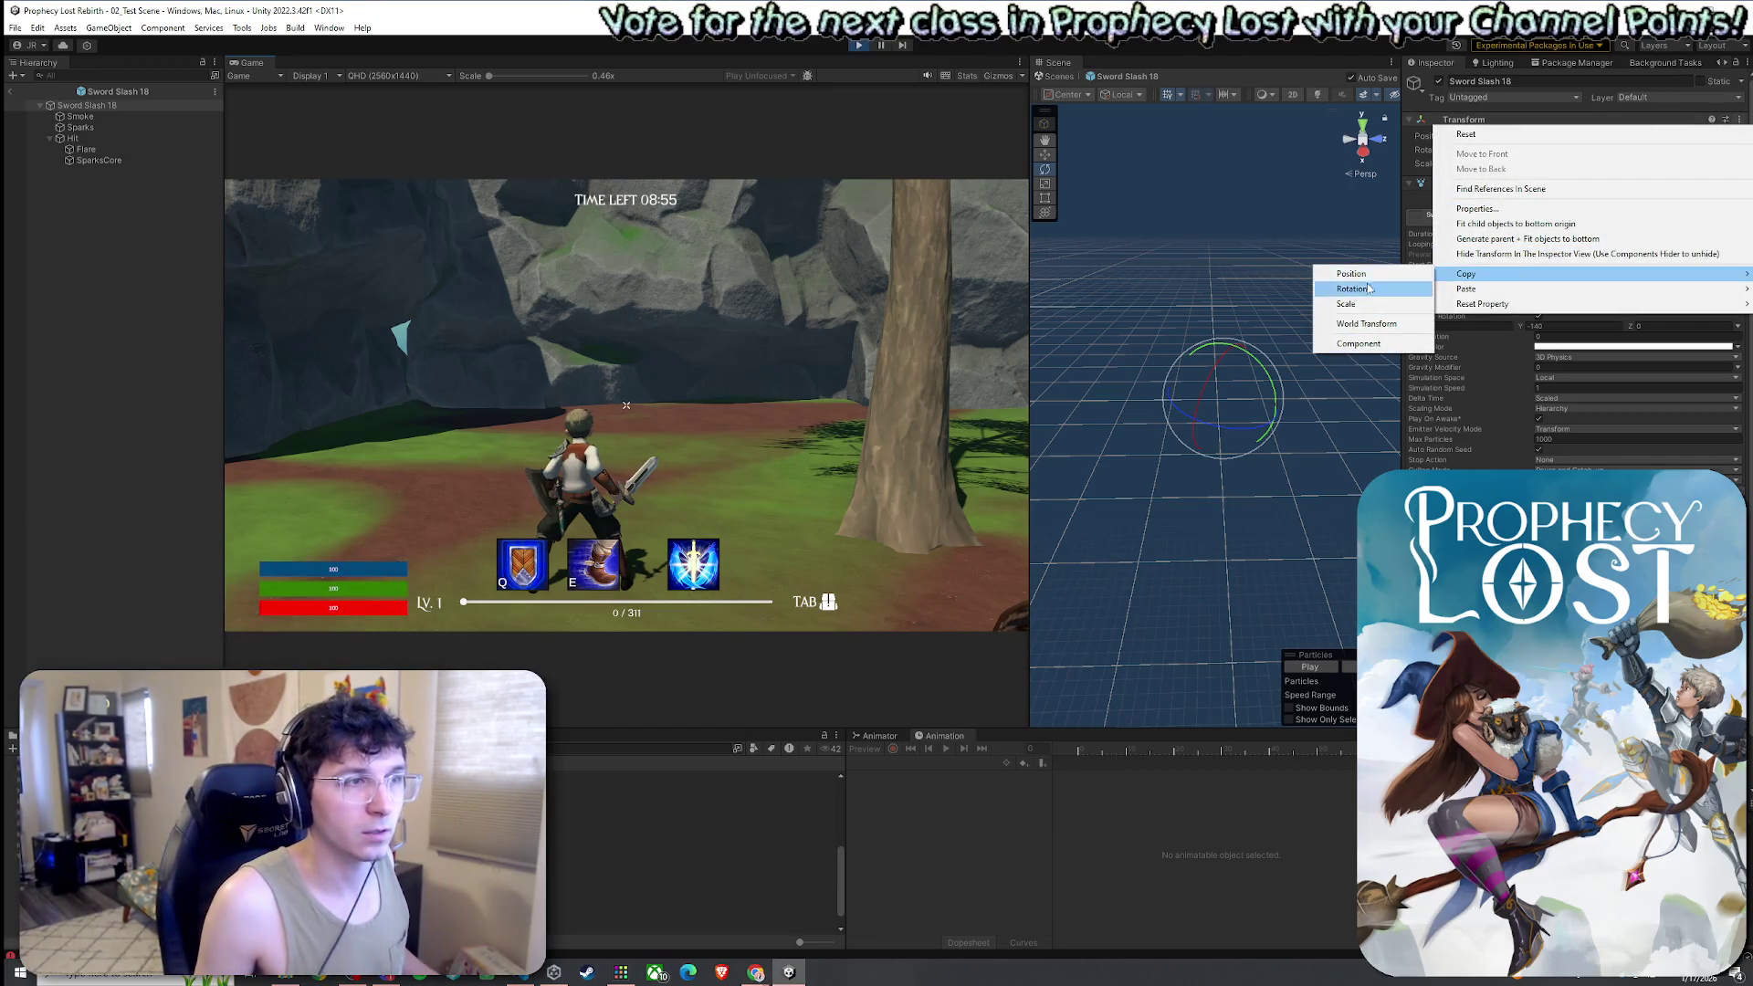
pyautogui.click(1359, 343)
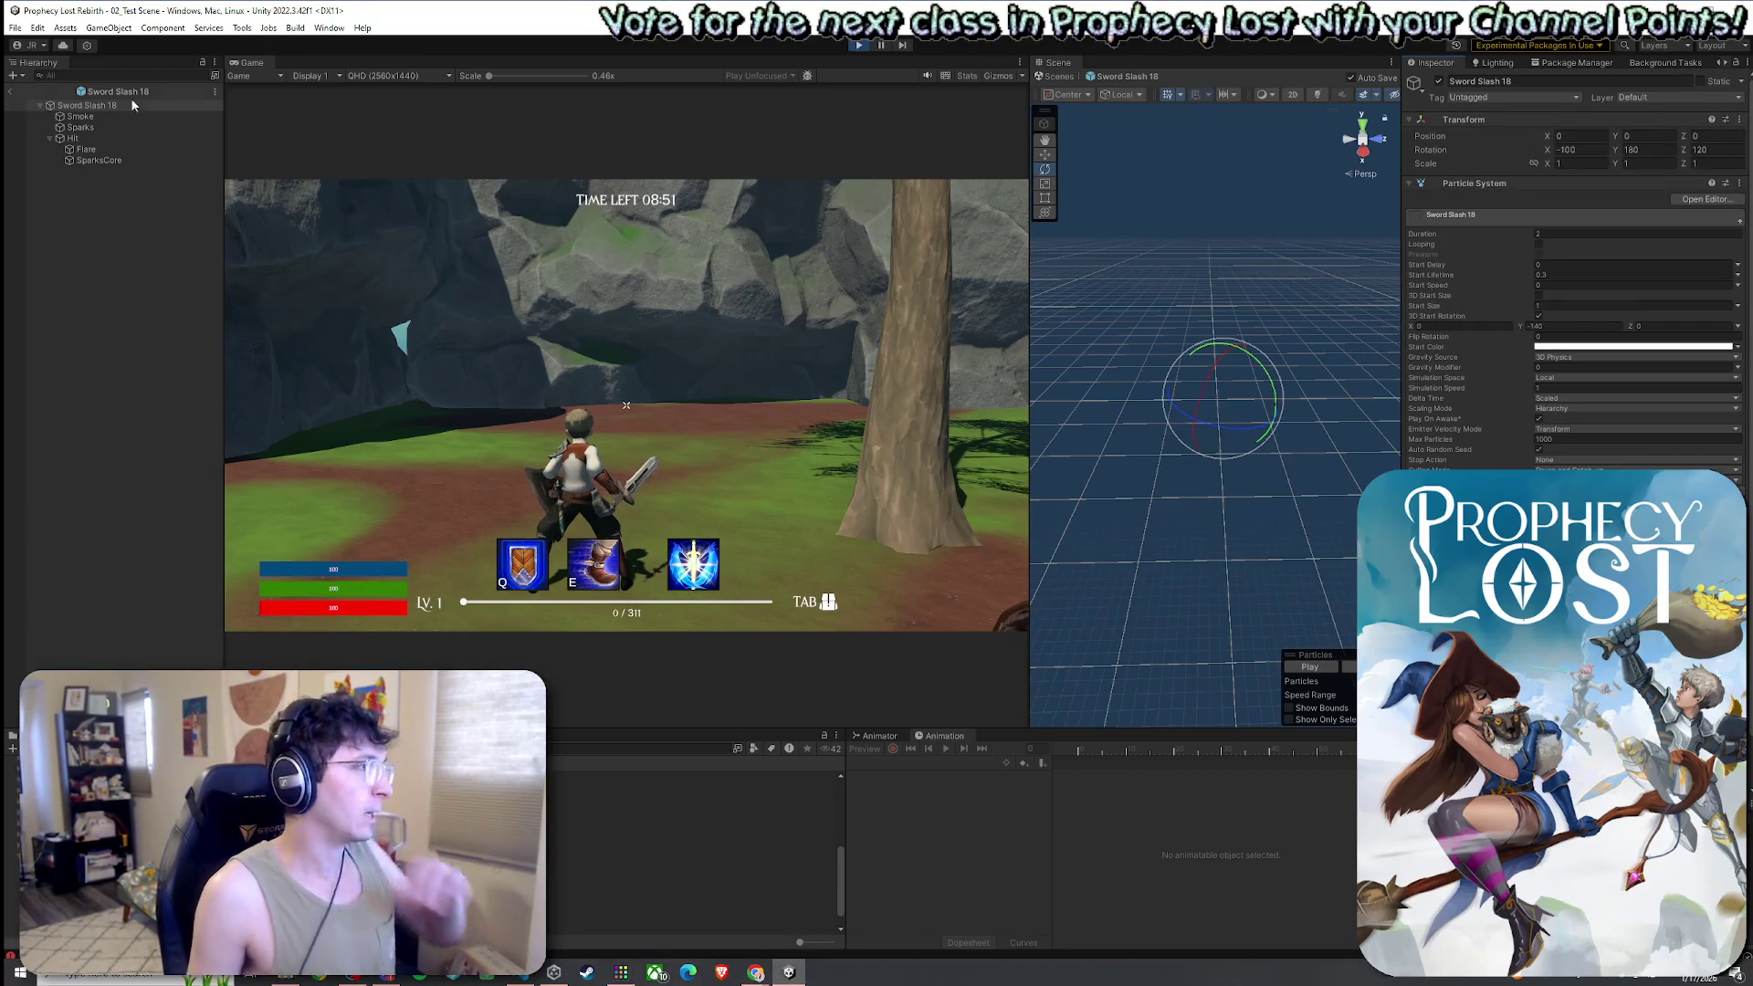
pyautogui.click(9, 91)
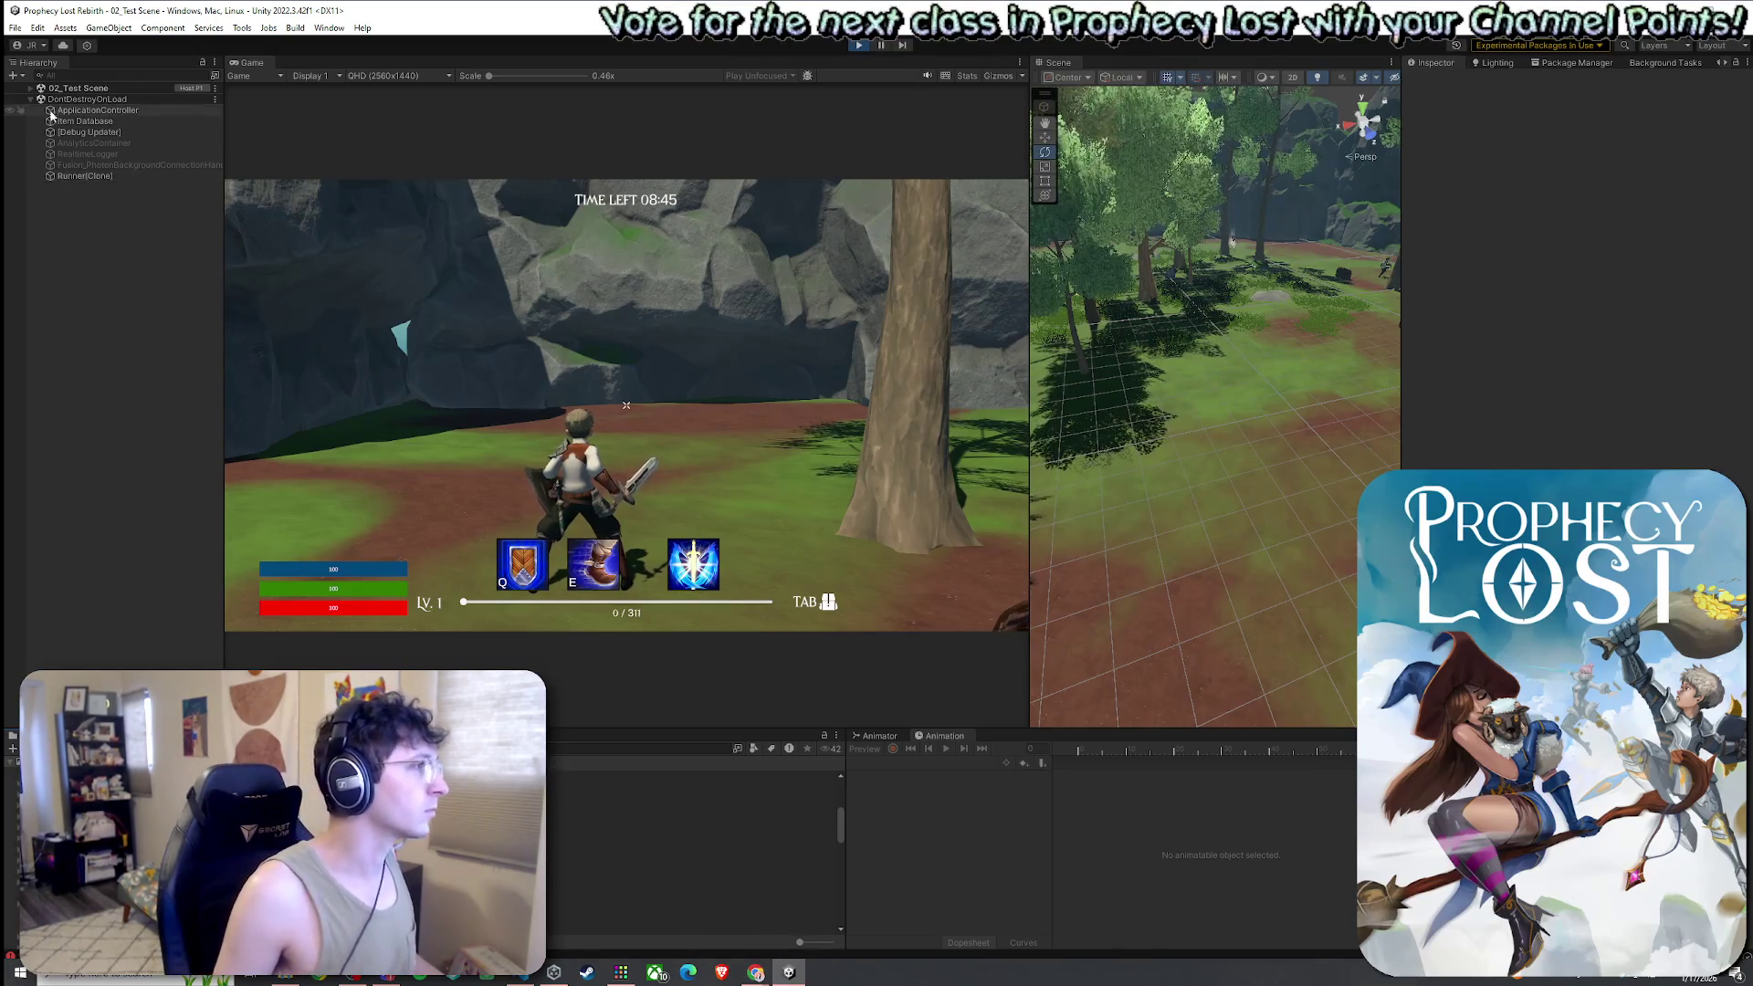
# Select Player(Clone) in 02_Test Scene to show swing VFX Sword Slash 18, Sword Slash 1, Prick 5
pyautogui.click(30, 88)
pyautogui.scroll(-2, 129, 584)
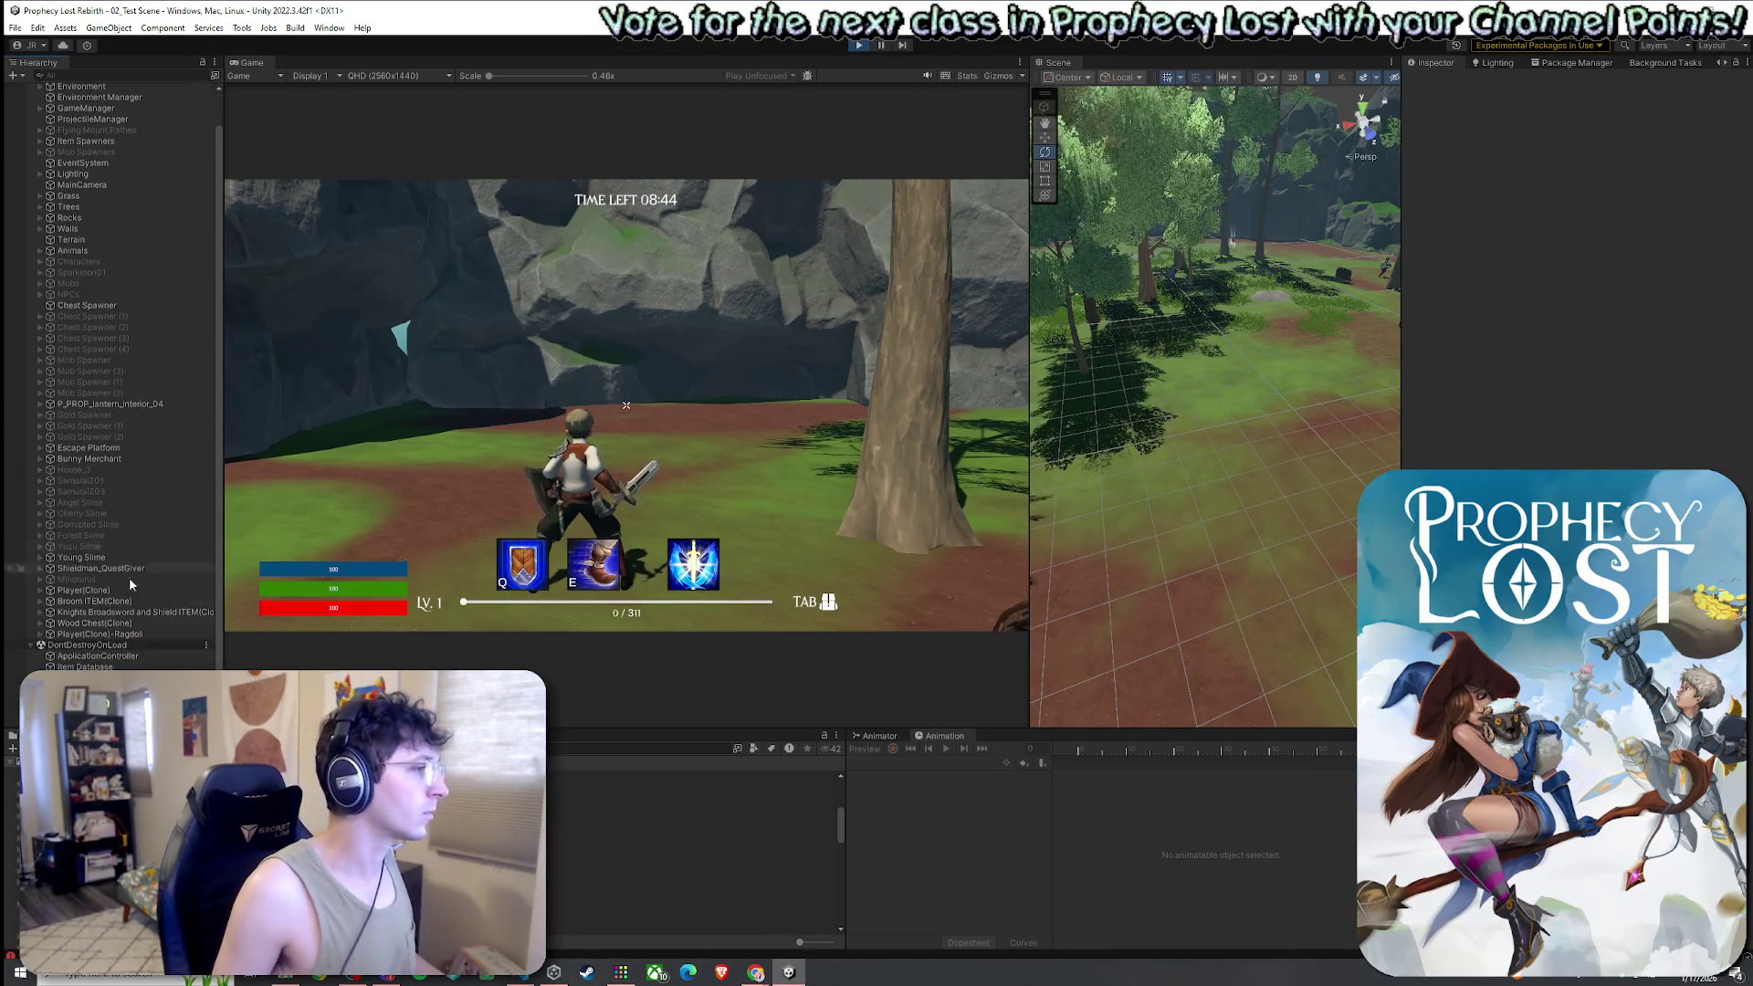
pyautogui.click(87, 633)
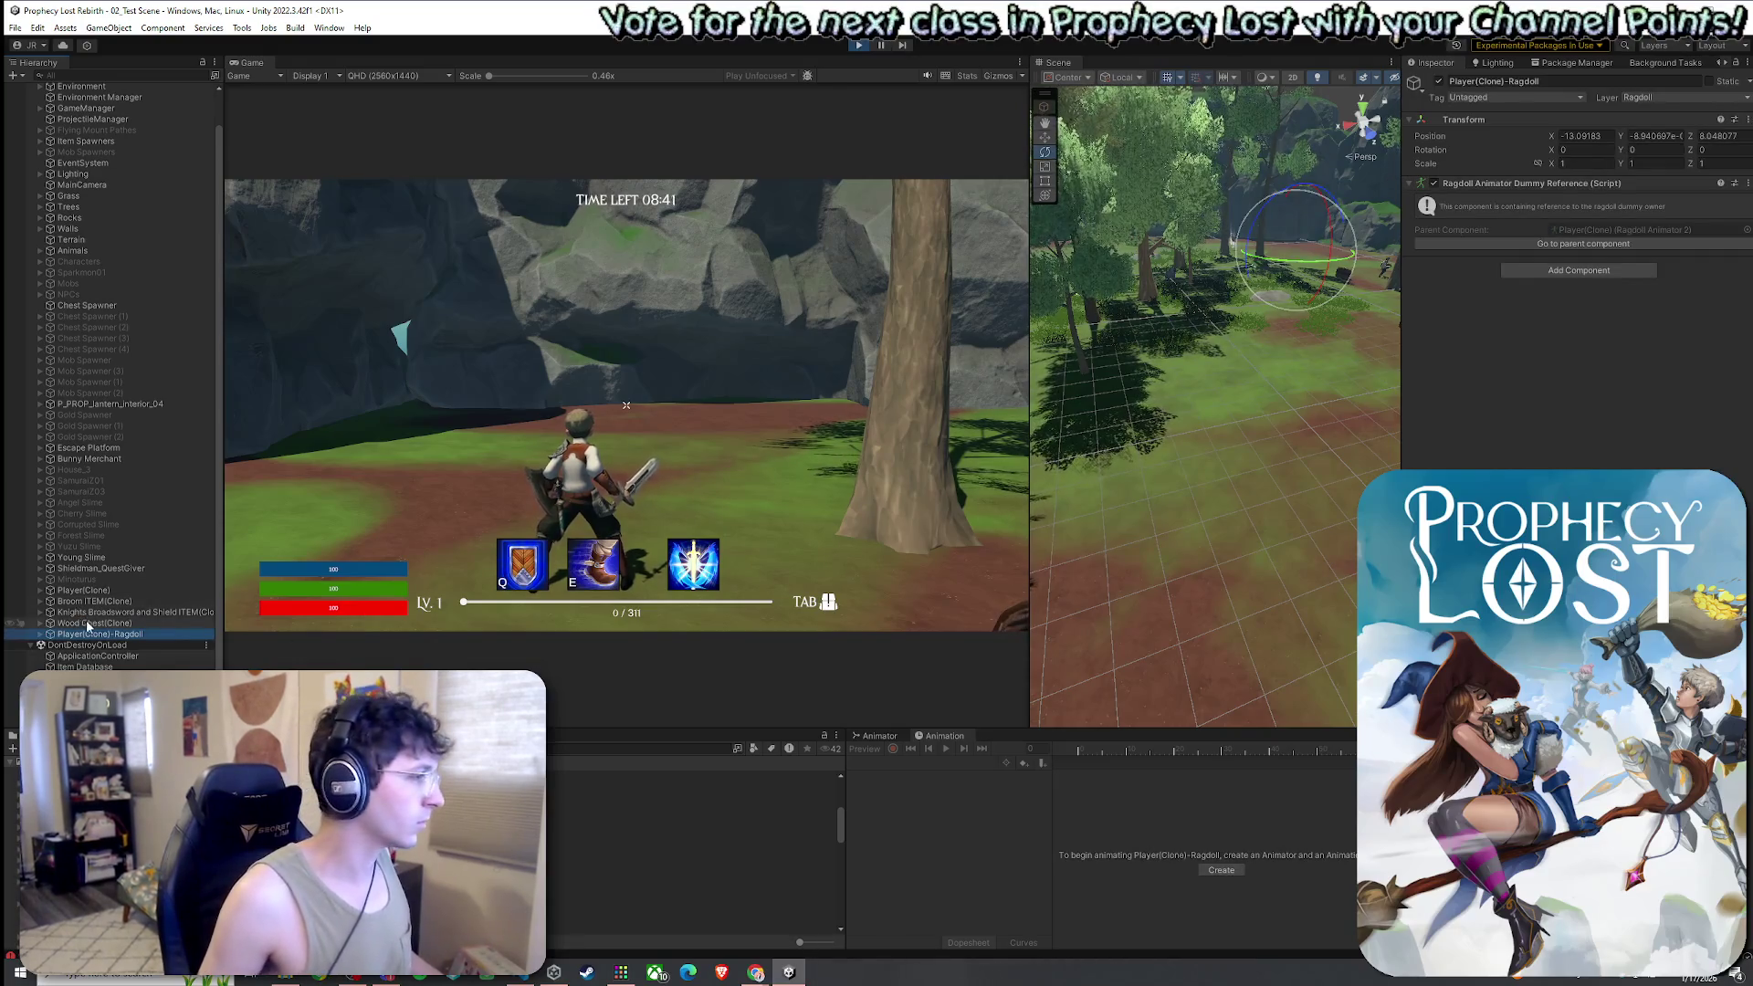
pyautogui.click(39, 591)
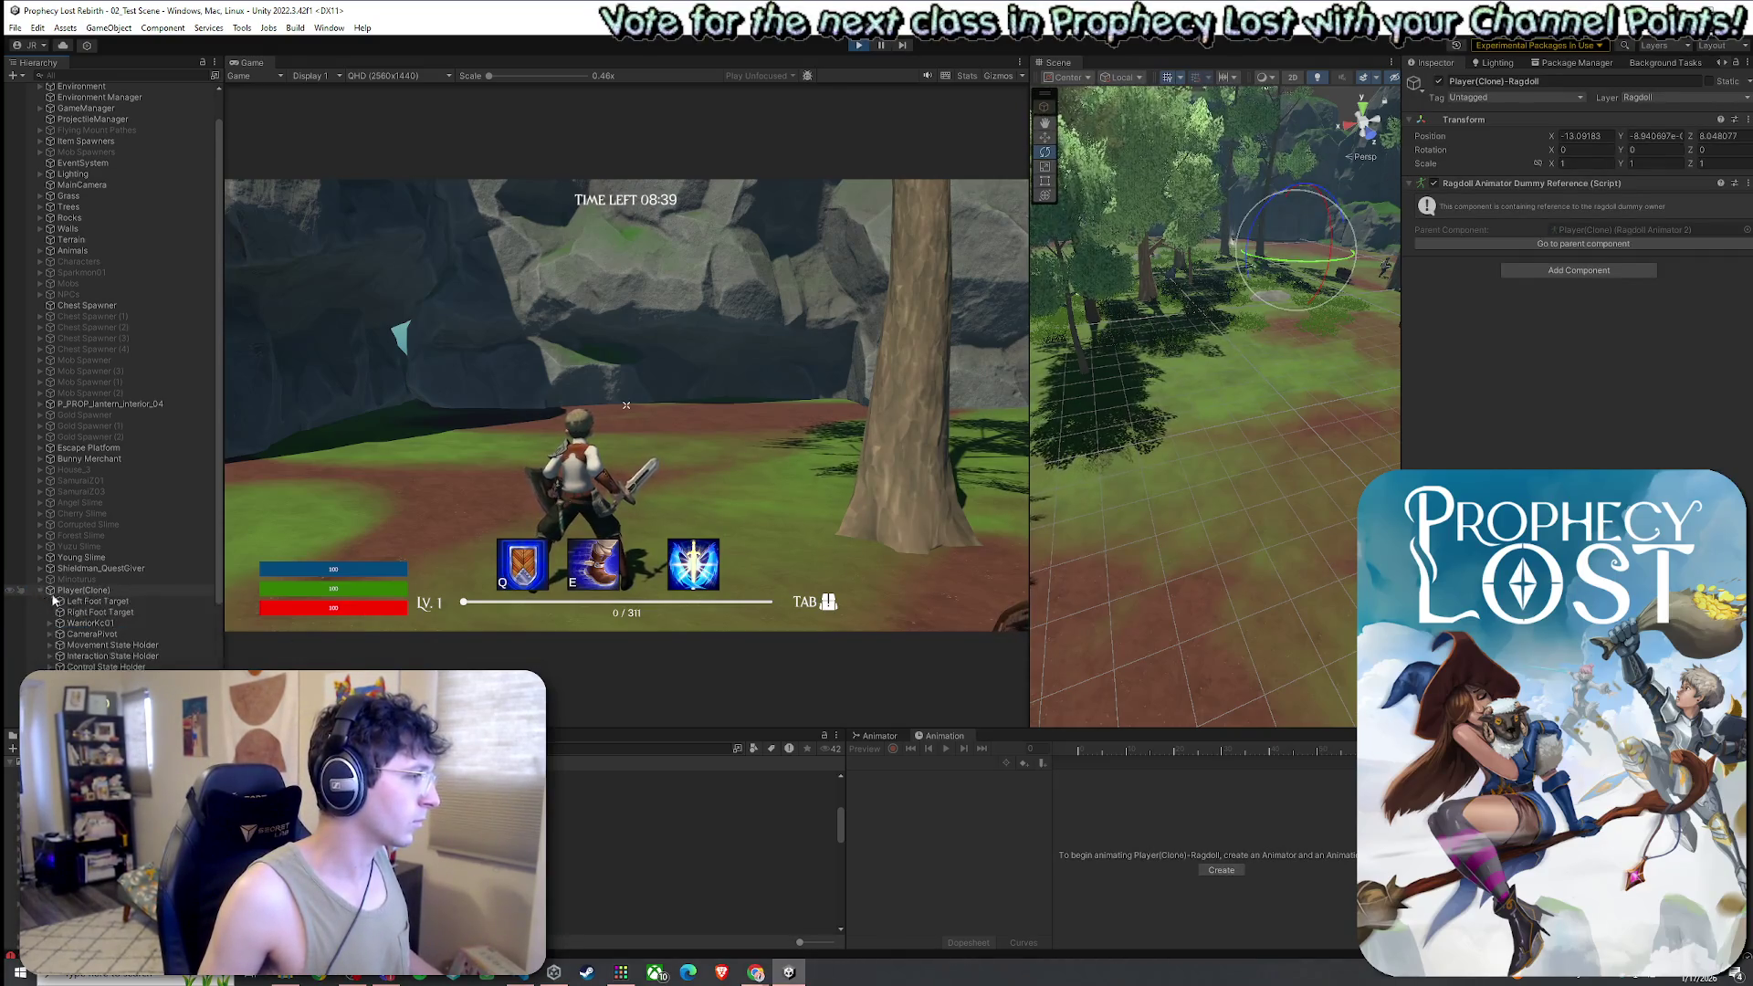
pyautogui.click(102, 592)
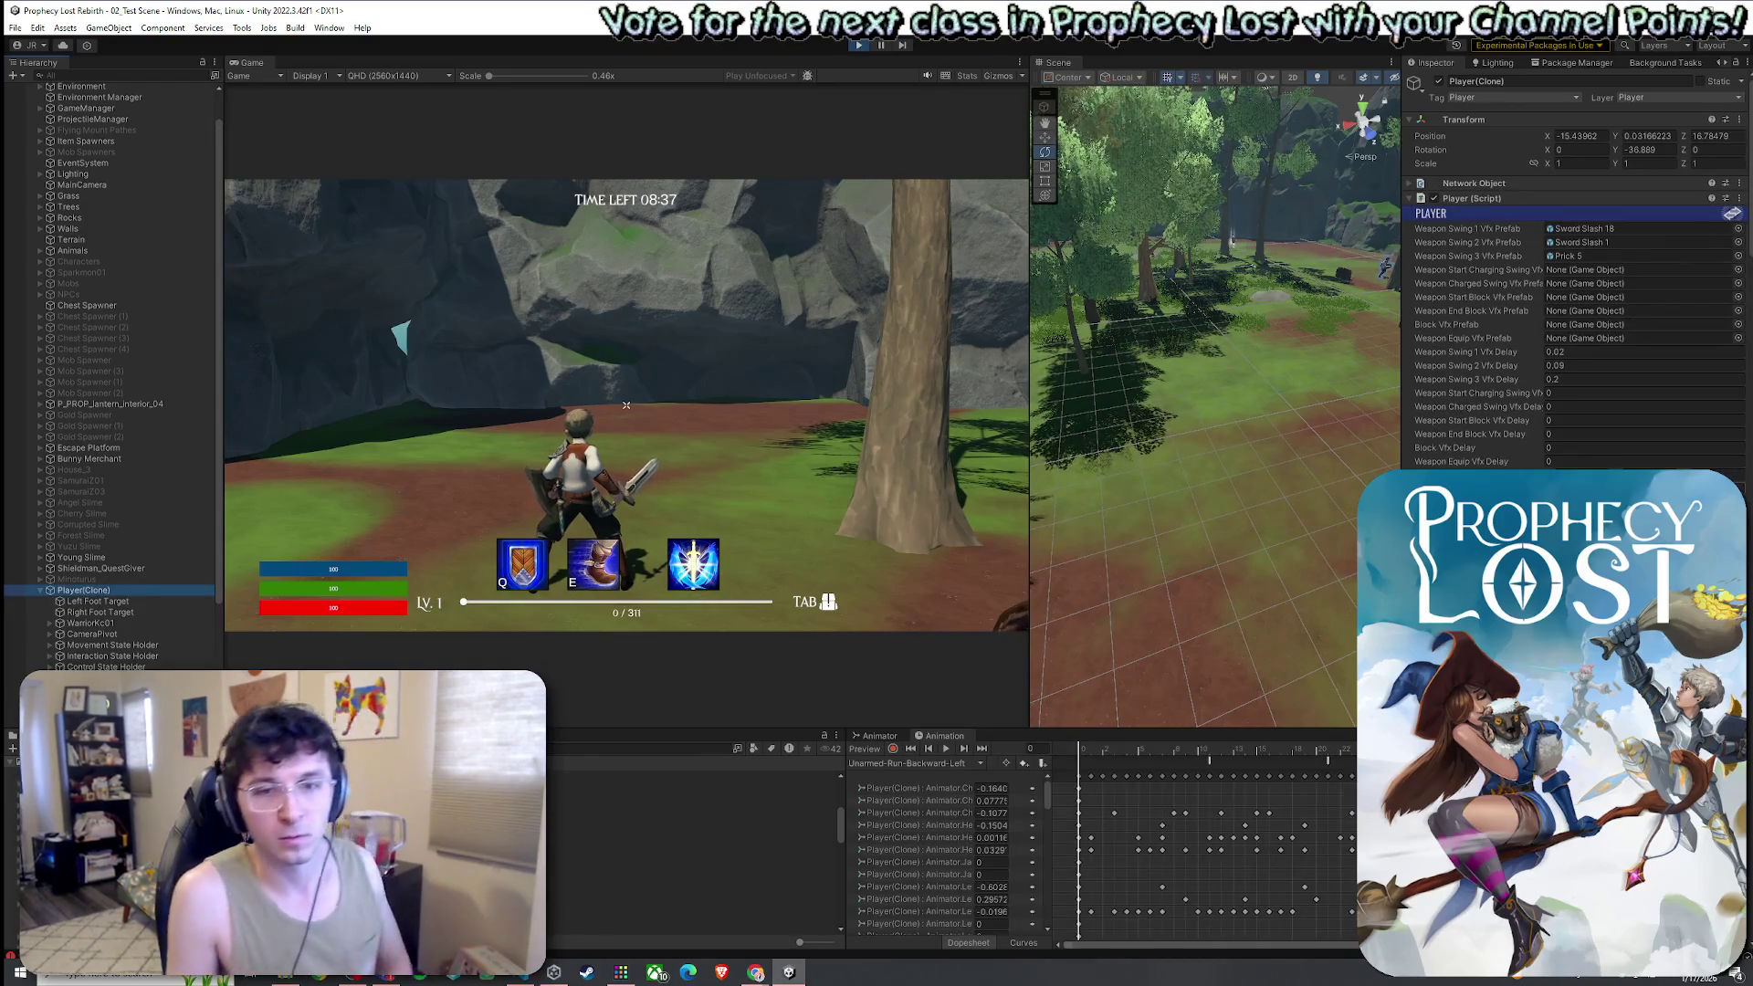
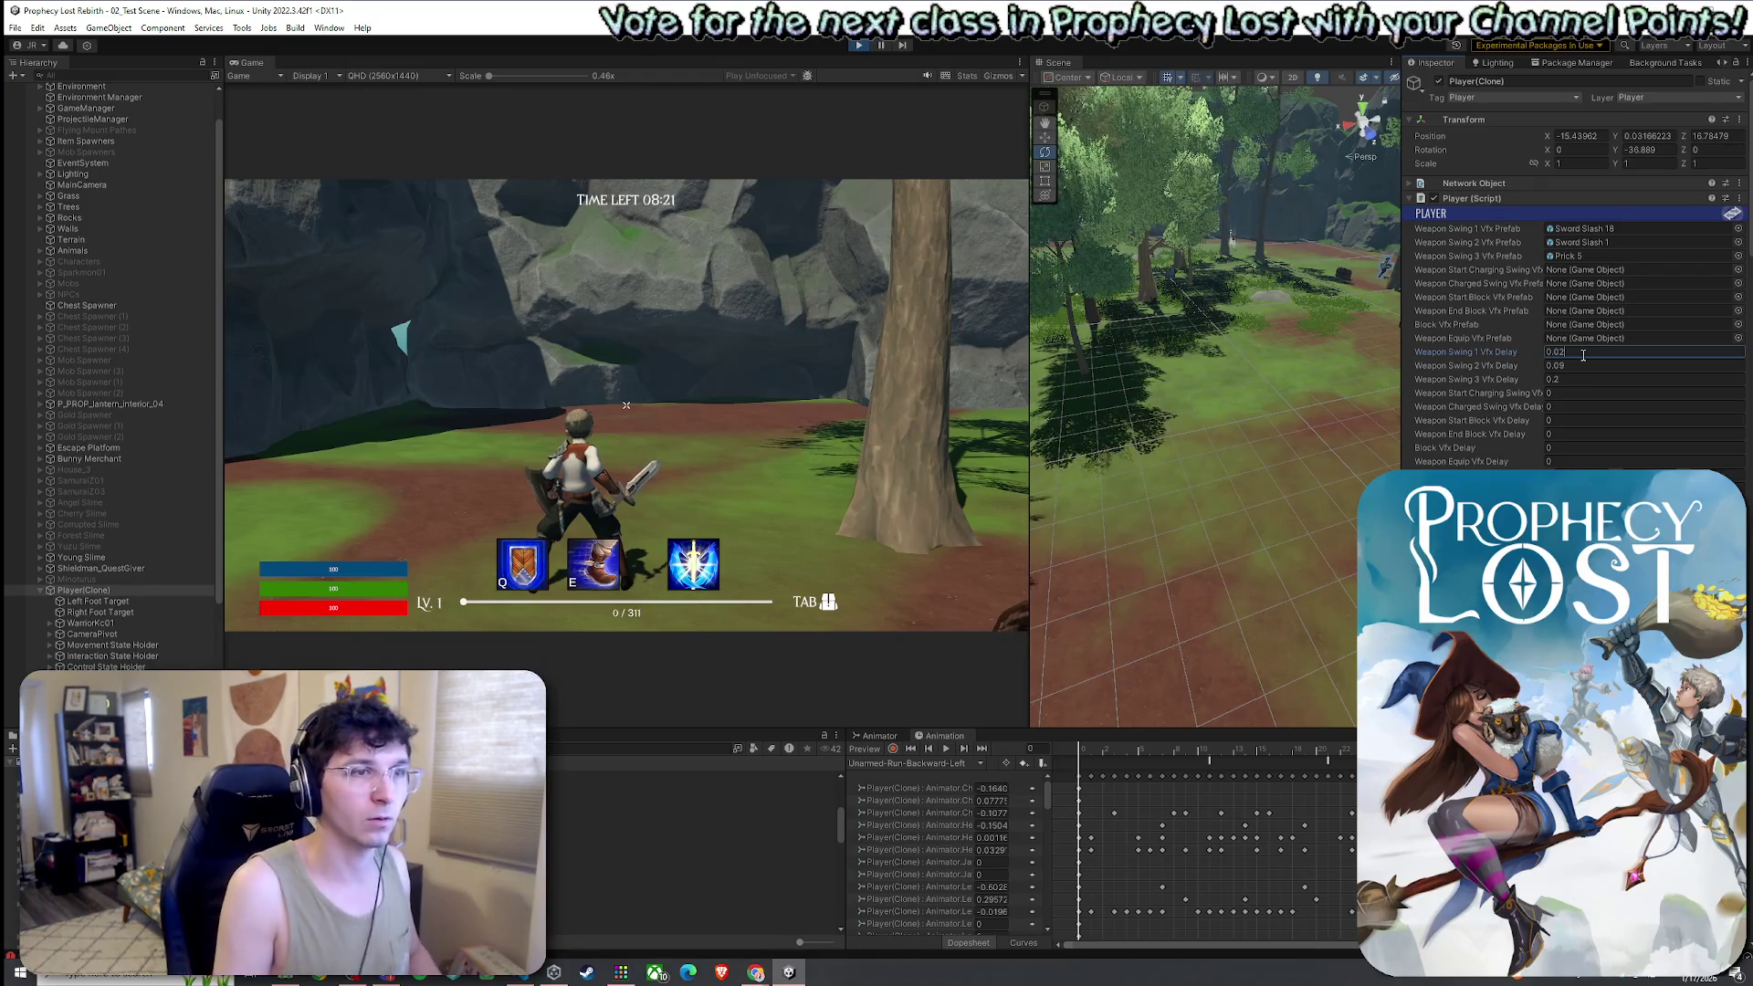
# Swing the sword repeatedly in place to check the blue slash arcs appear
pyautogui.click(918, 408)
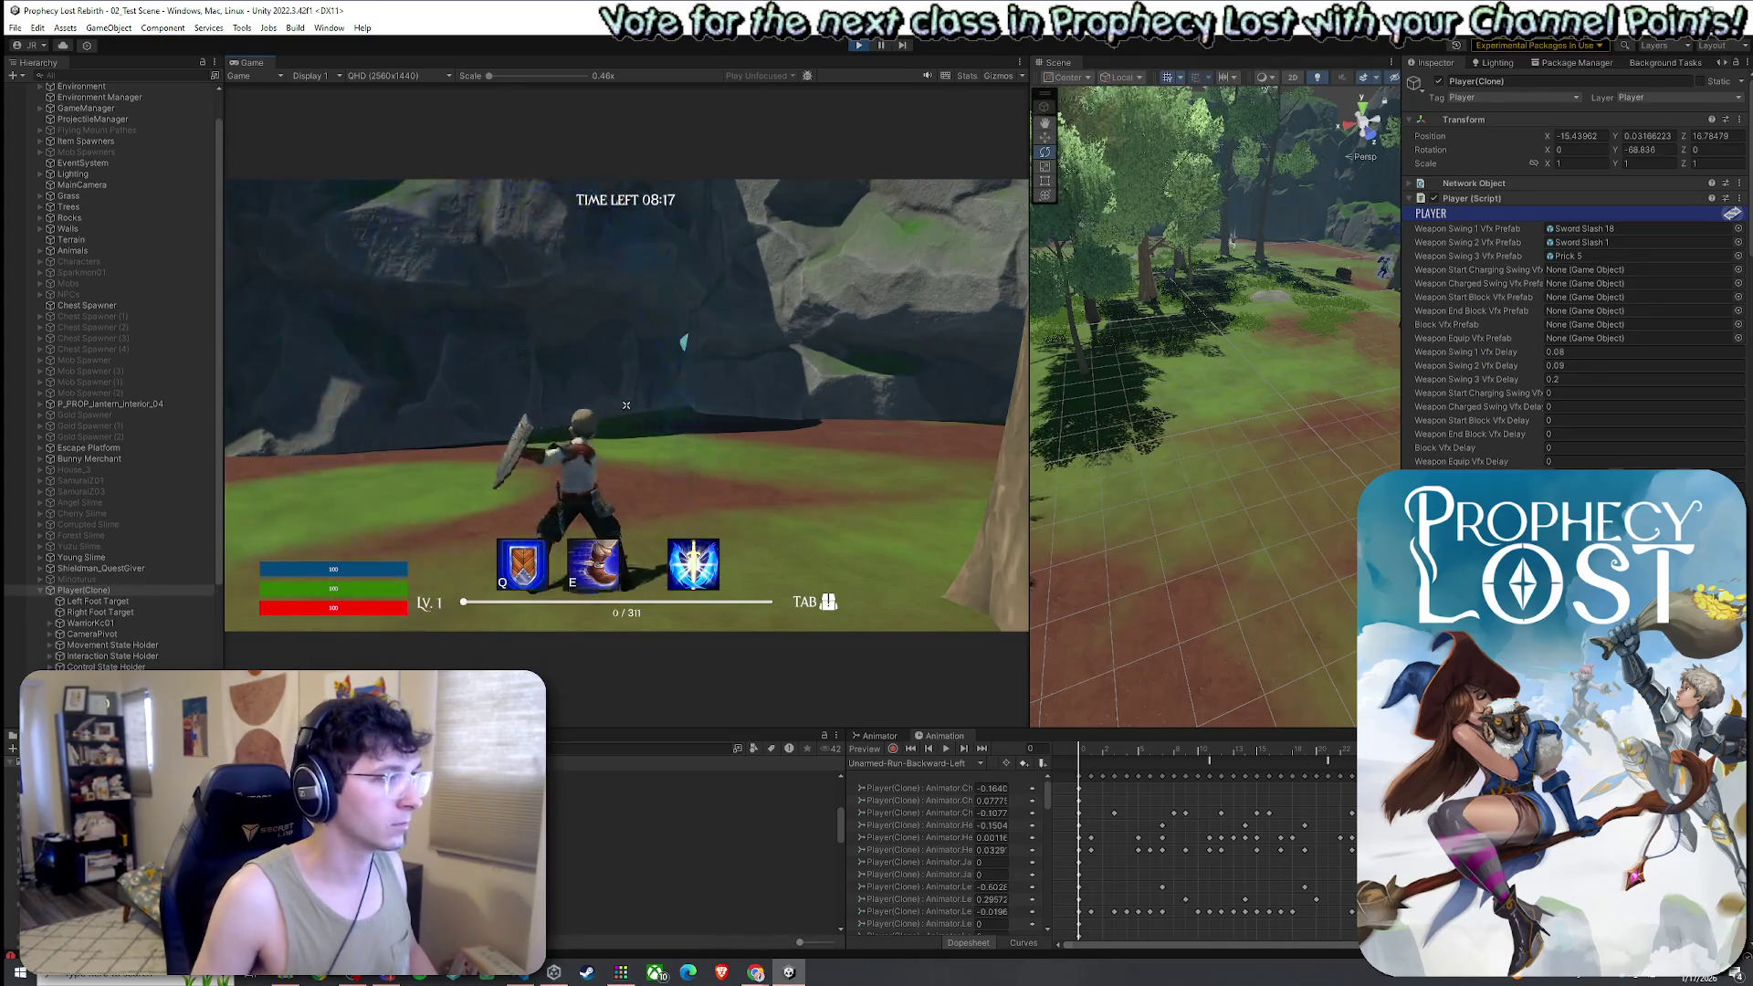
pyautogui.click(626, 404)
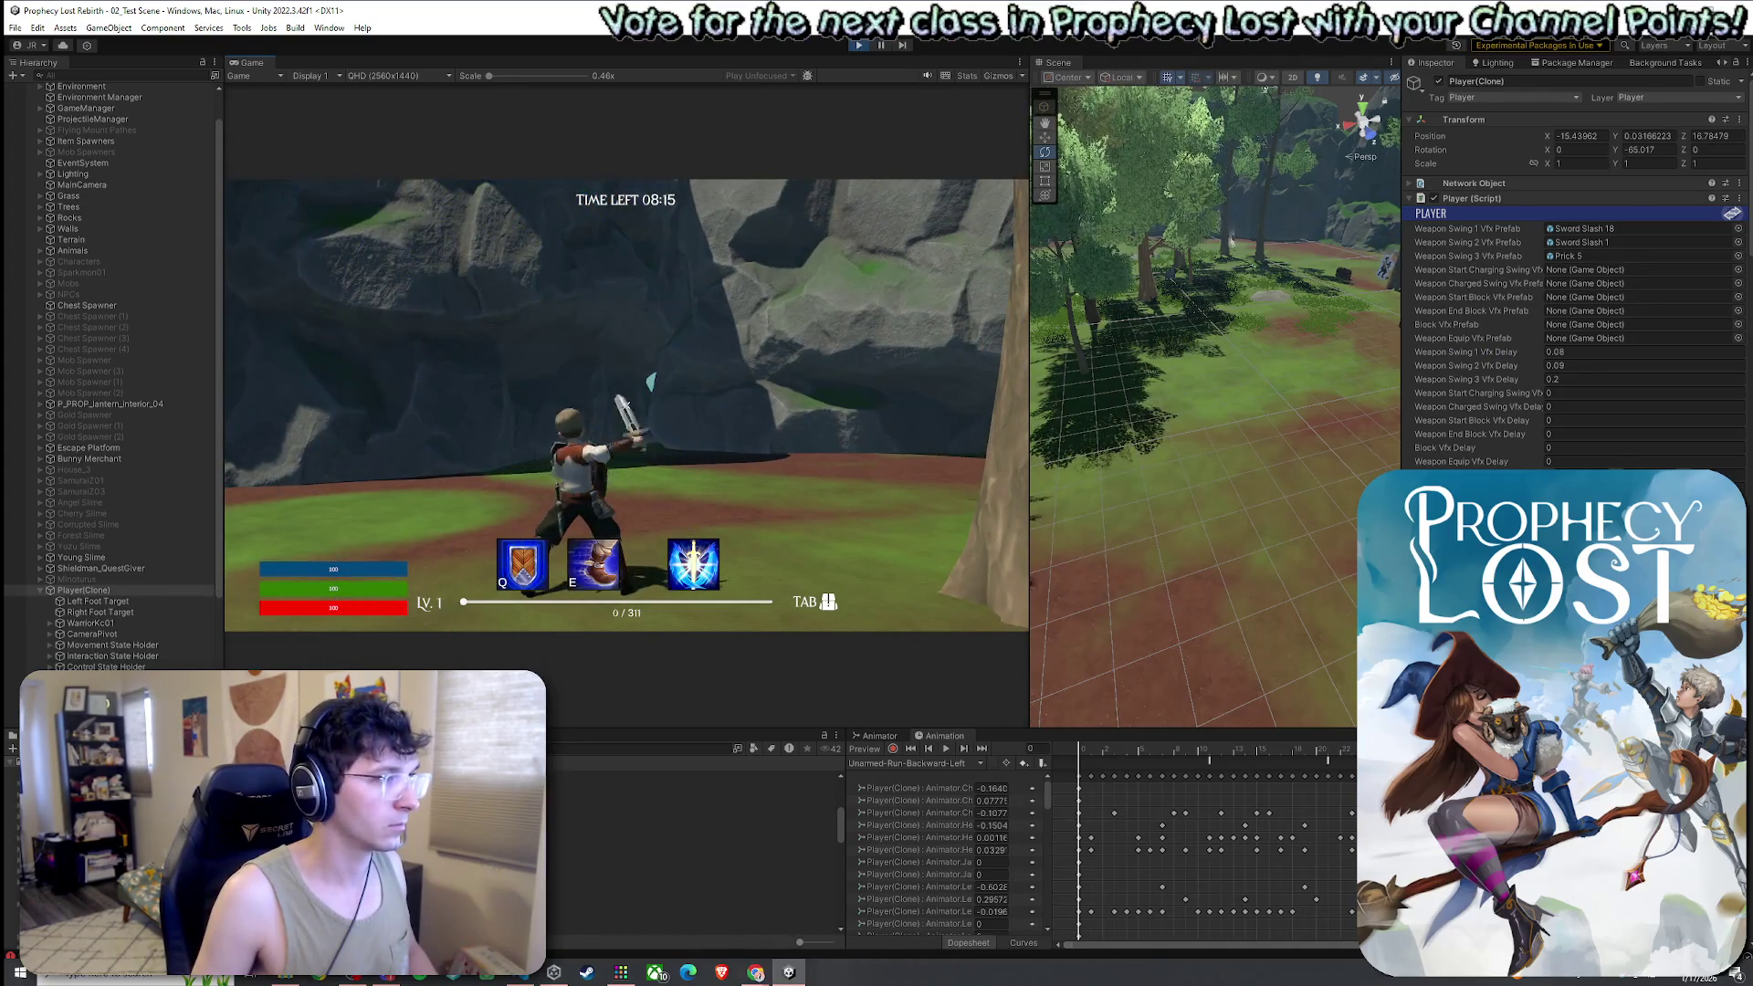
pyautogui.click(626, 404)
pyautogui.click(626, 404)
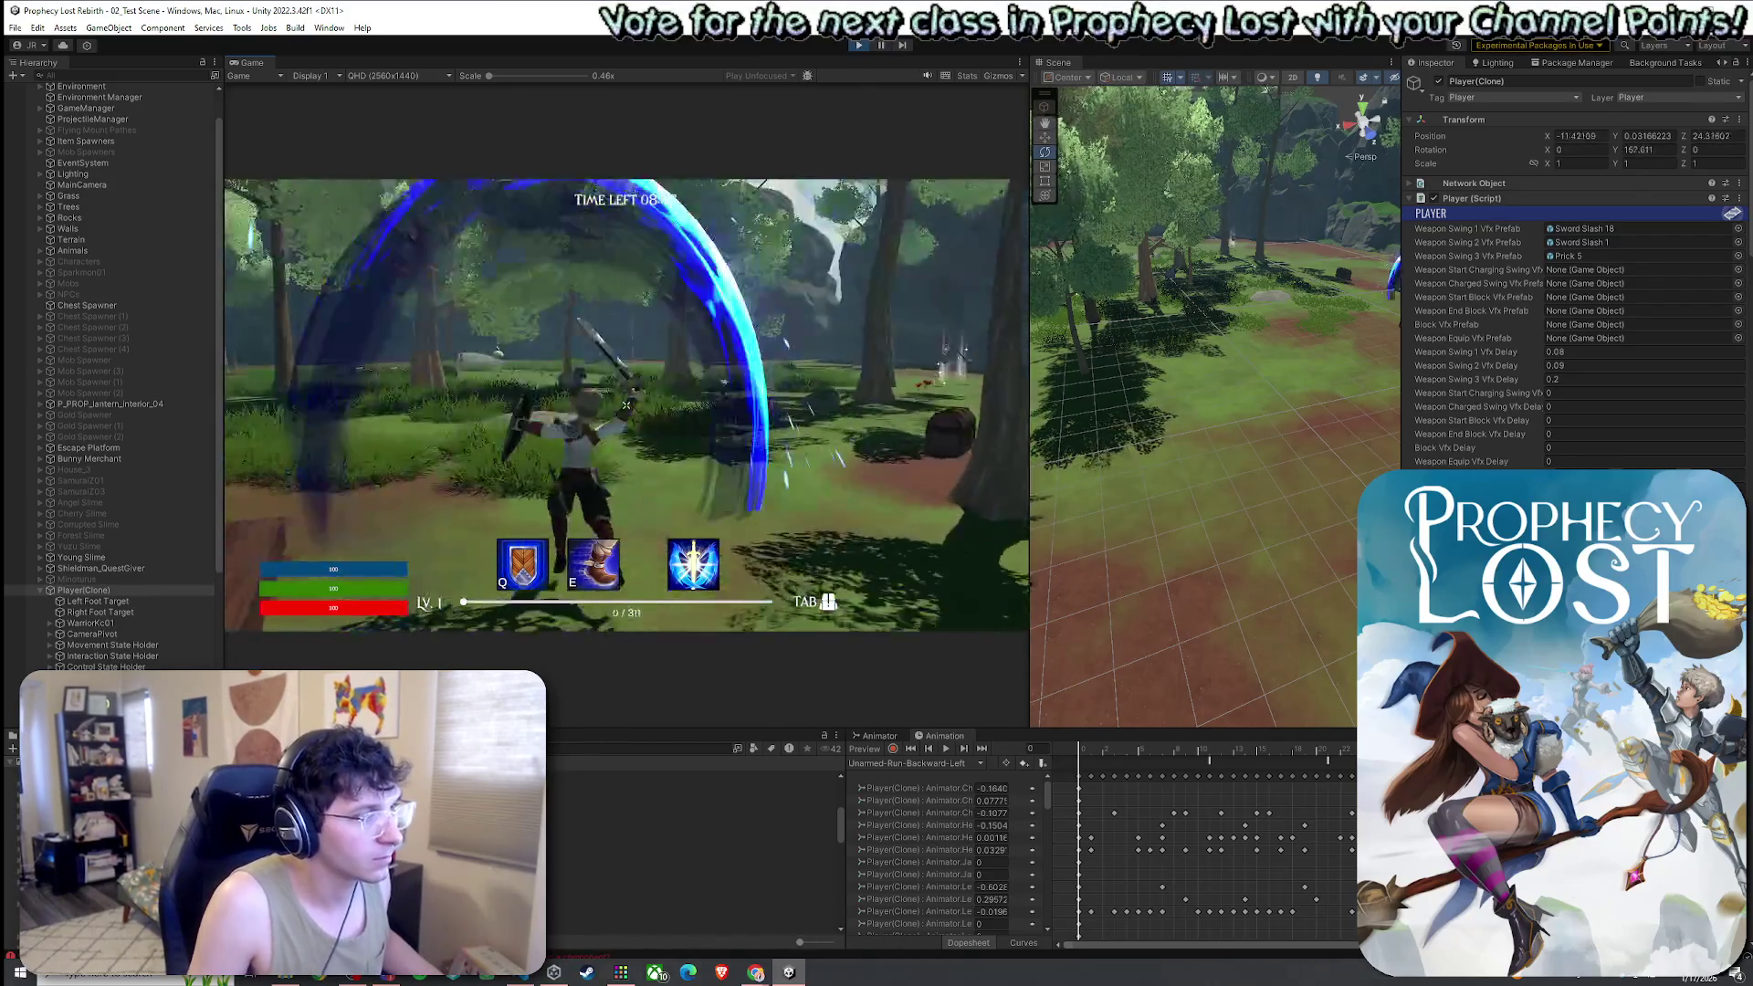
pyautogui.click(626, 404)
# Run the character through the forest with W while swinging, watching the slash and smoke puffs
pyautogui.press('w')
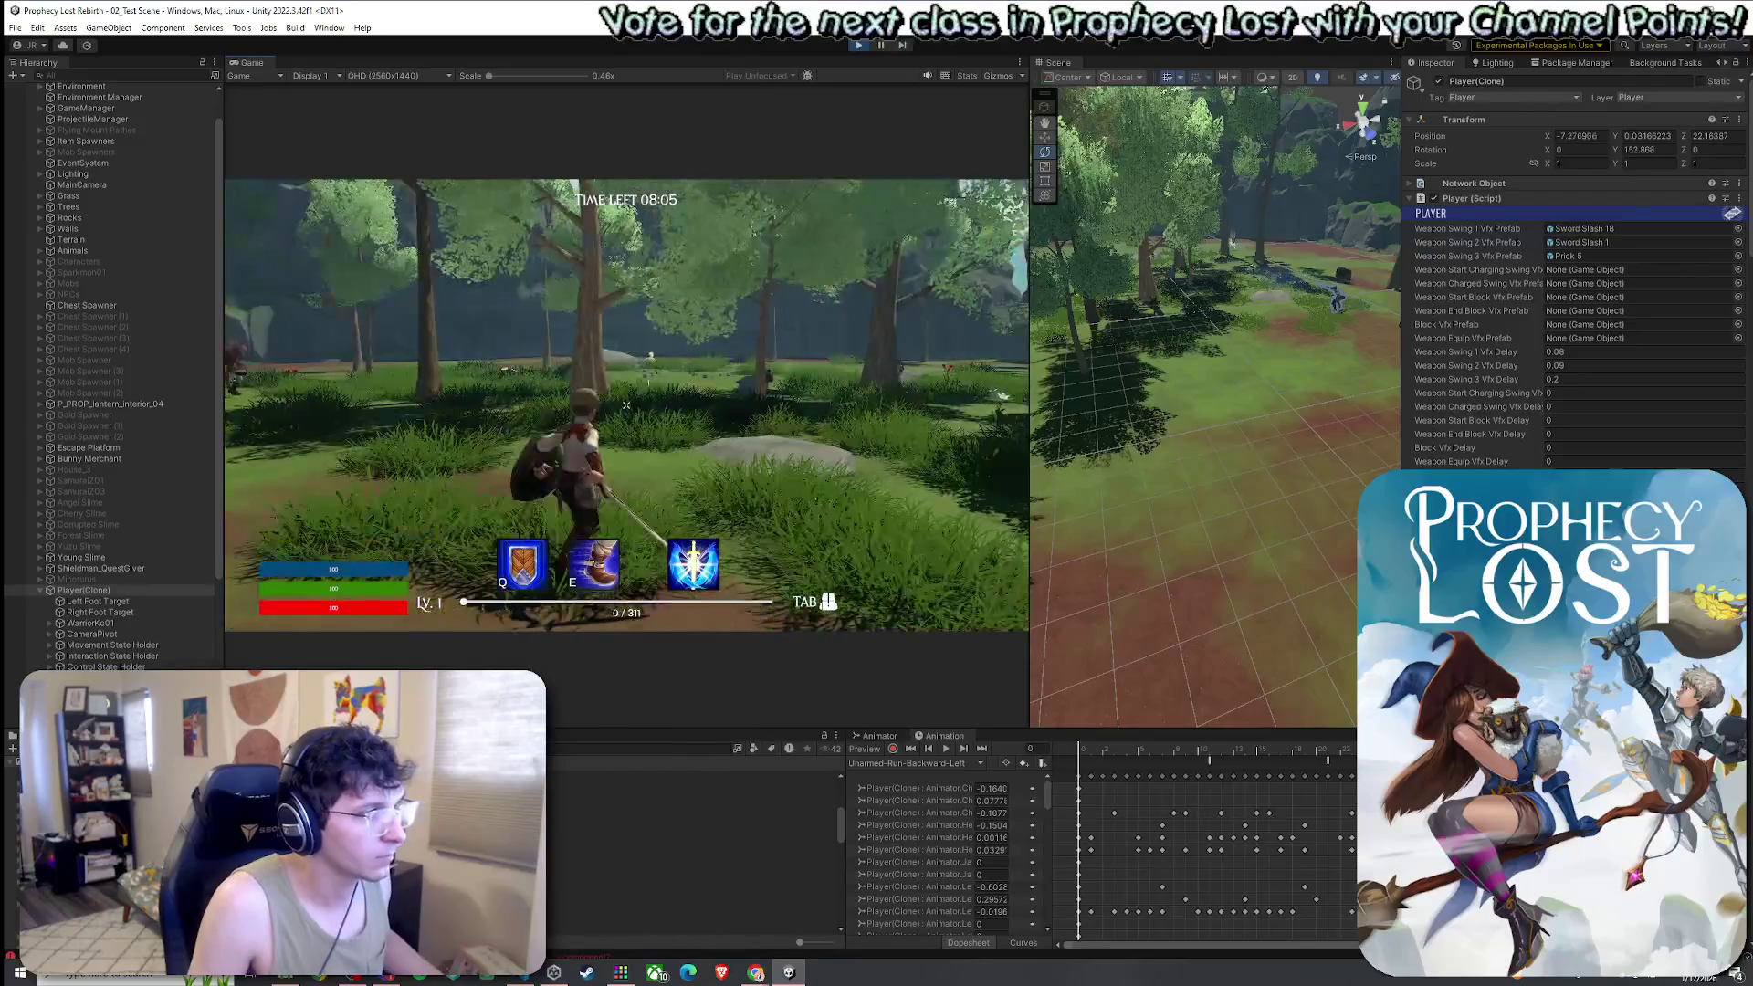
pyautogui.click(626, 405)
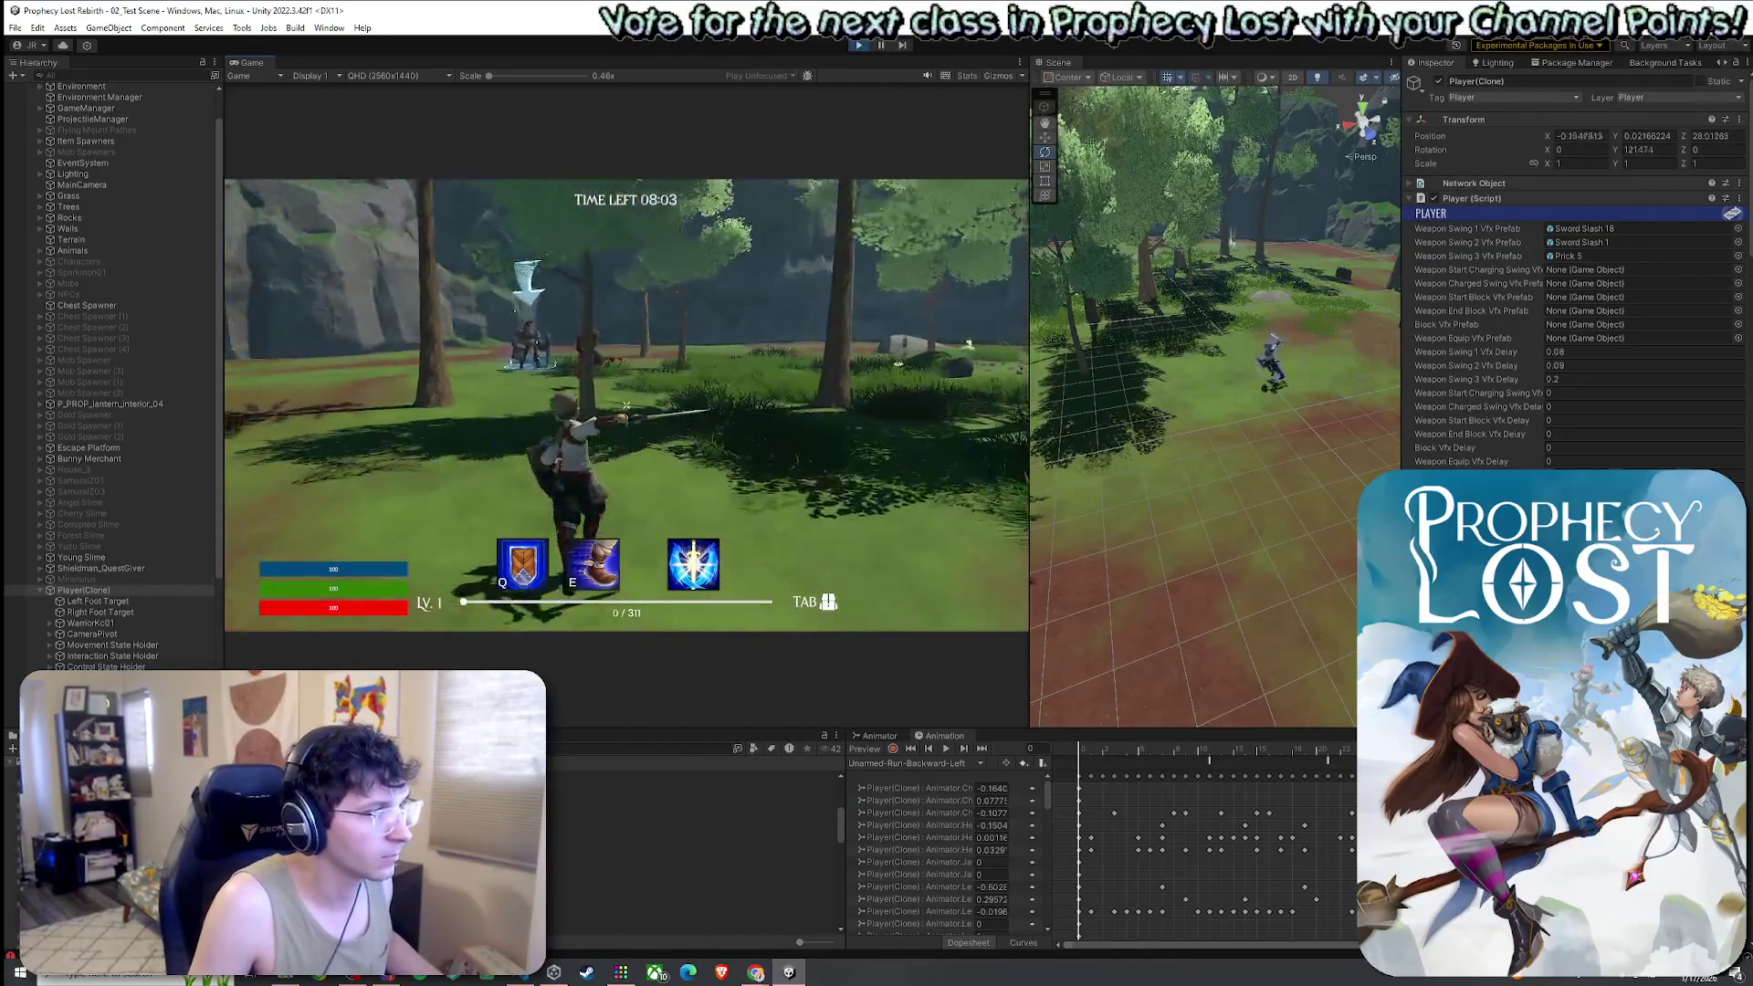
pyautogui.press('w')
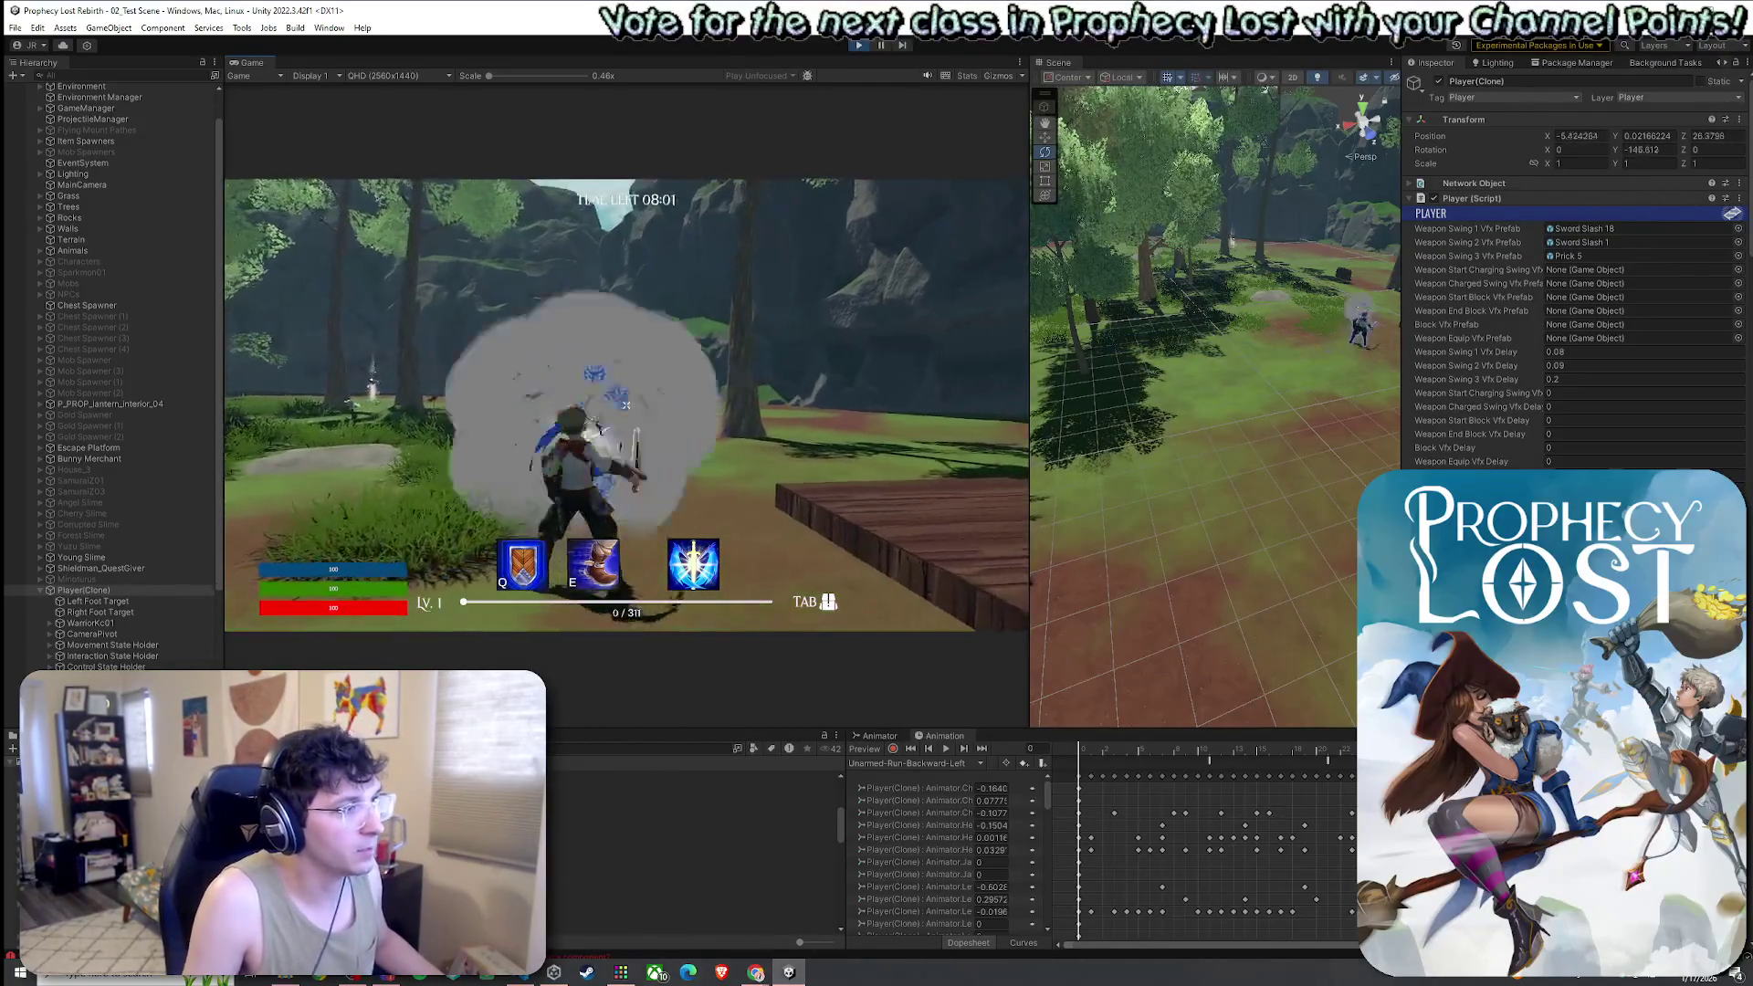
pyautogui.press('w')
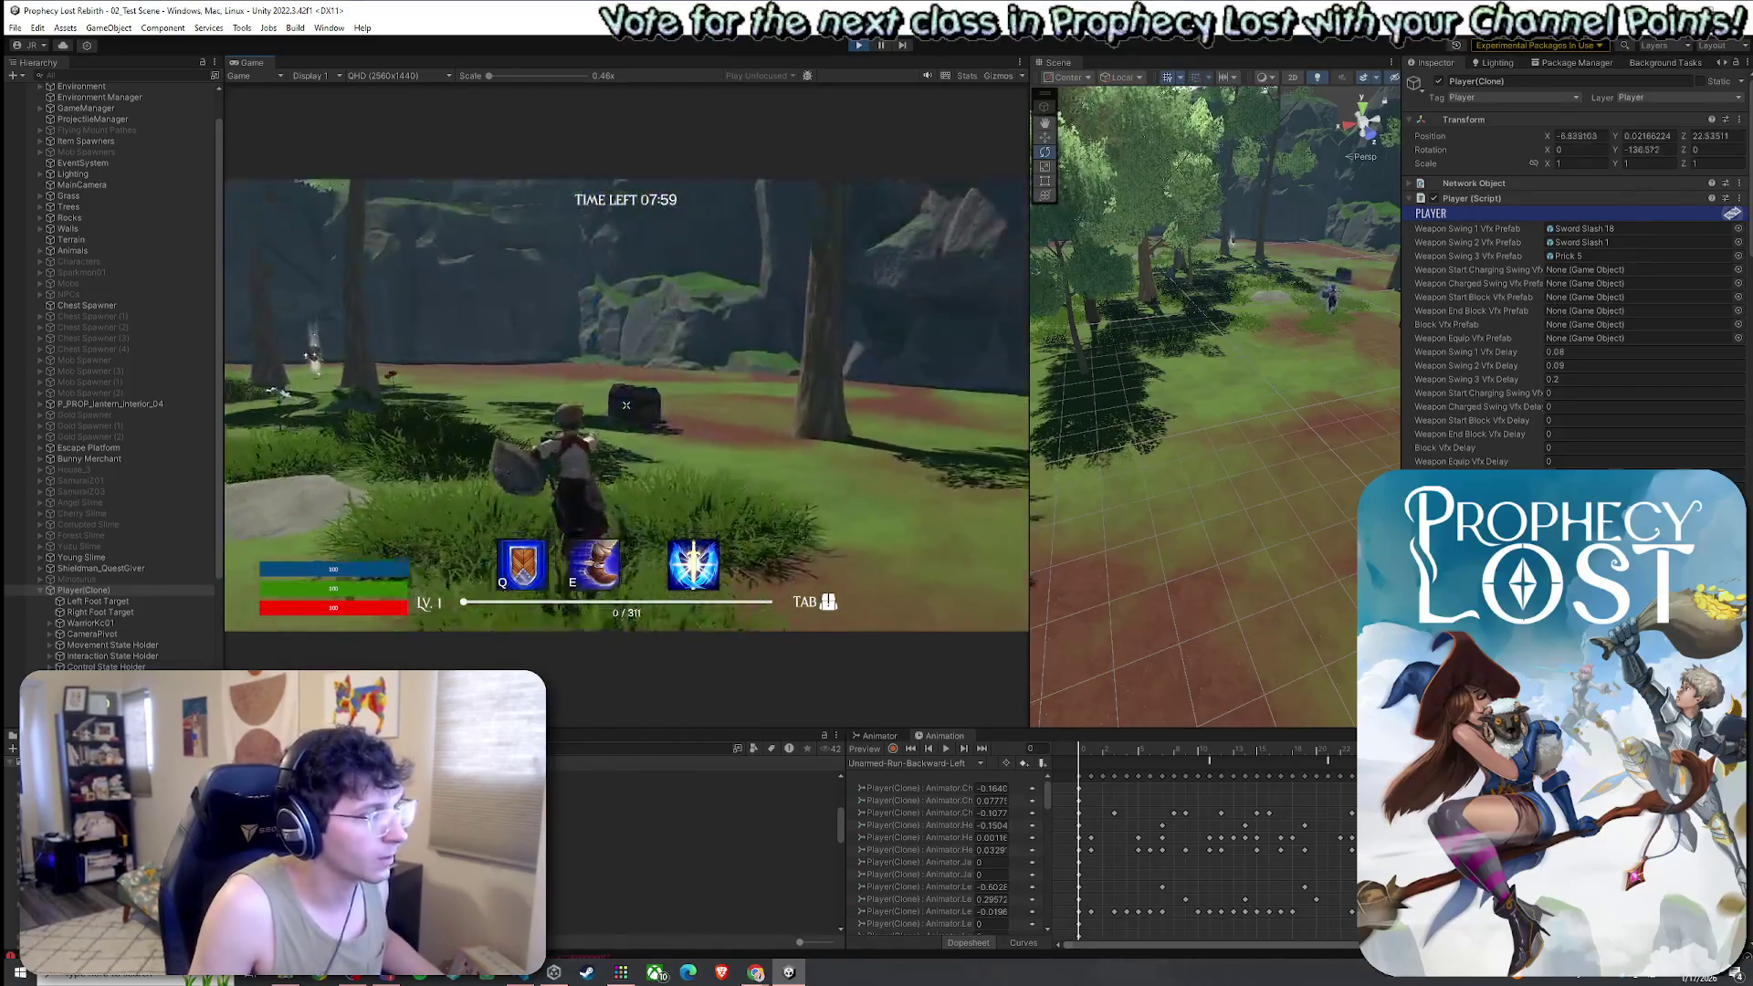
pyautogui.click(626, 404)
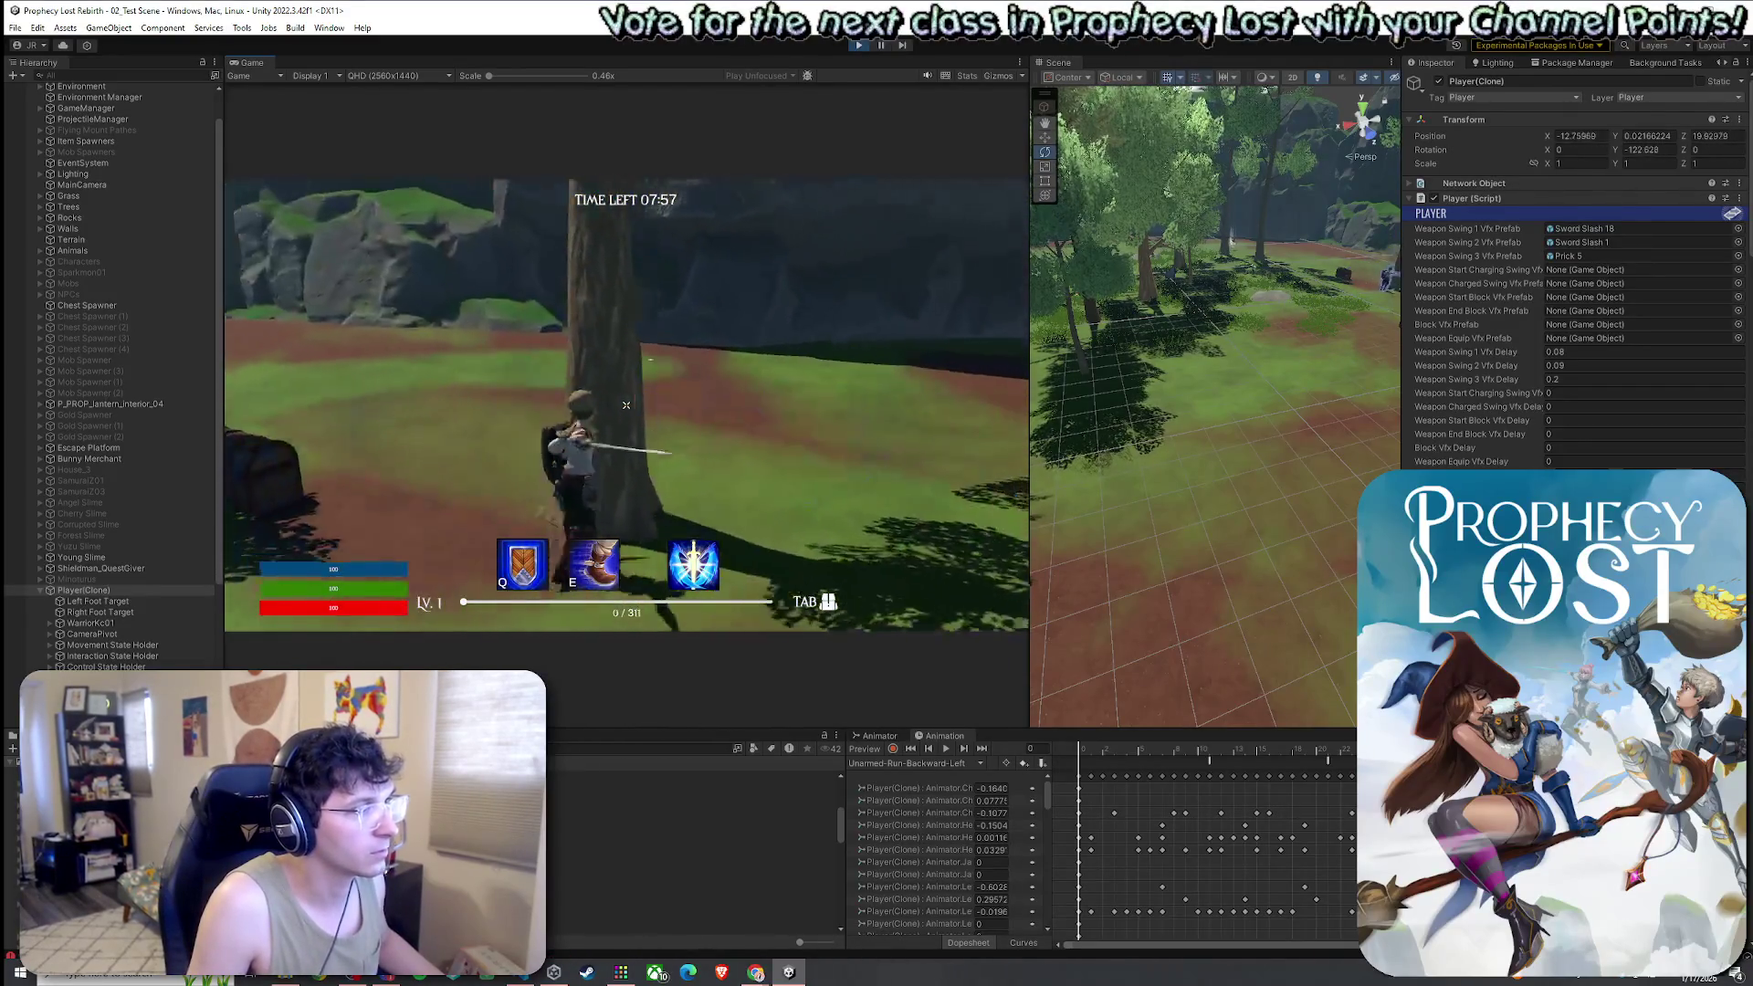
pyautogui.press('w')
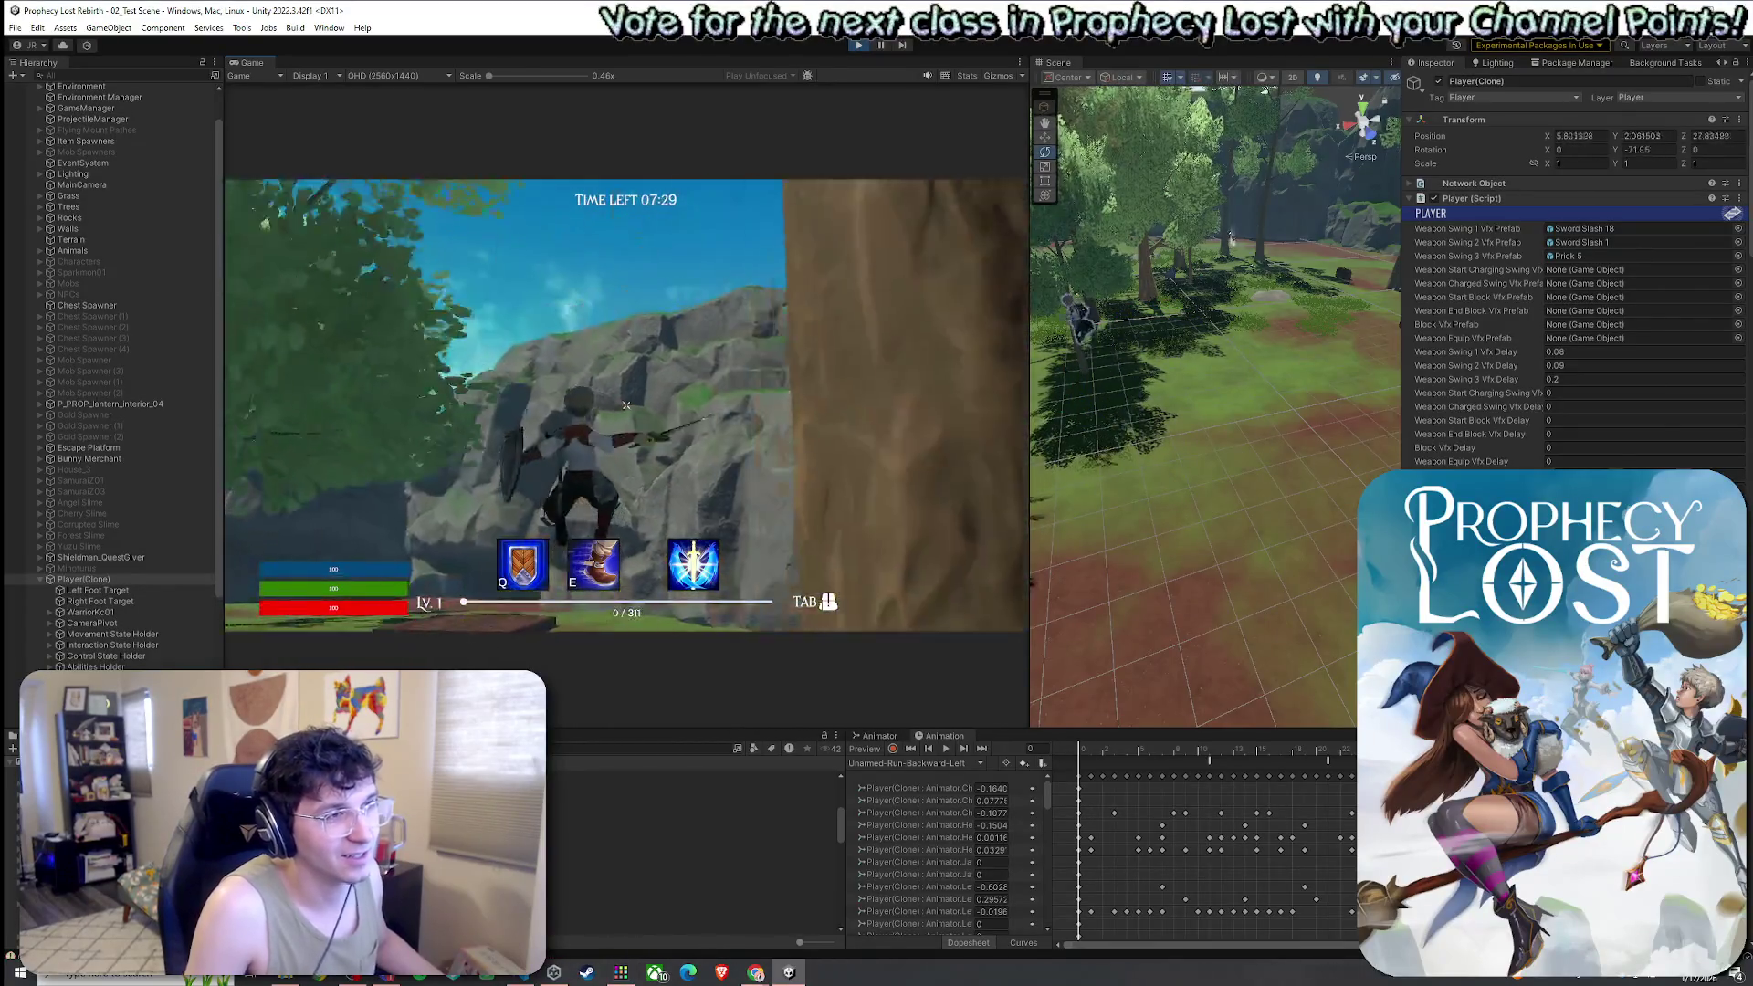
pyautogui.press('w')
pyautogui.click(626, 405)
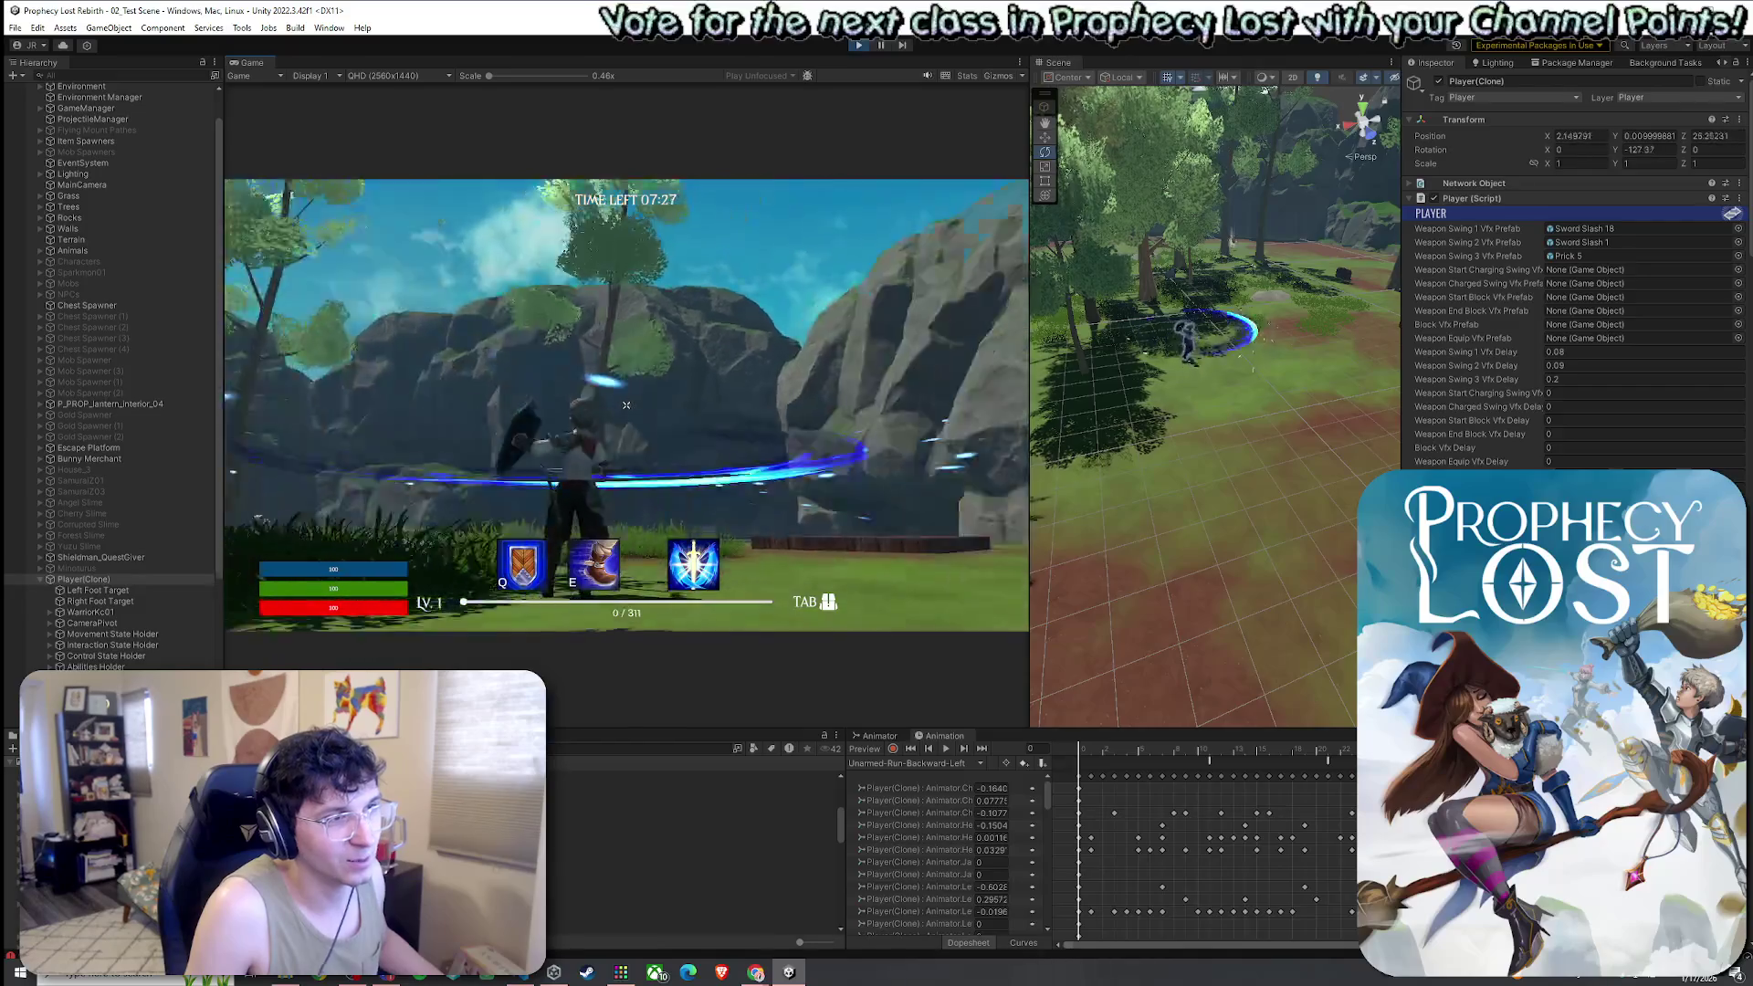
pyautogui.press('w')
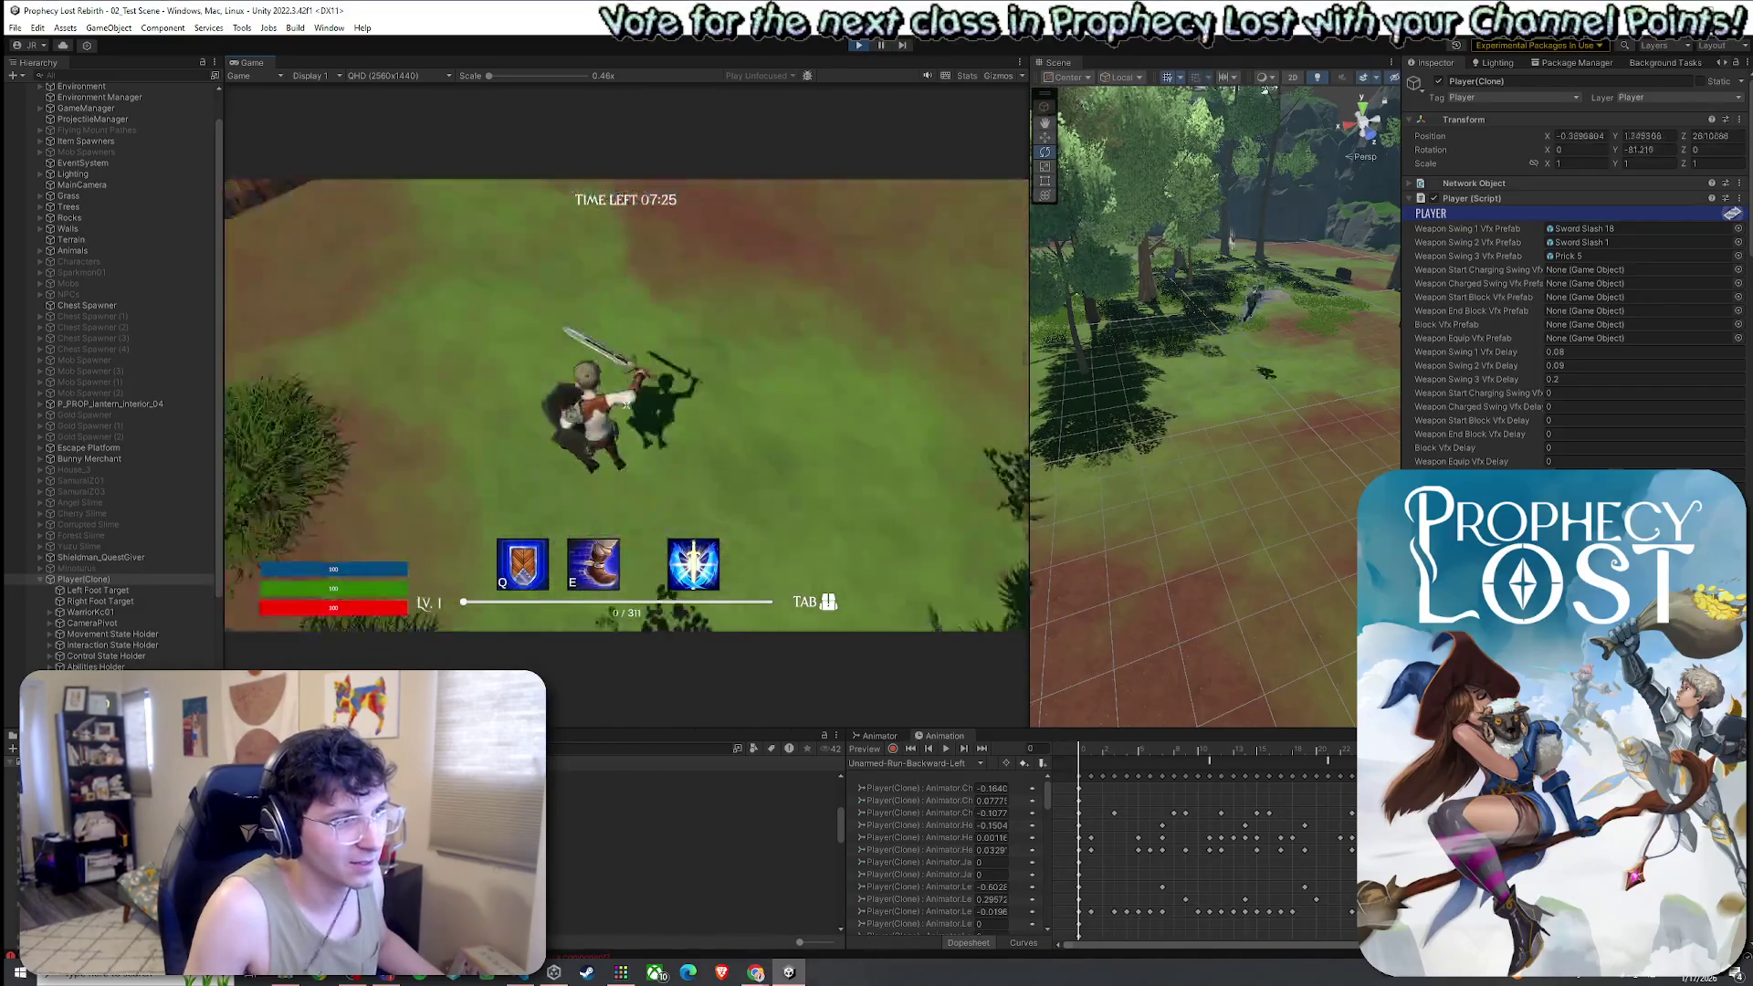
pyautogui.press('w')
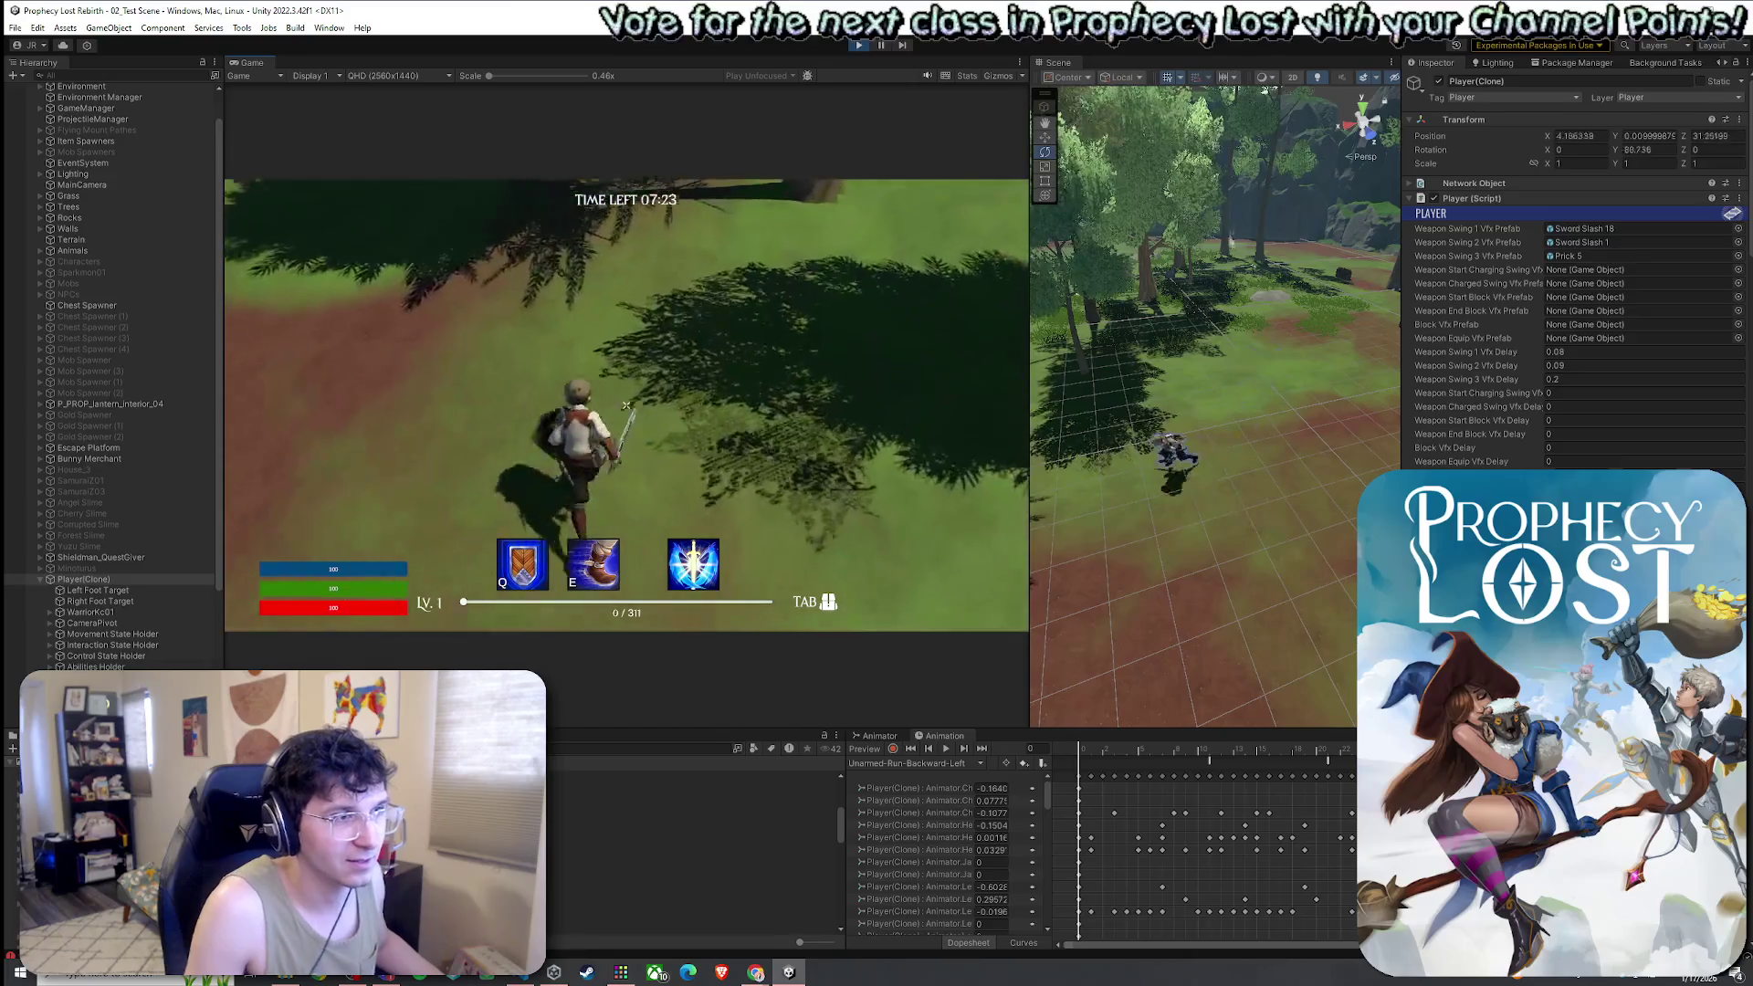
pyautogui.press('w')
pyautogui.click(626, 404)
pyautogui.click(627, 404)
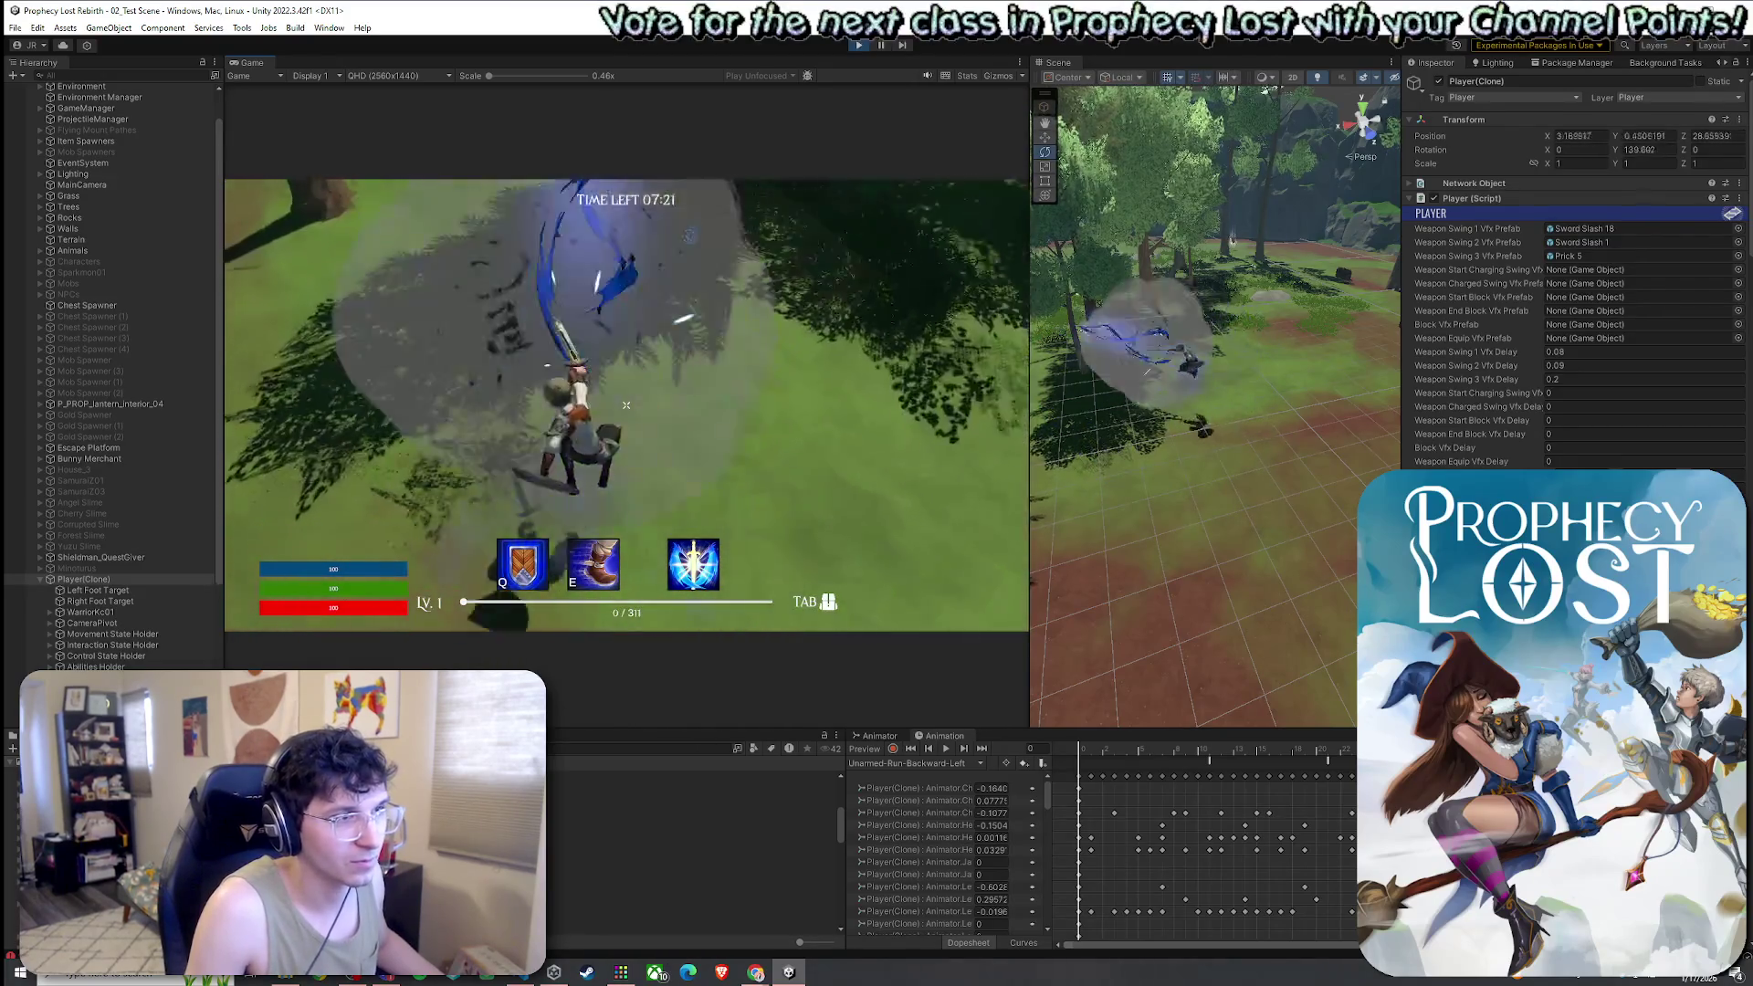
pyautogui.press('w')
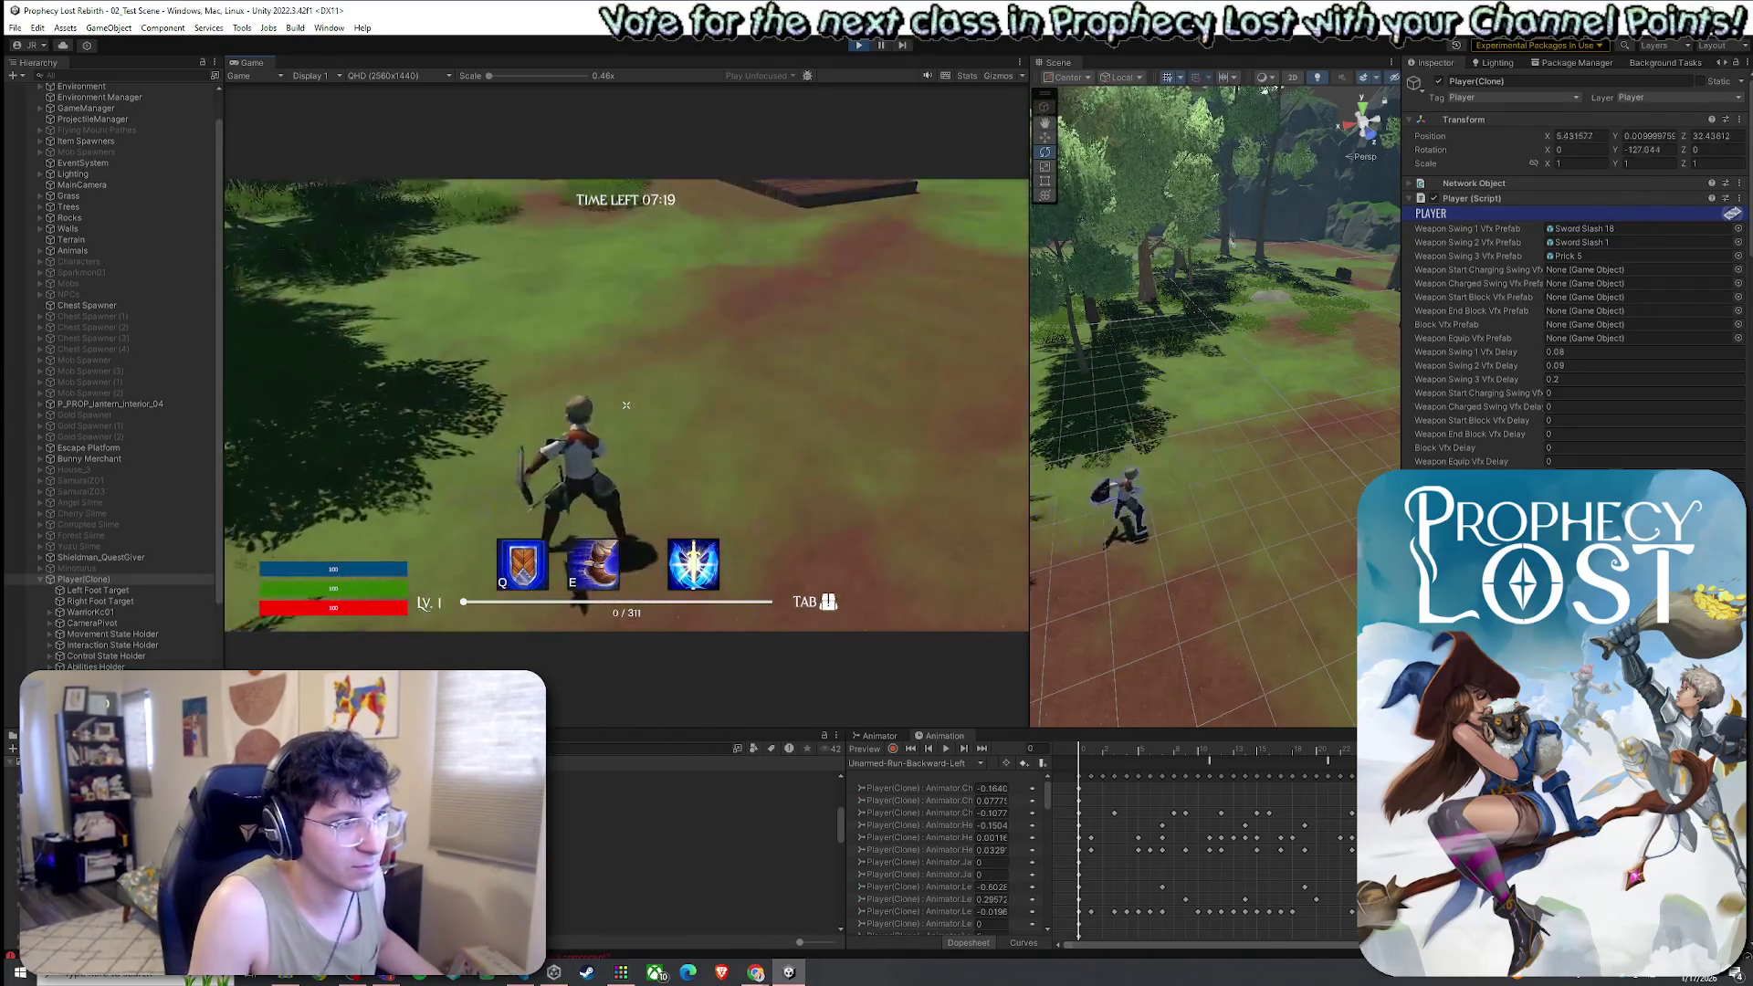
pyautogui.press('w')
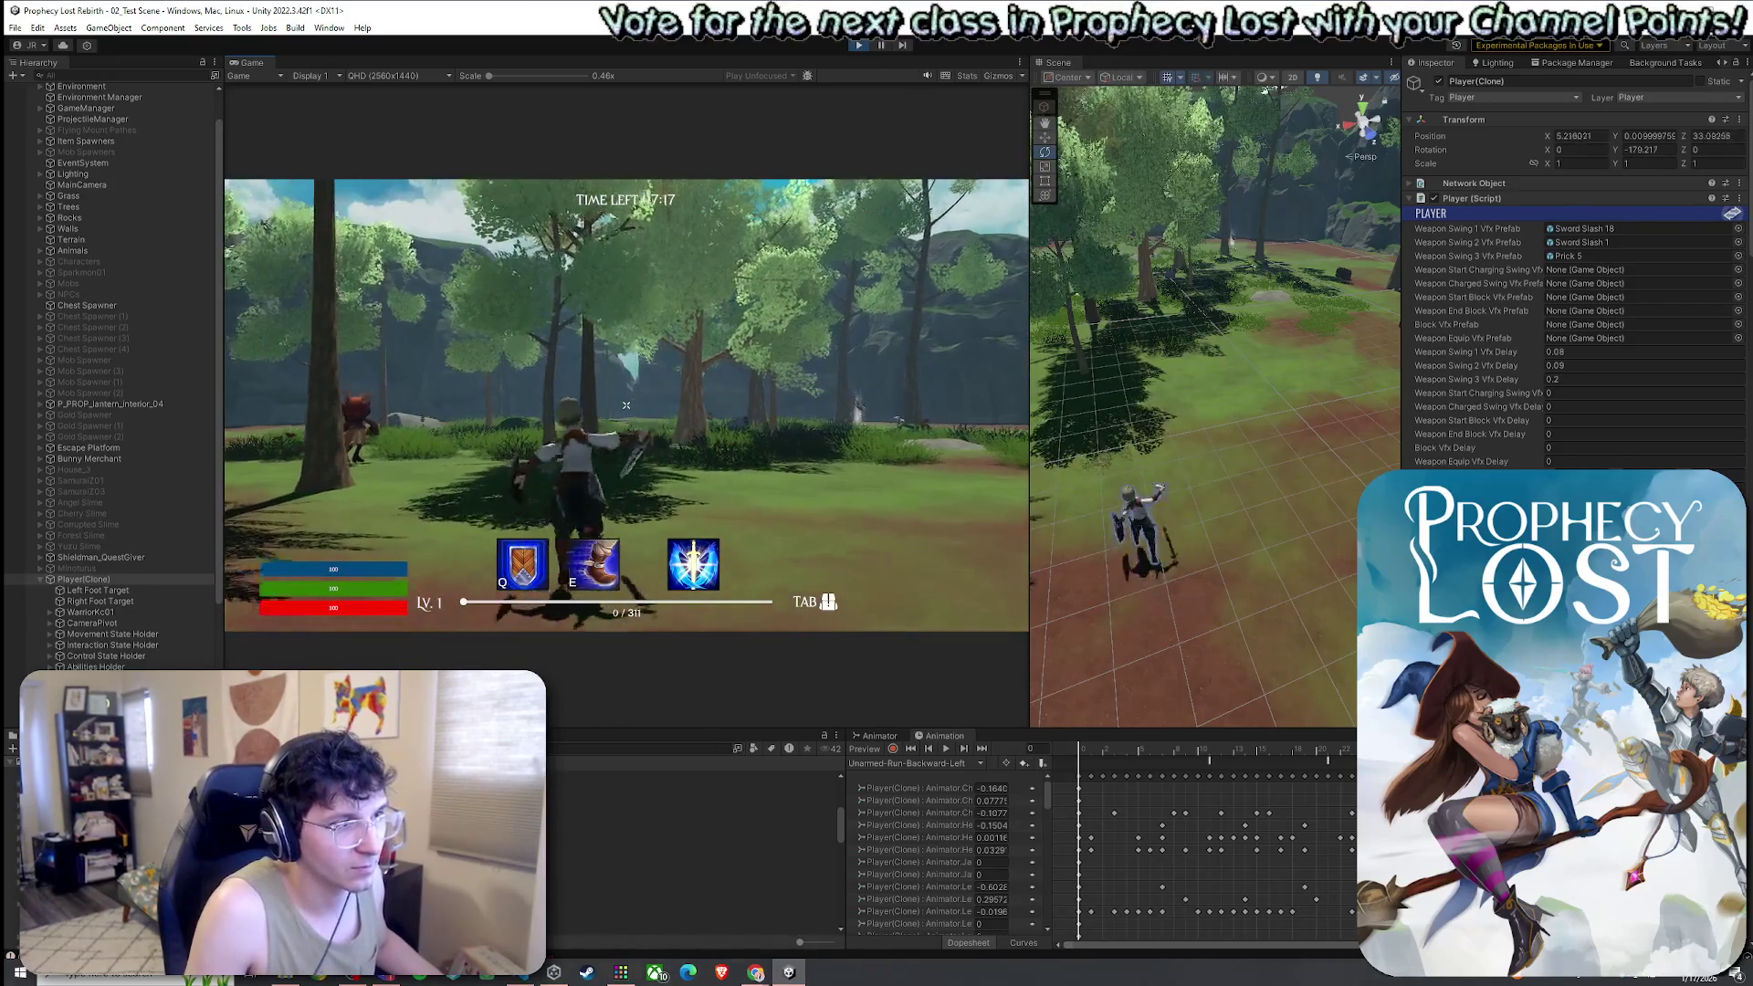
pyautogui.press('w')
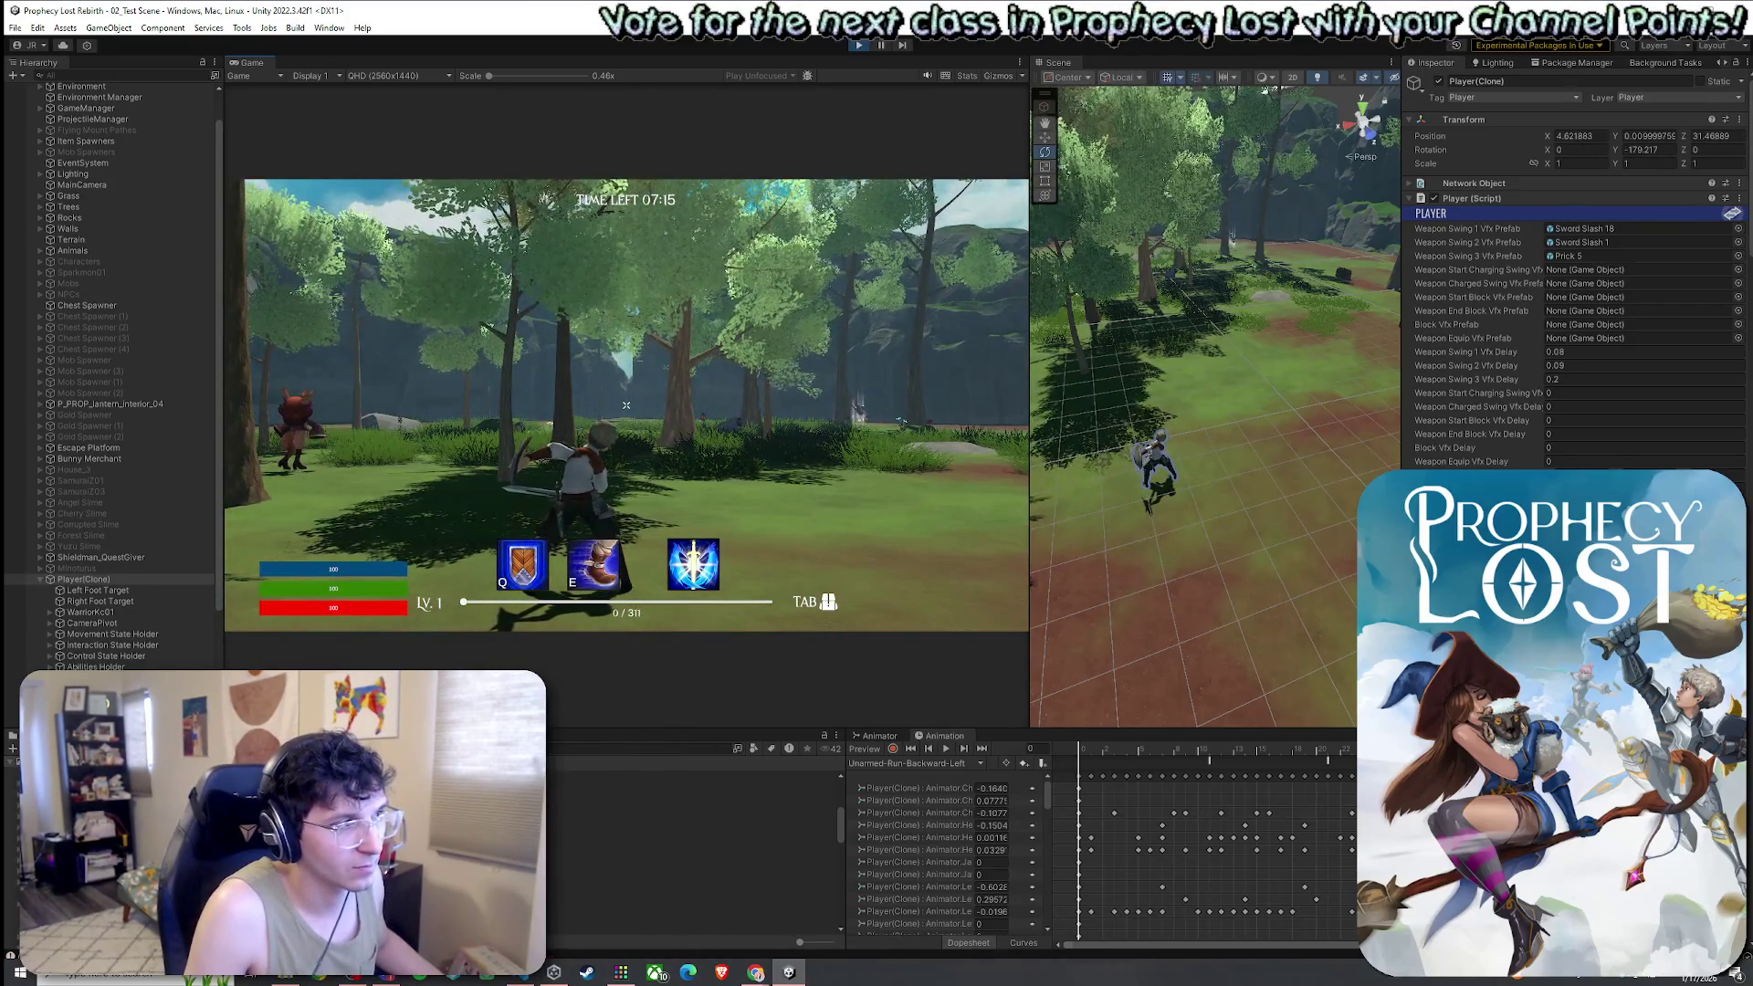
pyautogui.press('super')
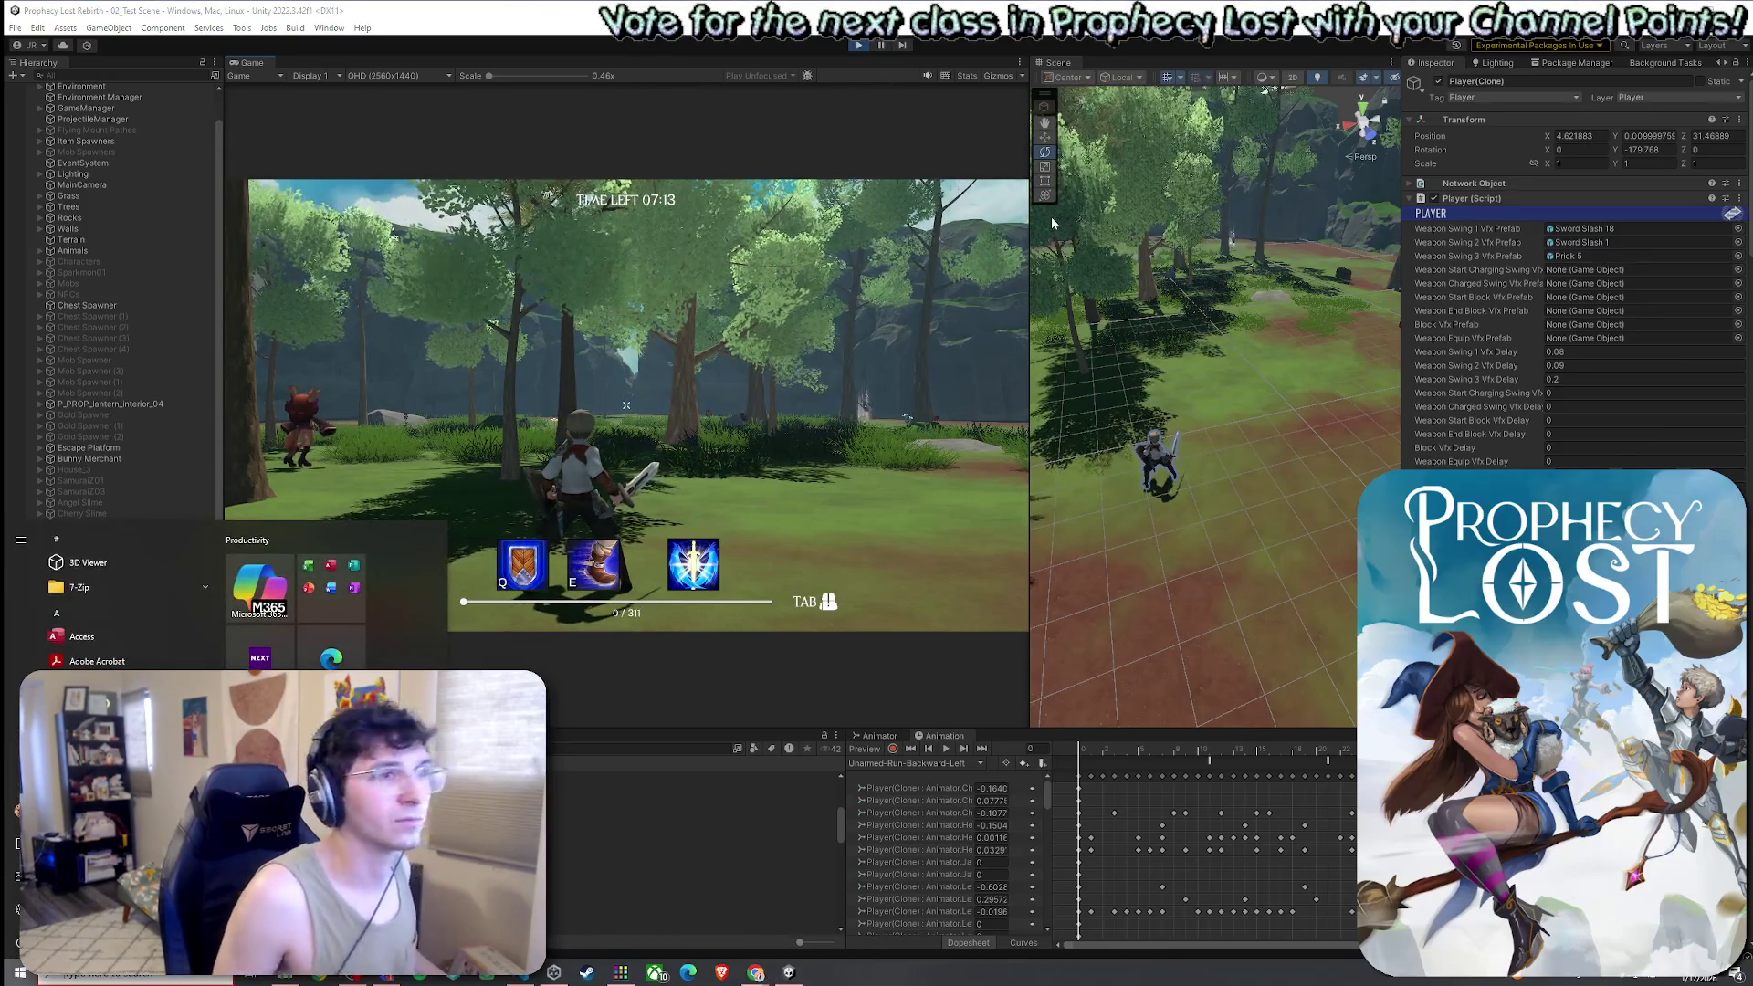
# Copy the Player (Script) component with its values and stop play mode
pyautogui.rightClick(1695, 199)
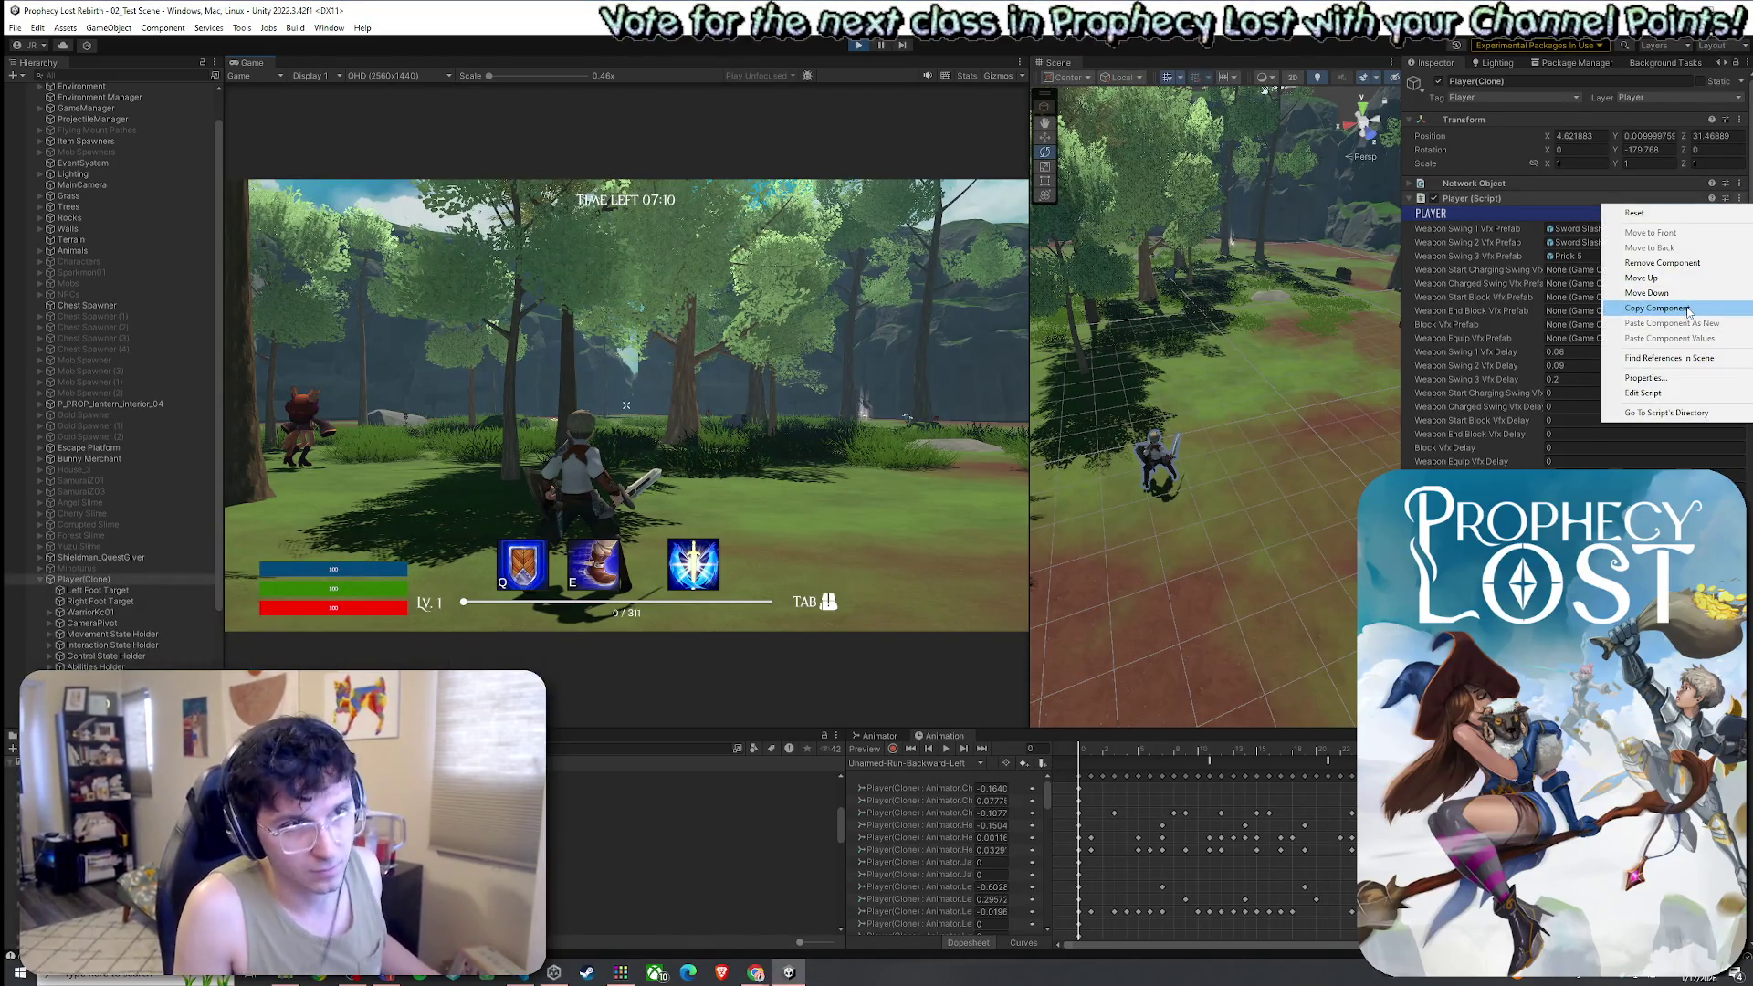
pyautogui.click(1688, 313)
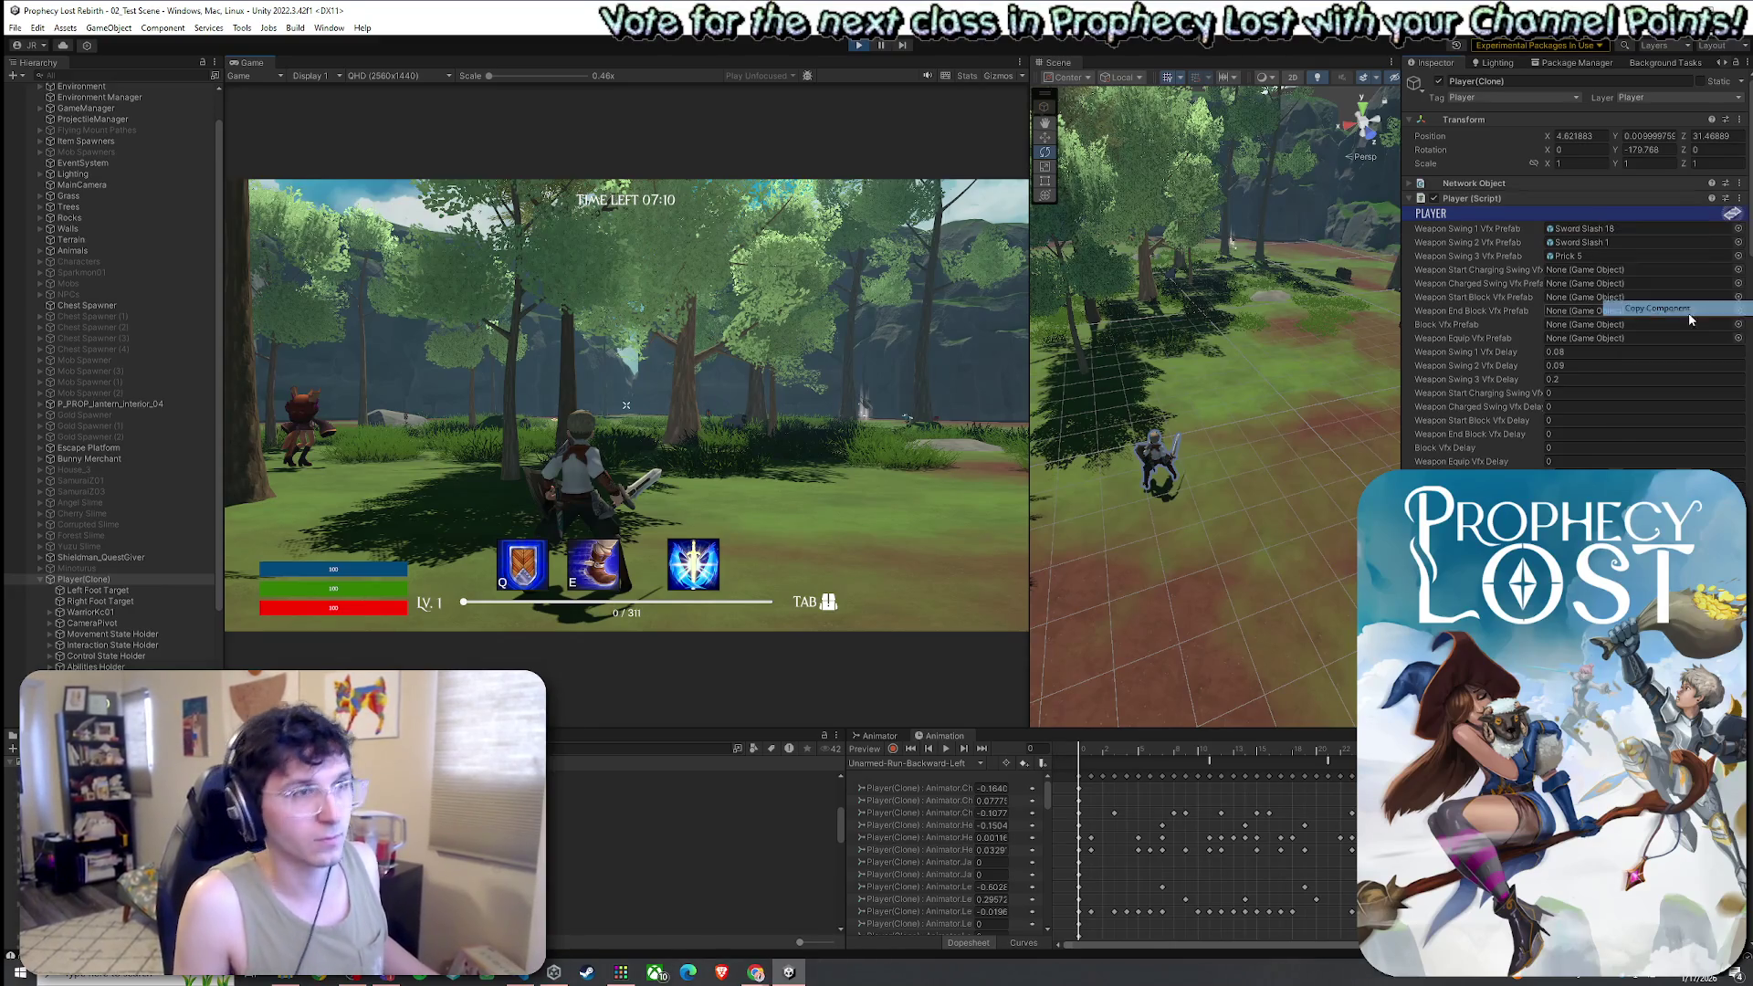
pyautogui.click(858, 44)
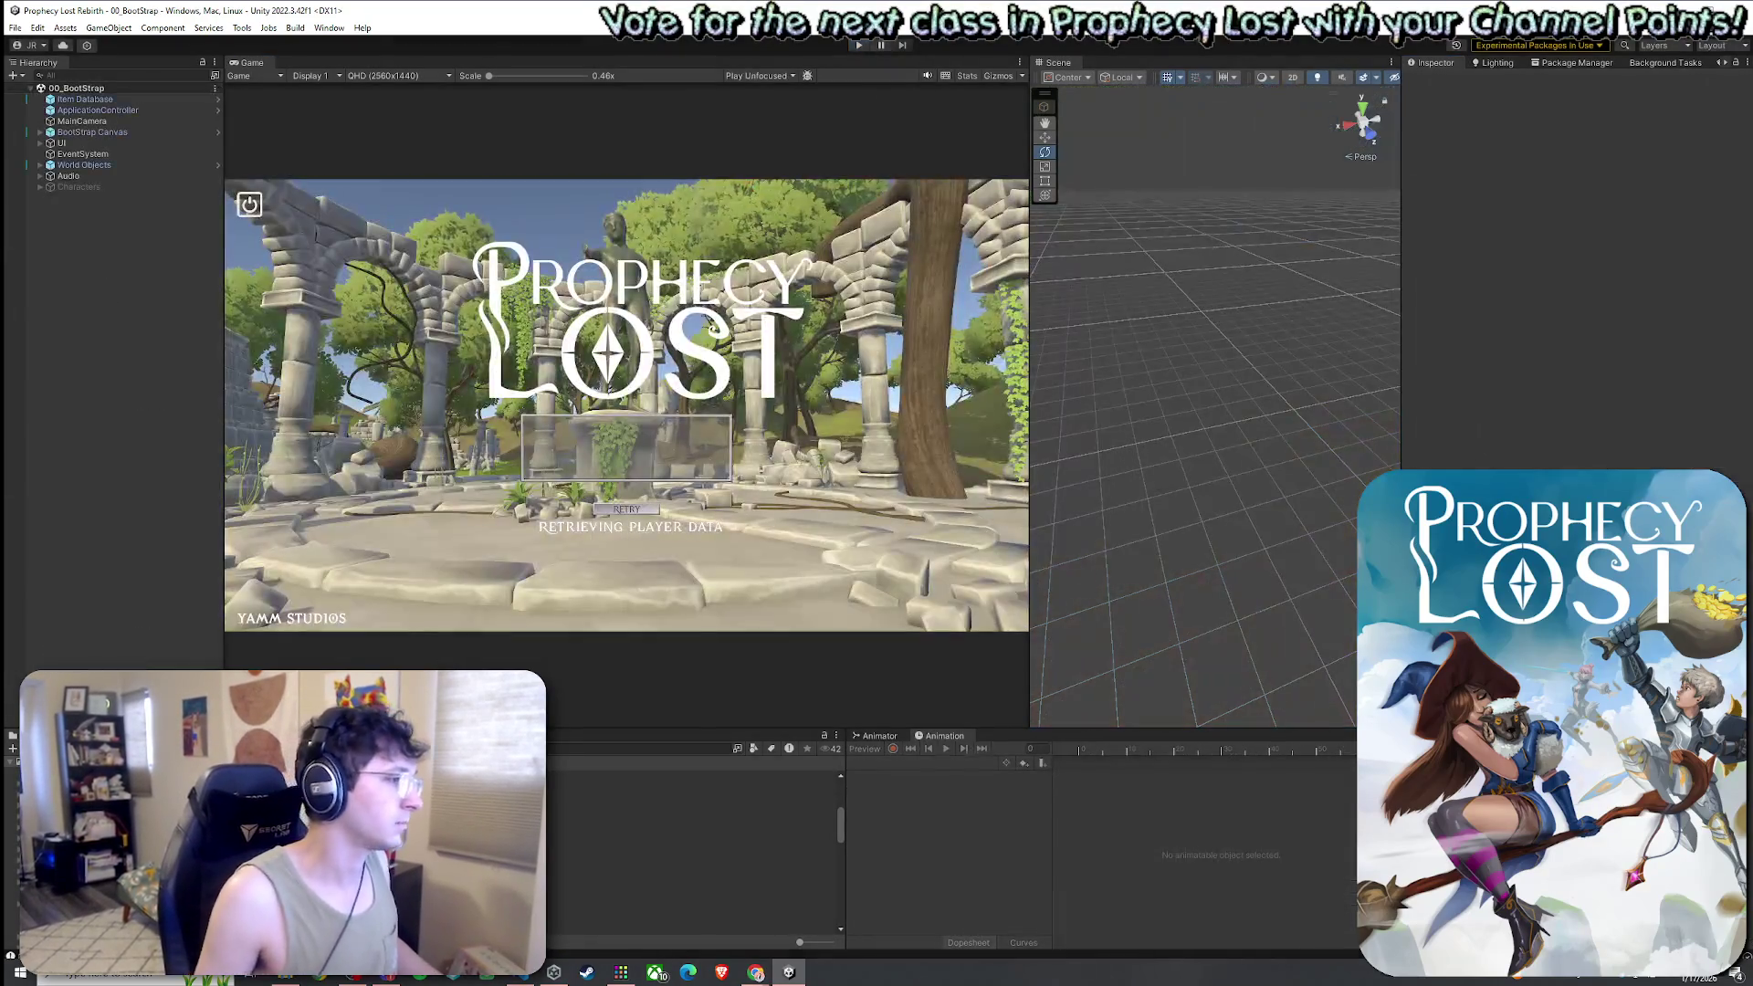
# Search the Project for 'pr' and select the Player prefab
pyautogui.click(549, 746)
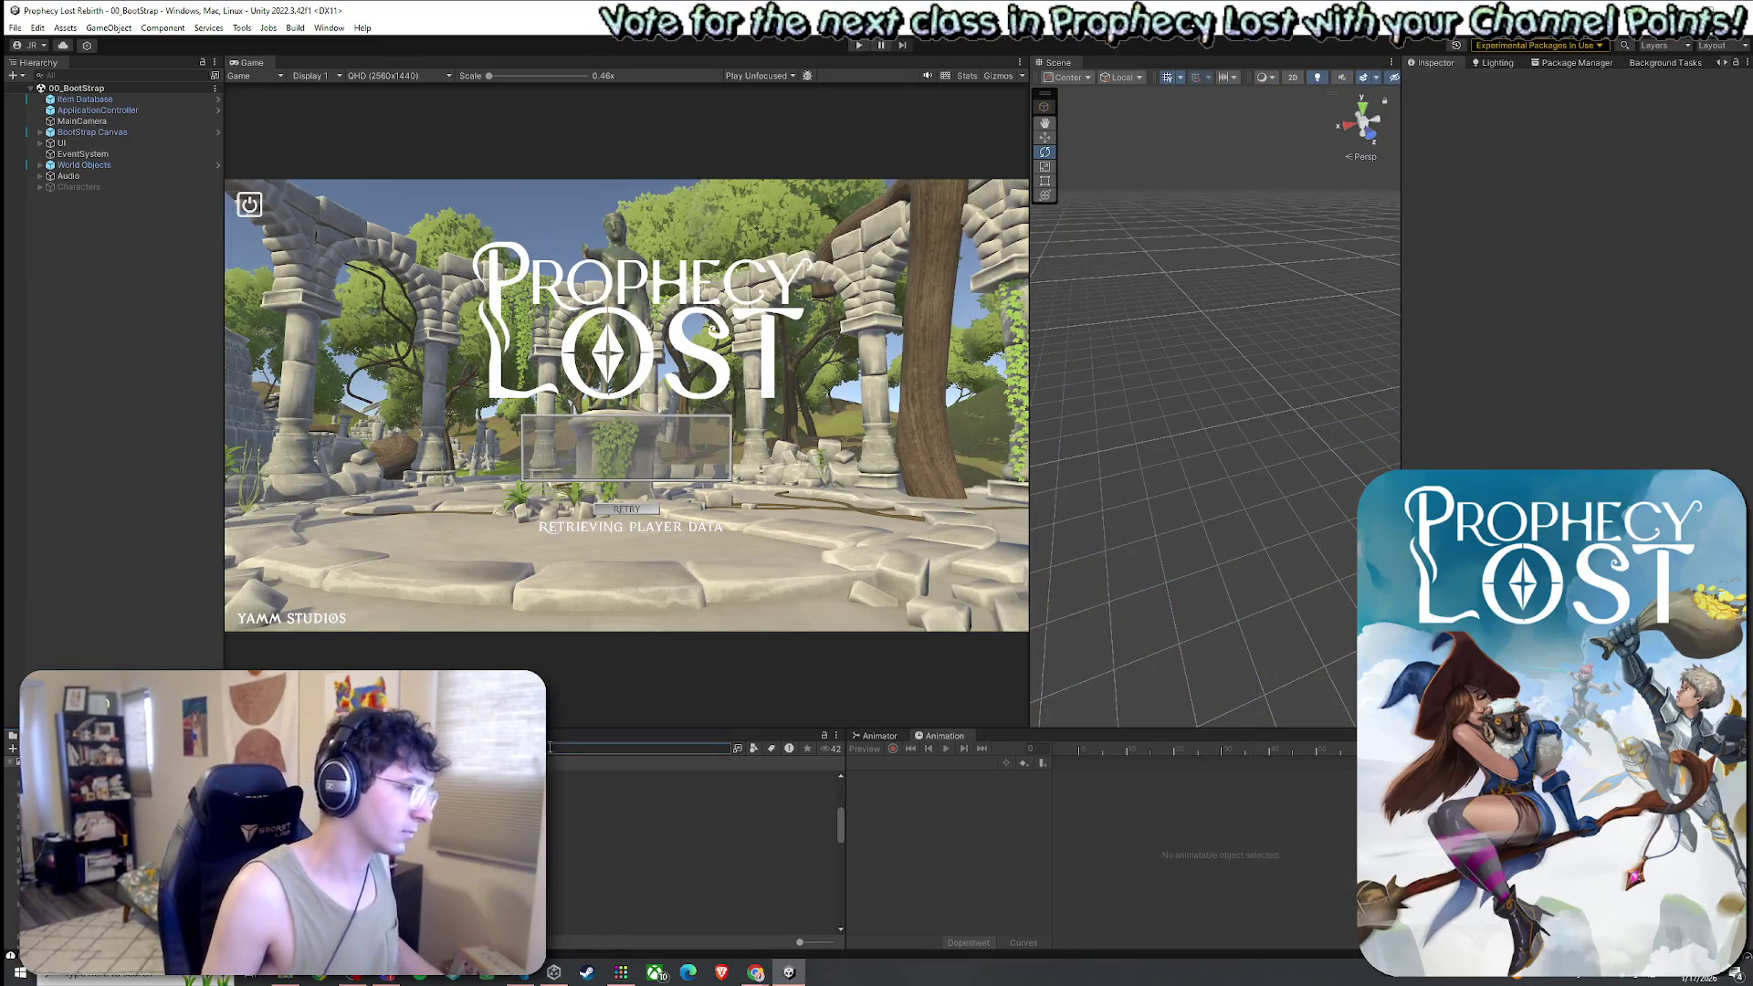
pyautogui.write('pr')
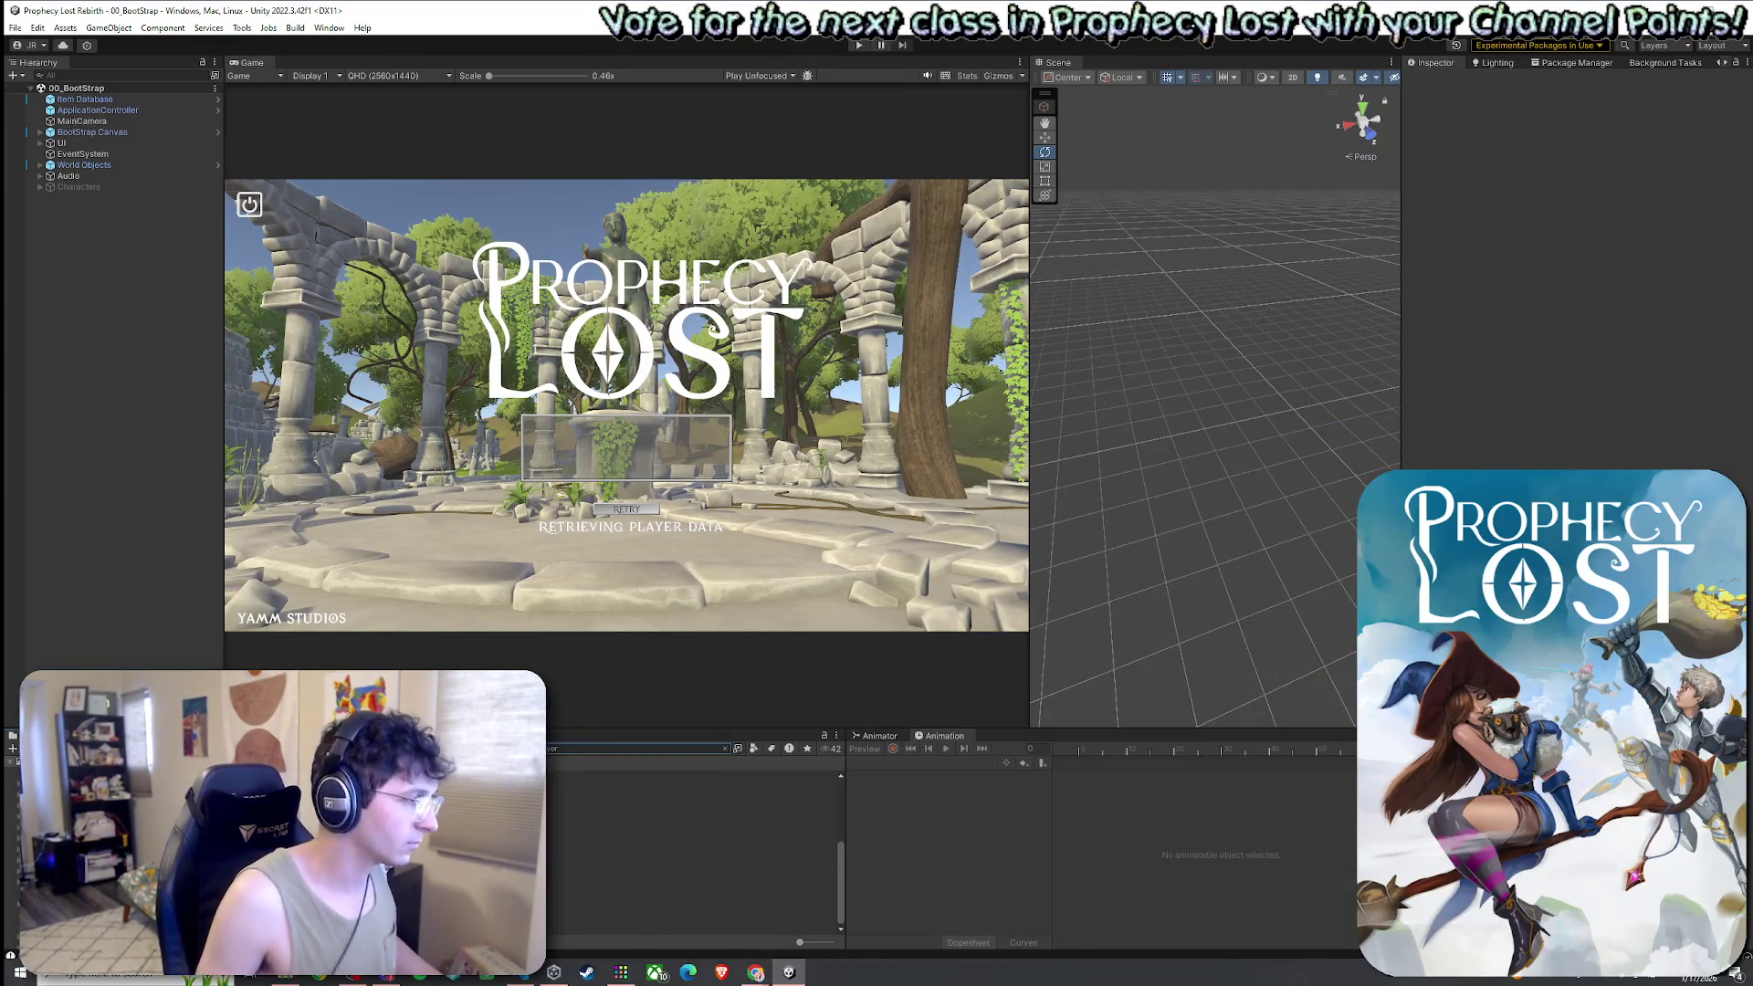
pyautogui.click(639, 830)
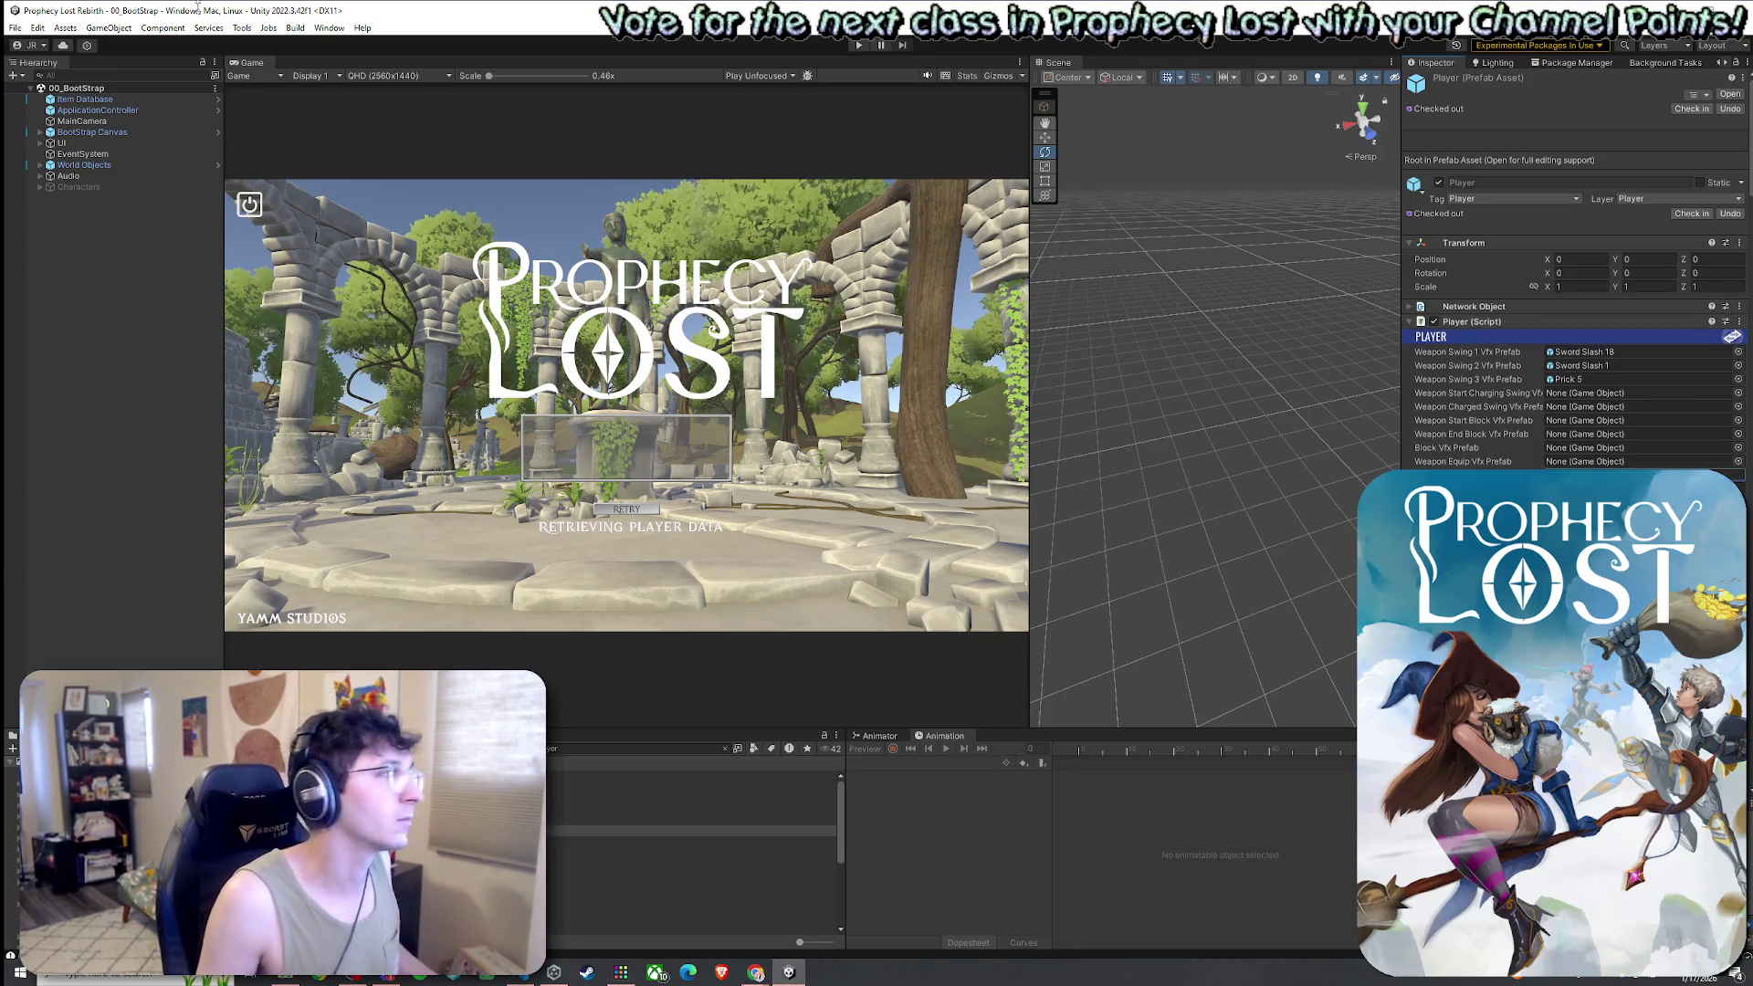
# Save the 00_BootStrap scene from its Hierarchy menu
pyautogui.rightClick(77, 88)
pyautogui.click(100, 94)
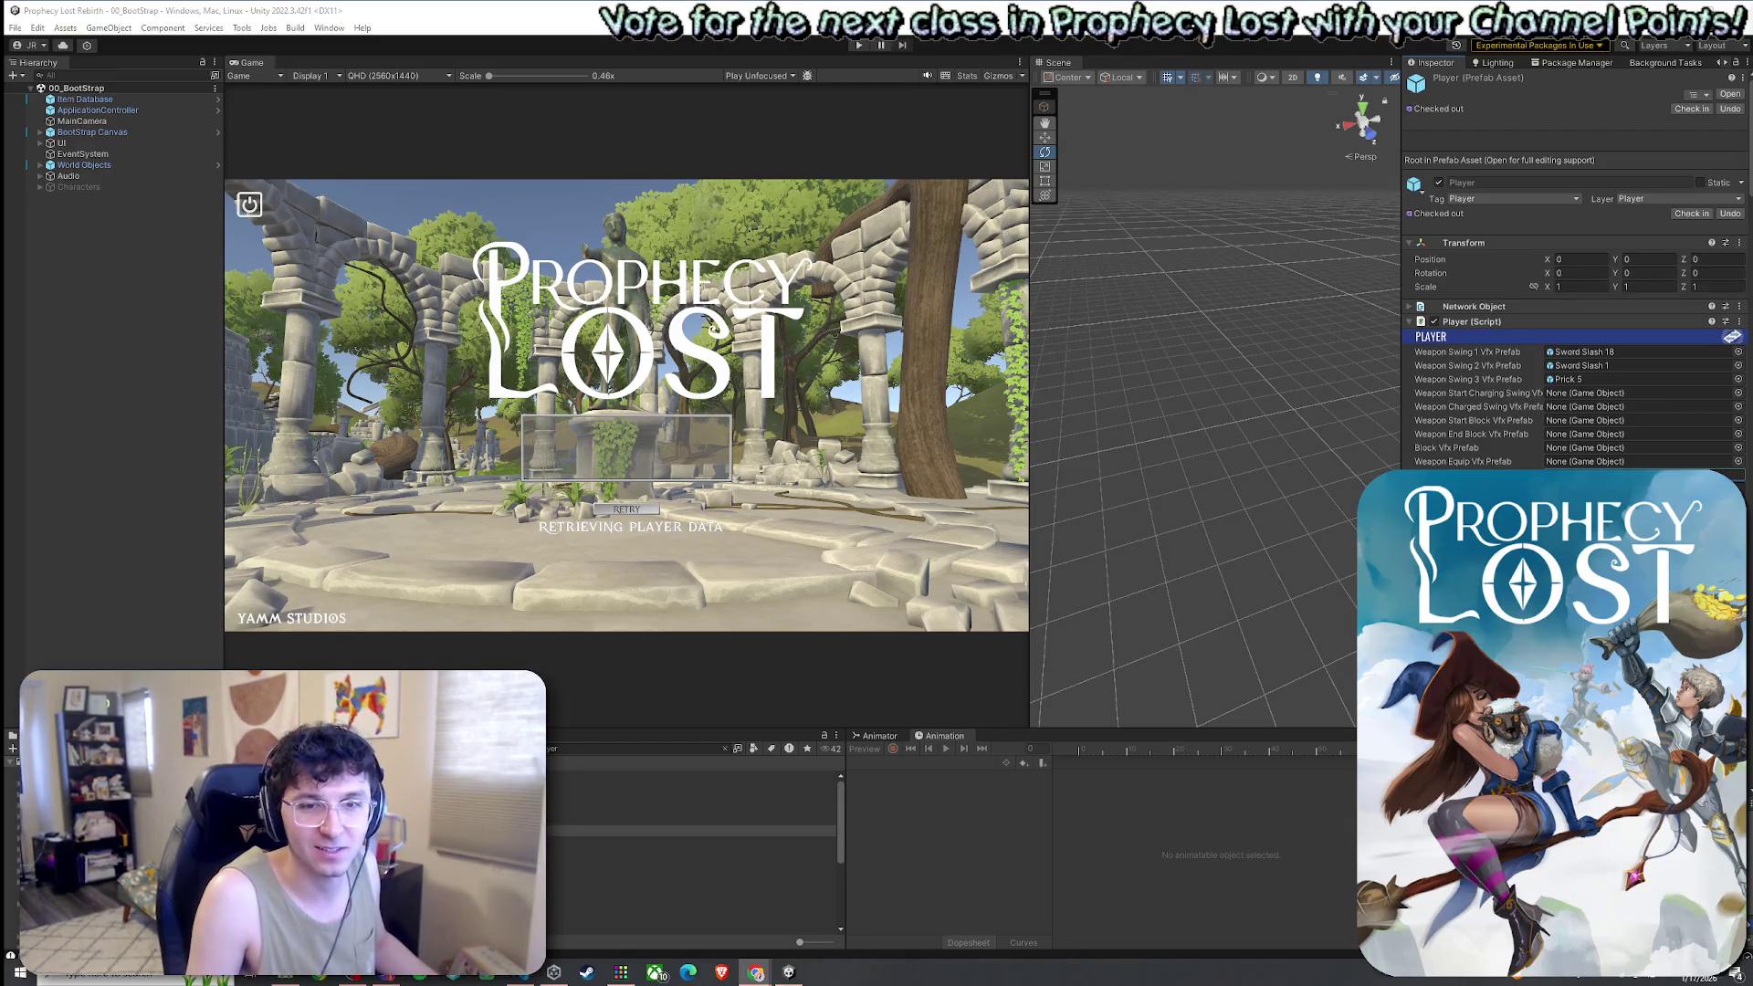
pyautogui.click(14, 28)
pyautogui.click(311, 4)
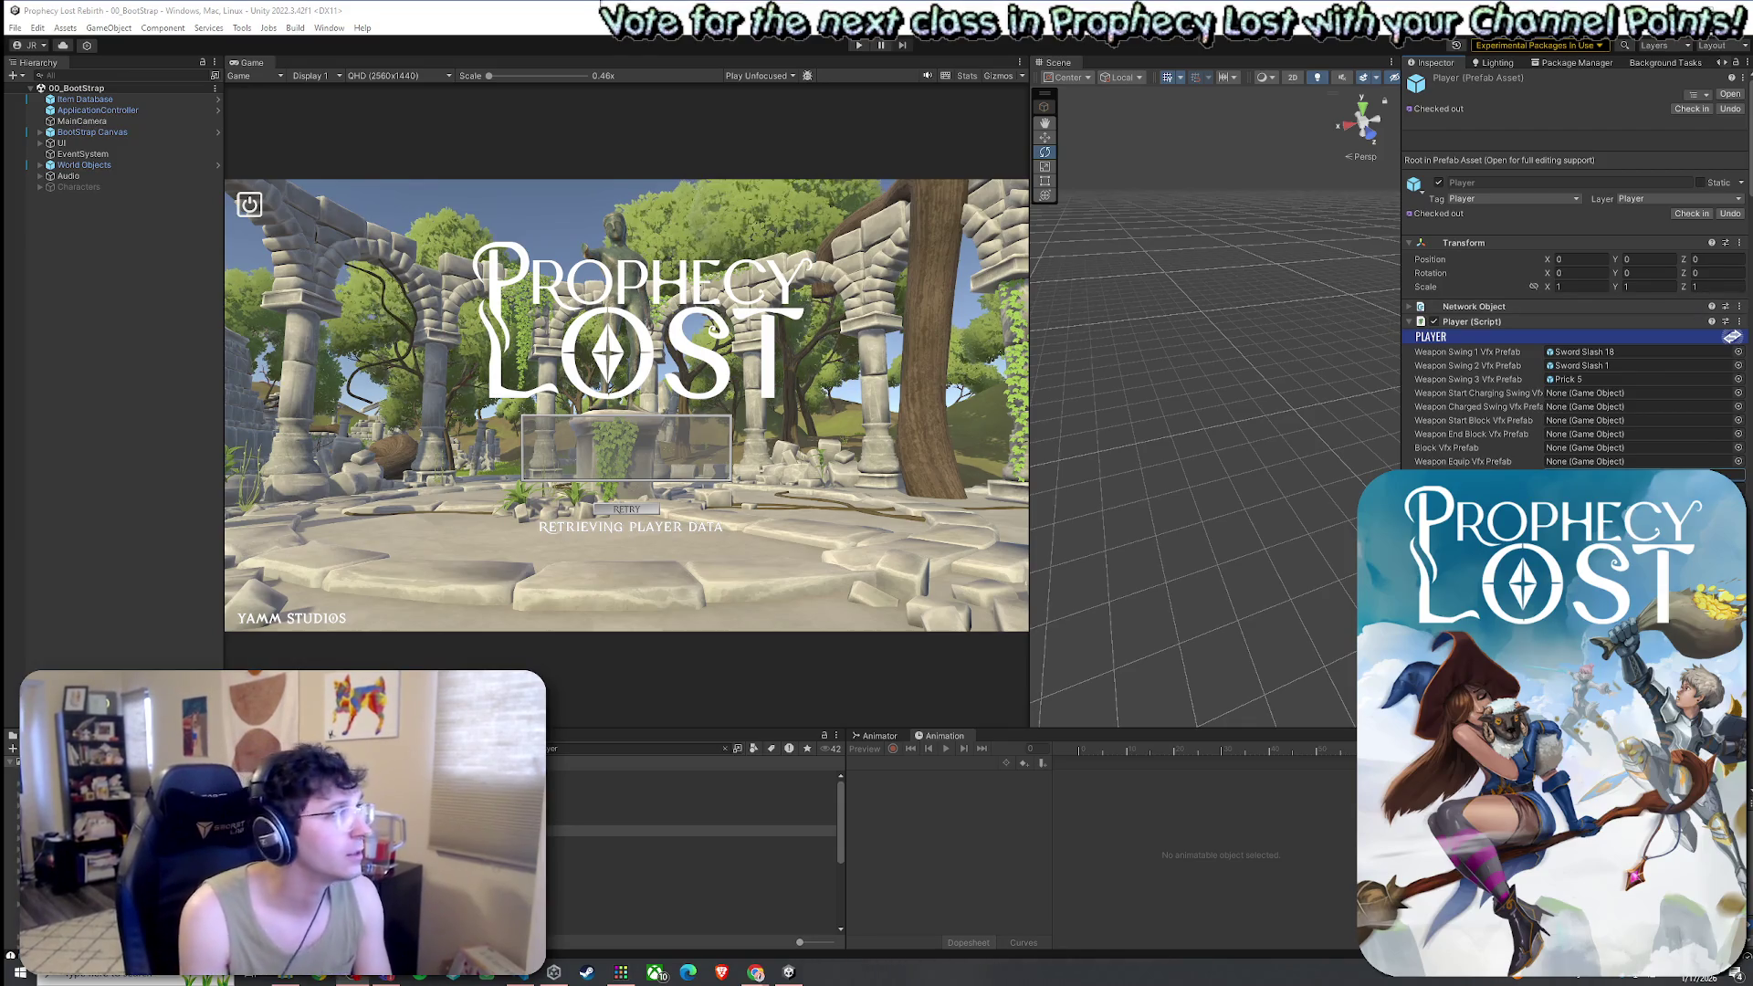
# Cancel a File > Save As attempt, then open the Sword Slash 18 effect prefab
pyautogui.click(14, 27)
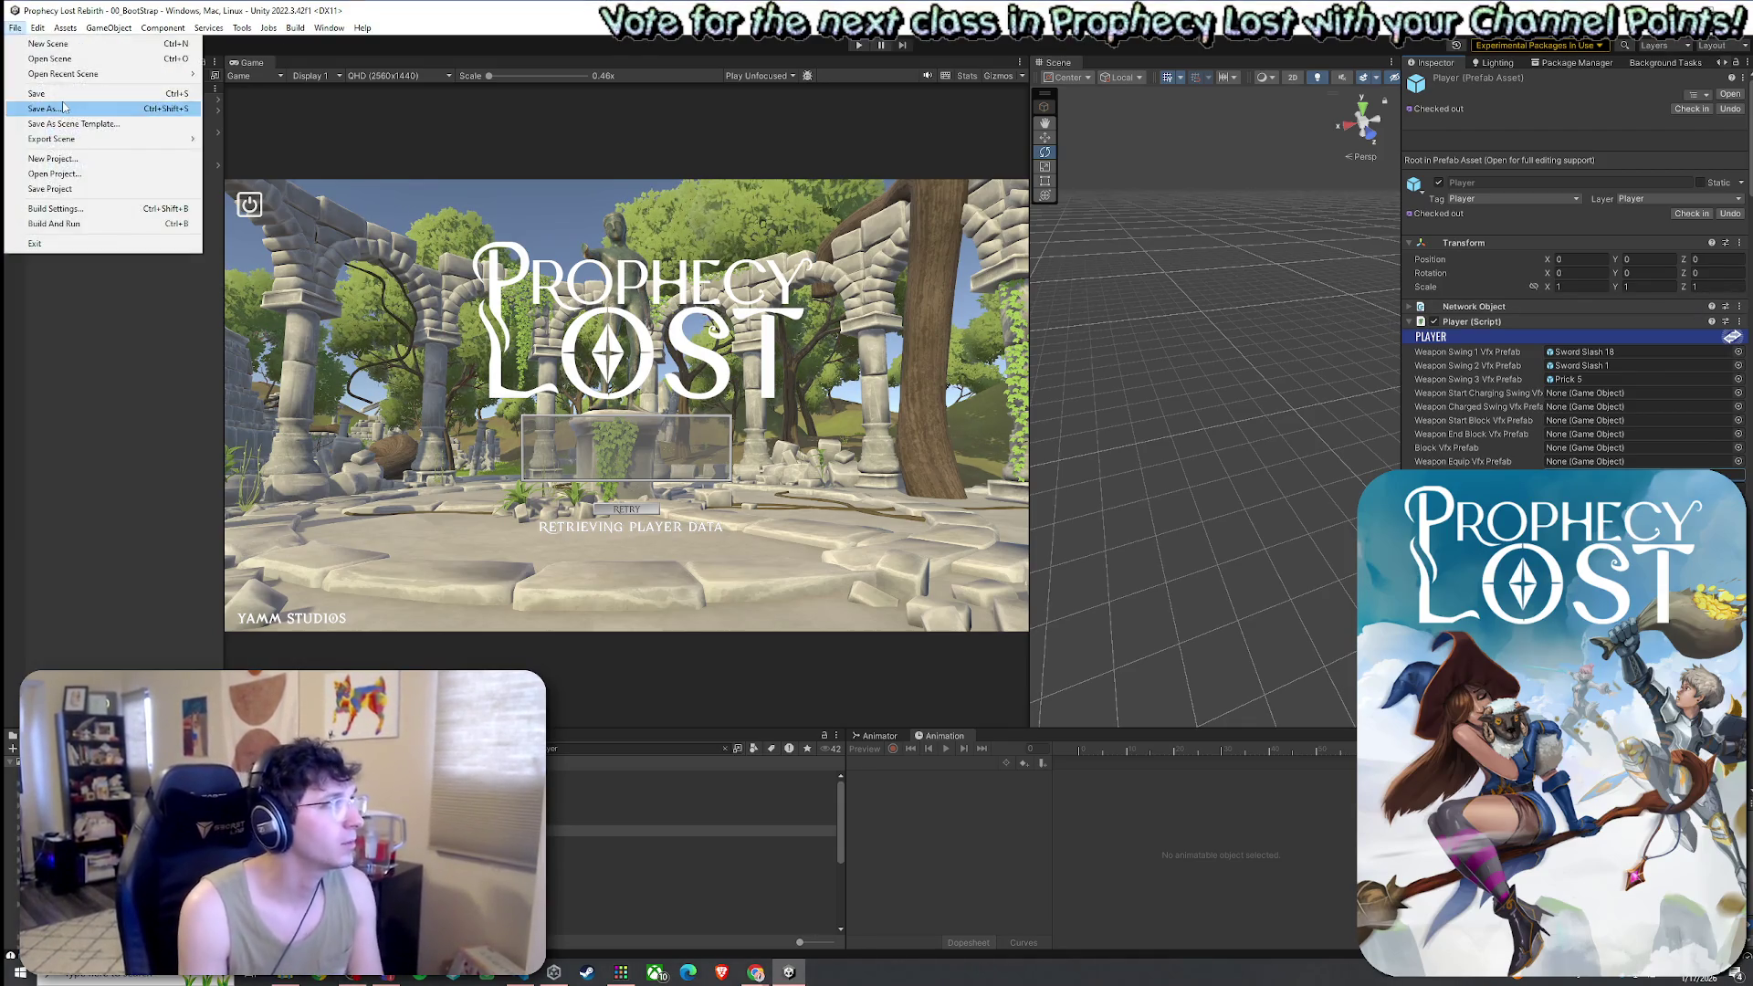
pyautogui.click(46, 103)
pyautogui.click(731, 46)
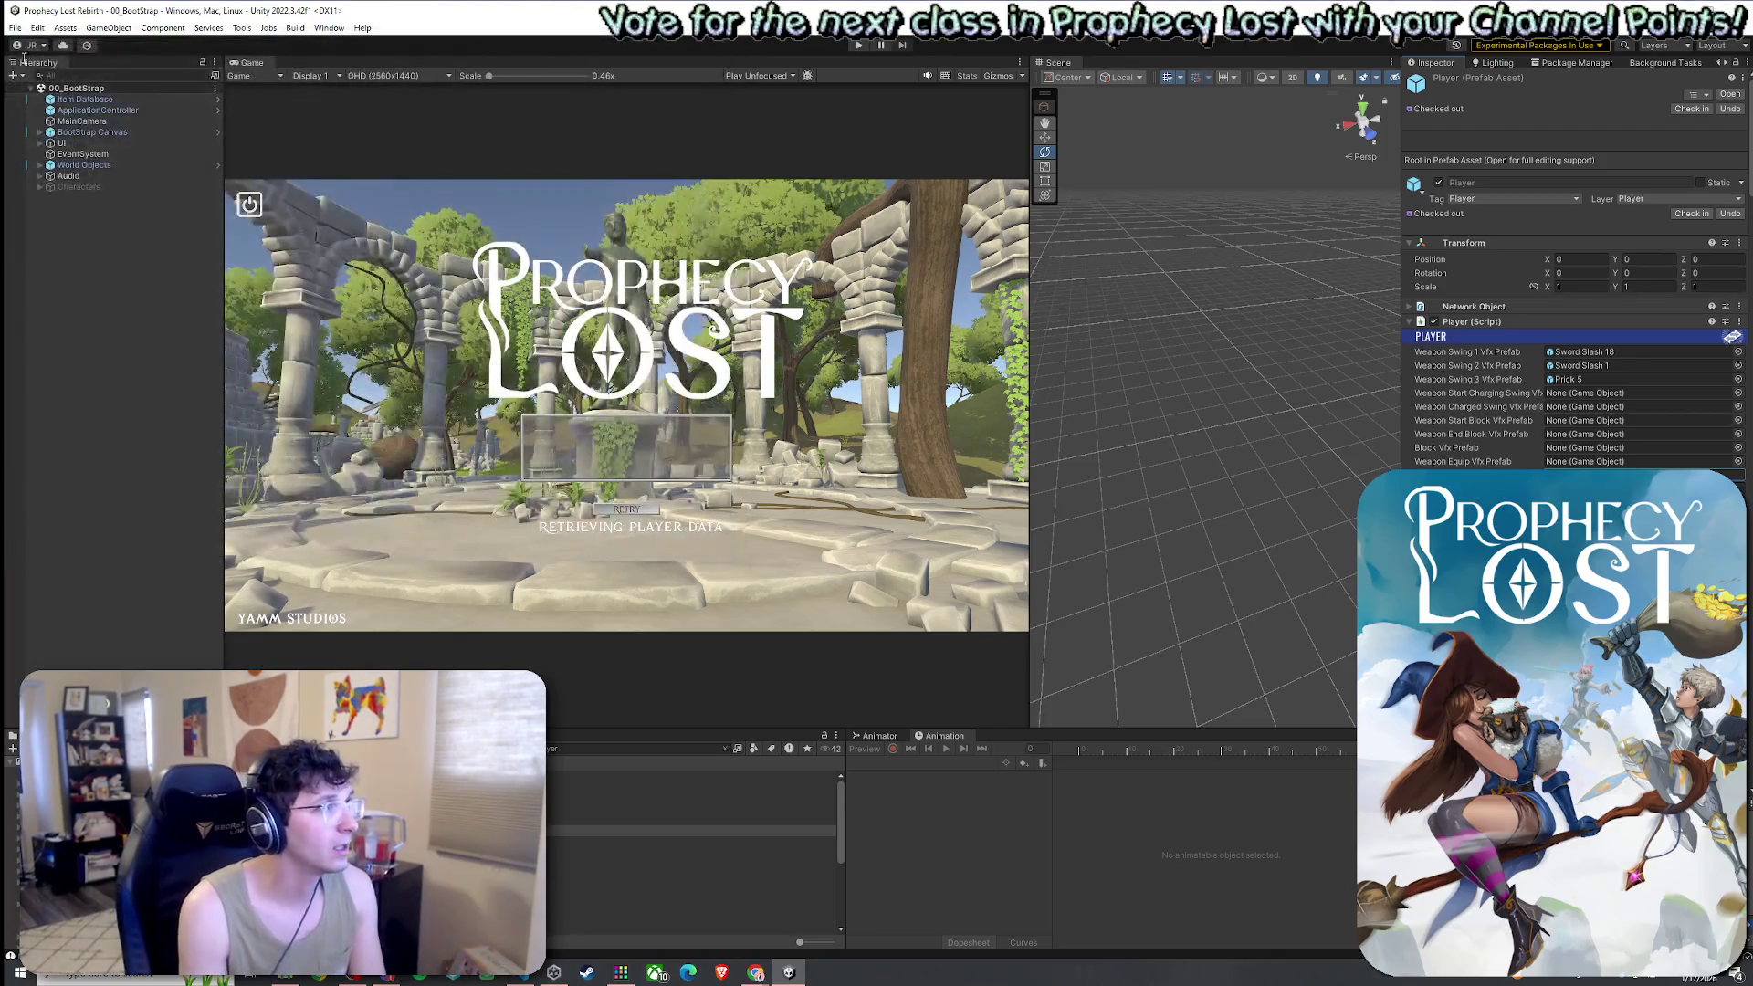
pyautogui.click(15, 28)
pyautogui.click(315, 447)
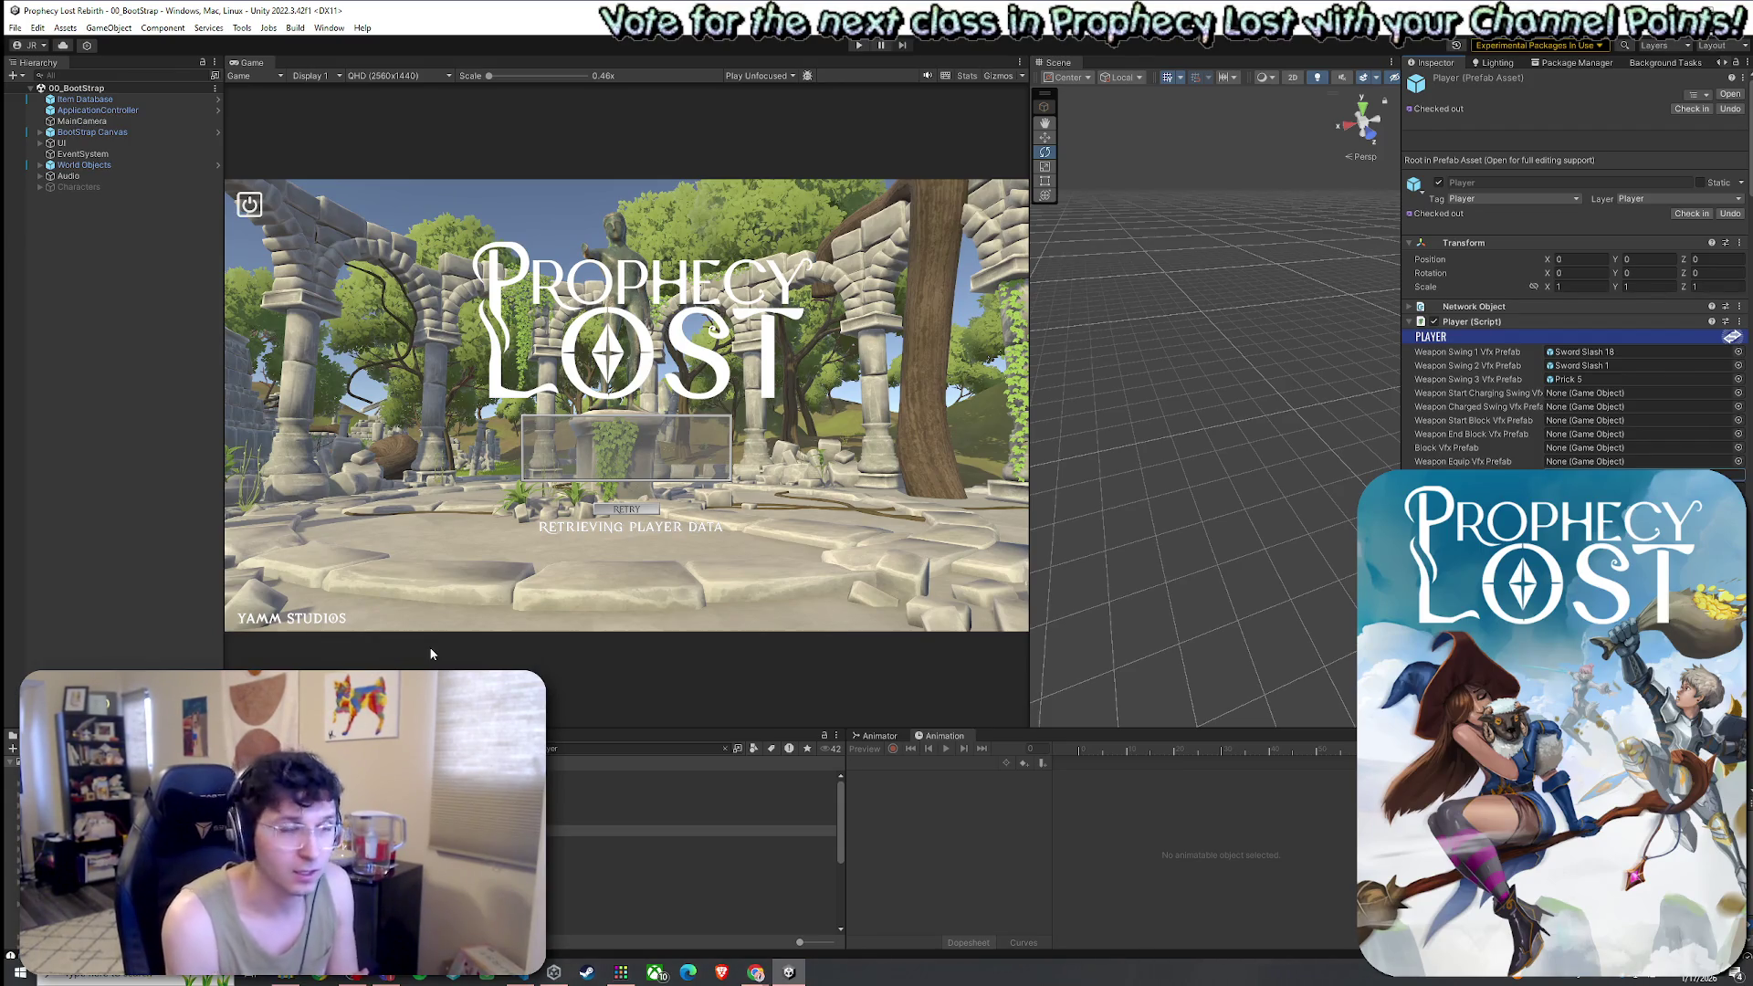
pyautogui.doubleClick(1588, 353)
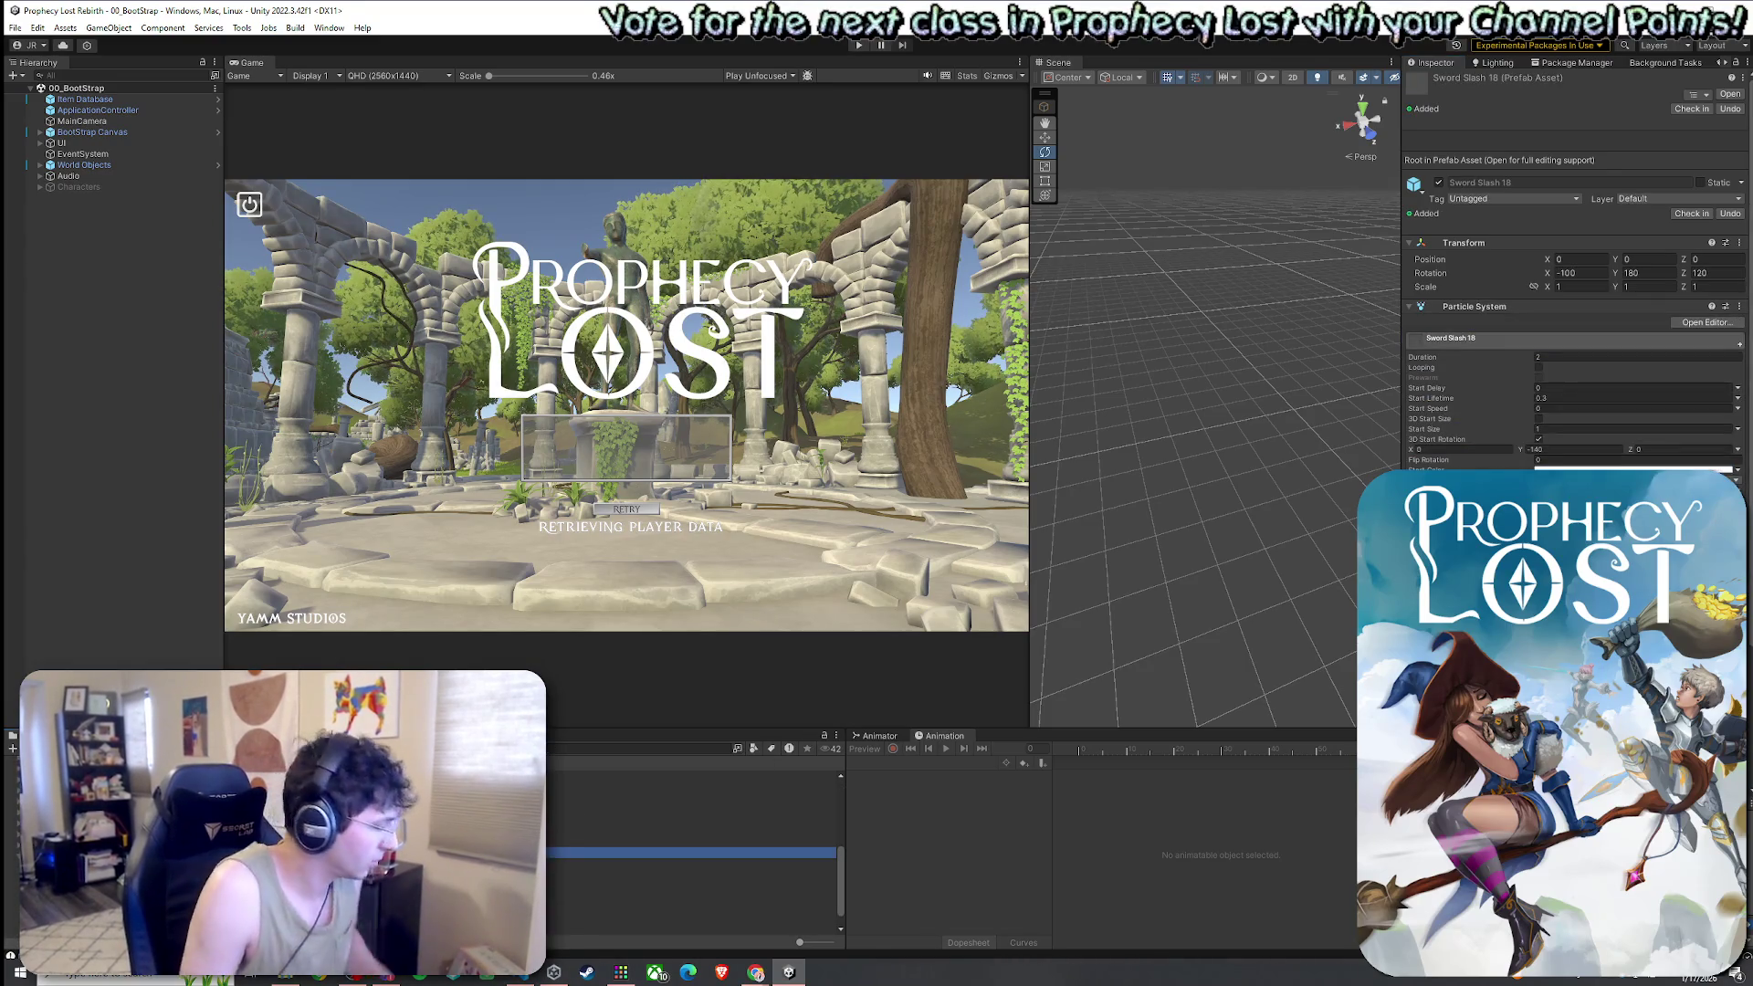
# Browse the slash effect prefabs and rename Sword Slash Knight to Sword Slash KnightsSwordShield2
pyautogui.press('Down')
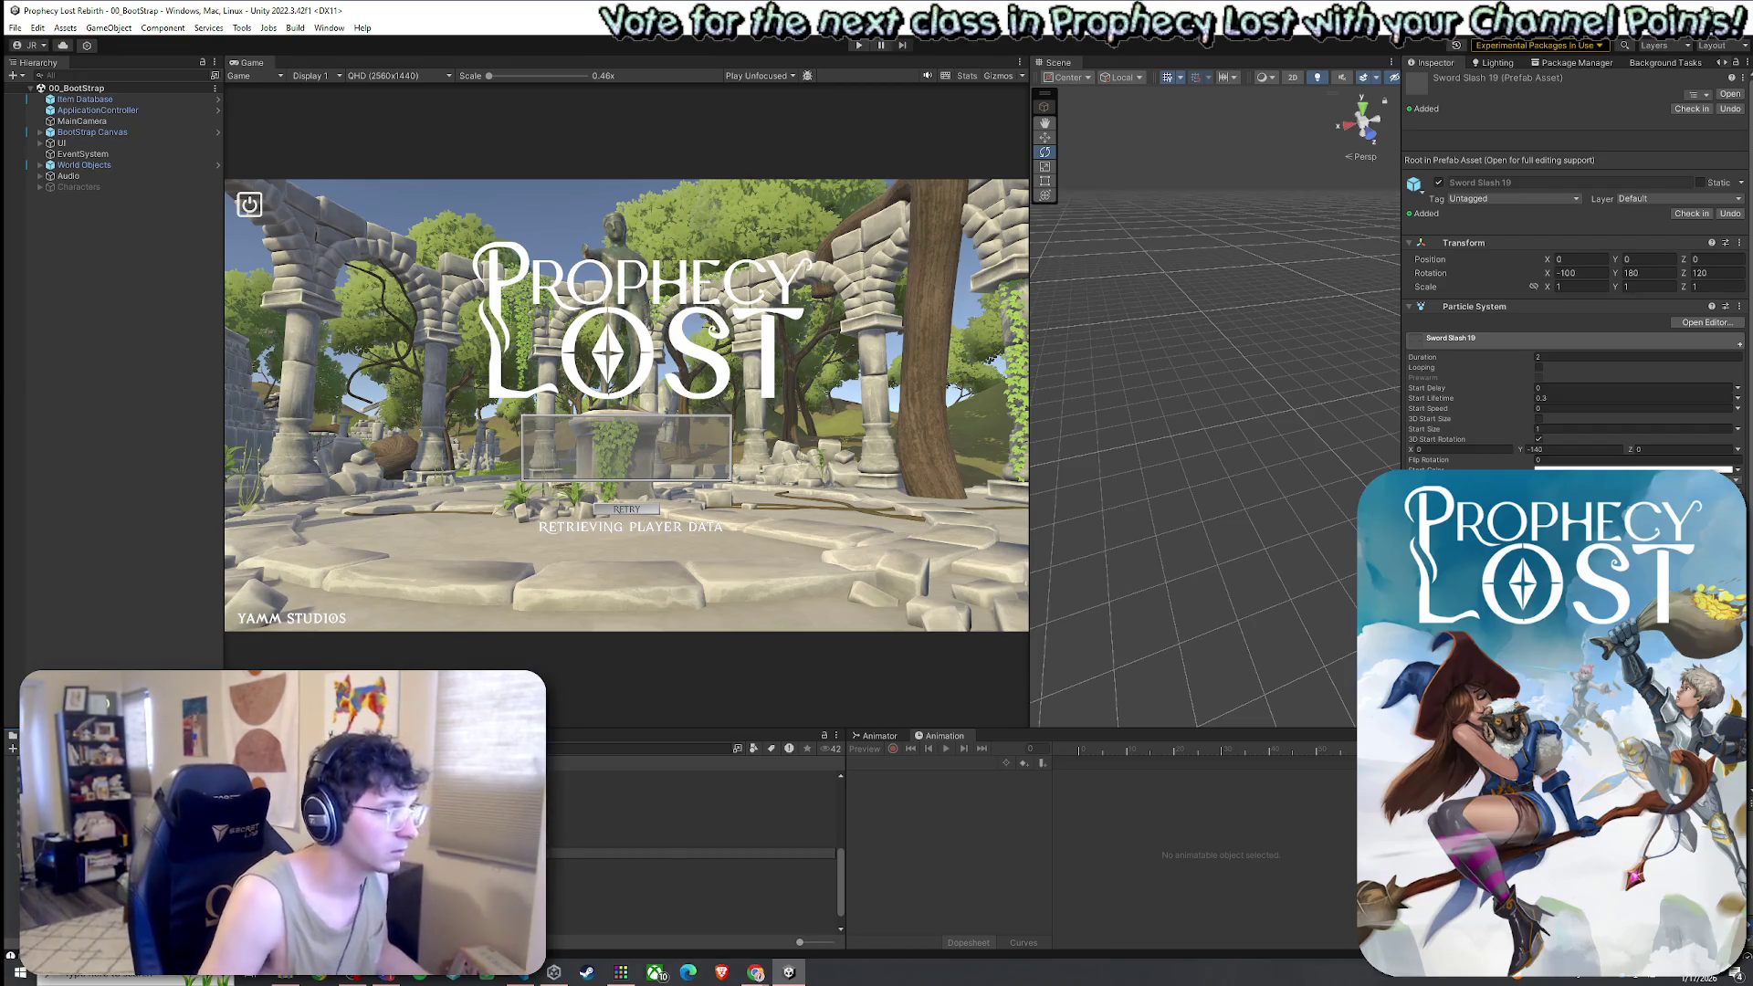
pyautogui.click(273, 929)
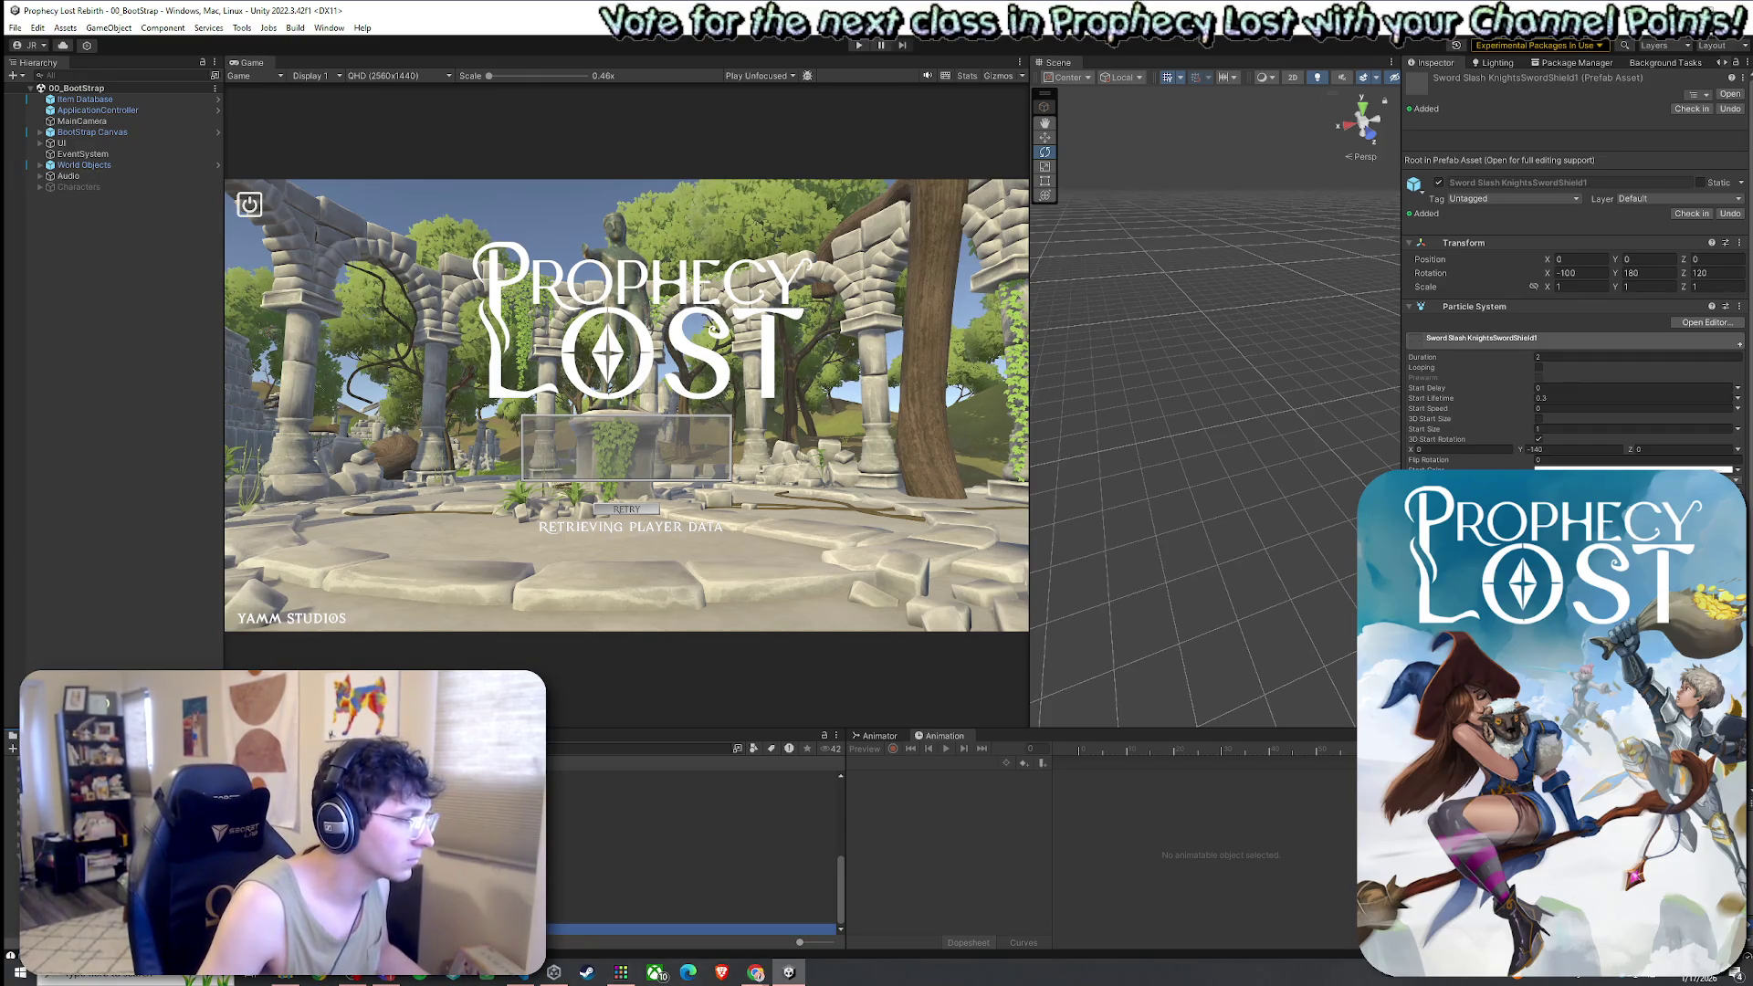
pyautogui.scroll(5, 694, 849)
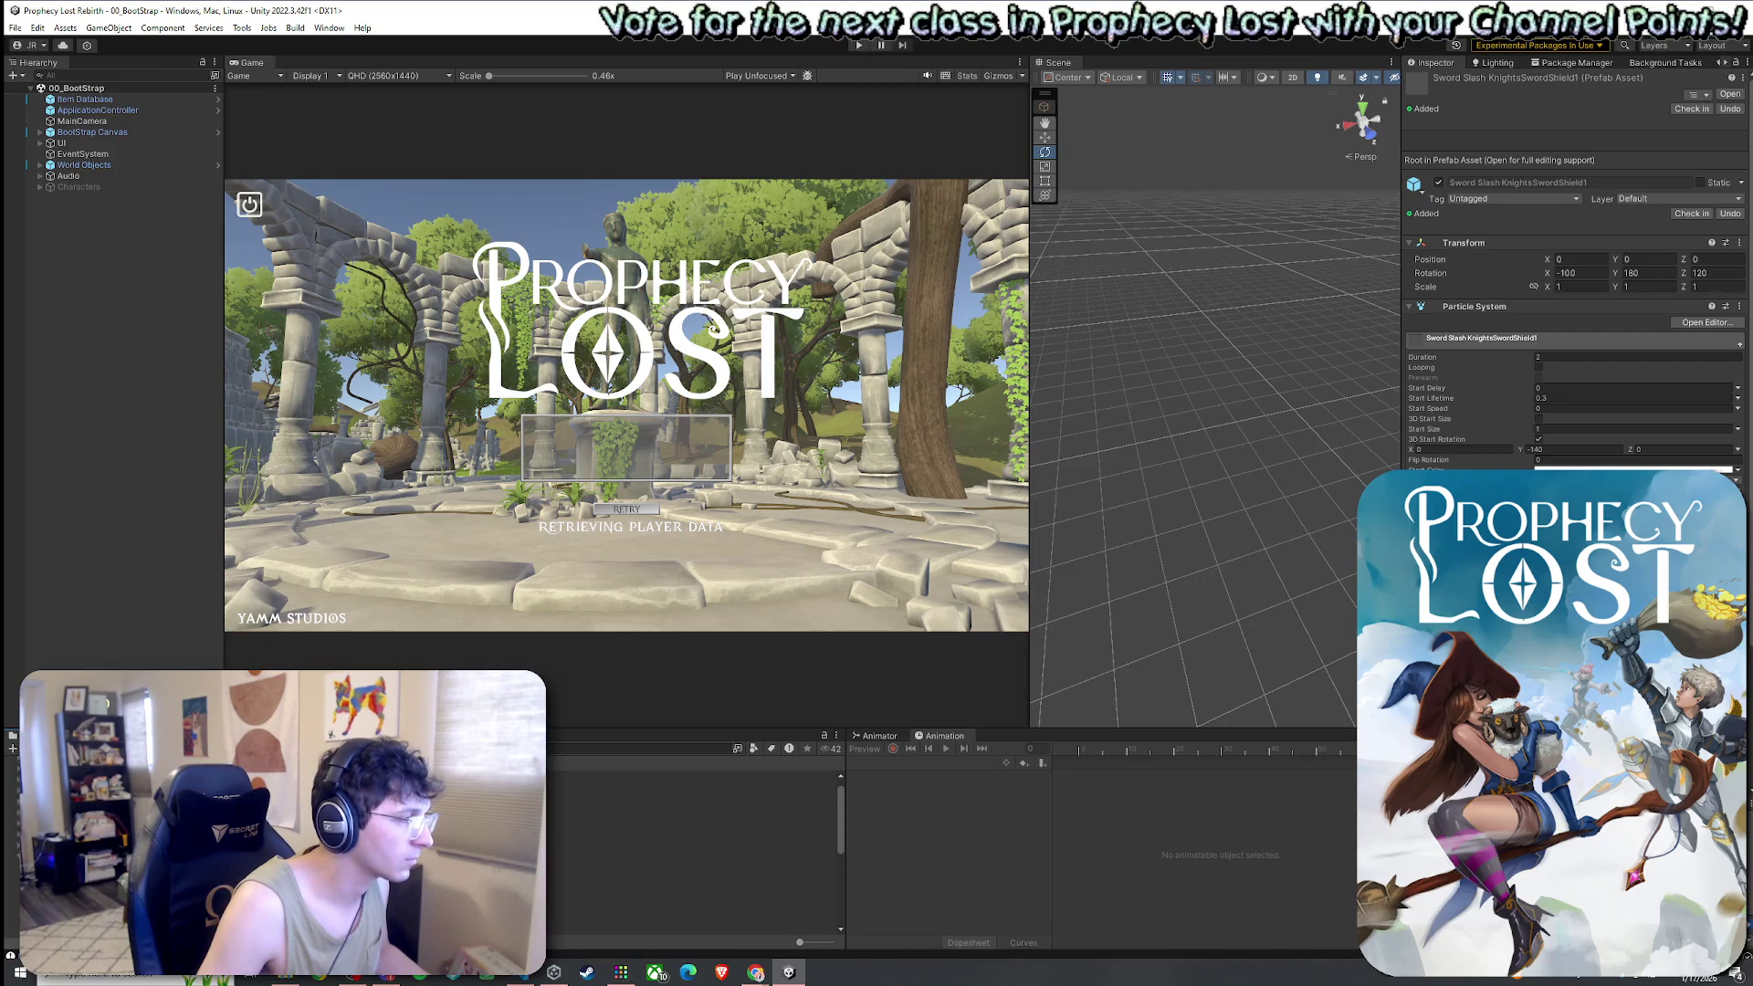
pyautogui.click(274, 839)
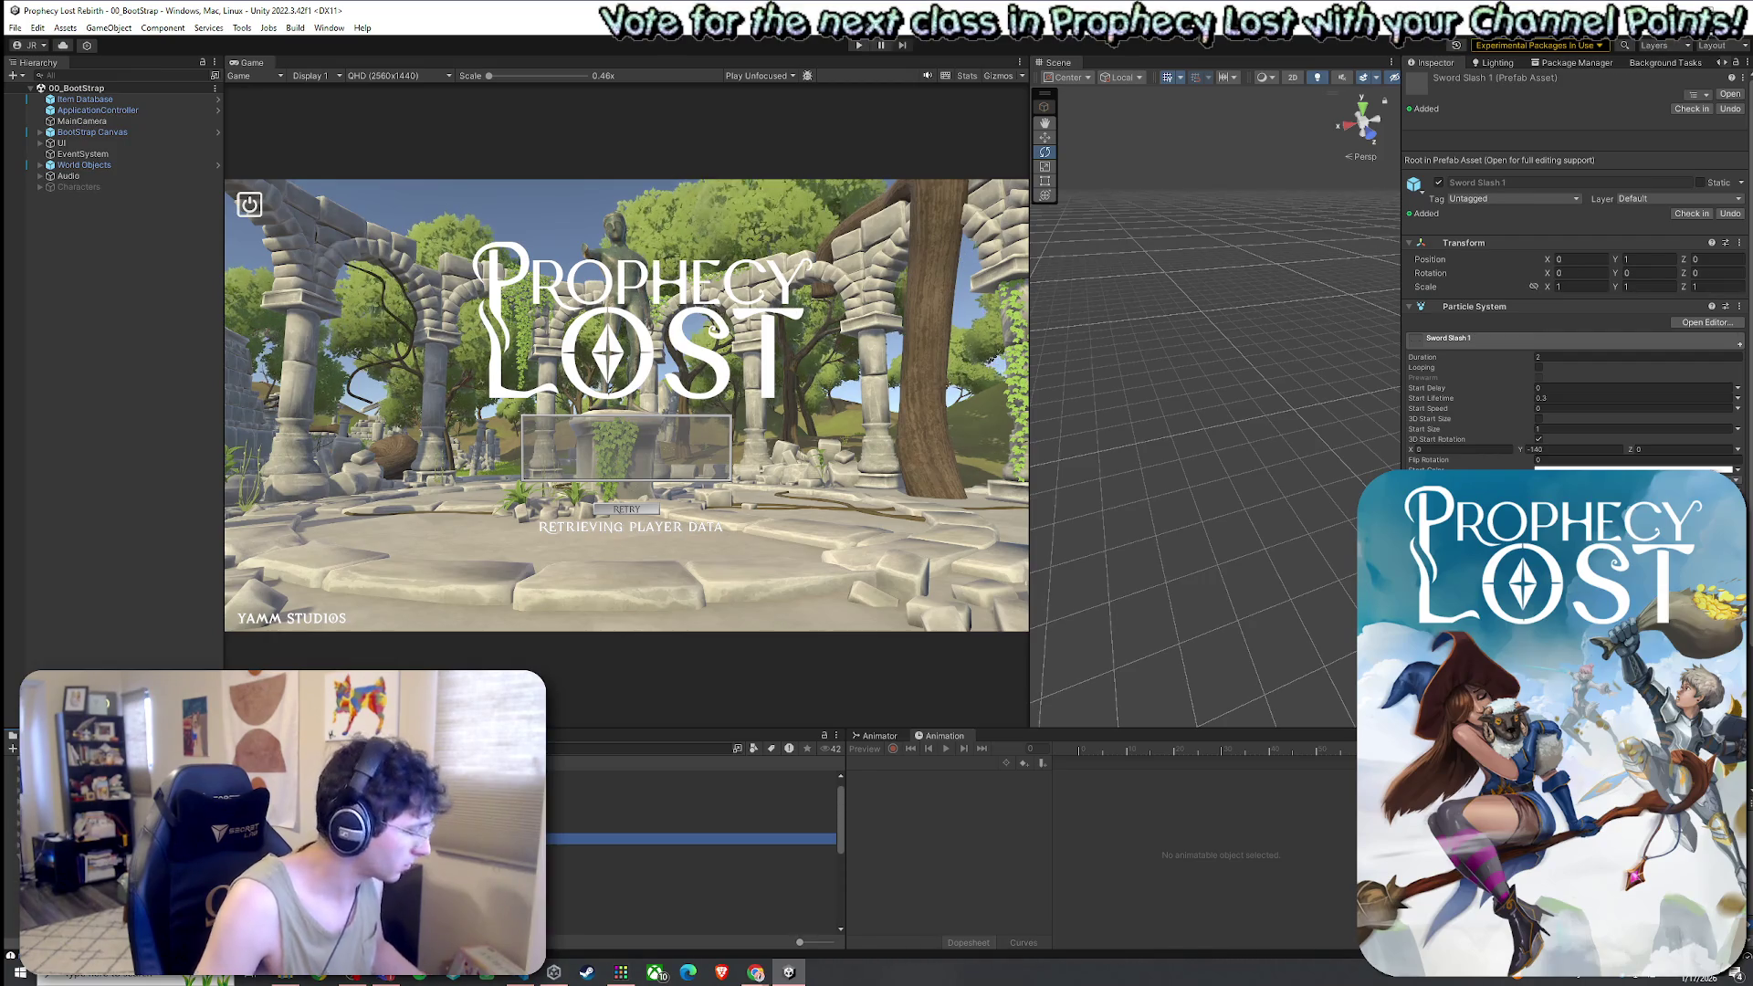
pyautogui.click(694, 852)
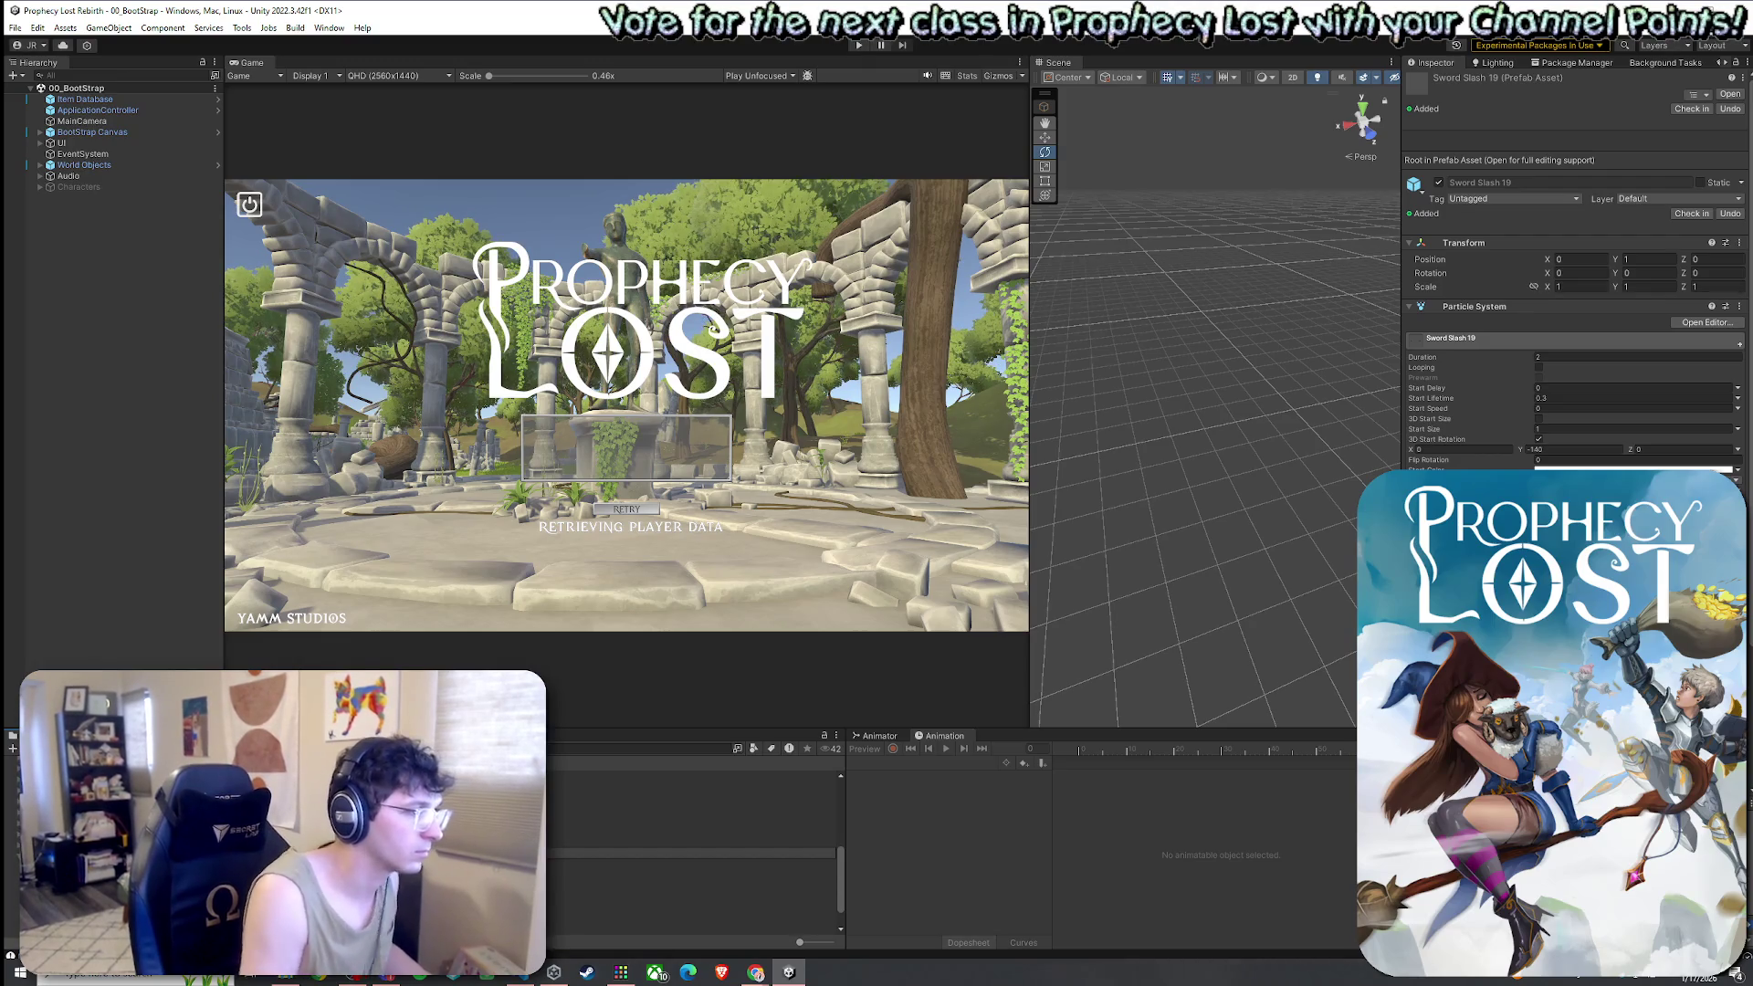
pyautogui.click(694, 917)
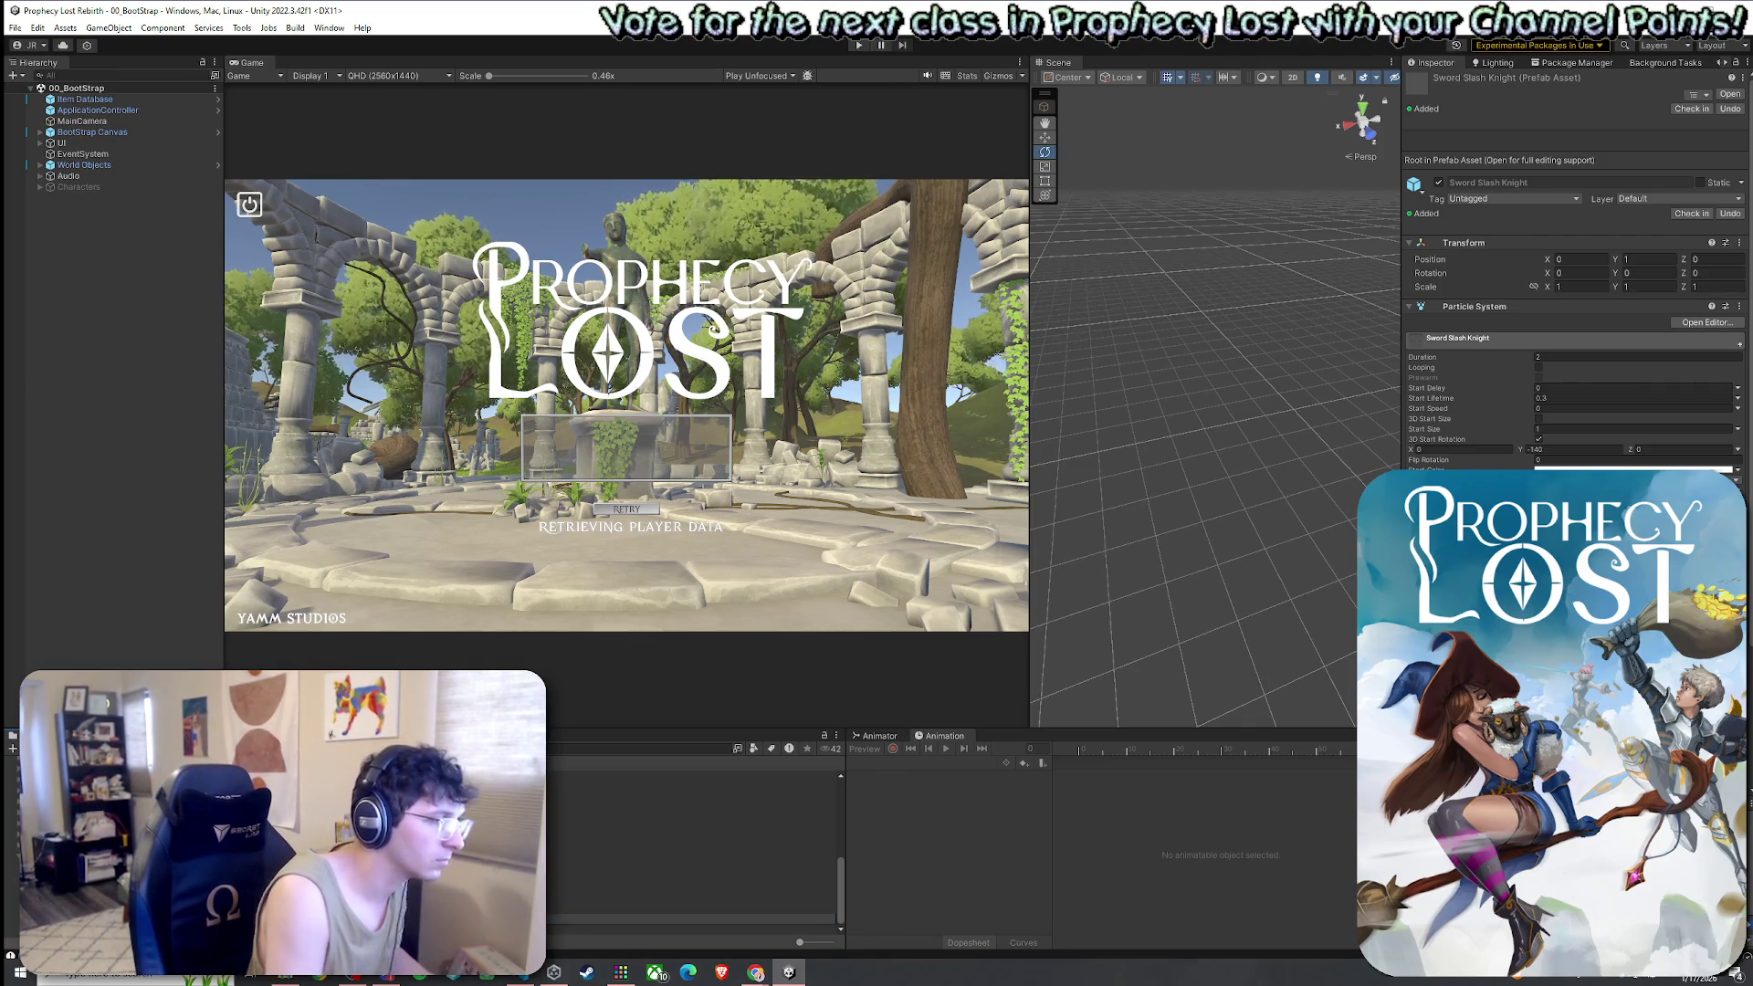
pyautogui.press('Return')
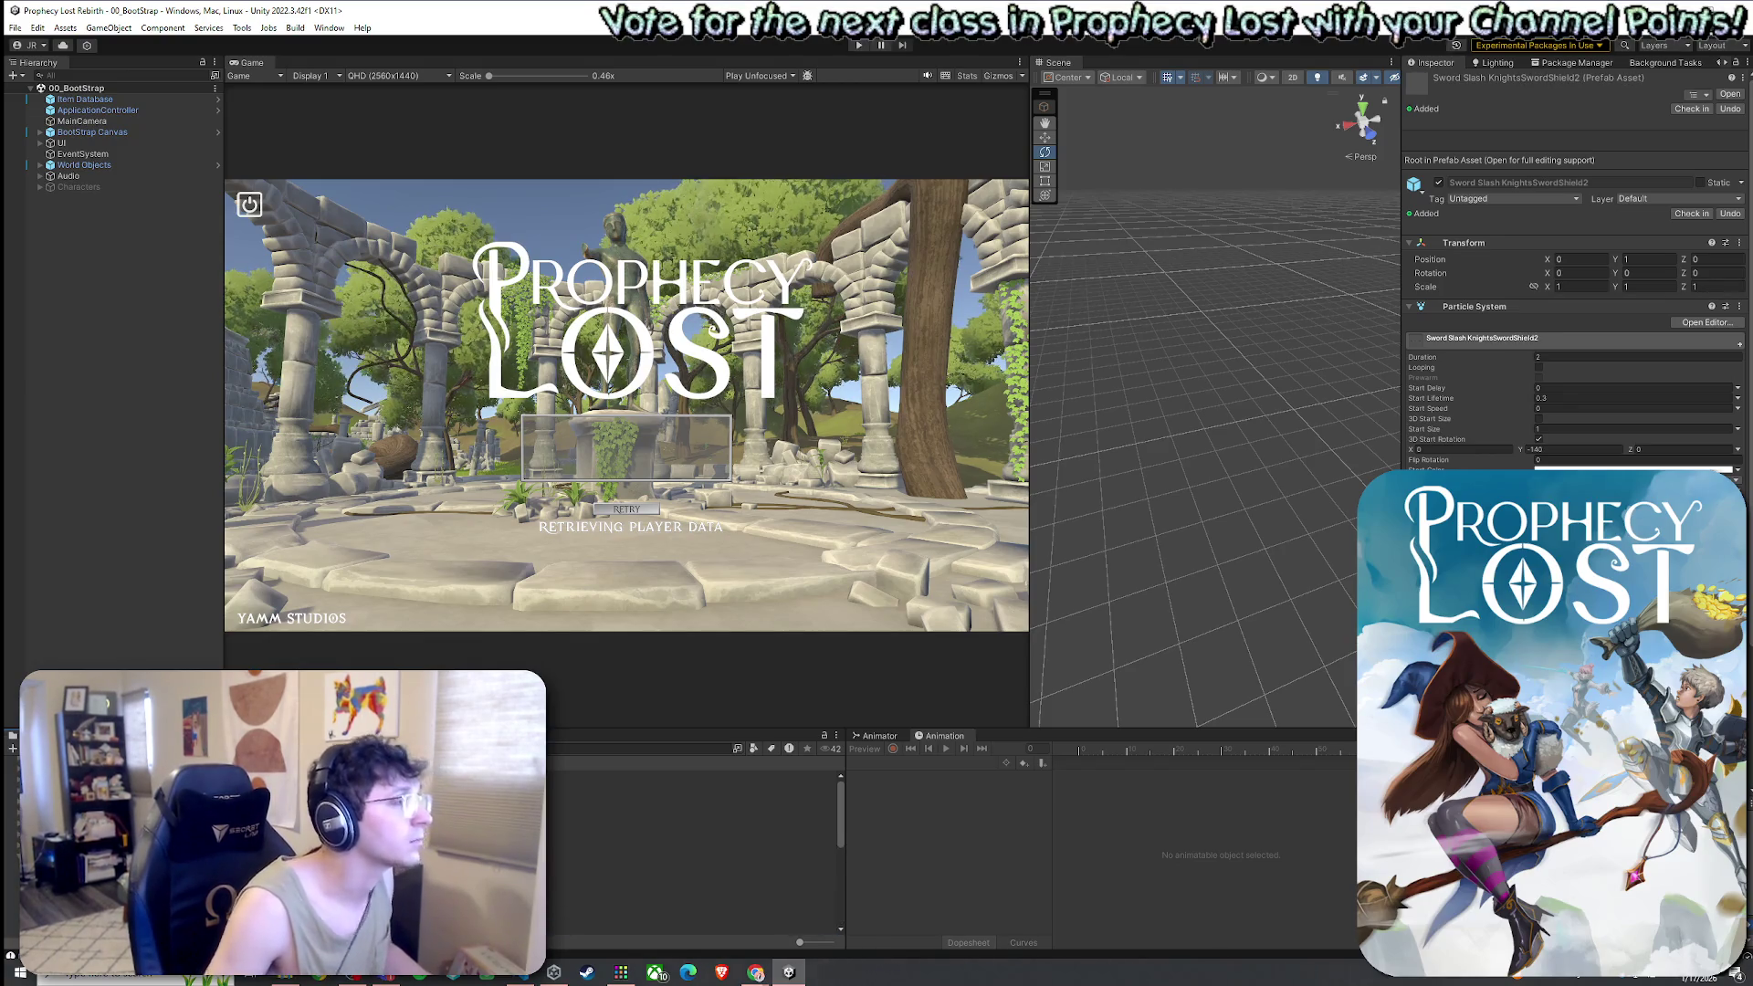
# Search the Project for 'player' and open the Player prefab for editing
pyautogui.click(634, 748)
pyautogui.write('player')
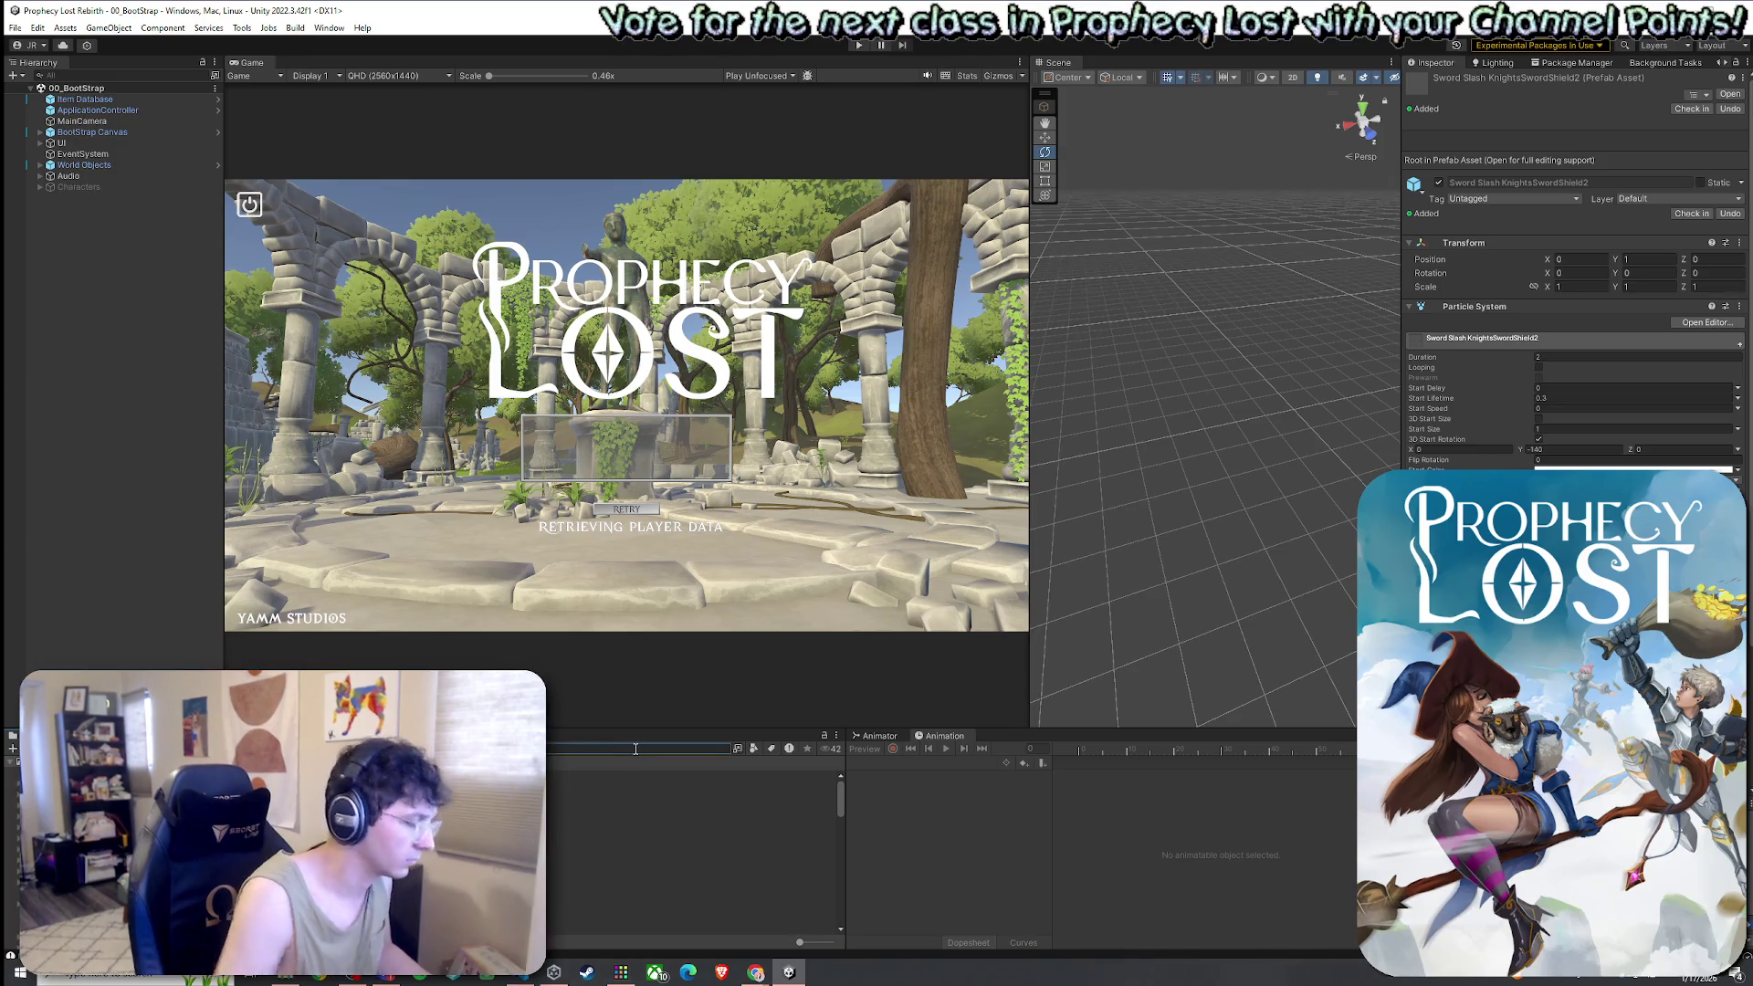
pyautogui.doubleClick(603, 831)
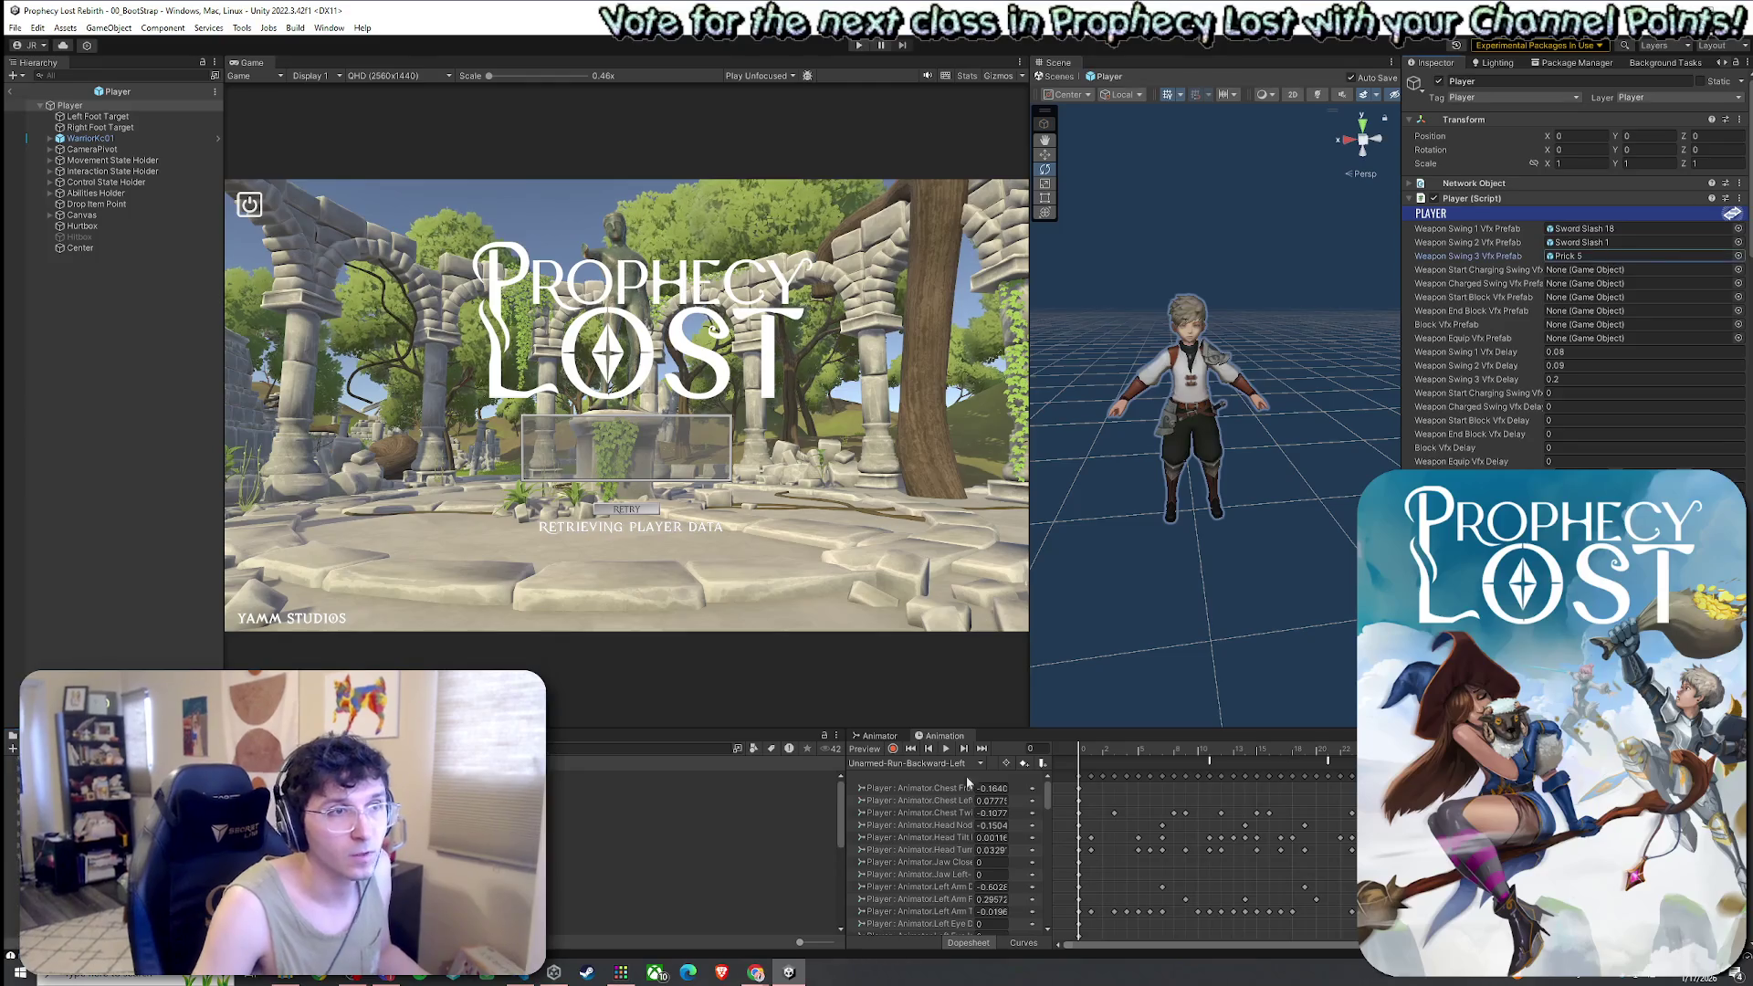
# Select the Prick 6 effect and rename it to Prick KnightsSwordShield3
pyautogui.click(502, 819)
pyautogui.click(691, 831)
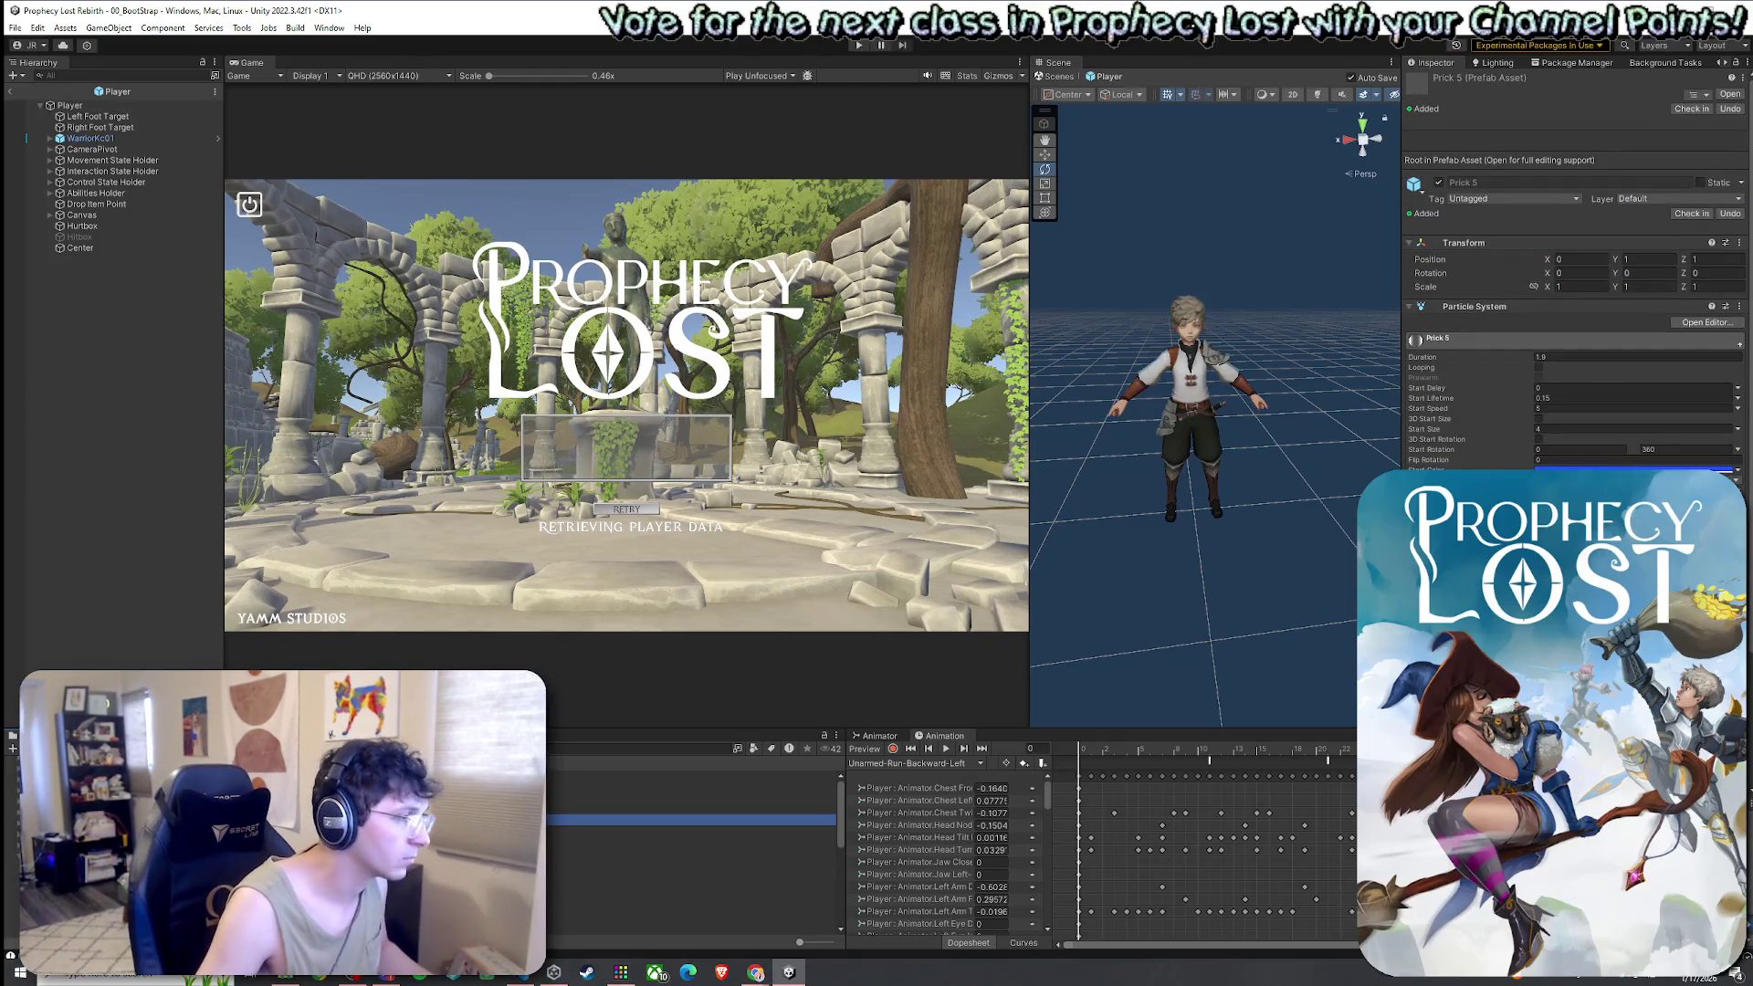
pyautogui.scroll(-5, 694, 849)
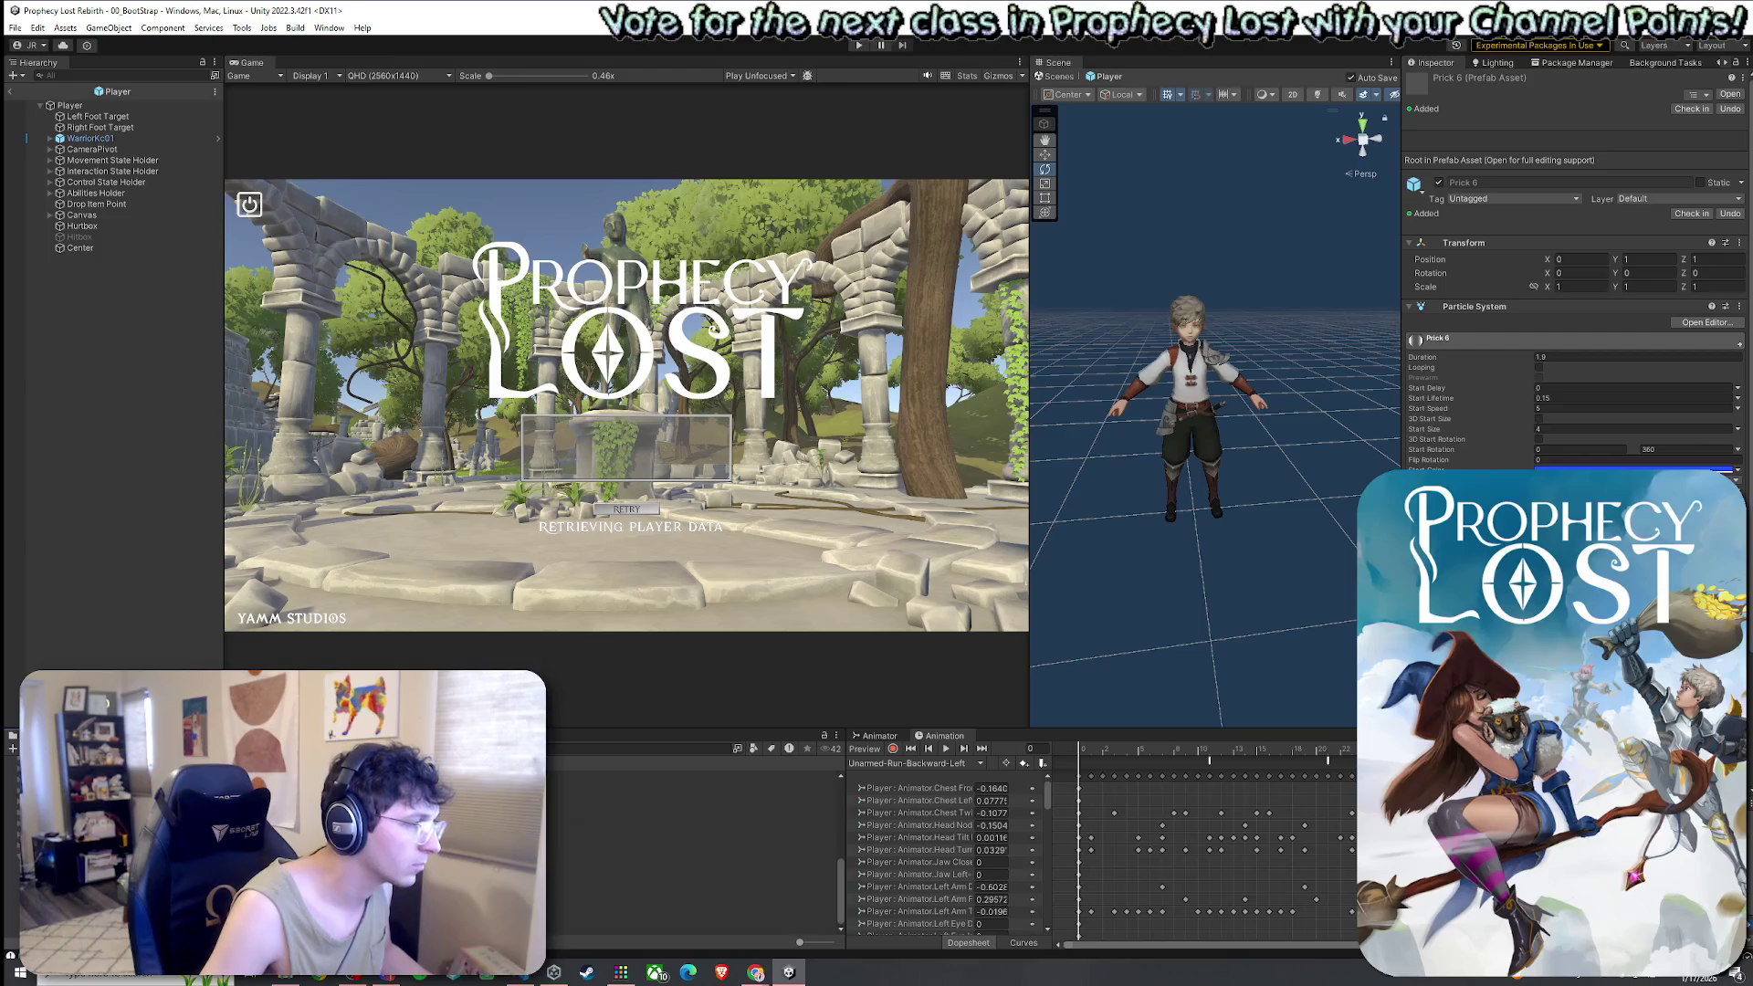
pyautogui.scroll(2, 694, 849)
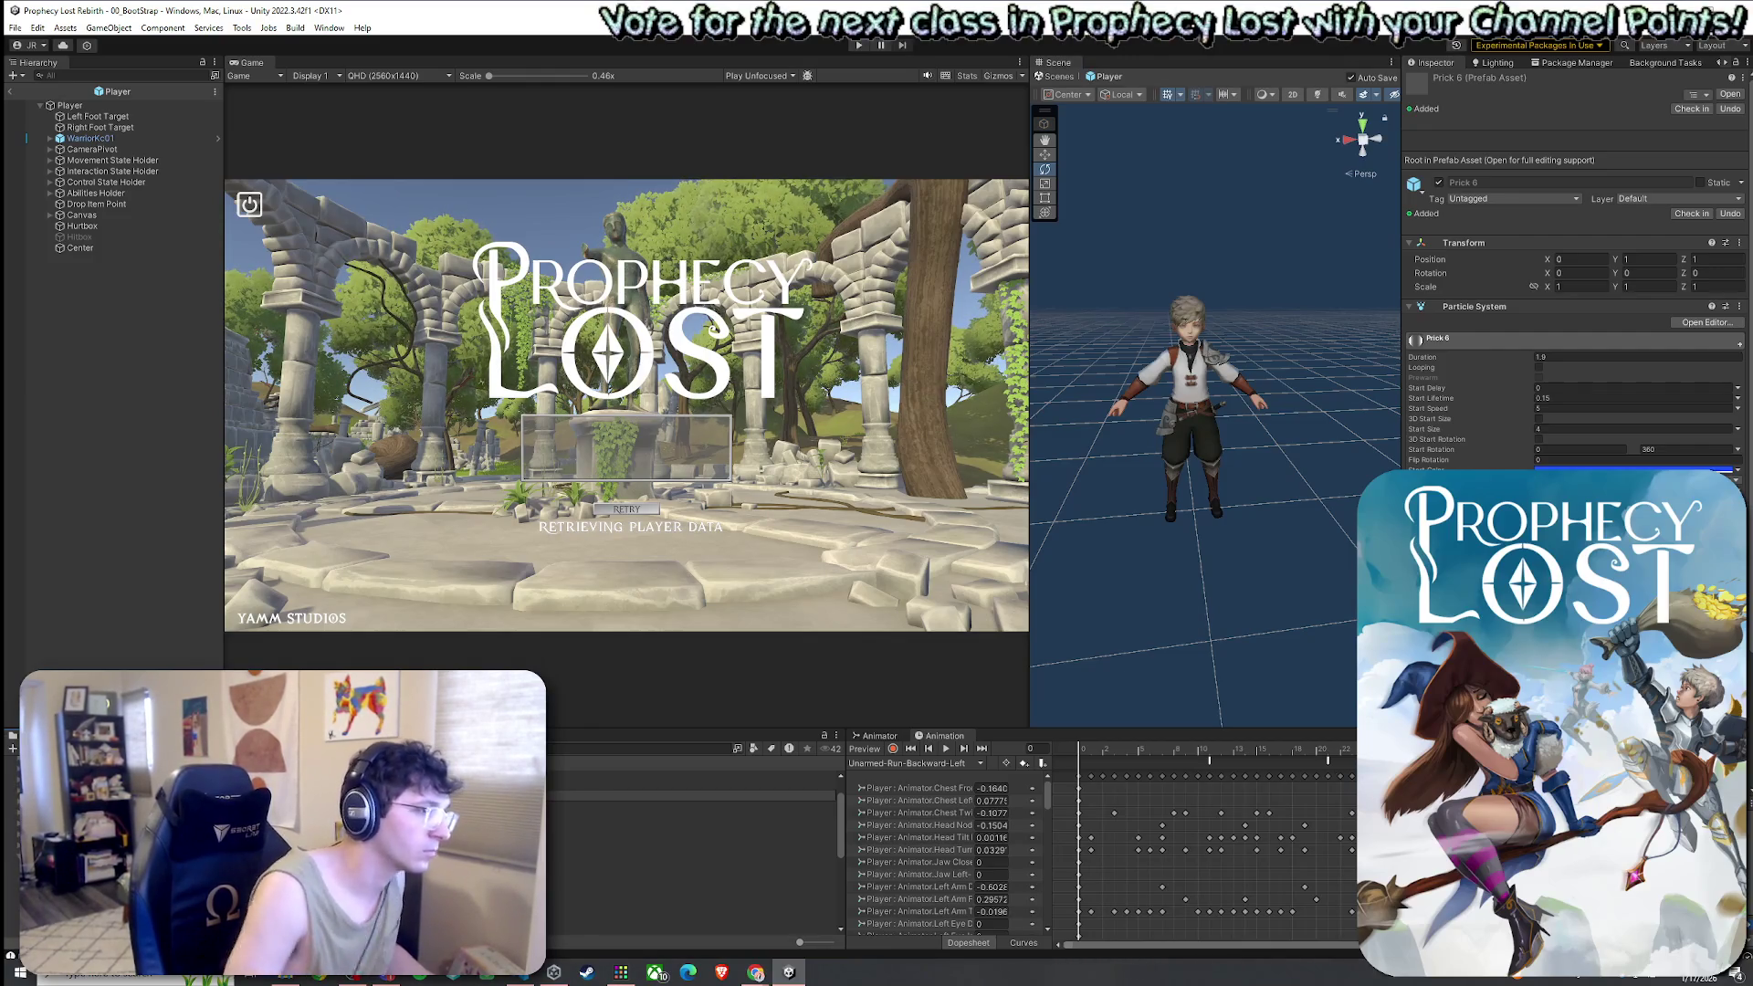
pyautogui.click(691, 830)
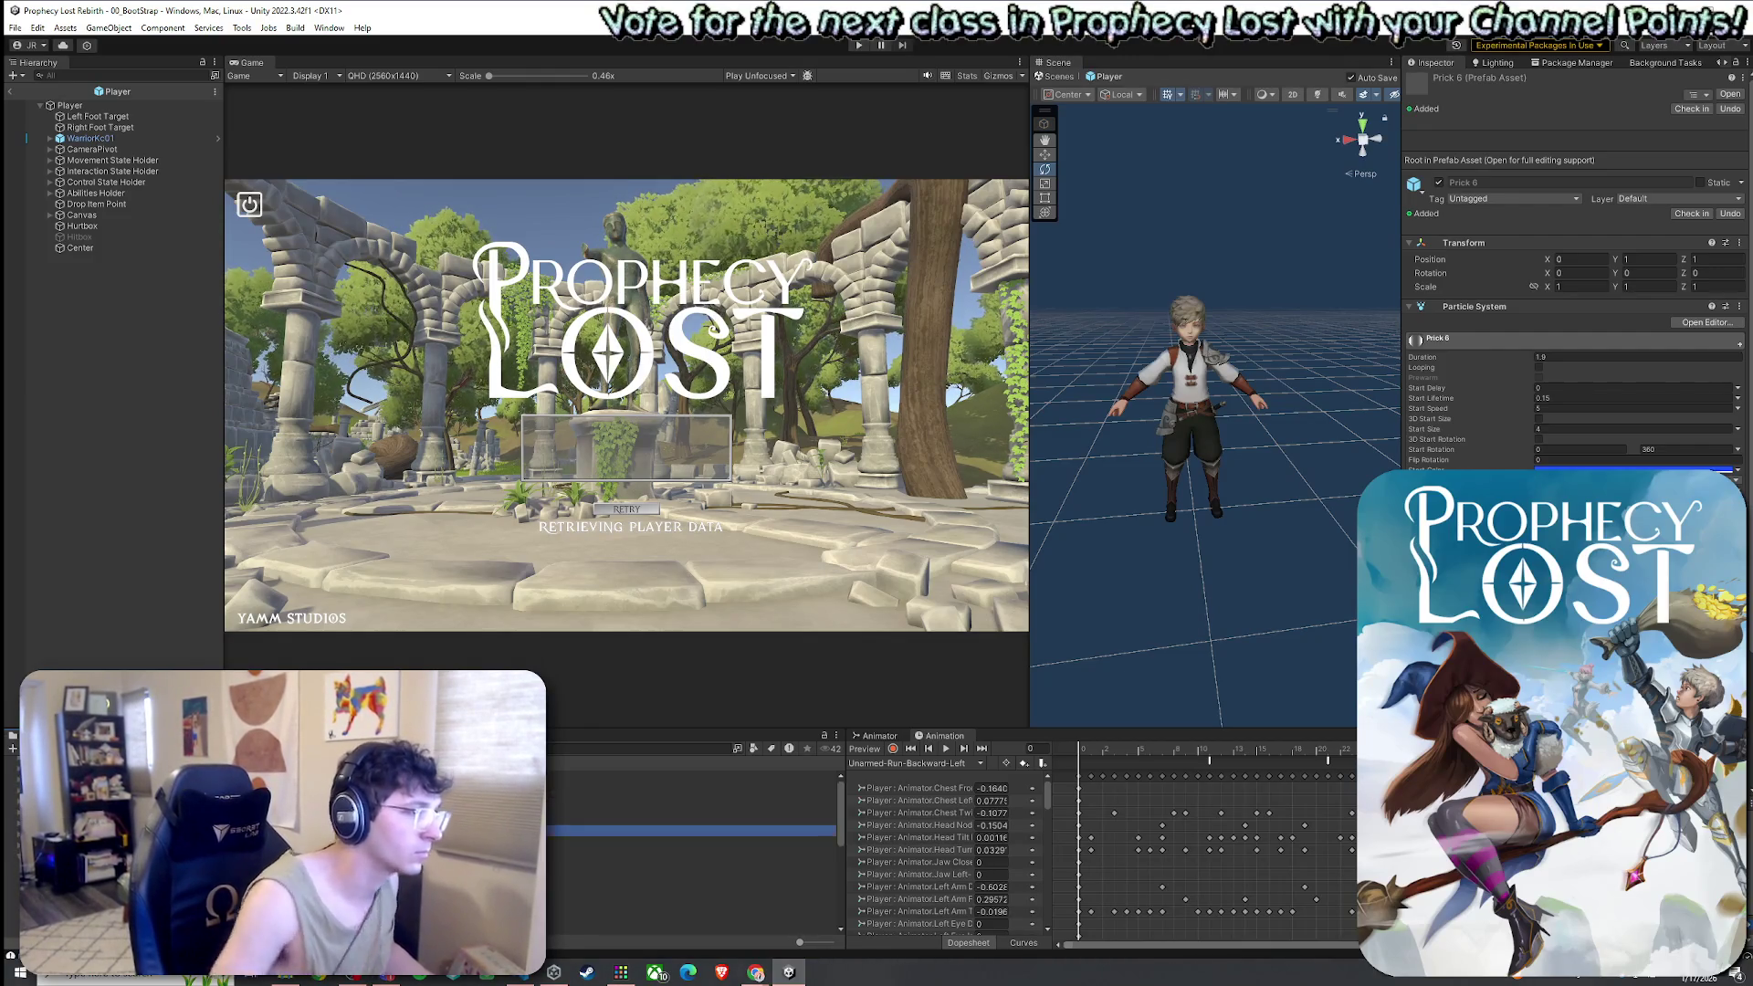
pyautogui.press('End')
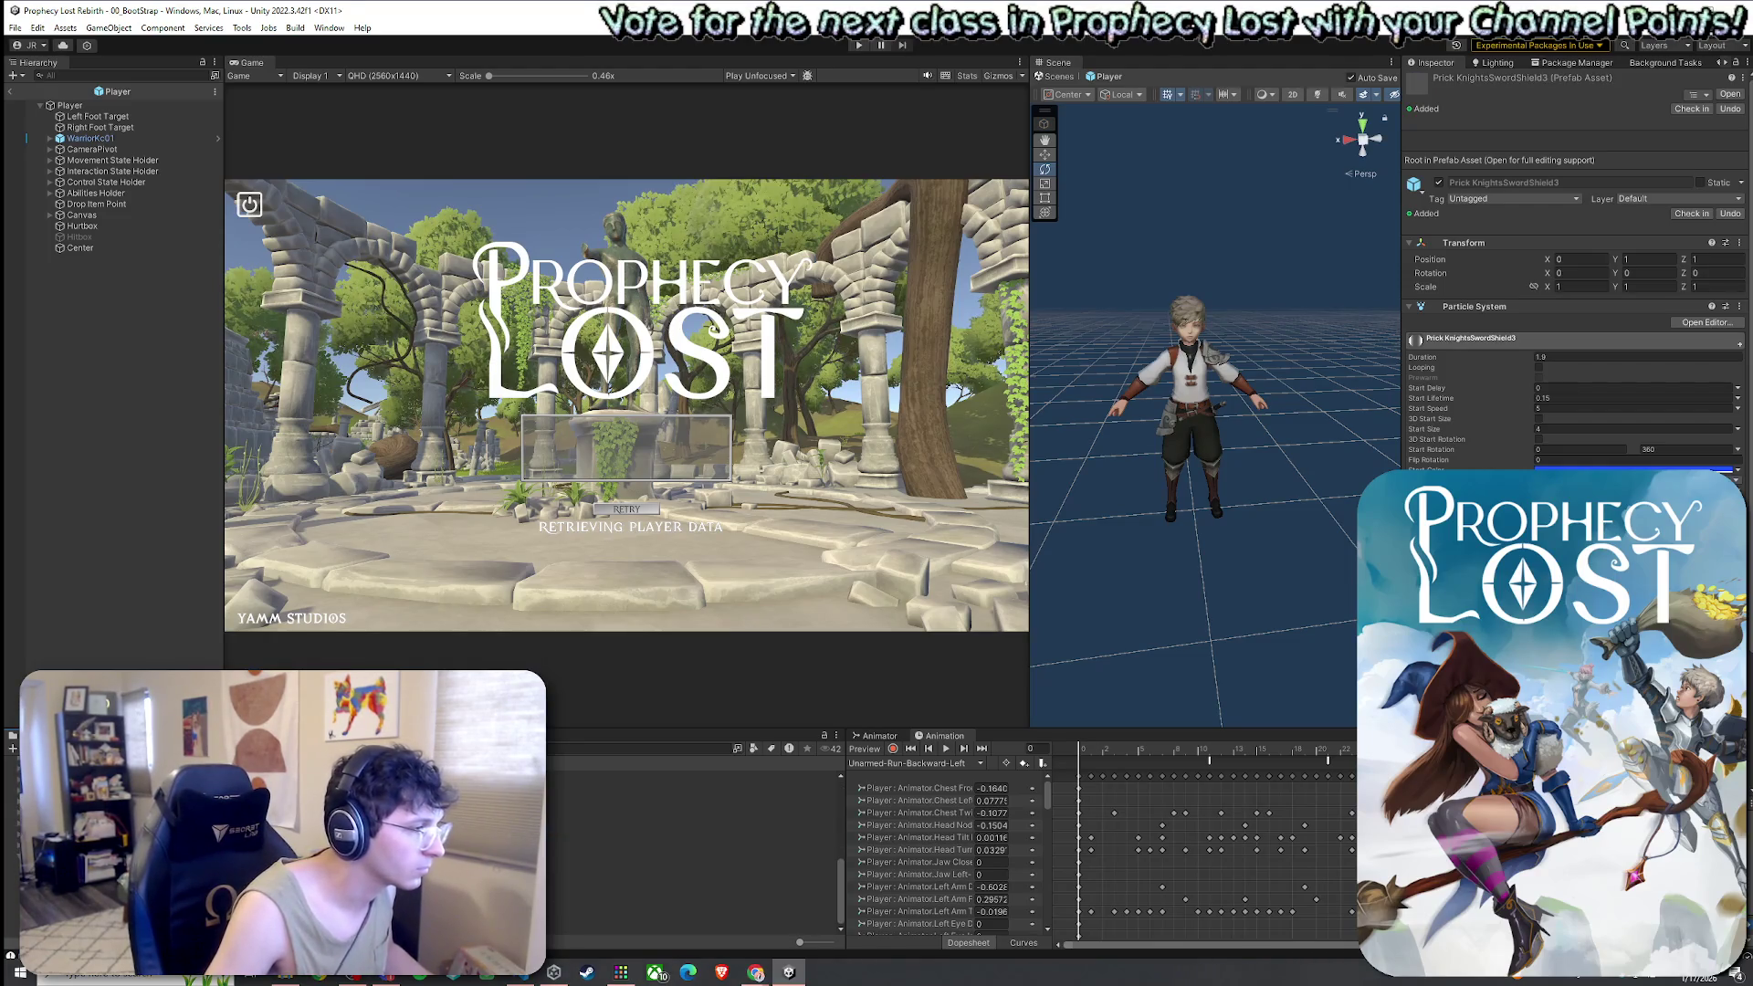
# Select the Player root in the prefab Hierarchy to show its components
pyautogui.scroll(5, 694, 849)
pyautogui.scroll(-5, 694, 849)
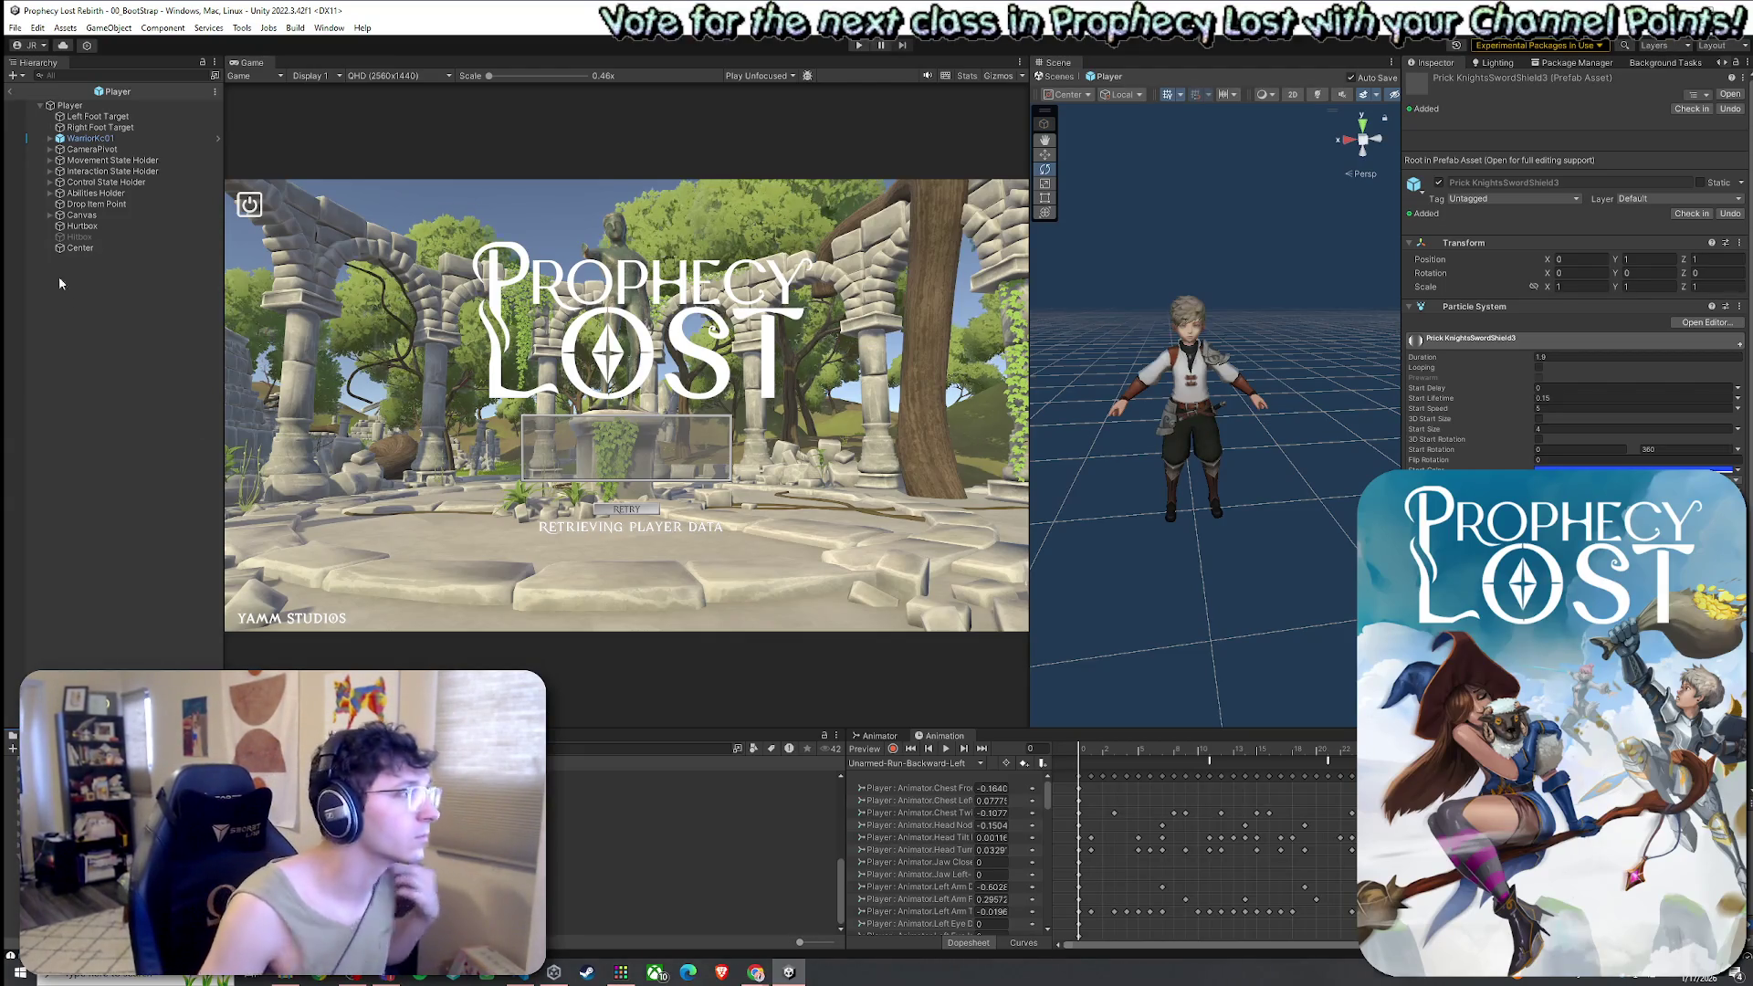
pyautogui.click(37, 43)
pyautogui.press('Escape')
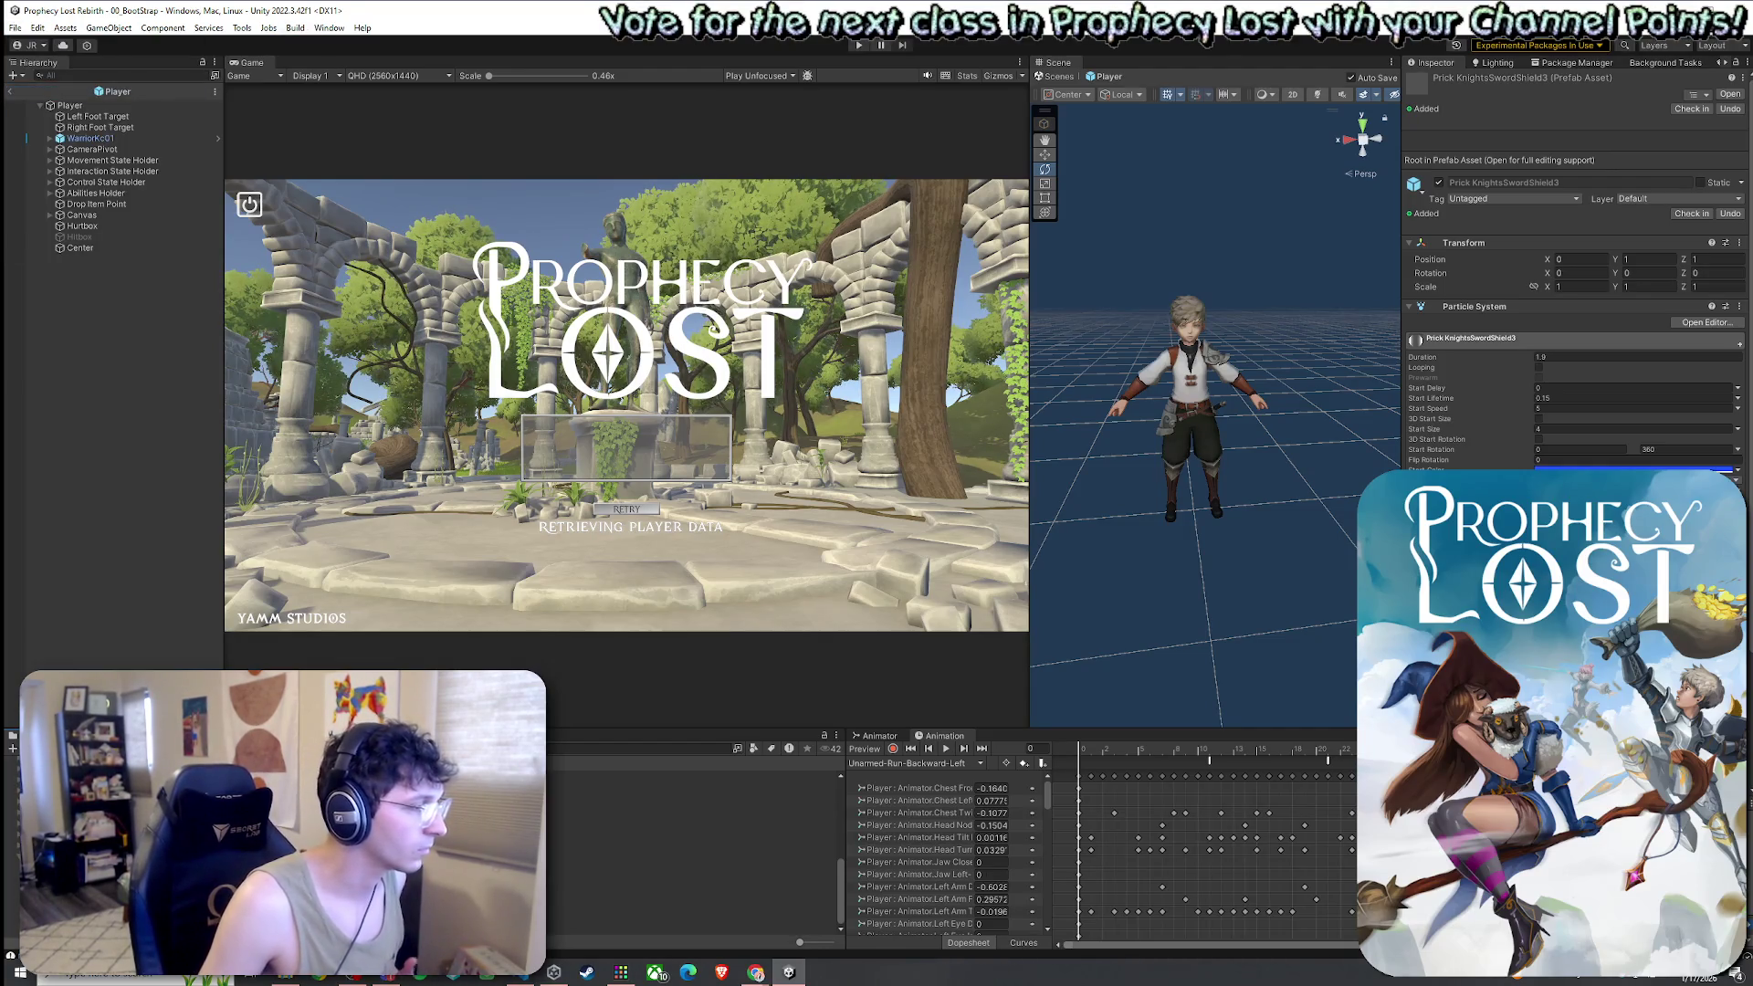
pyautogui.click(70, 105)
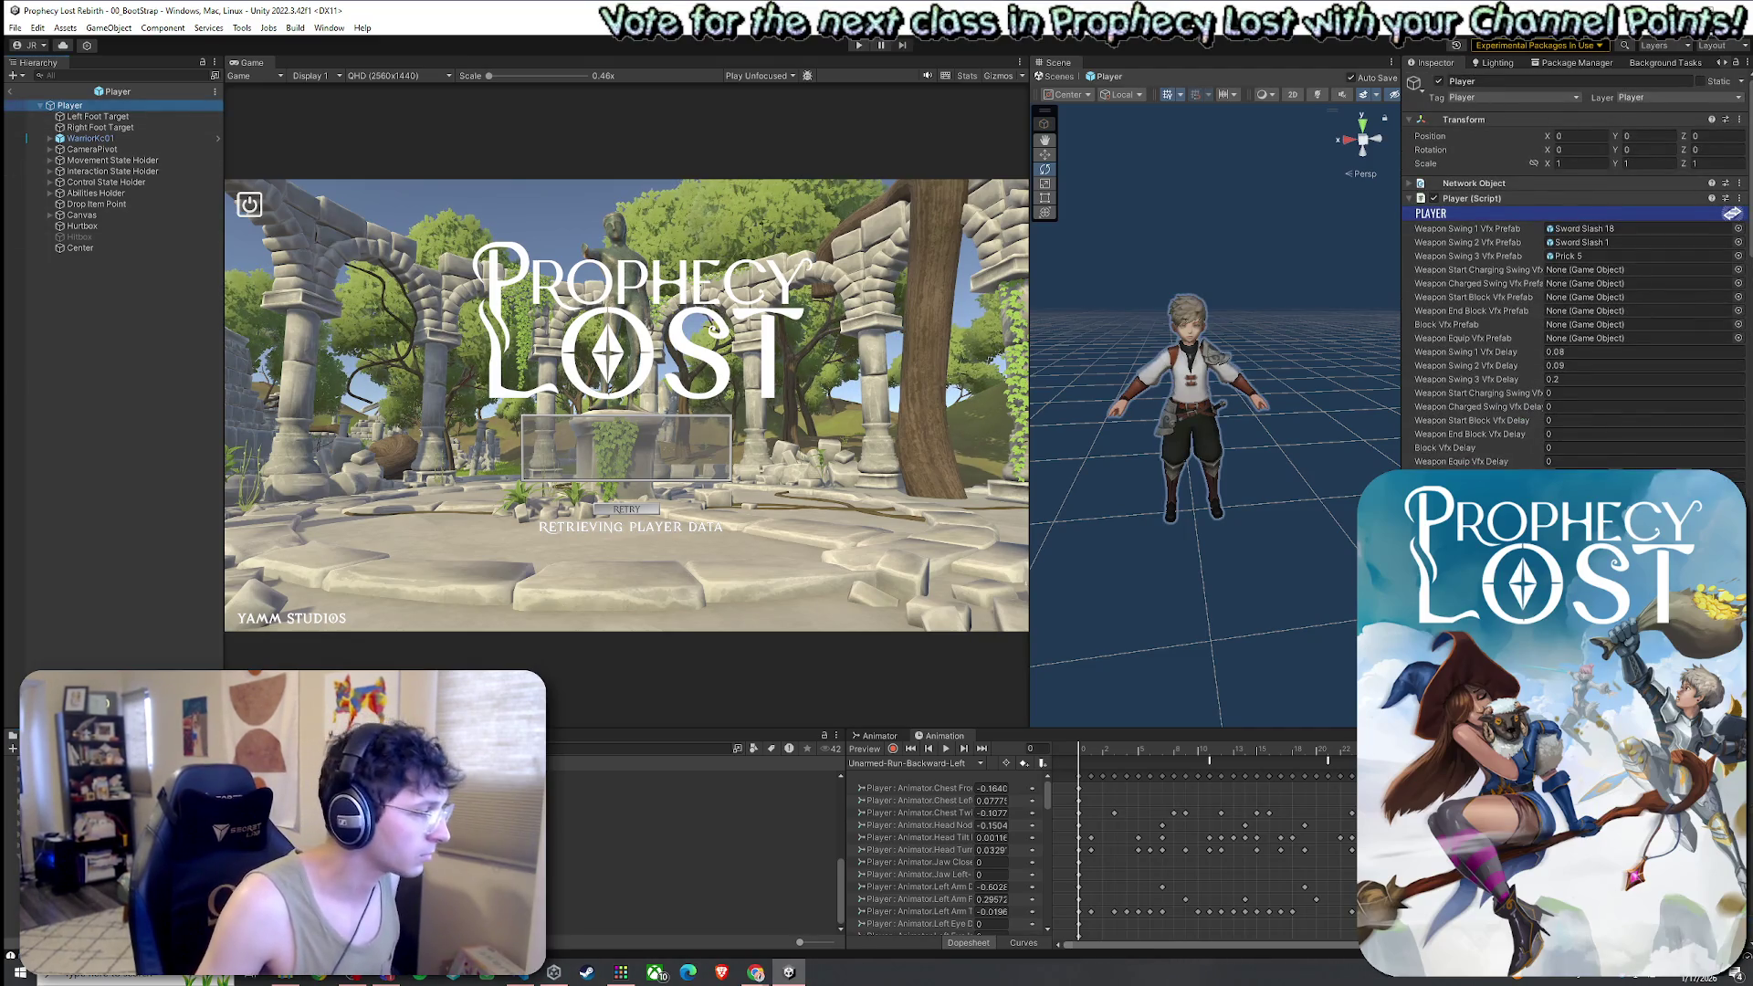
# Bring the Player (Script) swing effect and delay fields into view, then open Windows search
pyautogui.moveTo(1593, 304); pyautogui.dragTo(1603, 234)
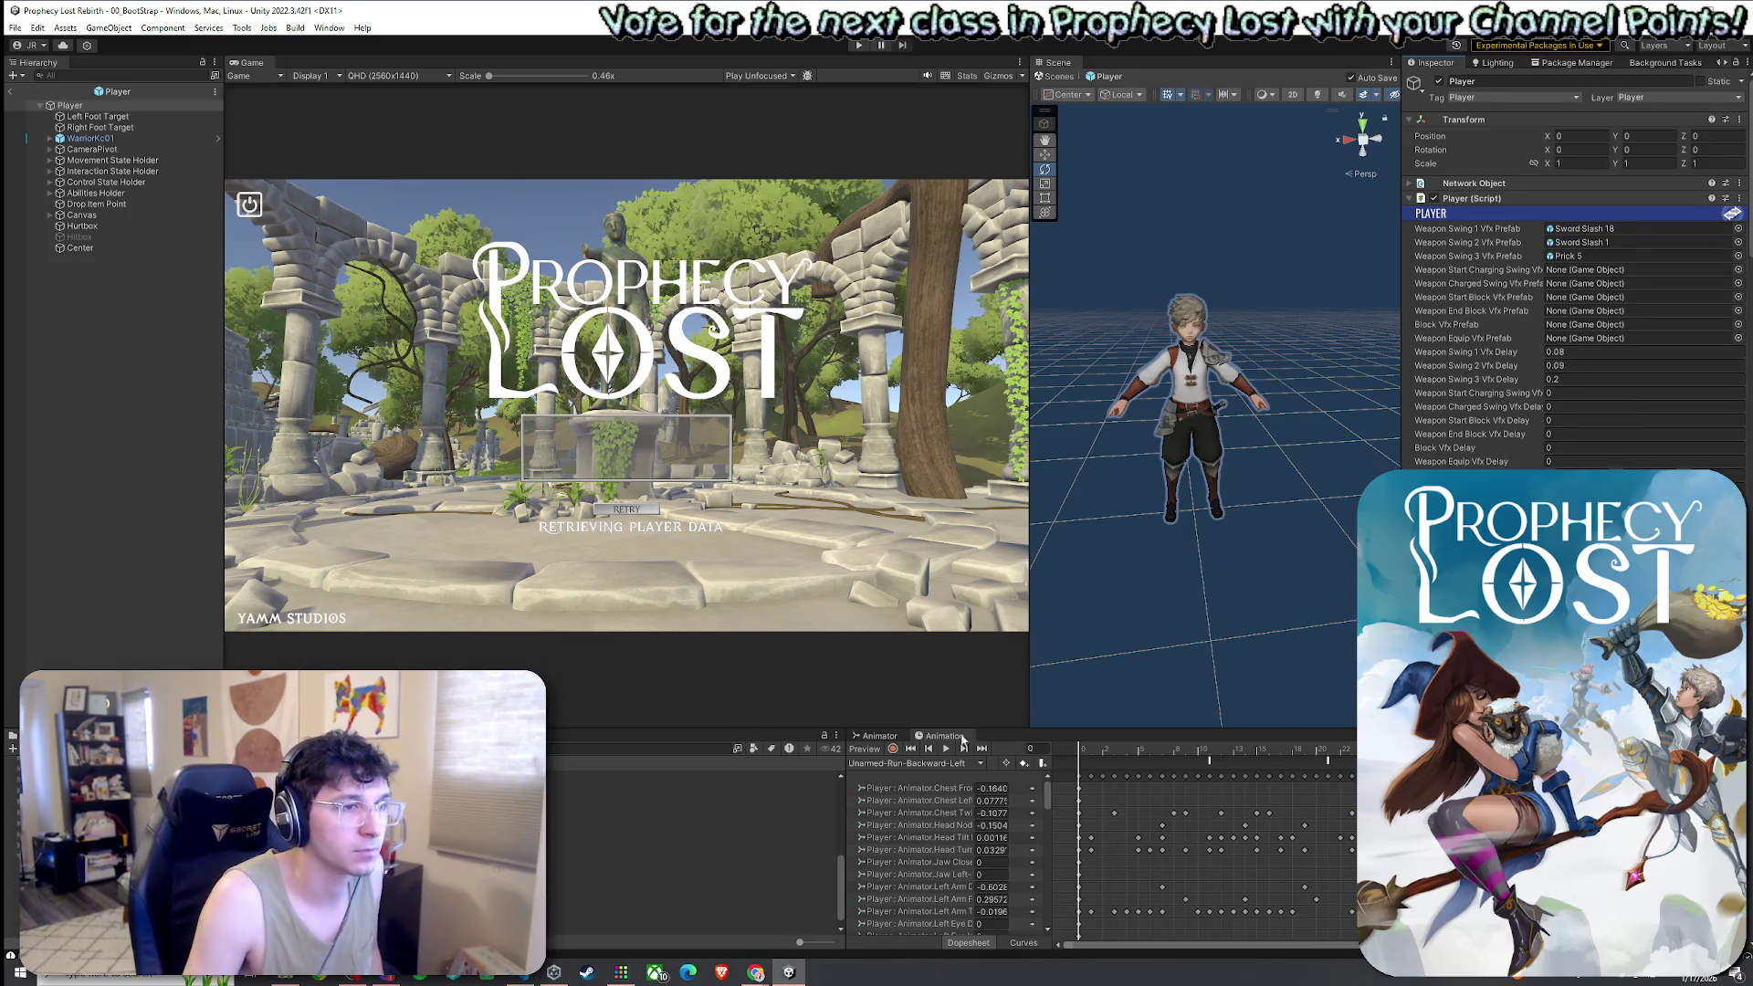
pyautogui.press('super')
# Launch Snipping Tool and capture the Player (Script) swing effects and delays area
pyautogui.write('snip')
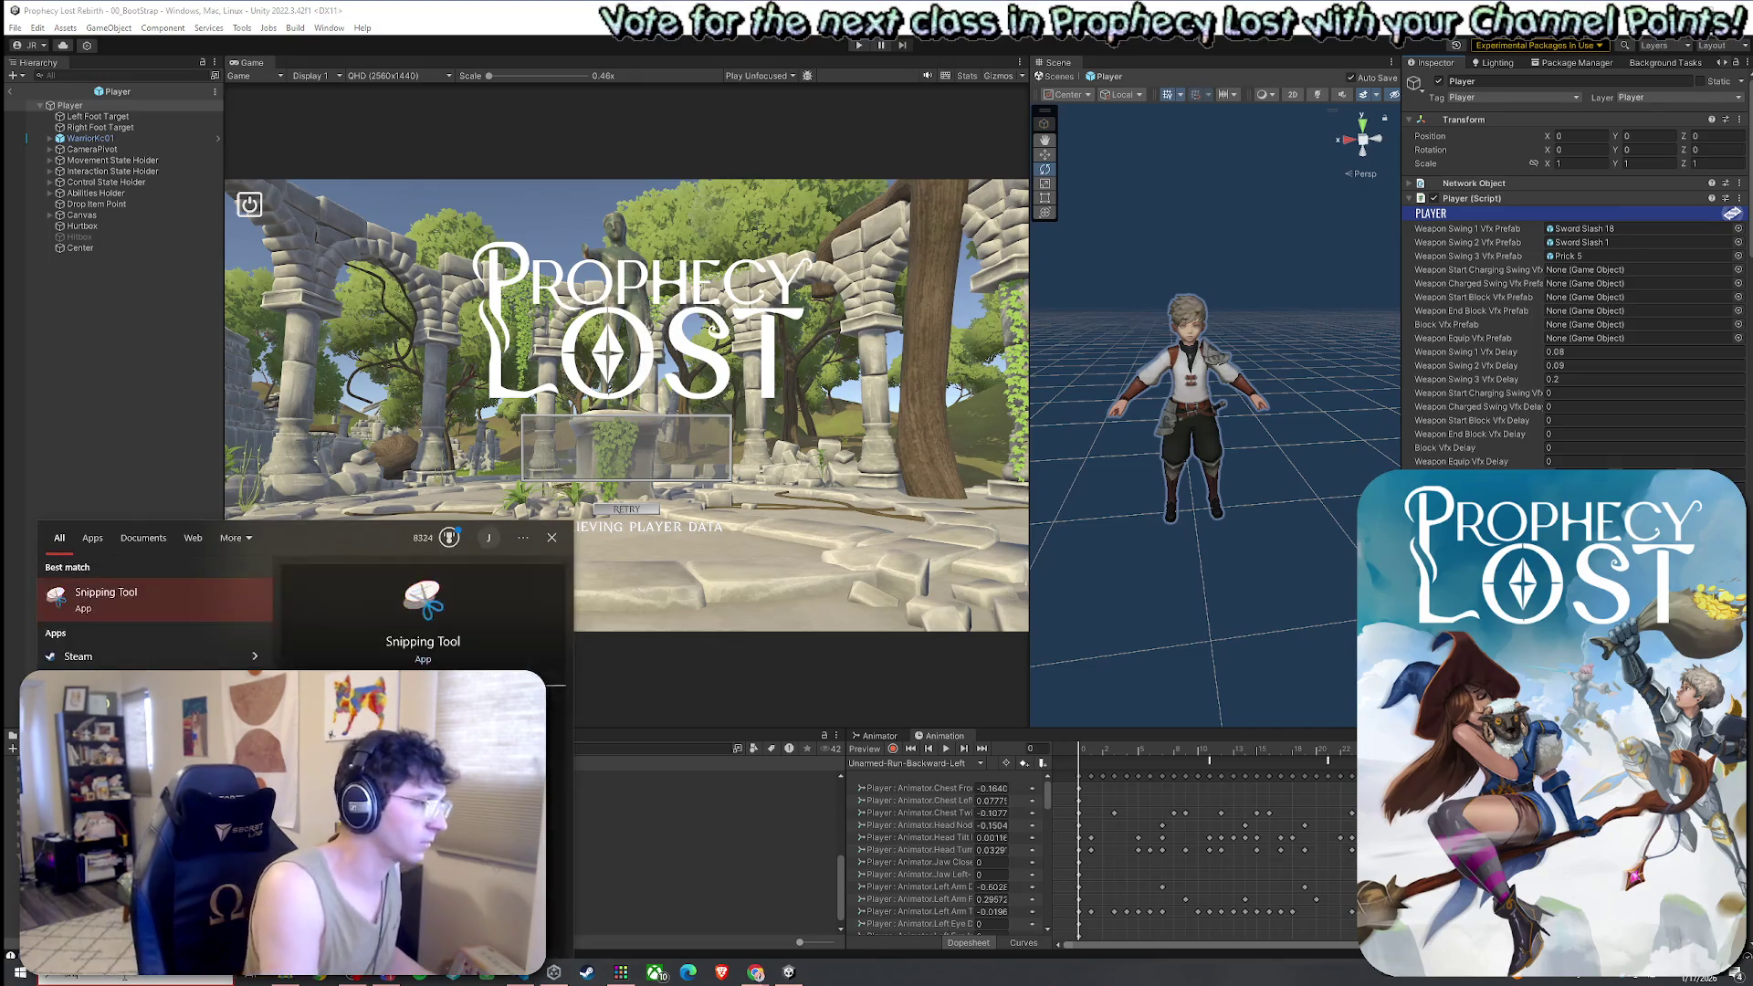
pyautogui.press('Return')
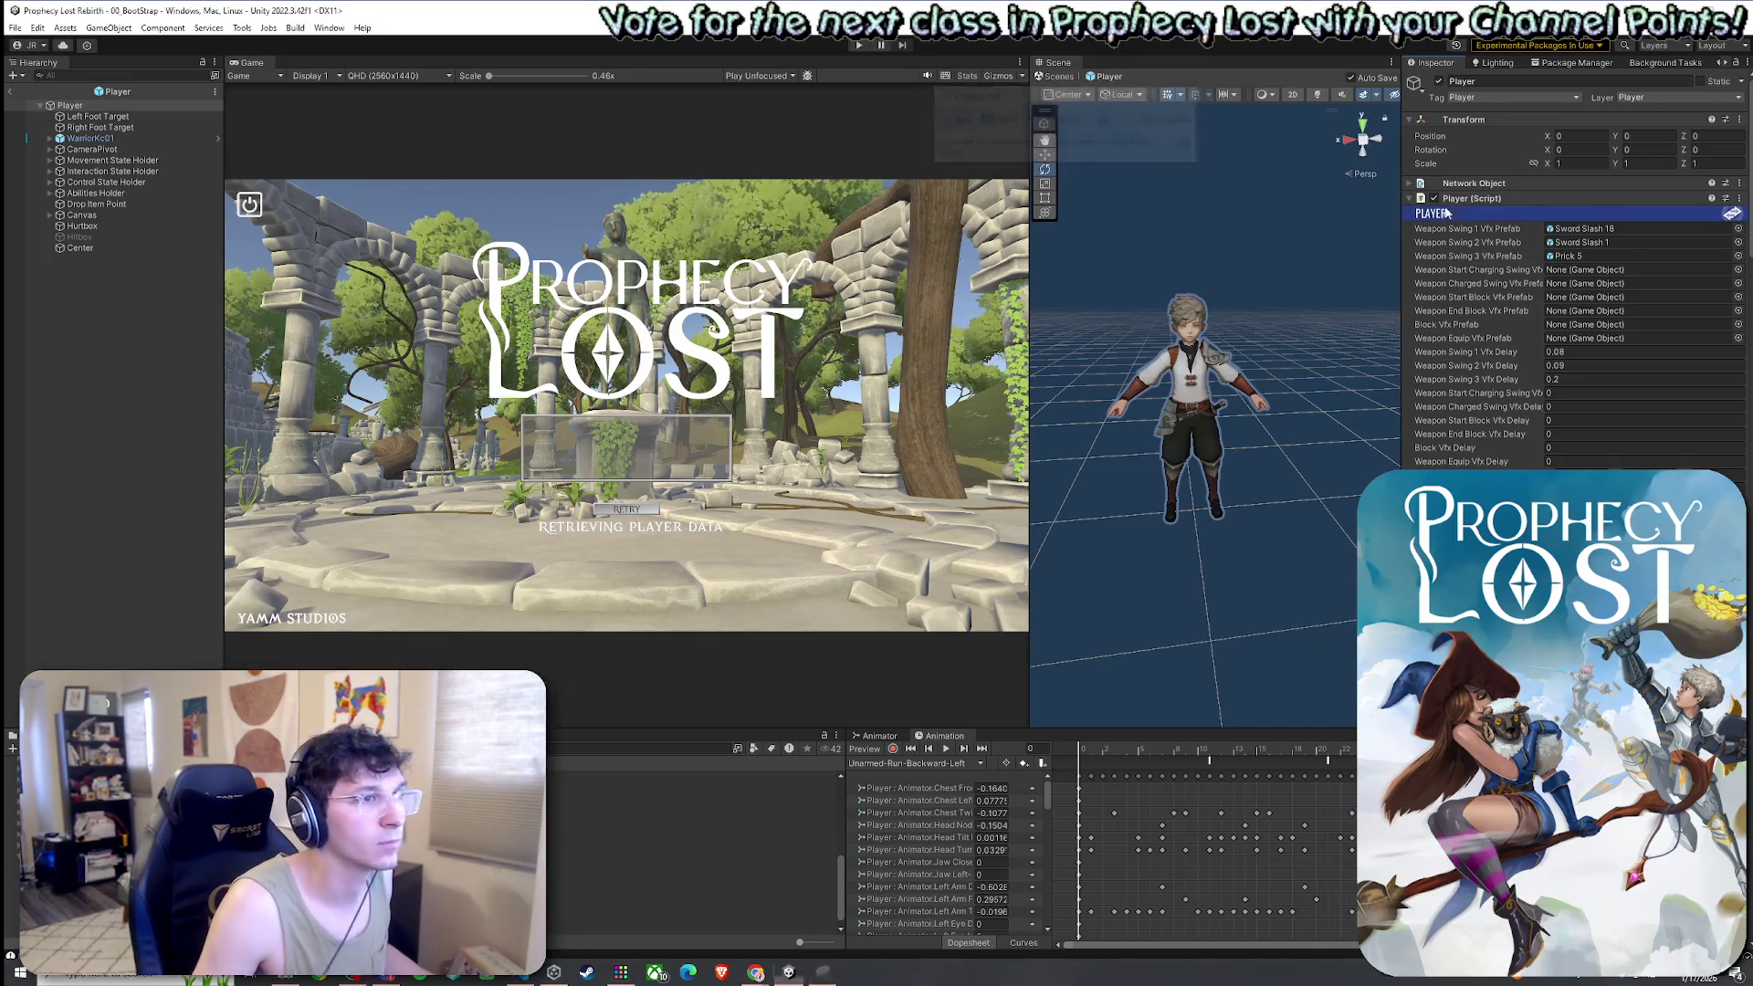
pyautogui.hotkey('ctrl', 'n')
pyautogui.moveTo(1403, 192)
pyautogui.mouseDown()
pyautogui.moveTo(1614, 422)
pyautogui.moveTo(1744, 500)
pyautogui.mouseUp()
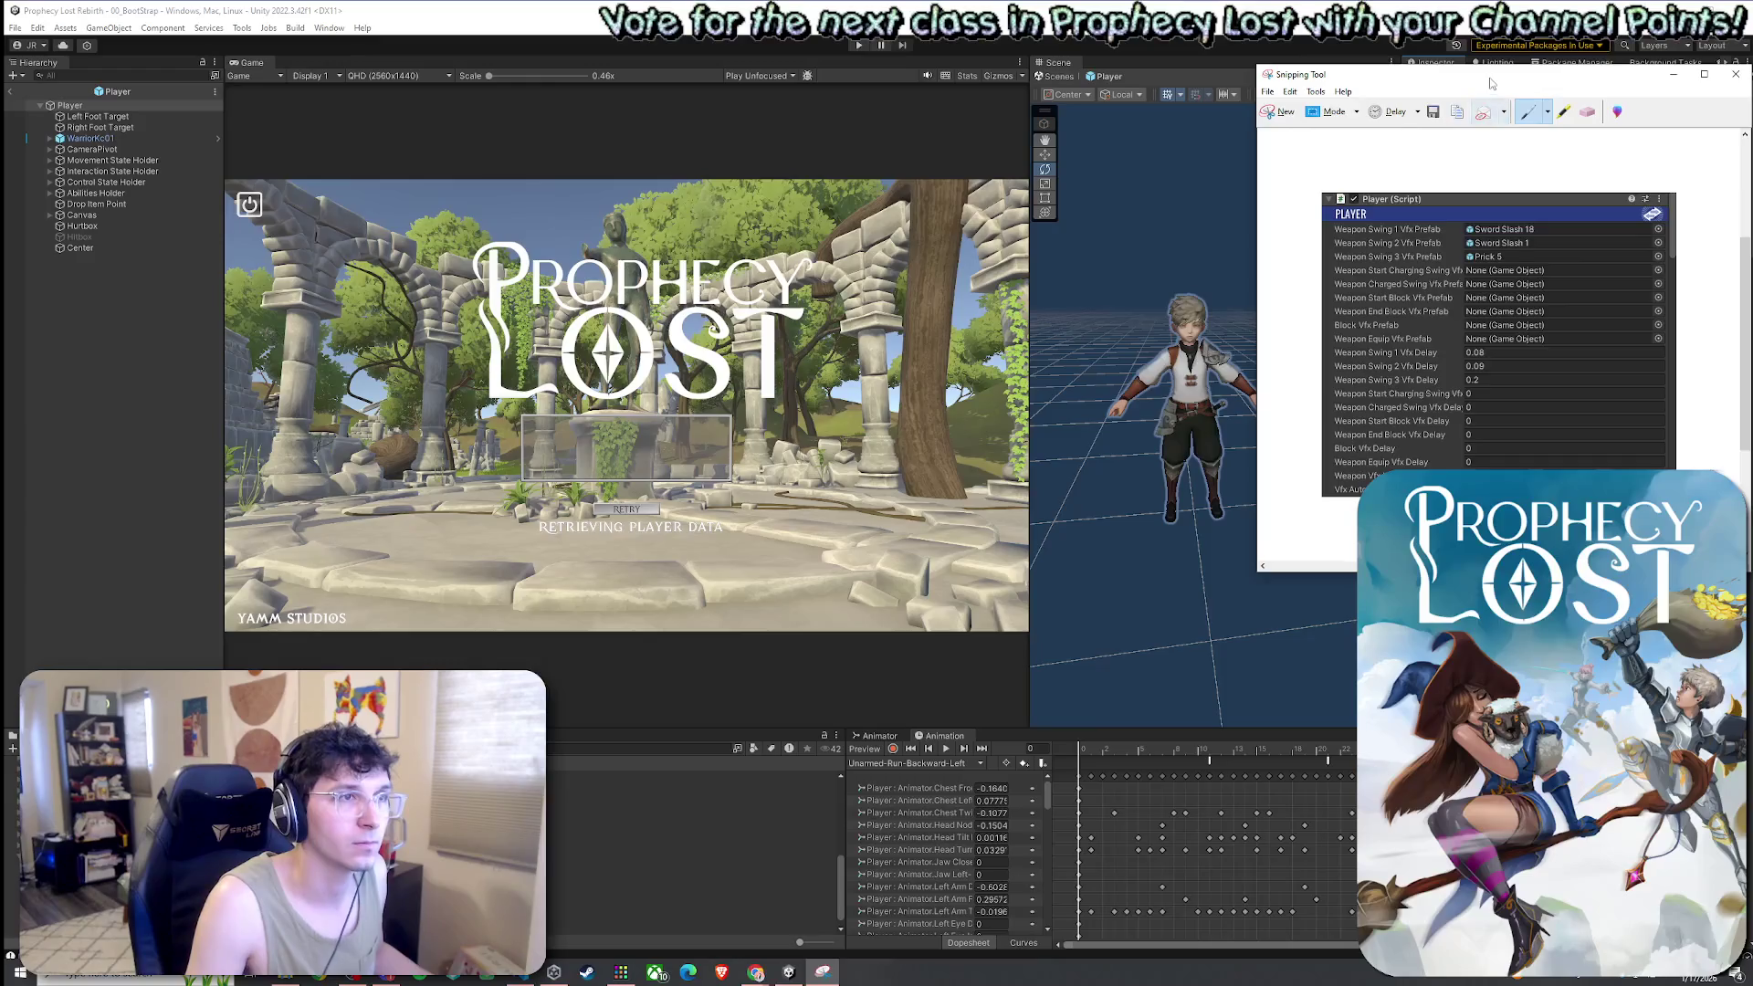
pyautogui.moveTo(1465, 105); pyautogui.dragTo(0, 196)
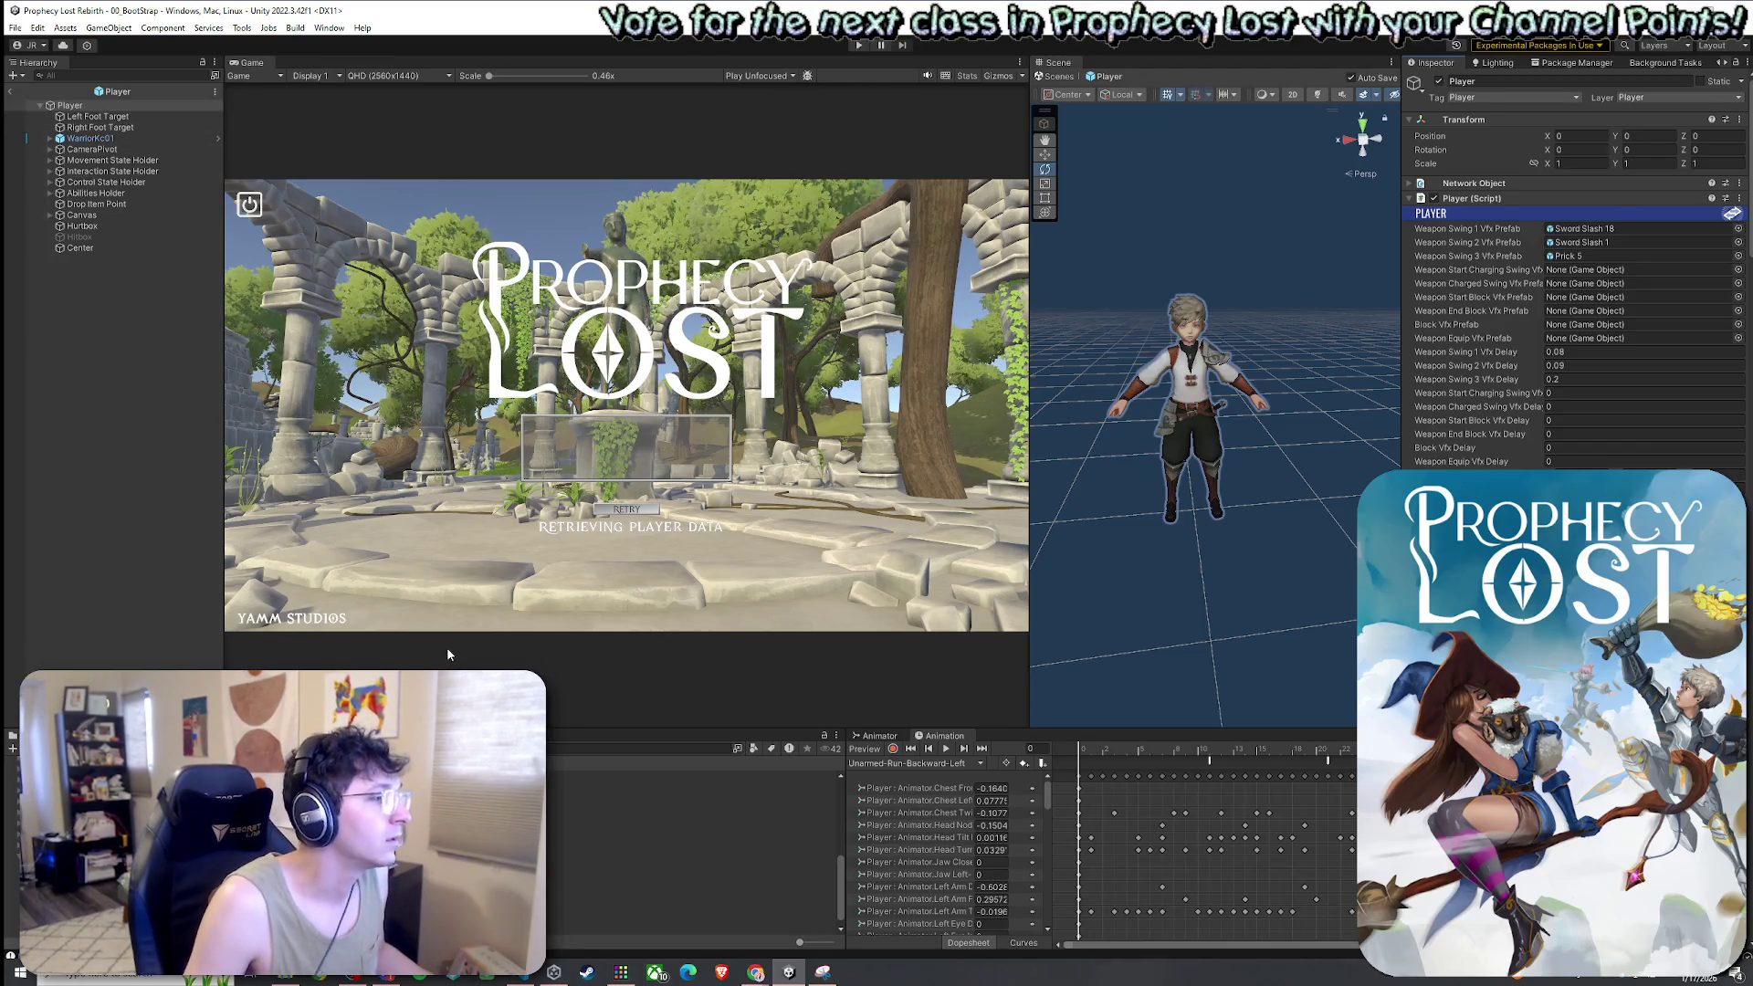
pyautogui.click(587, 750)
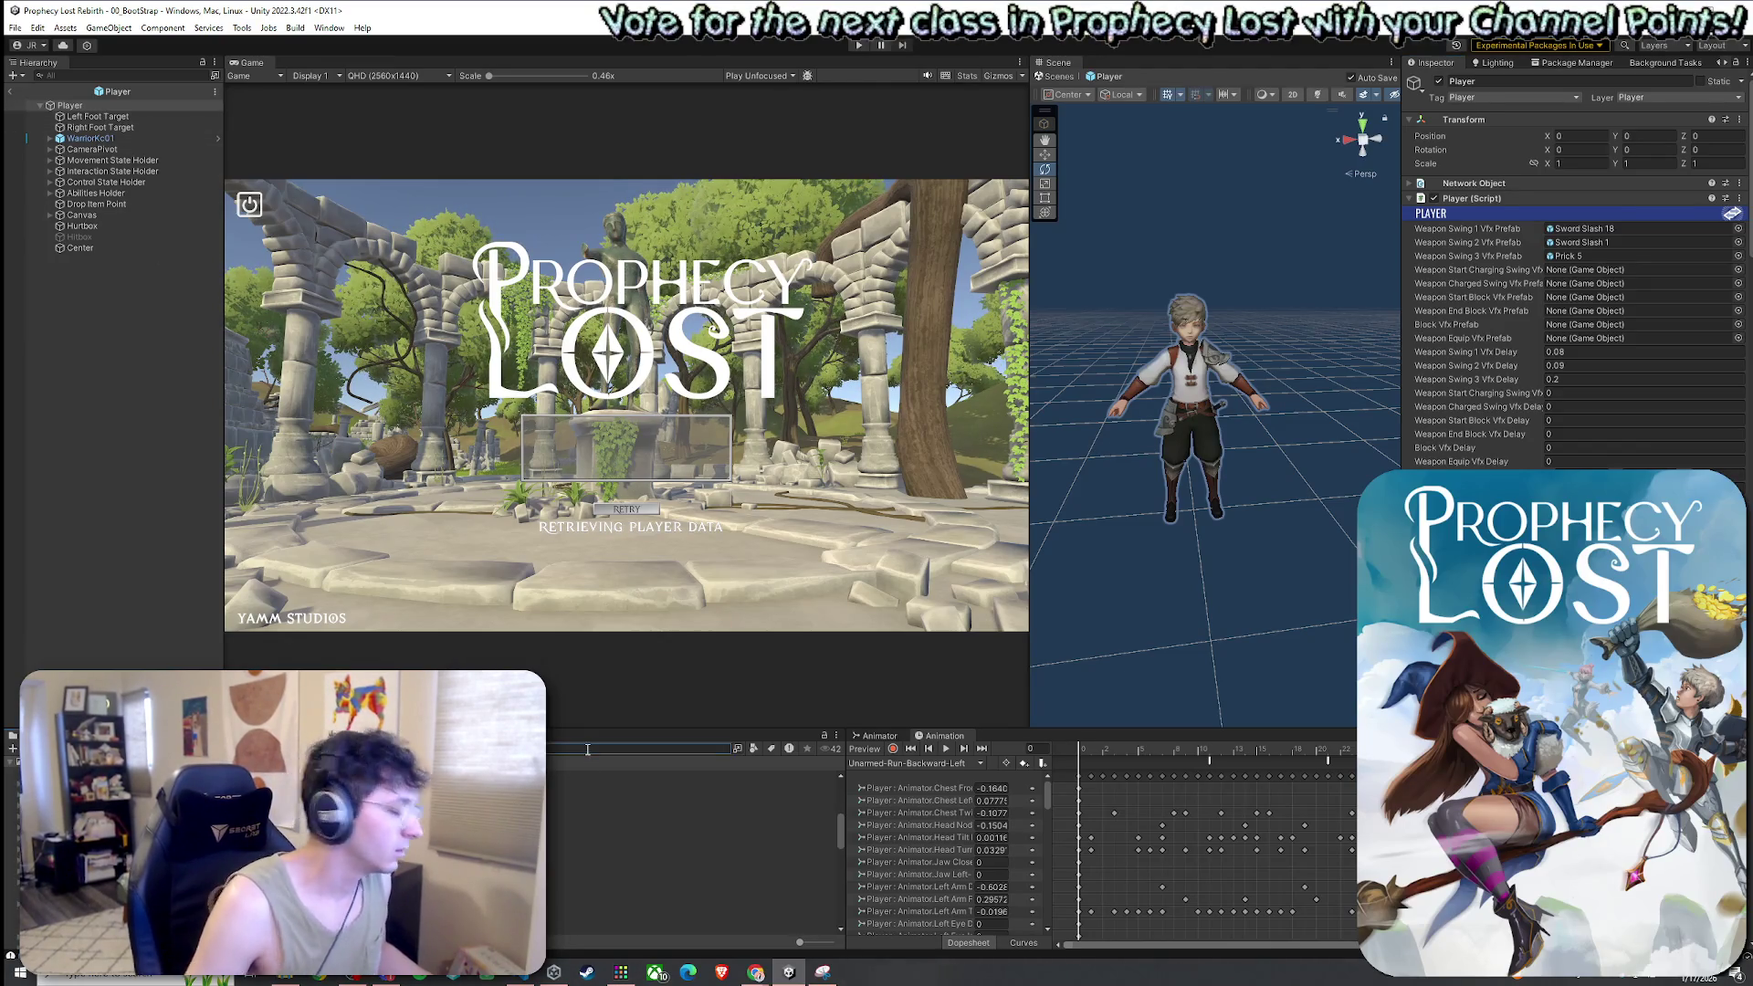
# Find and open EquipItemSO.cs in the code editor, moving to ApplyDefaultsIfNeeded
pyautogui.write('equip')
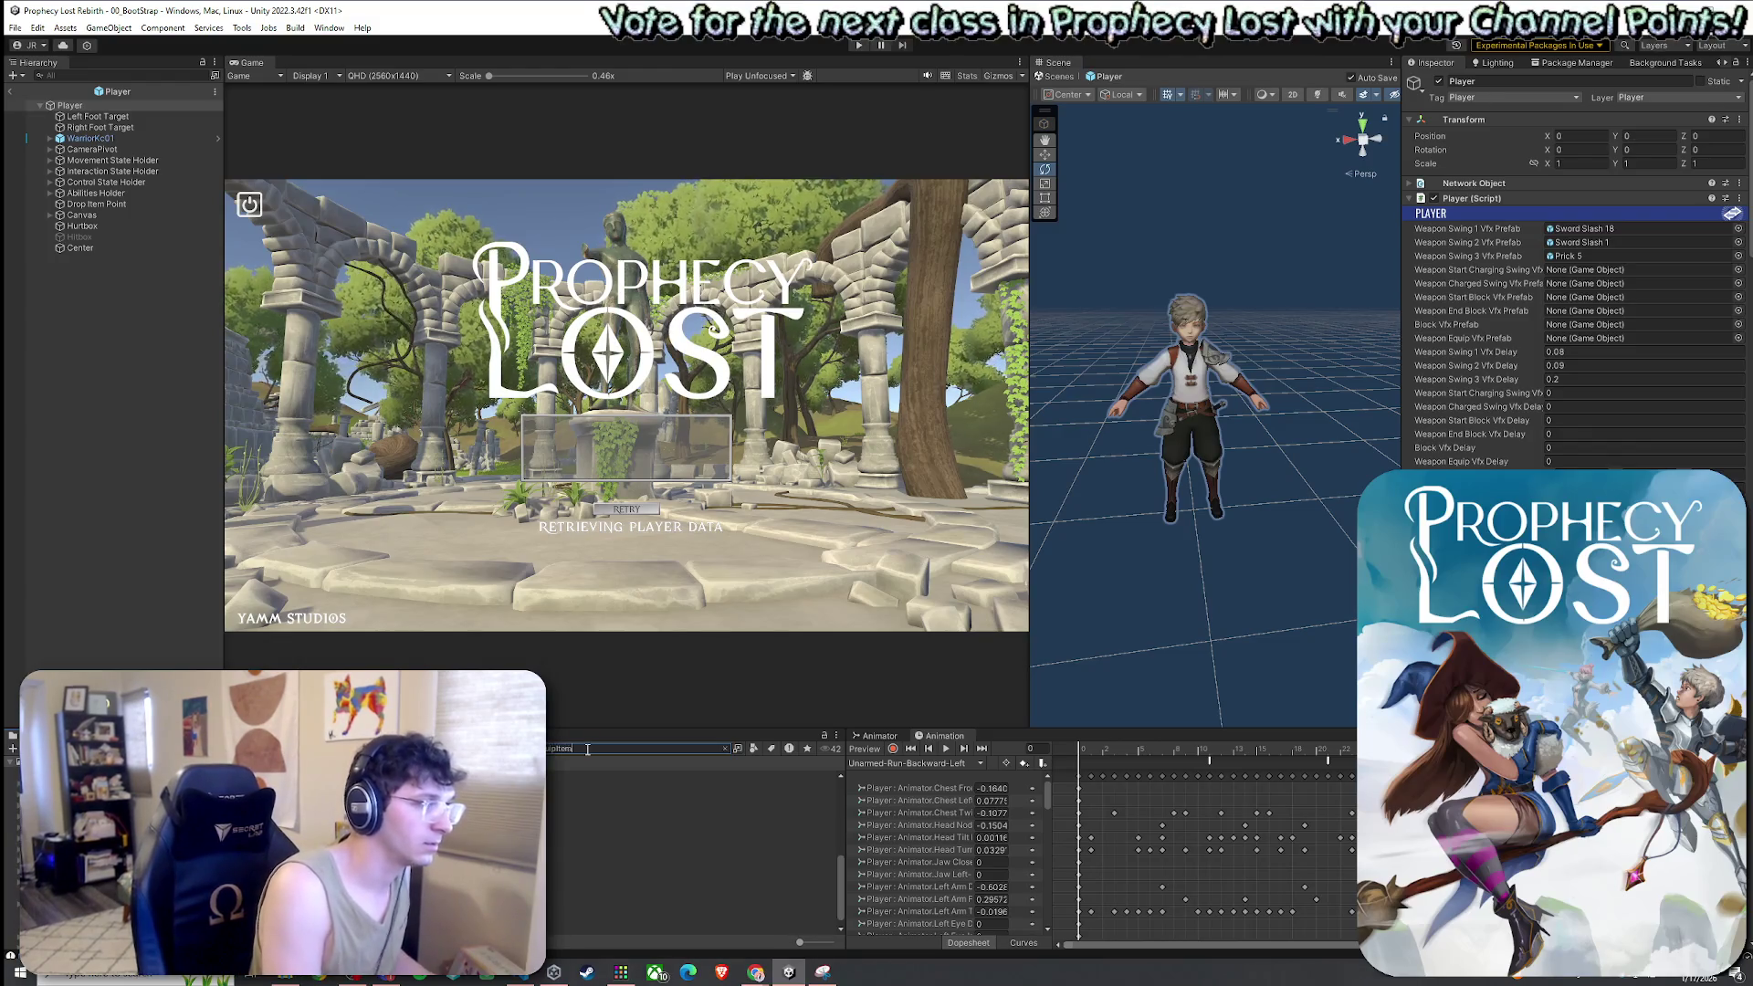
pyautogui.write('ItemSO')
pyautogui.doubleClick(620, 775)
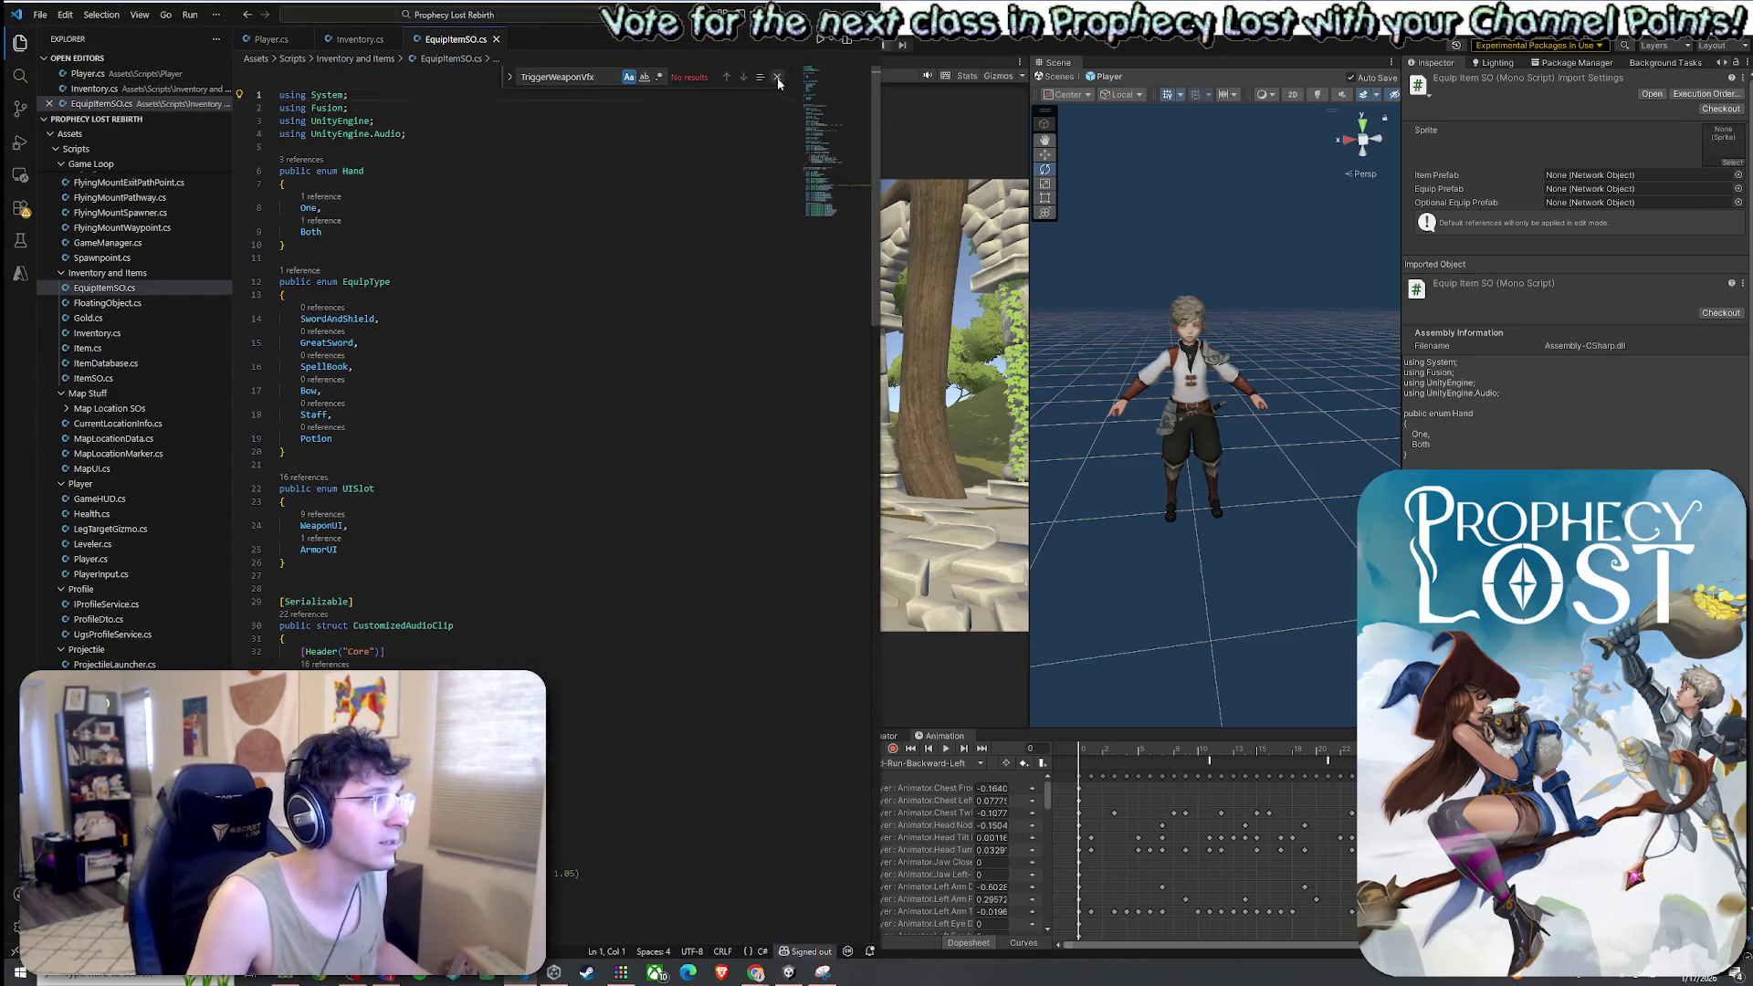
pyautogui.press('Escape')
pyautogui.scroll(-3, 467, 472)
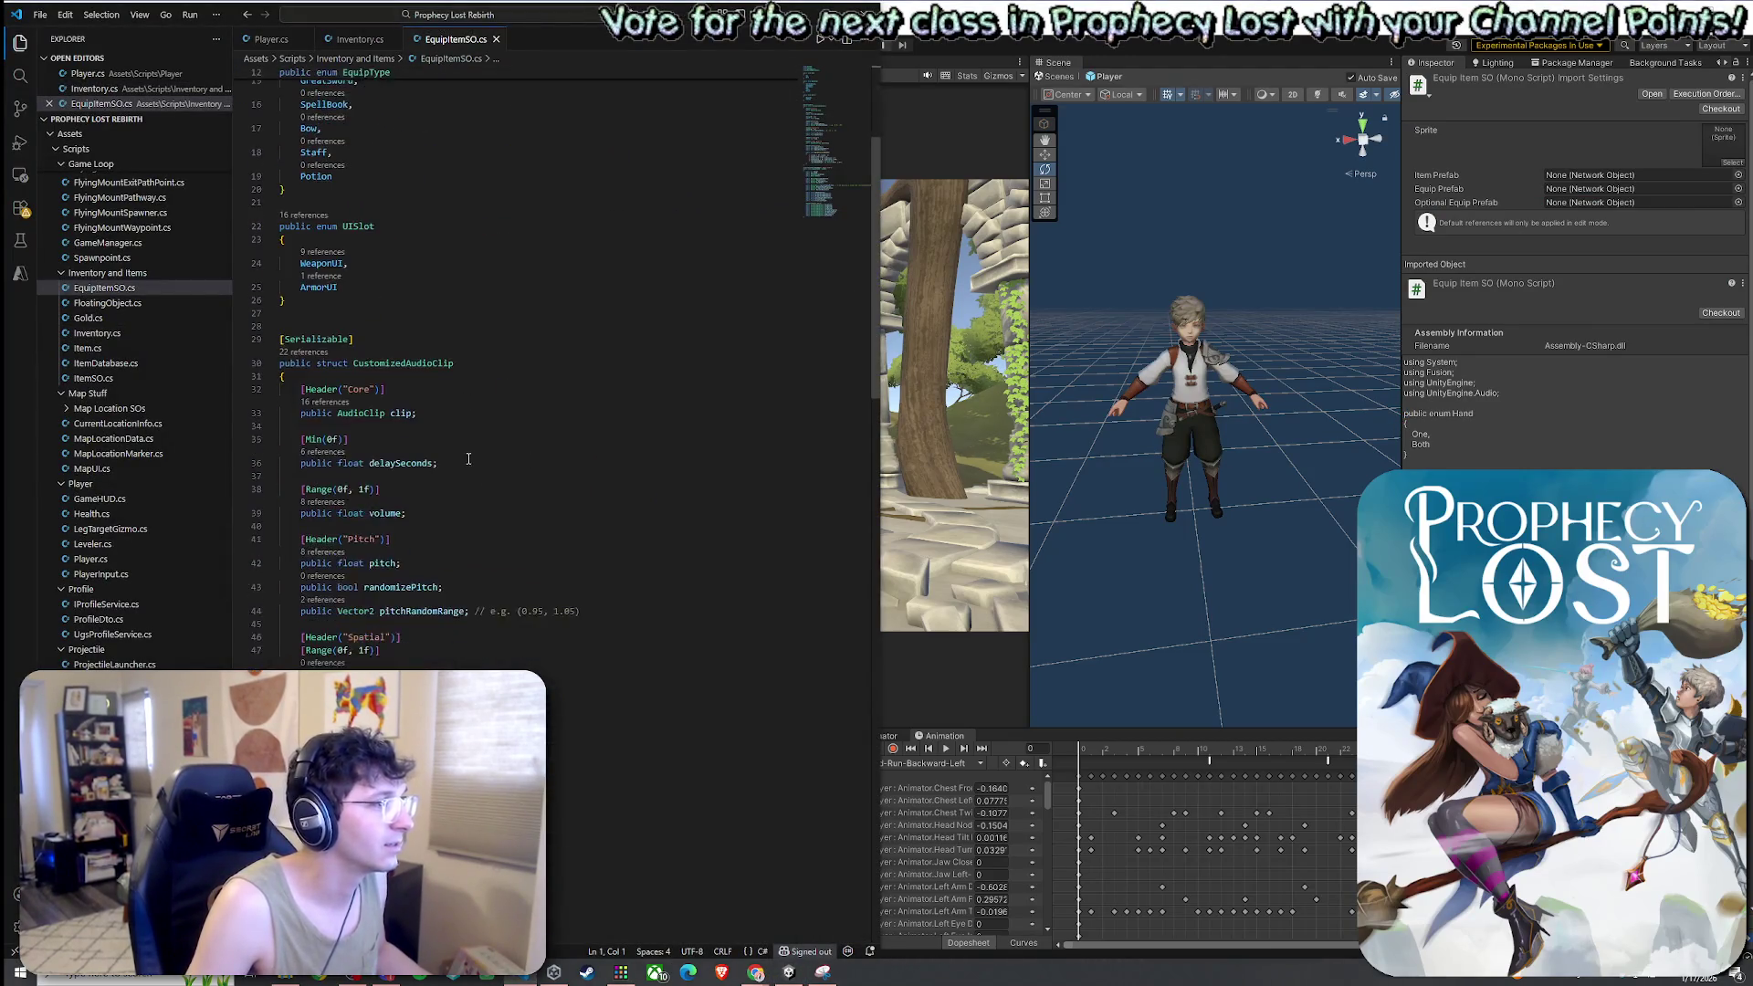
pyautogui.scroll(-8, 434, 419)
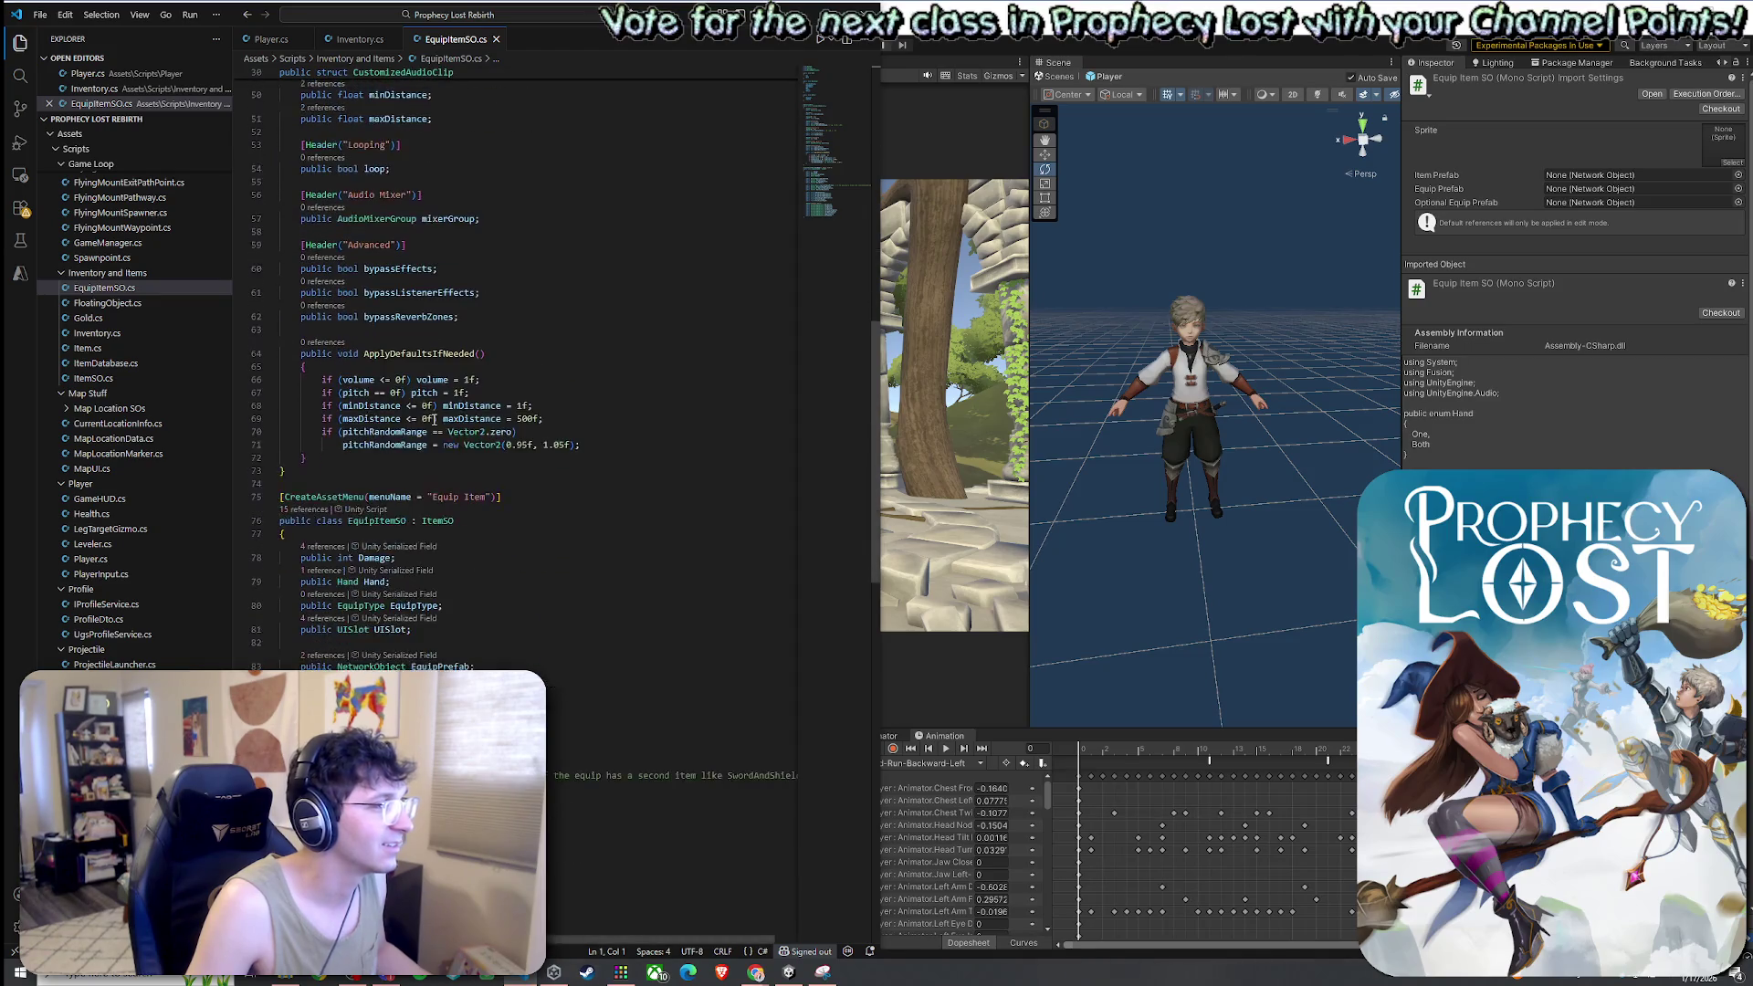
pyautogui.click(425, 448)
pyautogui.click(485, 354)
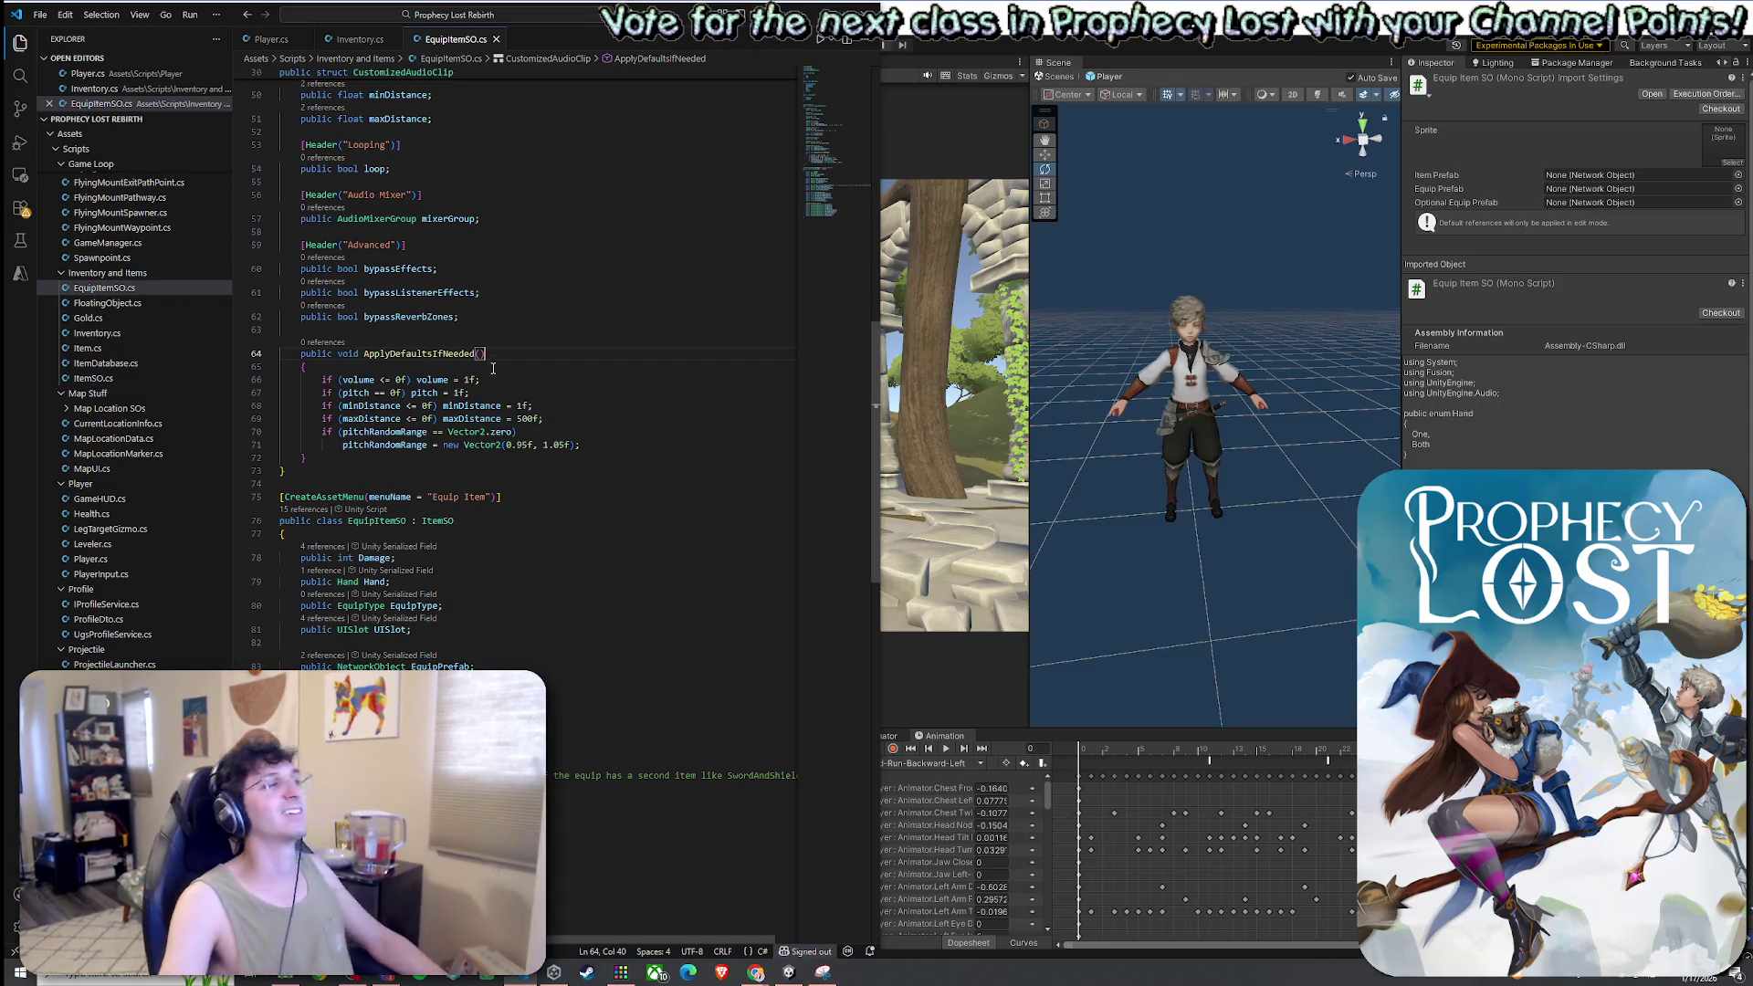
# Select the Weapon SFX audio clip fields, then switch to Player.cs
pyautogui.scroll(-8, 493, 368)
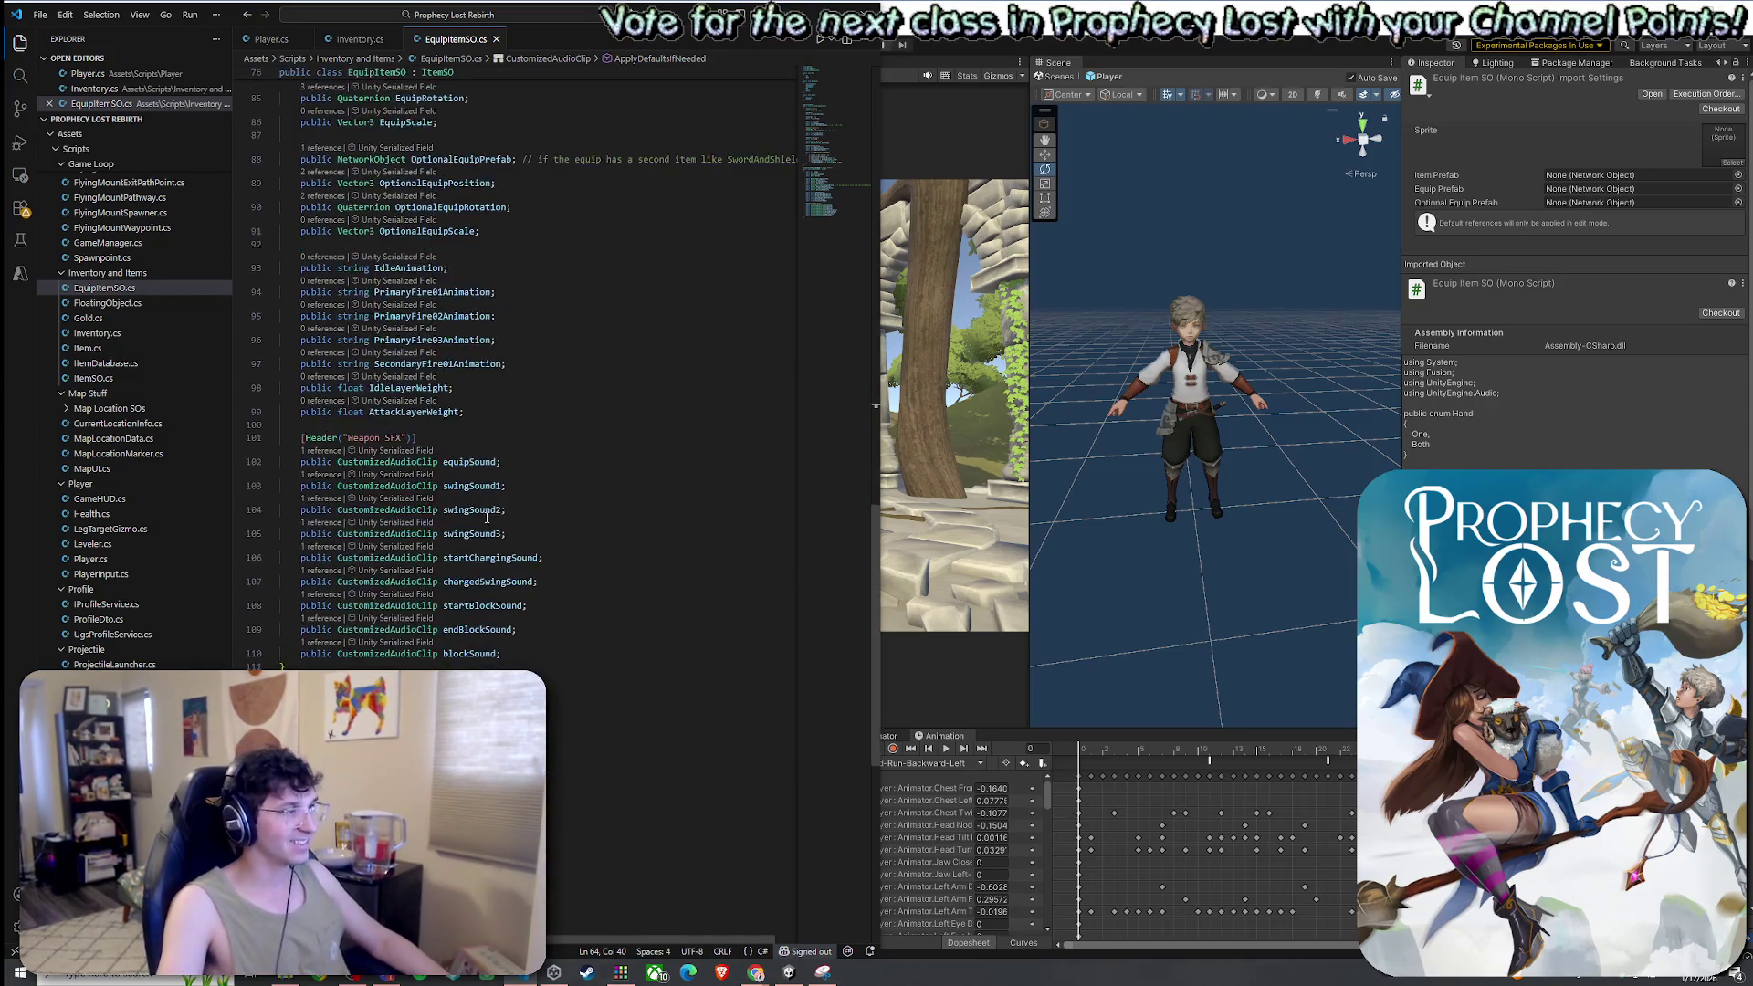
pyautogui.moveTo(500, 653)
pyautogui.mouseDown()
pyautogui.moveTo(274, 580)
pyautogui.moveTo(262, 439)
pyautogui.mouseUp()
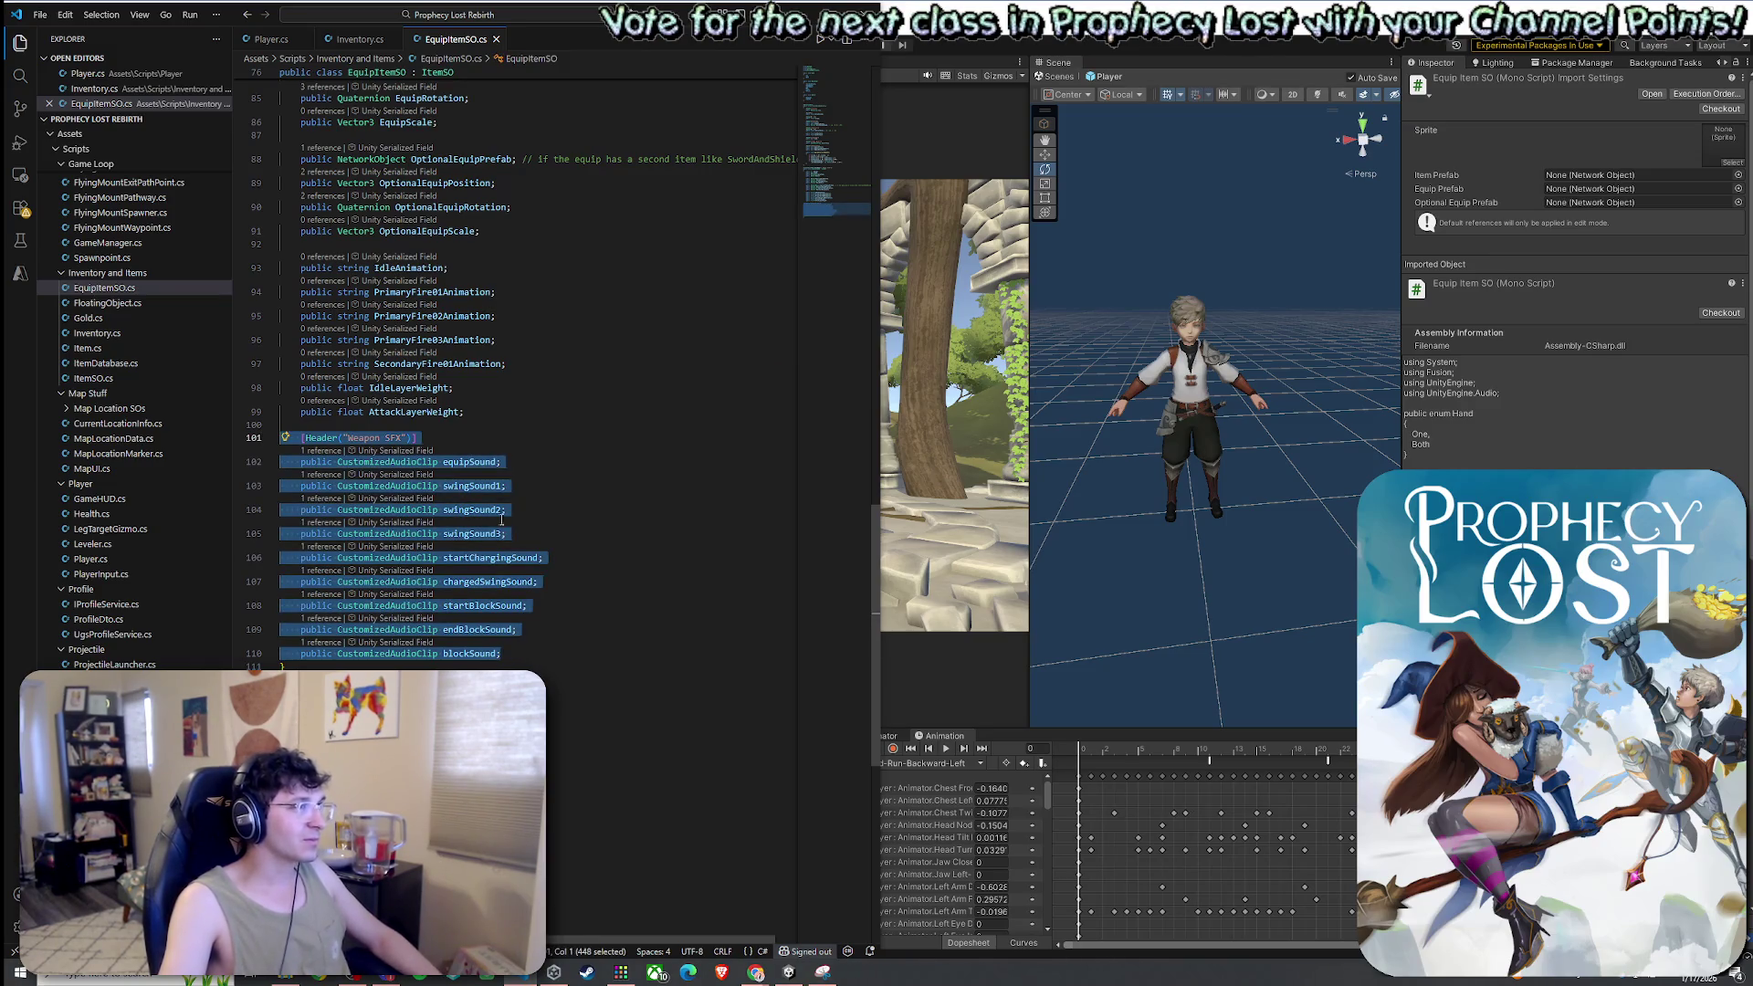
pyautogui.click(532, 648)
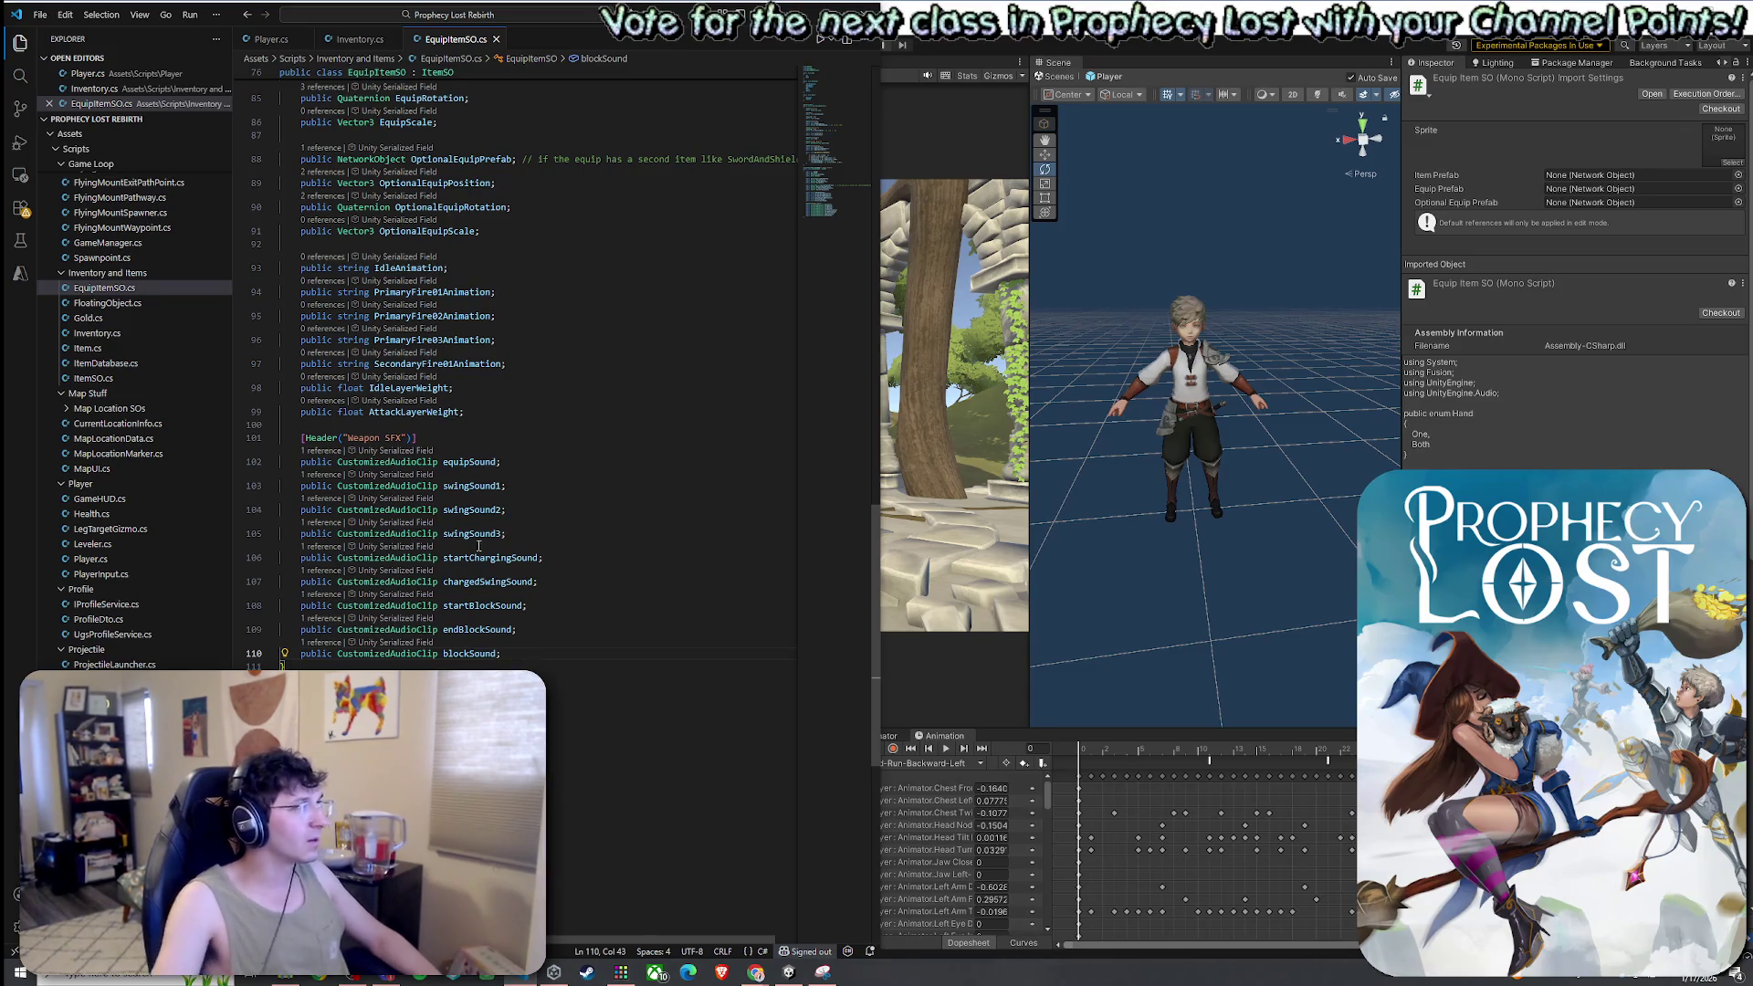
pyautogui.hotkey('ctrl', 'Tab')
pyautogui.scroll(20, 833, 185)
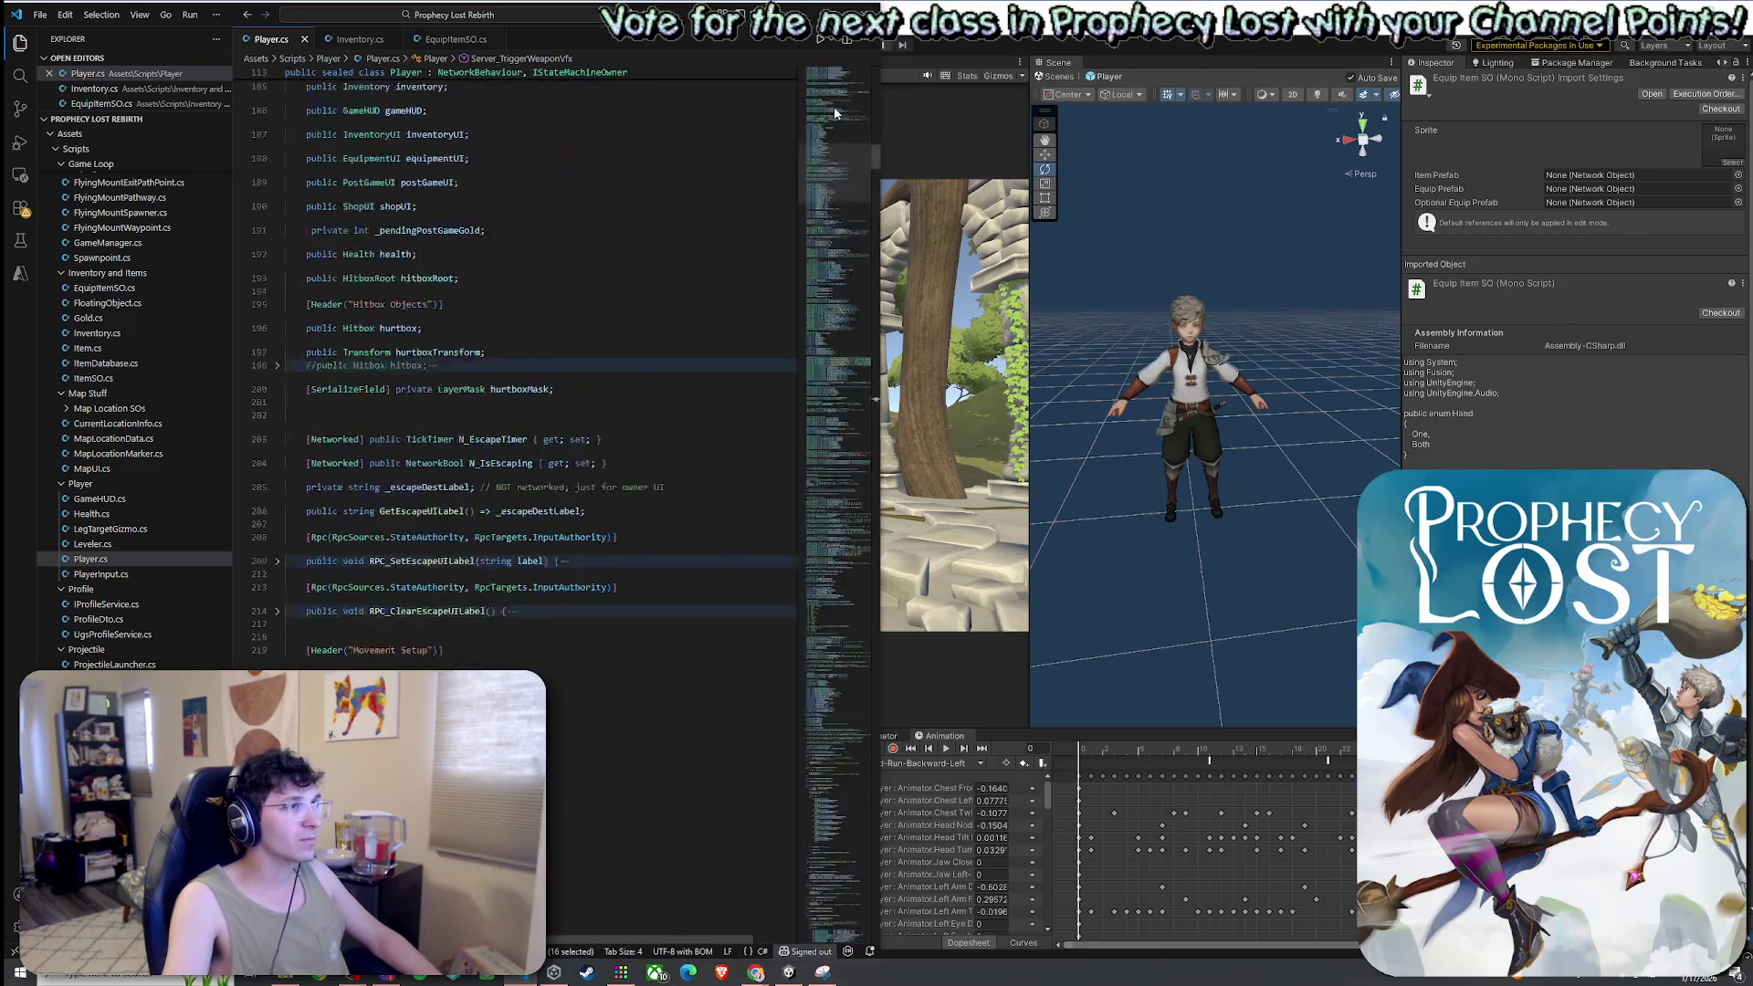
# Review the weapon VFX prefab fields and delete the blank line below the delay fields
pyautogui.scroll(10, 685, 398)
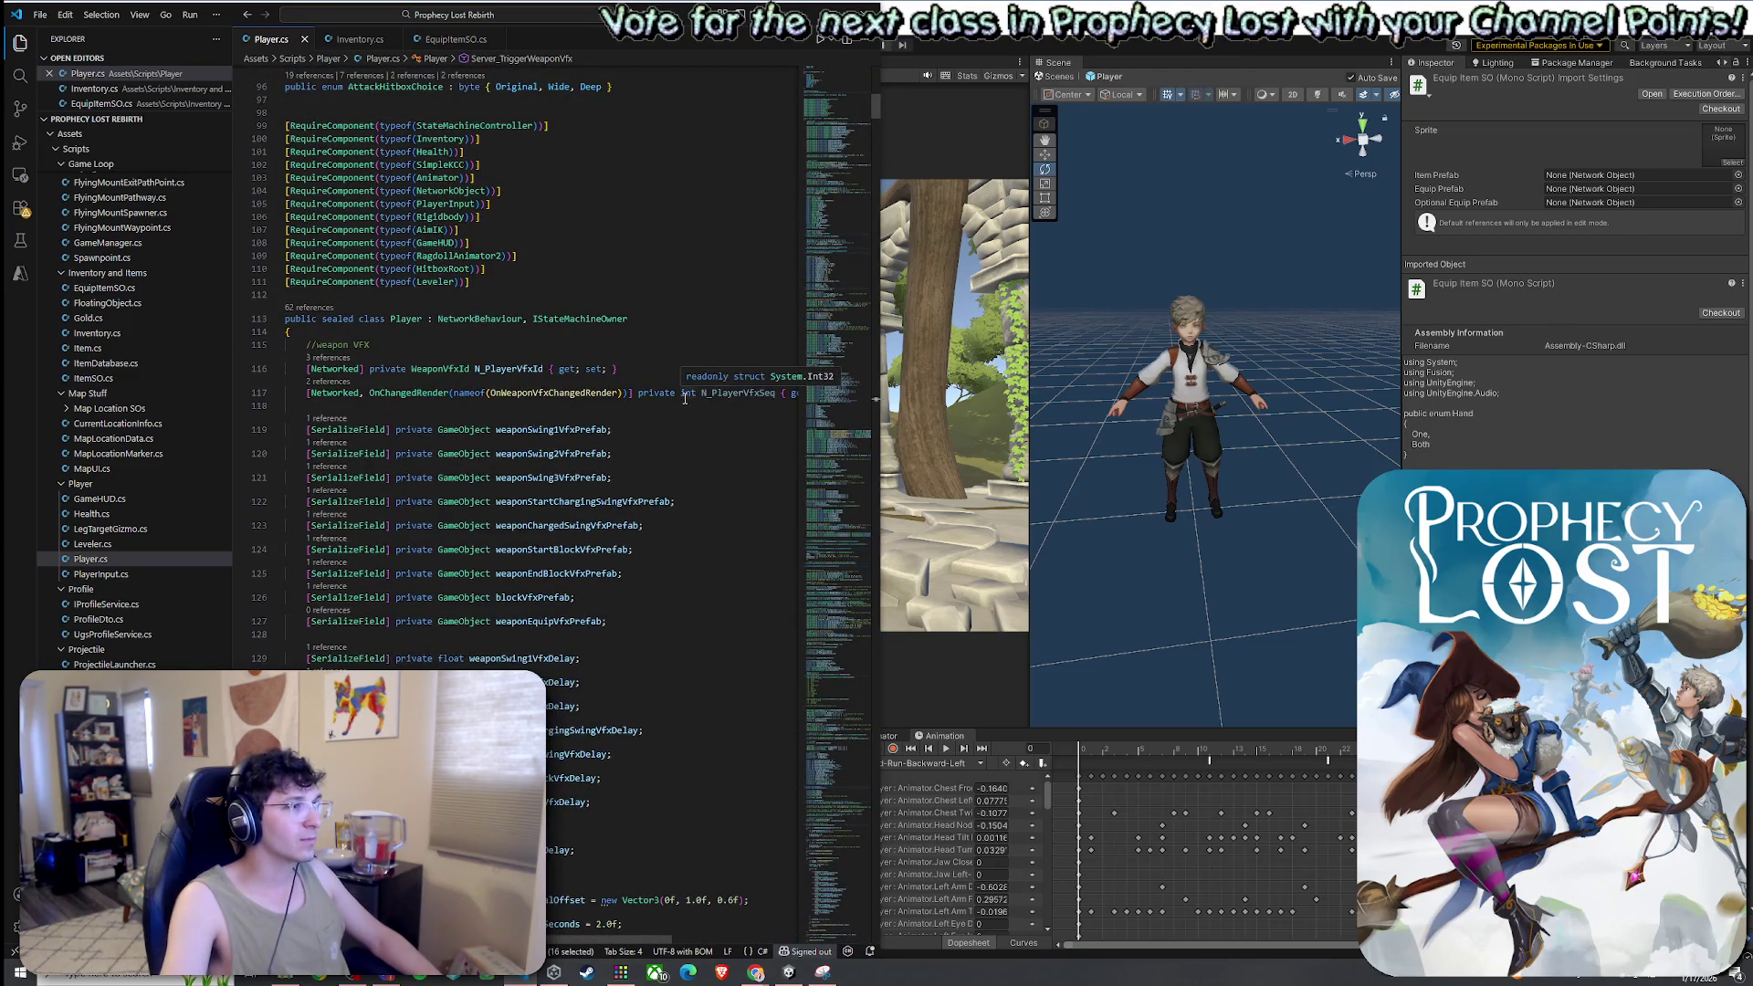
pyautogui.moveTo(618, 620)
pyautogui.mouseDown()
pyautogui.moveTo(301, 501)
pyautogui.moveTo(286, 429)
pyautogui.mouseUp()
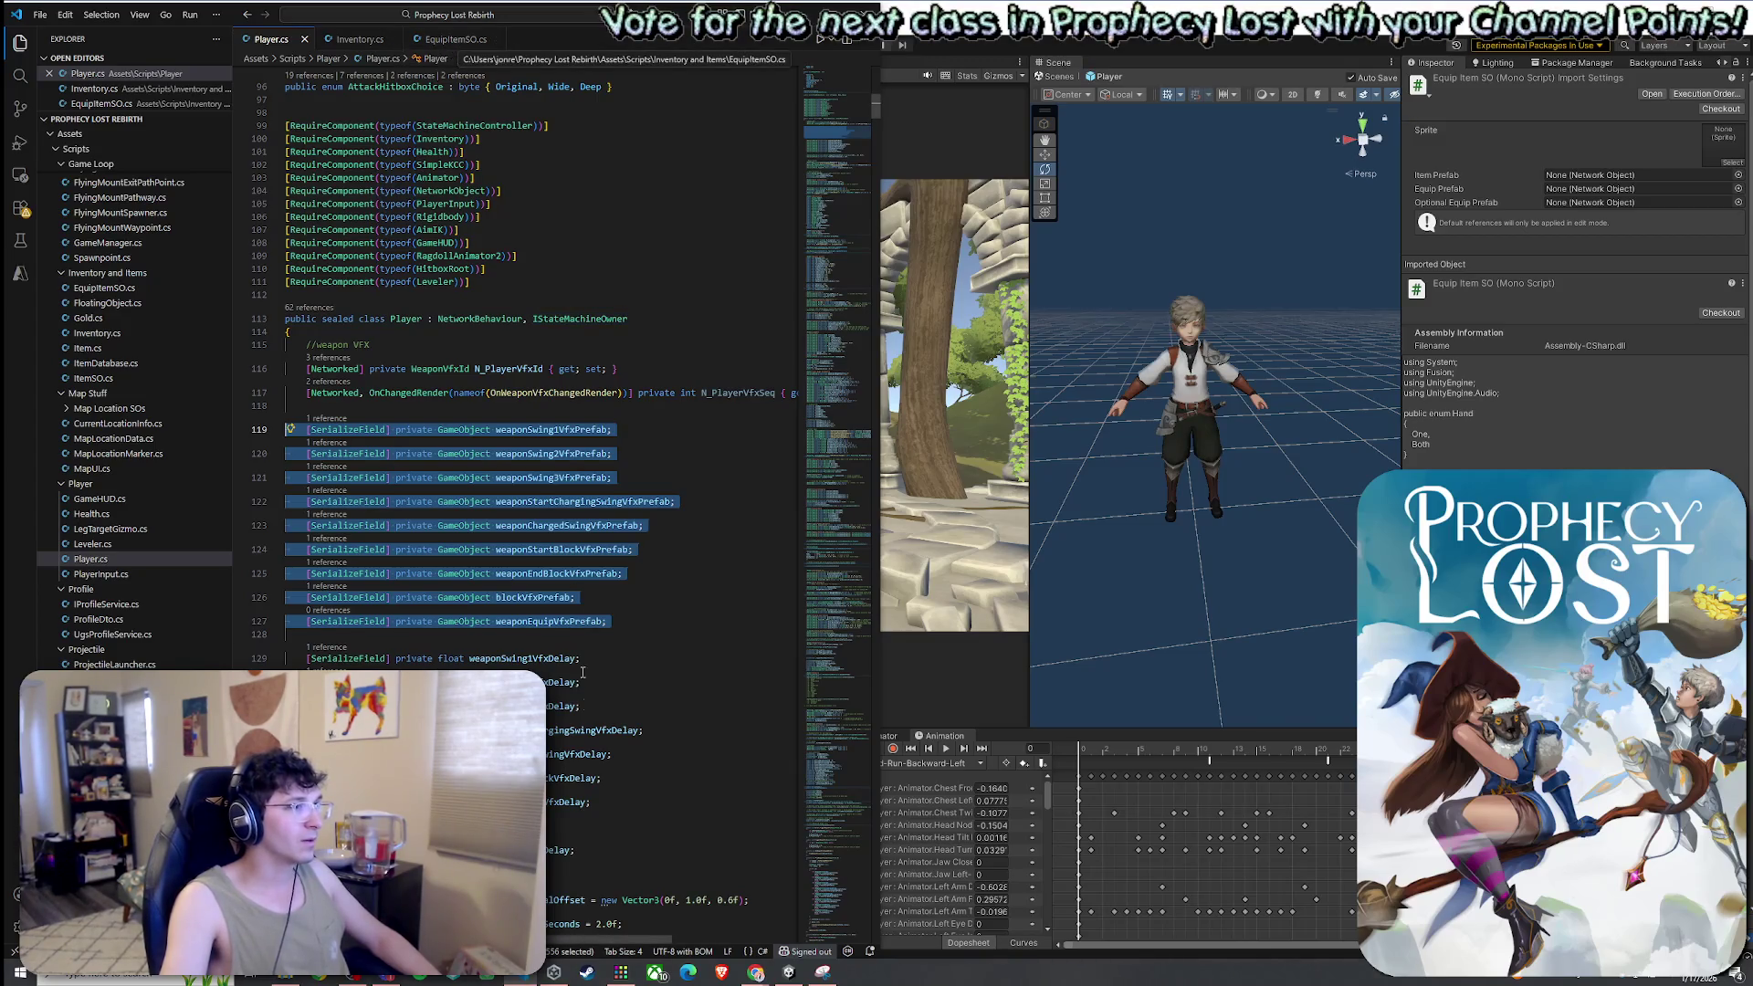
pyautogui.scroll(-2, 548, 411)
pyautogui.moveTo(575, 747); pyautogui.dragTo(465, 602)
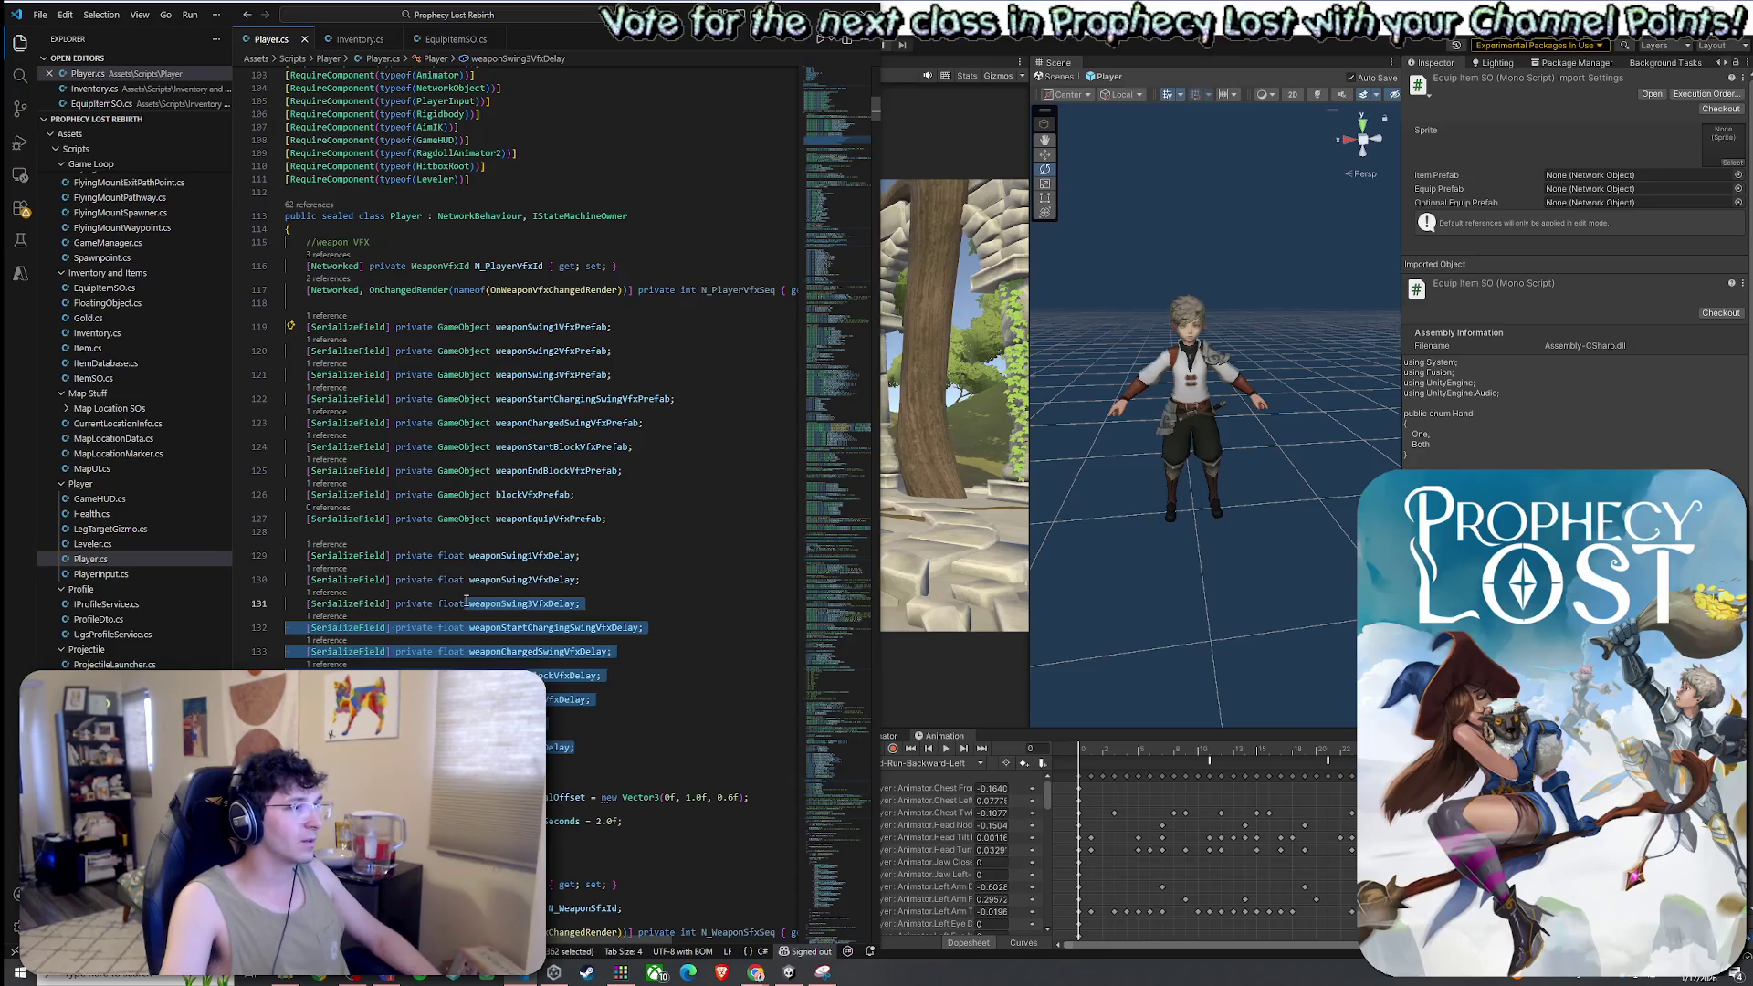
pyautogui.click(657, 759)
pyautogui.press('Delete')
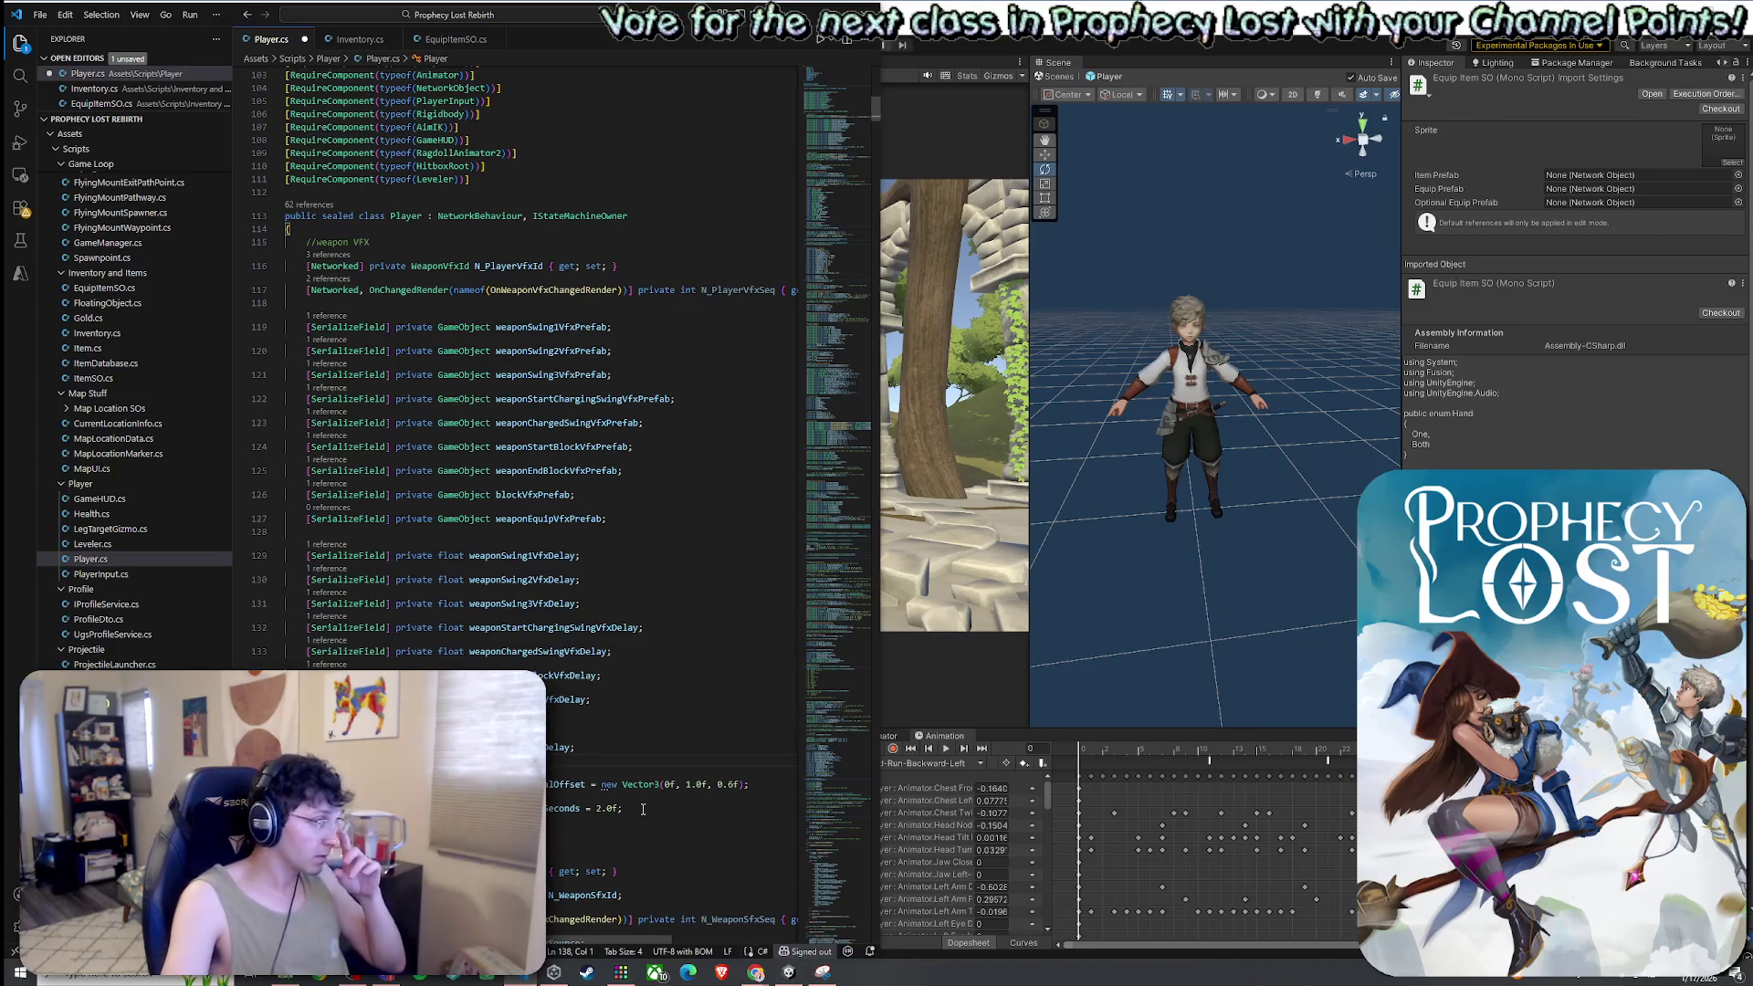
# Select the VfxDelay float fields through the seconds line and remove them from Player.cs
pyautogui.moveTo(642, 809)
pyautogui.mouseDown()
pyautogui.moveTo(584, 785)
pyautogui.moveTo(457, 608)
pyautogui.moveTo(390, 592)
pyautogui.mouseUp()
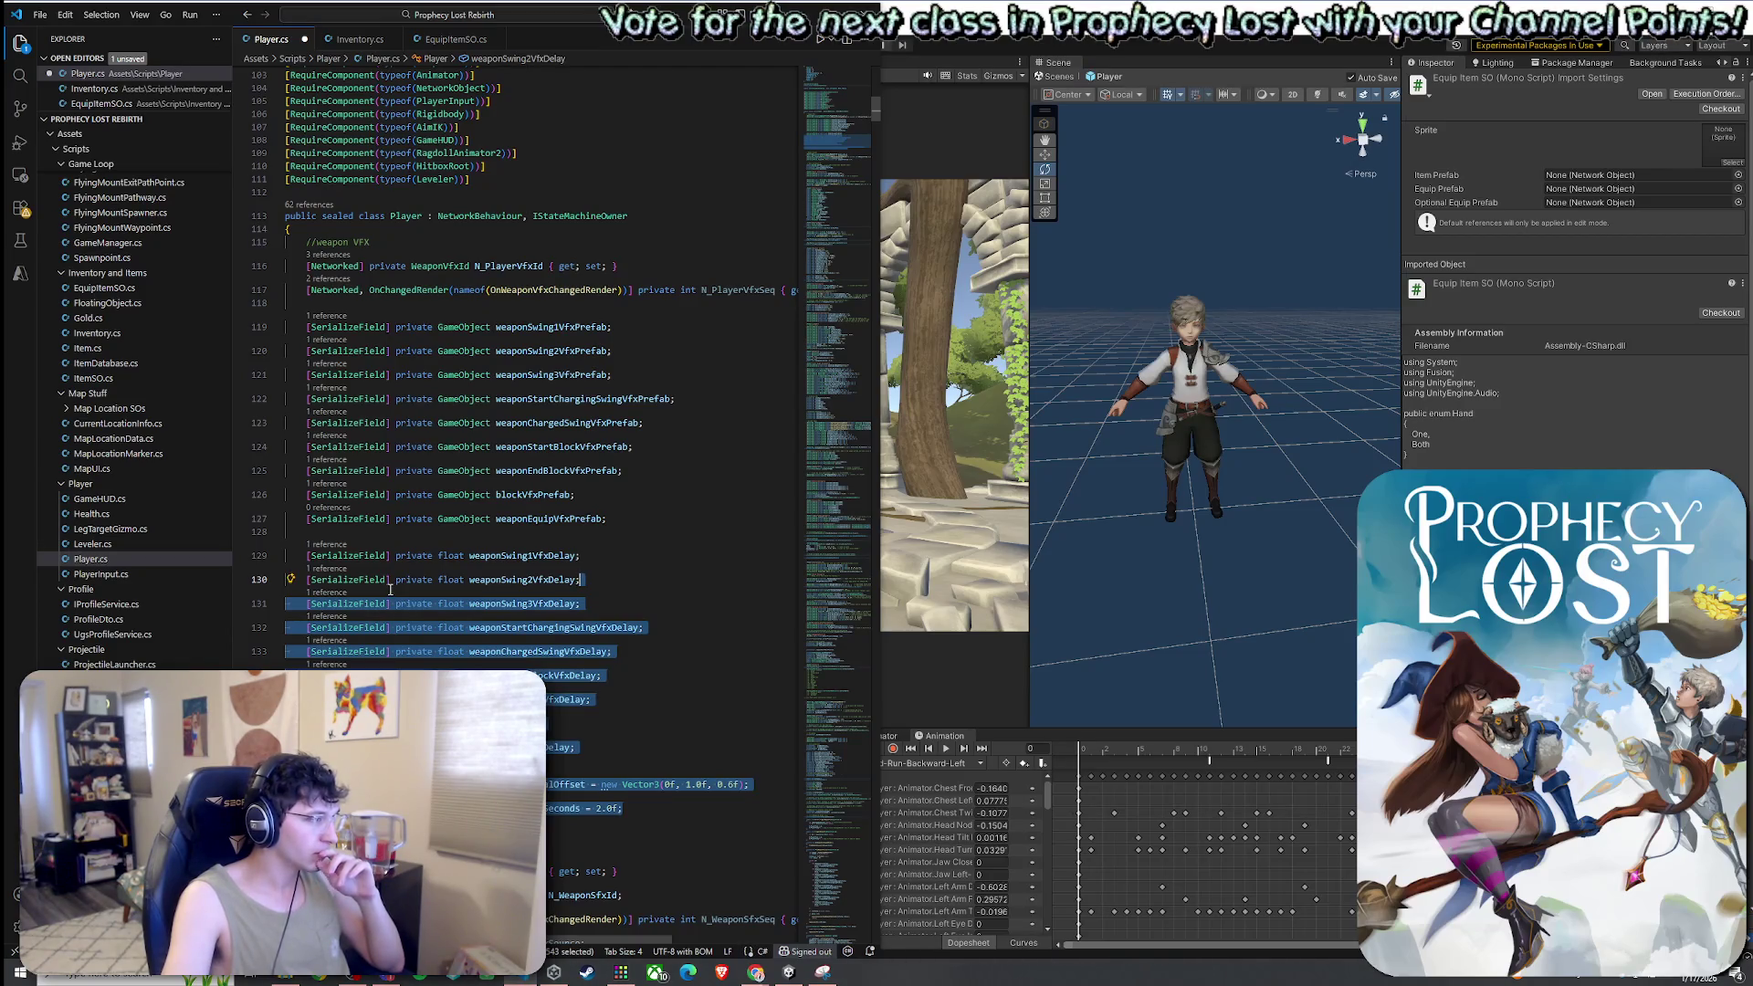
pyautogui.moveTo(390, 589); pyautogui.dragTo(419, 541)
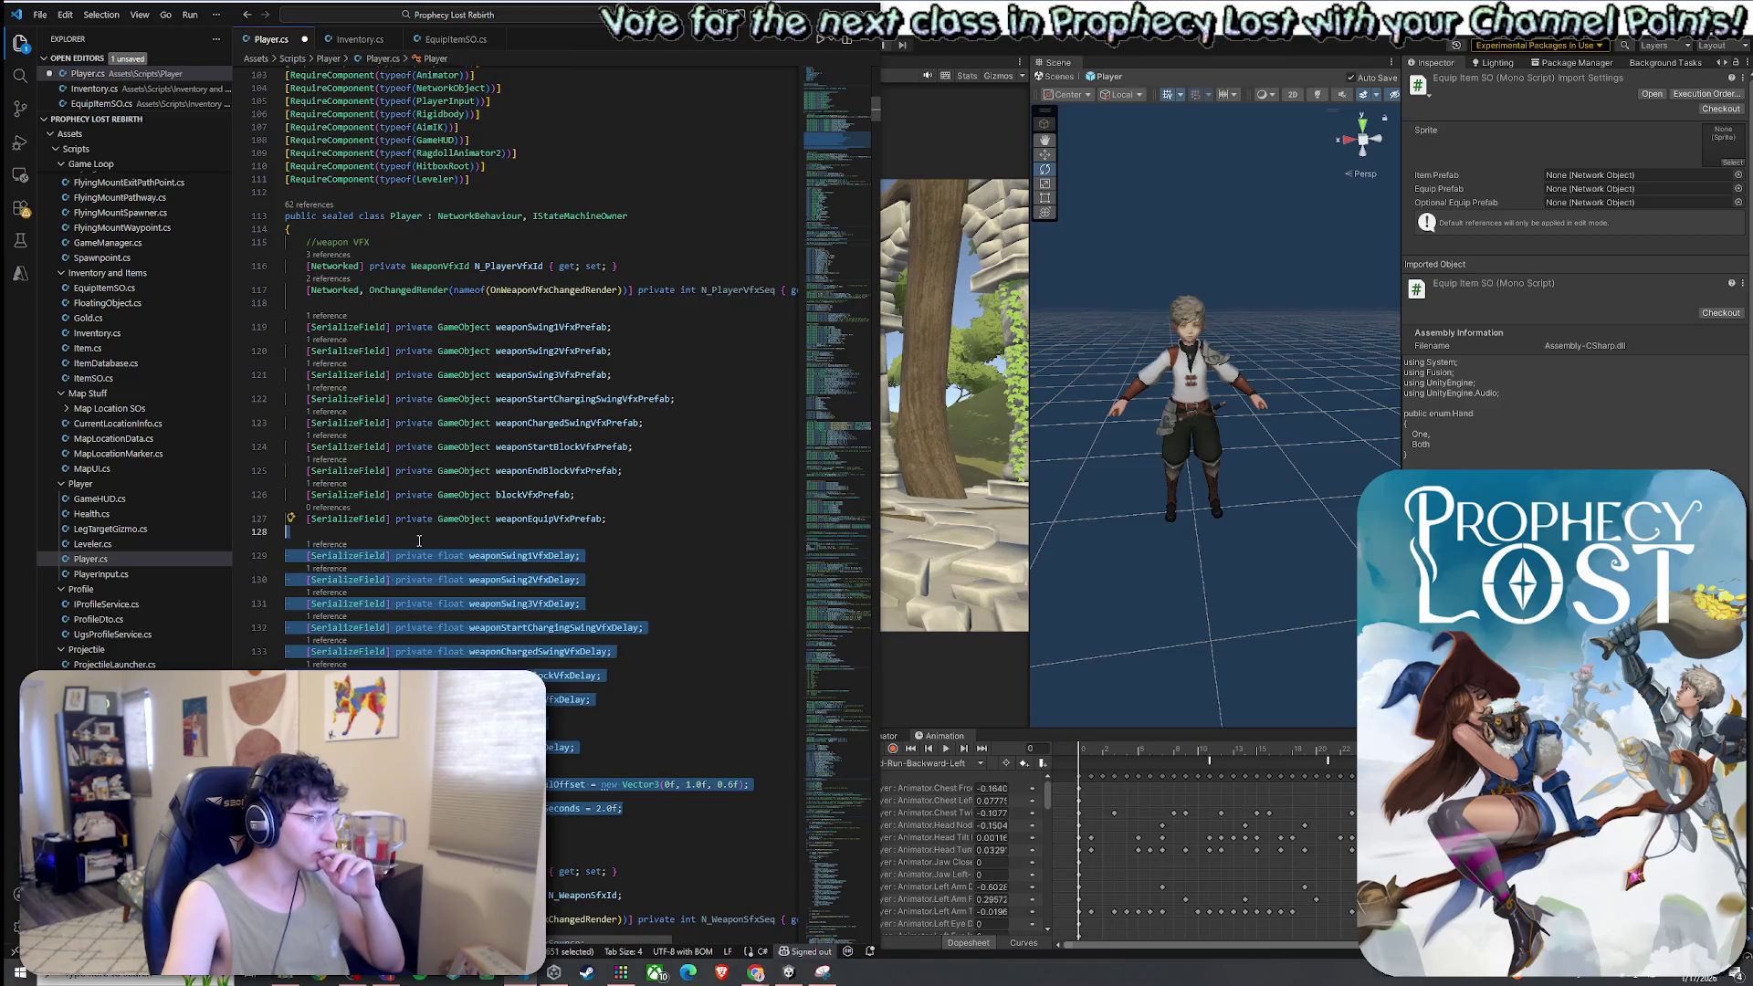
pyautogui.click(429, 555)
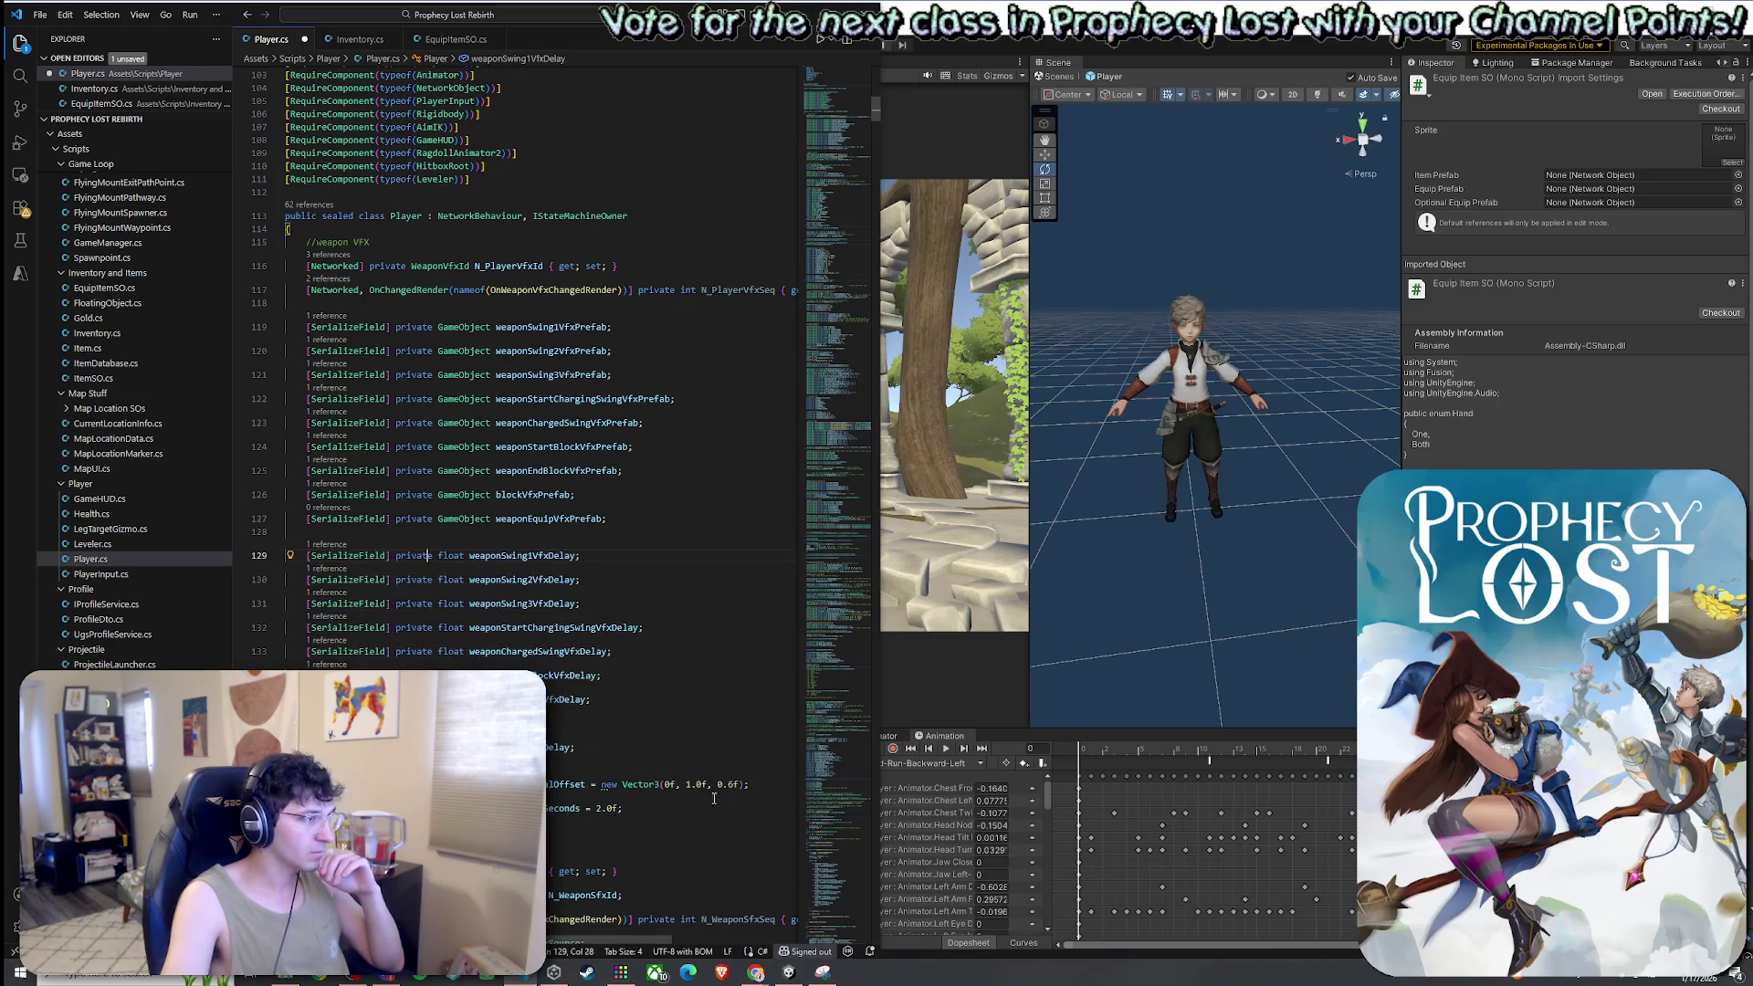
pyautogui.moveTo(762, 783)
pyautogui.mouseDown()
pyautogui.moveTo(273, 621)
pyautogui.moveTo(256, 554)
pyautogui.mouseUp()
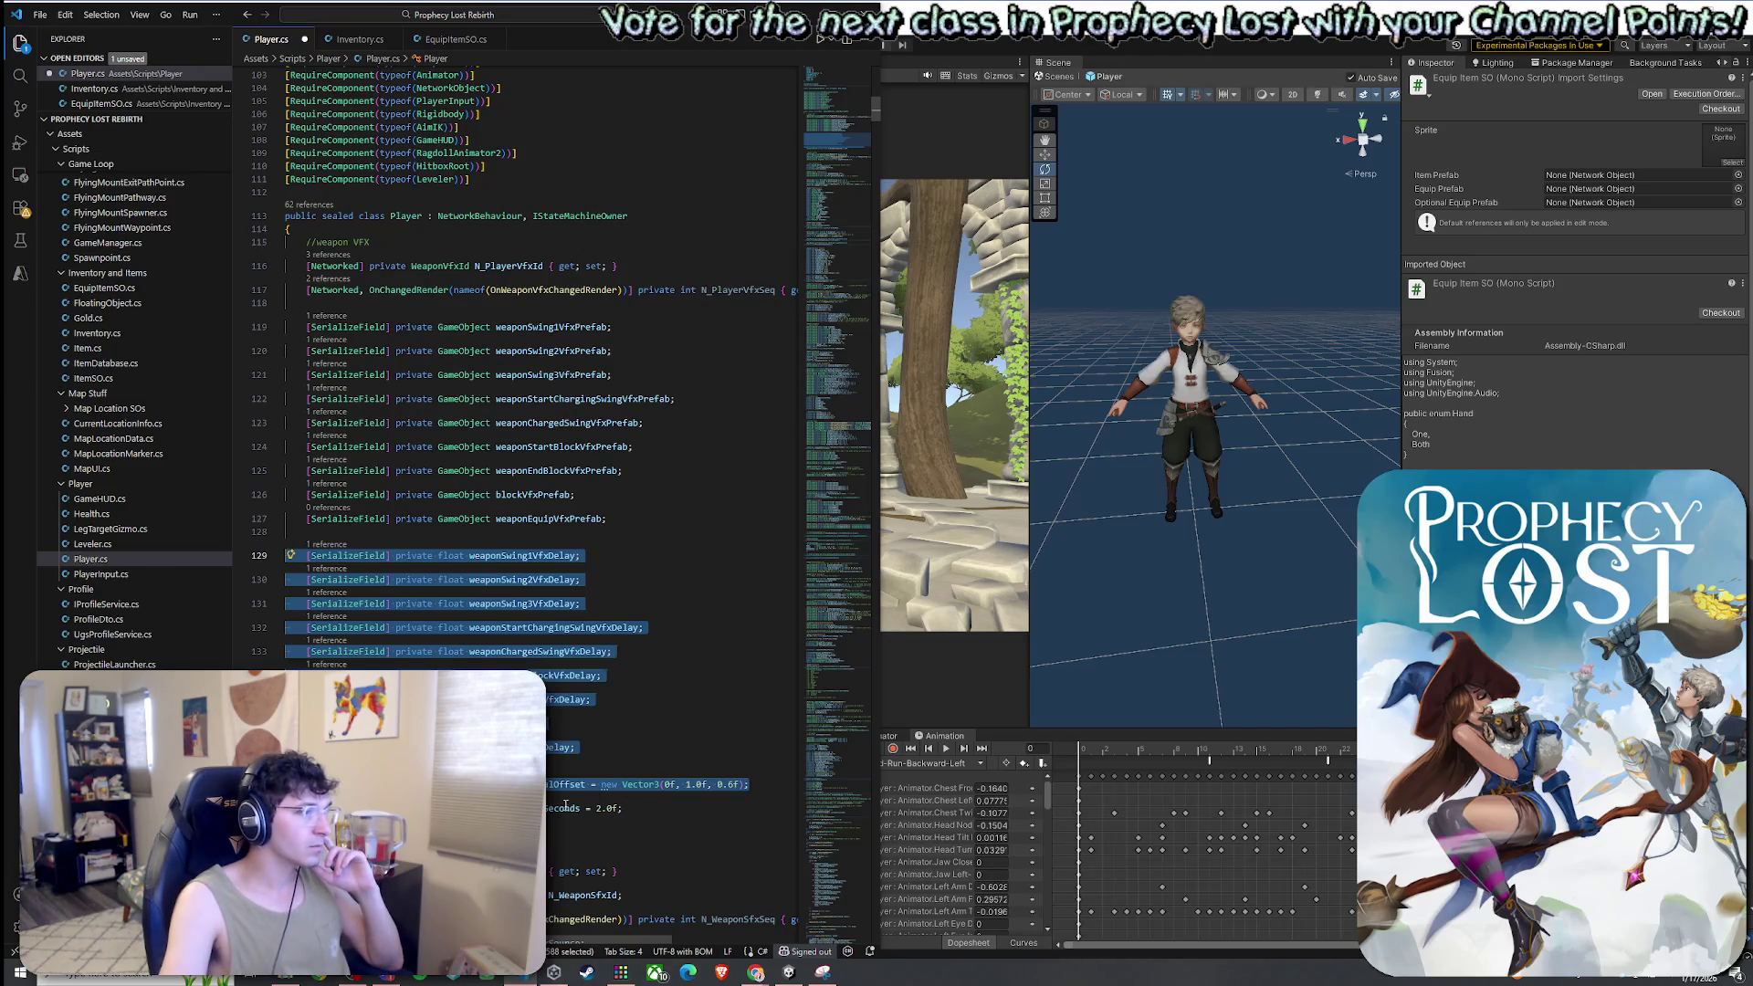
pyautogui.moveTo(639, 808); pyautogui.dragTo(277, 549)
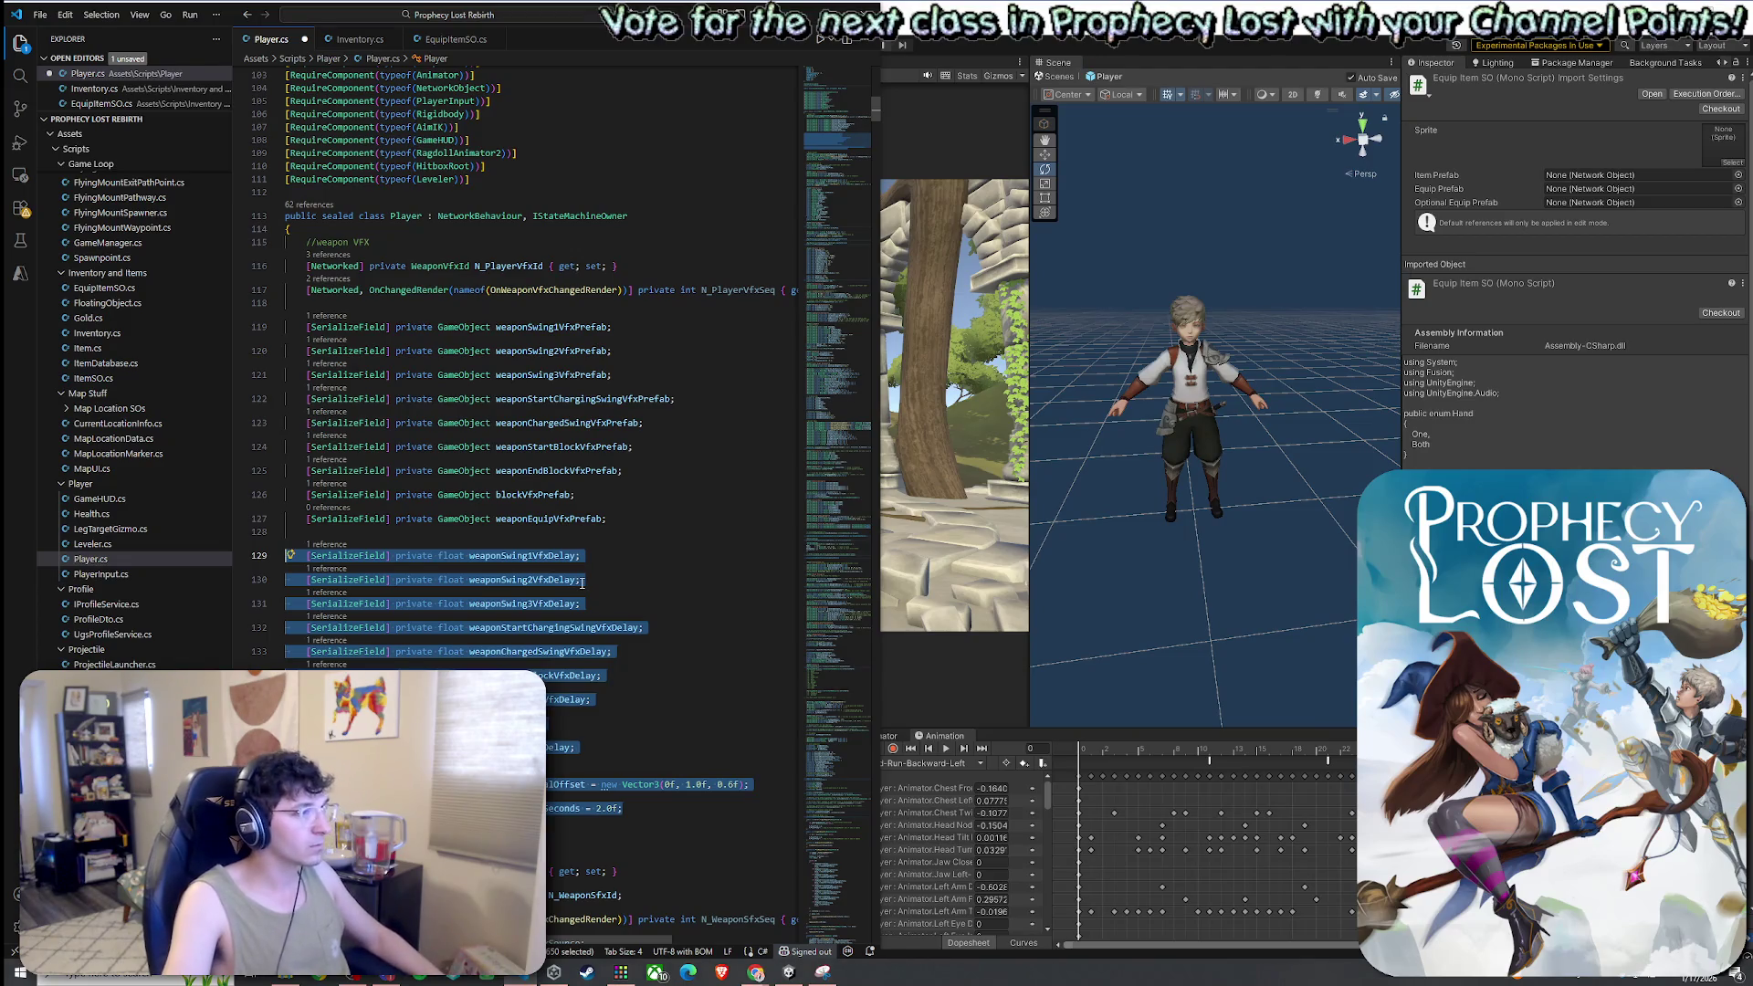
pyautogui.press('BackSpace')
pyautogui.press('BackSpace')
pyautogui.press('BackSpace')
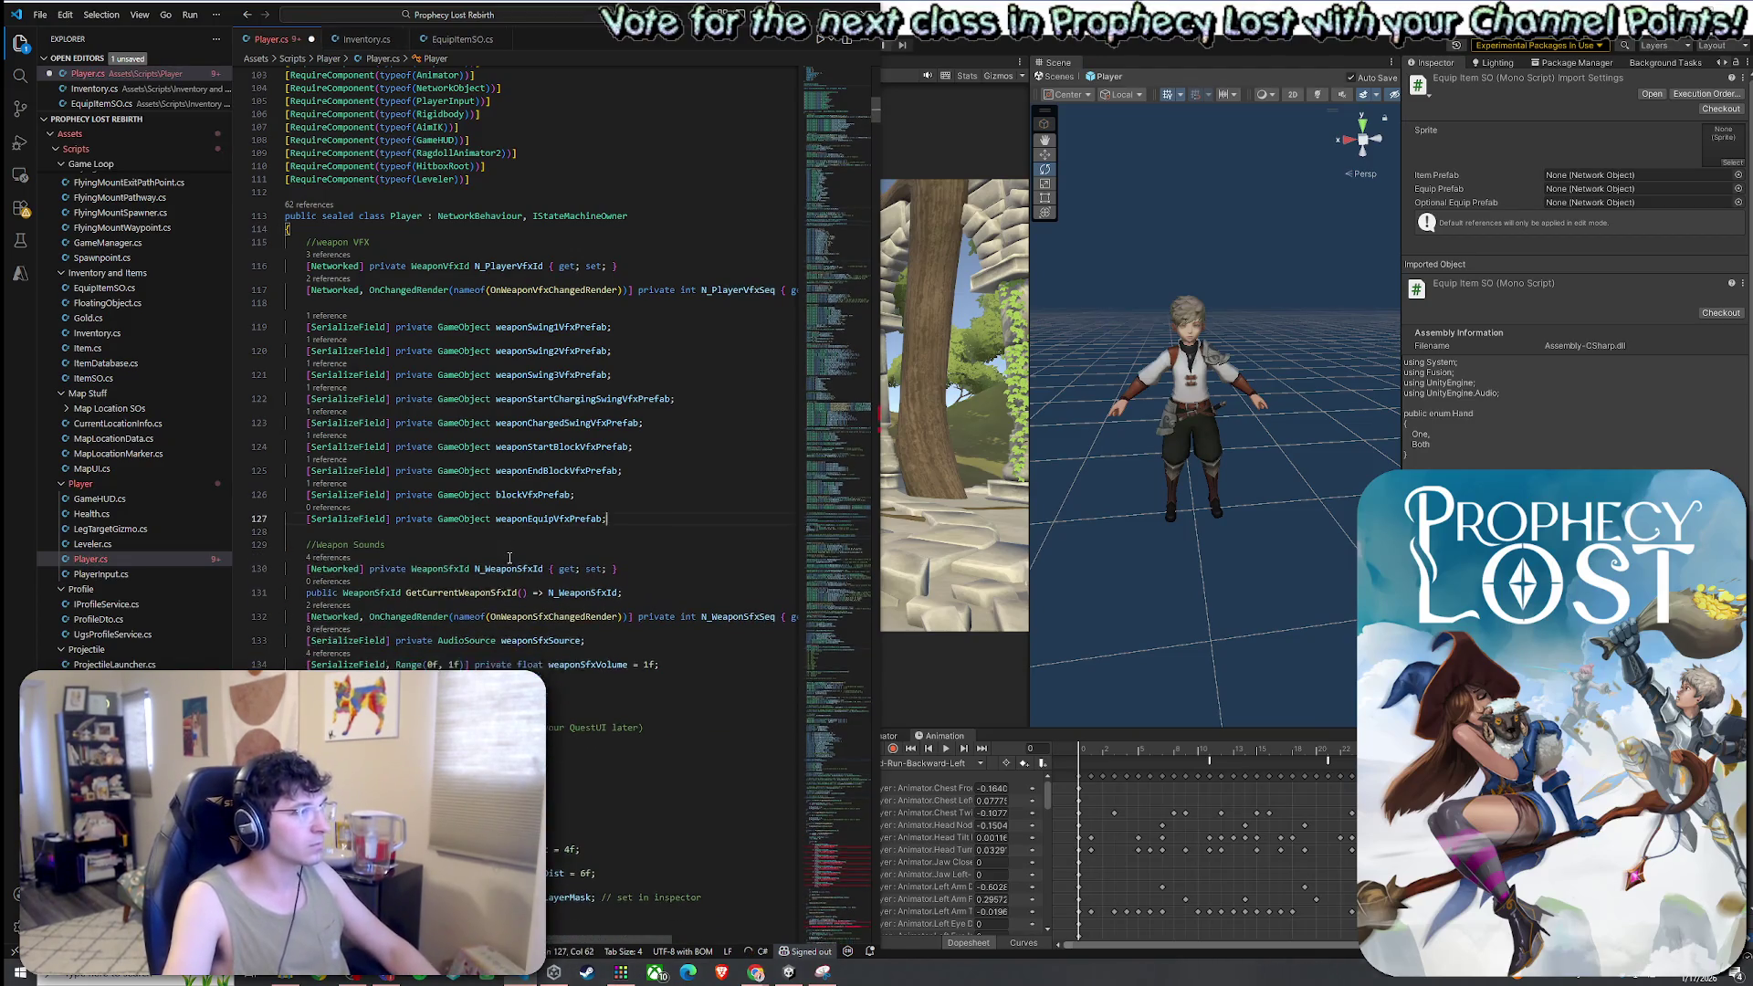
# Paste the VFX delay fields below blockSound in EquipItemSO.cs, tidy the line, and return to Player.cs
pyautogui.click(456, 39)
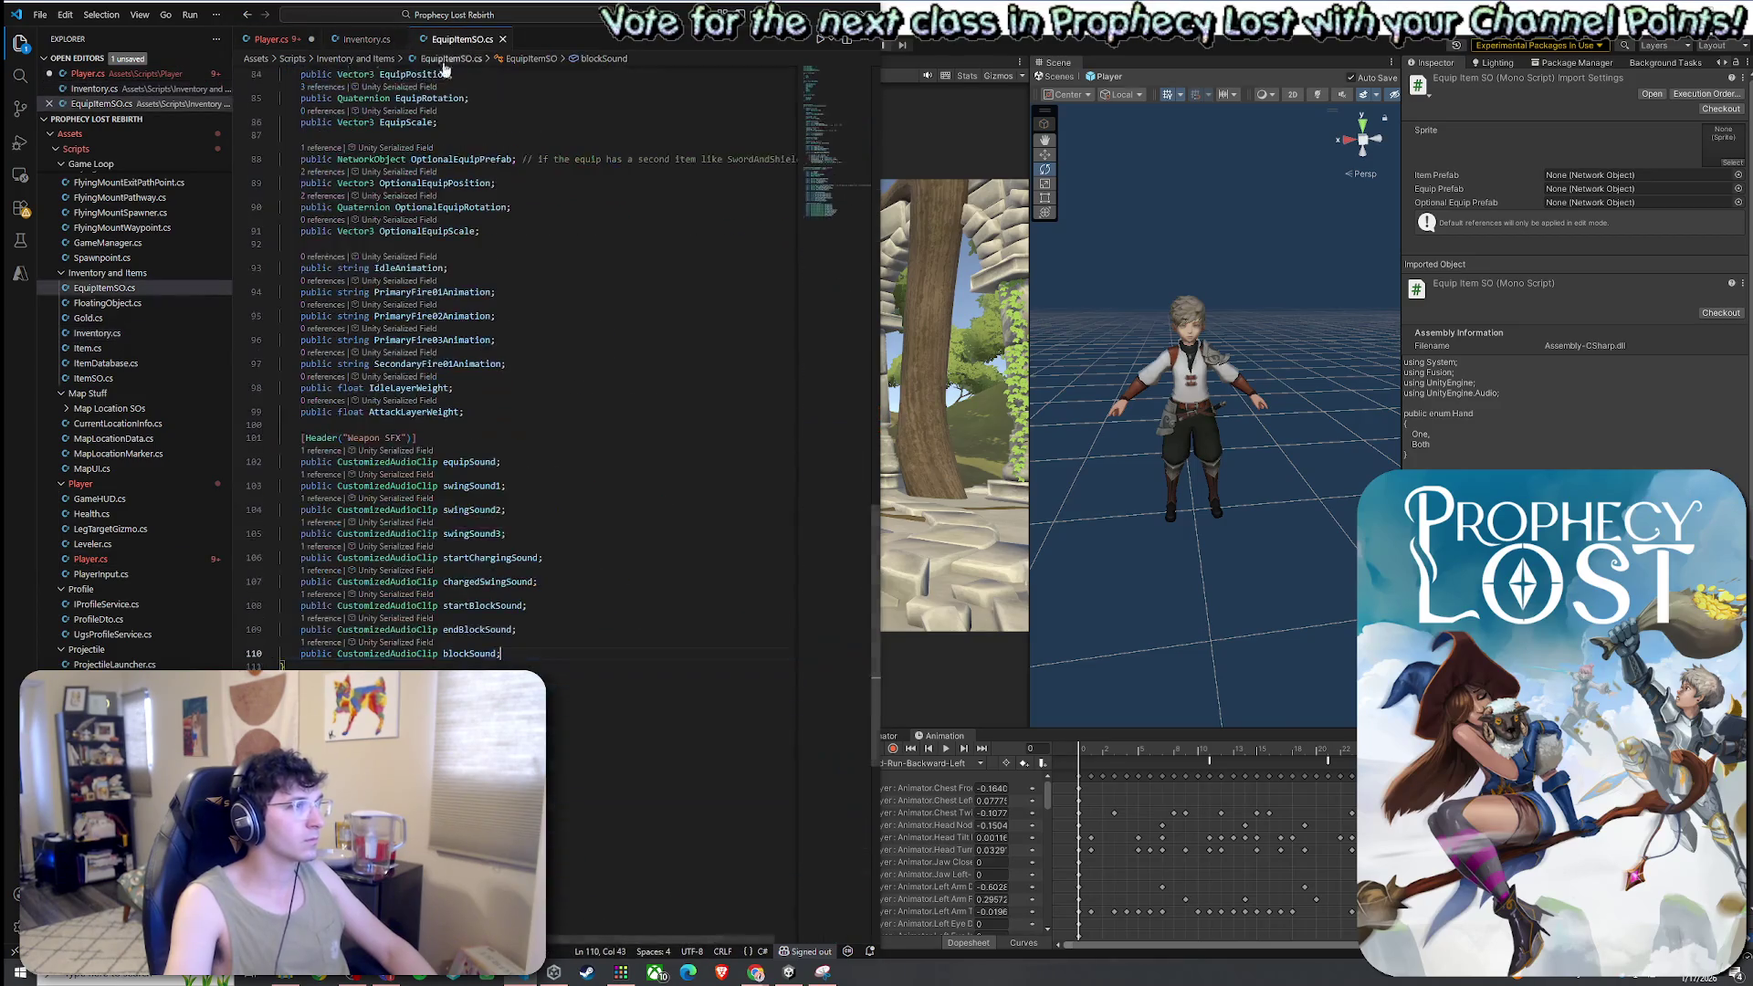
pyautogui.press('Return')
pyautogui.press('Return')
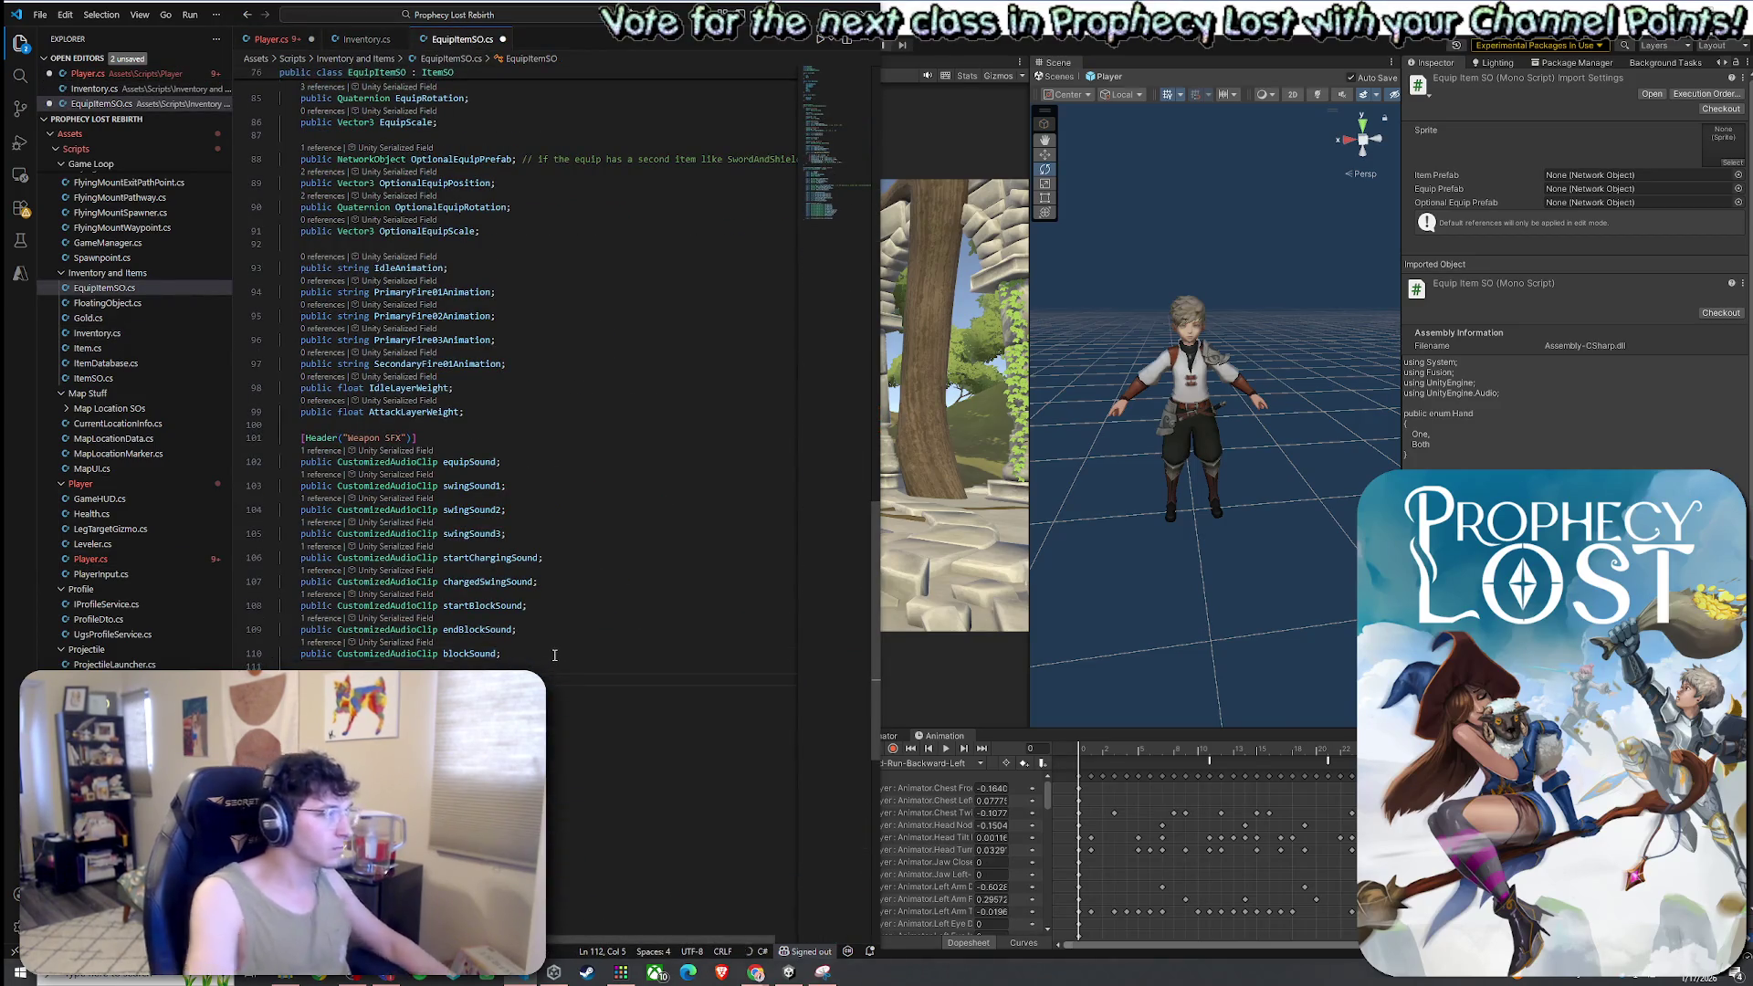
pyautogui.write('public Custom')
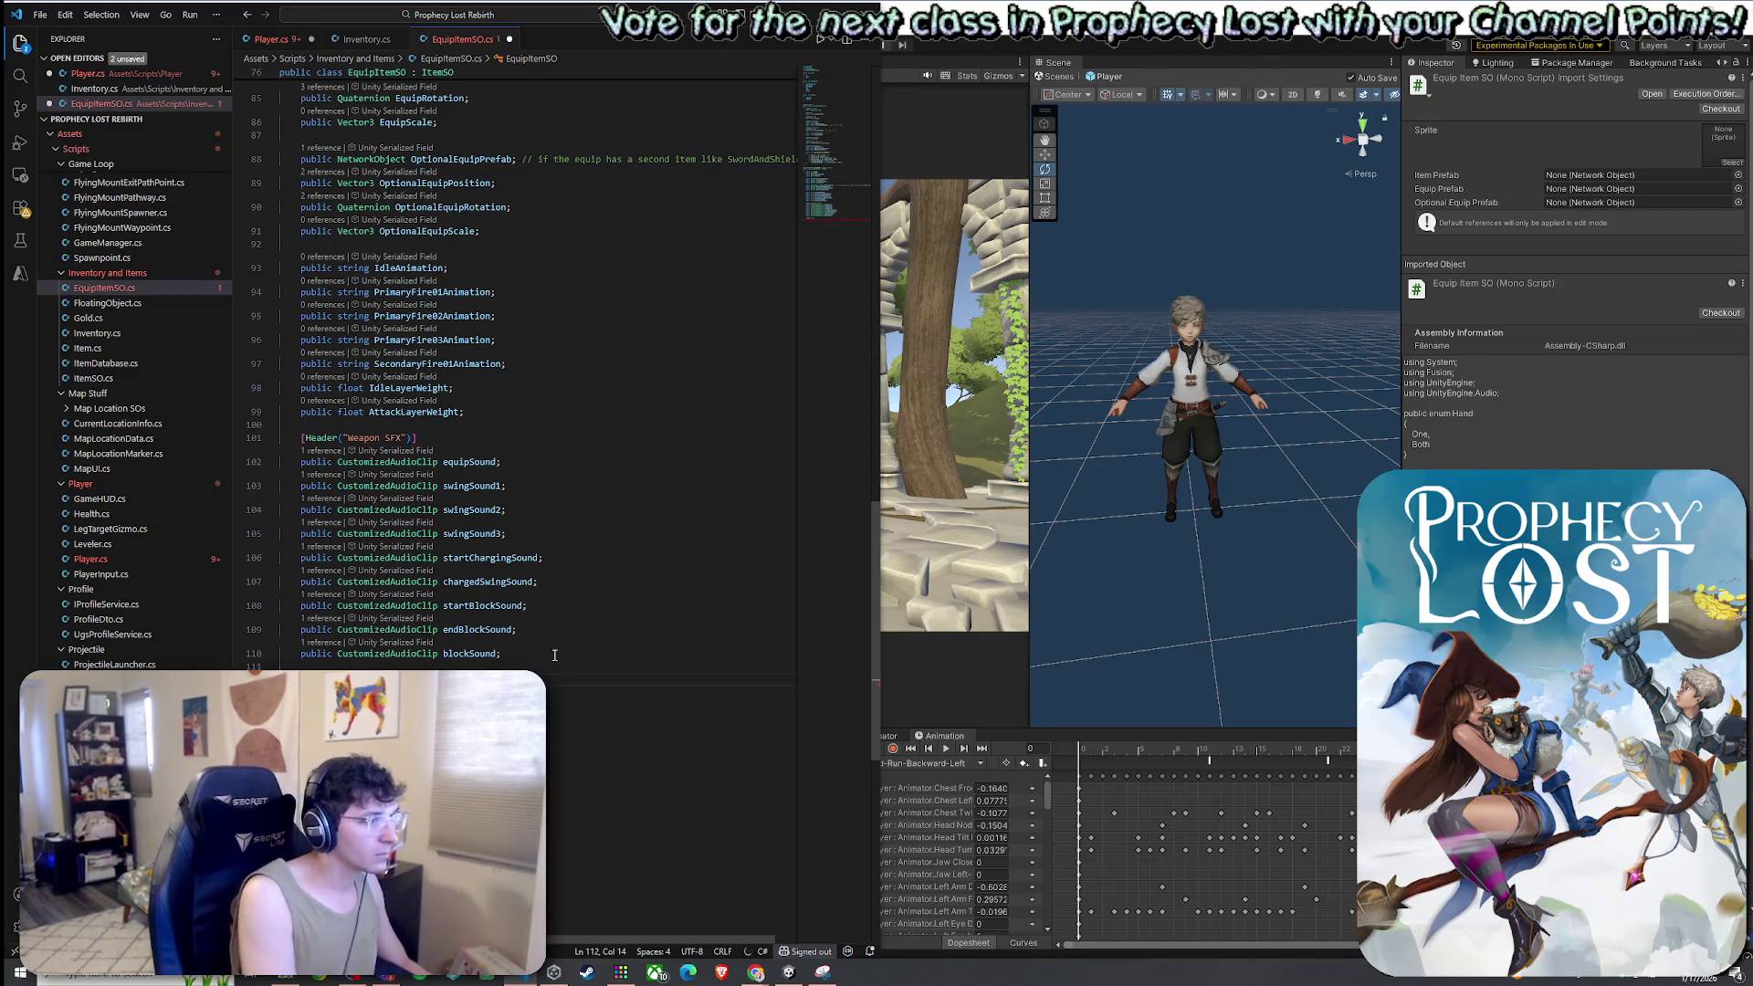
pyautogui.write('izedA')
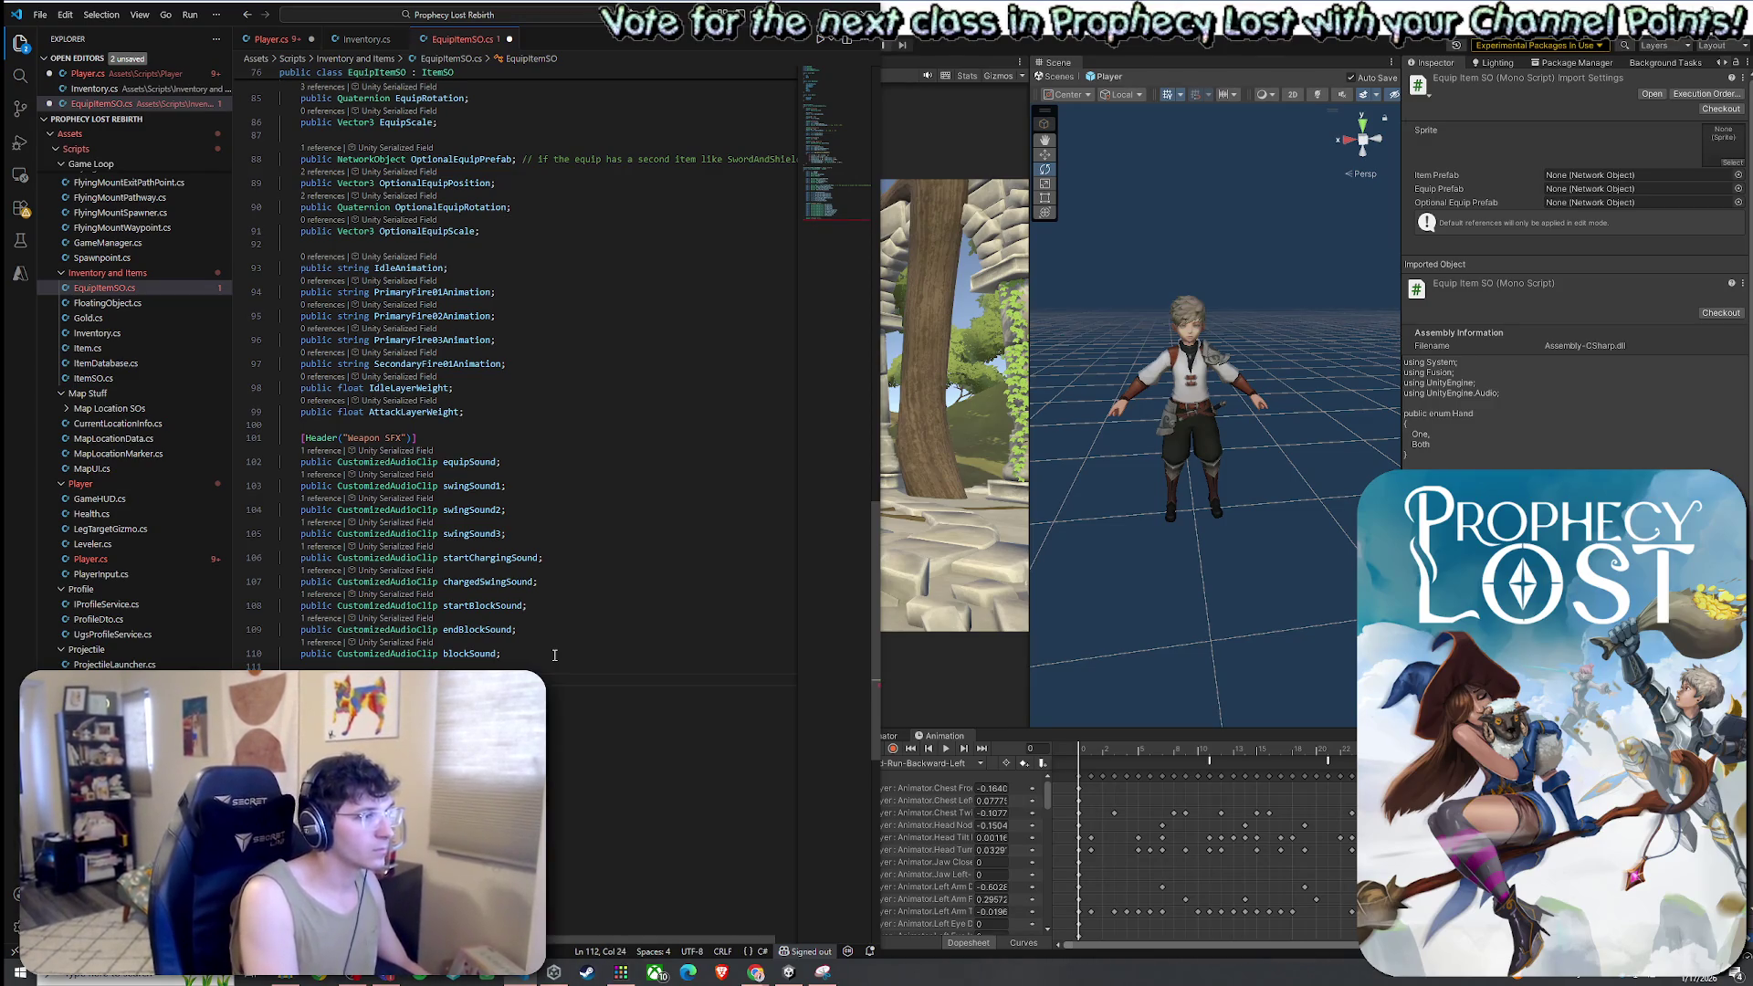
pyautogui.hotkey('ctrl', 'z')
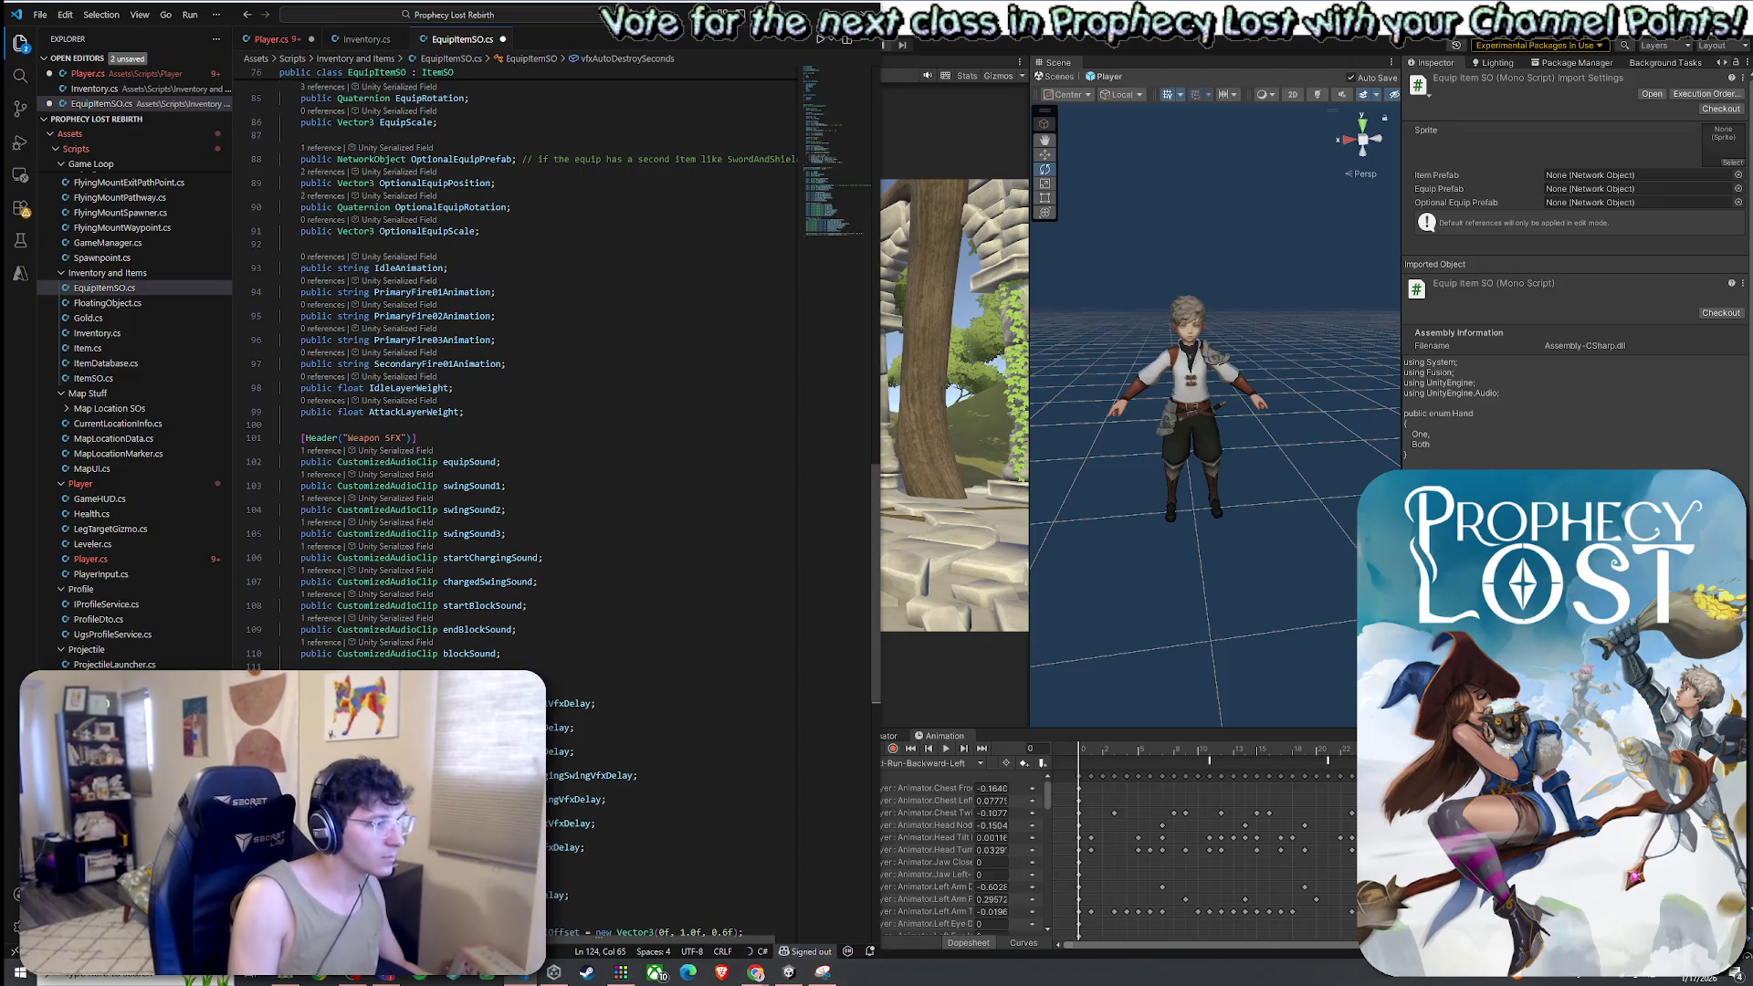
pyautogui.press('BackSpace')
pyautogui.press('BackSpace')
pyautogui.press('BackSpace')
pyautogui.scroll(-3, 511, 365)
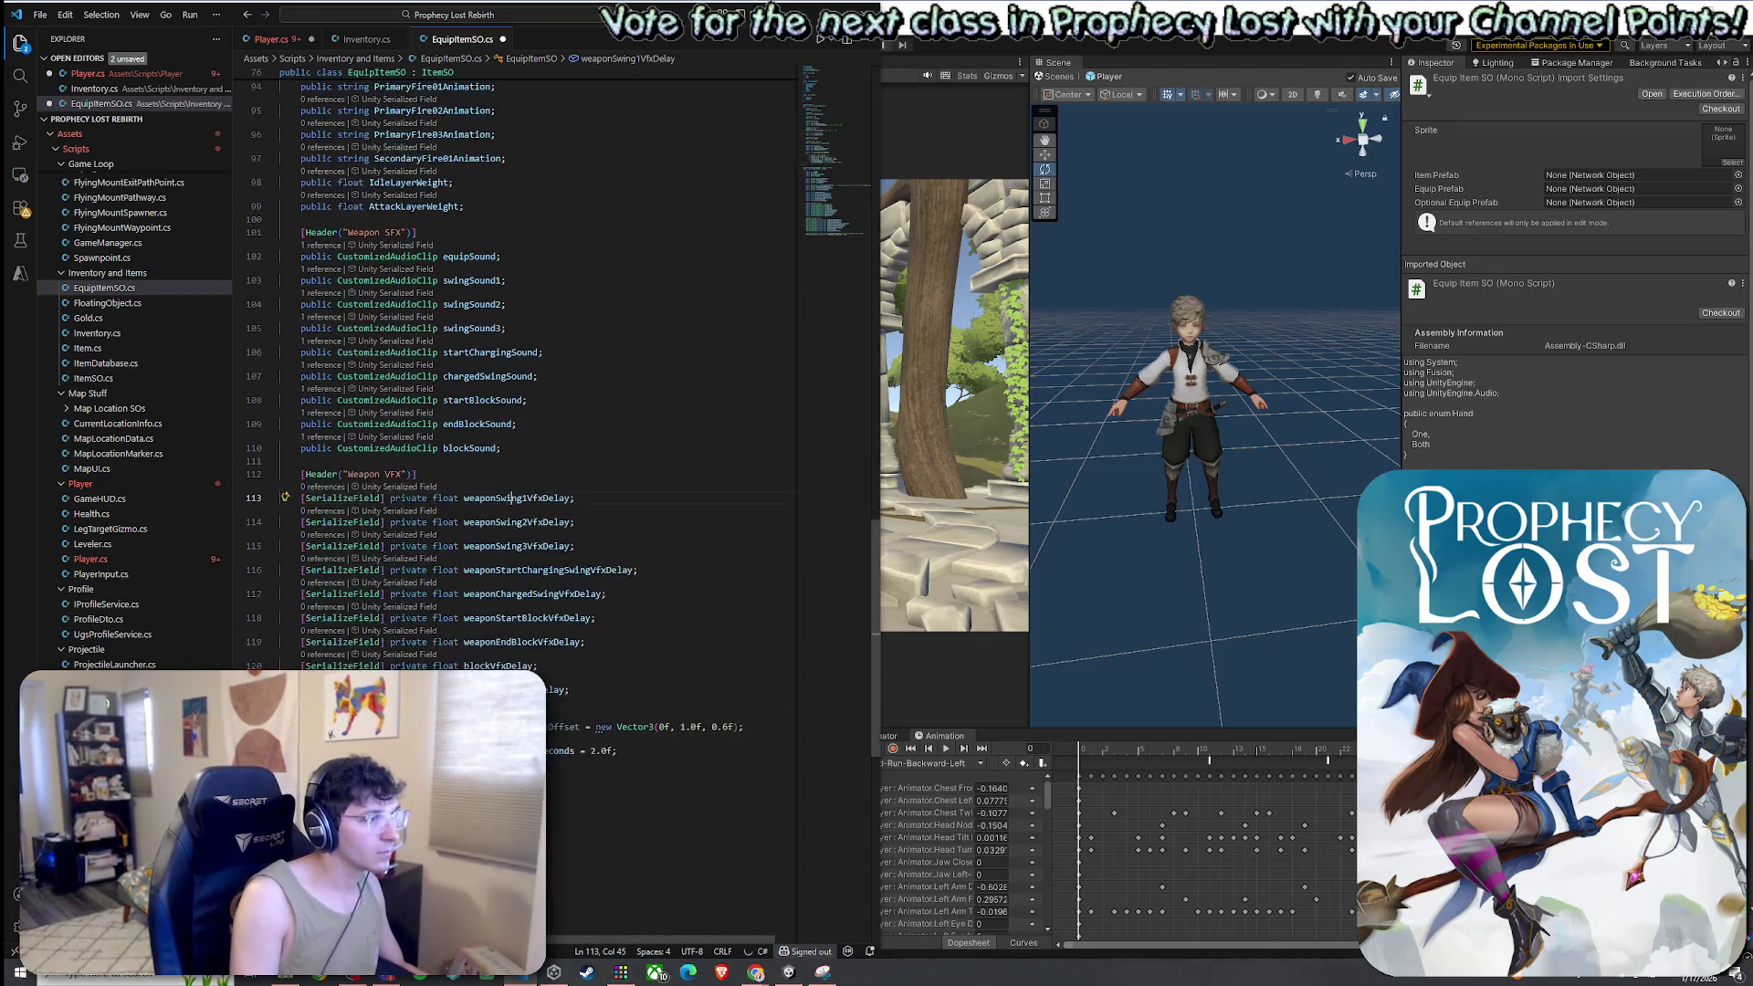
pyautogui.hotkey('ctrl', 'Tab')
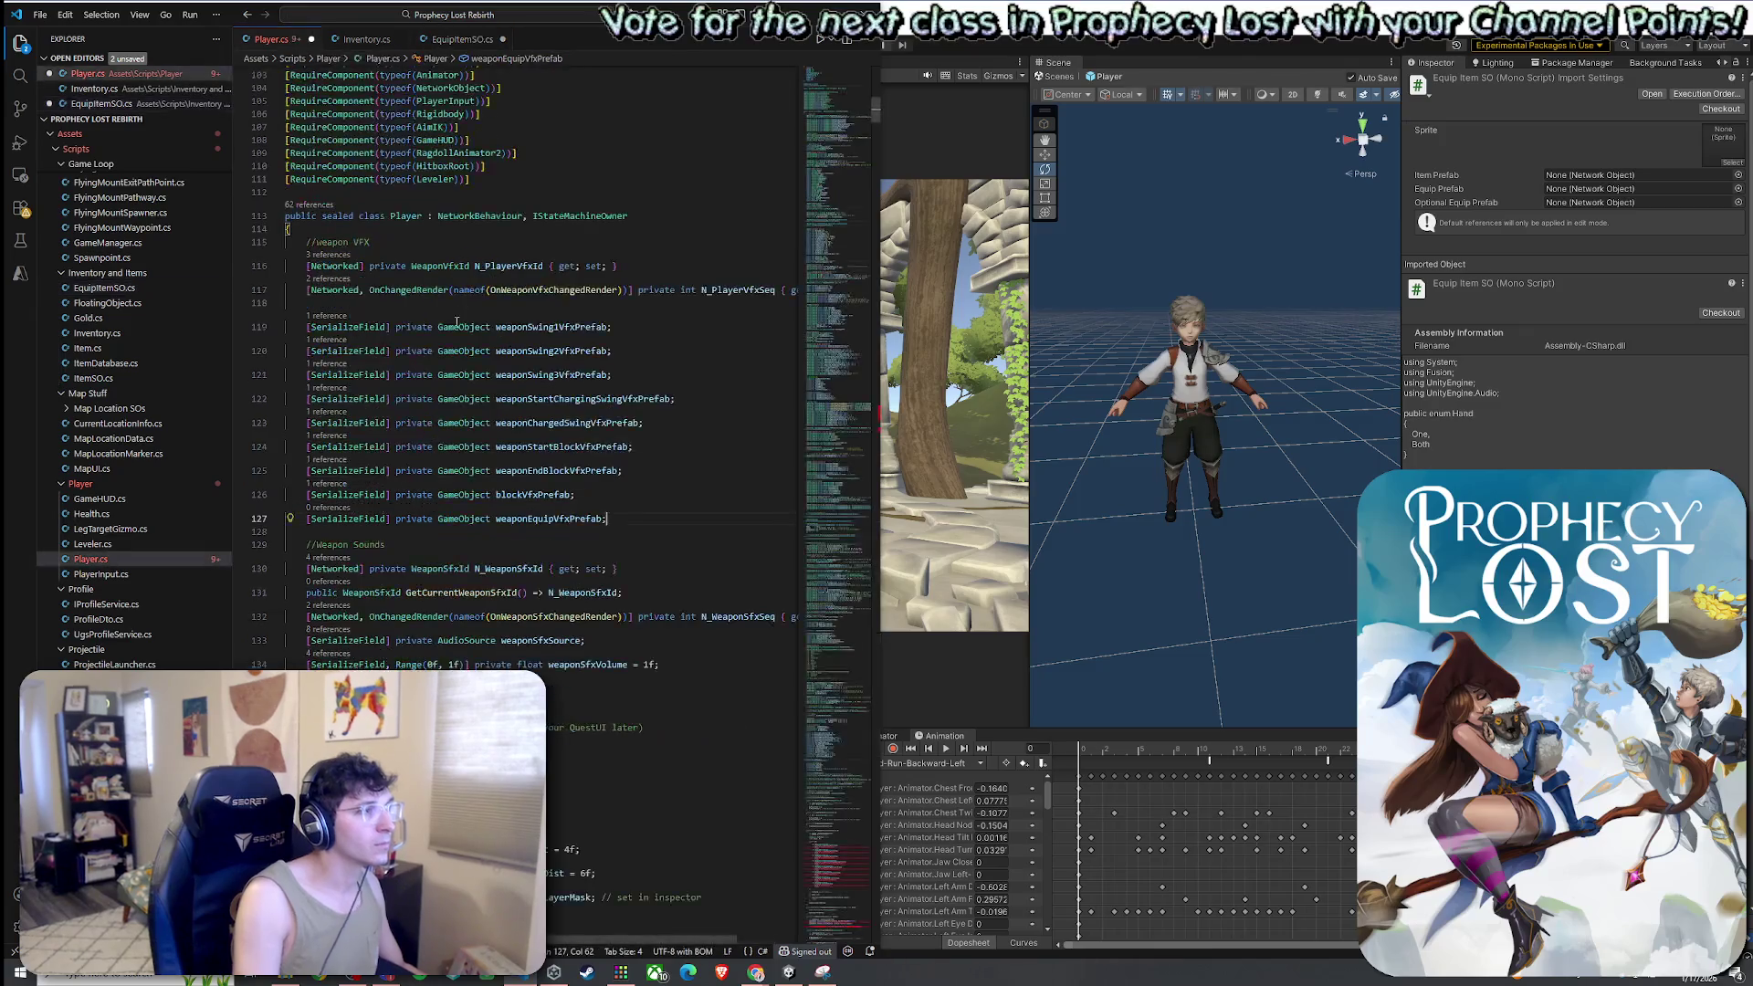
# Cut the weapon VFX prefab fields on lines 119–127 out of Player.cs
pyautogui.click(542, 489)
pyautogui.click(623, 470)
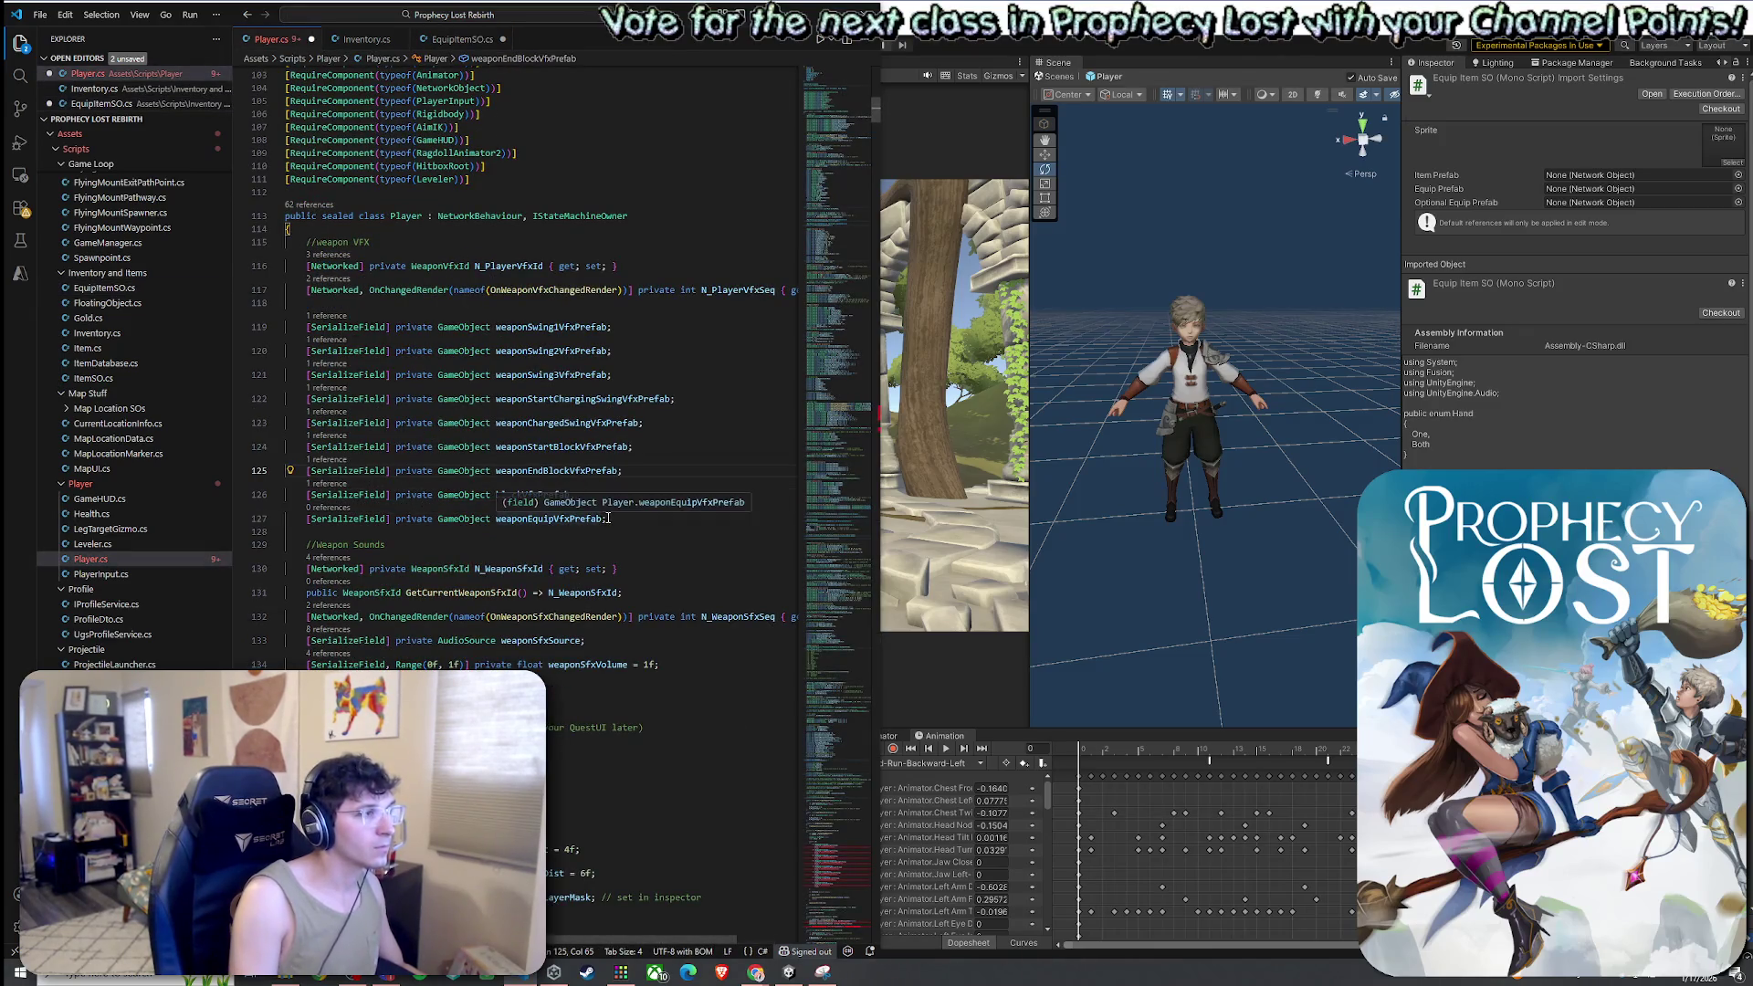
pyautogui.moveTo(608, 518)
pyautogui.mouseDown()
pyautogui.moveTo(273, 399)
pyautogui.moveTo(247, 320)
pyautogui.mouseUp()
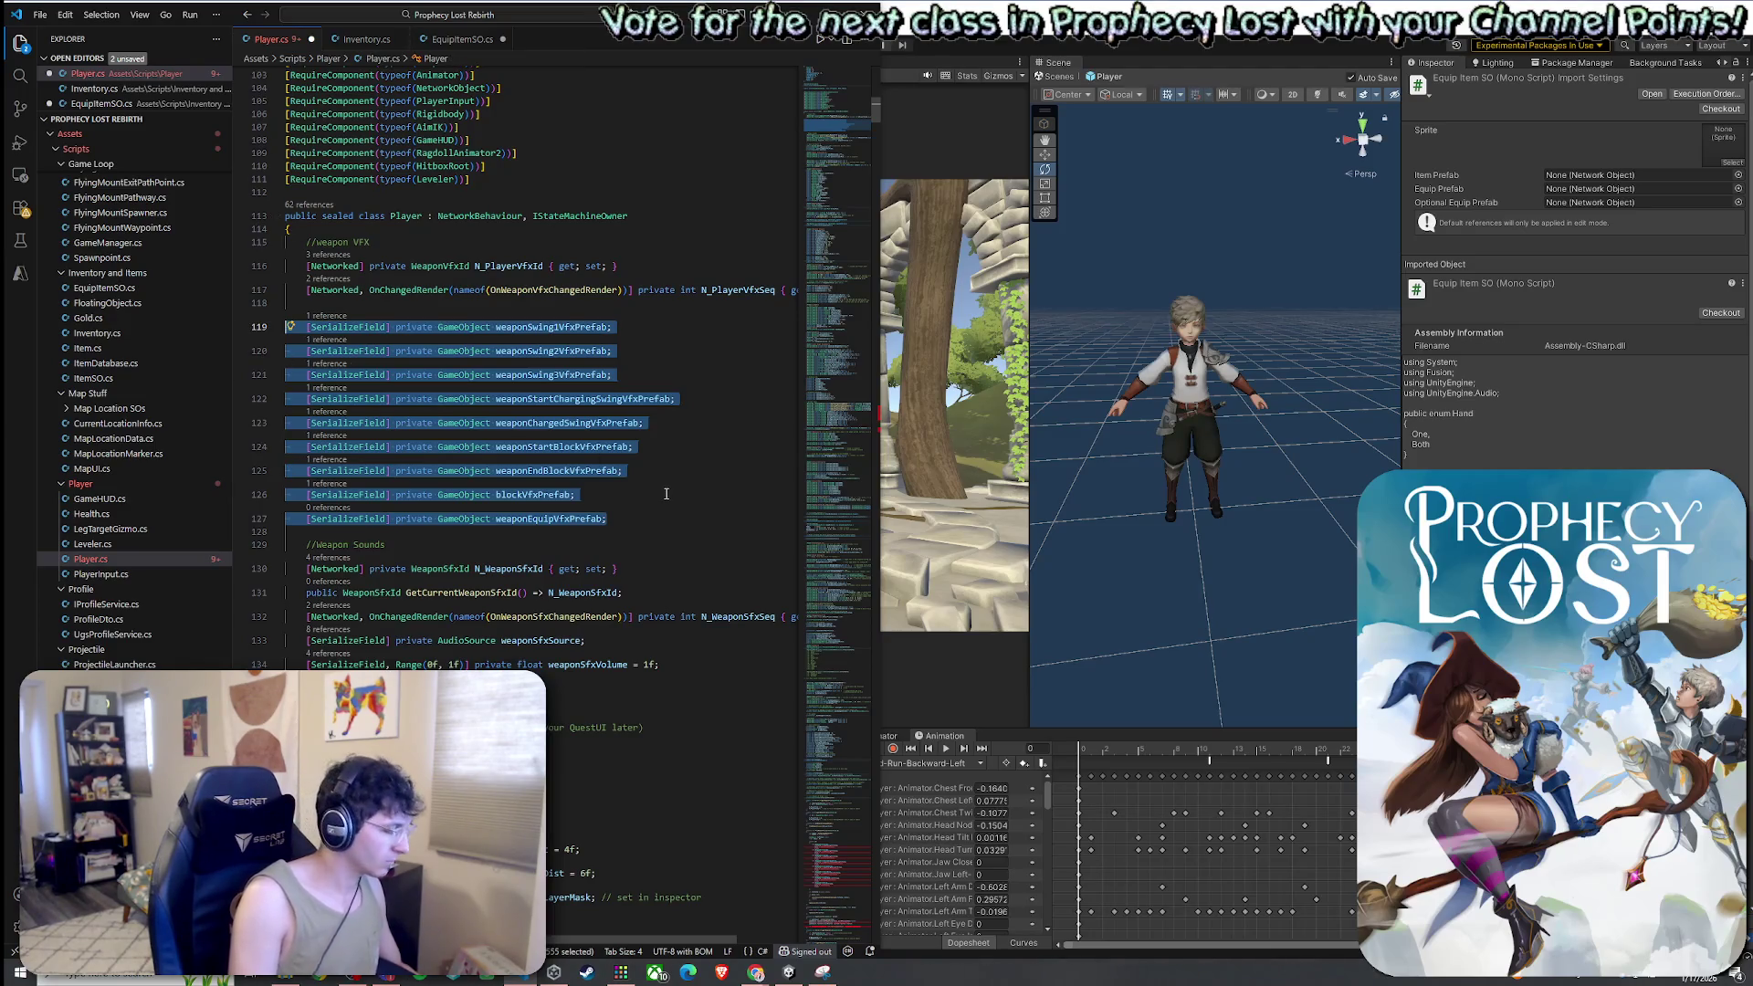
pyautogui.press('BackSpace')
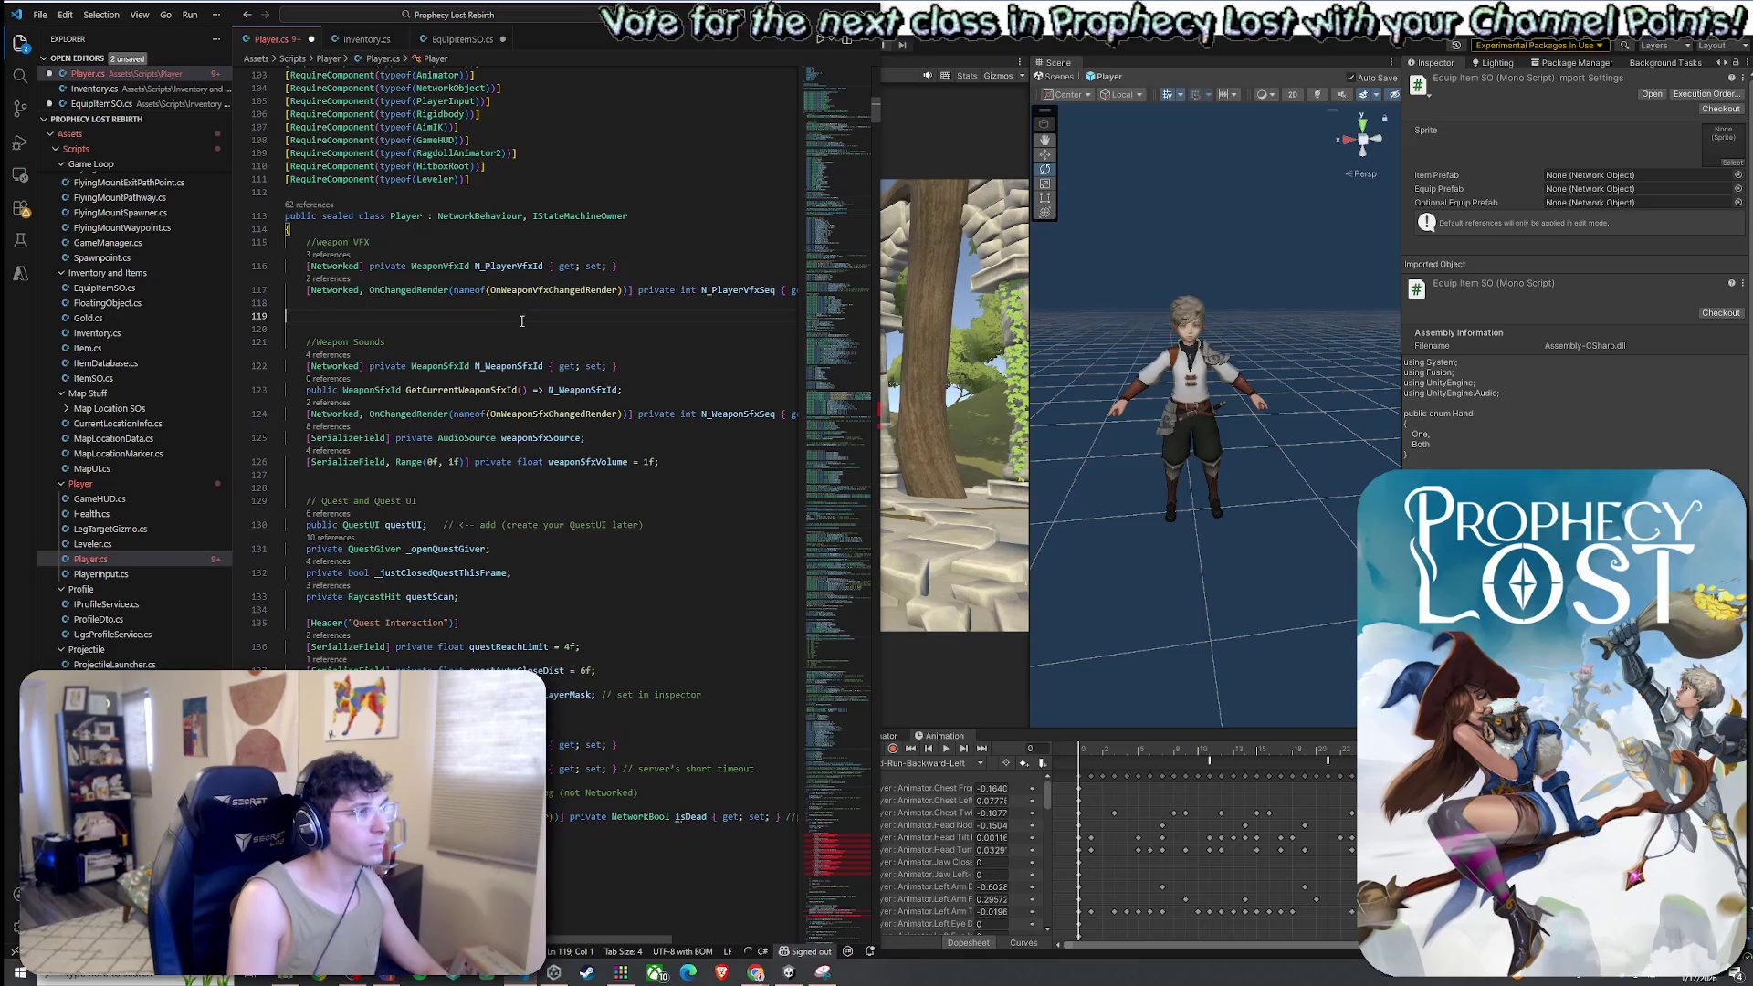
pyautogui.press('BackSpace')
pyautogui.press('BackSpace')
# Tidy the blank lines above the Weapon Sounds comment and bring up EquipItemSO.cs
pyautogui.press('Down')
pyautogui.press('Down')
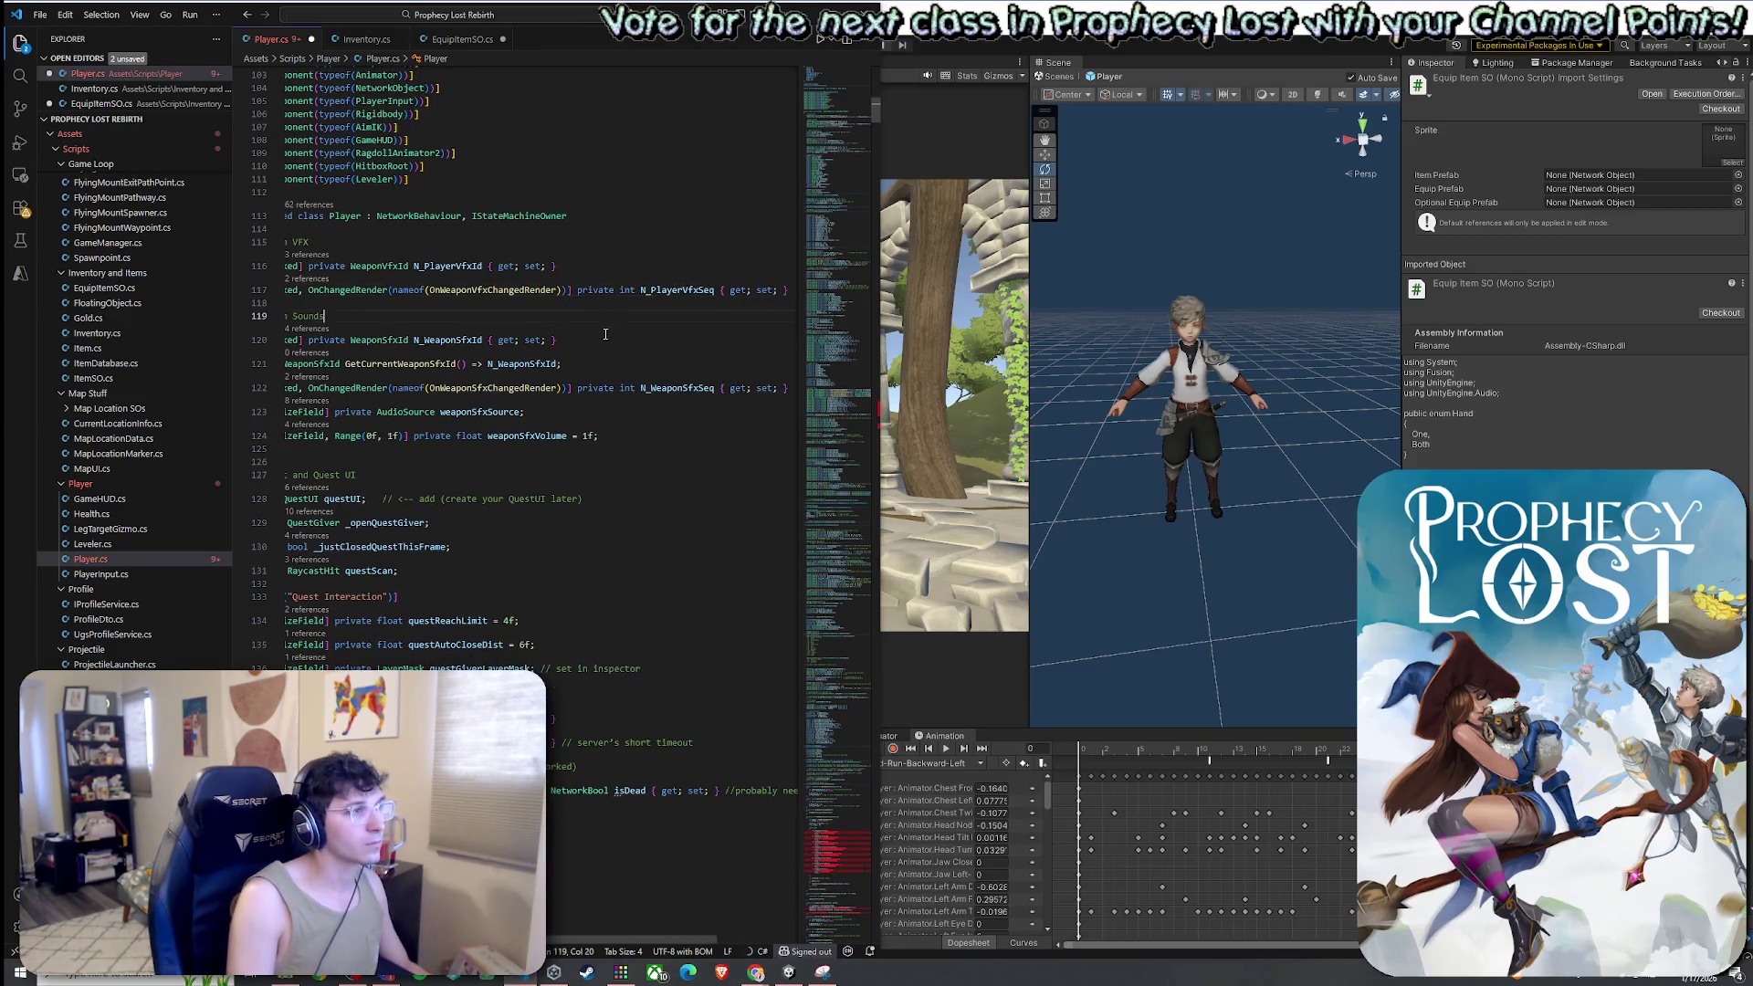
pyautogui.press('Home')
pyautogui.press('Return')
pyautogui.press('Return')
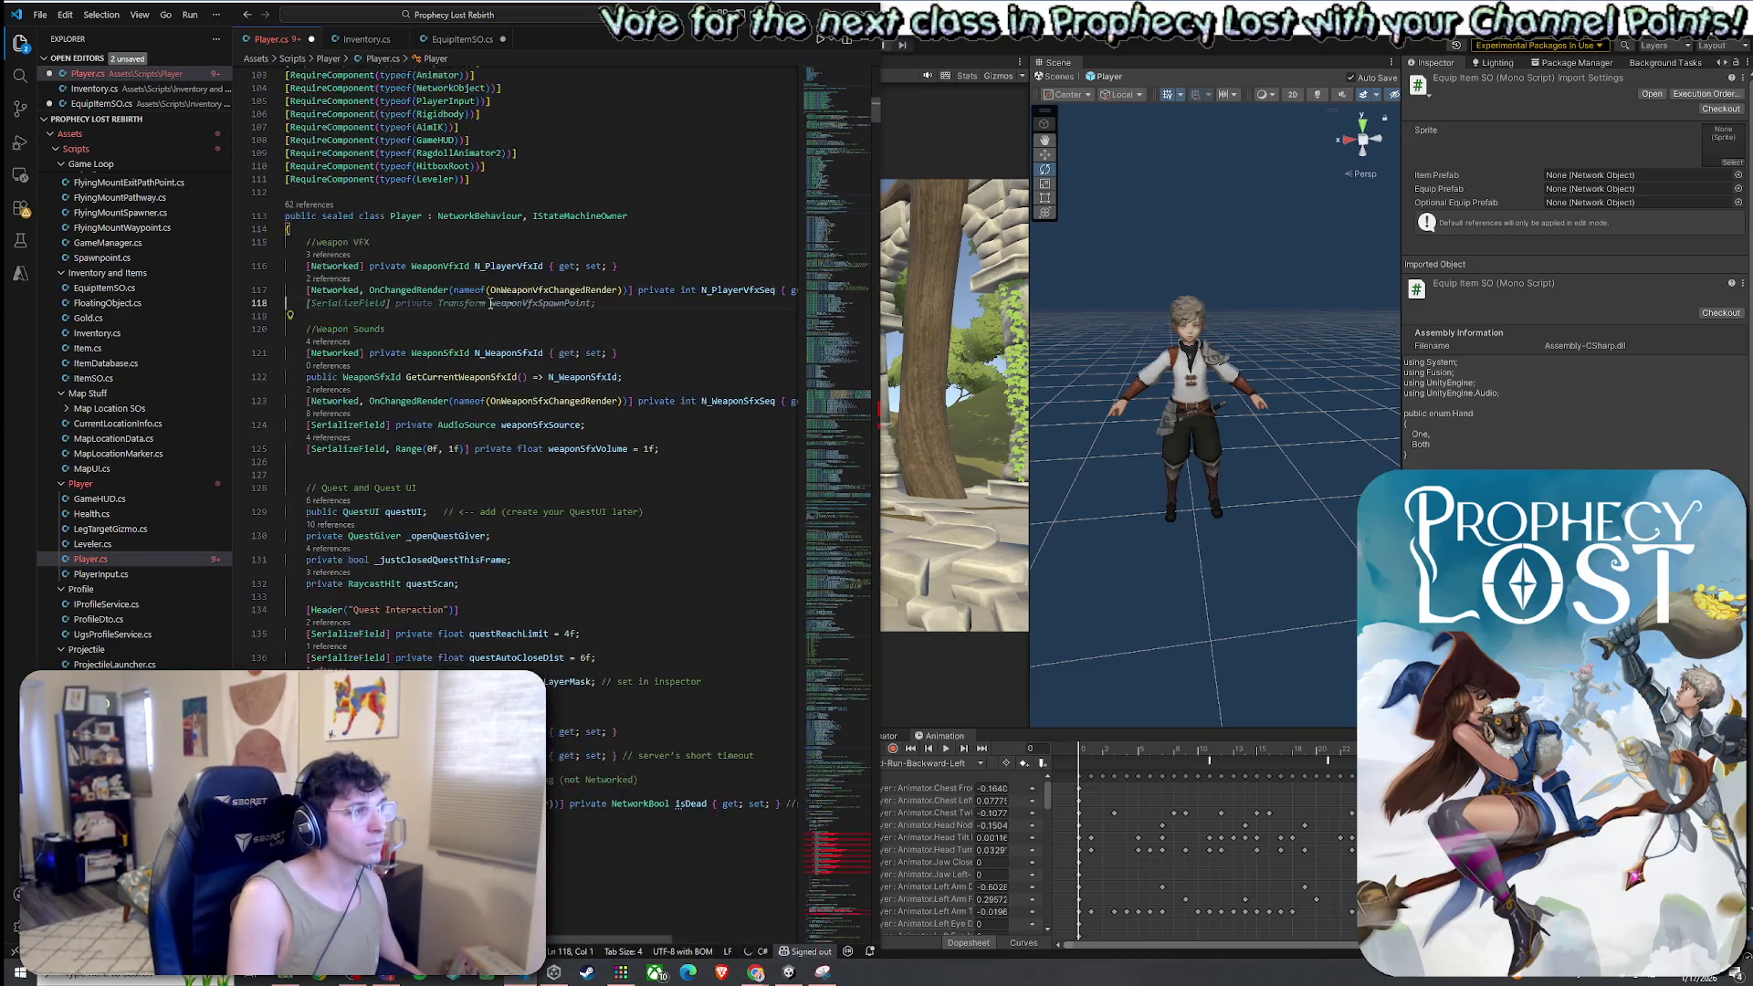
pyautogui.click(408, 323)
pyautogui.press('BackSpace')
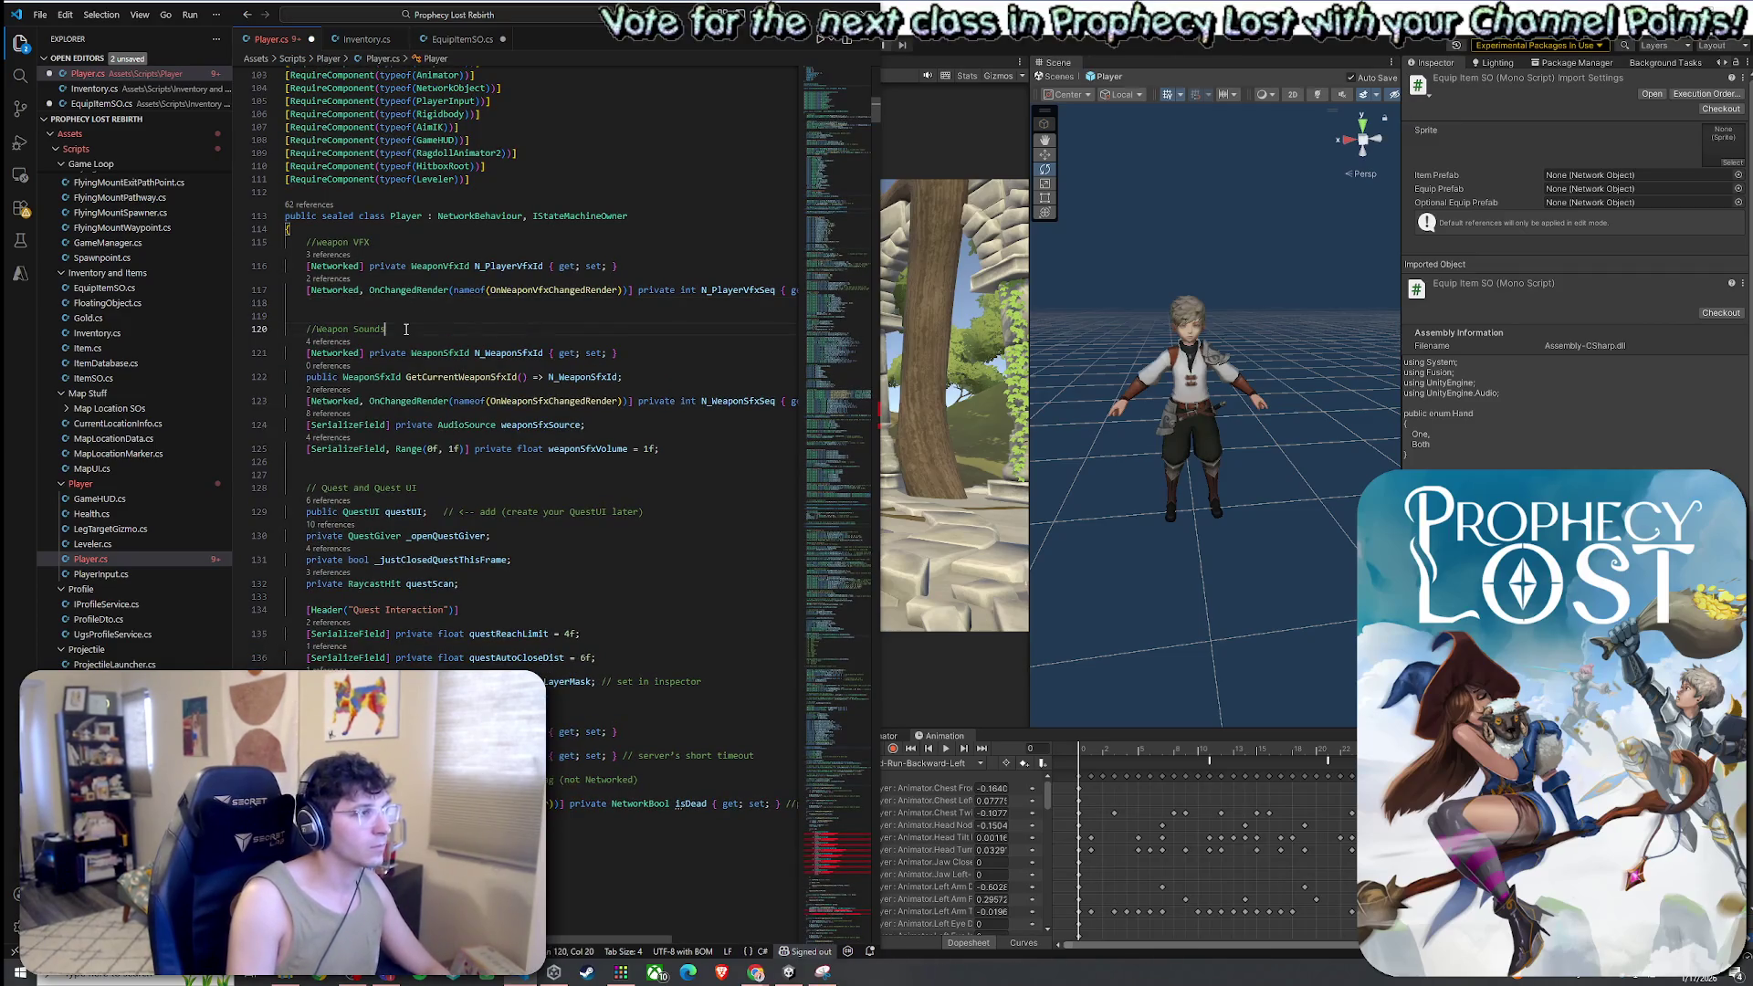
pyautogui.press('Delete')
pyautogui.click(548, 339)
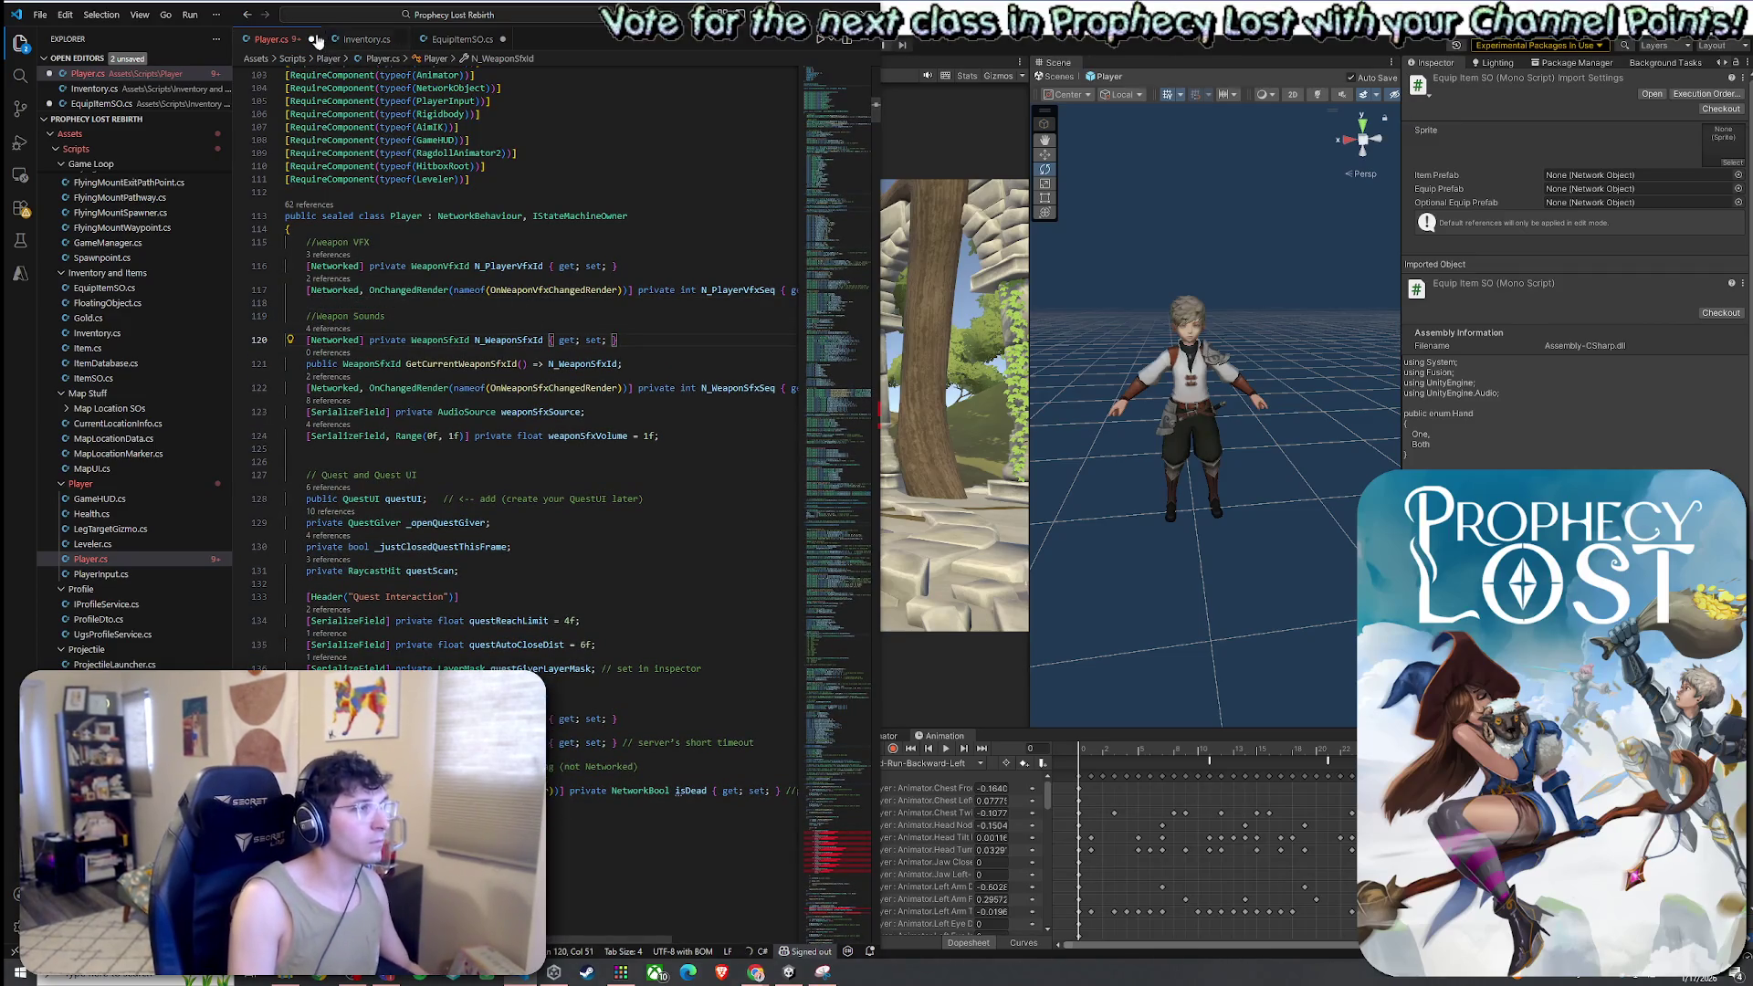
pyautogui.click(428, 40)
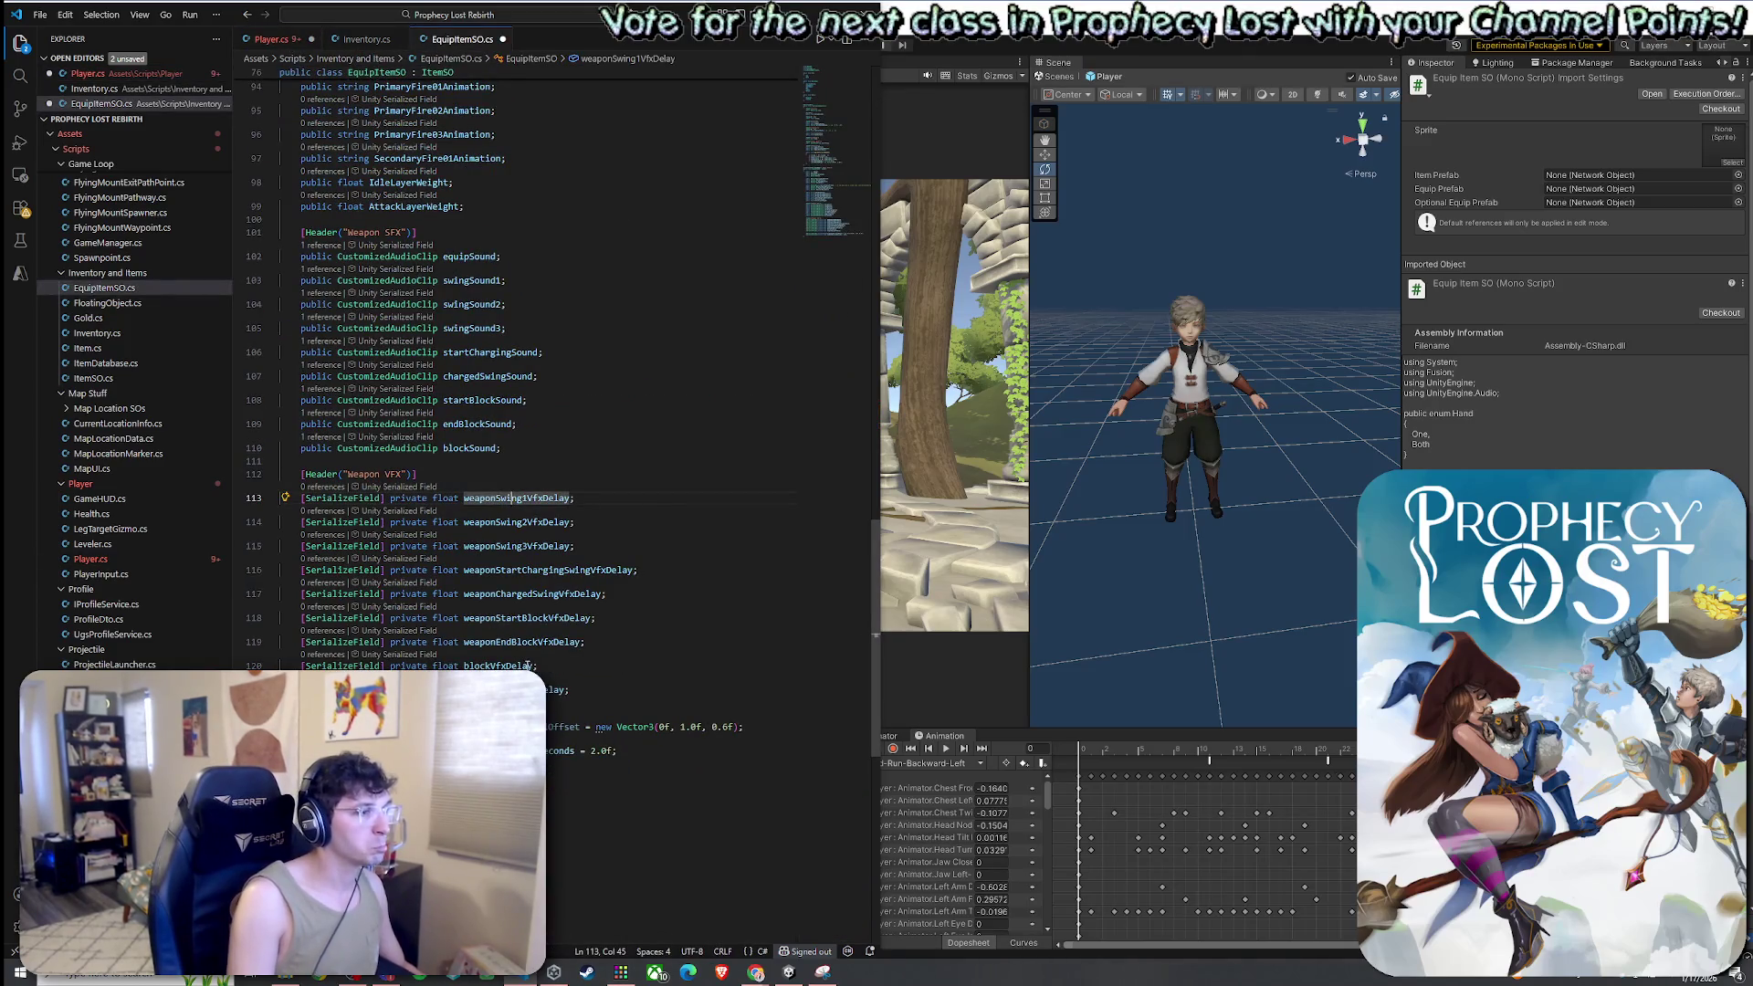
# Paste the nine [SerializeField] private GameObject VFX prefab fields at line 113 and fix their indent
pyautogui.click(622, 693)
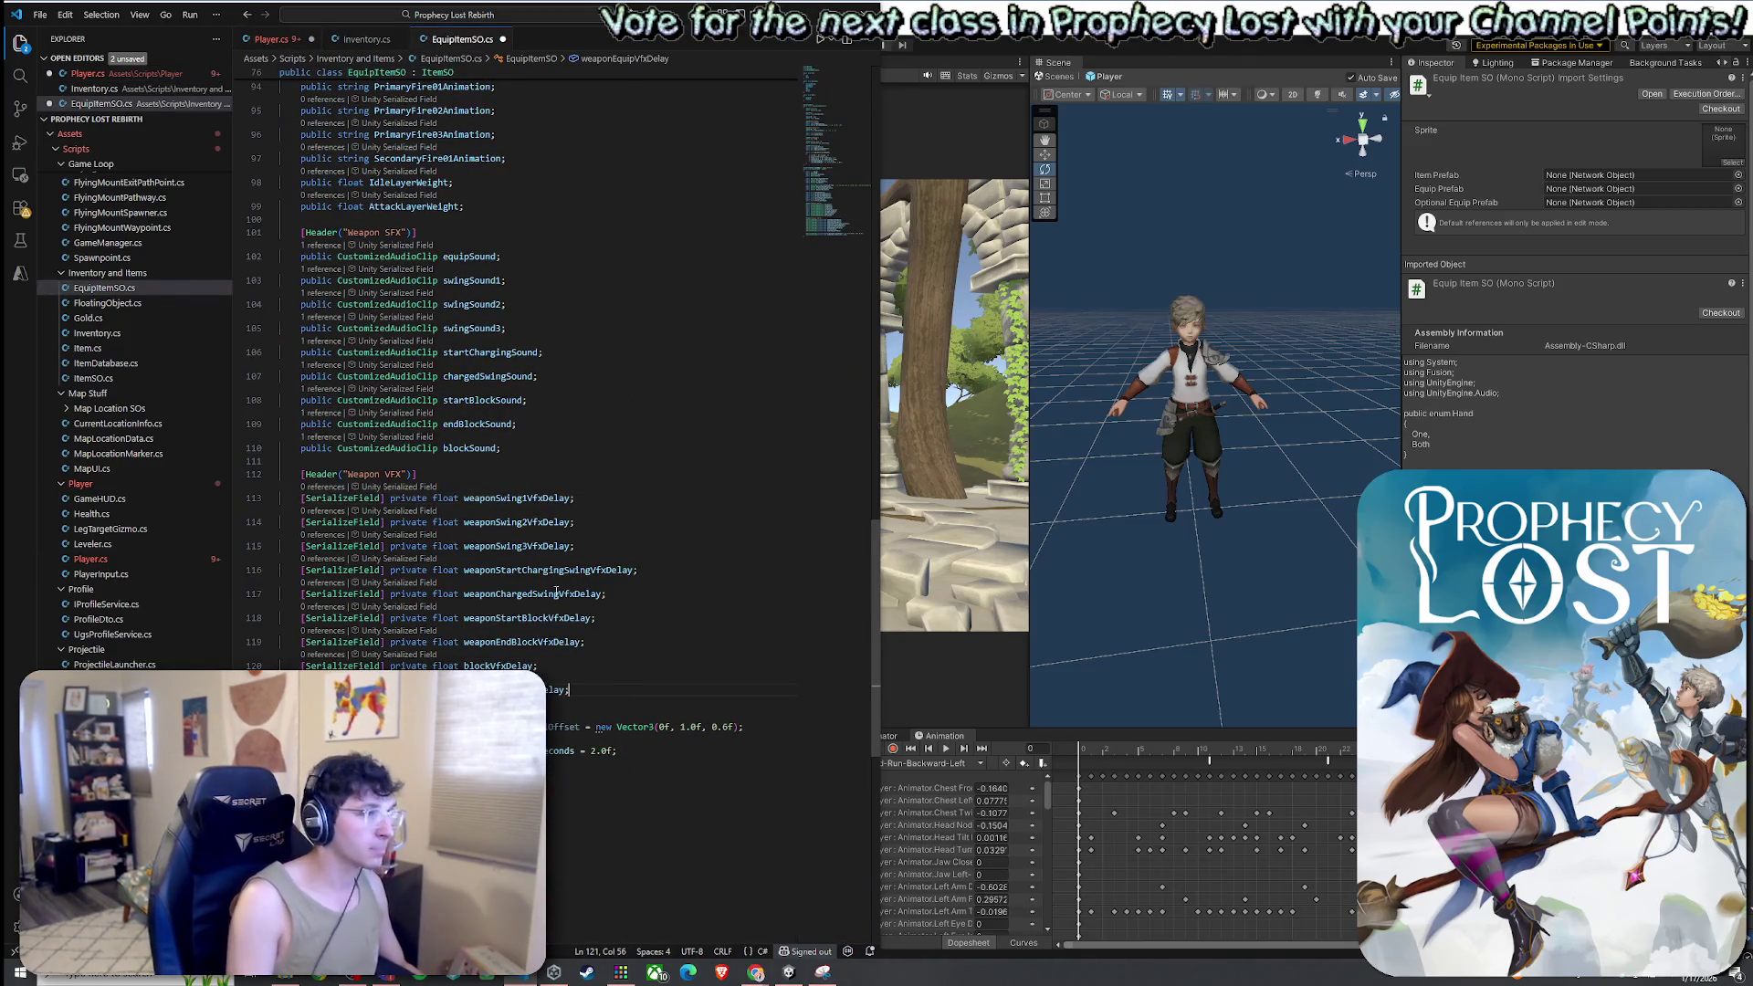
pyautogui.press('Tab')
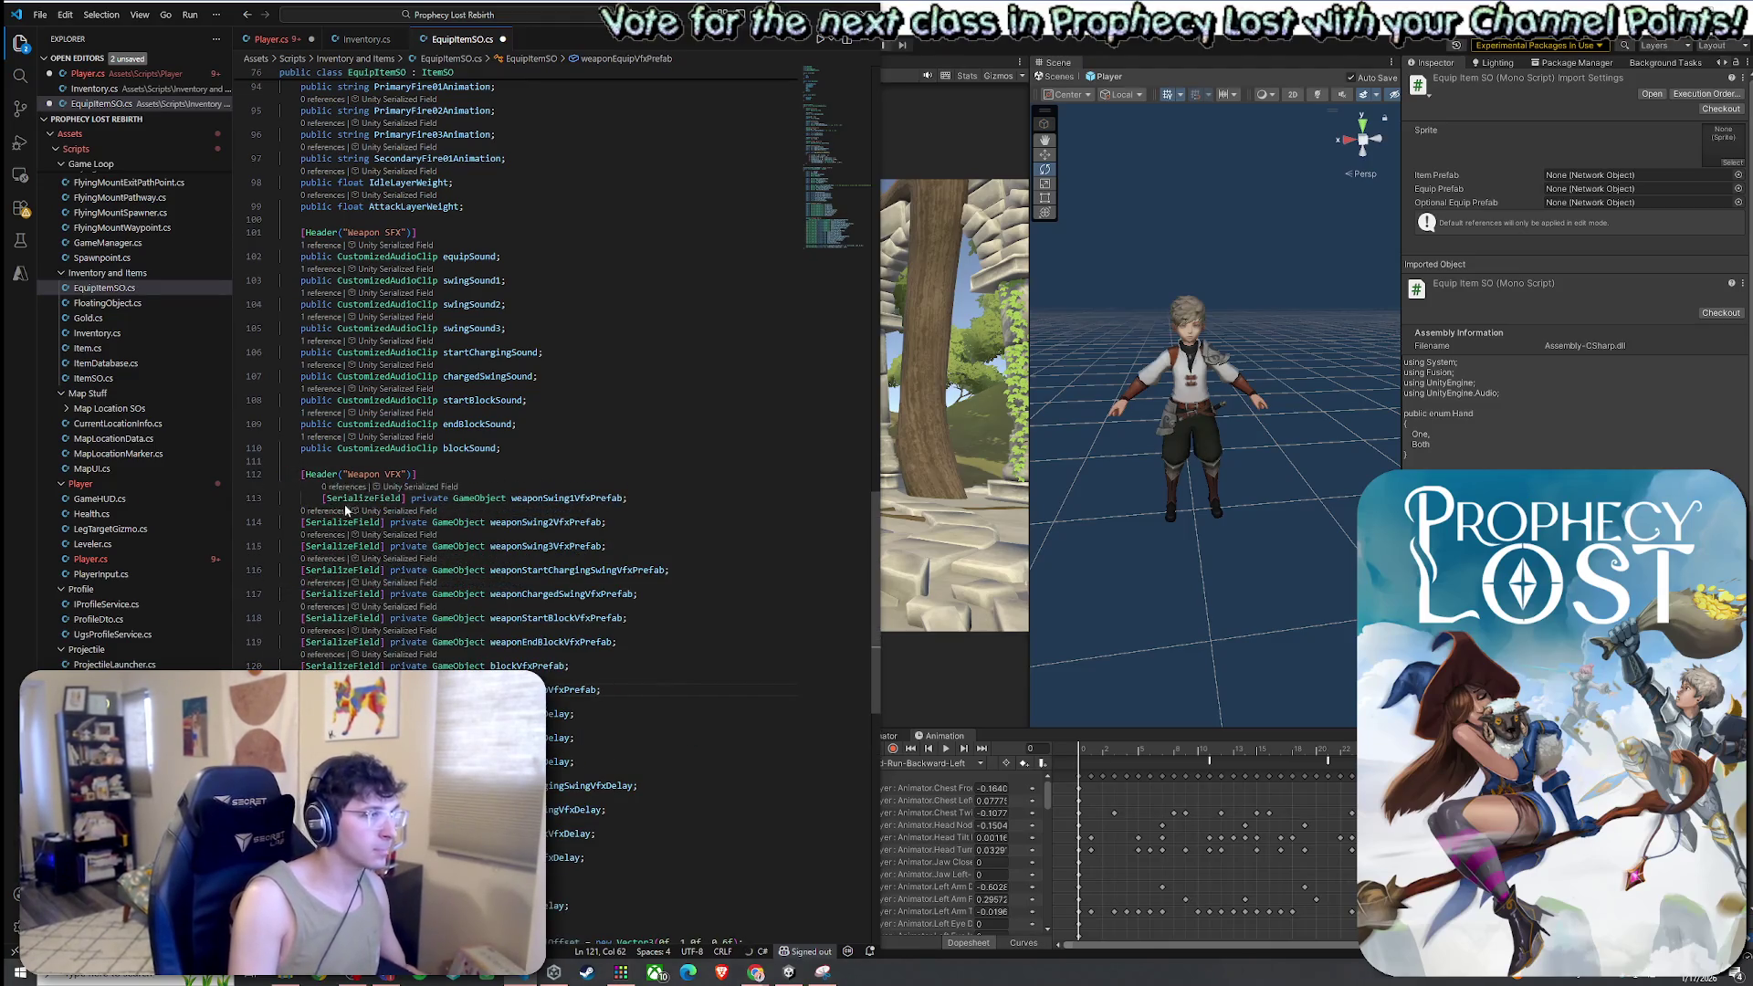
pyautogui.click(323, 497)
pyautogui.press('BackSpace')
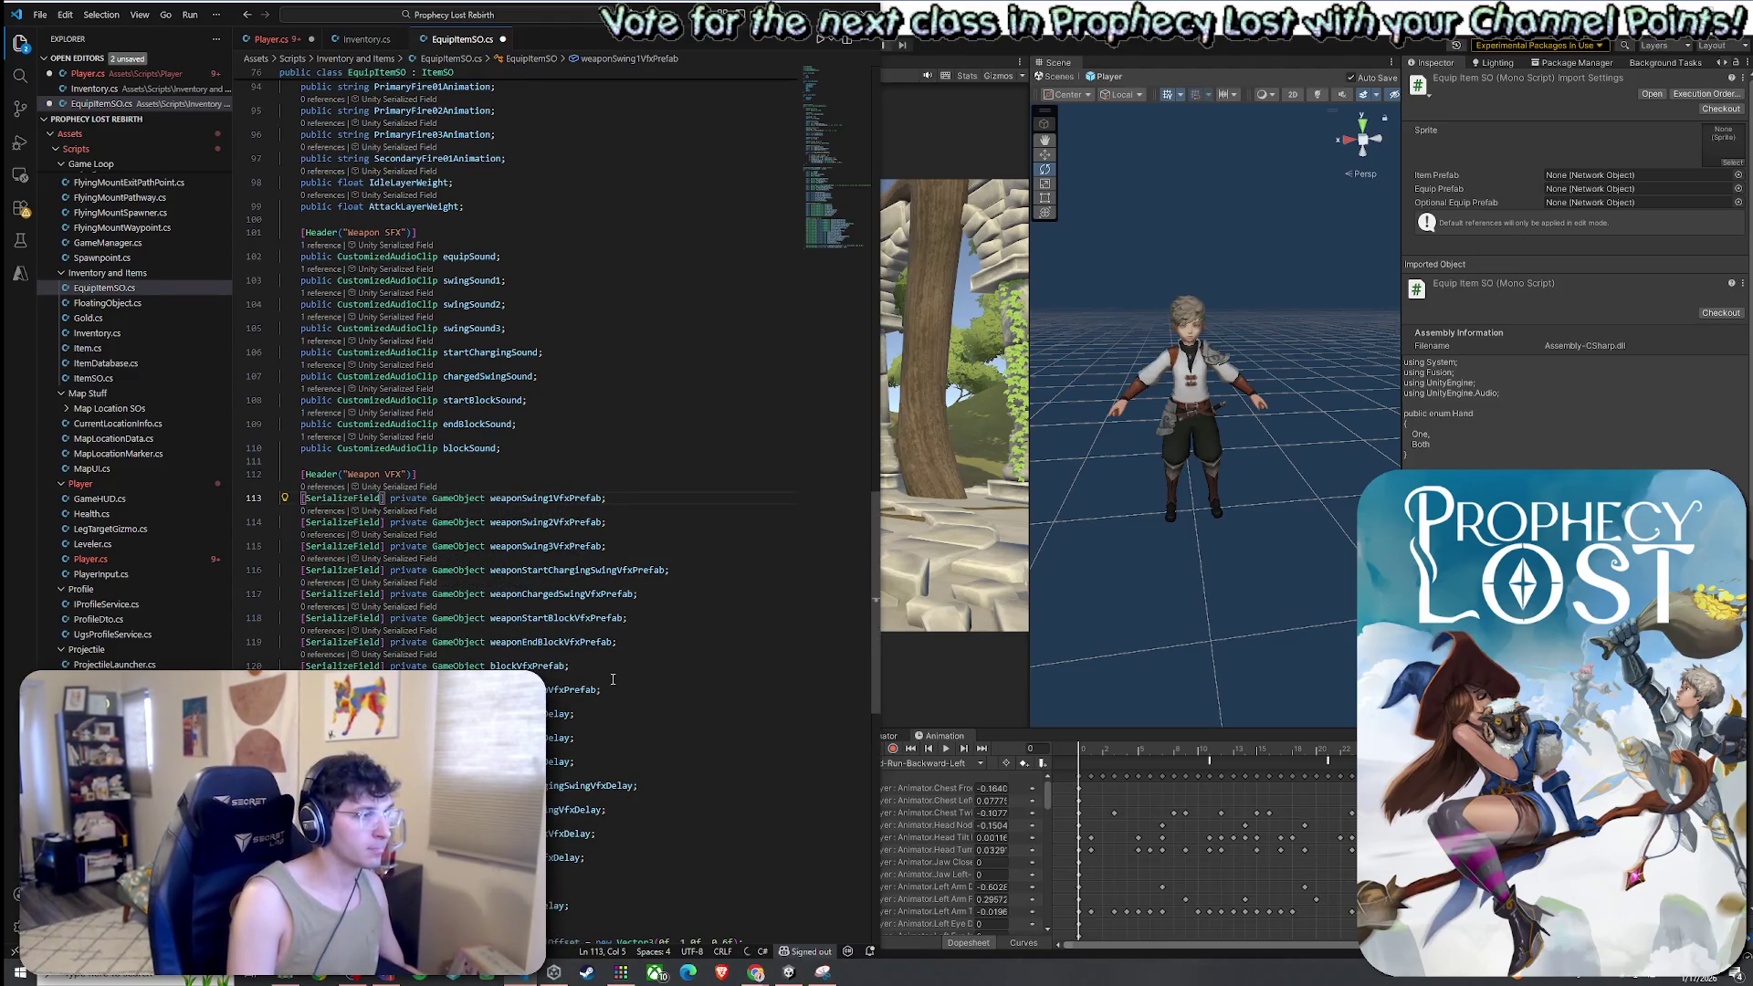
pyautogui.click(613, 689)
pyautogui.press('Return')
pyautogui.click(662, 696)
pyautogui.scroll(-2, 731, 757)
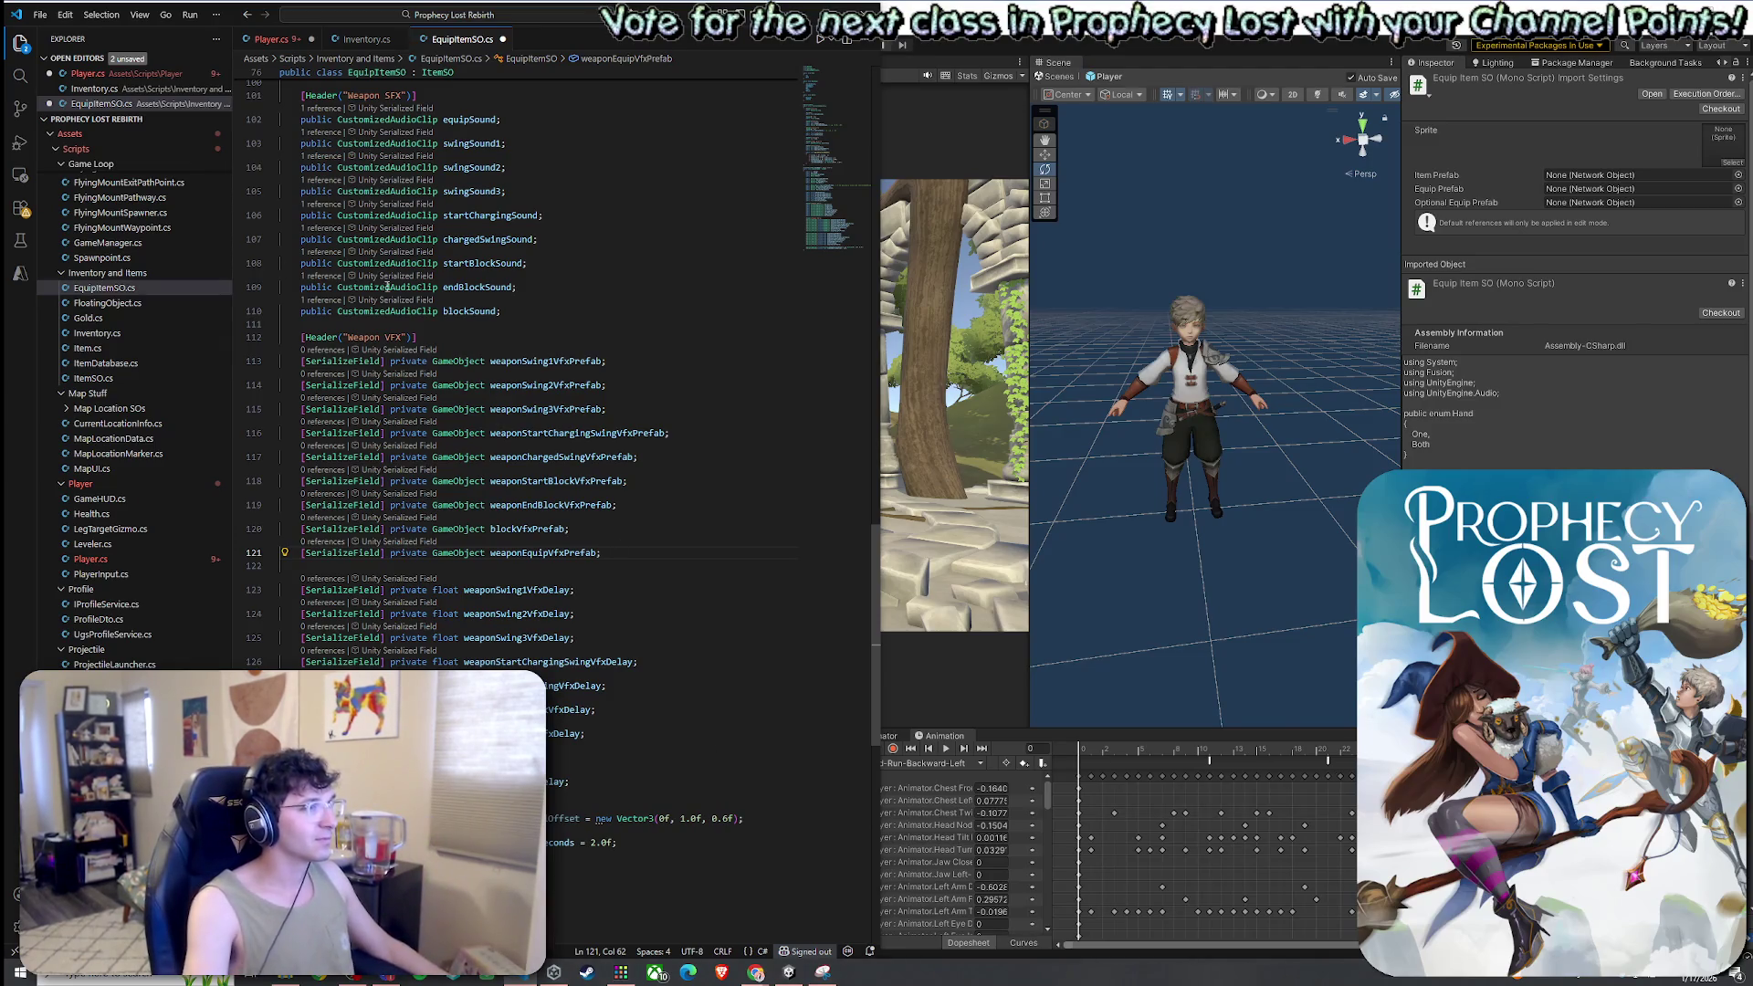
# Save EquipItemSO.cs and jump to the PlayWeaponVfxLocal switch in Player.cs
pyautogui.click(40, 15)
pyautogui.click(105, 252)
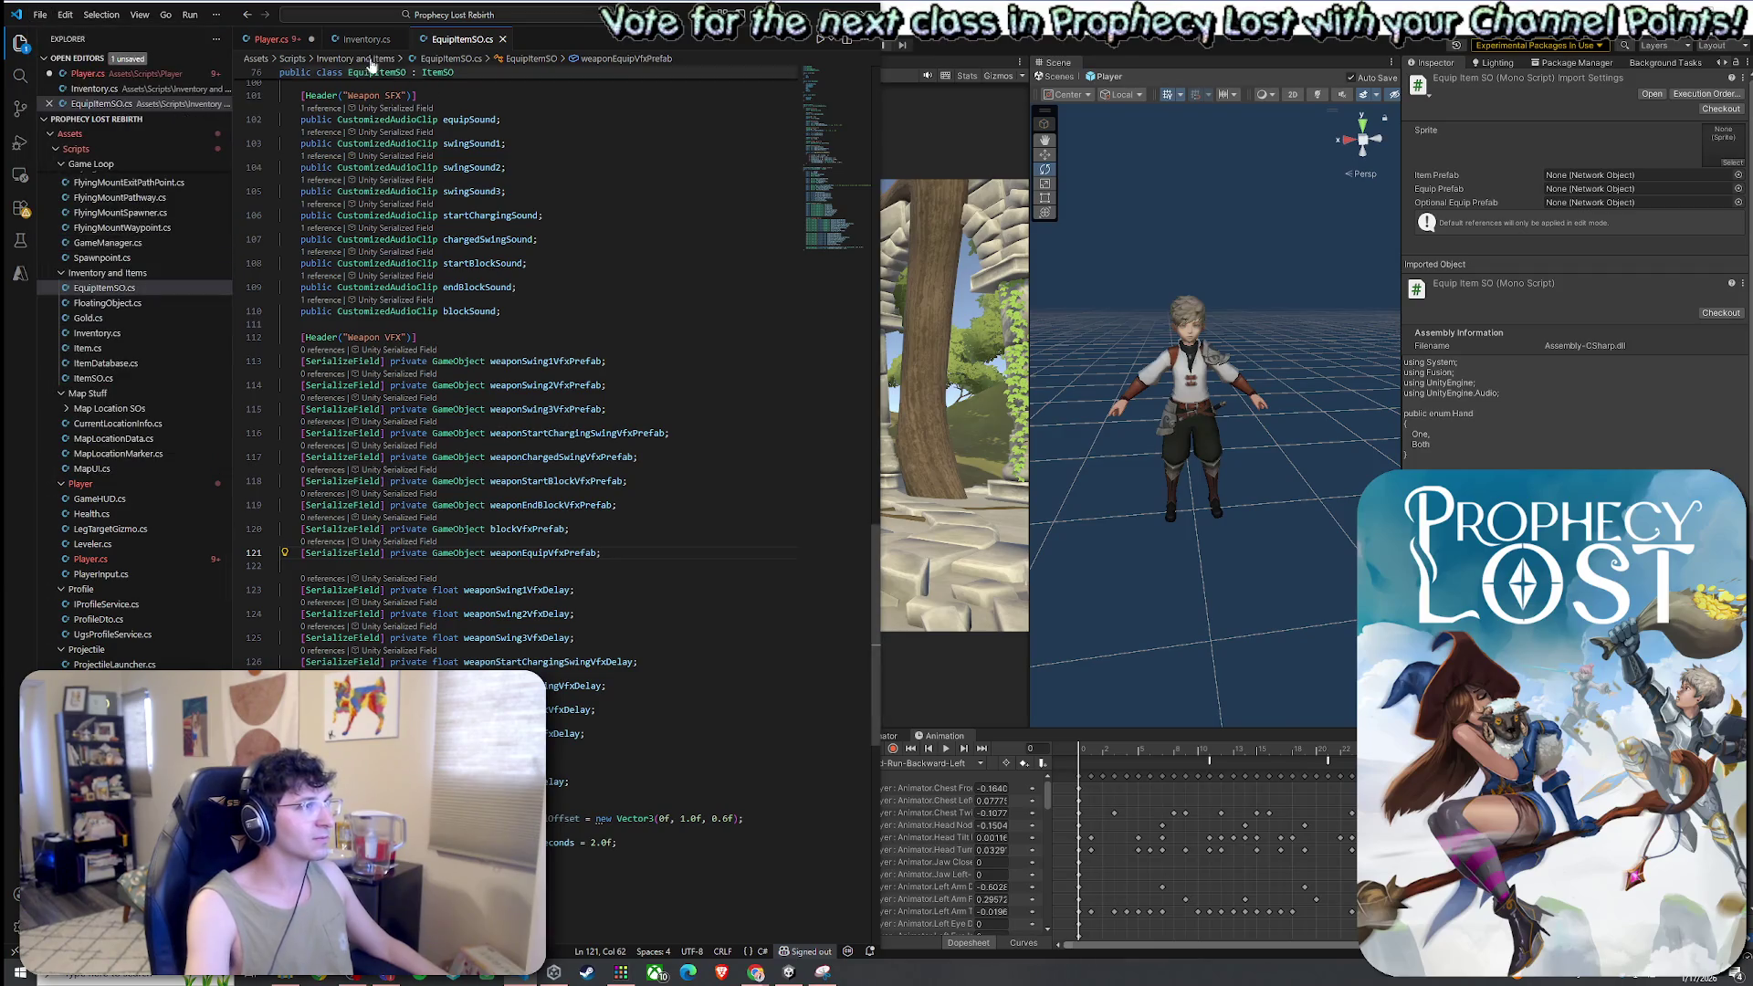
pyautogui.click(285, 40)
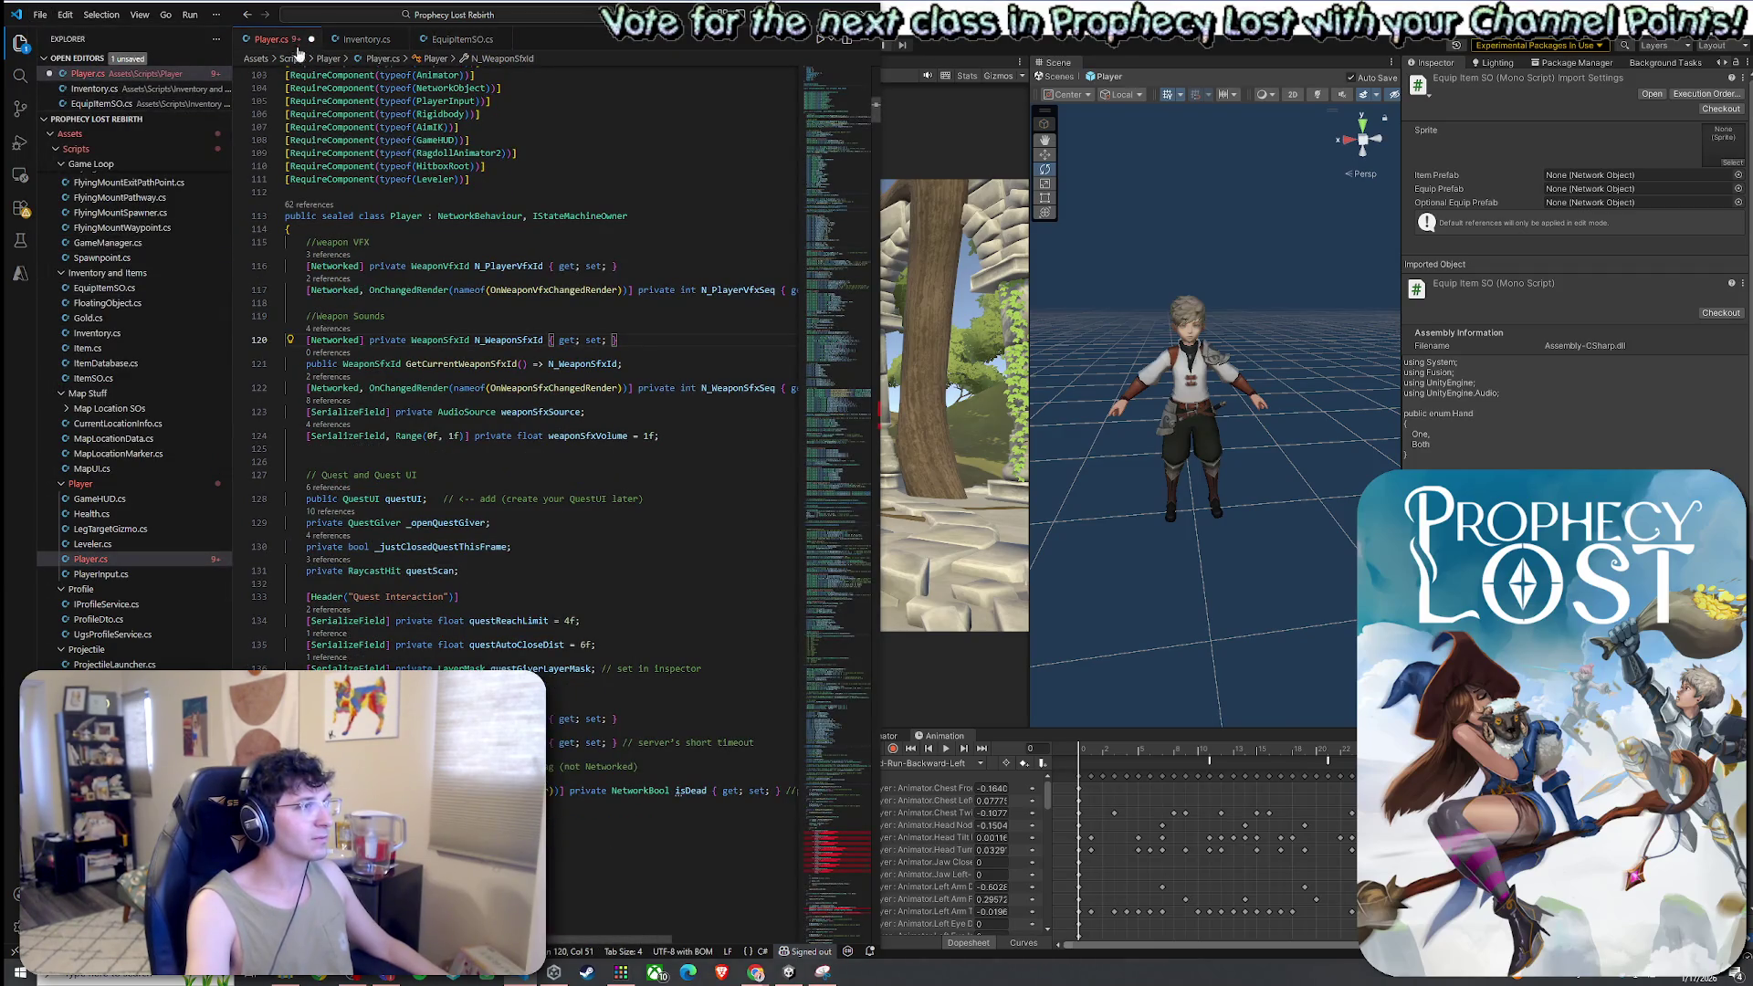
pyautogui.click(846, 867)
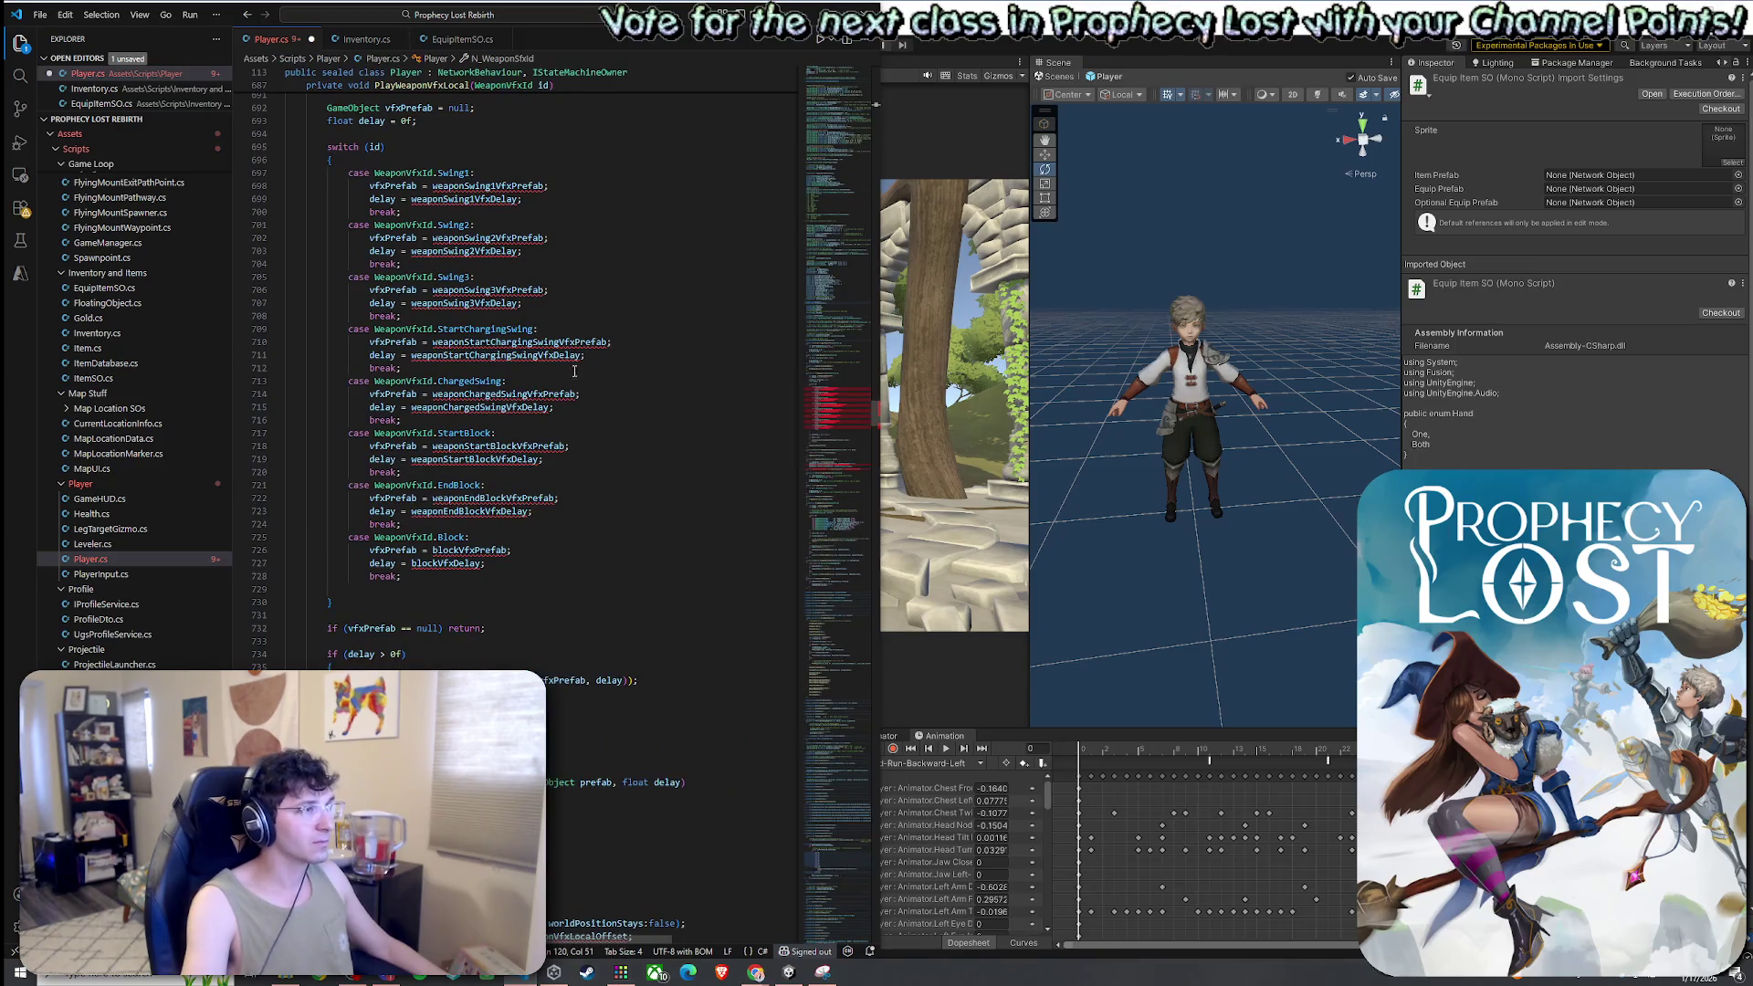
# Look over the PlayWeaponVfxLocal switch, then go back to EquipItemSO.cs and bring up its context menu
pyautogui.scroll(3, 581, 415)
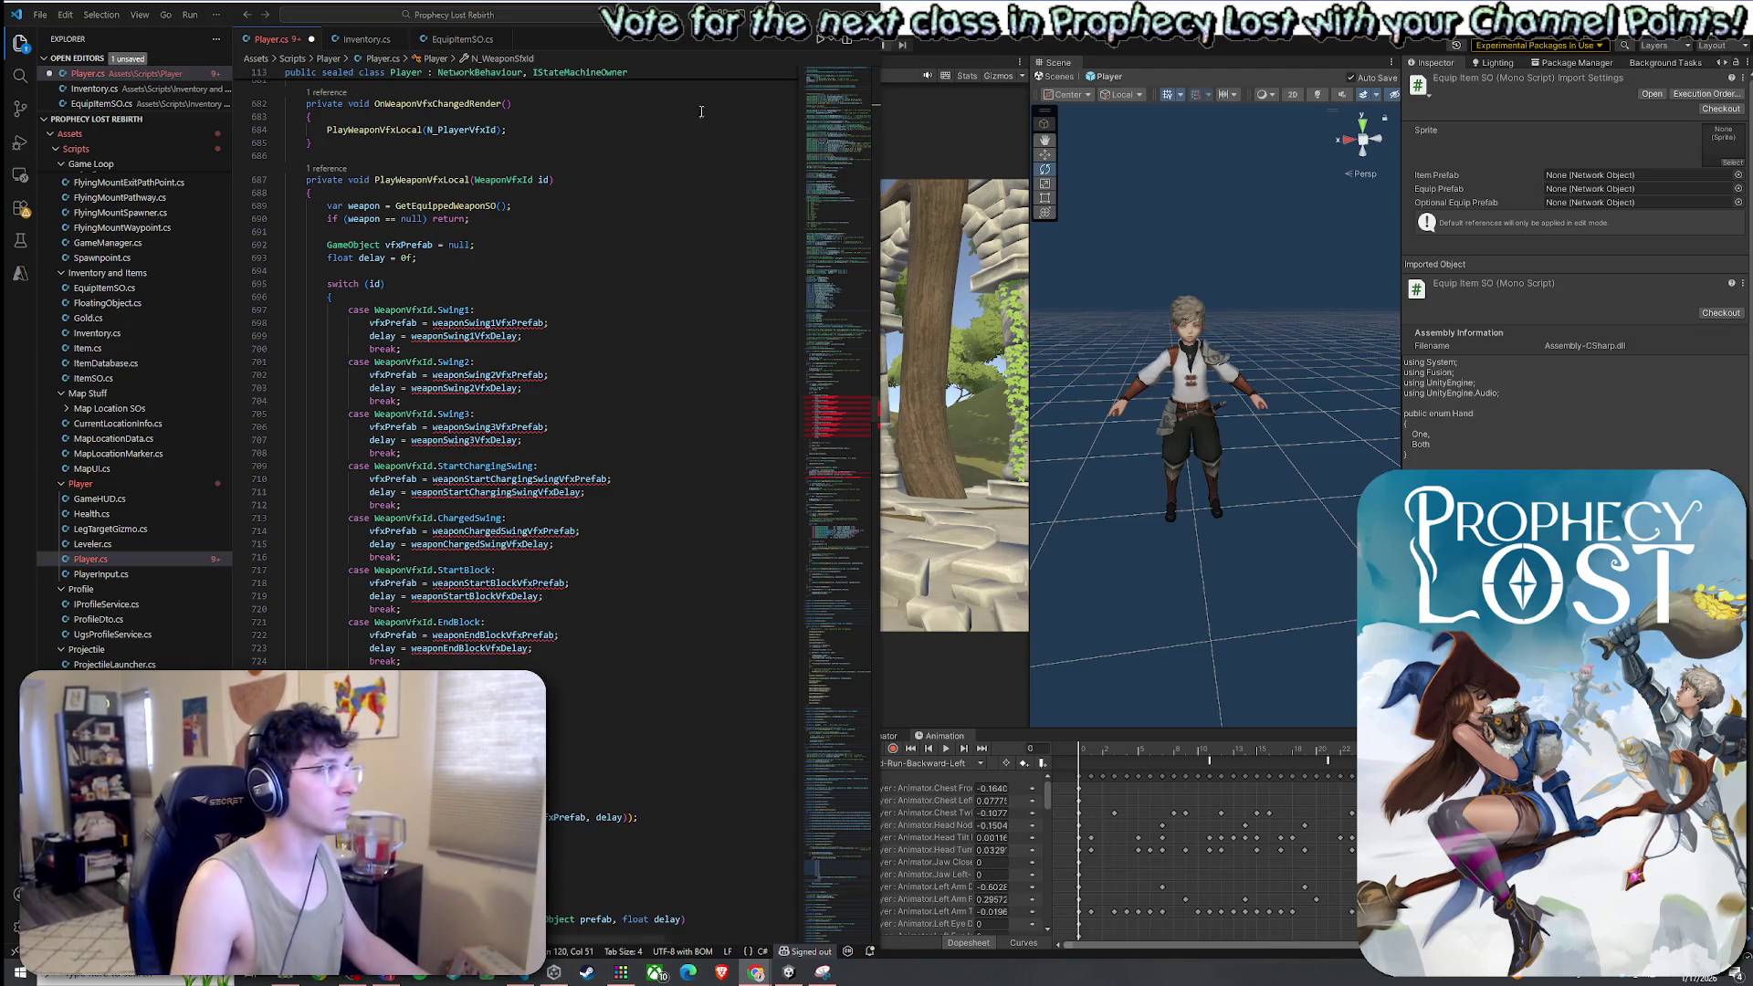
pyautogui.click(445, 41)
pyautogui.rightClick(445, 43)
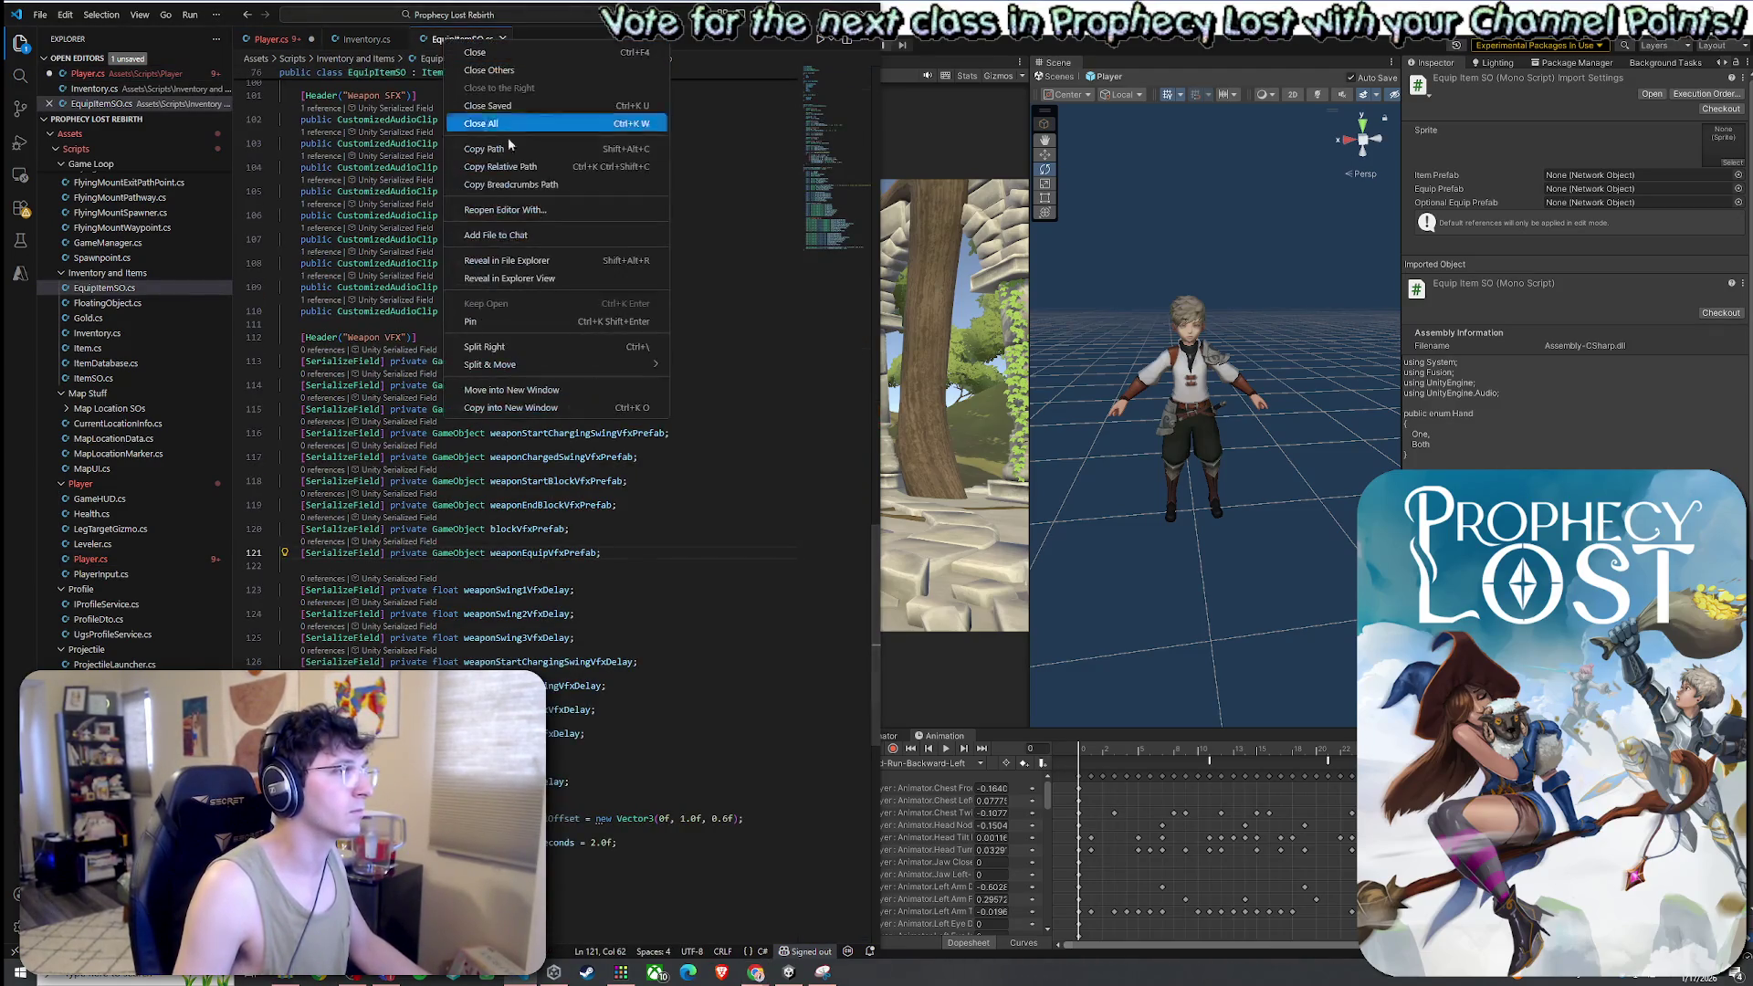
pyautogui.click(547, 258)
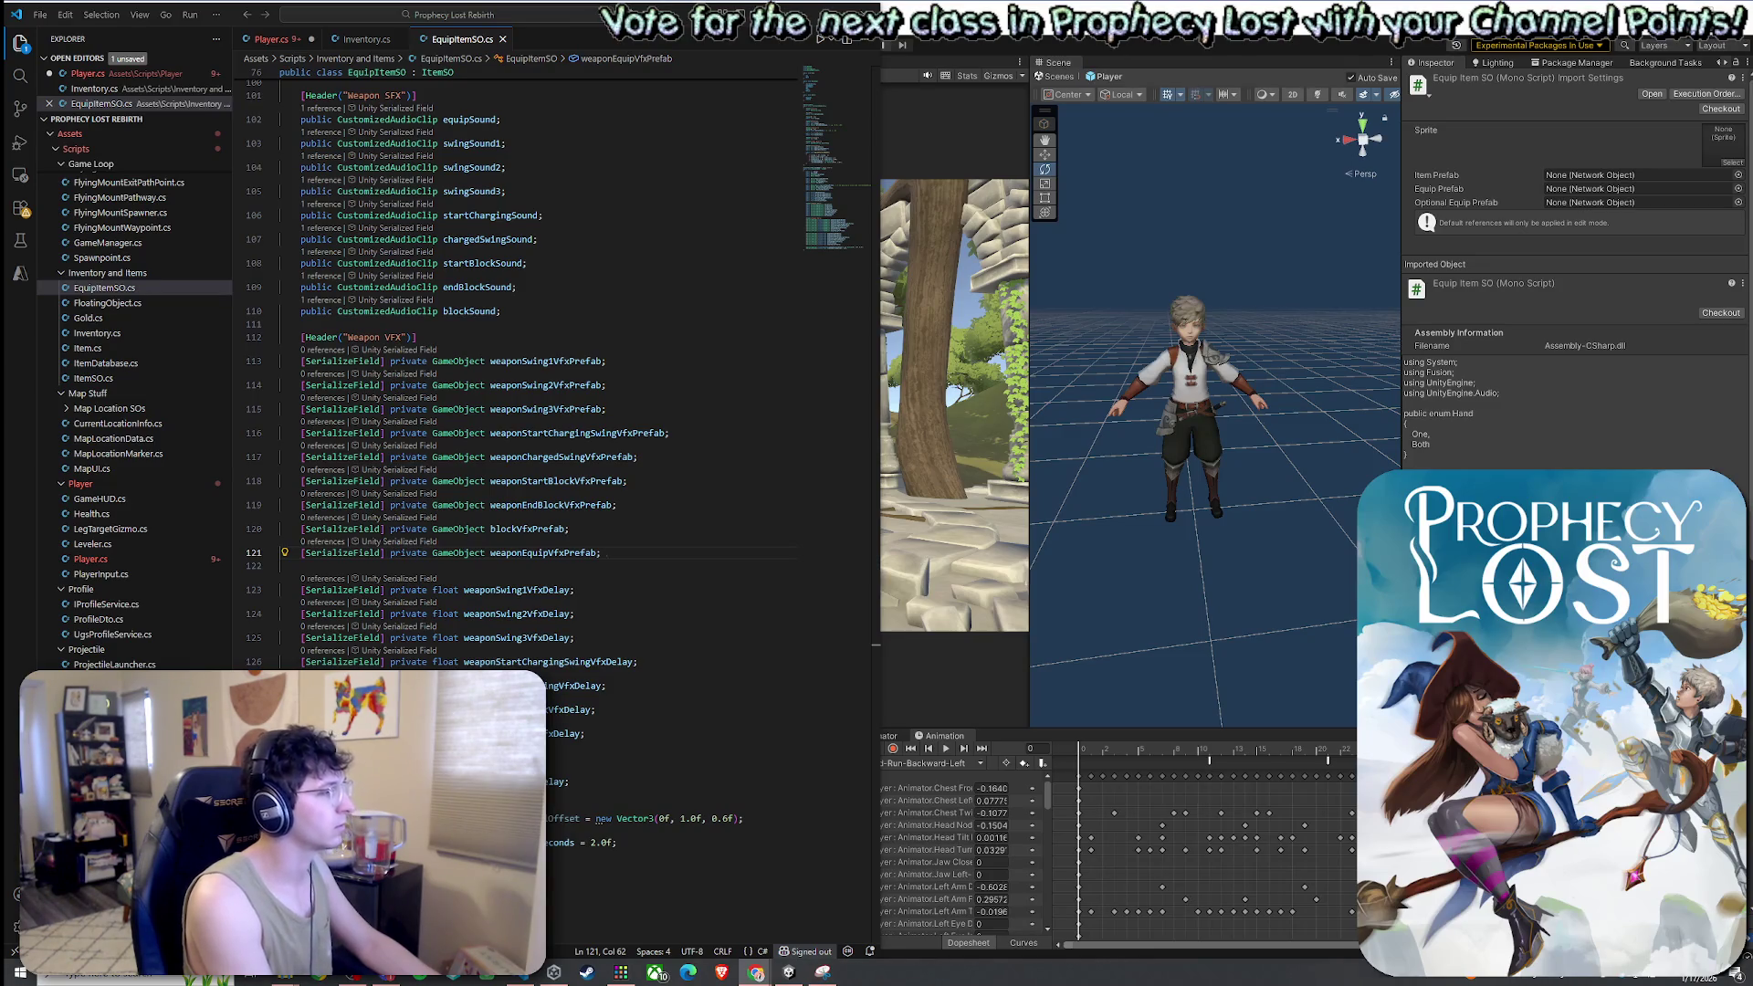
pyautogui.scroll(5, 481, 613)
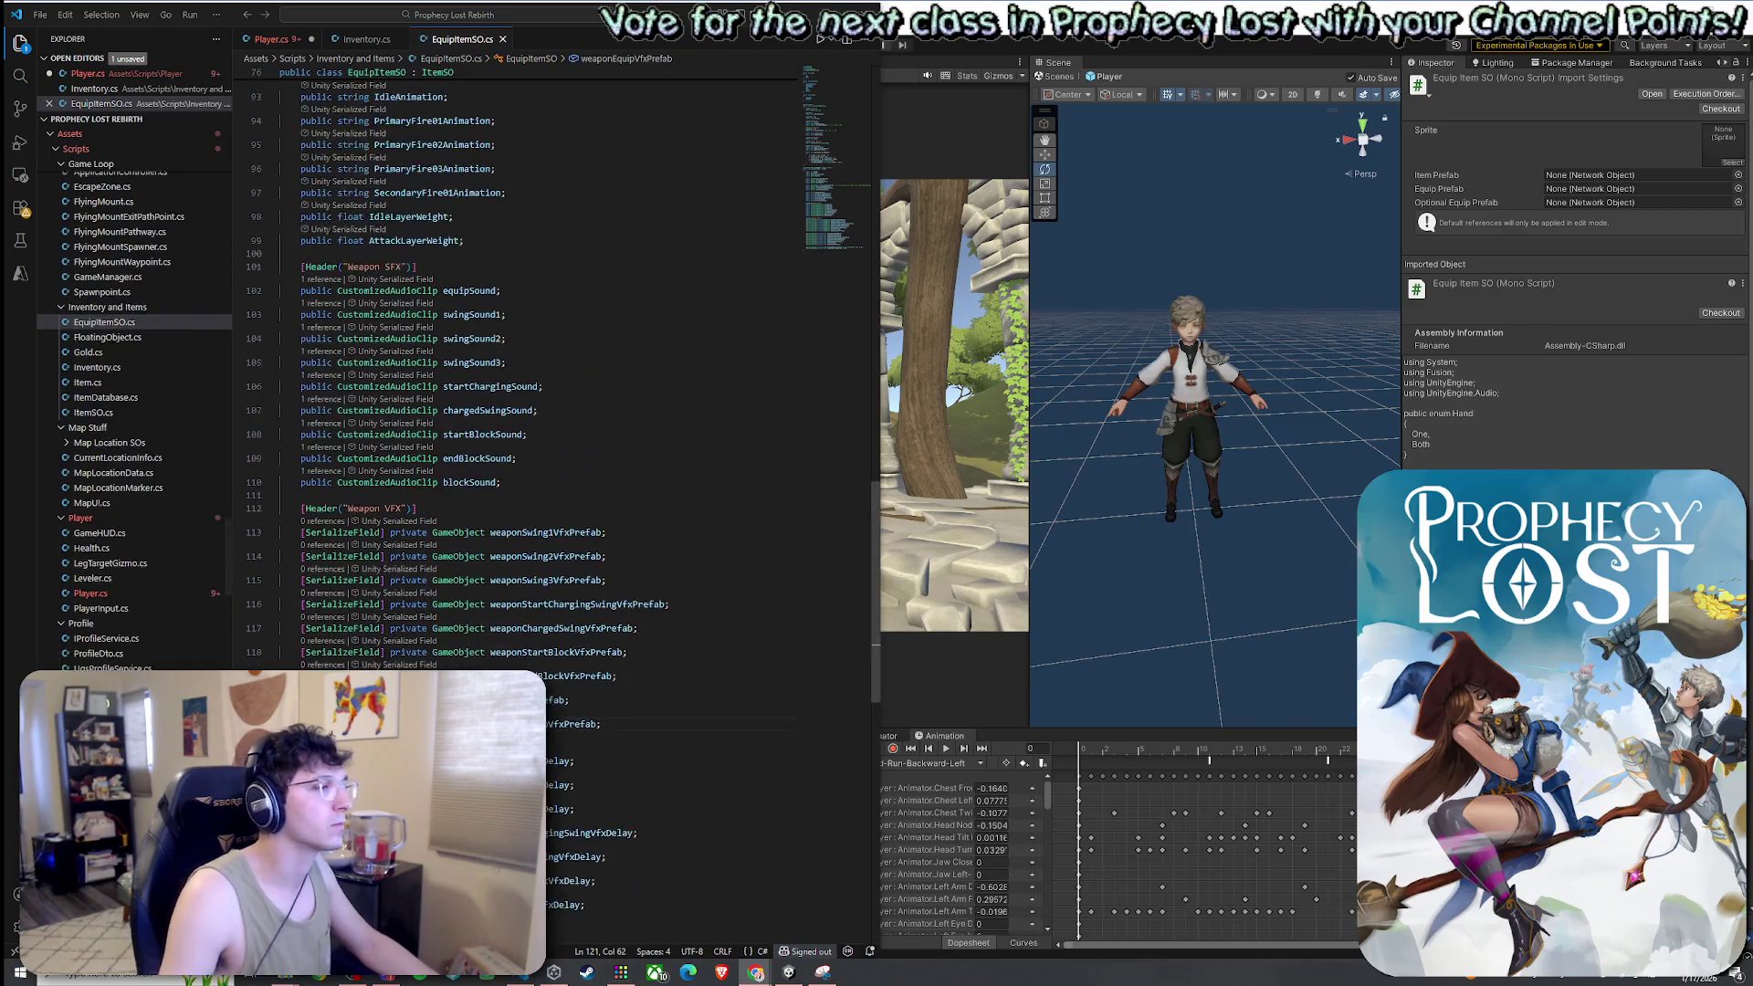
pyautogui.click(272, 40)
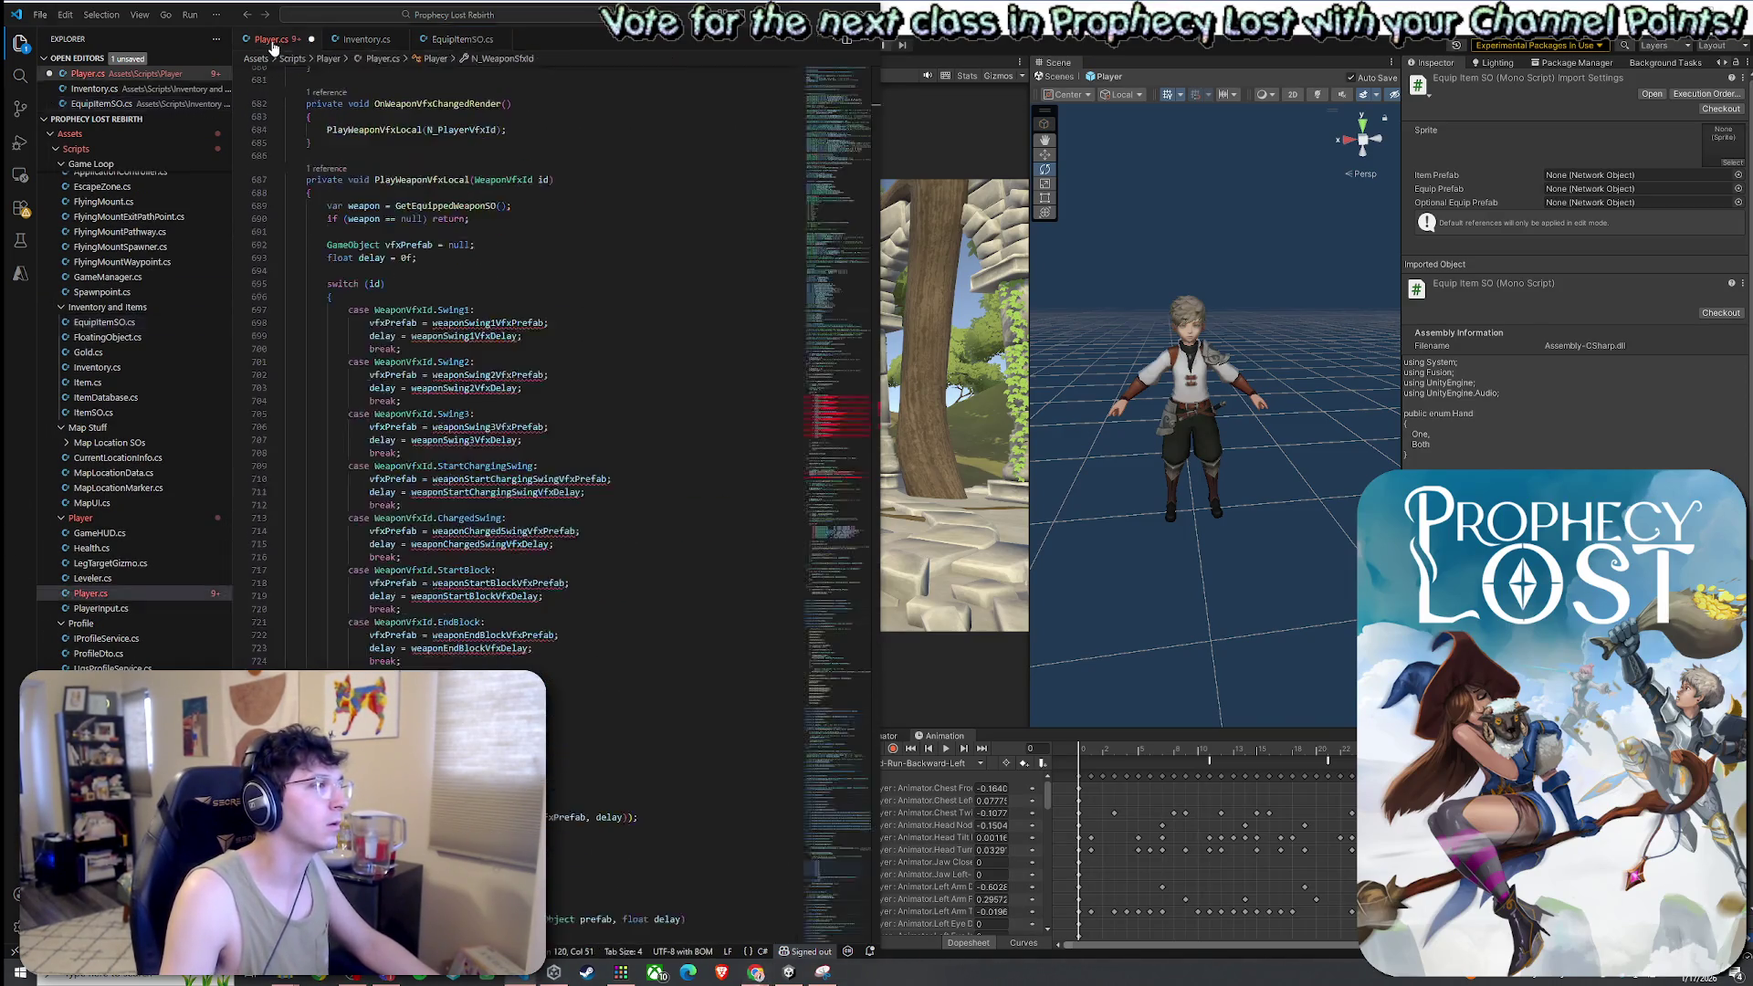
# Prefix weaponSwing1VfxPrefab with 'weapon.' in the Swing1 case and go to its definition in EquipItemSO.cs
pyautogui.click(418, 322)
pyautogui.scroll(3, 490, 421)
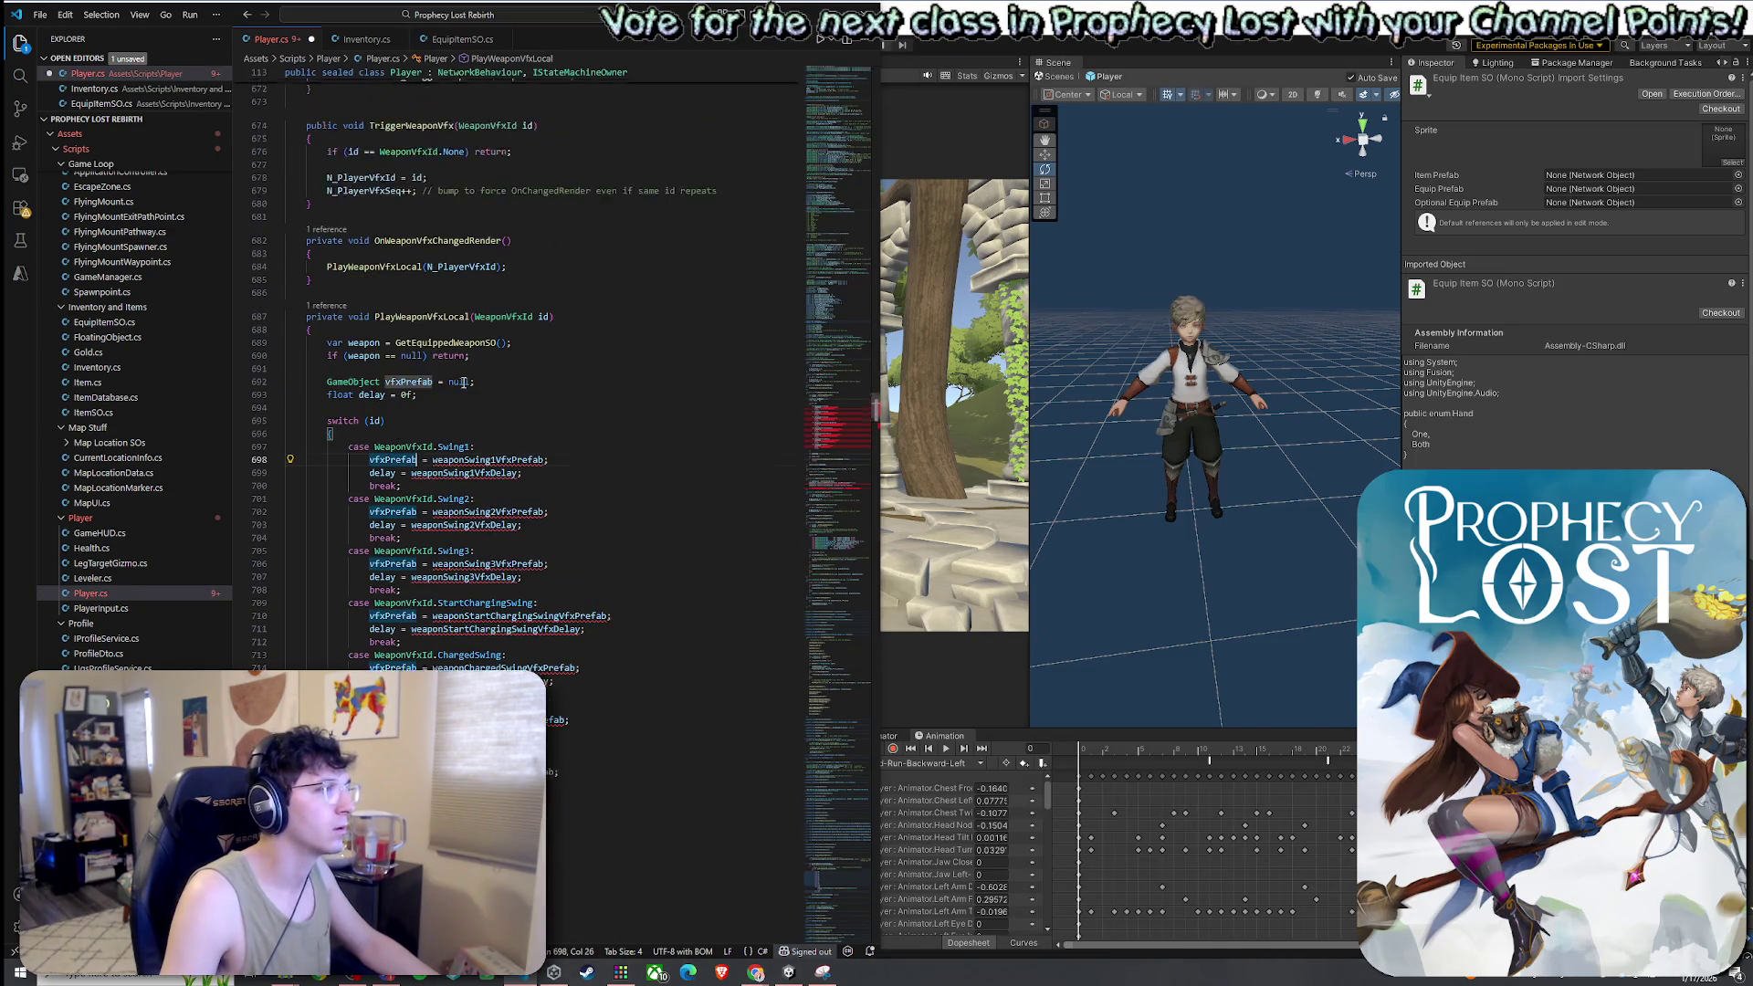
pyautogui.click(376, 342)
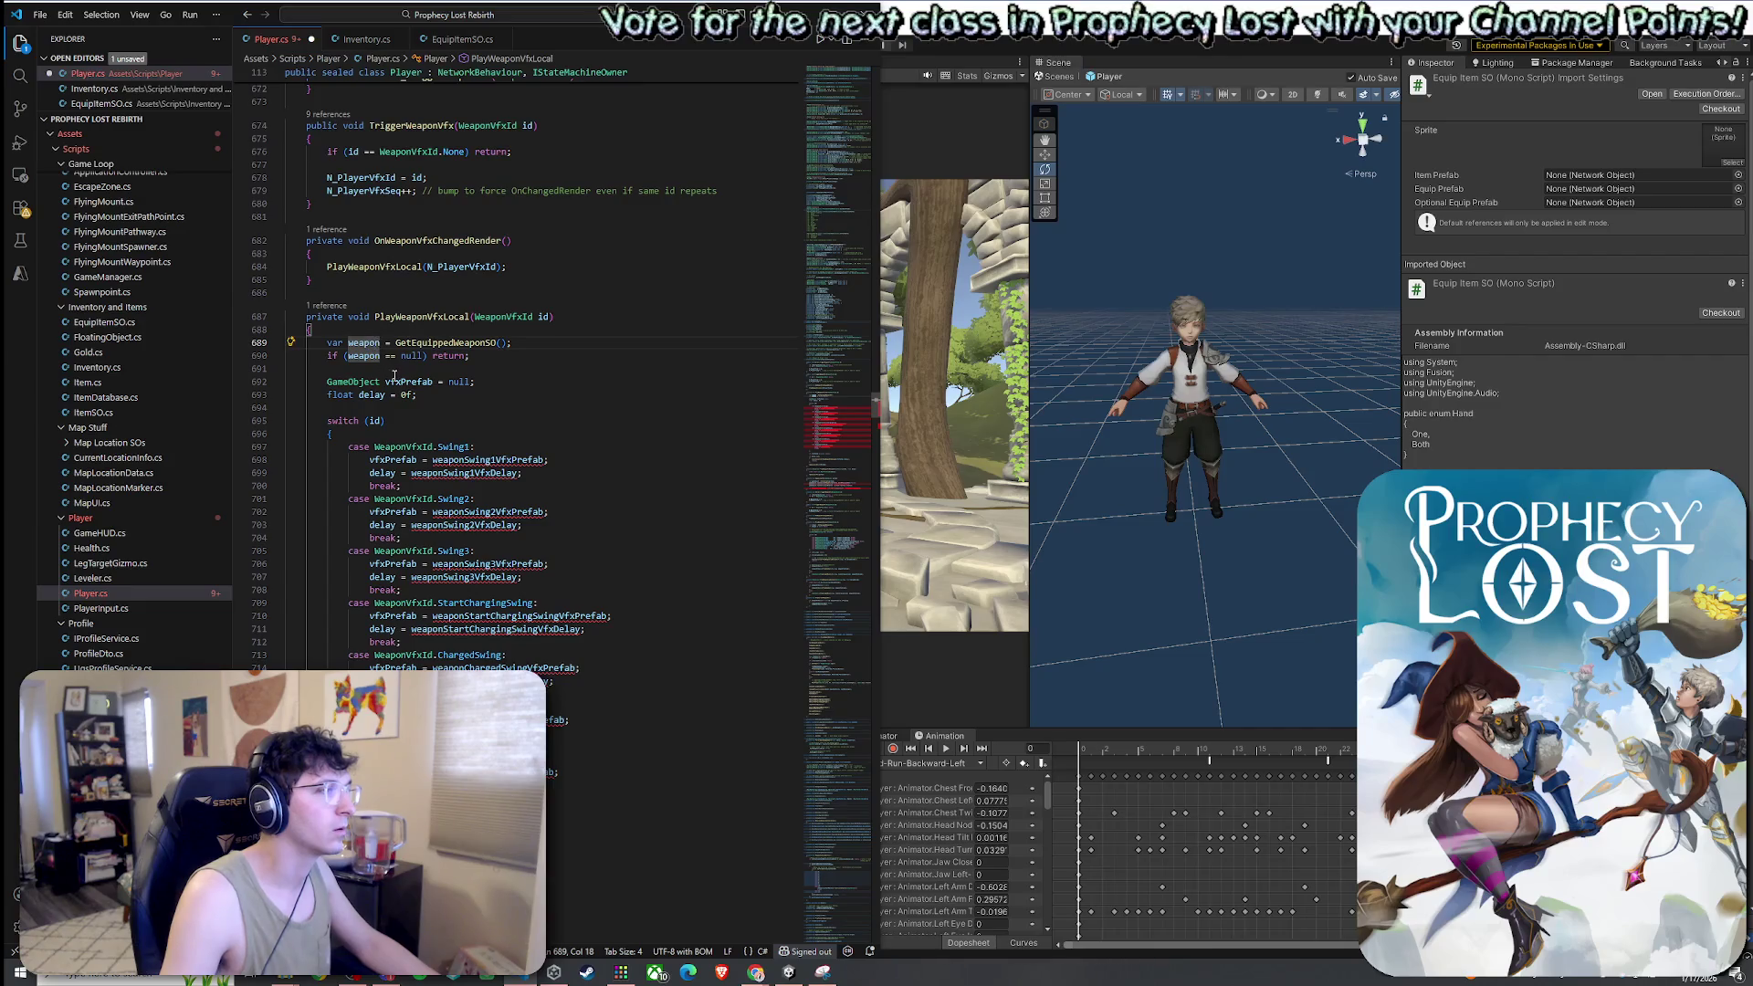
pyautogui.click(404, 383)
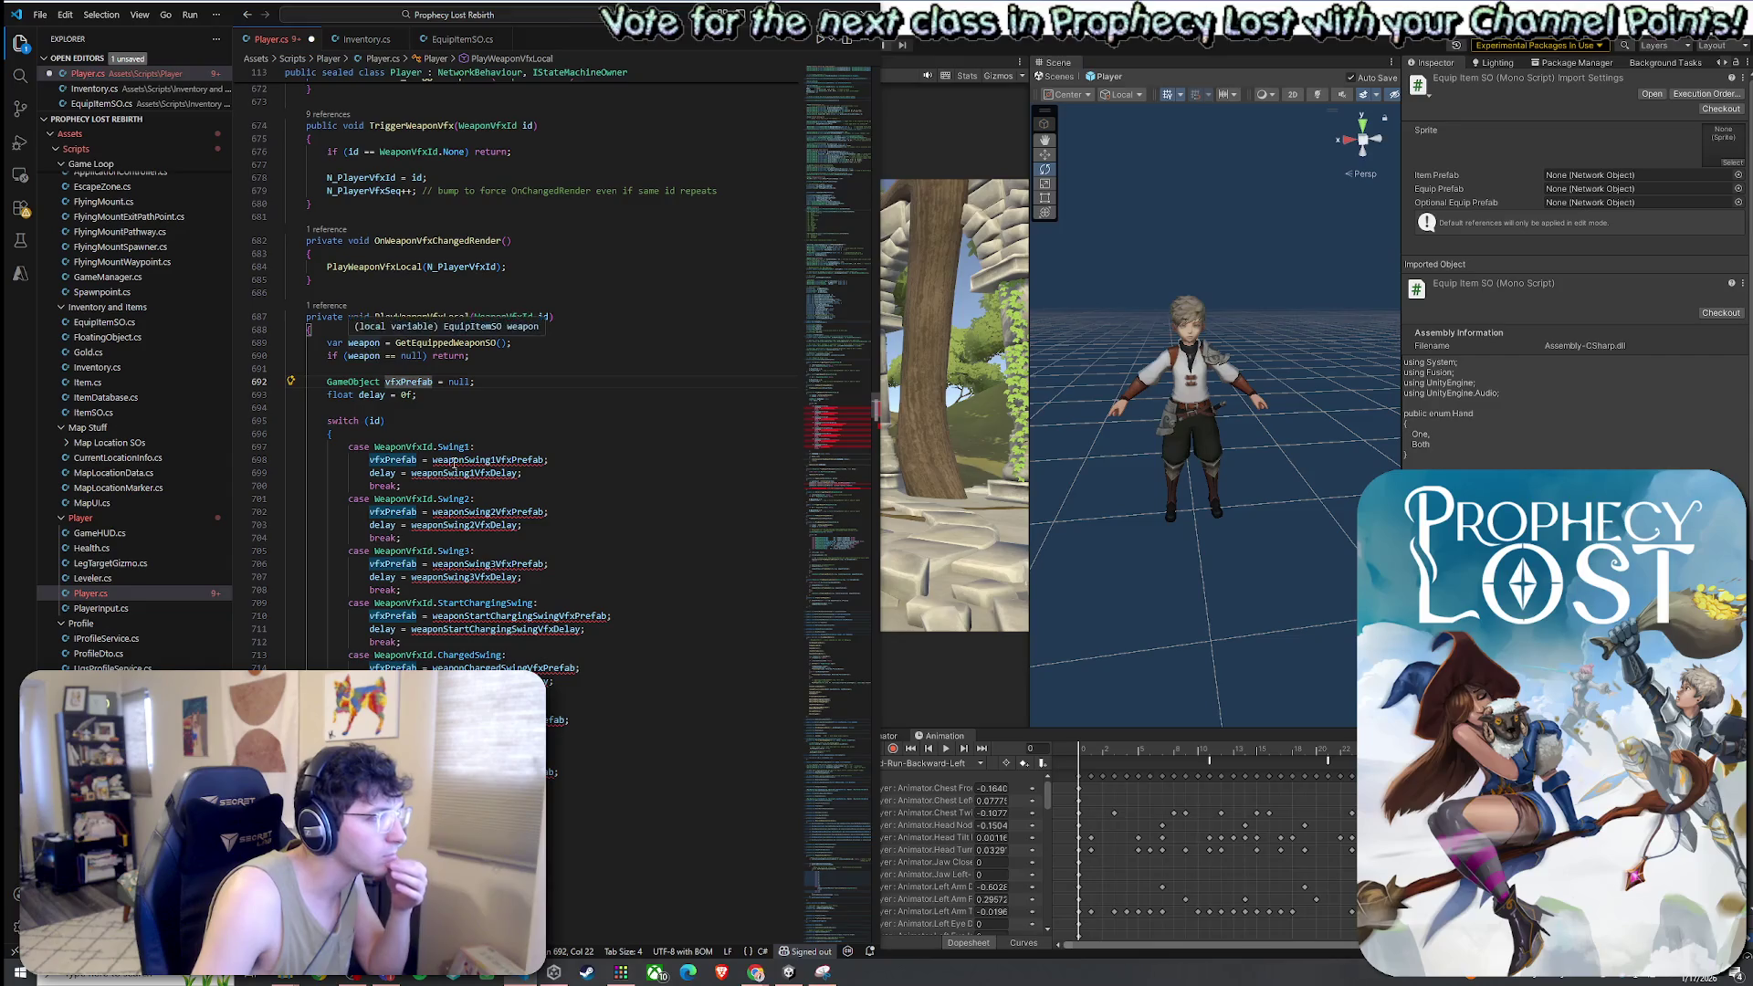
pyautogui.click(432, 460)
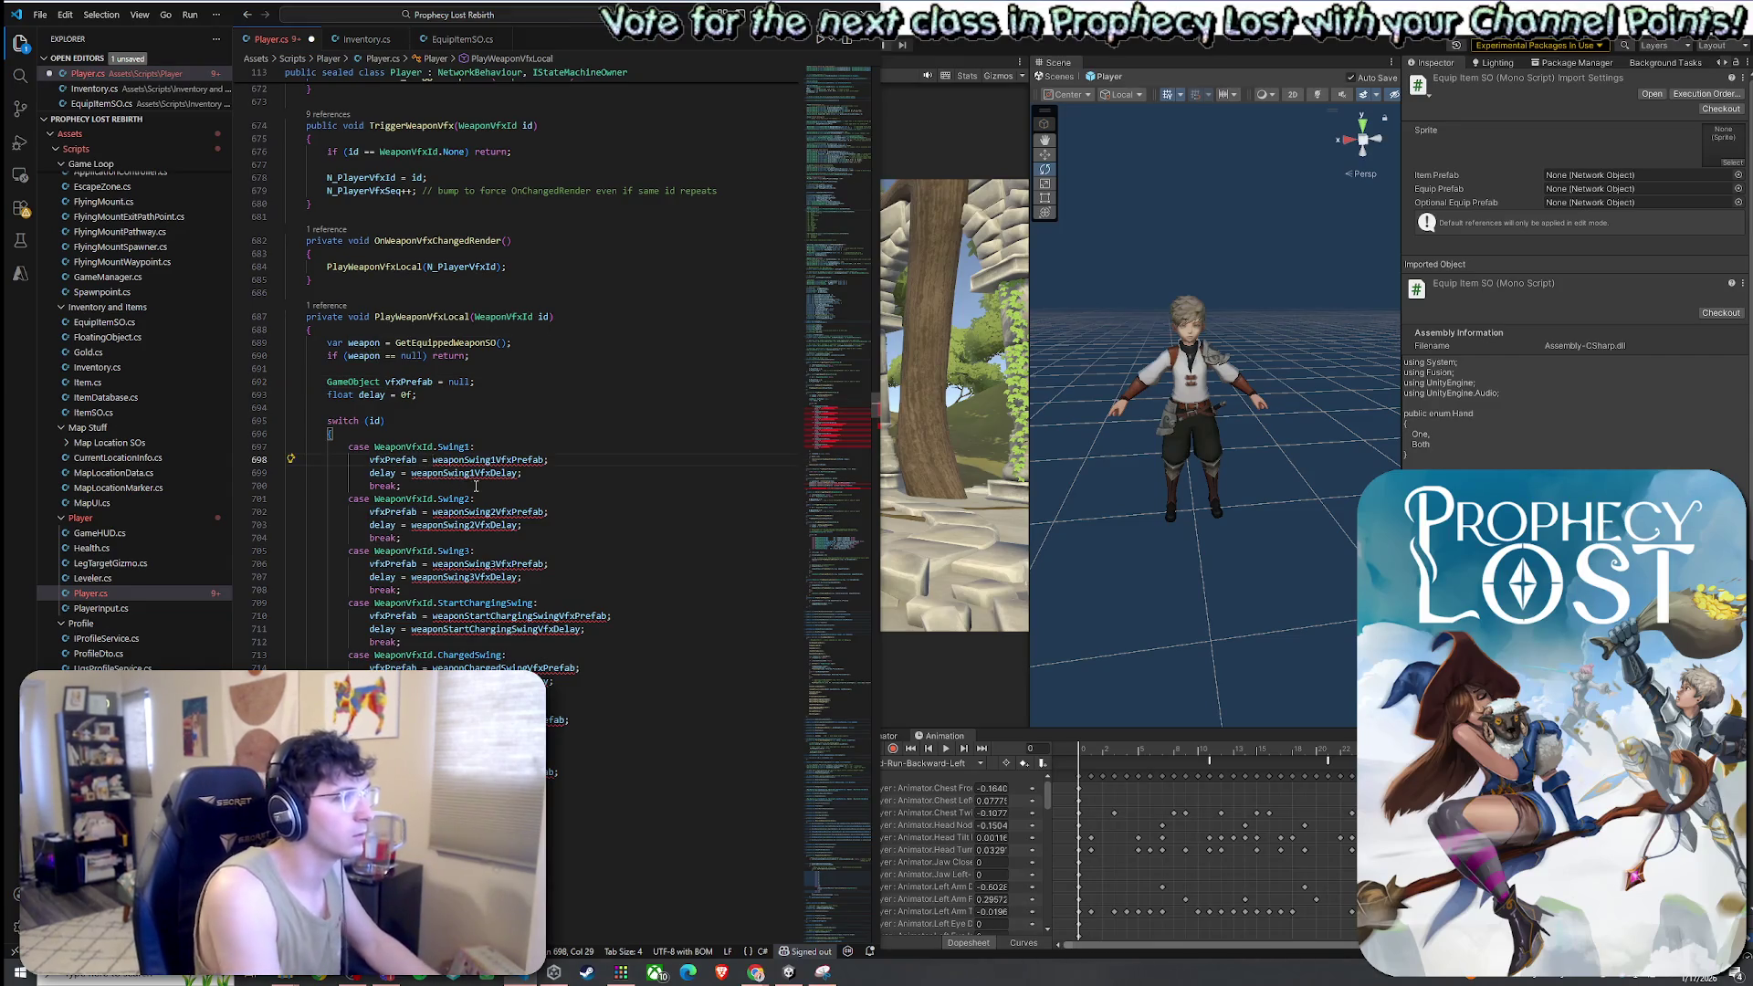
pyautogui.write('weapon')
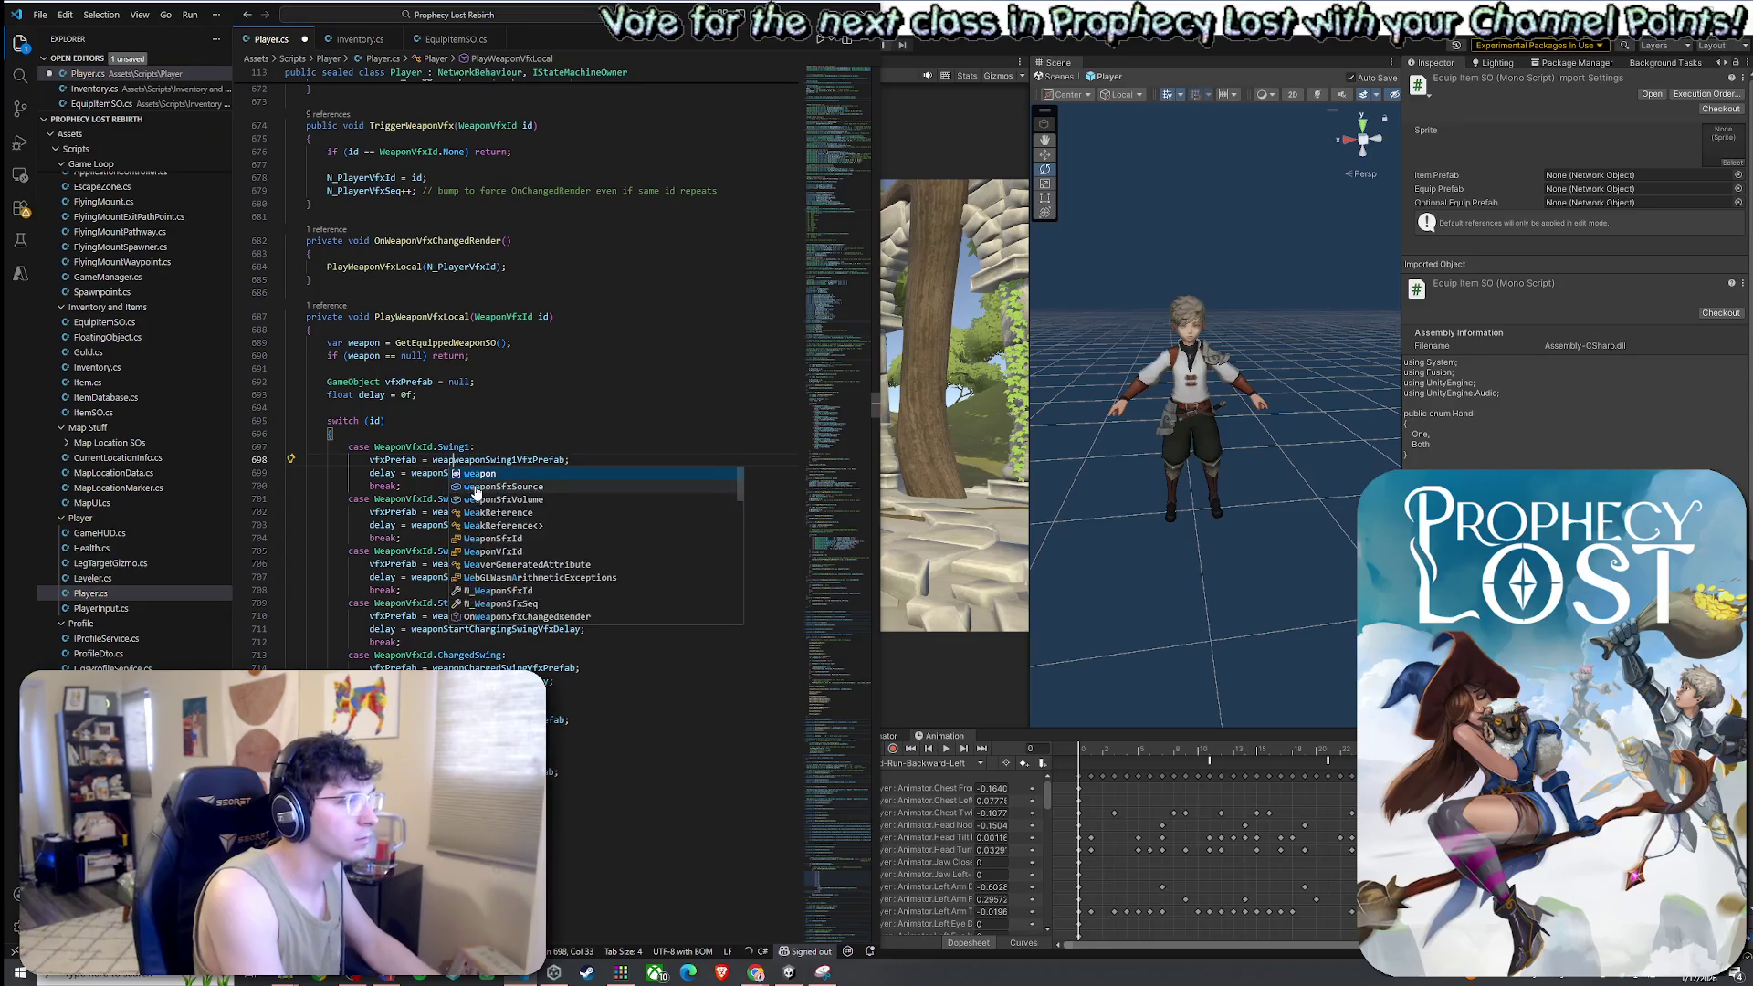
pyautogui.write('.')
pyautogui.press('Tab')
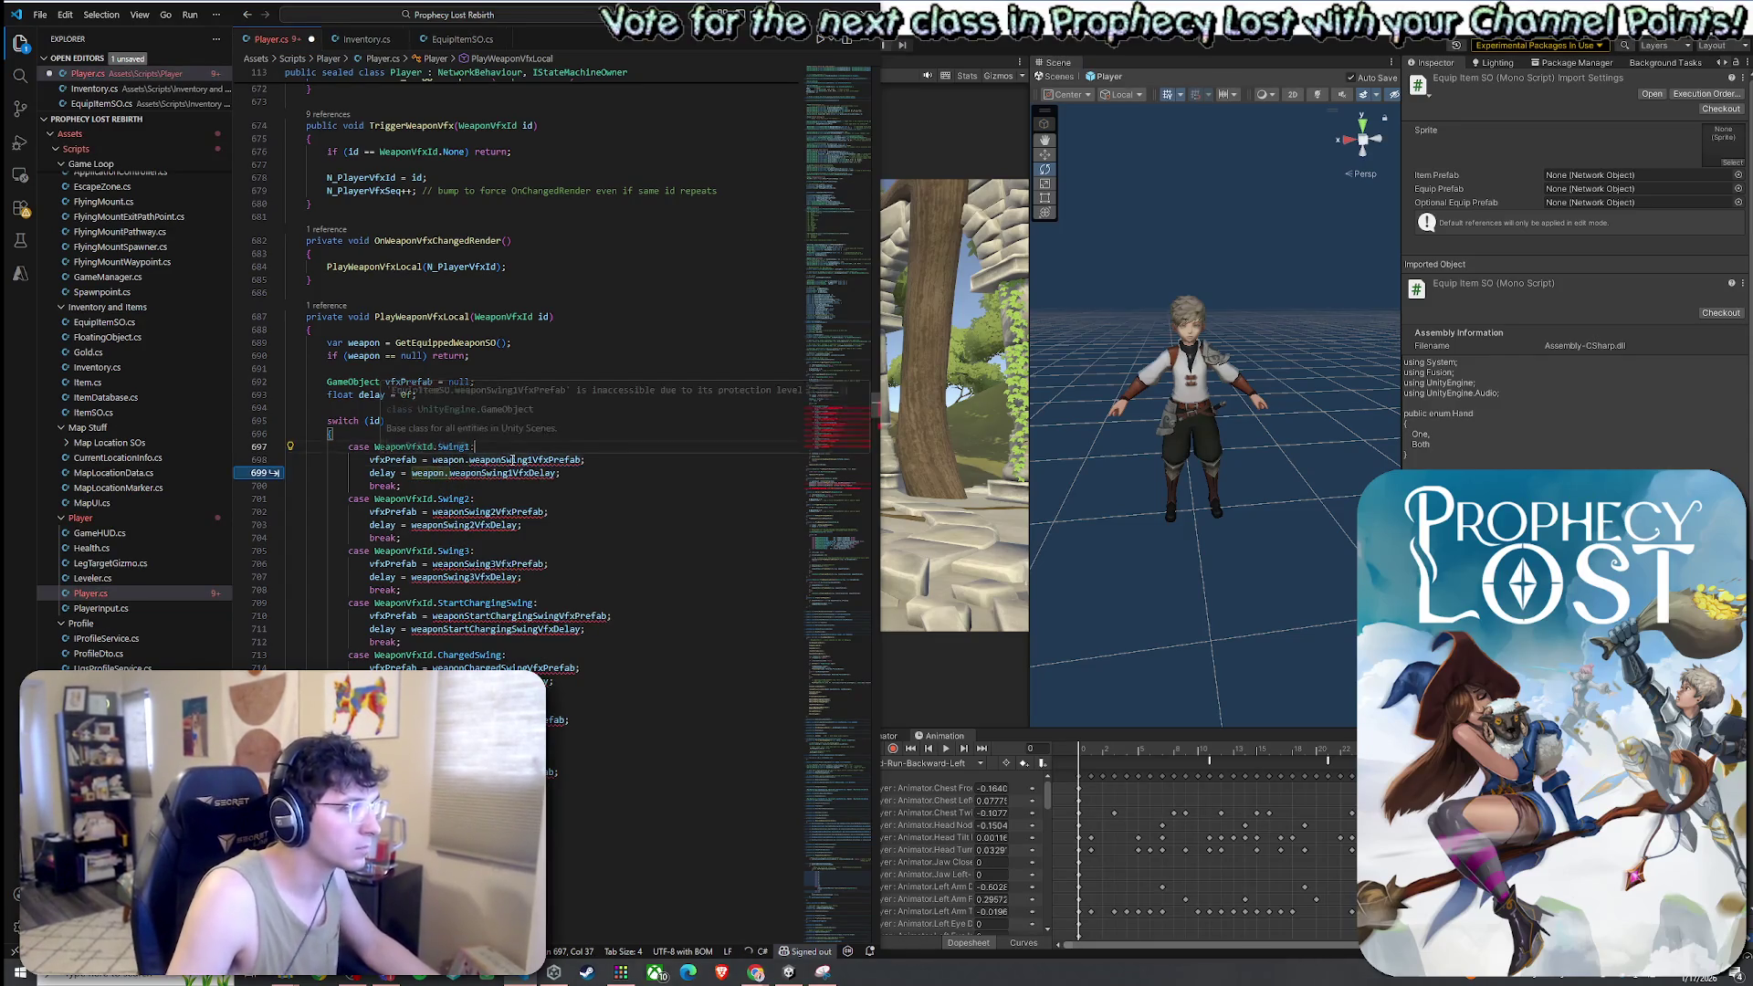
pyautogui.keyDown('ctrl'); pyautogui.click(512, 460); pyautogui.keyUp('ctrl')
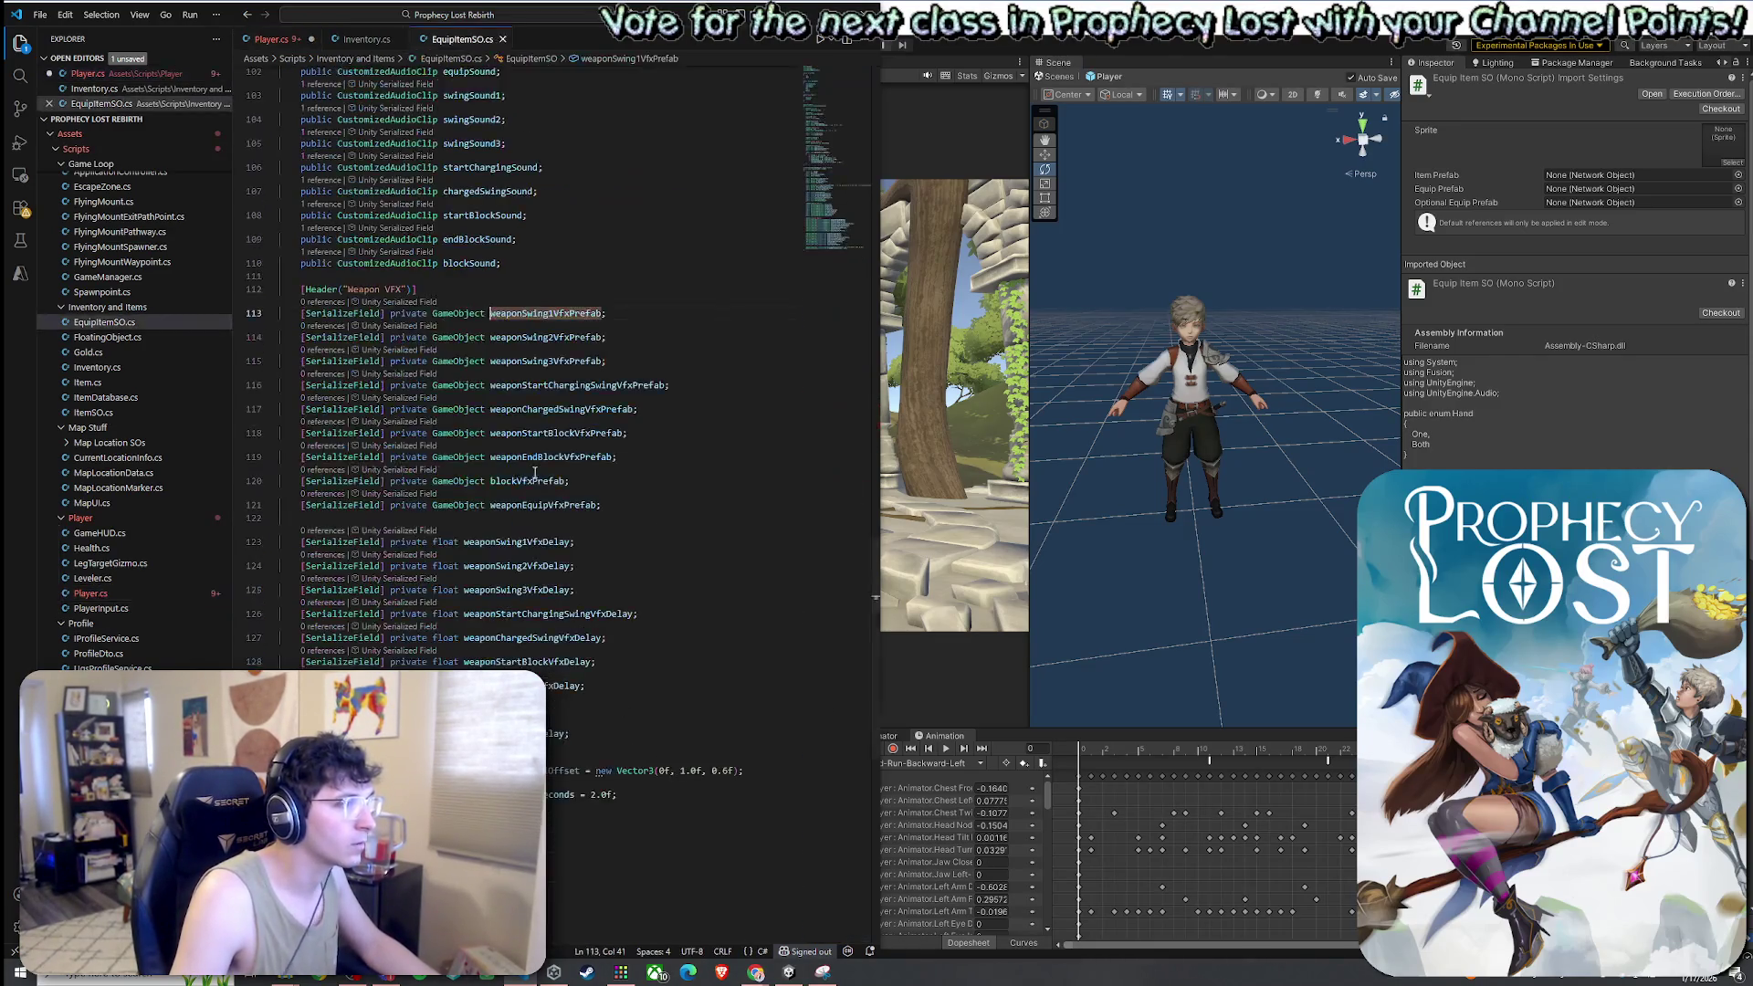
# Replace '[SerializeField] private' with 'public' on the VFX prefab fields from line 113
pyautogui.click(411, 313)
pyautogui.doubleClick(410, 313)
pyautogui.scroll(2, 418, 435)
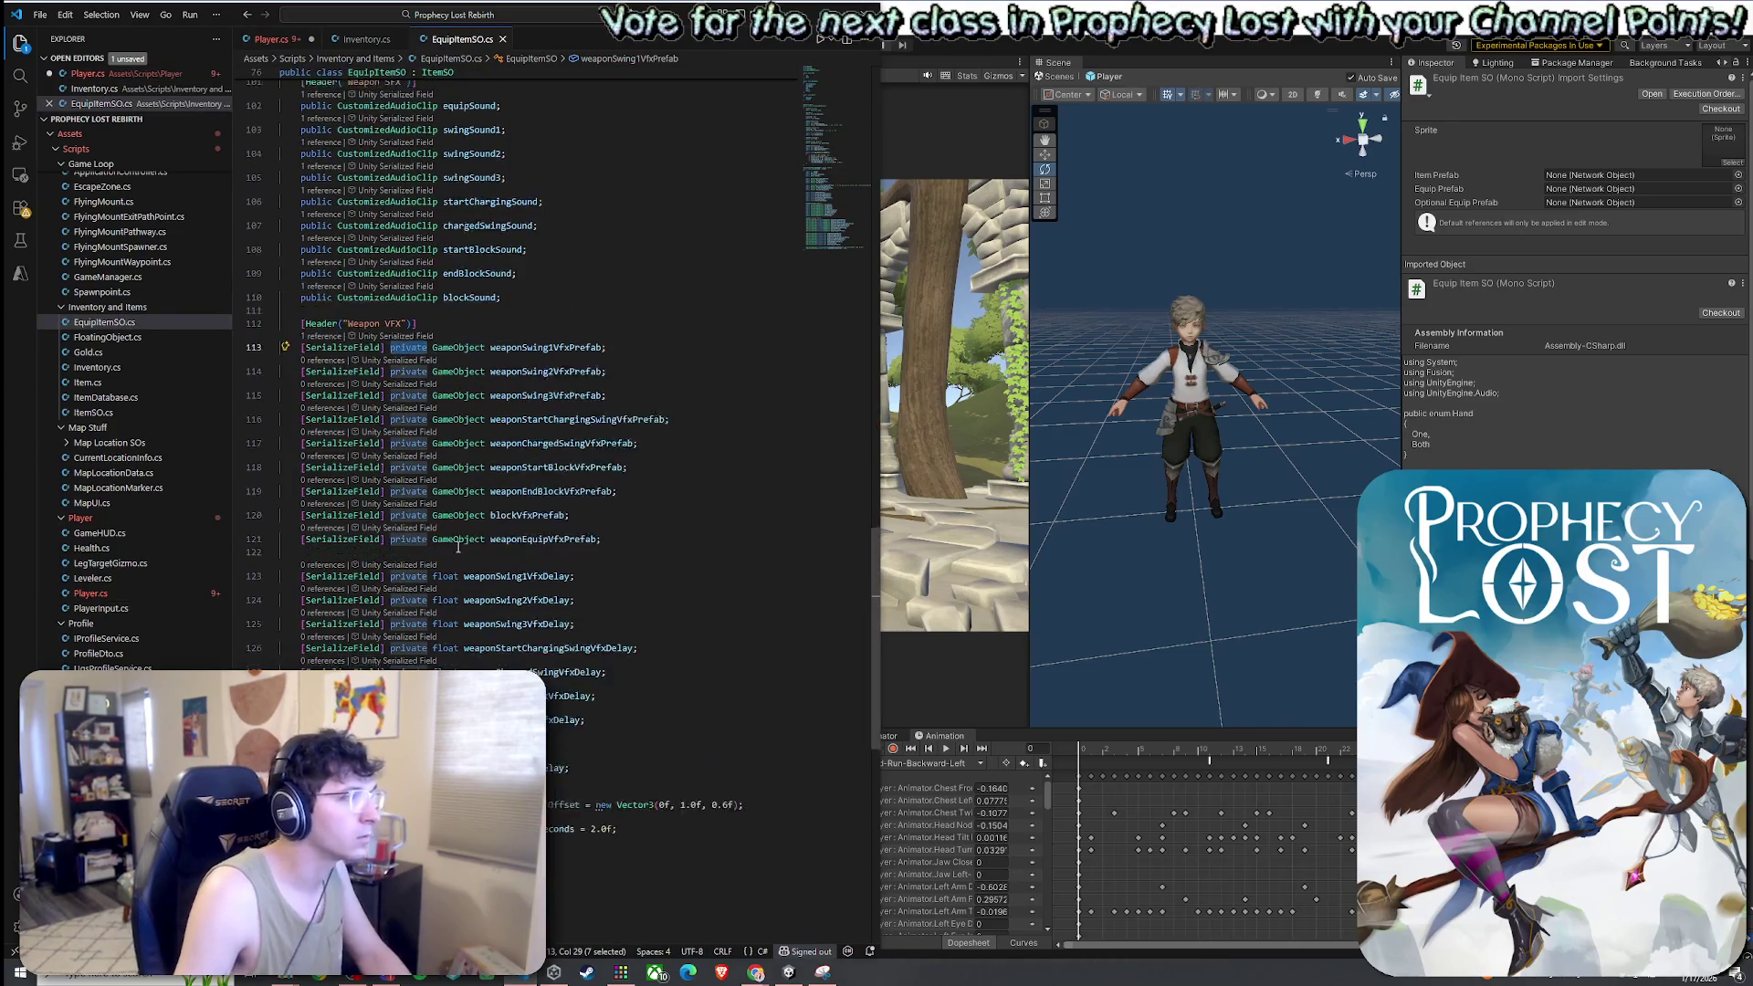
pyautogui.scroll(2, 472, 466)
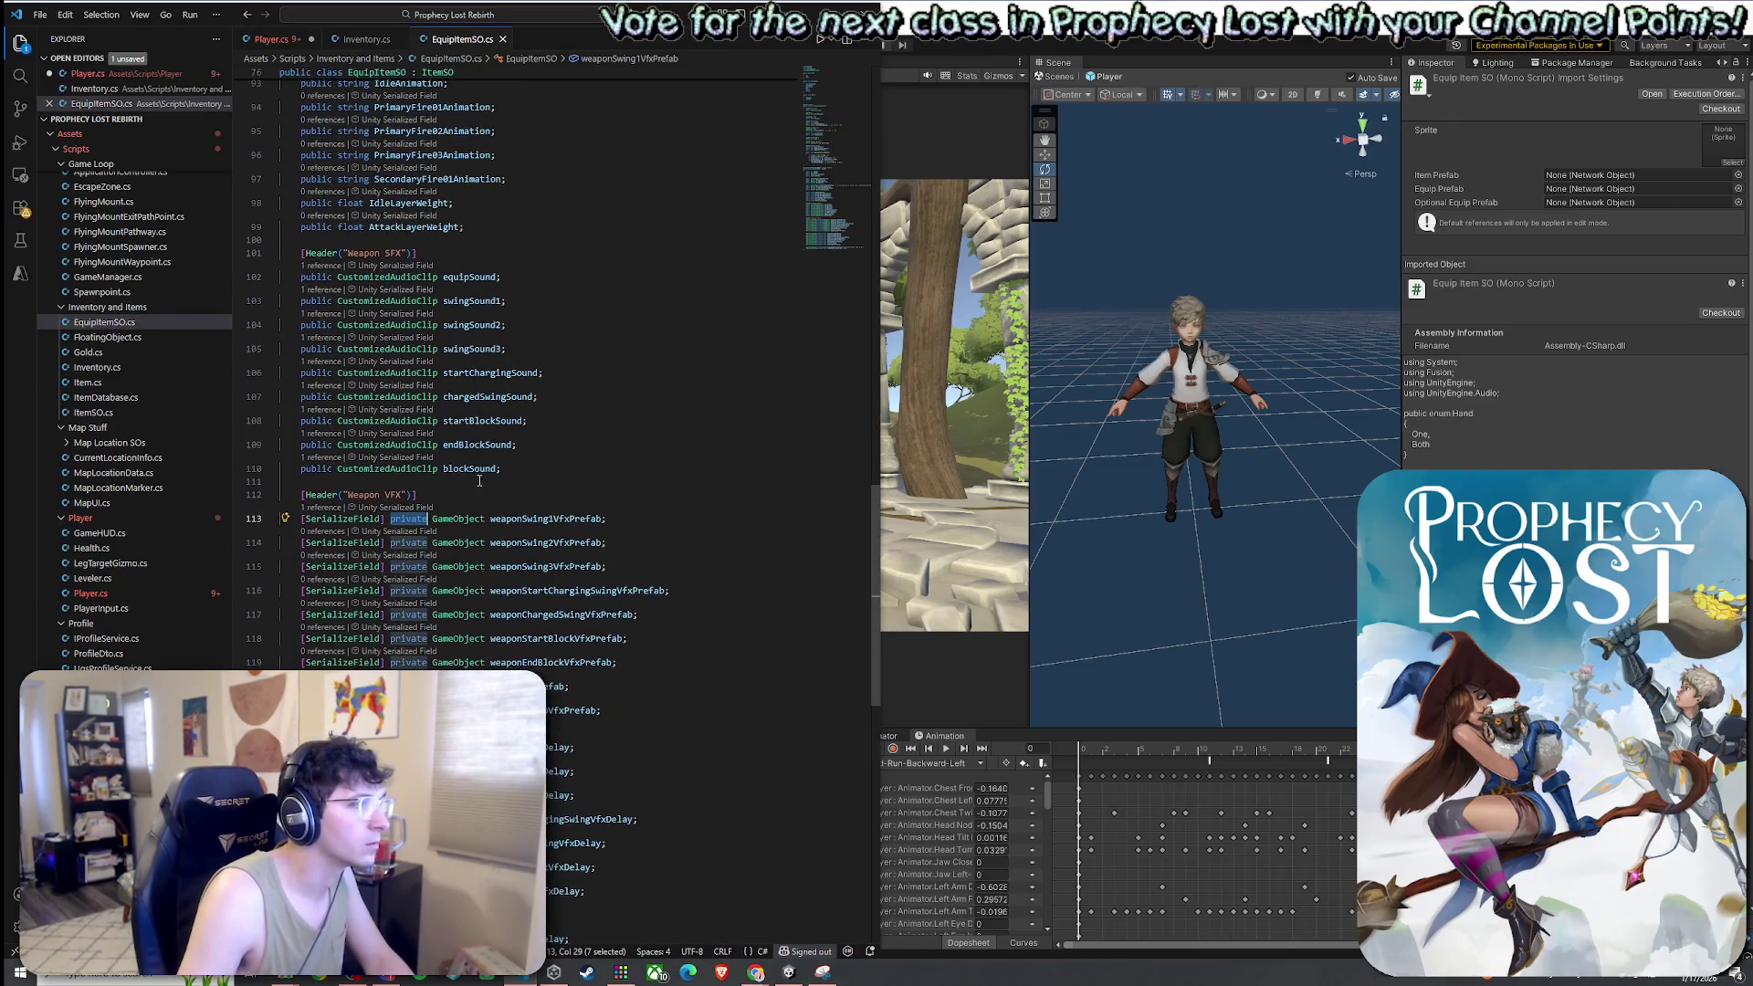
pyautogui.click(433, 517)
pyautogui.doubleClick(327, 468)
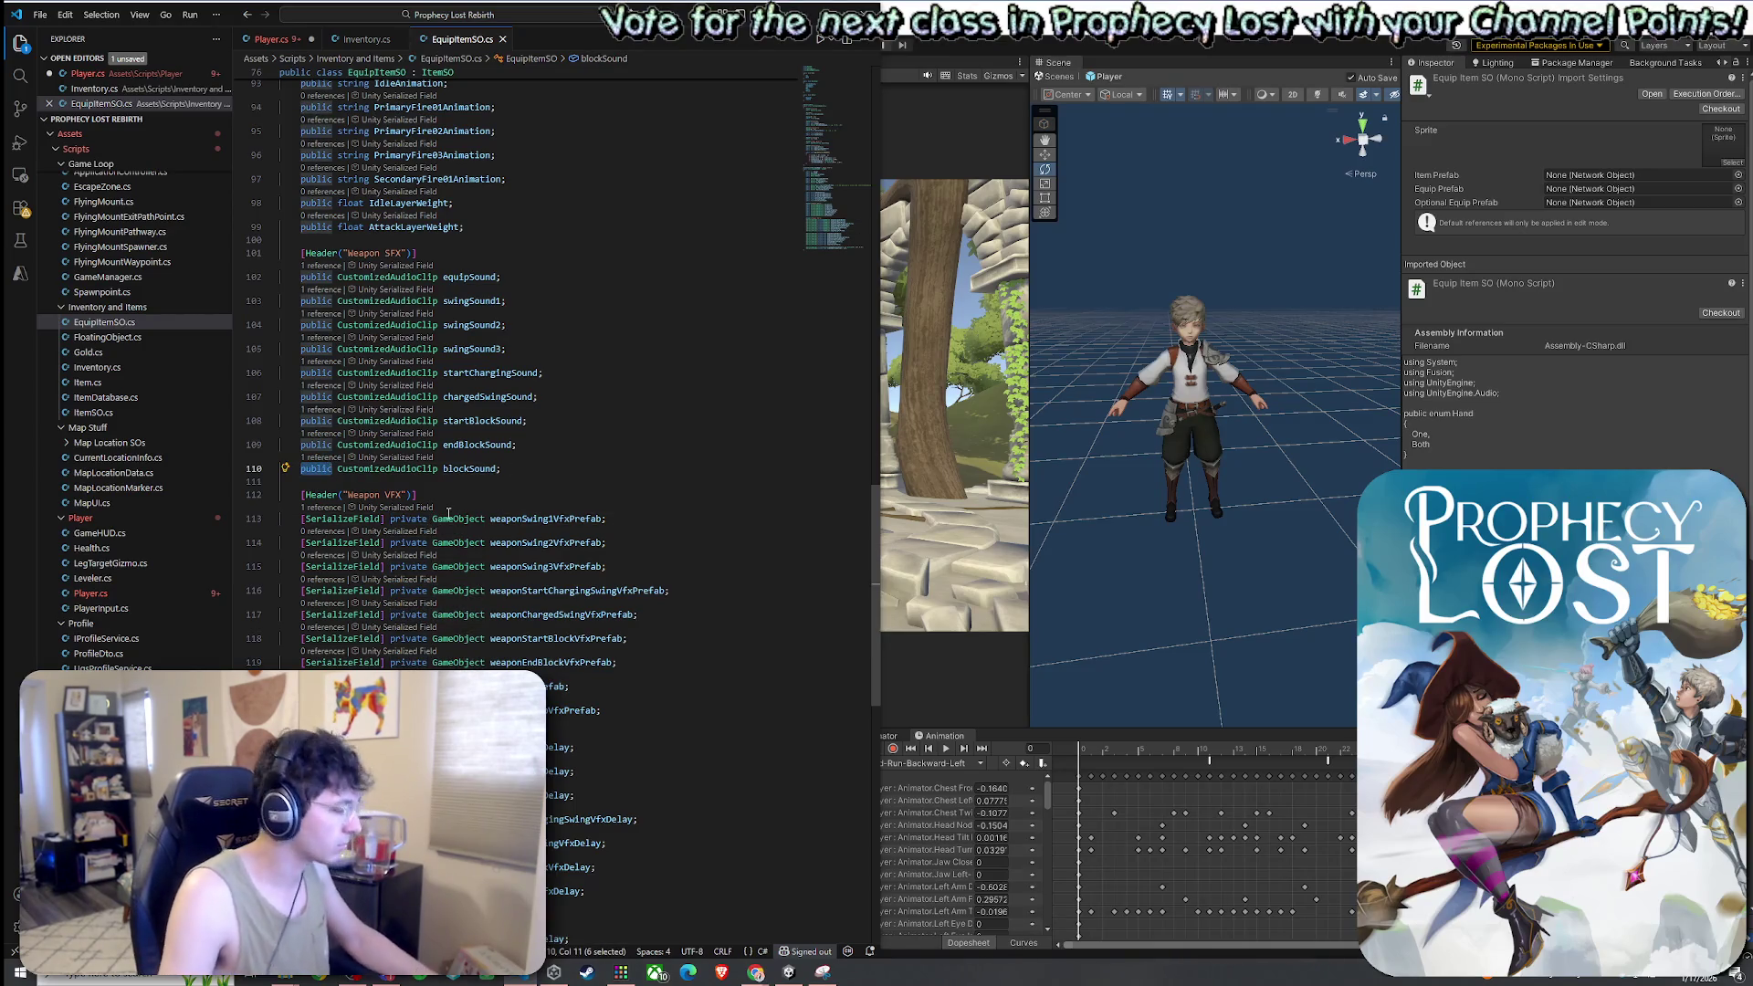
pyautogui.hotkey('ctrl', 'c')
pyautogui.moveTo(425, 518); pyautogui.dragTo(299, 518)
pyautogui.hotkey('ctrl', 'v')
pyautogui.moveTo(429, 542); pyautogui.dragTo(301, 542)
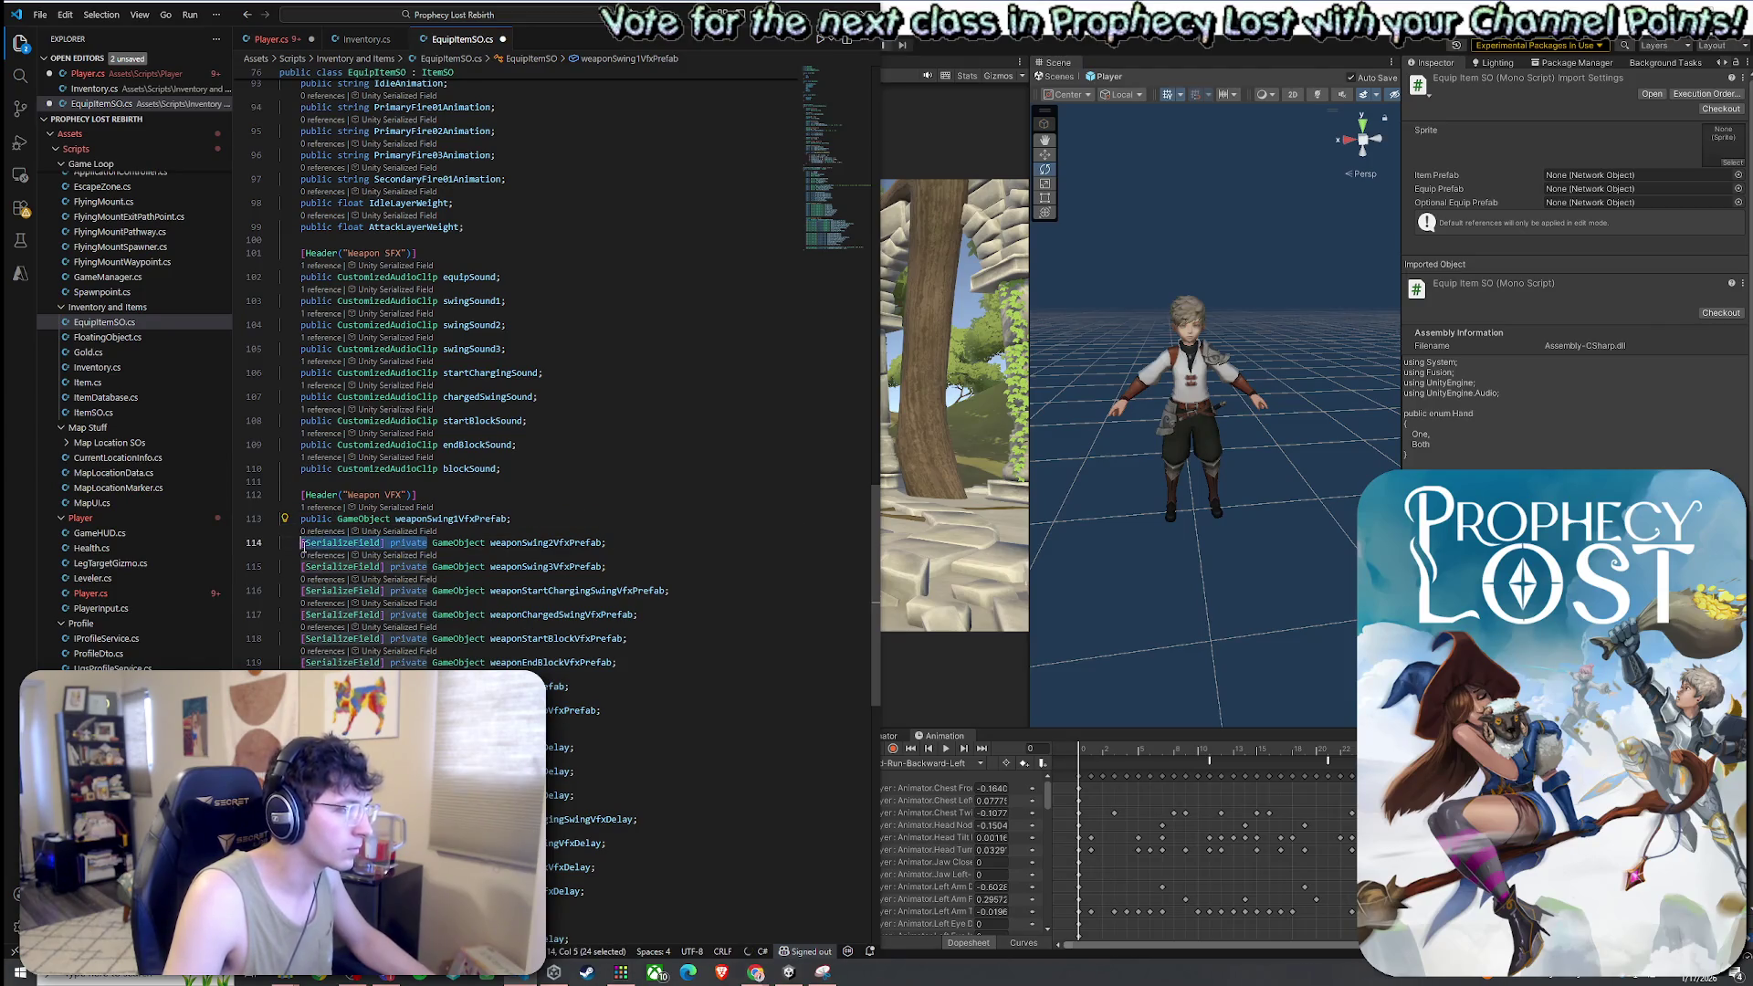
pyautogui.hotkey('ctrl', 'v')
pyautogui.moveTo(429, 566); pyautogui.dragTo(303, 567)
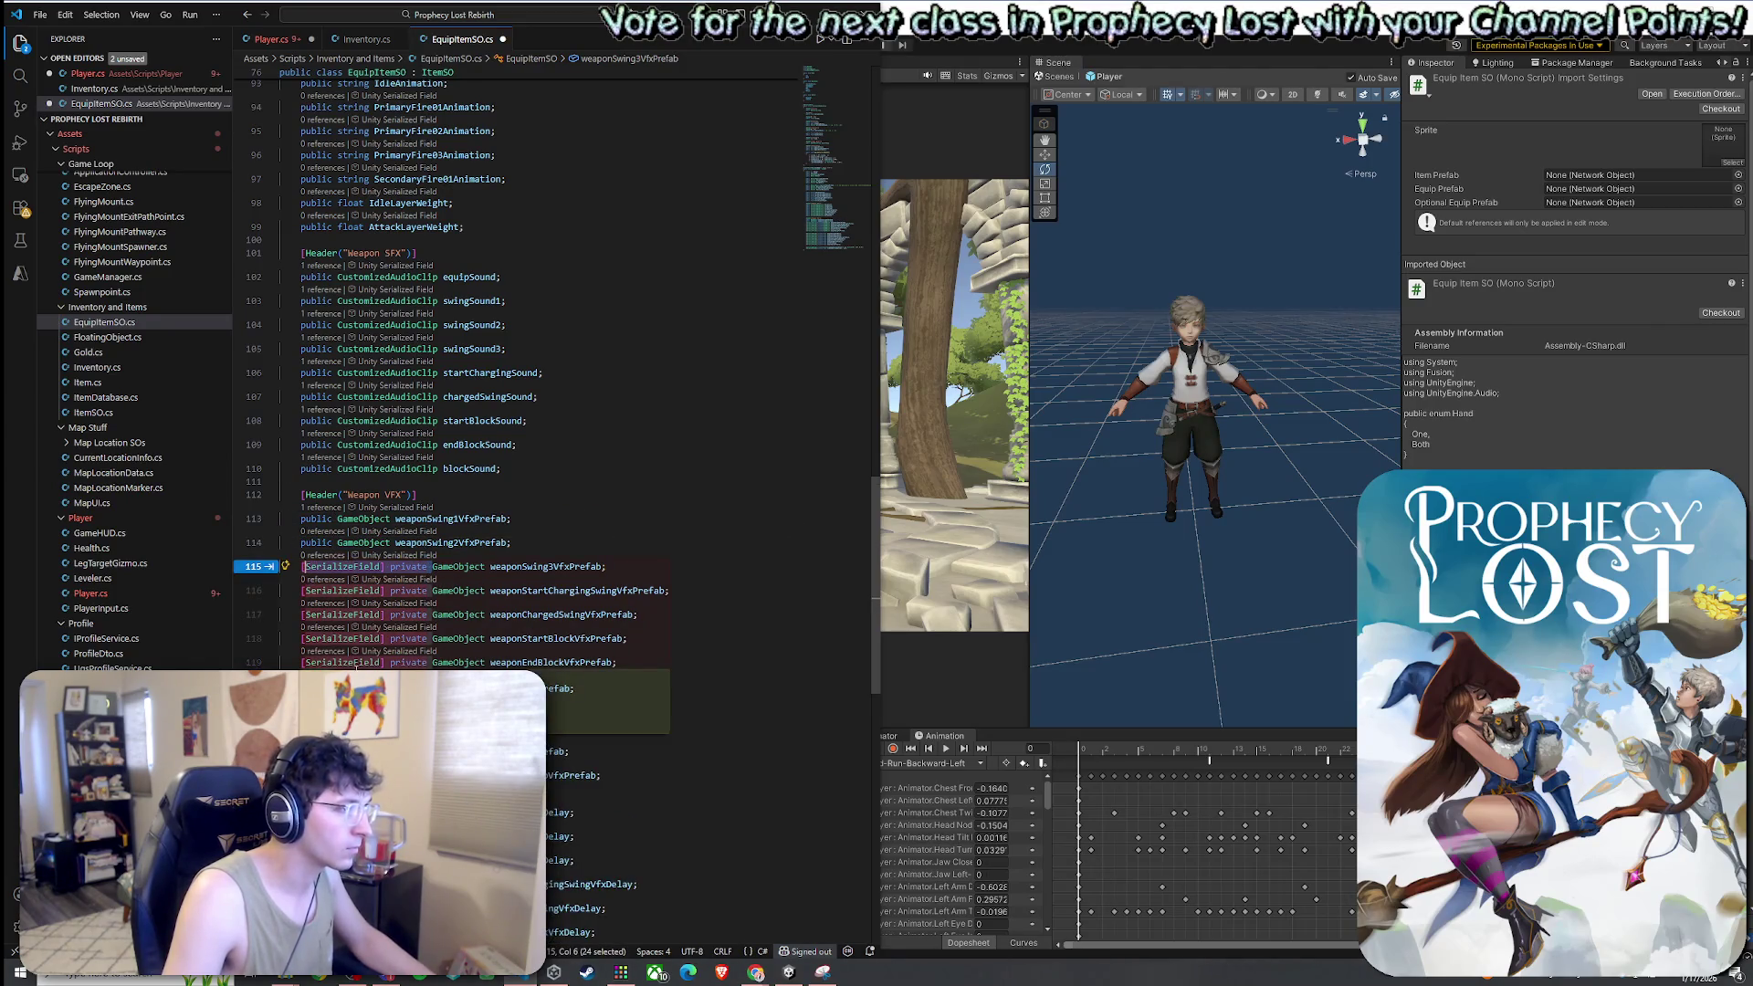
pyautogui.keyDown('alt'); pyautogui.keyDown('shift'); pyautogui.click(302, 662); pyautogui.keyUp('shift'); pyautogui.keyUp('alt')
pyautogui.hotkey('ctrl', 'v')
pyautogui.hotkey('ctrl', 'v')
pyautogui.scroll(-2, 548, 365)
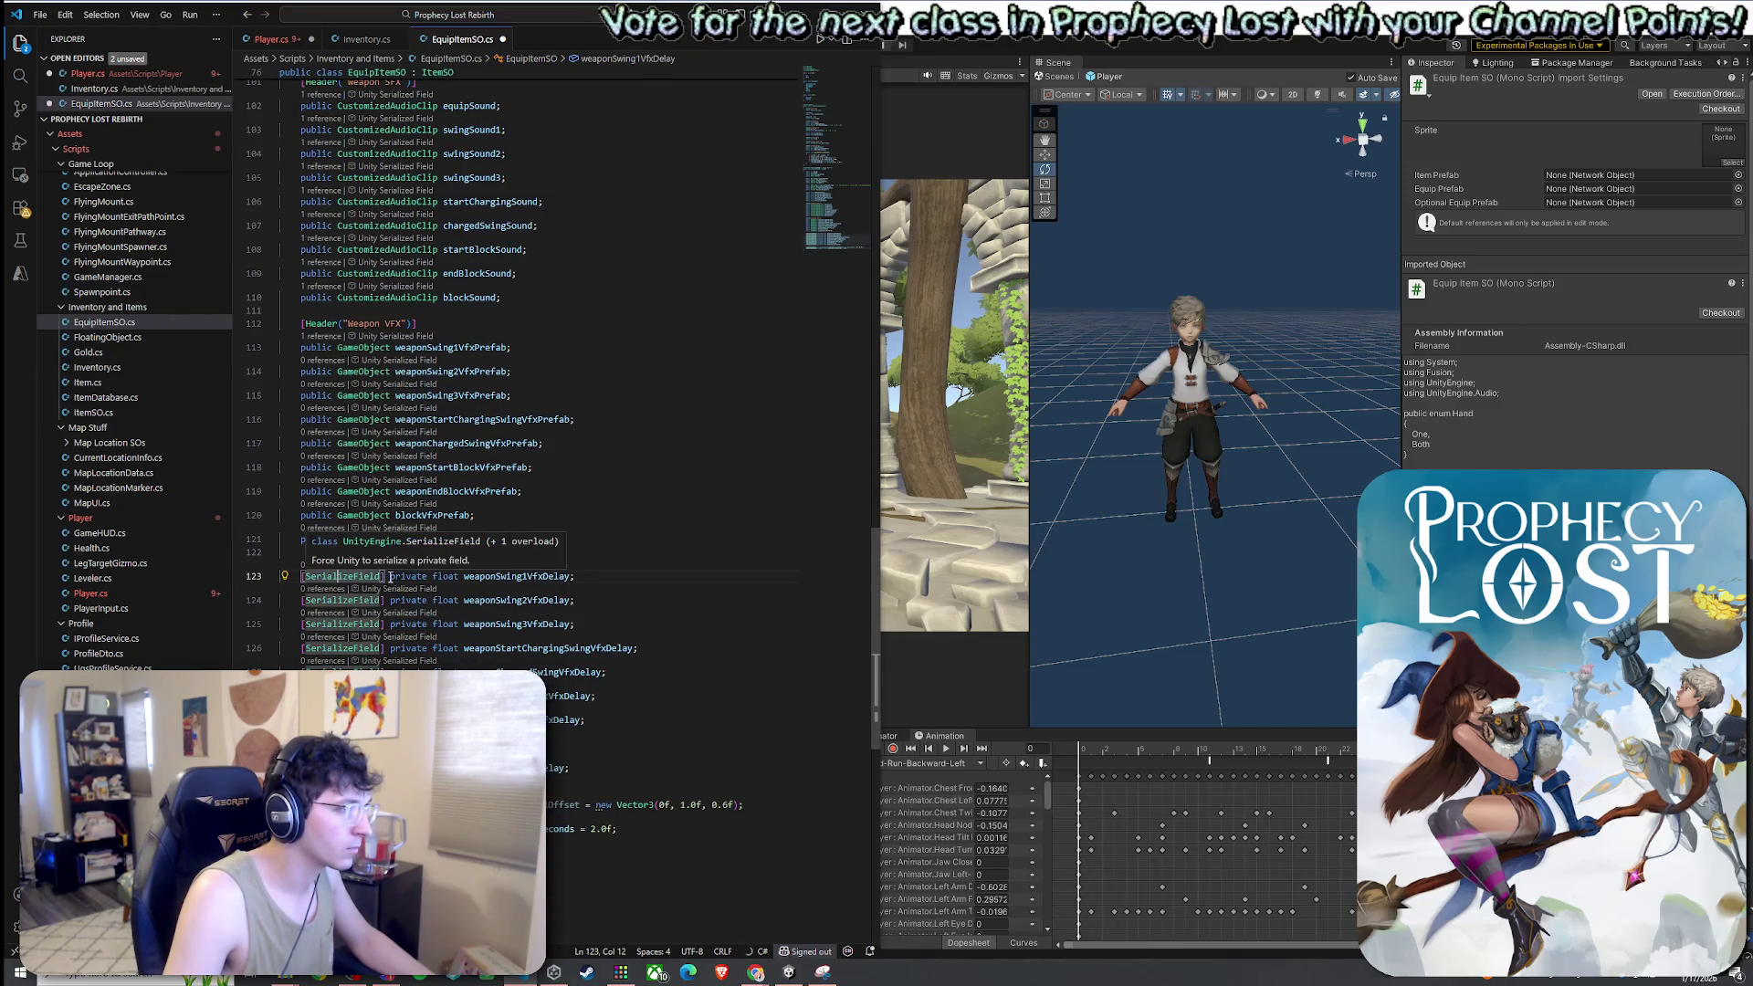
# Make the VFX delay, local offset and auto-destroy fields public
pyautogui.moveTo(387, 576); pyautogui.dragTo(304, 576)
pyautogui.hotkey('ctrl', 'v')
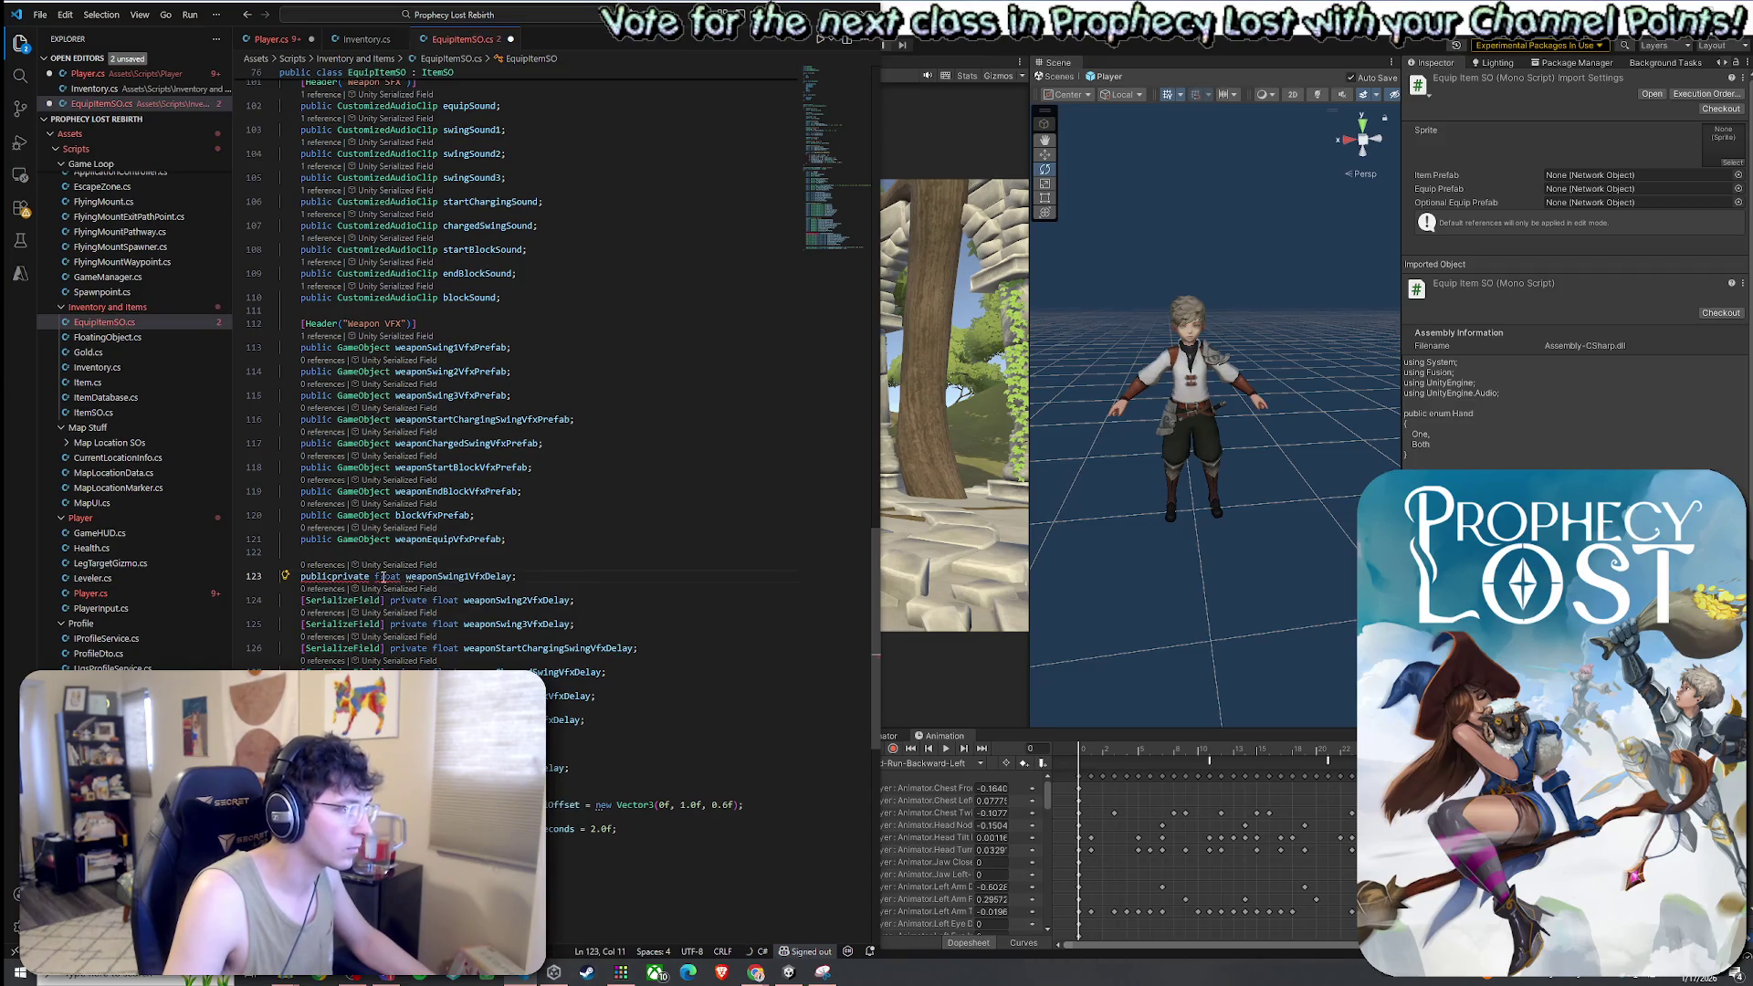
pyautogui.click(376, 576)
pyautogui.moveTo(368, 576); pyautogui.dragTo(335, 576)
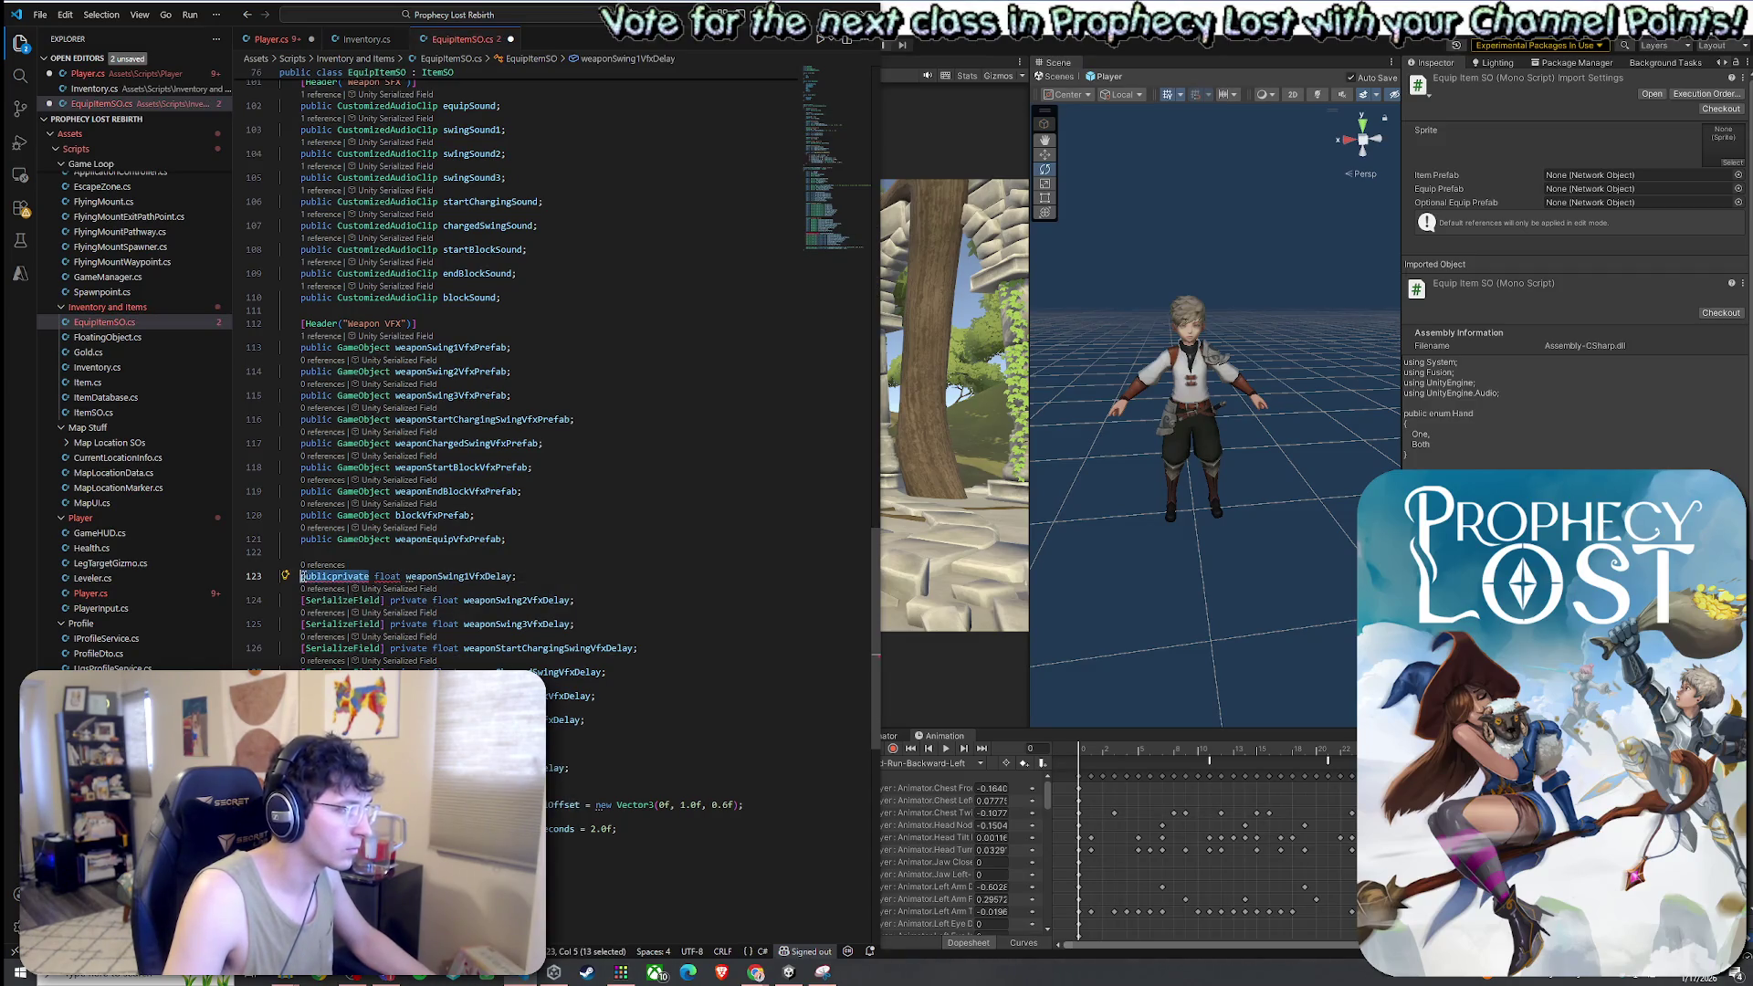
pyautogui.press('BackSpace')
pyautogui.moveTo(433, 602); pyautogui.dragTo(310, 599)
pyautogui.write('public')
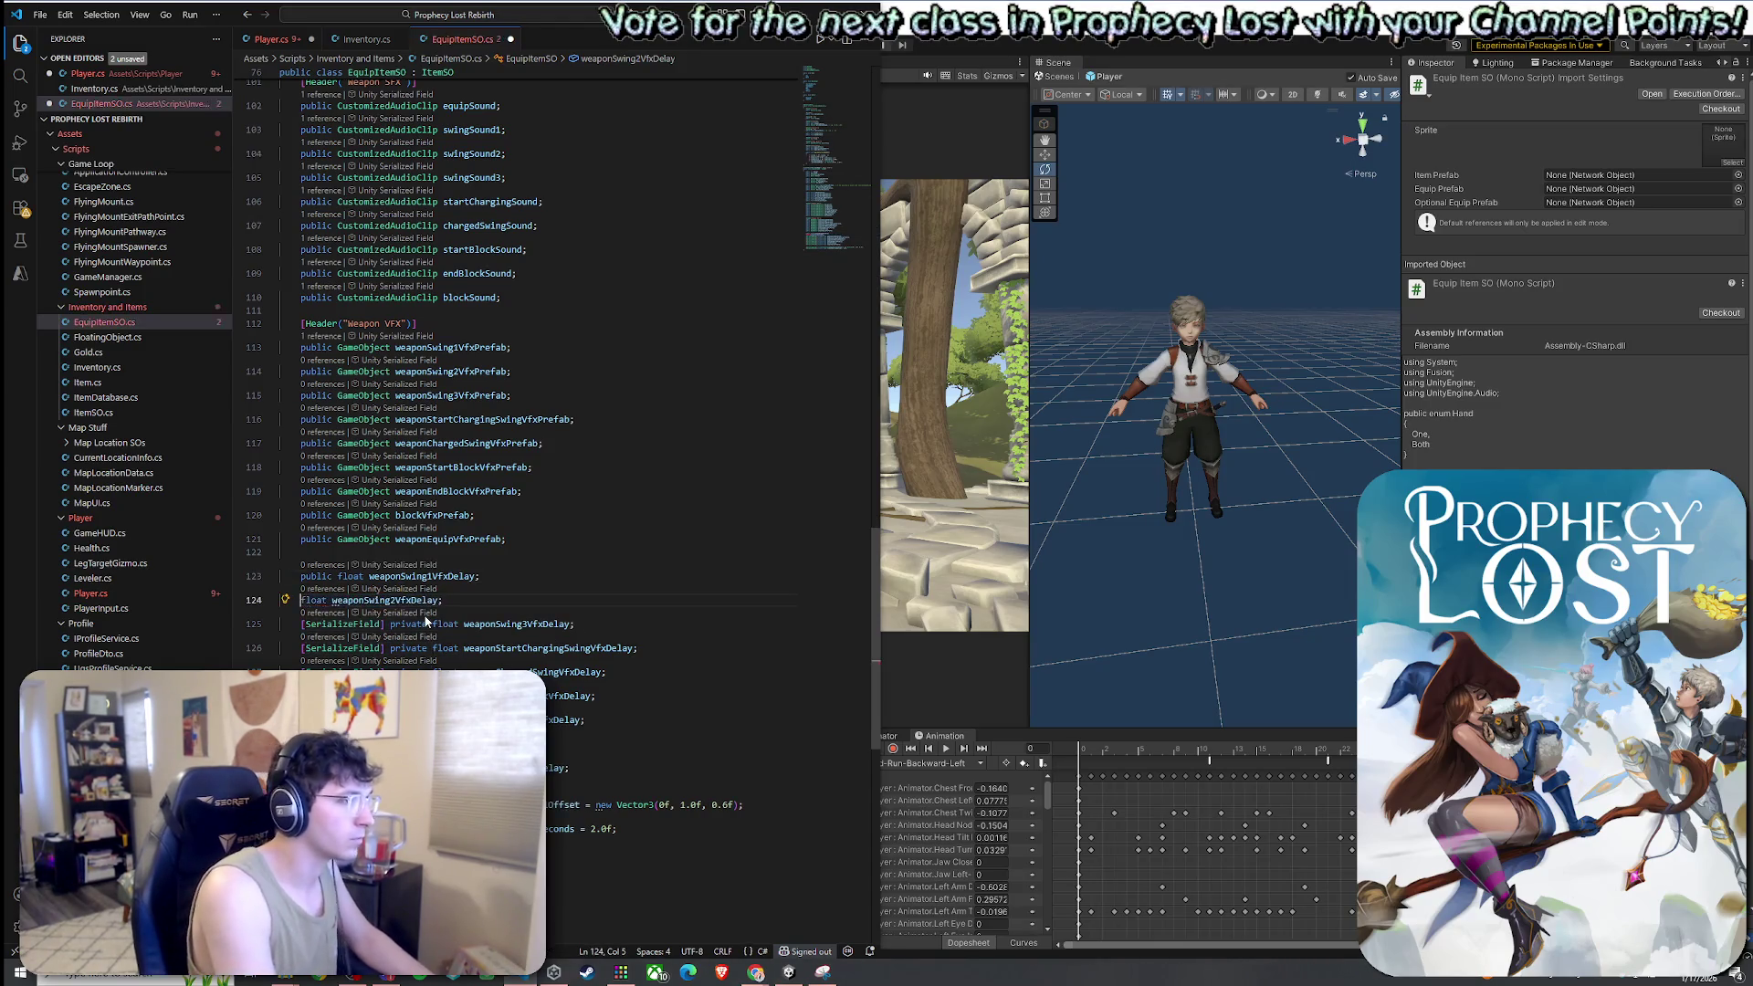
pyautogui.press('Tab')
pyautogui.press('Tab')
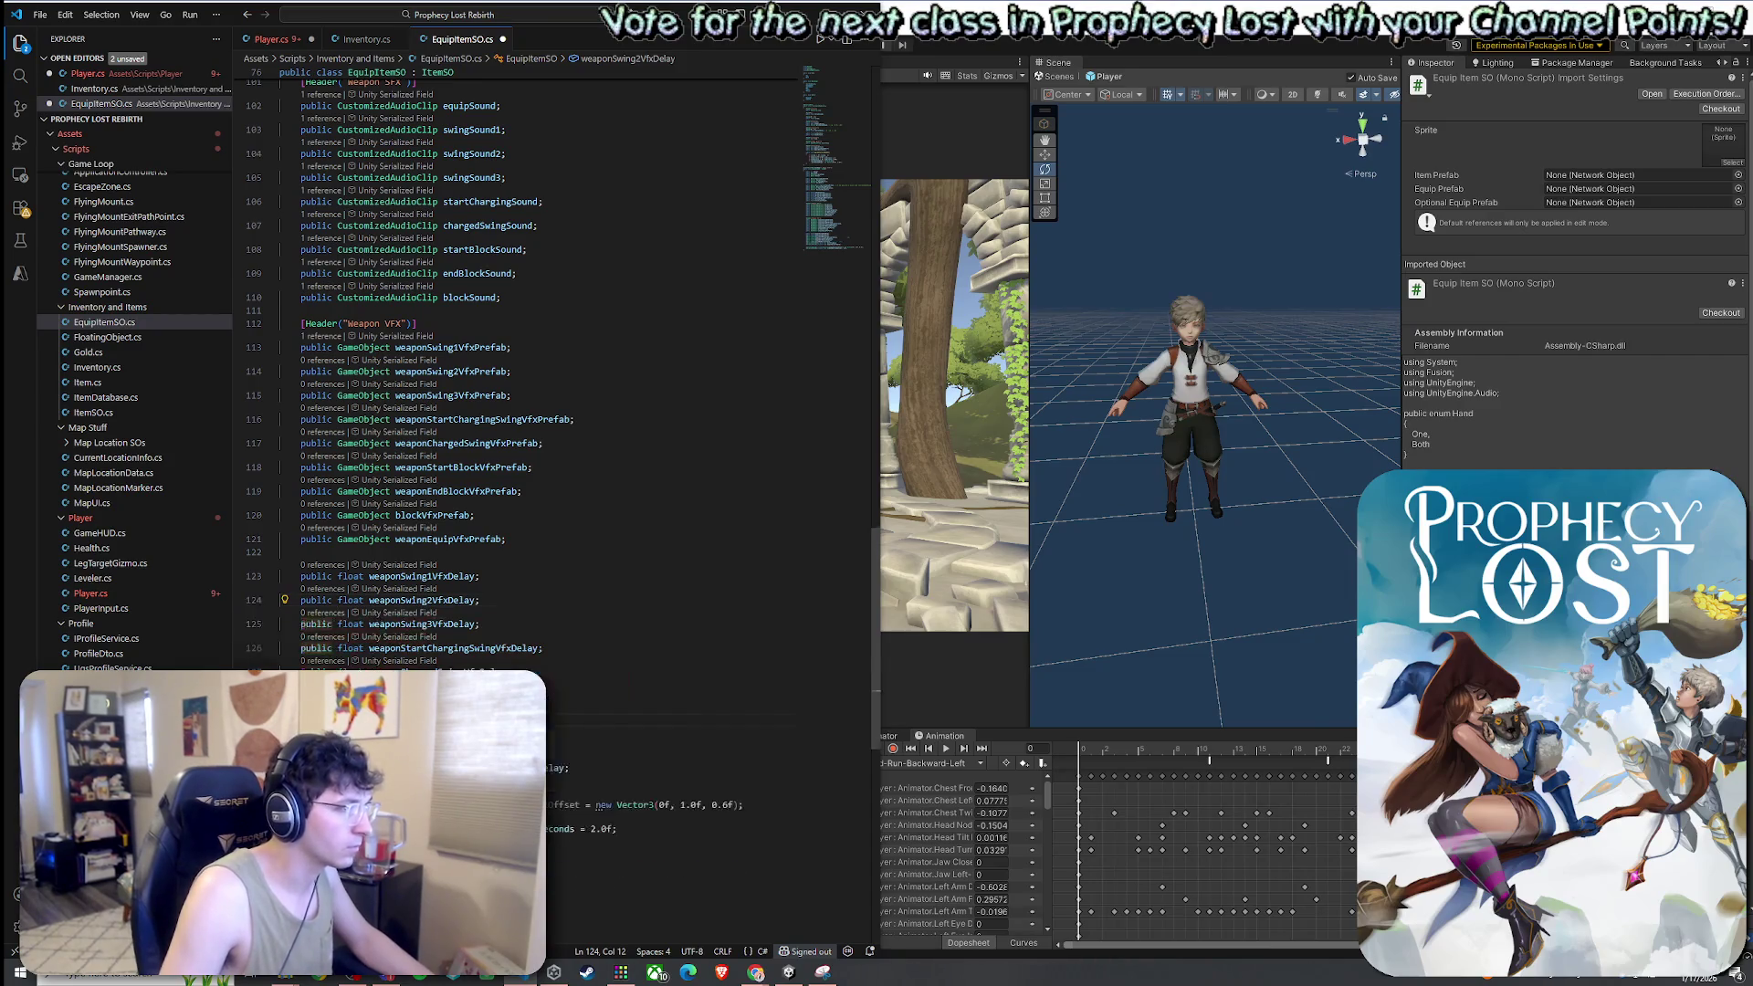
pyautogui.press('Tab')
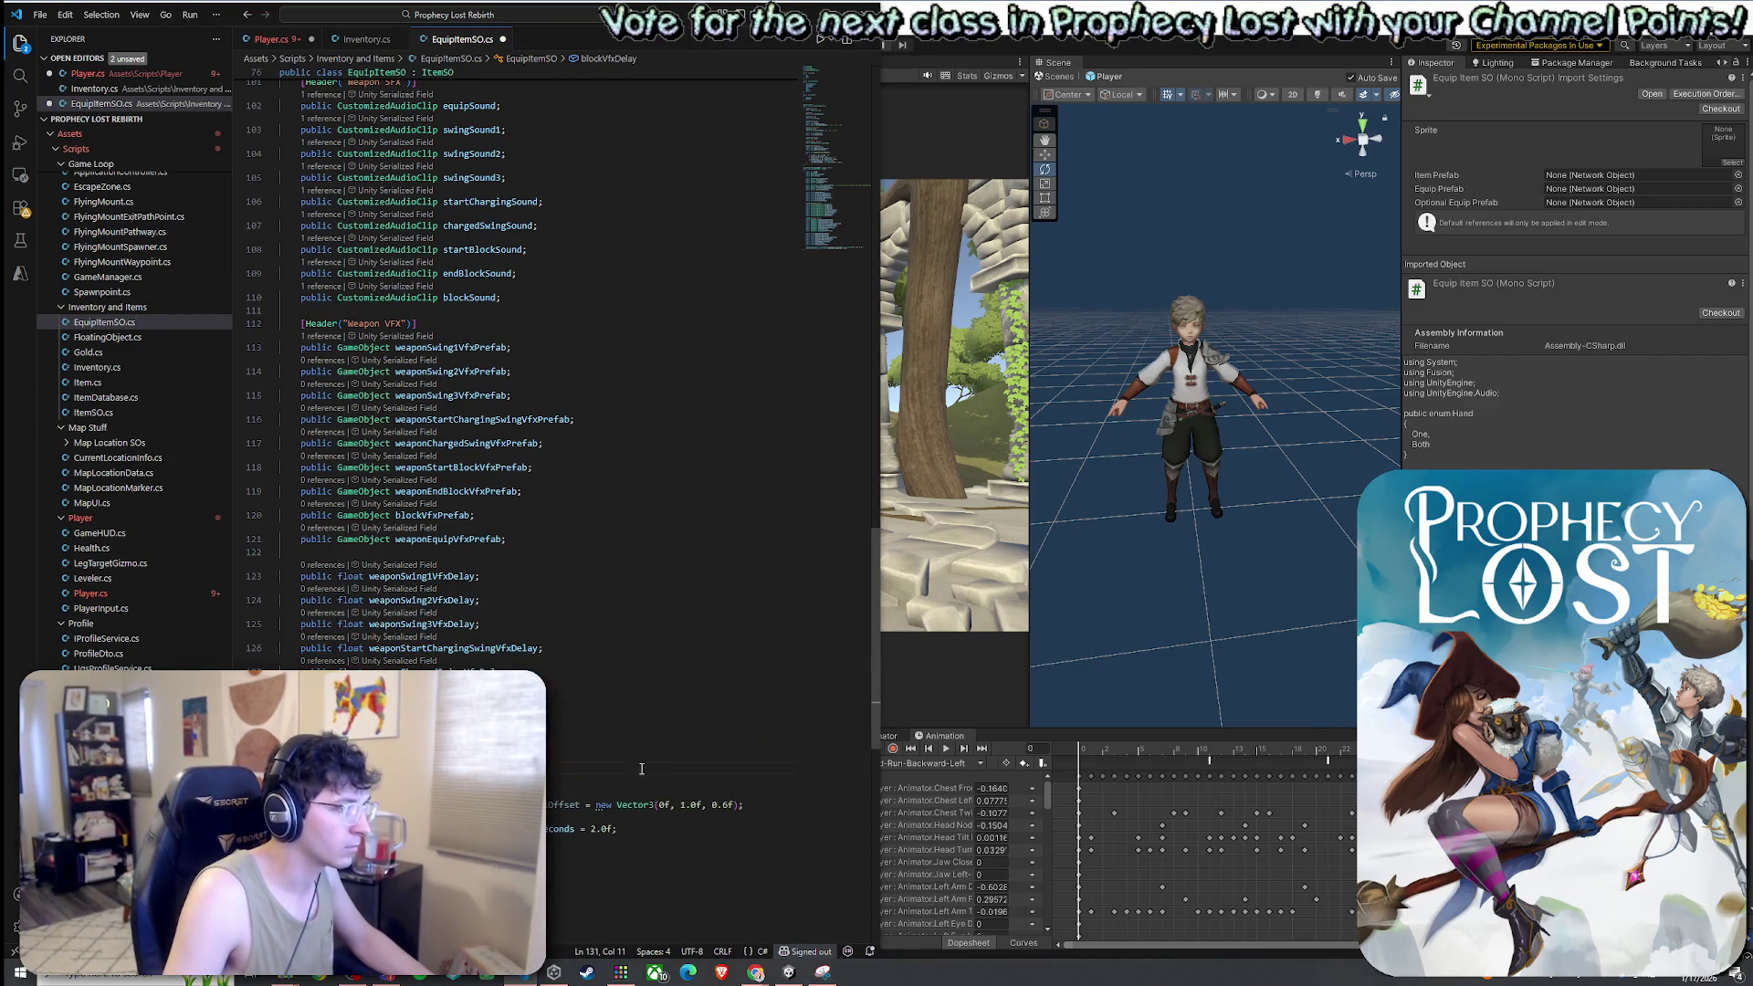
pyautogui.press('Tab')
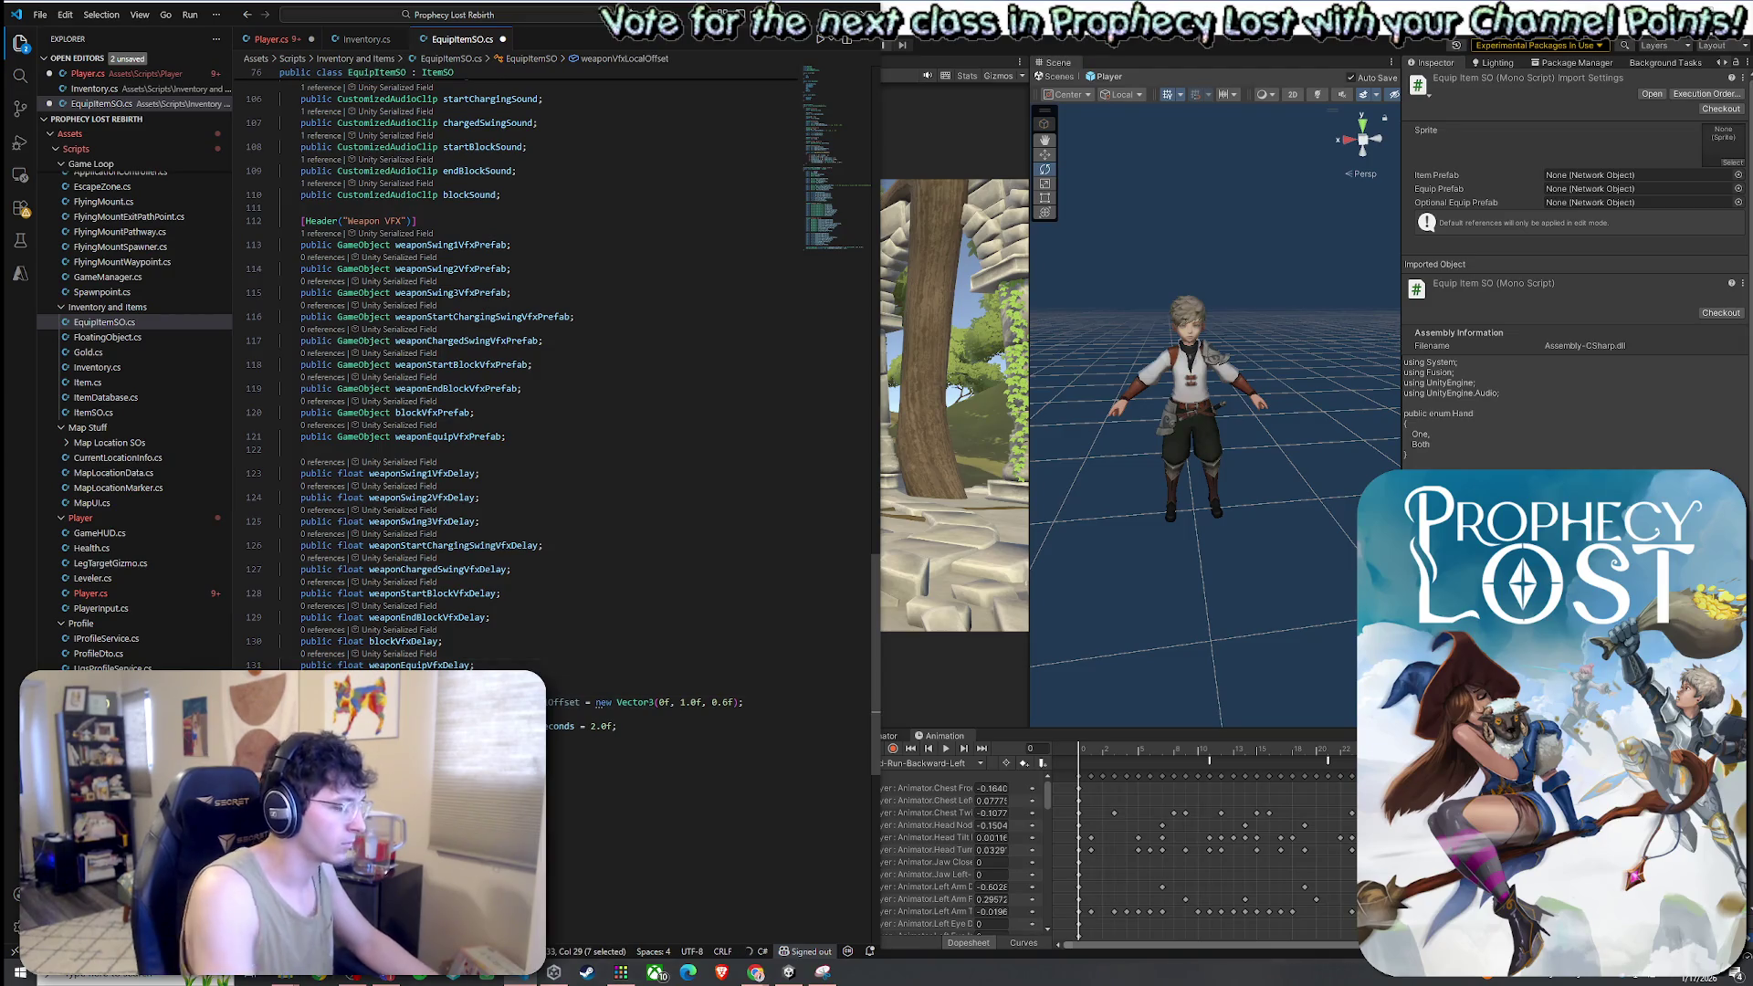
pyautogui.press('Tab')
pyautogui.press('Tab')
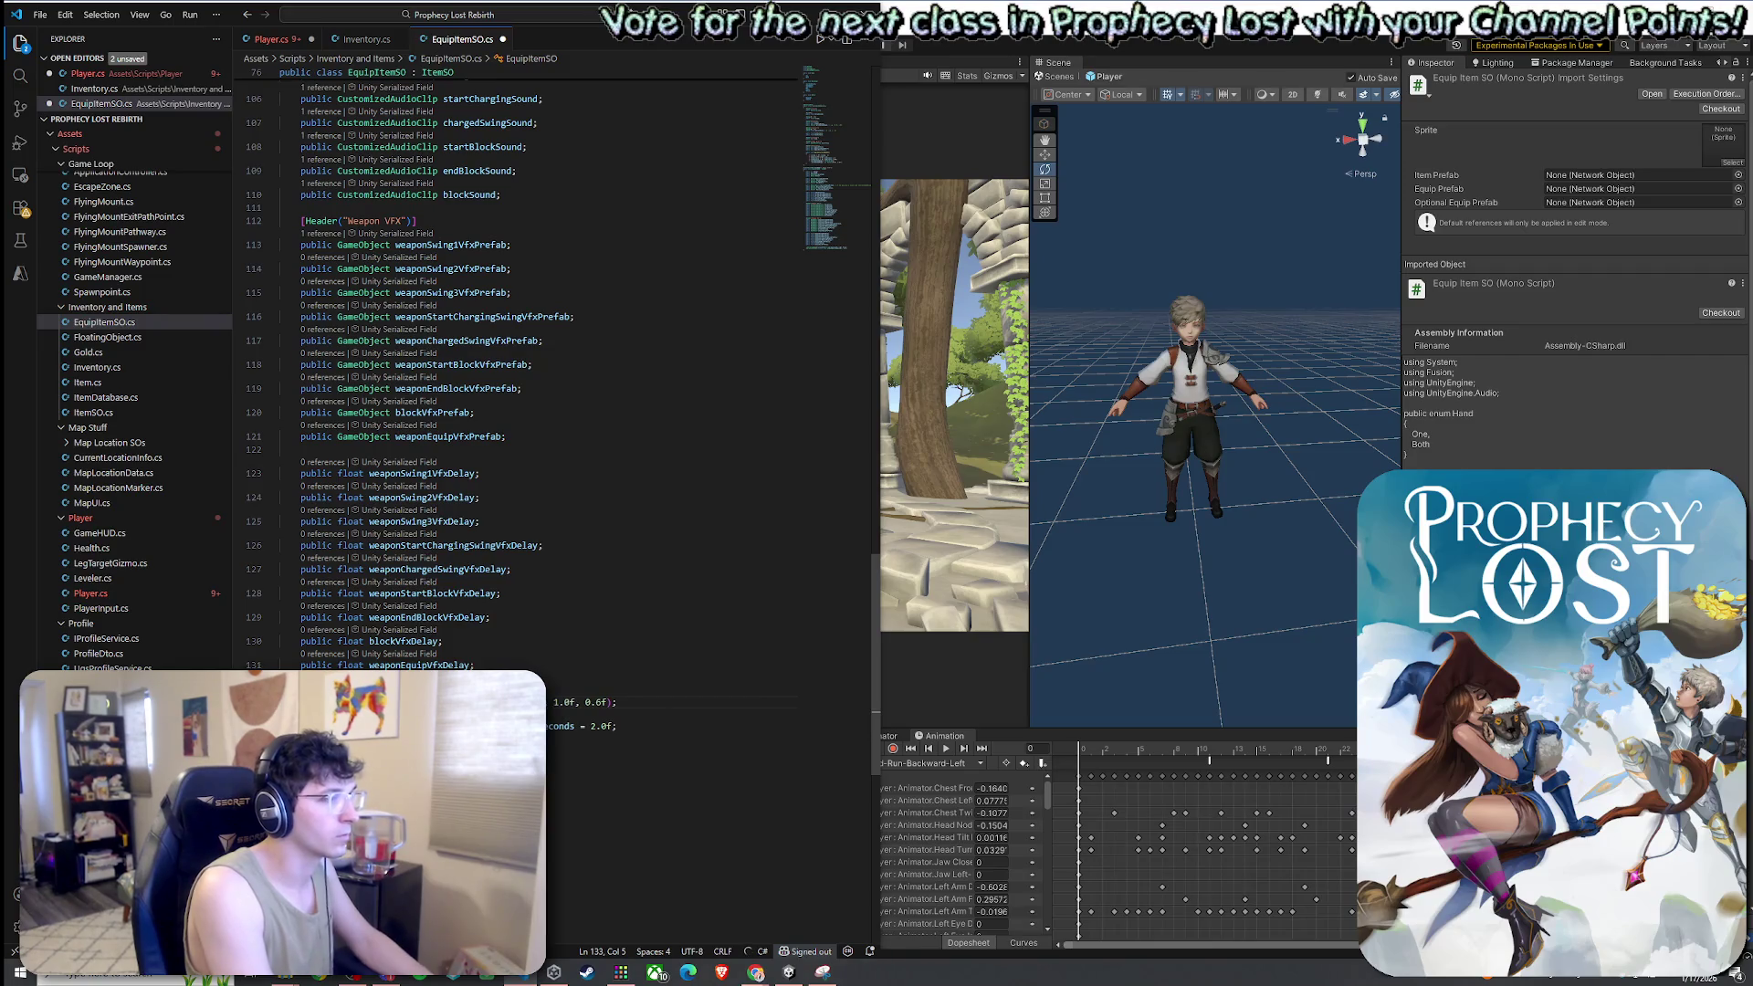
pyautogui.write('public')
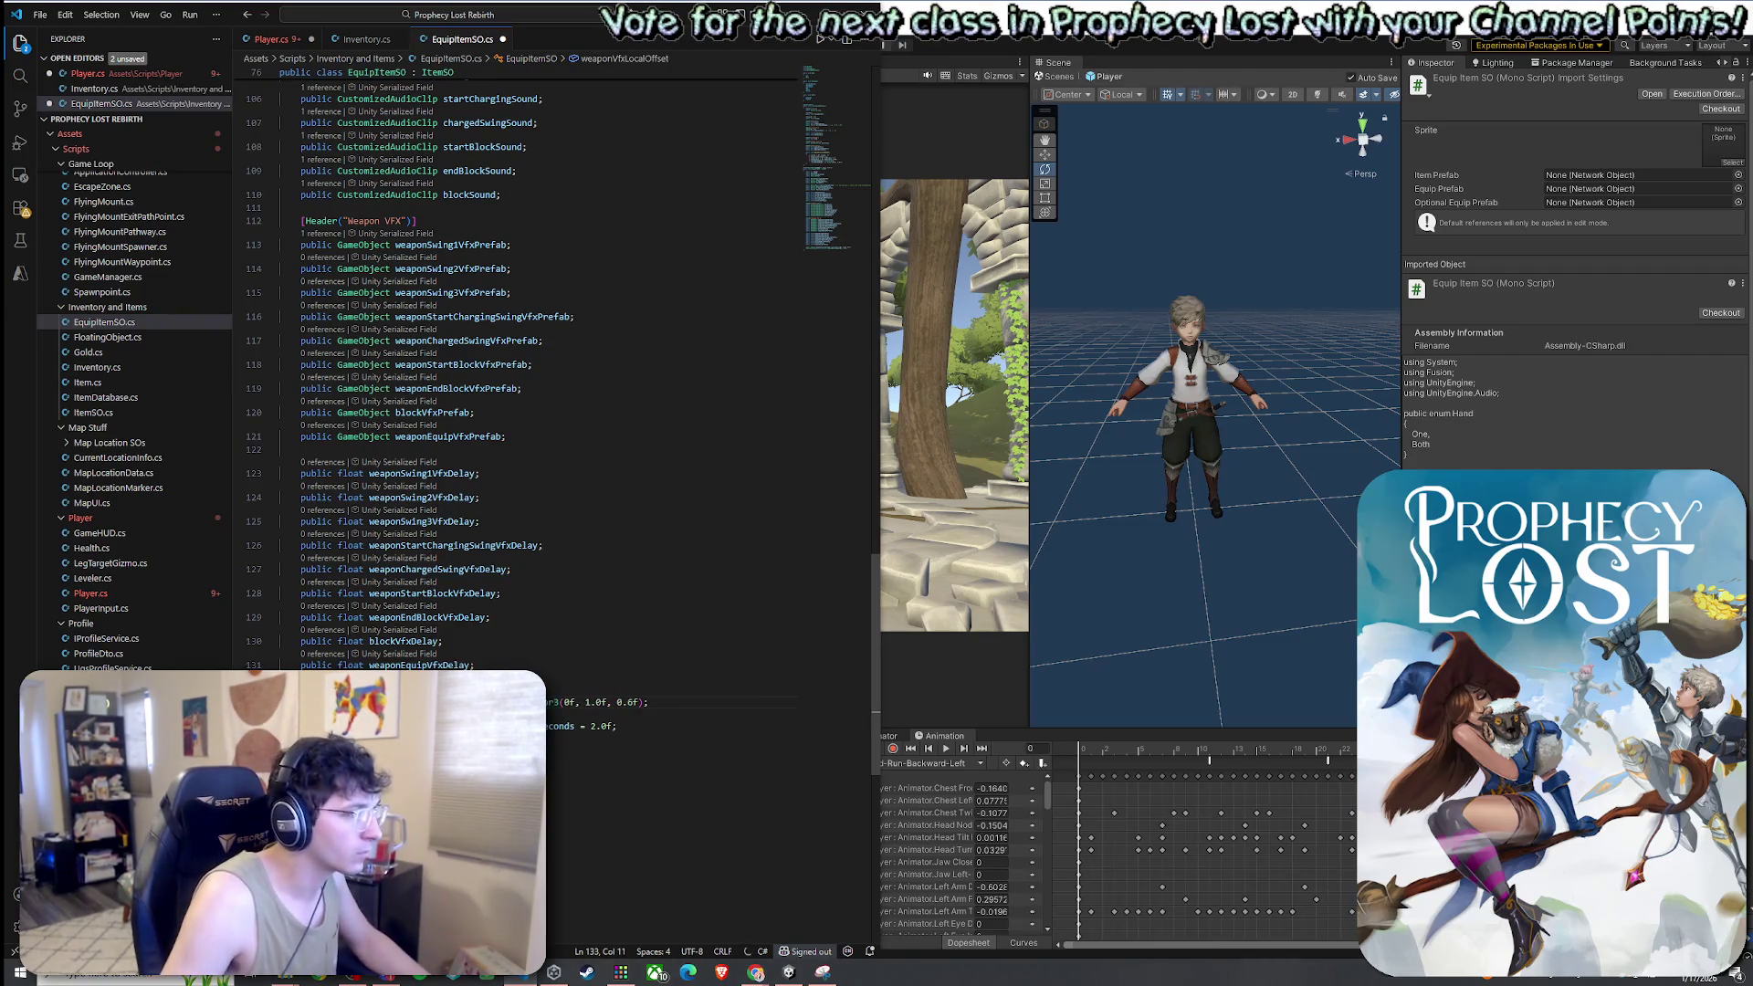
pyautogui.moveTo(461, 726); pyautogui.dragTo(301, 726)
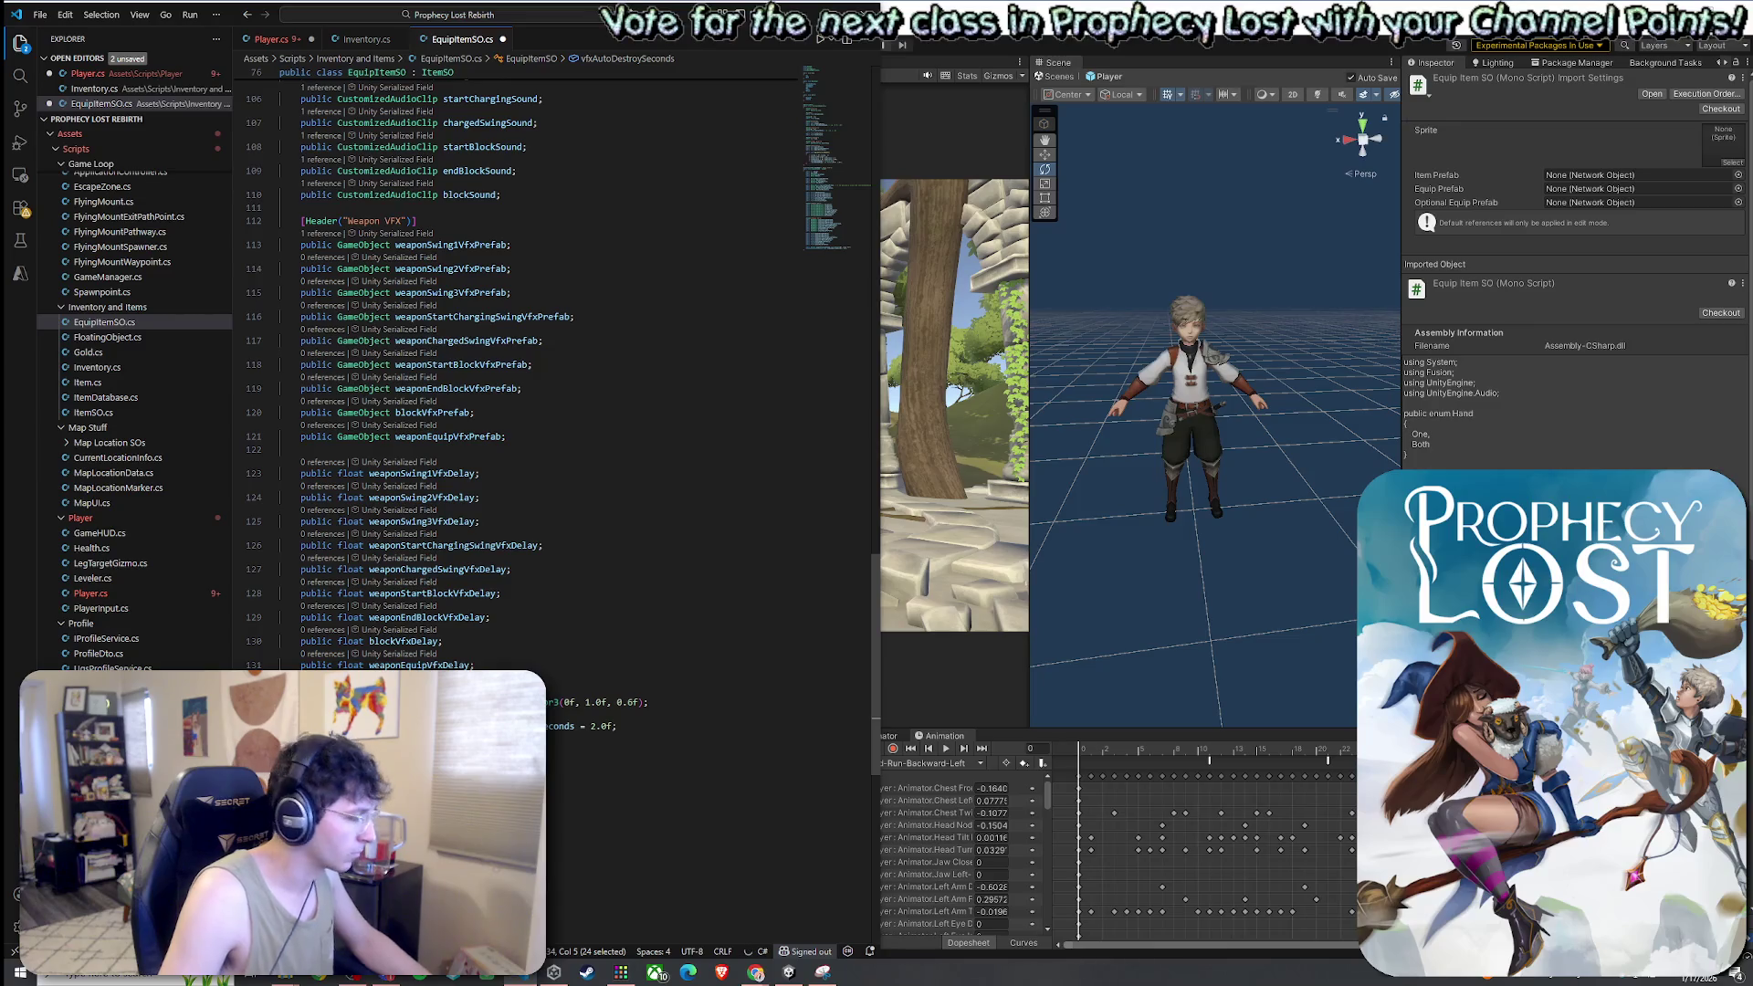
pyautogui.write('public')
pyautogui.click(647, 702)
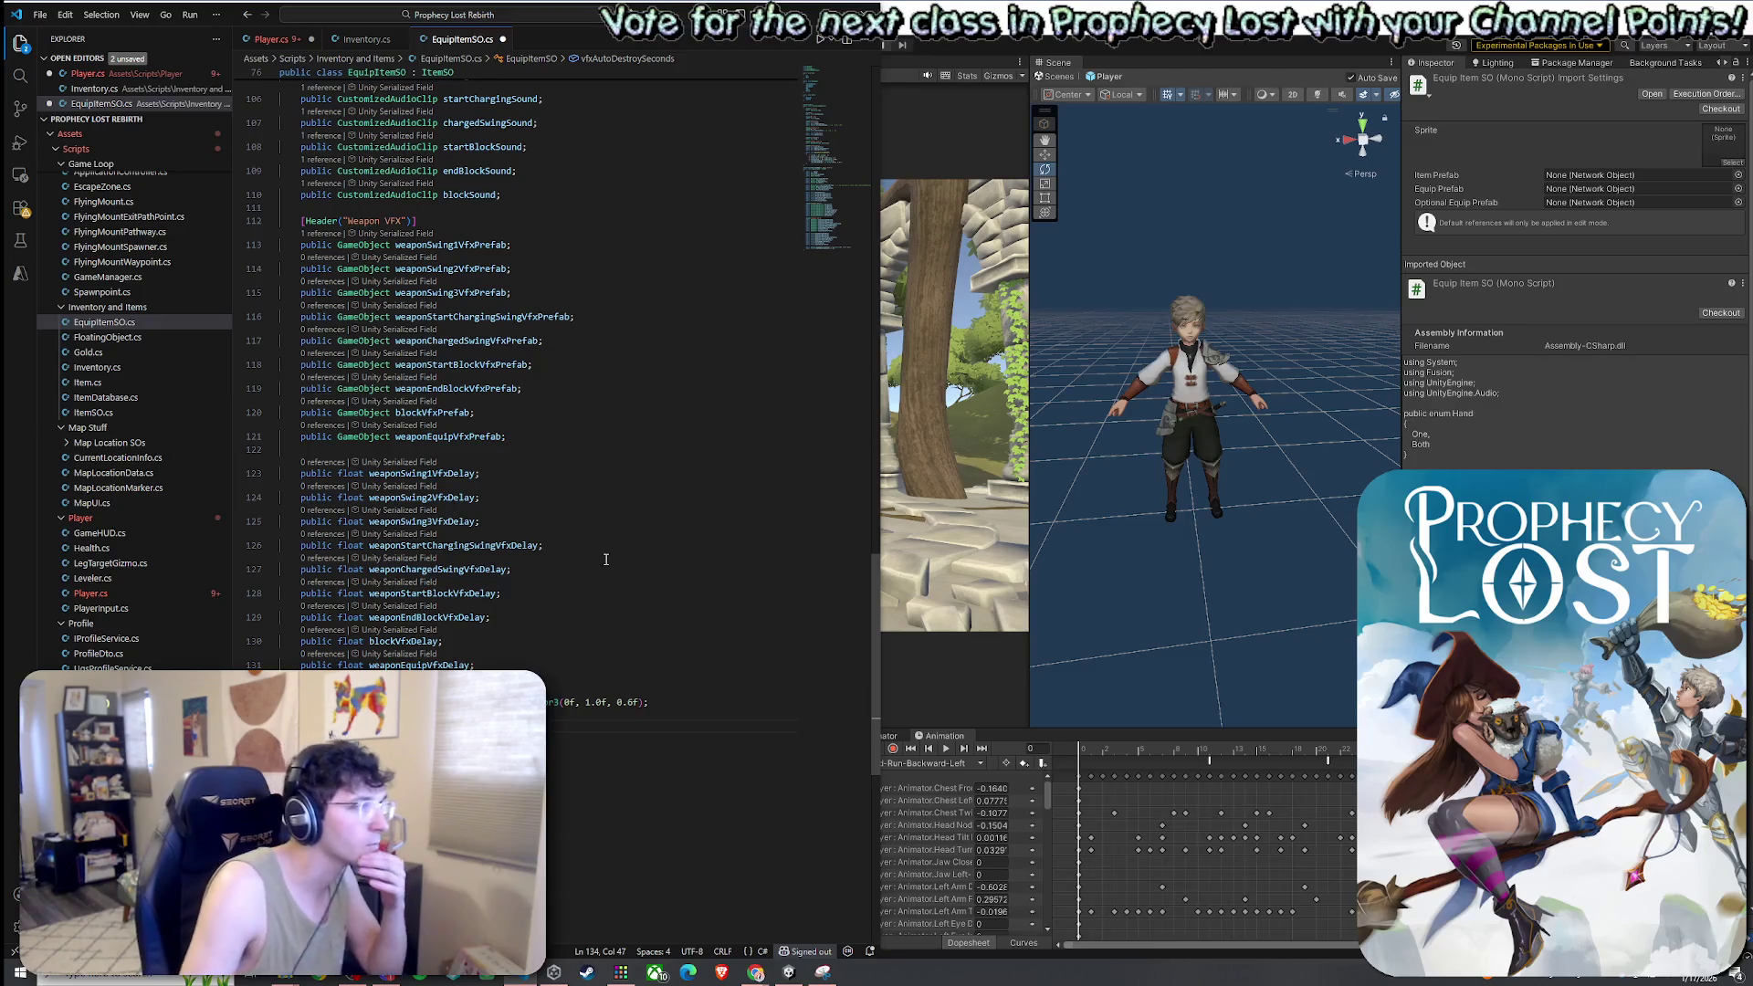
# Save all scripts and, in Player.cs, accept the 'weapon.' prefix on line 699
pyautogui.click(40, 15)
pyautogui.click(64, 289)
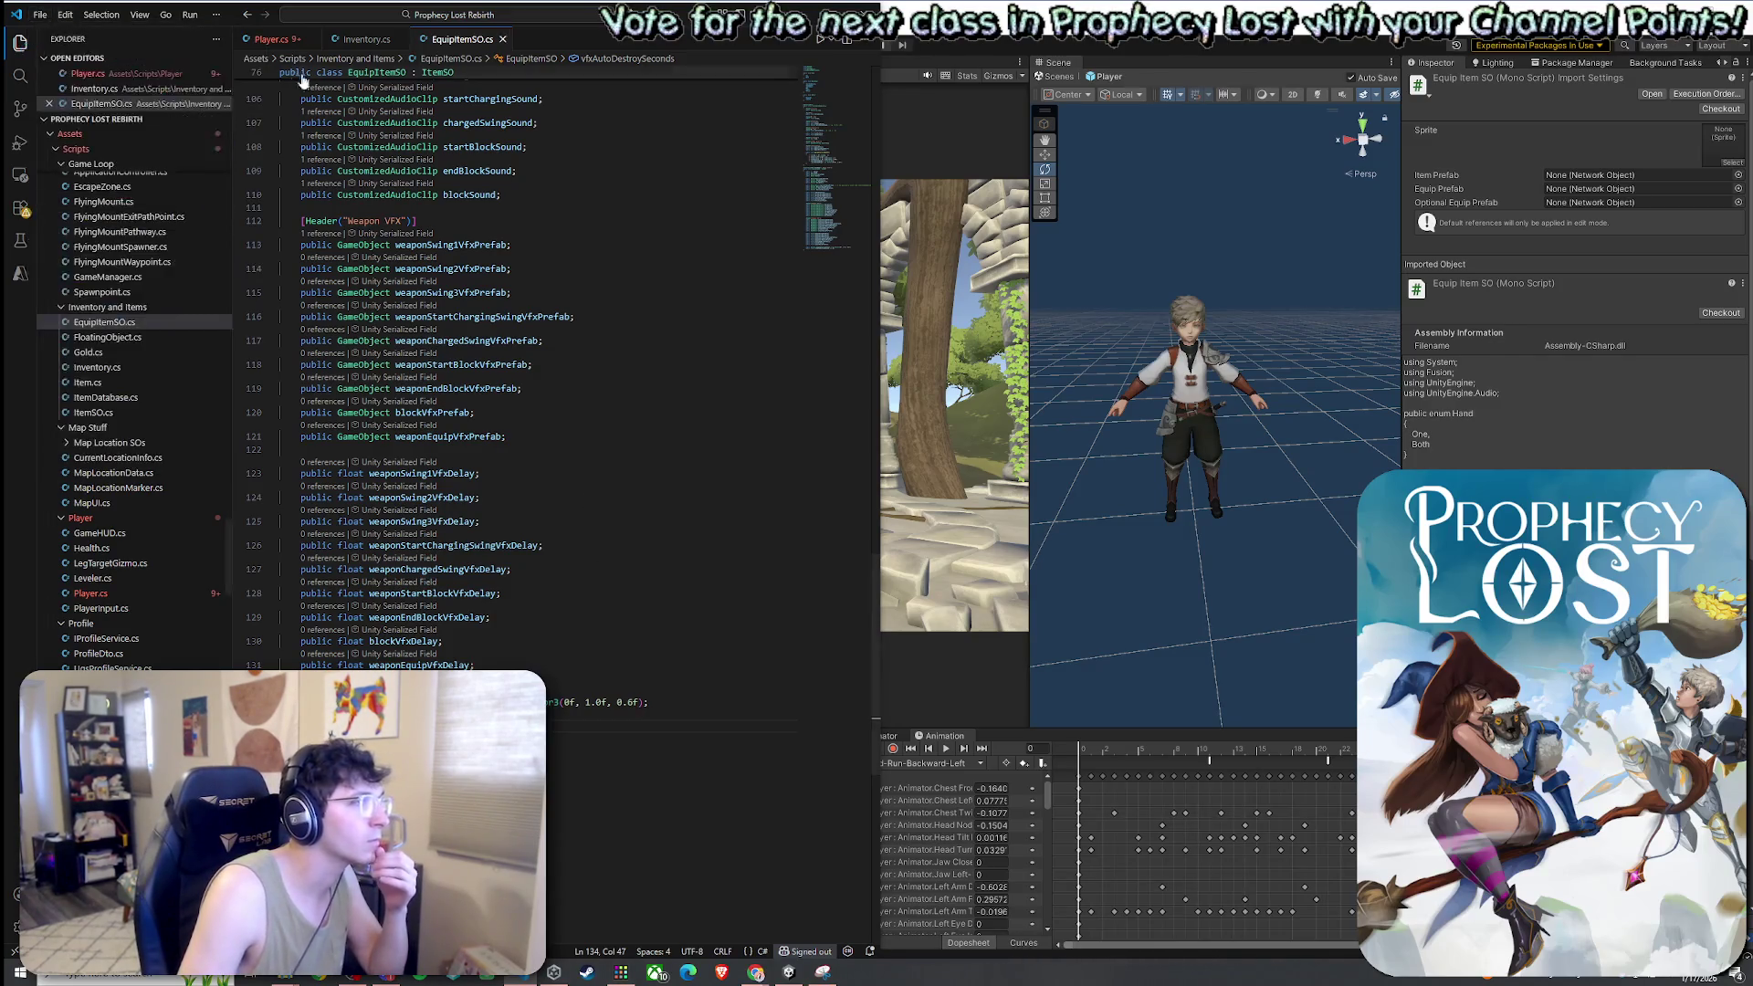
pyautogui.click(271, 39)
pyautogui.press('Tab')
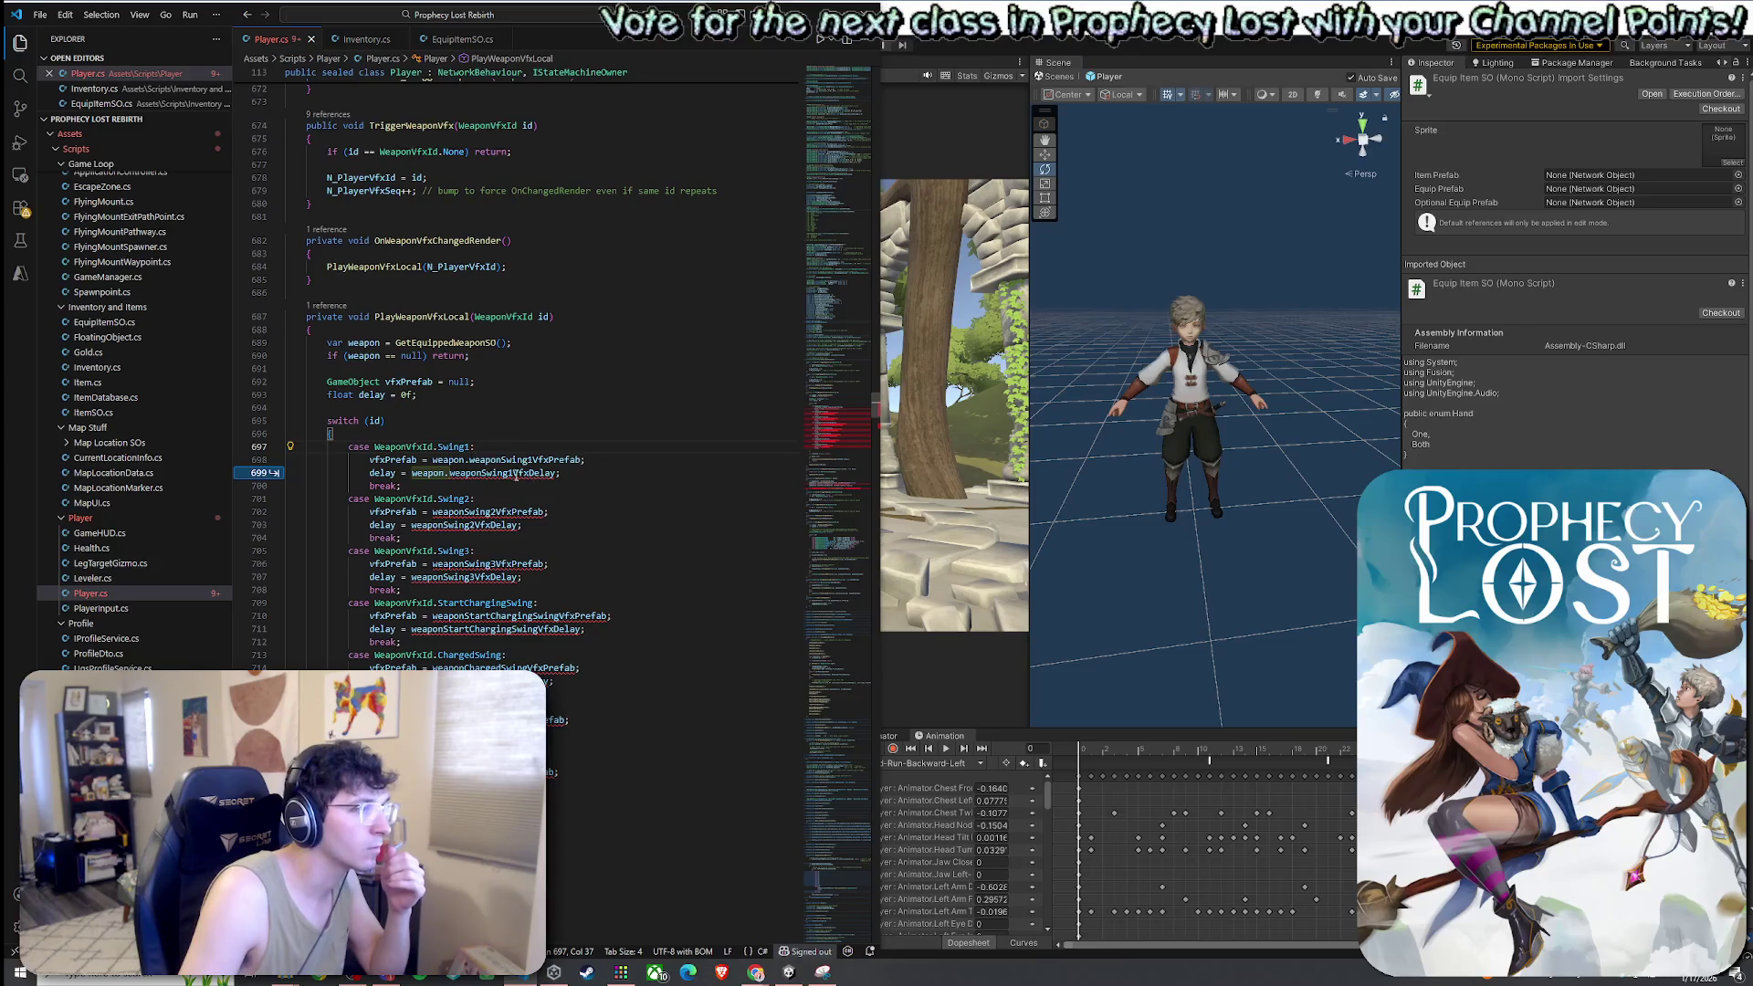
# Accept the 'weapon.' prefixes for the swing, charged swing and block cases
pyautogui.press('Tab')
pyautogui.press('Tab')
pyautogui.press('Tab')
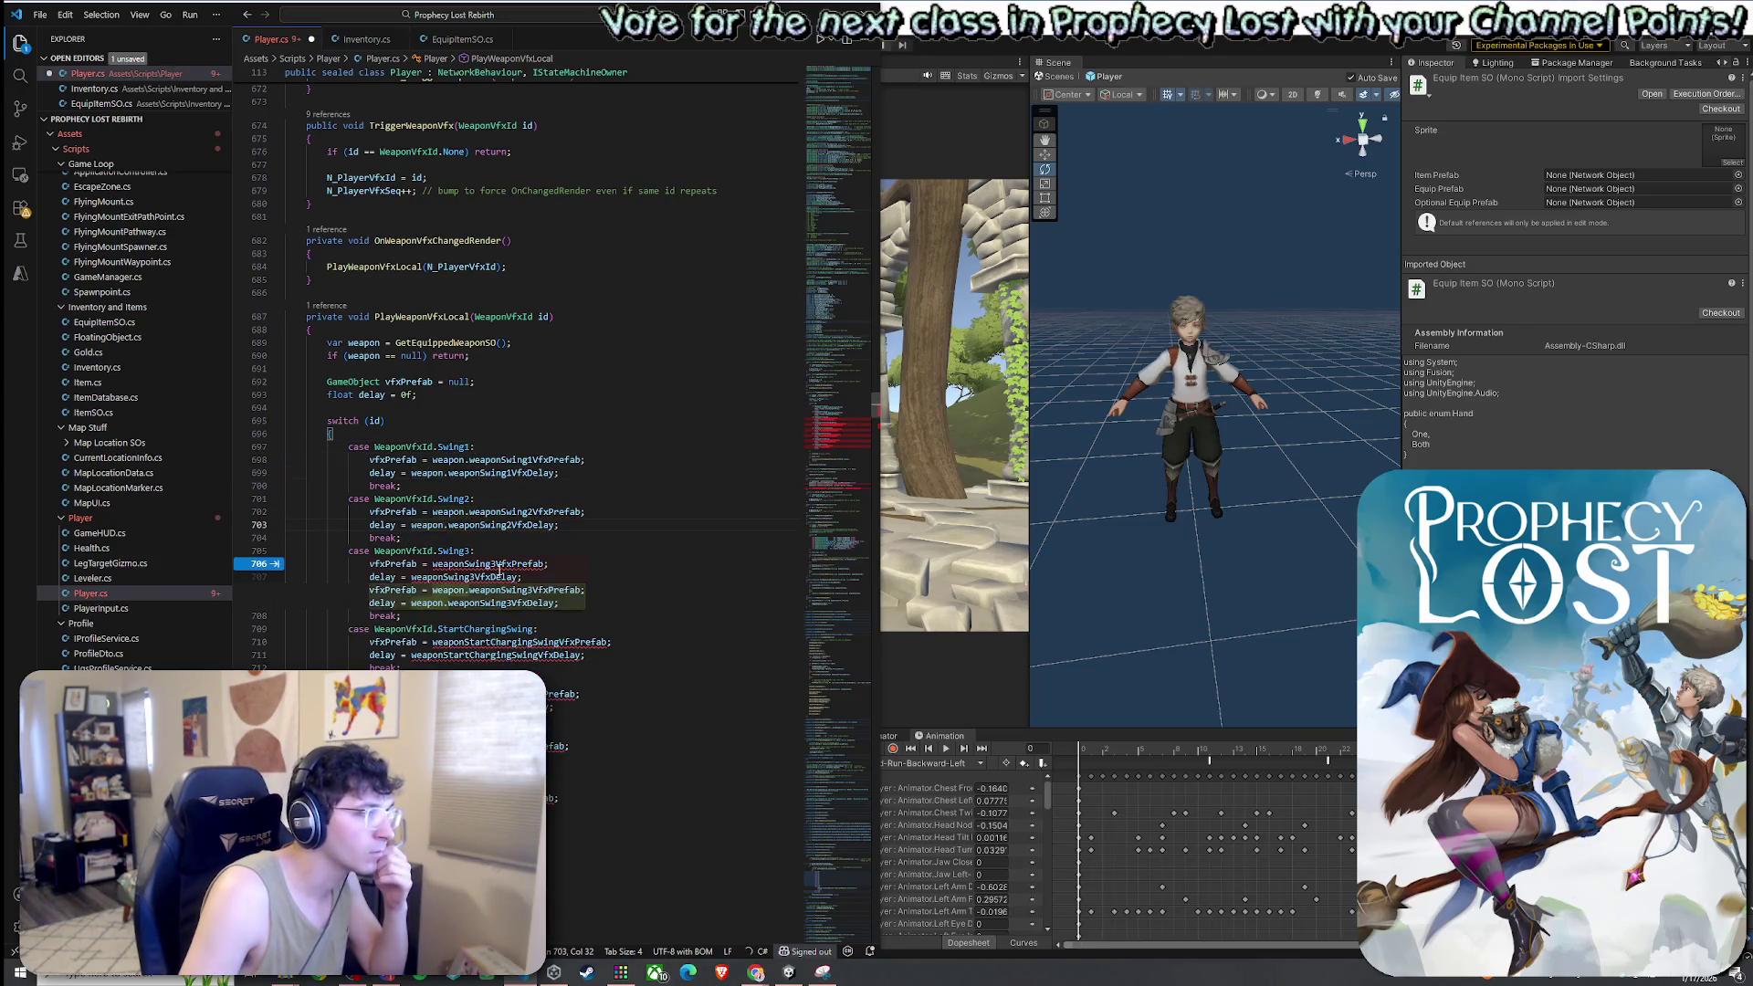
pyautogui.press('Tab')
pyautogui.press('Tab')
pyautogui.press('Tab')
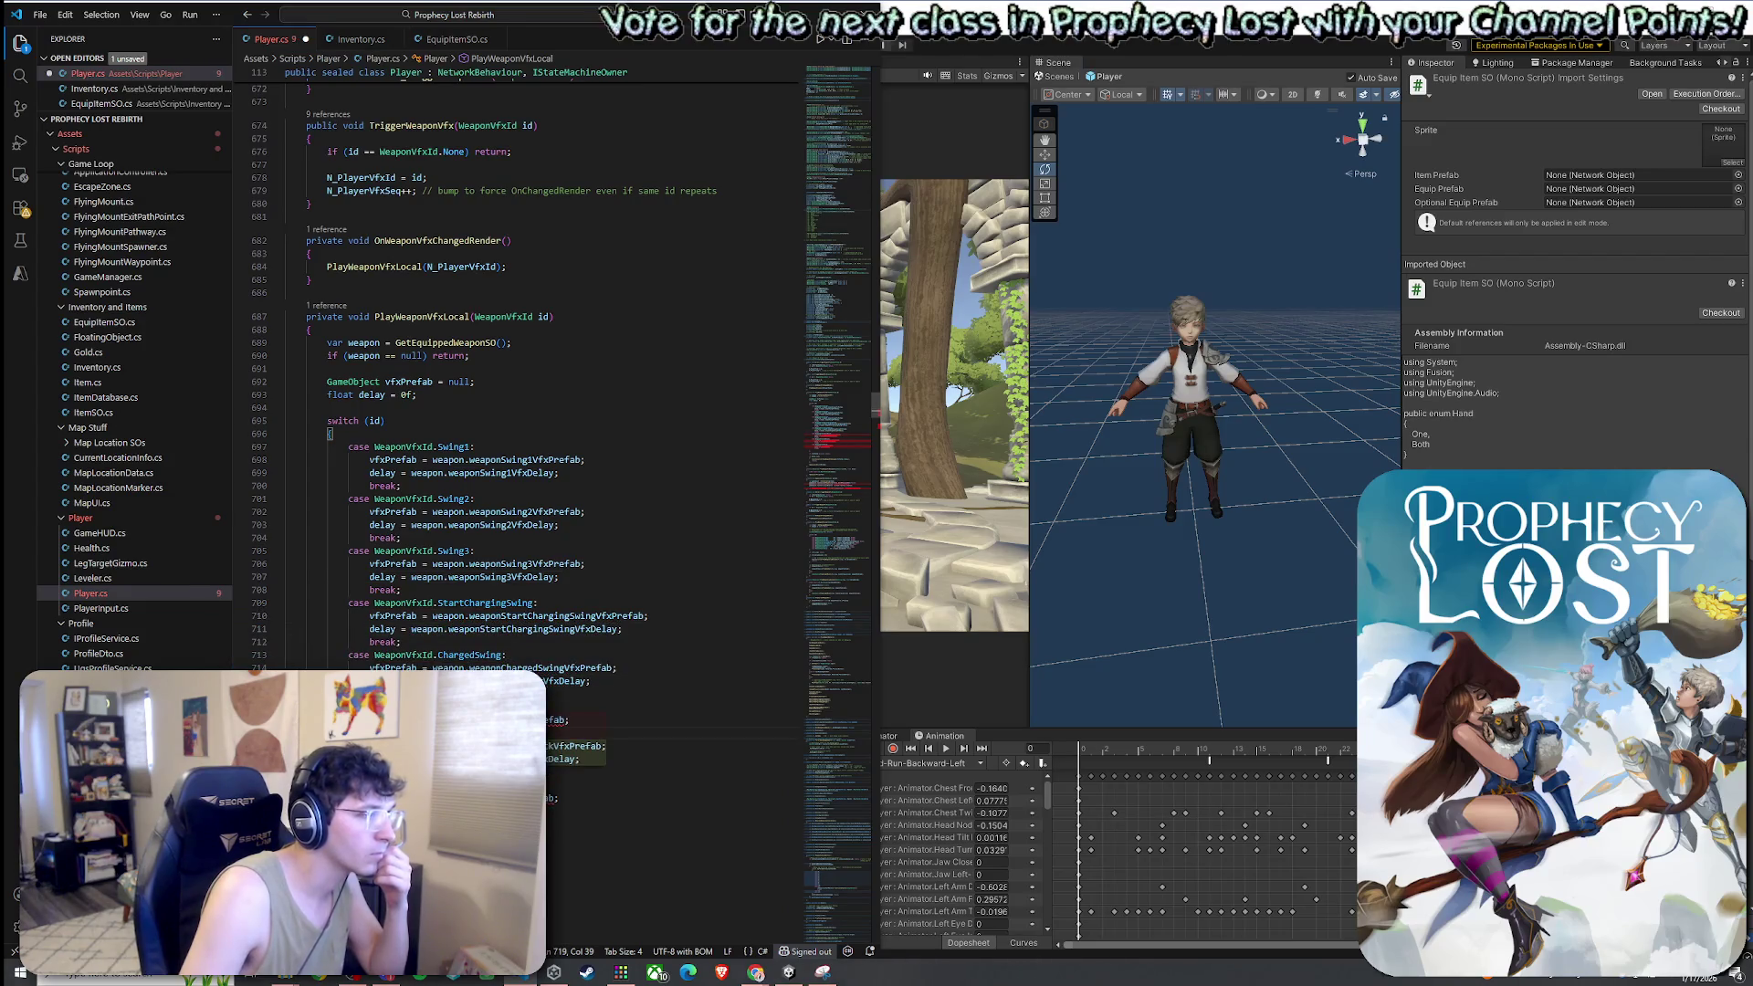
pyautogui.press('Tab')
pyautogui.press('Tab')
pyautogui.press('Tab')
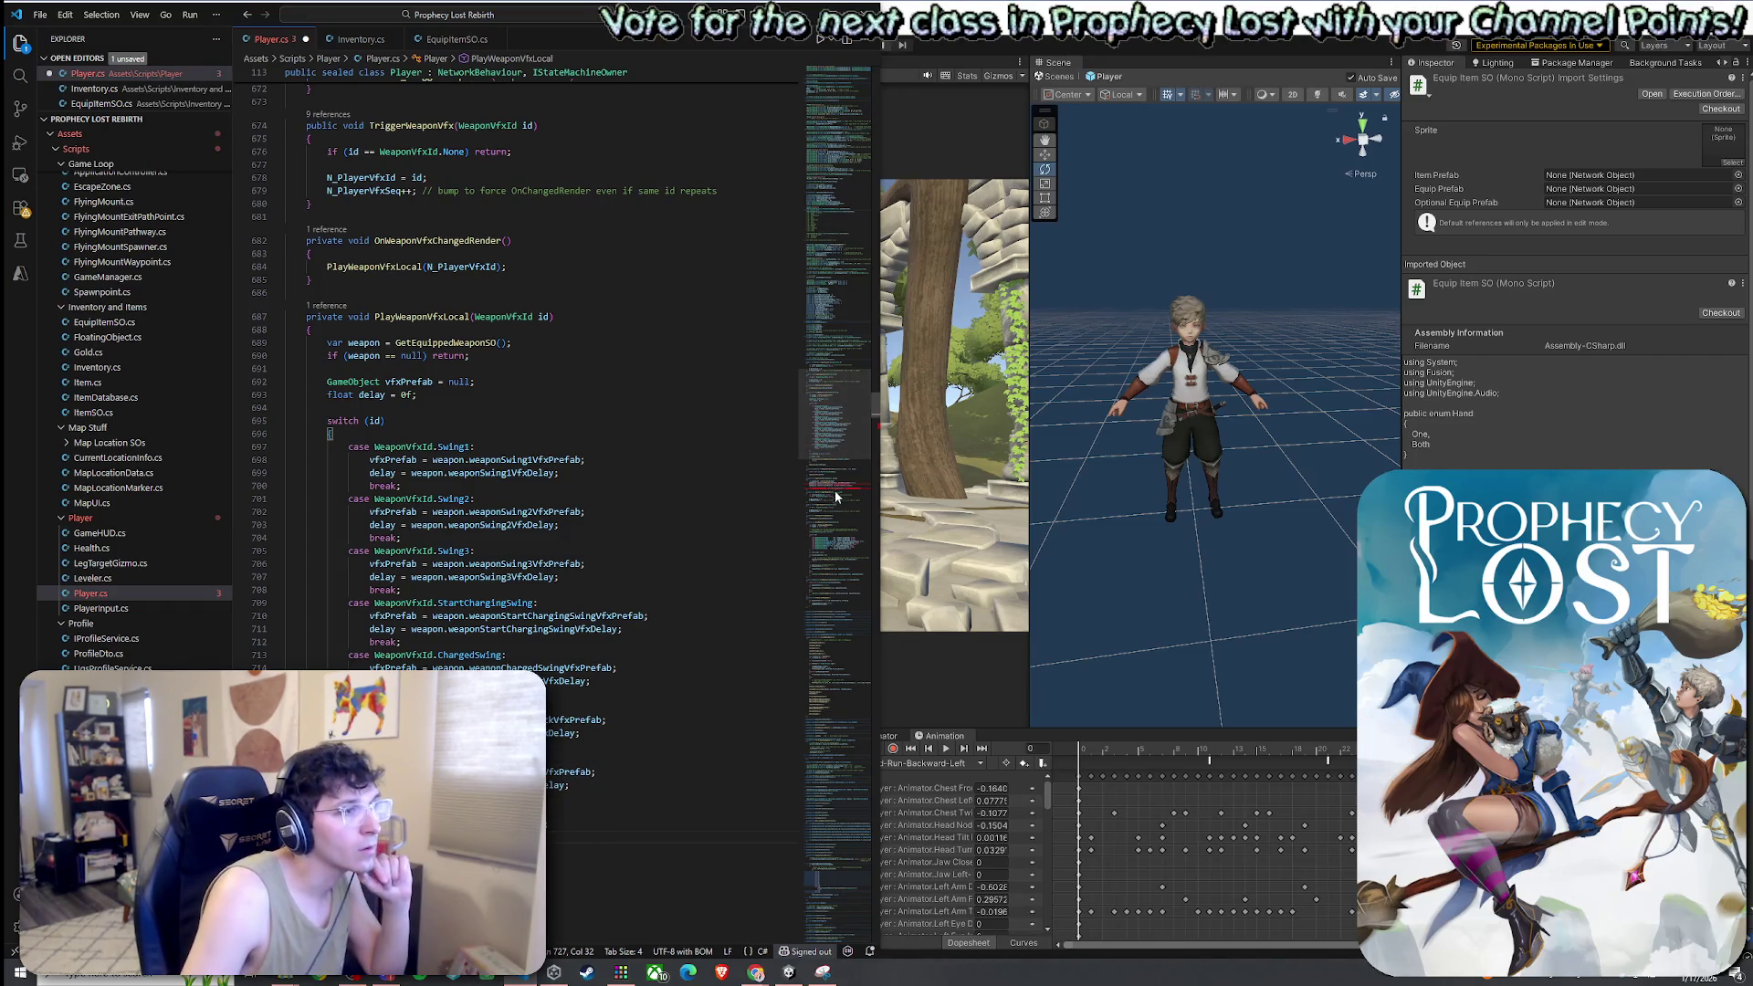
pyautogui.scroll(-5, 835, 496)
pyautogui.scroll(-10, 534, 553)
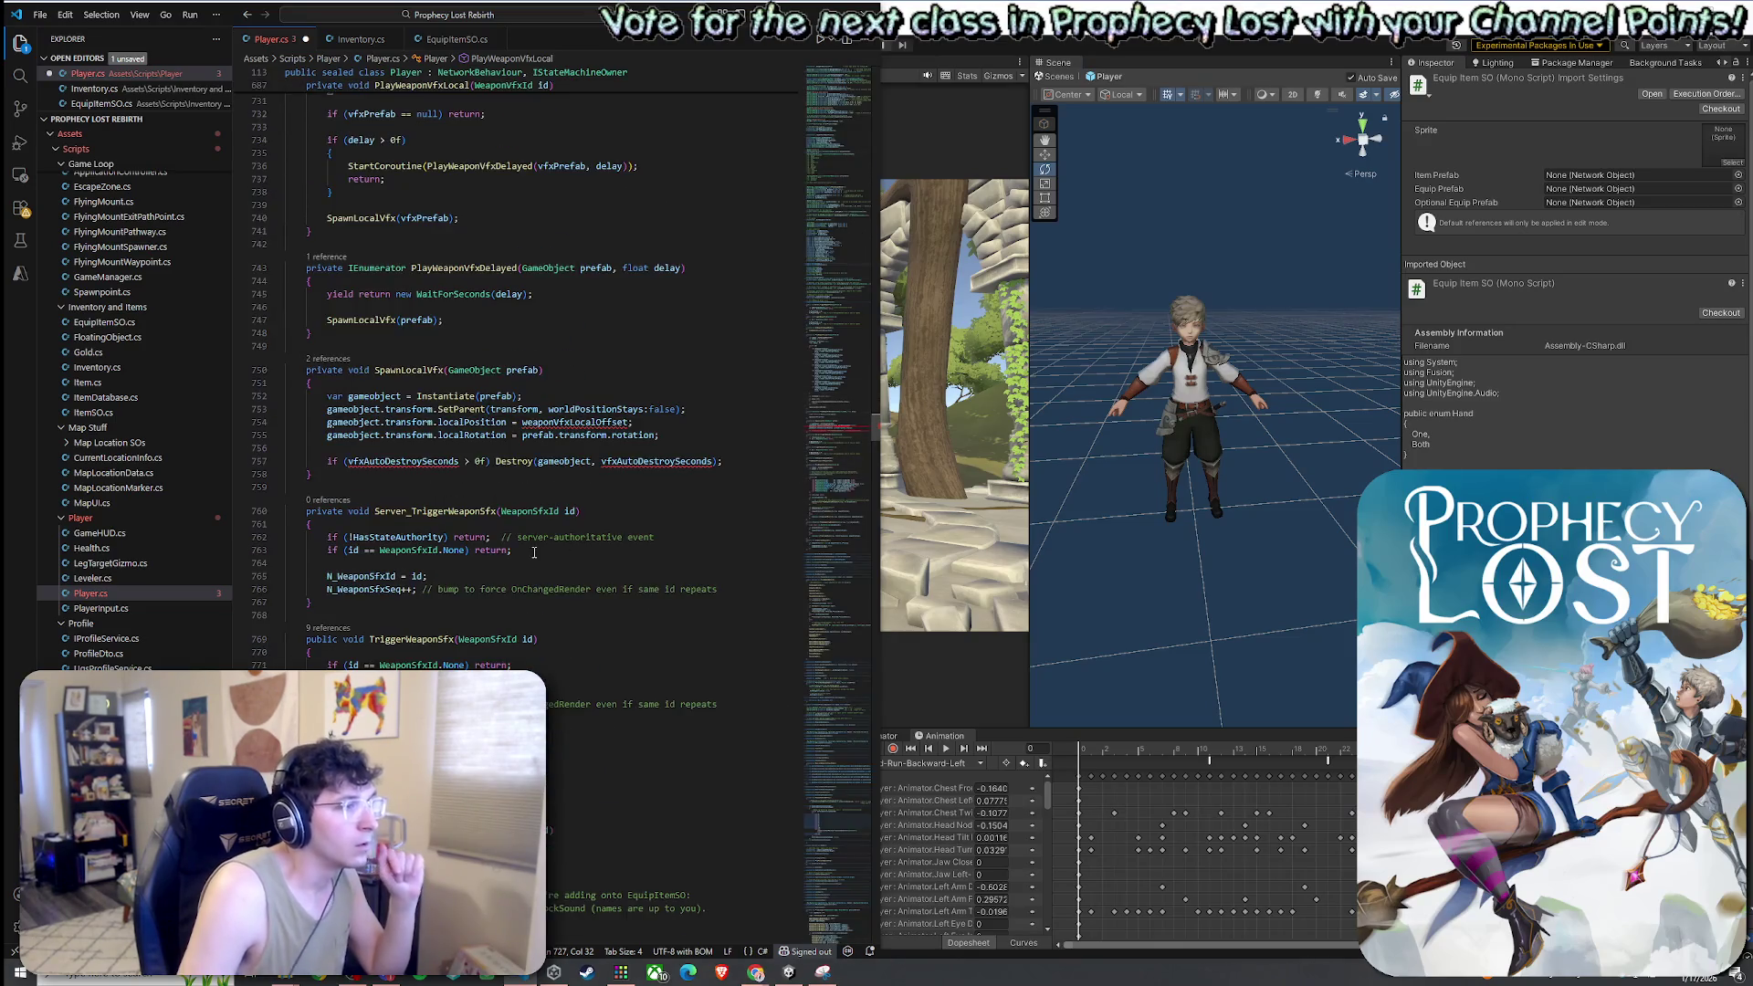
# Switch SpawnLocalVfx to weapon.vfxAutoDestroySeconds and highlight every use of weapon
pyautogui.click(418, 461)
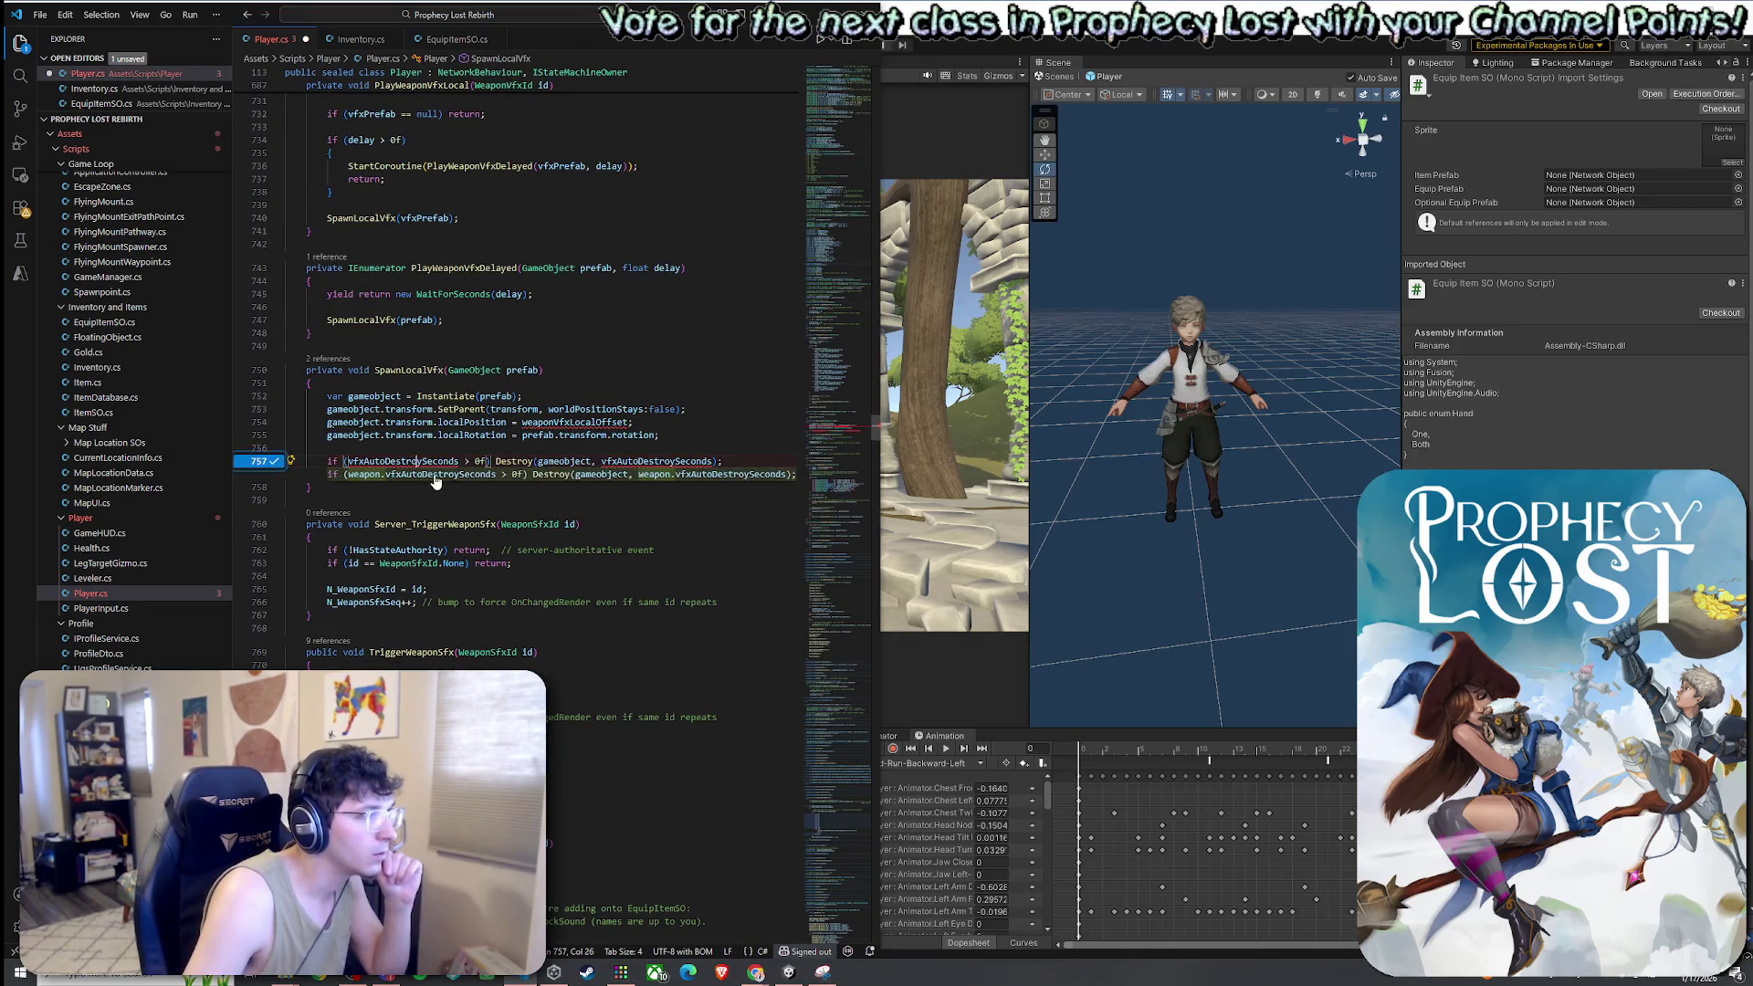
pyautogui.press('Tab')
pyautogui.moveTo(662, 464)
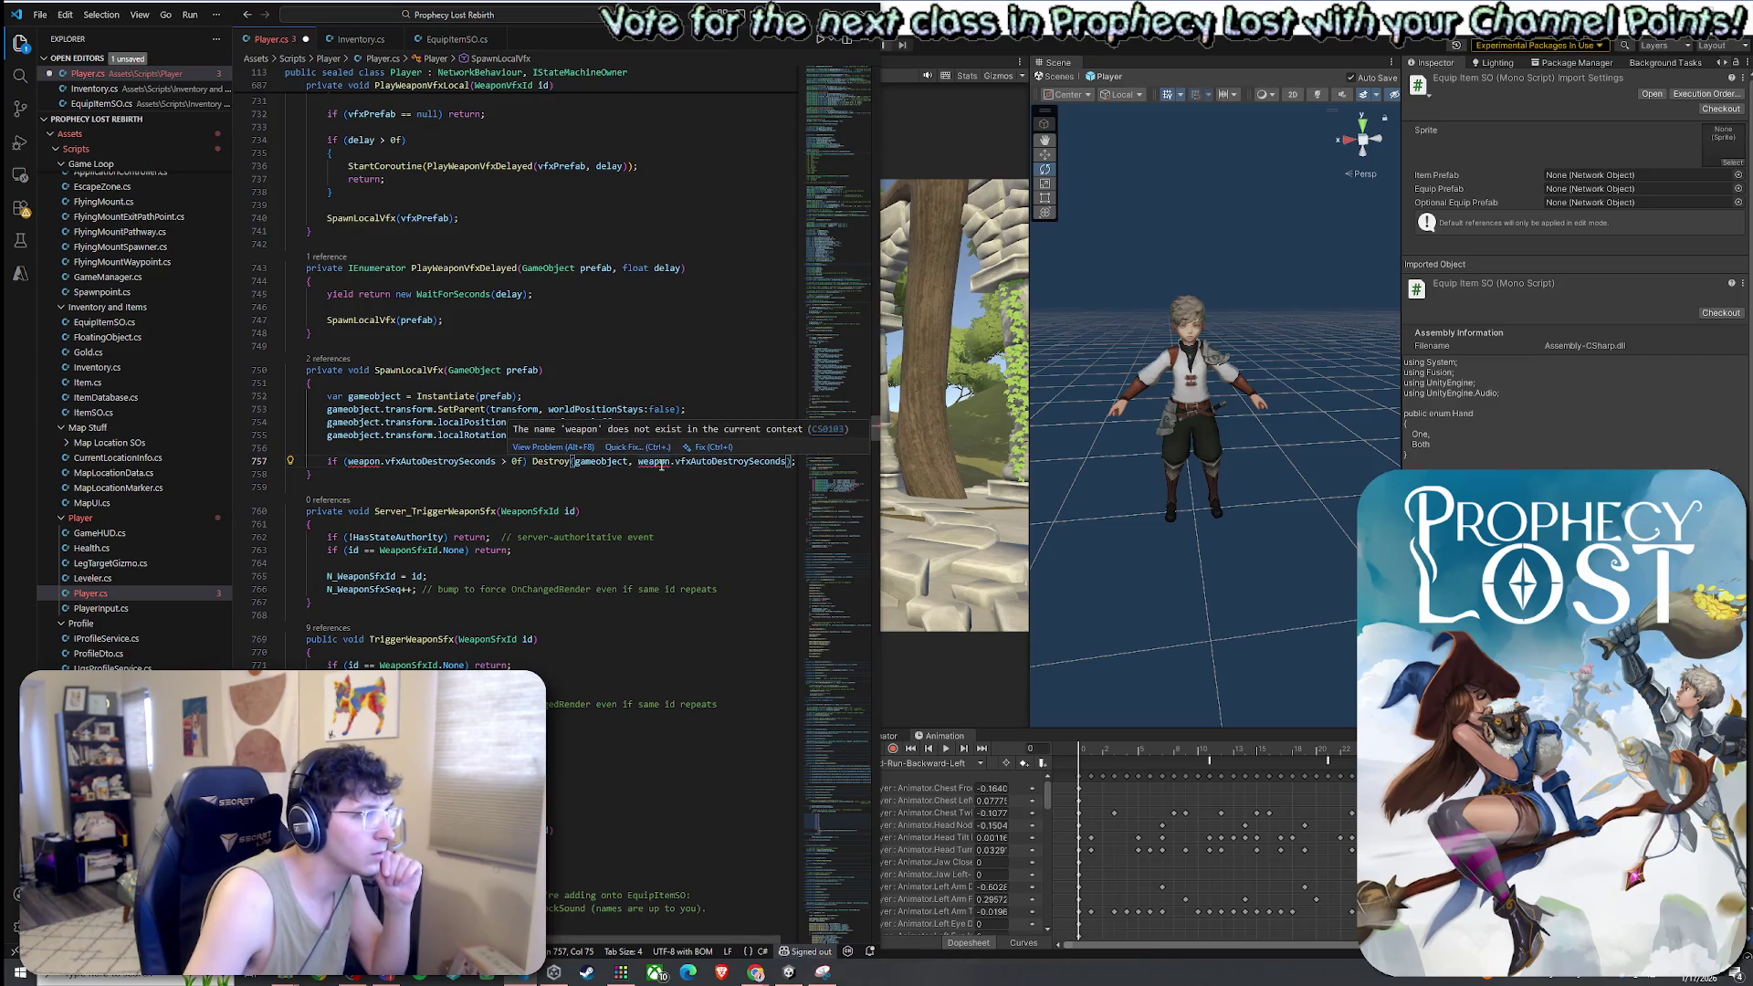
pyautogui.click(421, 370)
pyautogui.scroll(3, 467, 500)
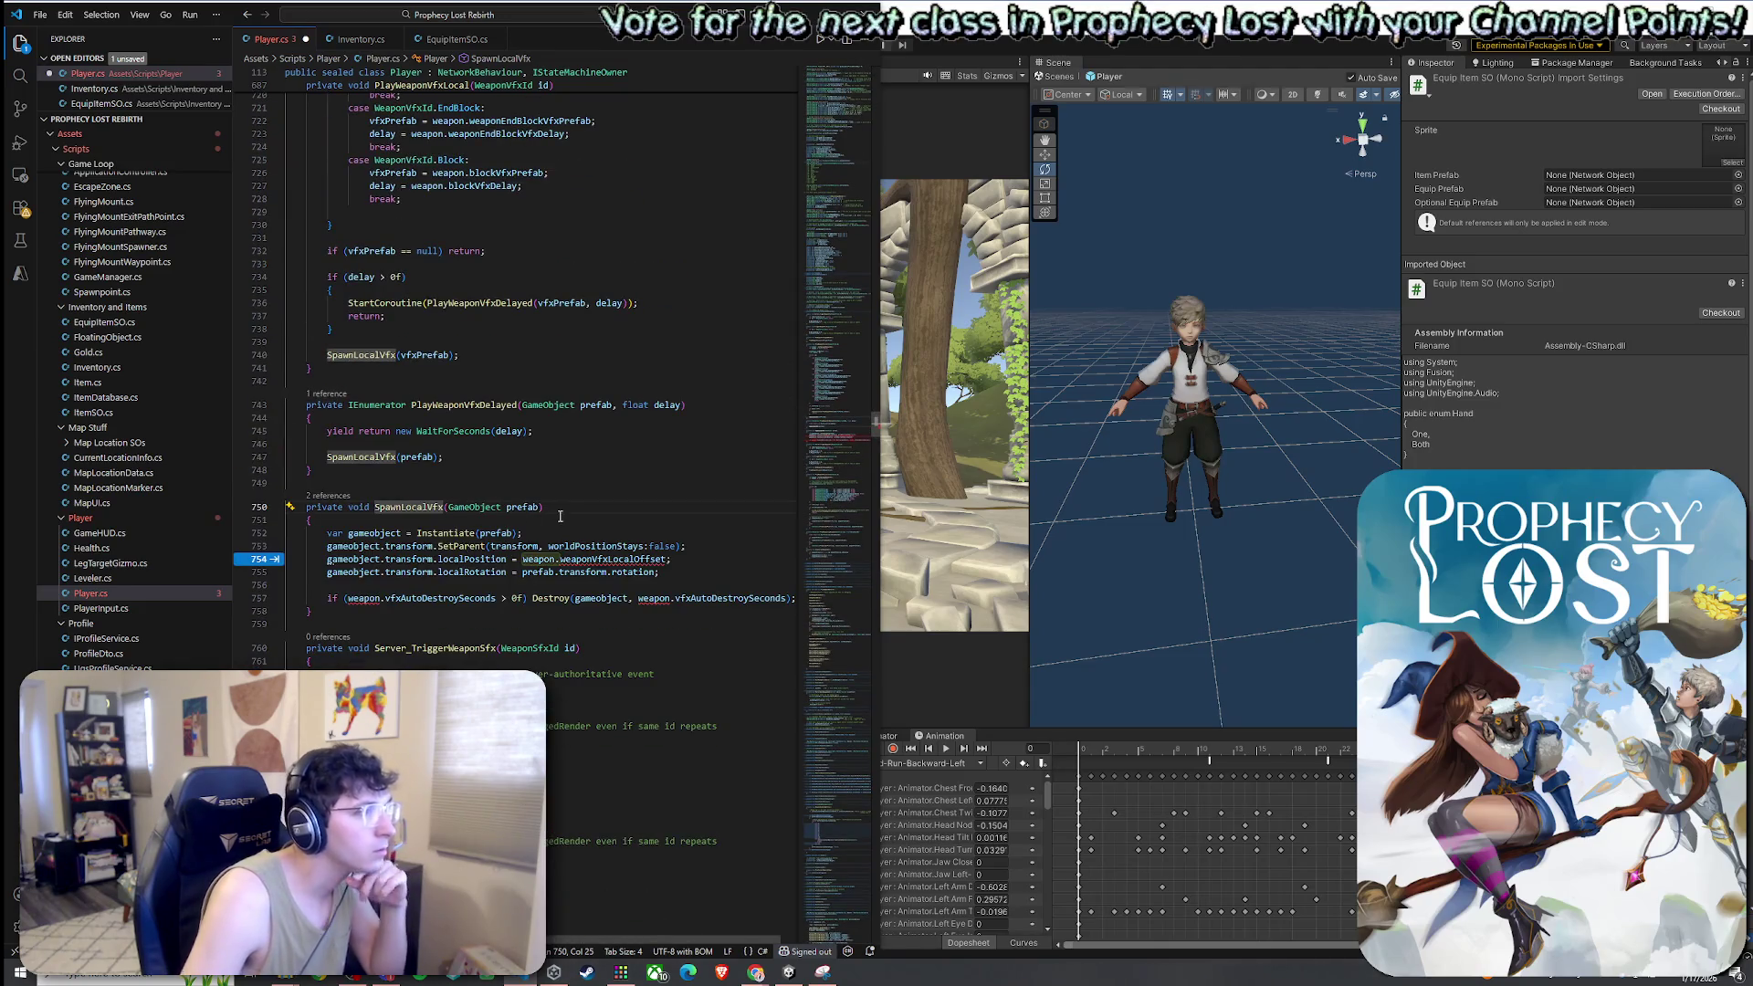
pyautogui.scroll(10, 497, 512)
pyautogui.doubleClick(365, 205)
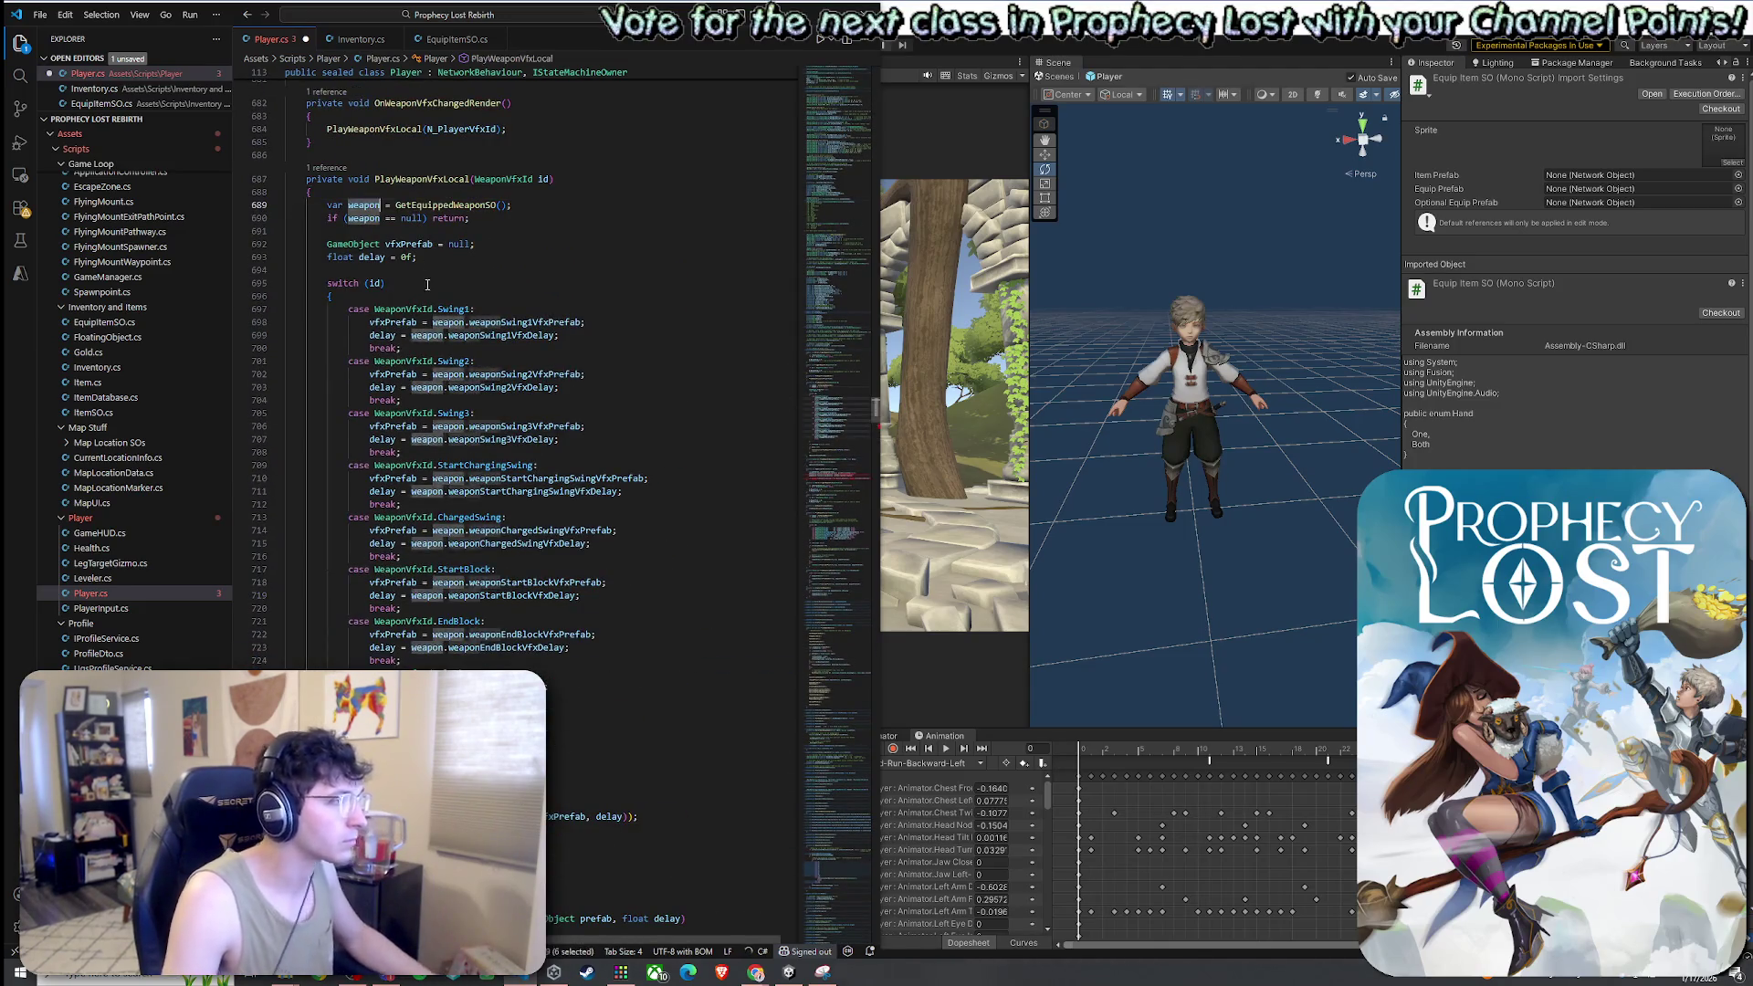
pyautogui.scroll(-5, 500, 555)
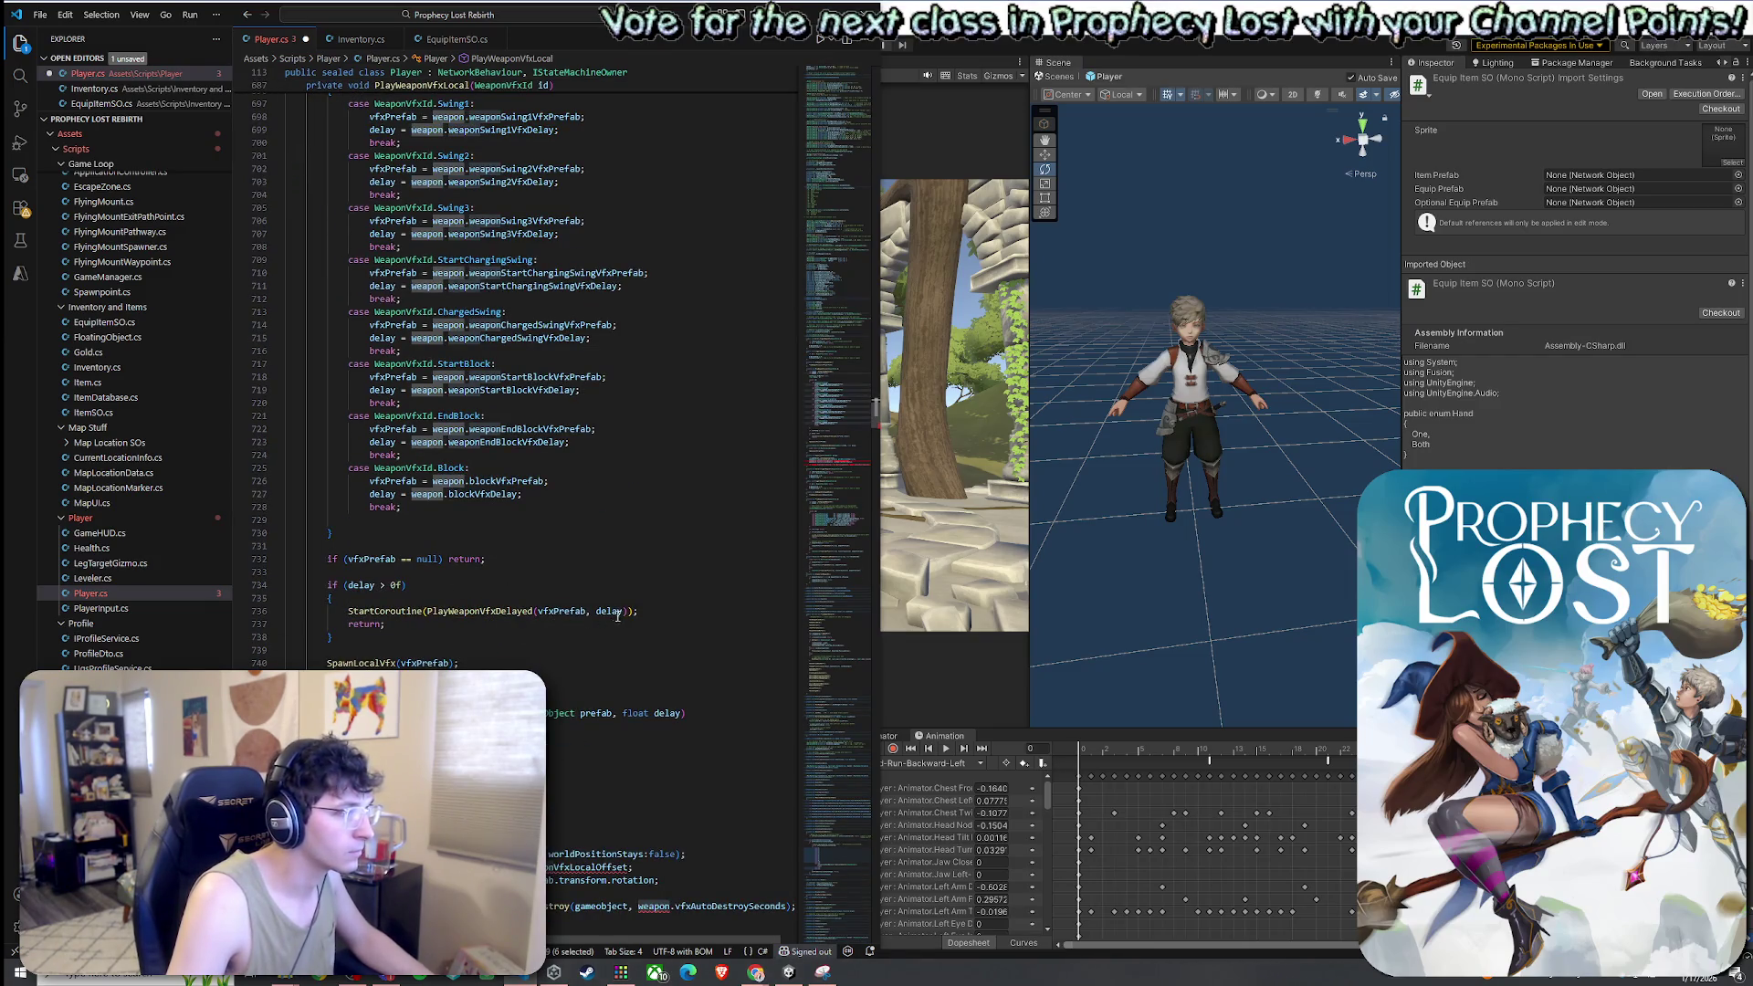
# Pass weapon into the PlayWeaponVfxDelayed coroutine call and the SpawnLocalVfx call
pyautogui.click(588, 613)
pyautogui.write('weapon,')
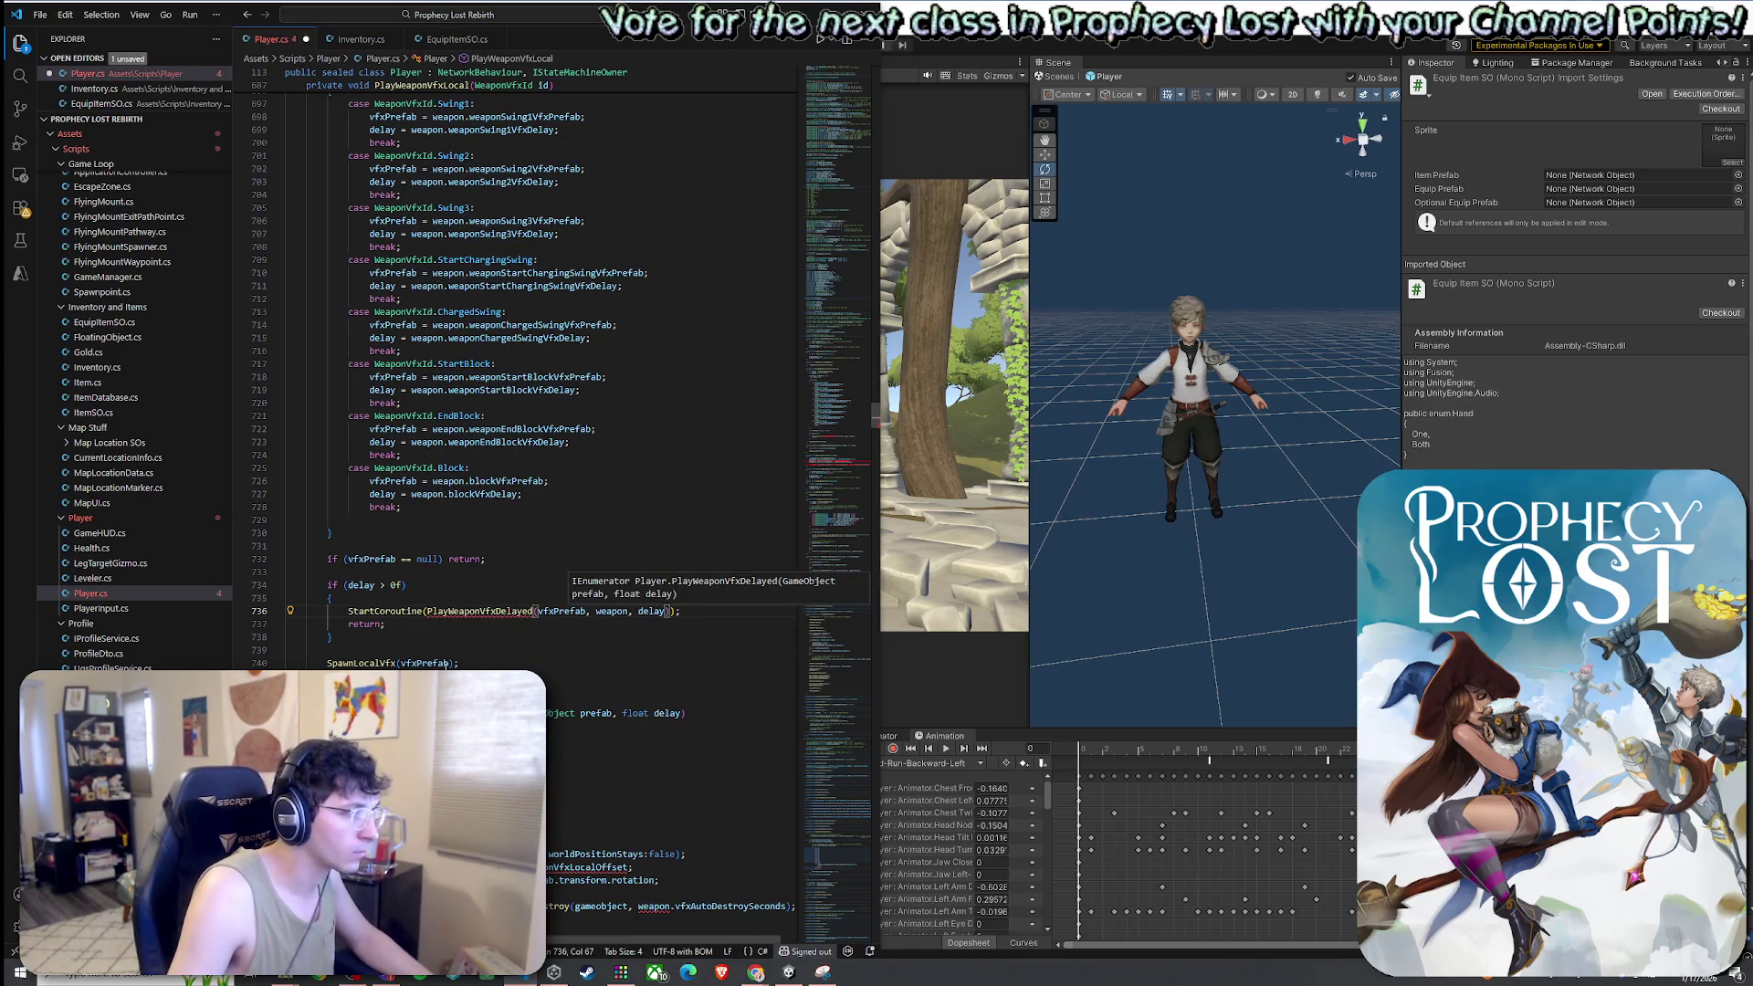
pyautogui.click(449, 662)
pyautogui.write(', weapon')
pyautogui.scroll(-3, 511, 366)
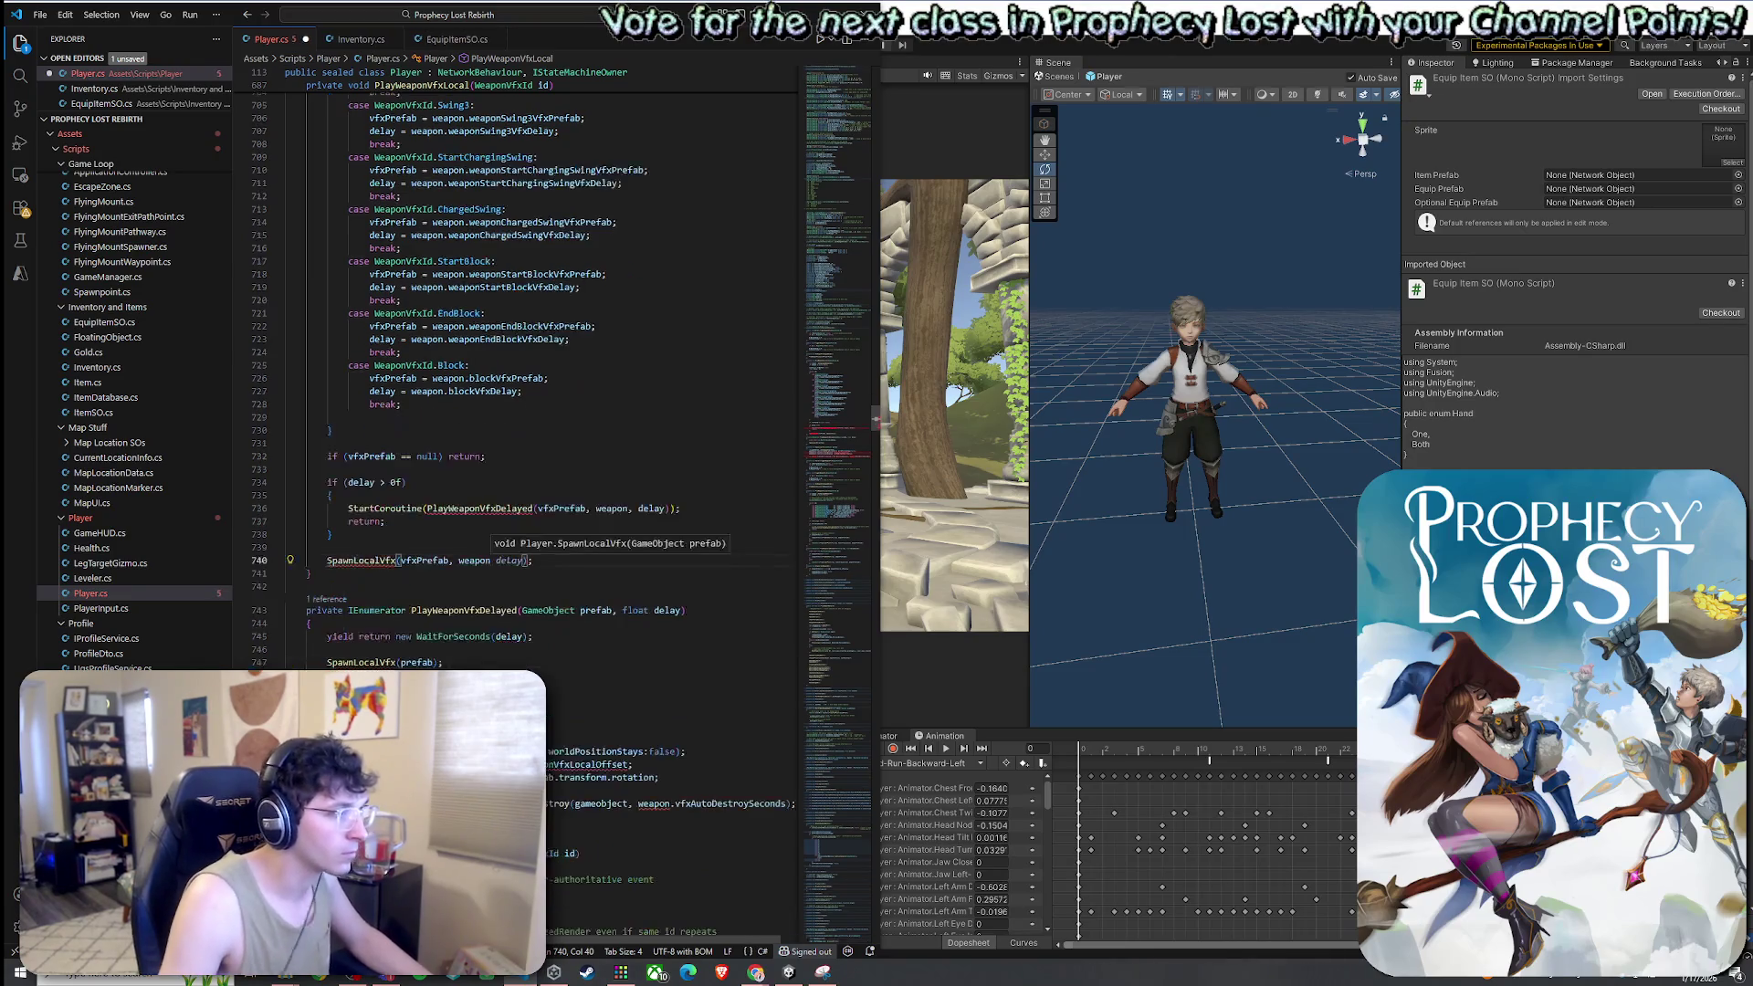
pyautogui.click(504, 624)
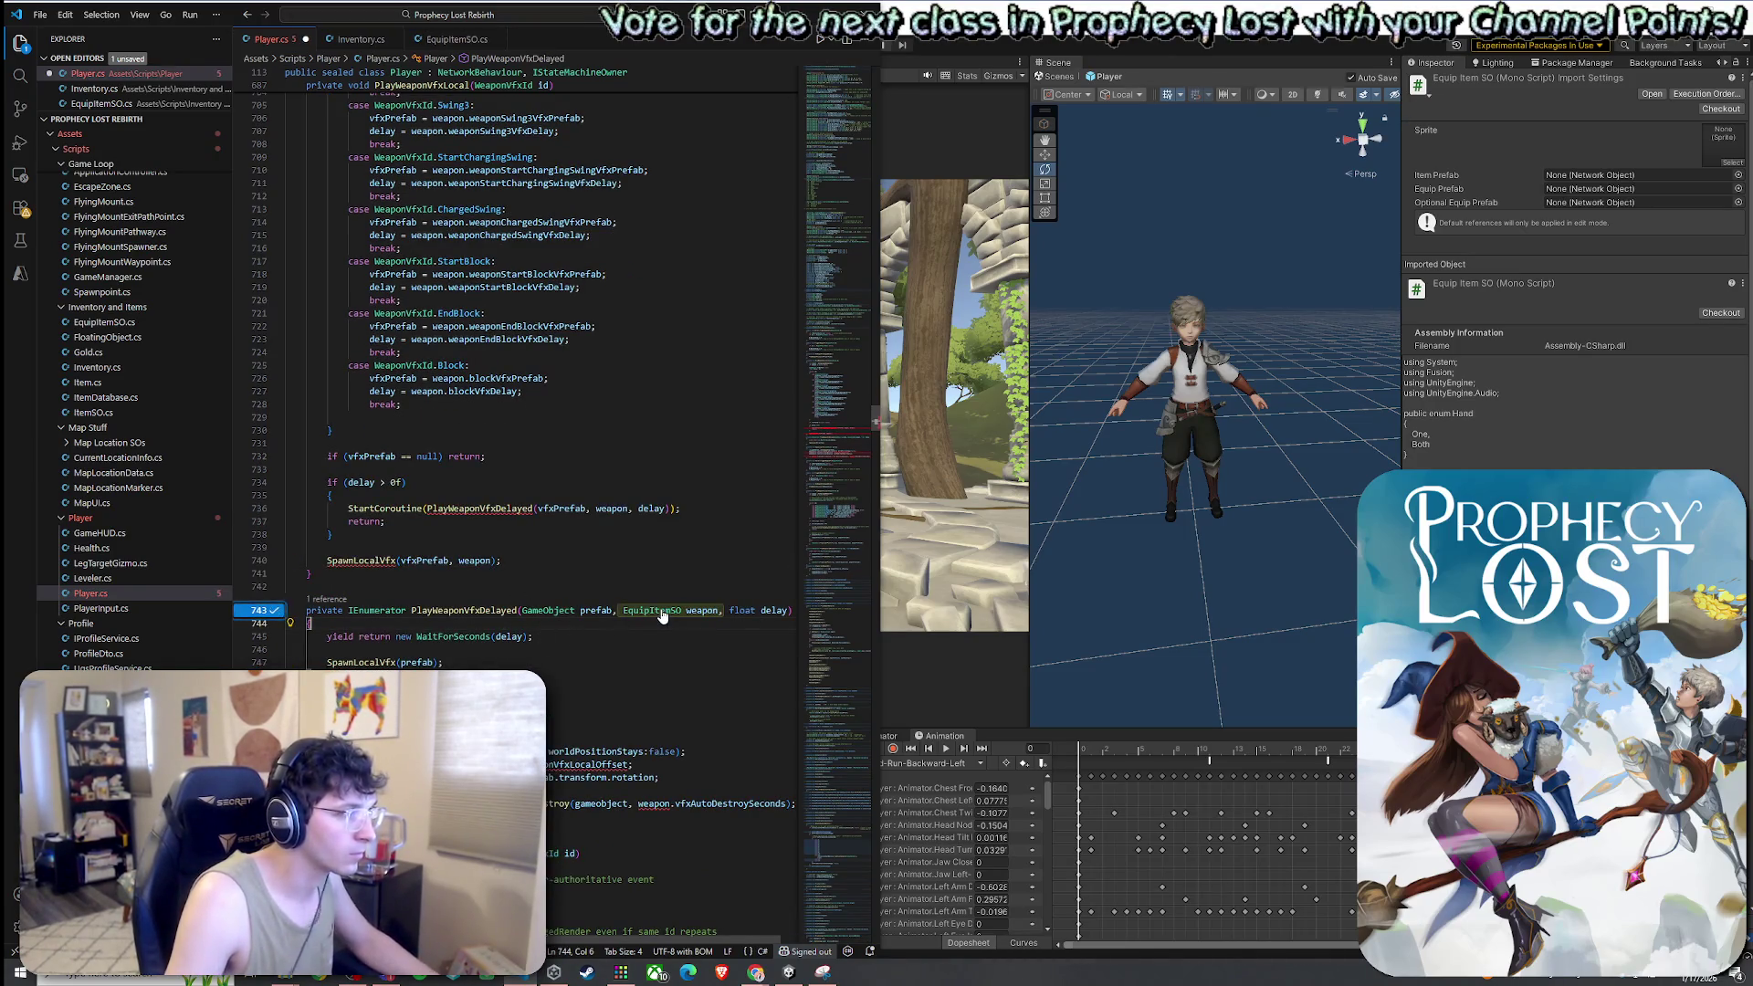
pyautogui.click(522, 701)
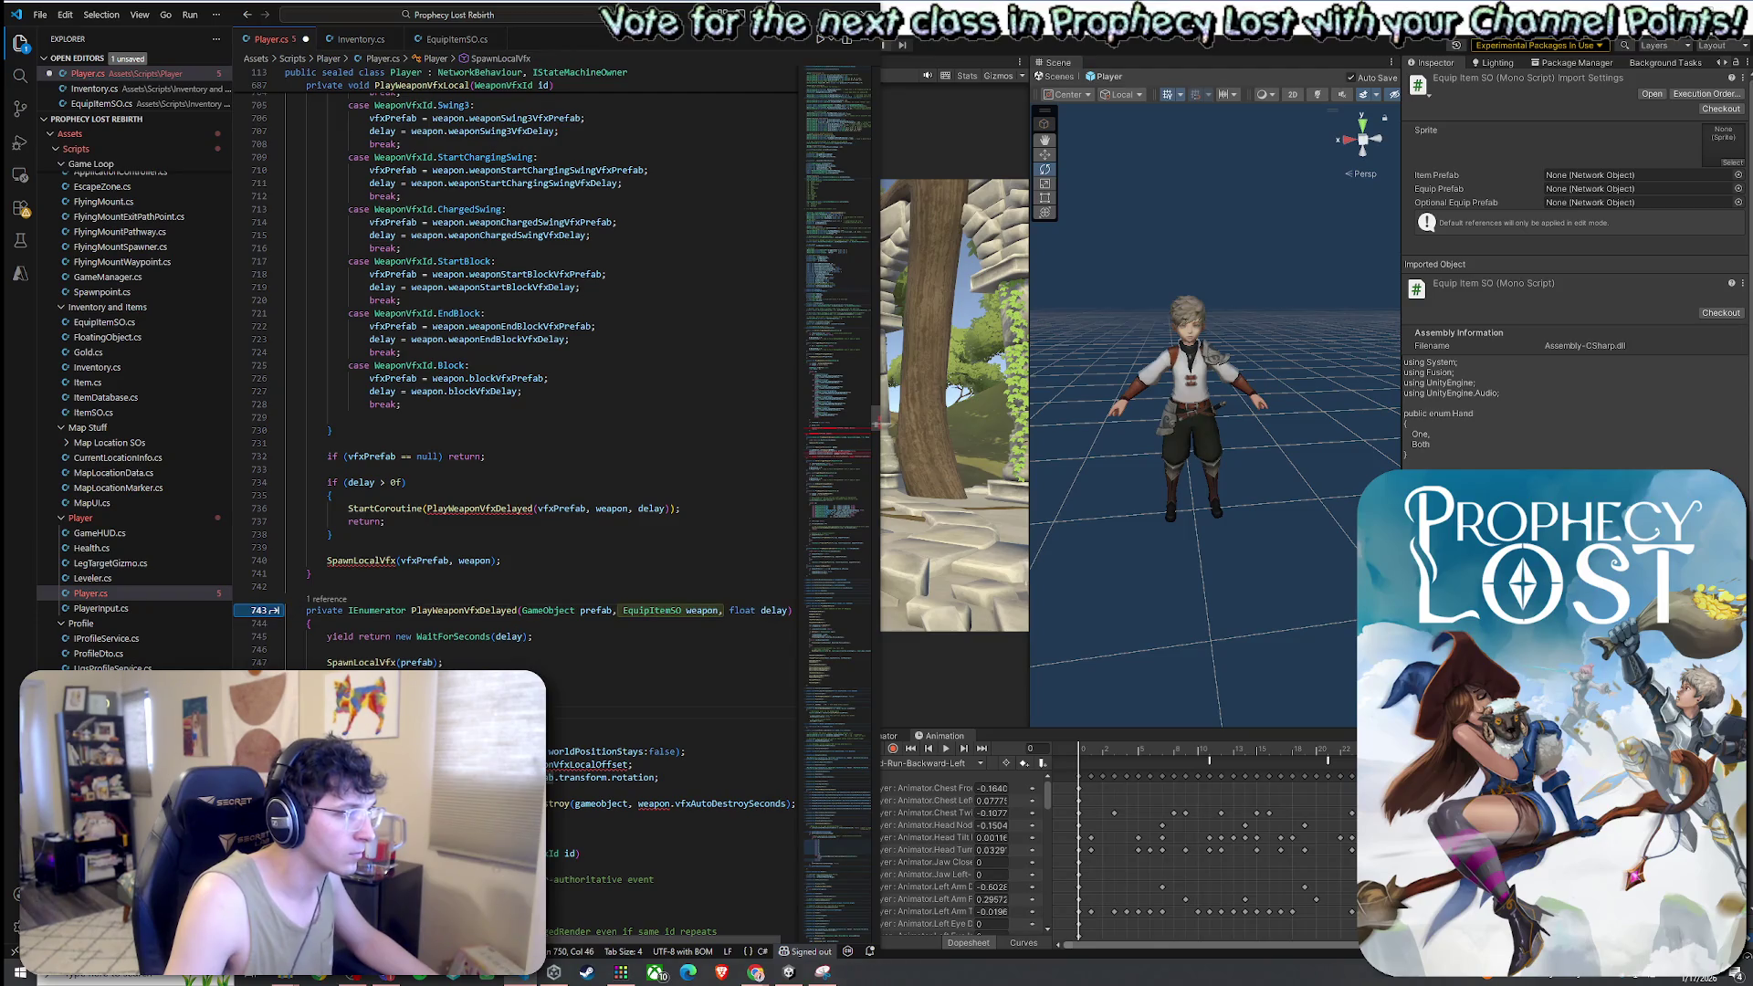
pyautogui.press('Up')
pyautogui.press('Up')
pyautogui.press('Up')
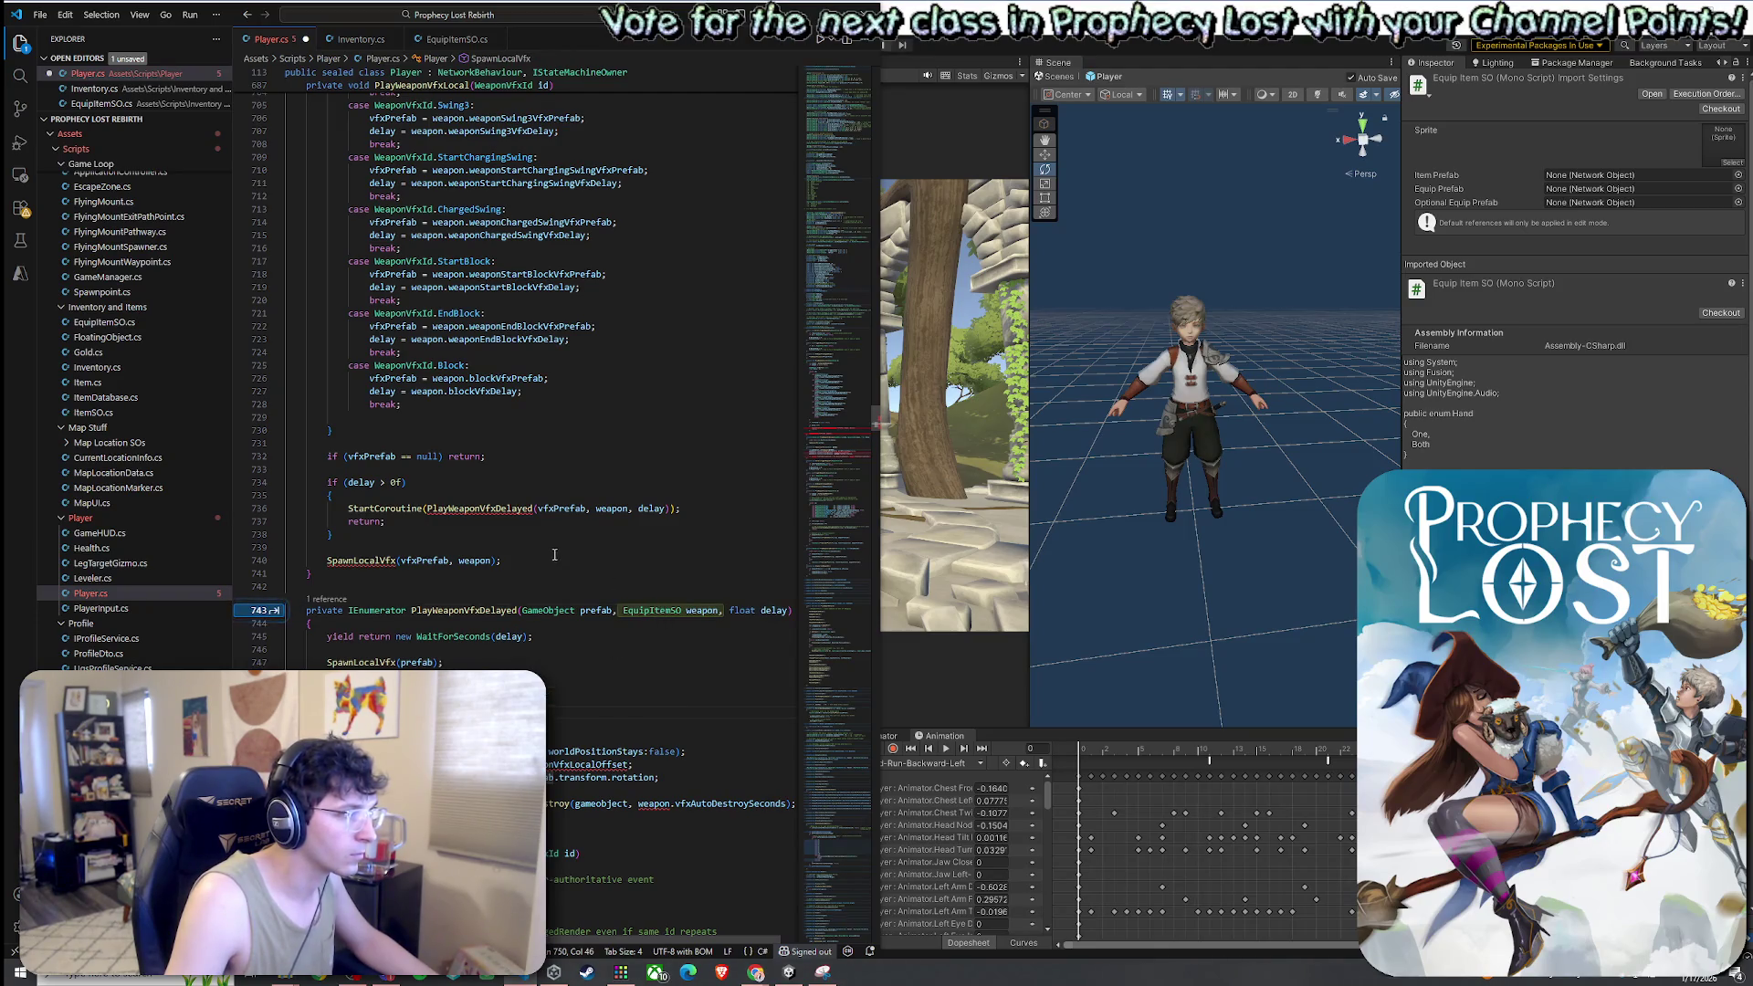
pyautogui.press('Down')
pyautogui.press('Down')
pyautogui.press('Down')
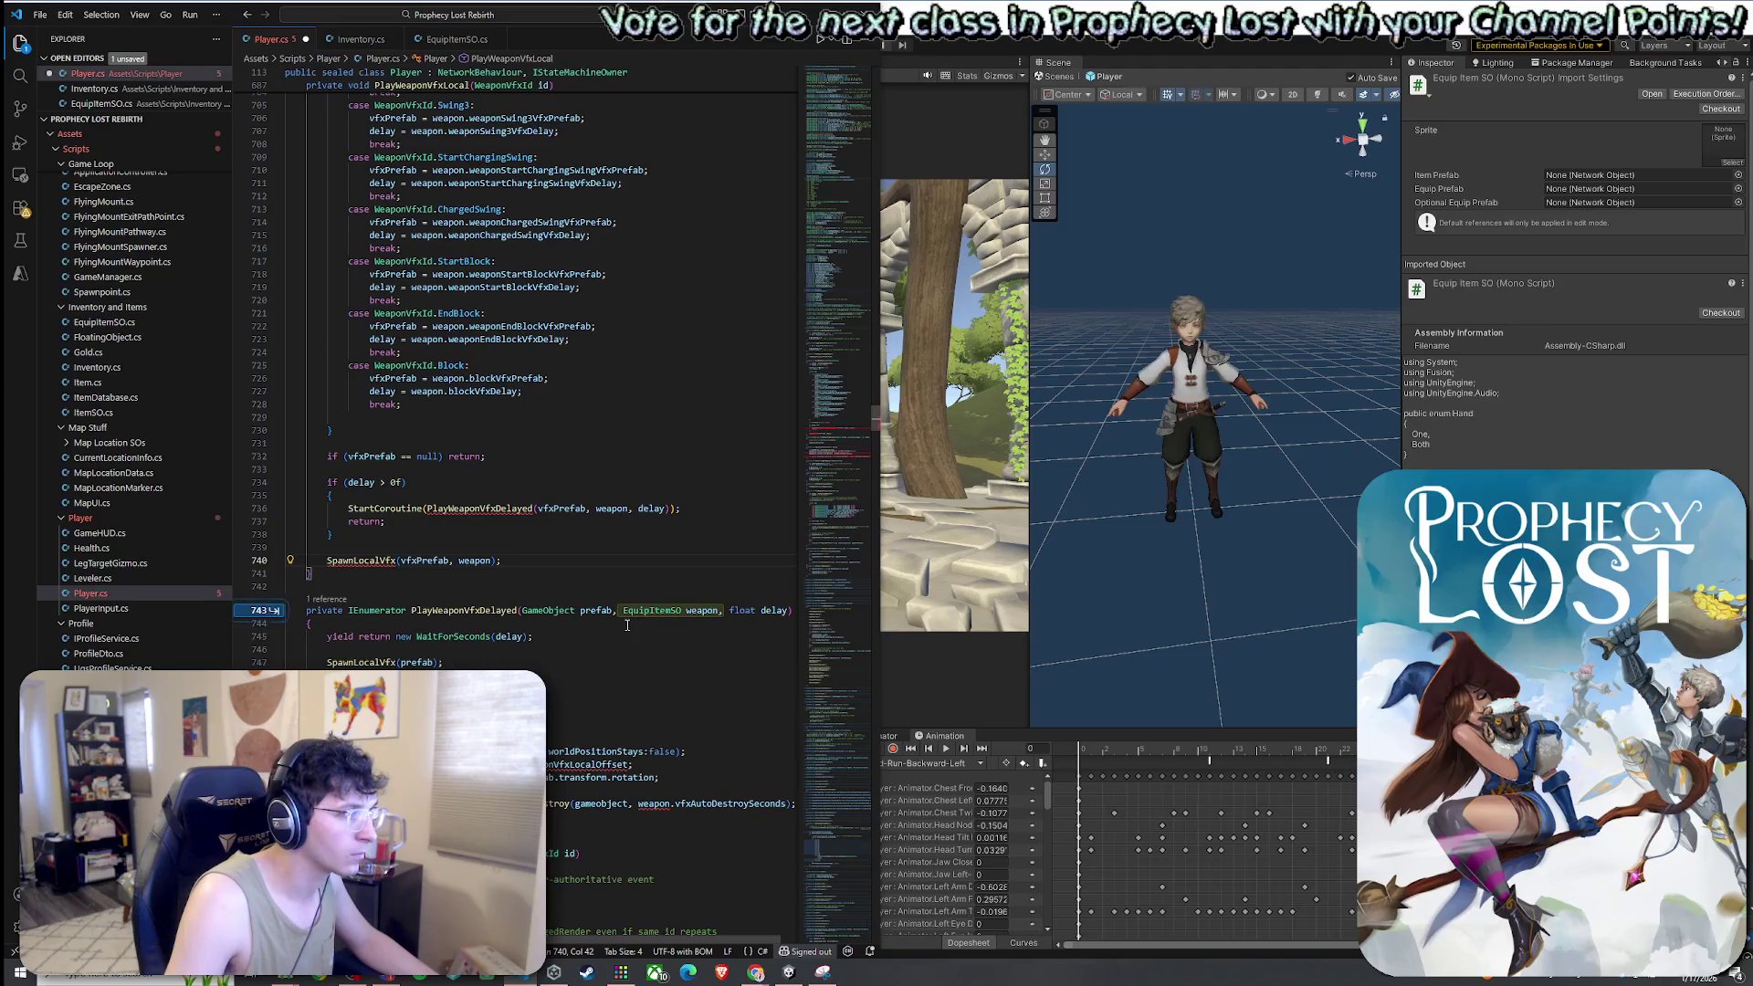
# Accept the suggestion adding an EquipItemSO weapon parameter to PlayWeaponVfxDelayed
pyautogui.moveTo(517, 511)
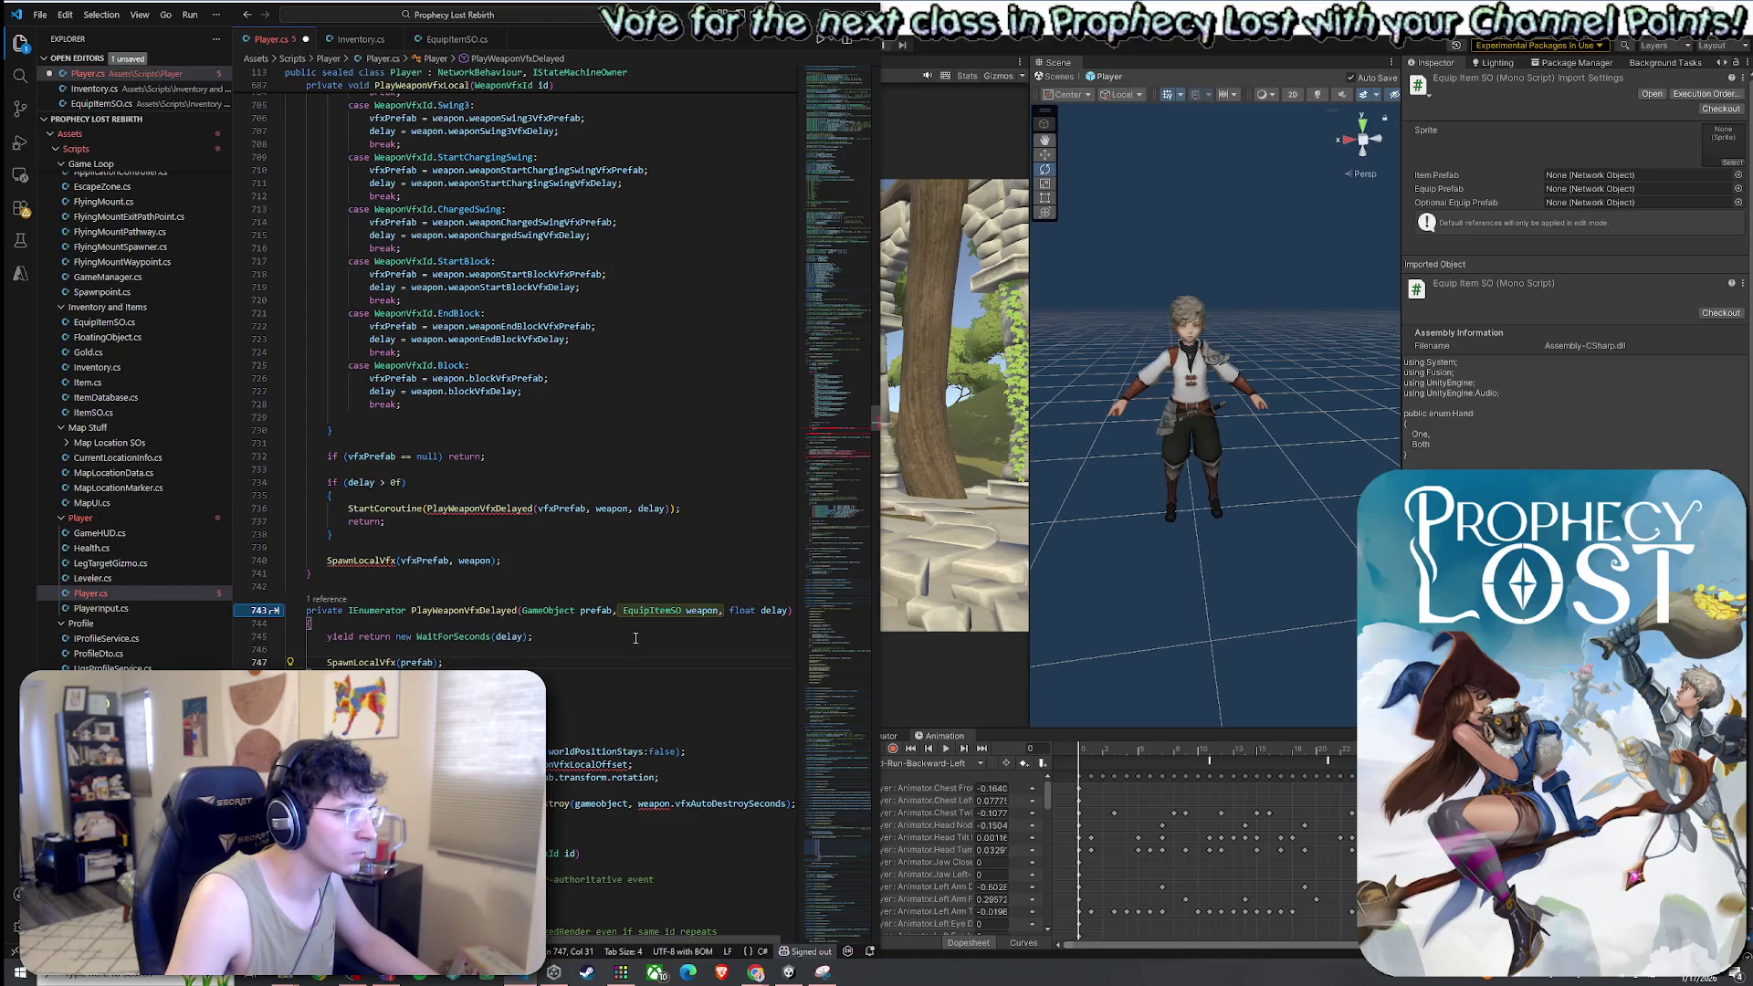
pyautogui.click(629, 511)
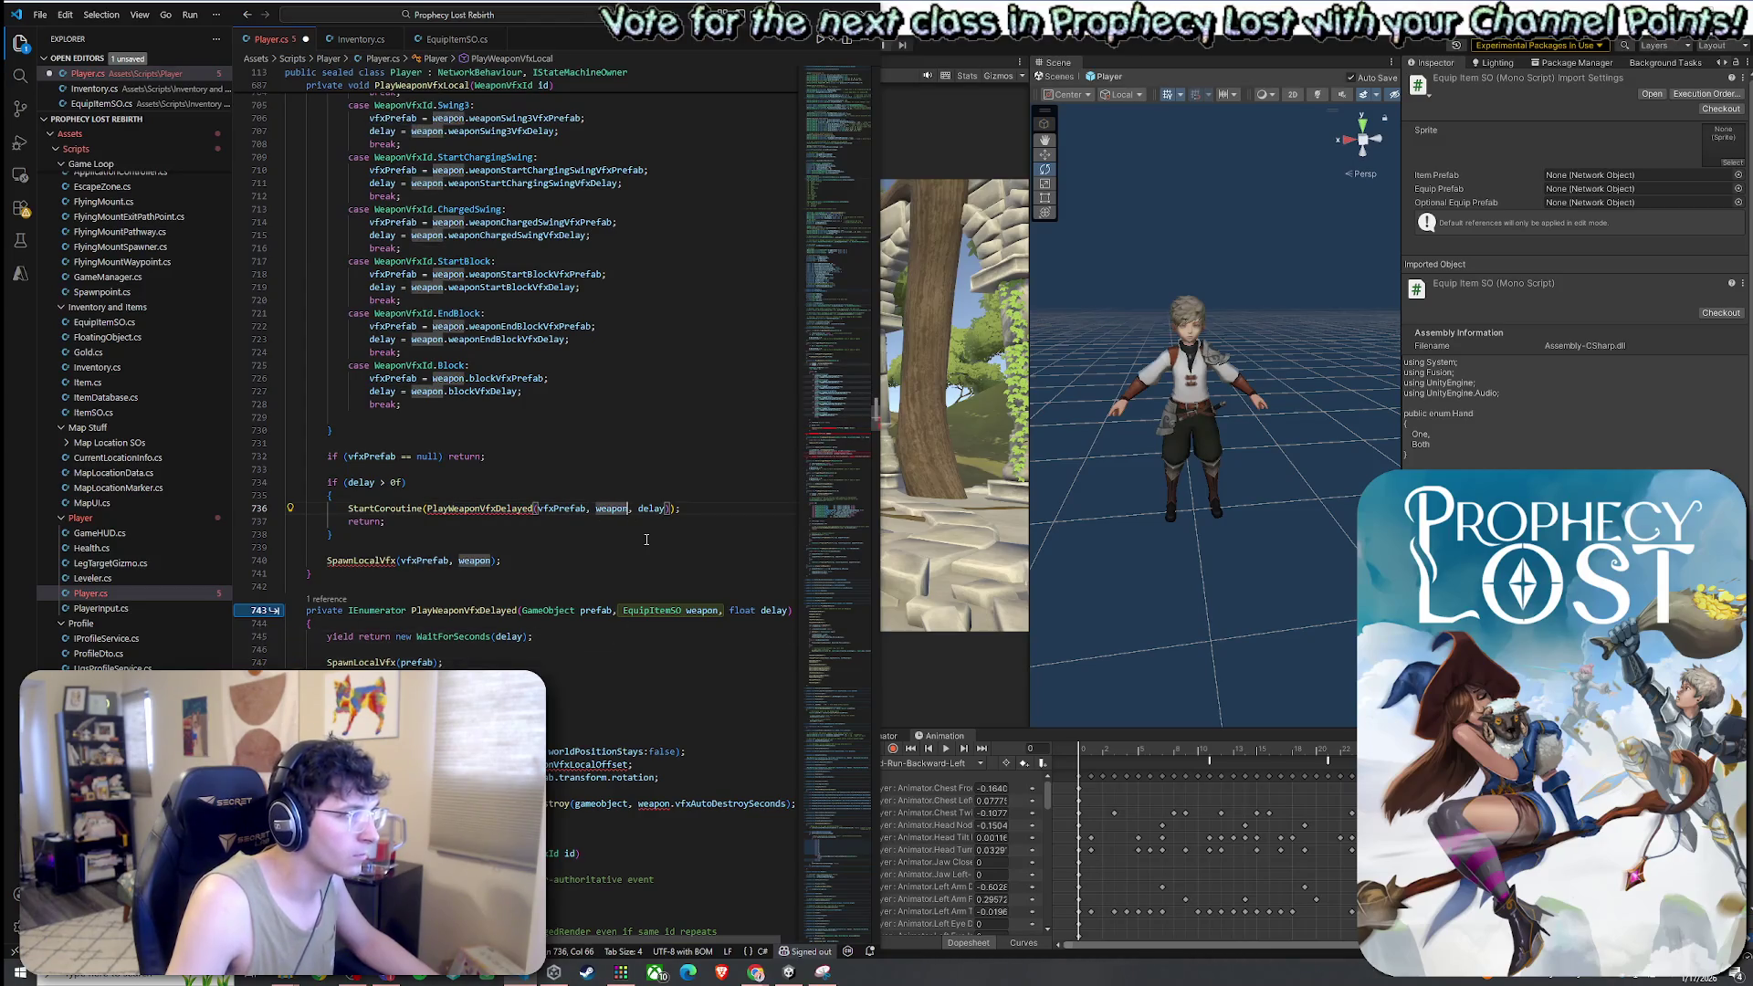
pyautogui.click(506, 508)
pyautogui.scroll(-2, 532, 565)
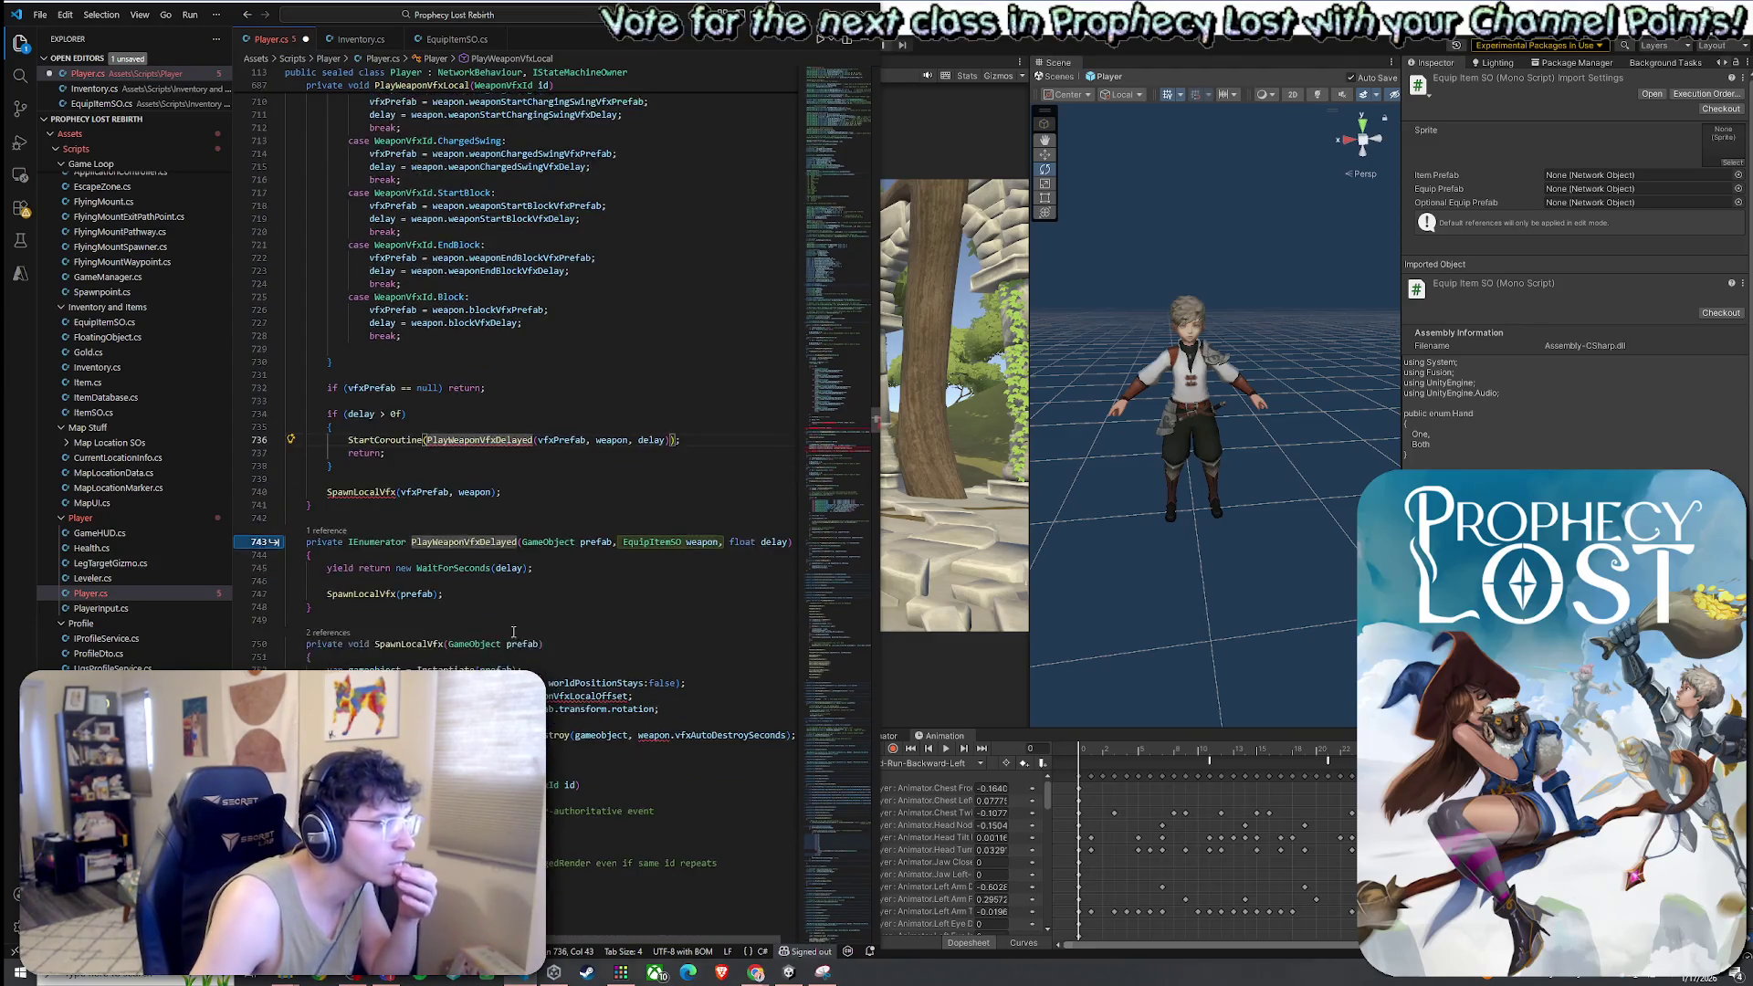
pyautogui.click(274, 542)
pyautogui.press('Tab')
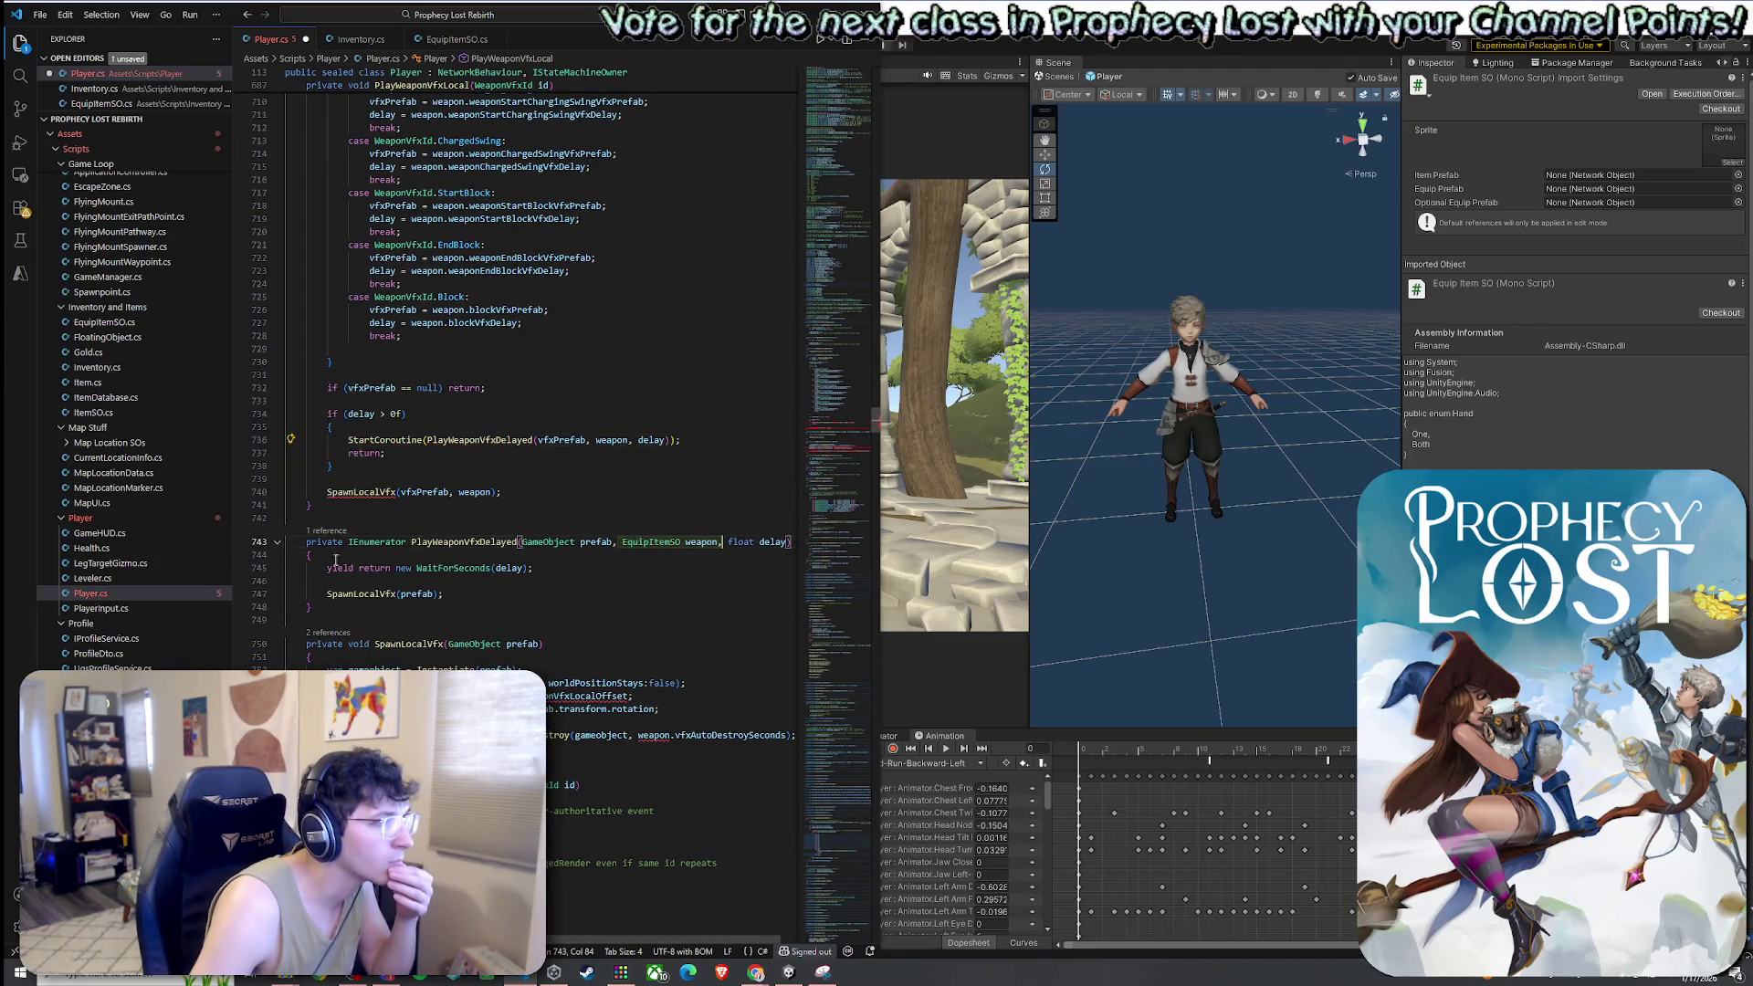
pyautogui.click(380, 504)
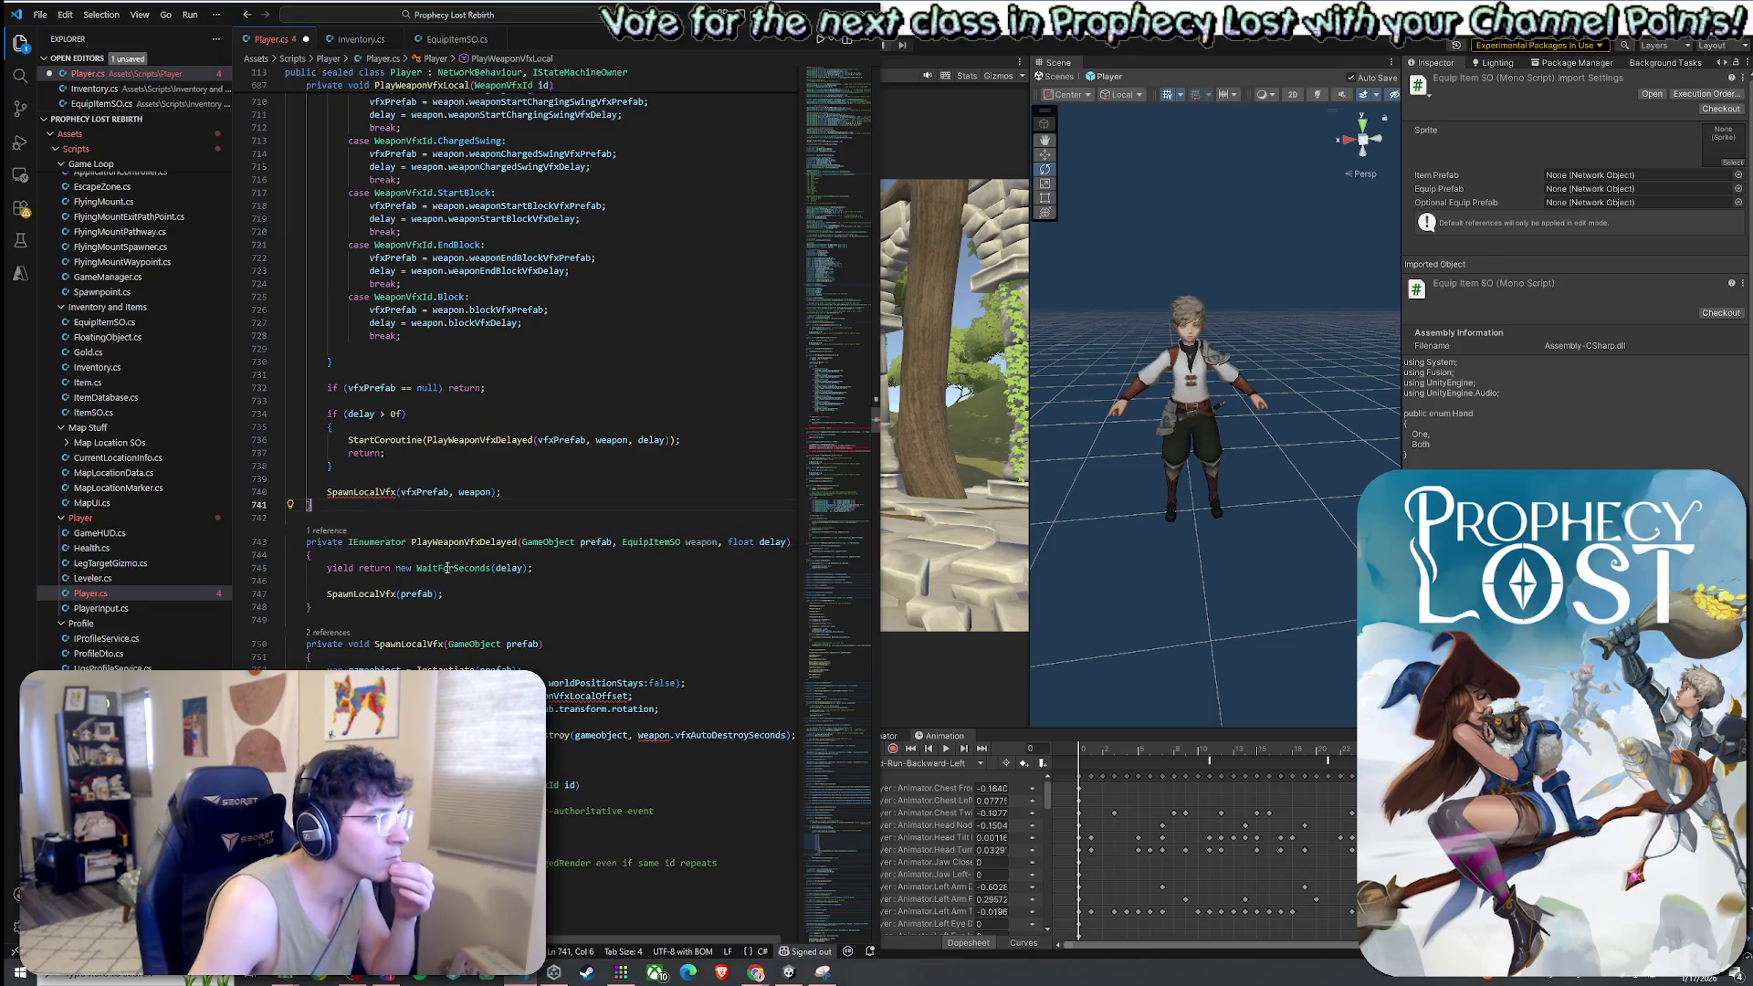
pyautogui.click(482, 649)
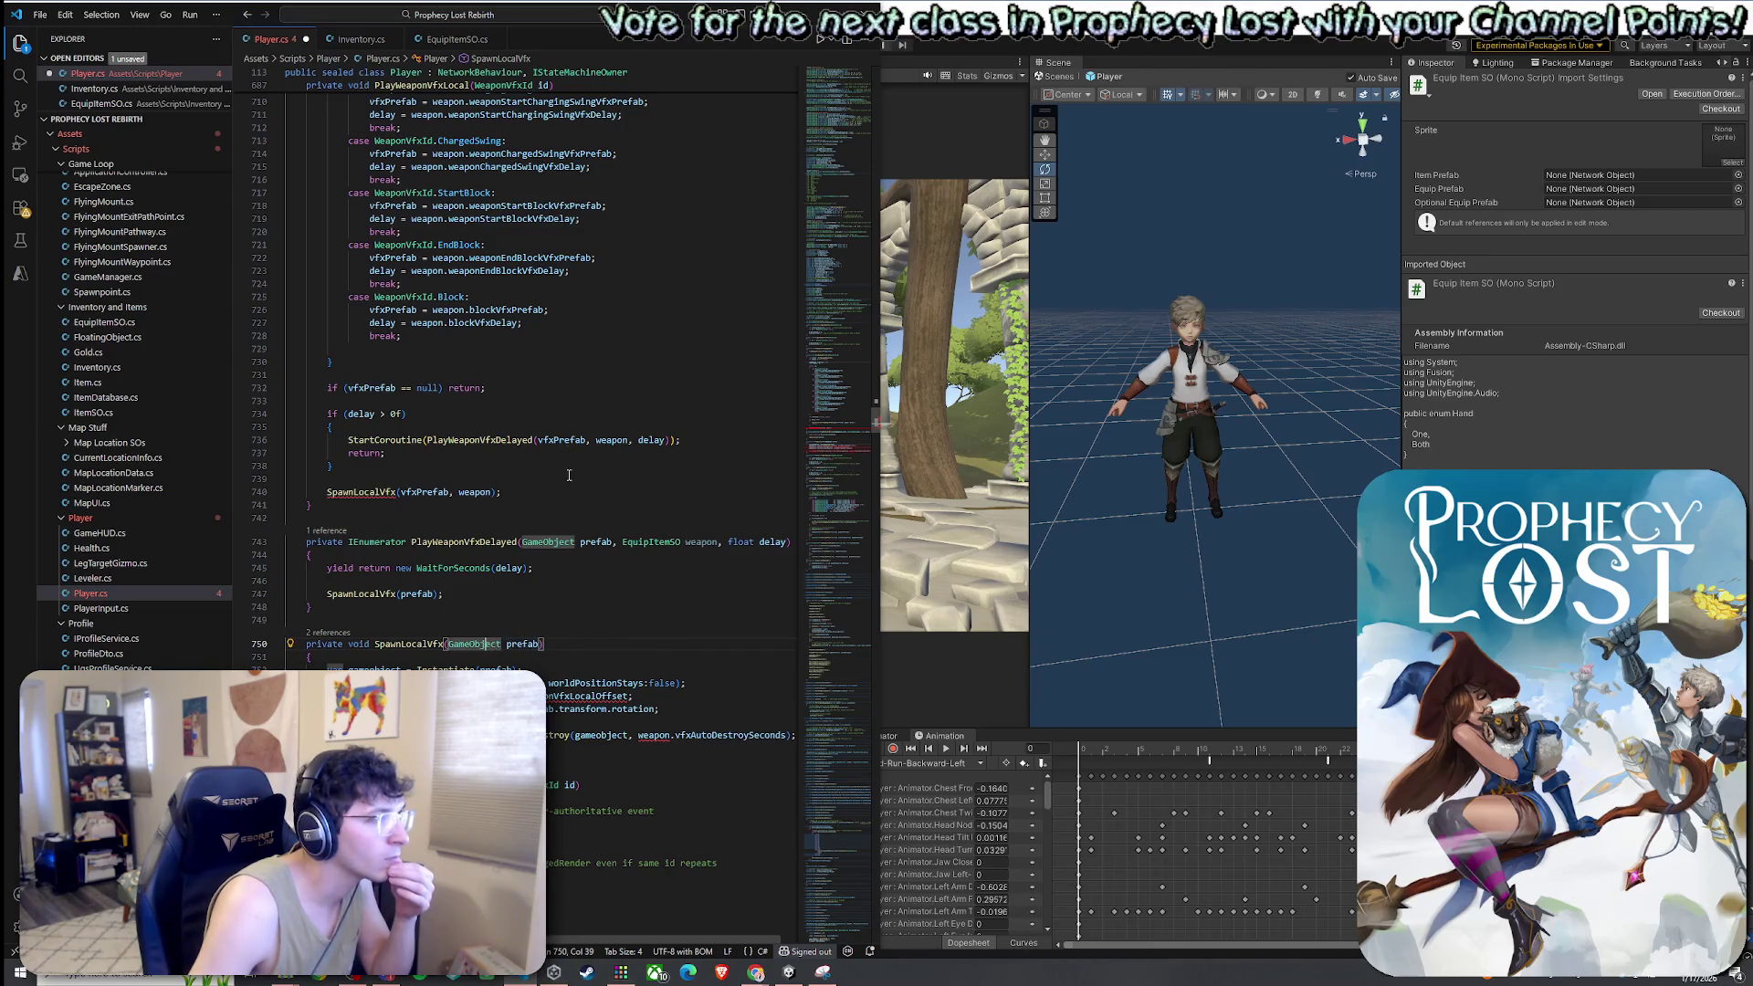
# Add an EquipItemSO weapon parameter to SpawnLocalVfx and pass weapon from the delayed call
pyautogui.doubleClick(533, 643)
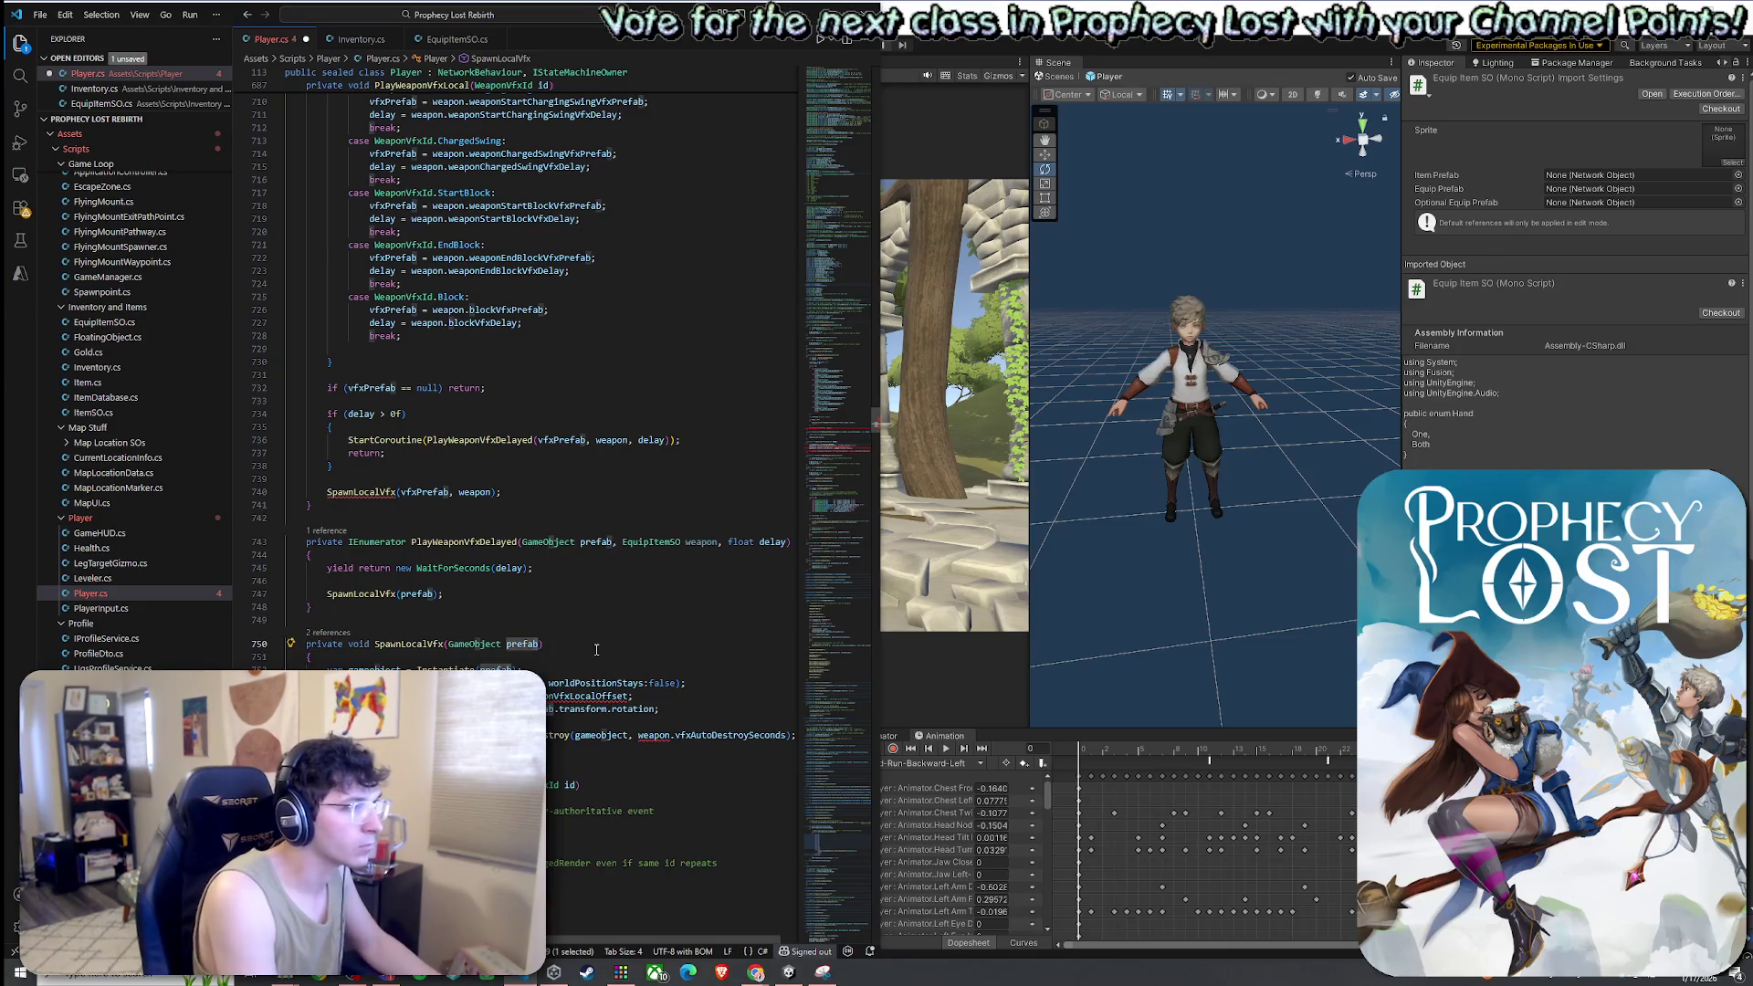
pyautogui.press('Right')
pyautogui.write(',')
pyautogui.press('Escape')
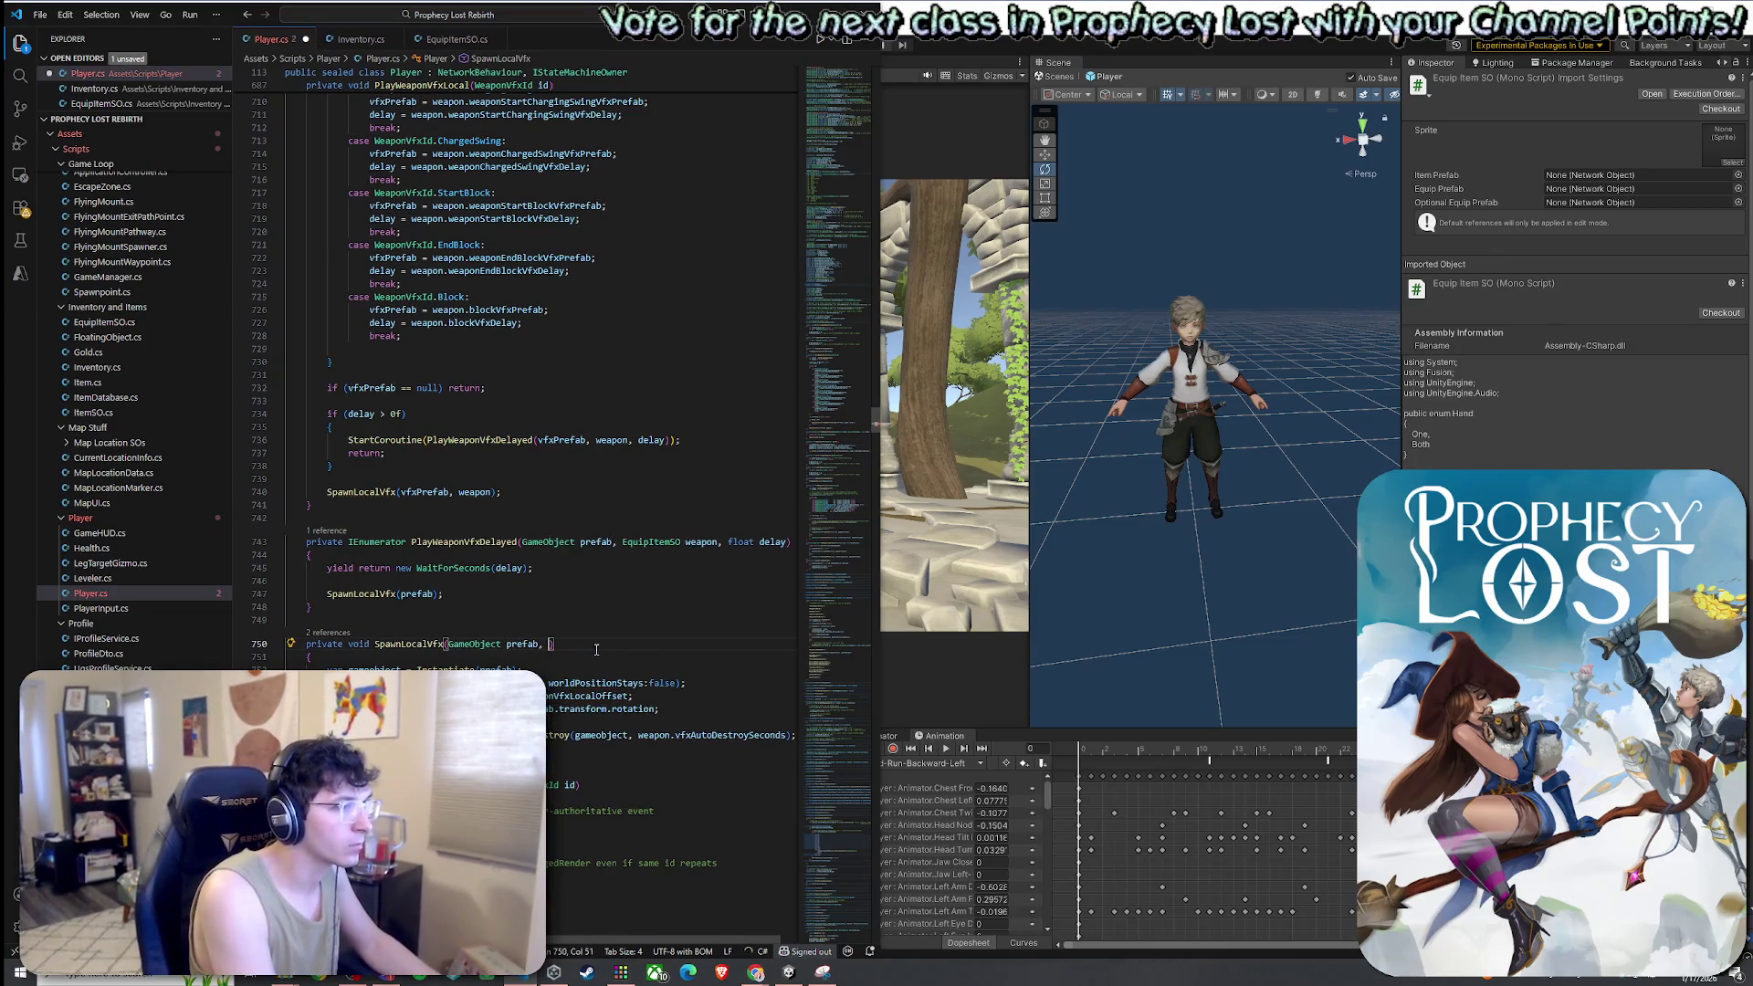
pyautogui.write('Eq')
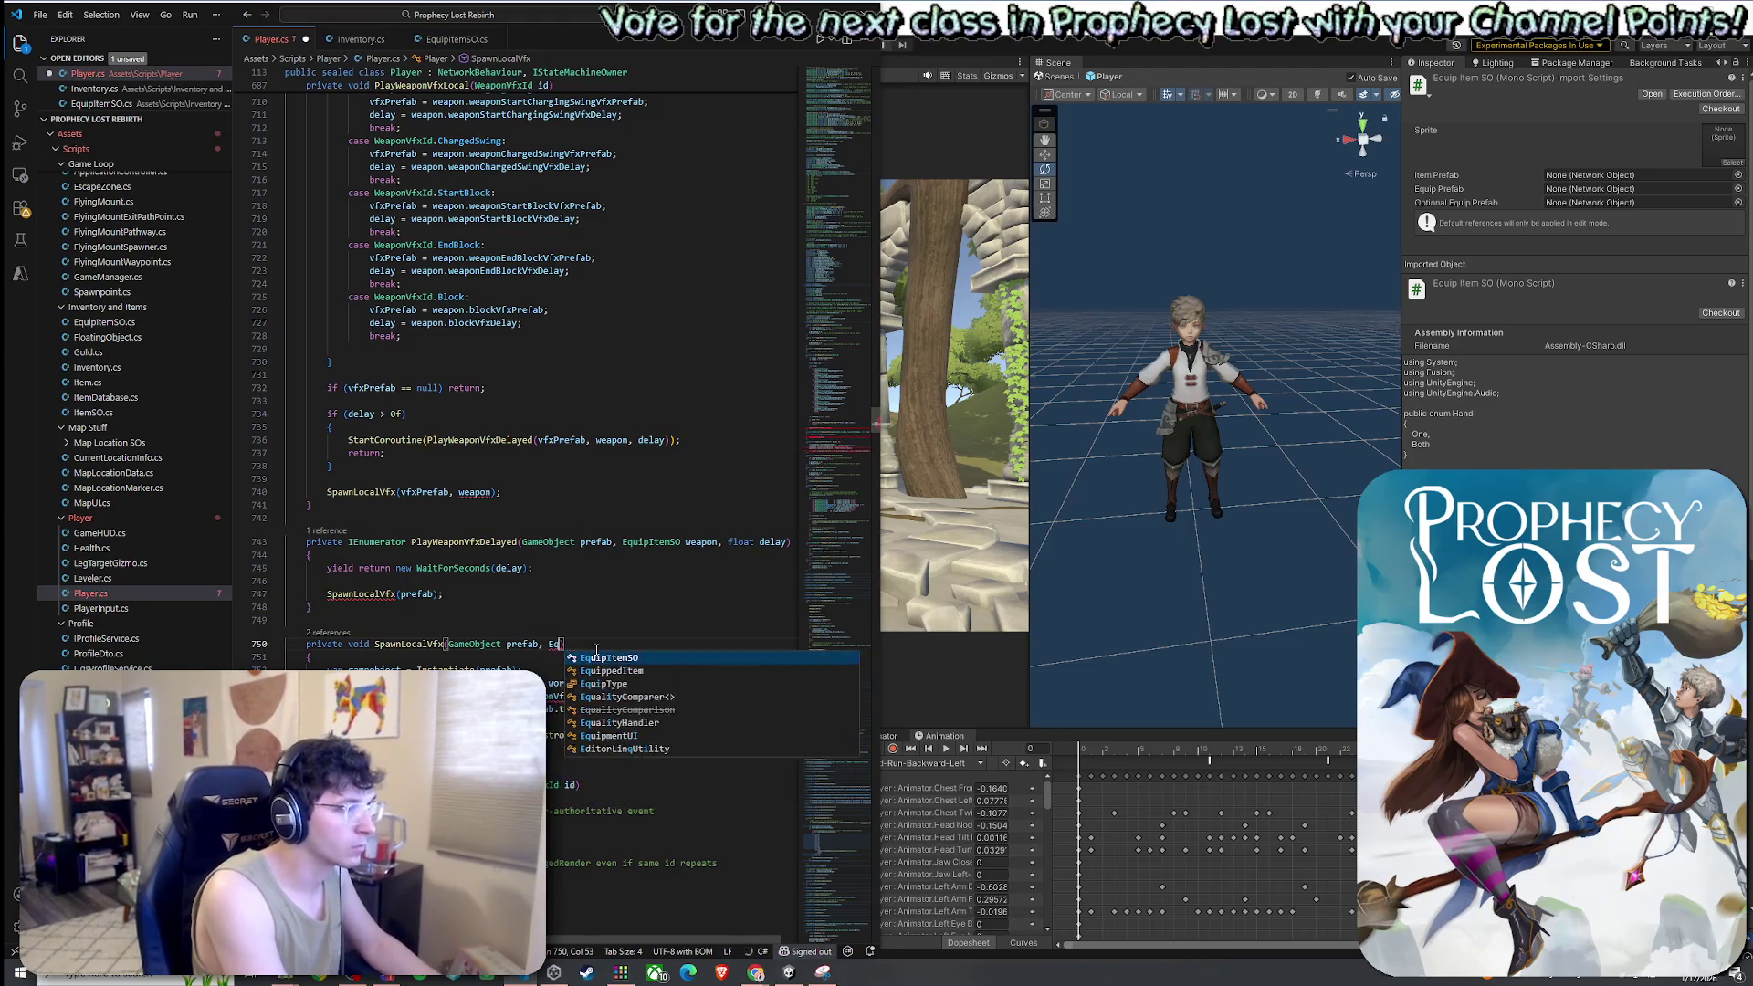
pyautogui.write('u')
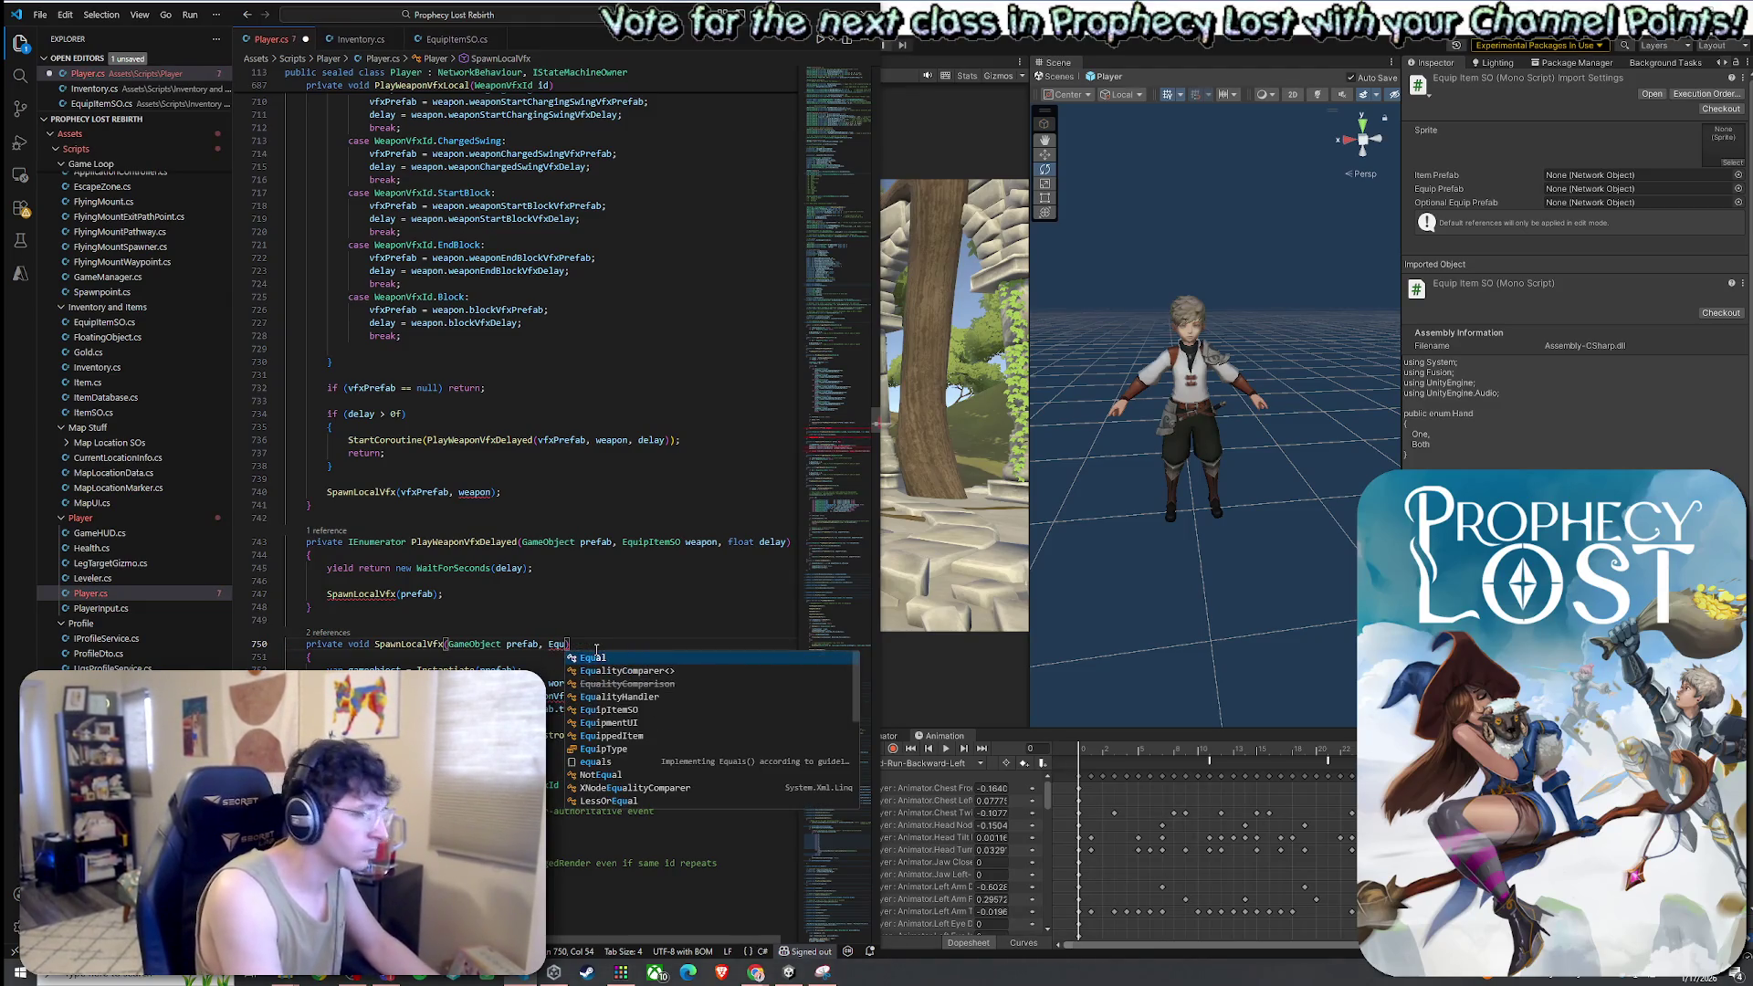
pyautogui.write('u')
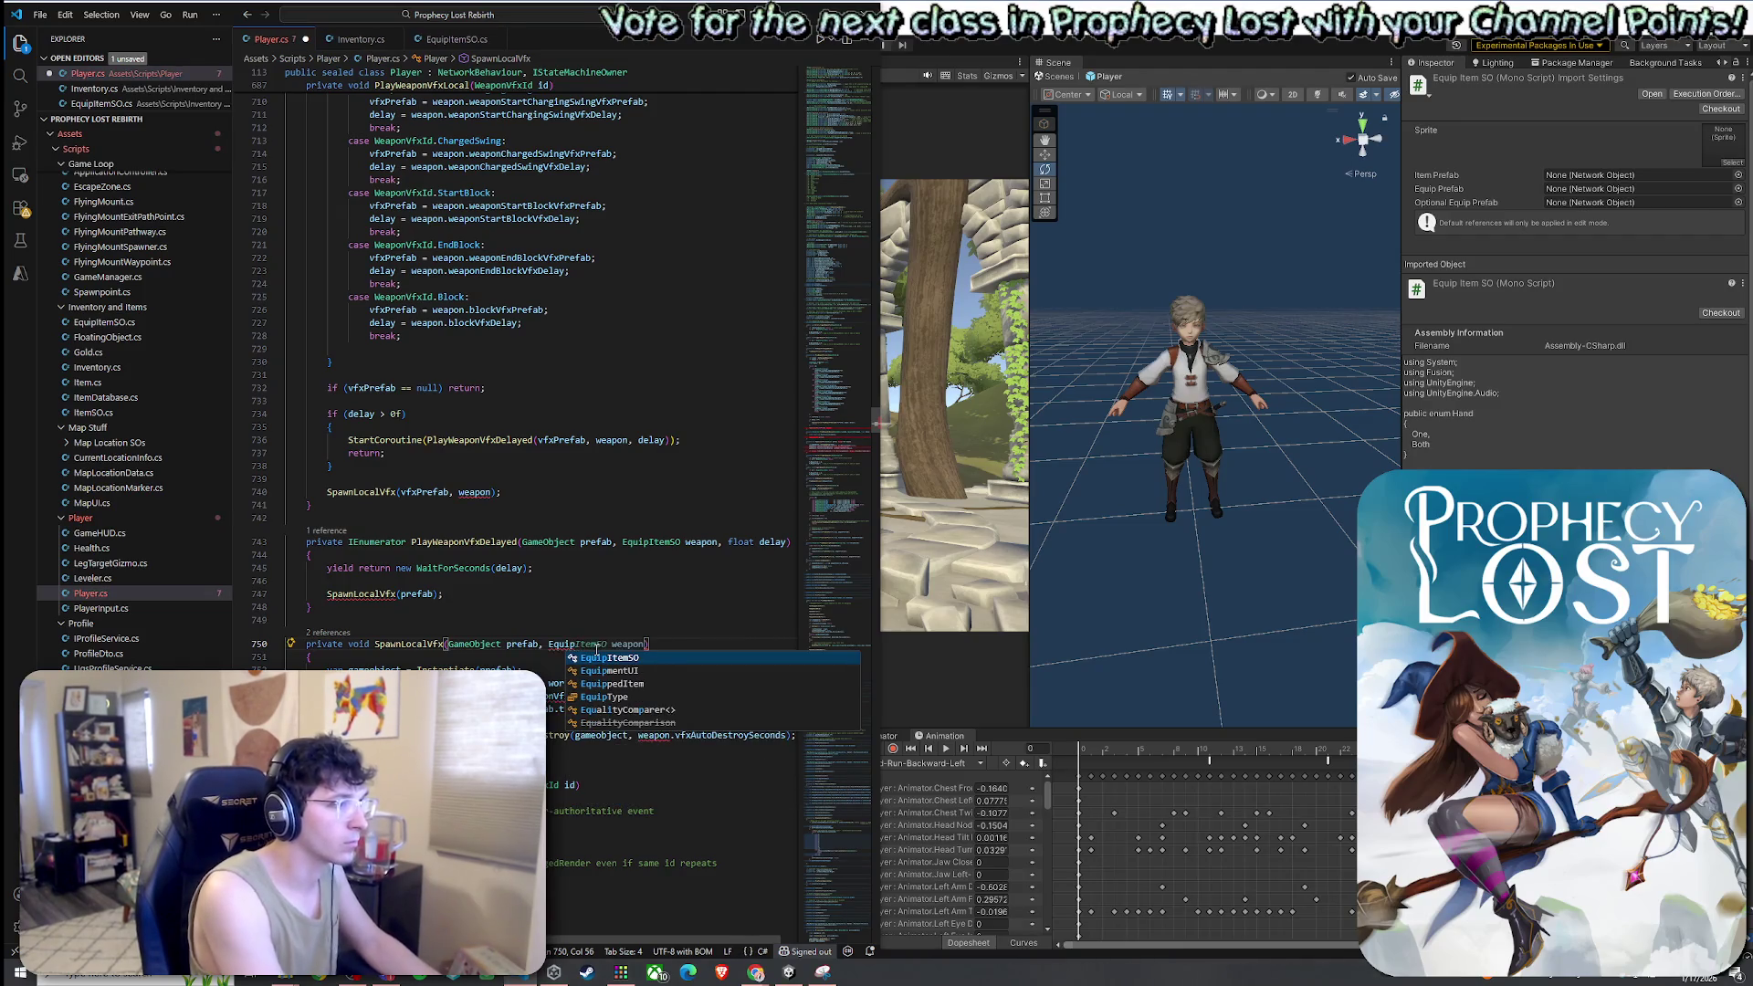
pyautogui.press('Tab')
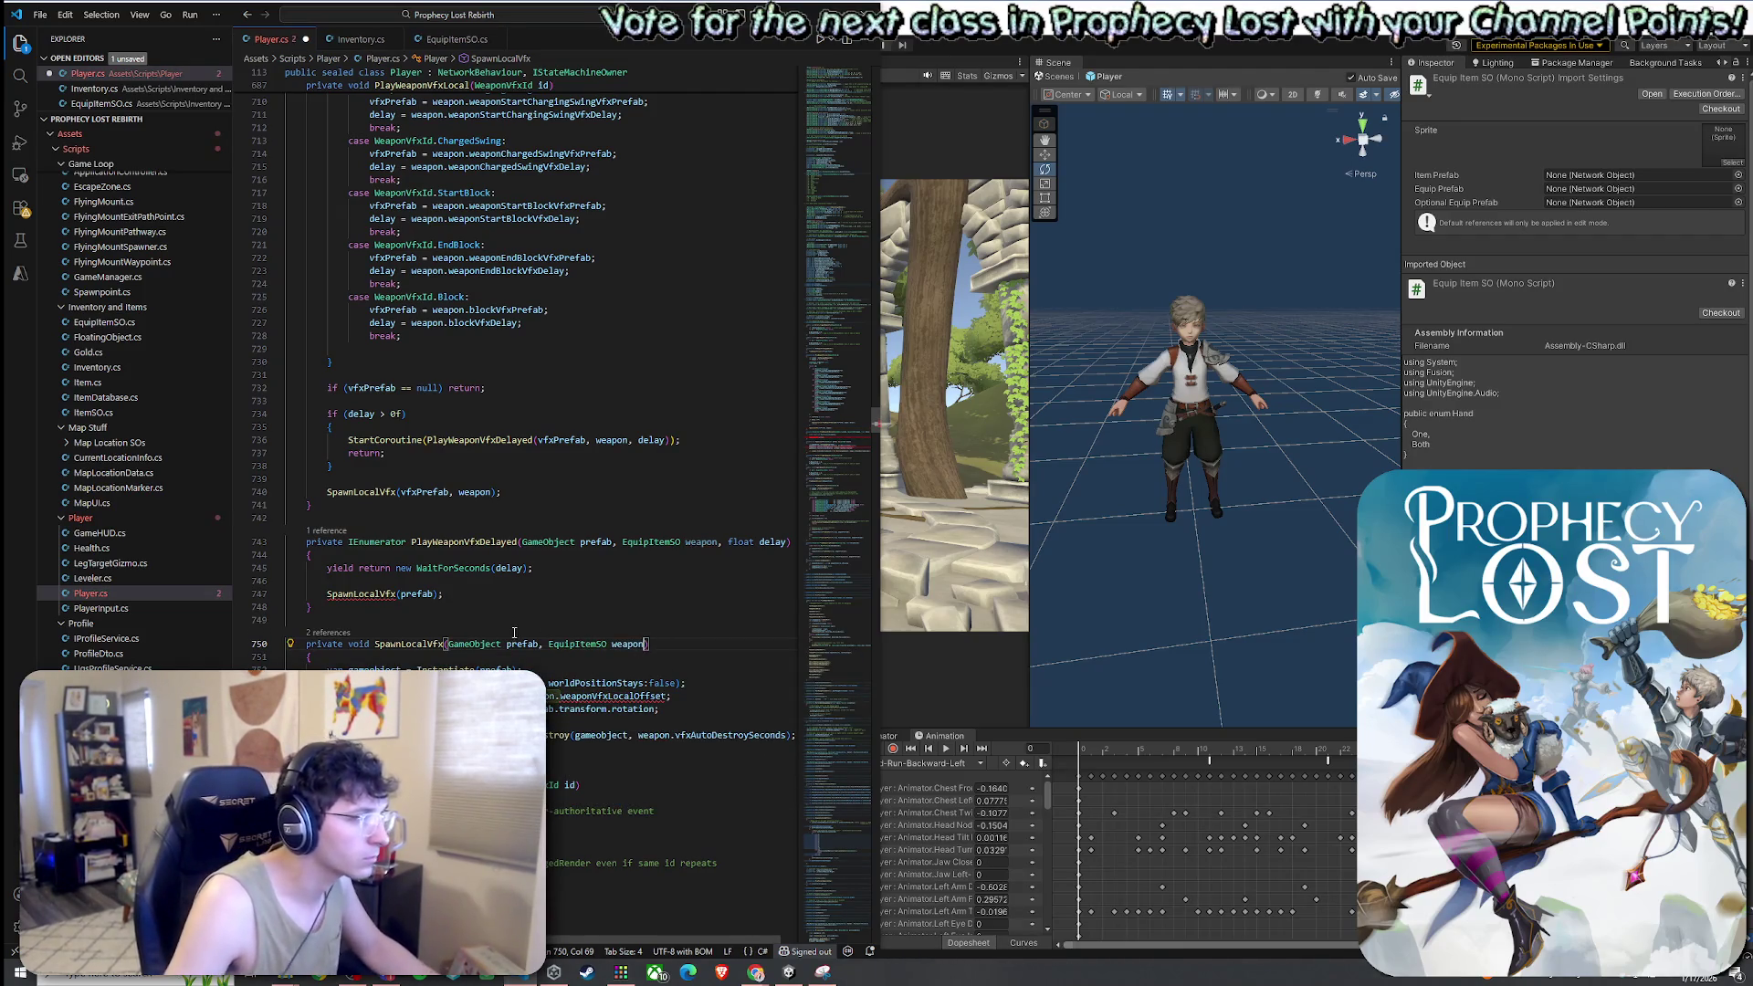
pyautogui.moveTo(386, 599)
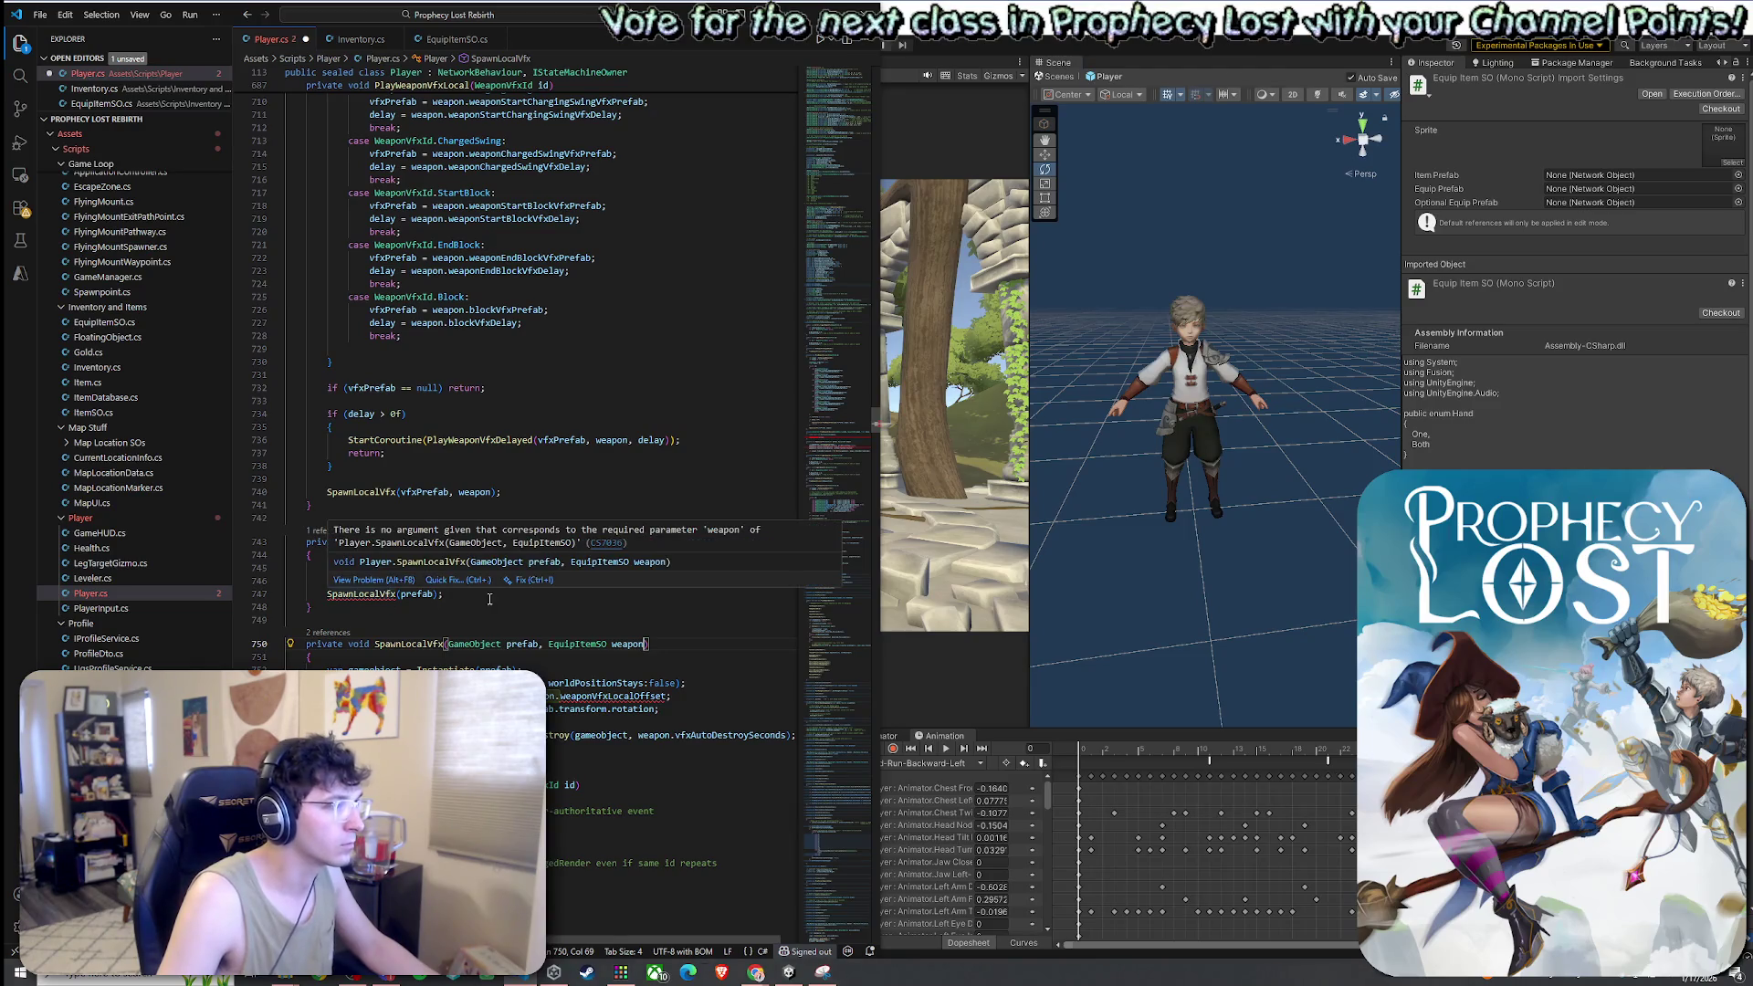
pyautogui.click(436, 594)
pyautogui.write(', ')
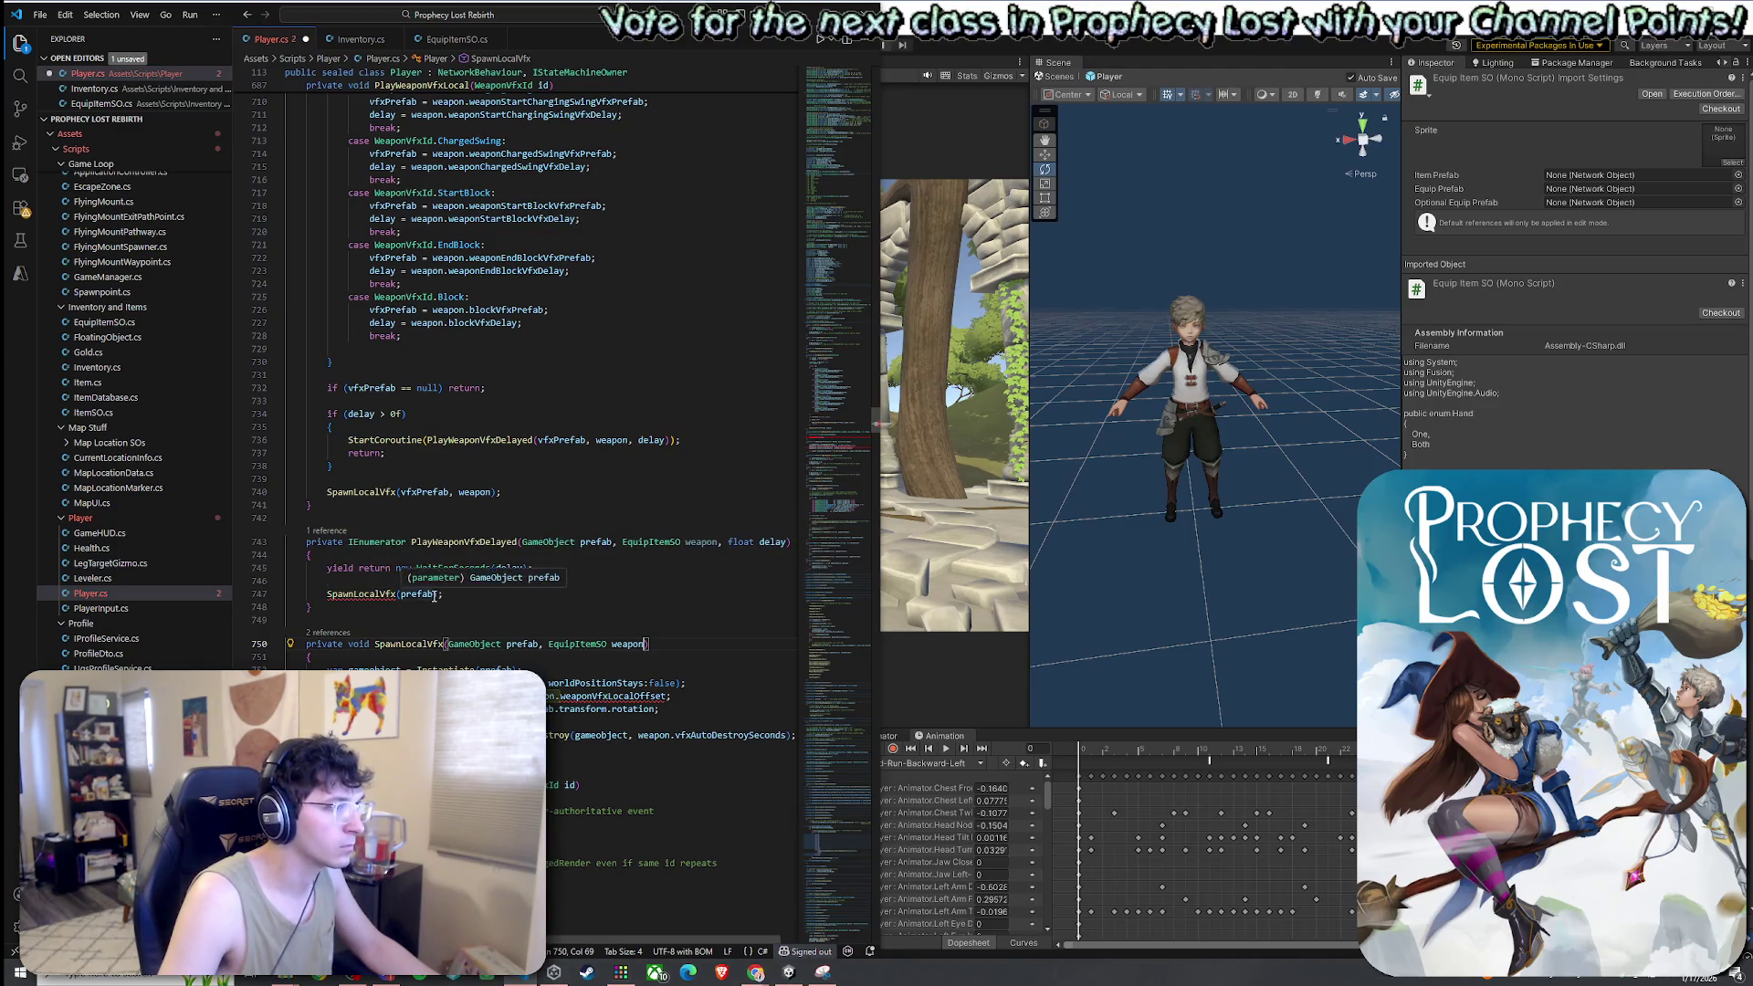
pyautogui.write('weapon')
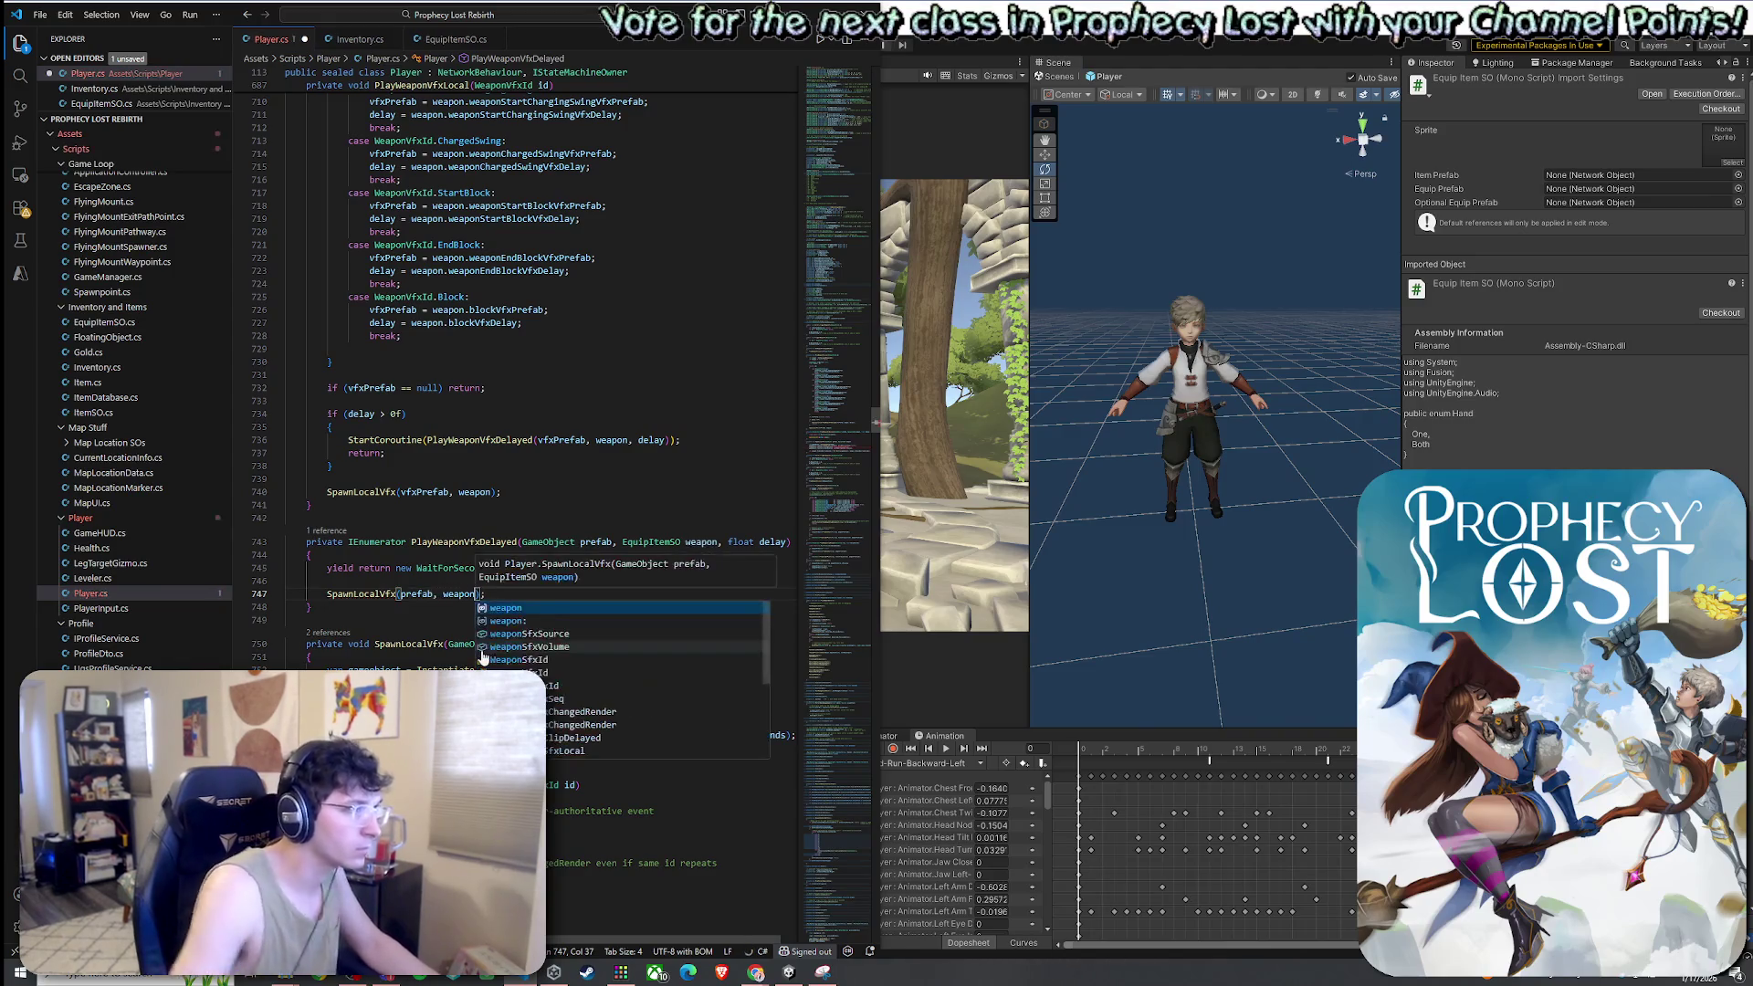
pyautogui.click(444, 643)
pyautogui.scroll(-3, 443, 644)
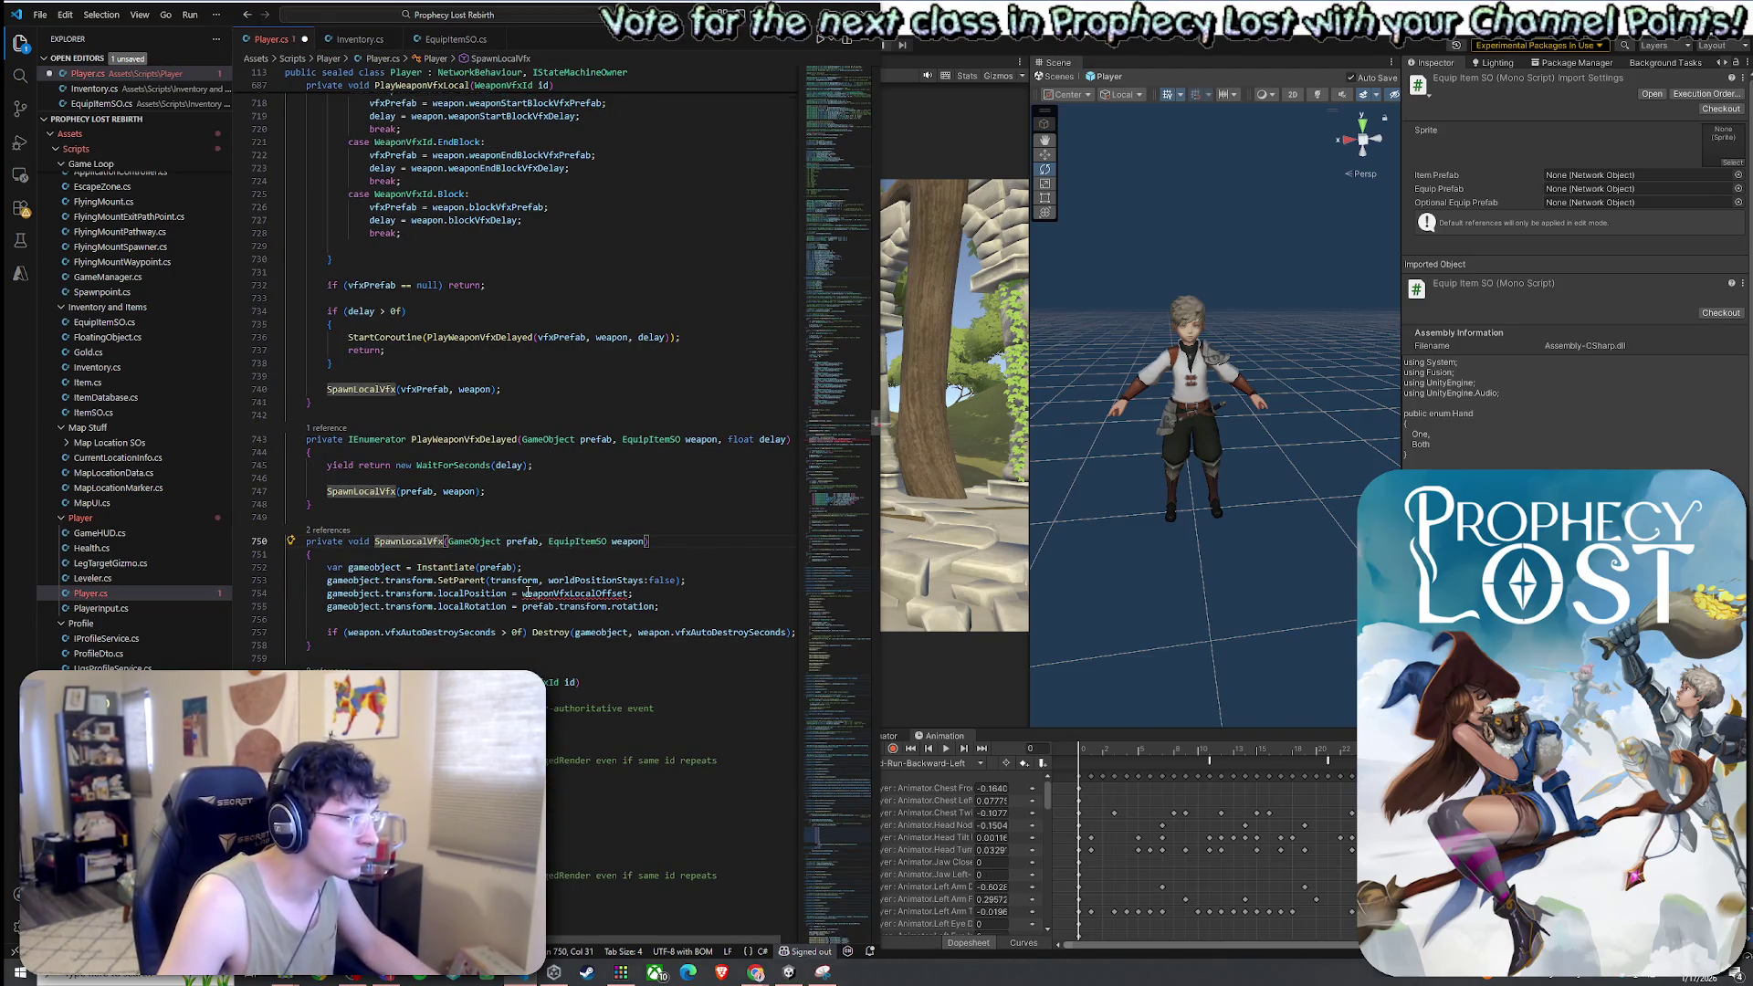
# Prefix weaponVfxLocalOffset with 'weapon.' in SpawnLocalVfx's Instantiate line
pyautogui.click(523, 593)
pyautogui.write('weapon.')
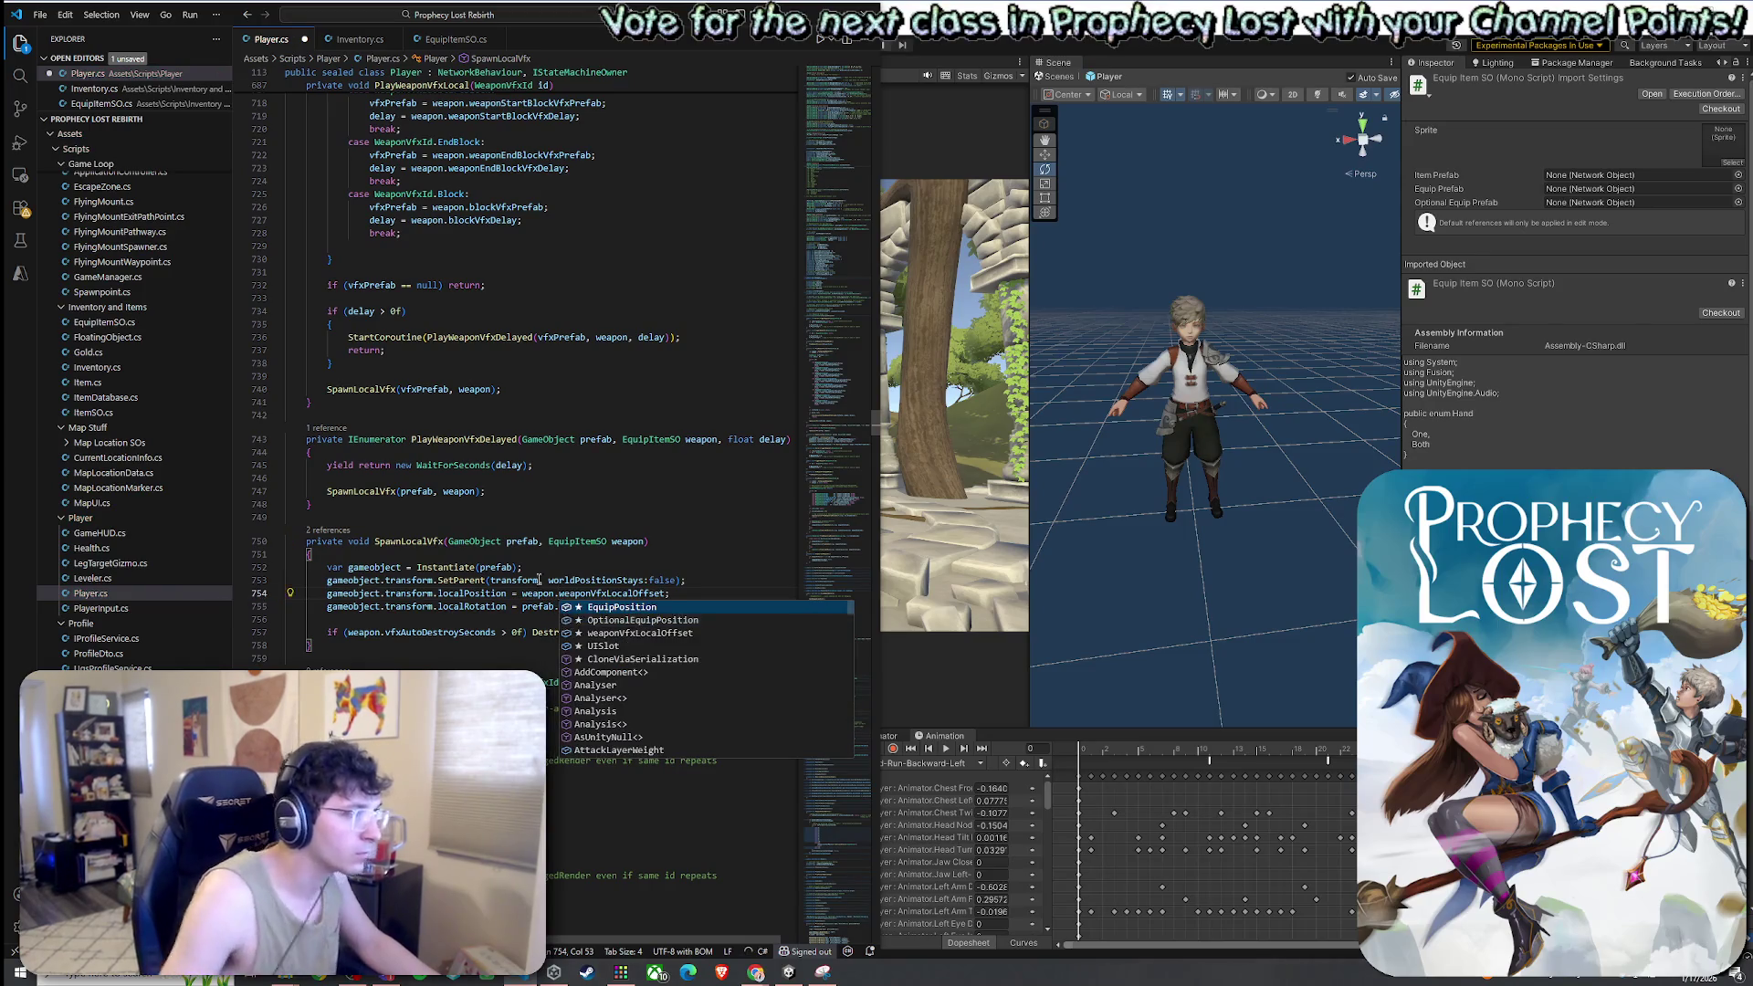
pyautogui.press('Escape')
pyautogui.press('Down')
pyautogui.press('Left')
pyautogui.press('Left')
pyautogui.press('Left')
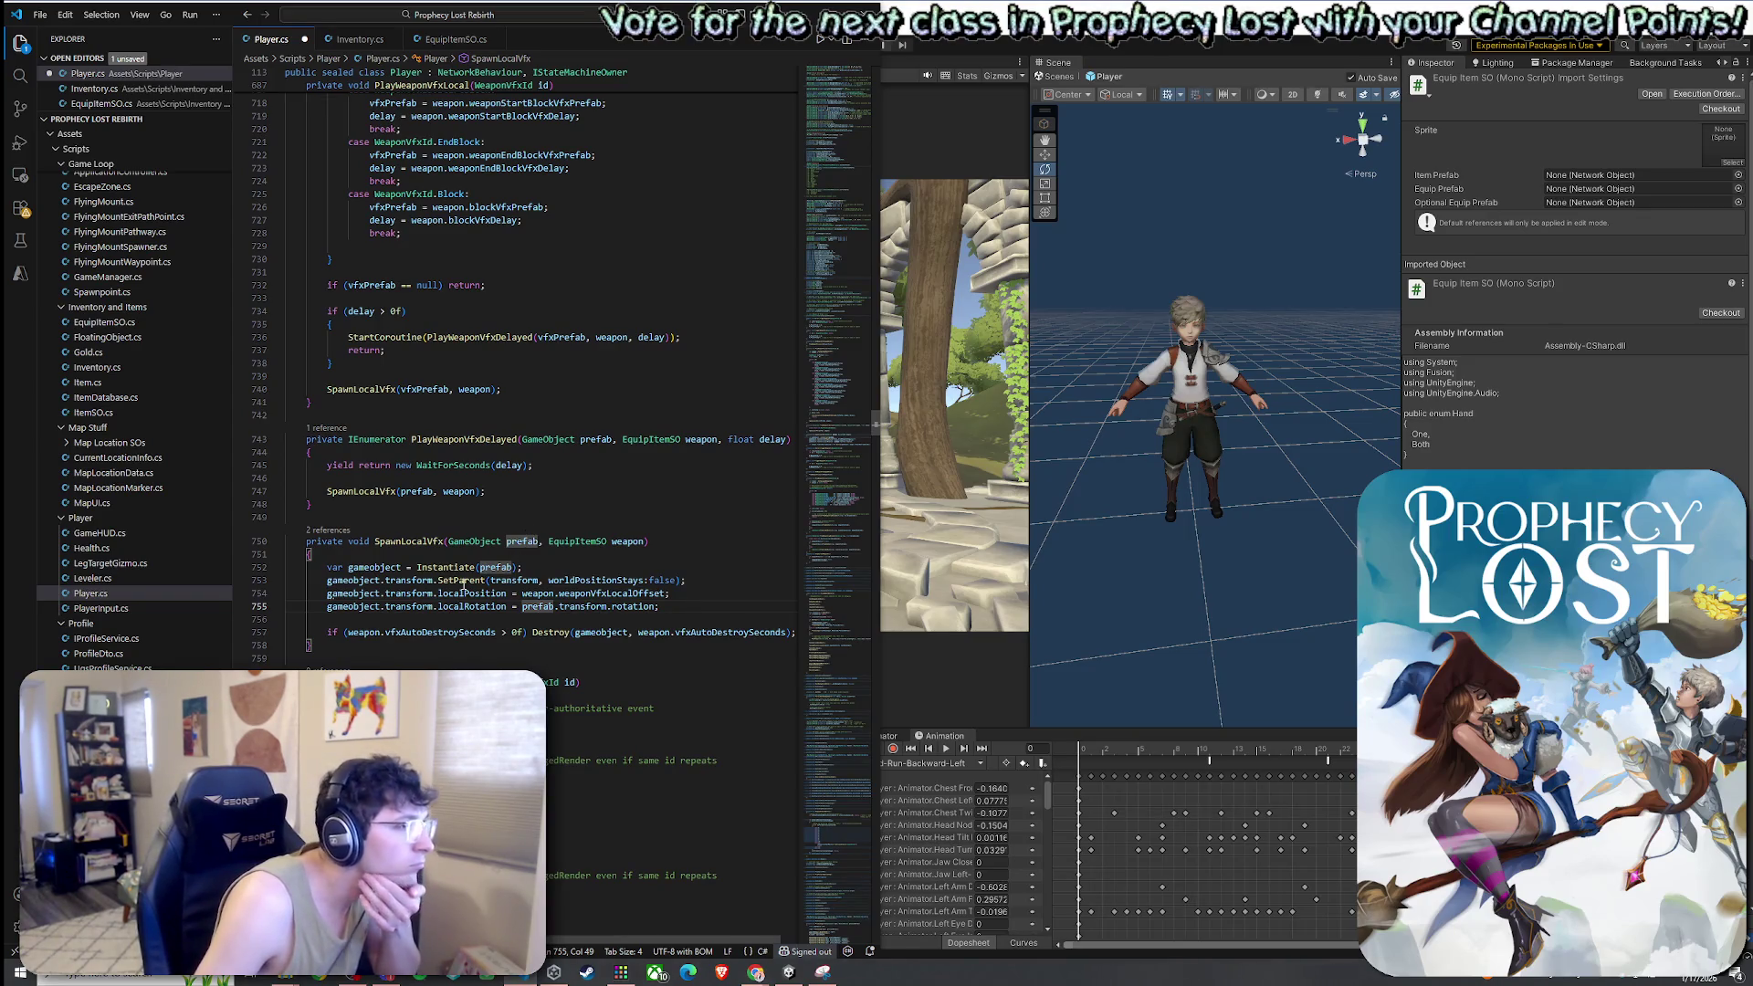
pyautogui.press('Up')
pyautogui.press('Up')
pyautogui.press('Up')
pyautogui.press('Left')
pyautogui.press('Left')
pyautogui.press('Left')
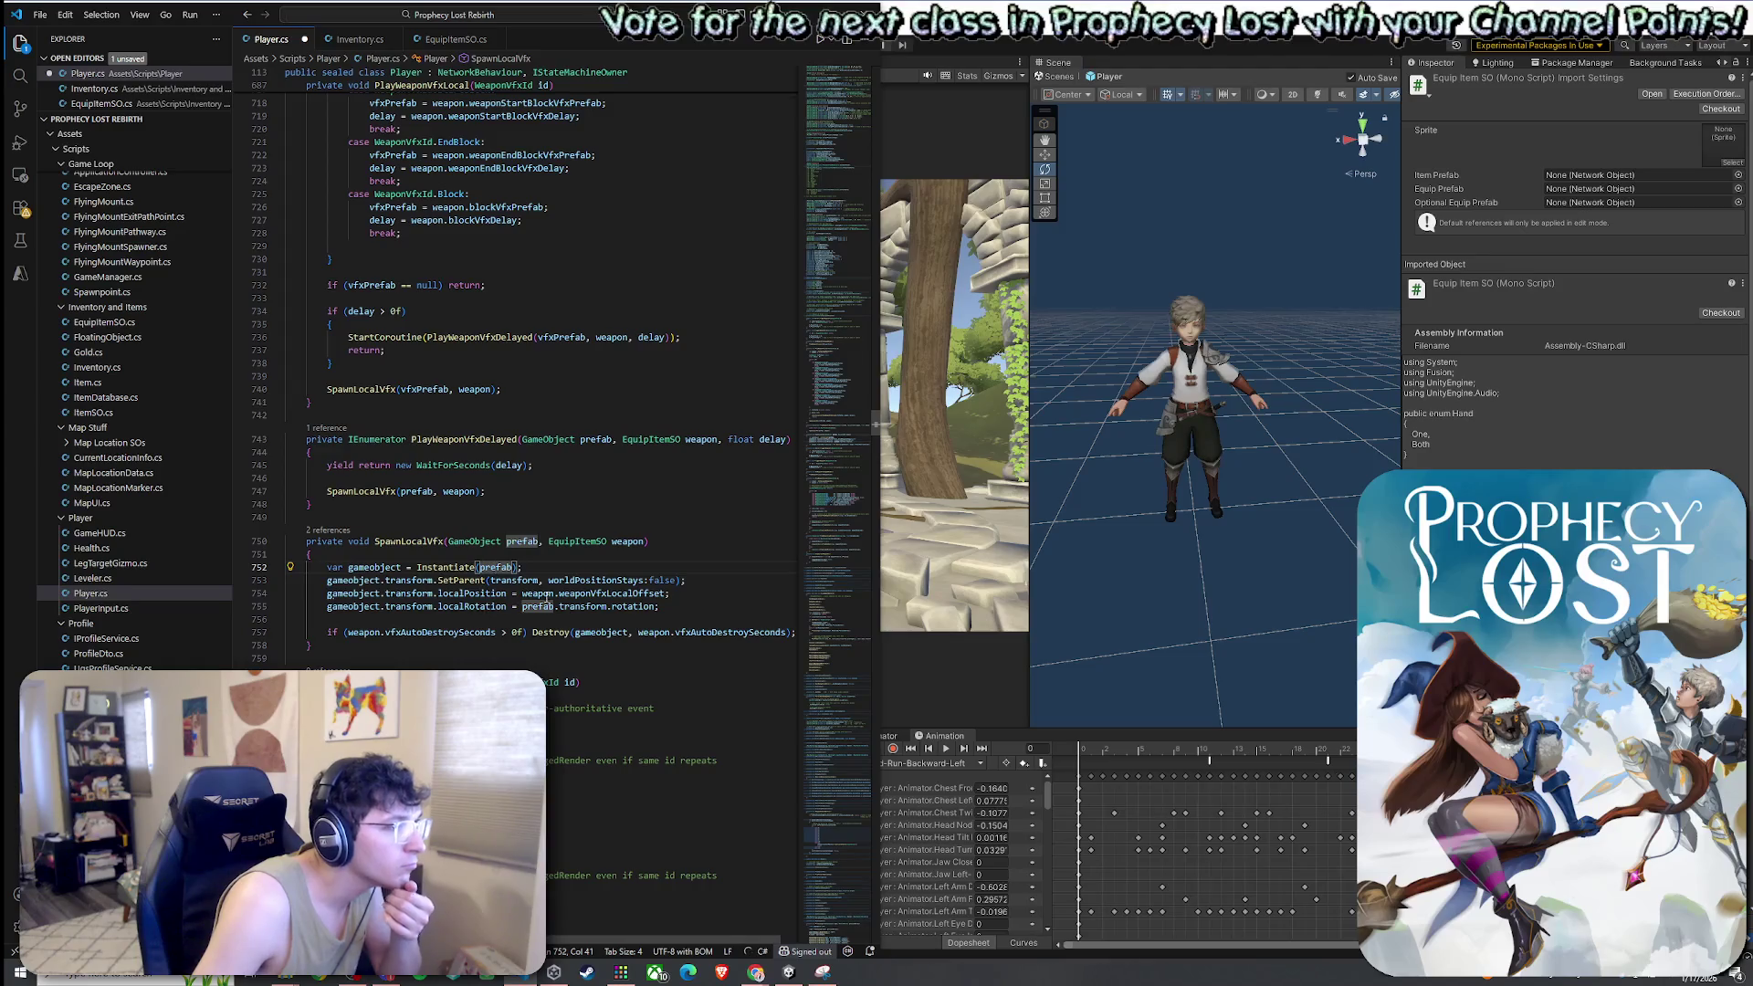
pyautogui.click(549, 594)
pyautogui.moveTo(553, 580)
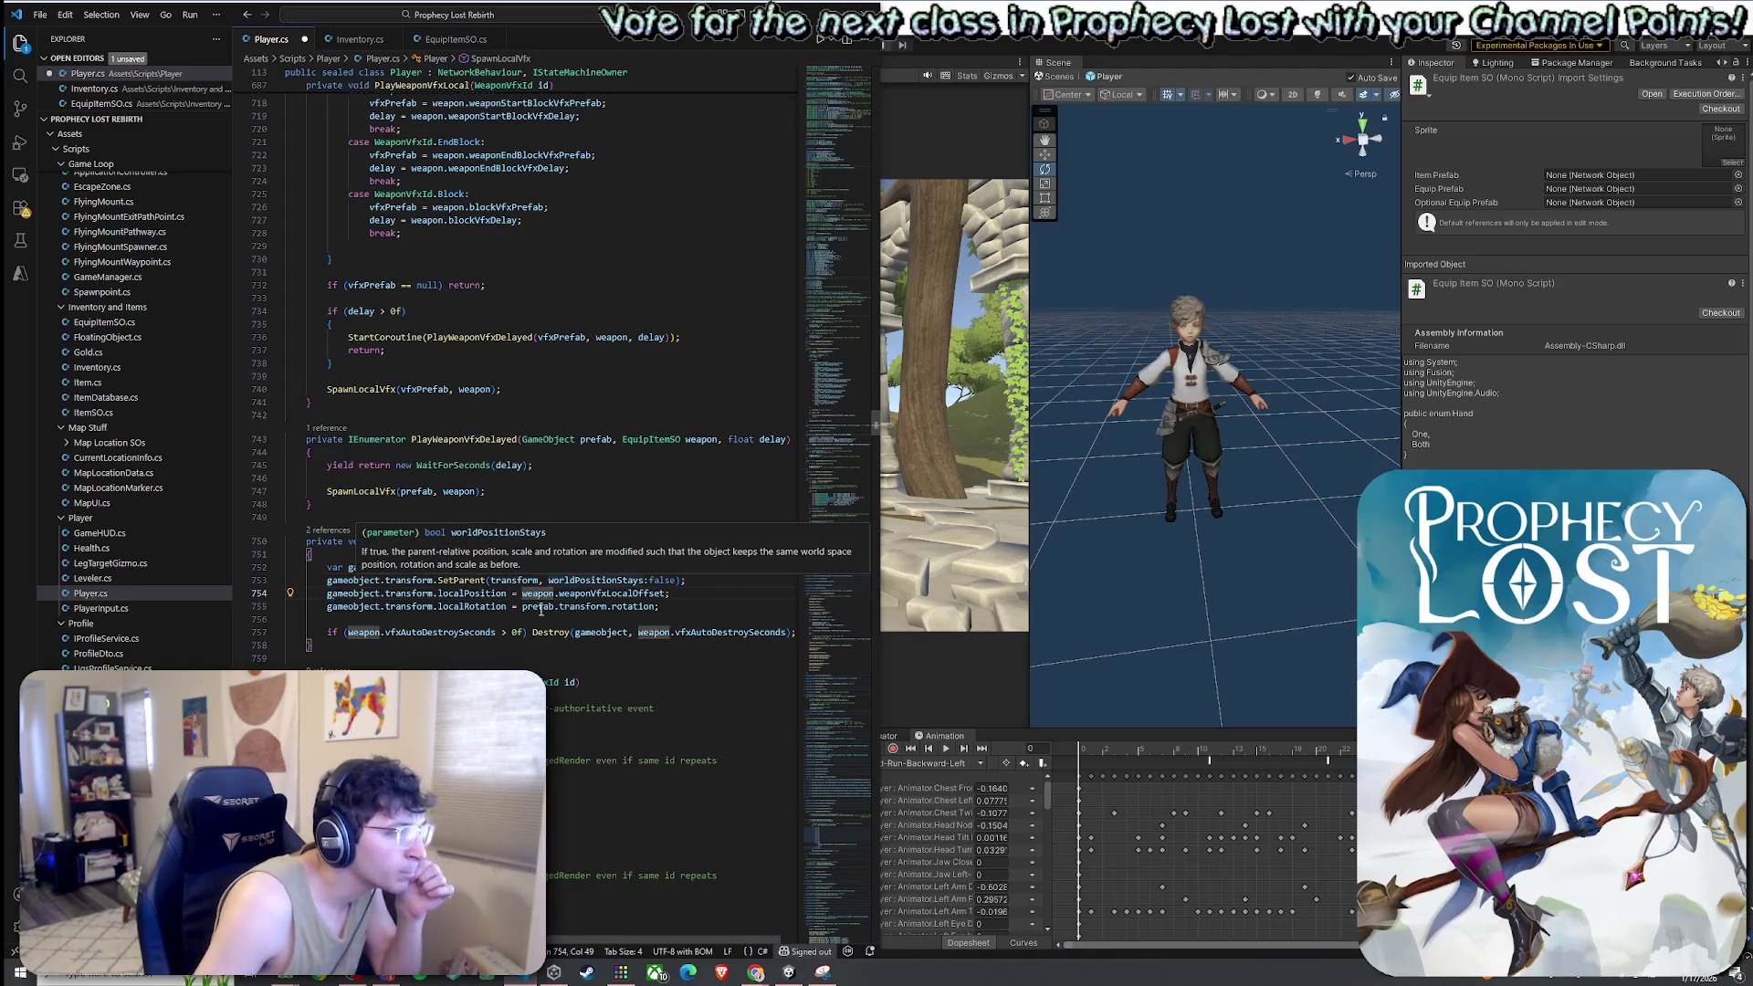
pyautogui.click(369, 594)
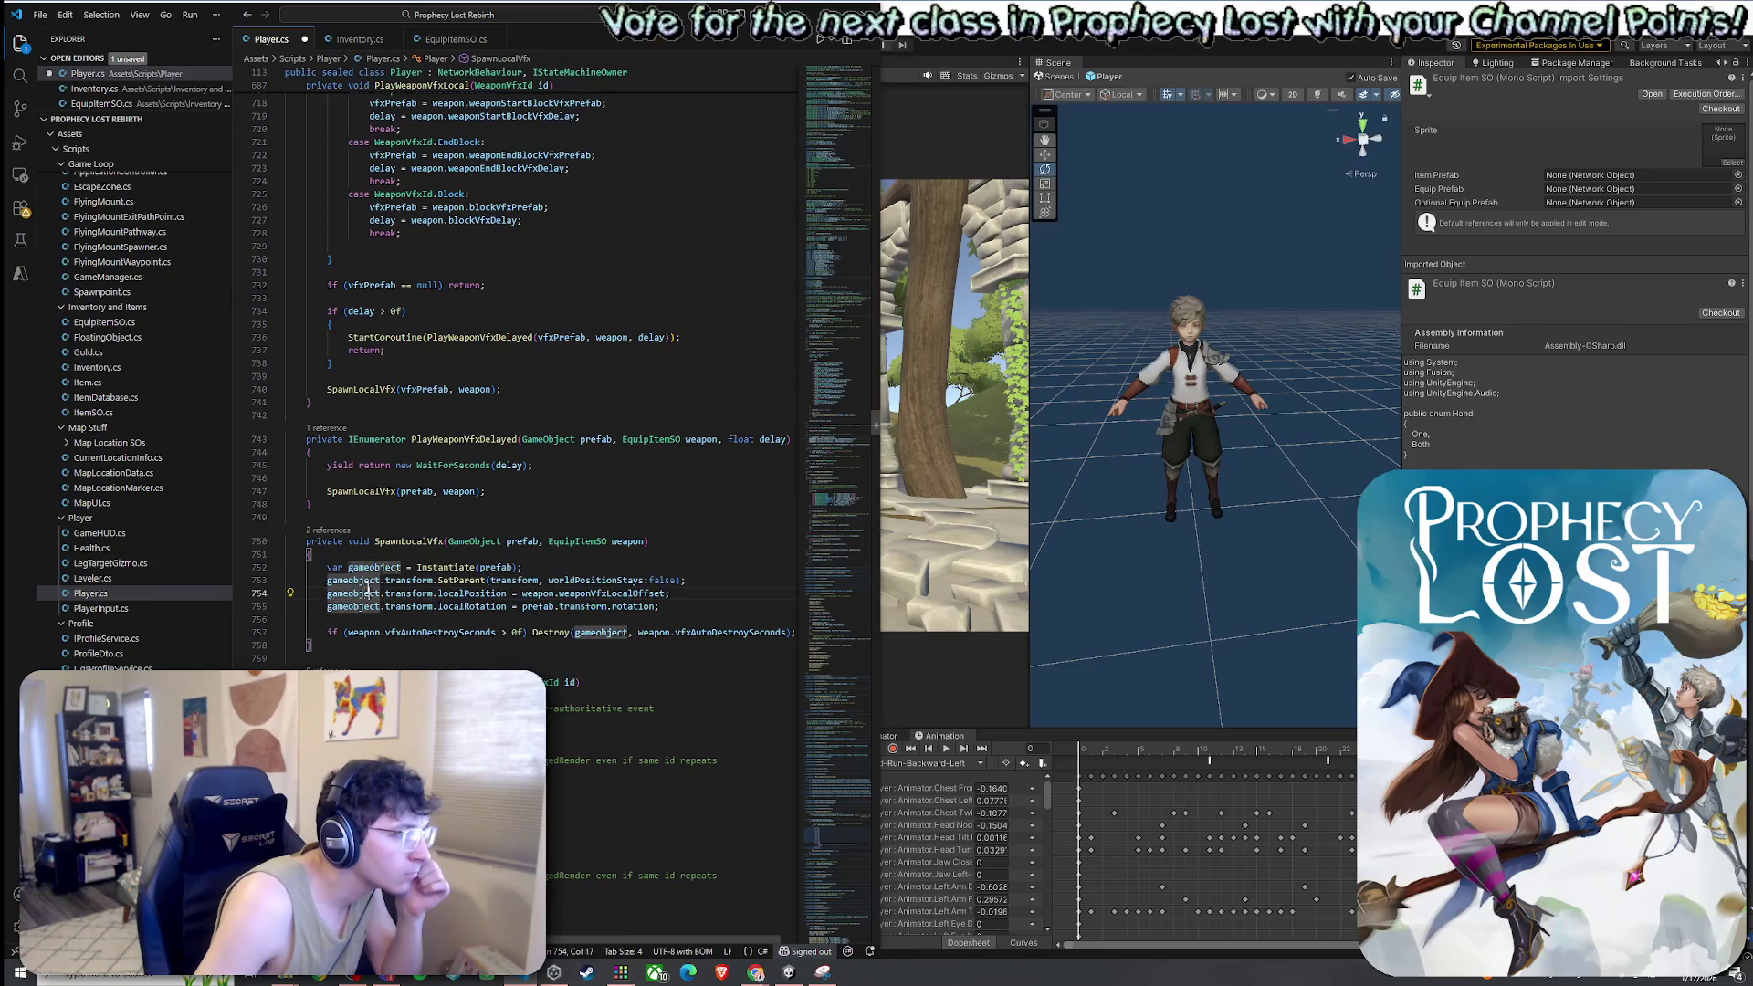
pyautogui.click(642, 606)
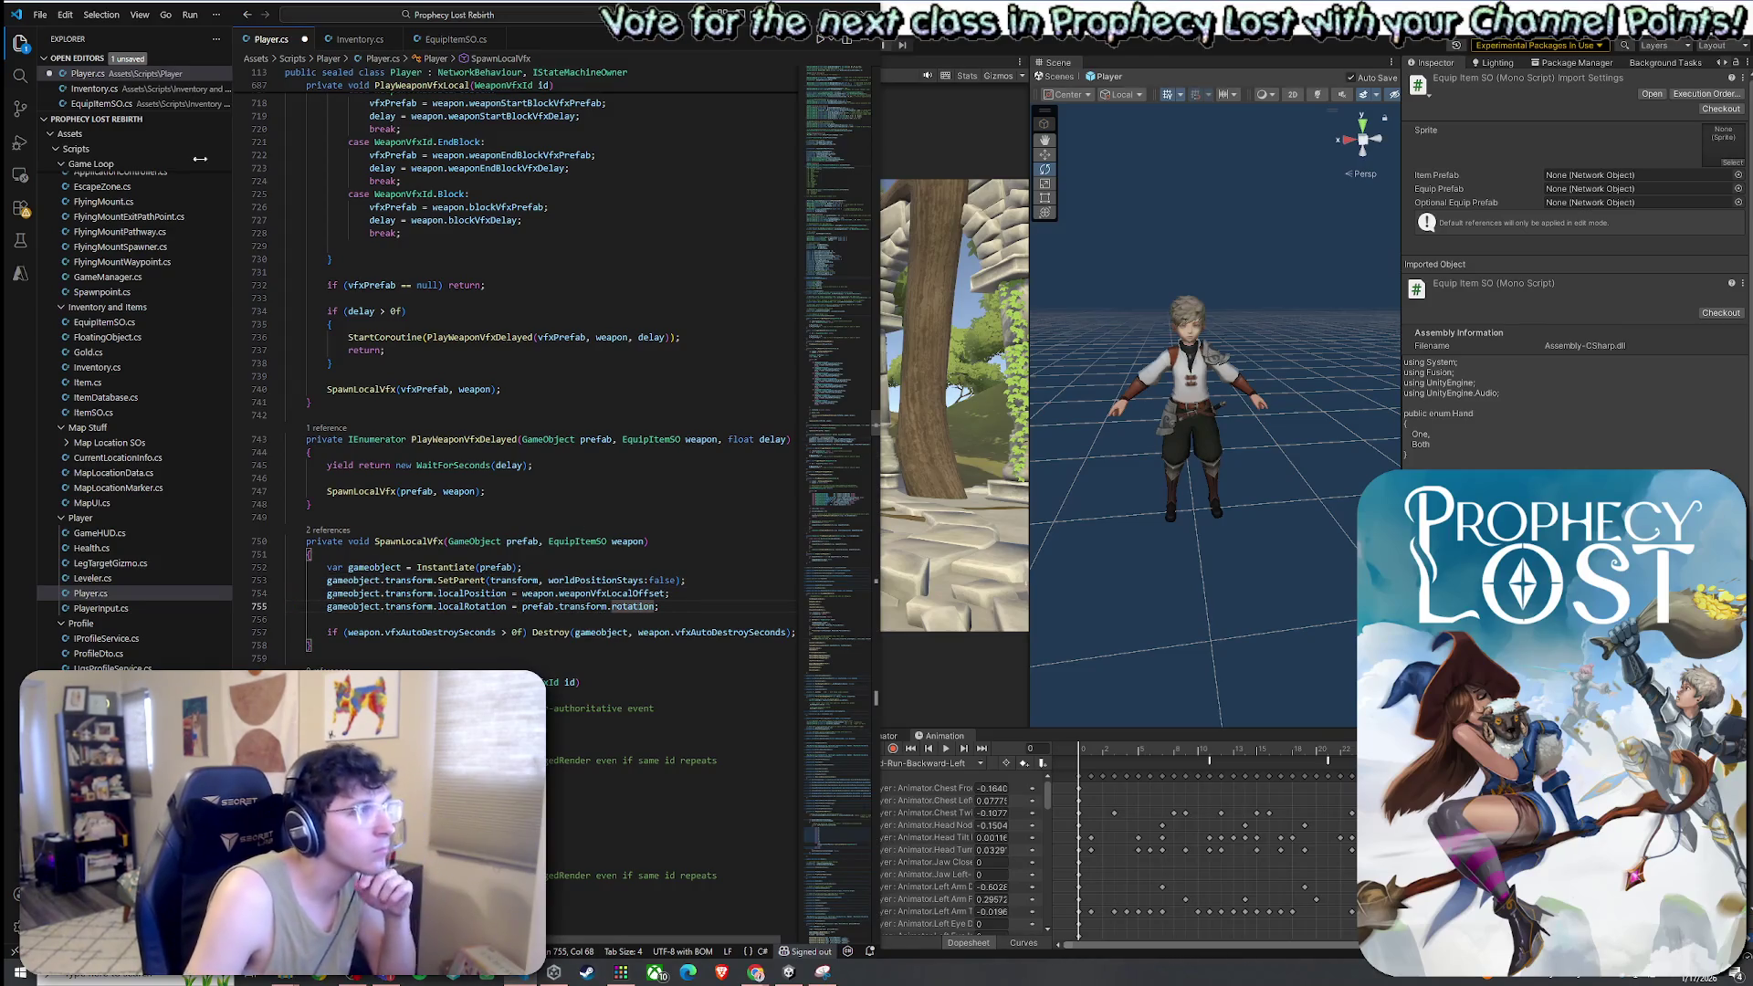
# Start Save As for Player.cs, then cancel the dialog with Esc
pyautogui.click(41, 15)
pyautogui.click(107, 271)
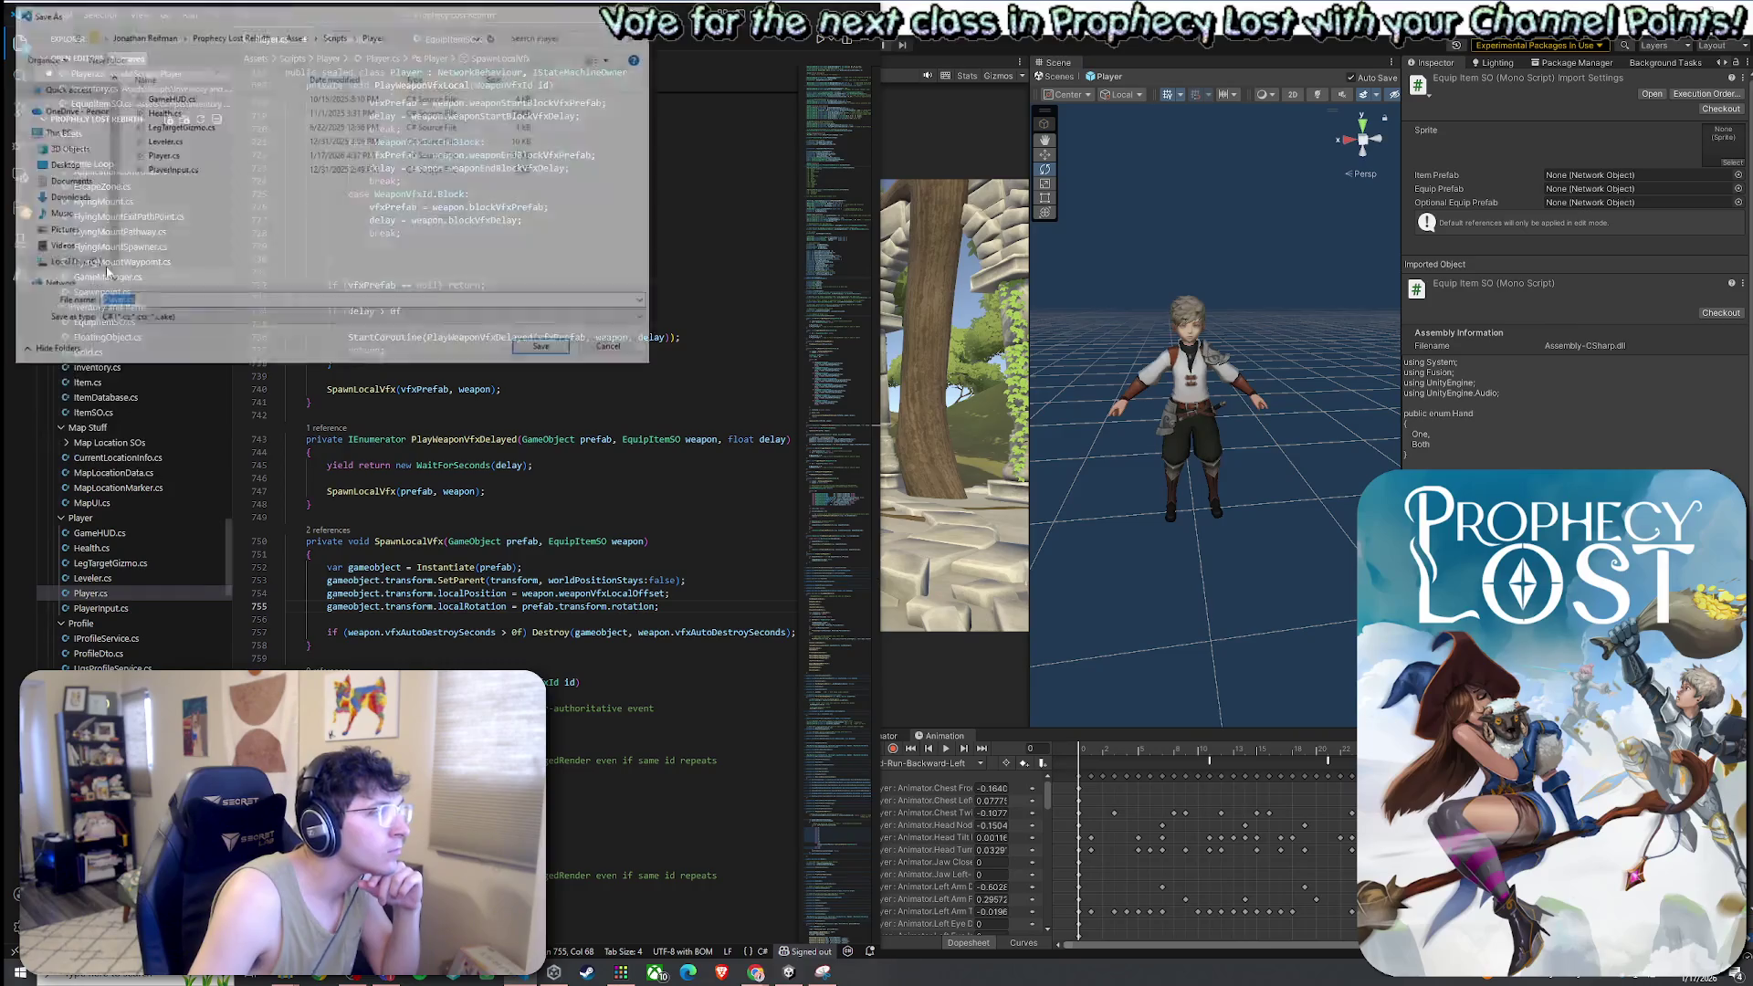
pyautogui.press('Escape')
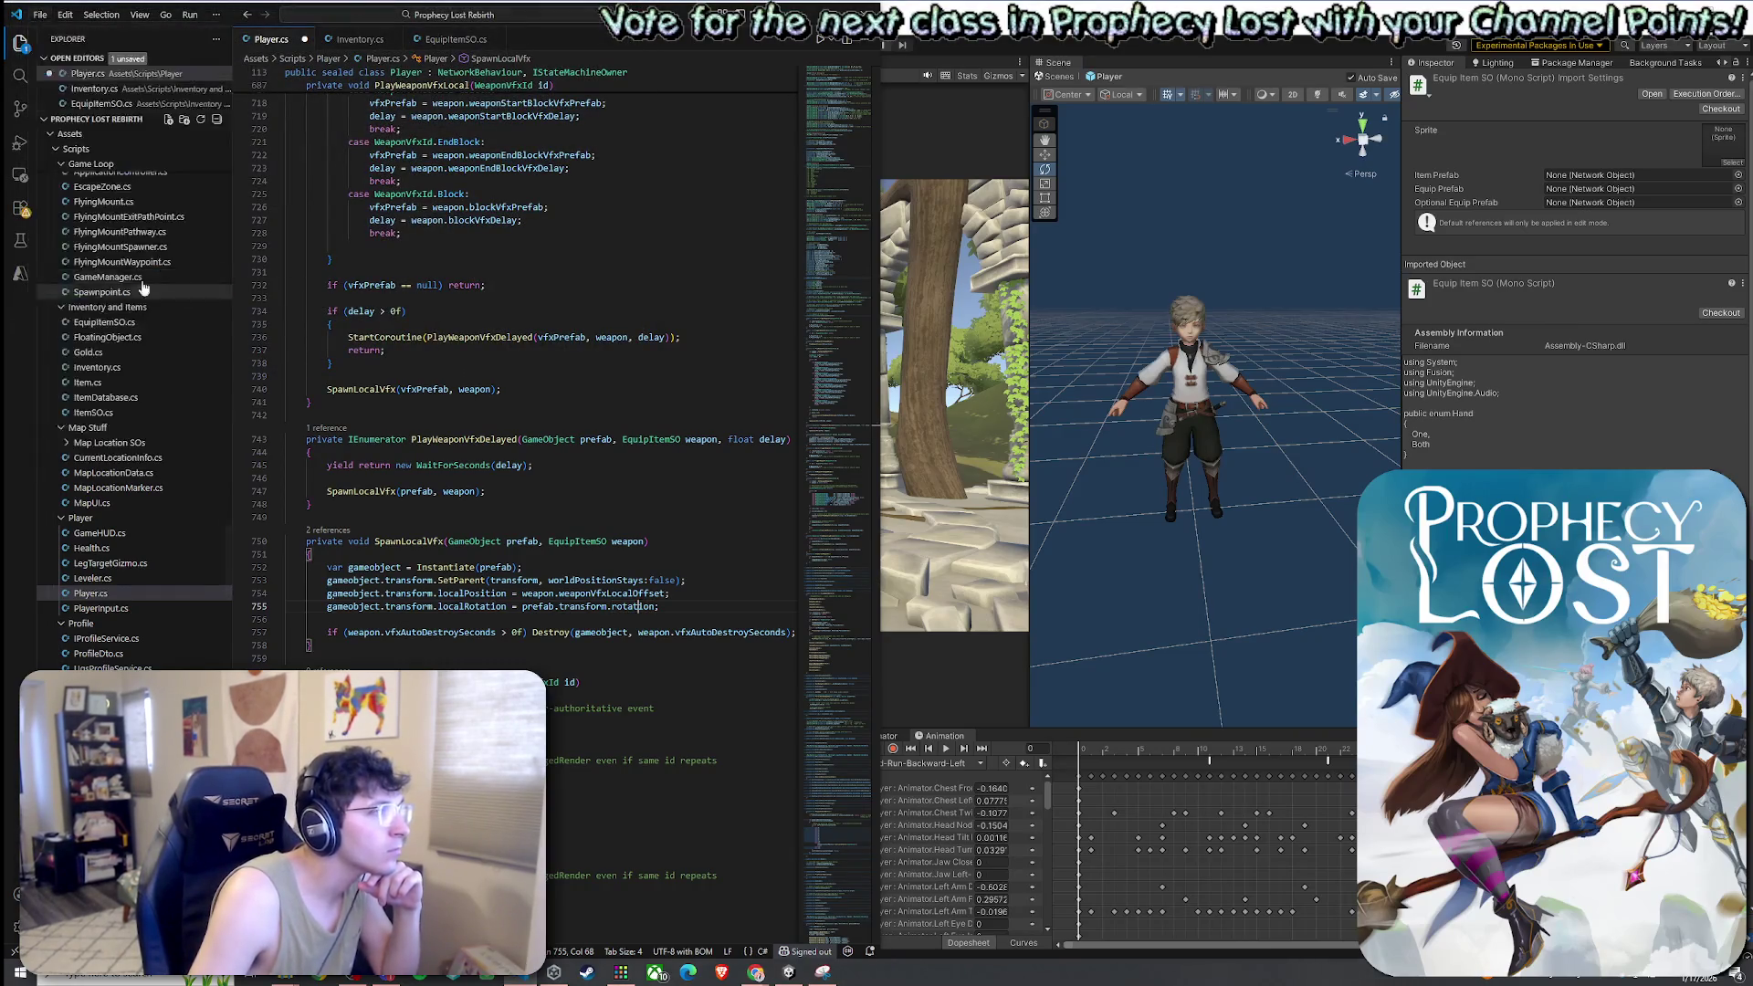
# Back in Unity, select the Player object and exit Prefab Mode to 00_BootStrap
pyautogui.click(1139, 46)
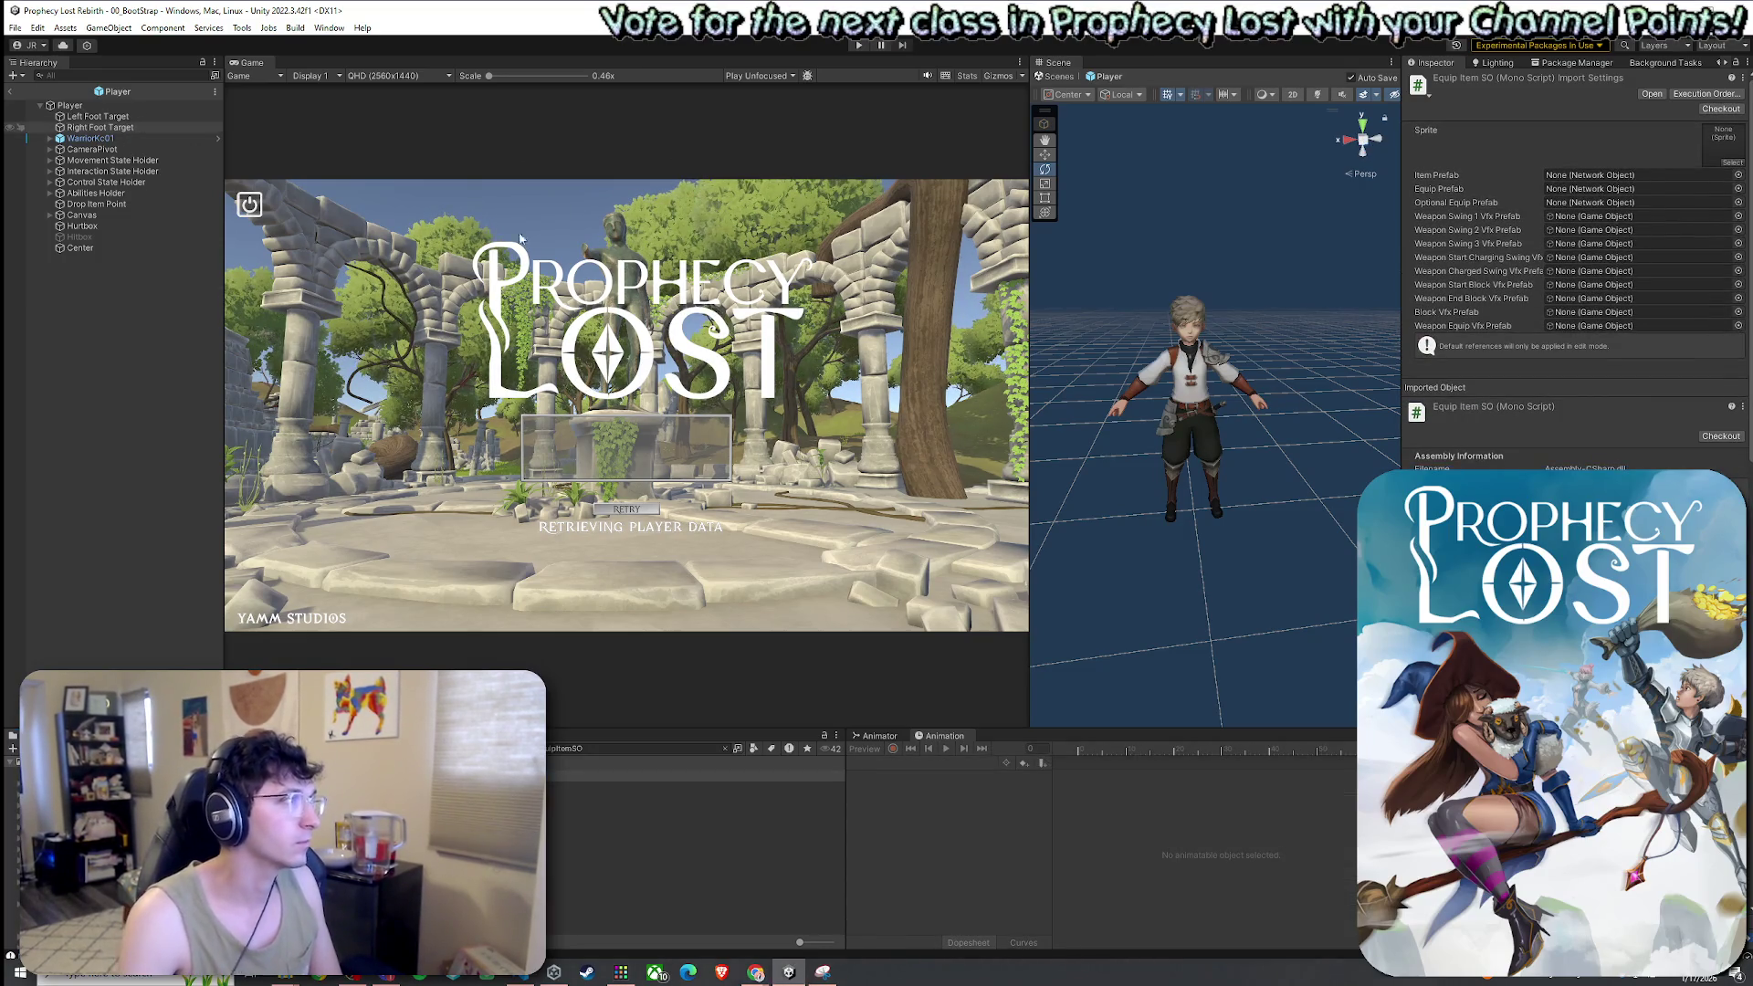
pyautogui.click(138, 115)
pyautogui.click(146, 105)
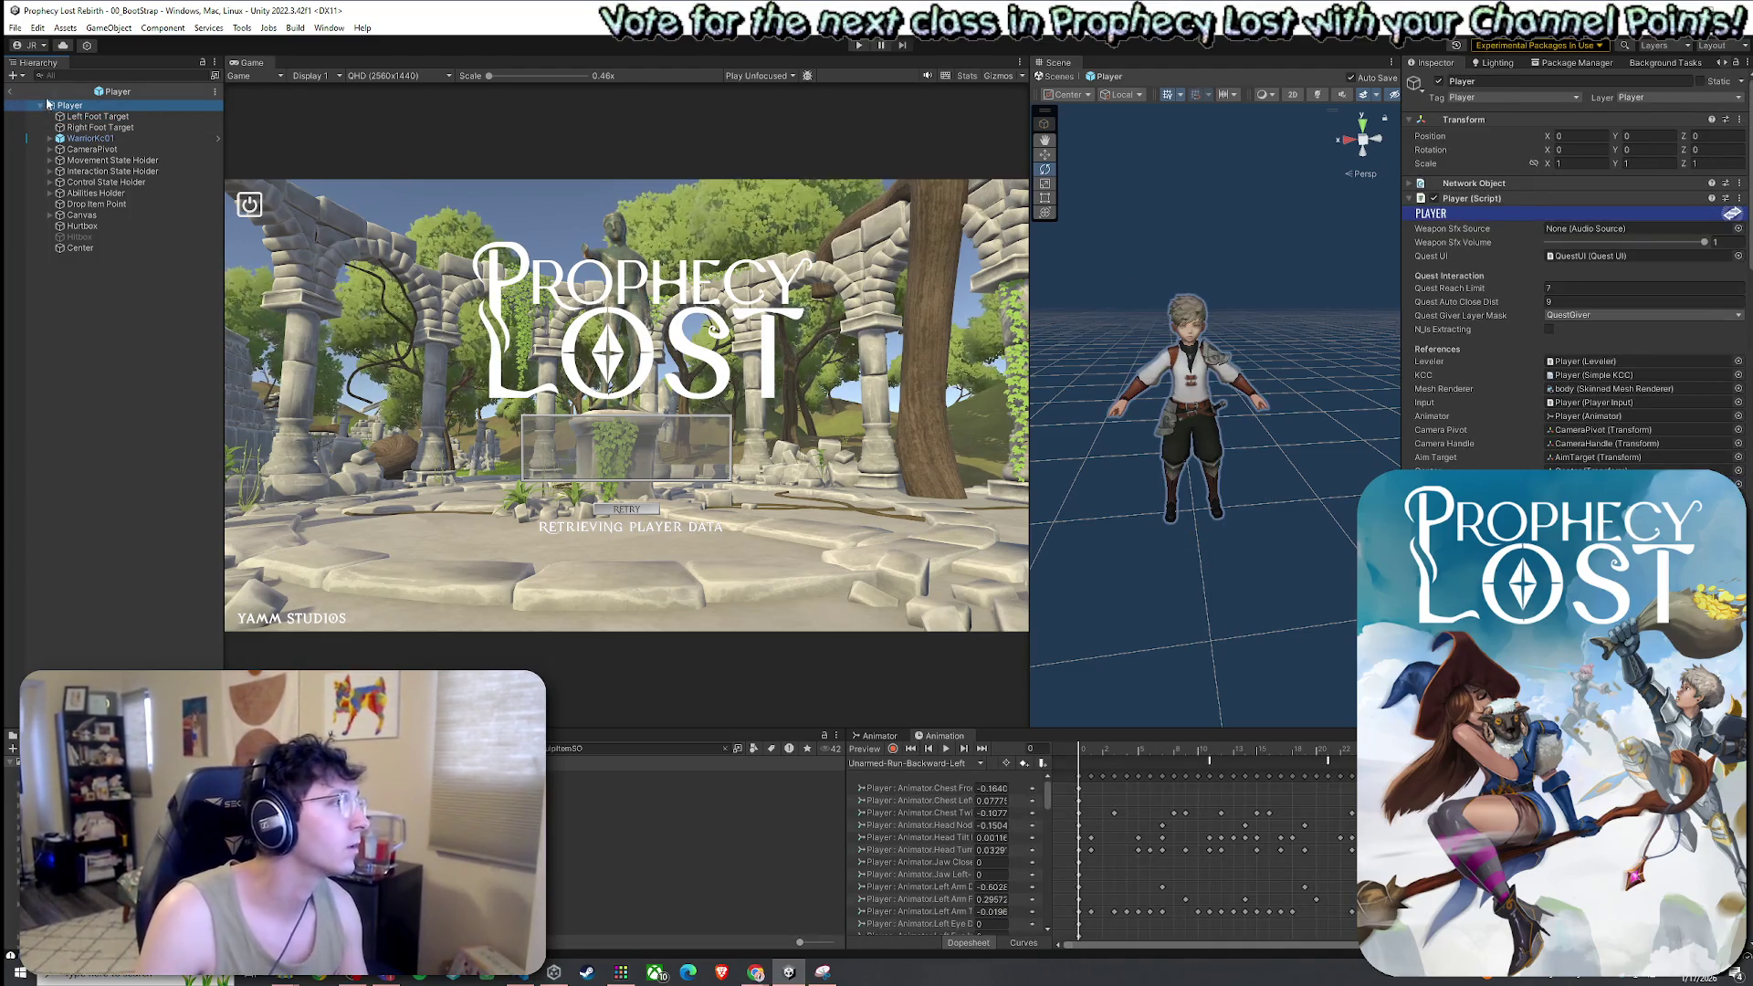
pyautogui.click(10, 91)
pyautogui.click(15, 27)
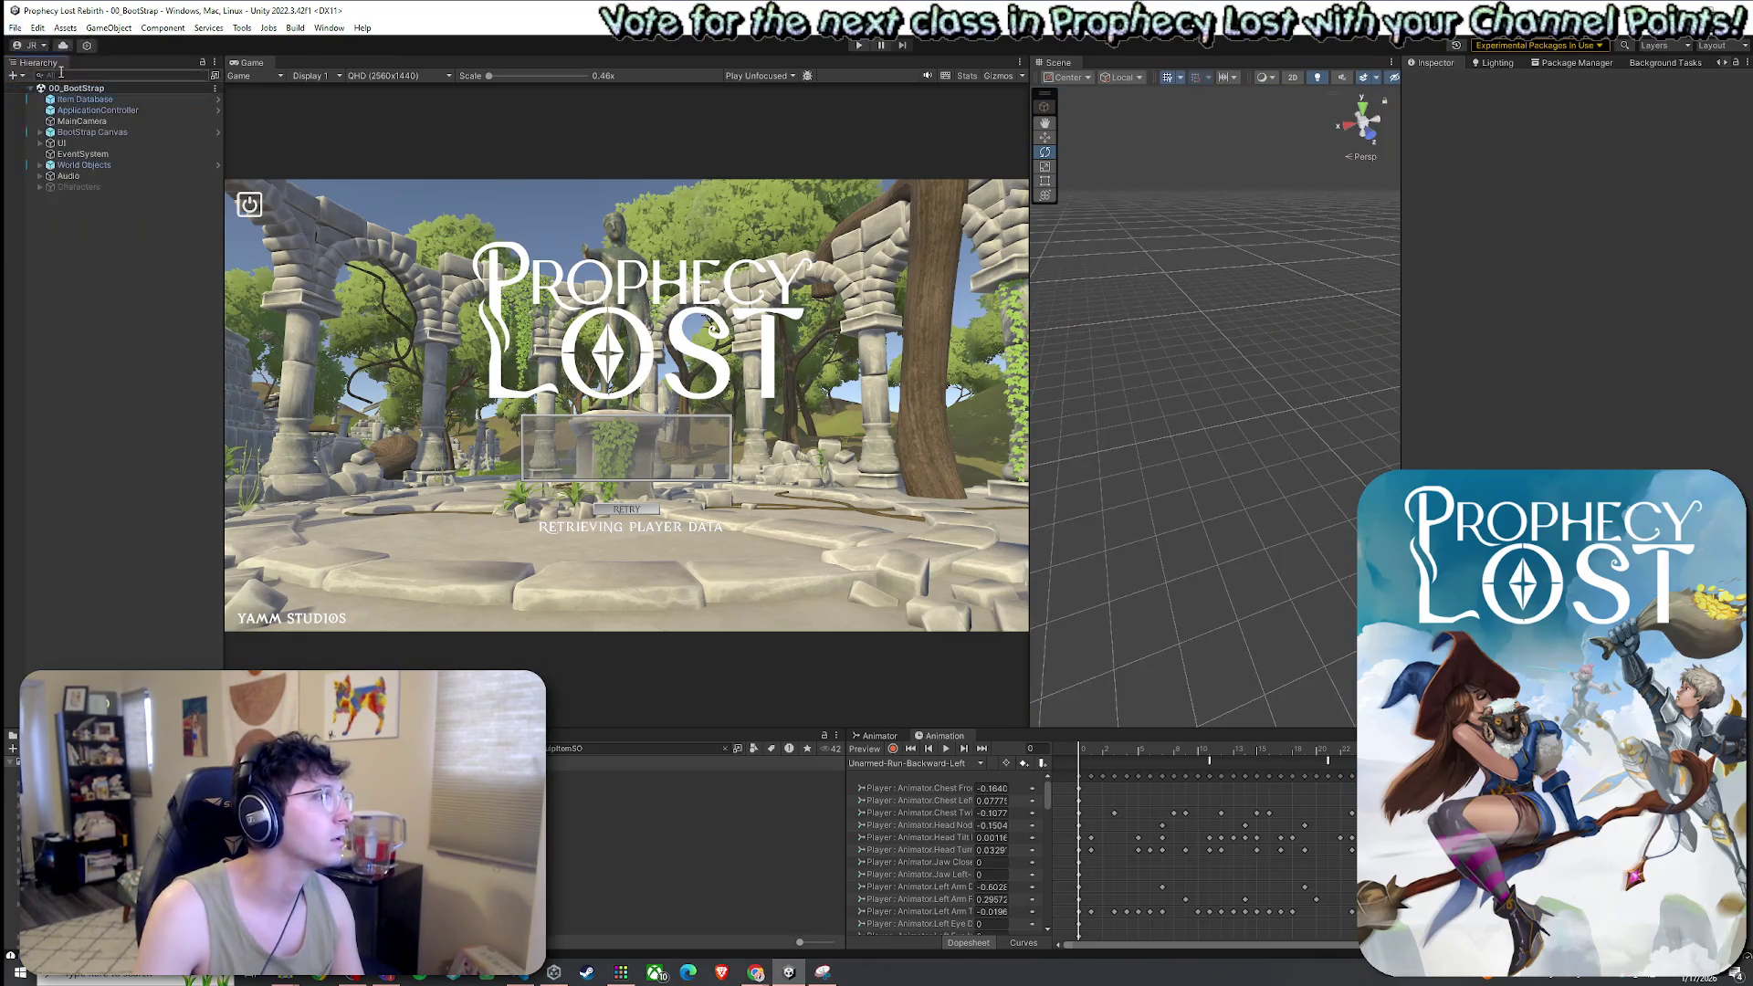
# Enter Play mode from 00_BootStrap and pick a destination to start the test match
pyautogui.click(858, 45)
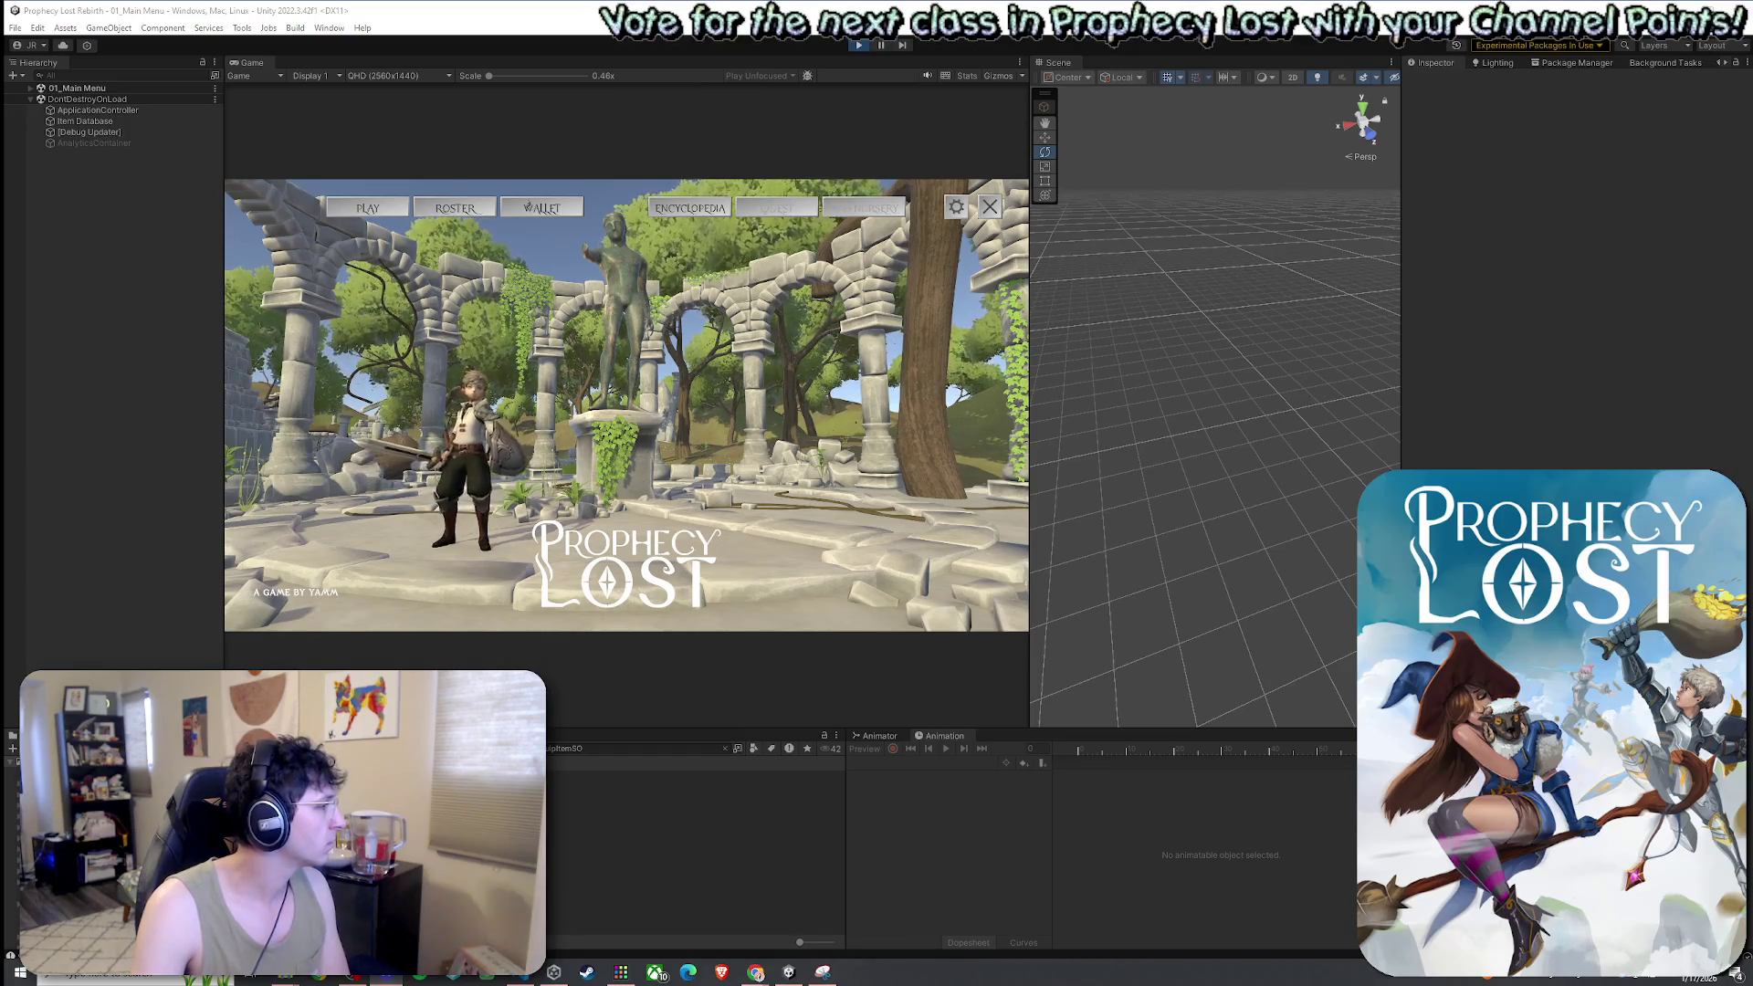
pyautogui.click(550, 365)
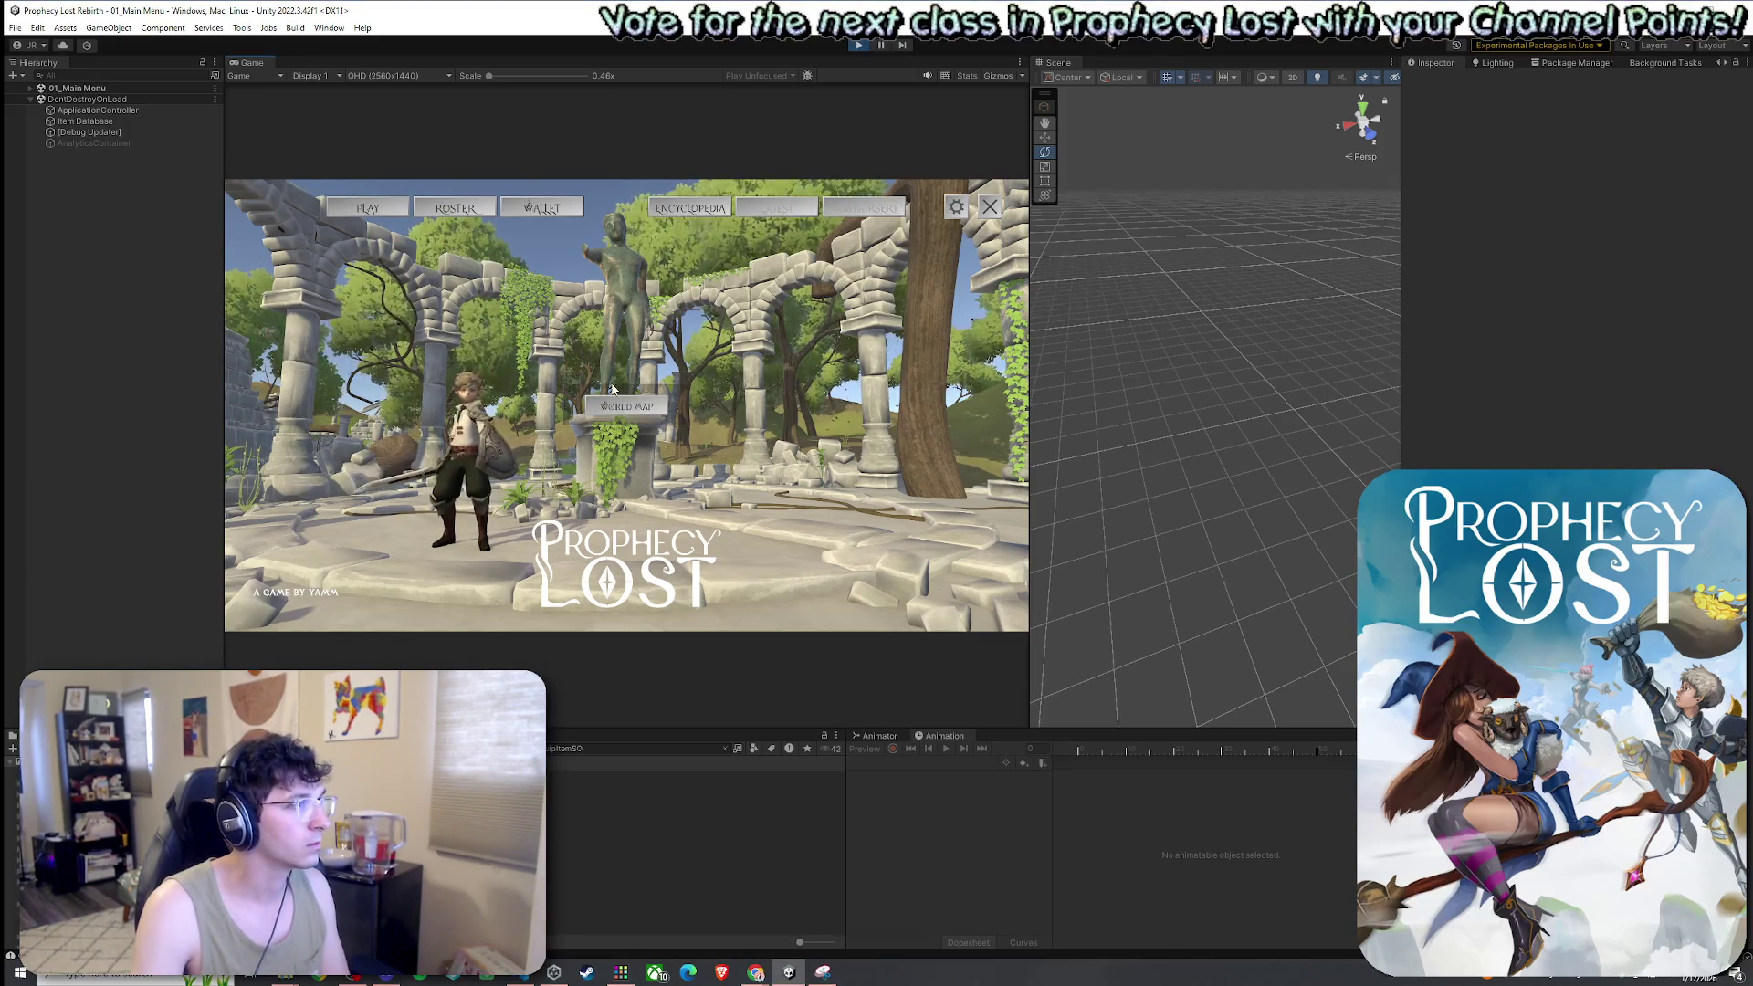
pyautogui.click(629, 408)
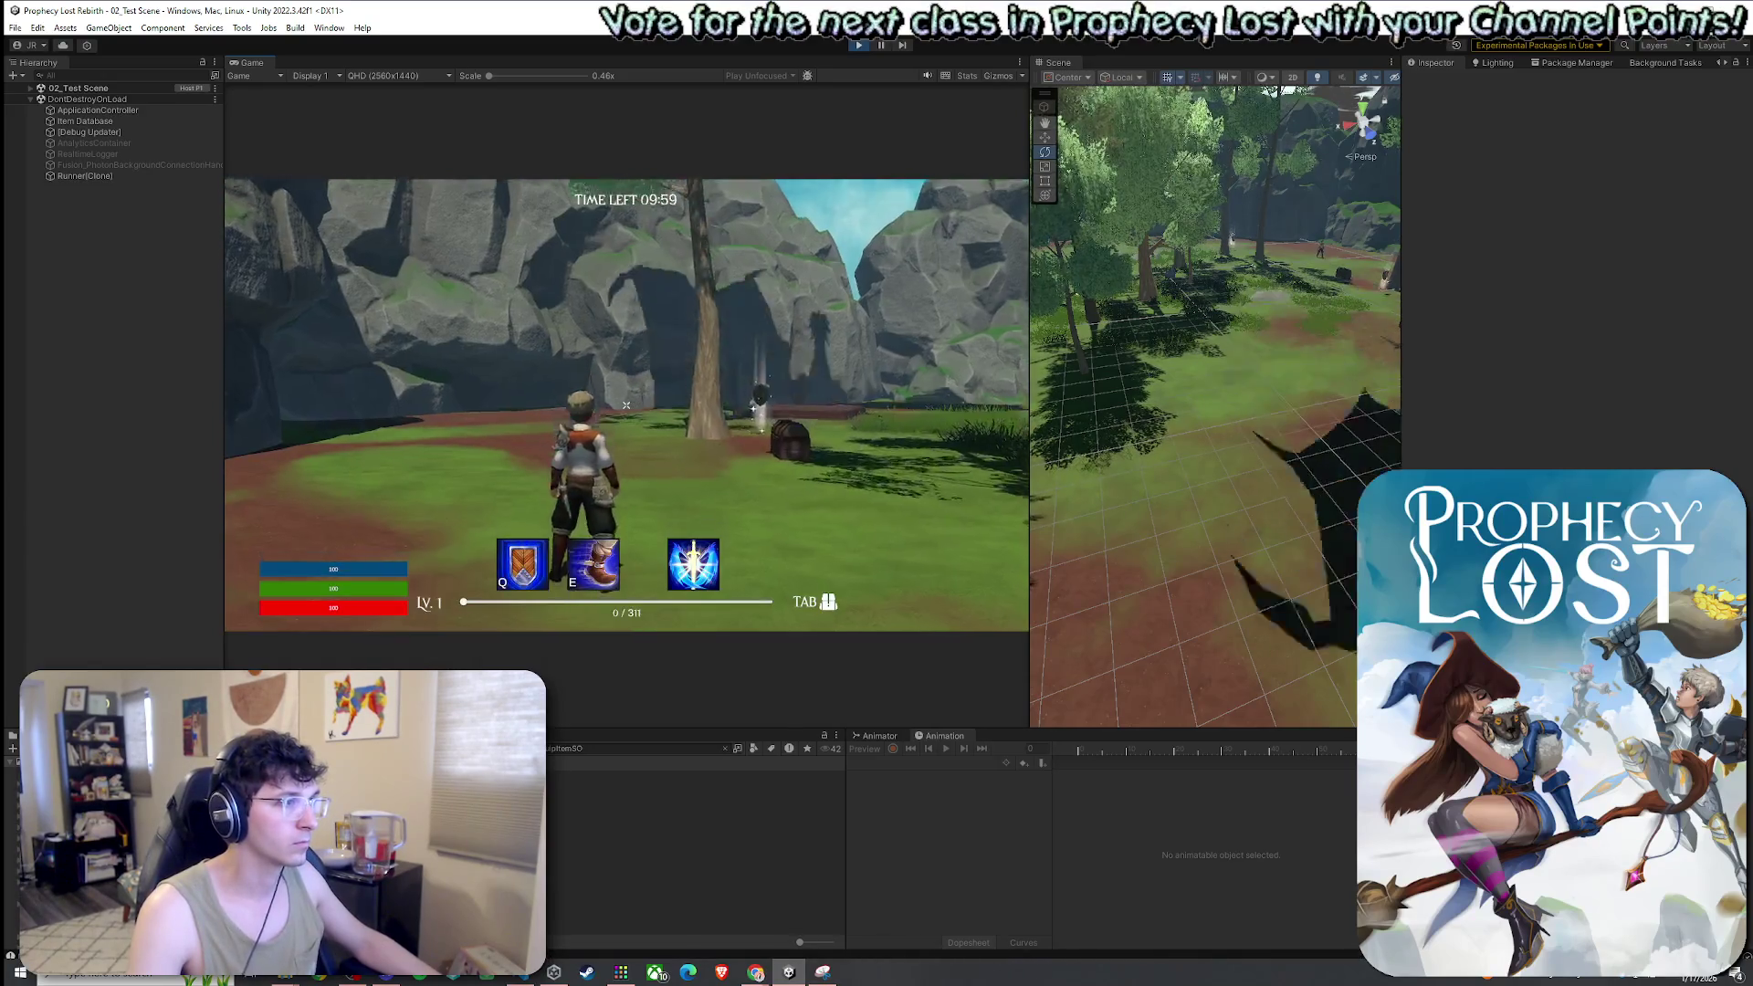
# Walk into the forest, draw the sword and swing it to trigger the slash VFX
pyautogui.press('w')
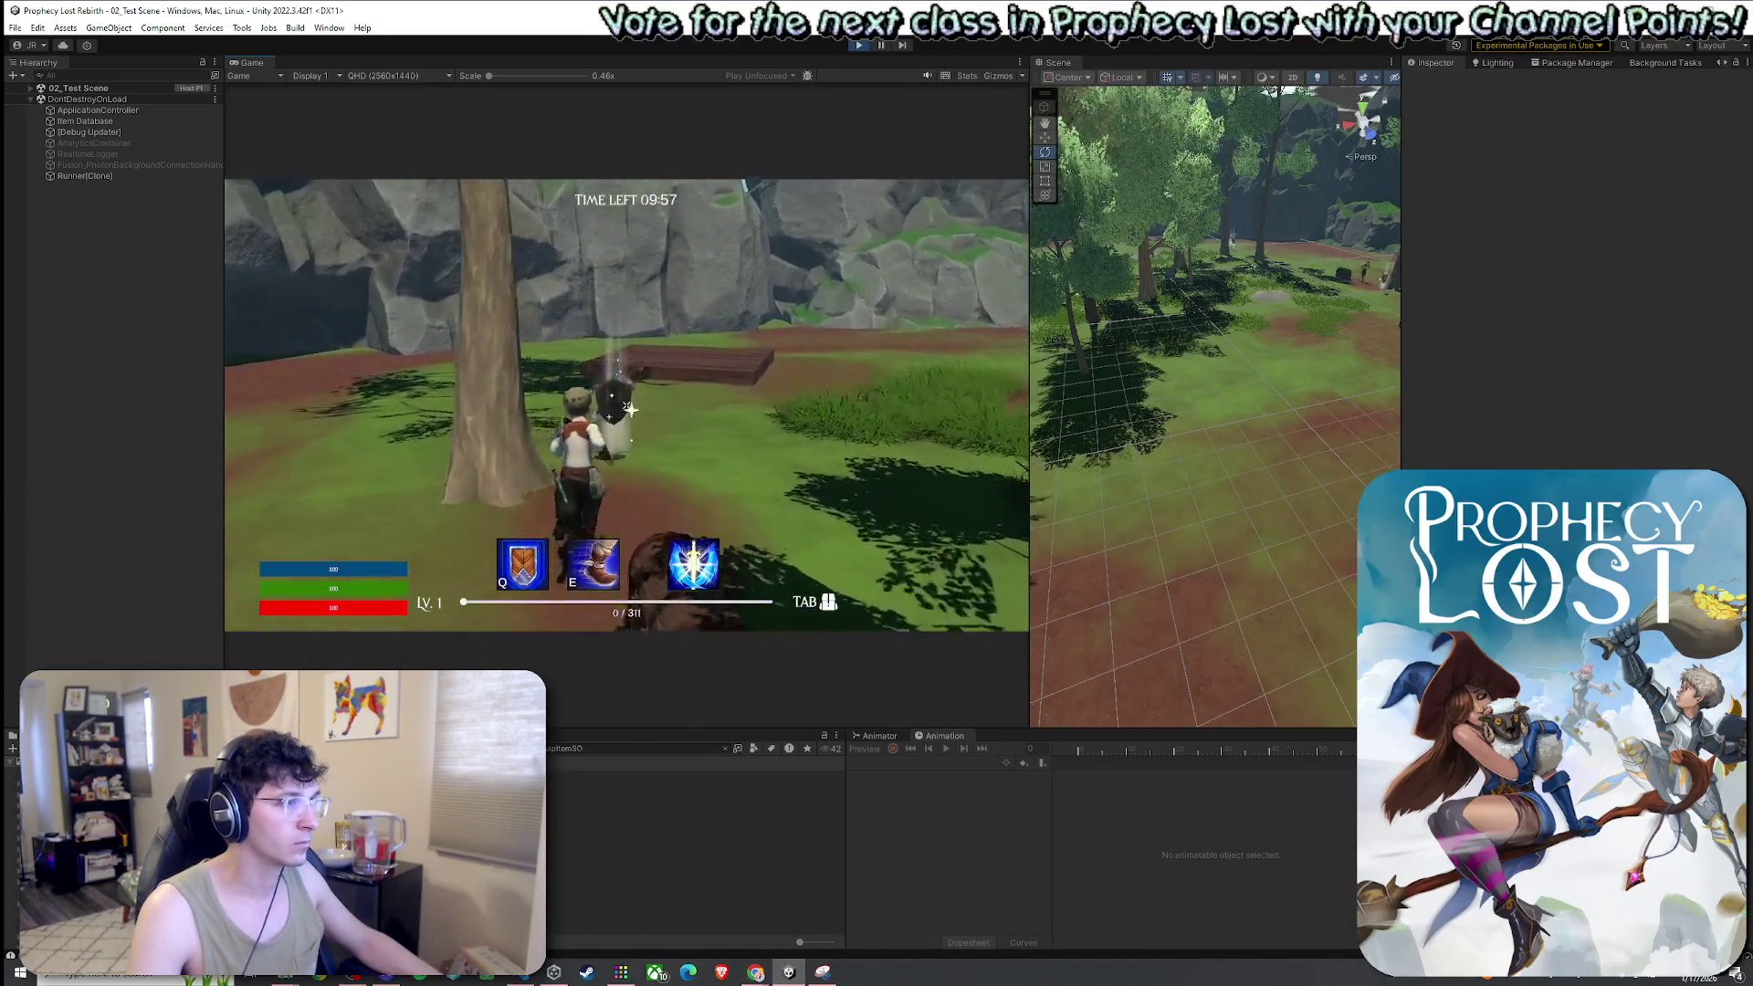
pyautogui.press('Tab')
pyautogui.press('Tab')
pyautogui.press('w')
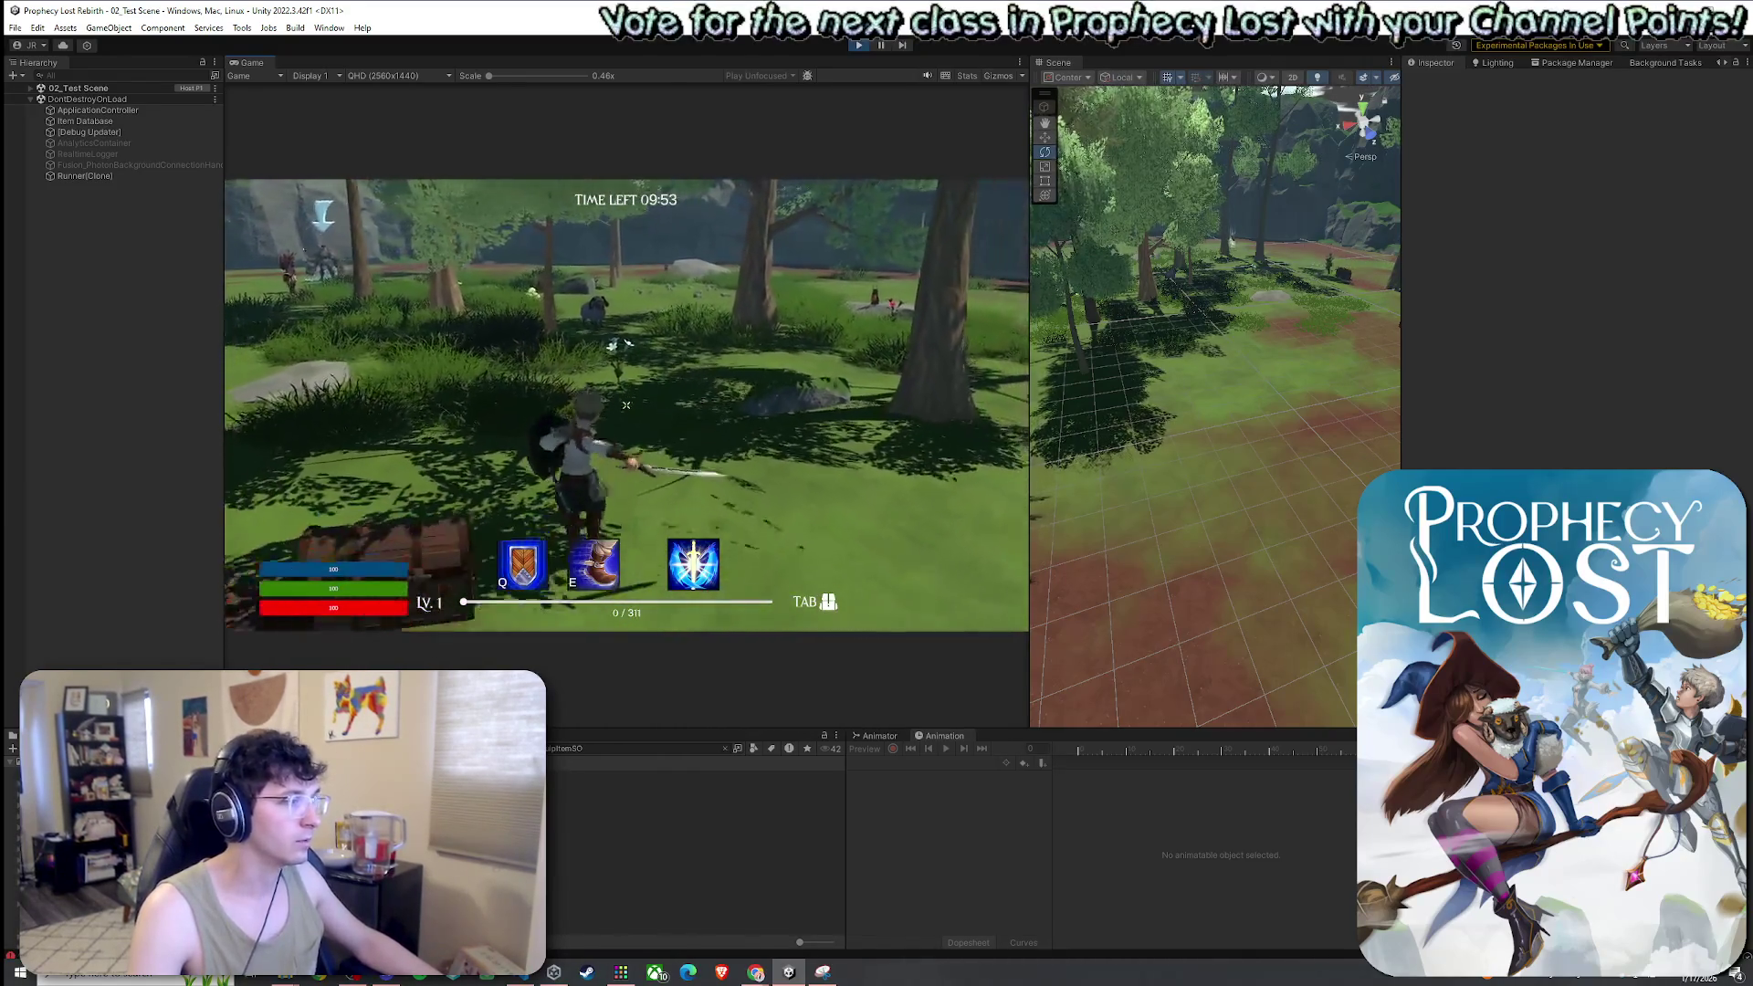
pyautogui.click(626, 405)
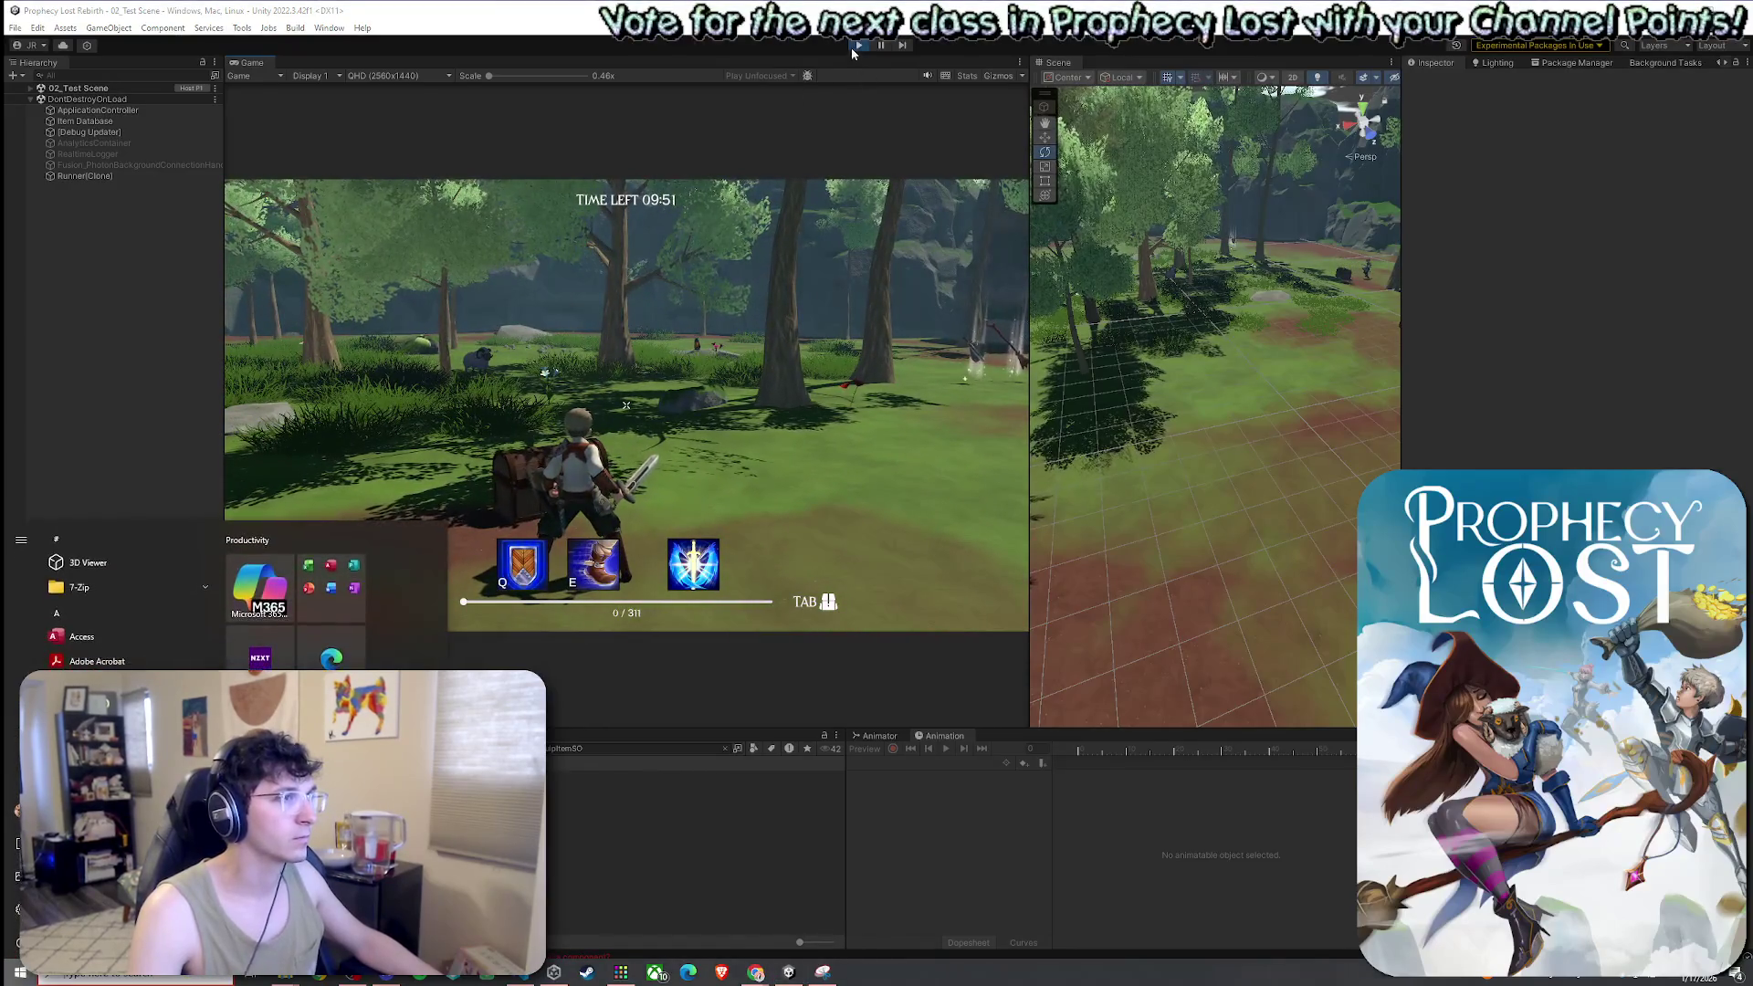
pyautogui.press('Escape')
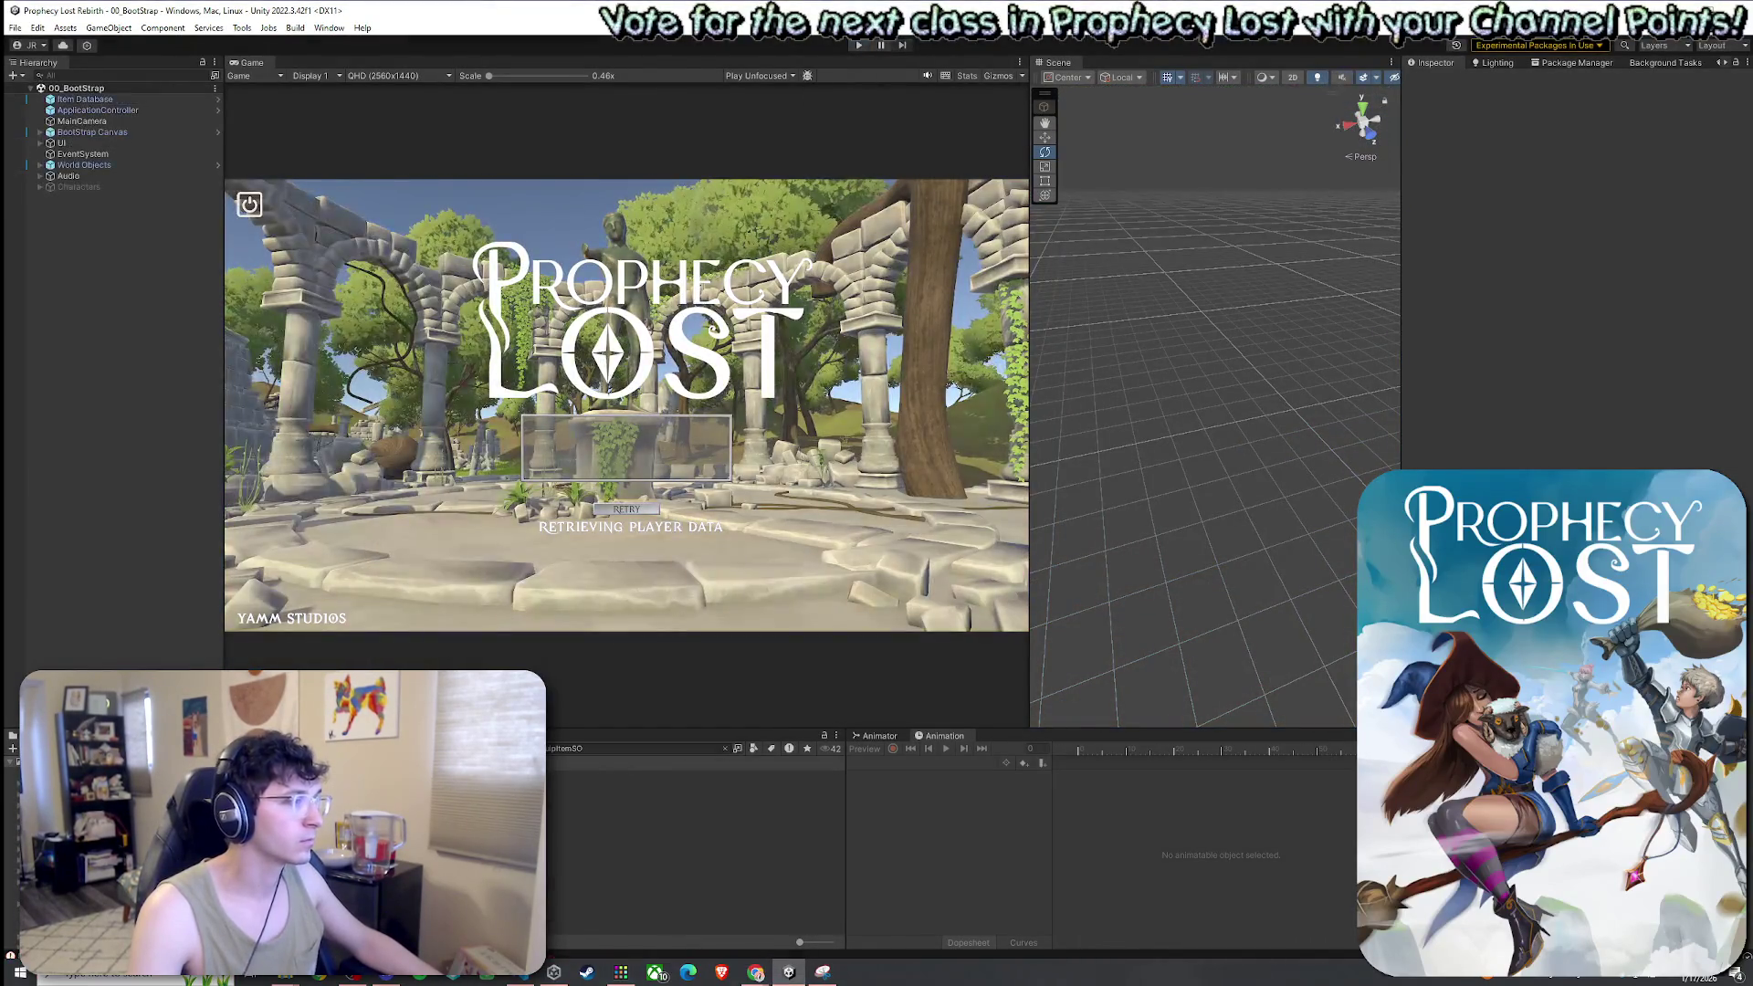
# Clear the old EquipItemSO search from the Project search field and check the Player.cs code
pyautogui.click(584, 748)
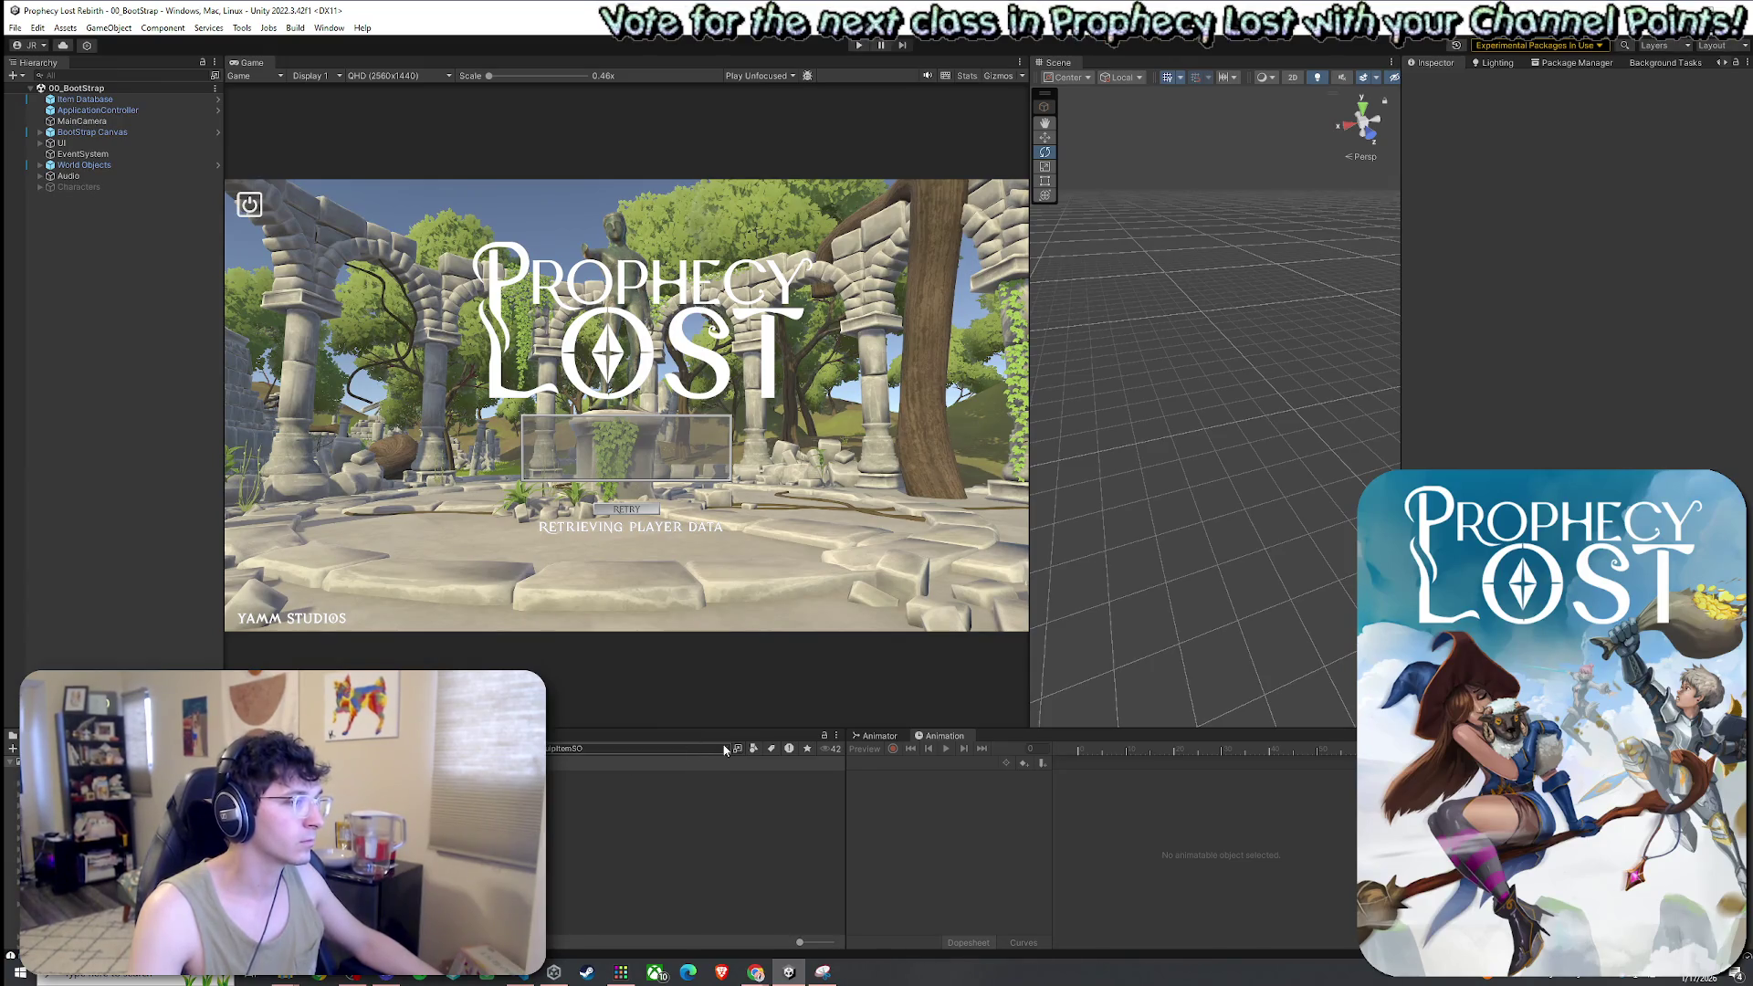
pyautogui.hotkey('ctrl', 'a')
pyautogui.press('BackSpace')
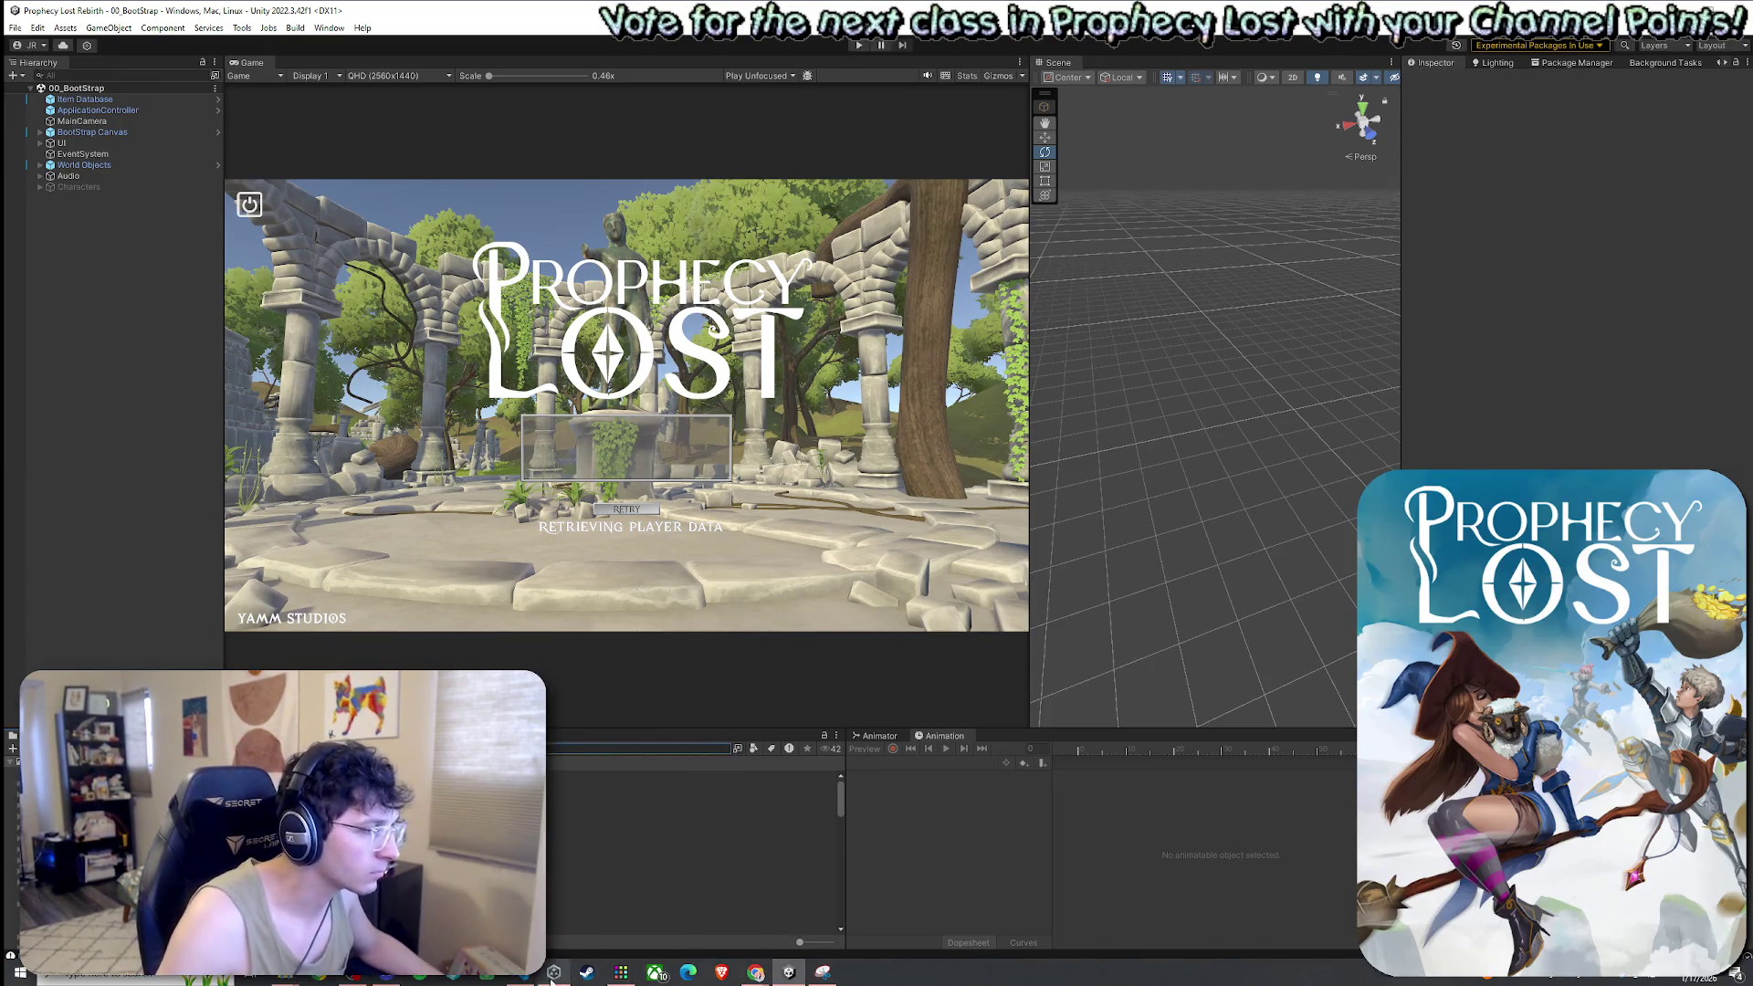
pyautogui.click(553, 972)
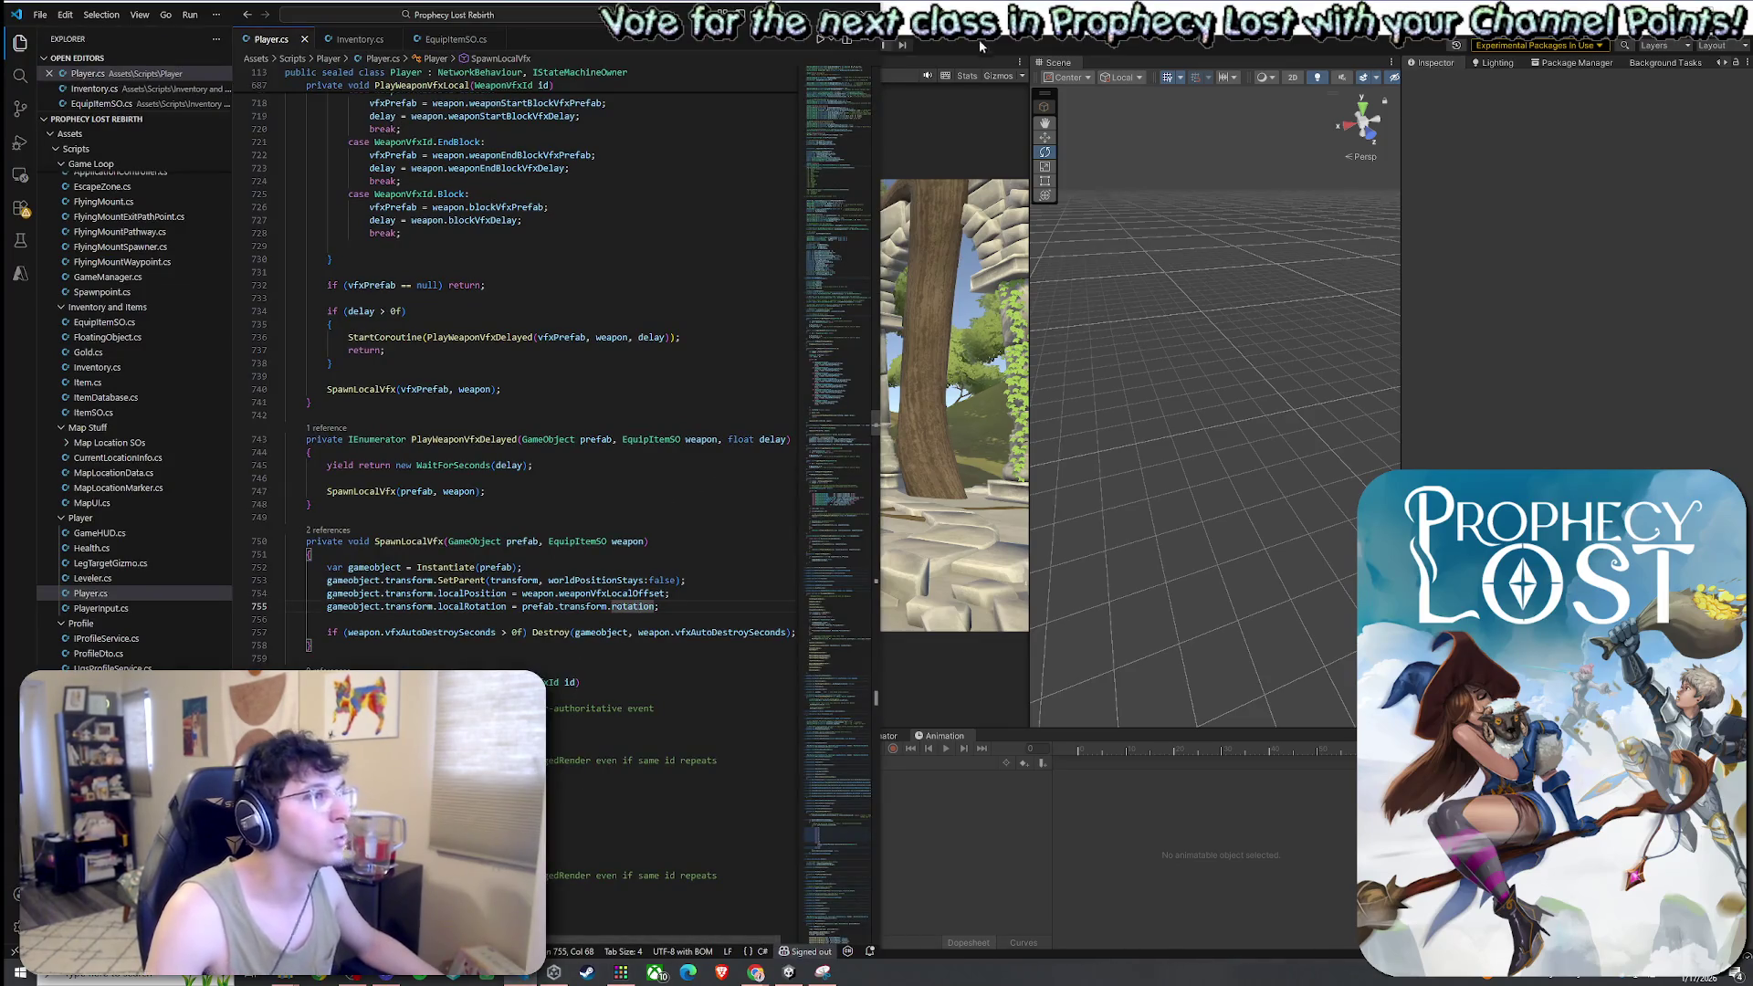
# Back in Unity, search the Project for knights and open the Knights Broadsword and Shield ITEM prefab
pyautogui.hotkey('alt', 'Tab')
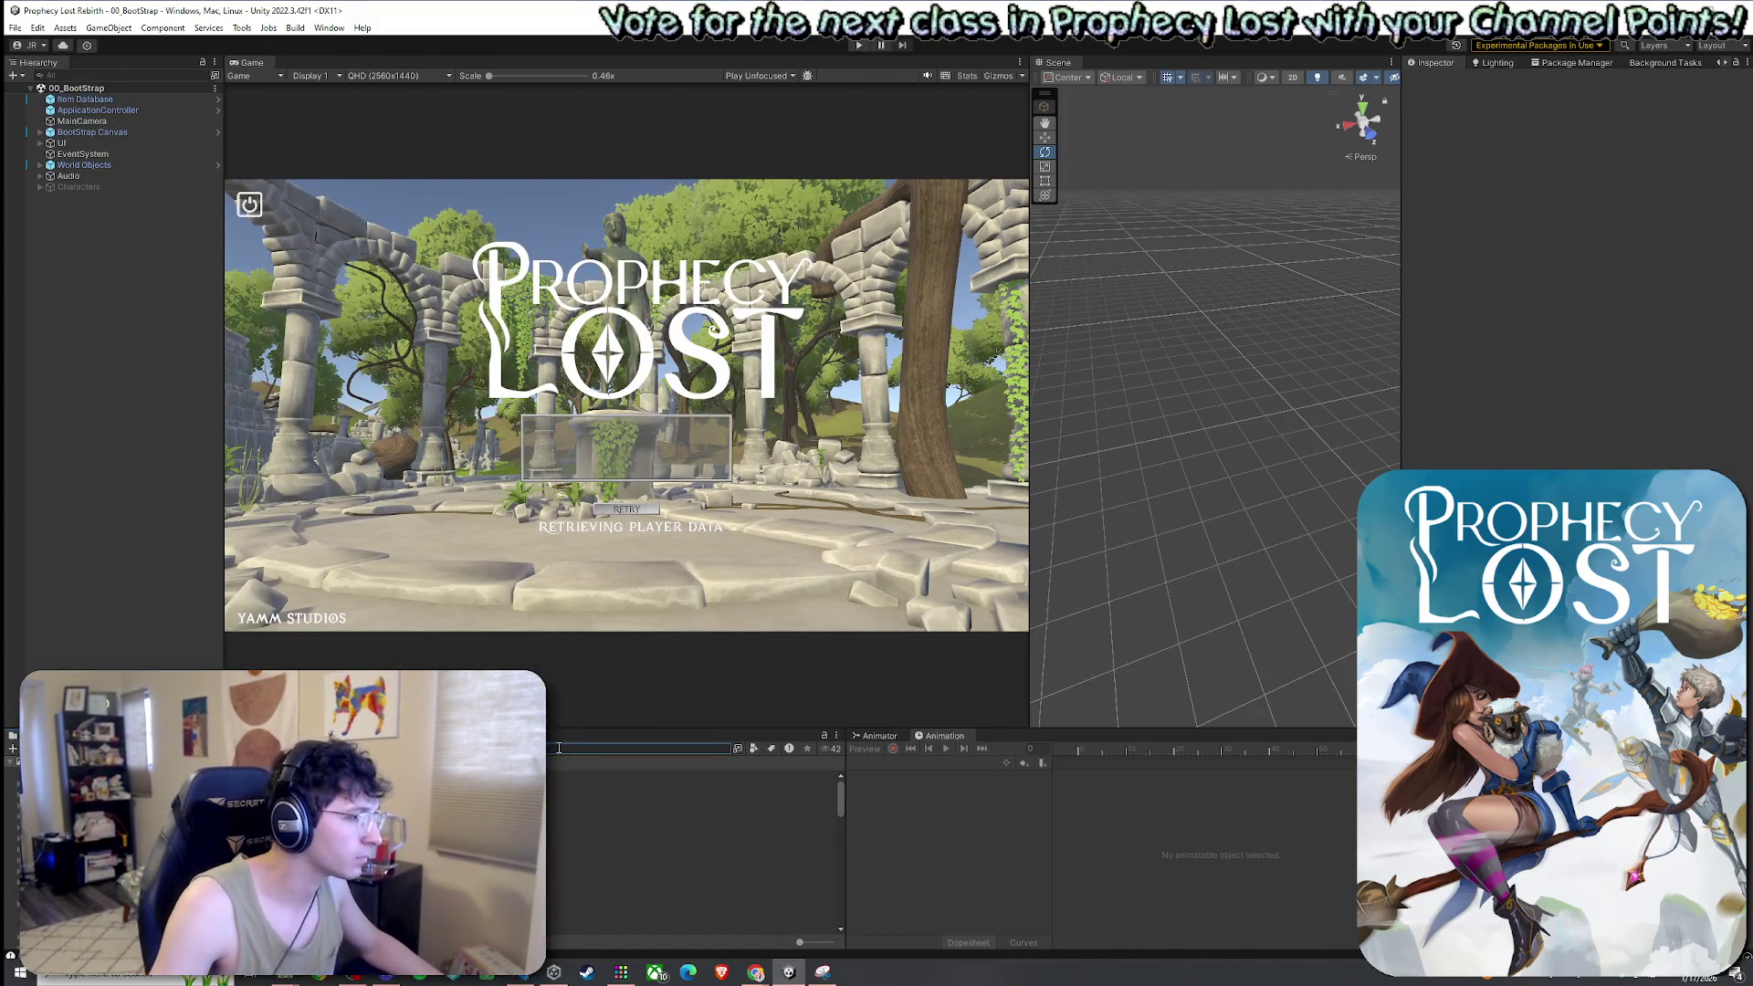
pyautogui.write('lights')
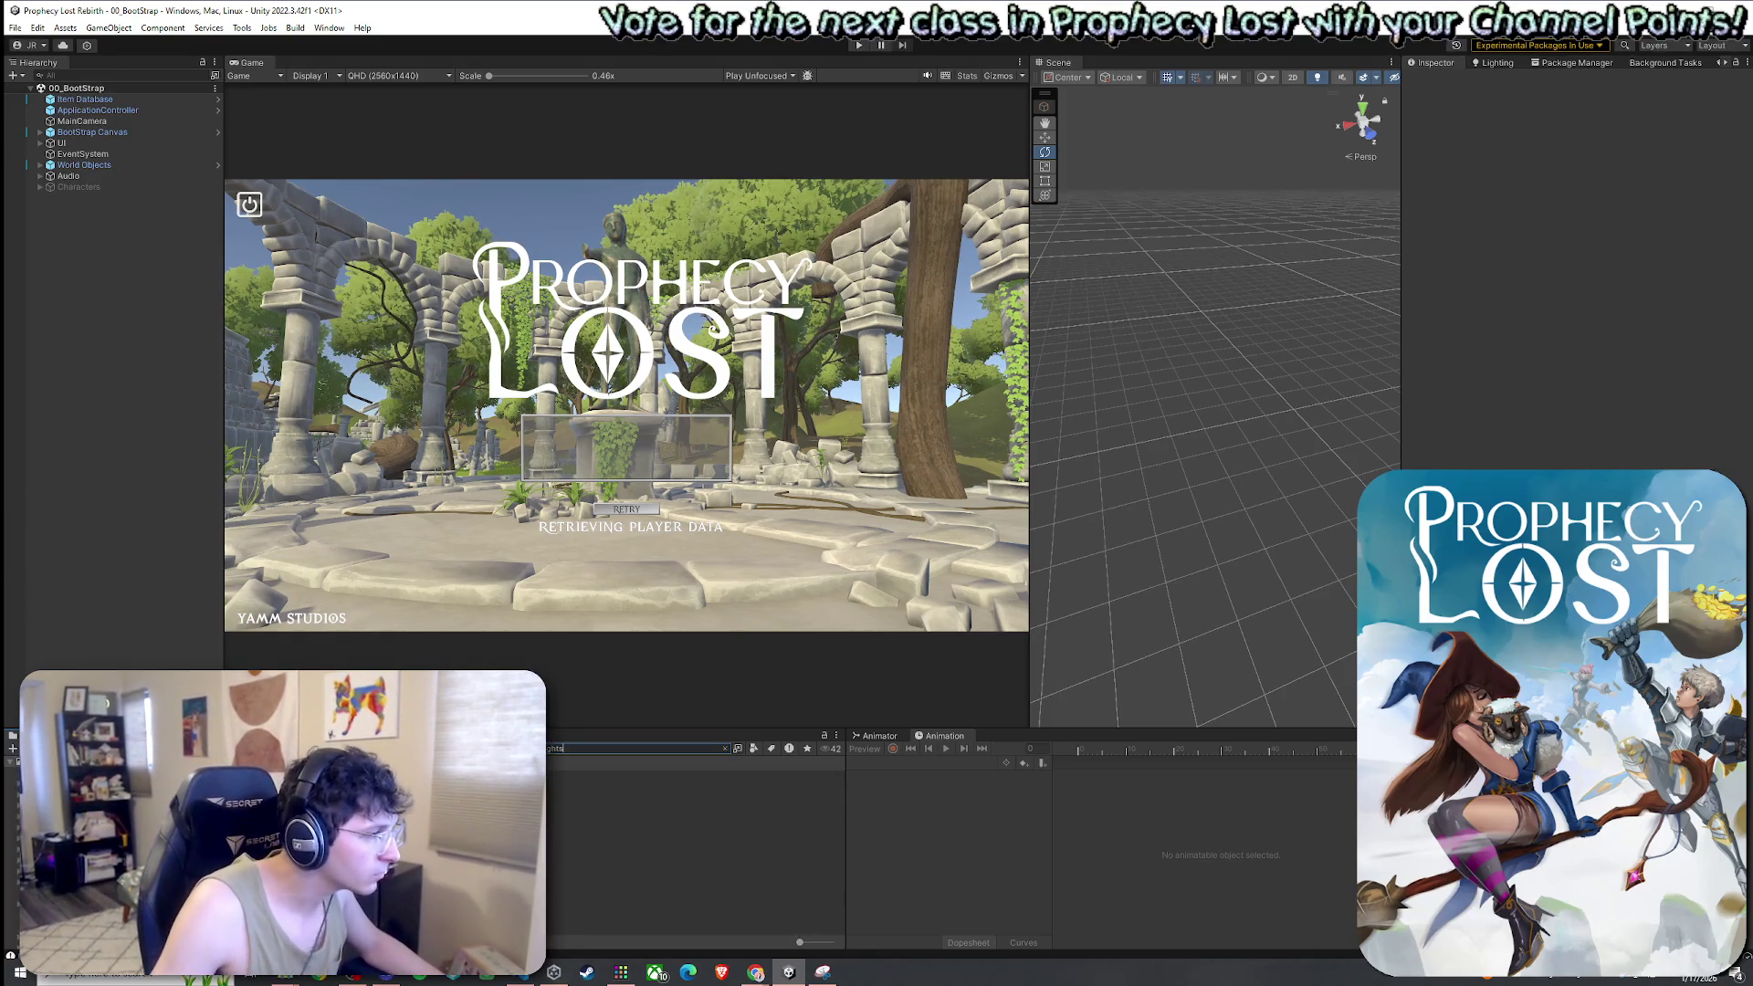
pyautogui.press('Return')
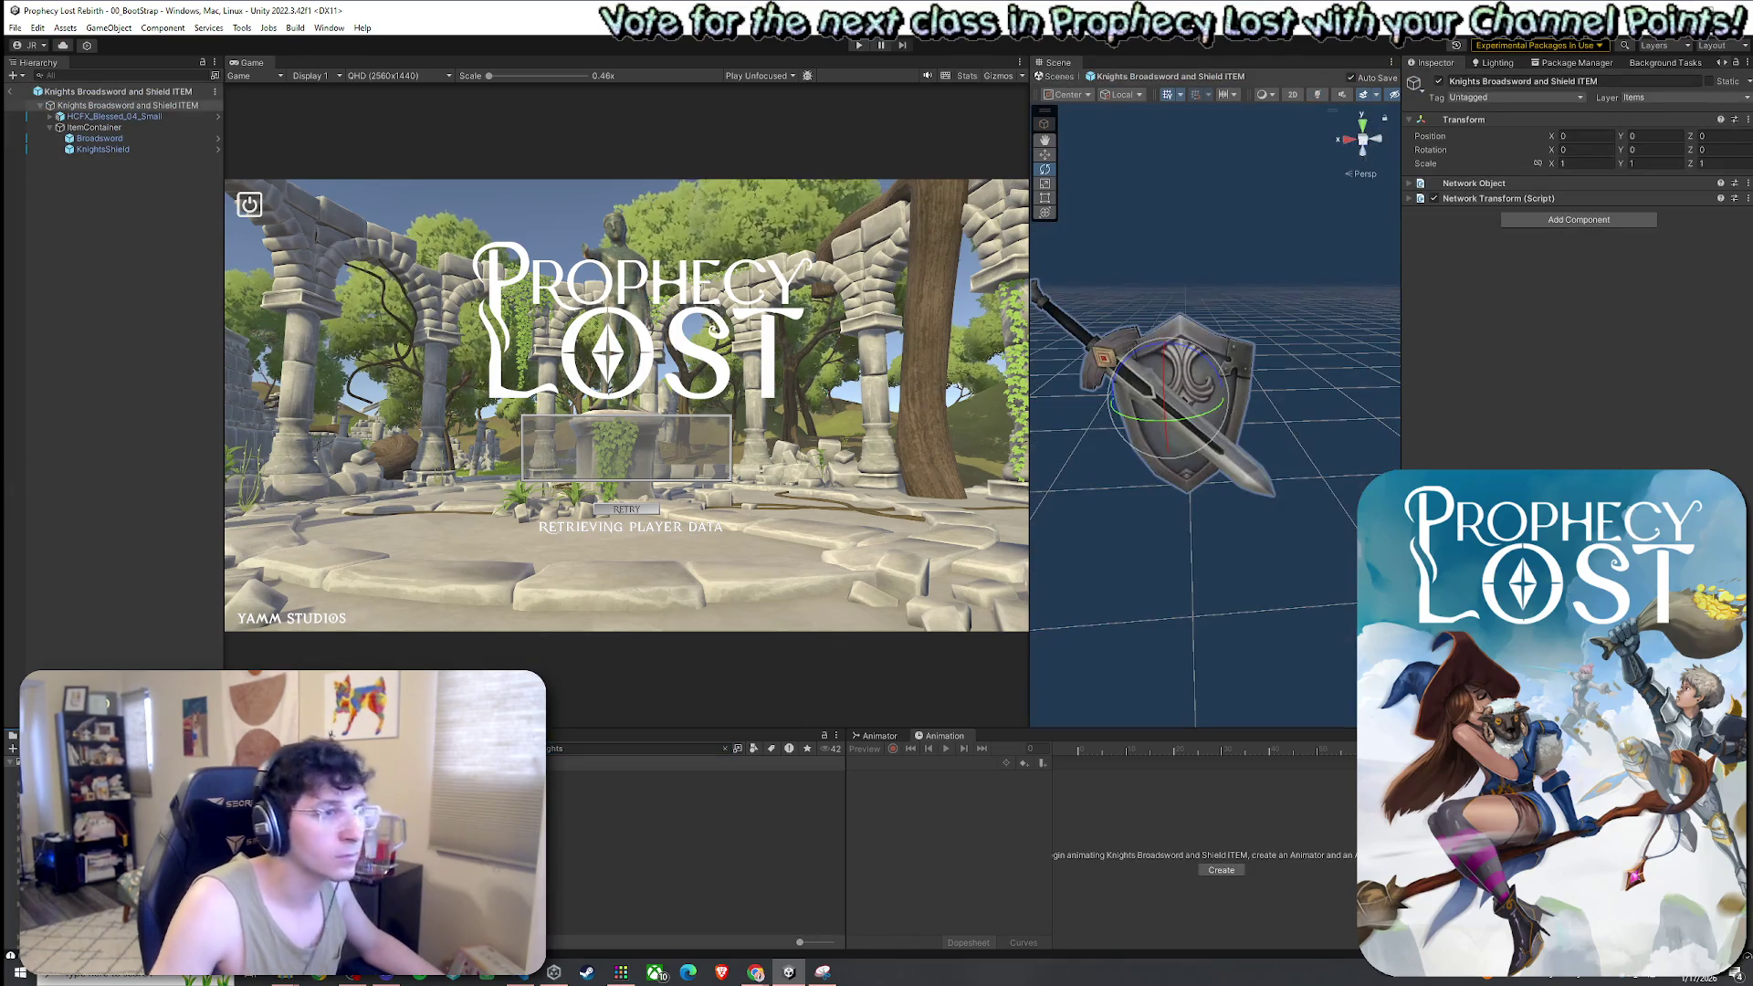
# Select ItemContainer, then review the Sword And Shield Equip Item SO: damage 15, Both hands, and its equip prefabs
pyautogui.click(50, 126)
pyautogui.click(119, 127)
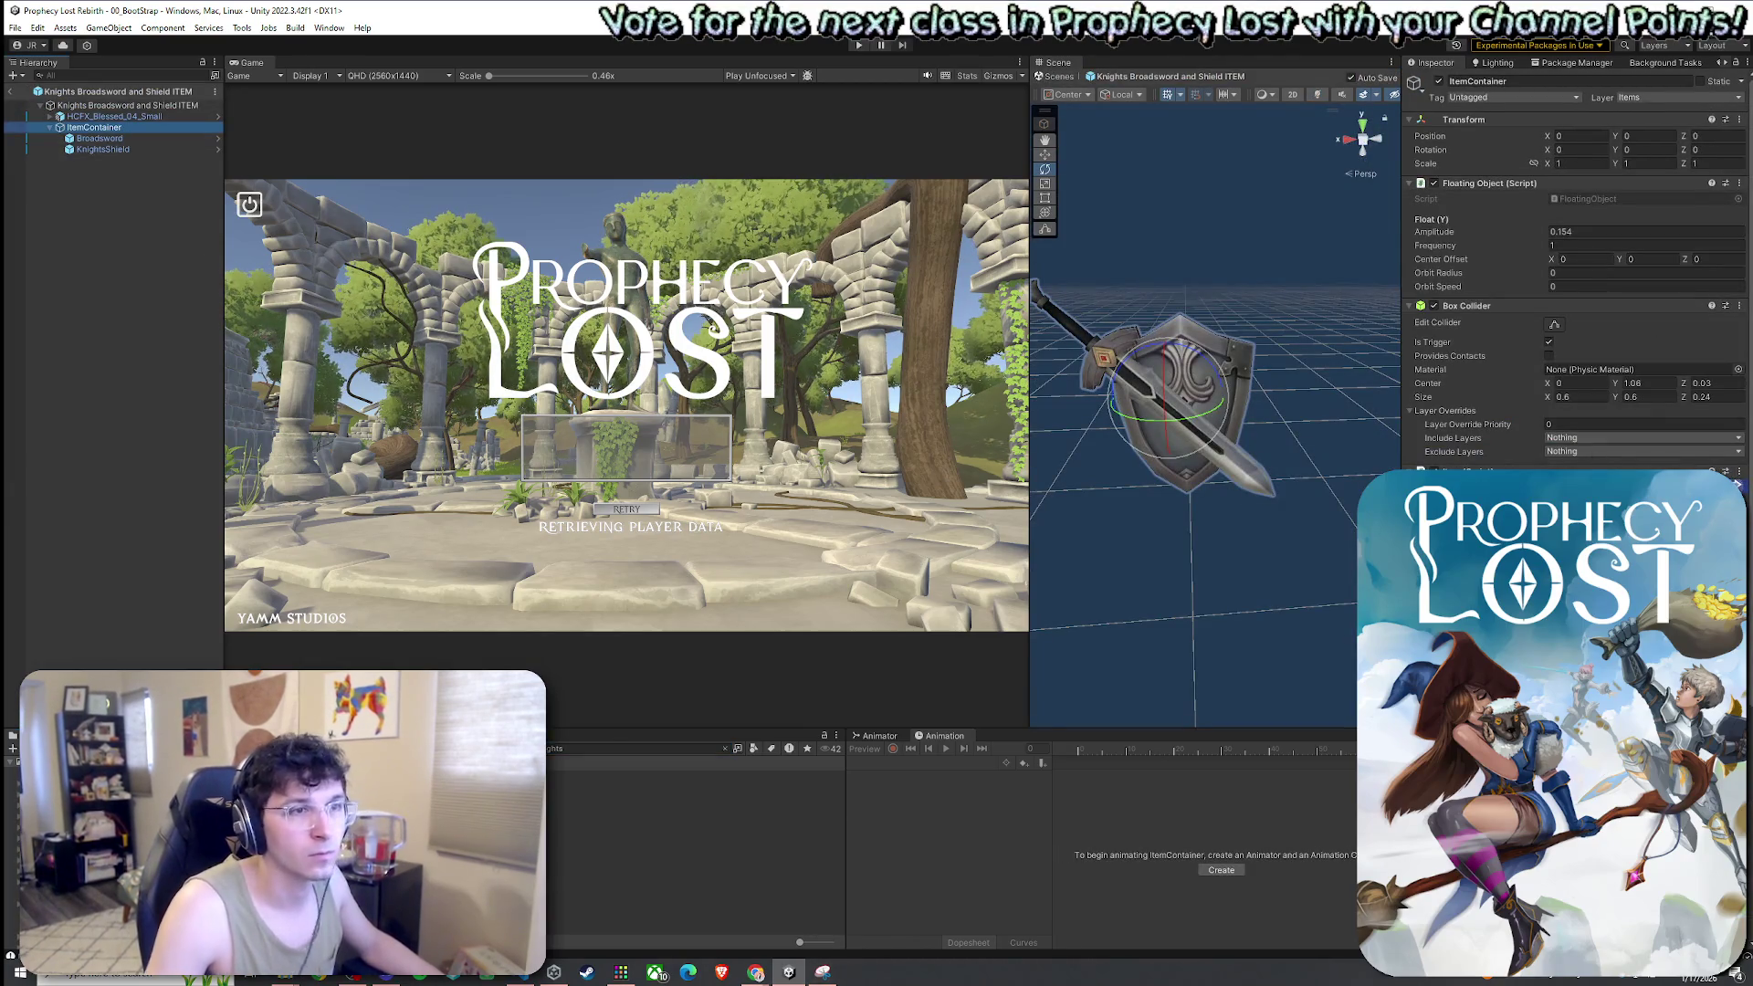
pyautogui.click(684, 786)
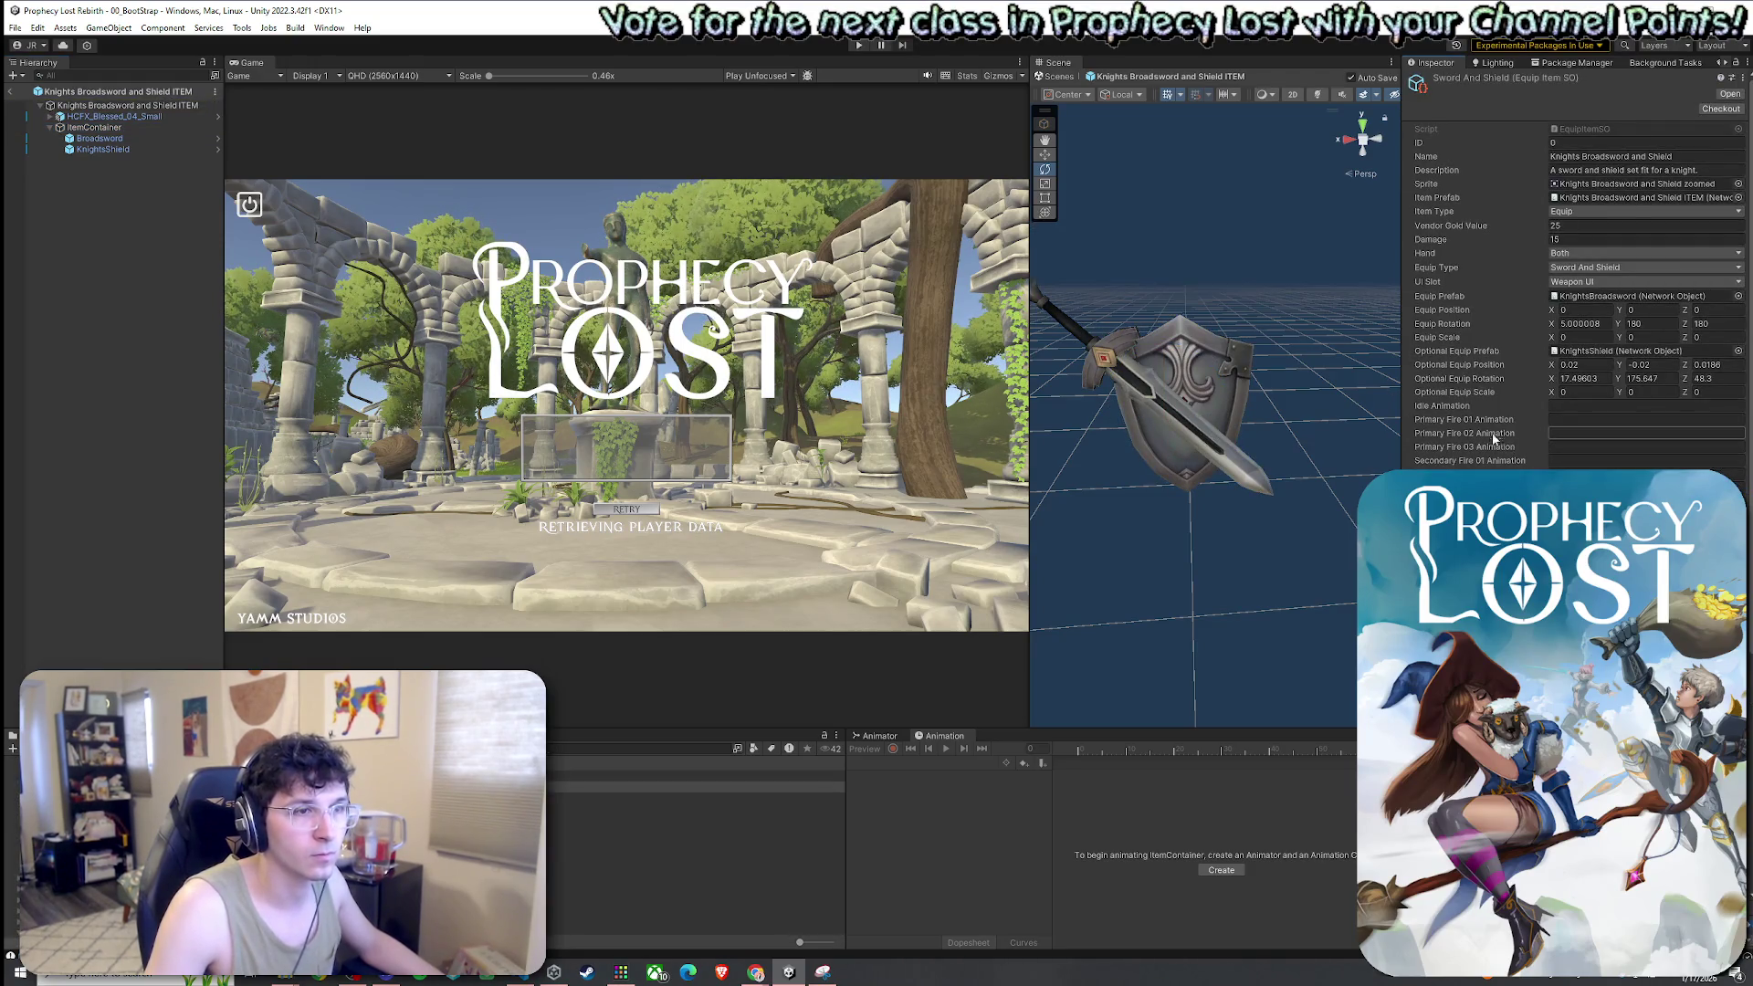
pyautogui.scroll(-1, 1487, 432)
pyautogui.scroll(-1, 1486, 433)
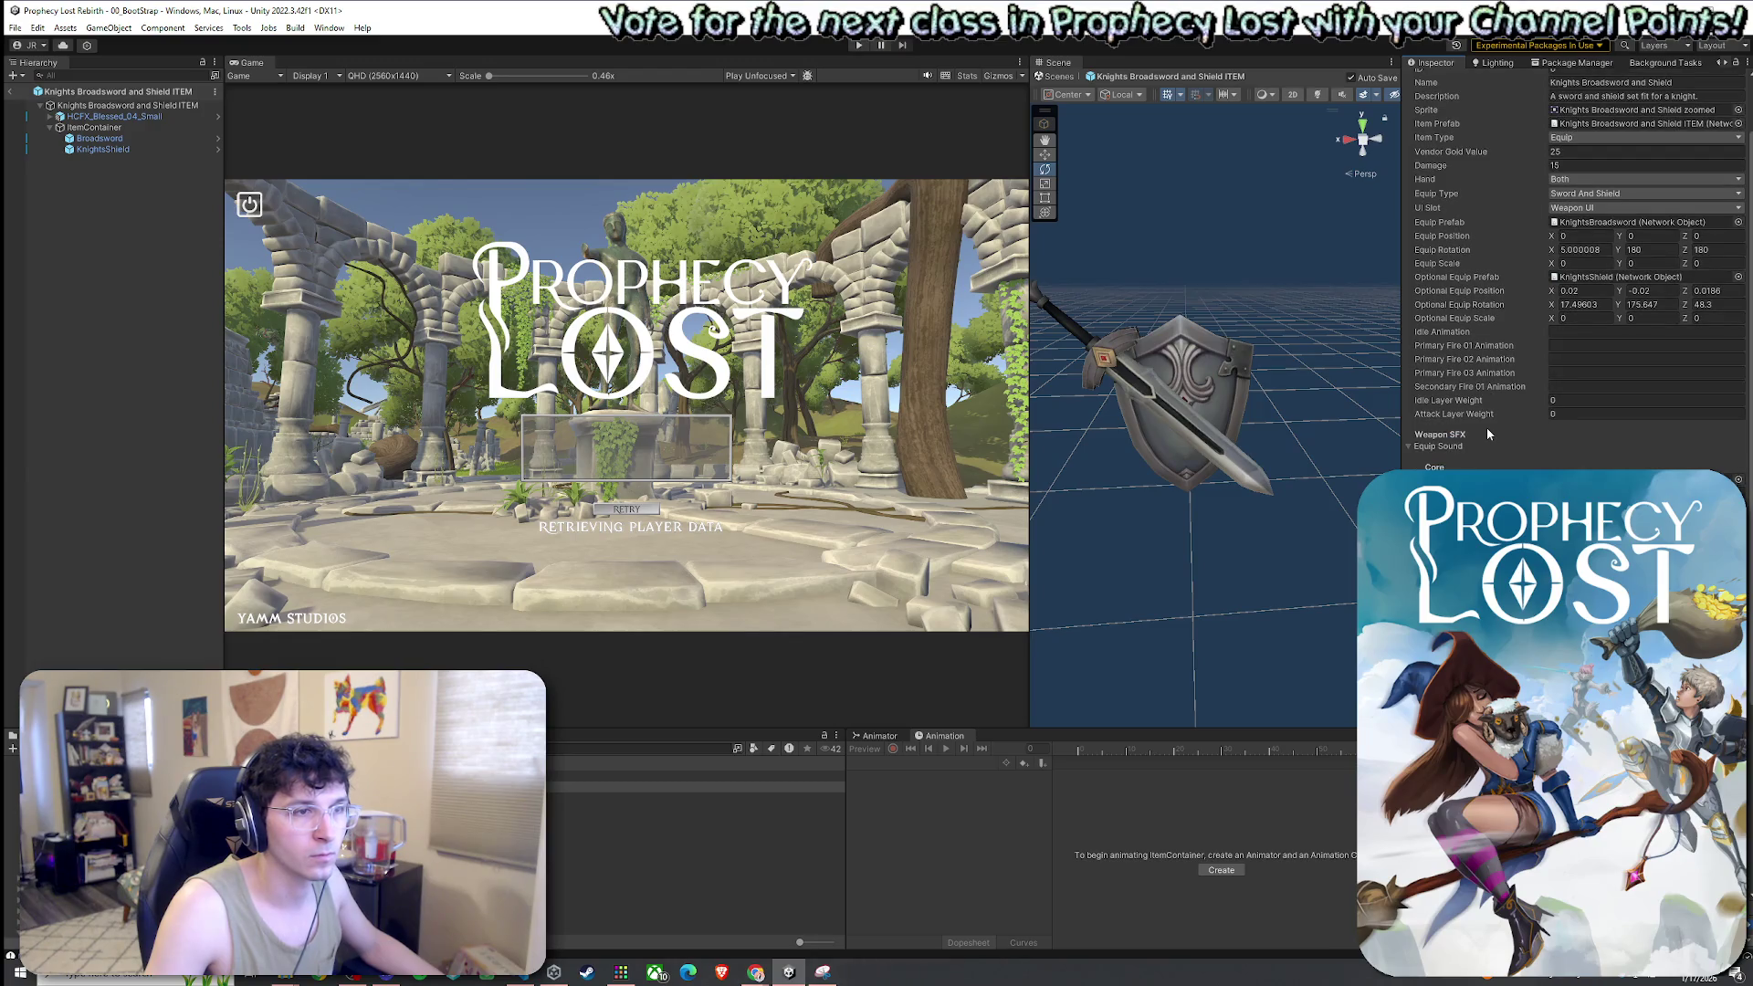
pyautogui.scroll(-5, 1486, 427)
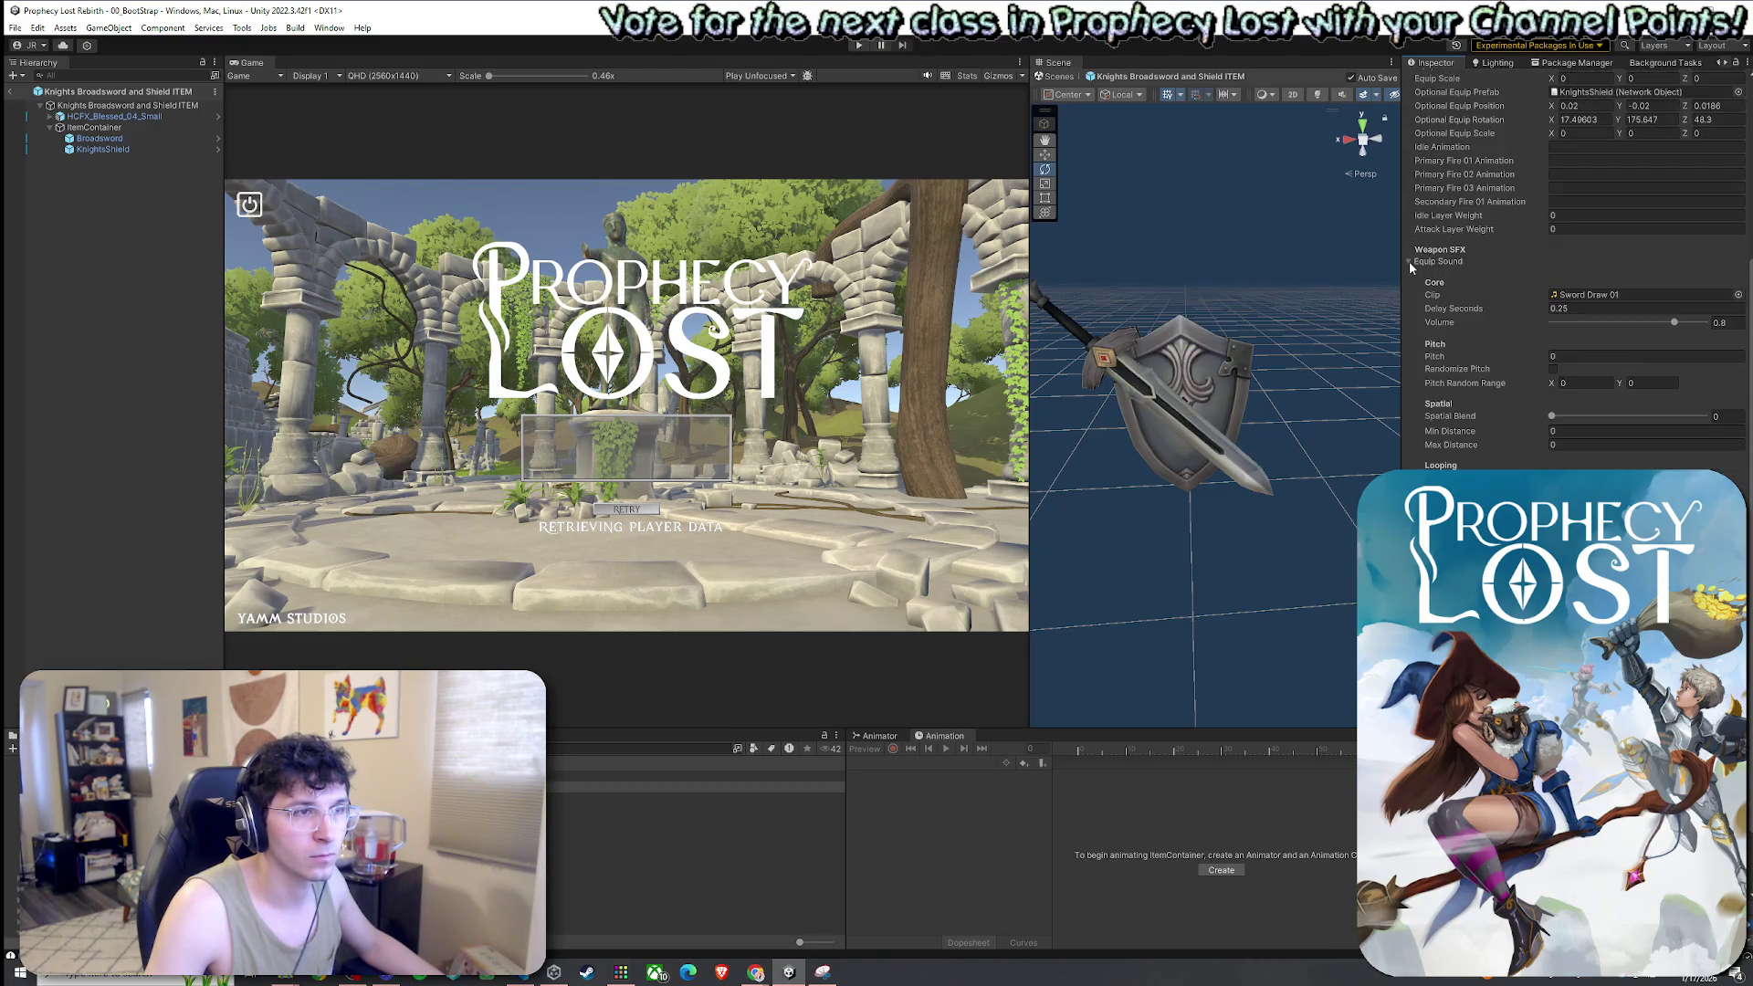
pyautogui.click(1410, 261)
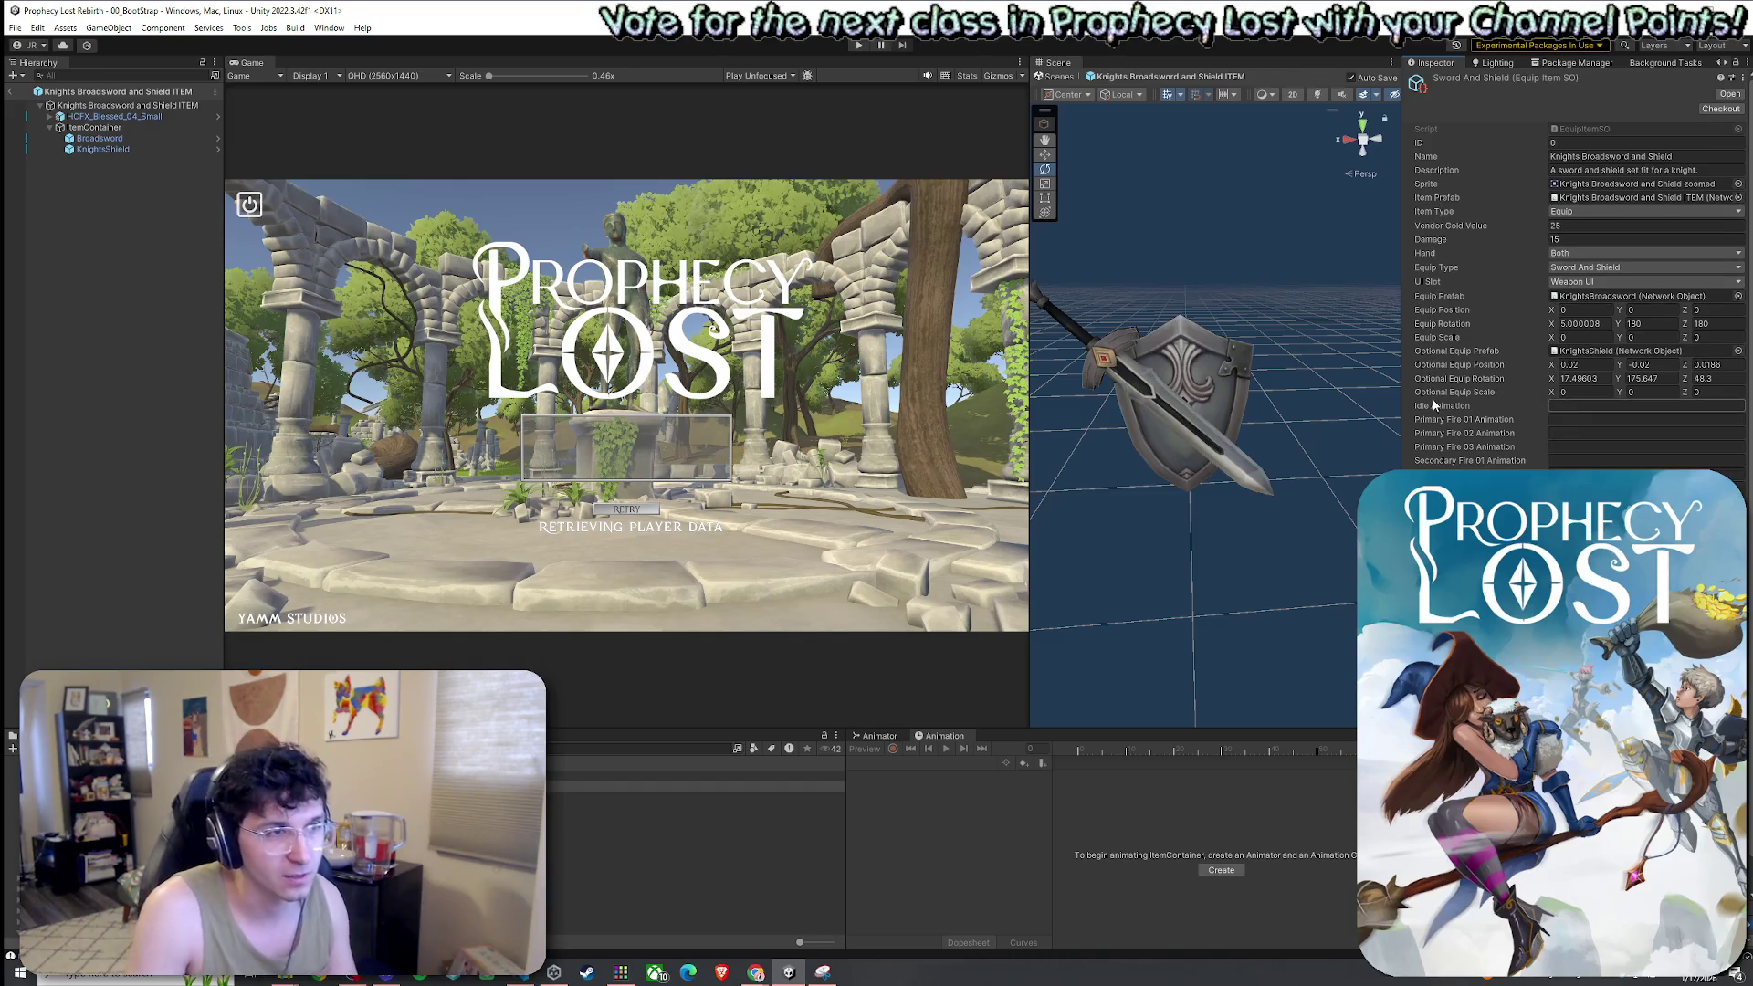
pyautogui.scroll(-1, 1434, 406)
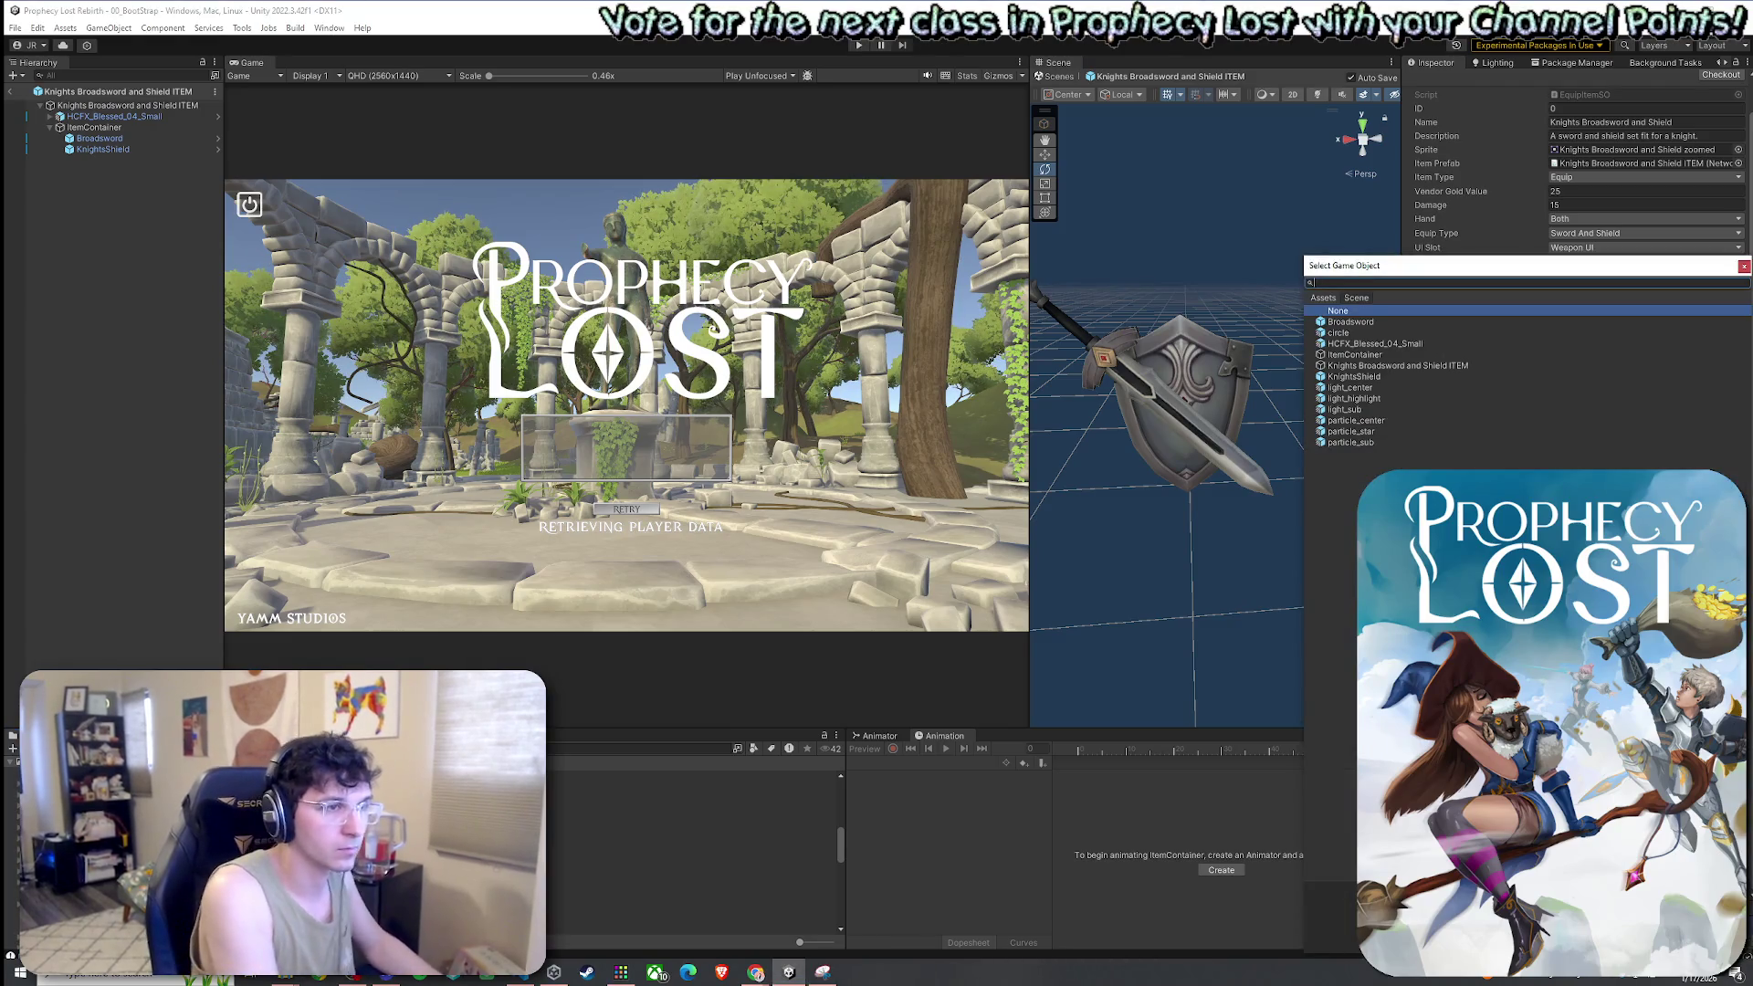
# Assign the two Sword Slash Knight effects from the project assets to the item's VFX fields
pyautogui.click(1323, 297)
pyautogui.write('s')
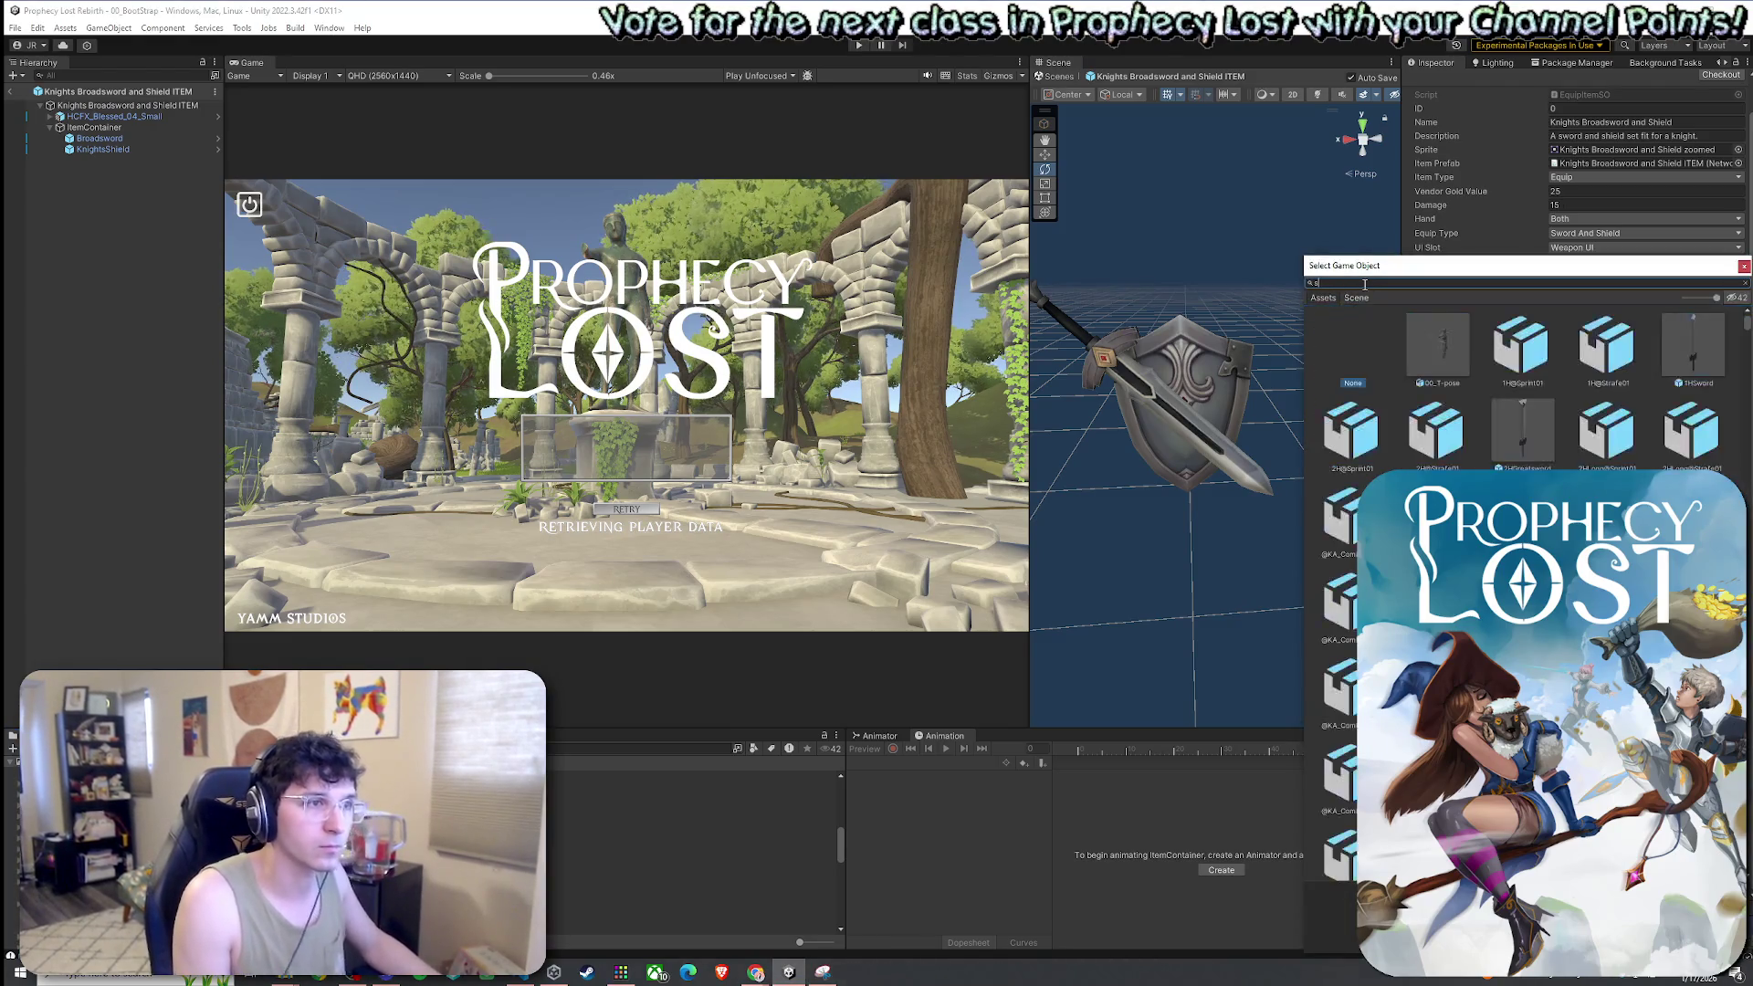
pyautogui.write('word')
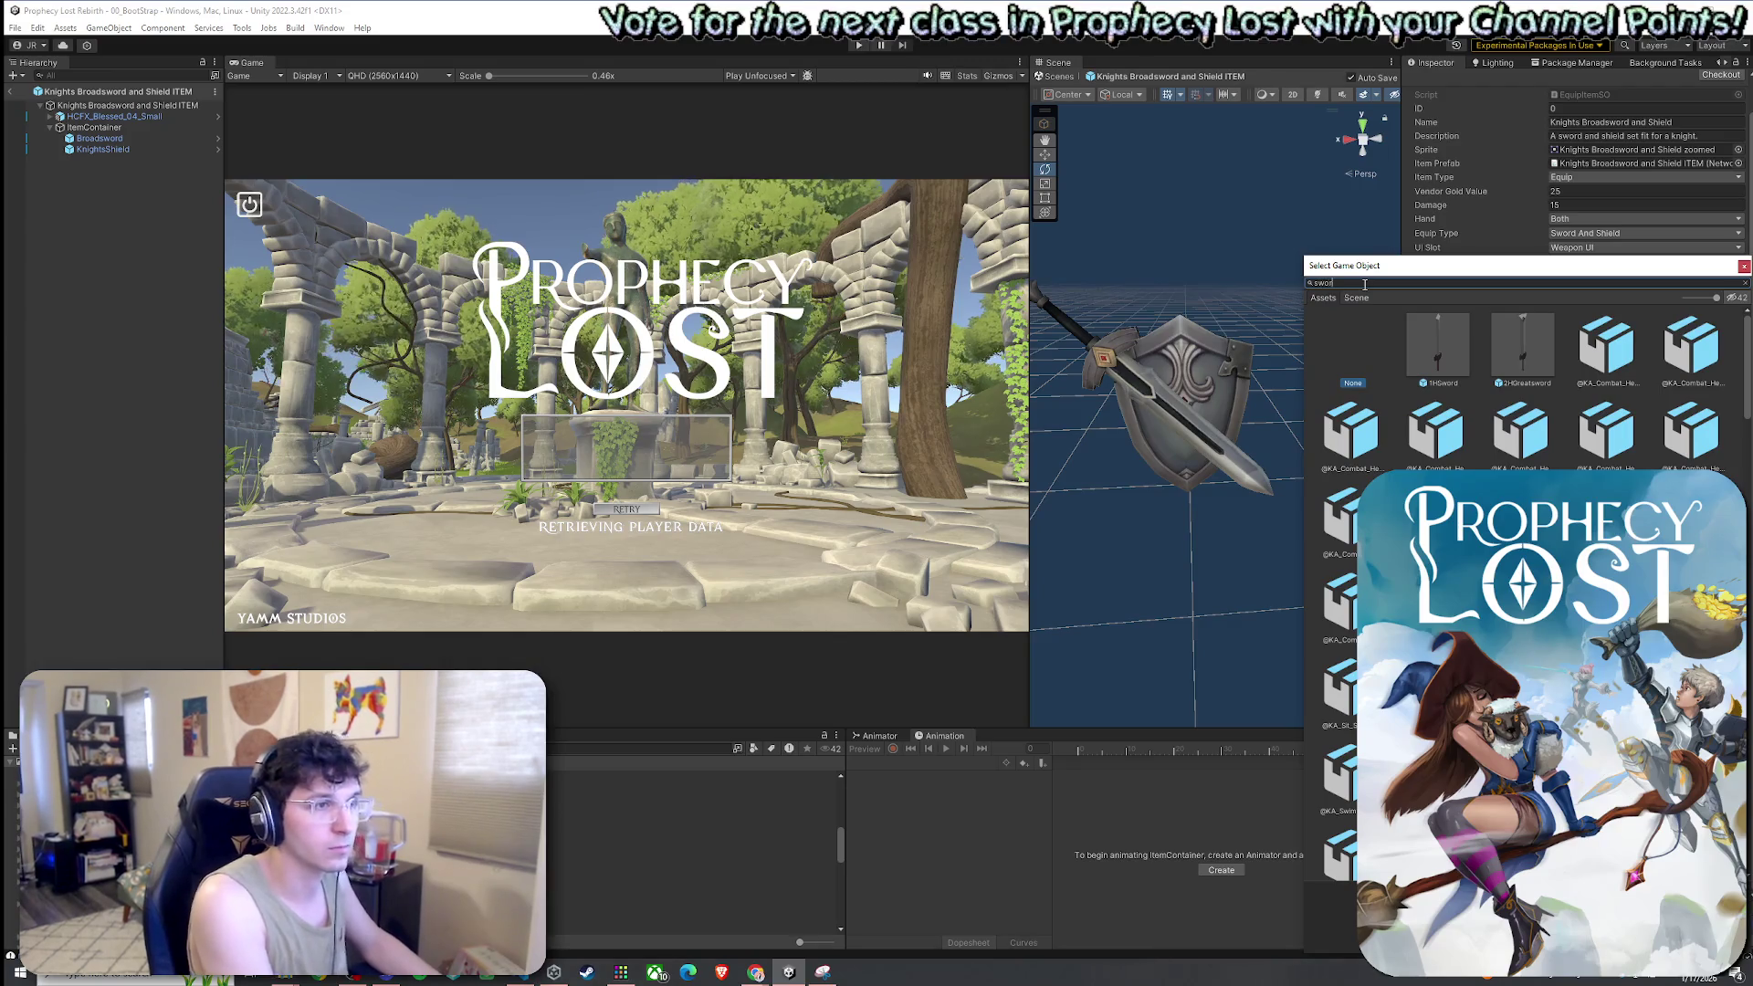
pyautogui.write(' slash ')
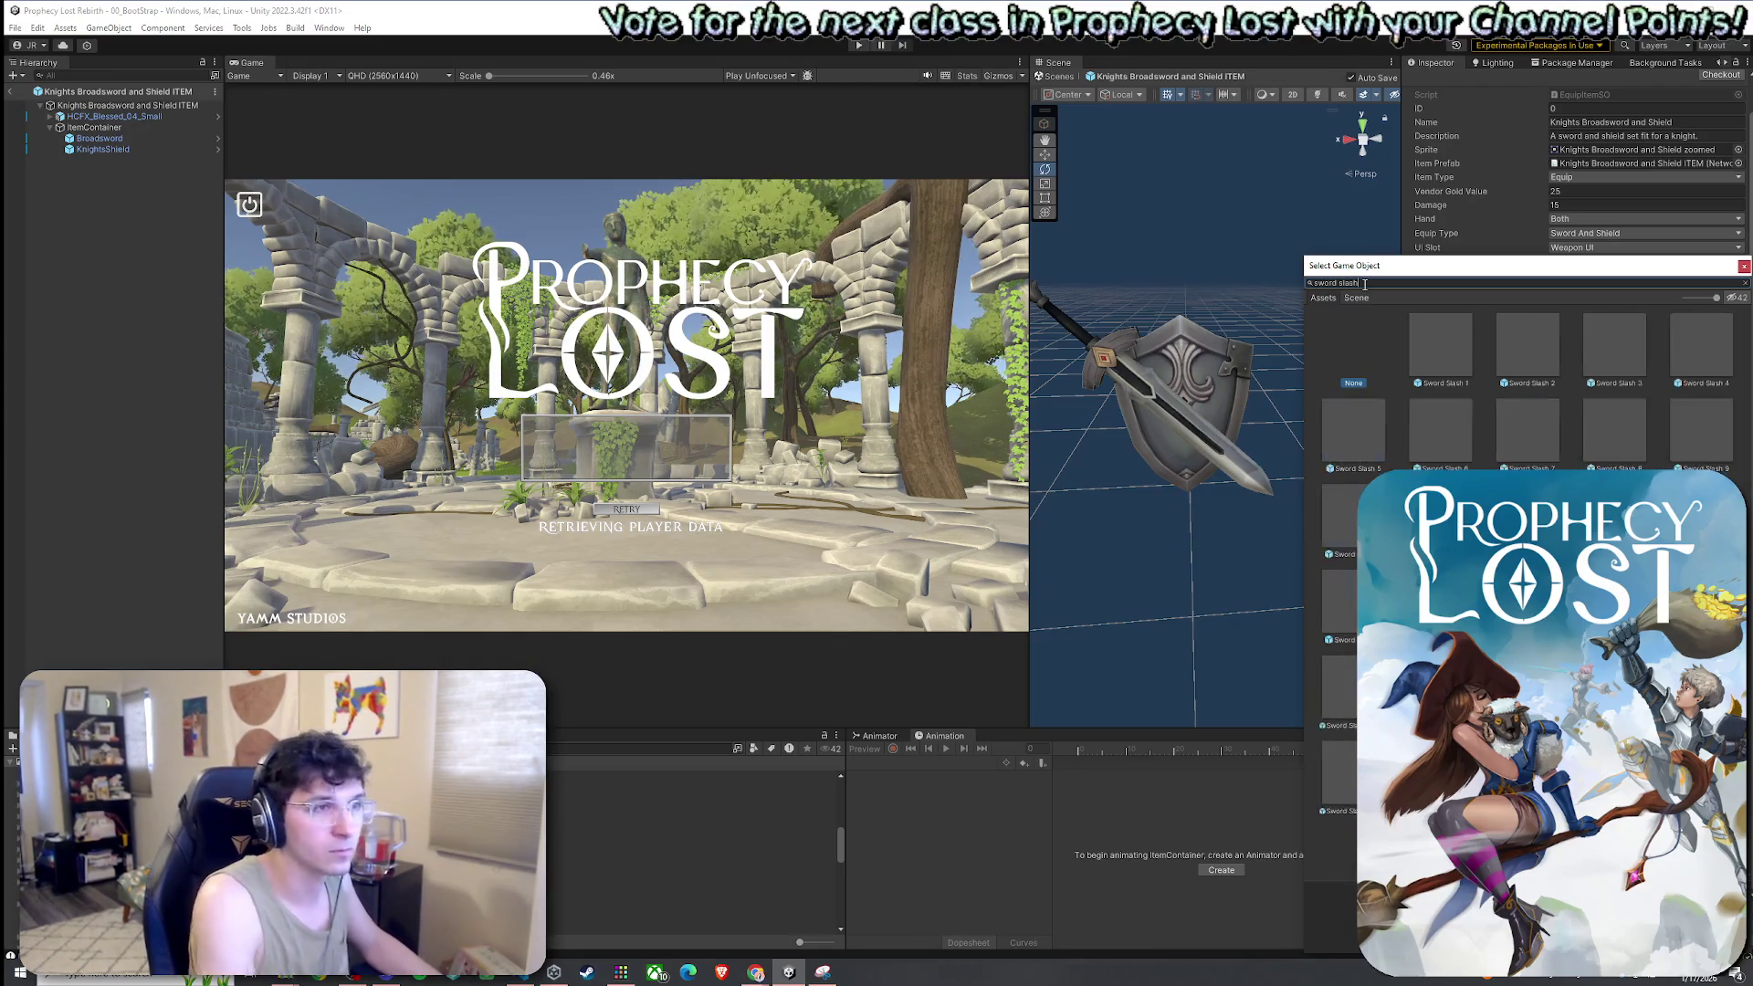
pyautogui.write('1')
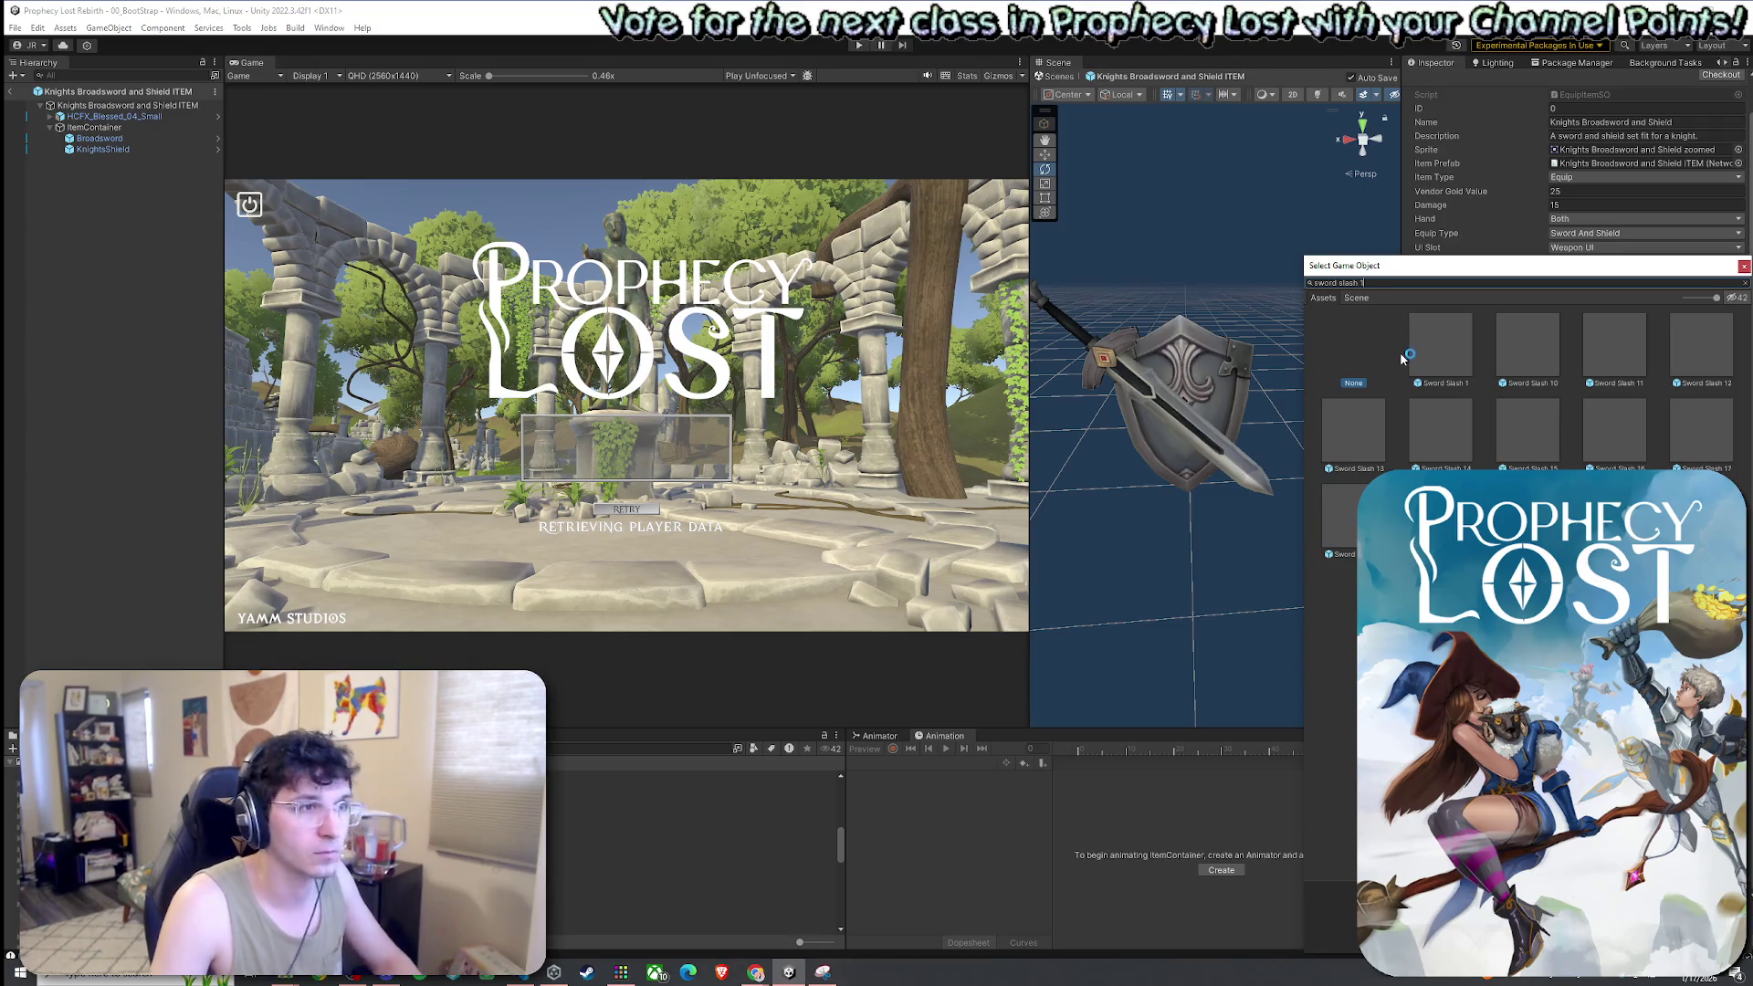
pyautogui.press('BackSpace')
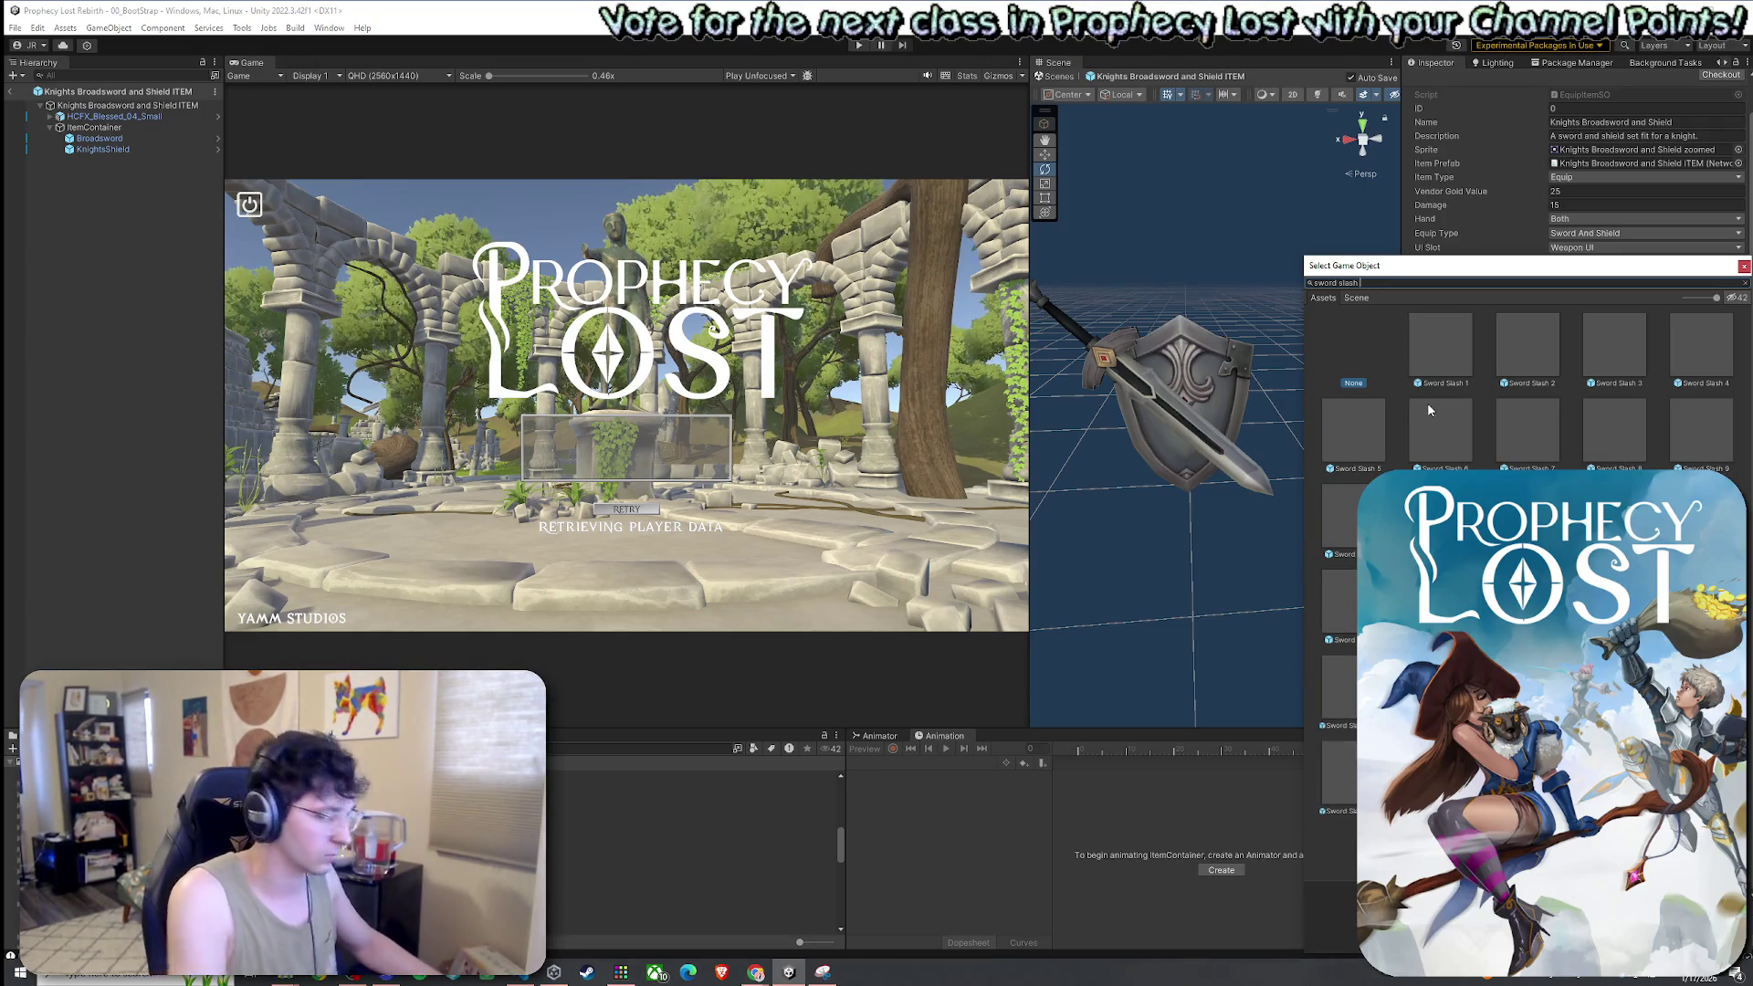
pyautogui.write('Knight')
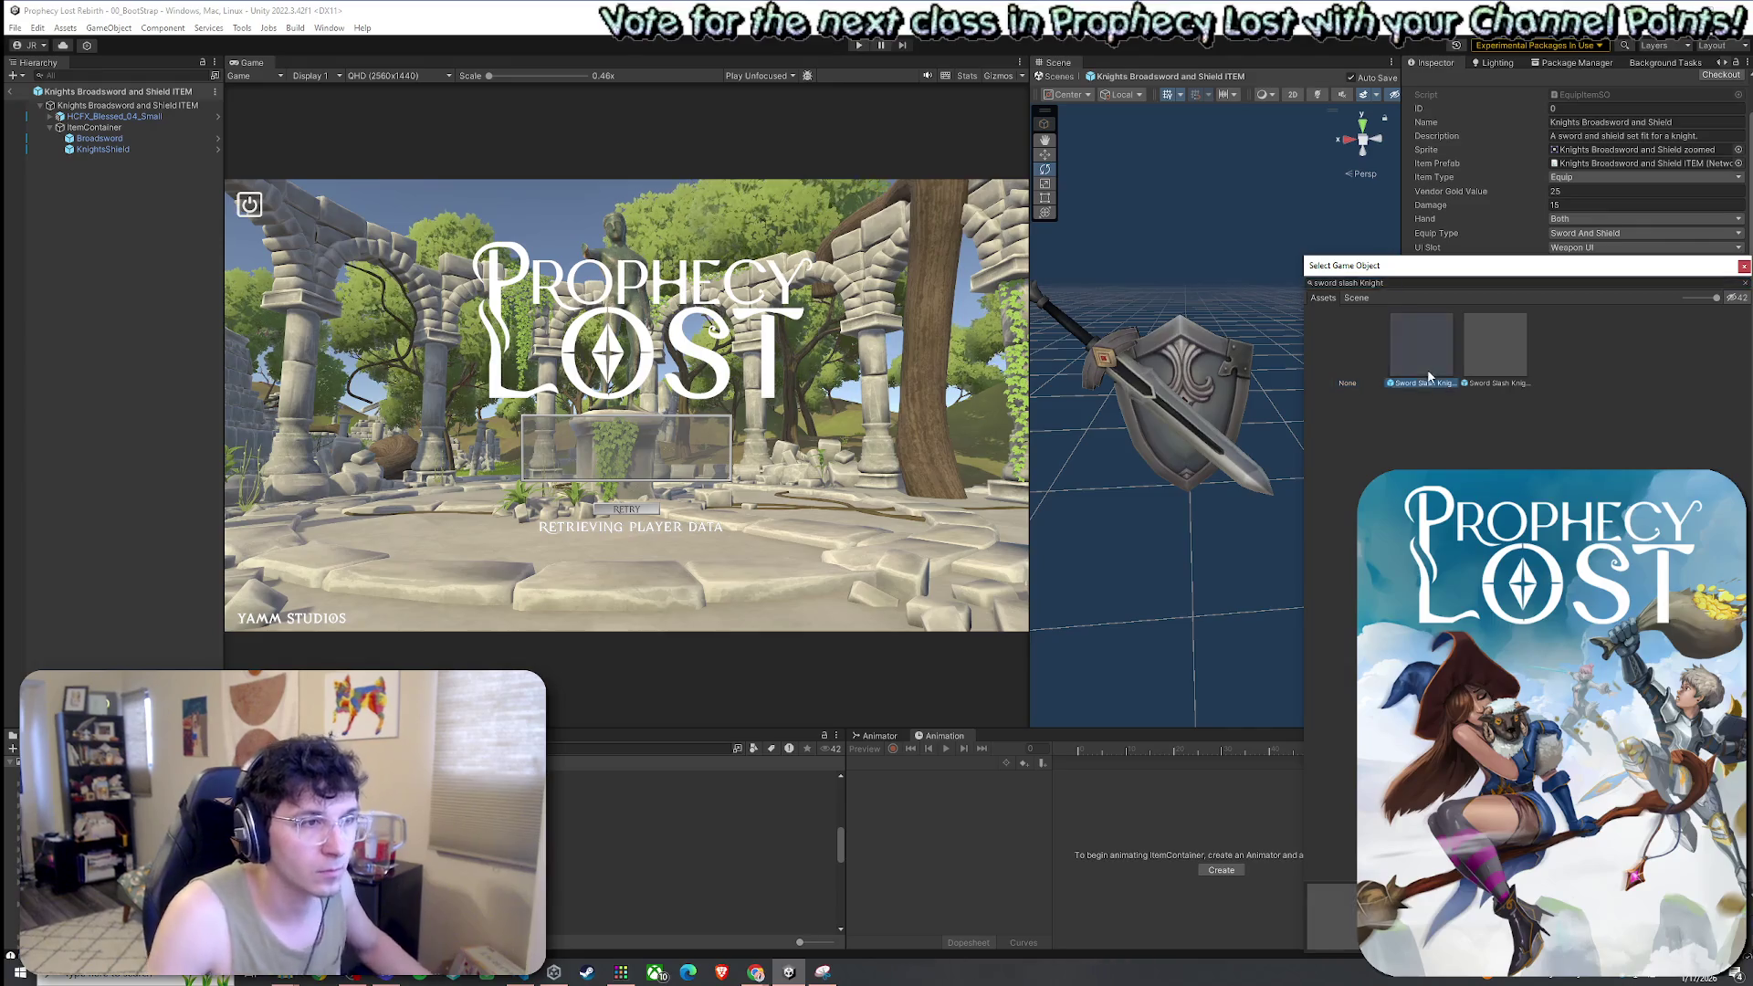
pyautogui.doubleClick(1434, 384)
pyautogui.click(1737, 261)
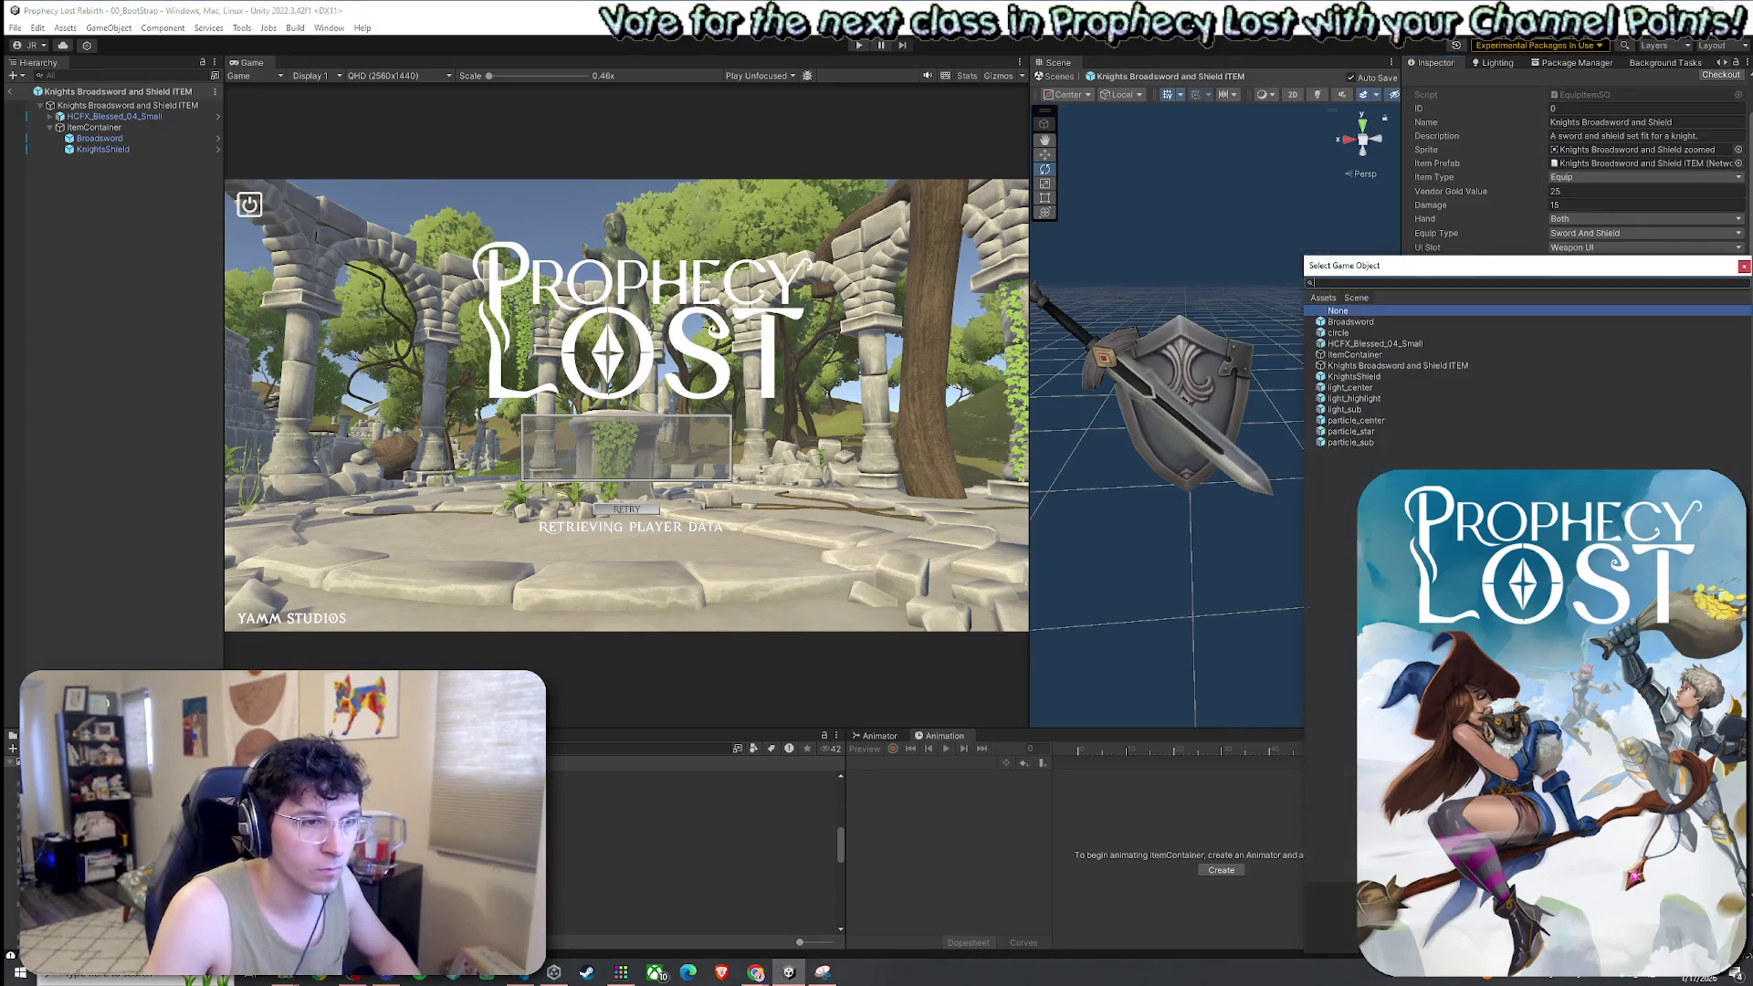
pyautogui.write('Swor')
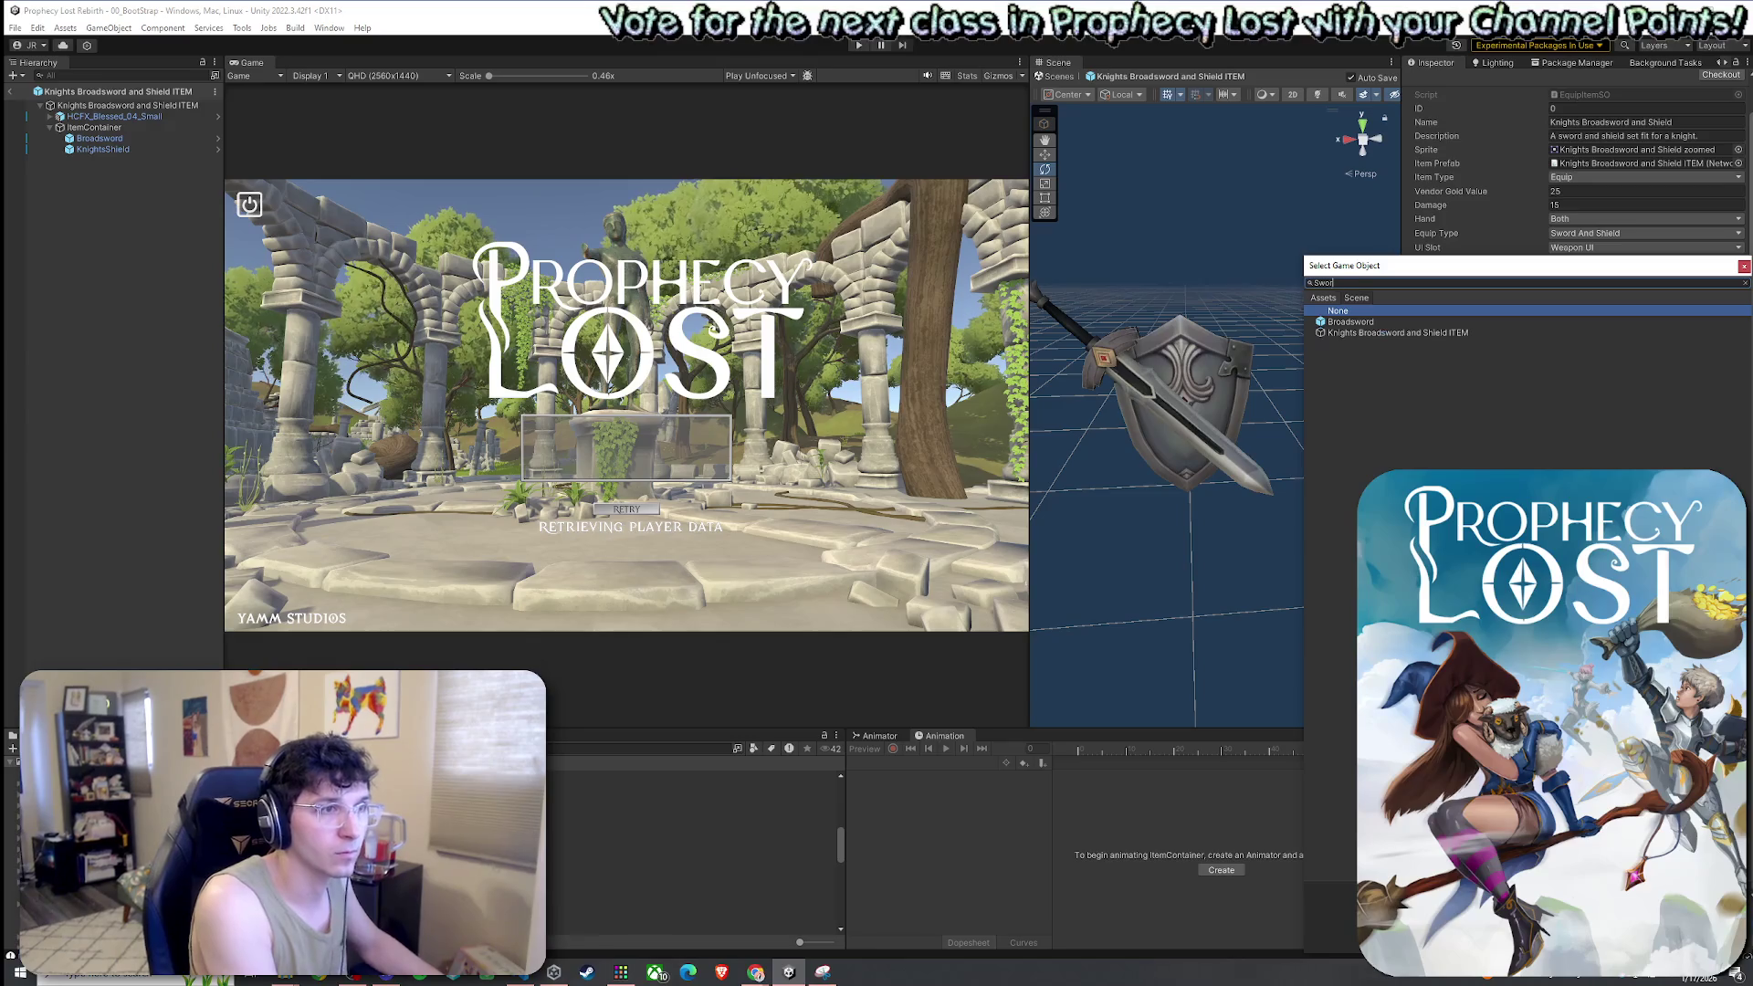
pyautogui.write('dSlash')
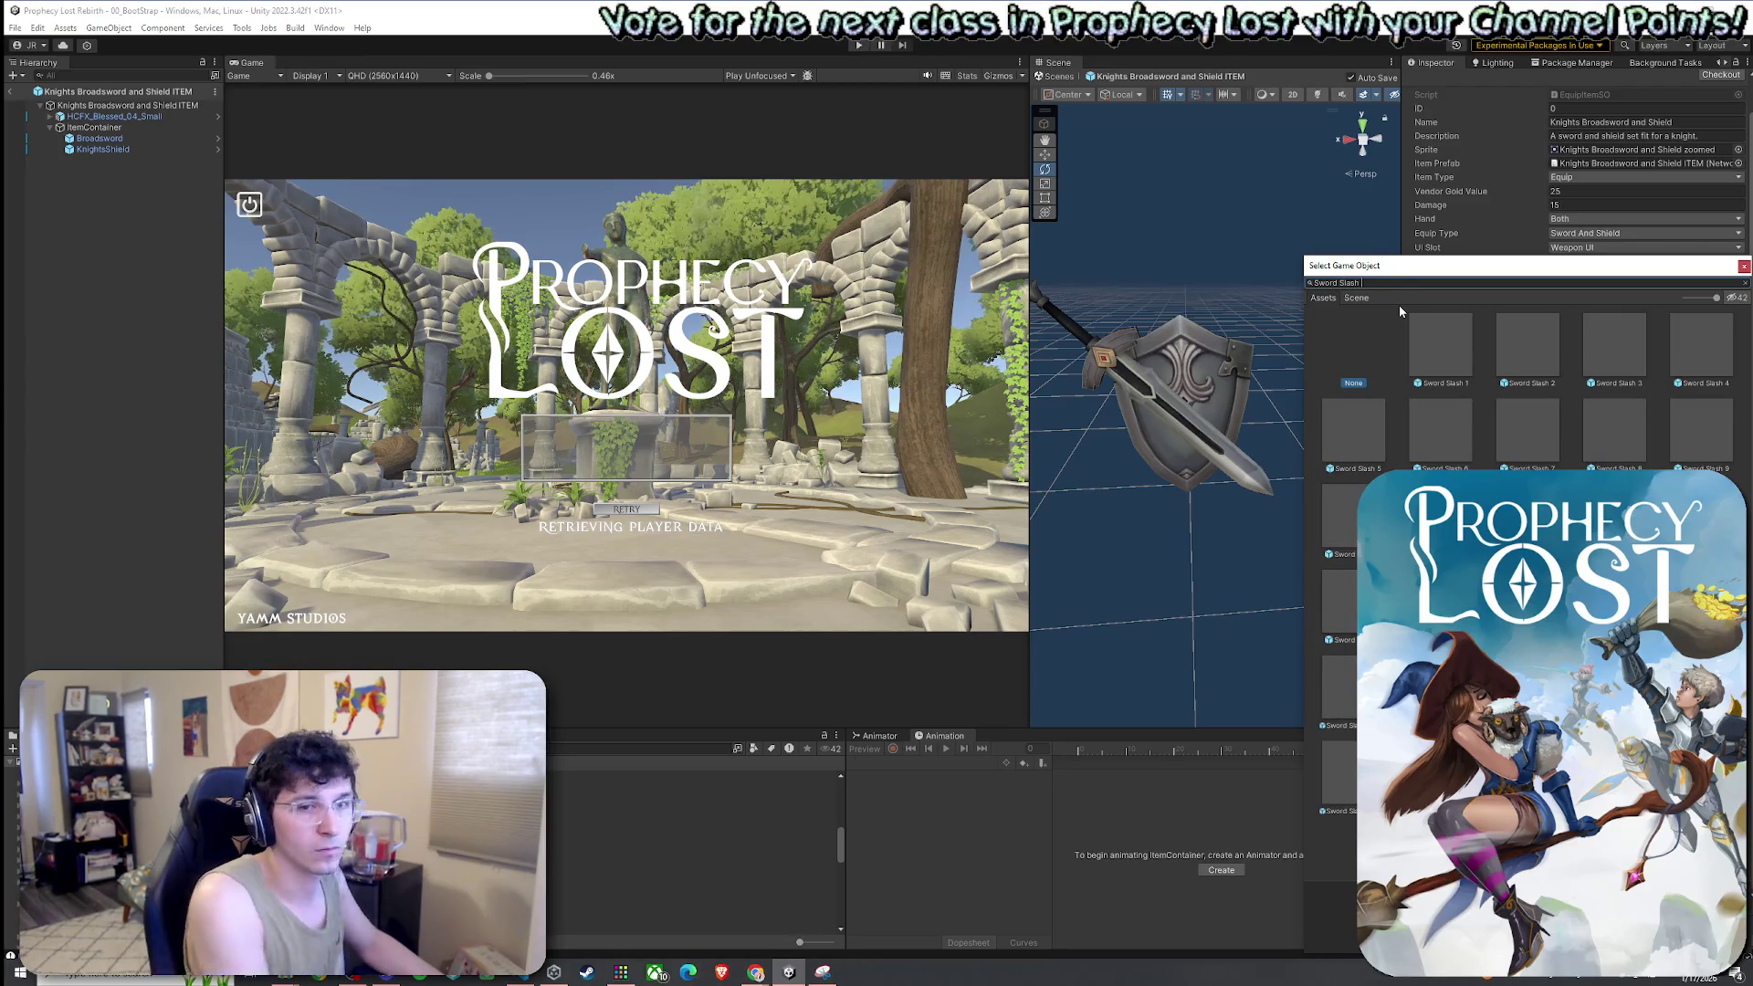
pyautogui.write('  Knight')
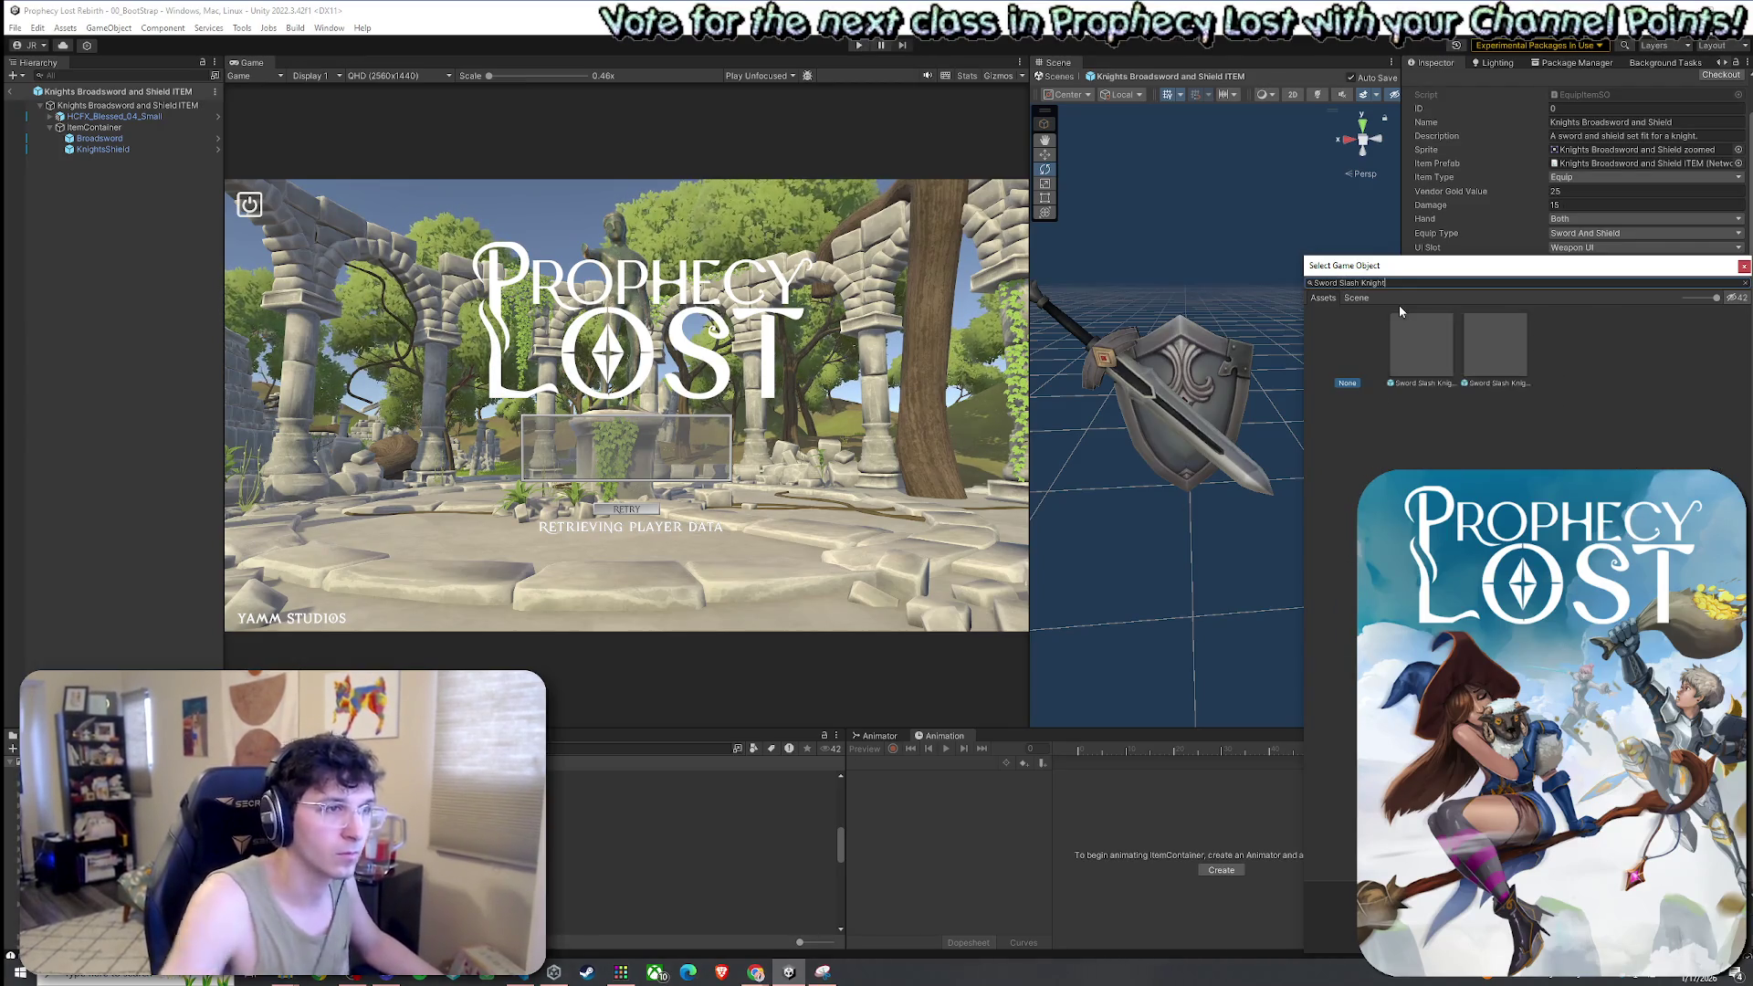
pyautogui.click(1498, 356)
pyautogui.doubleClick(1497, 360)
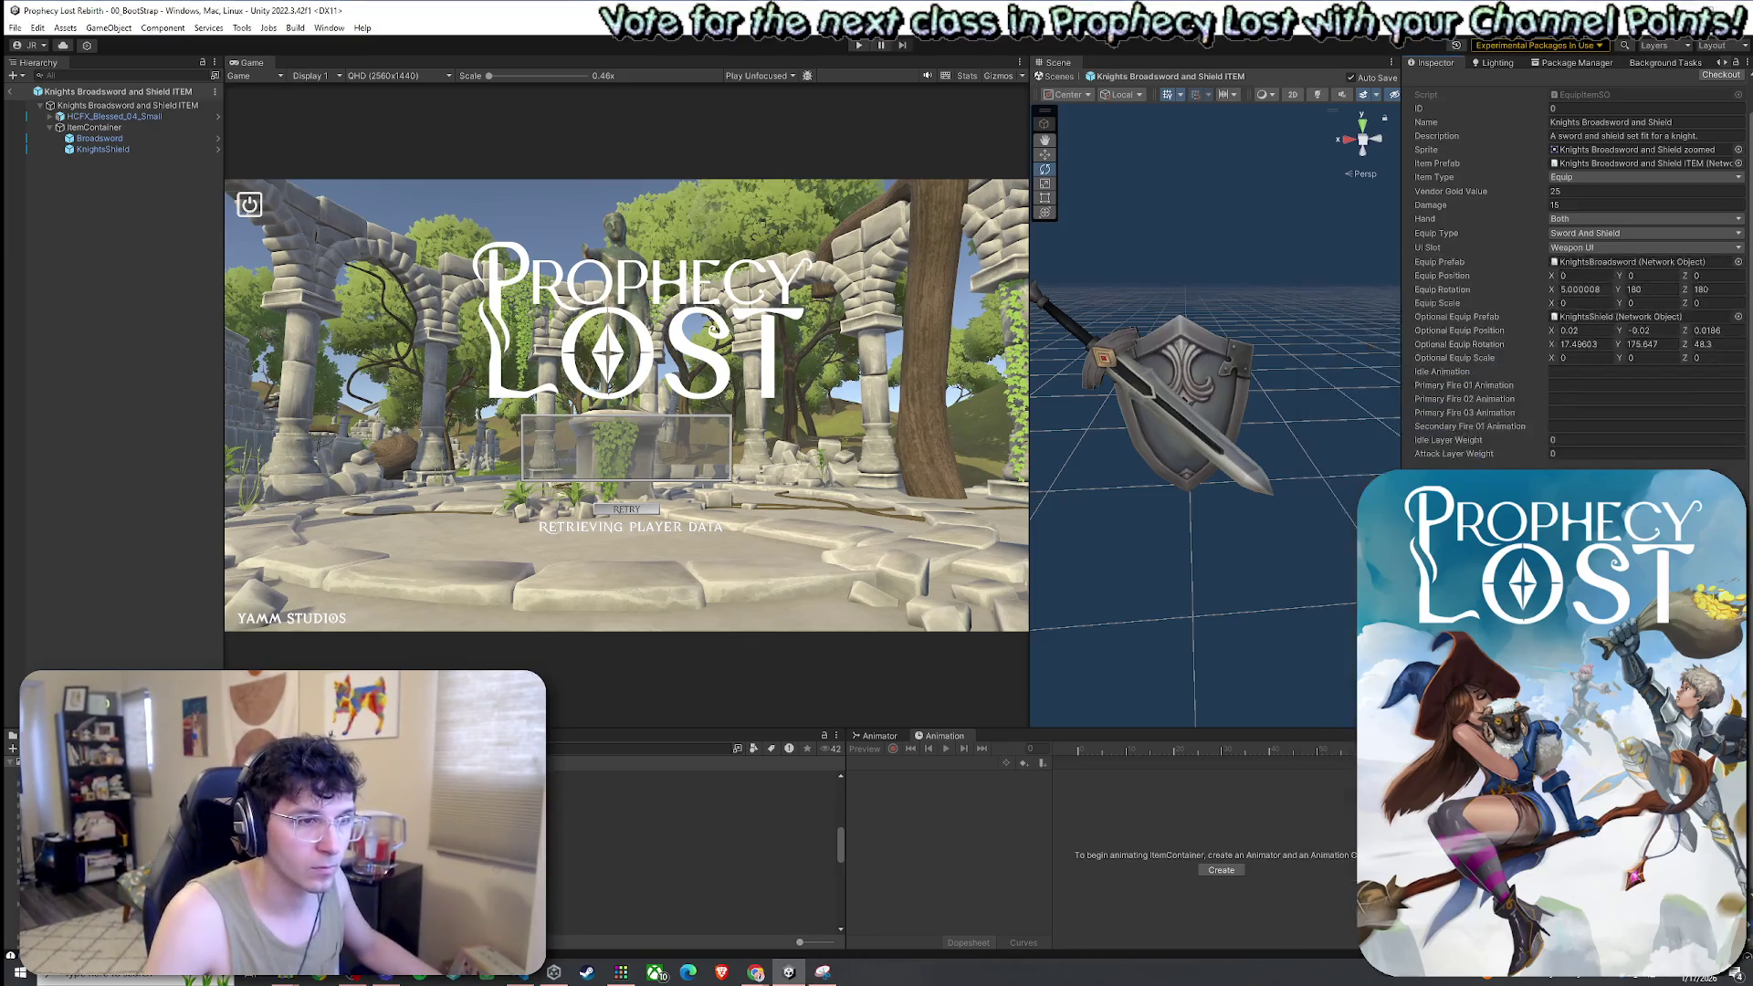
# Assign the Prick effect from the project assets to another VFX field
pyautogui.click(1738, 262)
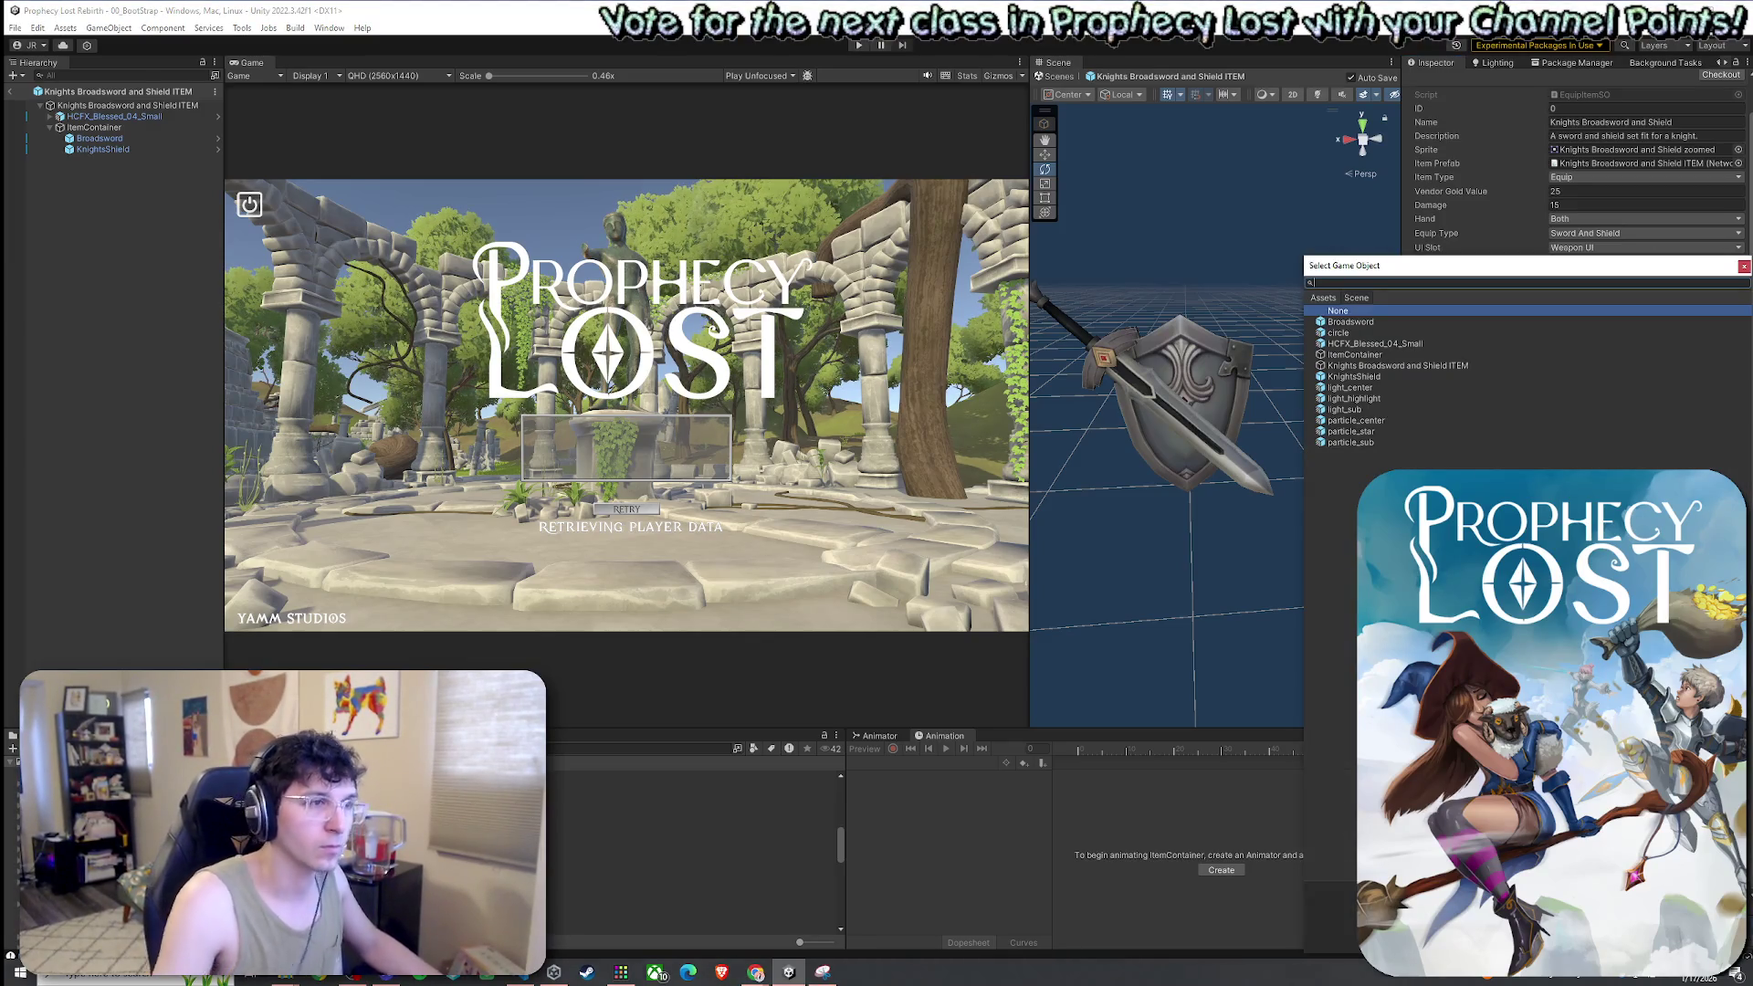
pyautogui.click(1326, 296)
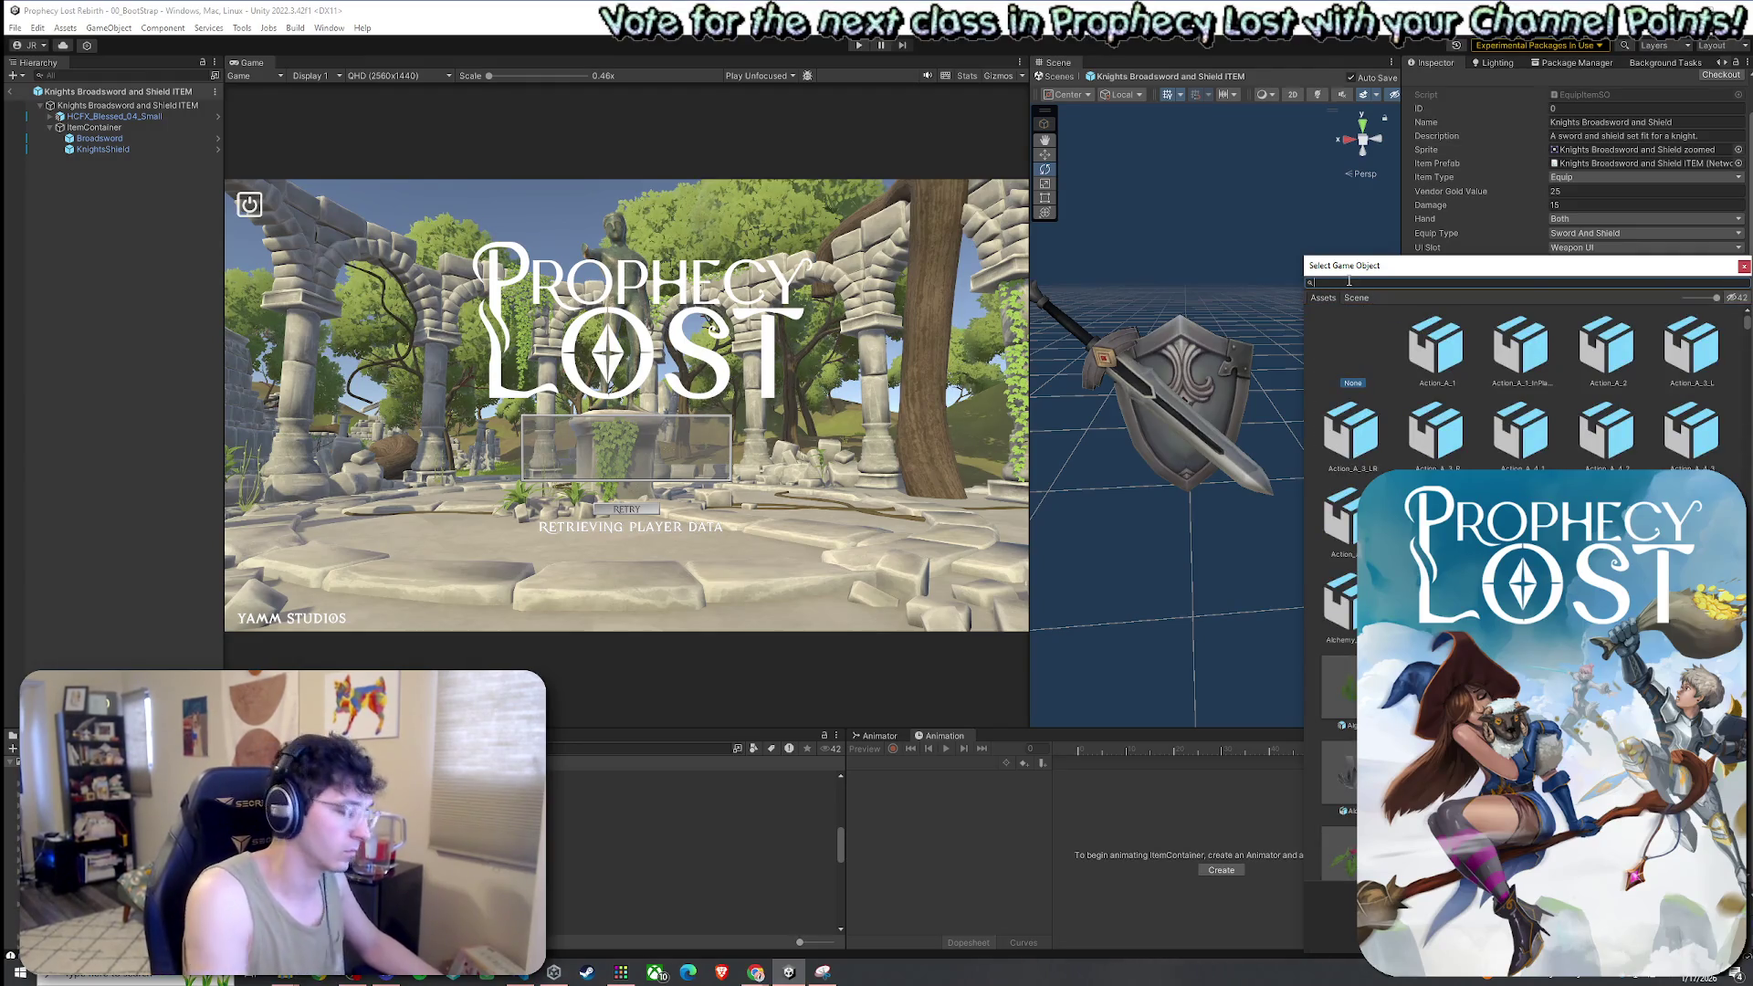
pyautogui.write('Prick')
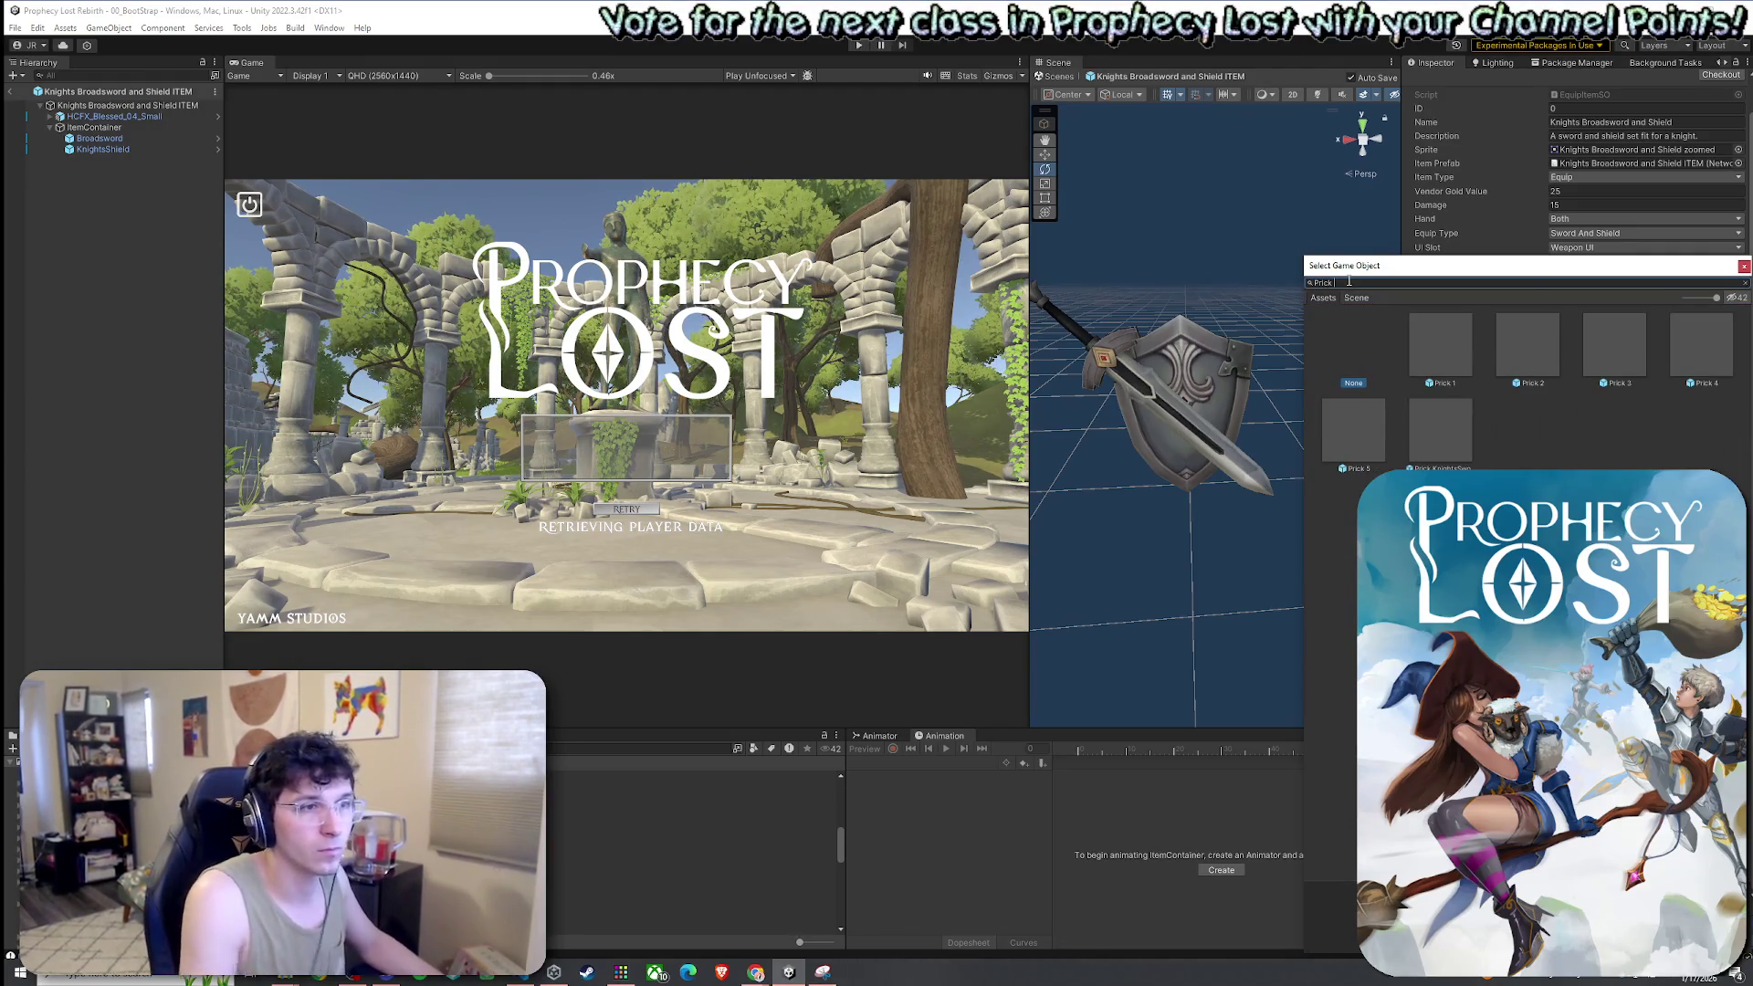
pyautogui.doubleClick(1450, 466)
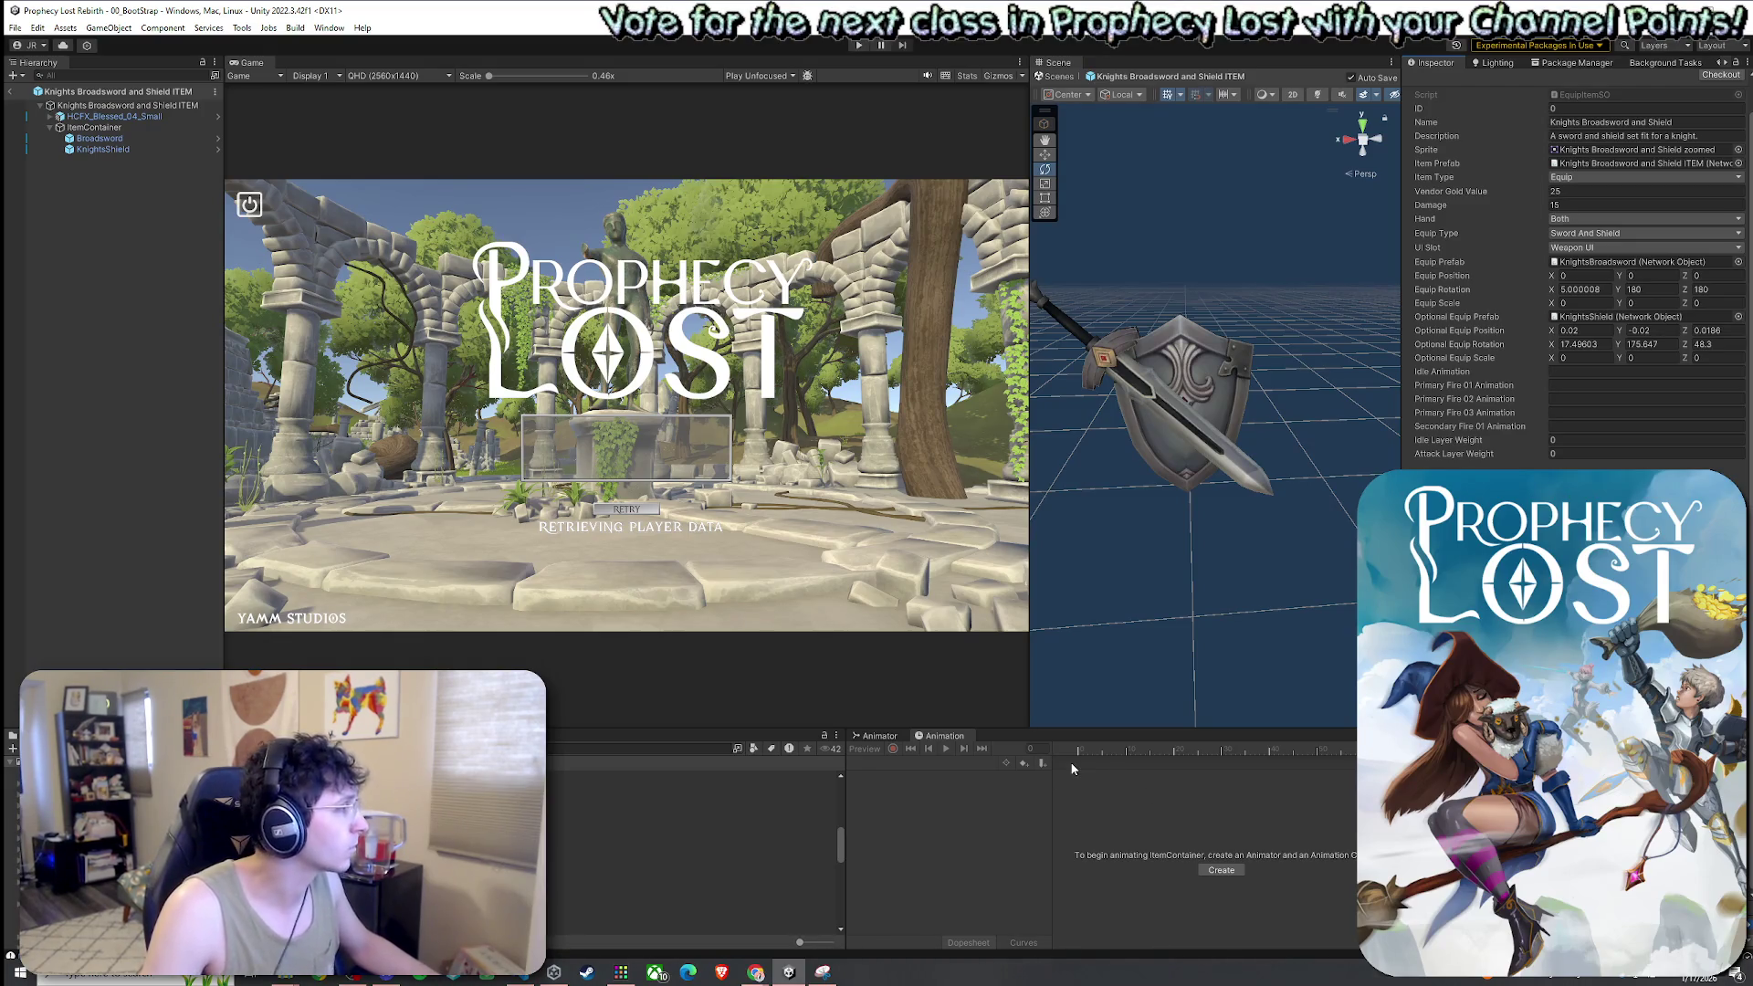
# Save the scene, enter Play mode, and start a match from PLAY's destination map
pyautogui.click(16, 27)
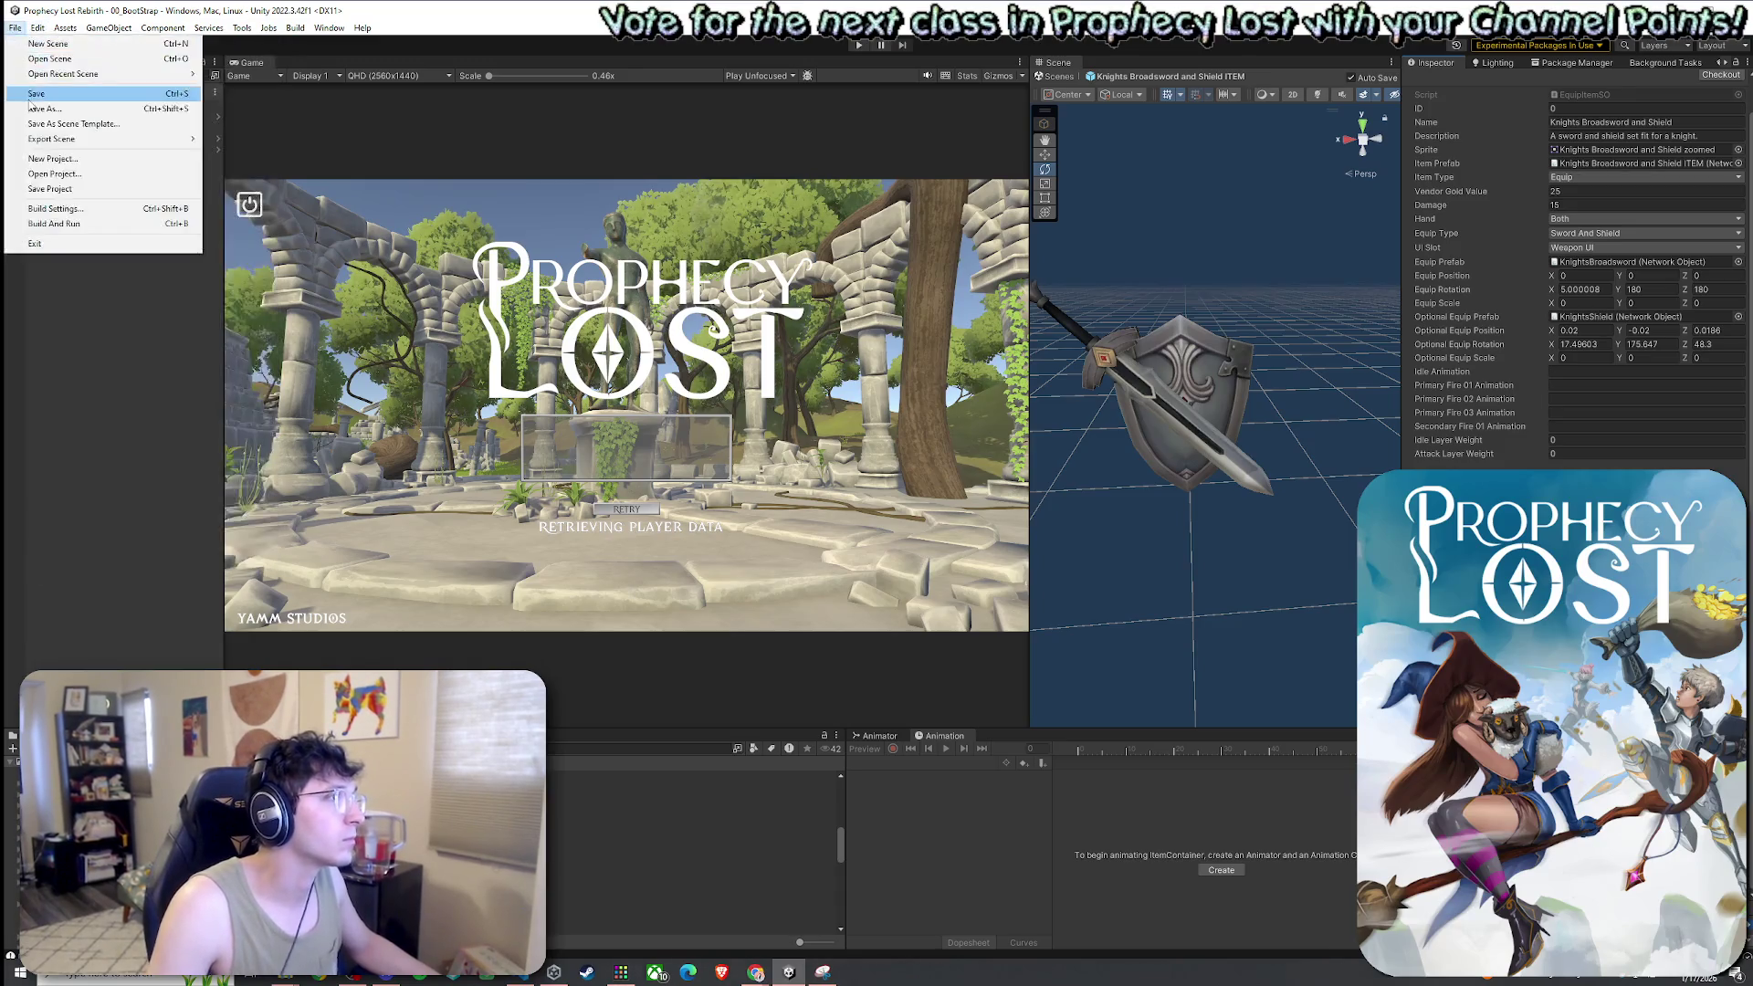
pyautogui.click(32, 96)
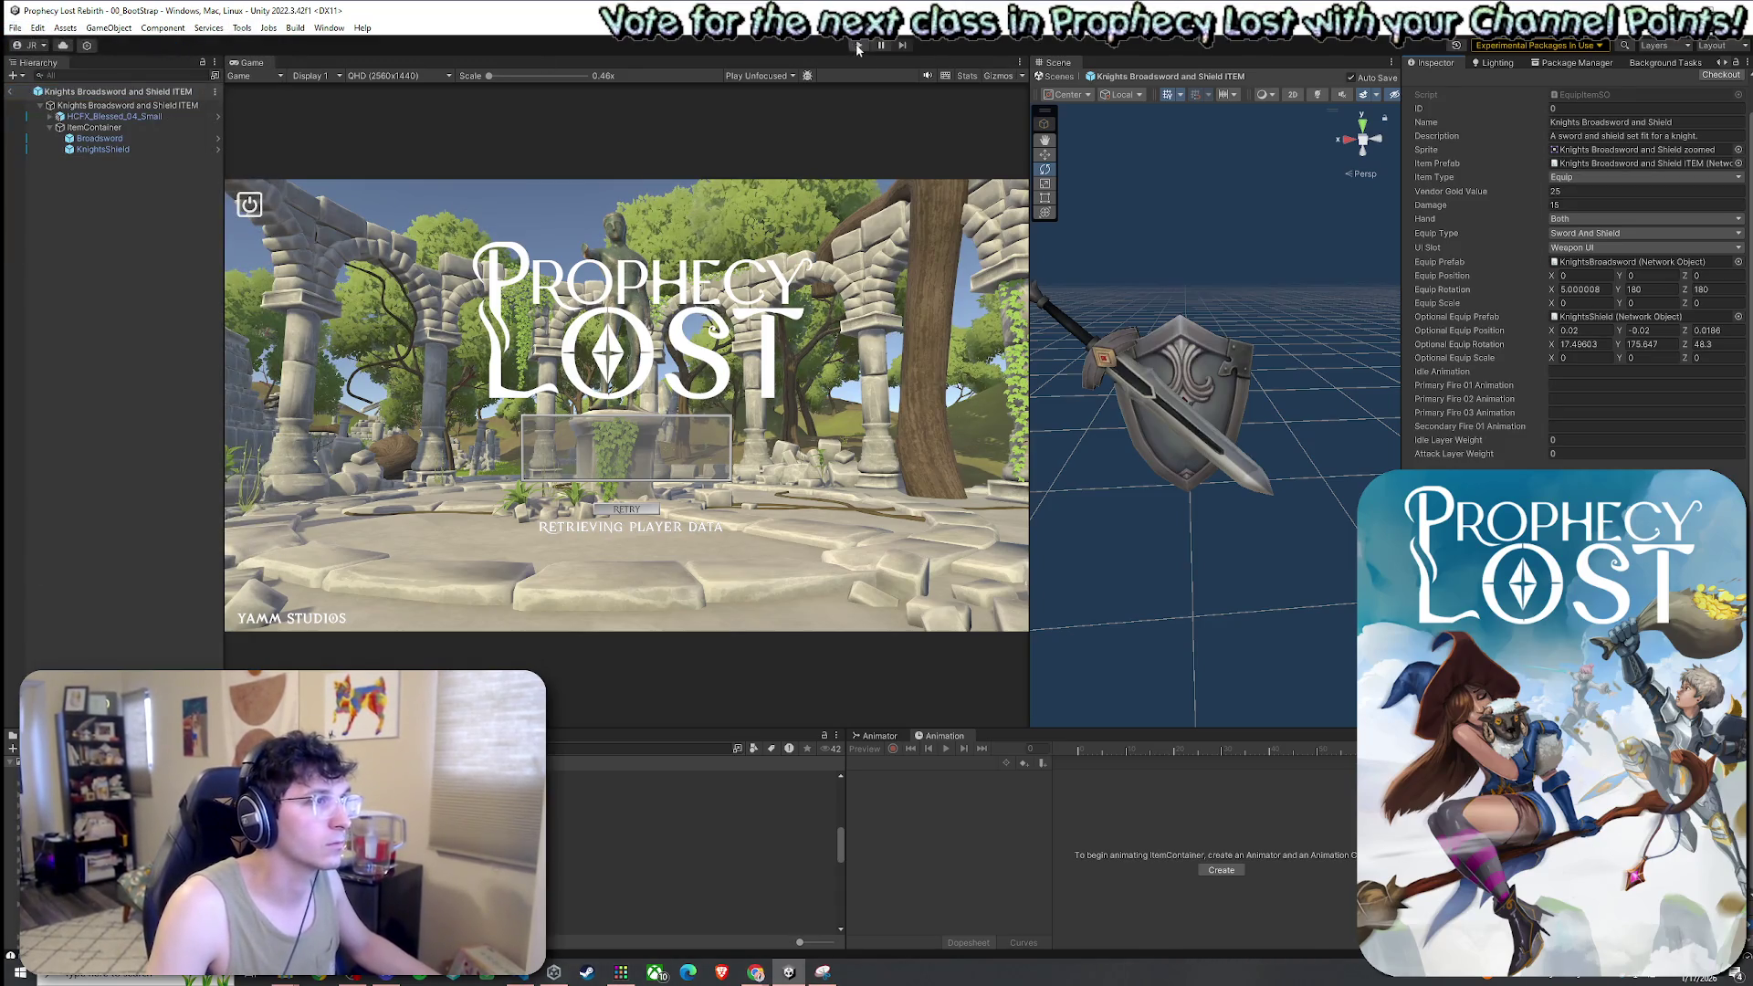
pyautogui.click(857, 45)
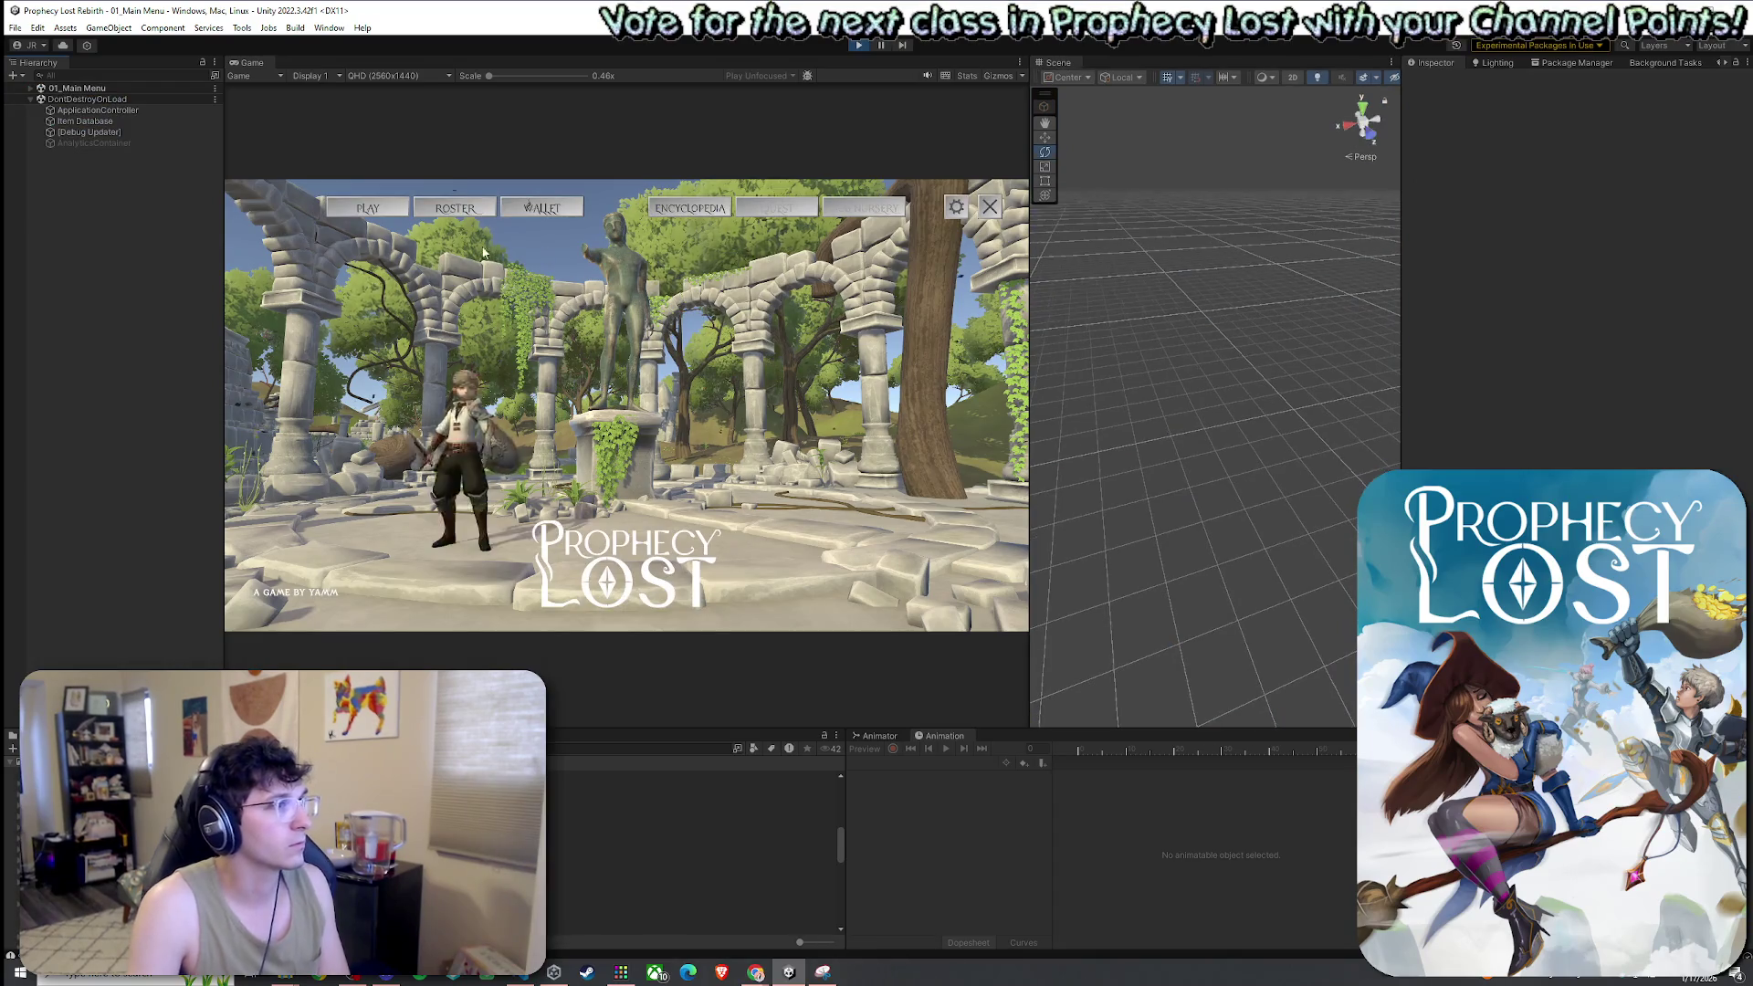
pyautogui.click(370, 209)
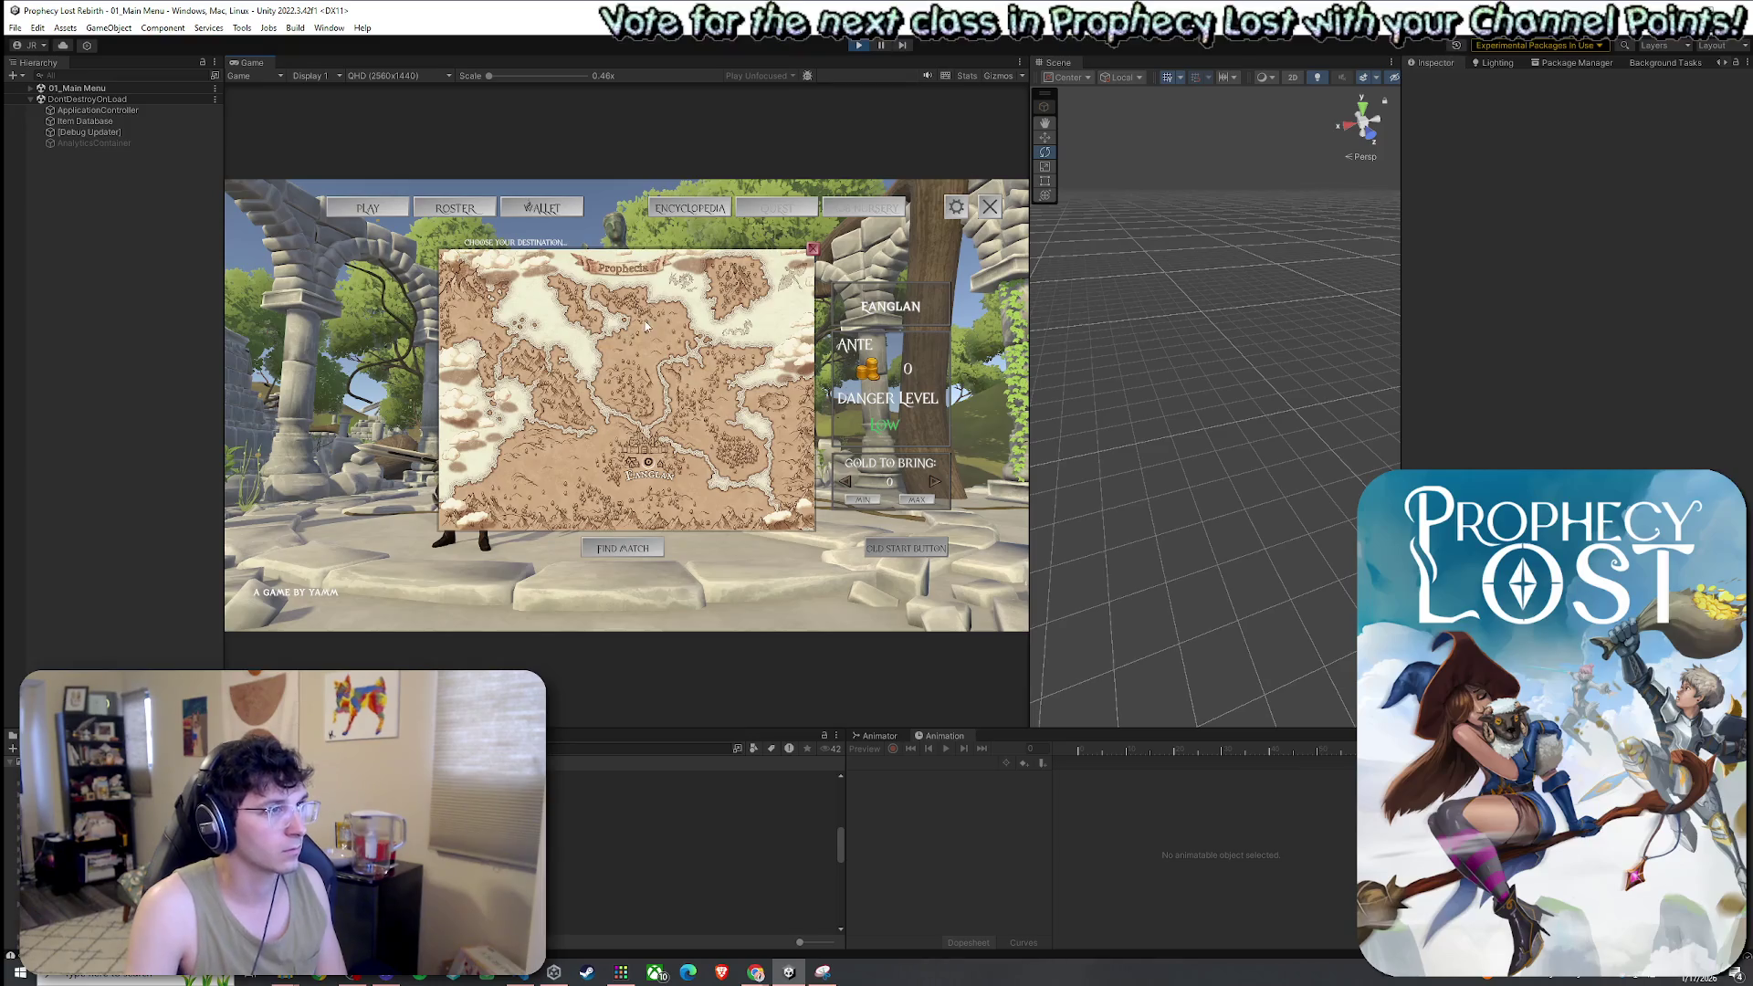
pyautogui.click(646, 326)
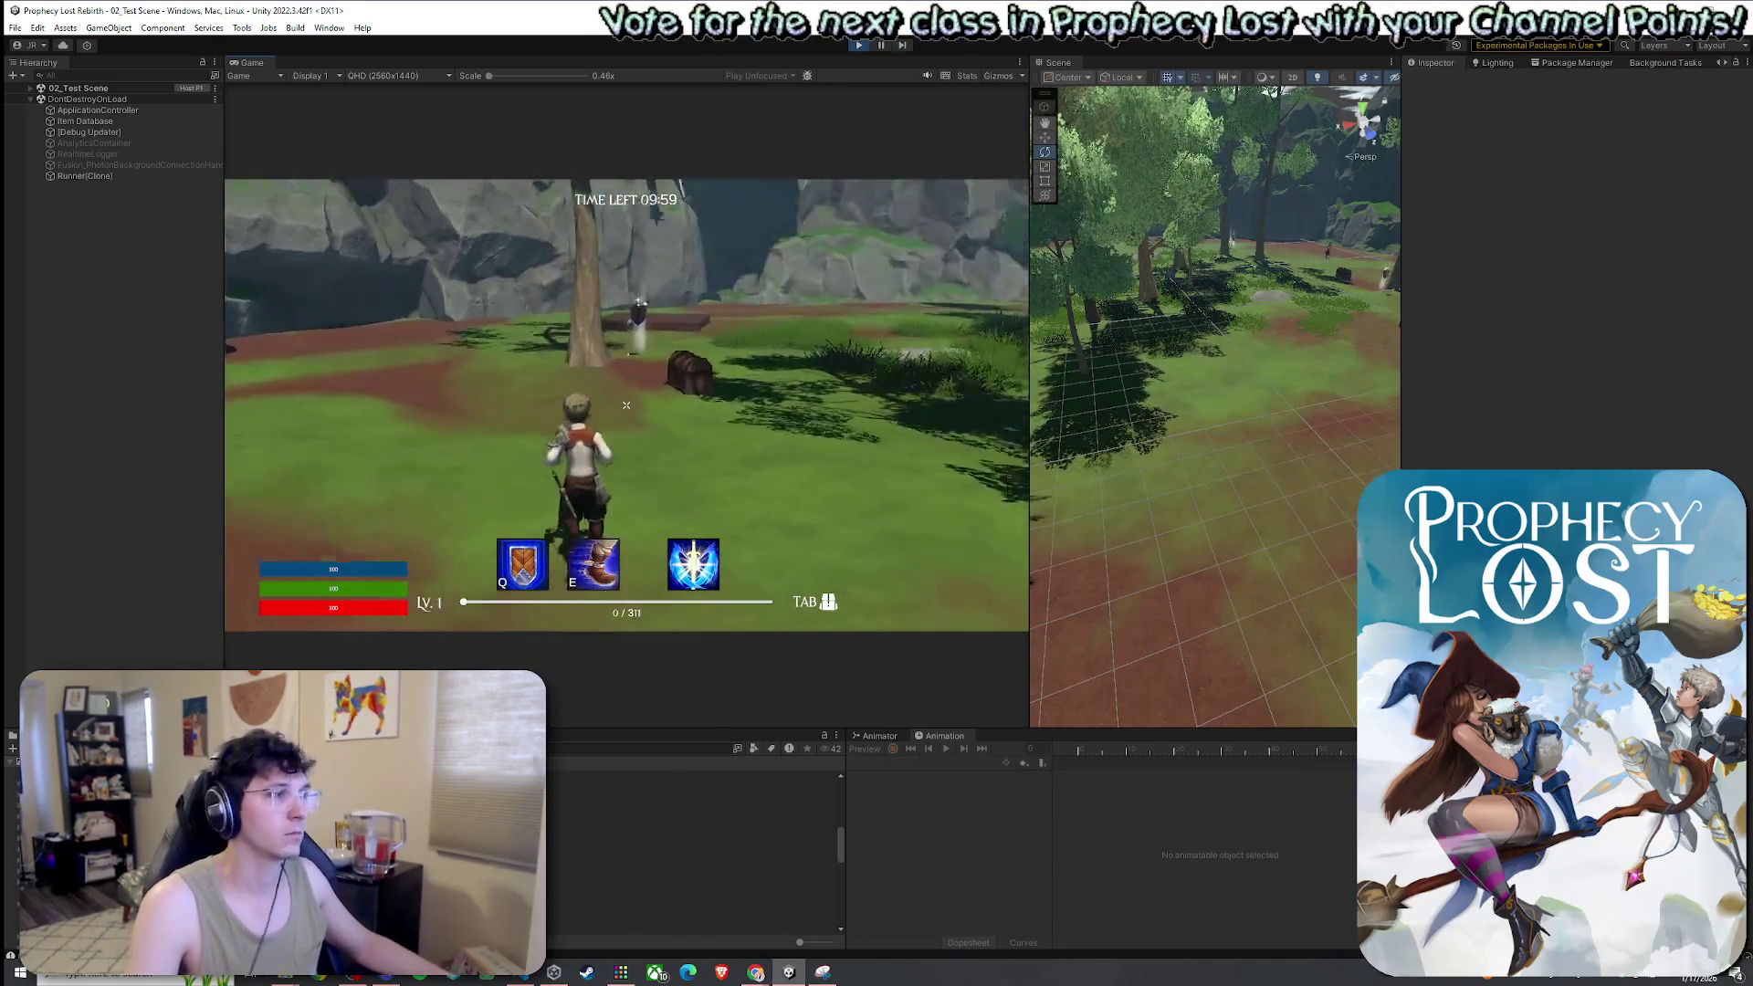
# Run toward the slime and swing the sword repeatedly to check the blue slash effect
pyautogui.press('w')
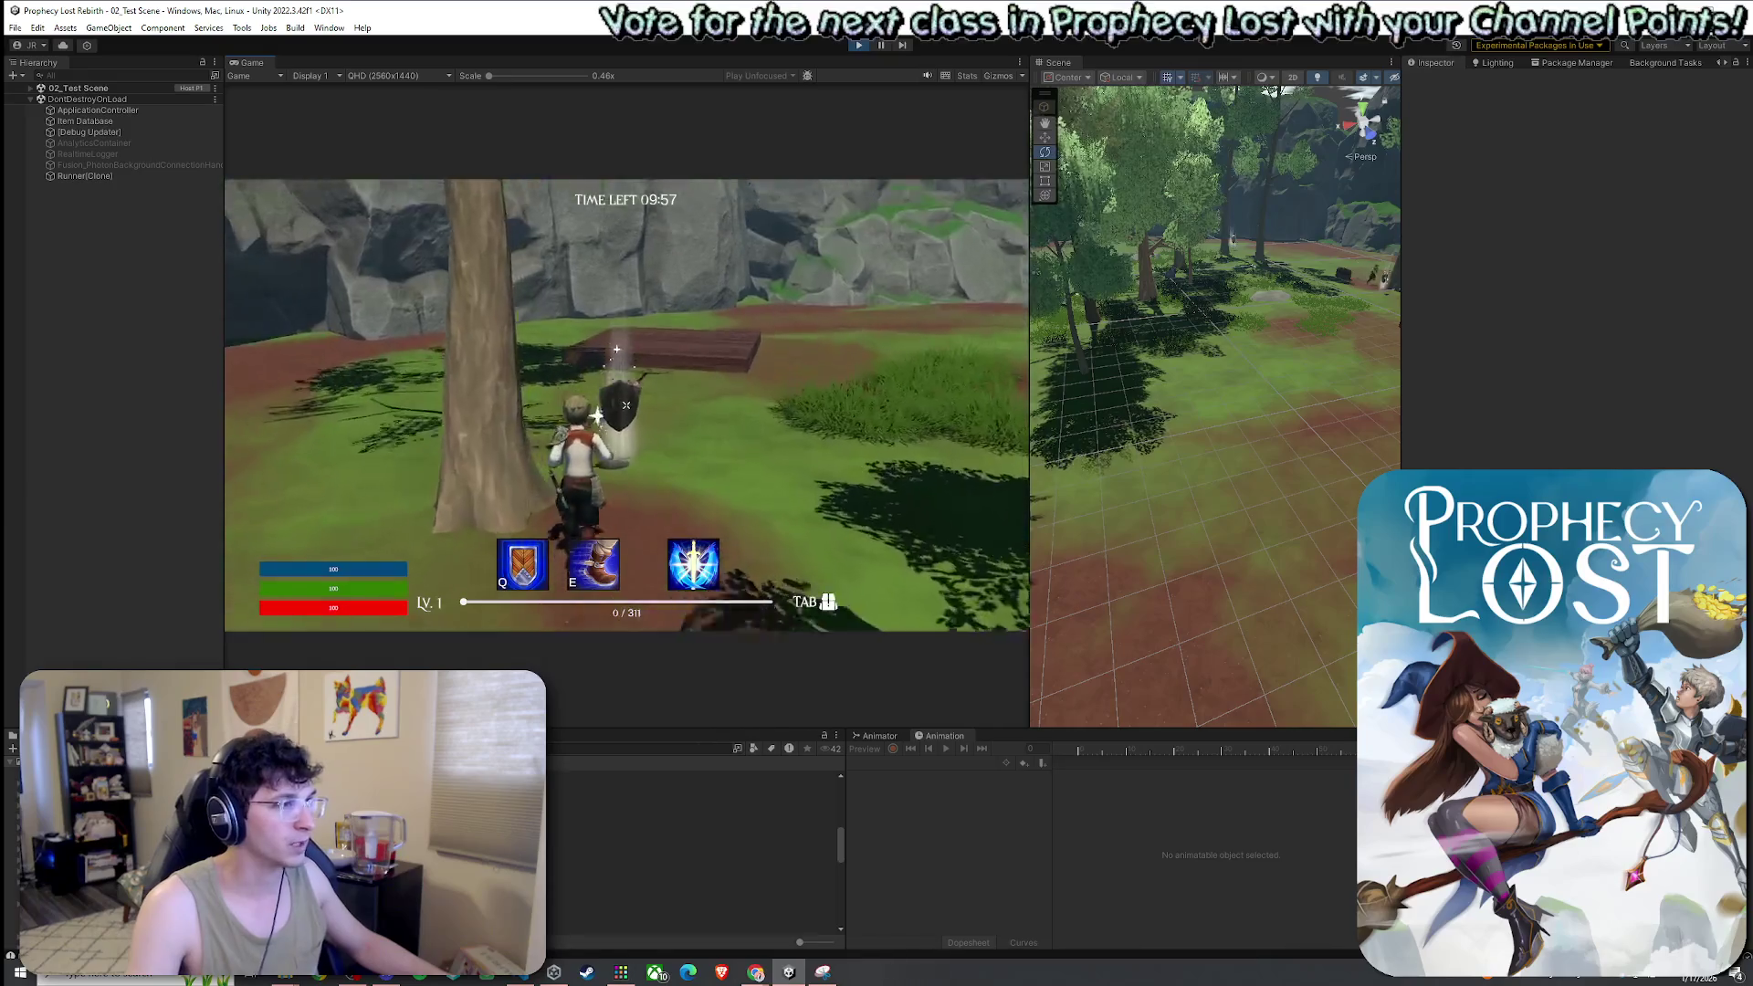
pyautogui.press('Tab')
pyautogui.press('Tab')
pyautogui.press('Tab')
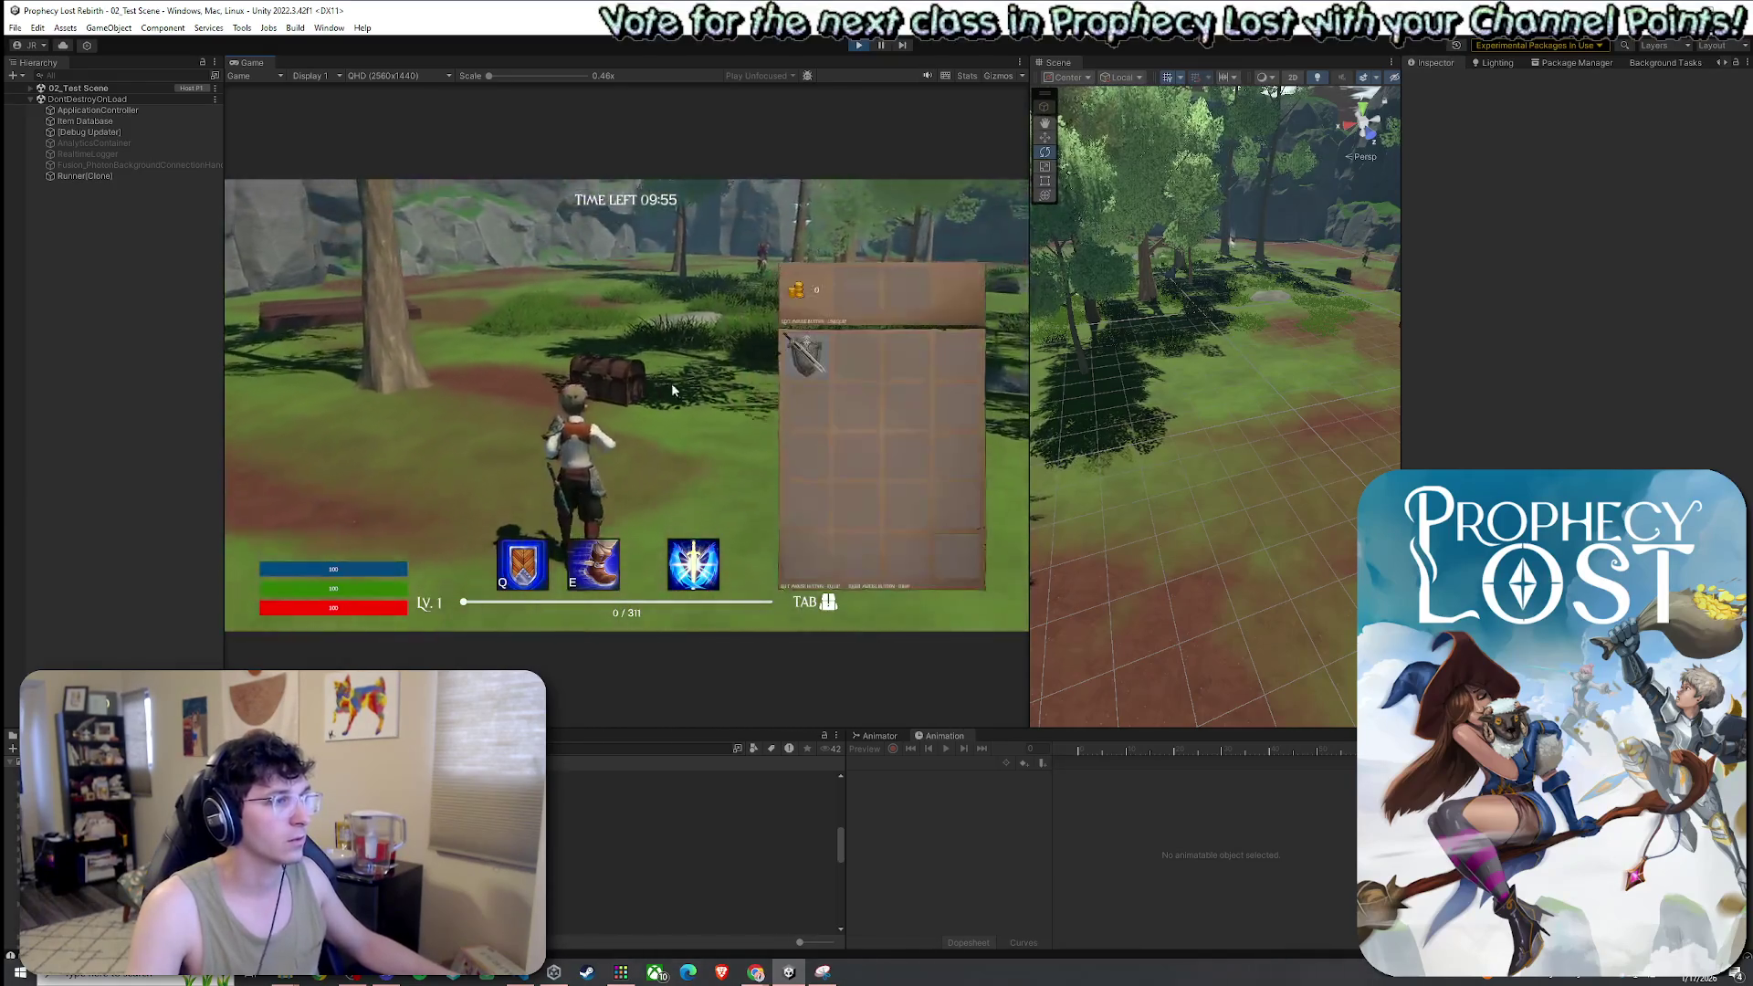
pyautogui.press('Tab')
pyautogui.click(626, 404)
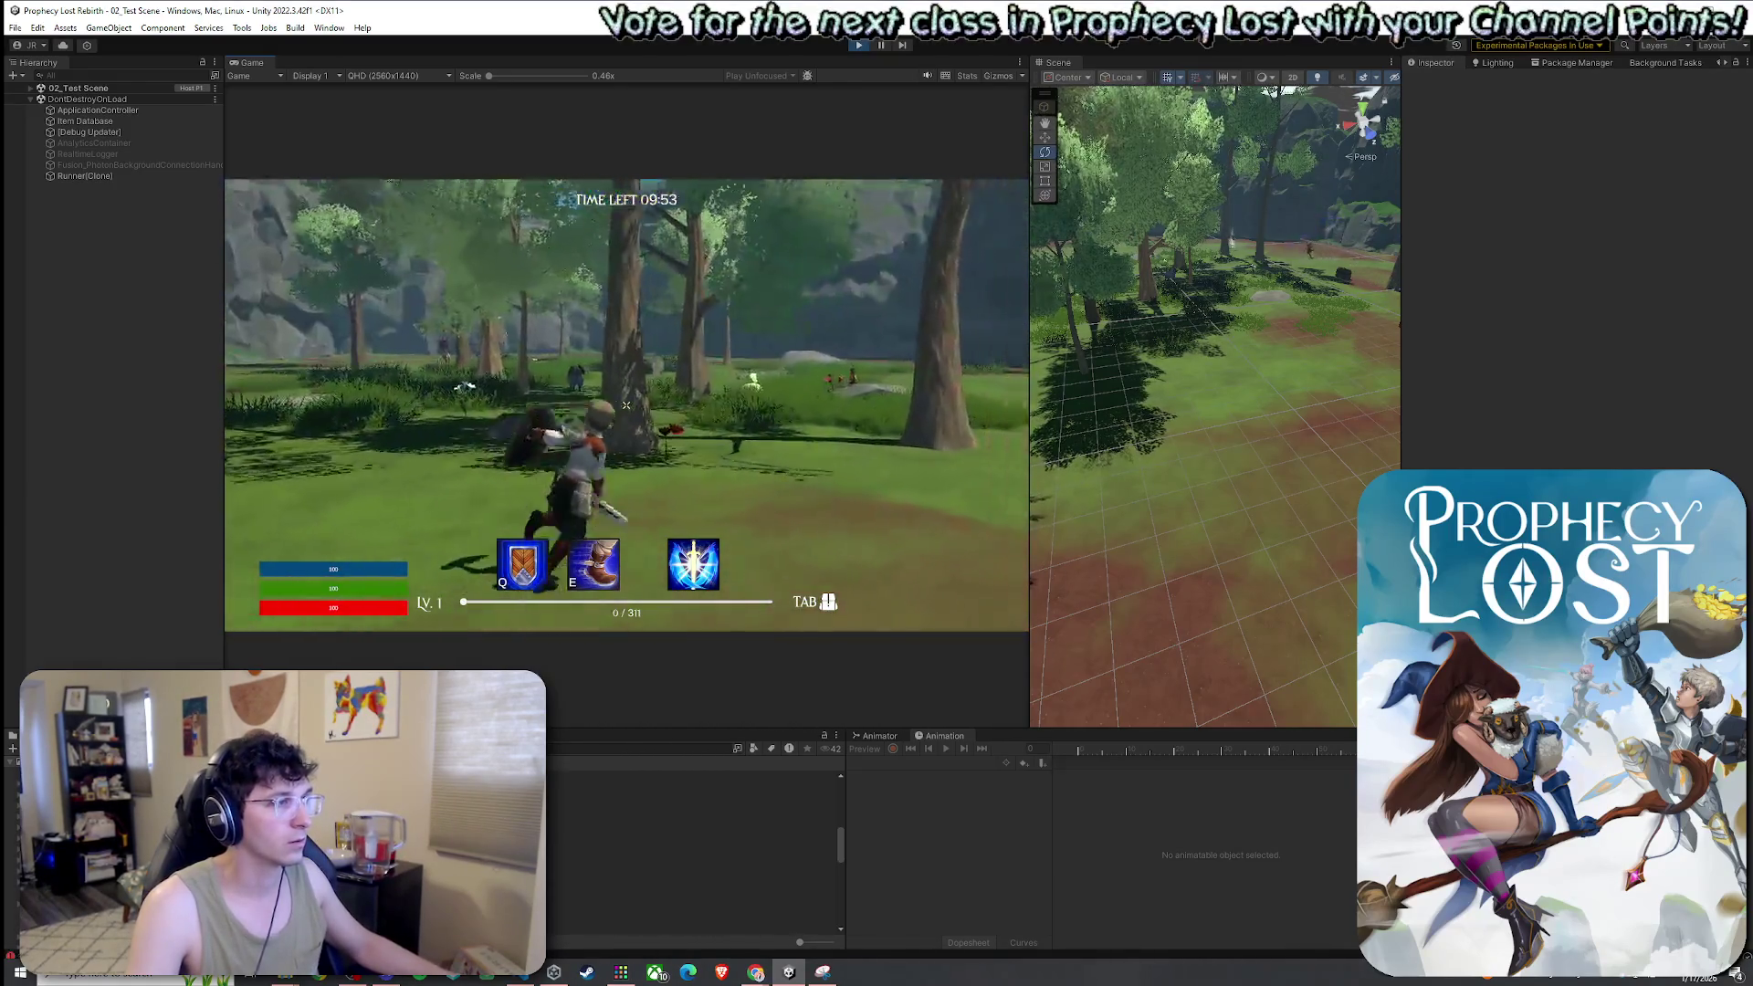
pyautogui.click(627, 404)
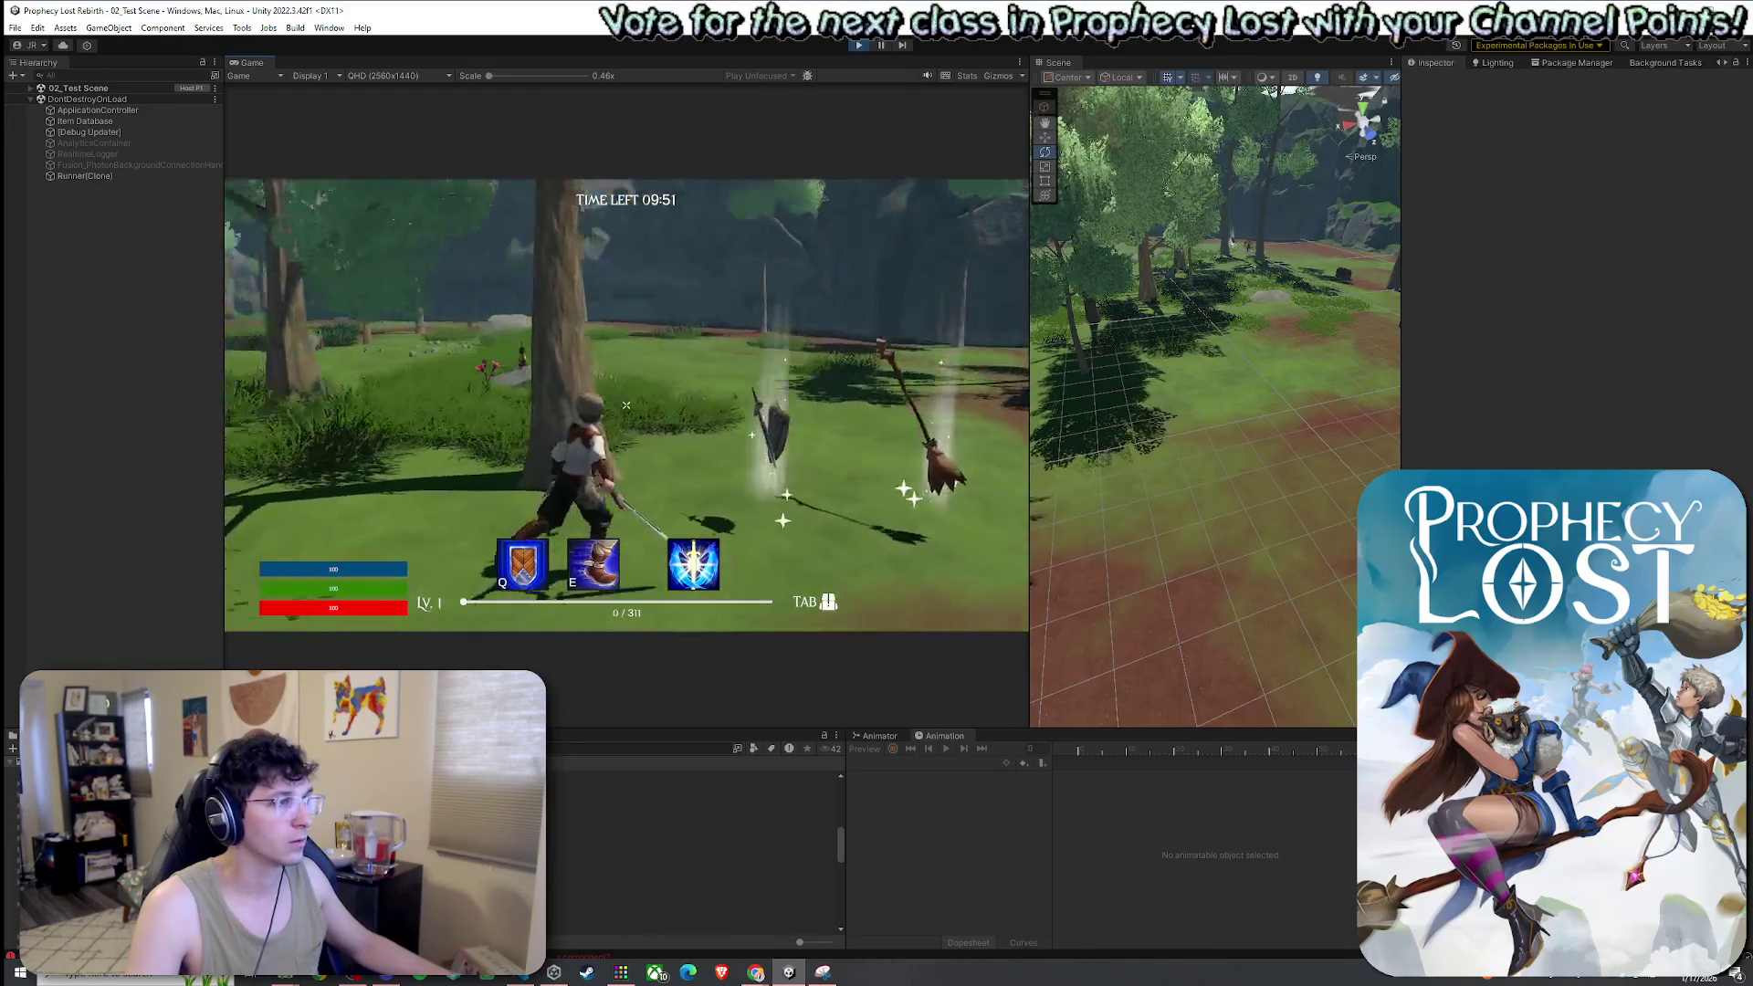
pyautogui.click(626, 405)
pyautogui.click(627, 404)
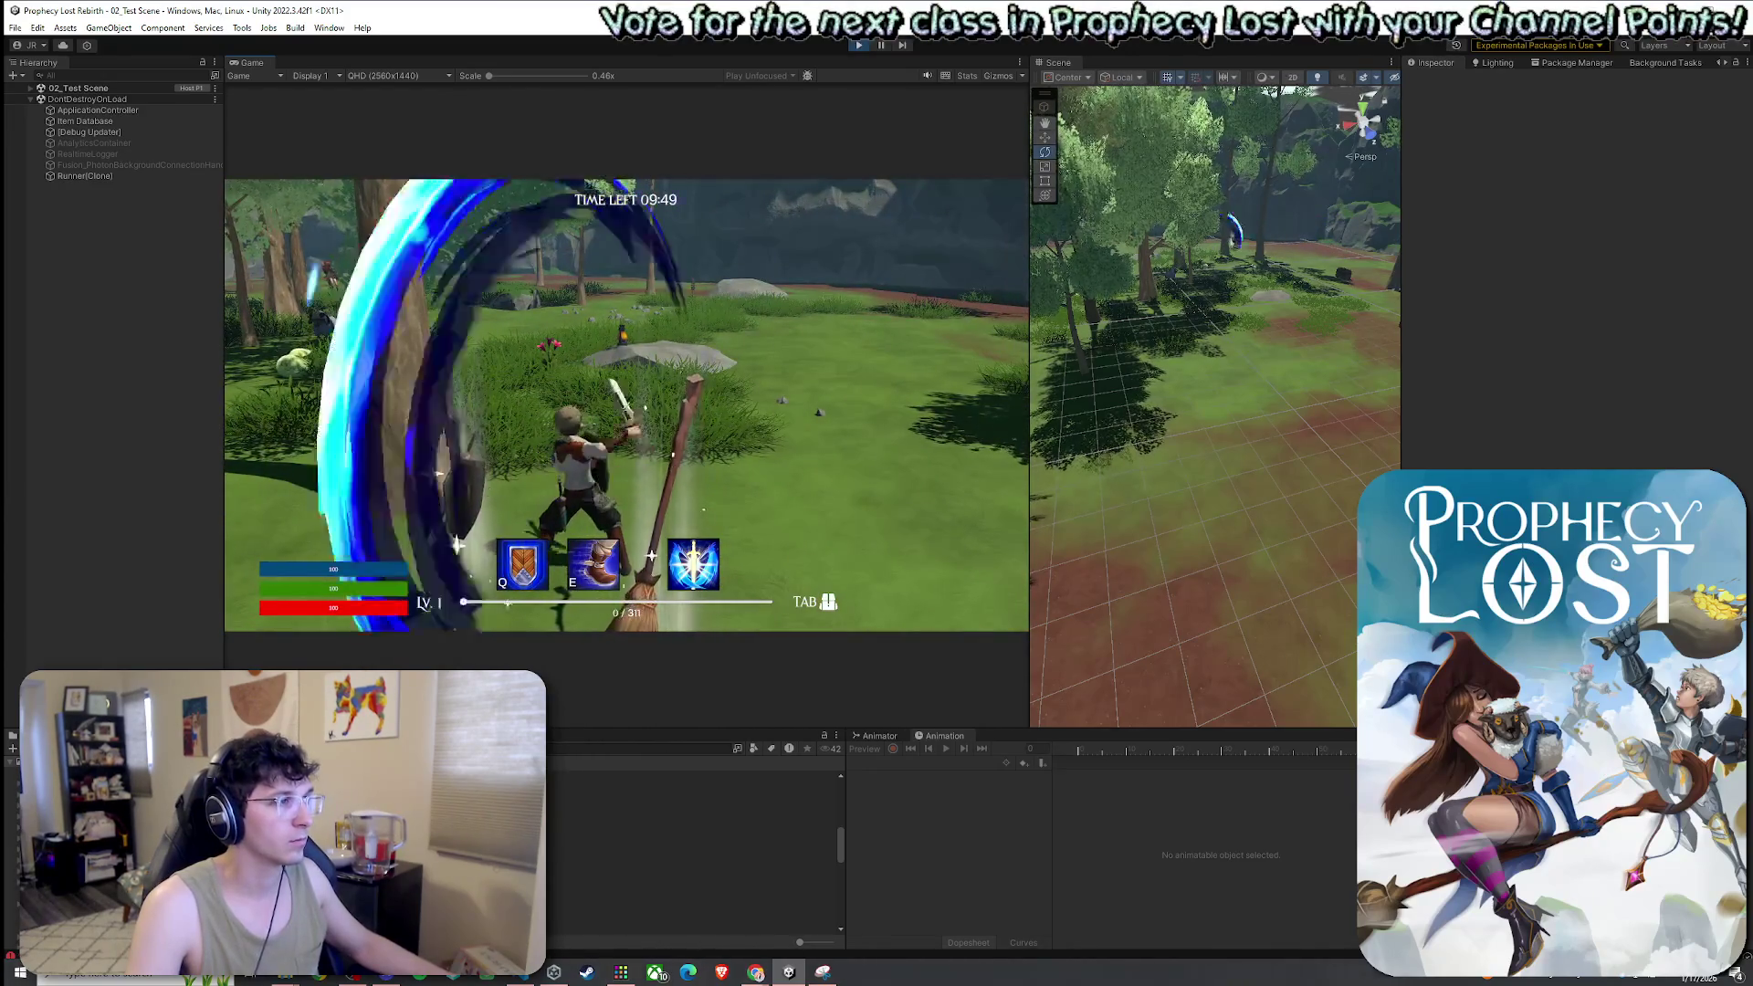
pyautogui.click(626, 404)
pyautogui.press('w')
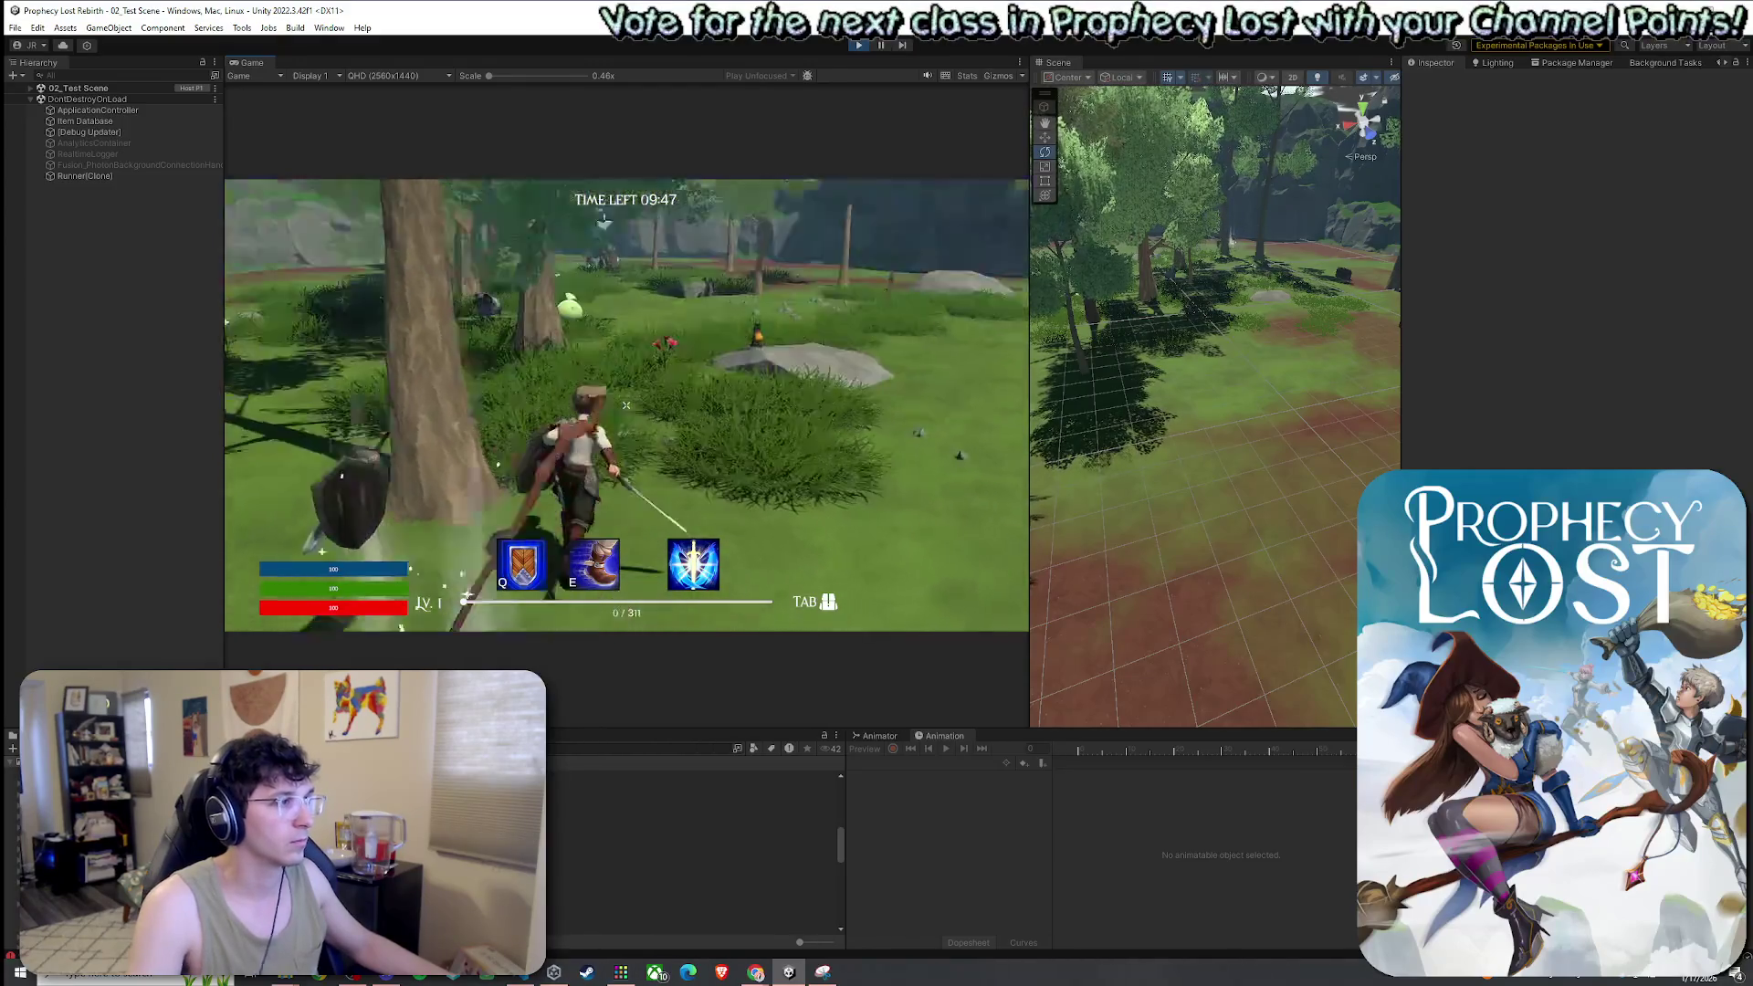
pyautogui.click(626, 405)
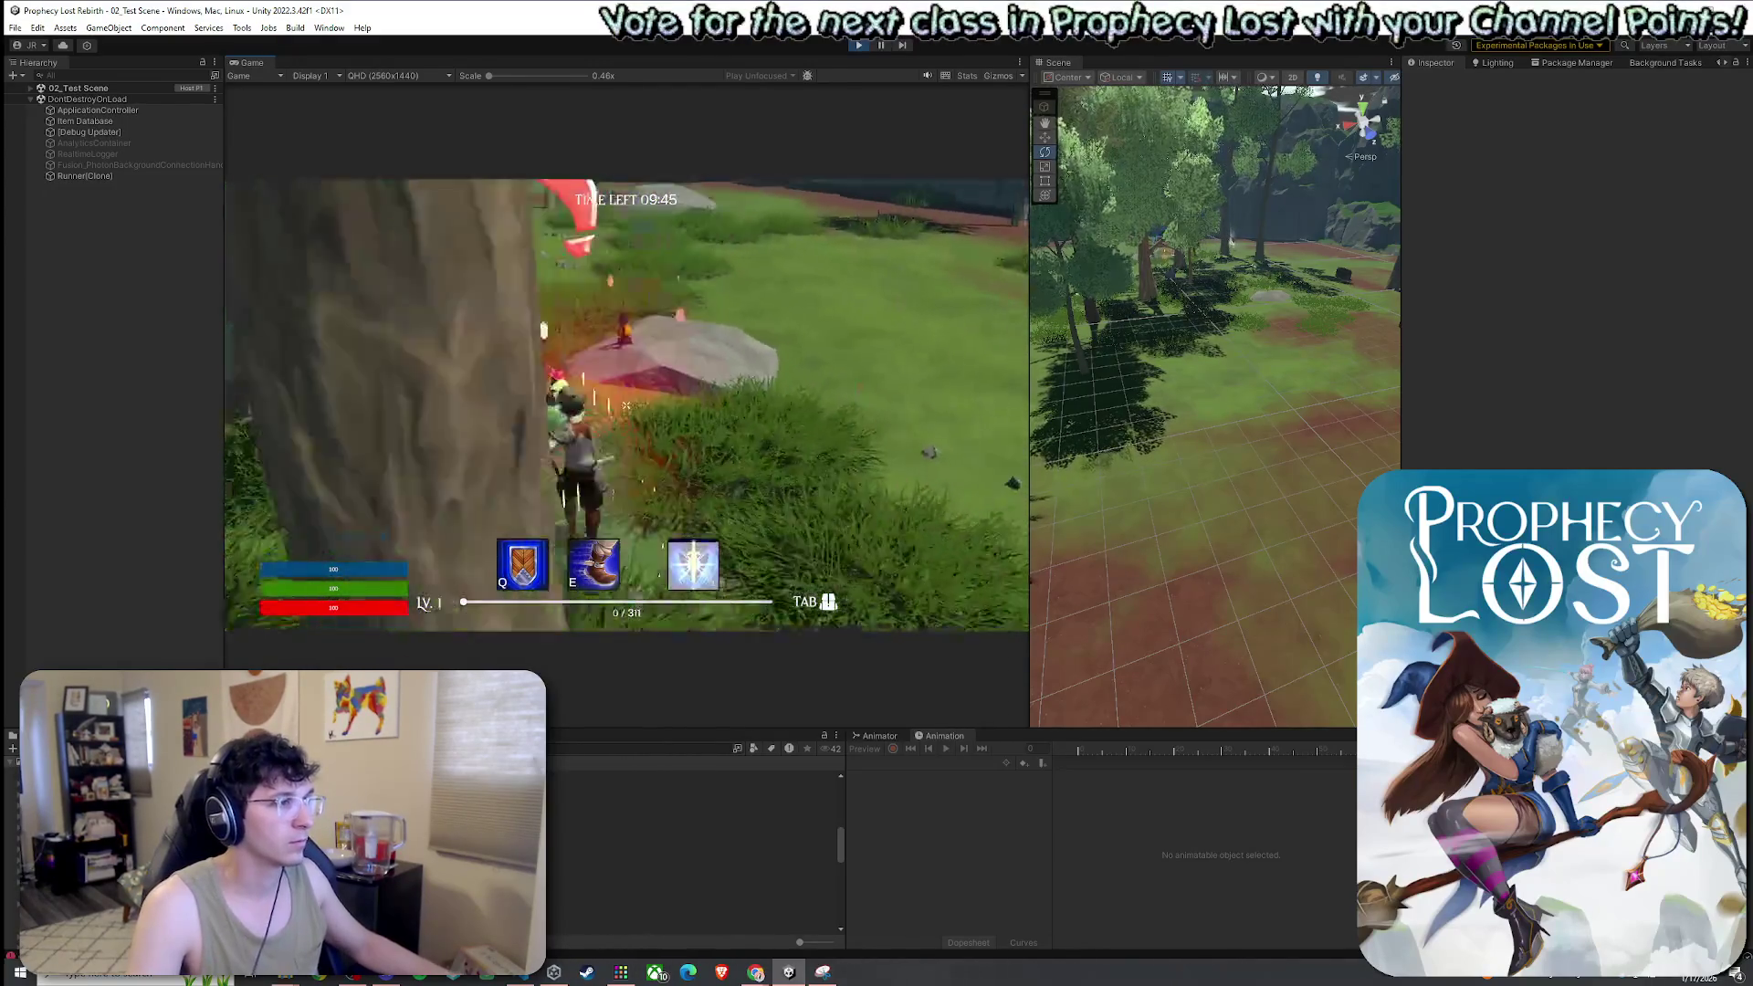
pyautogui.press('w')
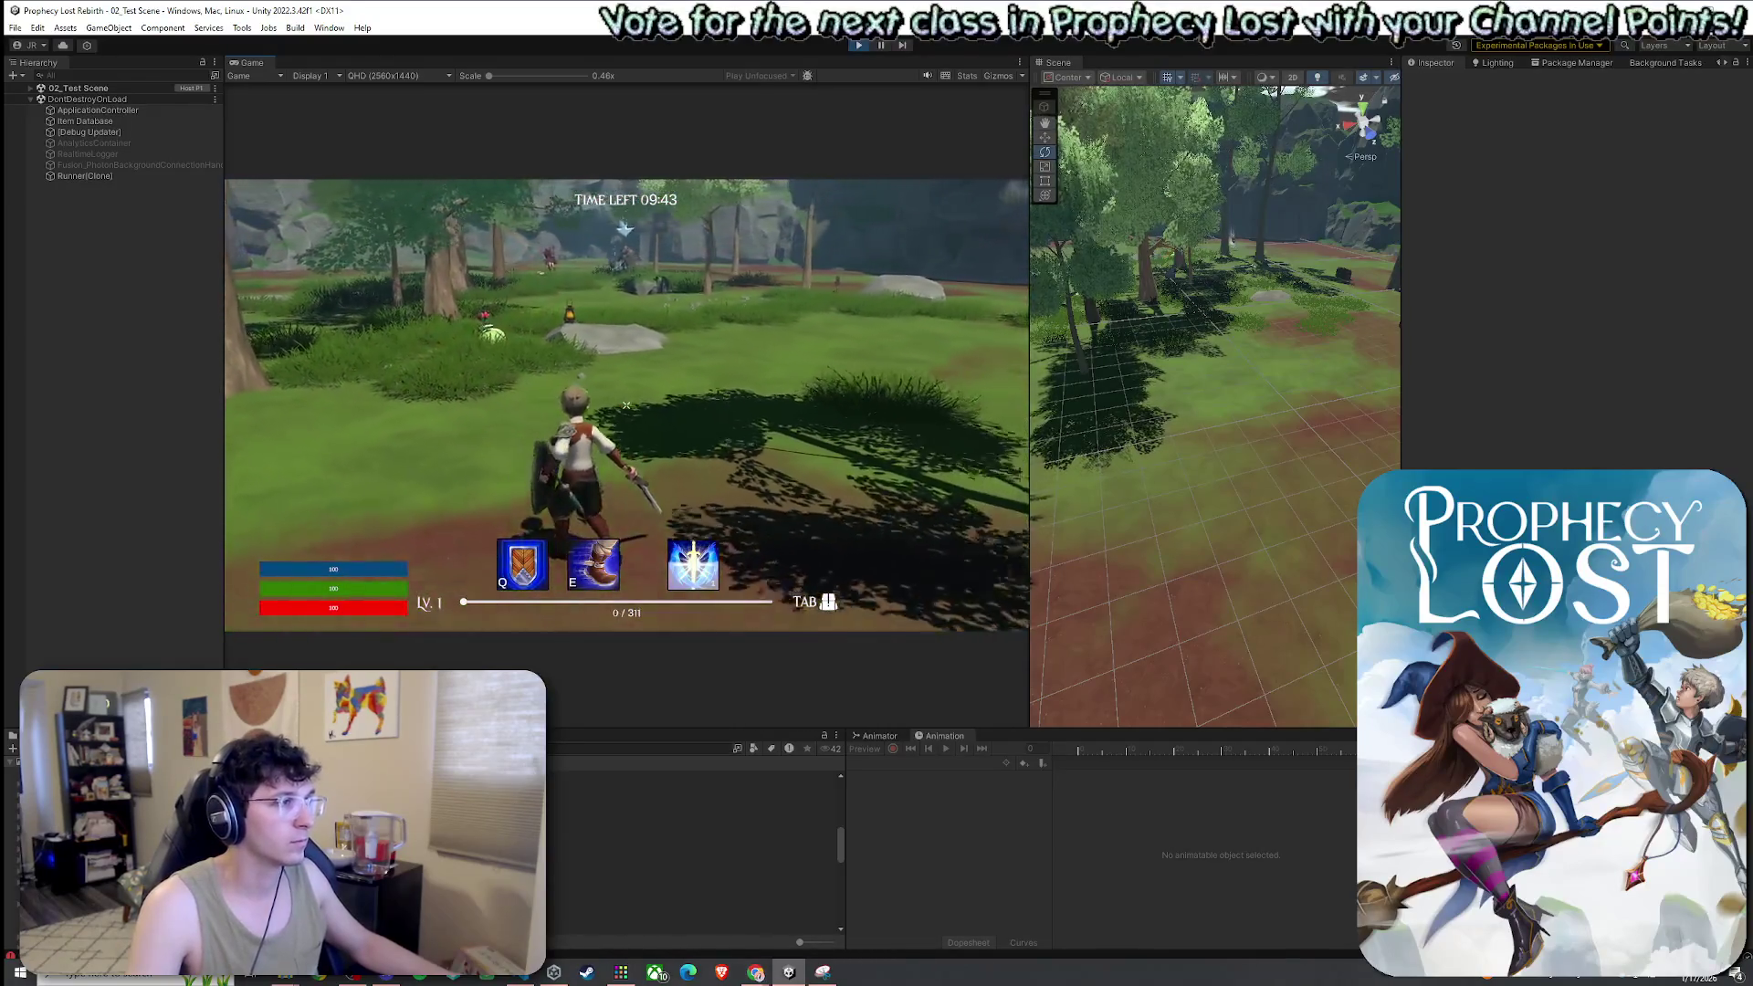
pyautogui.click(626, 404)
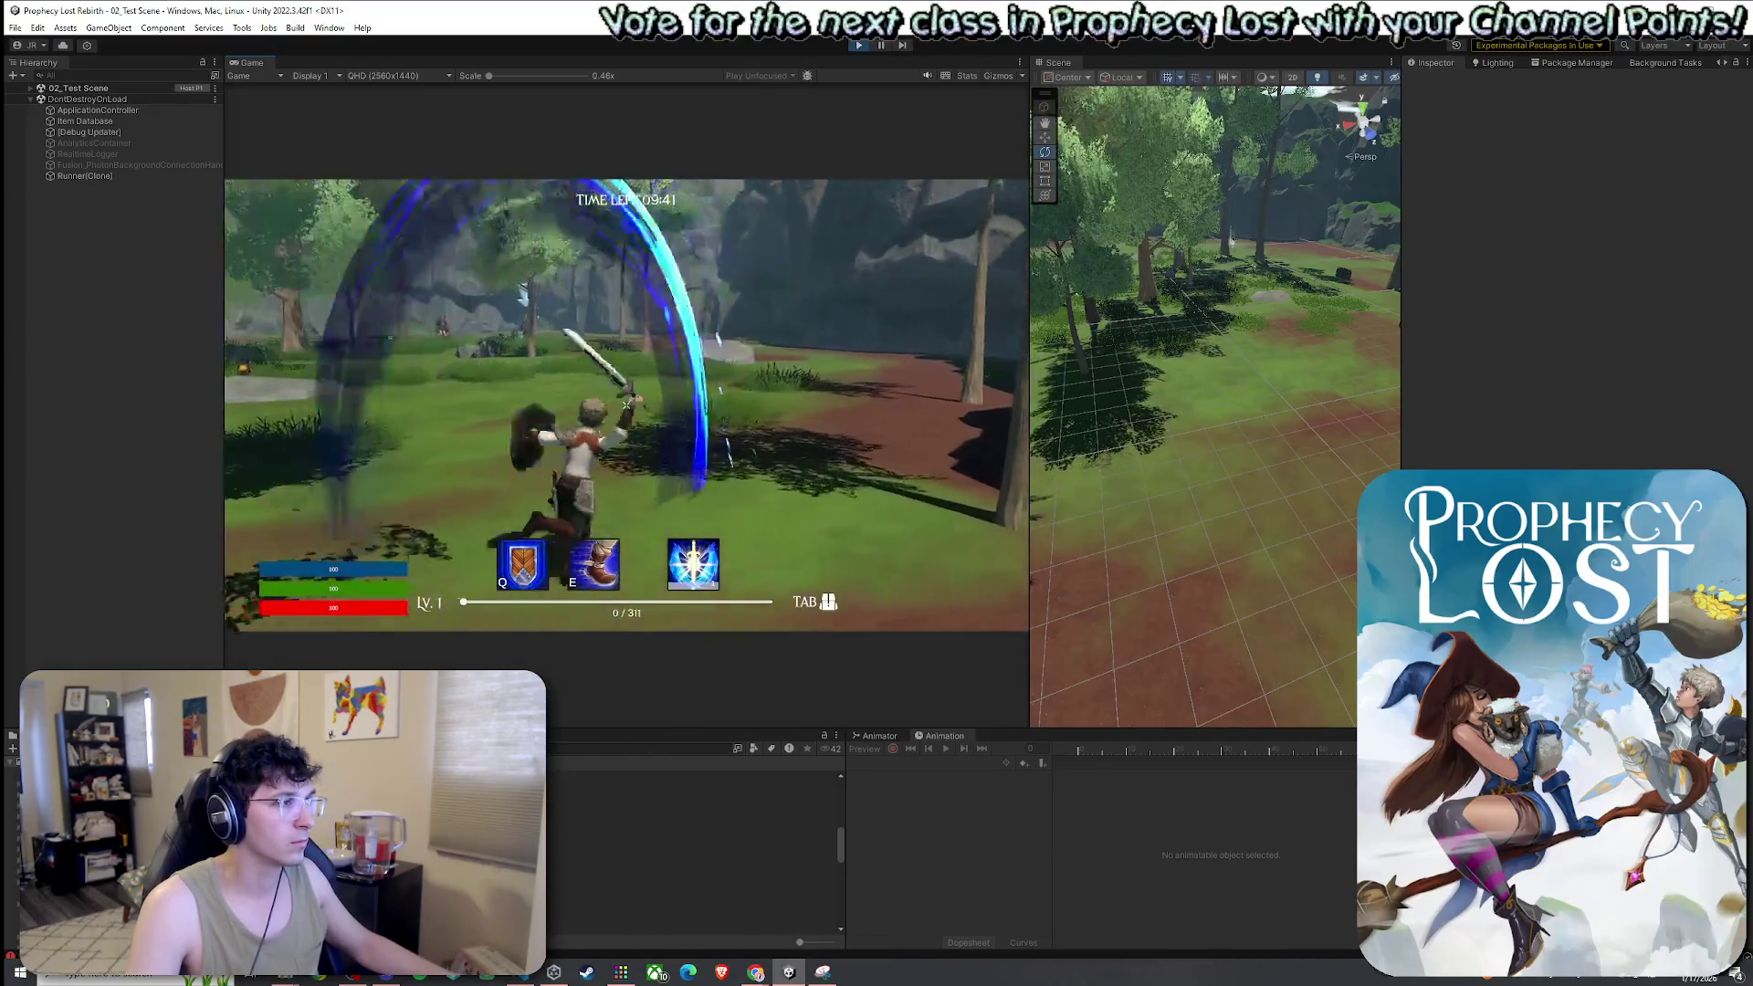
pyautogui.click(627, 404)
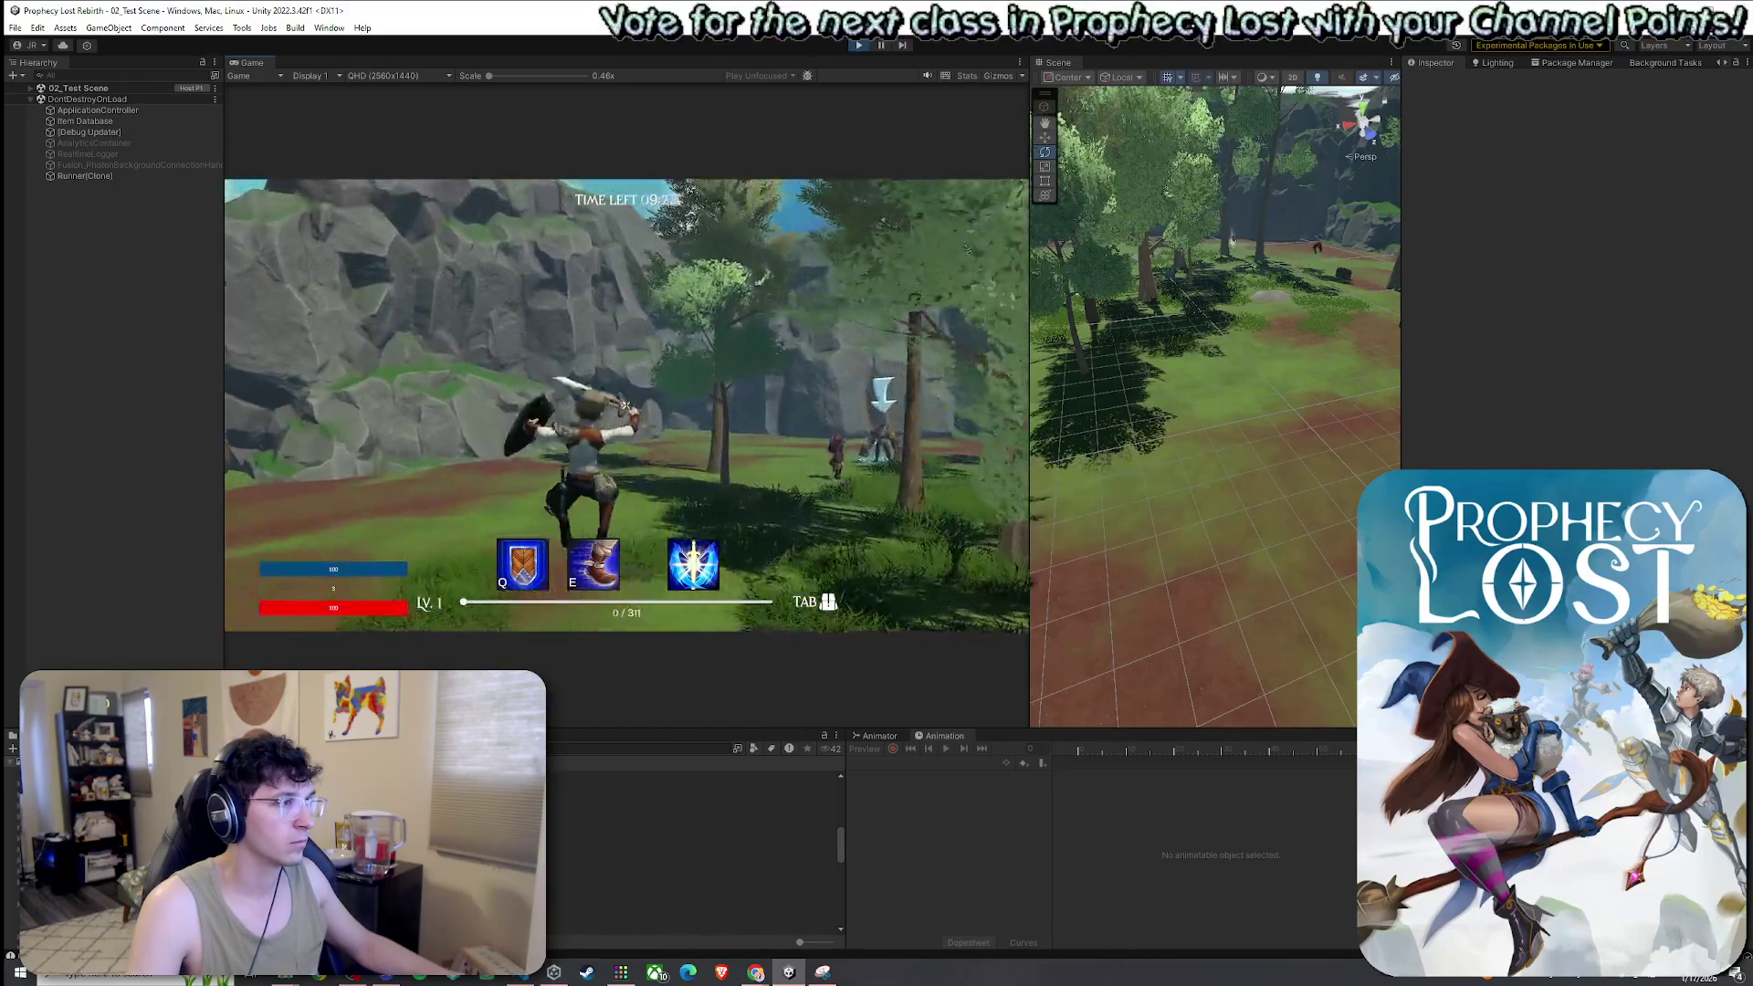
# Run to the group of enemies past the wooden platform and slash them several times
pyautogui.press('w')
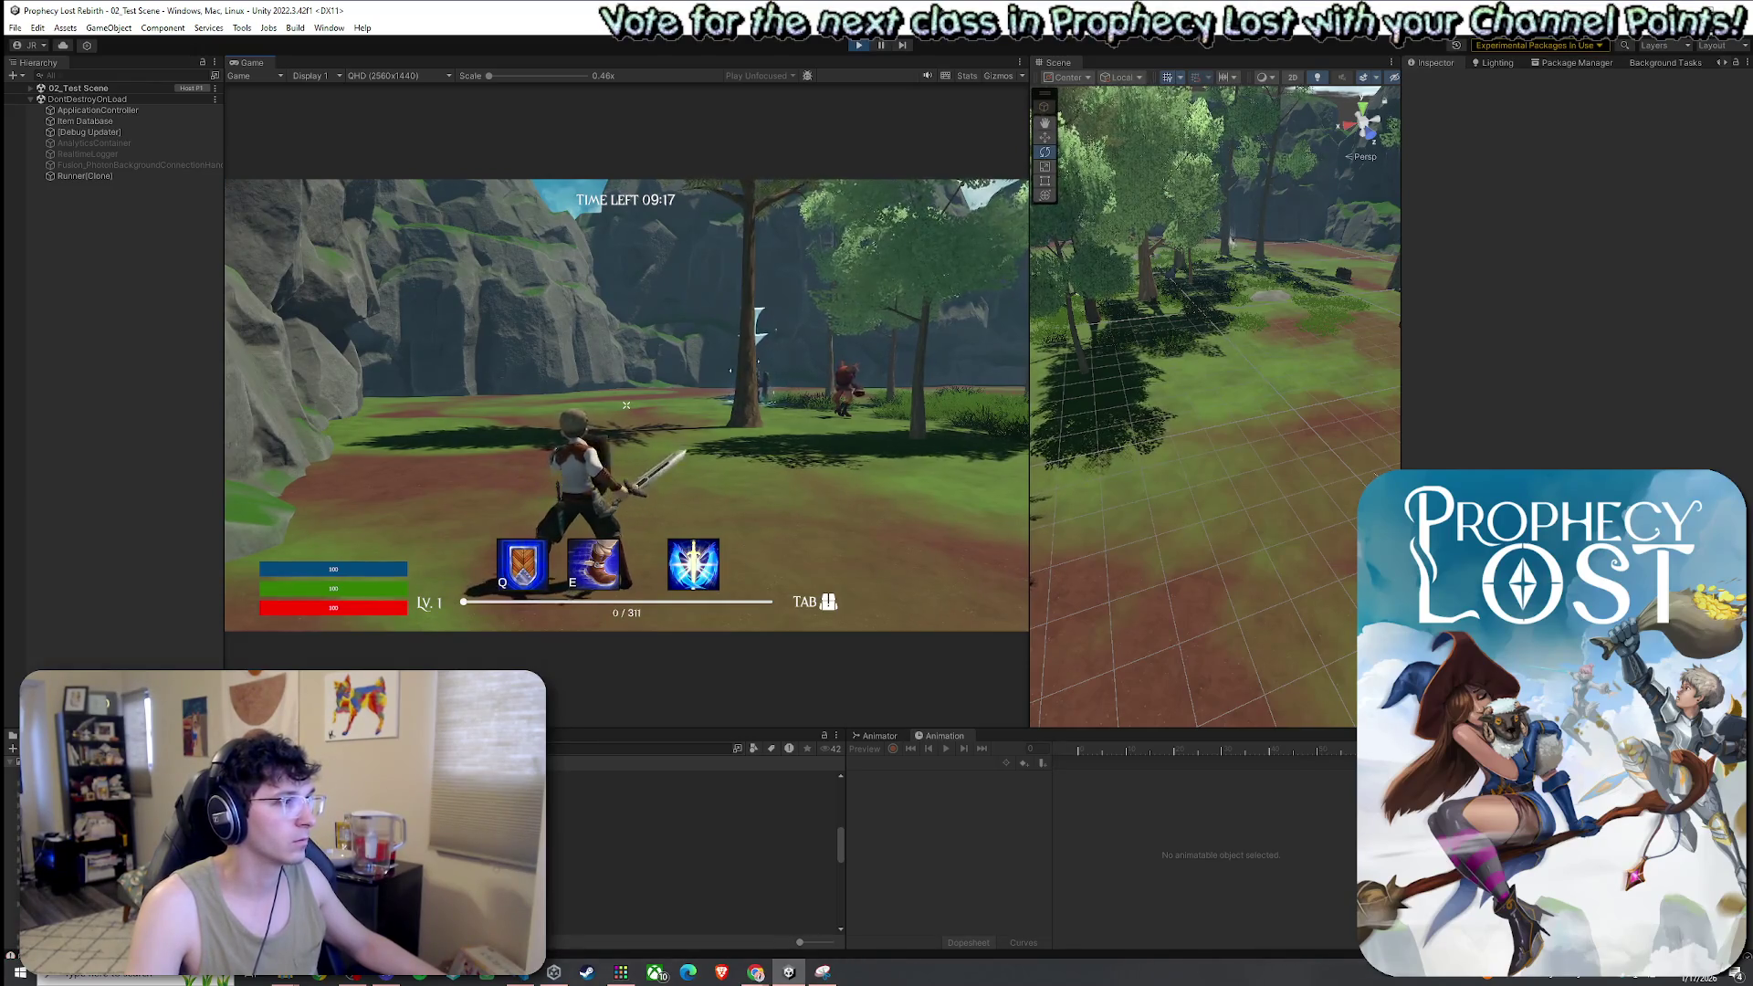
pyautogui.press('w')
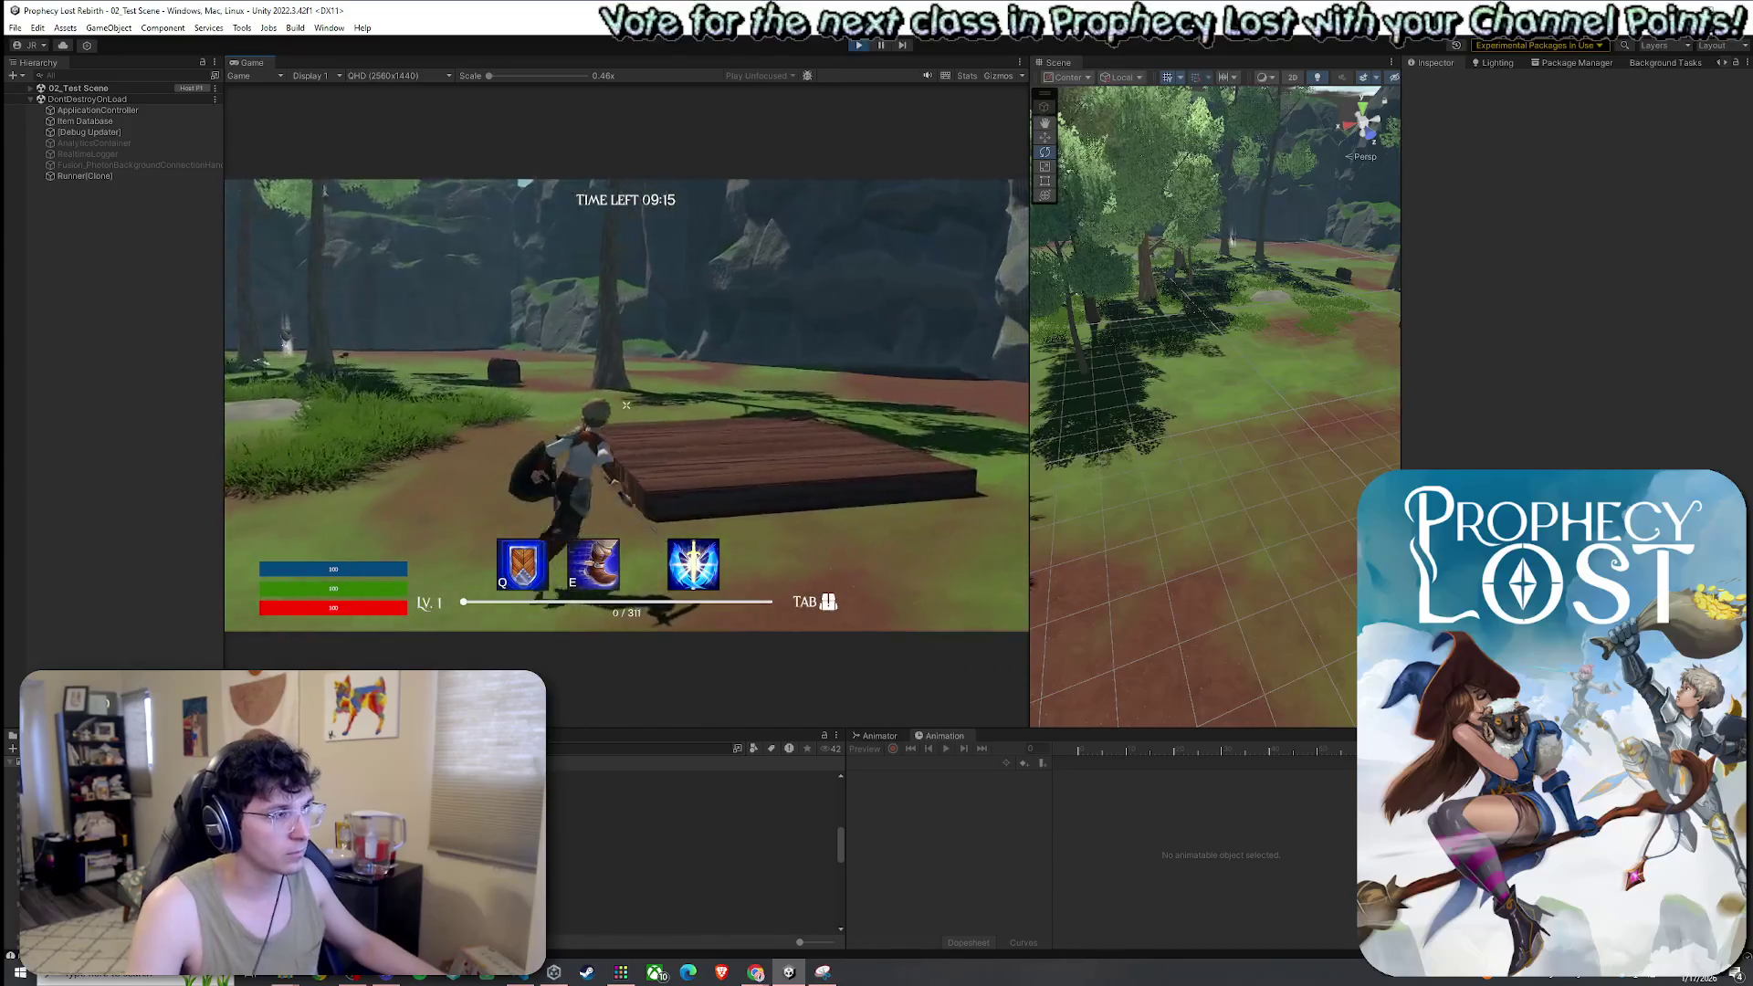
pyautogui.press('w')
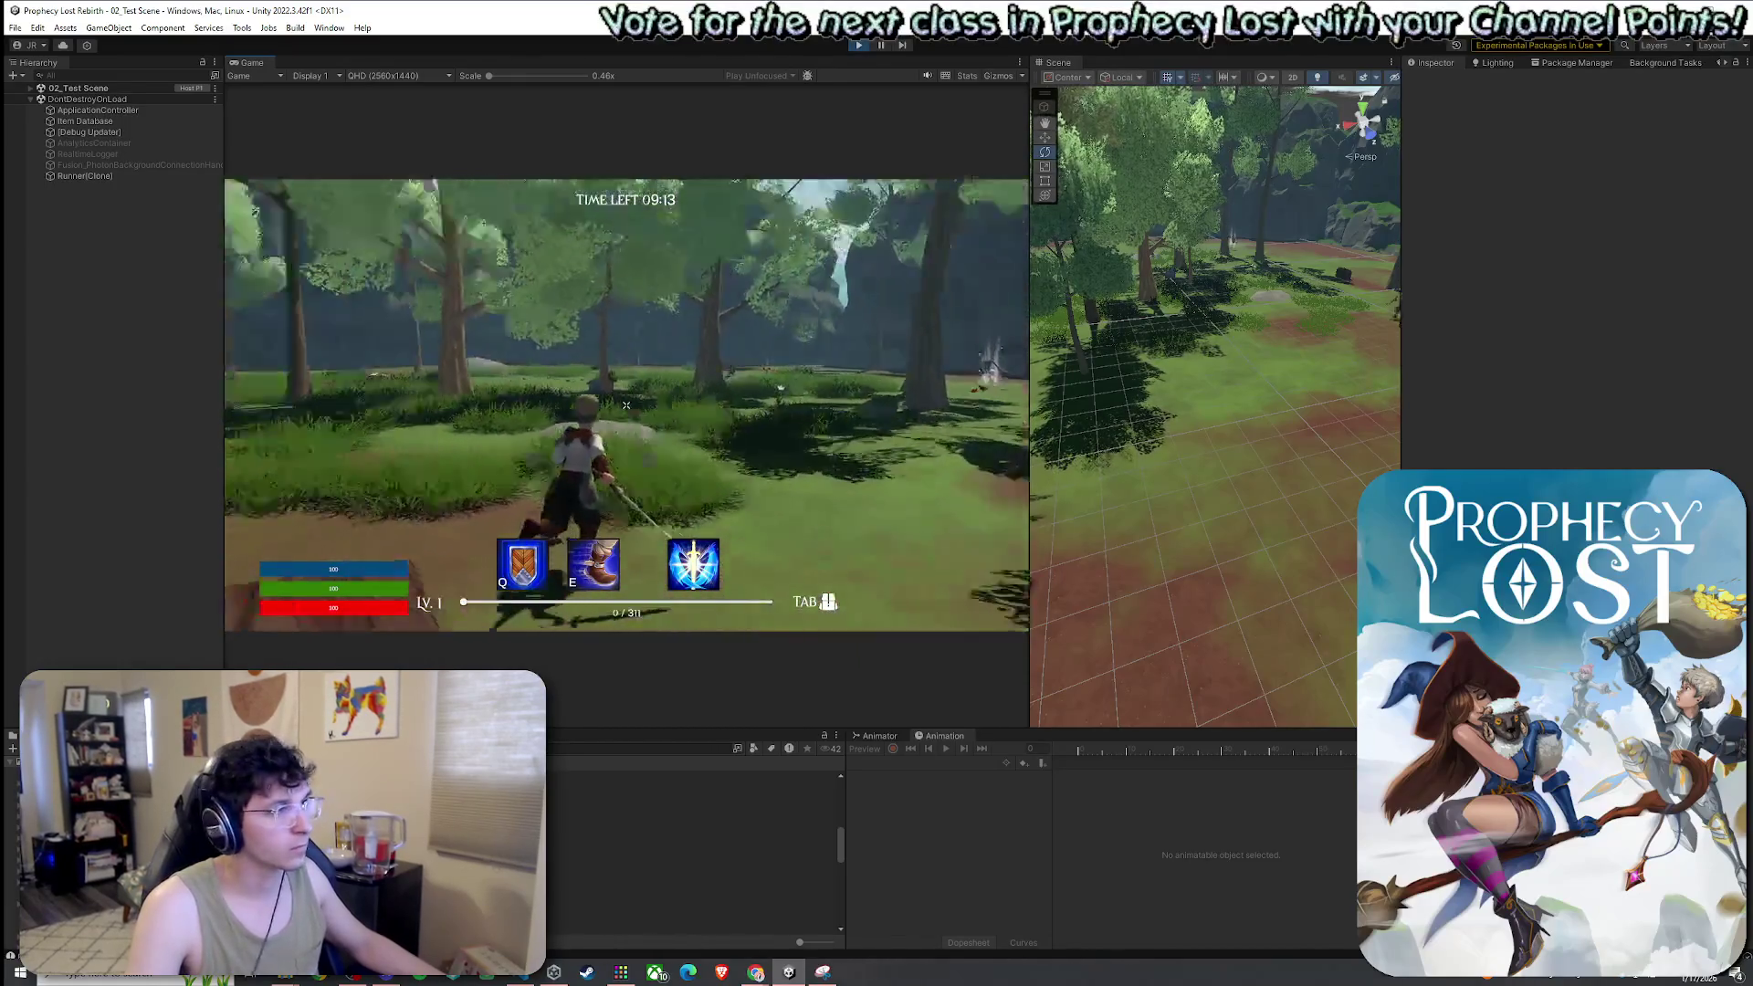
pyautogui.press('w')
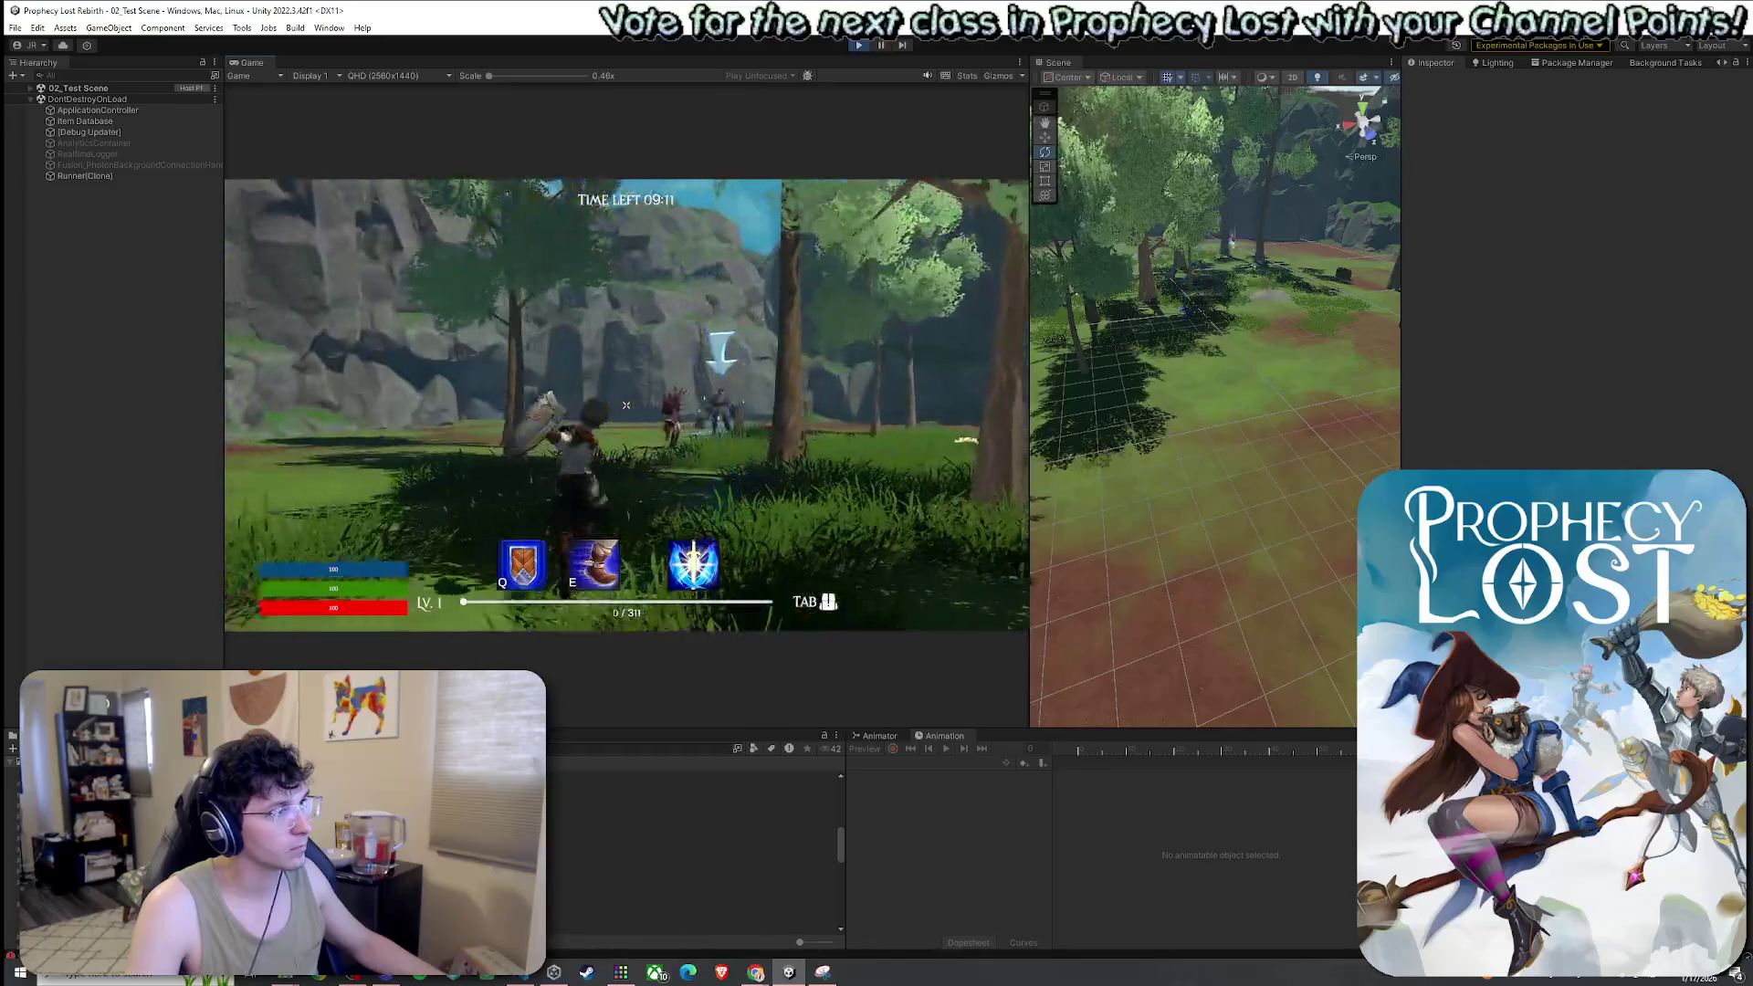
pyautogui.click(627, 404)
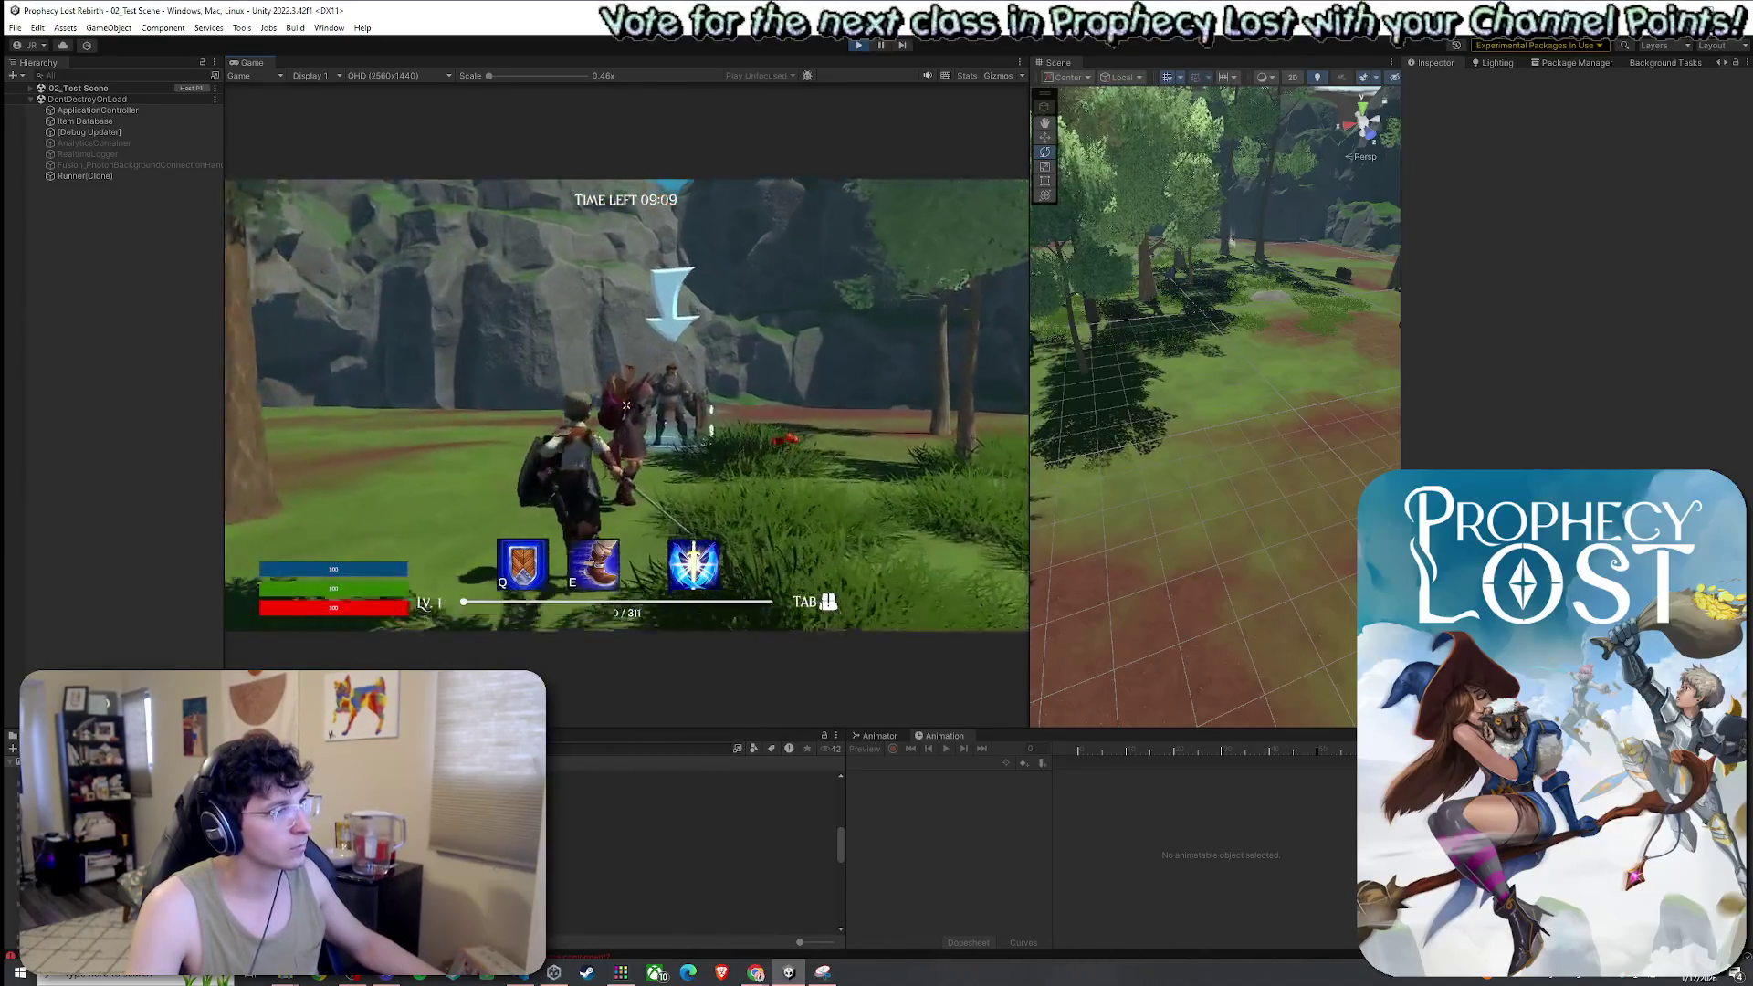
pyautogui.click(626, 405)
pyautogui.click(626, 404)
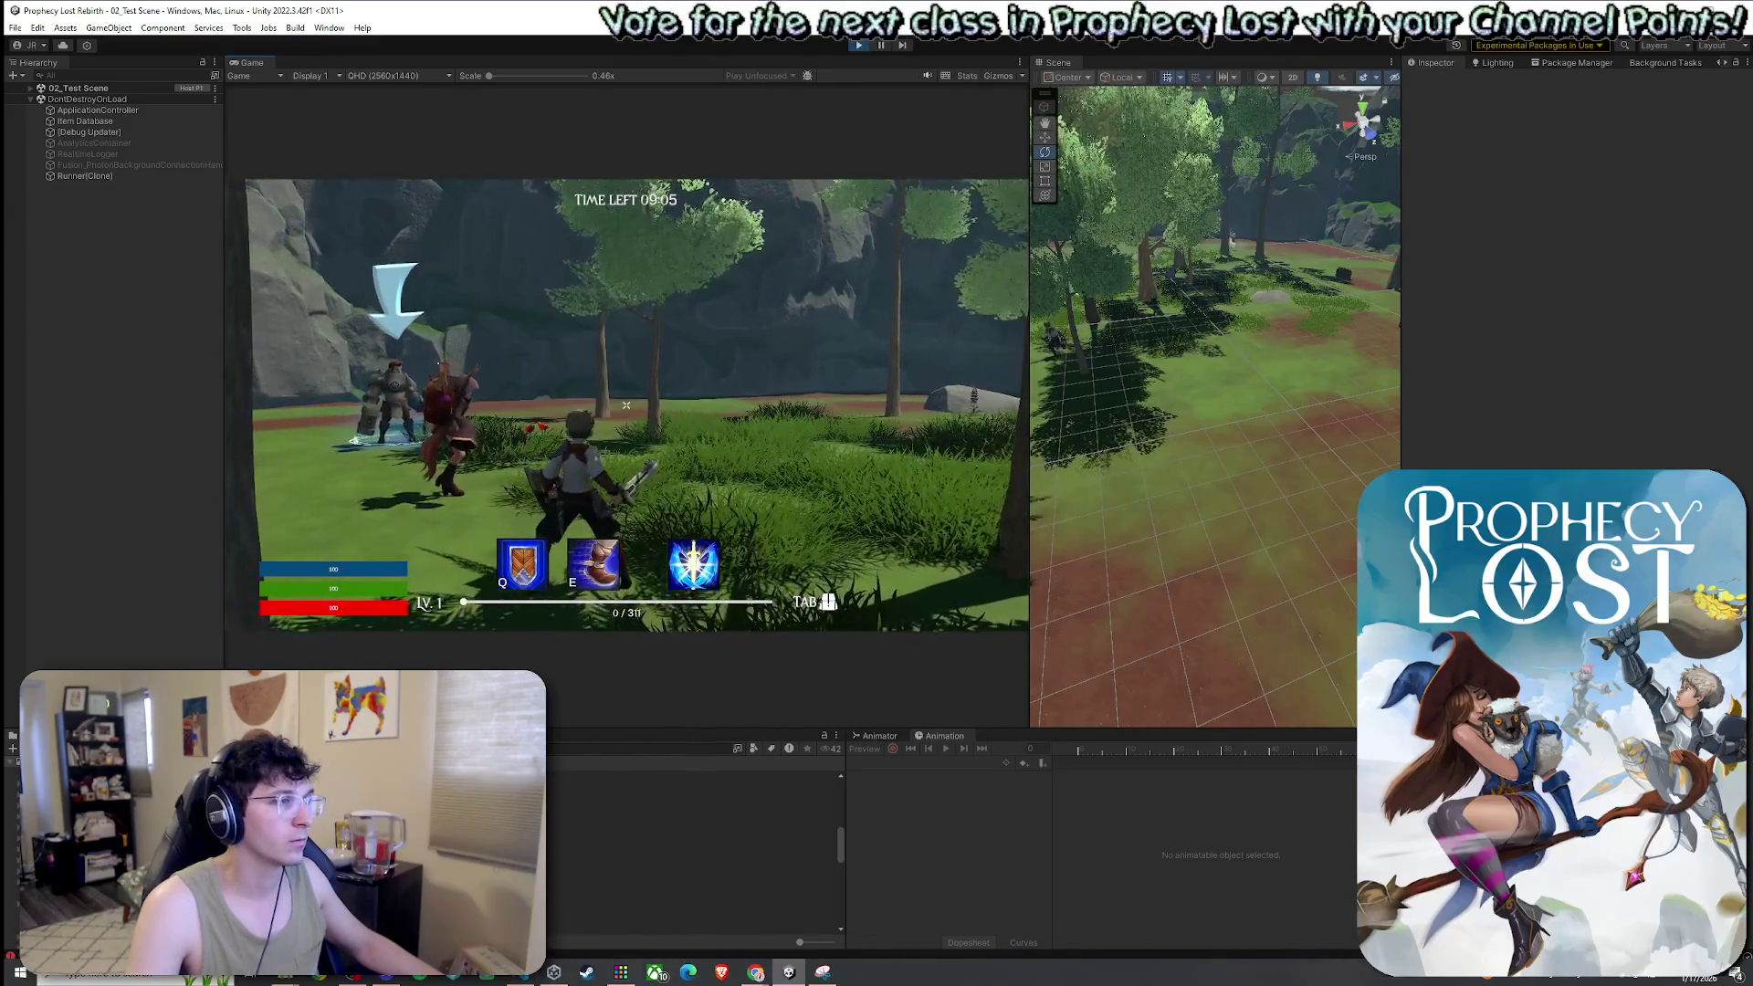
pyautogui.click(627, 405)
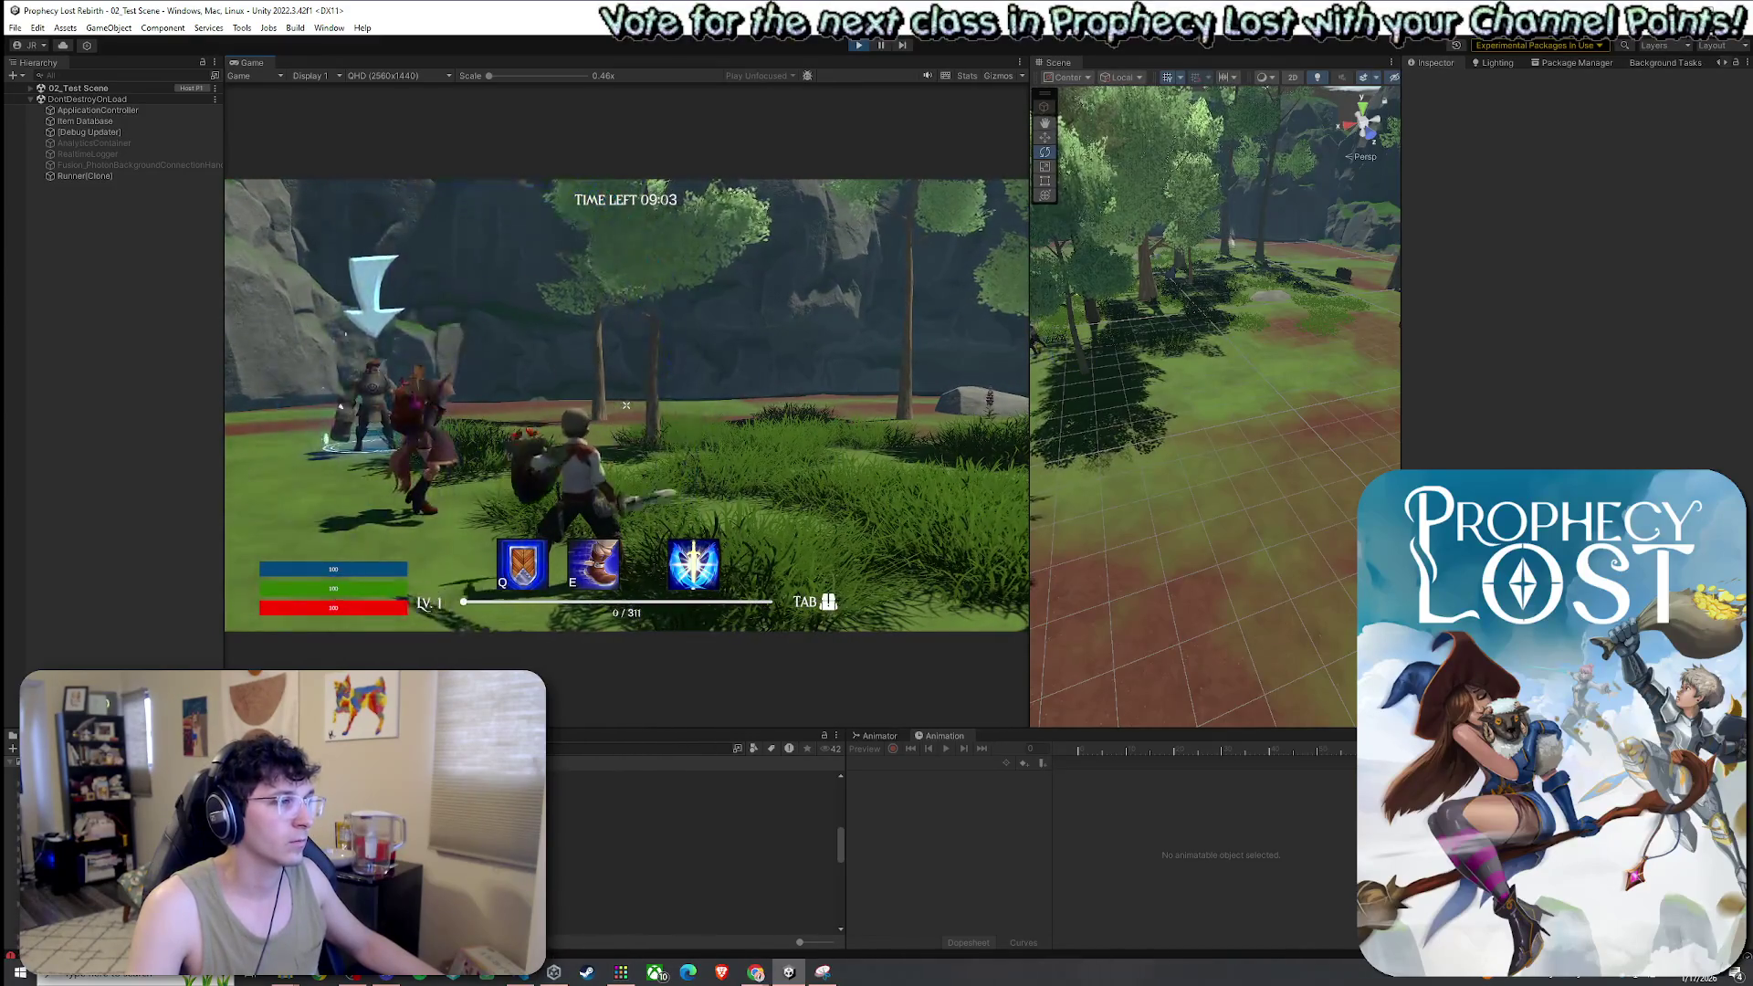
pyautogui.click(626, 405)
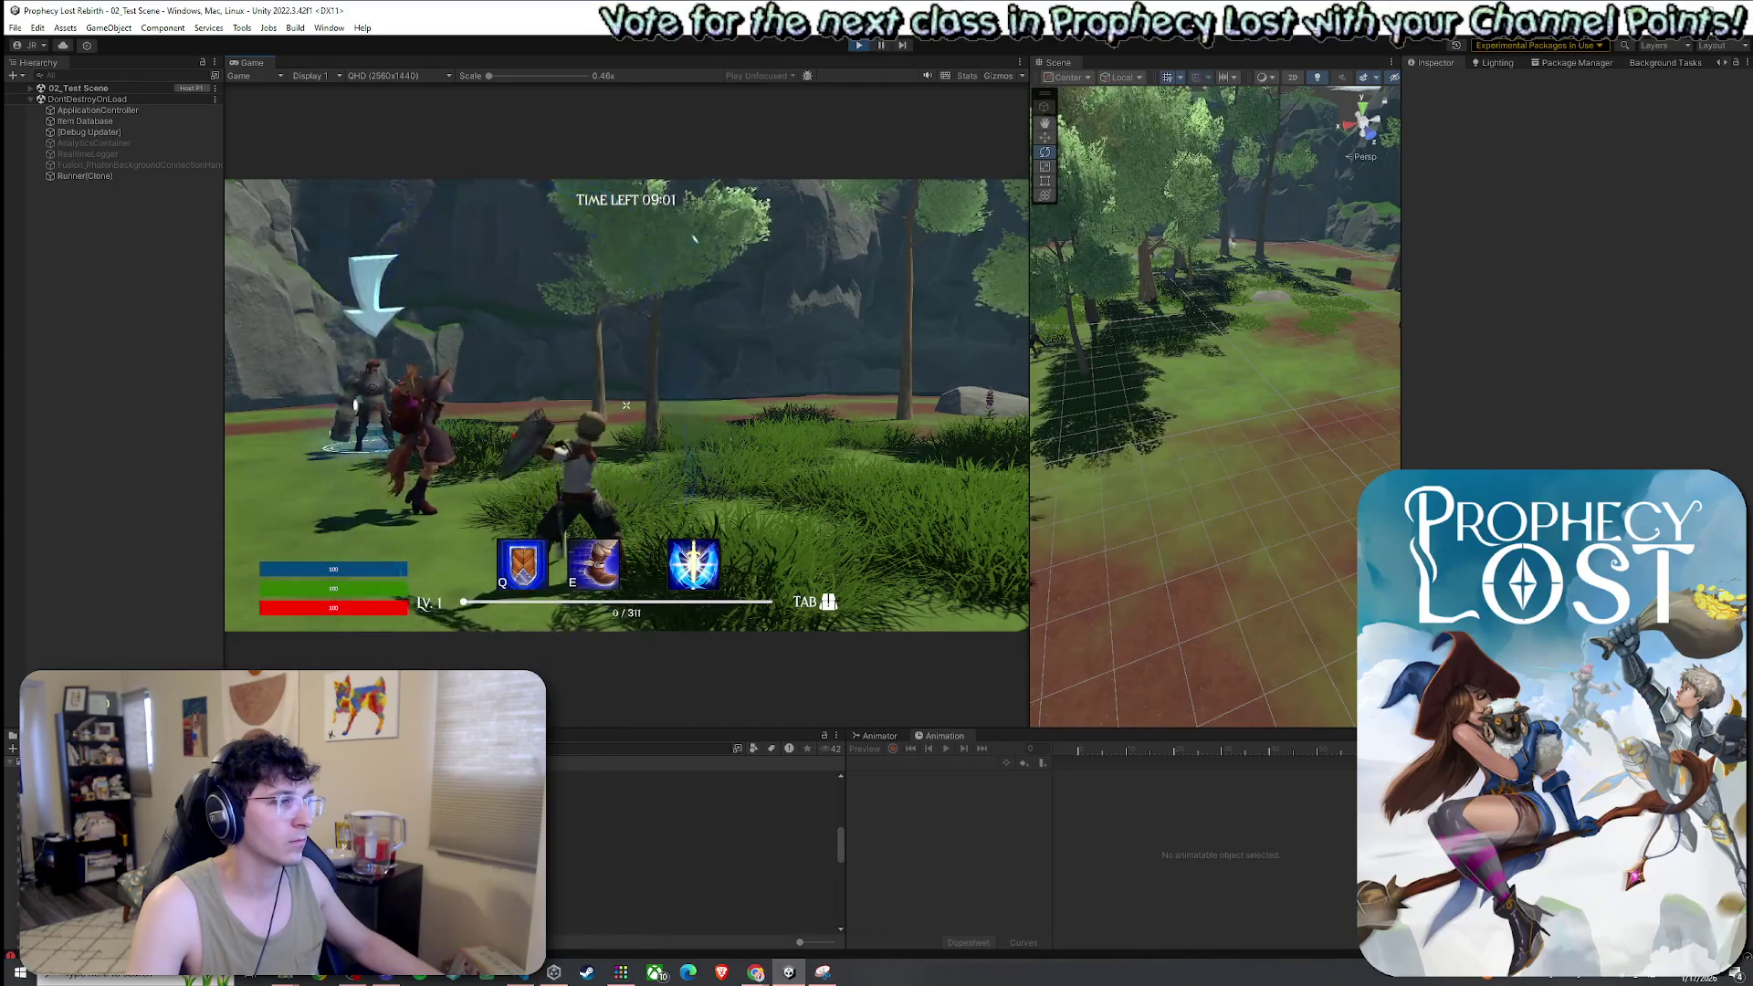
pyautogui.click(626, 404)
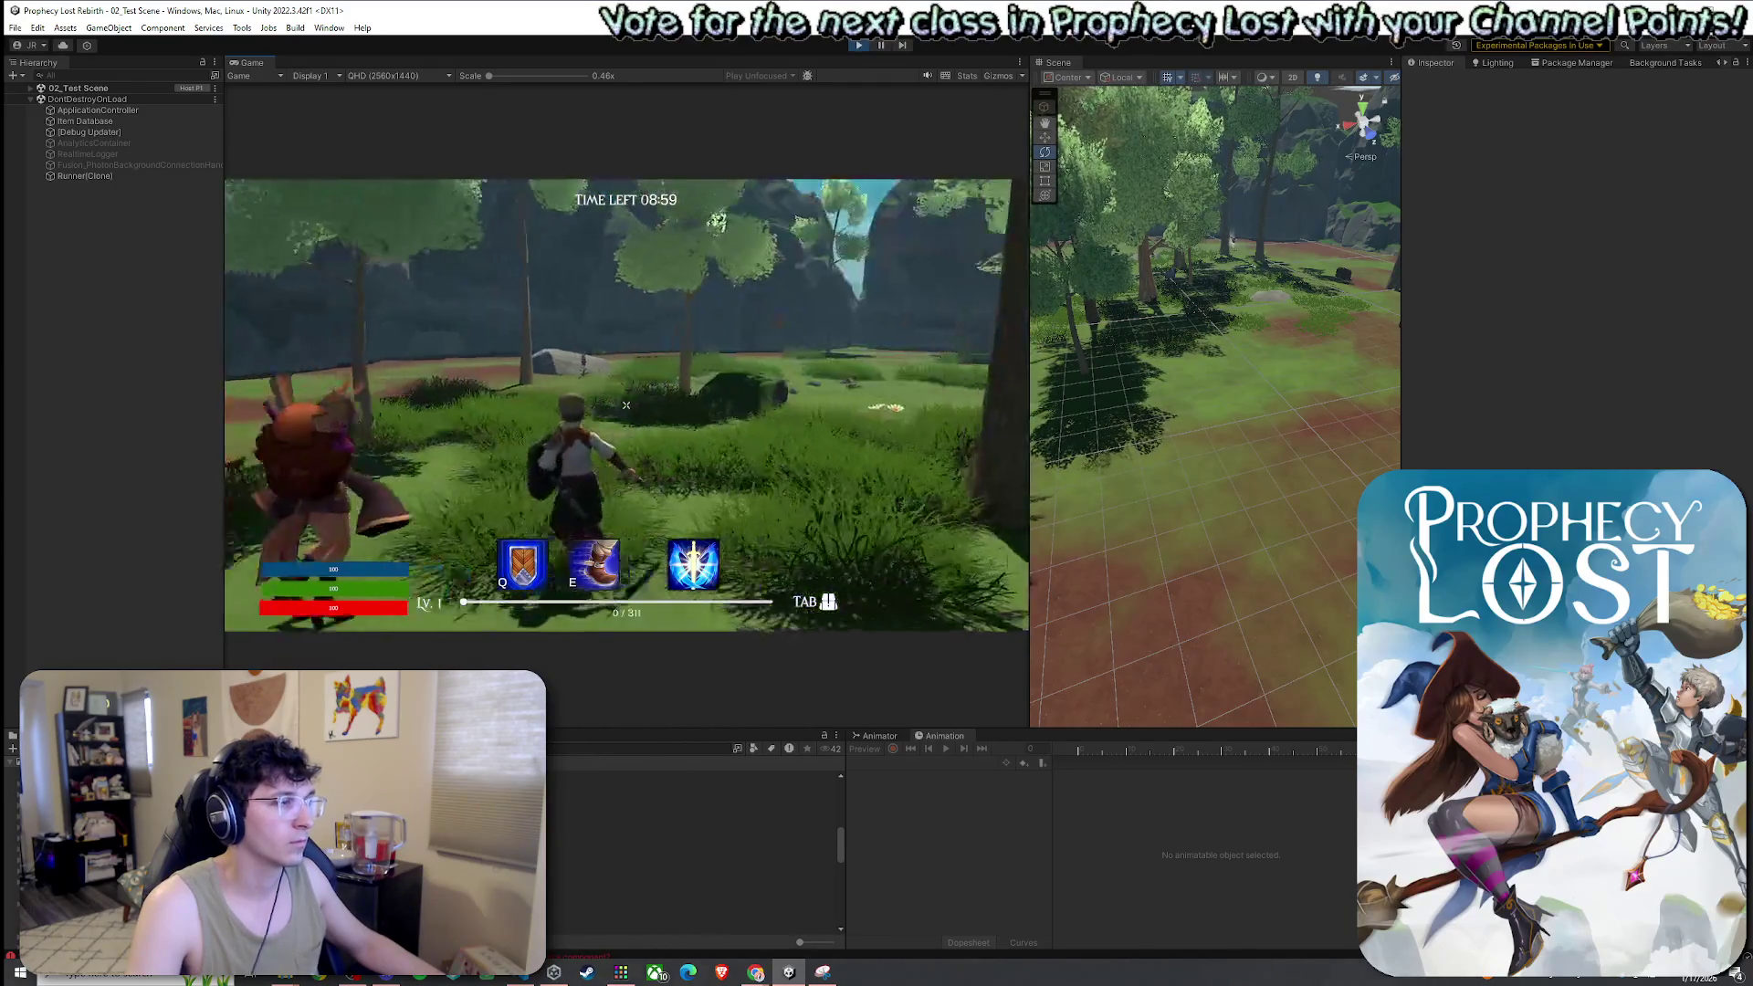
# Stop the test match and save the current scene
pyautogui.press('super')
pyautogui.click(858, 46)
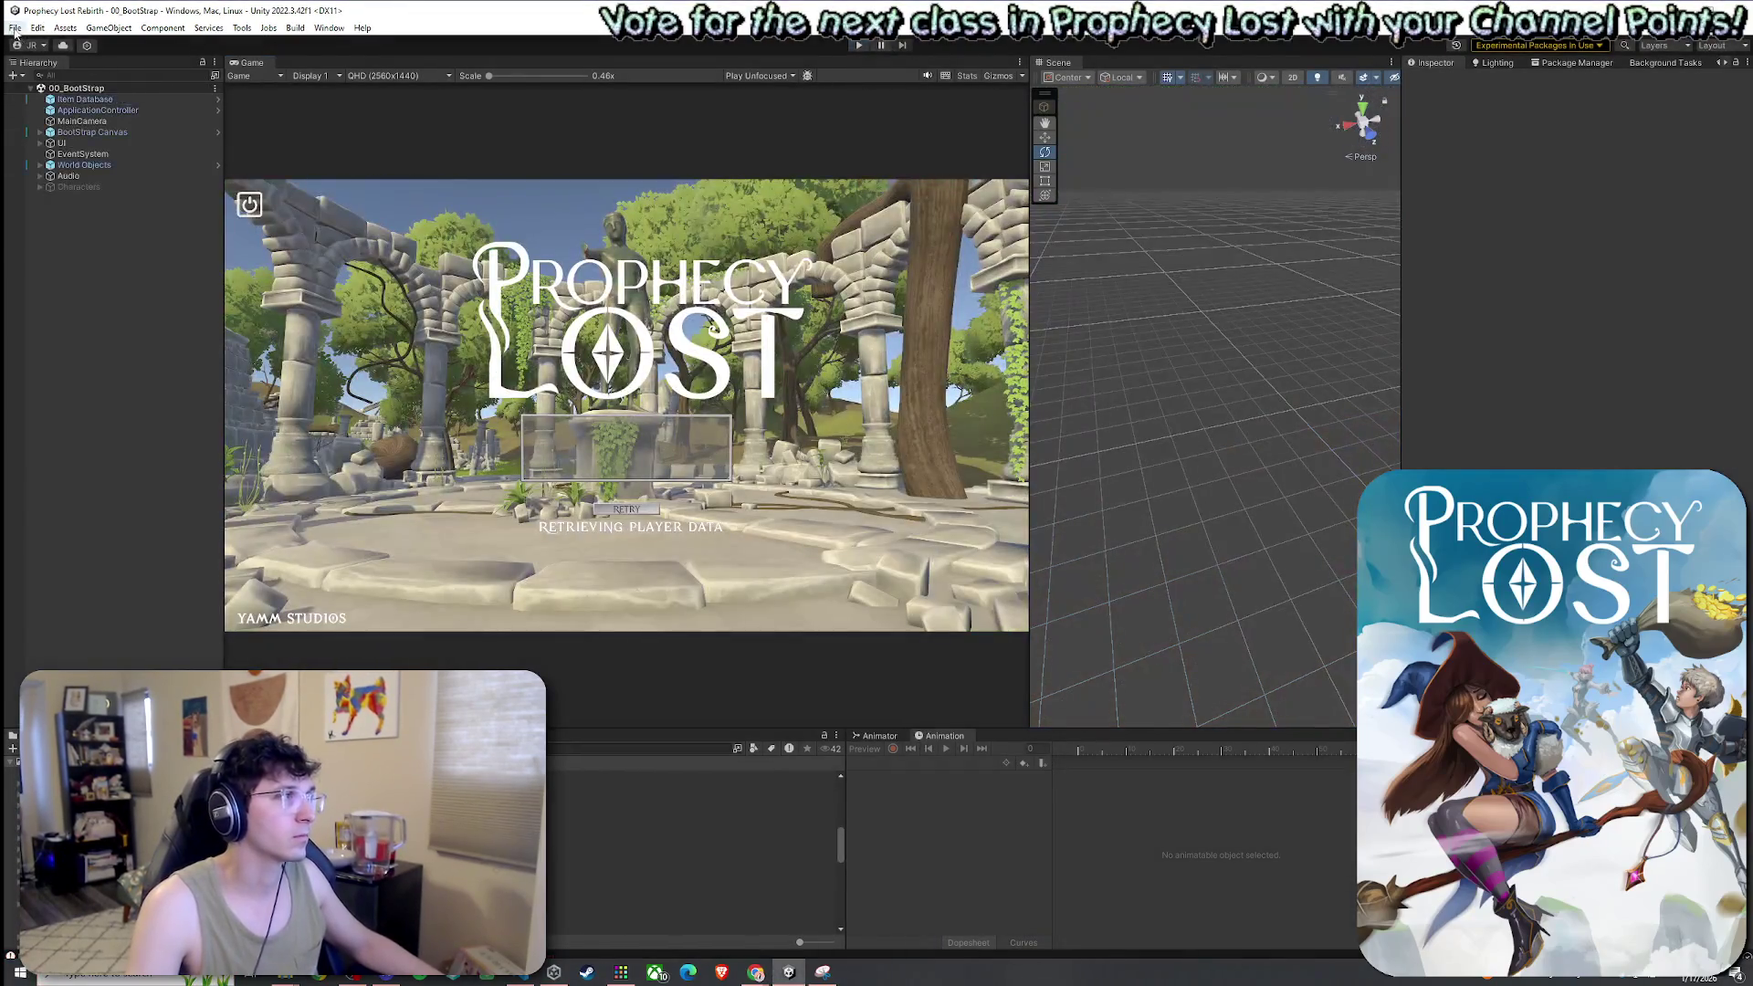
pyautogui.click(15, 27)
pyautogui.click(40, 95)
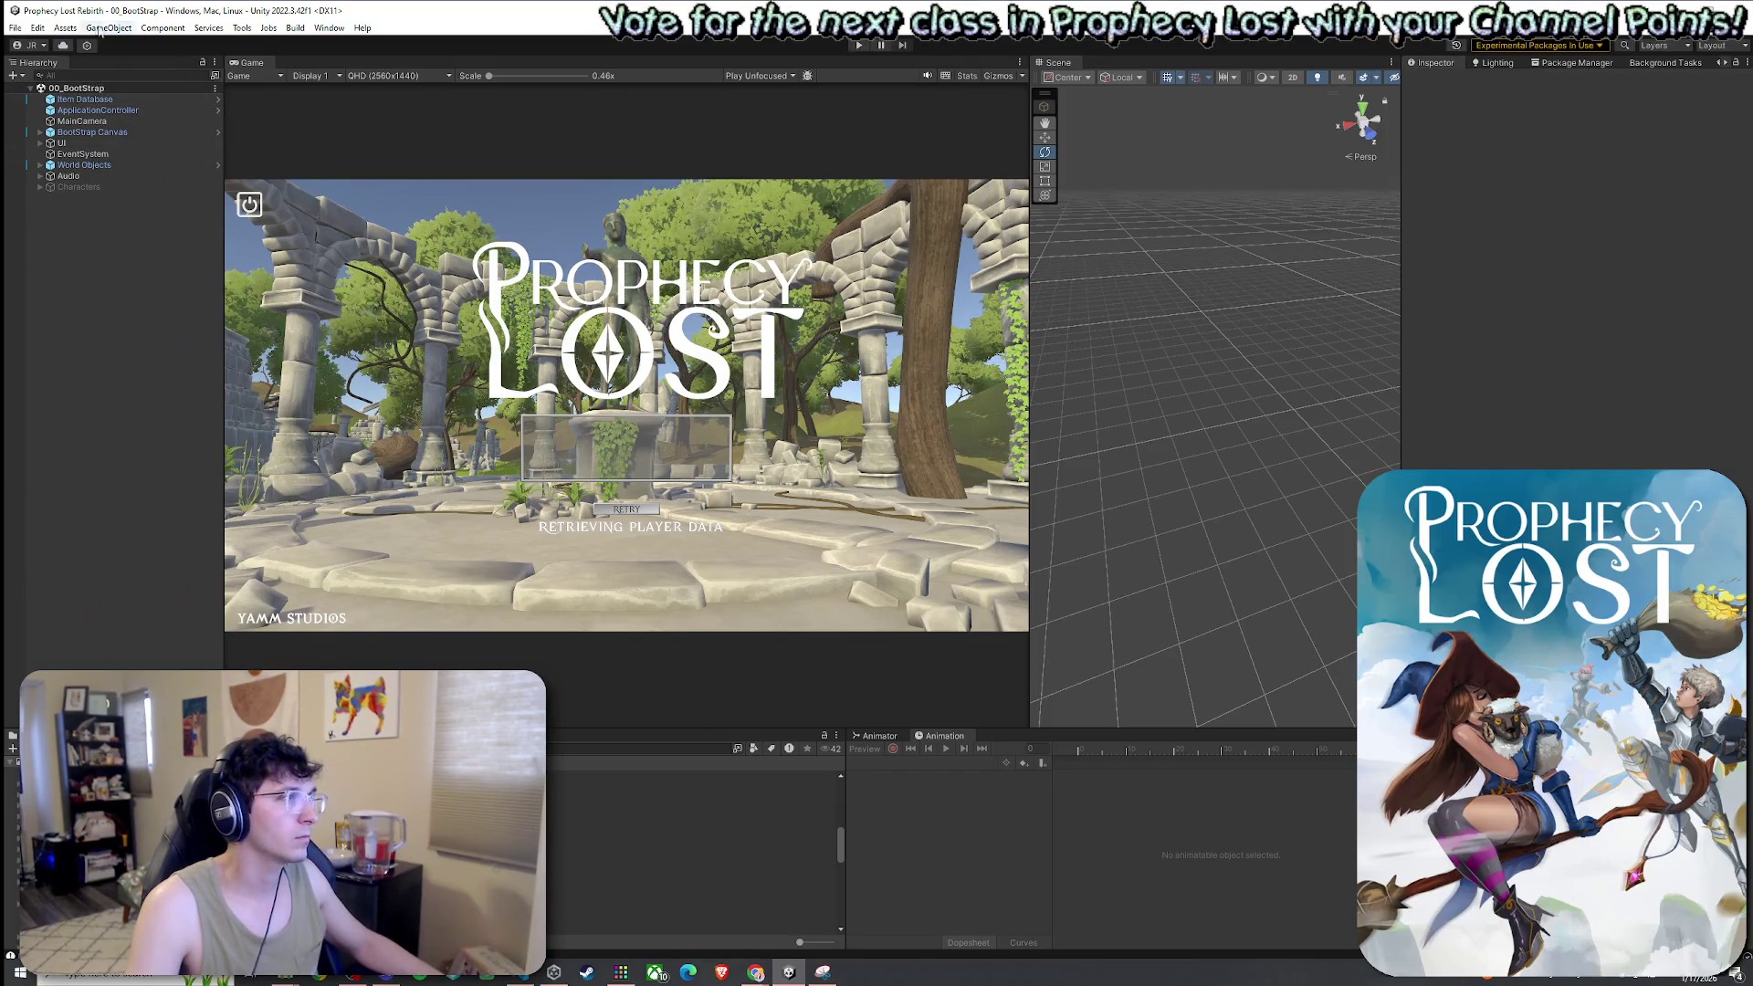
# Look through the menus, check Build Settings, then Build And Run the standalone game
pyautogui.click(15, 28)
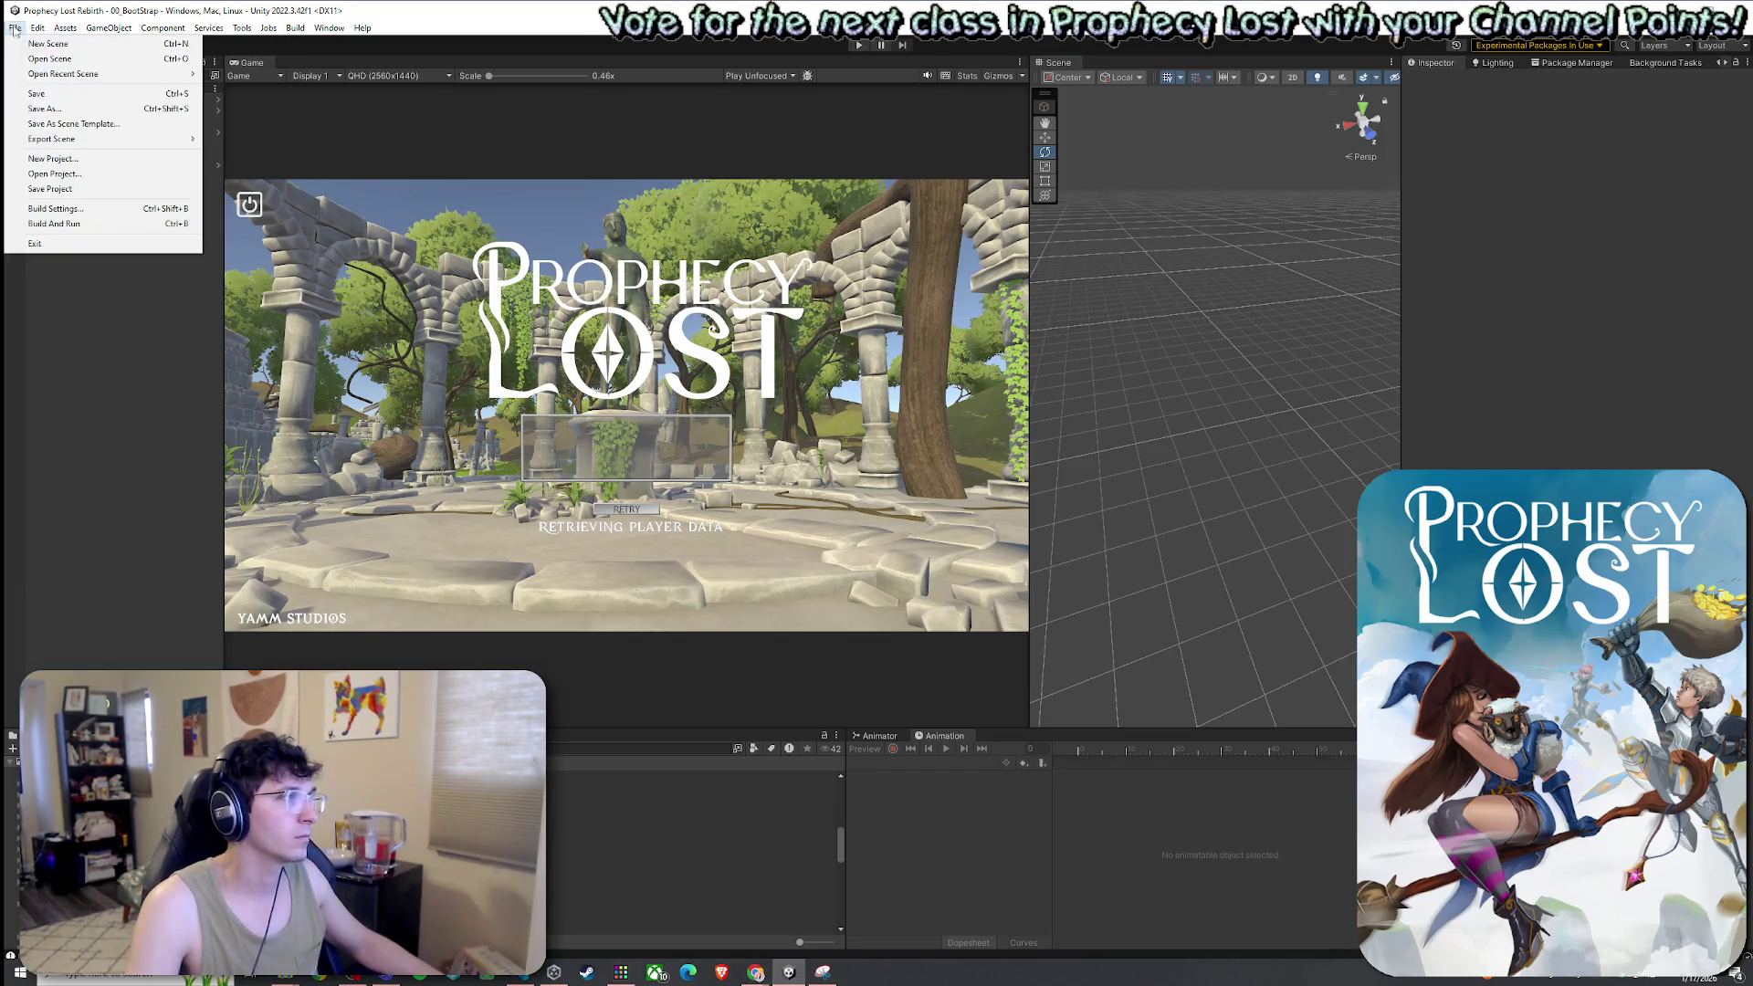
pyautogui.click(237, 29)
pyautogui.click(242, 30)
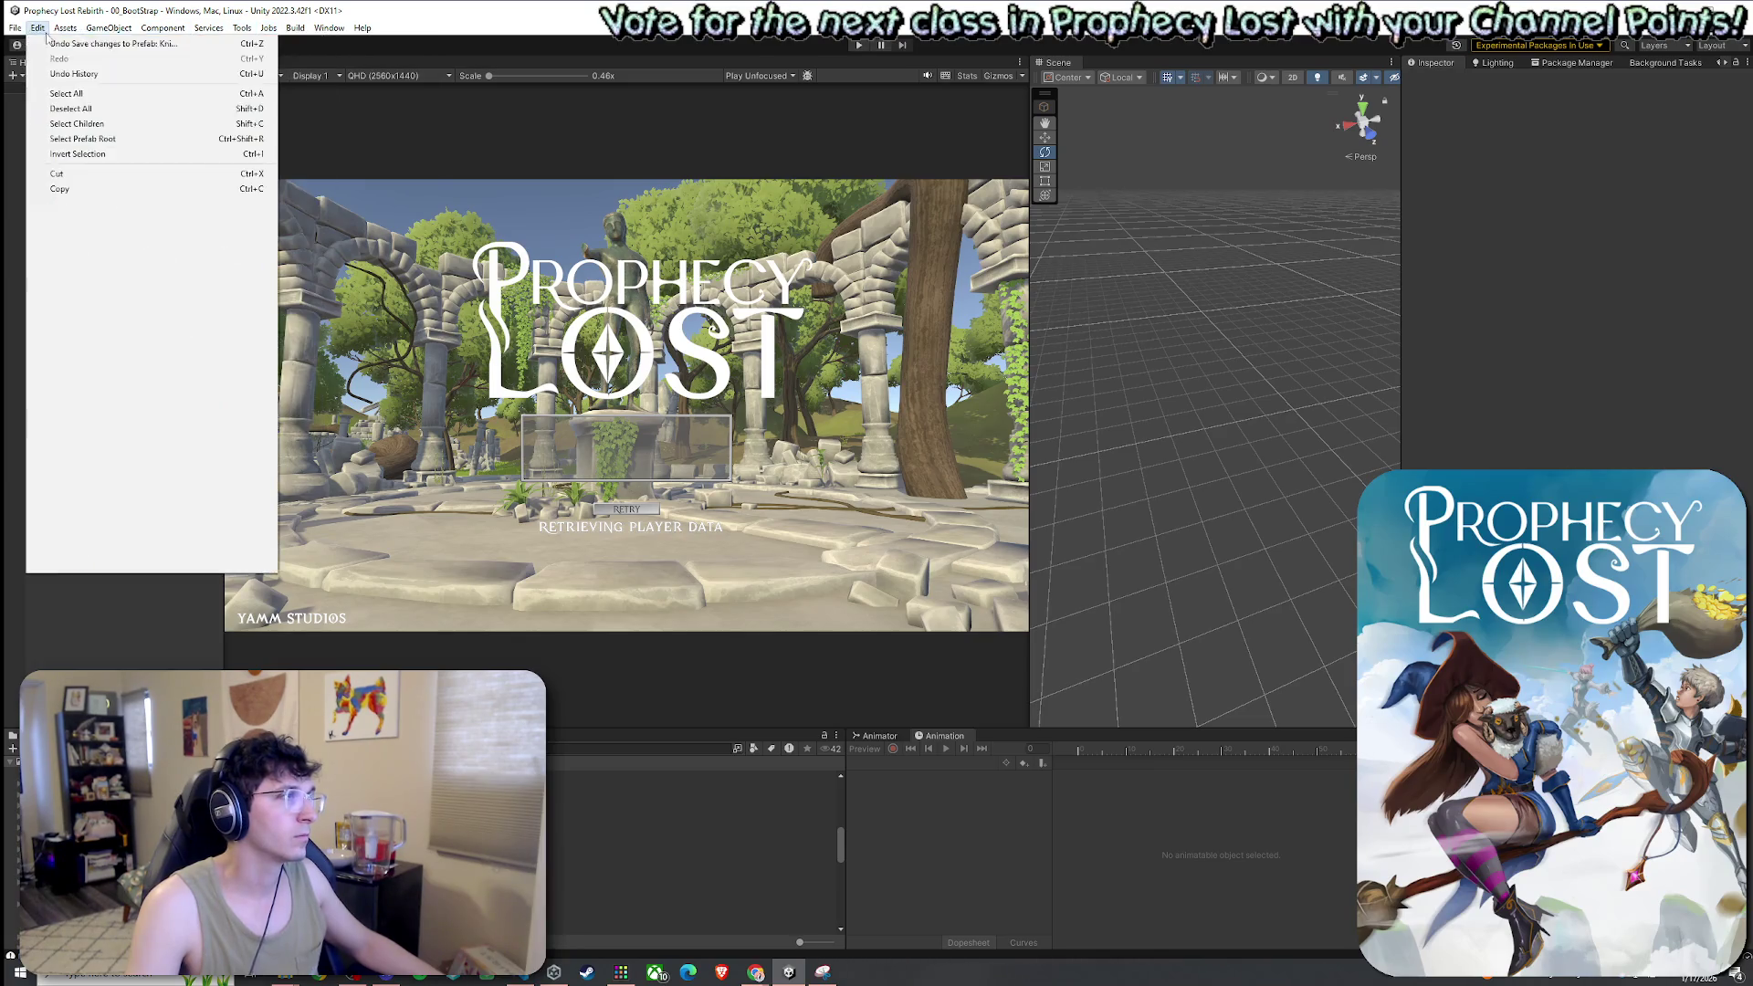
pyautogui.moveTo(16, 27)
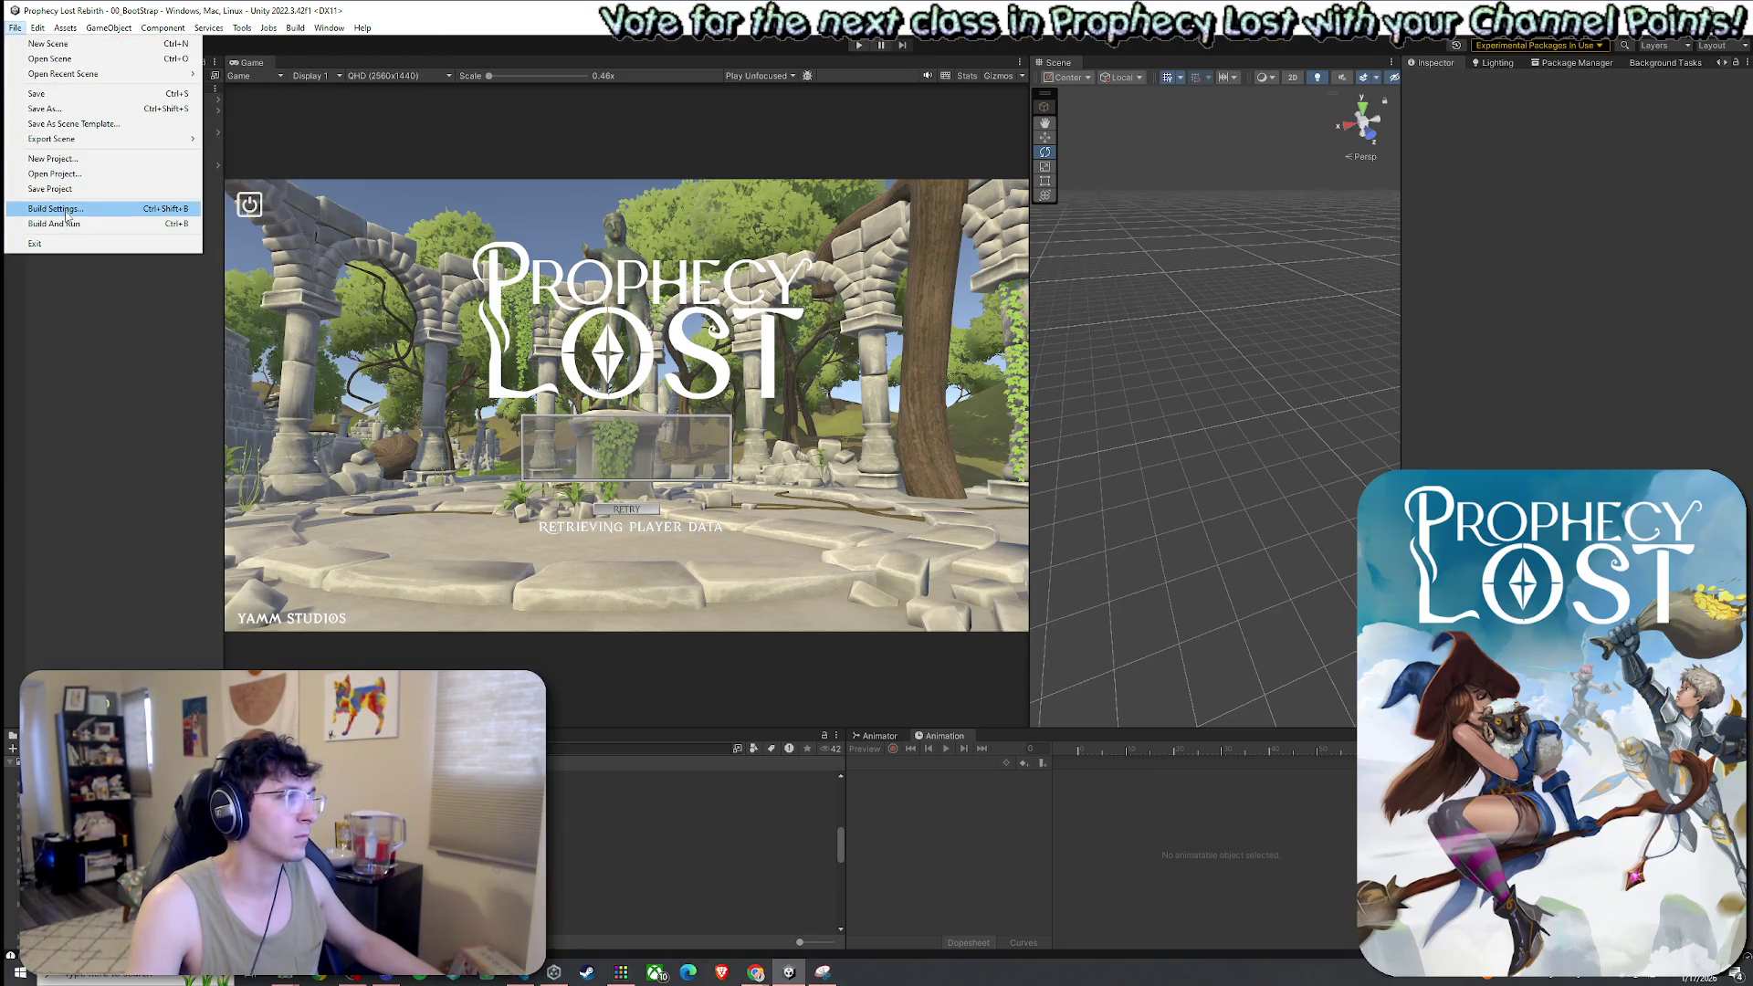
pyautogui.click(66, 209)
pyautogui.click(1058, 239)
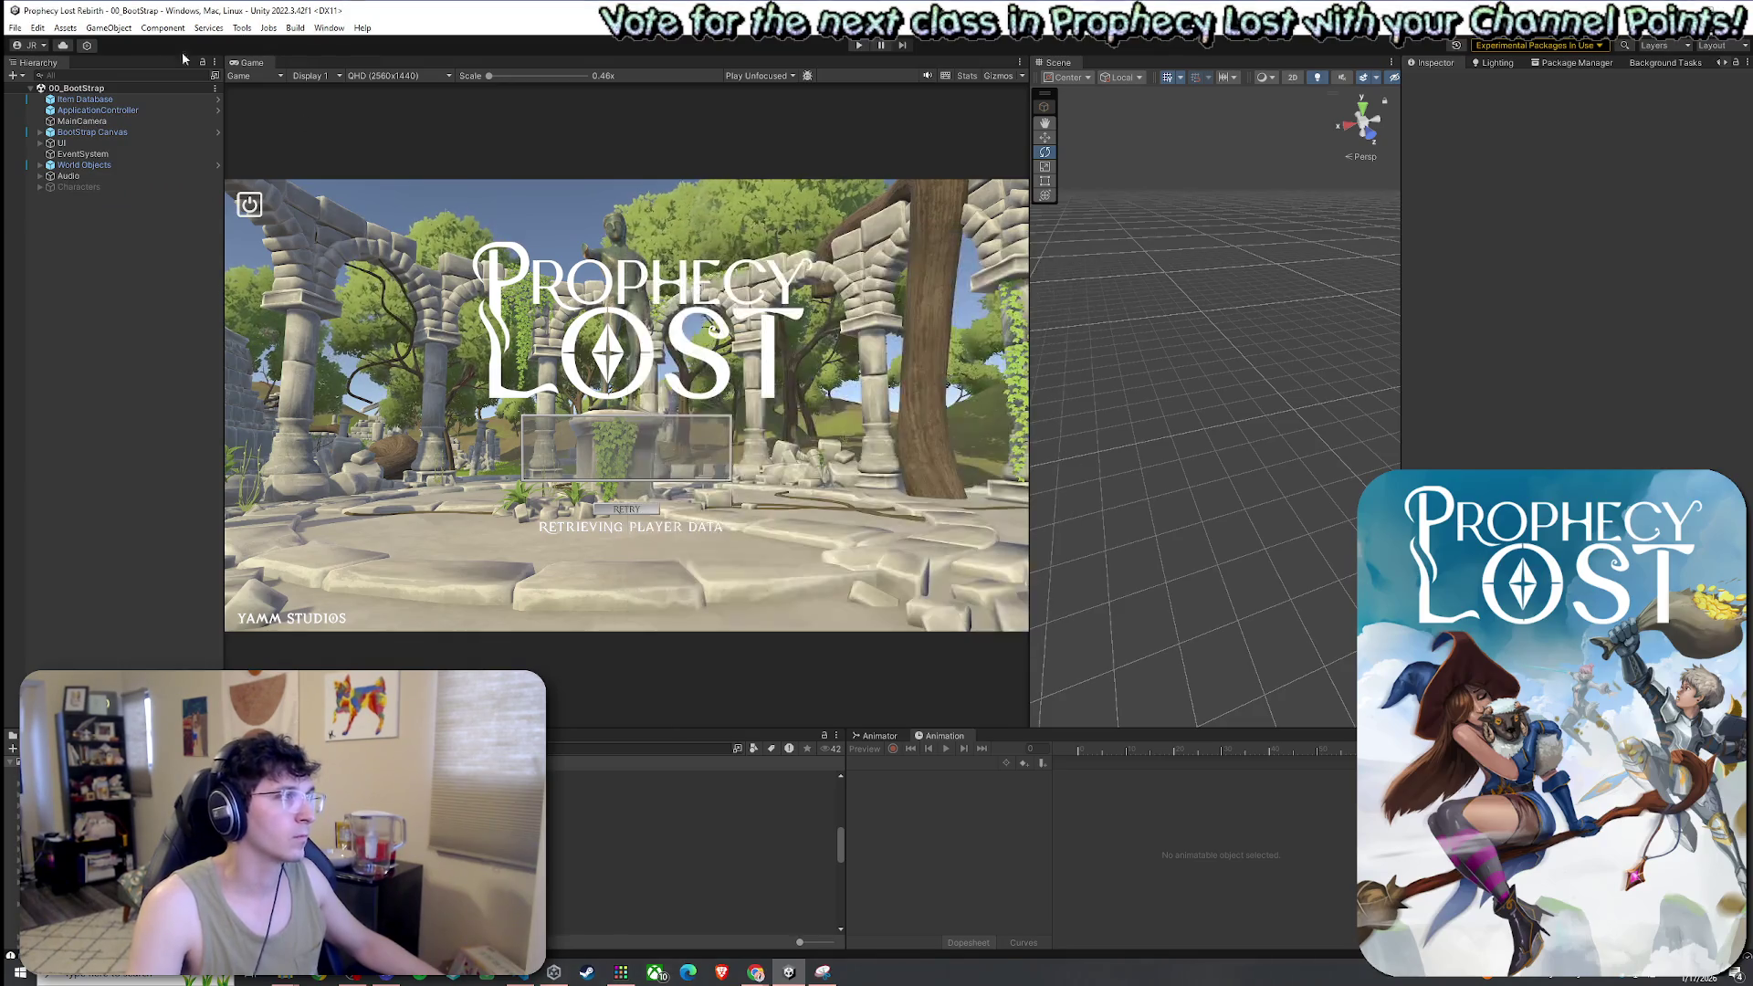
pyautogui.click(15, 27)
pyautogui.click(78, 227)
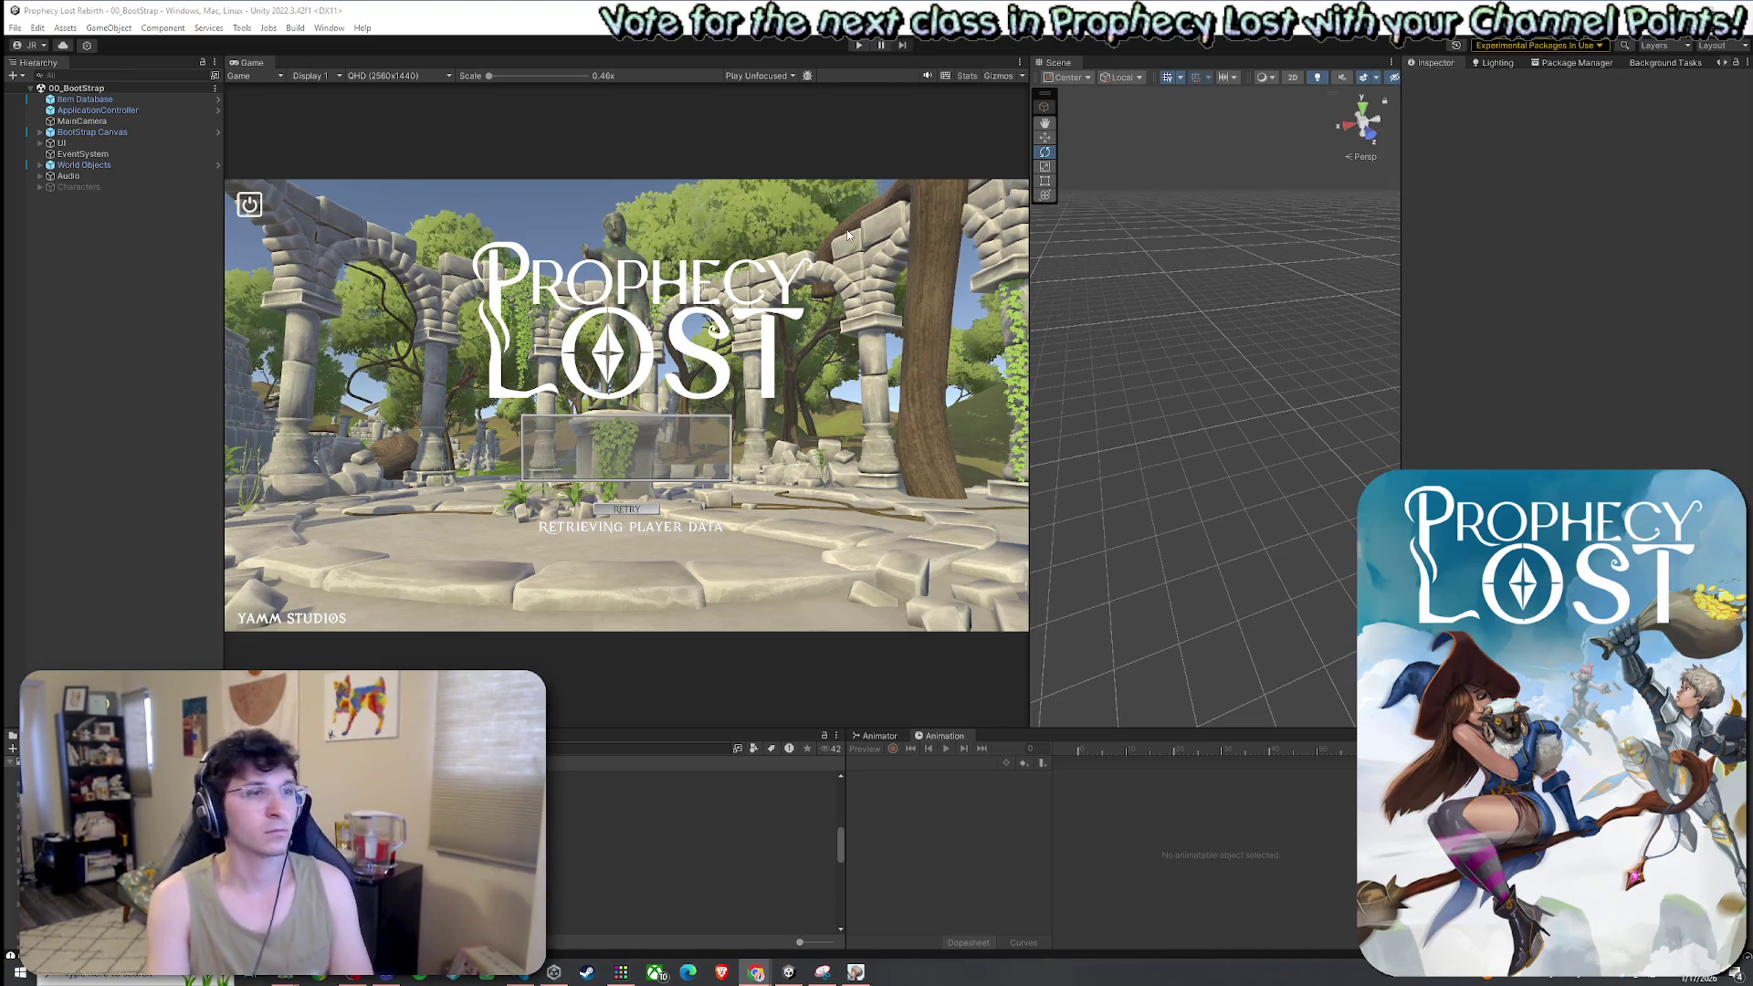
pyautogui.click(855, 972)
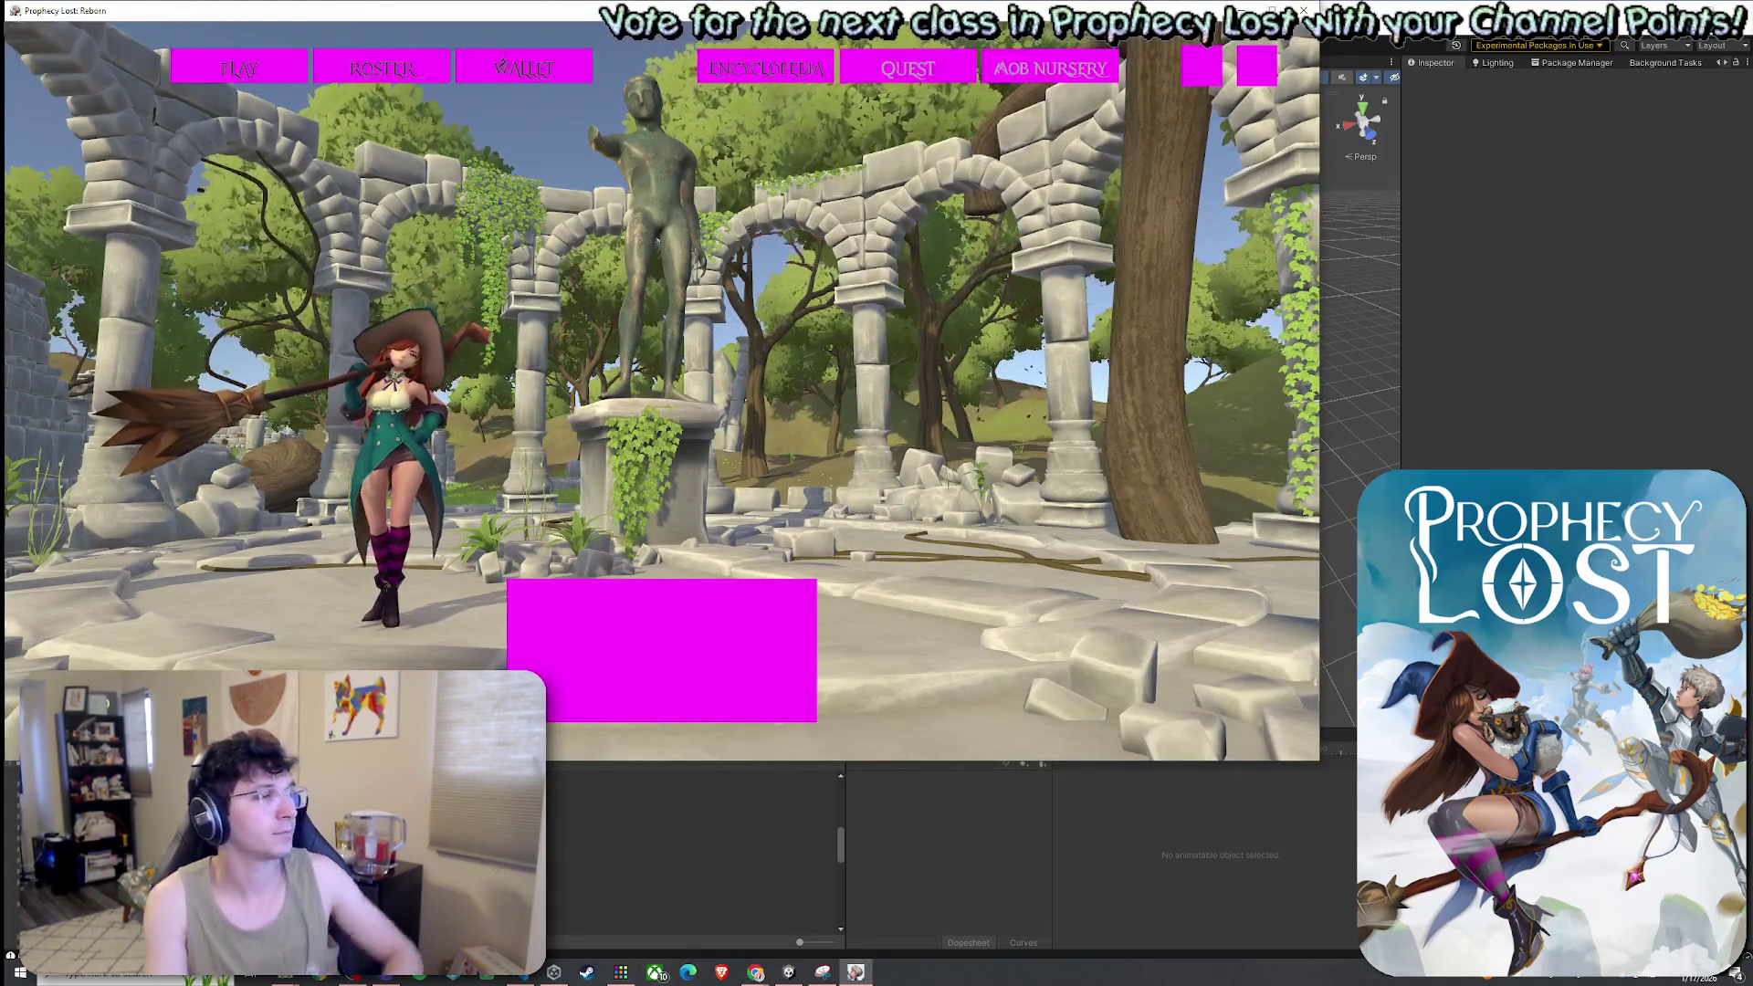
# Move the built game window off the left edge to reveal the Unity editor
pyautogui.press('super')
pyautogui.moveTo(683, 16); pyautogui.dragTo(0, 108)
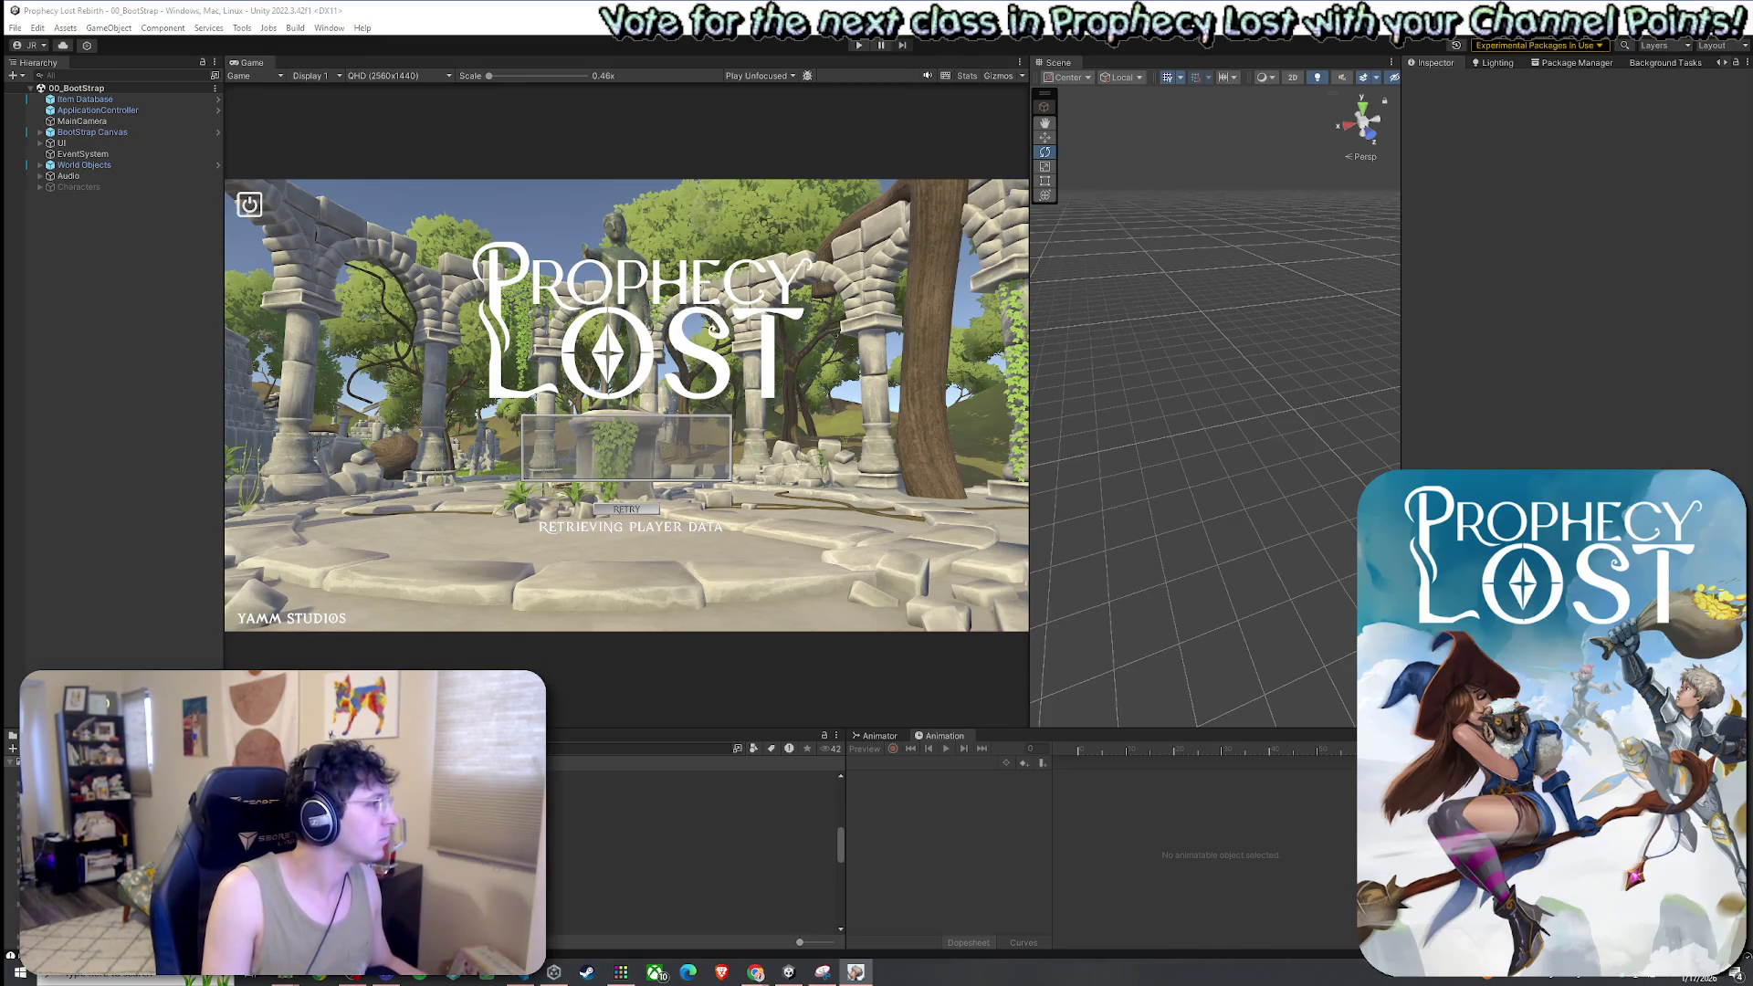
# Return to Unity, go into the Scenes folder, and select 02_Test Scene
pyautogui.press('super')
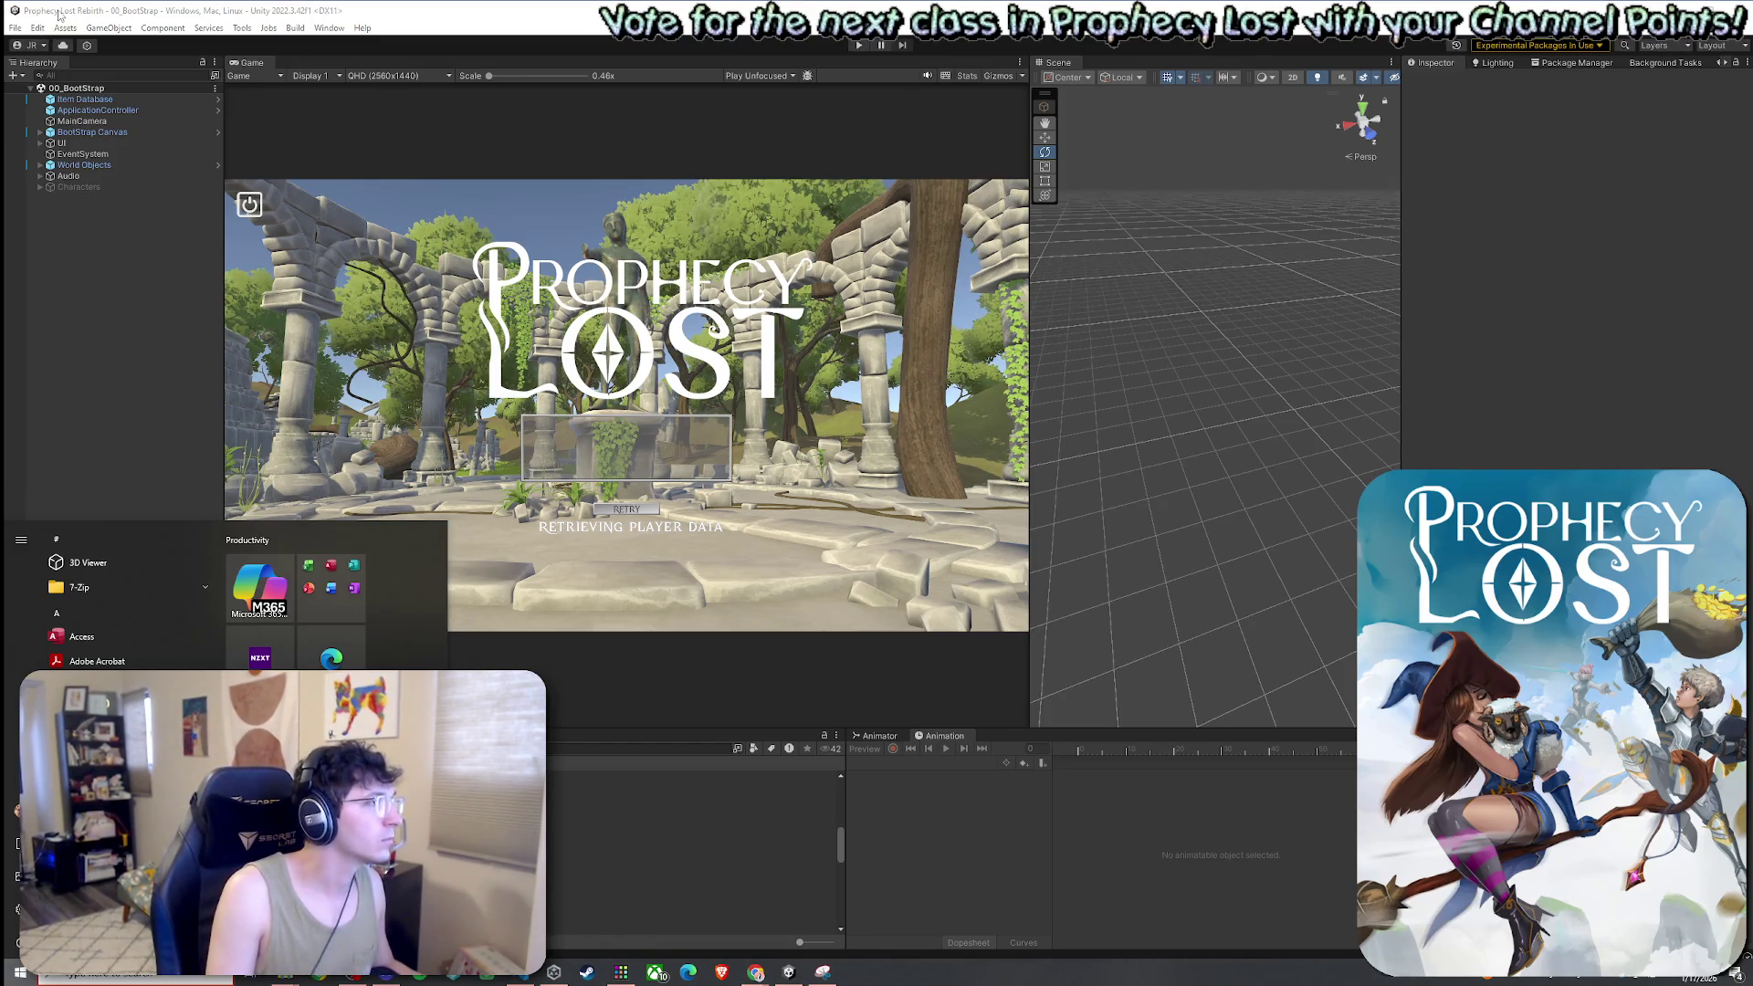
pyautogui.click(60, 16)
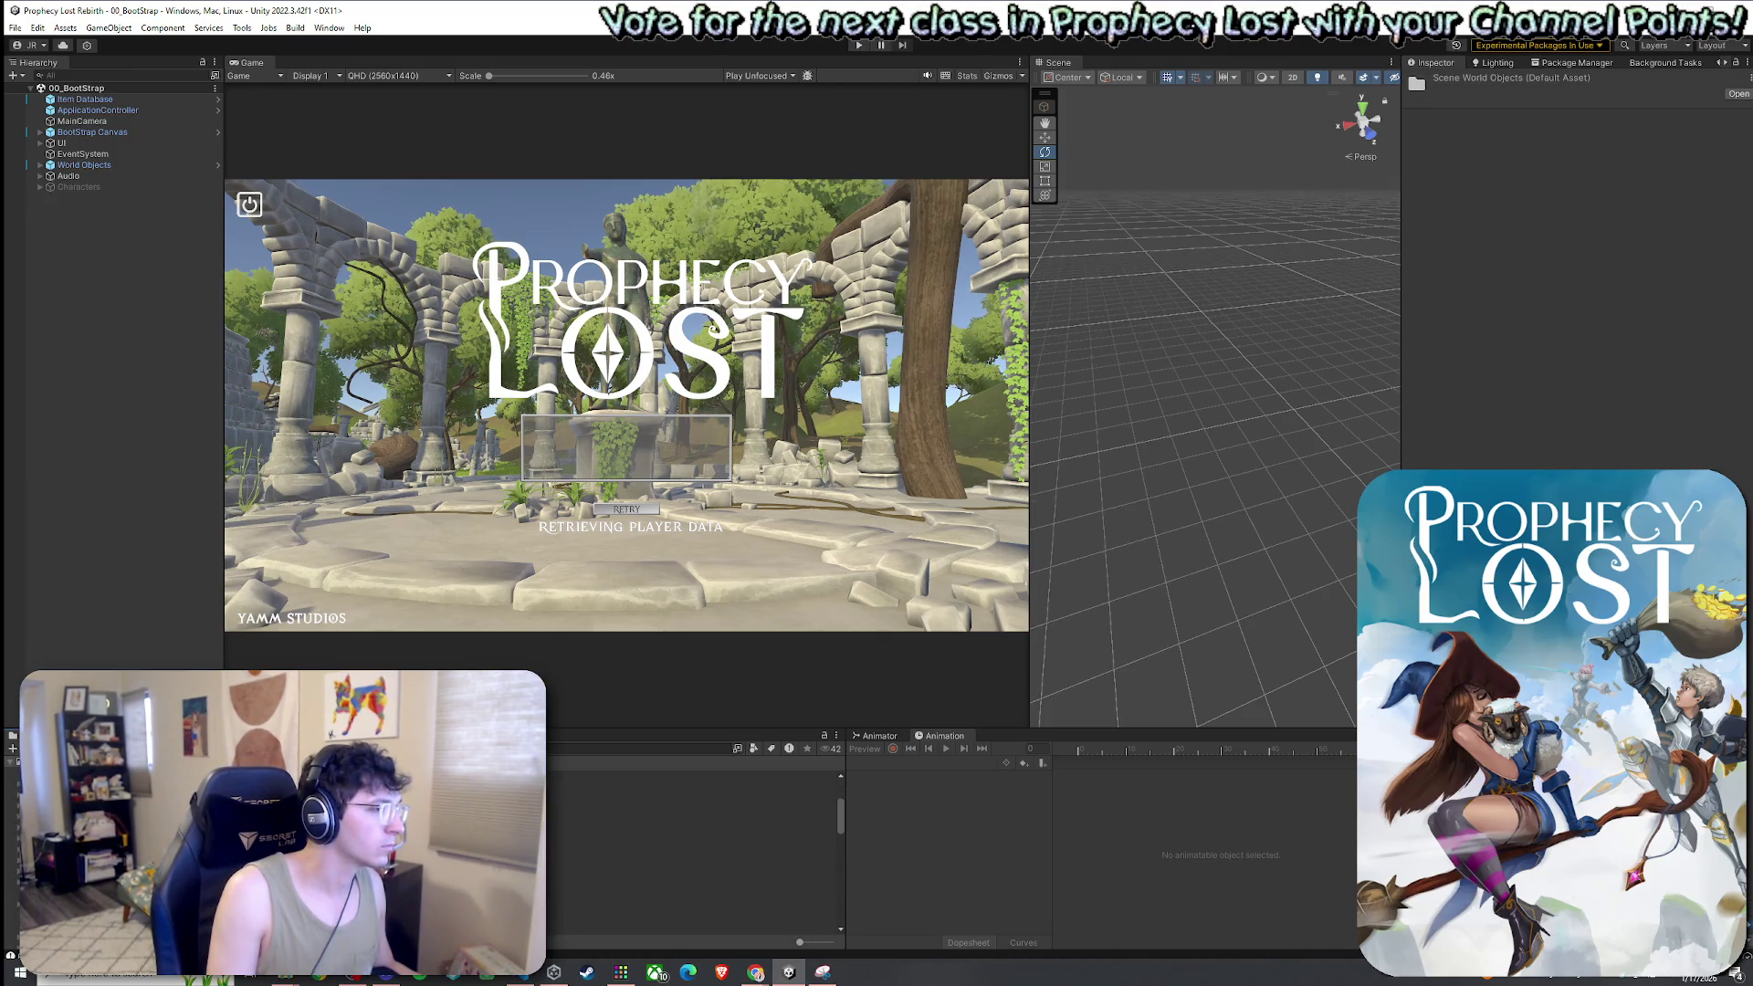
pyautogui.press('Left')
pyautogui.press('Left')
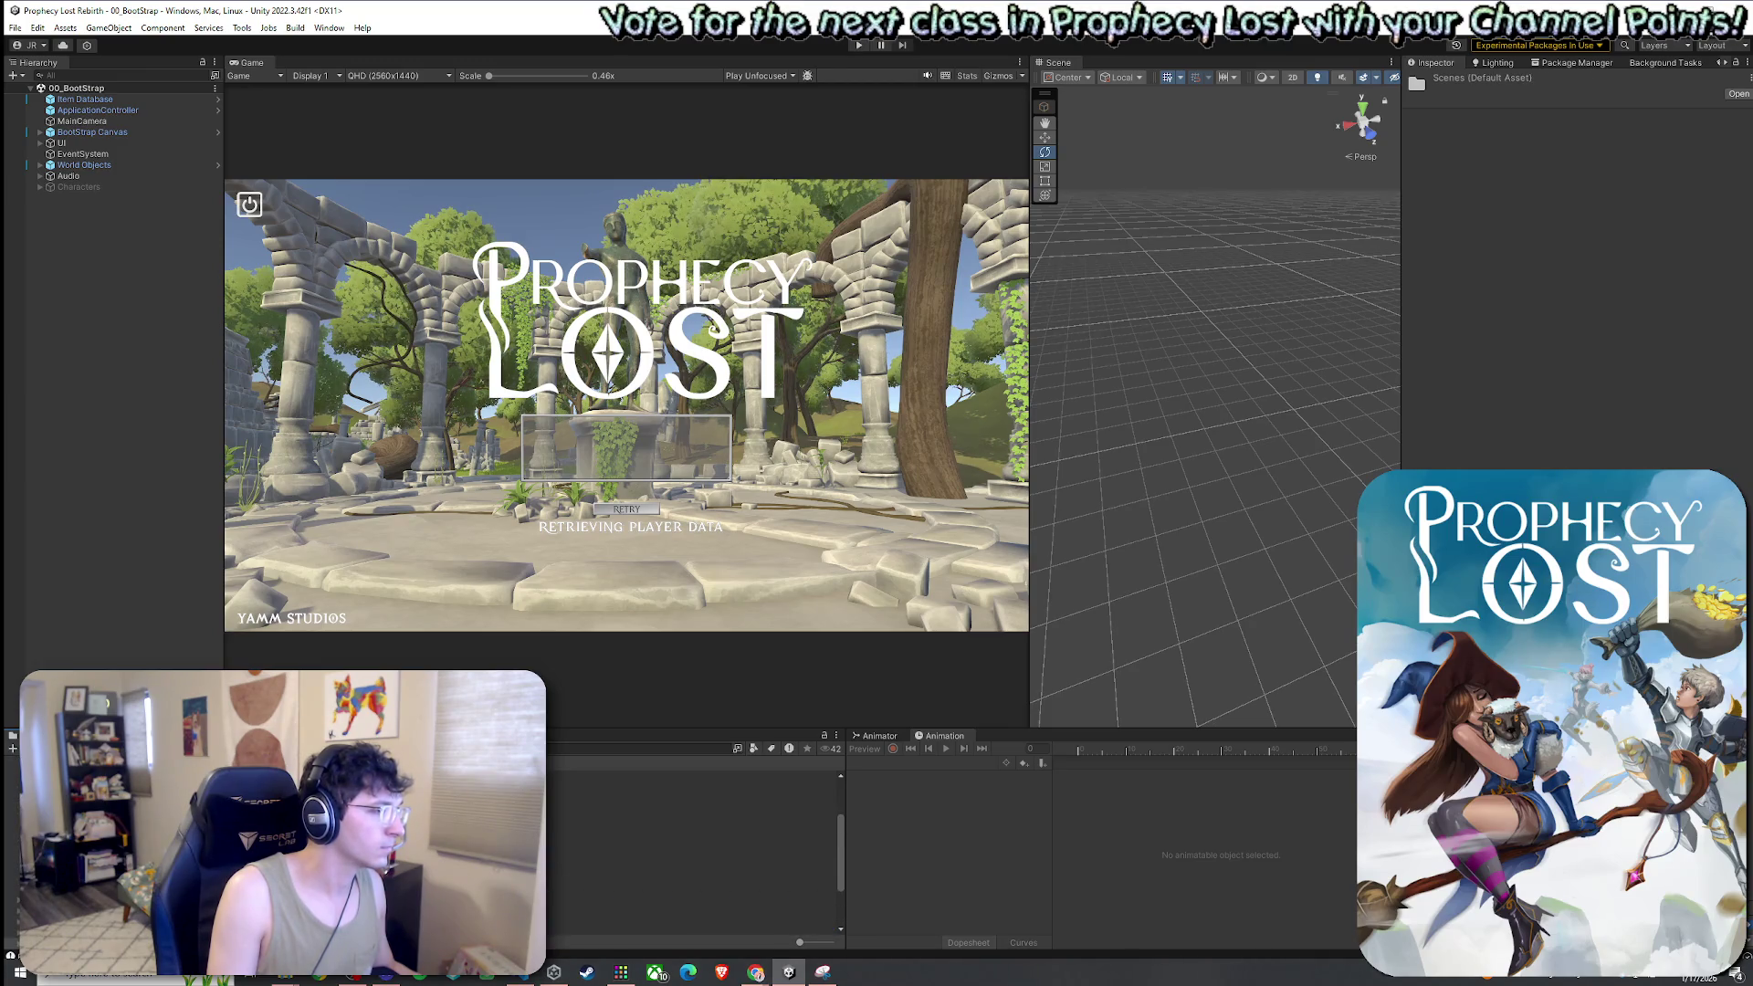
pyautogui.click(691, 791)
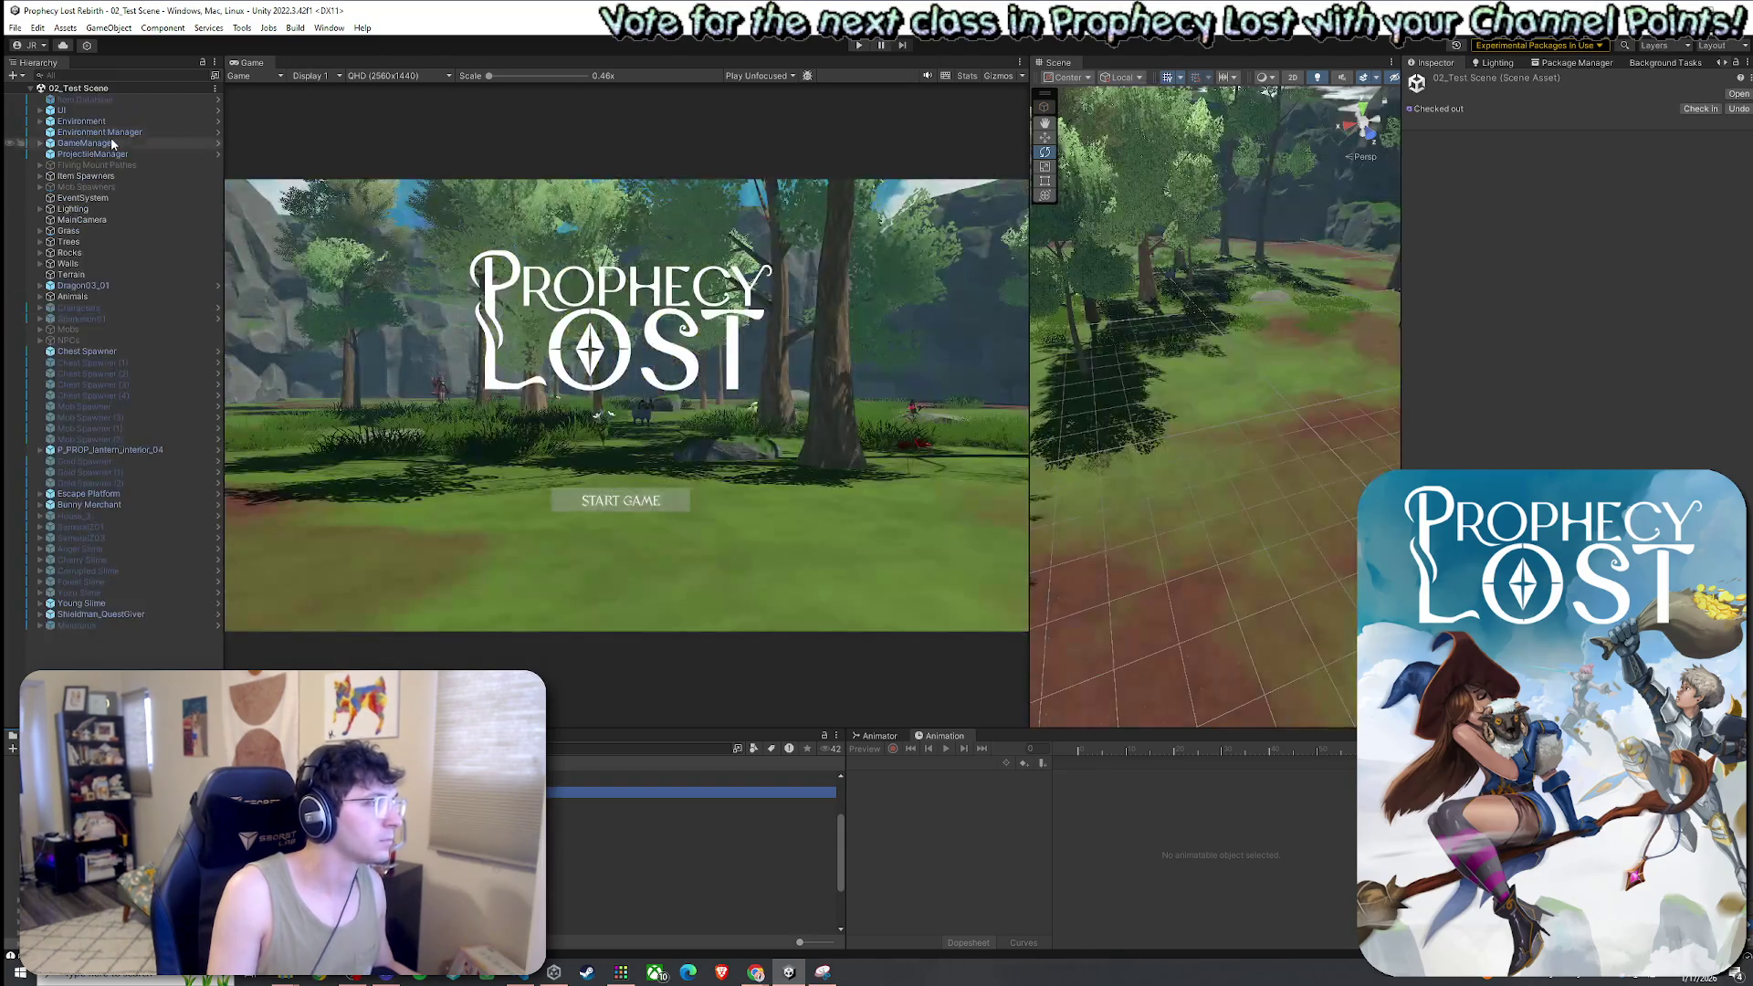
# Set GameManager's Min Player Count To Start to 2, then save and build with Ctrl+B
pyautogui.click(111, 141)
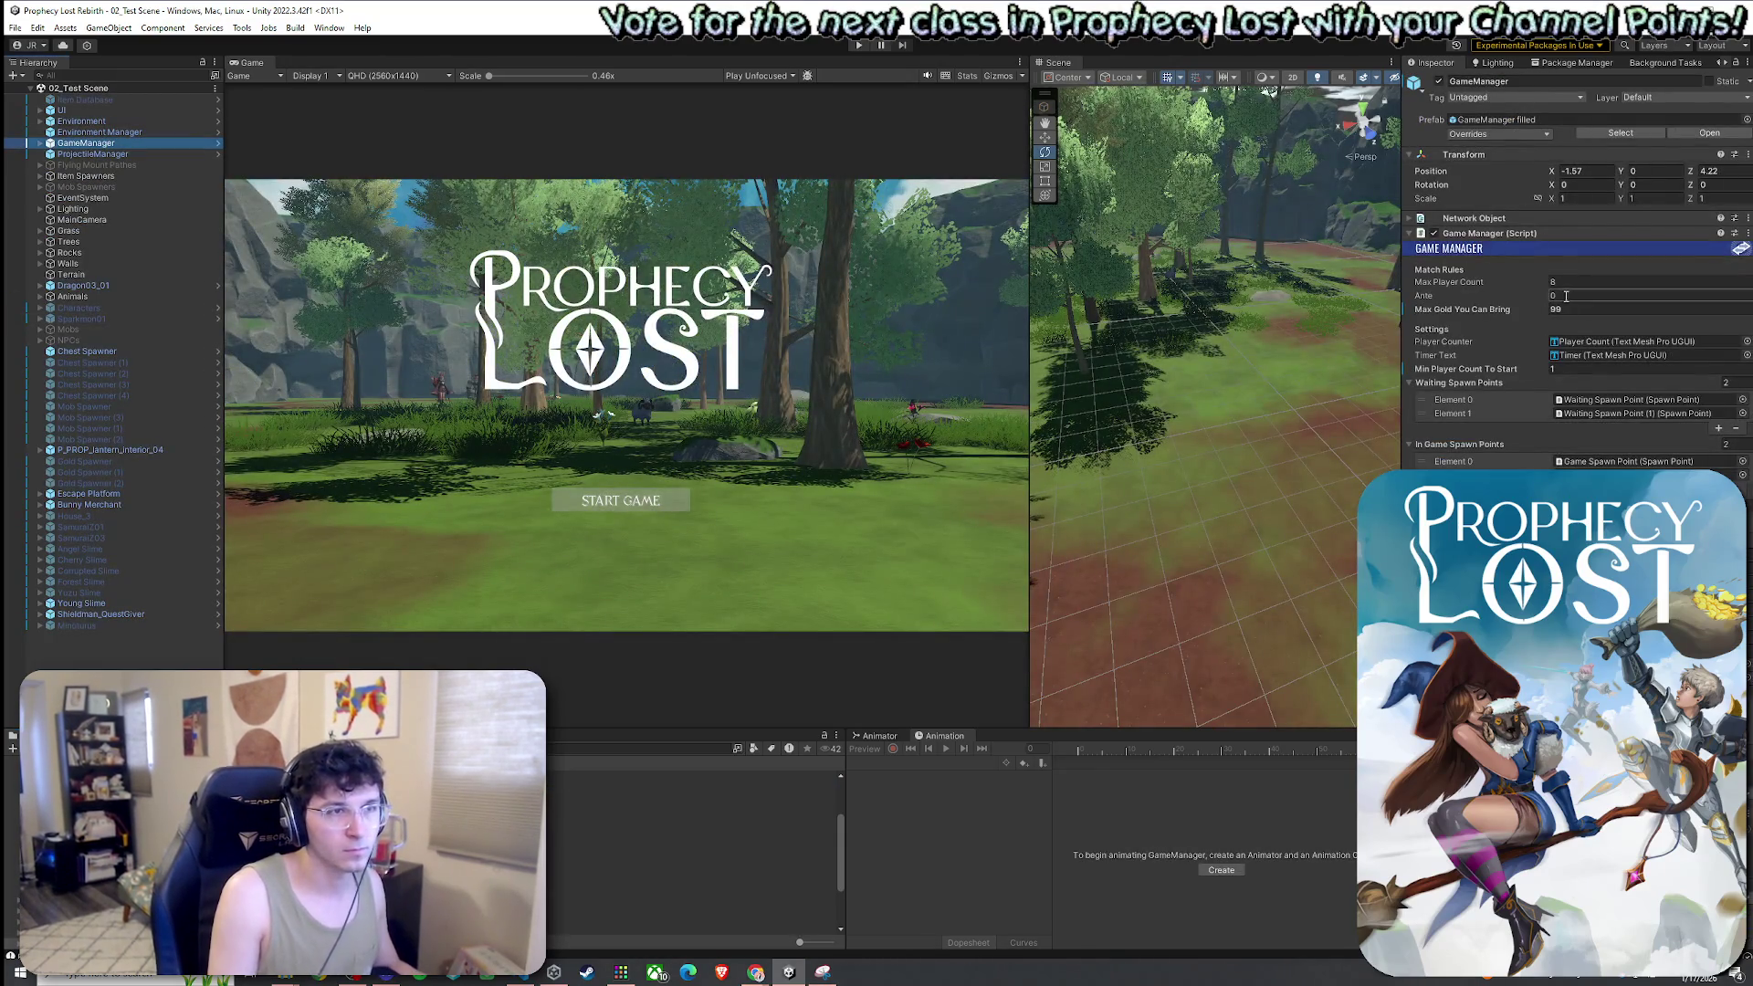
pyautogui.click(1563, 368)
pyautogui.write('2')
pyautogui.hotkey('ctrl', 'b')
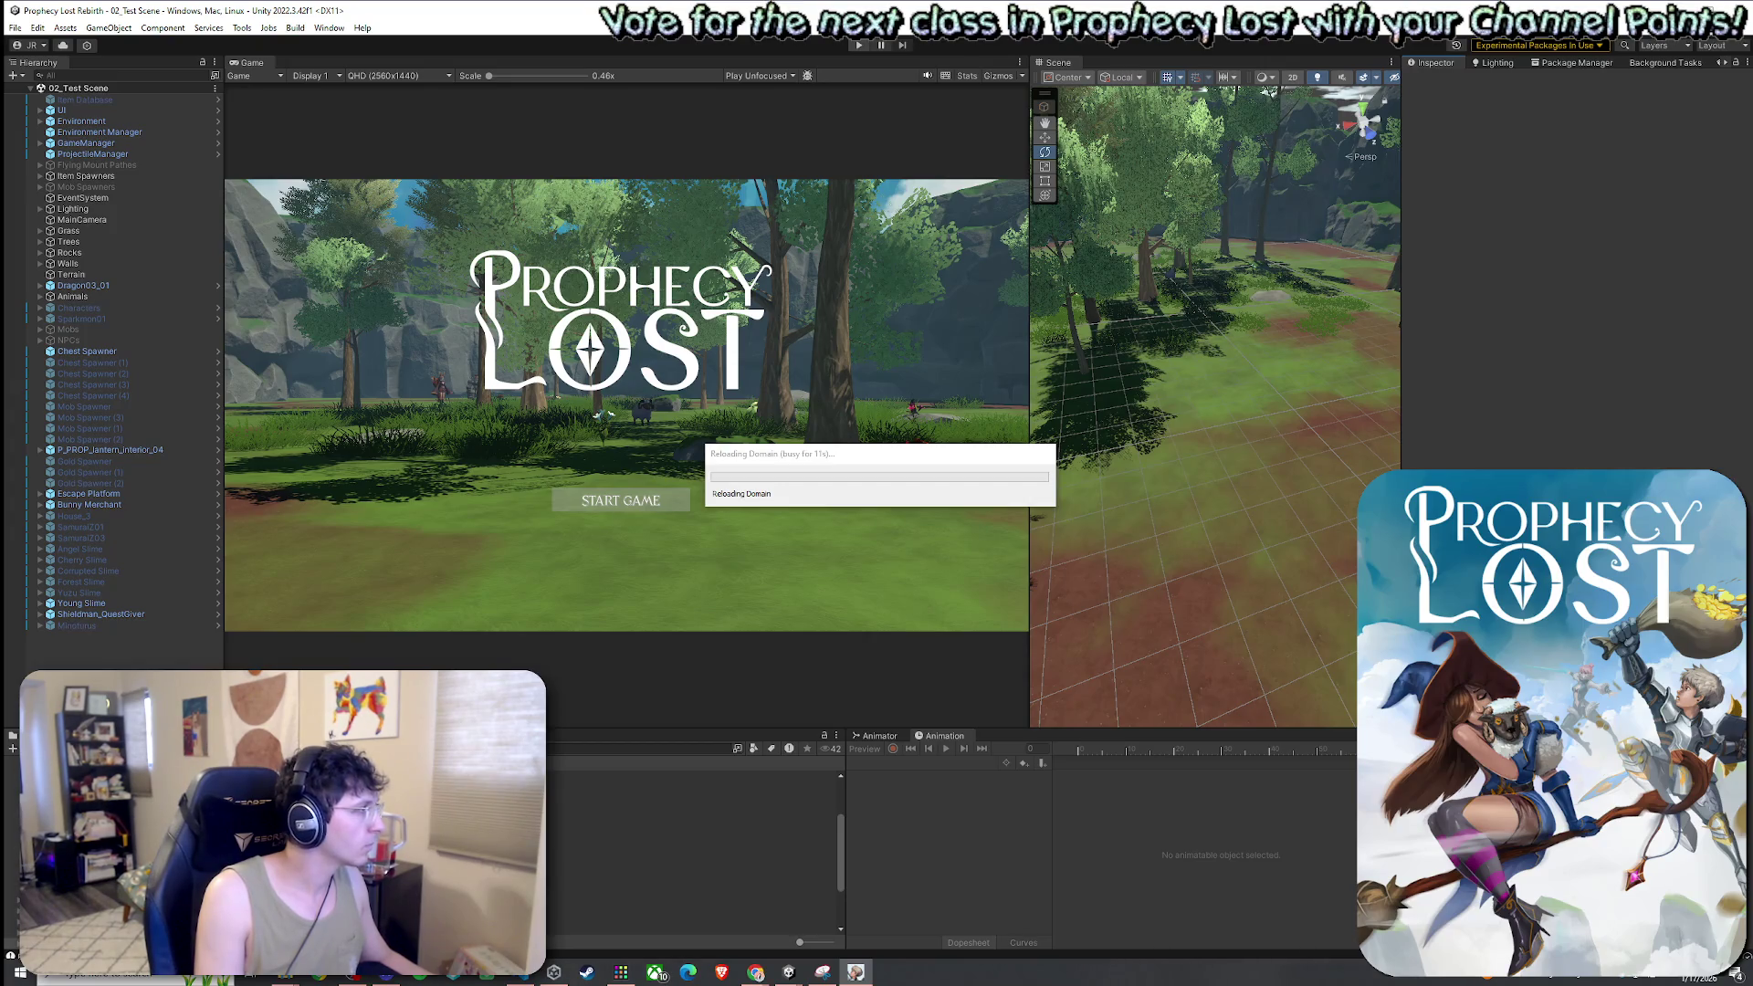
pyautogui.press('super')
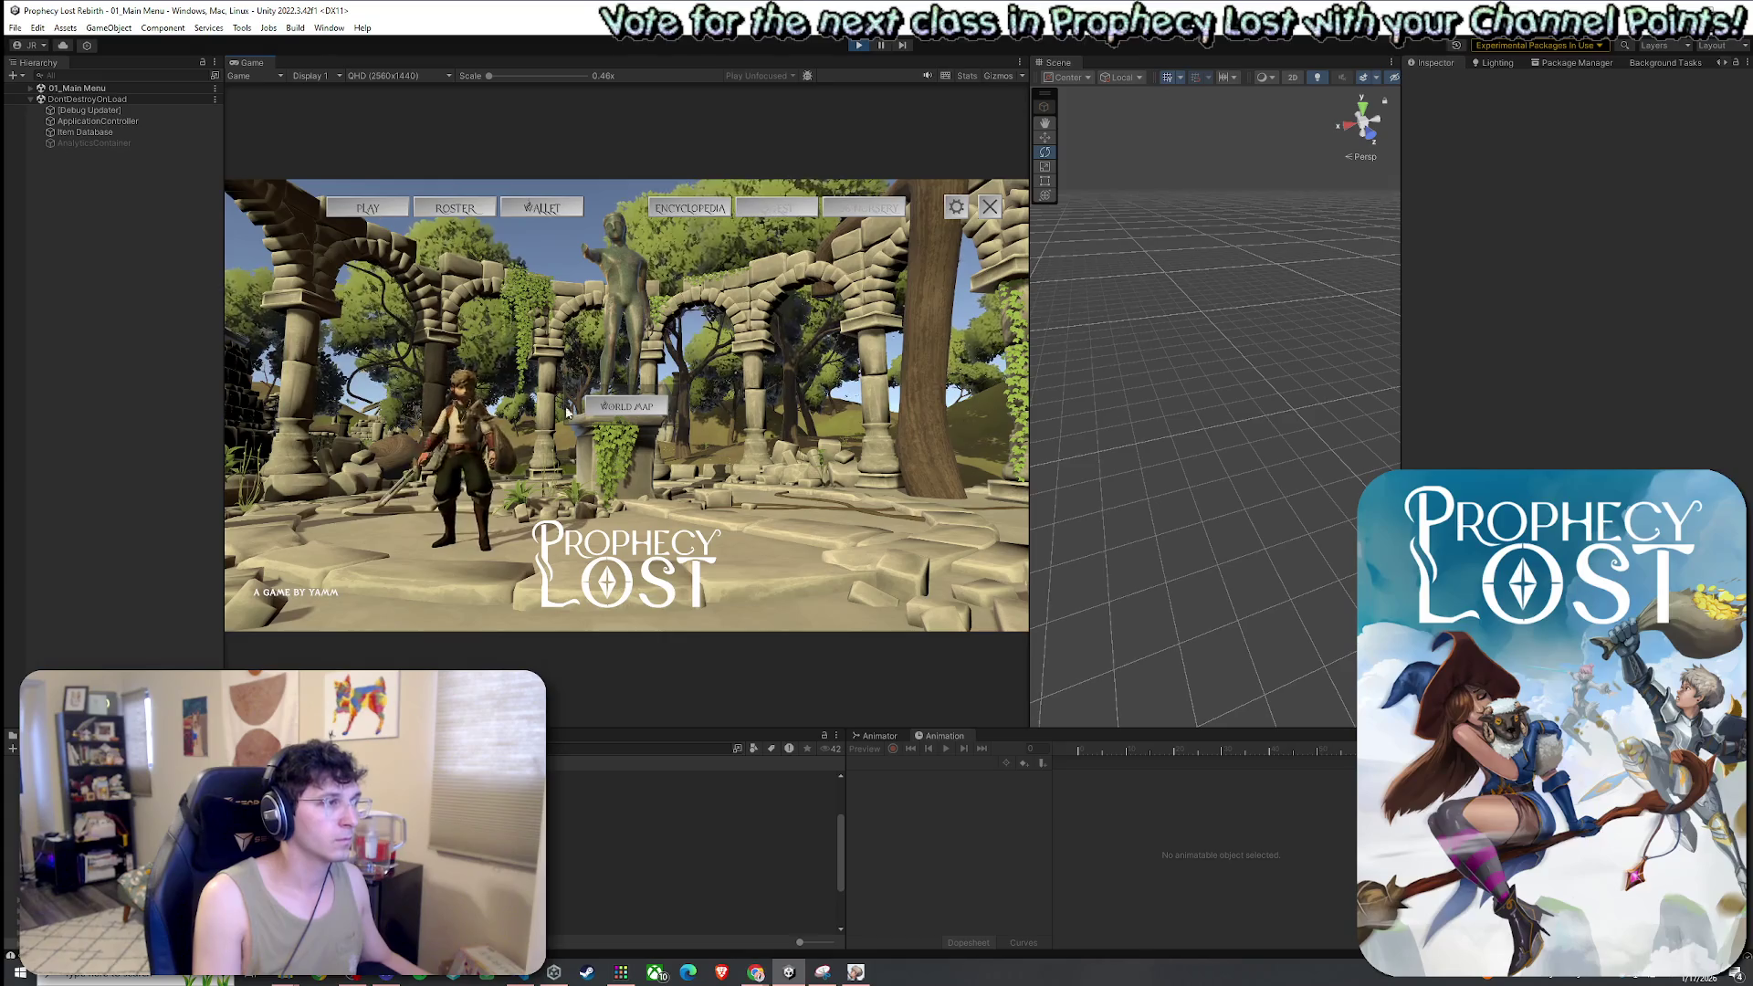
# Find a match in Eanglan from the World Map and run onto the safehouse escape platform
pyautogui.click(598, 408)
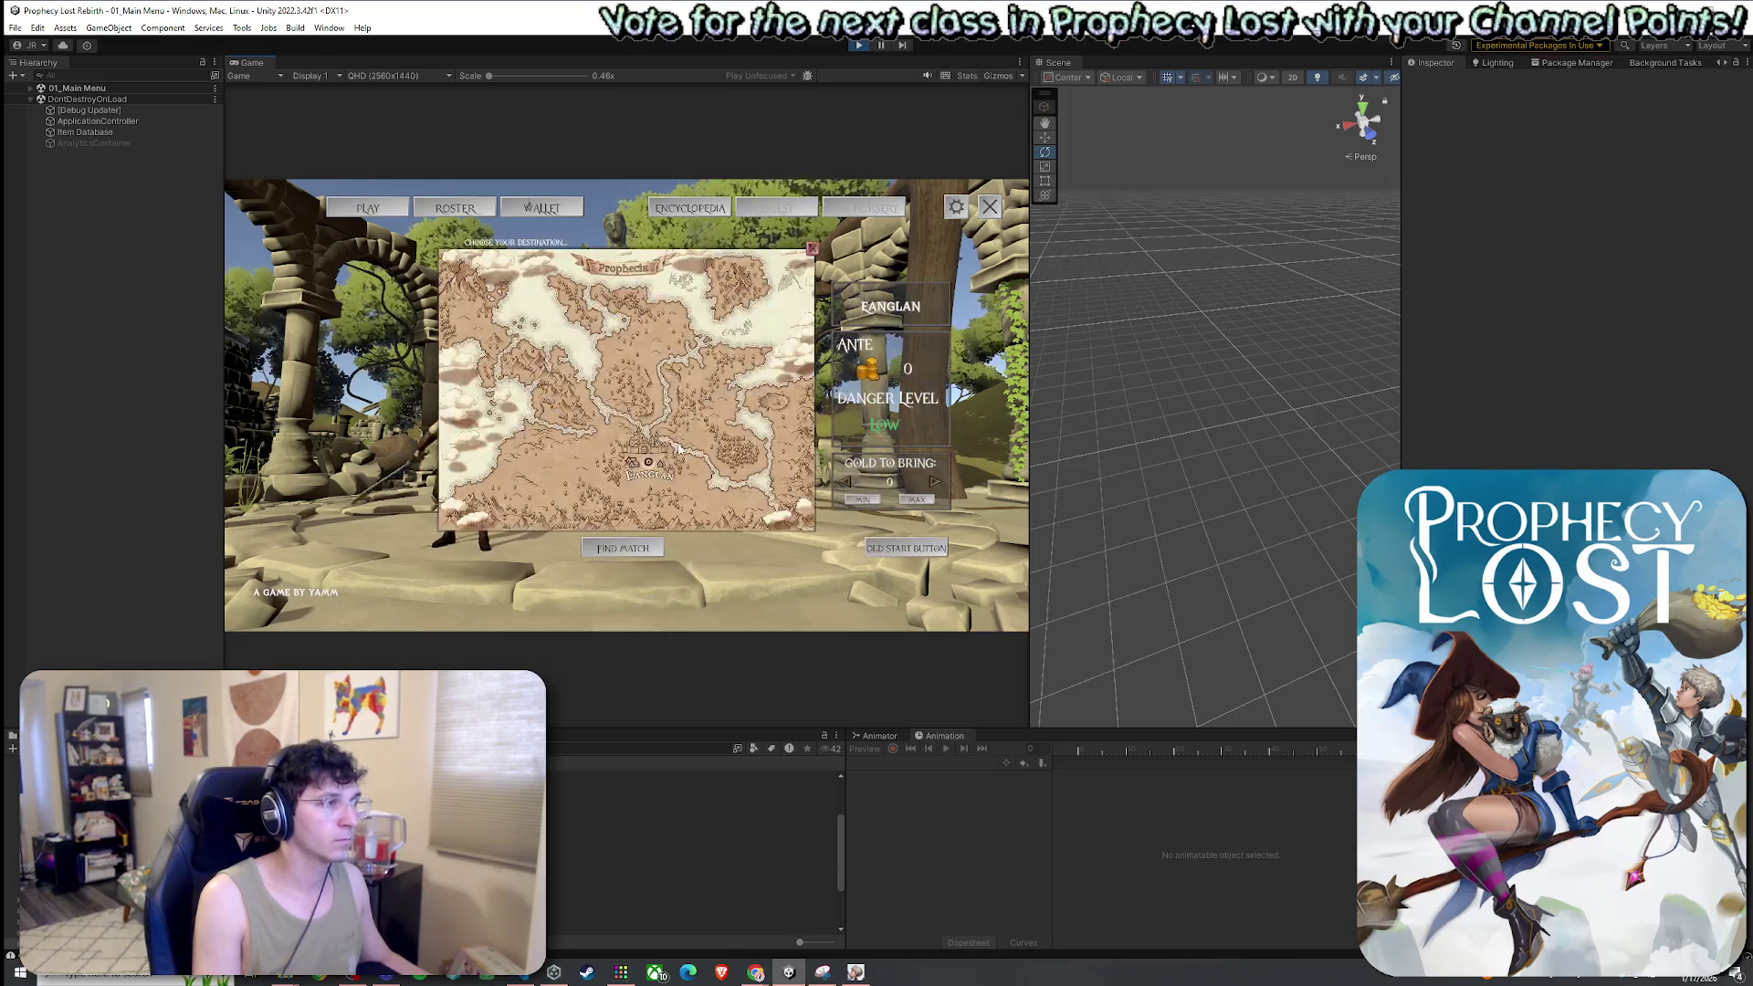
pyautogui.click(673, 508)
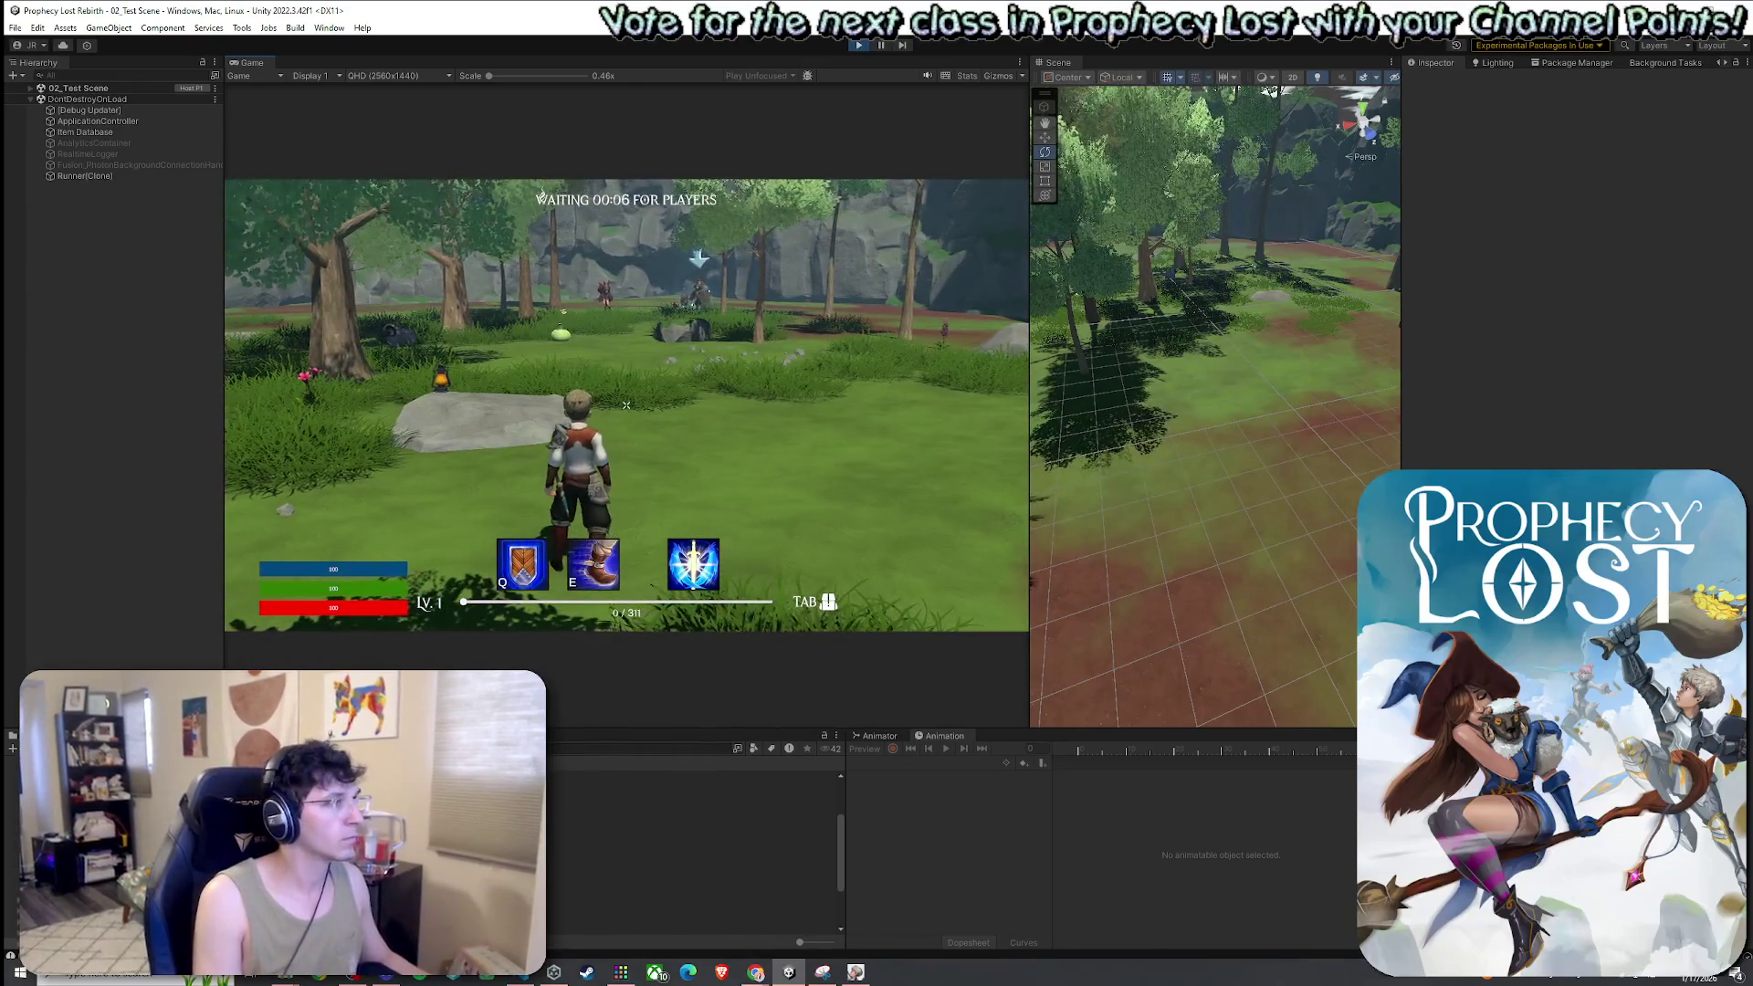
pyautogui.press('w')
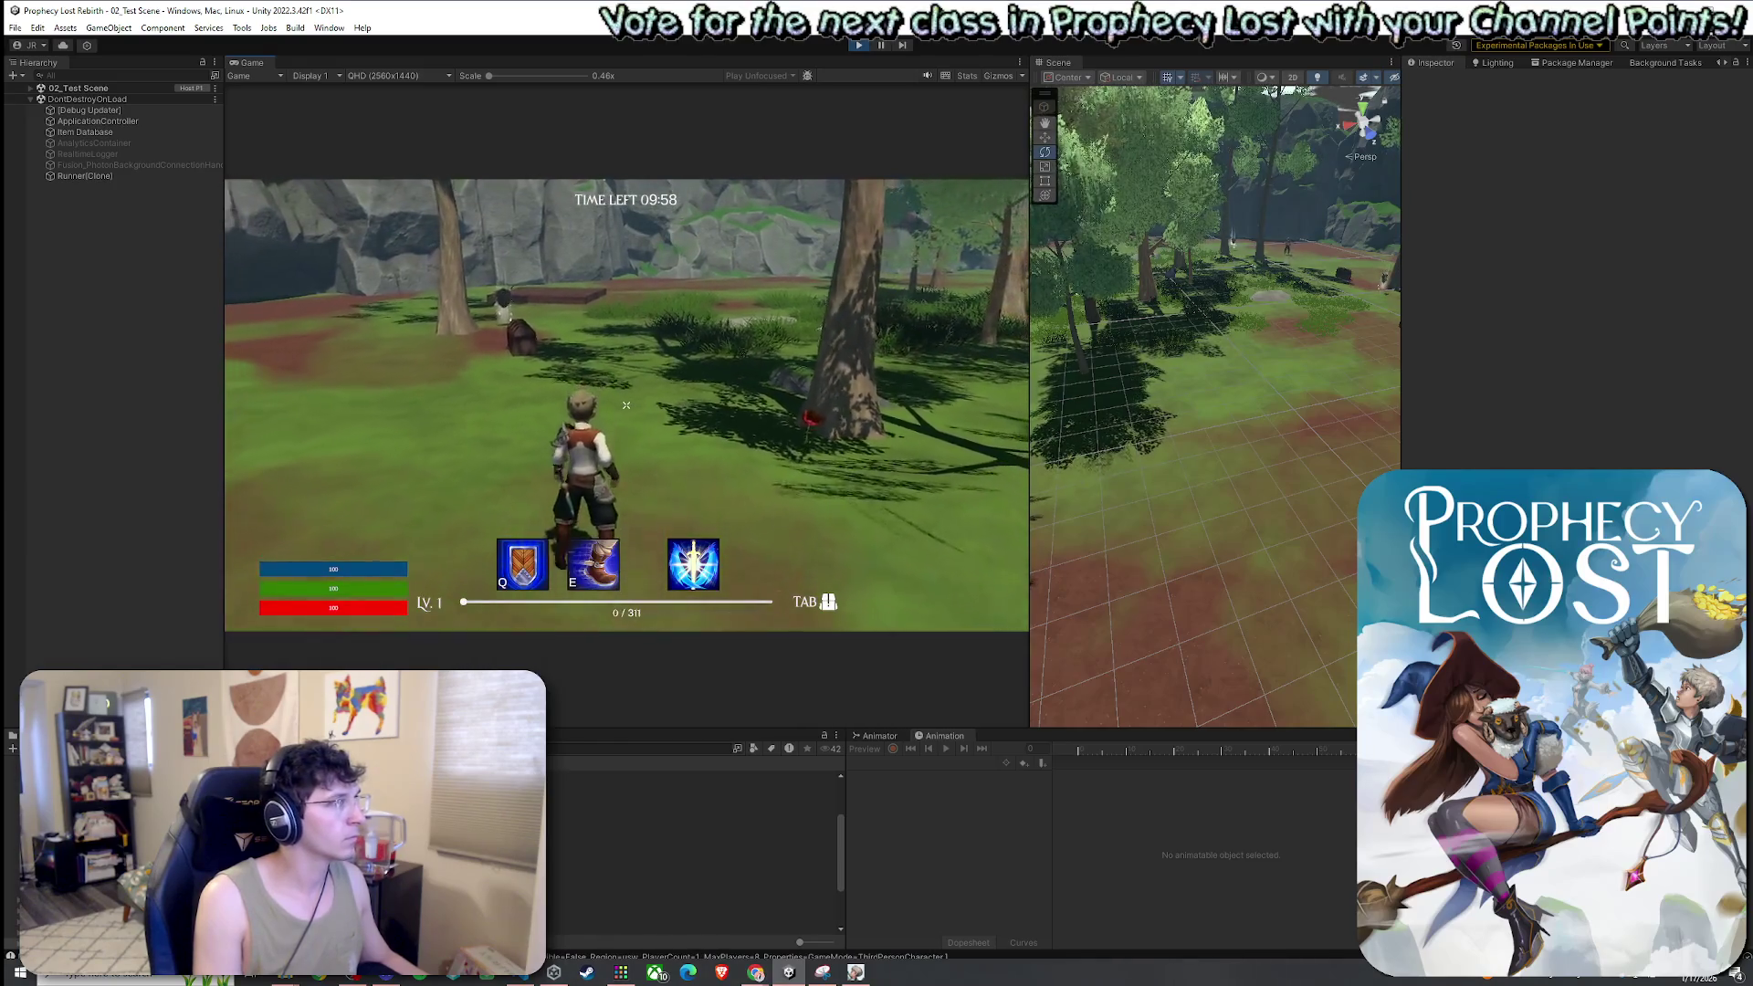
pyautogui.press('super')
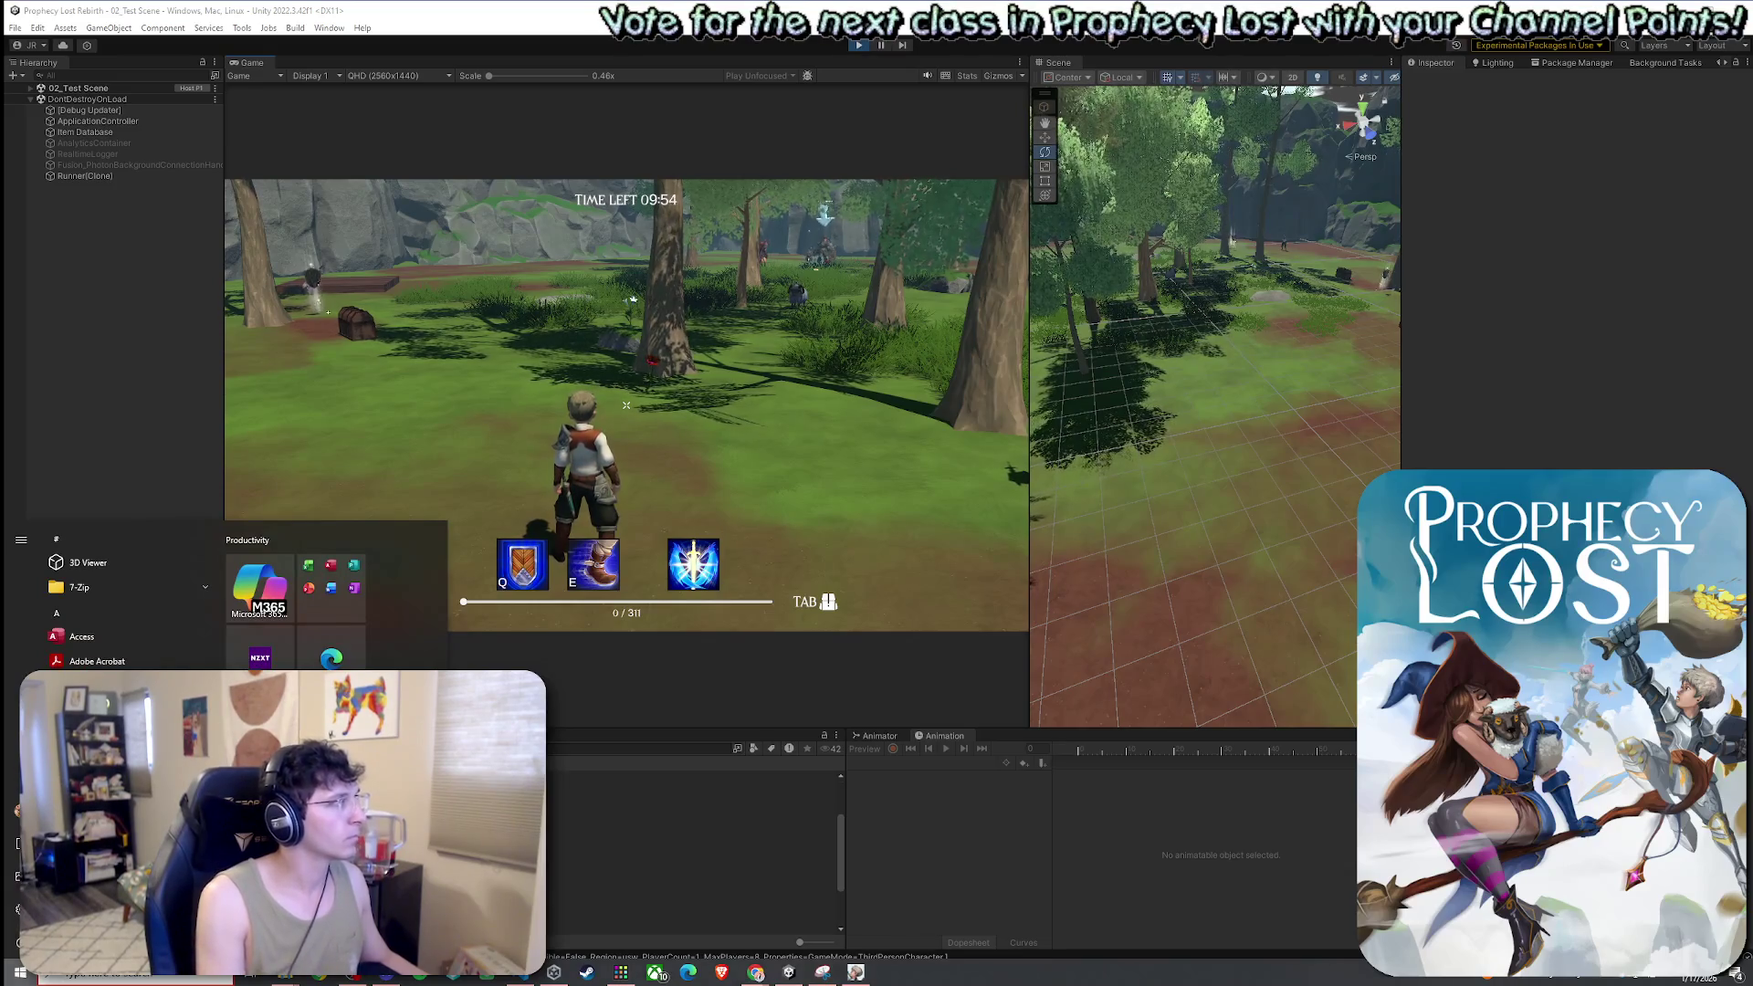
pyautogui.press('super')
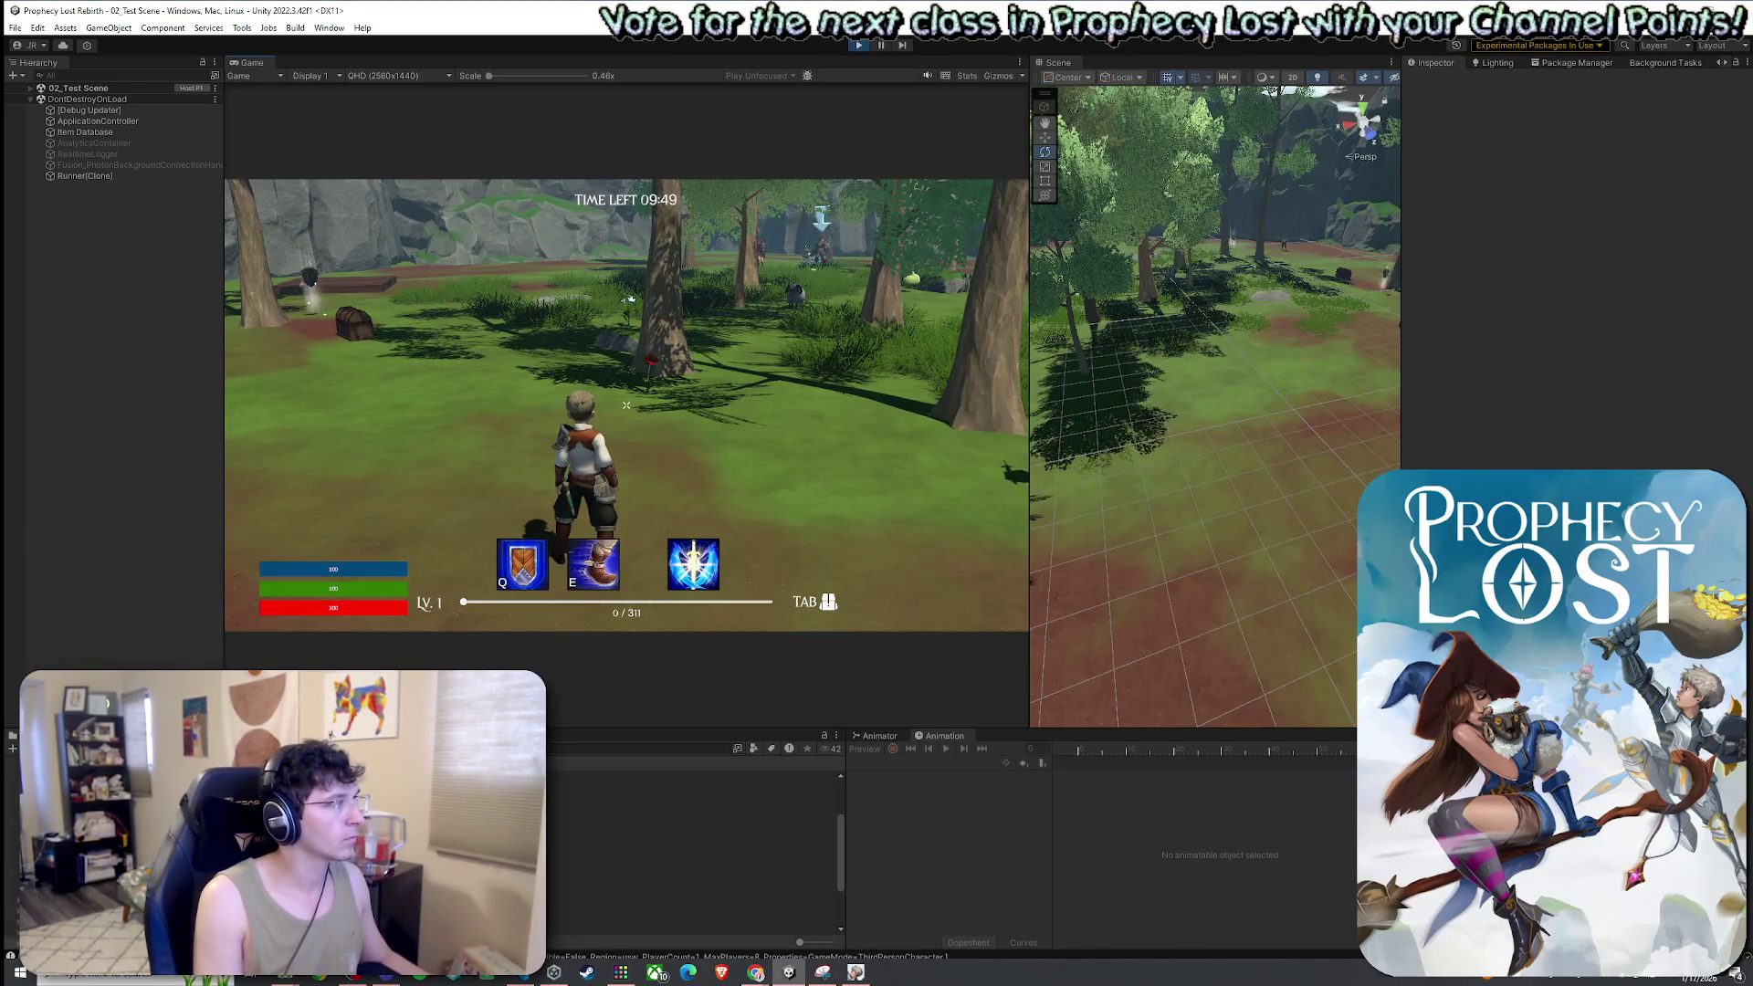
pyautogui.press('w')
pyautogui.press('w')
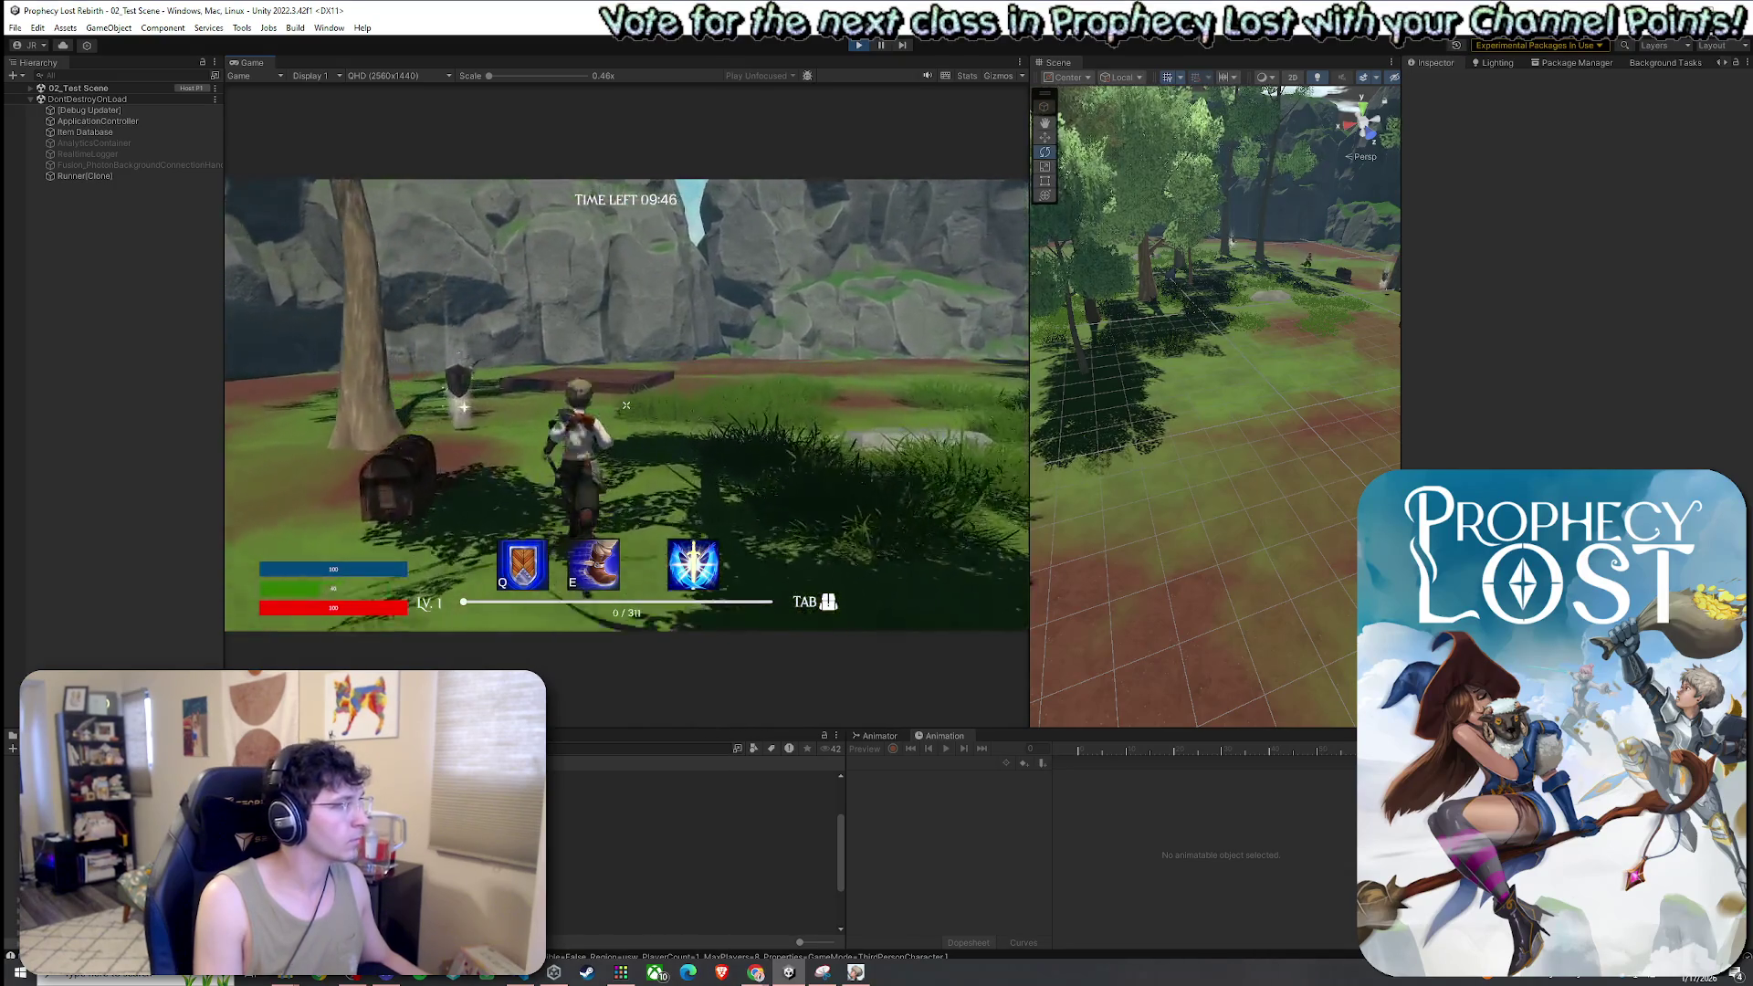
pyautogui.press('w')
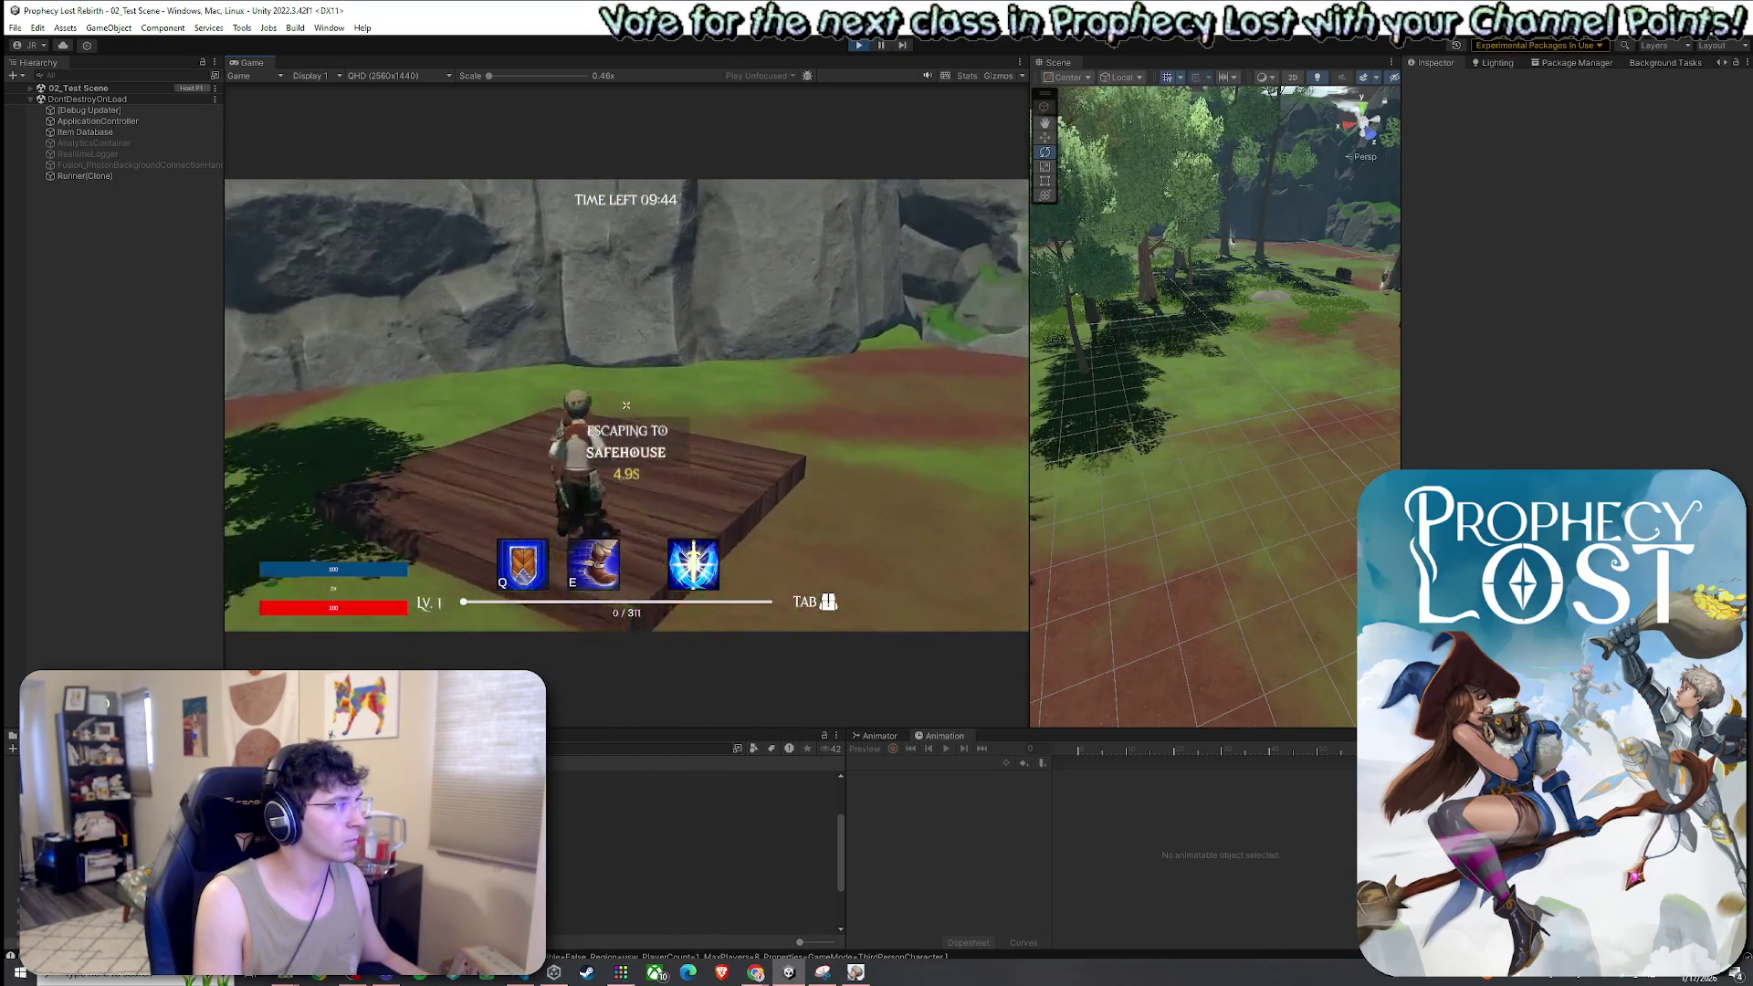
pyautogui.press('super')
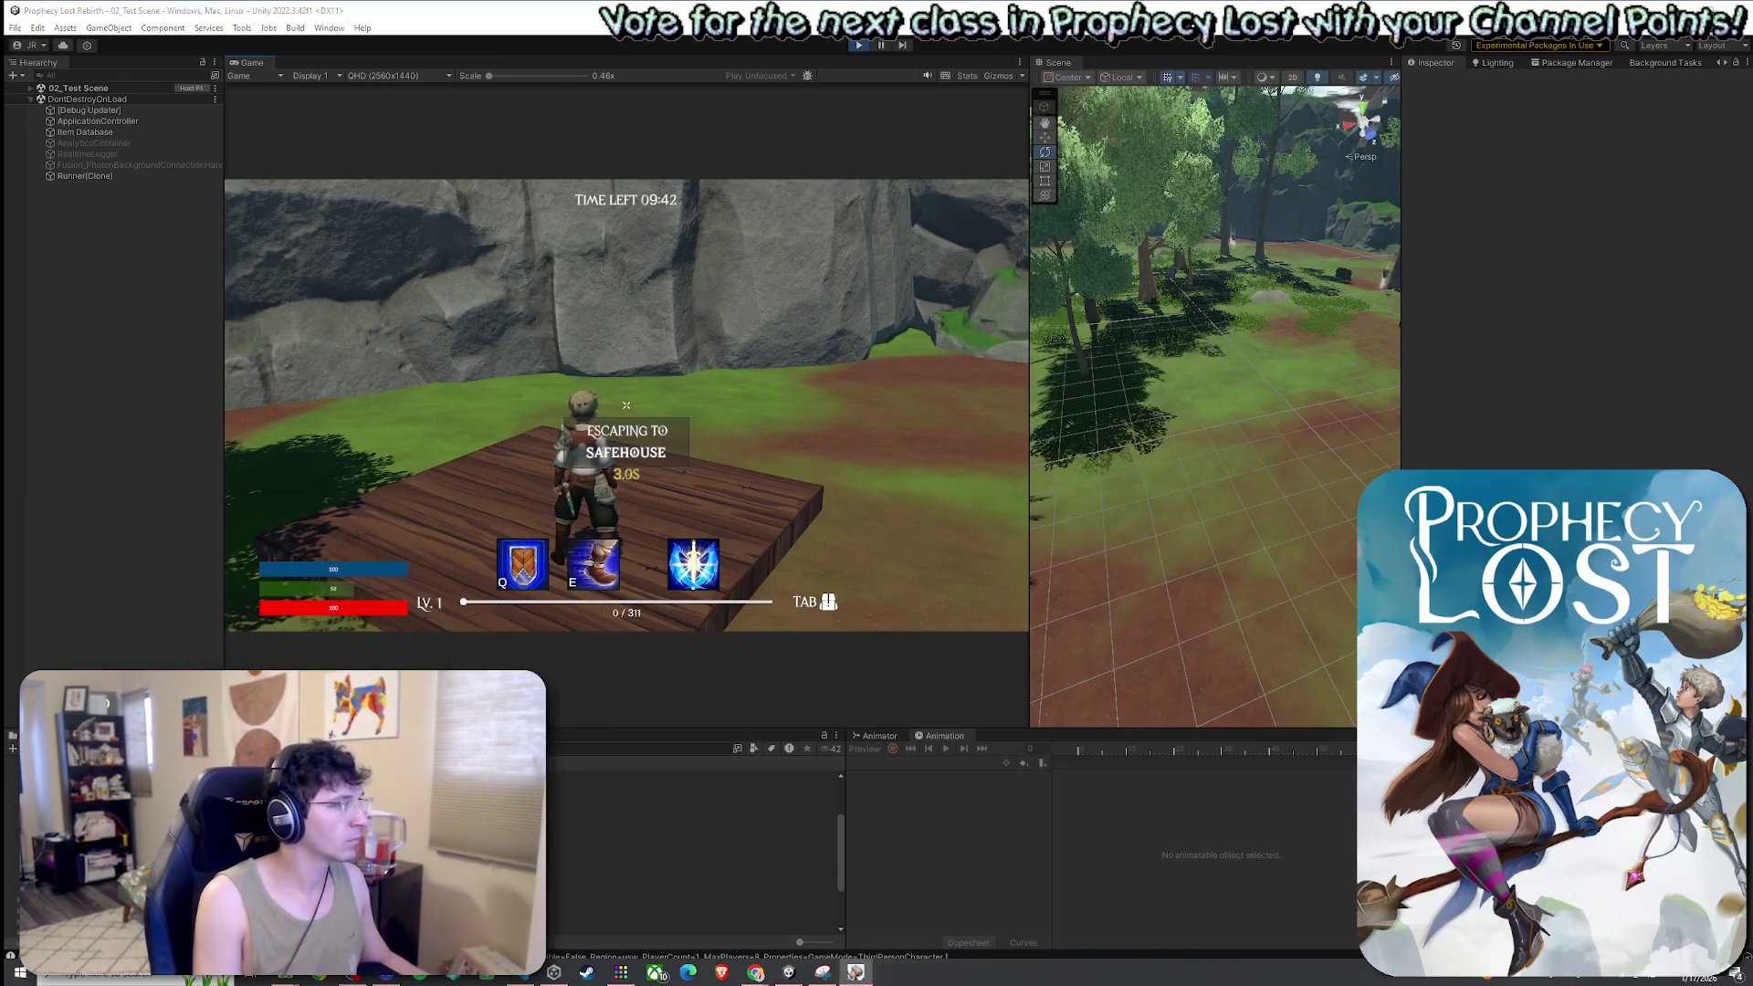
# Return to the menu from the results screen, start a new game, and run through the forest
pyautogui.click(577, 355)
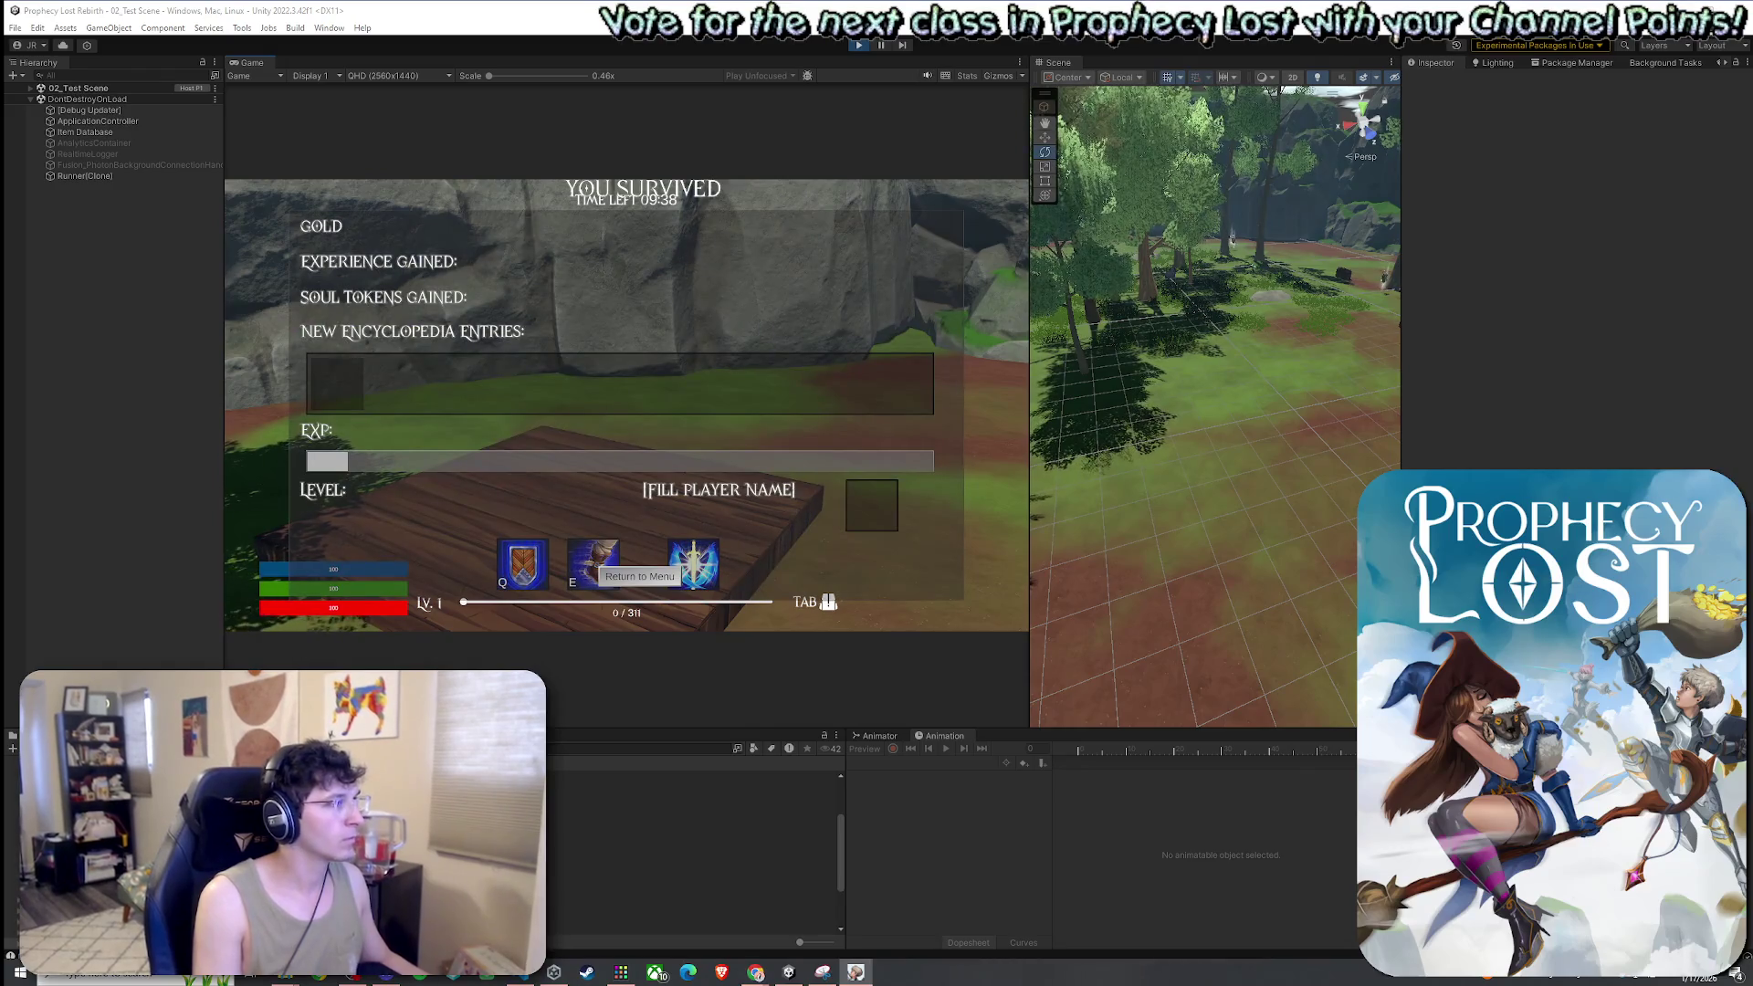
pyautogui.click(639, 576)
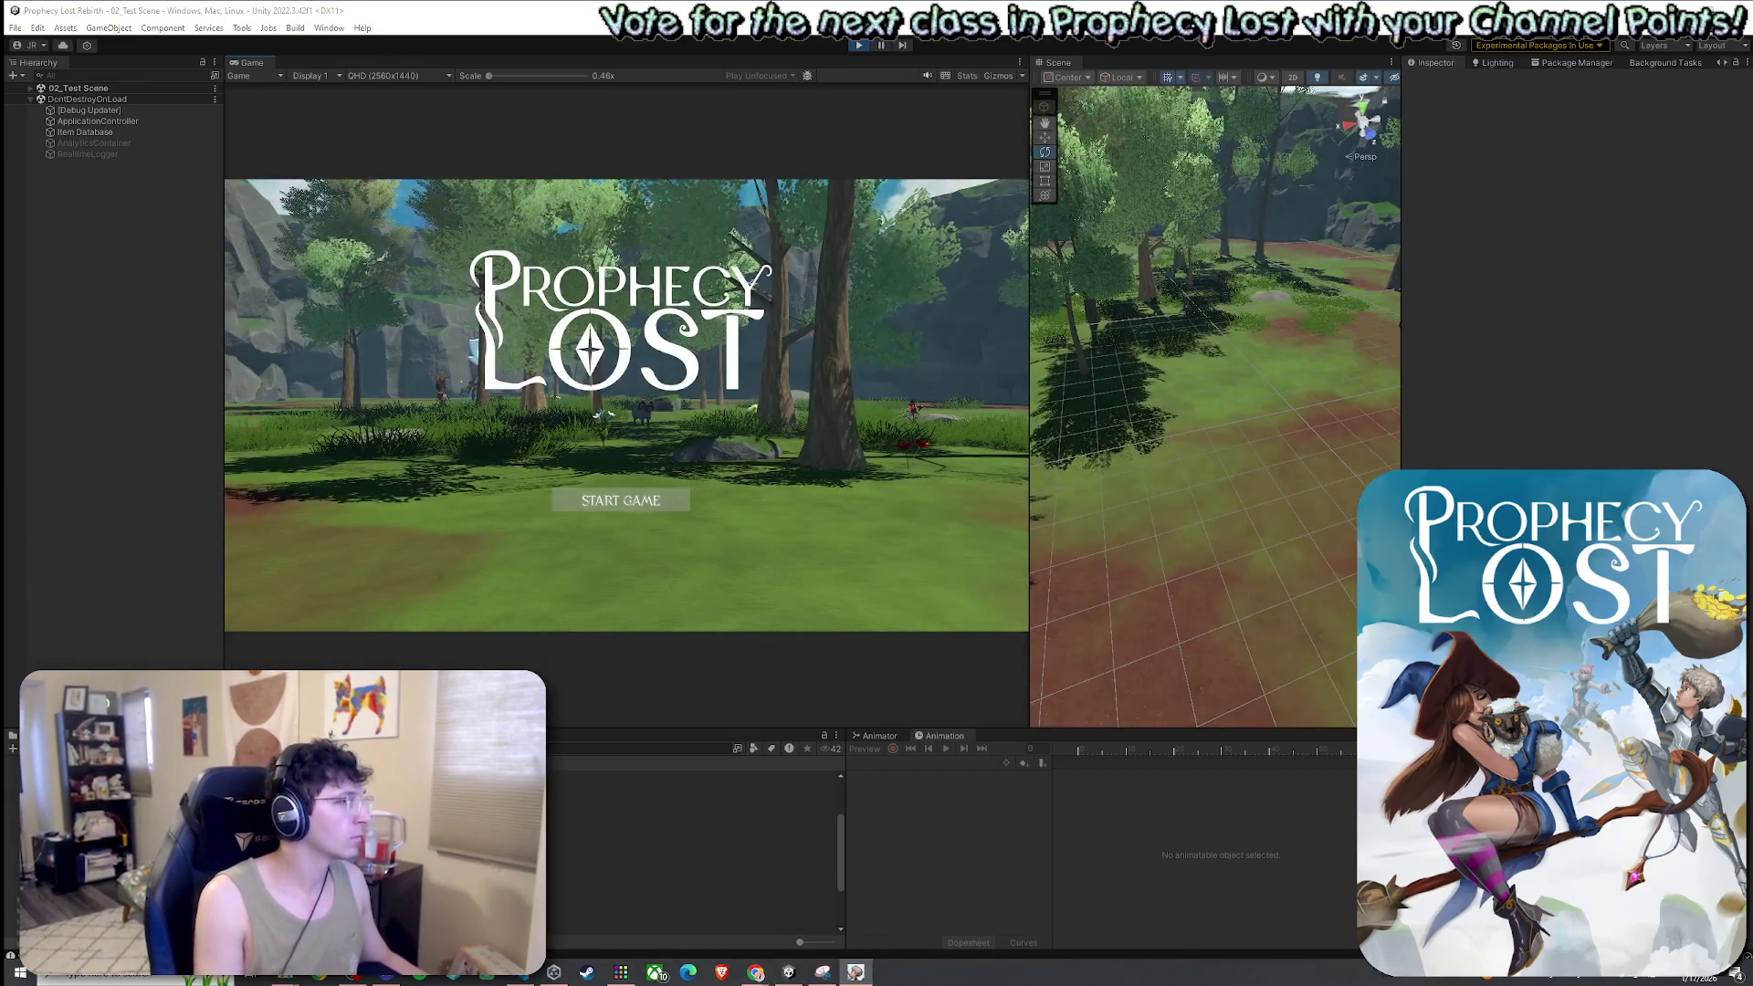
pyautogui.click(608, 499)
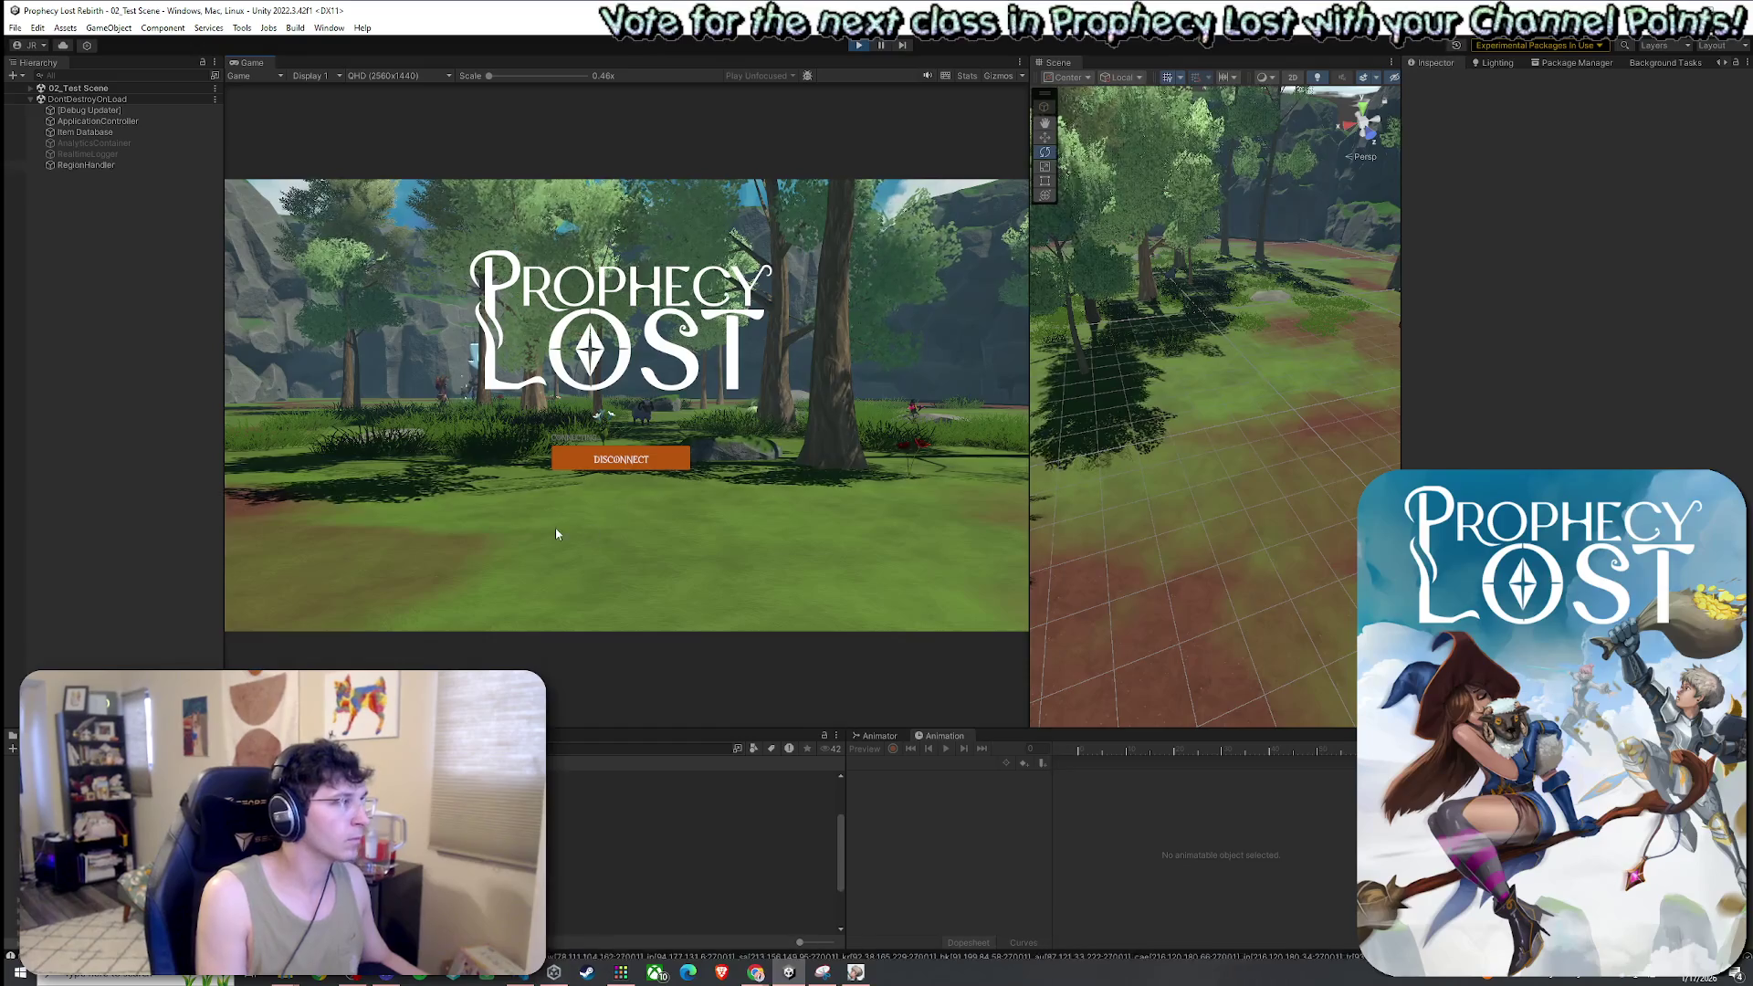
pyautogui.press('w')
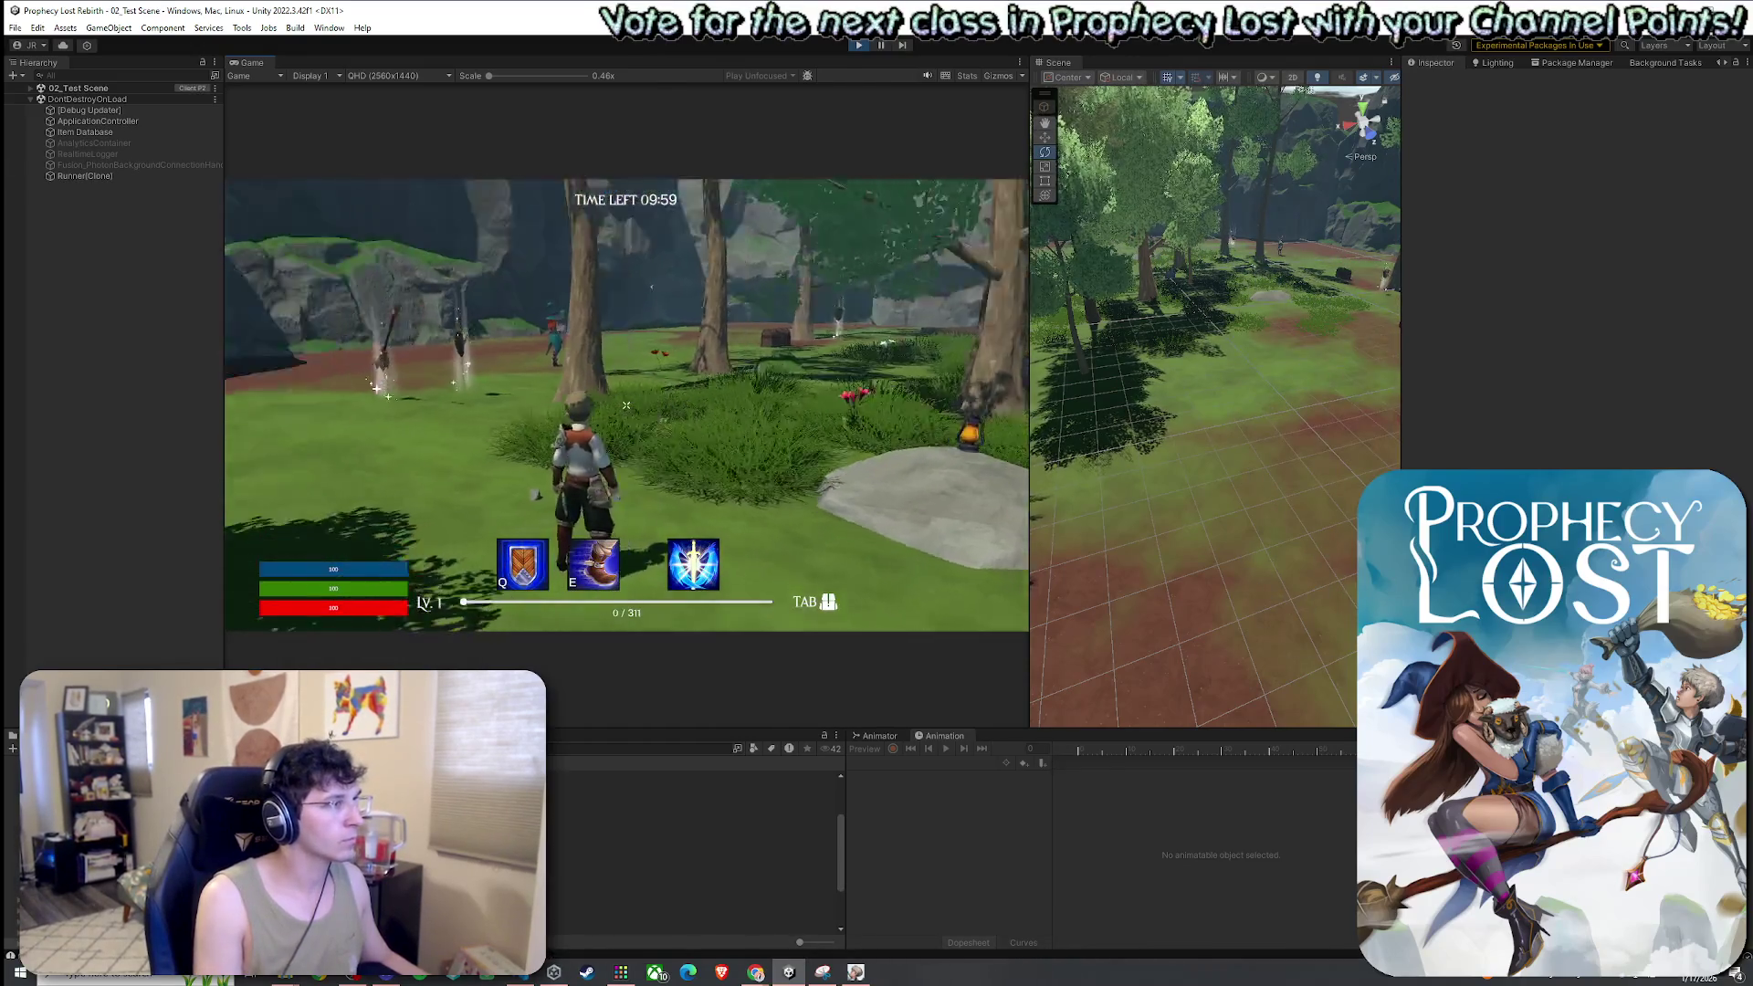
pyautogui.press('w')
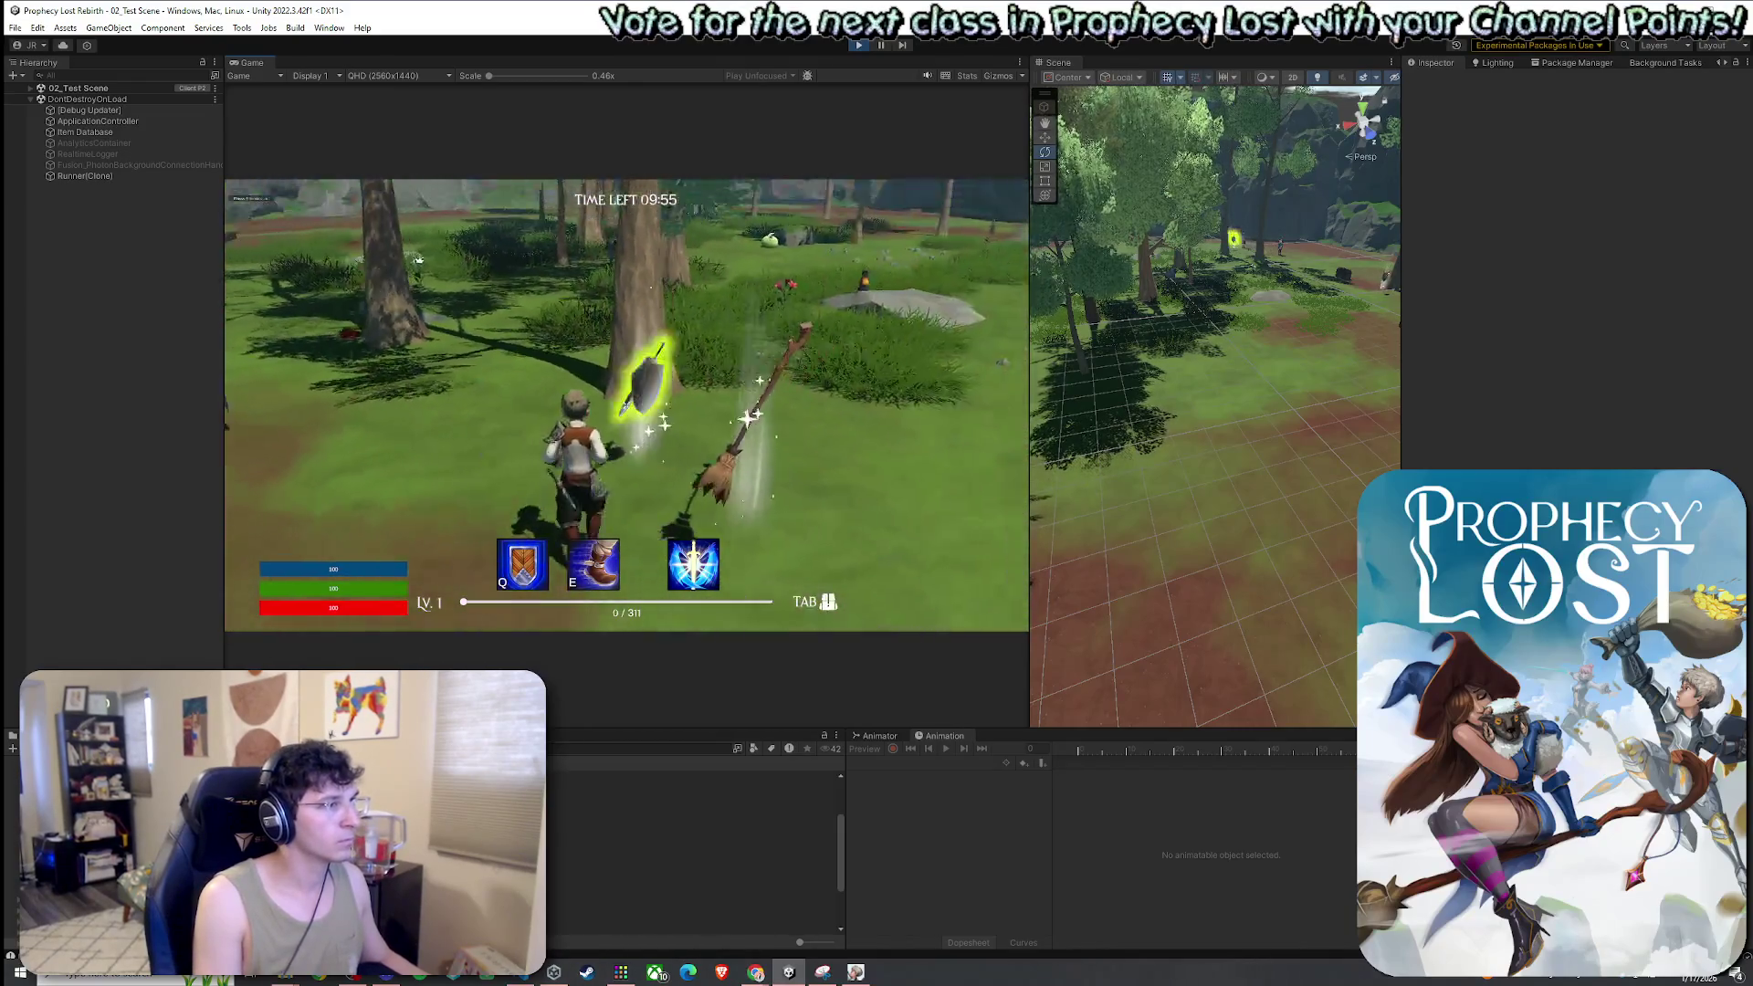
# Open and close the inventory, then return focus to the game view
pyautogui.press('Tab')
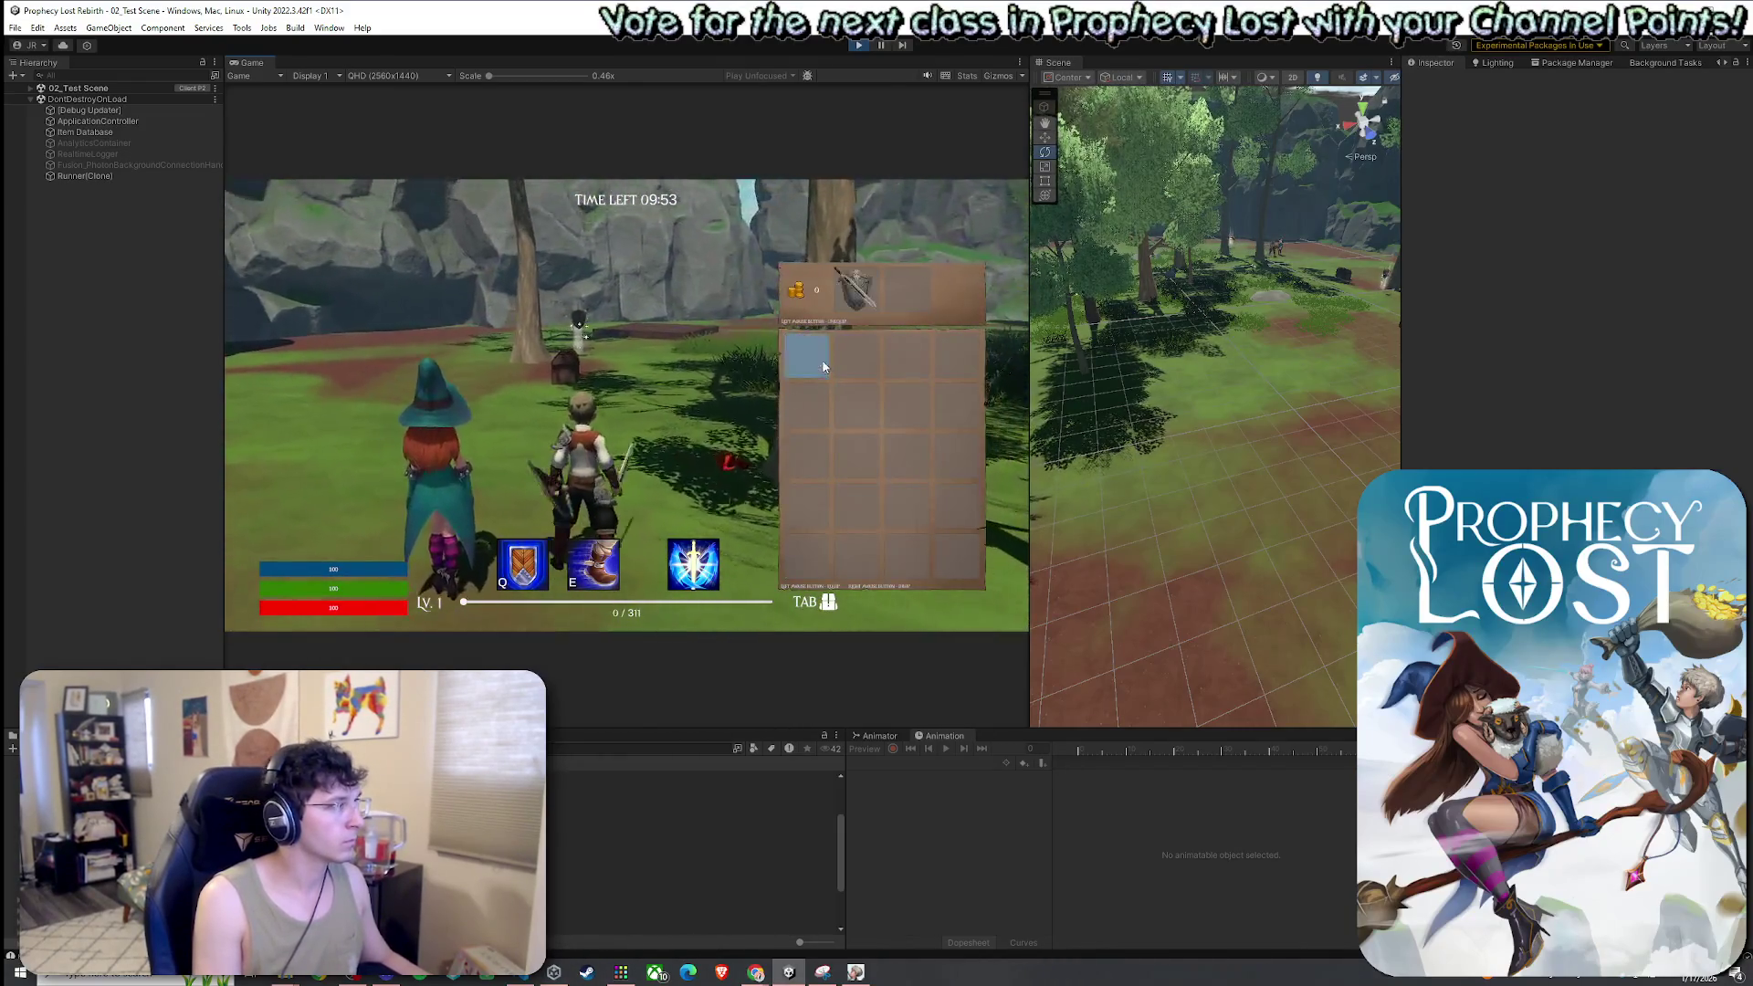
pyautogui.press('Tab')
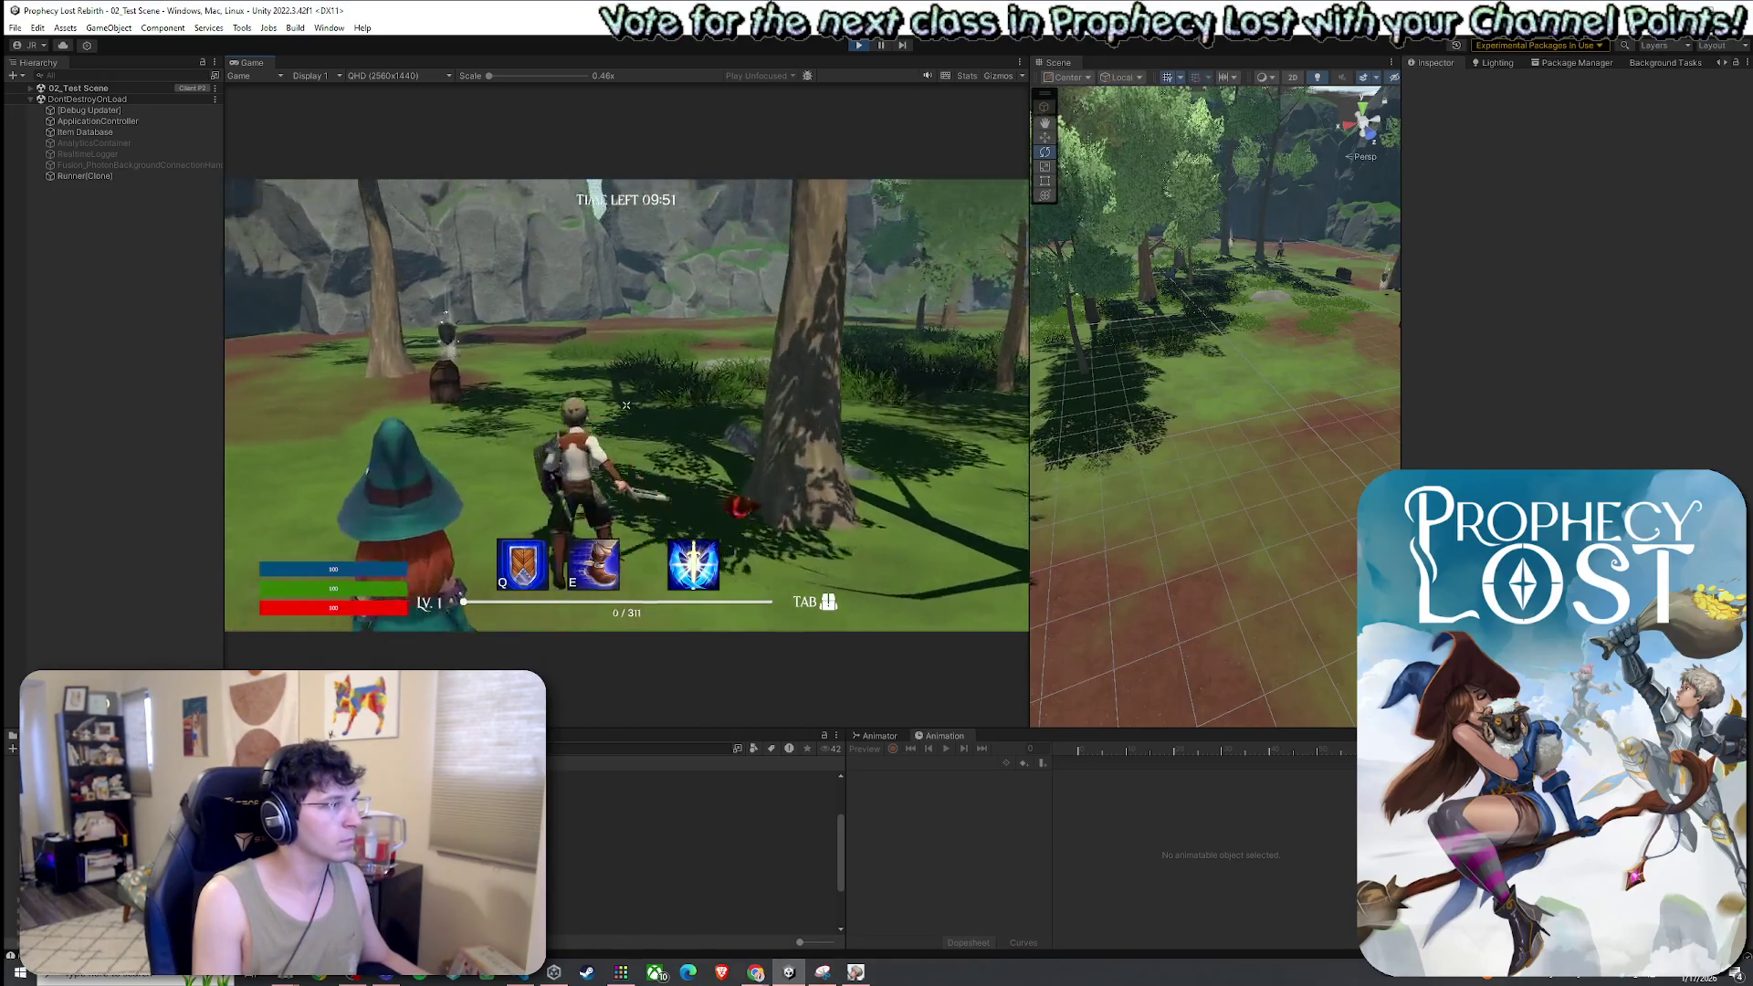
pyautogui.press('super')
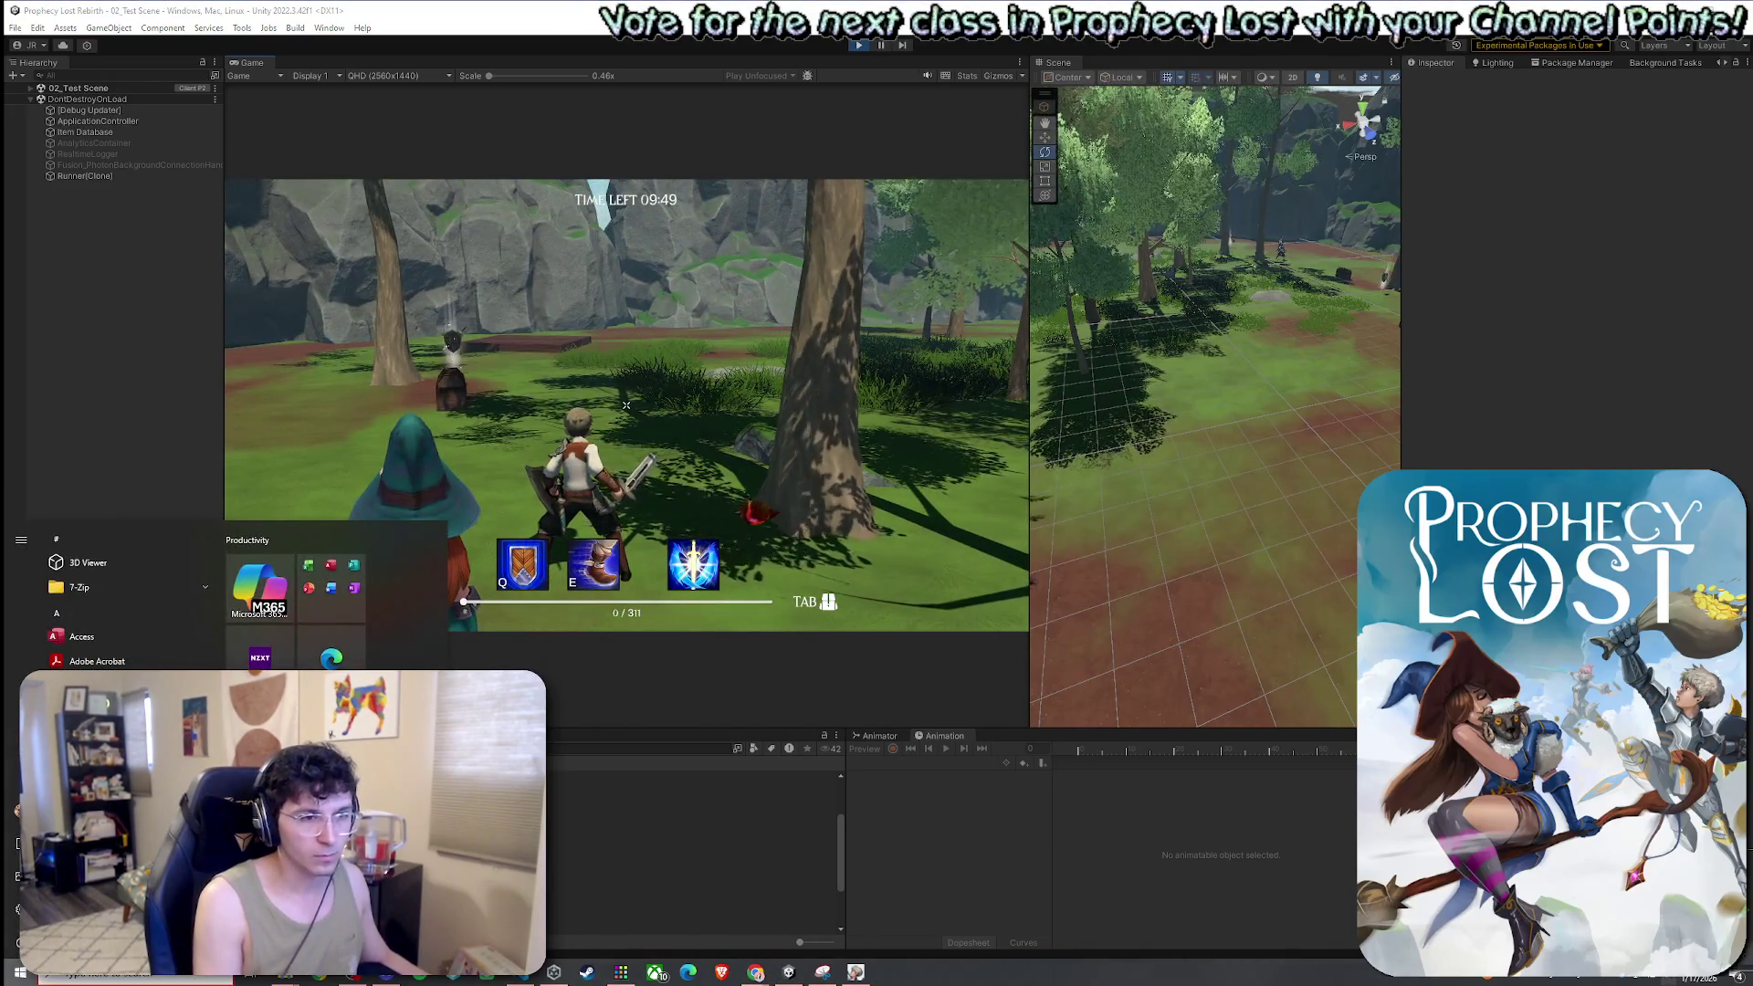
pyautogui.press('super')
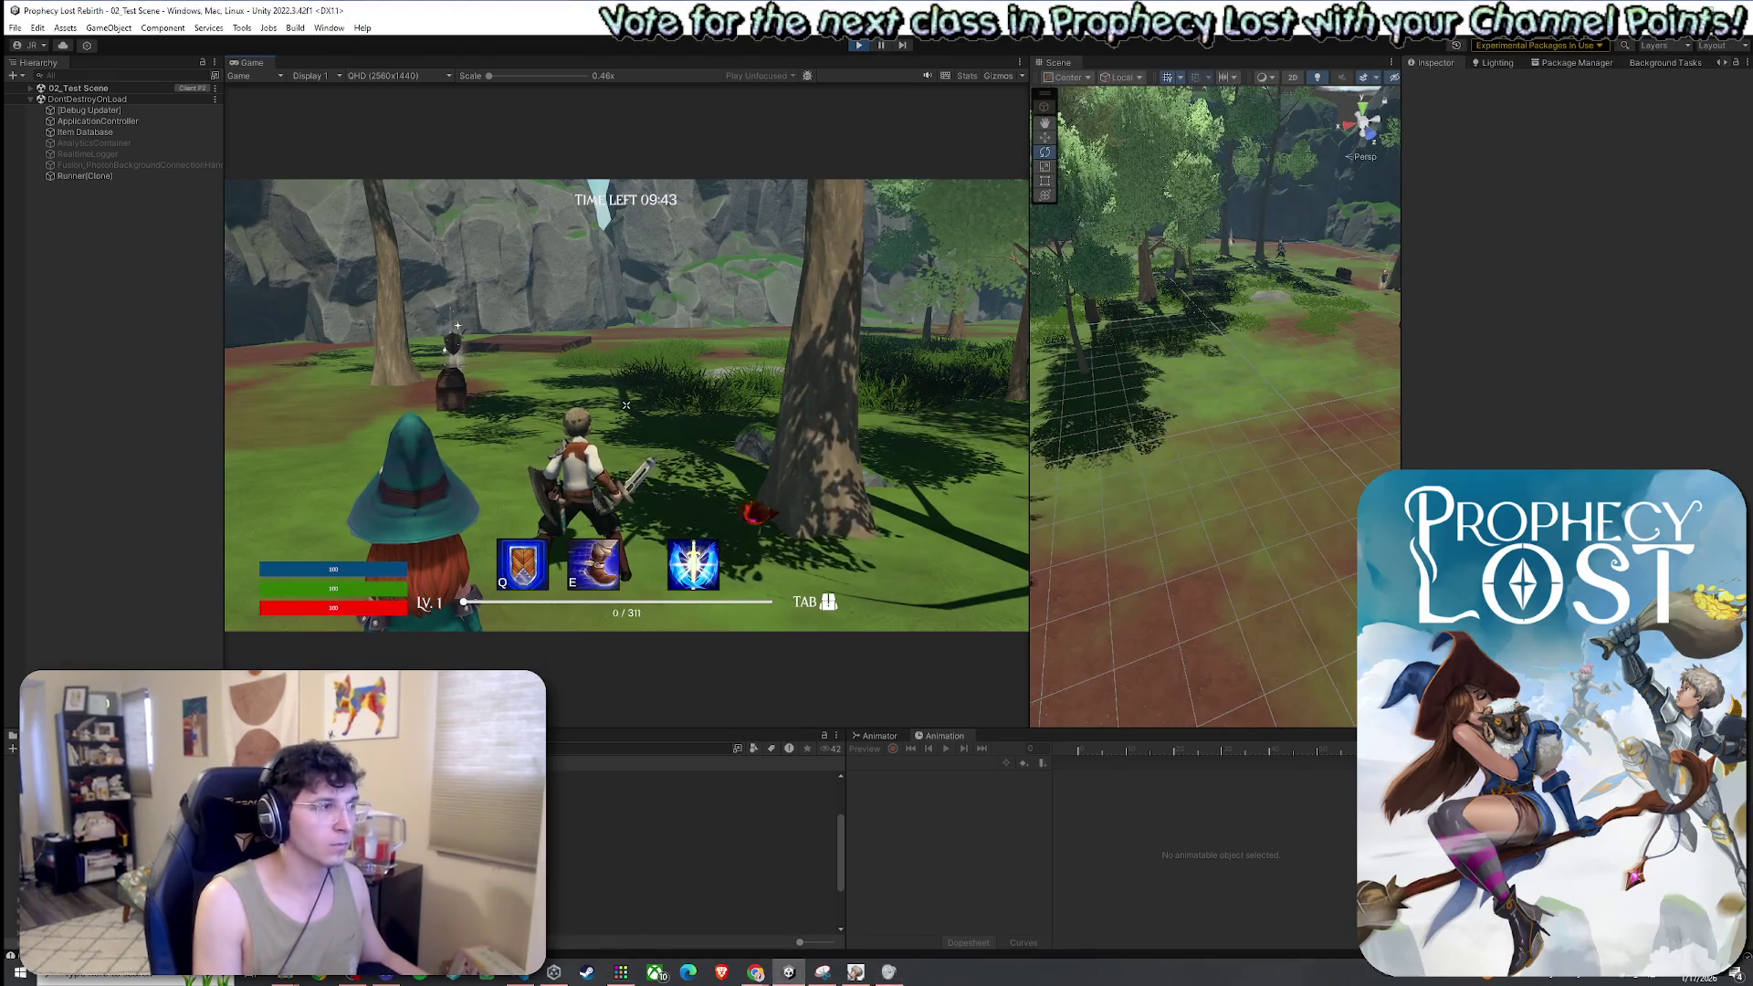
pyautogui.hotkey('alt', 'Tab')
# Run toward the chest and swing the sword six times, checking each blue slash trail
pyautogui.press('w')
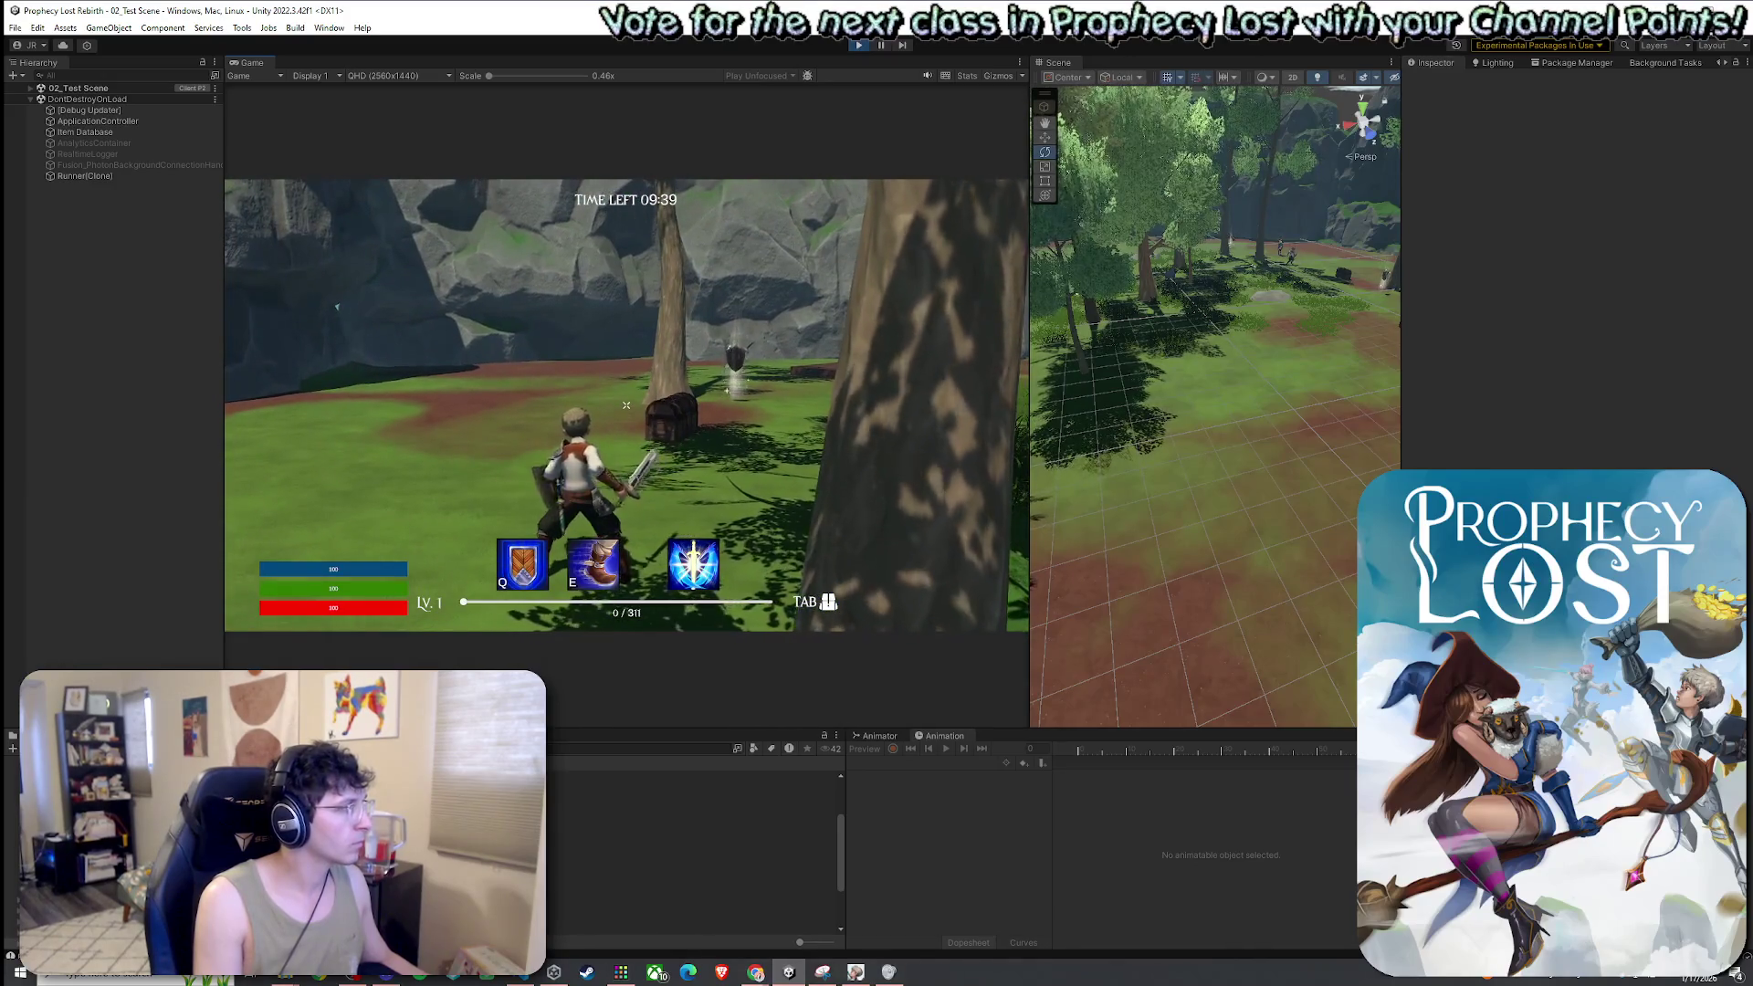
pyautogui.click(627, 405)
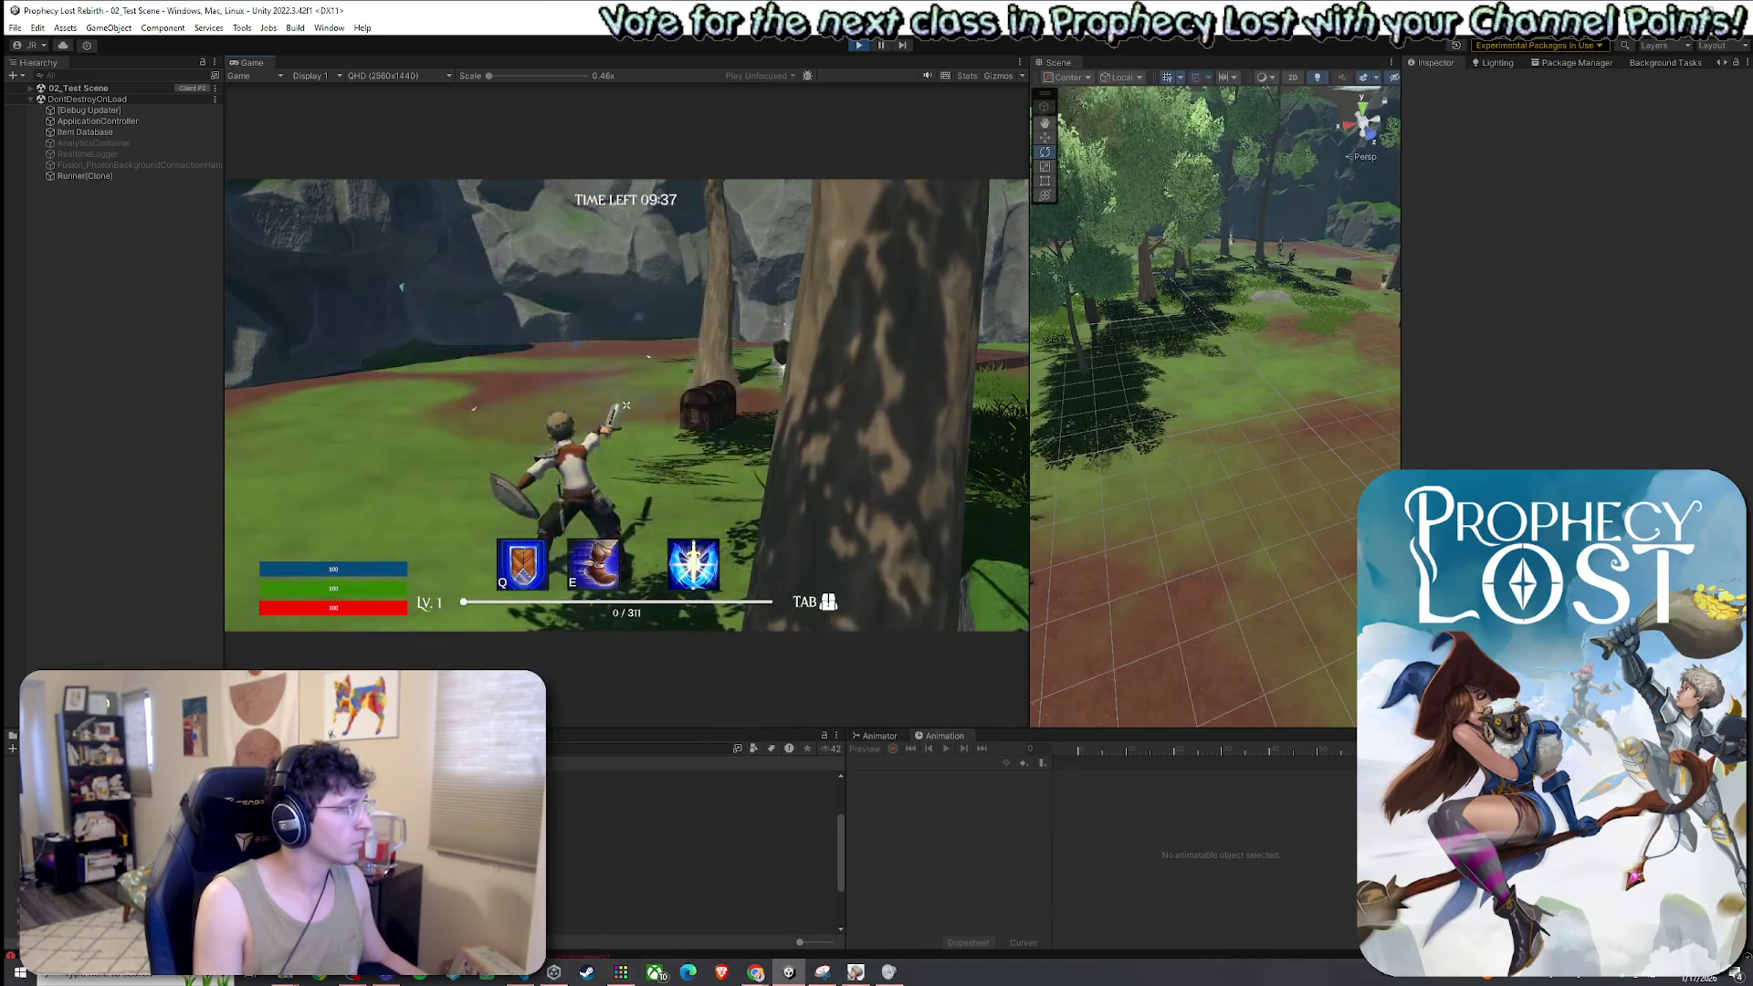
pyautogui.click(626, 405)
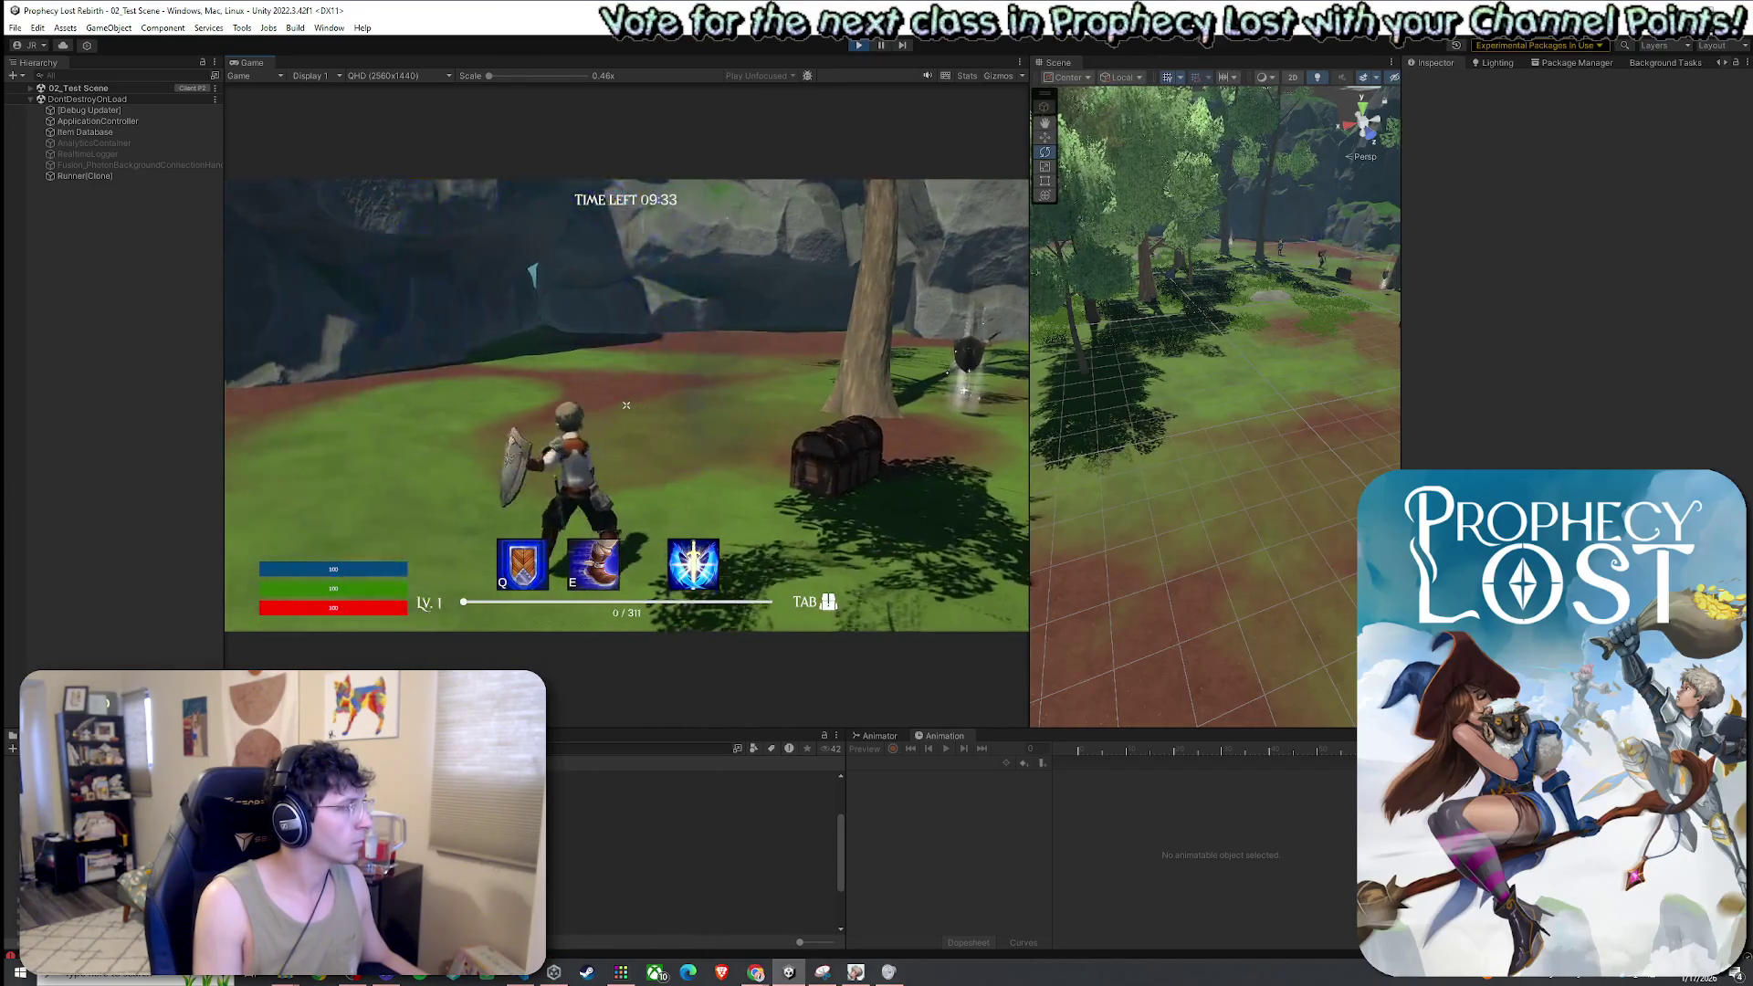
pyautogui.click(627, 404)
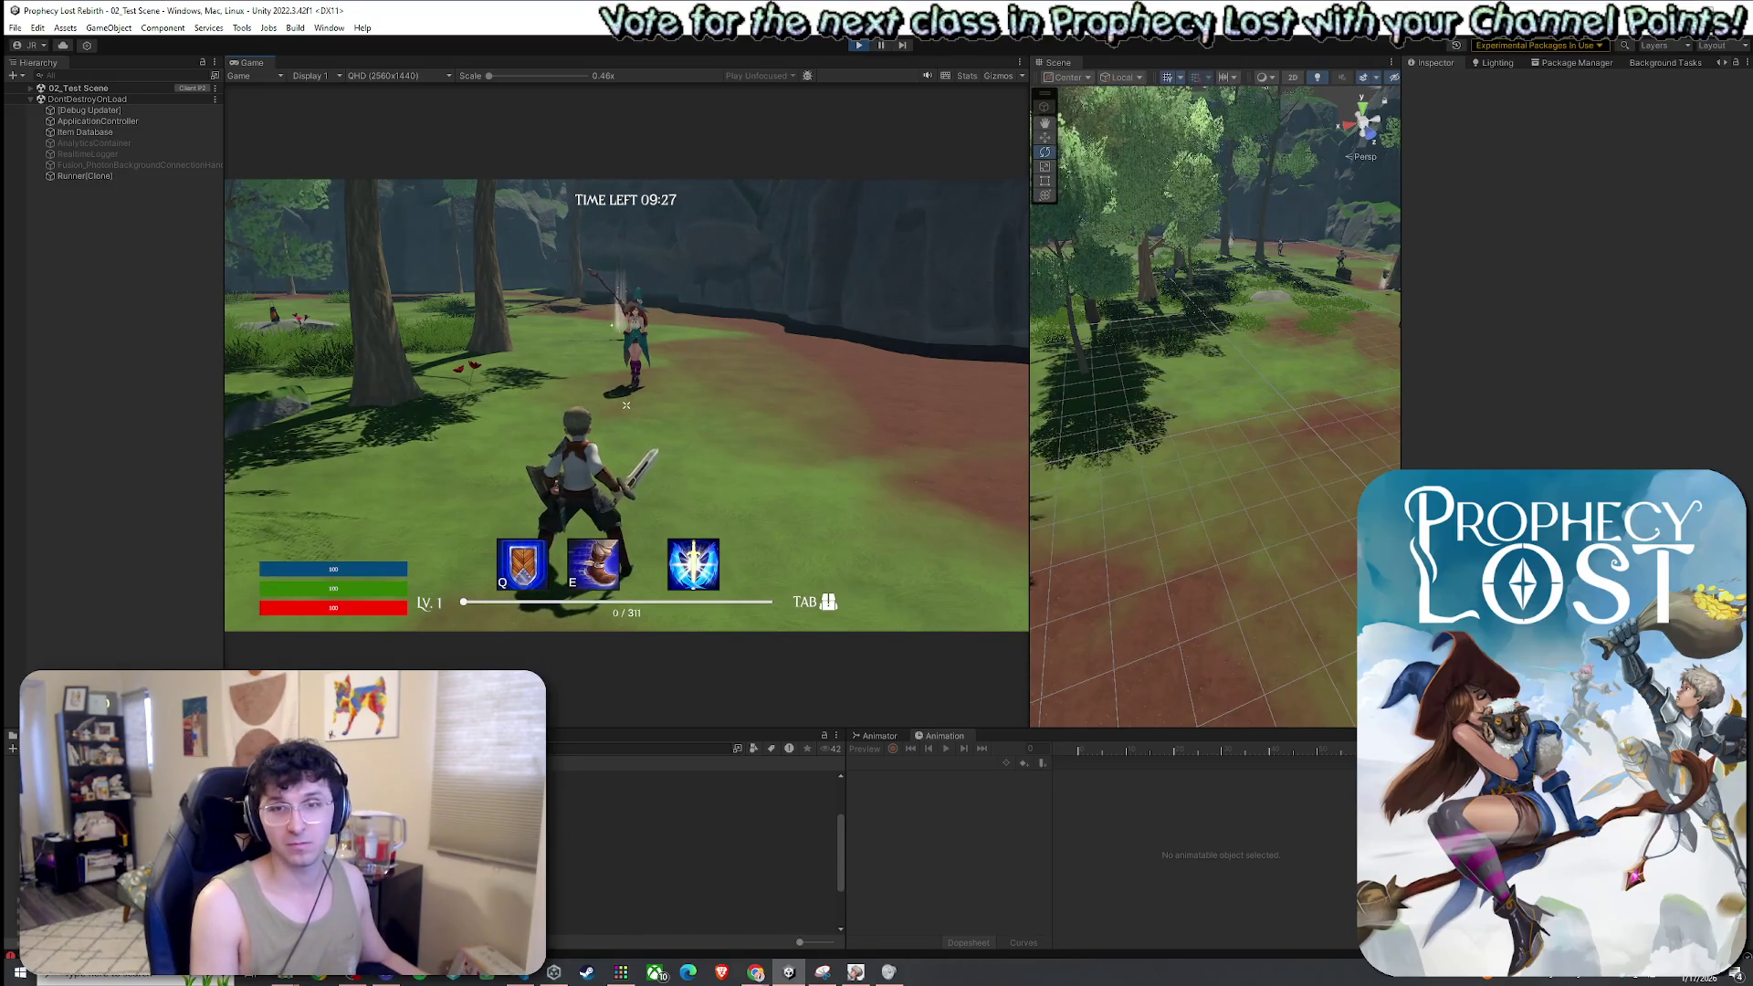
pyautogui.click(626, 404)
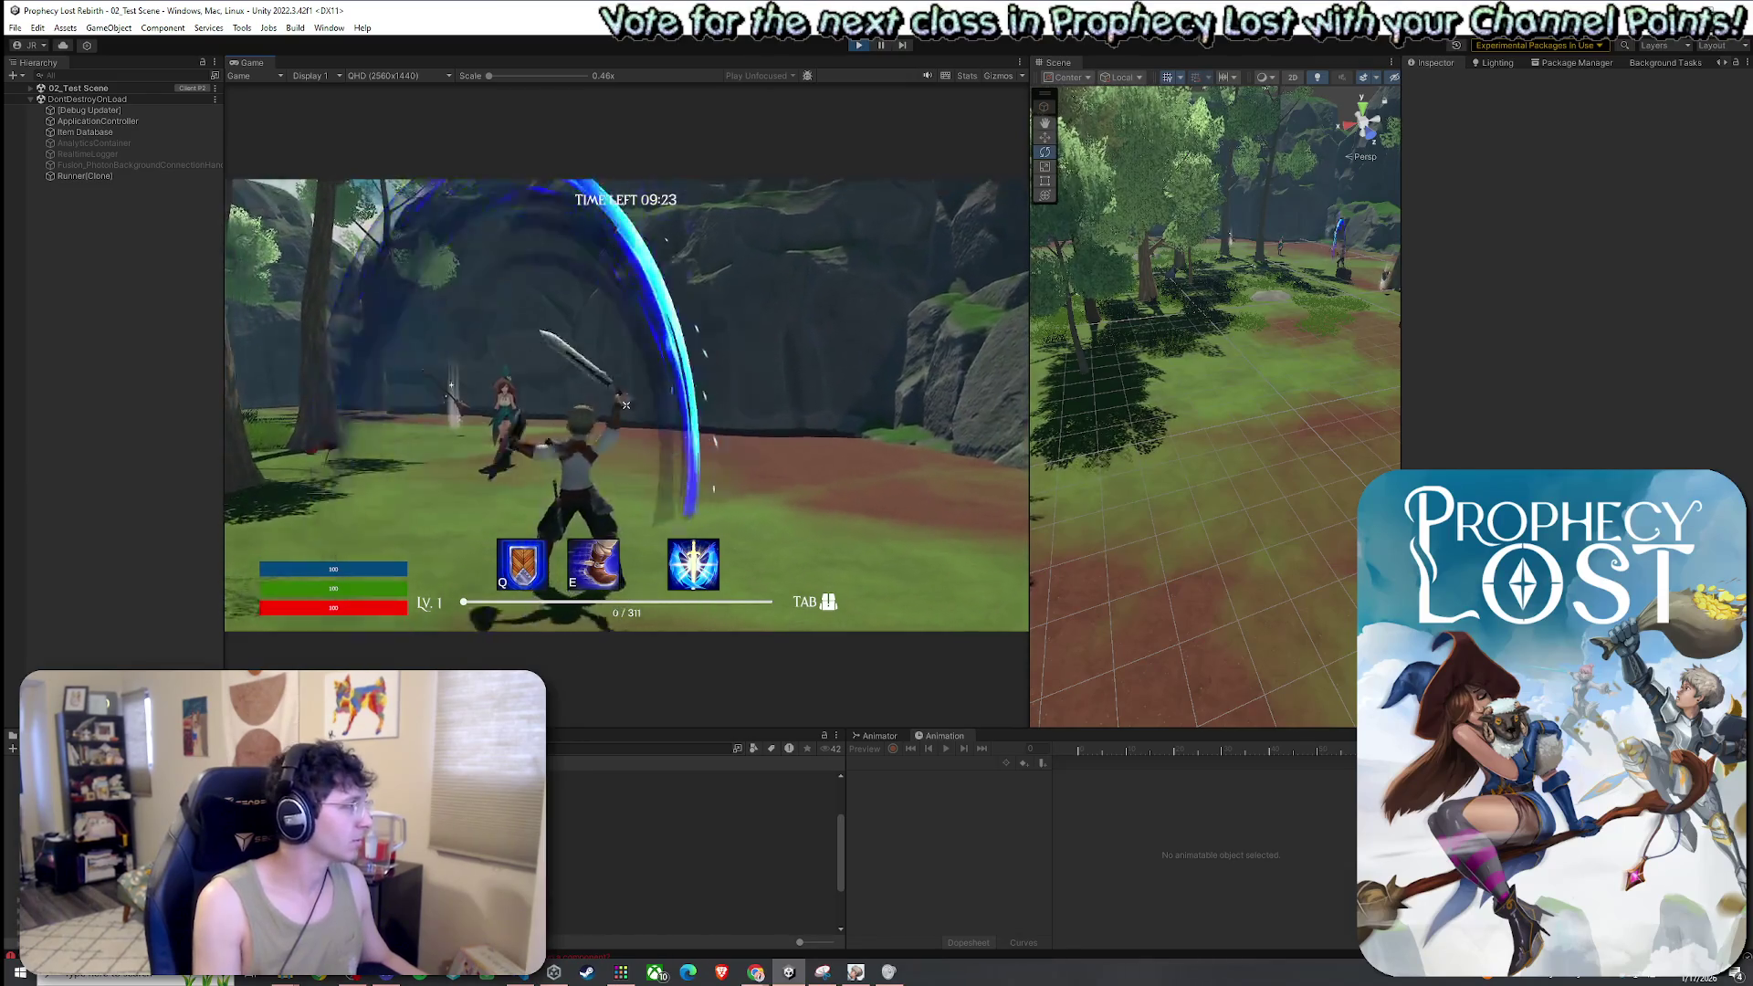
pyautogui.click(627, 405)
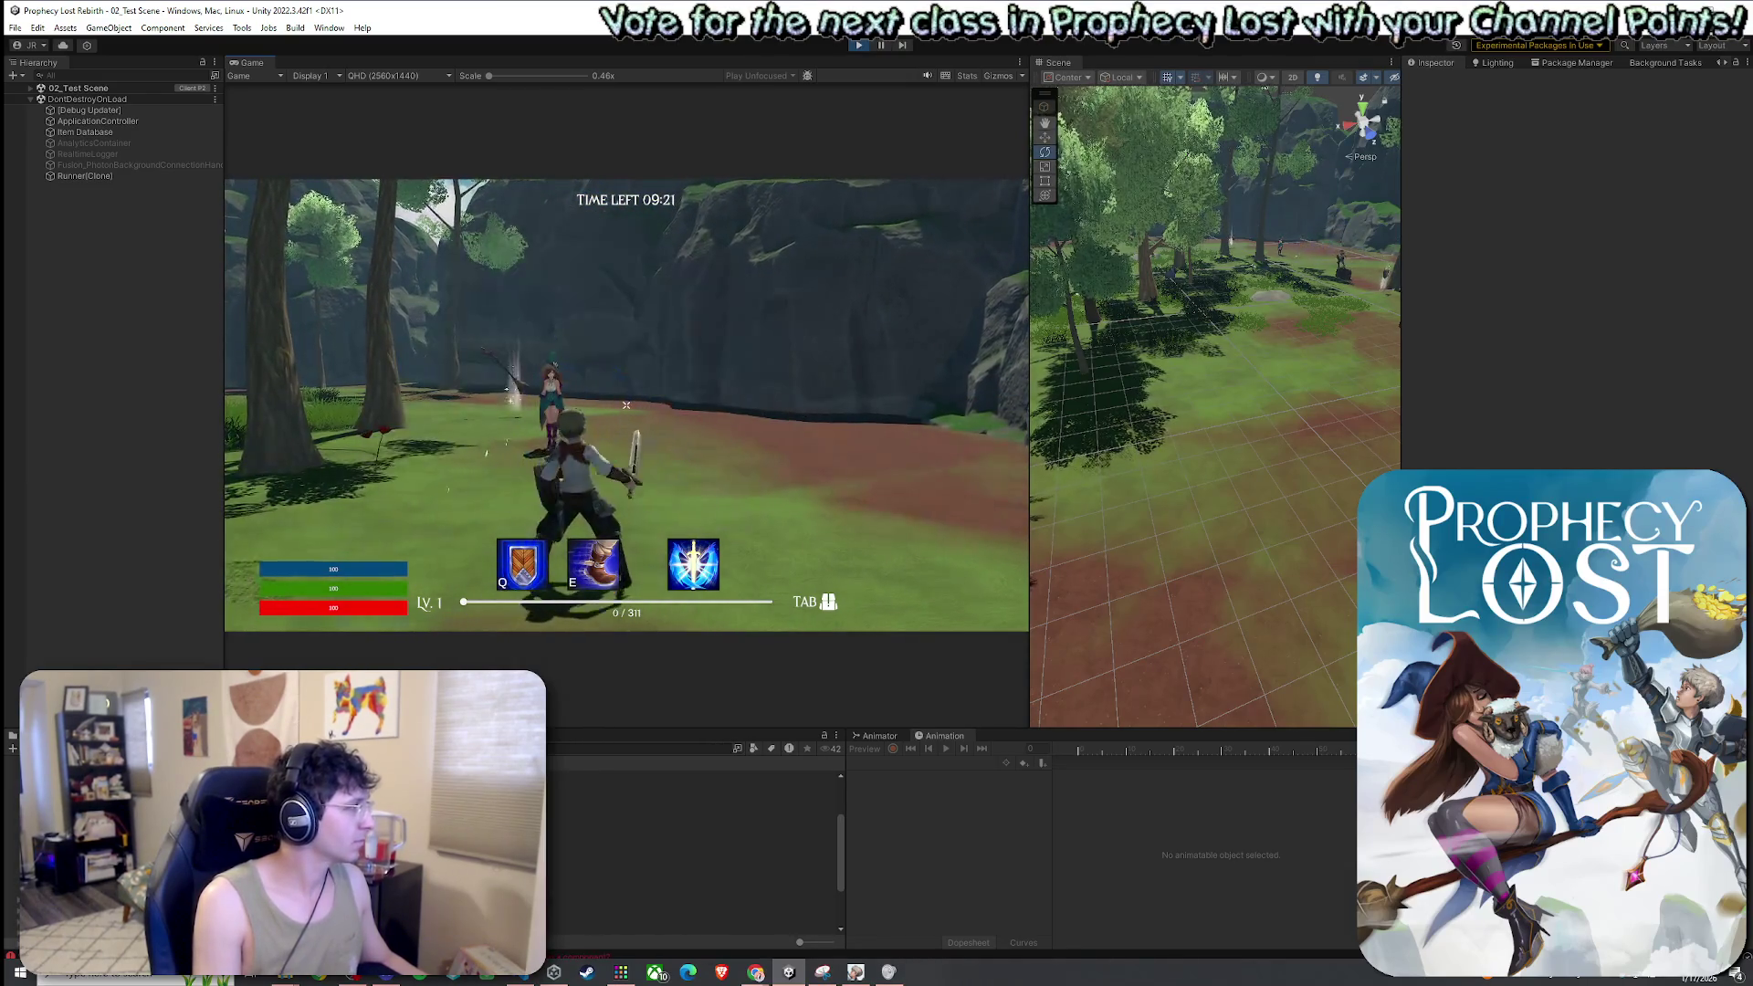
pyautogui.click(627, 404)
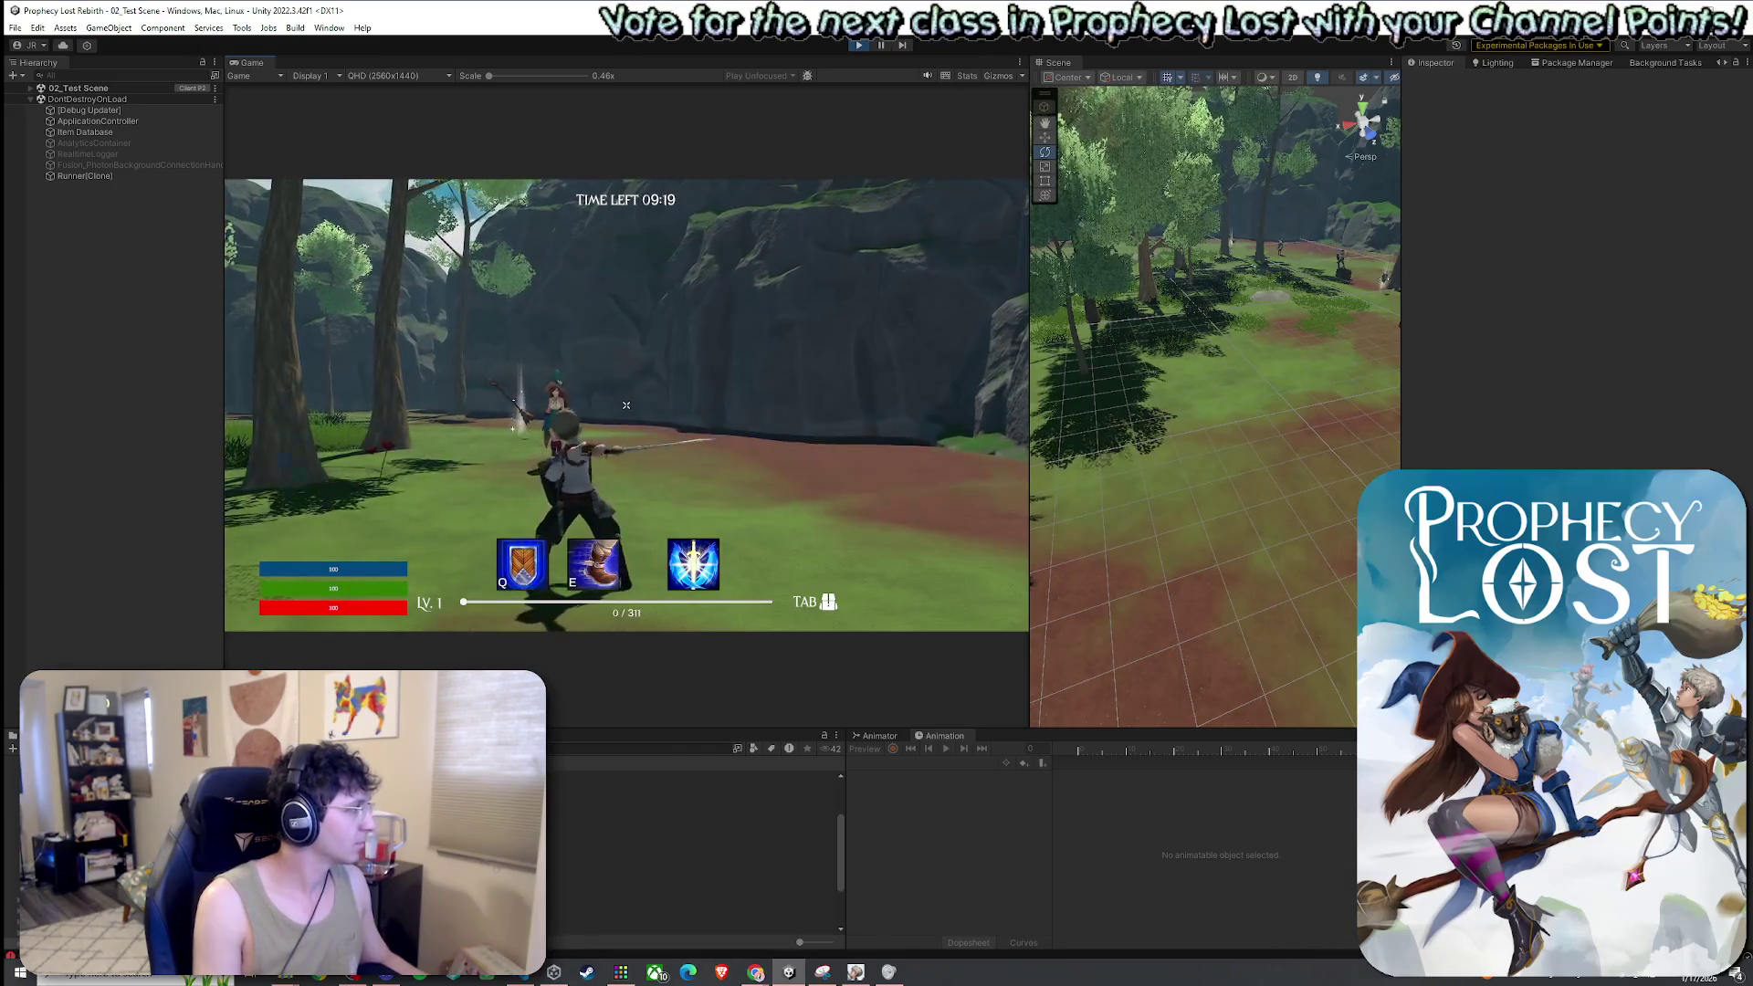
# Move beside the mage, back away from the witch, and perform a two-hit sword combo
pyautogui.press('w')
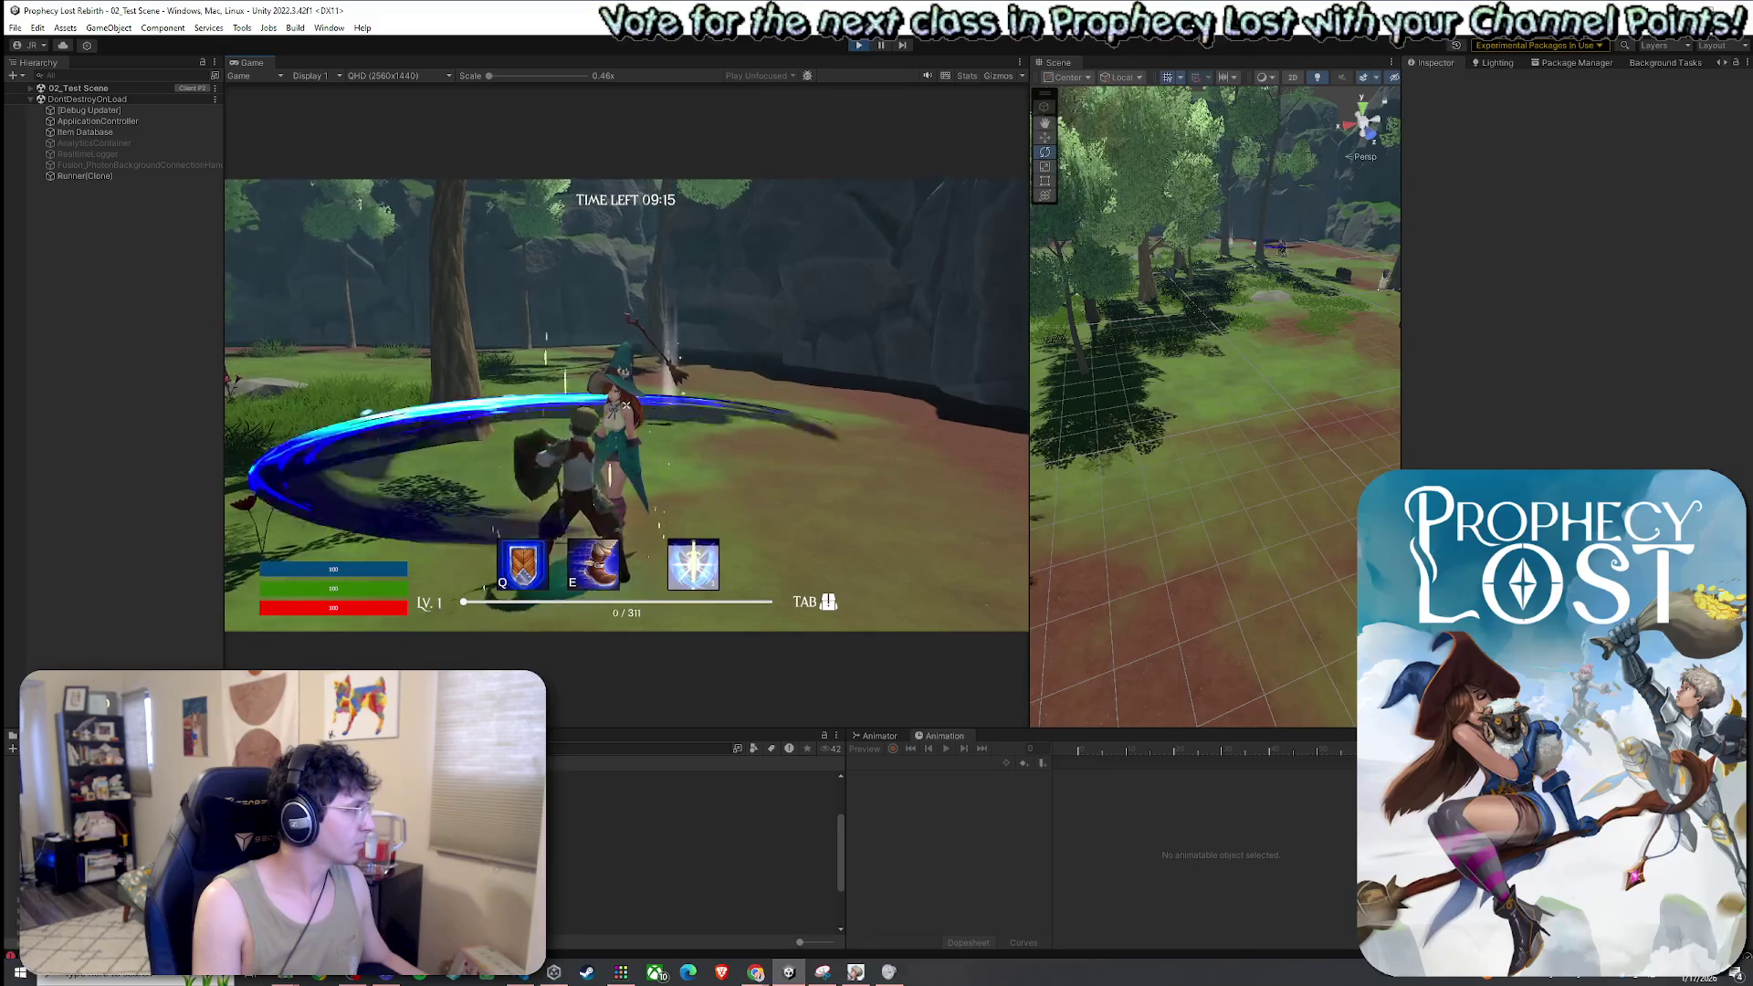
pyautogui.press('s')
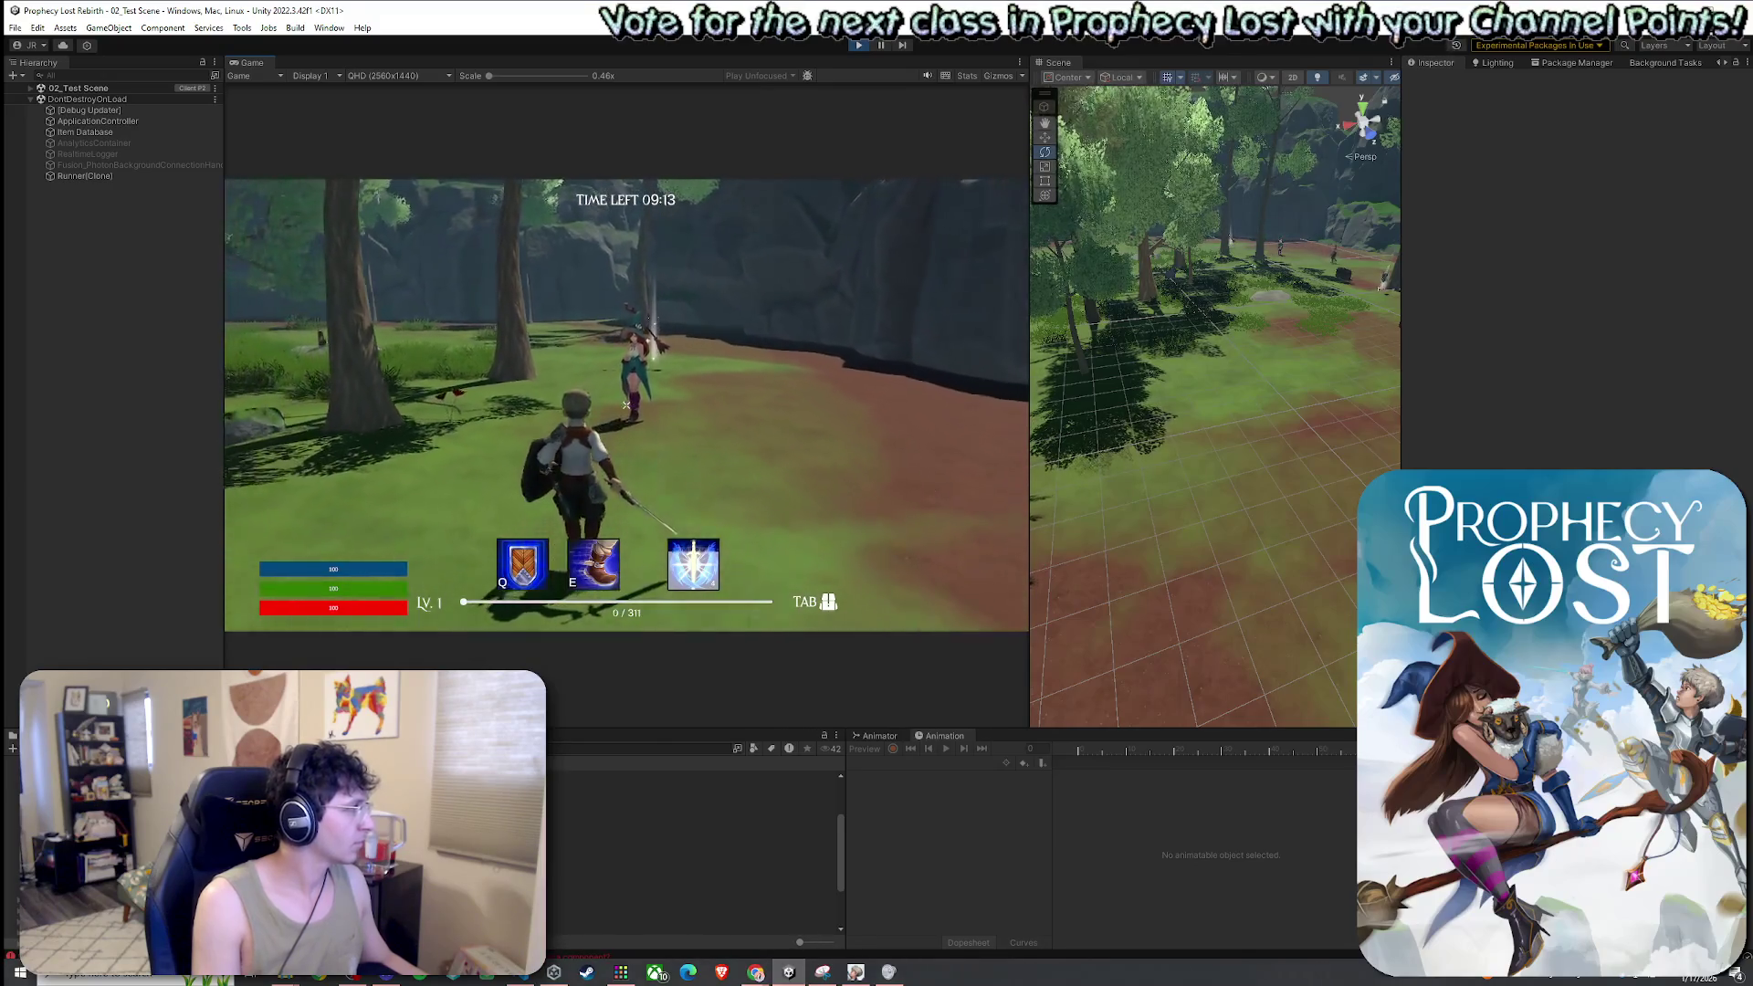
pyautogui.click(626, 404)
pyautogui.click(626, 404)
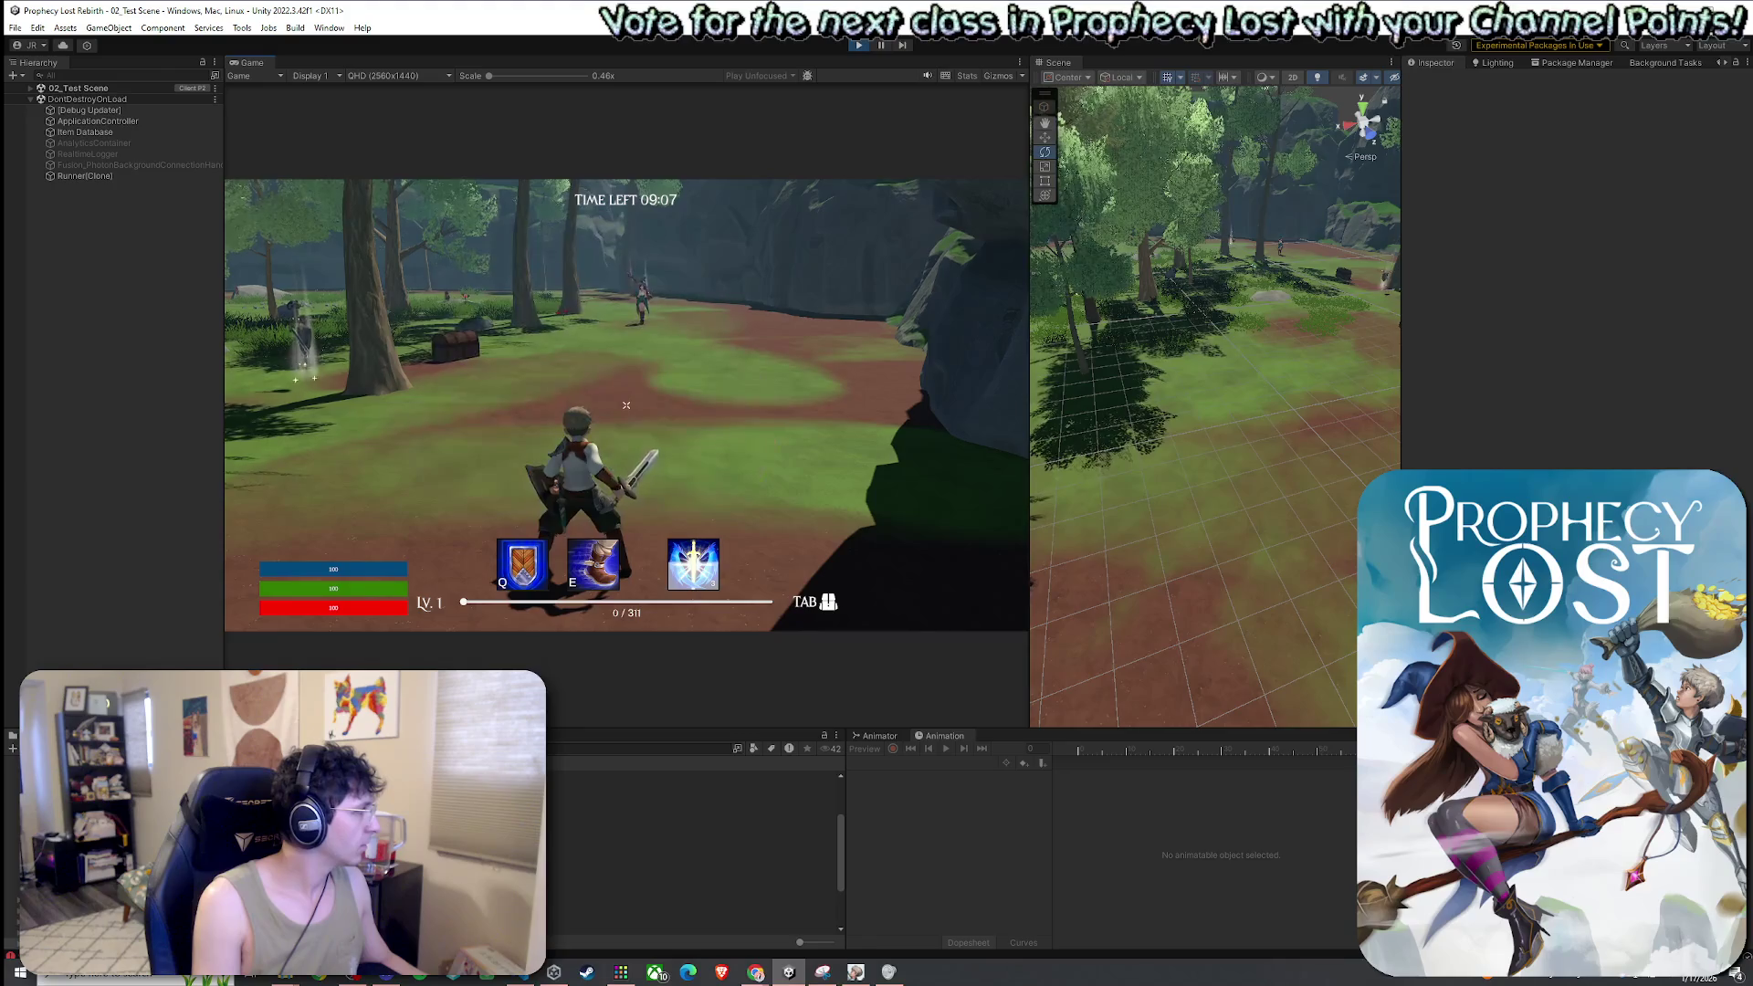
# Launch into the air for three aerial sword swings, then slash twice after landing
pyautogui.press('space')
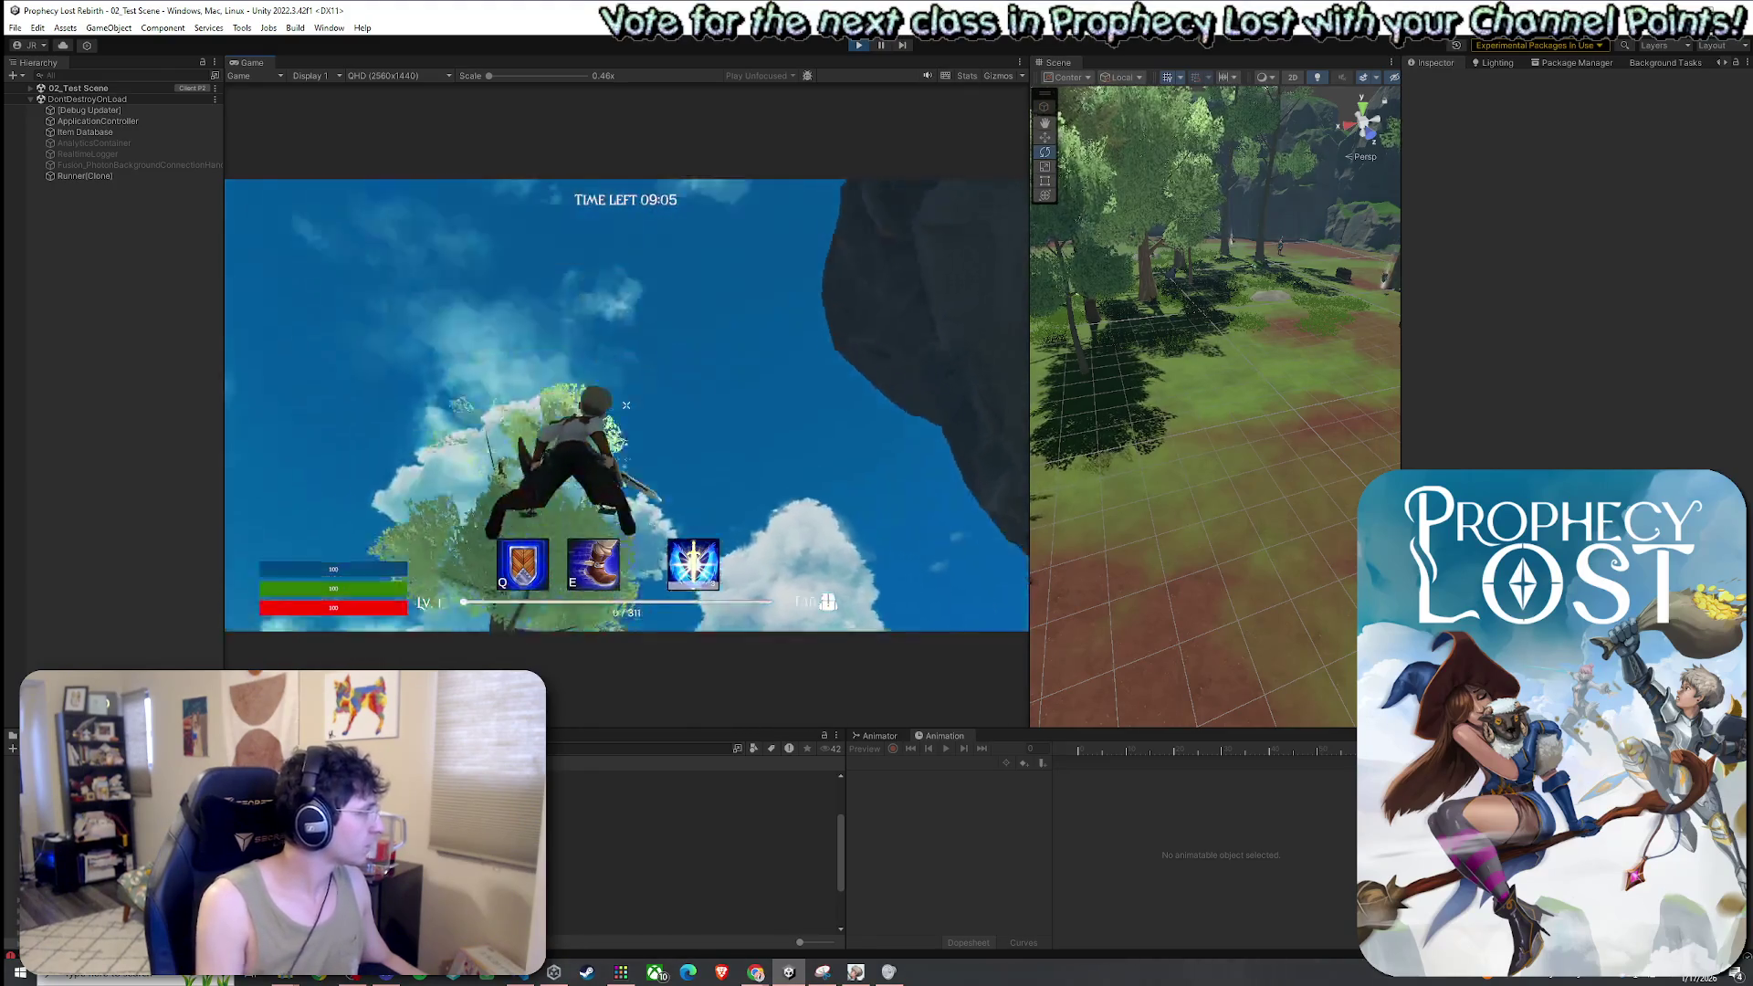
pyautogui.click(626, 404)
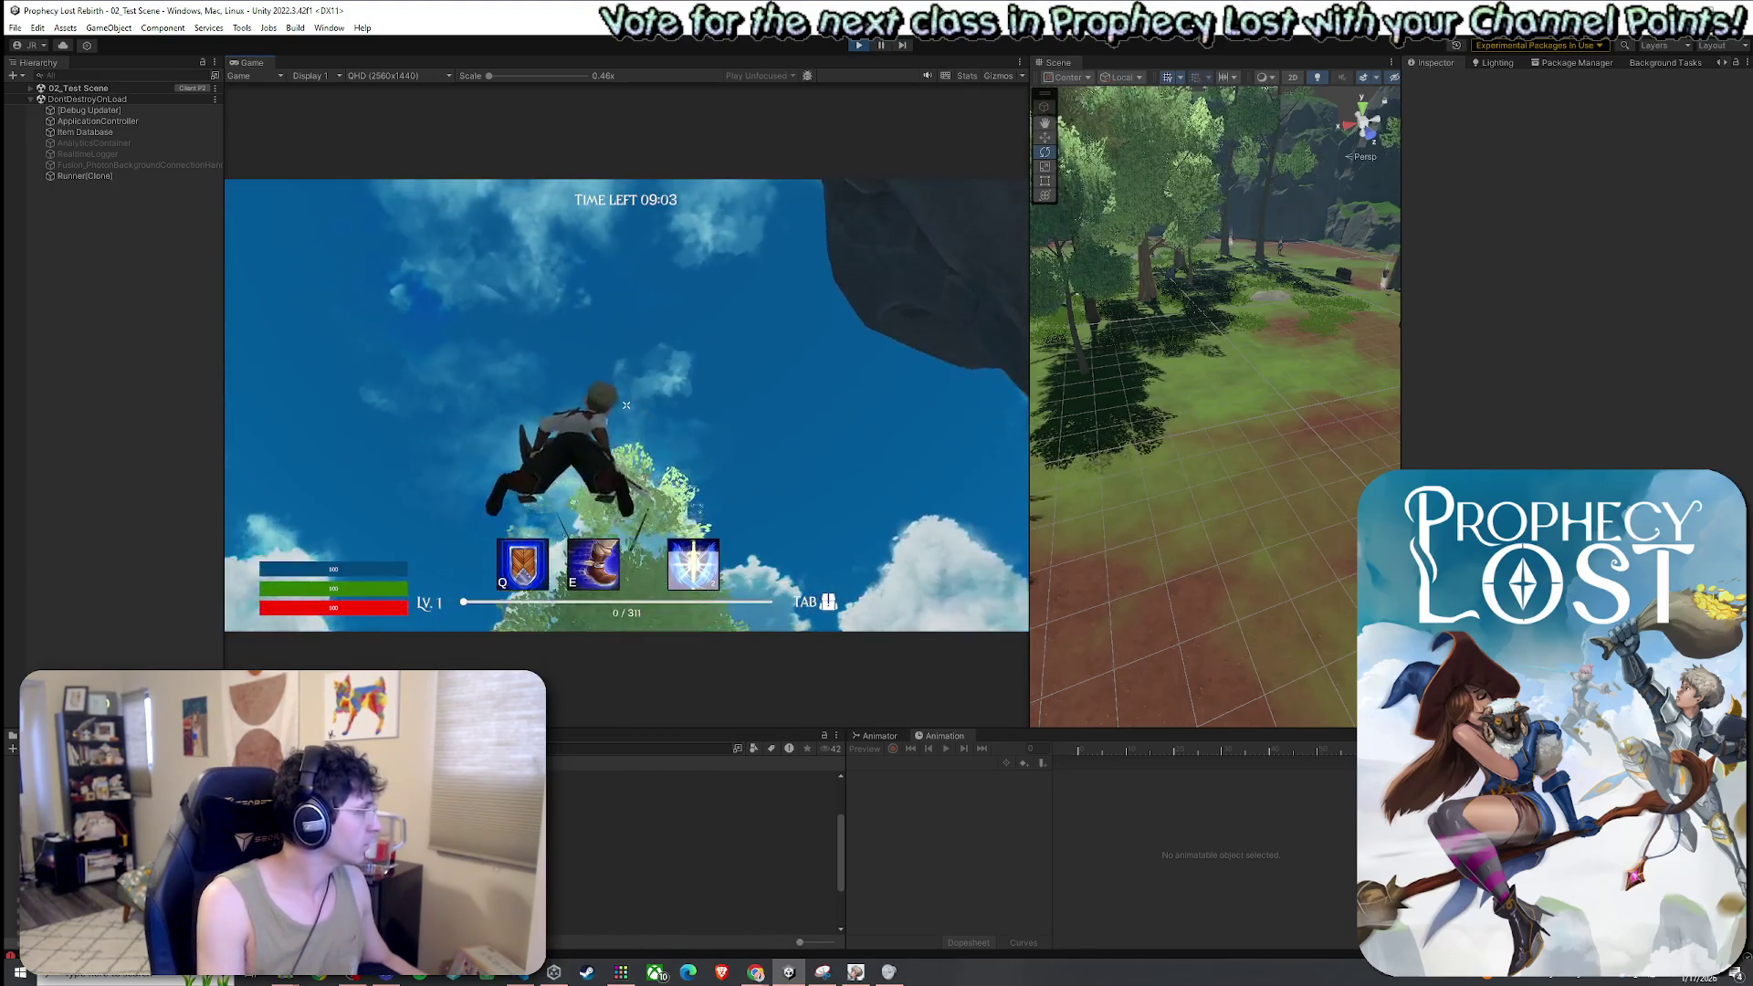
pyautogui.click(626, 404)
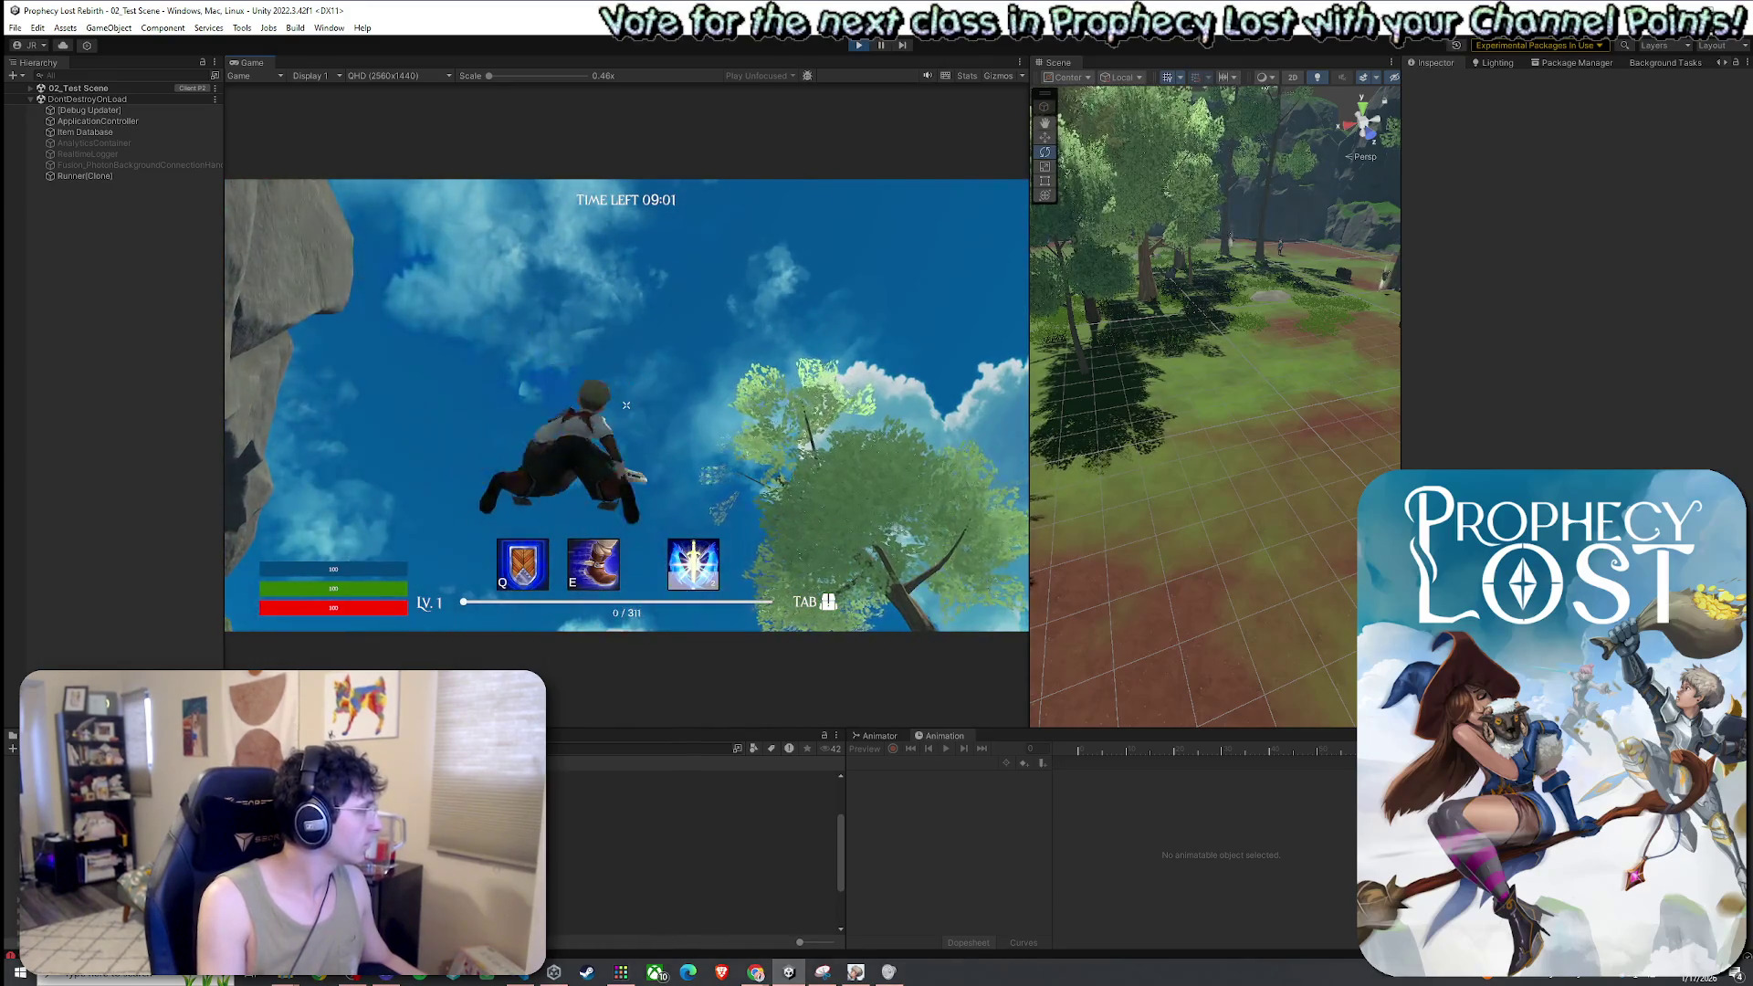
pyautogui.click(627, 405)
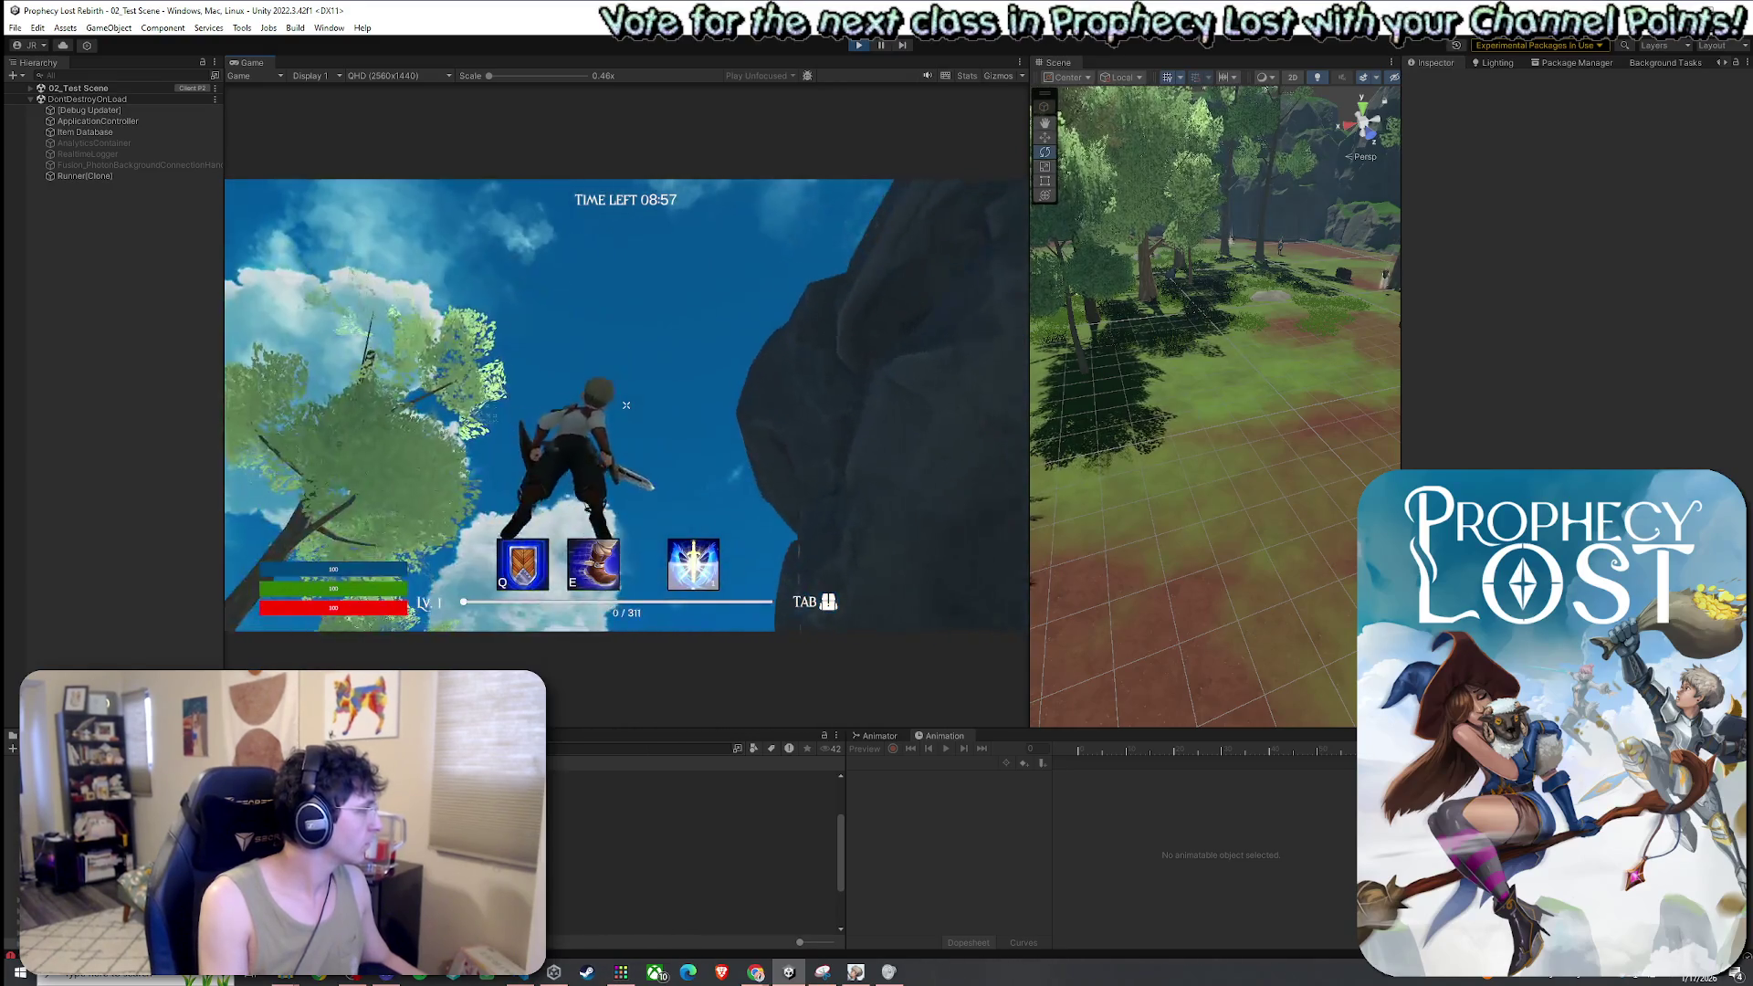
pyautogui.click(626, 405)
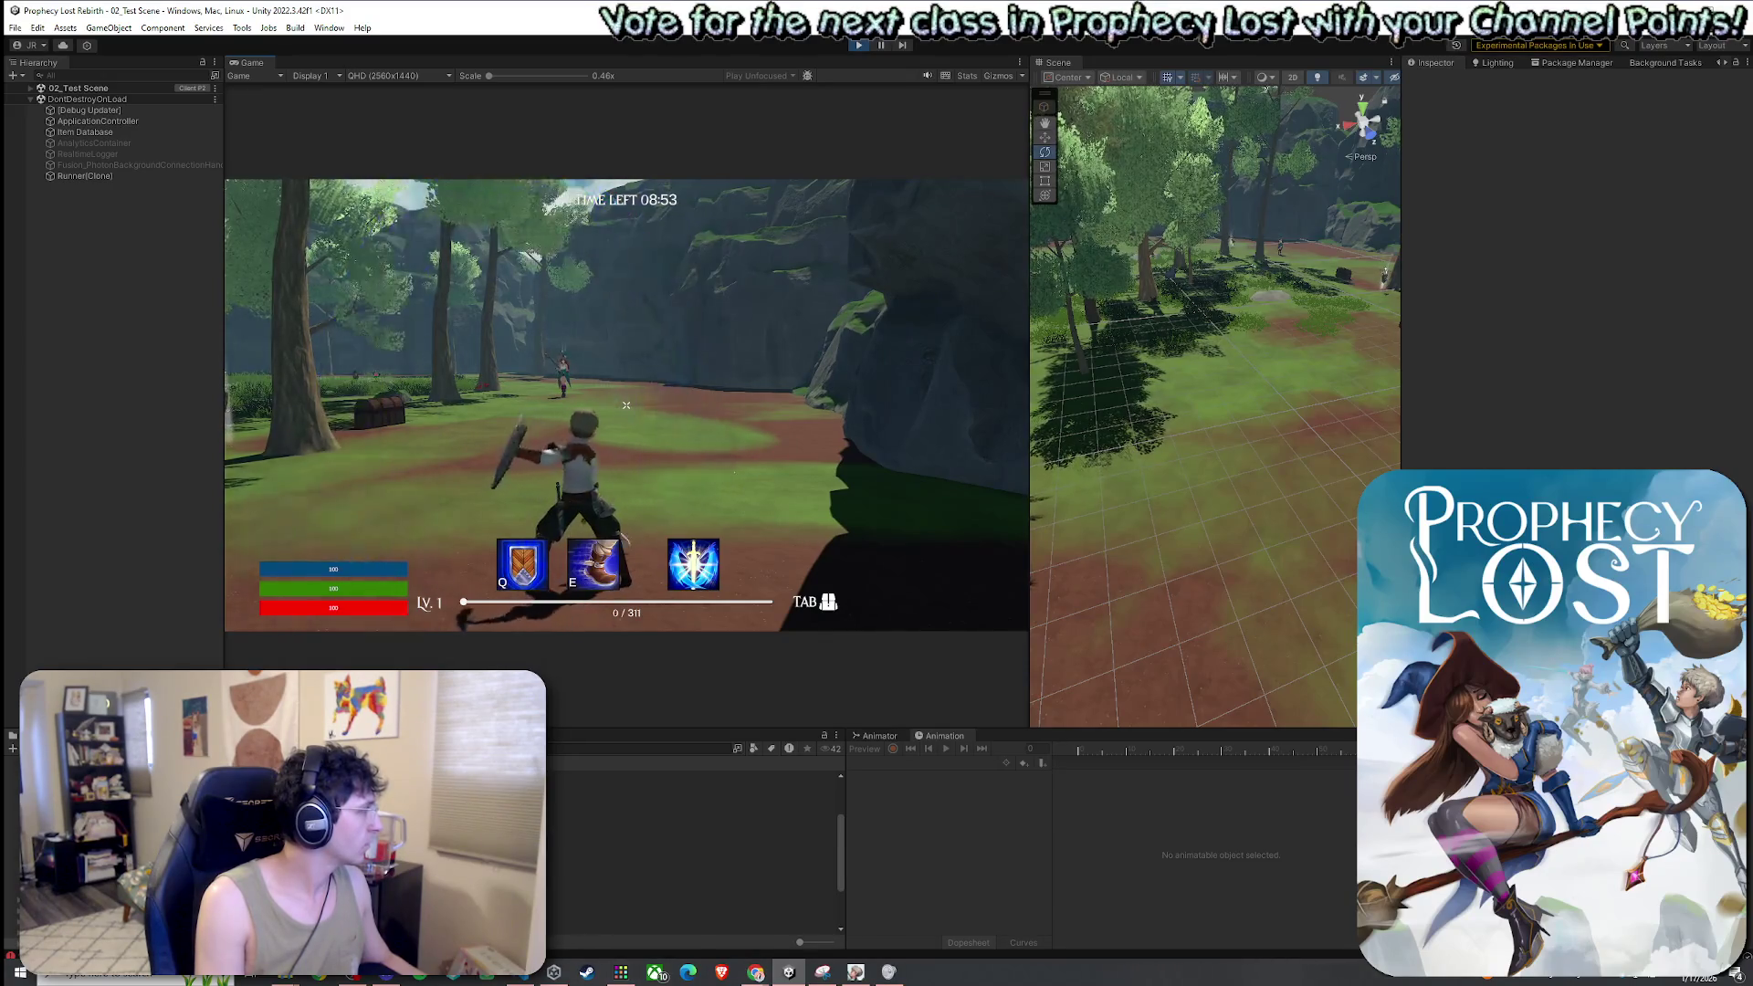
pyautogui.click(626, 405)
# Walk to the enemy and slash it repeatedly, then switch to the standalone game client
pyautogui.press('w')
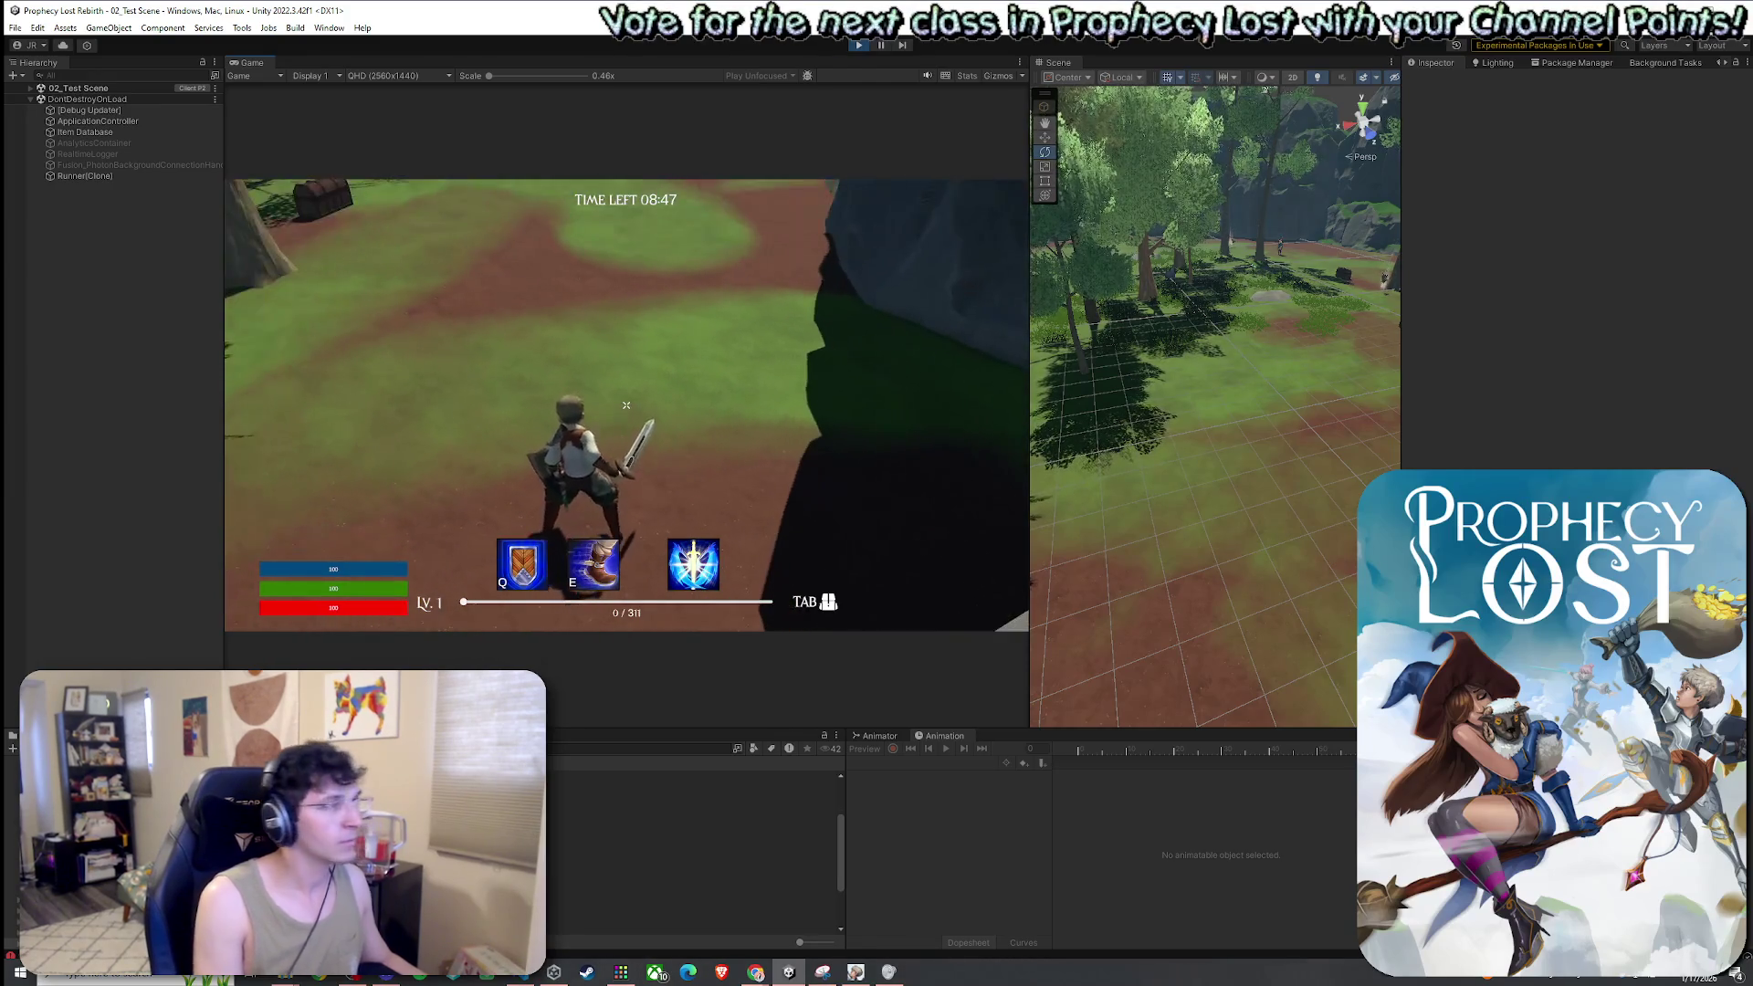
pyautogui.click(626, 404)
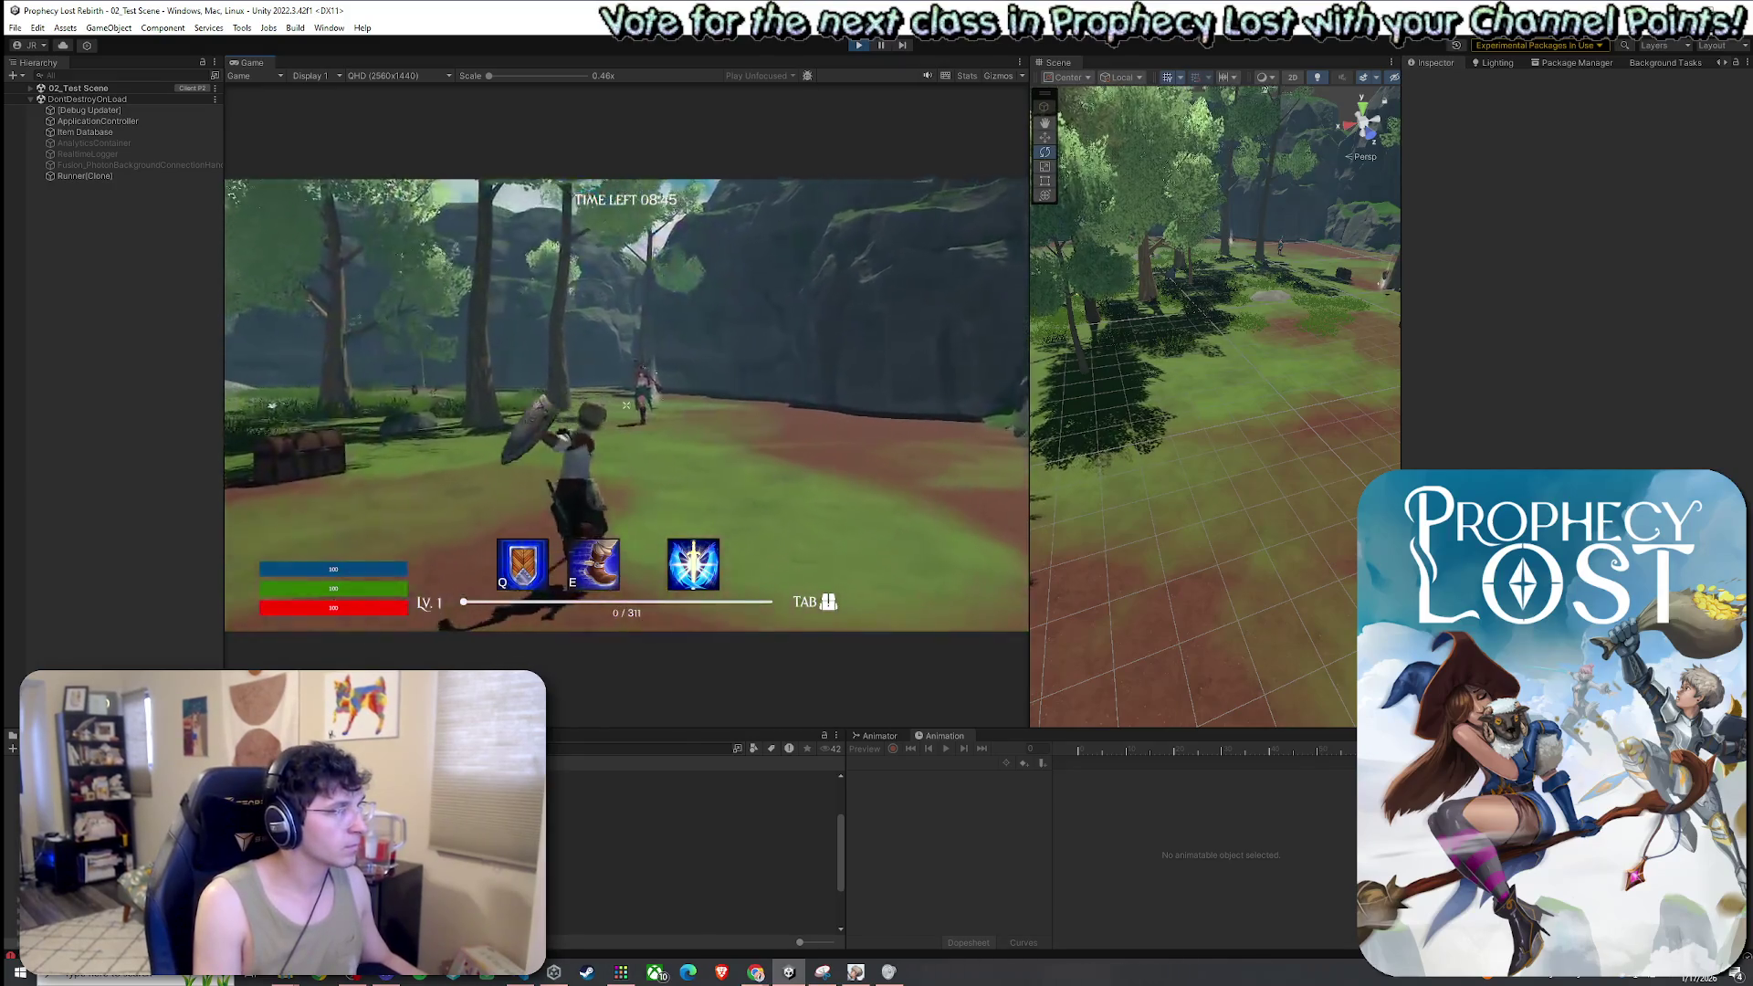
pyautogui.click(626, 404)
pyautogui.click(630, 411)
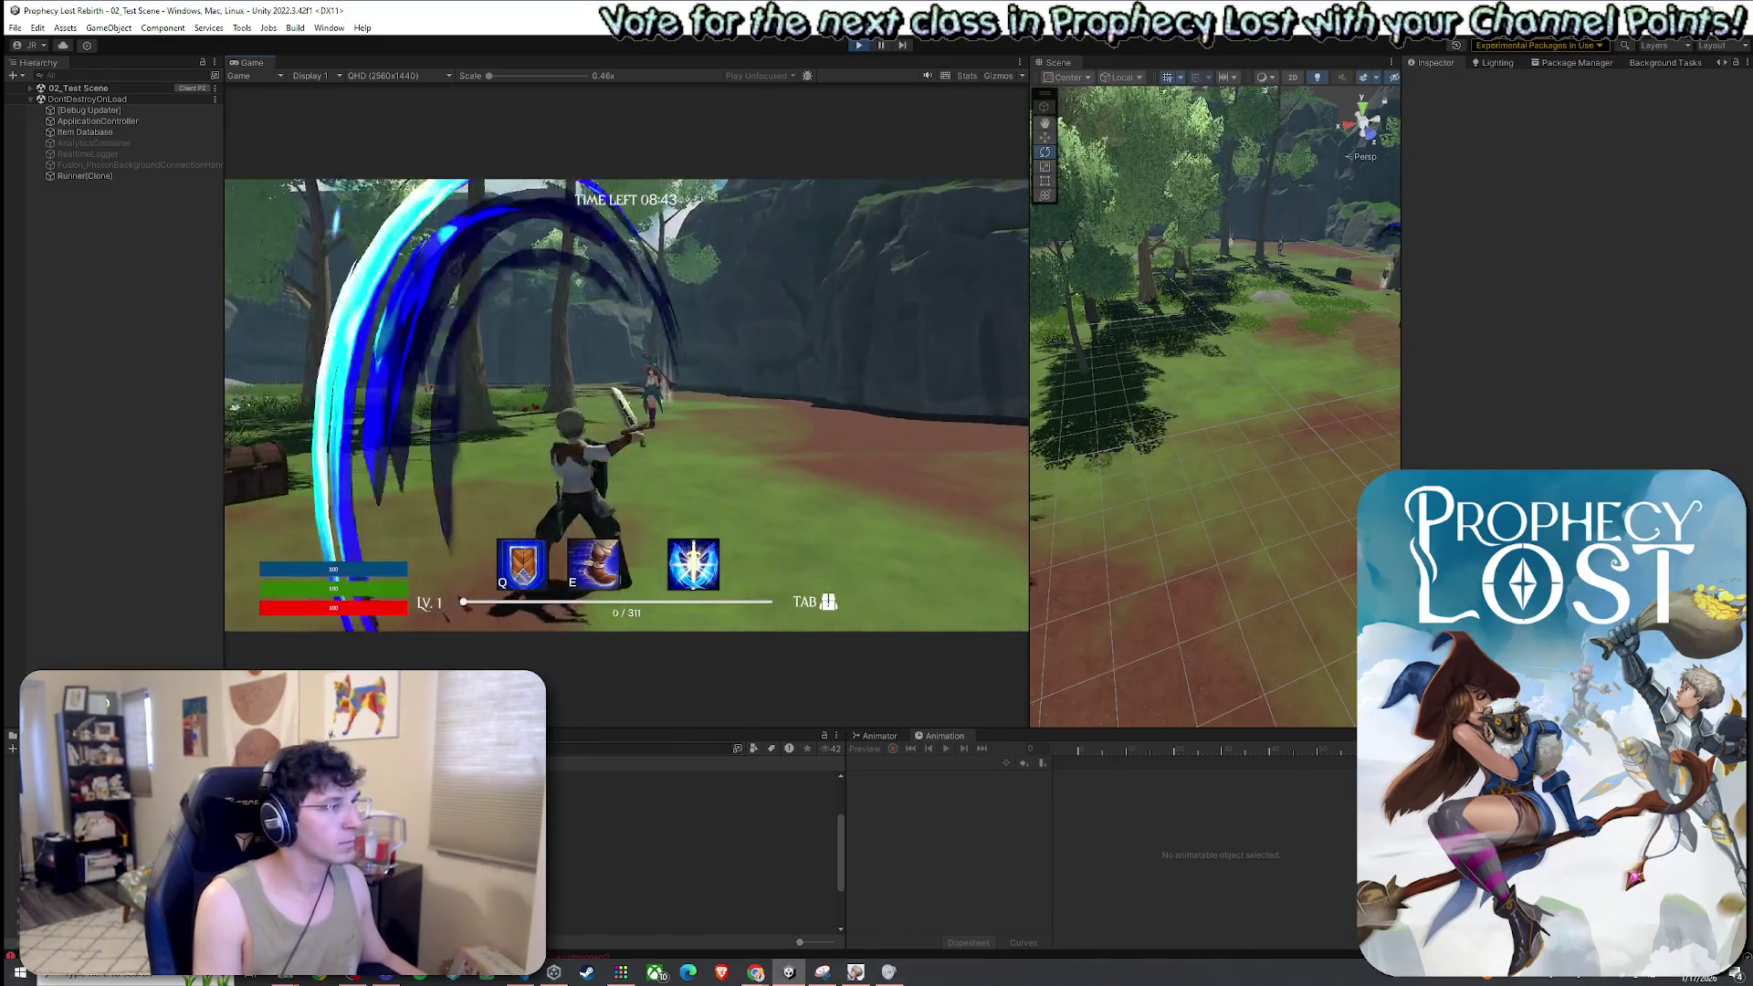
pyautogui.click(626, 405)
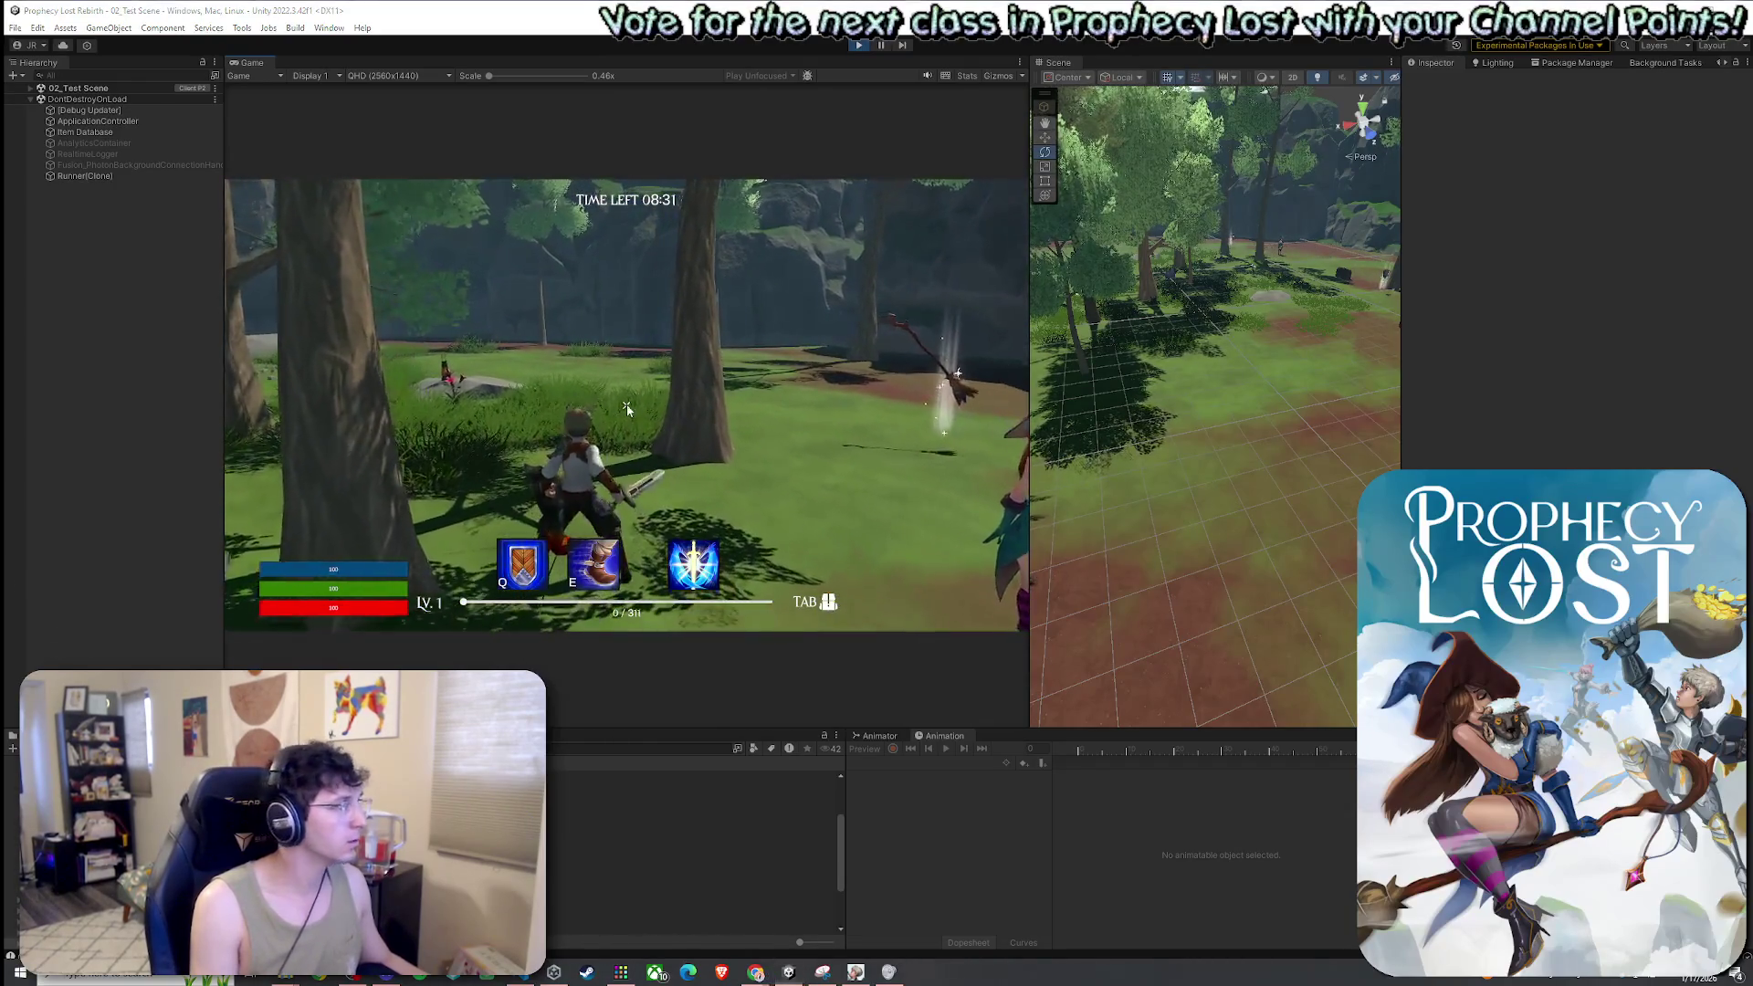
pyautogui.press('super')
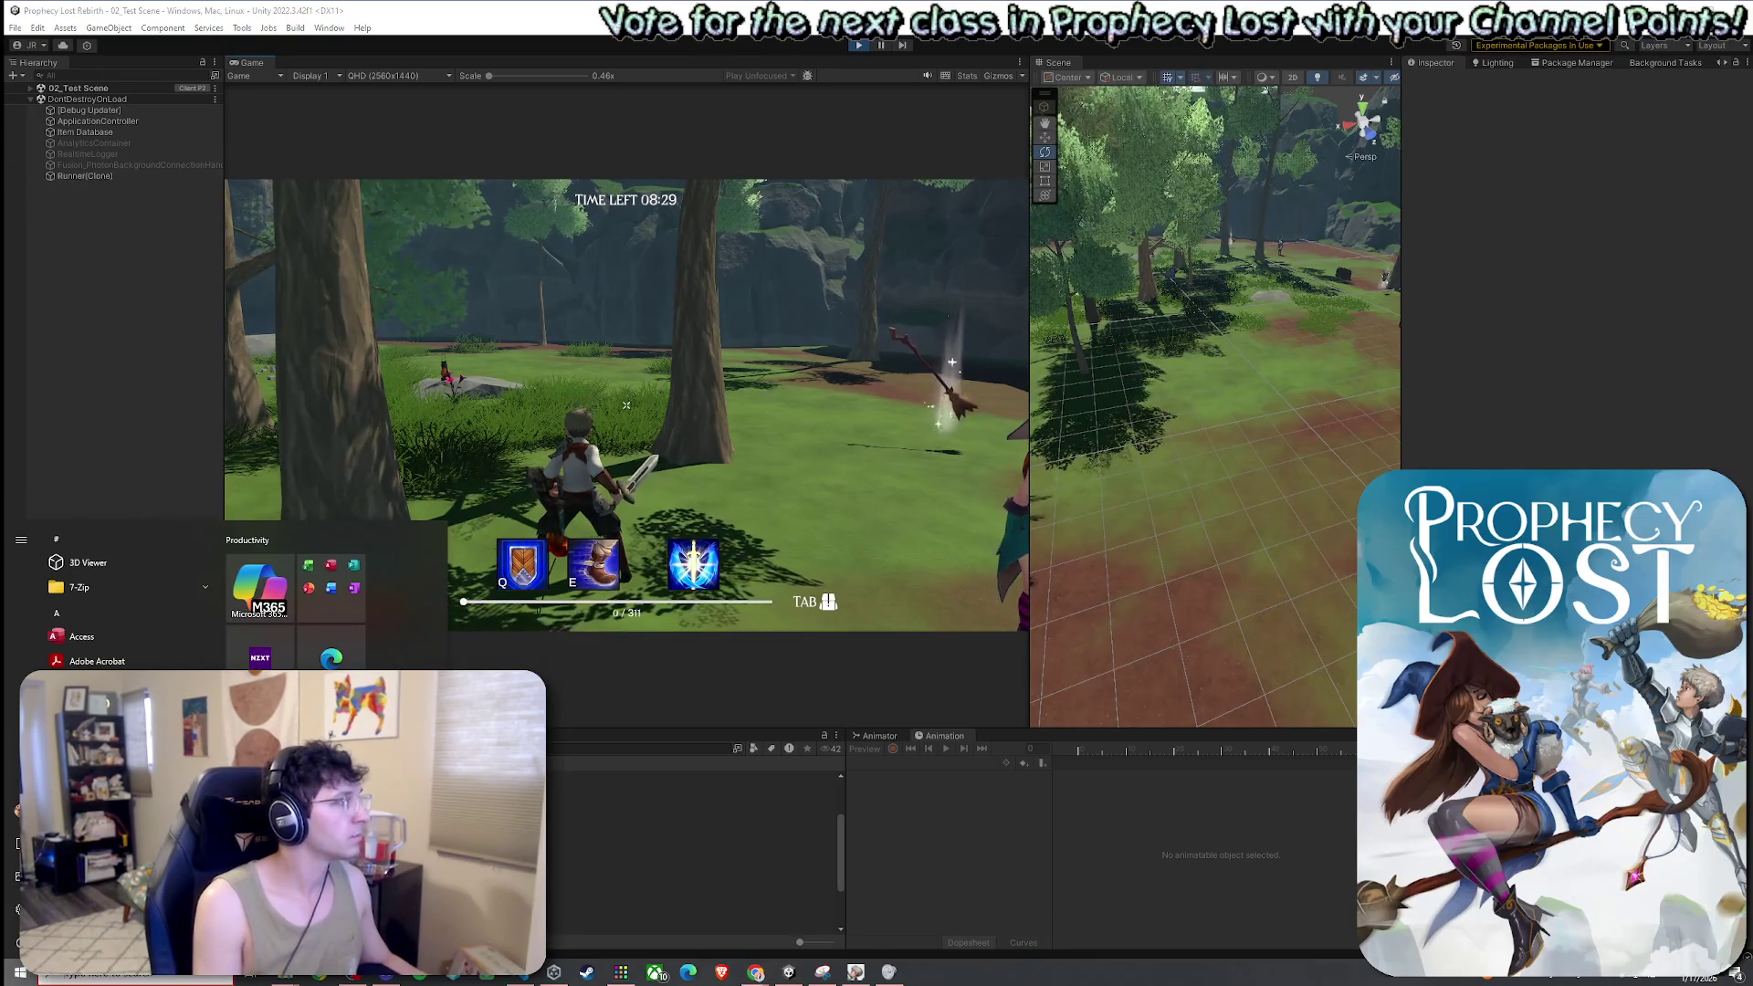
pyautogui.hotkey('alt', 'Tab')
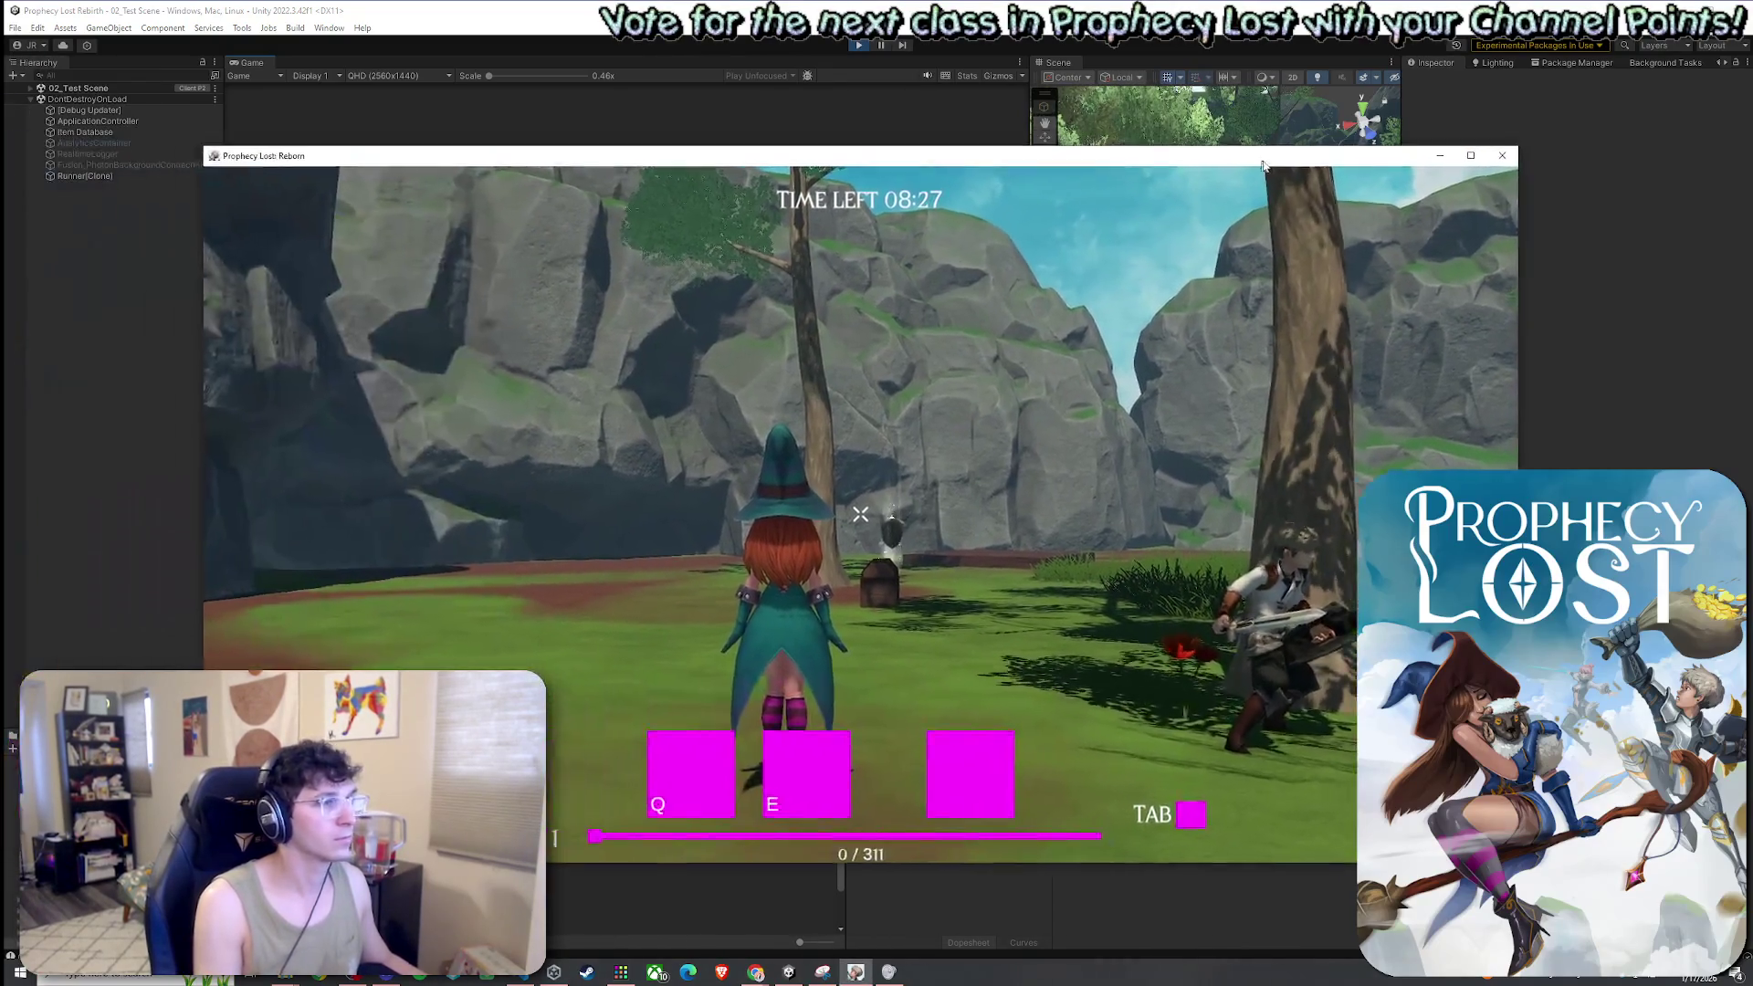
# Bring the standalone Prophecy Lost window in front of the Unity editor and focus it
pyautogui.press('super')
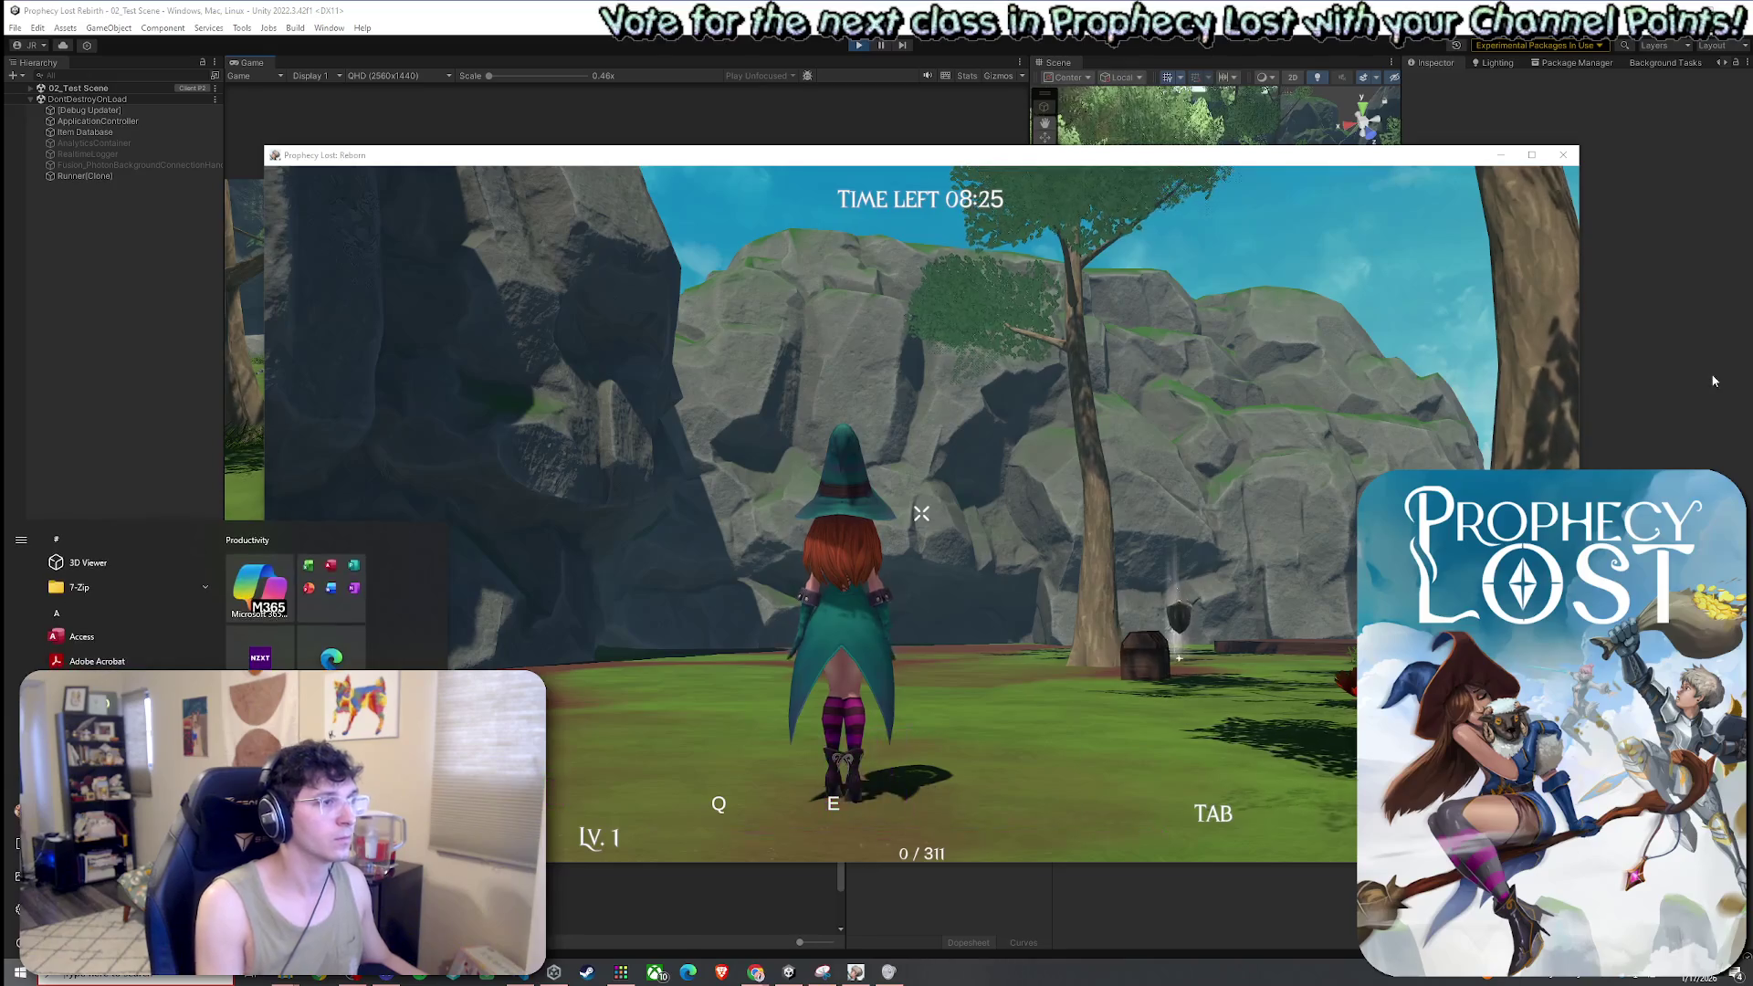
pyautogui.hotkey('alt', 'Tab')
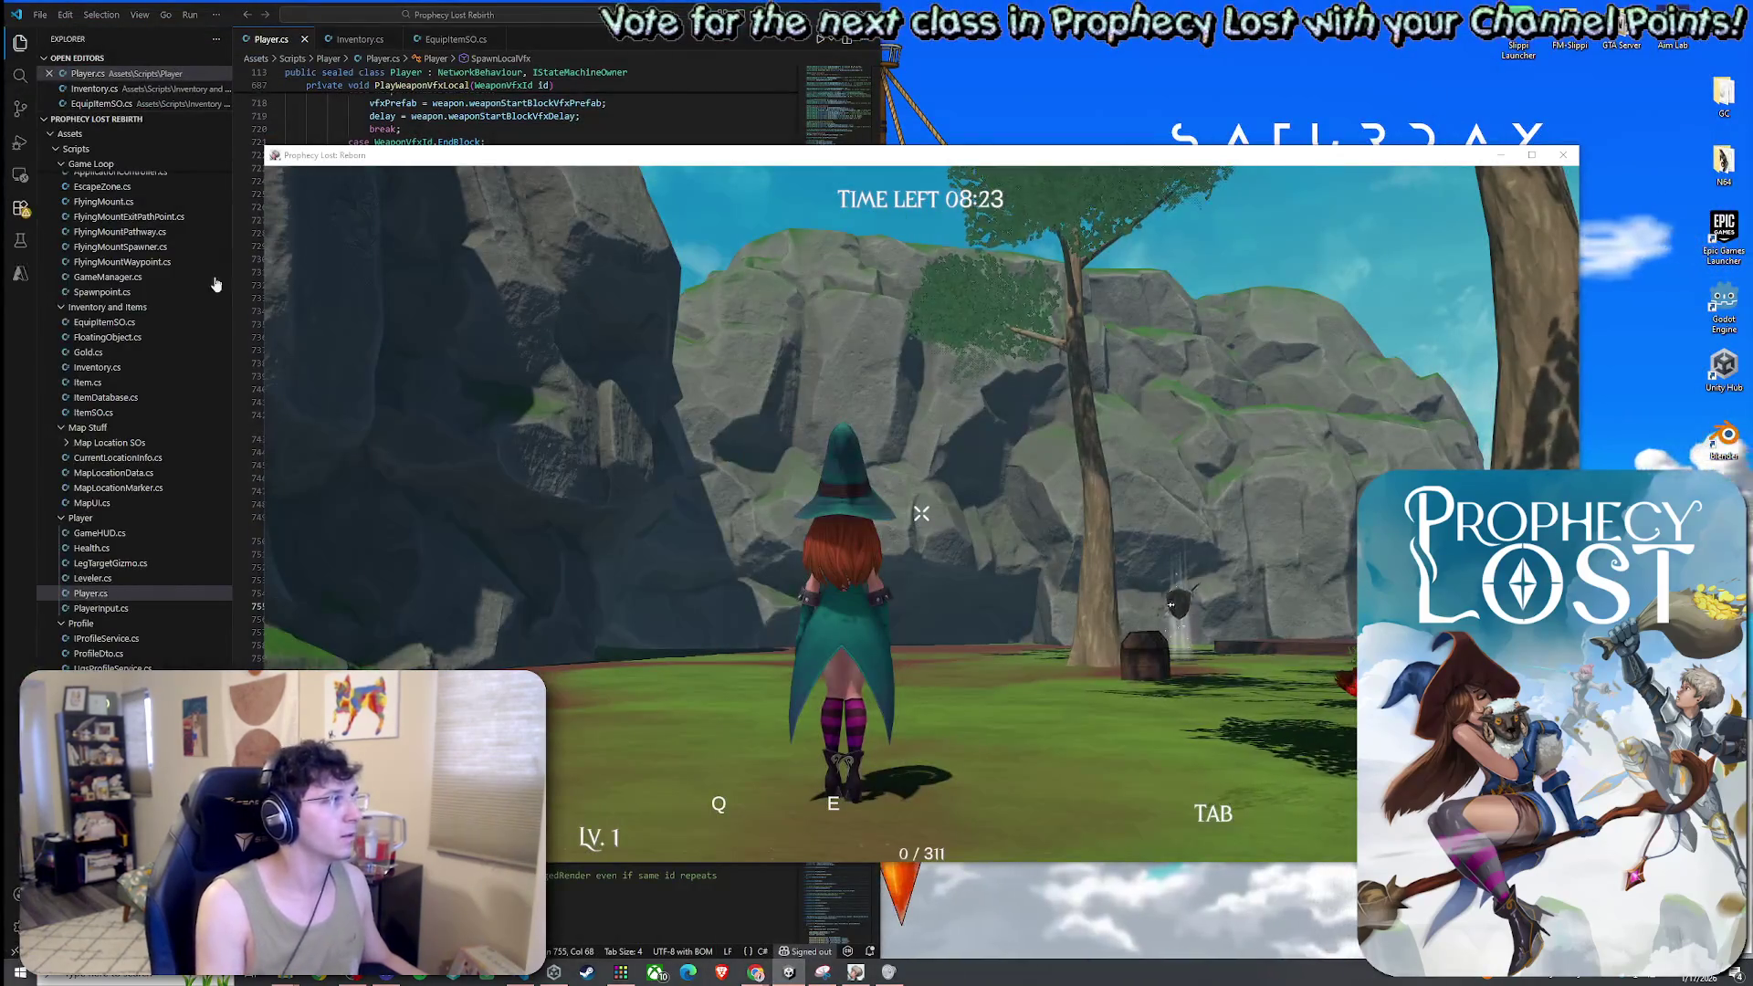
pyautogui.click(921, 514)
# Run the witch to the enemy swordsman, attack him twice, then close the game window
pyautogui.press('w')
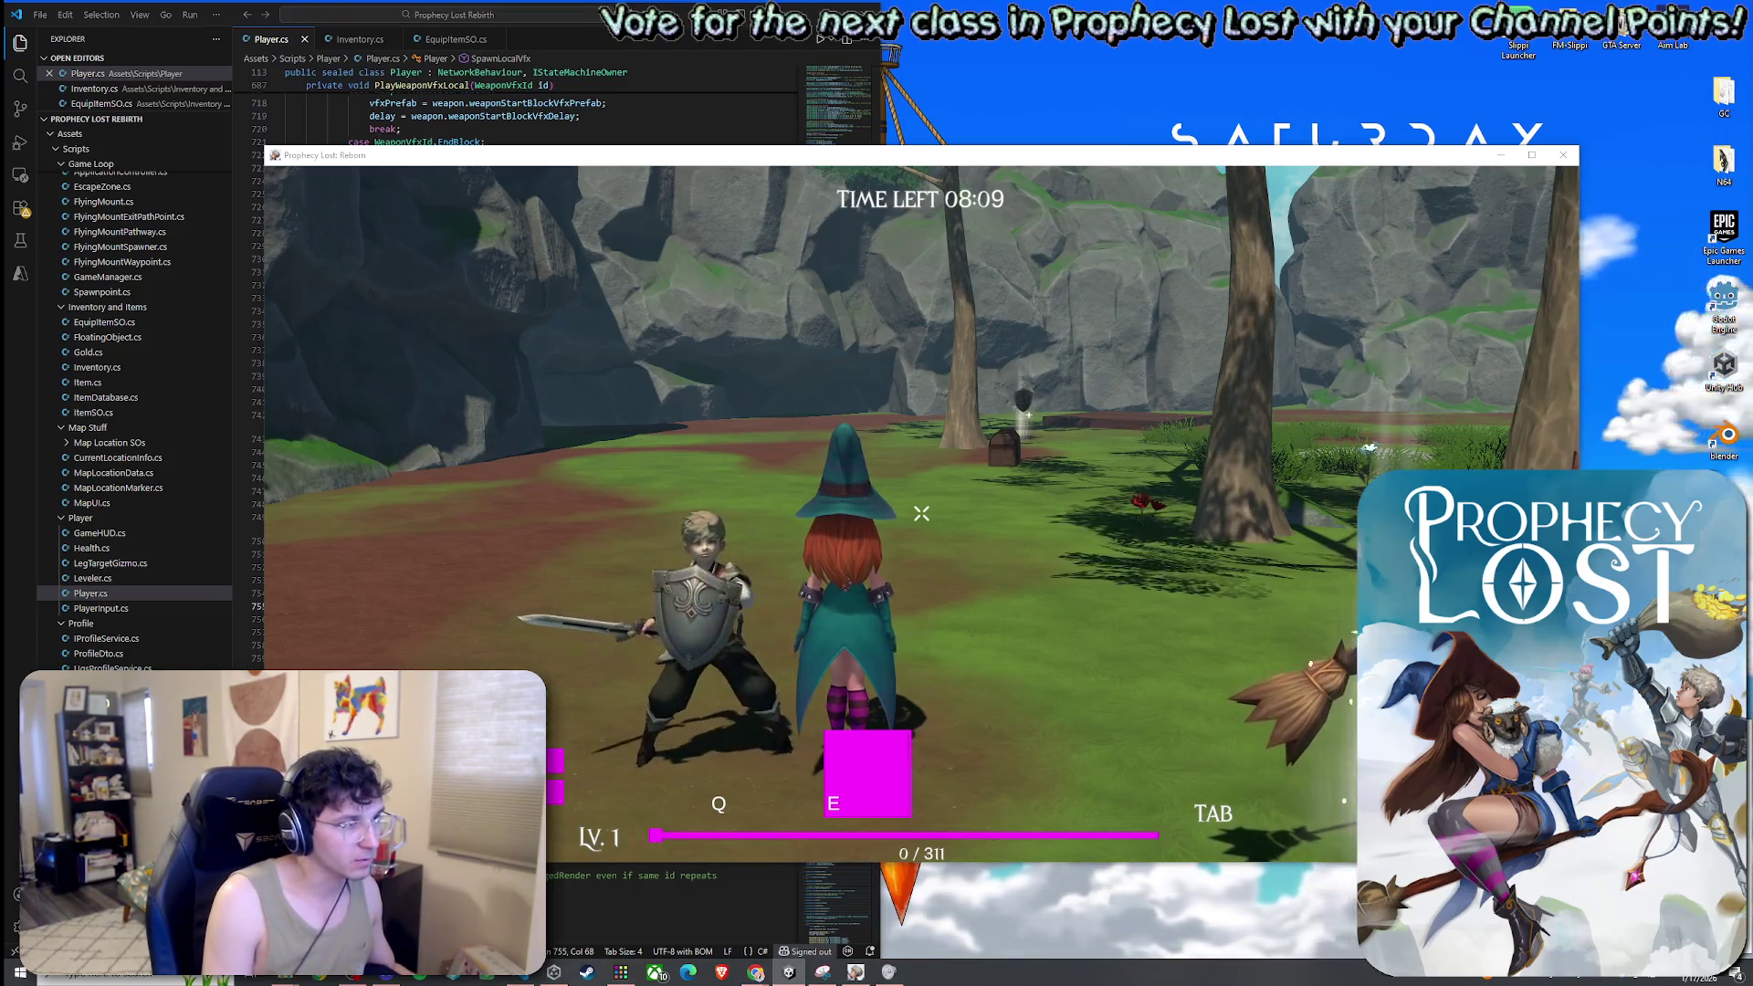
pyautogui.click(922, 513)
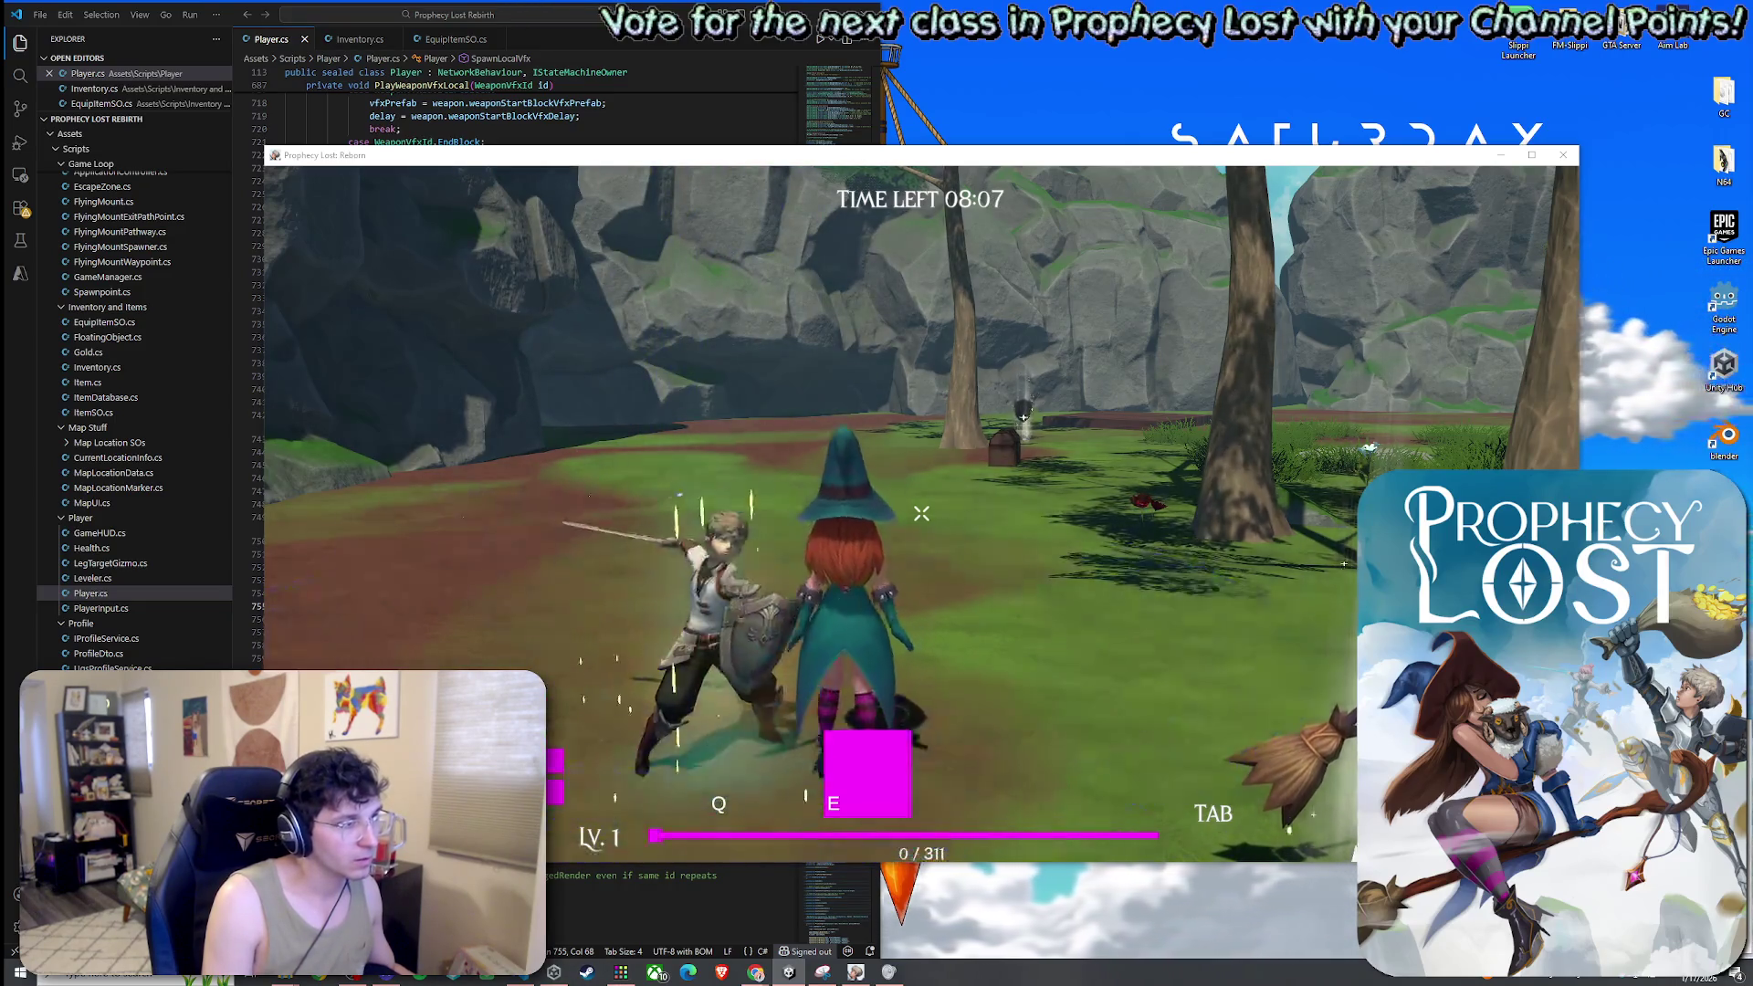
pyautogui.click(921, 514)
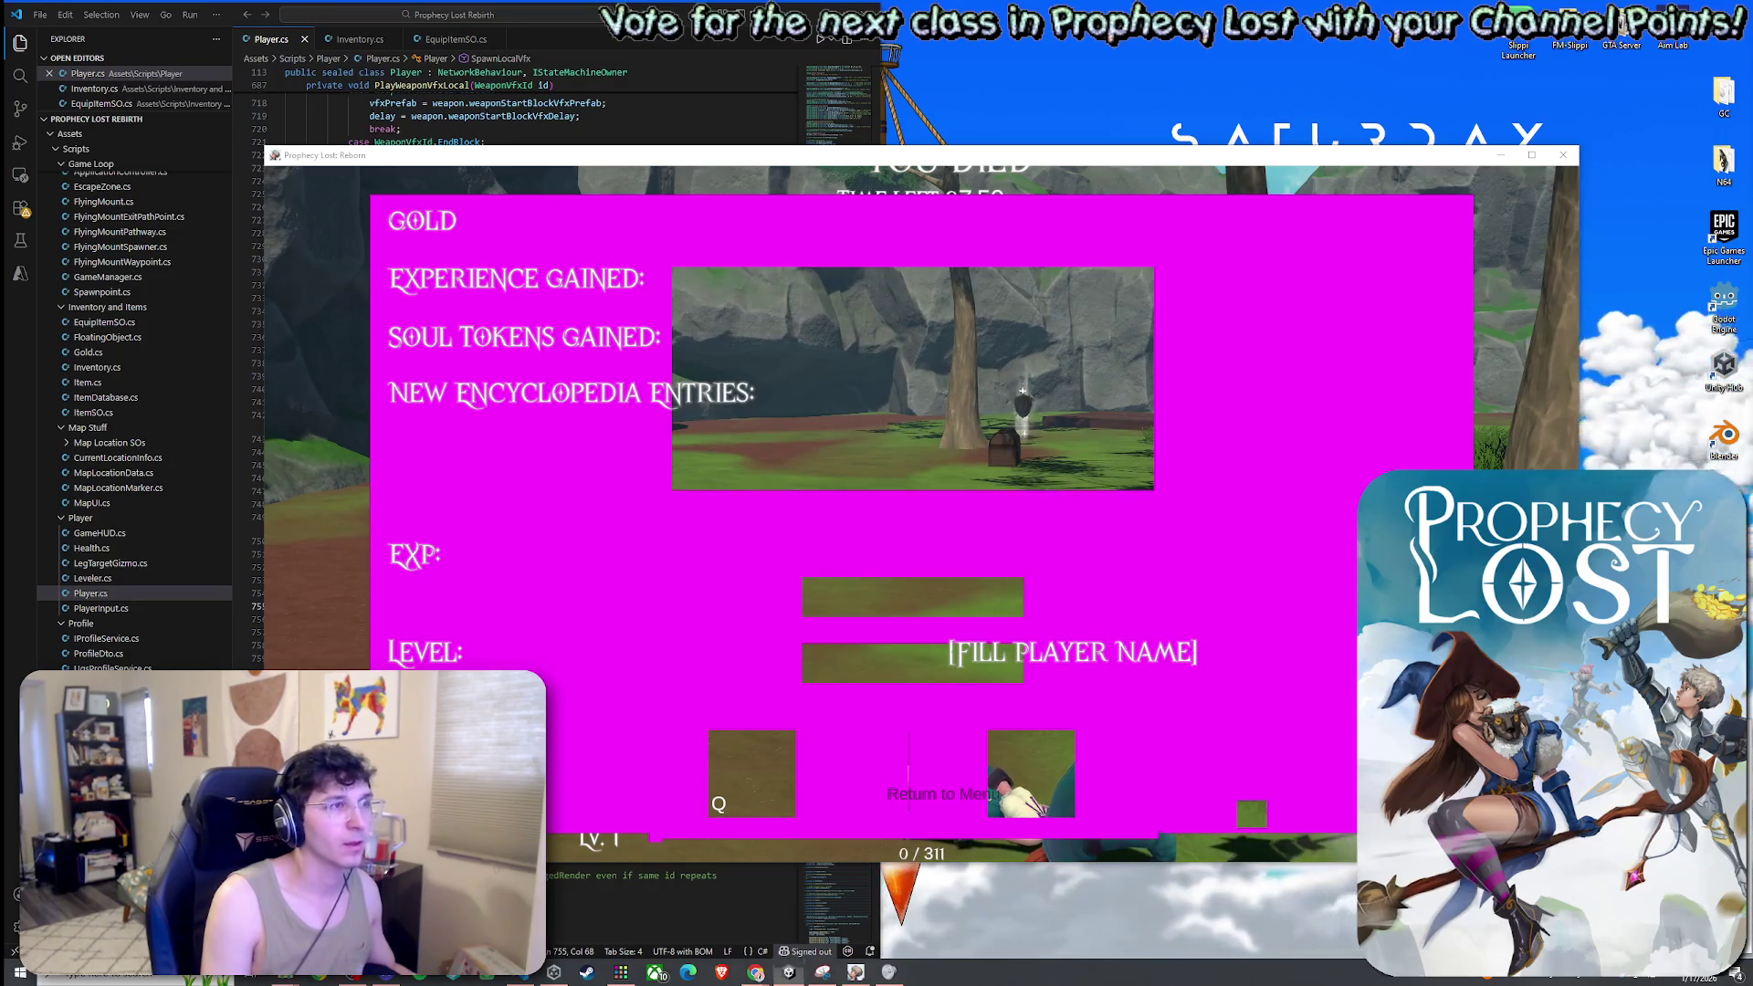
pyautogui.press('super')
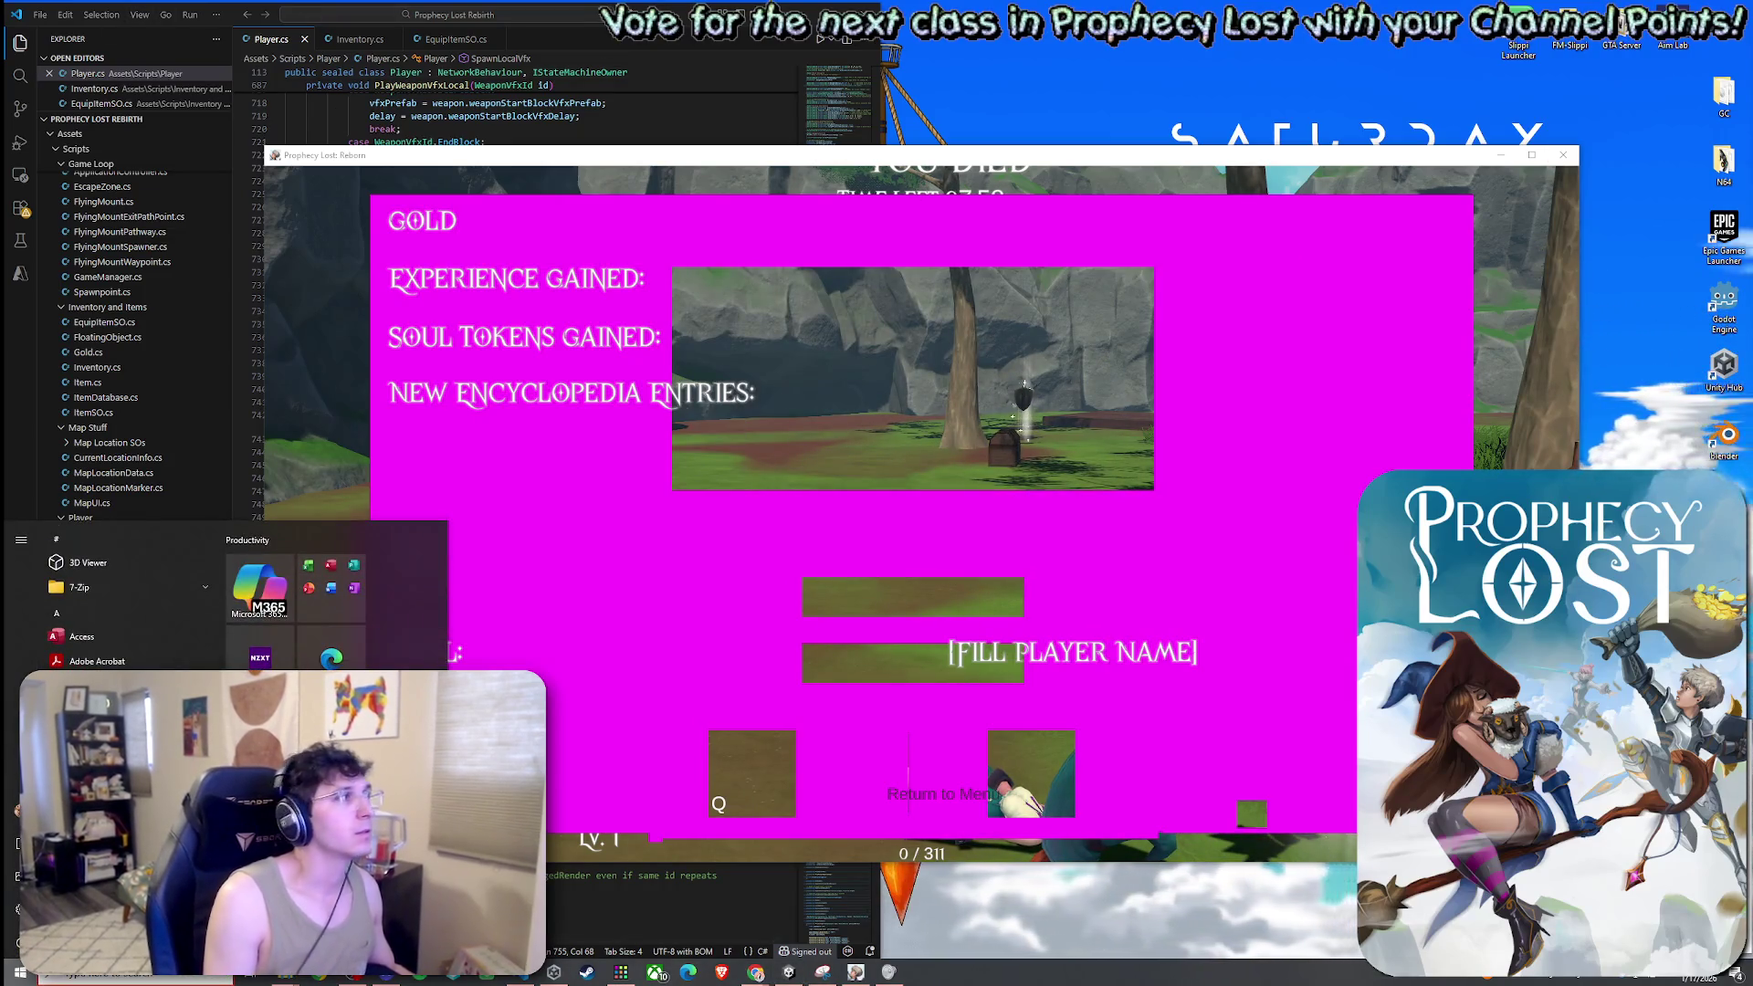
pyautogui.click(1562, 156)
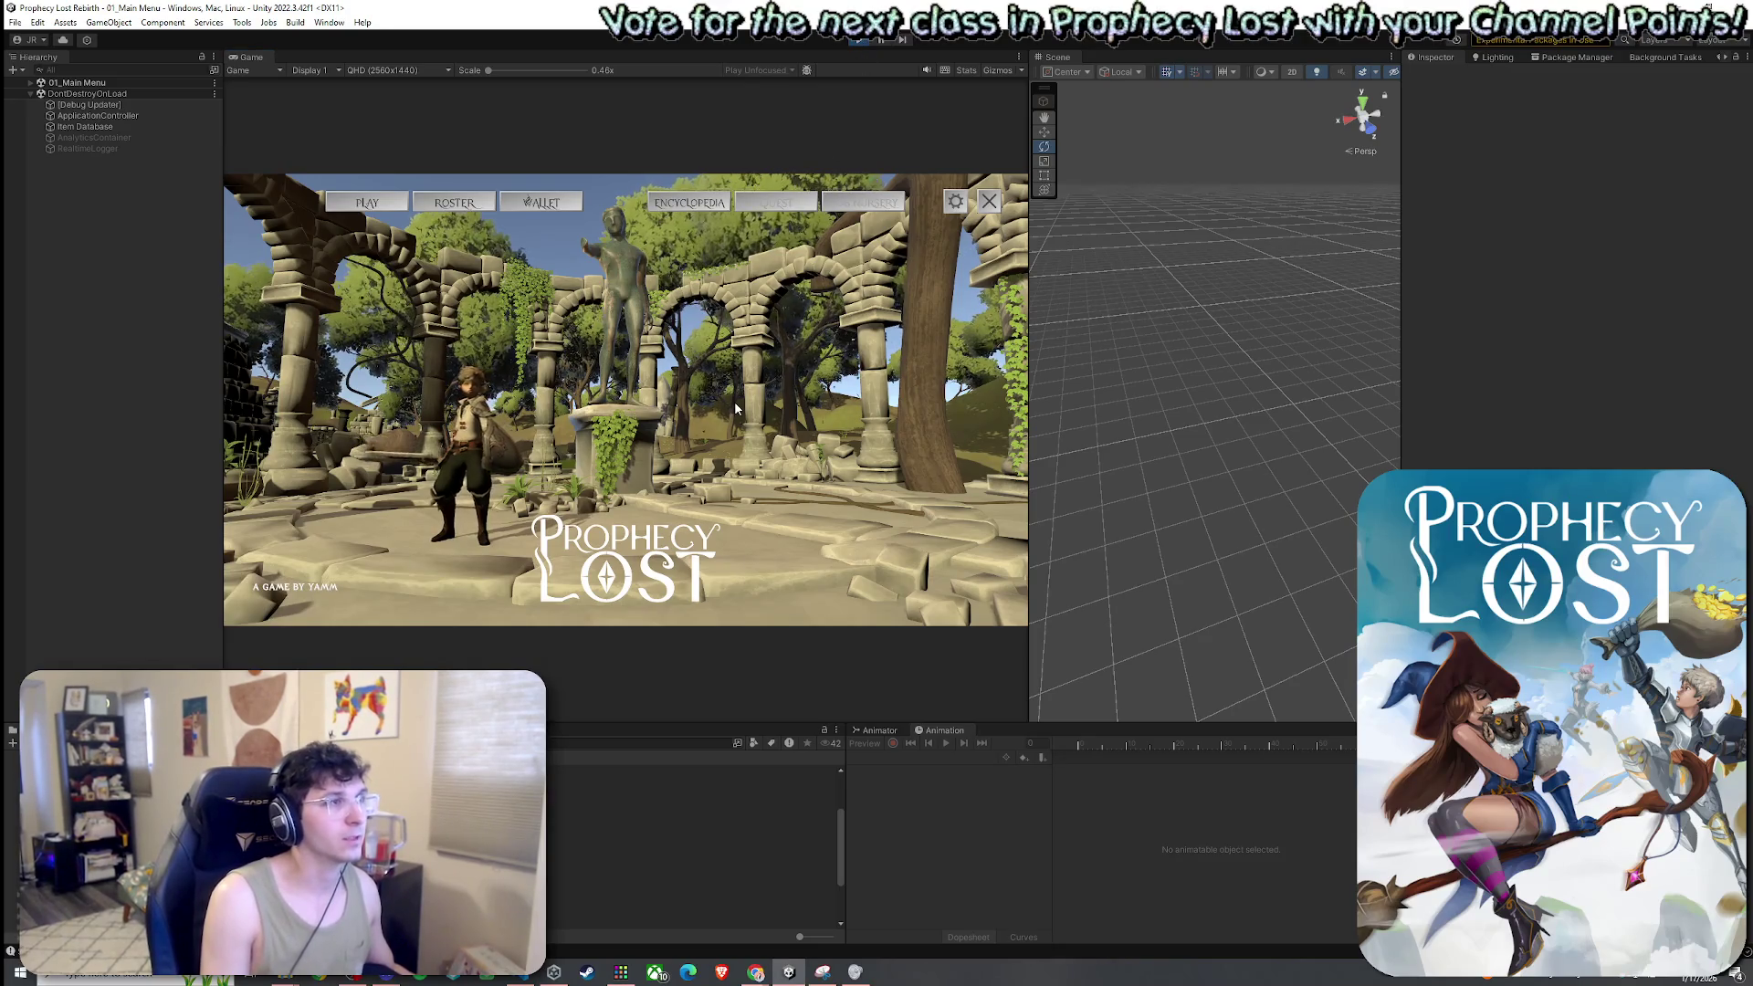
# Stop Play mode and start it again so the game boots from 00_BootStrap
pyautogui.click(858, 40)
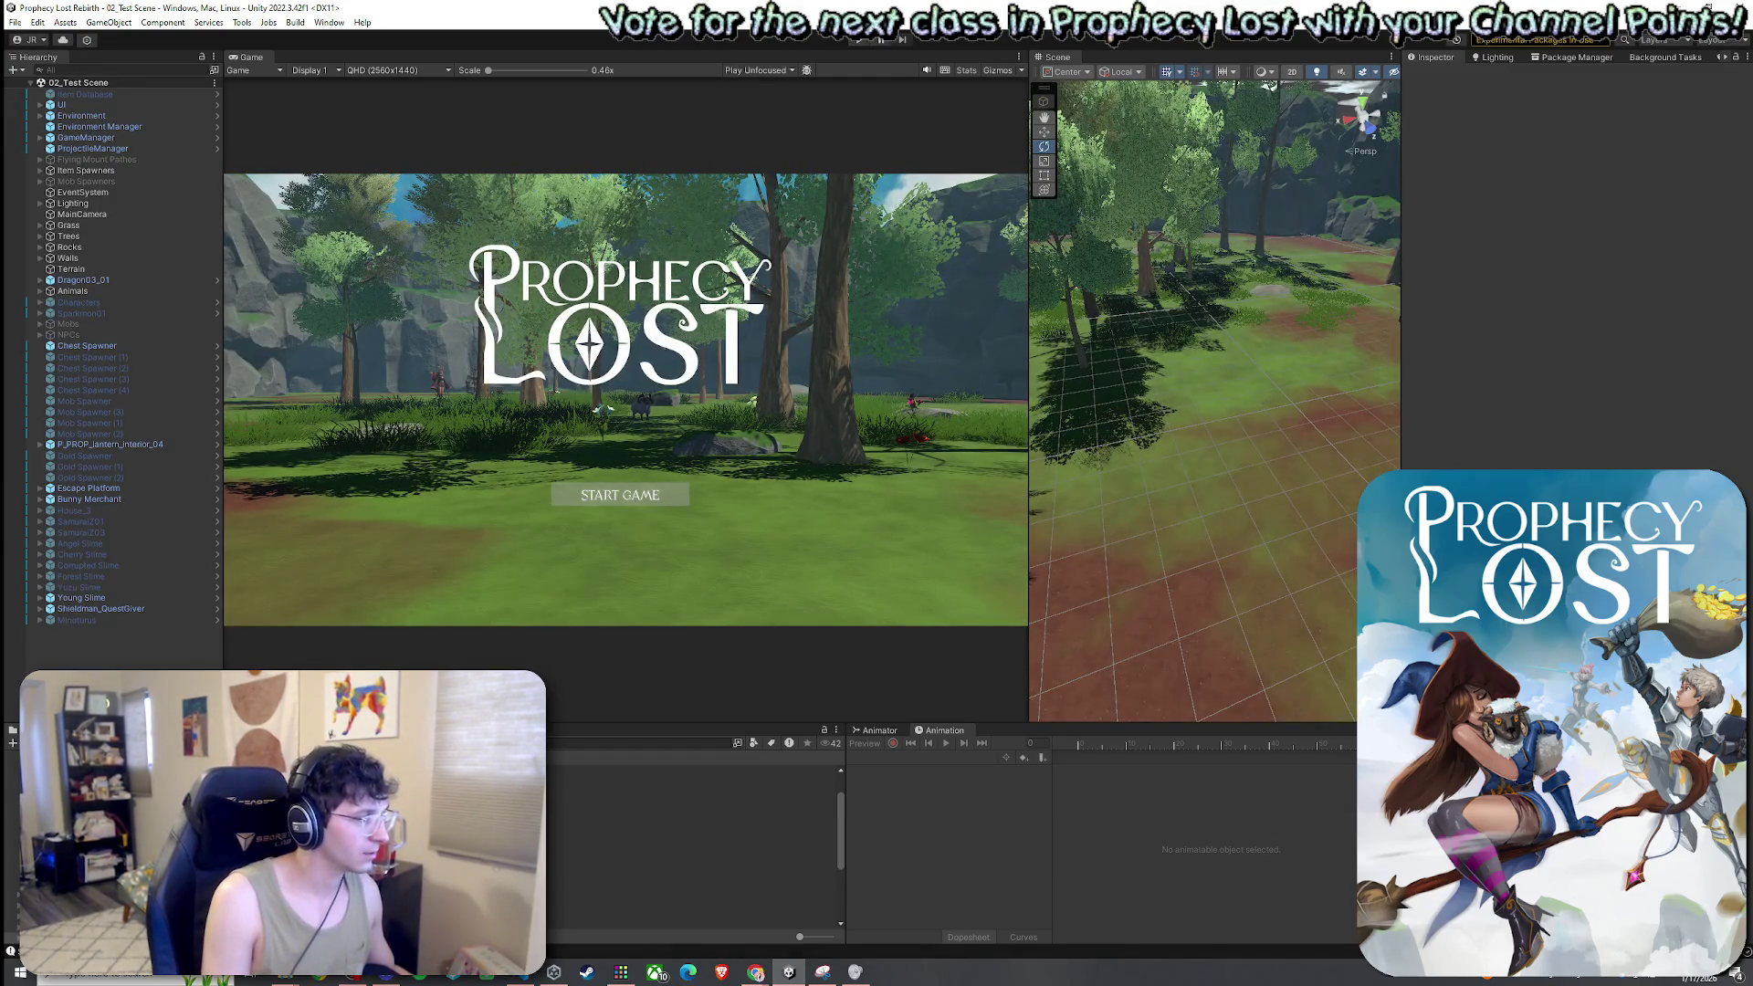
pyautogui.click(859, 40)
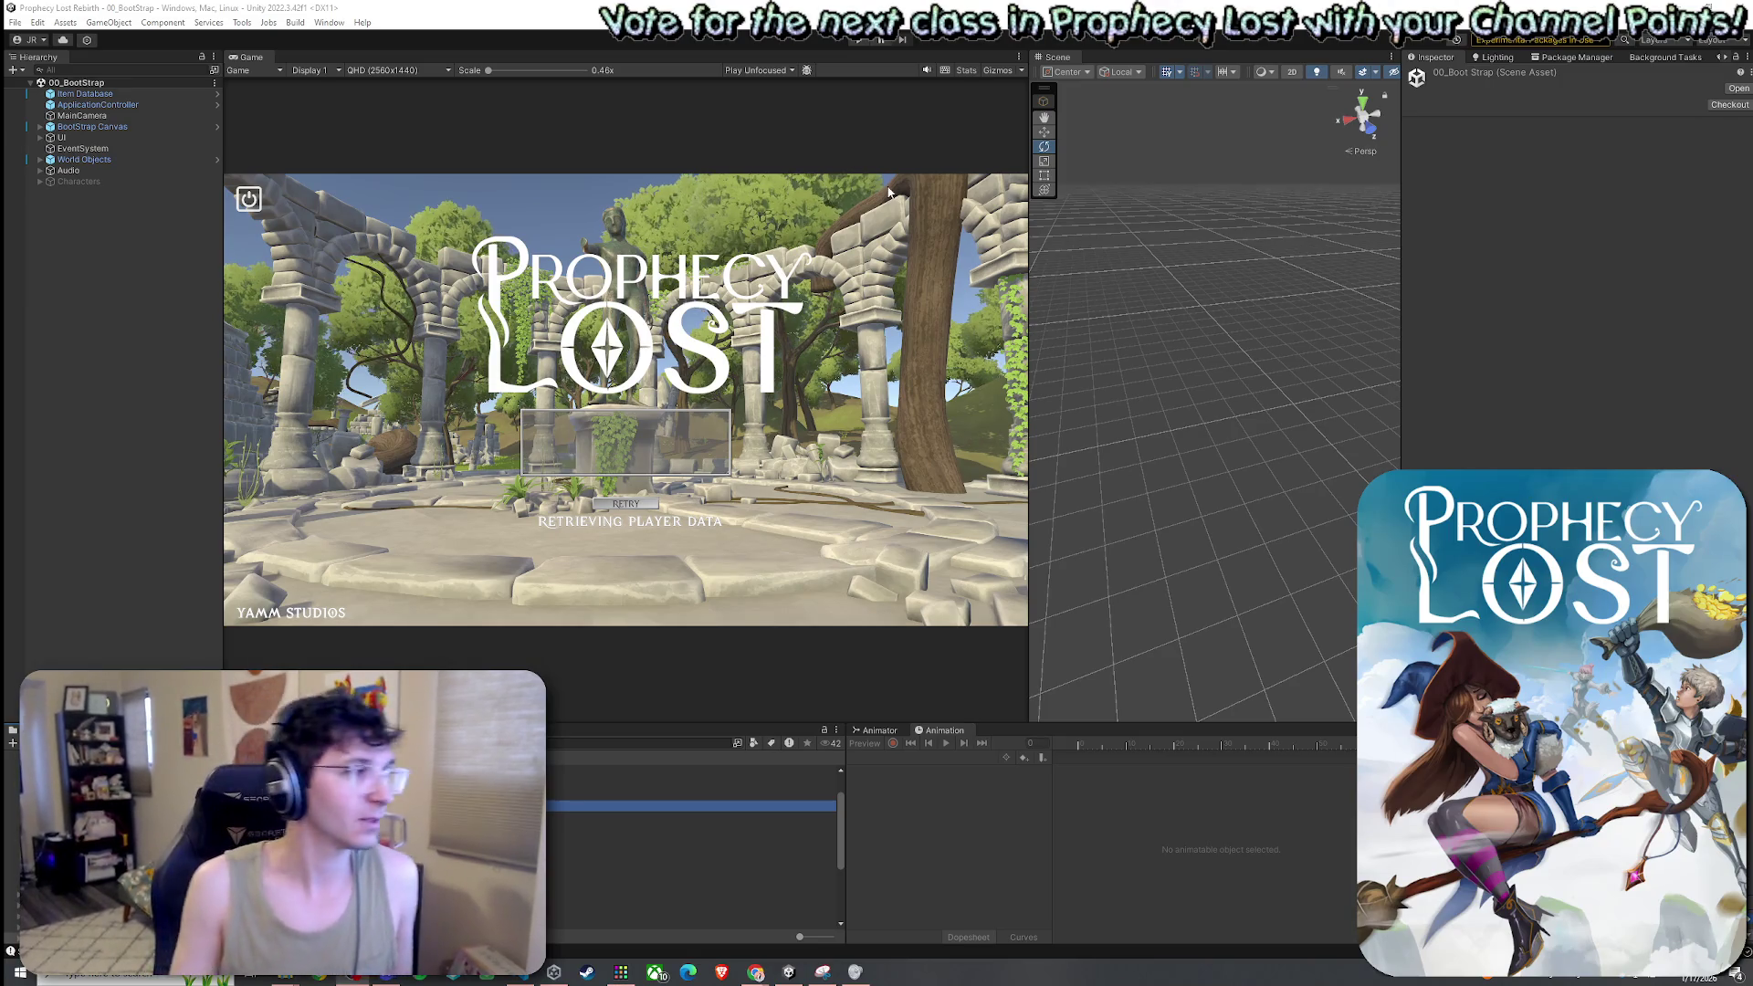
pyautogui.click(15, 22)
pyautogui.click(110, 7)
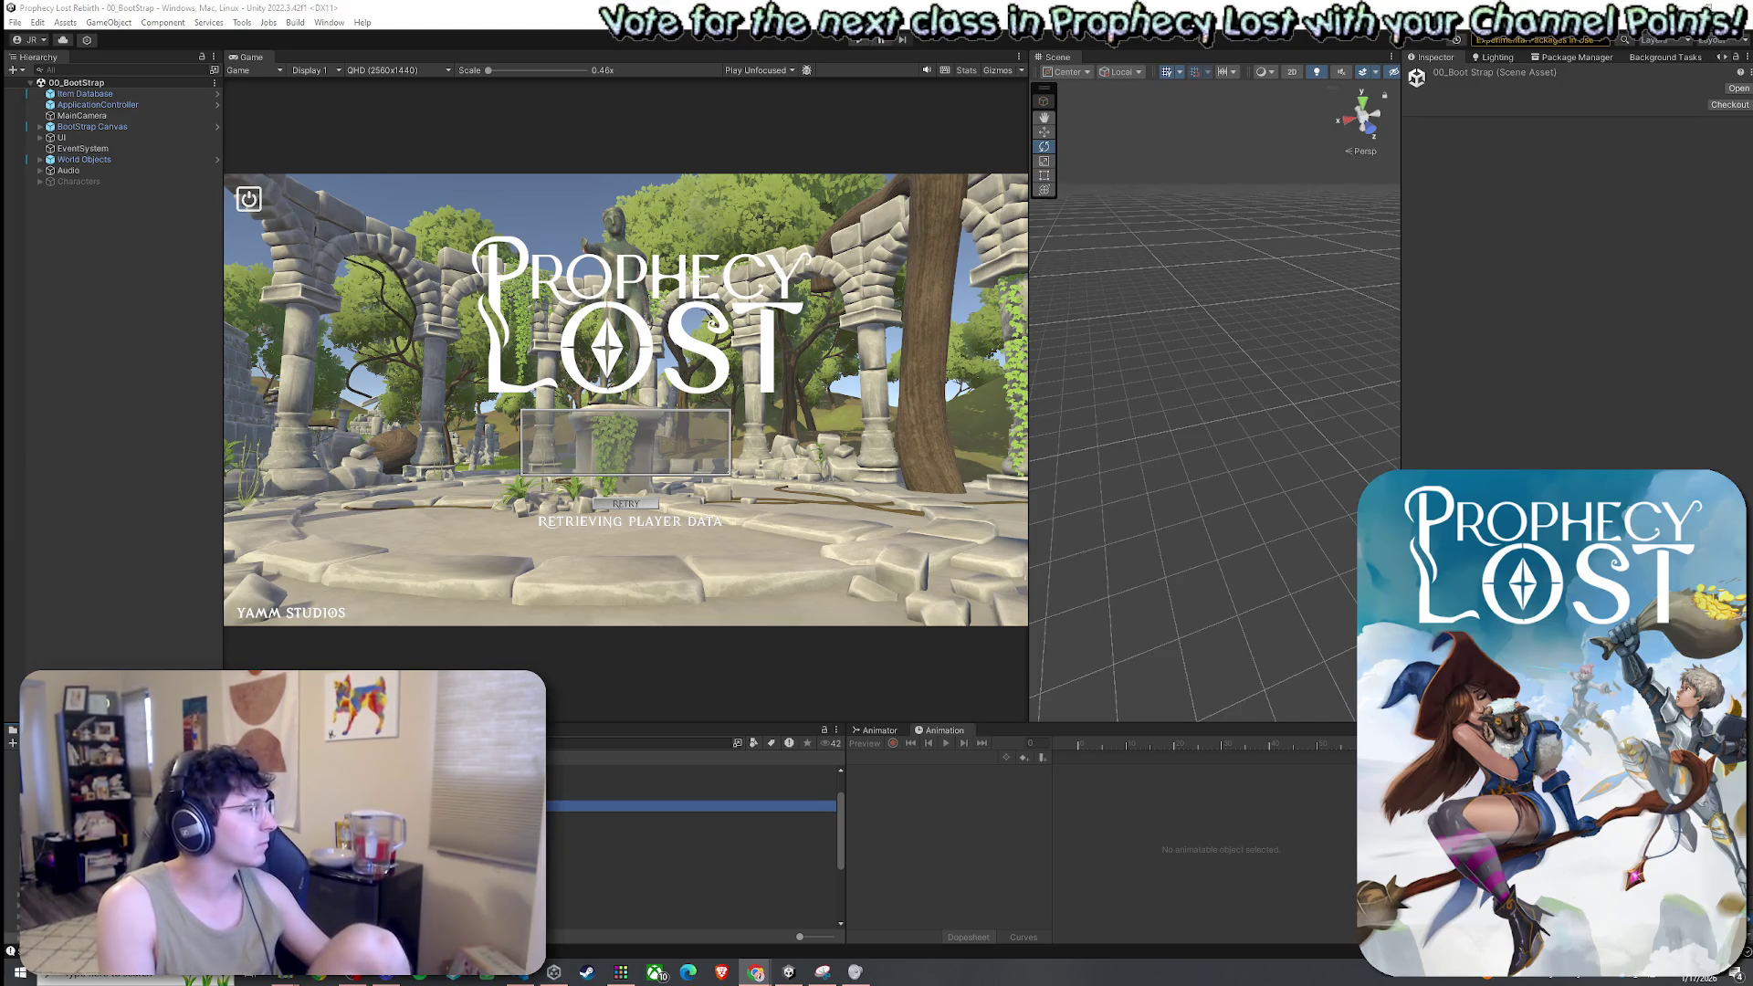
pyautogui.click(29, 22)
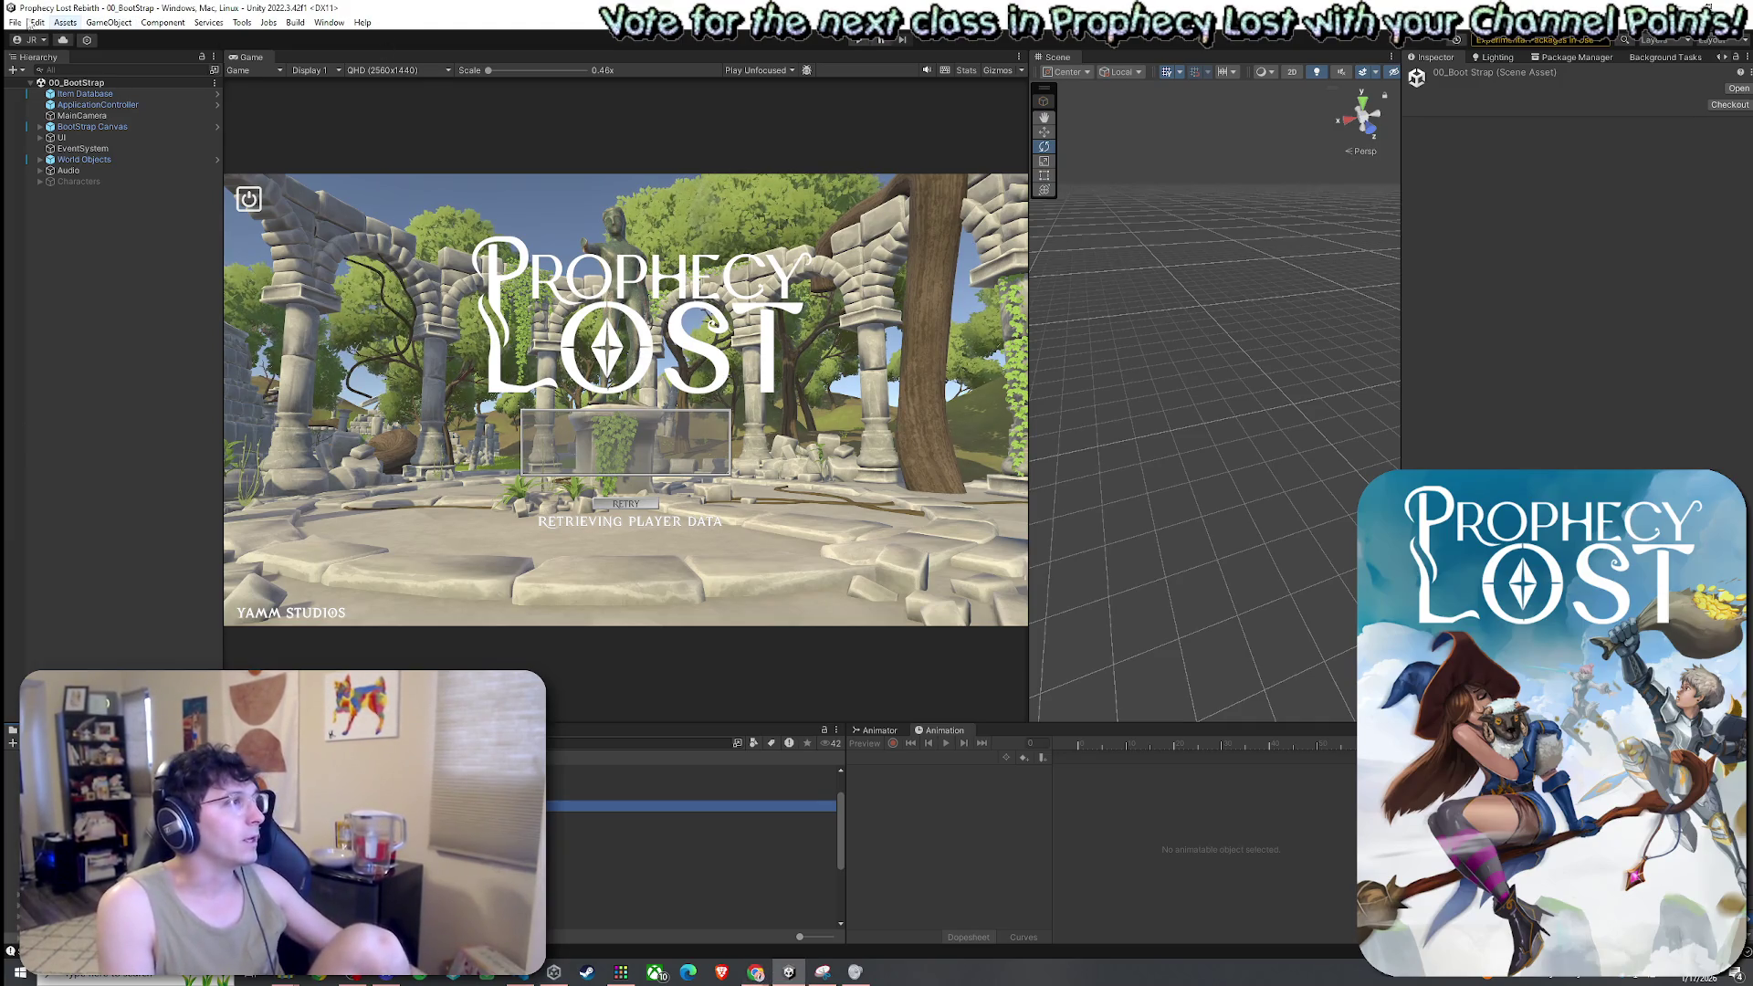
pyautogui.click(15, 22)
pyautogui.click(37, 91)
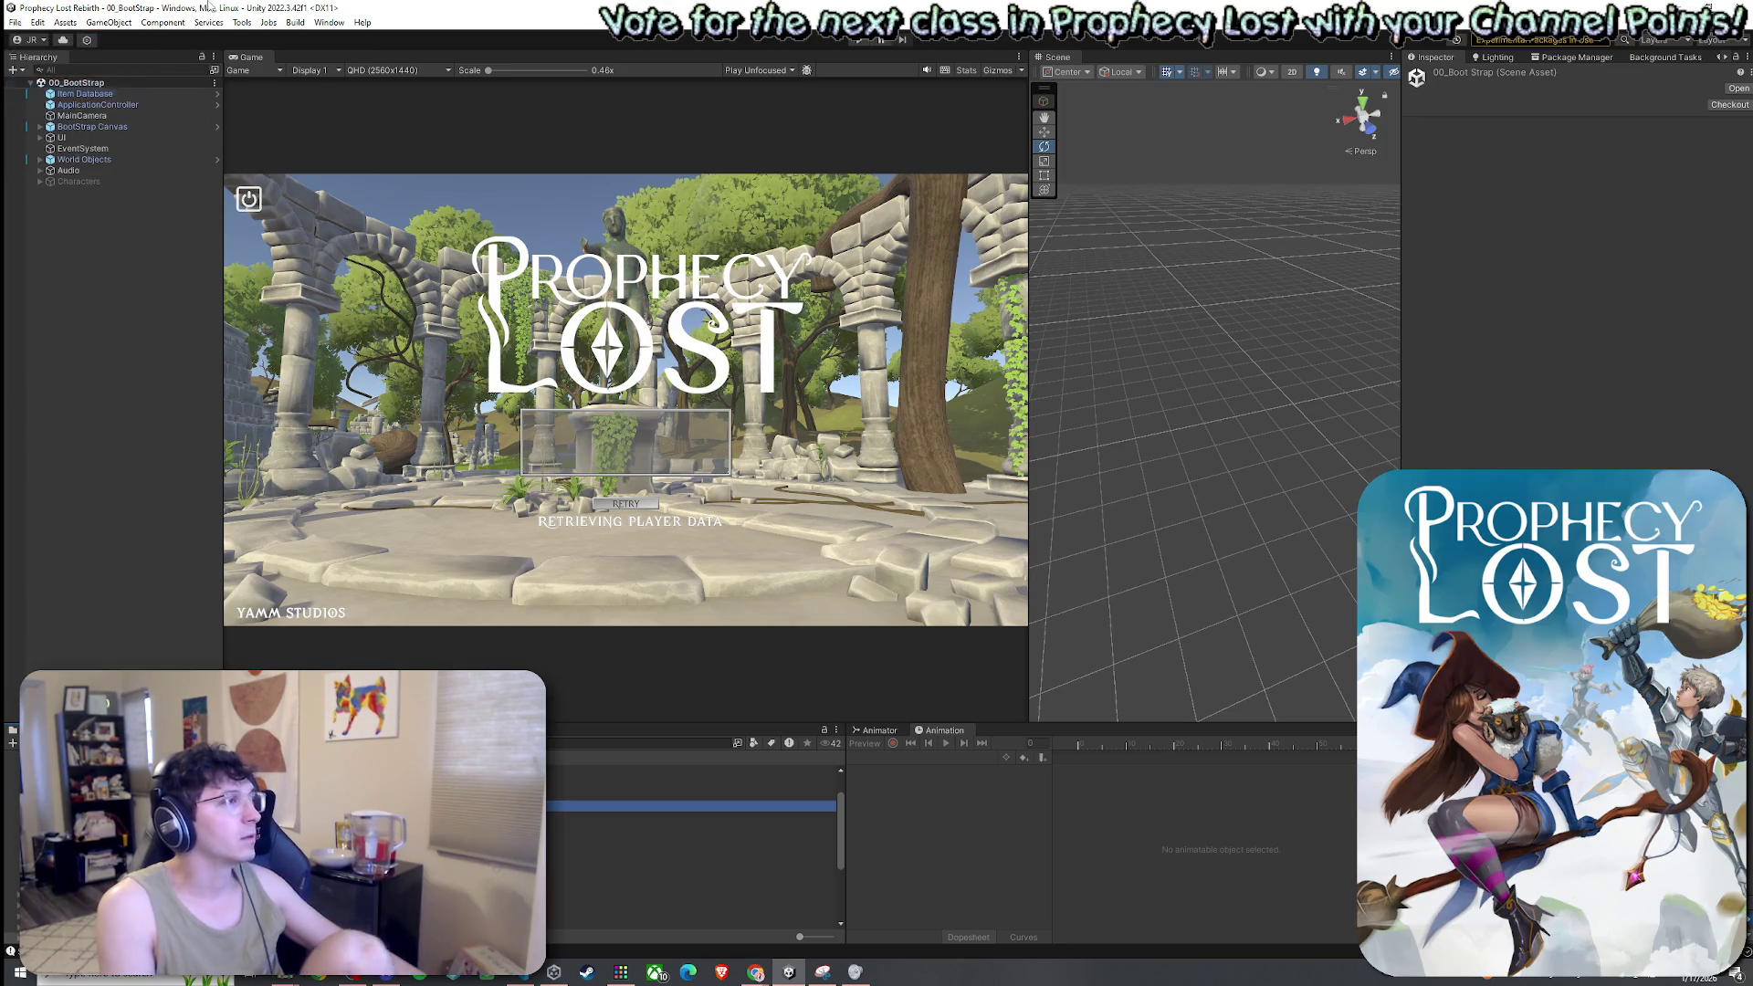
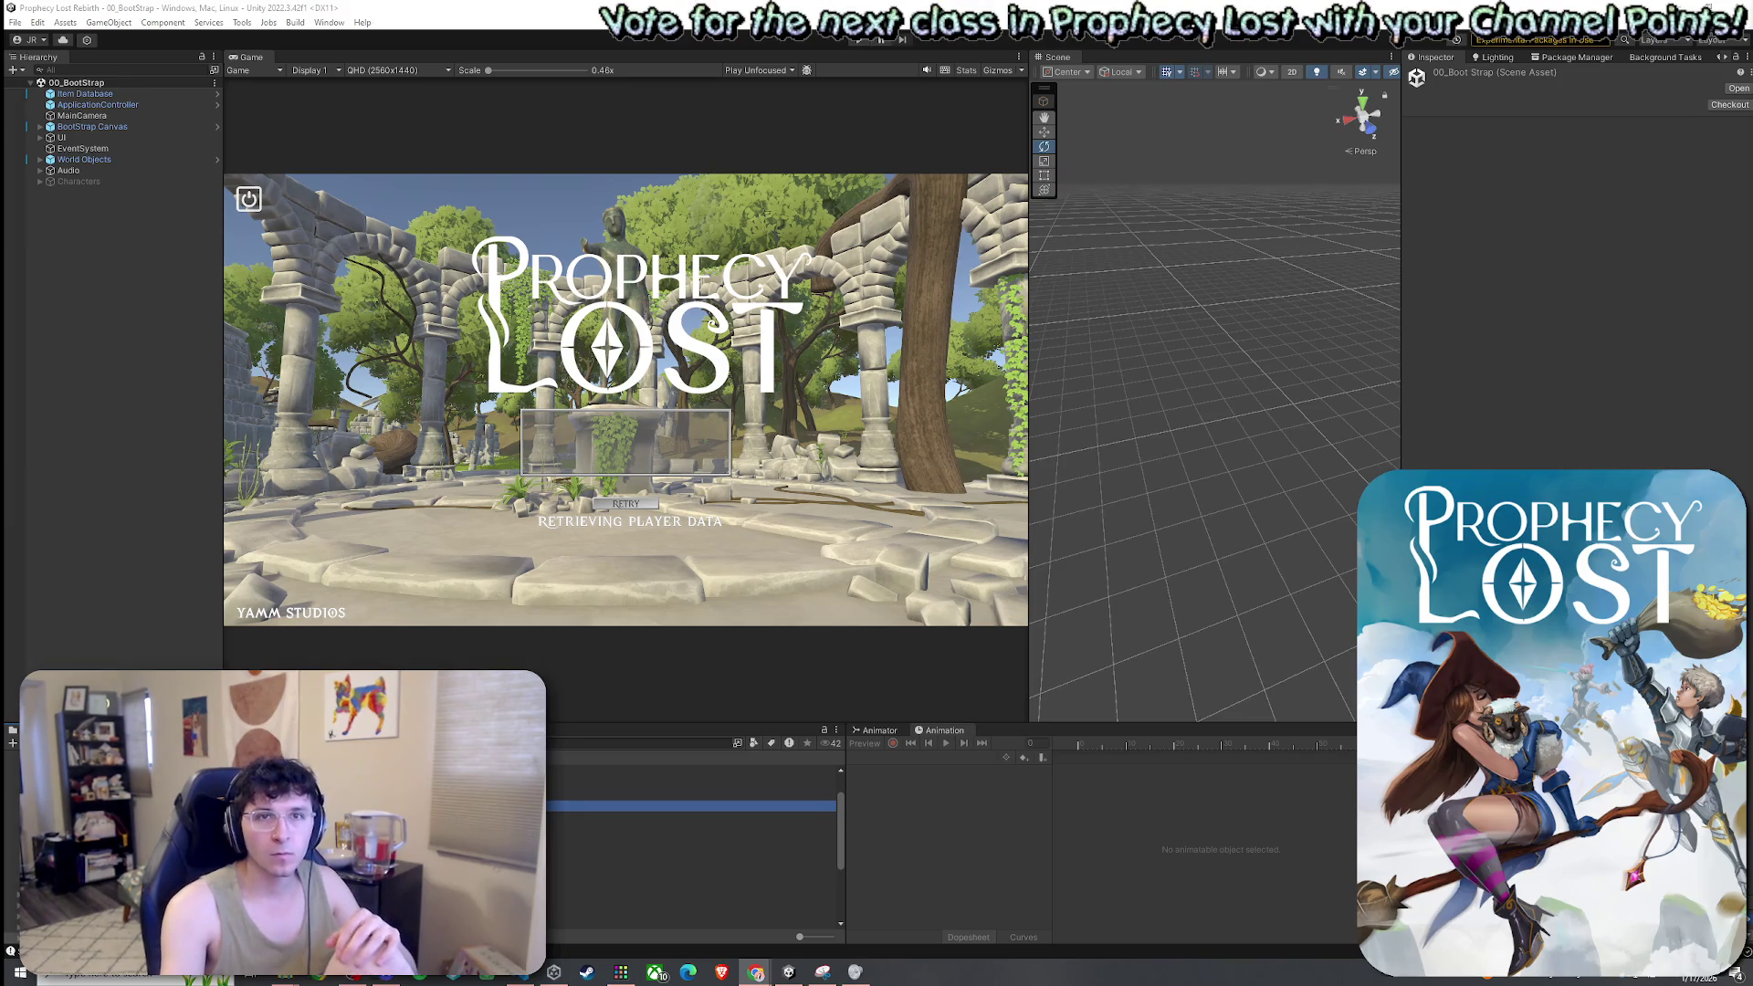
# Switch from Unity to the Camera Shake Pro YouTube video in Chrome
pyautogui.hotkey('alt', 'Tab')
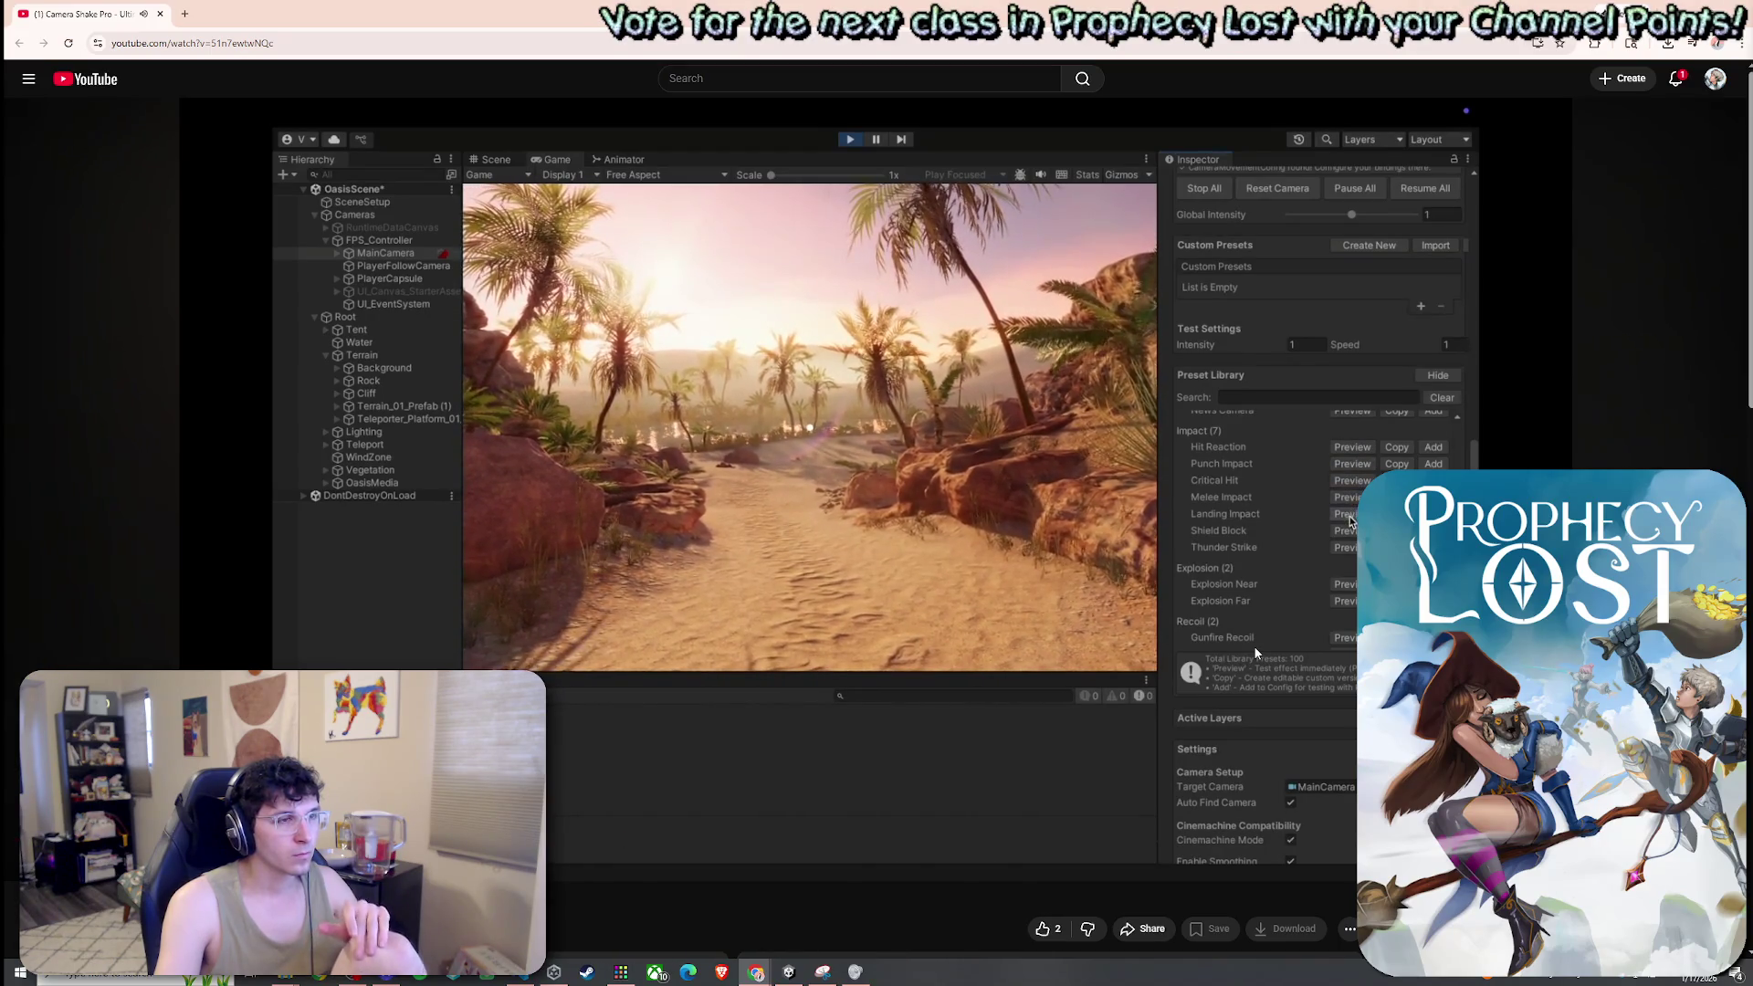
# Pause the Camera Shake Pro video on YouTube
pyautogui.scroll(-3, 953, 698)
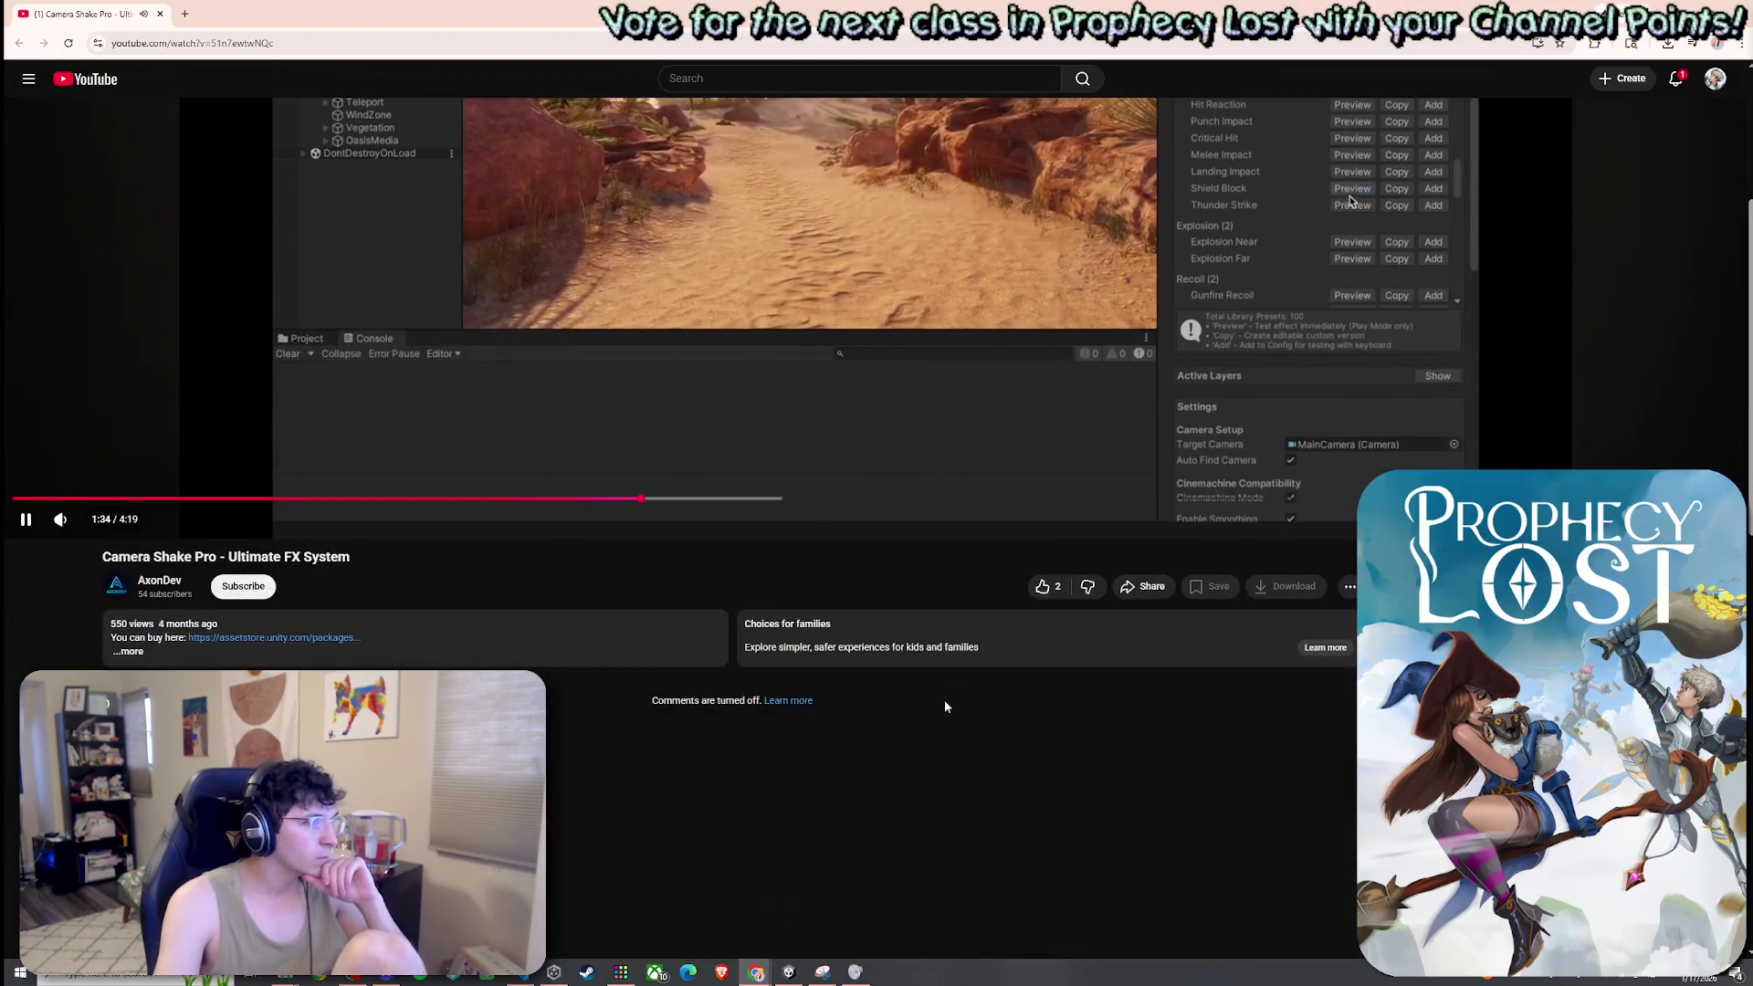
pyautogui.scroll(3, 944, 699)
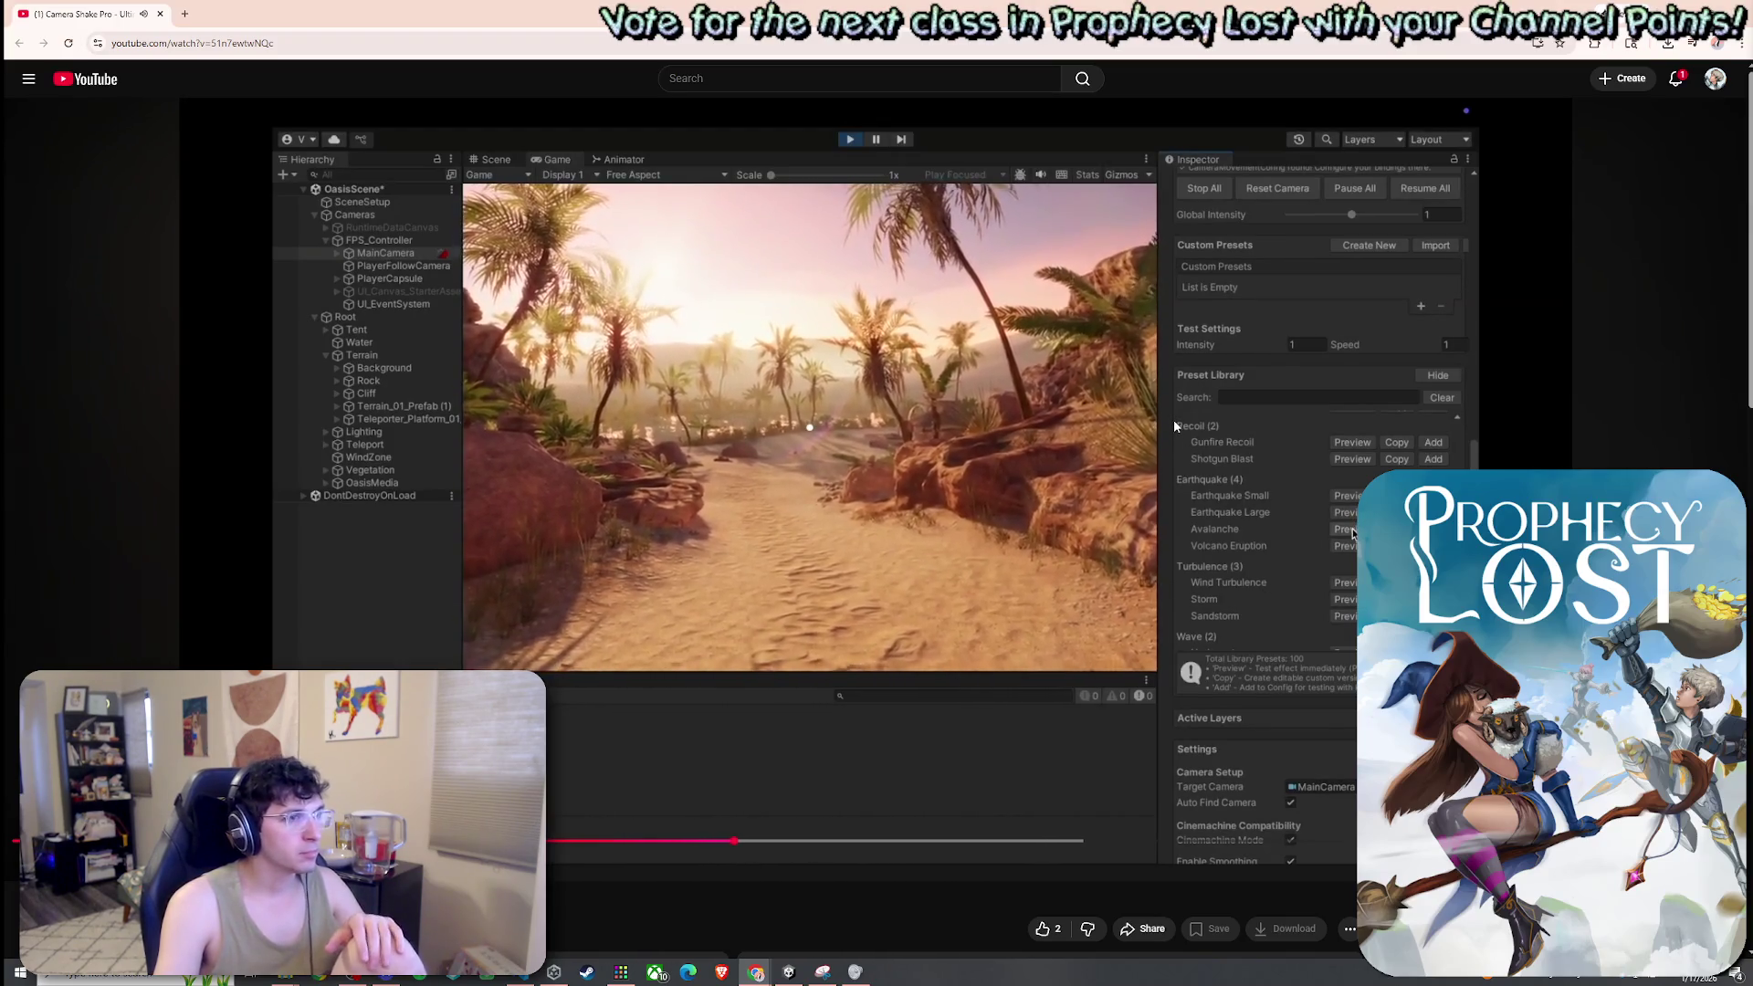
pyautogui.click(1137, 412)
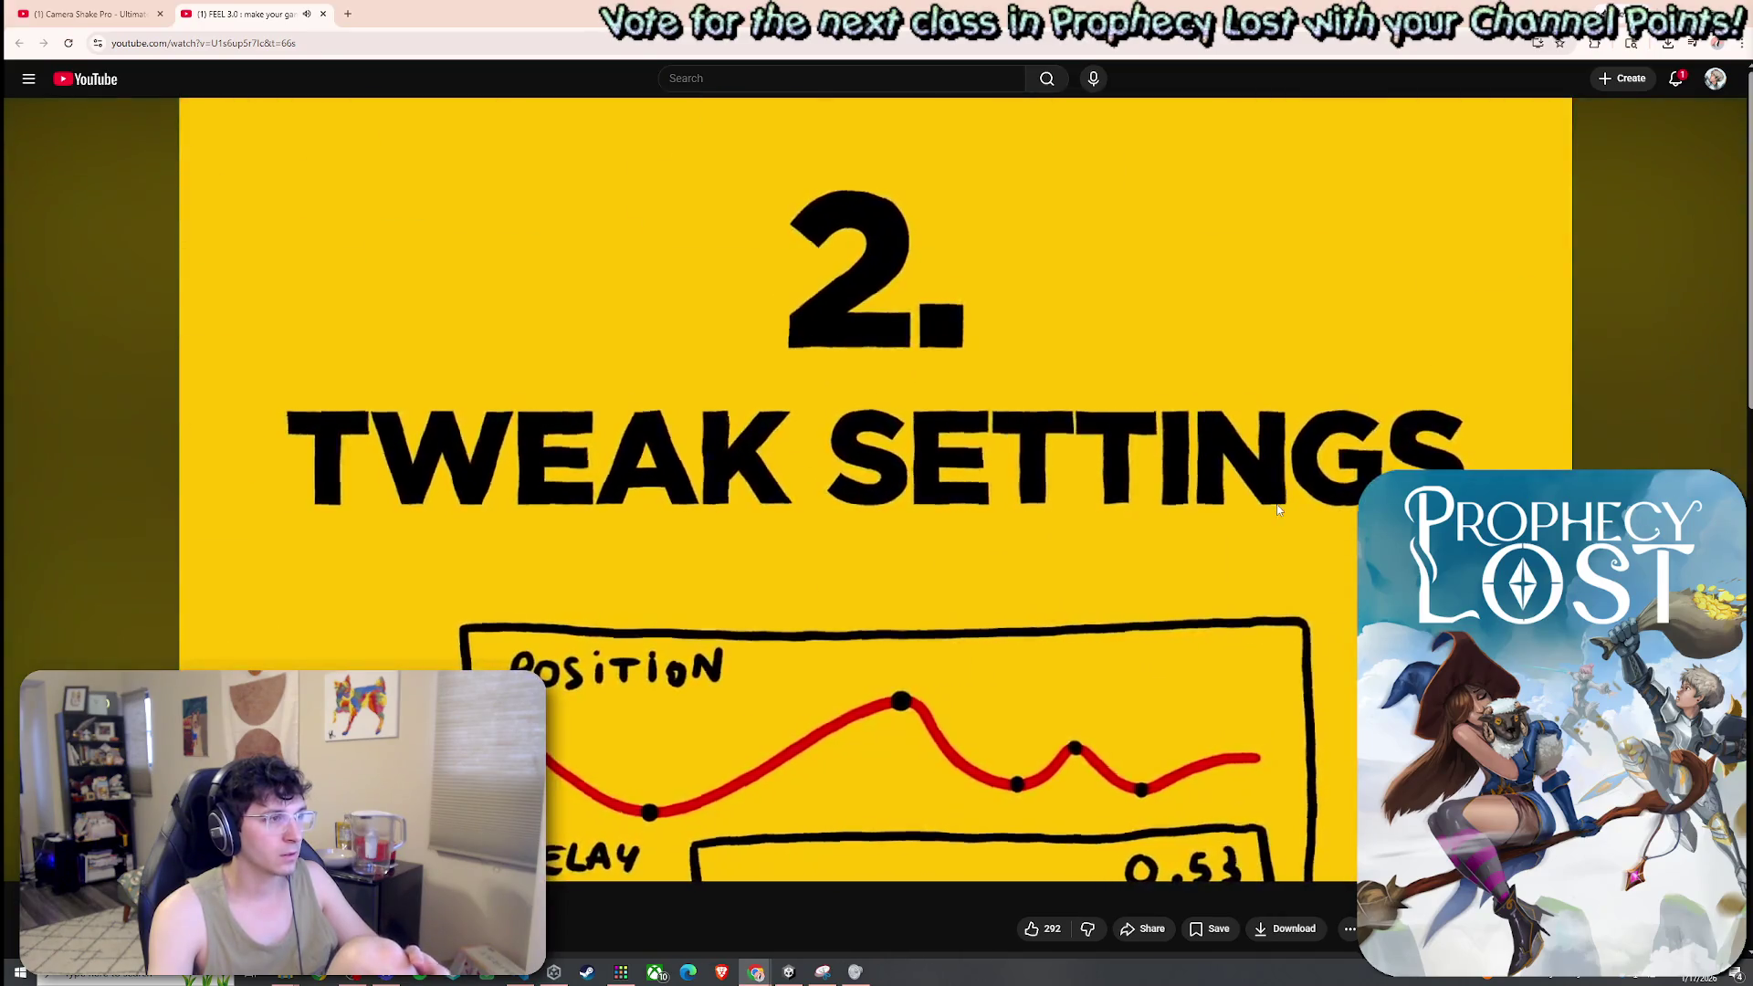
# Expand the FEEL 3.0 video description and open its feel.moremountains.com link
pyautogui.scroll(-9, 1220, 502)
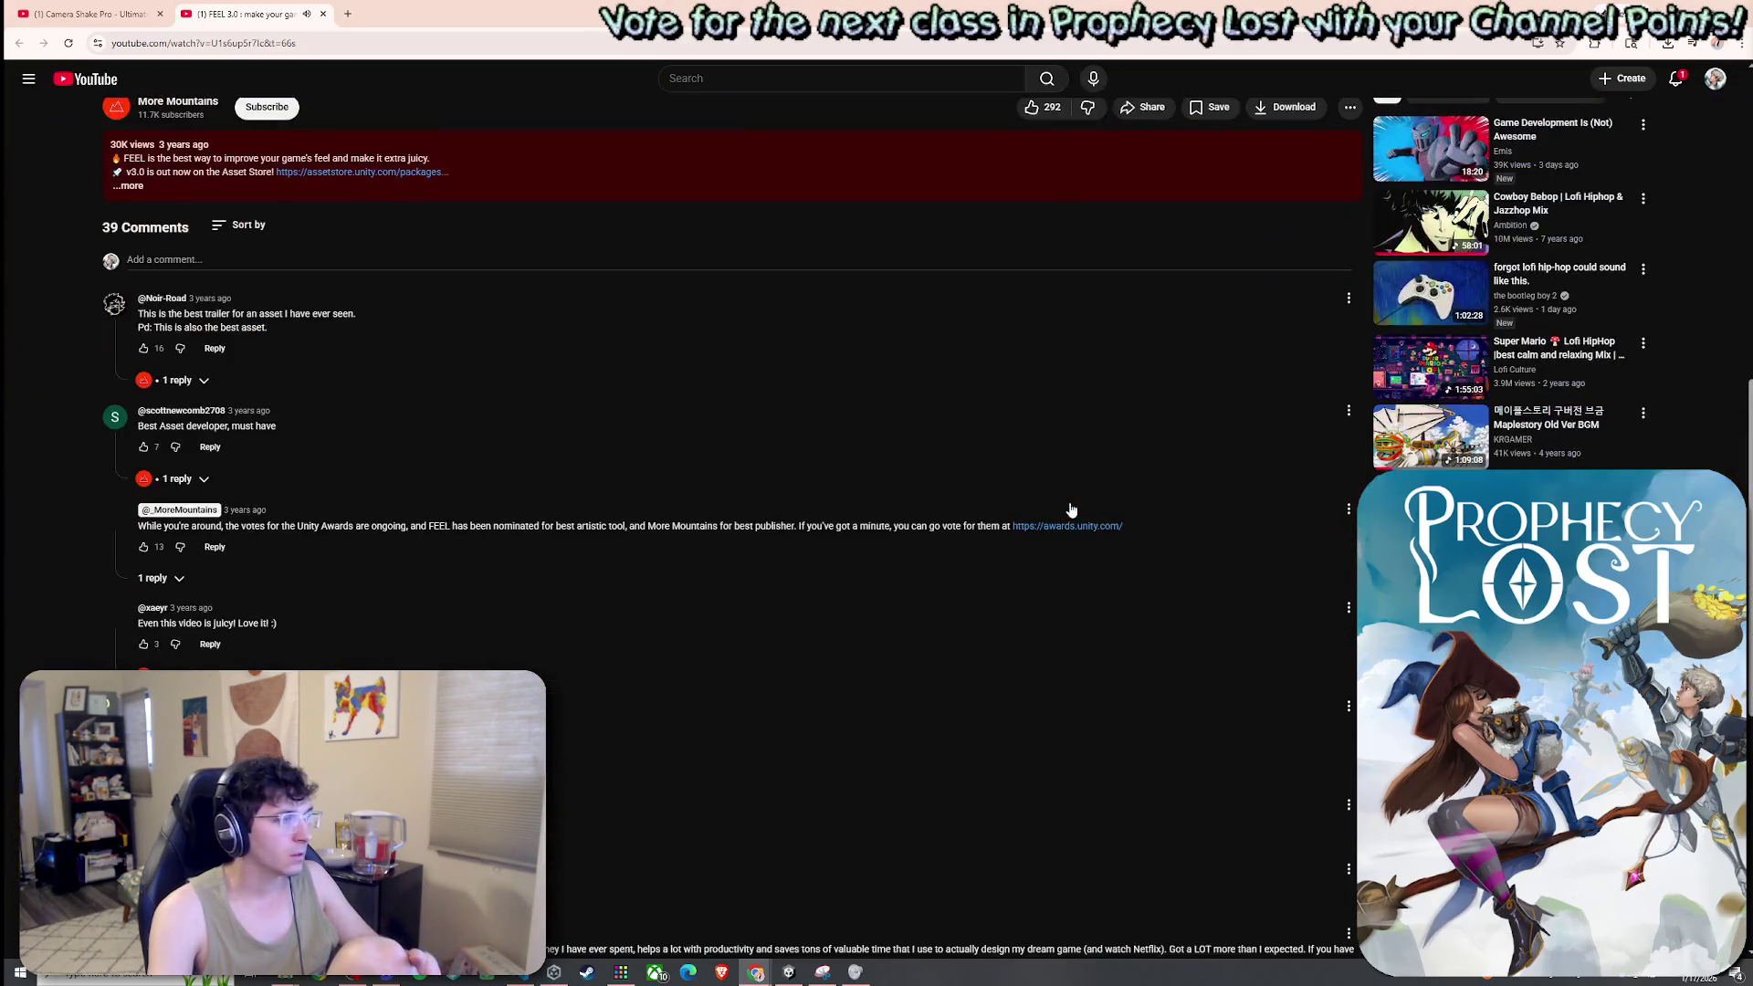
pyautogui.scroll(4, 857, 481)
pyautogui.click(720, 511)
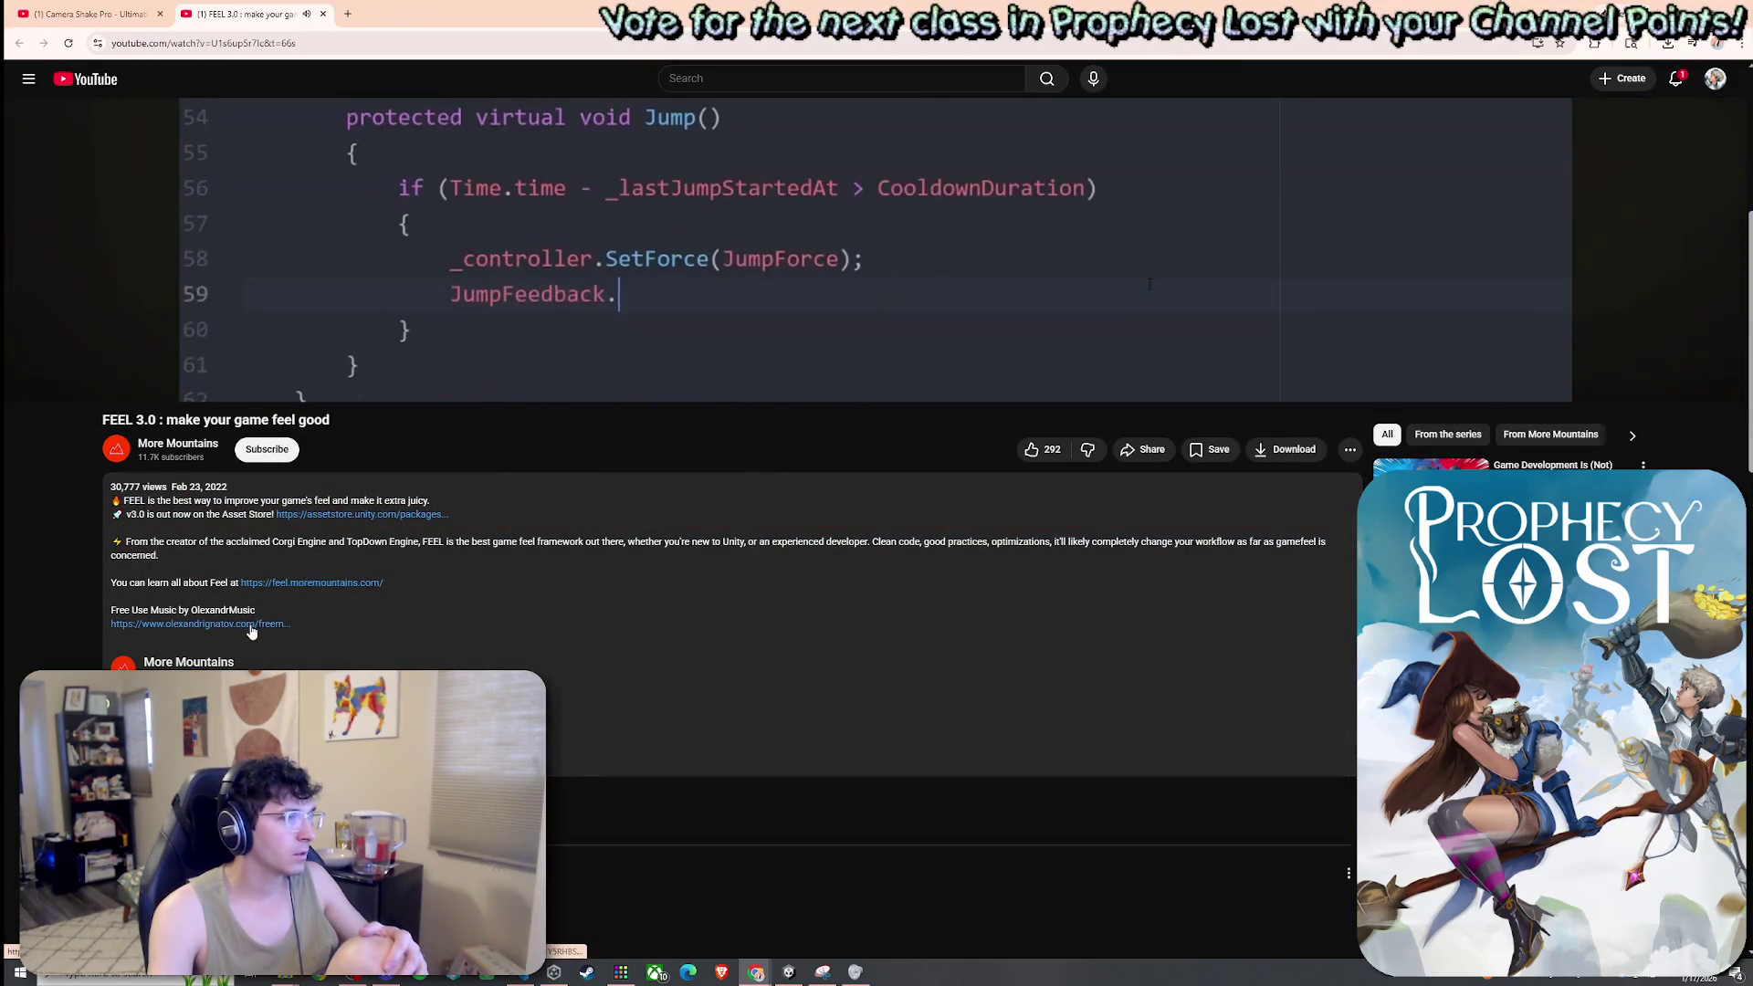
pyautogui.click(288, 585)
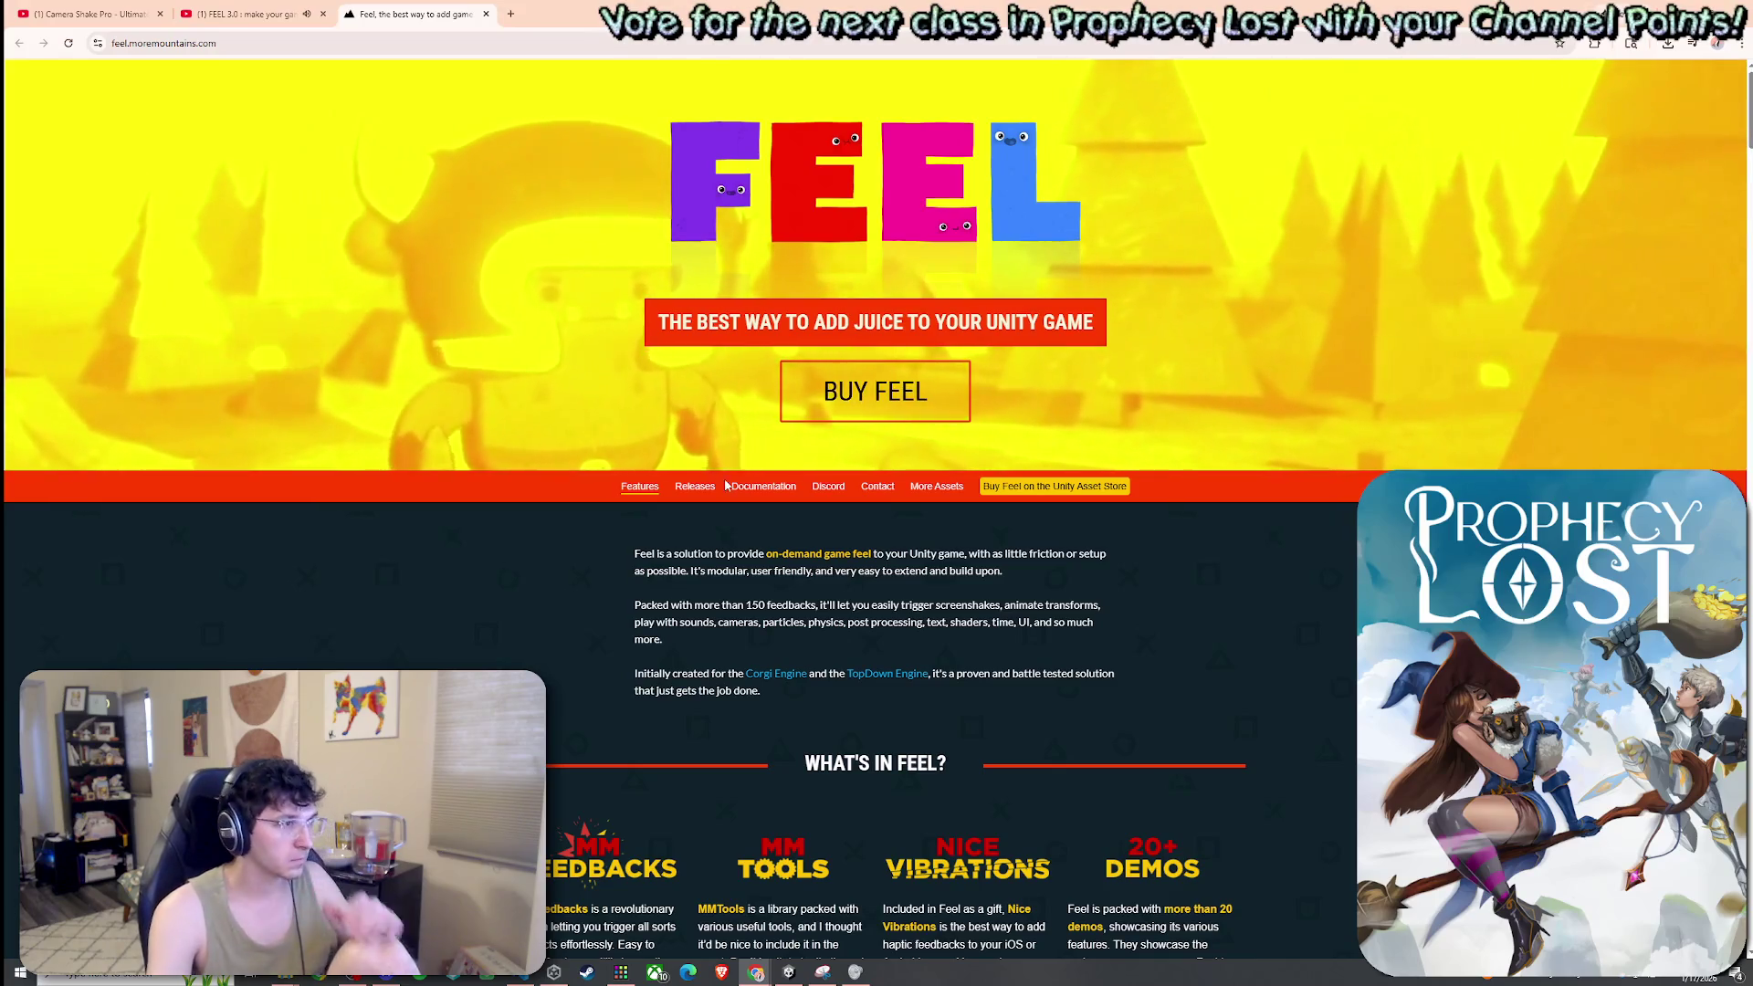
# Close the FEEL 3.0 video tab, keeping the Feel website open
pyautogui.scroll(-1, 725, 486)
pyautogui.moveTo(674, 486); pyautogui.dragTo(704, 487)
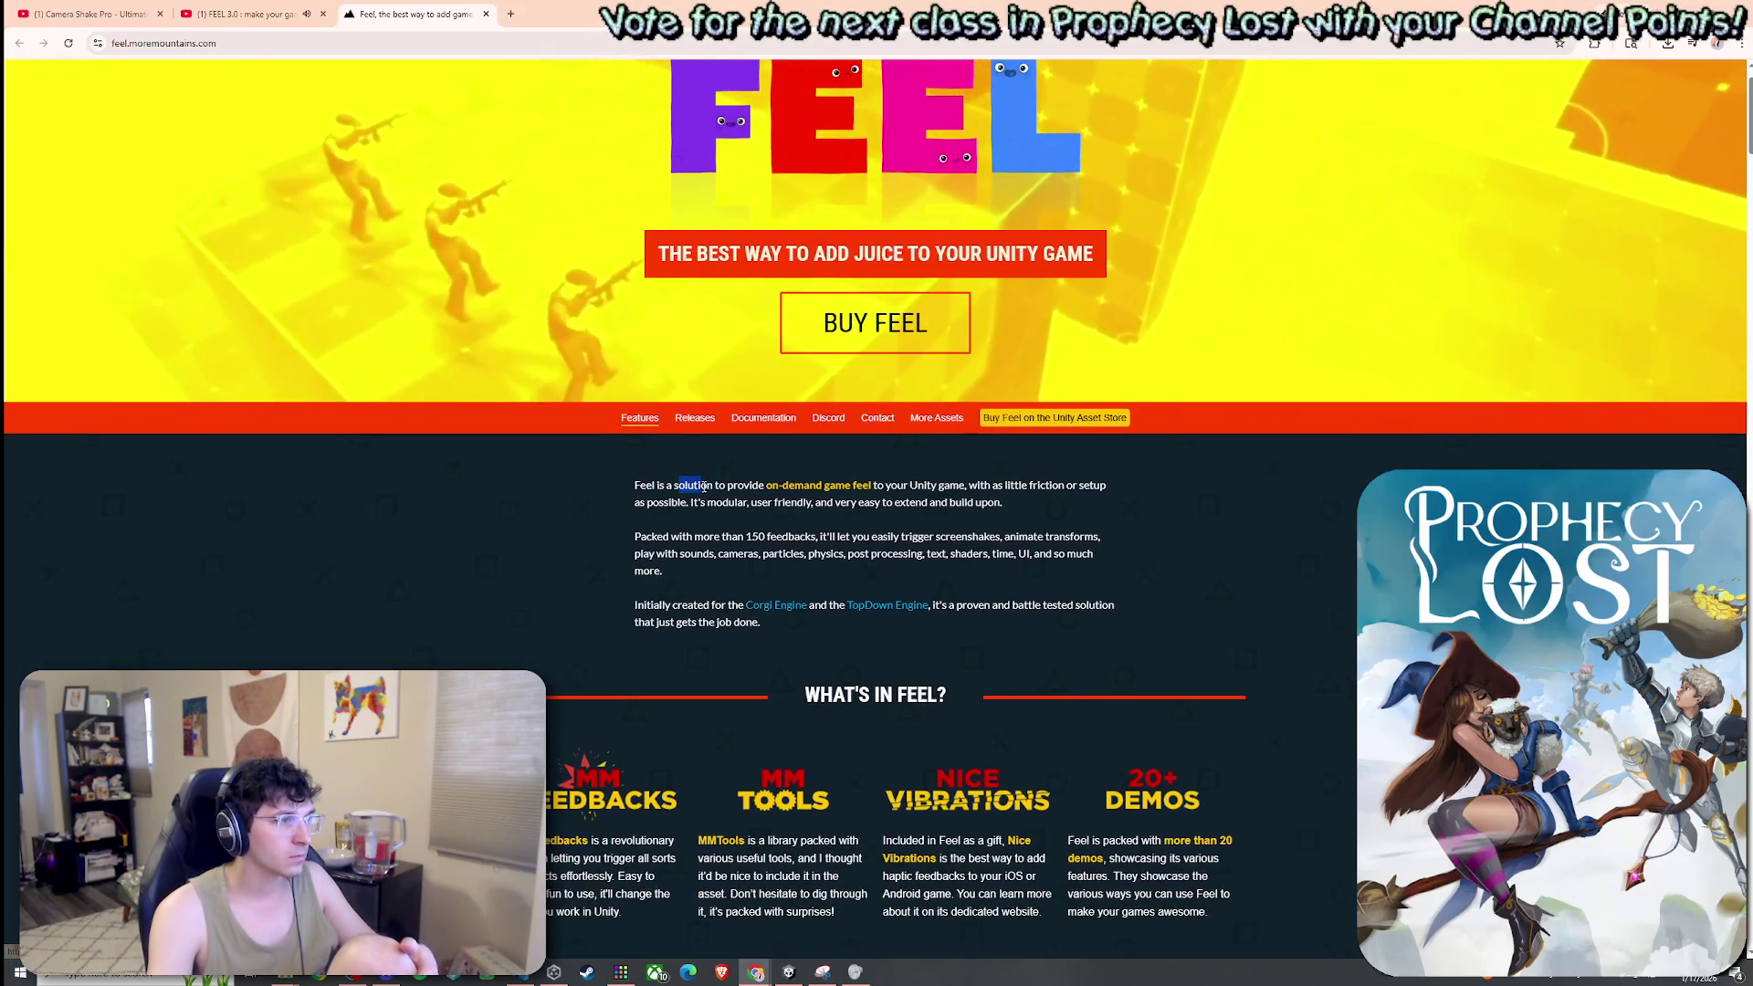
pyautogui.scroll(-9, 704, 486)
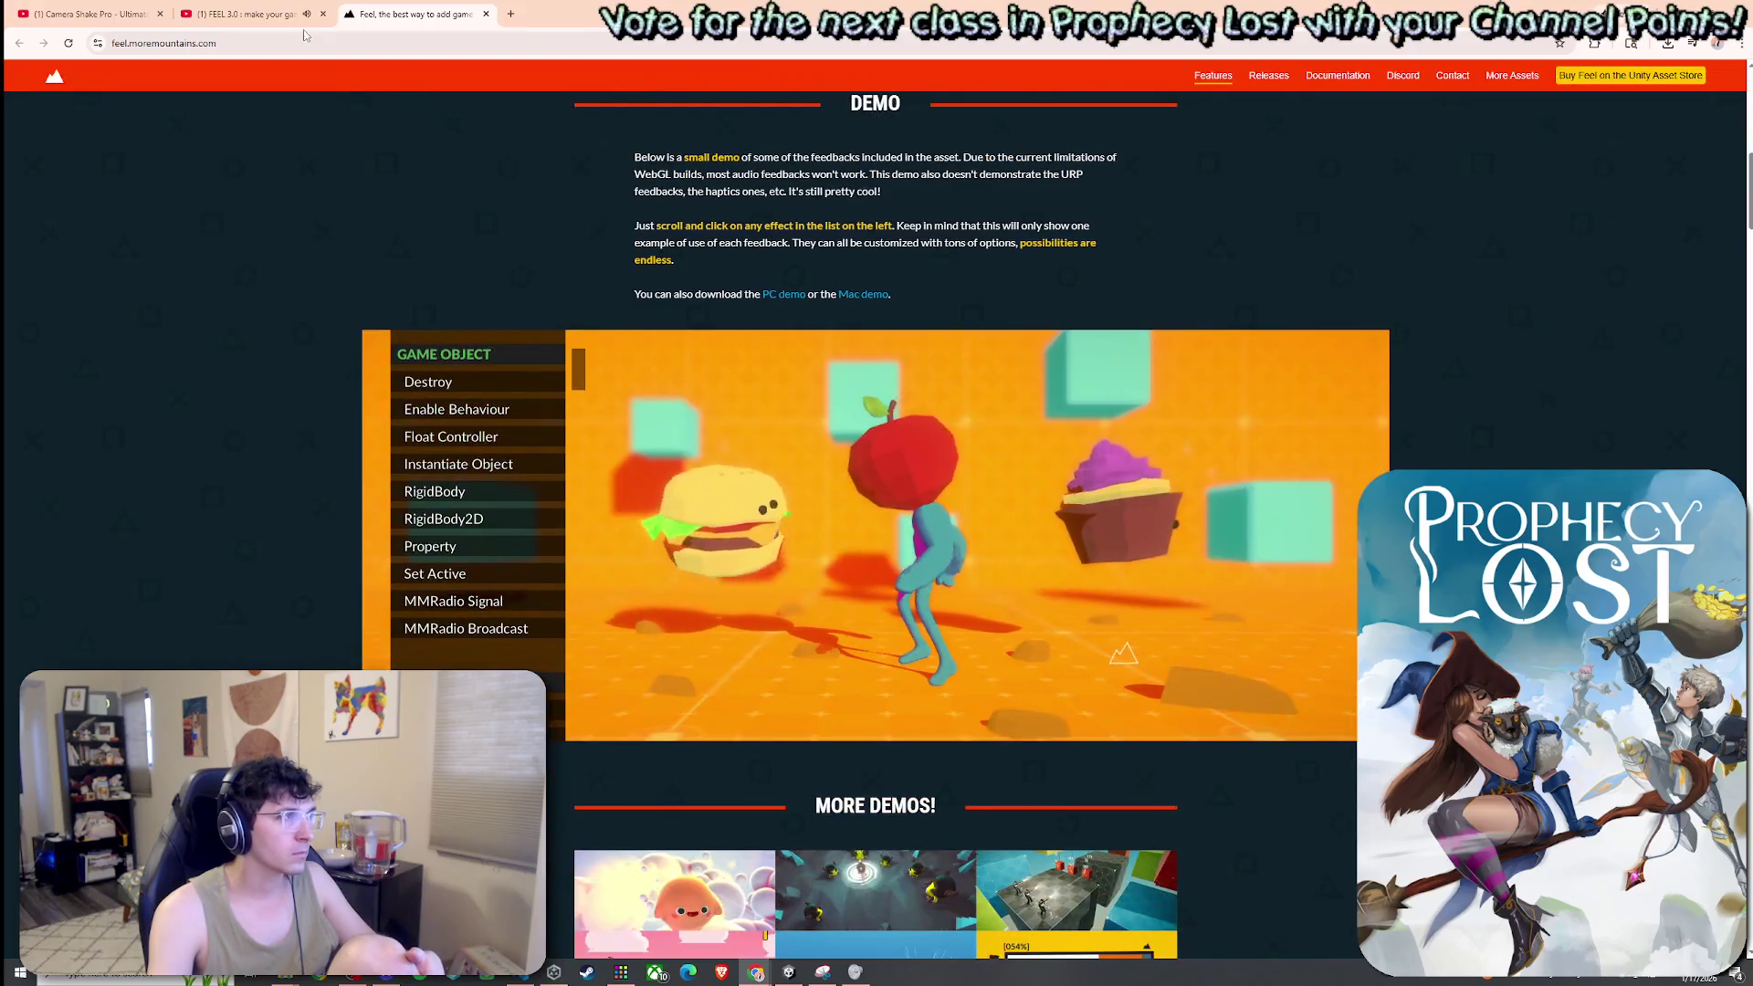
pyautogui.click(274, 15)
pyautogui.hotkey('ctrl', 'w')
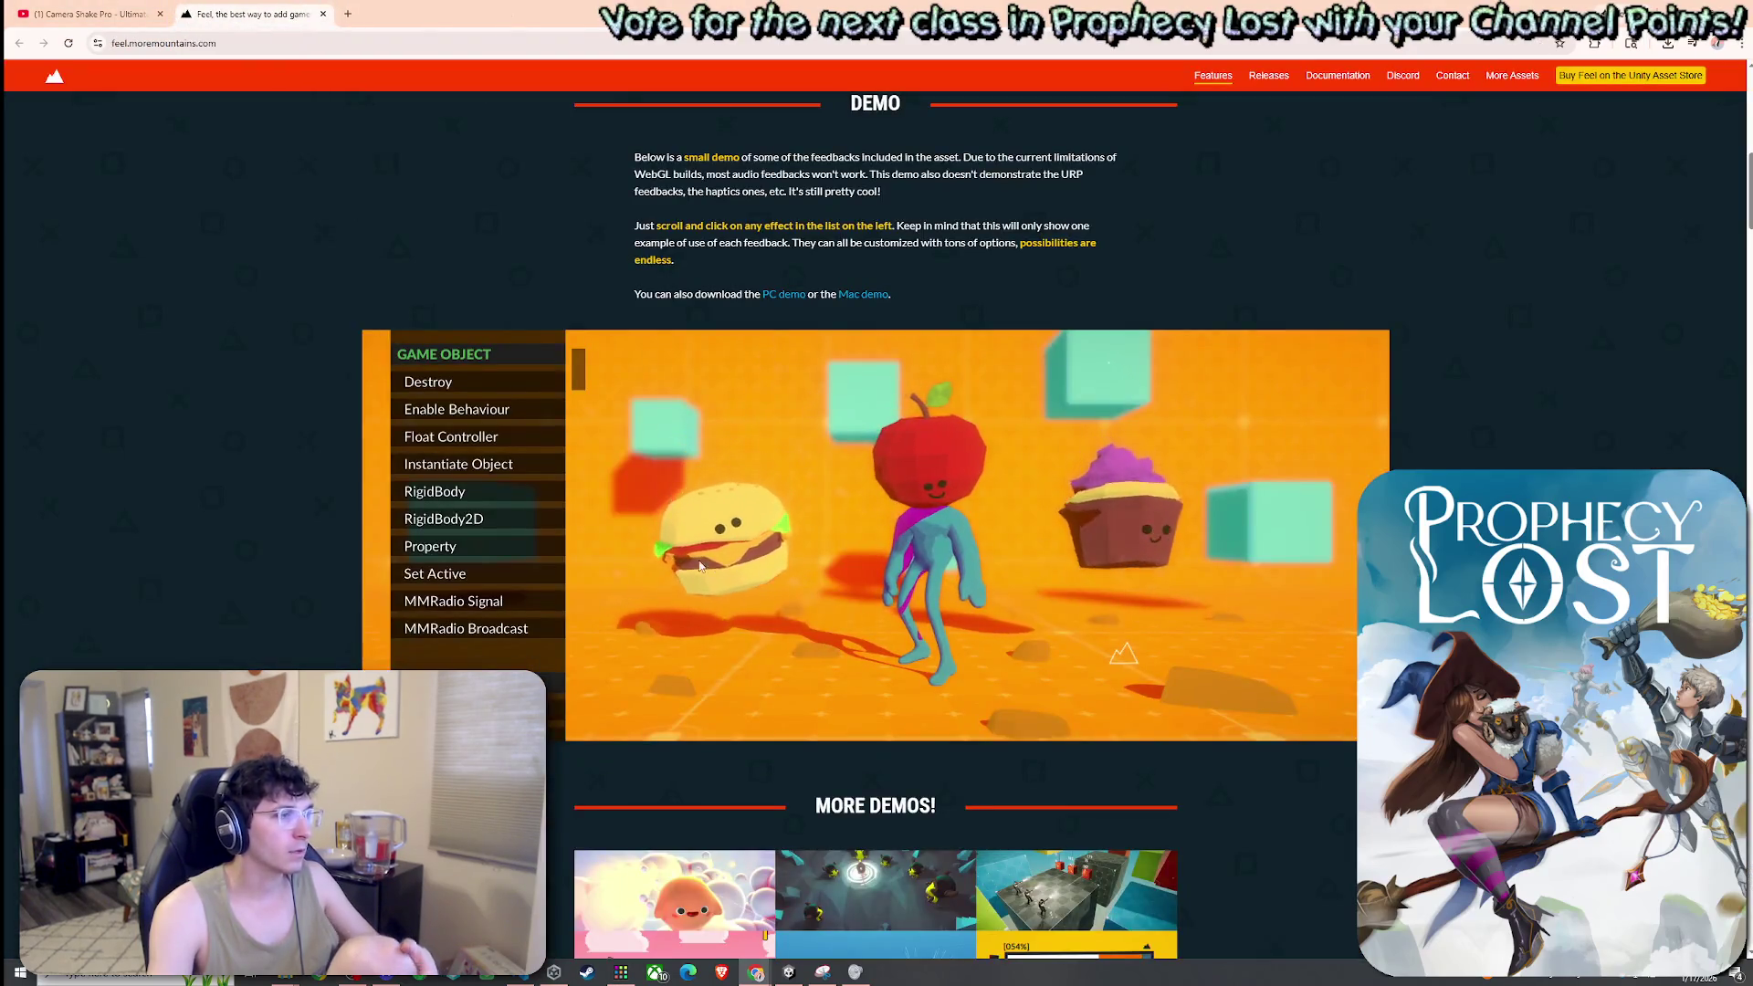
# Preview the Cinemachine Impulse, Flash, Bloom and Global Volume Blend effects in the demo
pyautogui.scroll(-5, 491, 576)
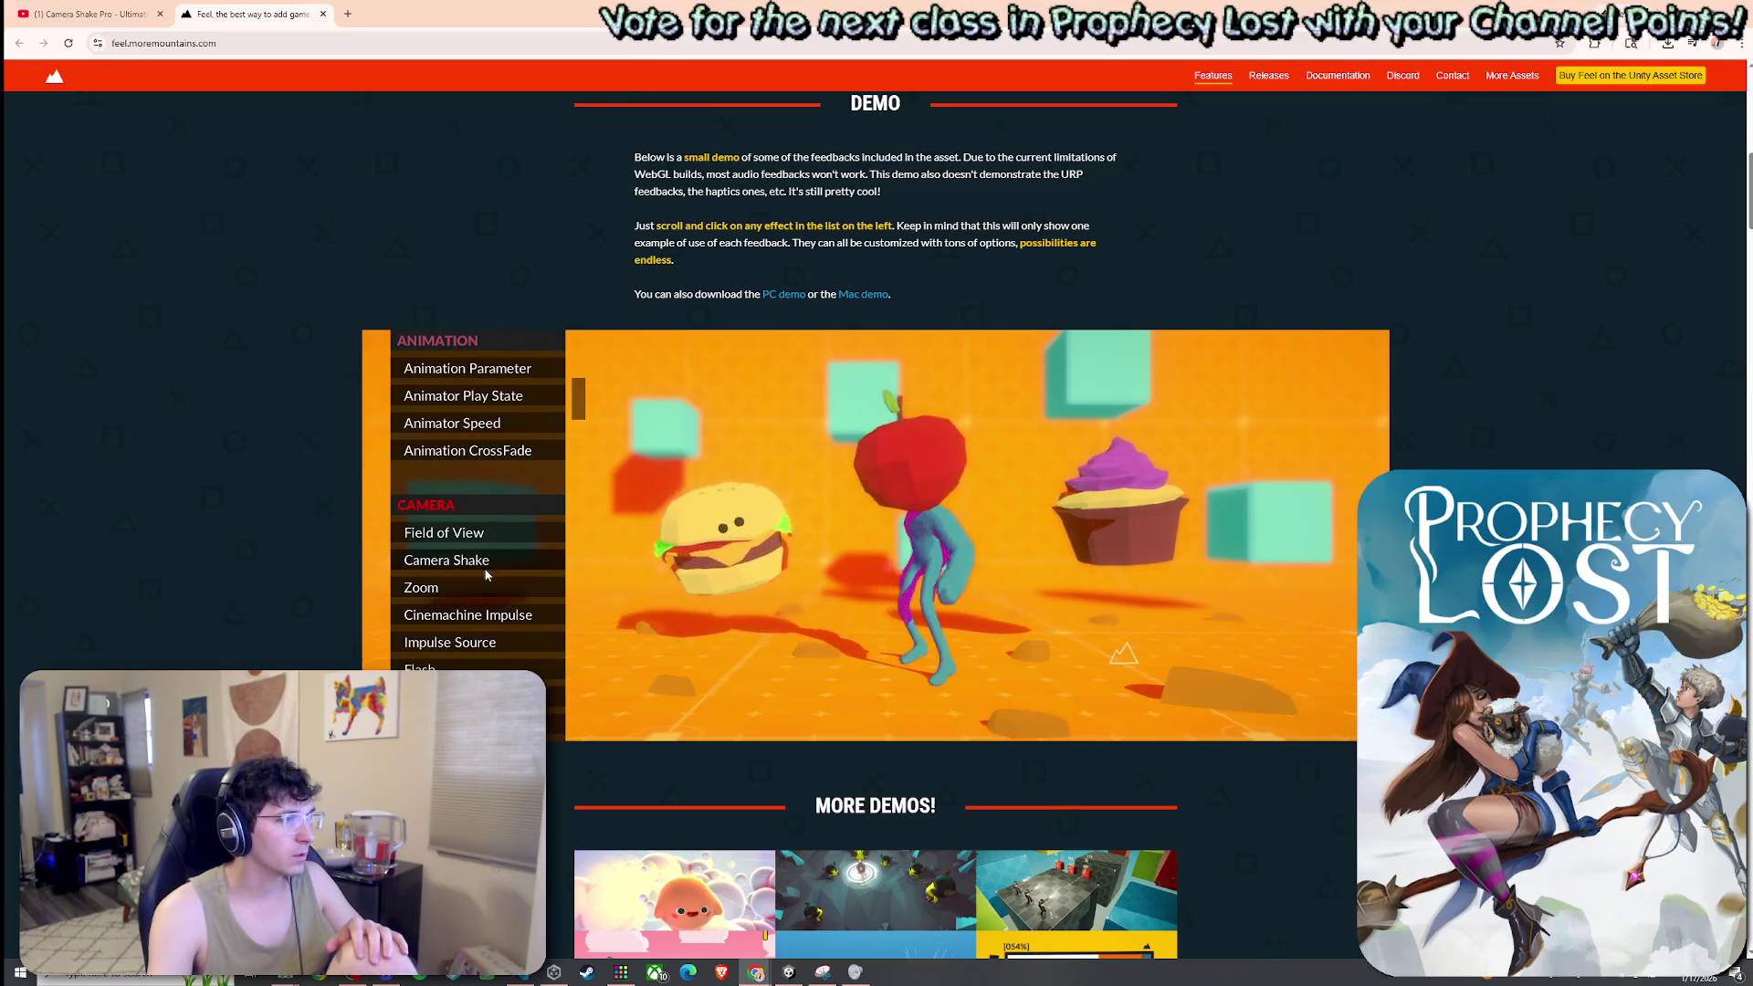
pyautogui.click(499, 622)
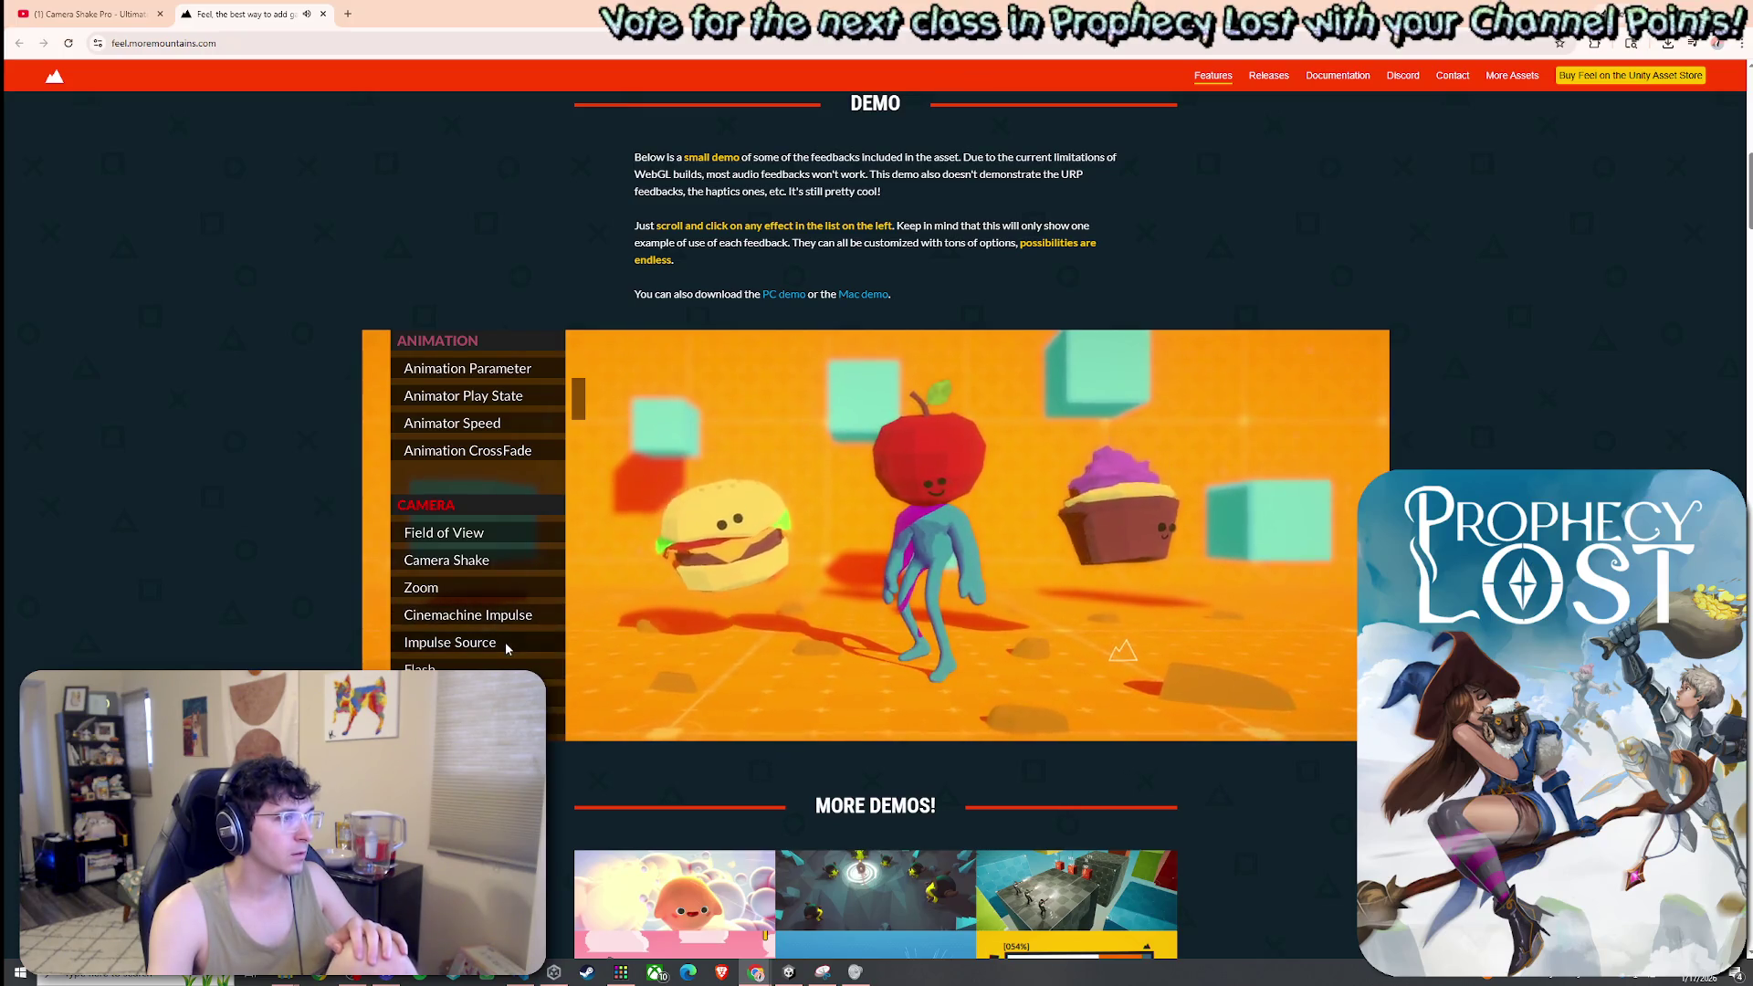
pyautogui.click(503, 657)
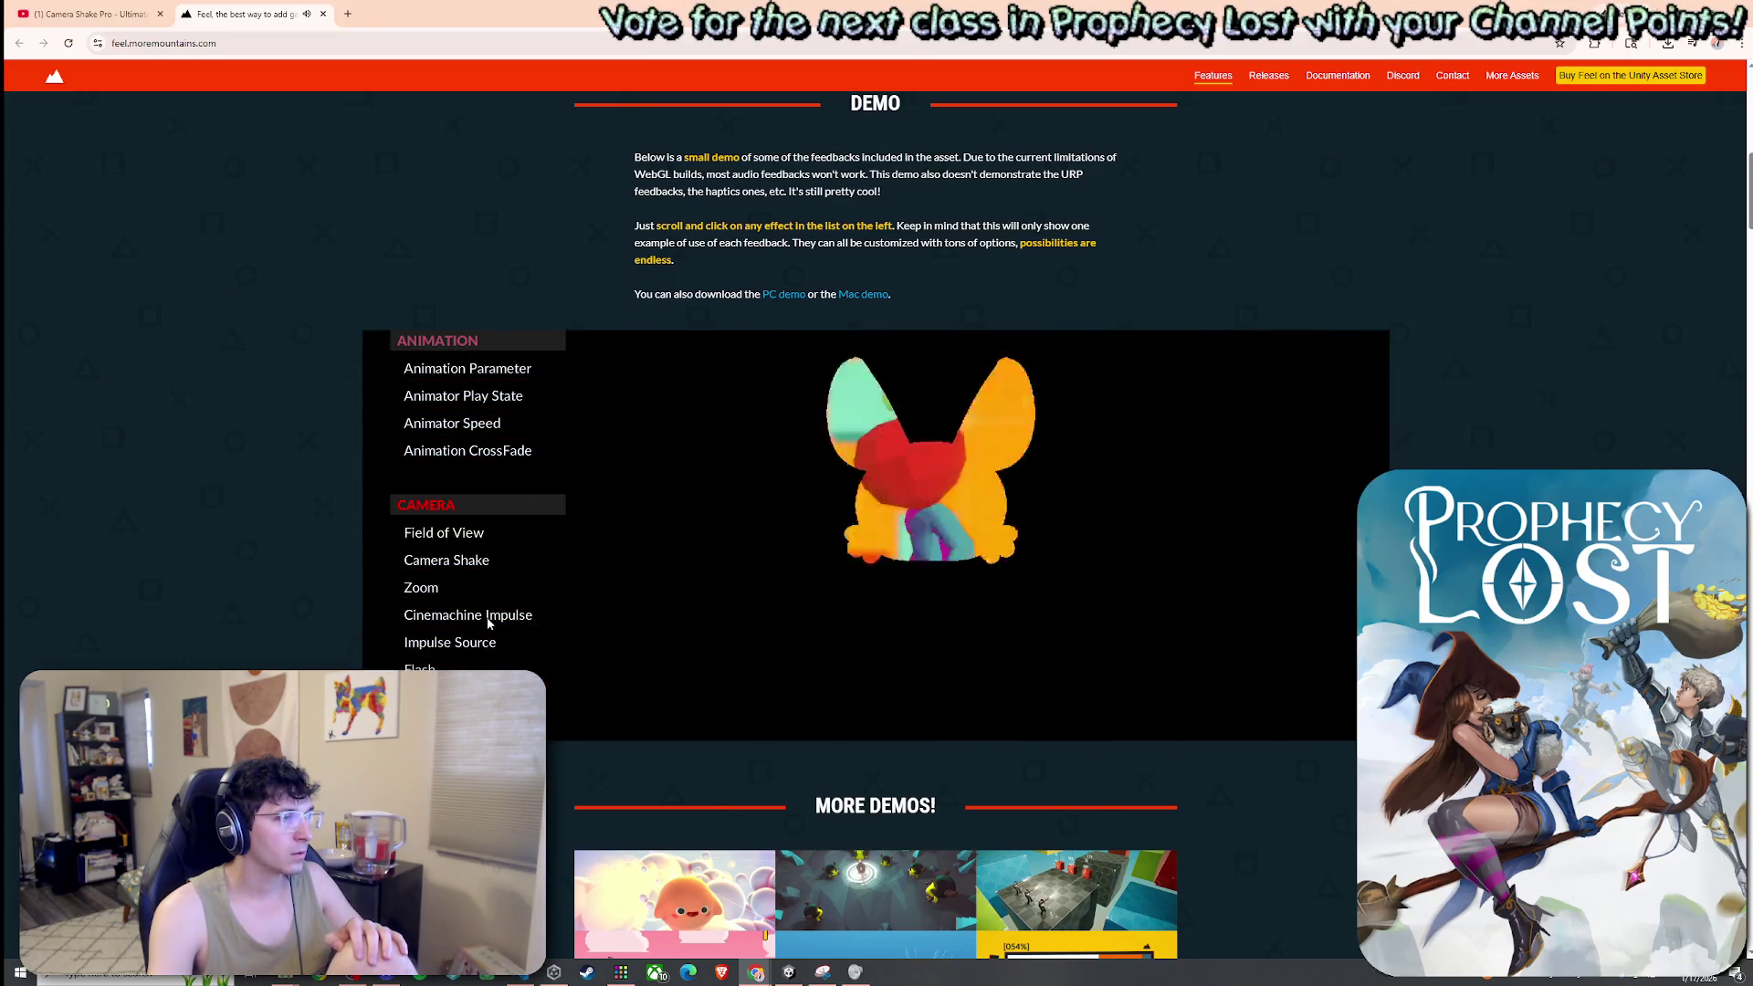
pyautogui.scroll(-3, 462, 585)
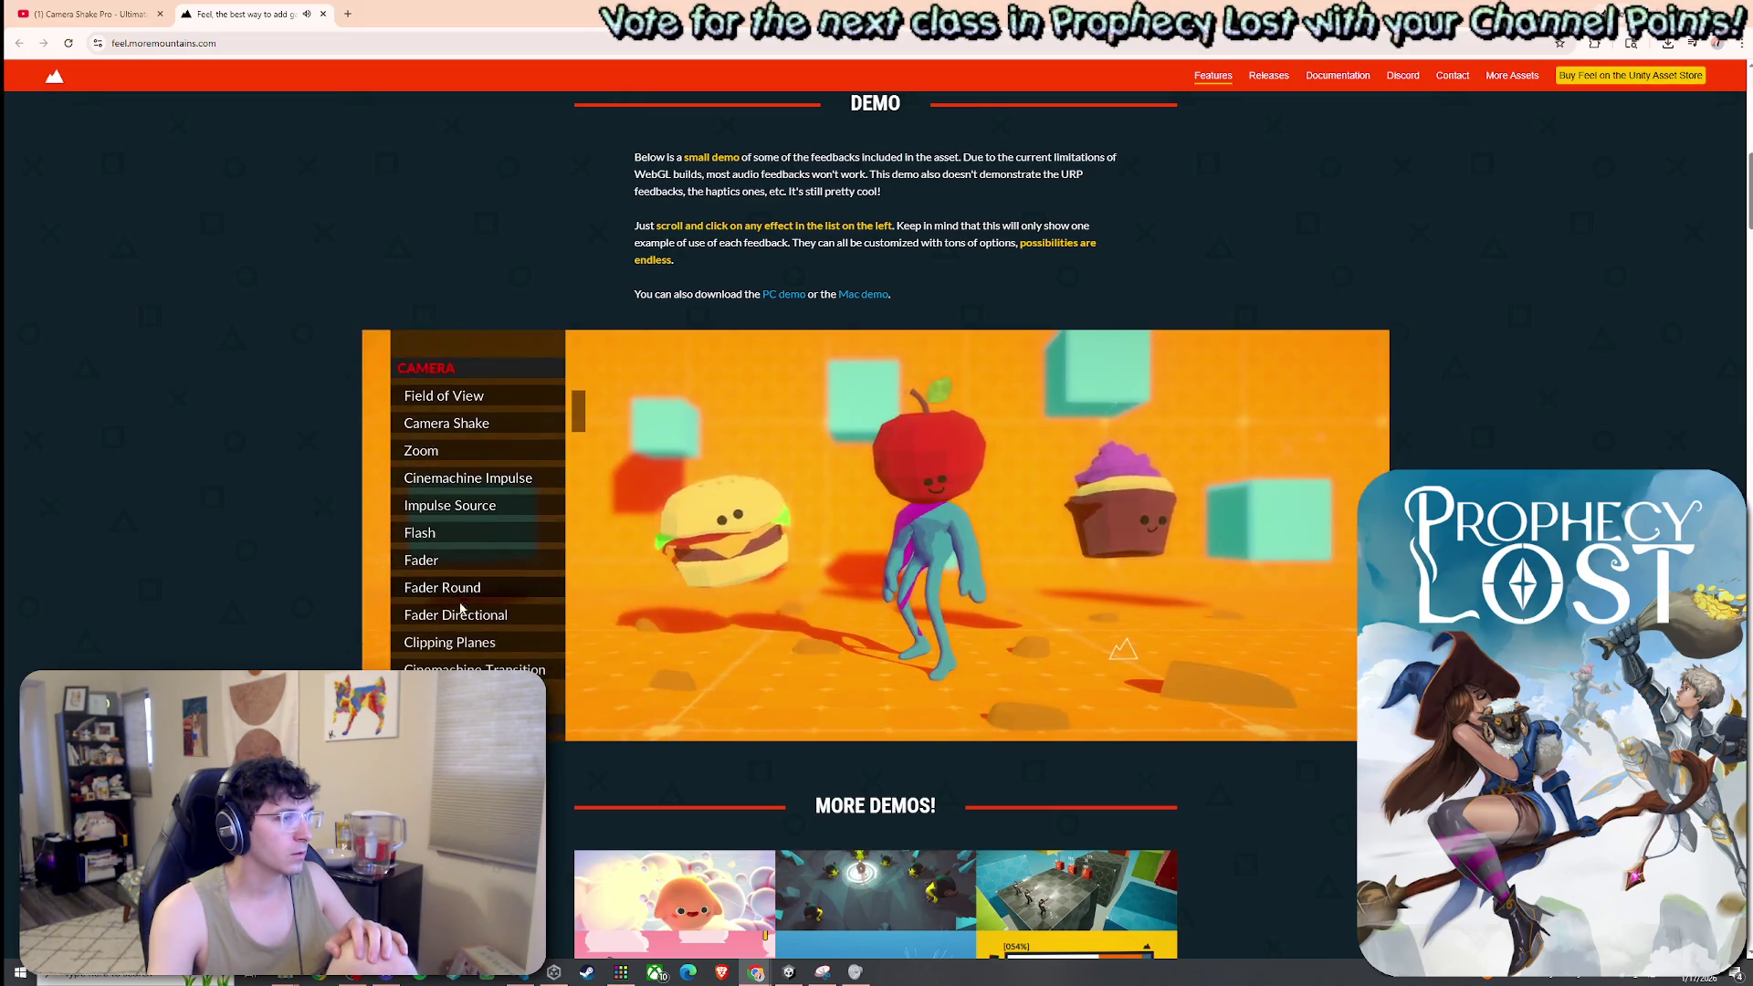
pyautogui.click(474, 645)
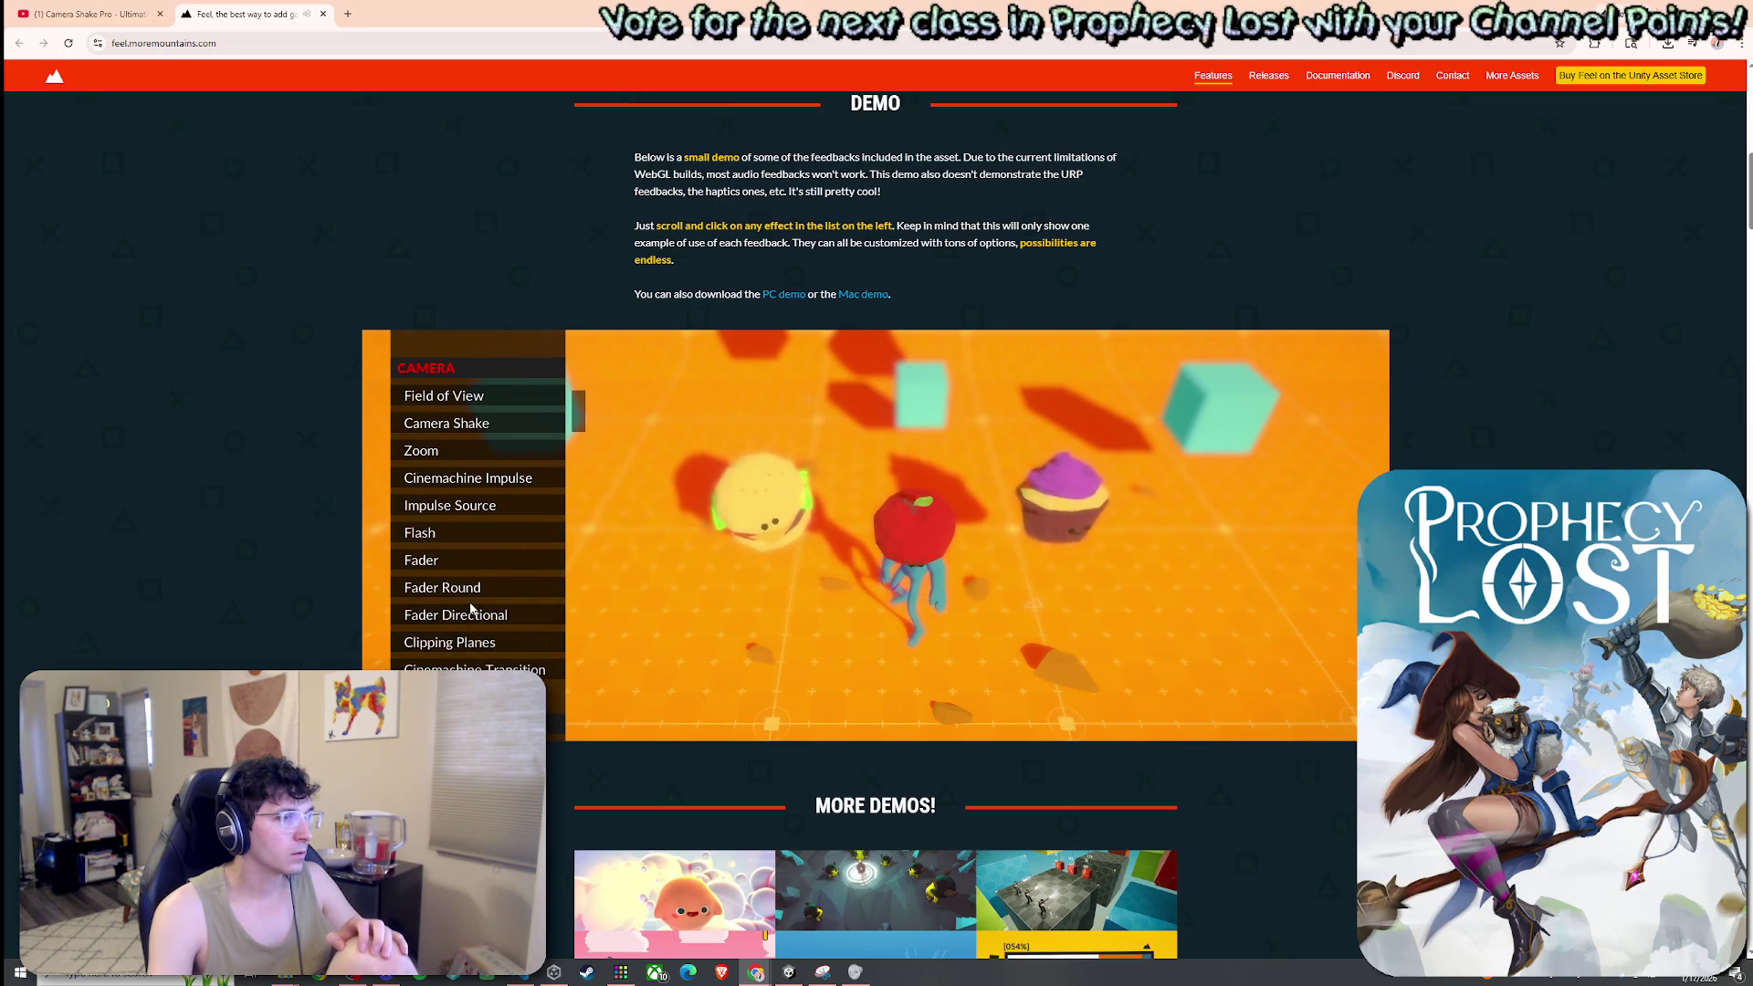
pyautogui.scroll(-3, 470, 598)
pyautogui.scroll(-3, 470, 594)
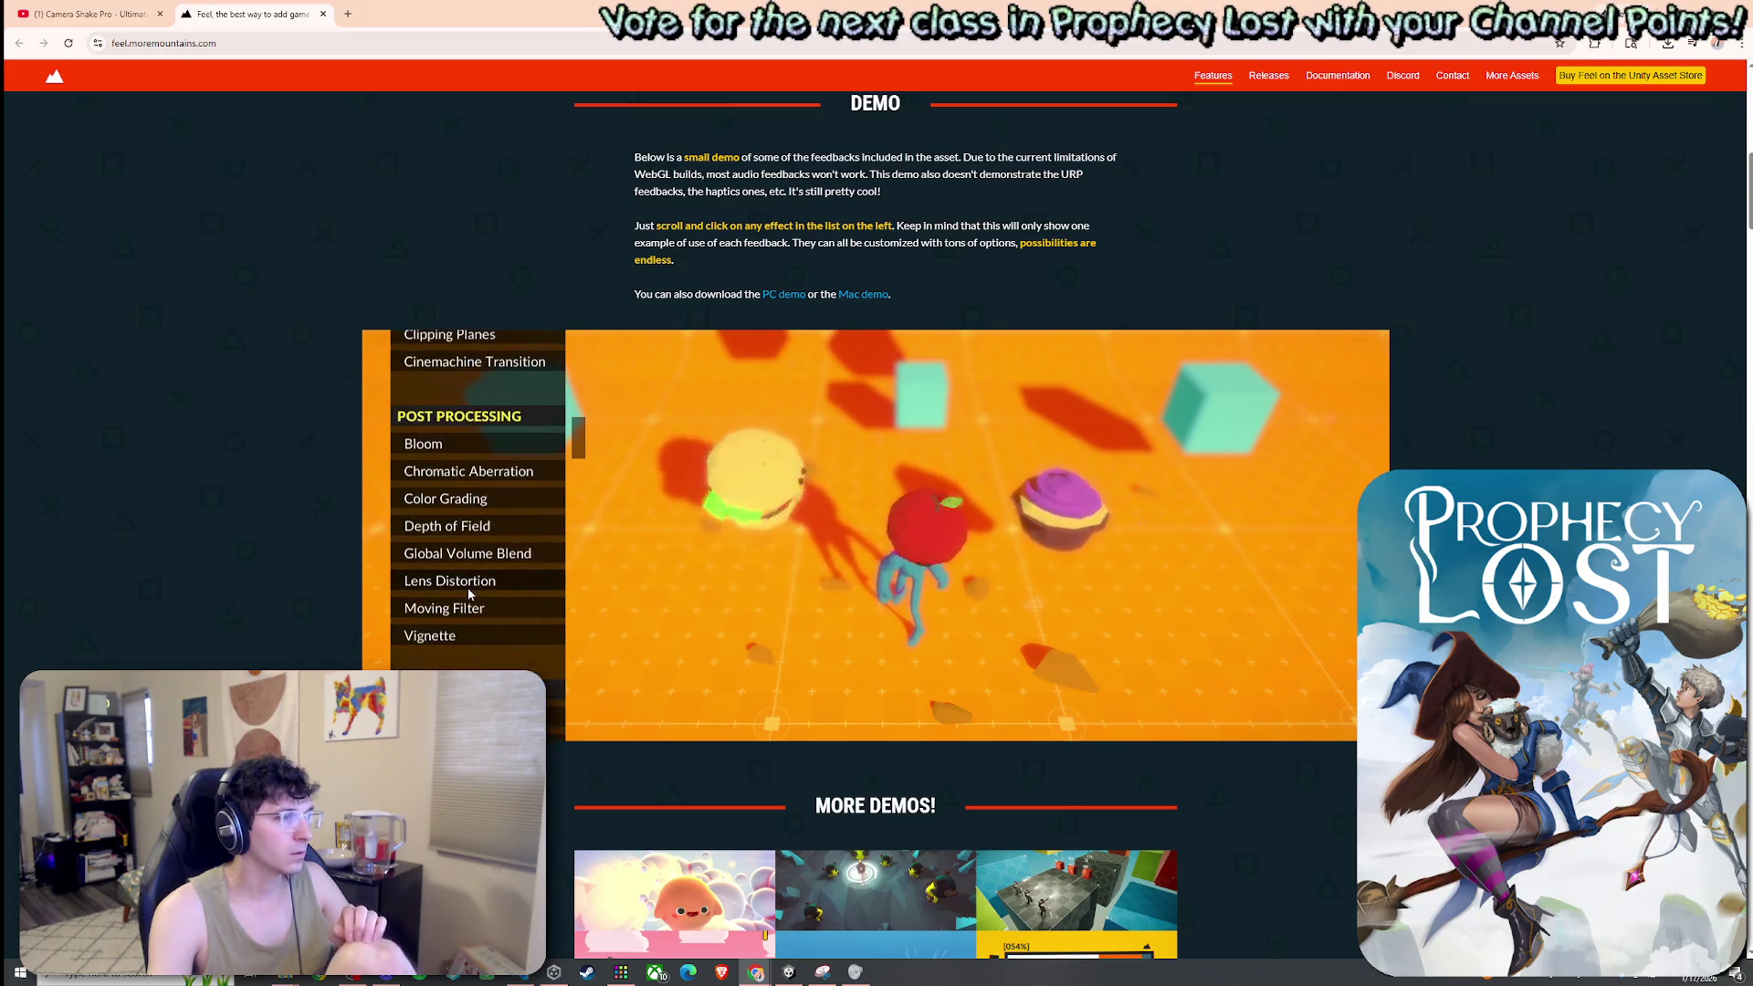
pyautogui.click(450, 447)
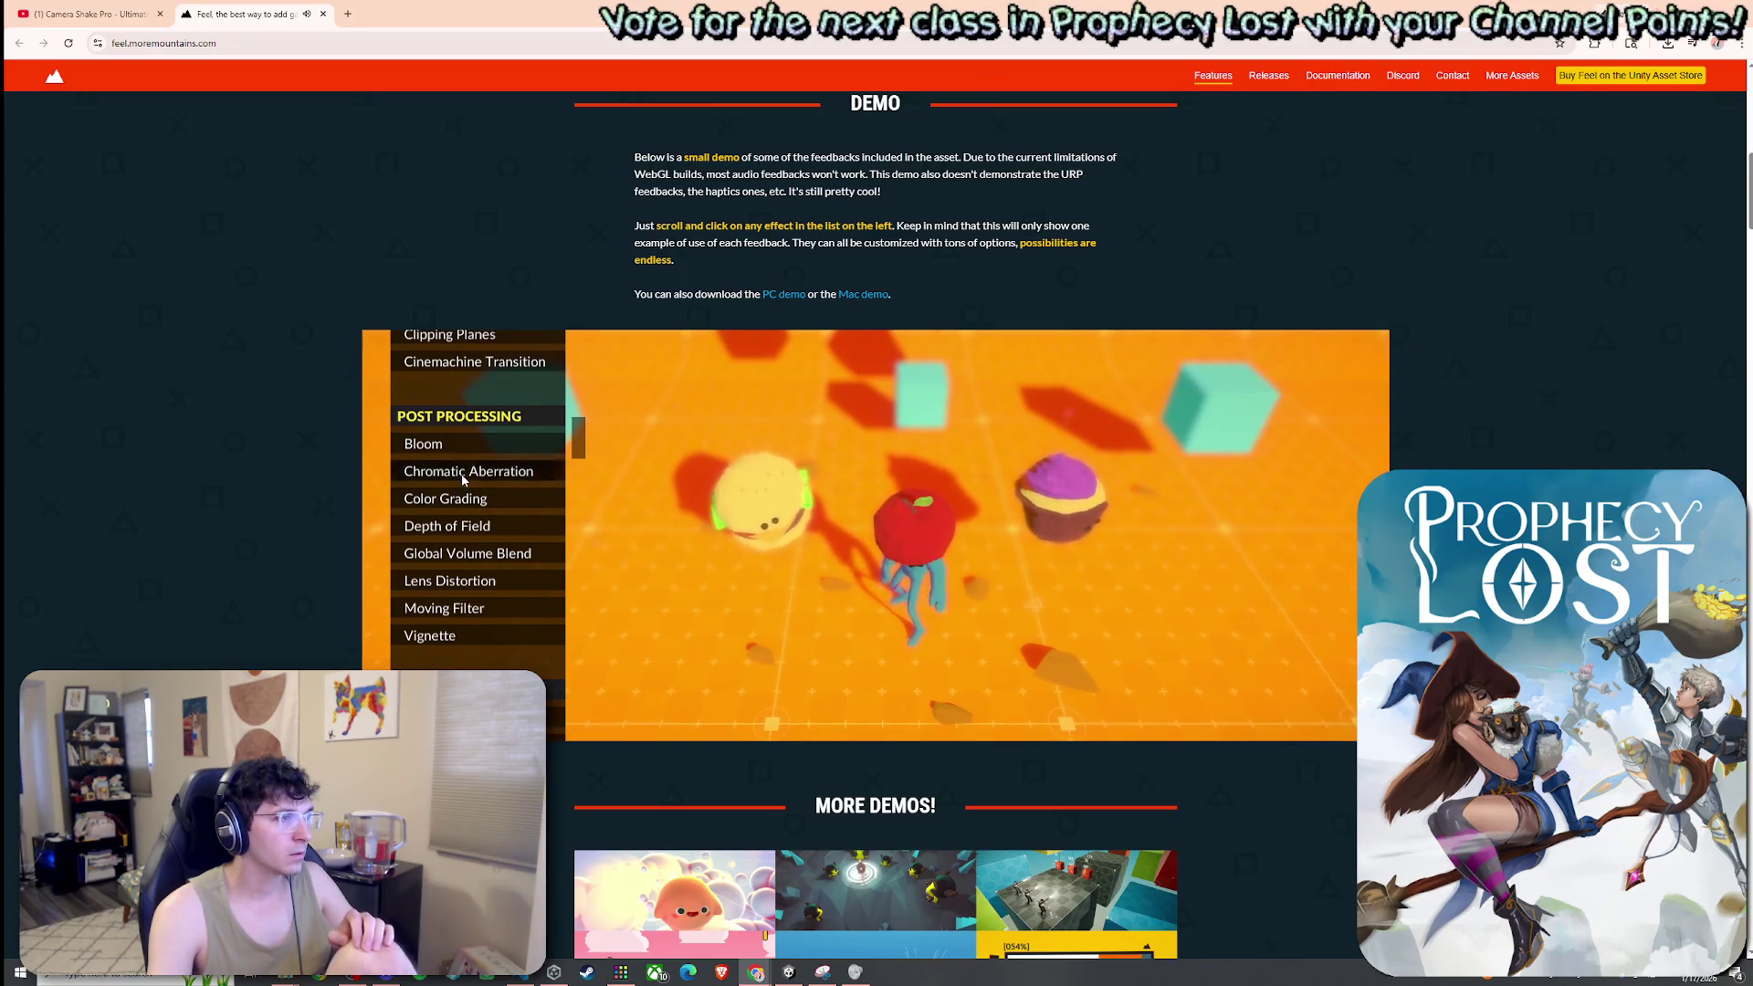
pyautogui.click(461, 526)
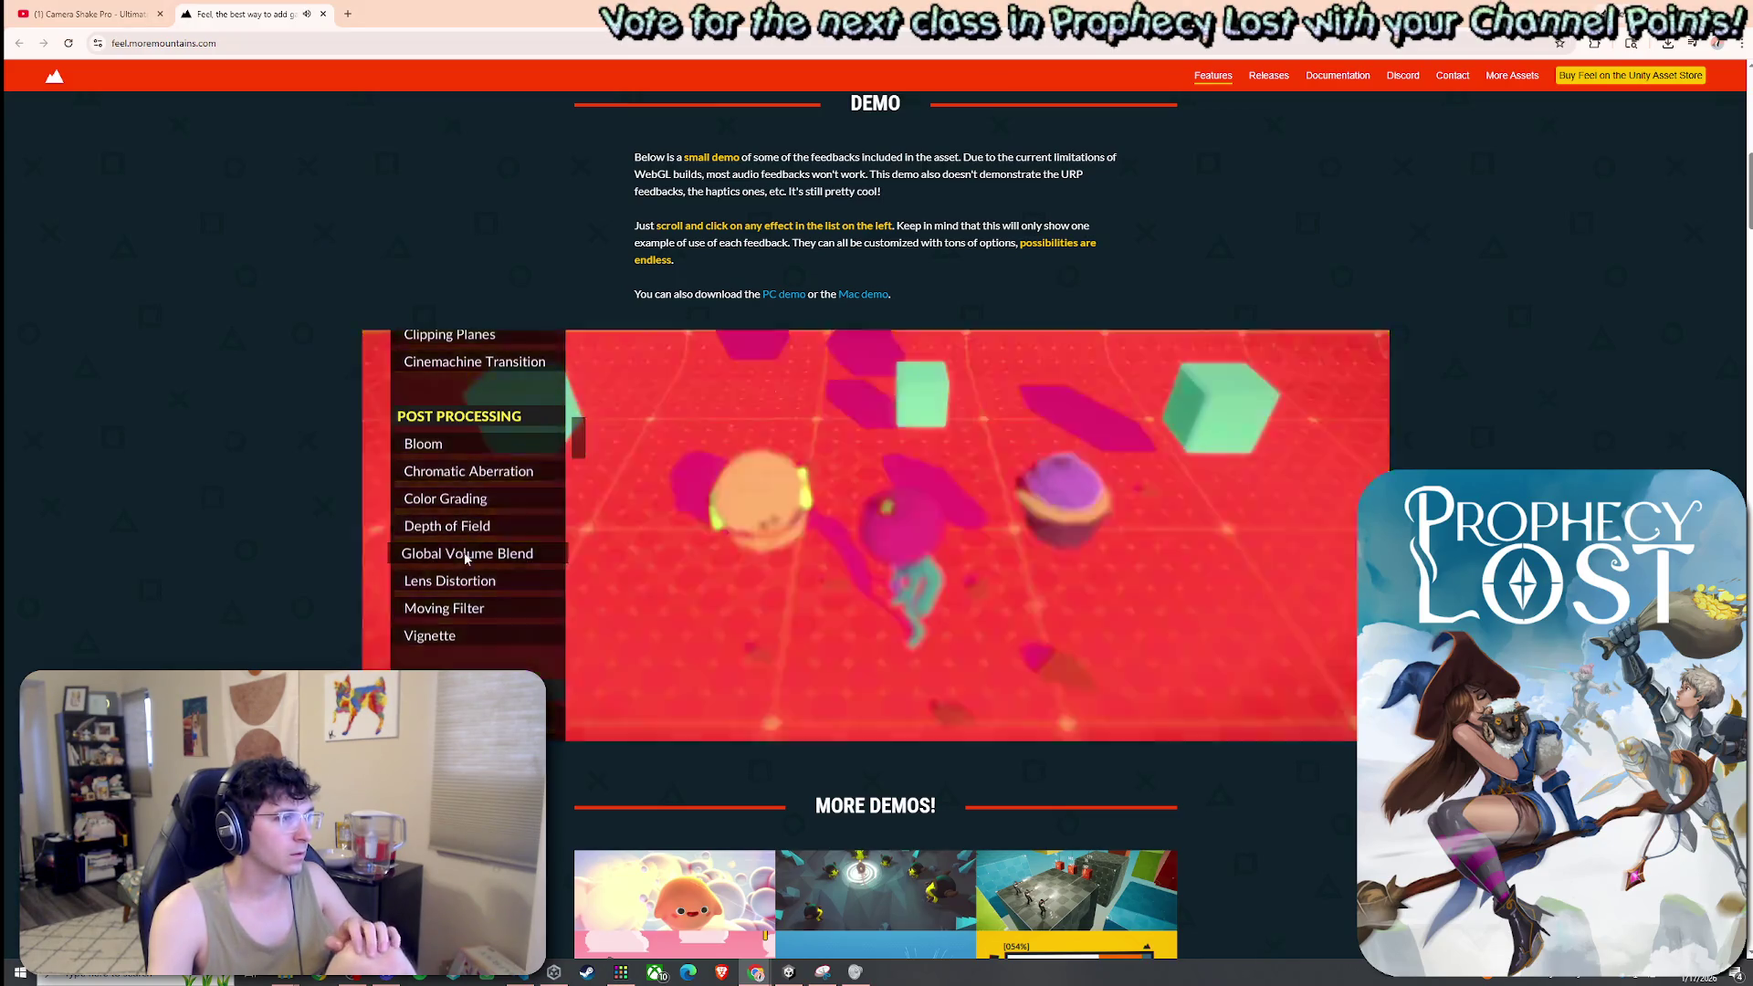
# Scroll the feedback list past Haptics, Loop and Particles to the TMP effects, then close the site
pyautogui.scroll(-1, 463, 600)
pyautogui.scroll(-2, 462, 600)
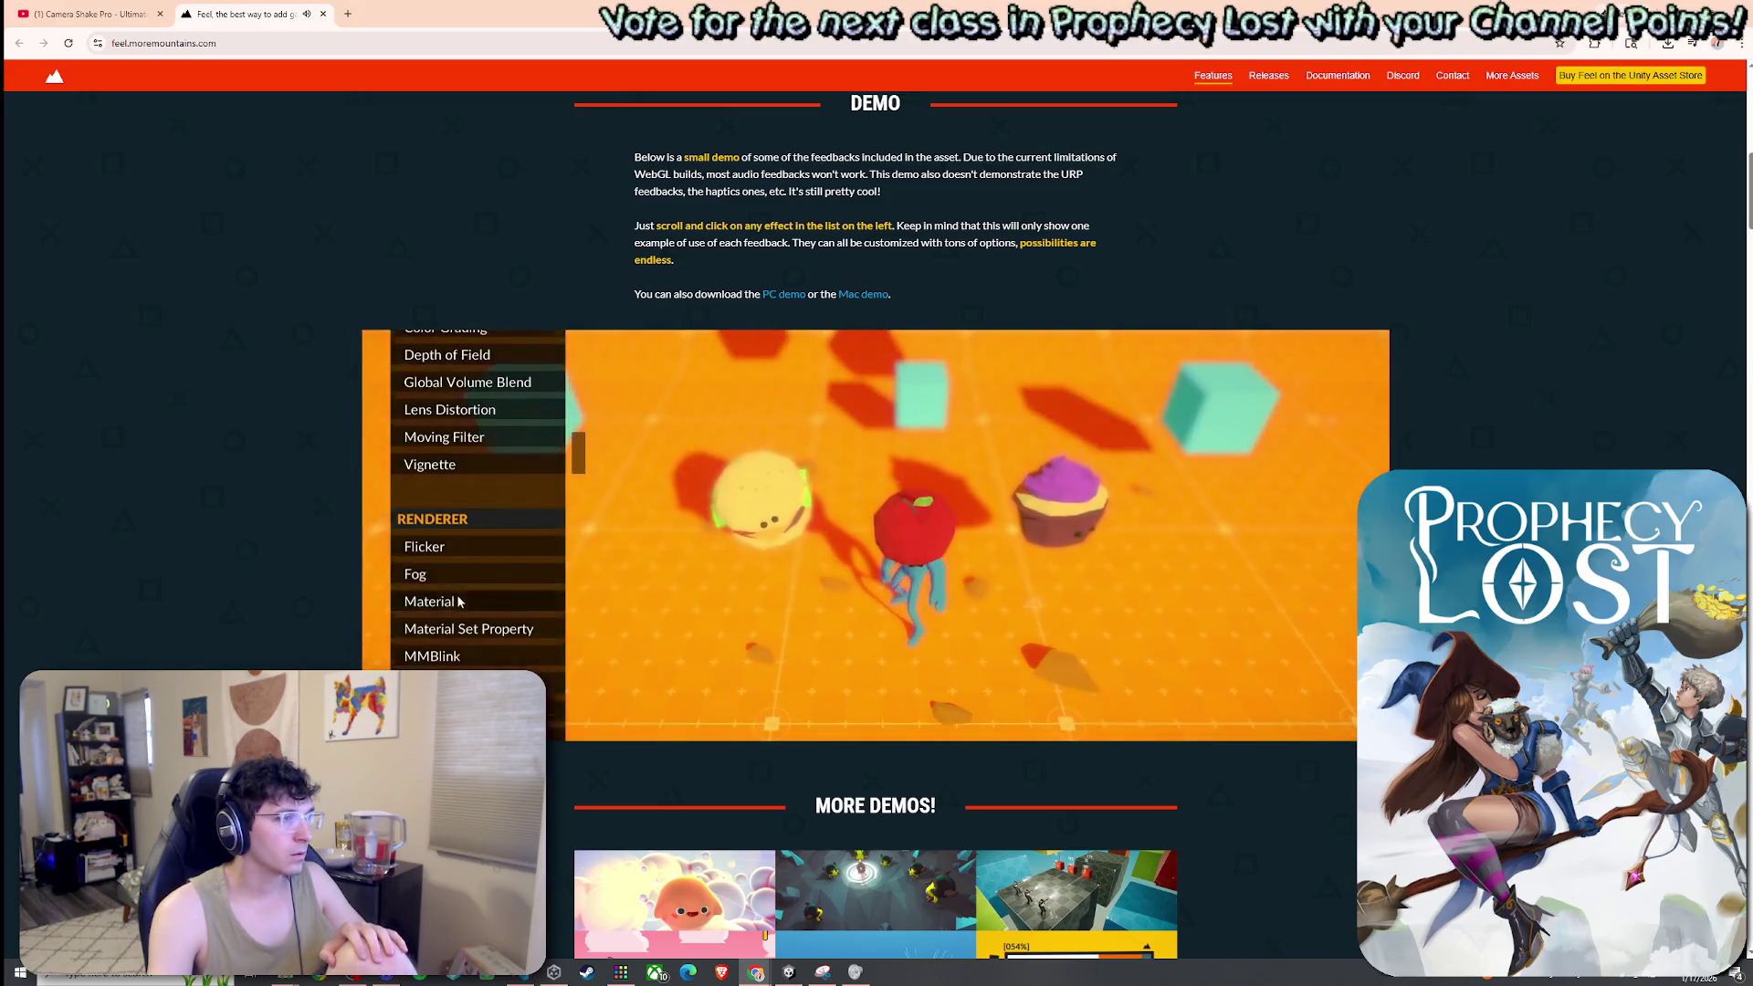
pyautogui.scroll(-3, 459, 599)
pyautogui.scroll(-2, 459, 601)
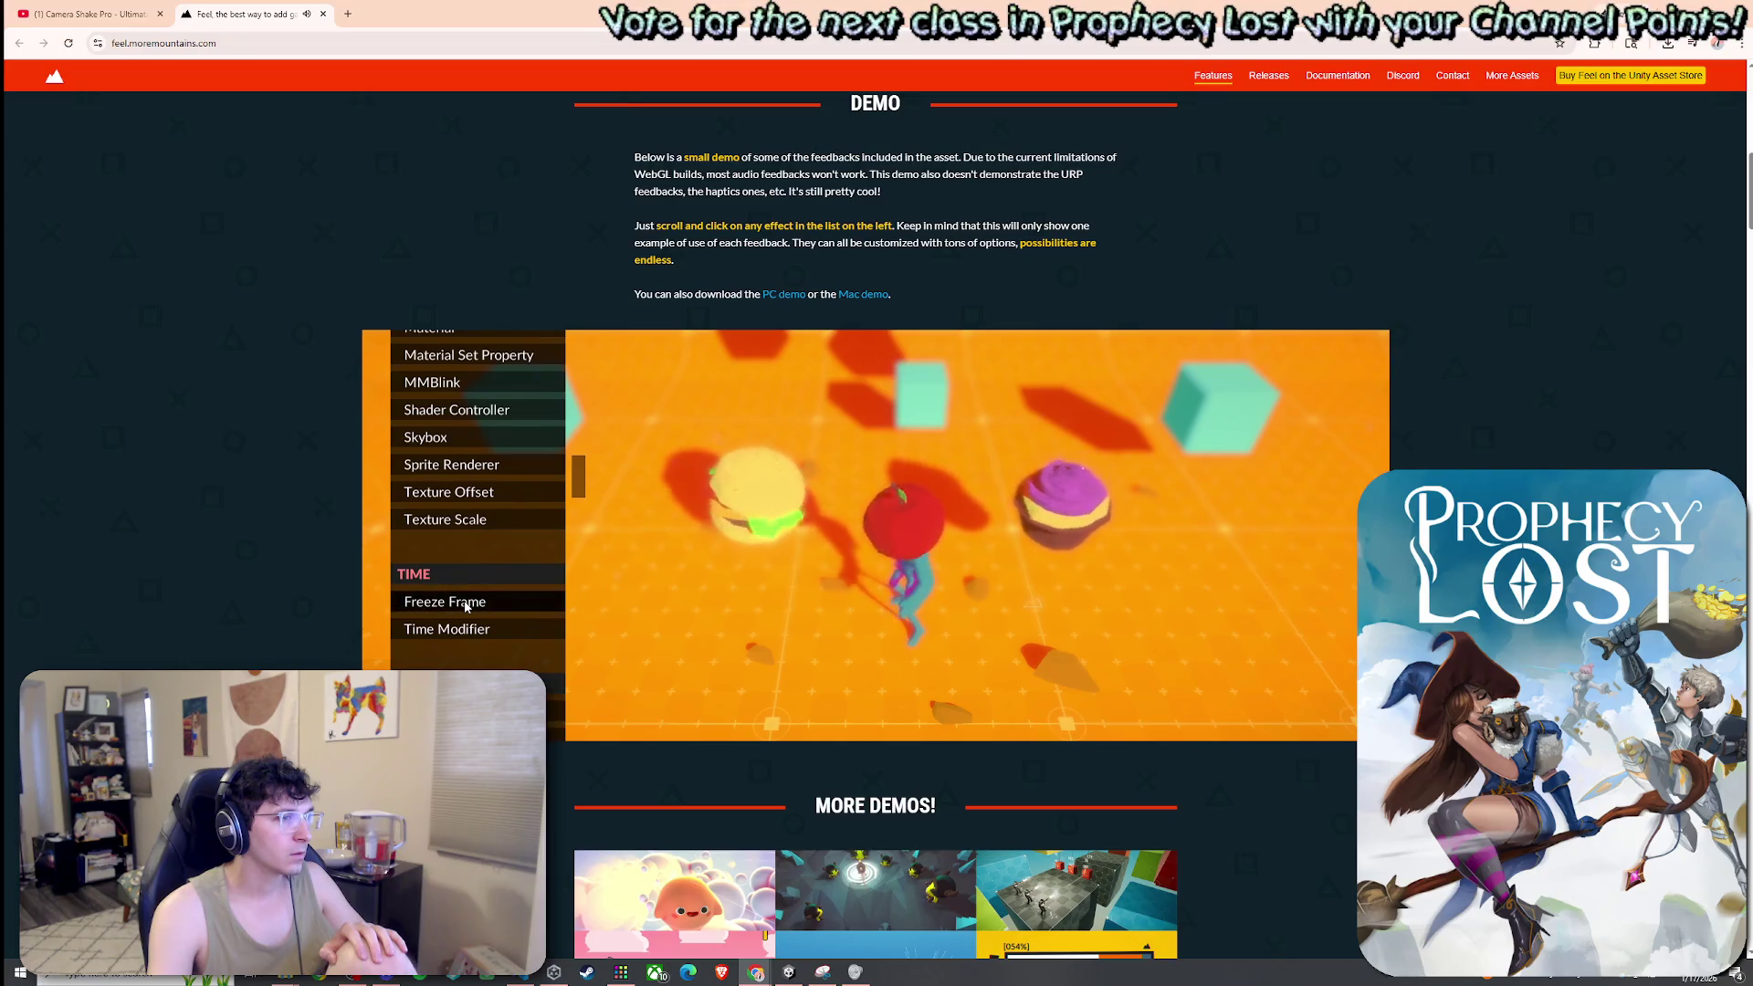
pyautogui.scroll(-2, 466, 608)
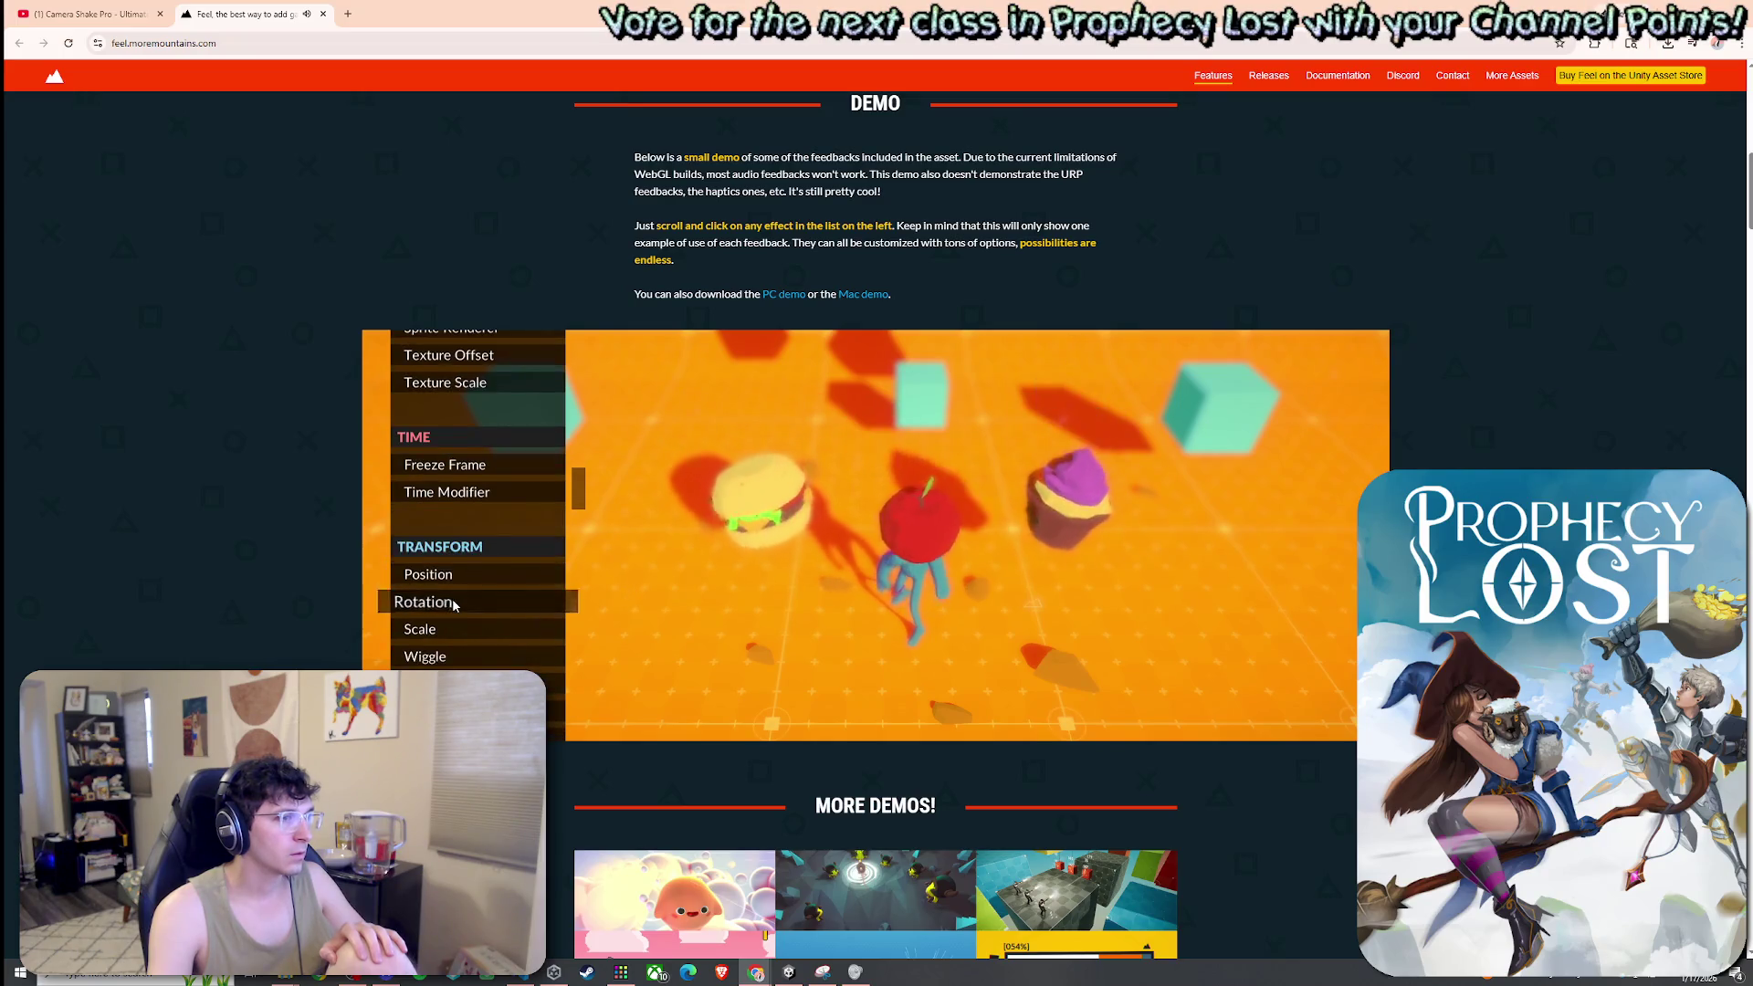
pyautogui.scroll(-1, 463, 601)
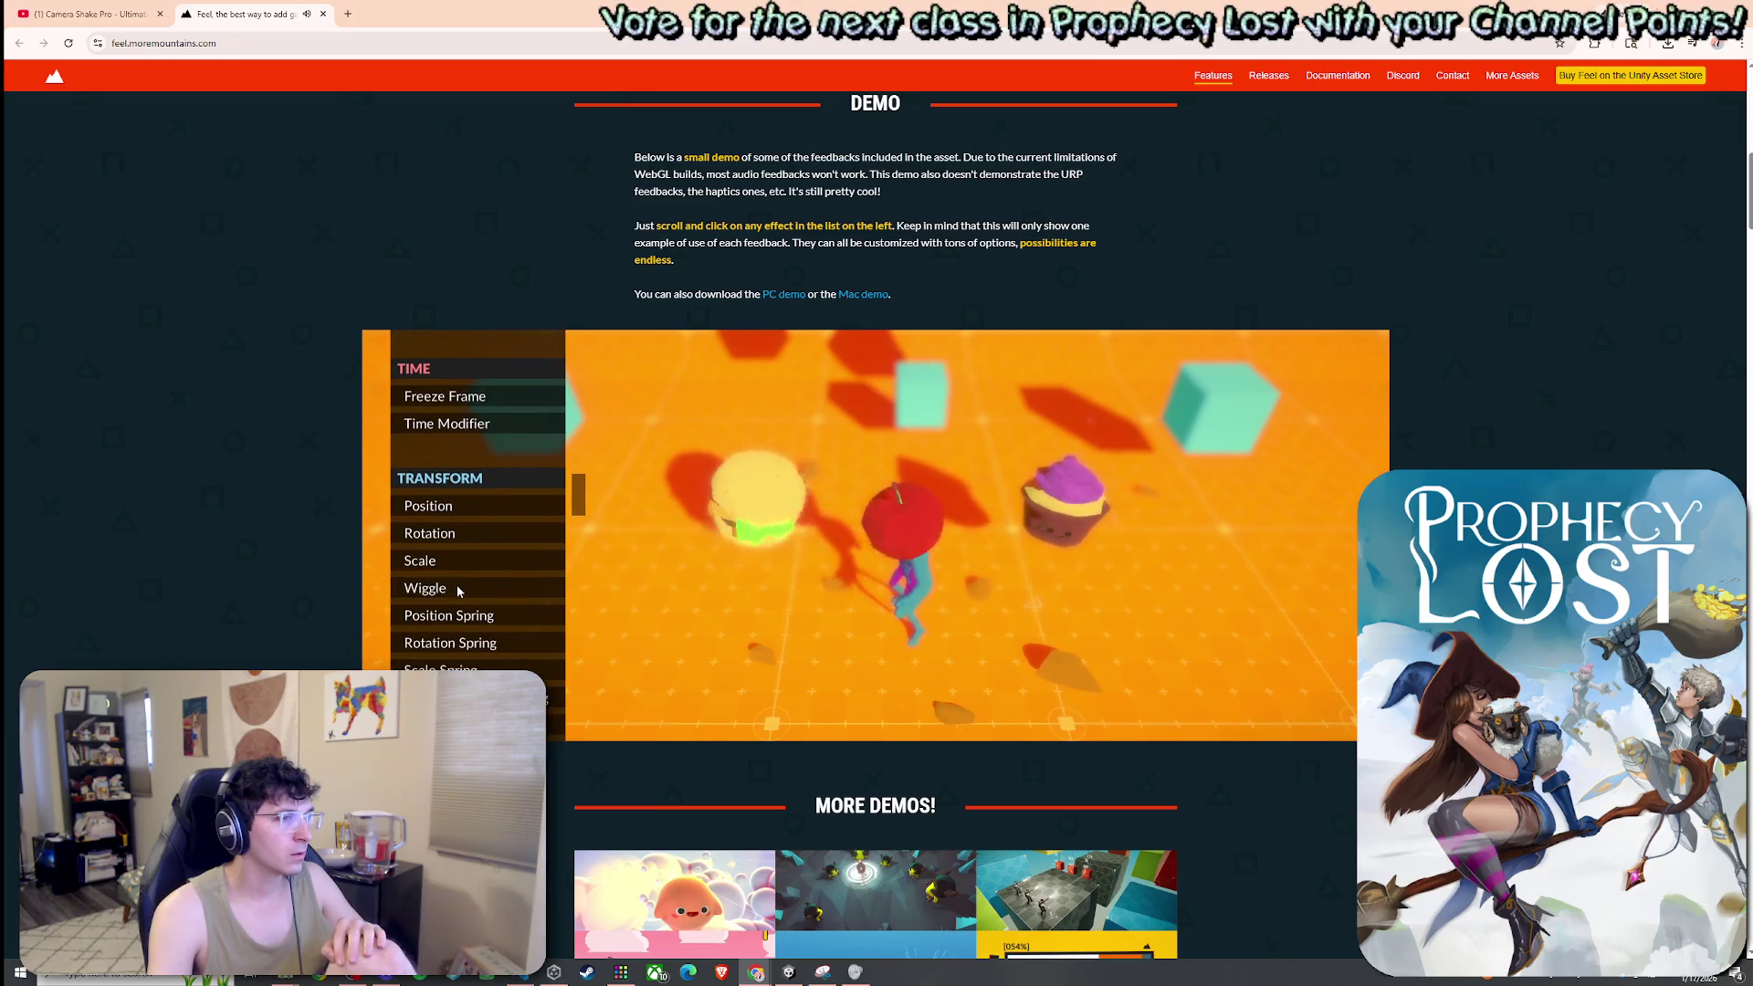
pyautogui.scroll(-2, 464, 621)
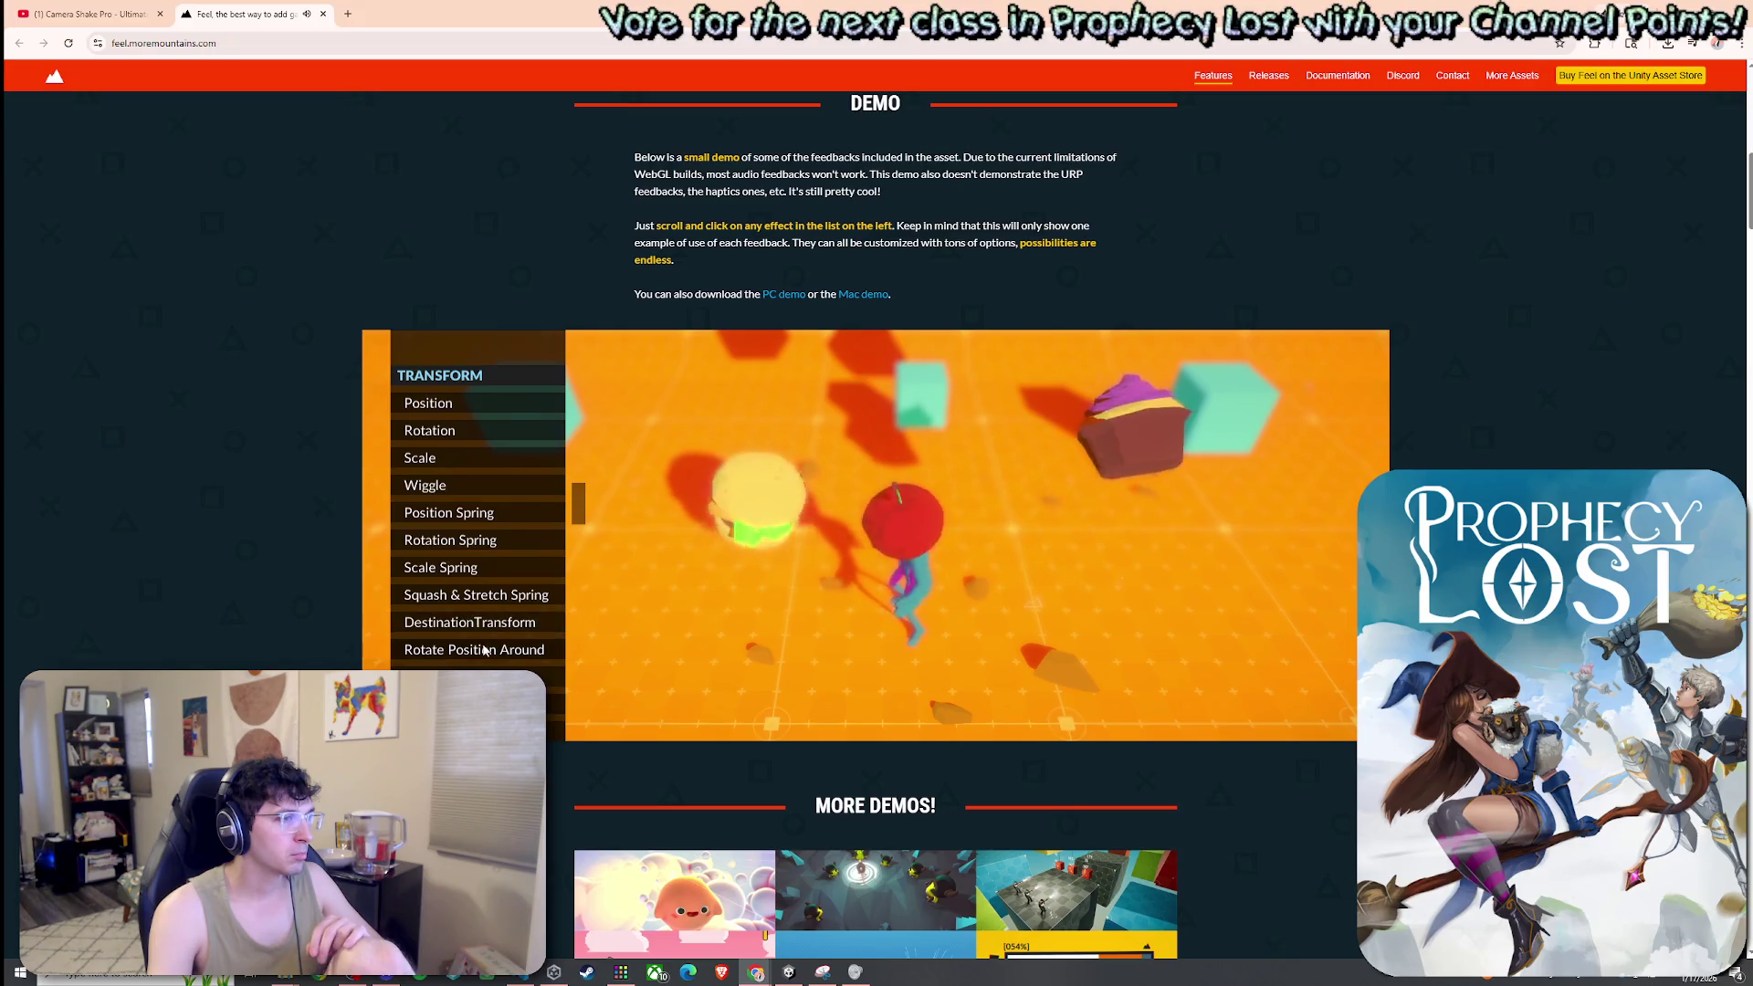
pyautogui.scroll(-2, 489, 643)
pyautogui.scroll(-2, 474, 617)
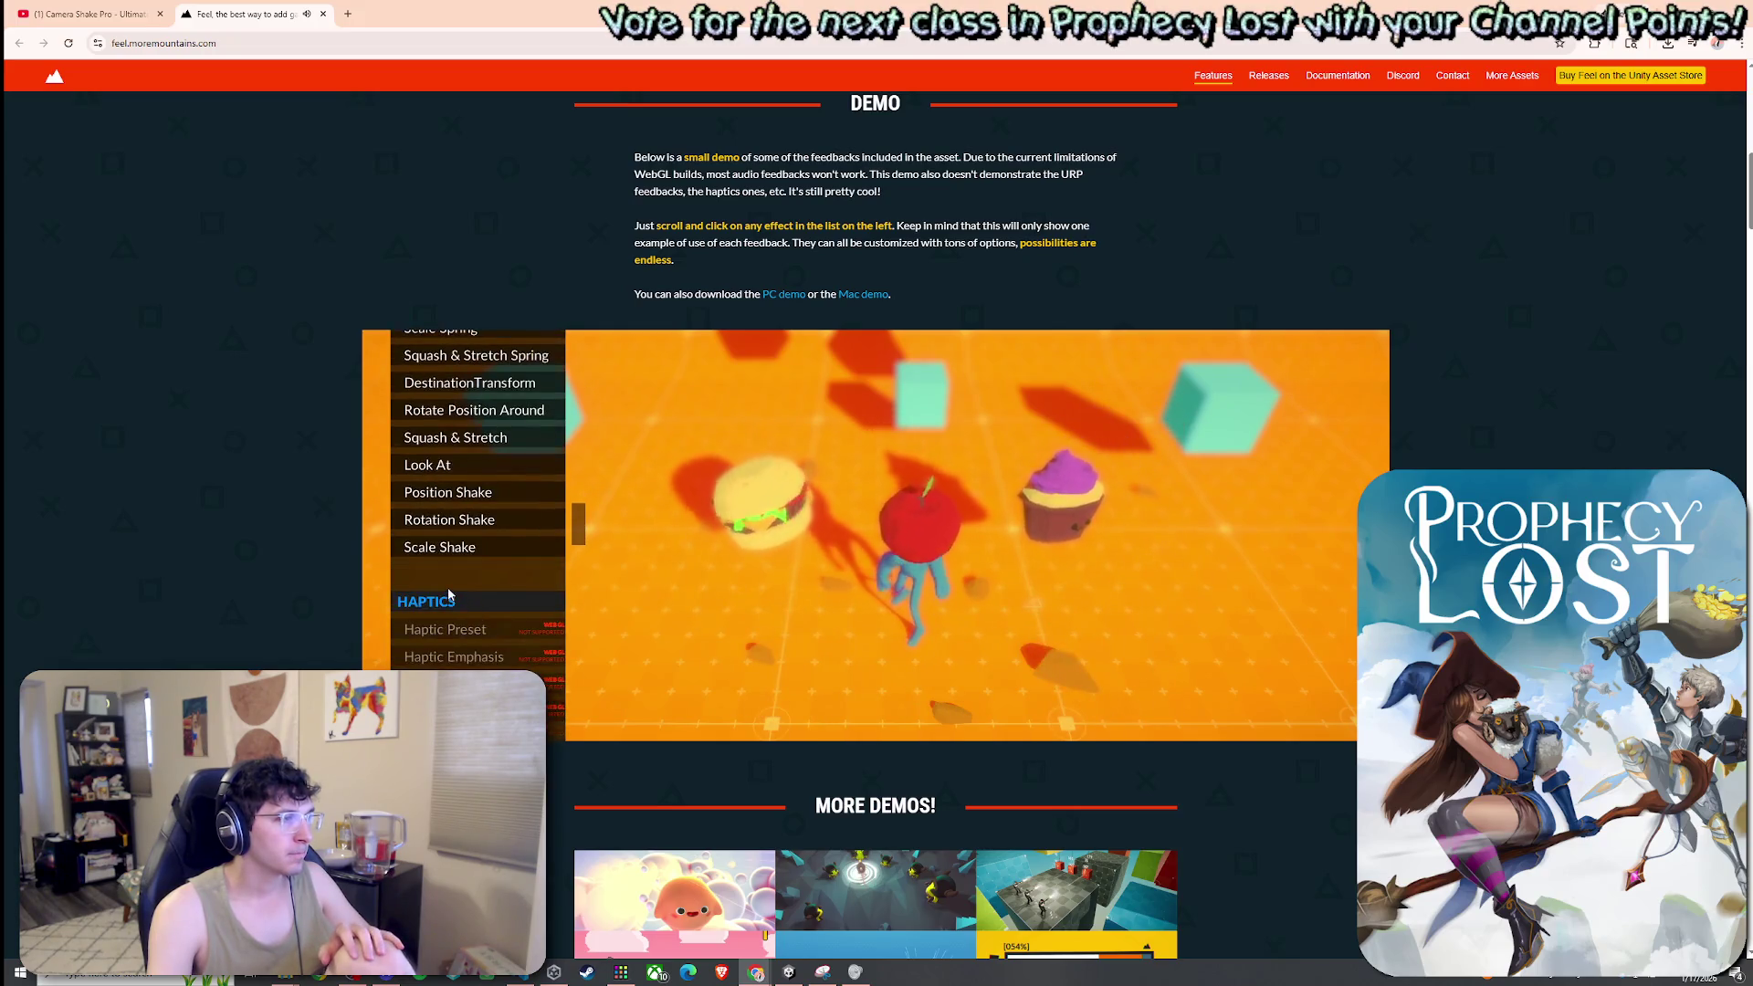
pyautogui.scroll(-2, 448, 595)
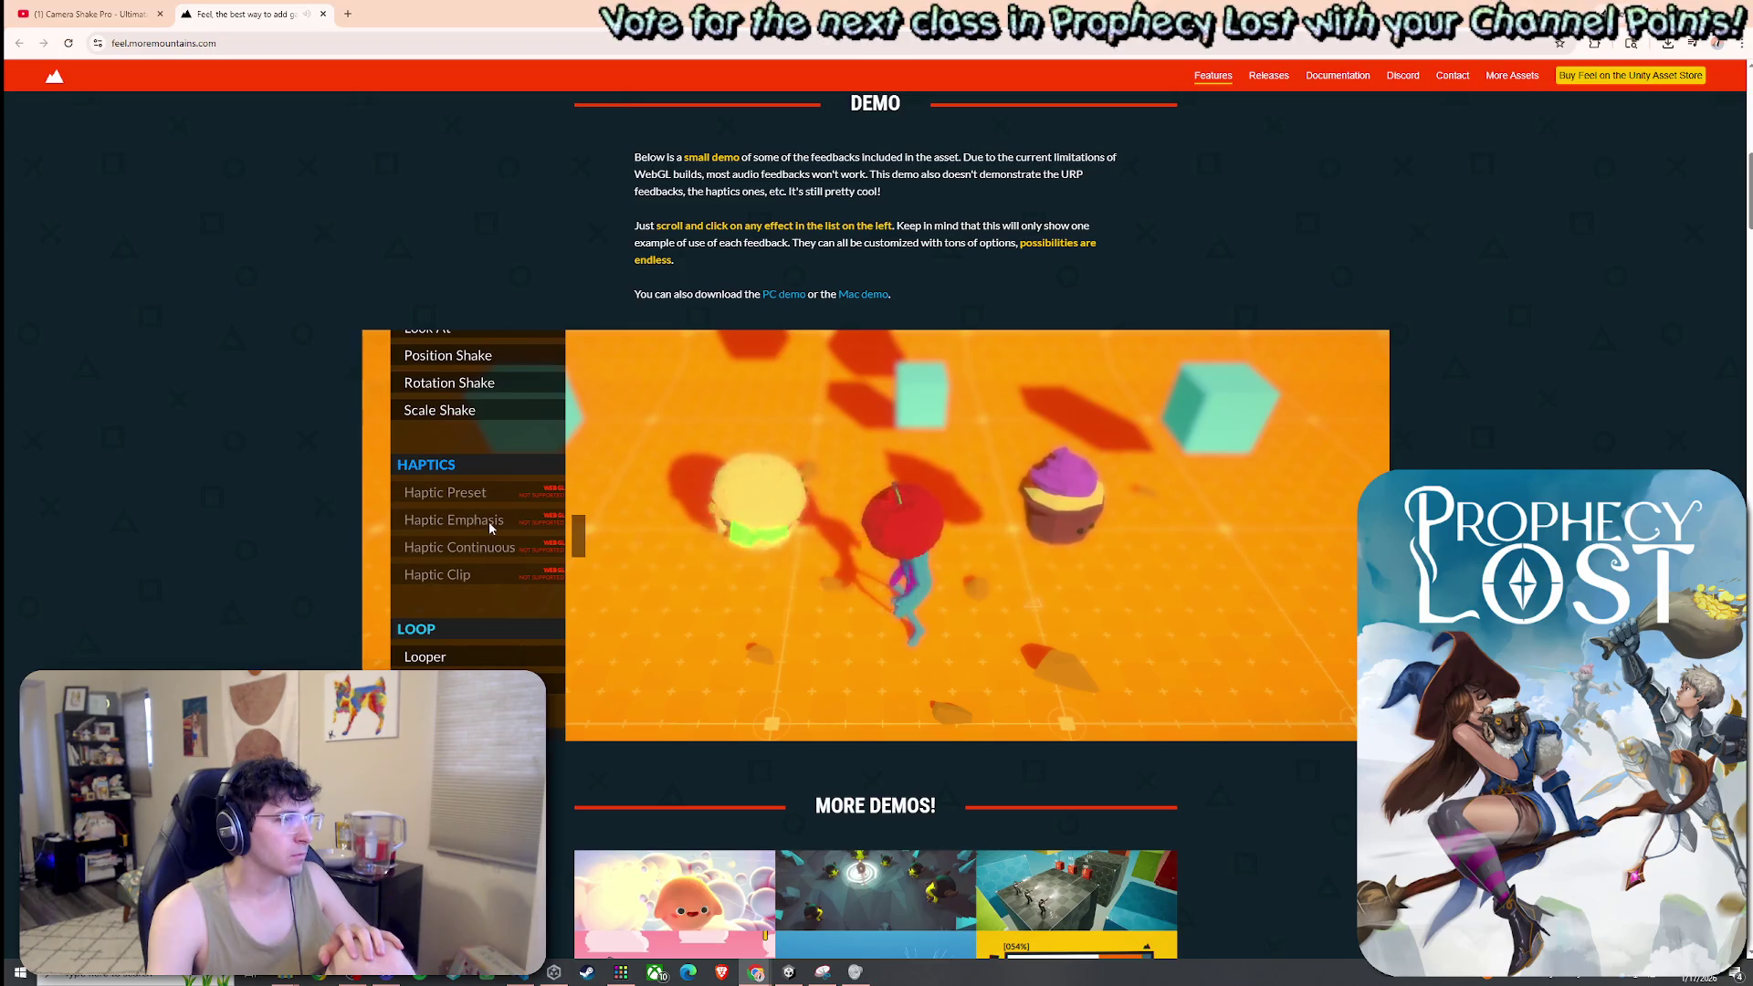
pyautogui.scroll(-2, 485, 588)
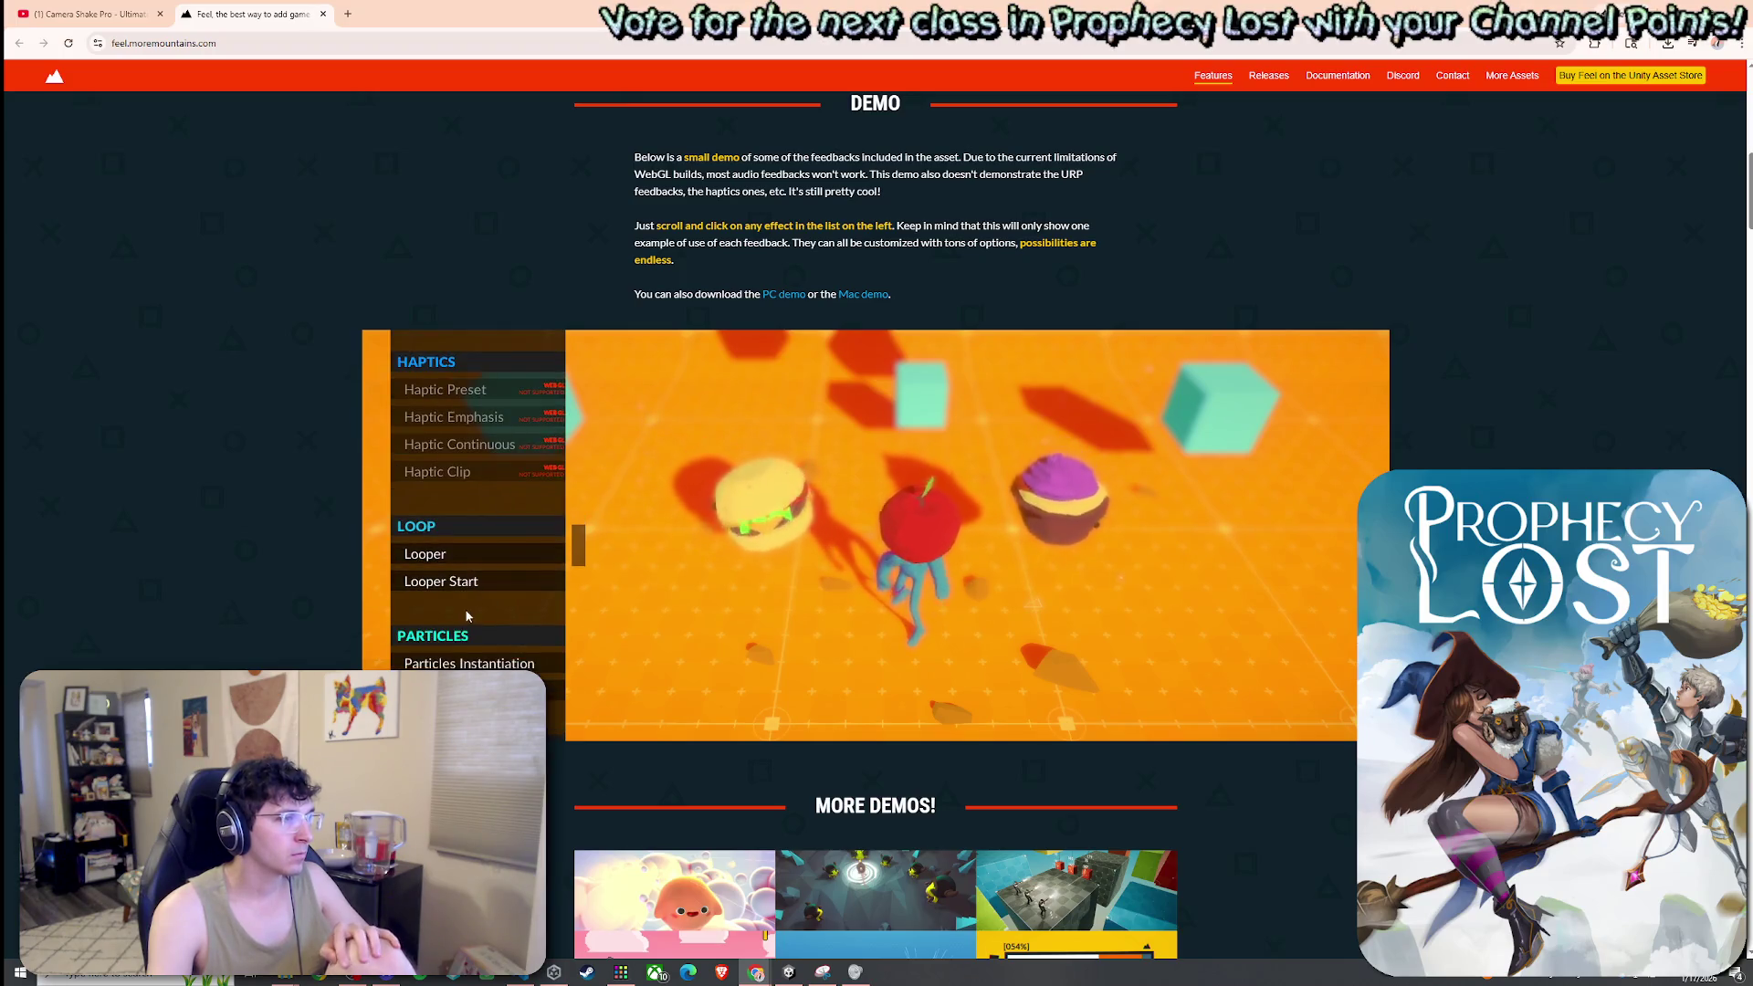
pyautogui.scroll(-20, 466, 612)
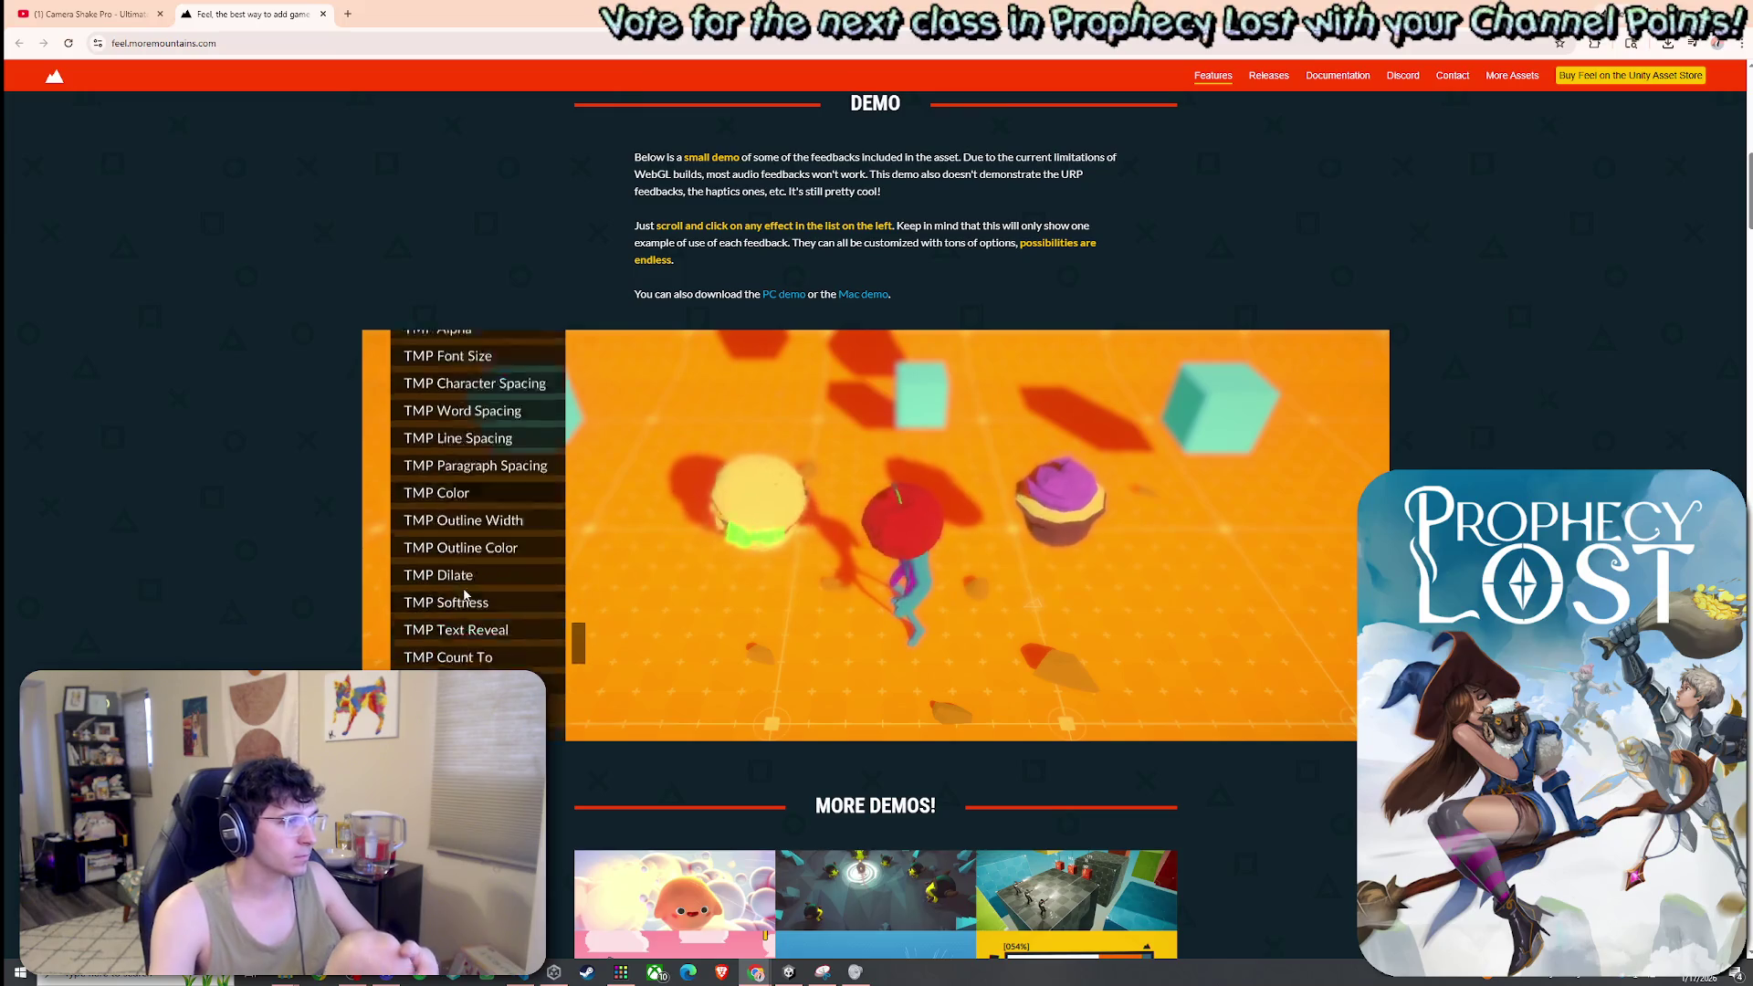
pyautogui.scroll(15, 470, 584)
pyautogui.hotkey('ctrl', 'w')
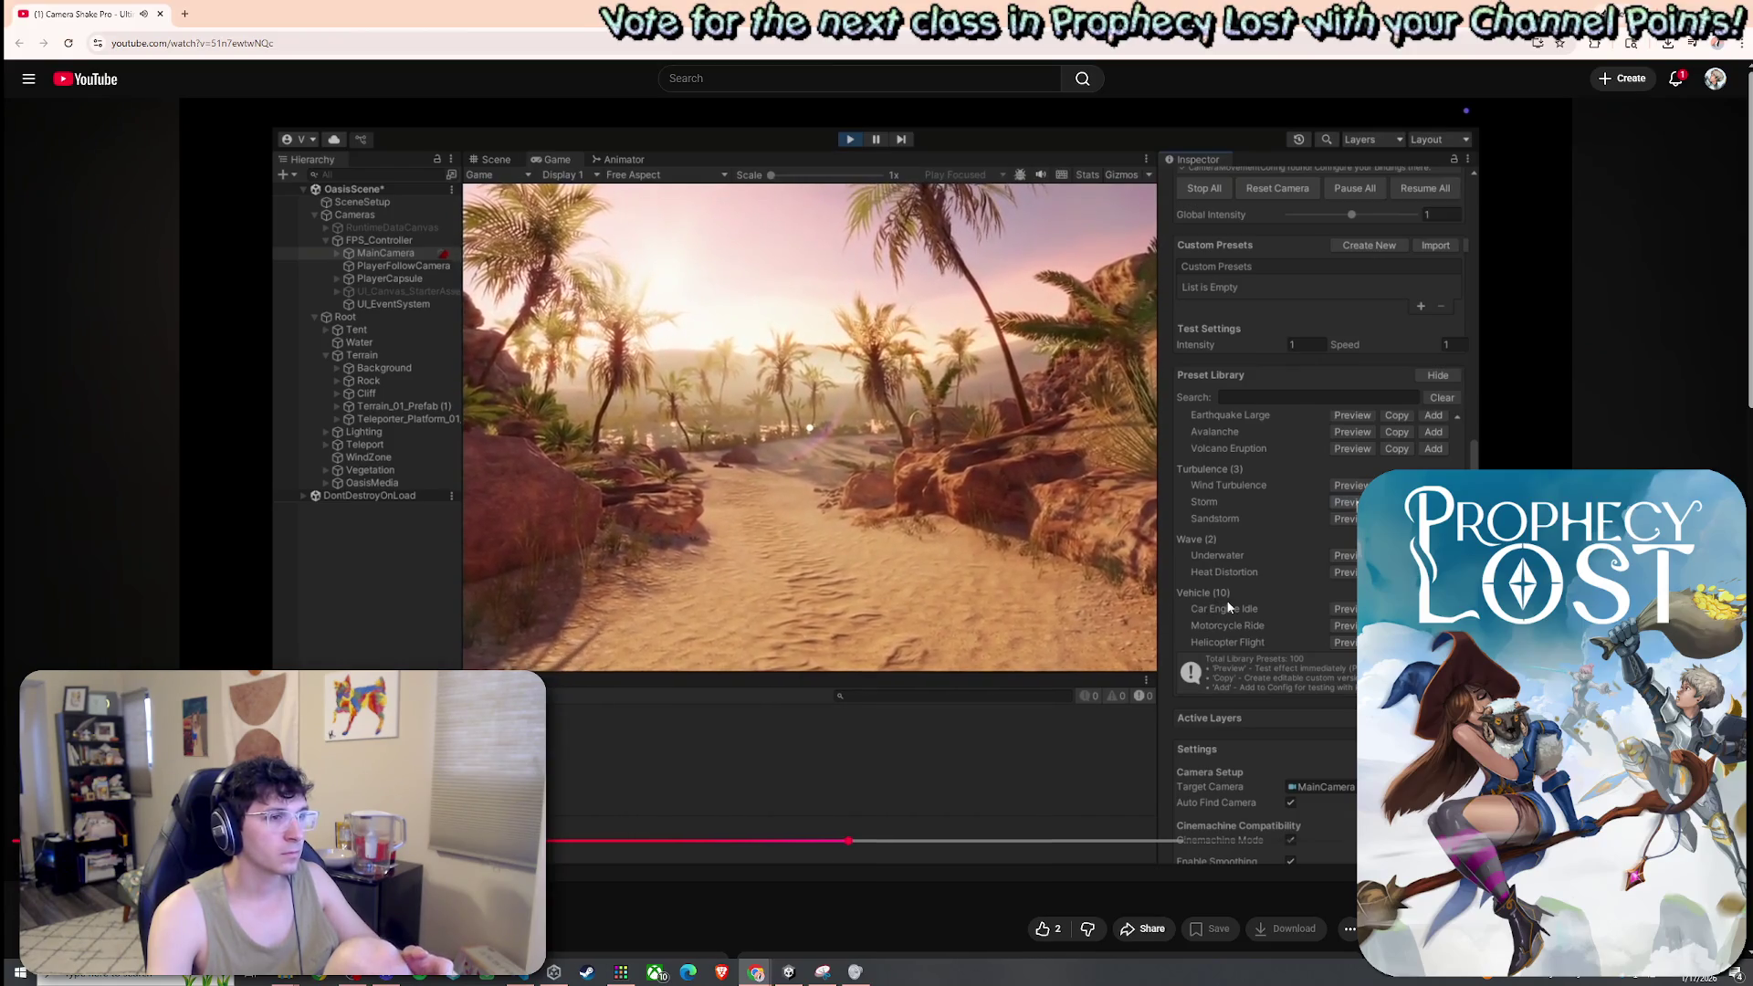
# Scrub the Camera Shake Pro video ahead to its config section and pause it
pyautogui.moveTo(918, 840); pyautogui.dragTo(1077, 844)
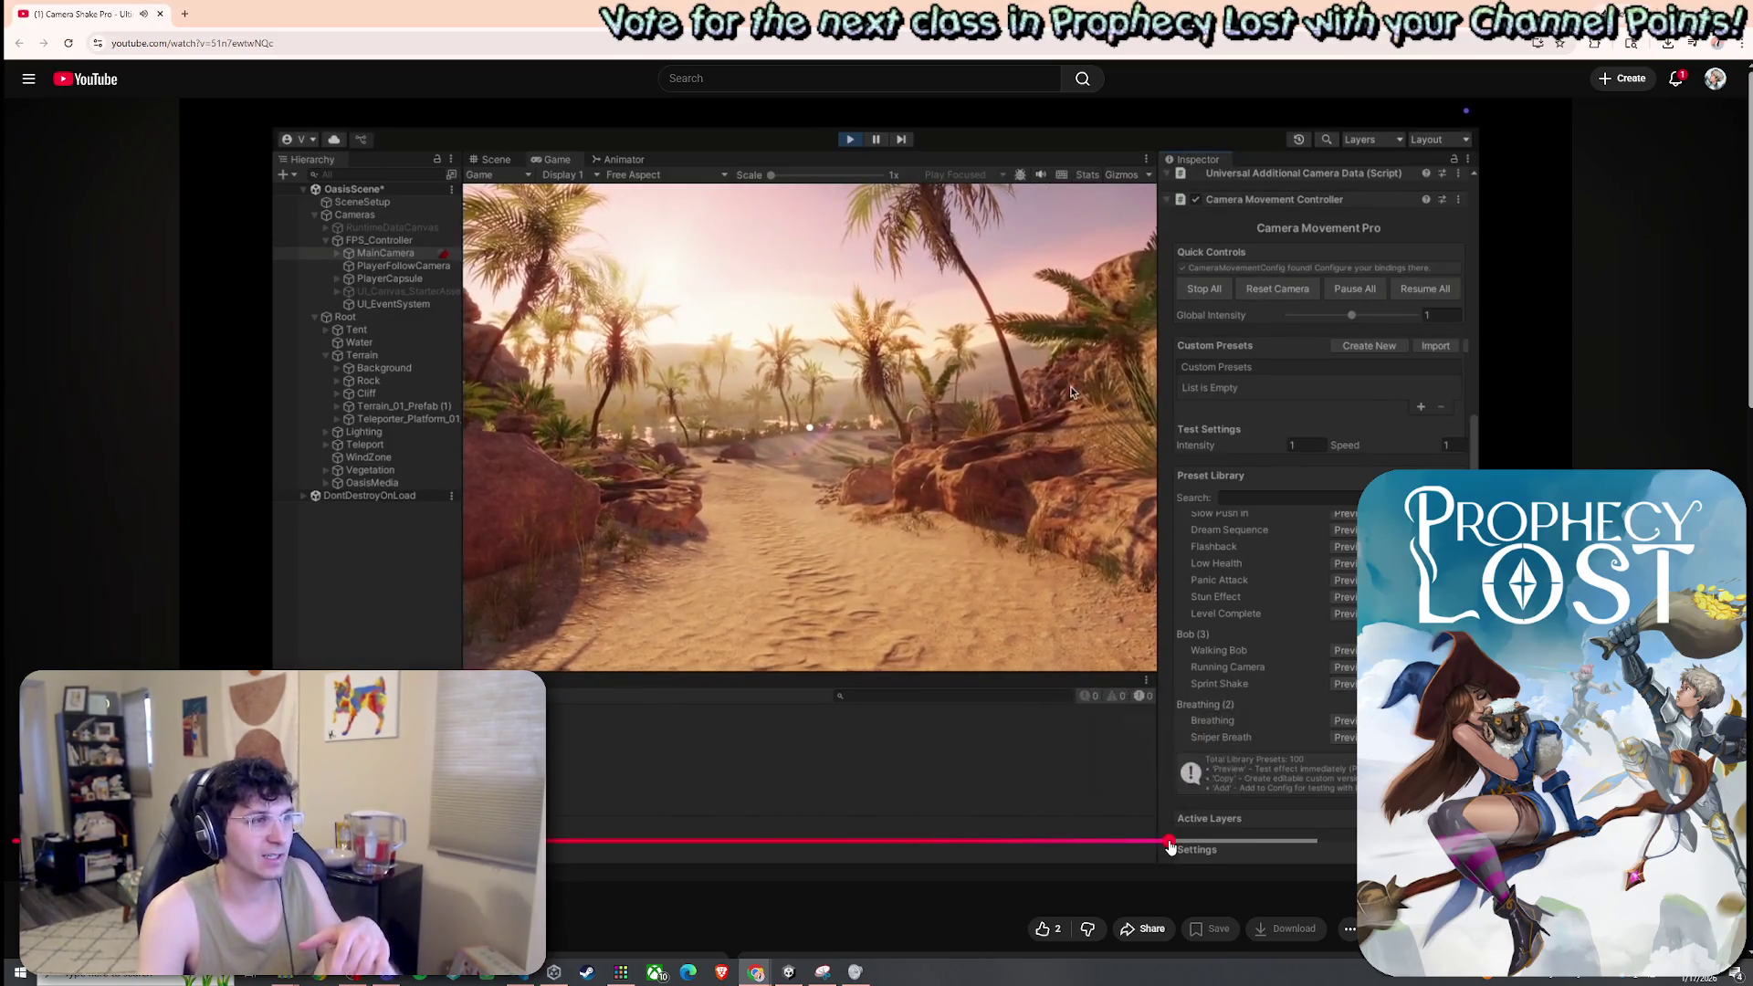
pyautogui.moveTo(1159, 845); pyautogui.dragTo(1267, 845)
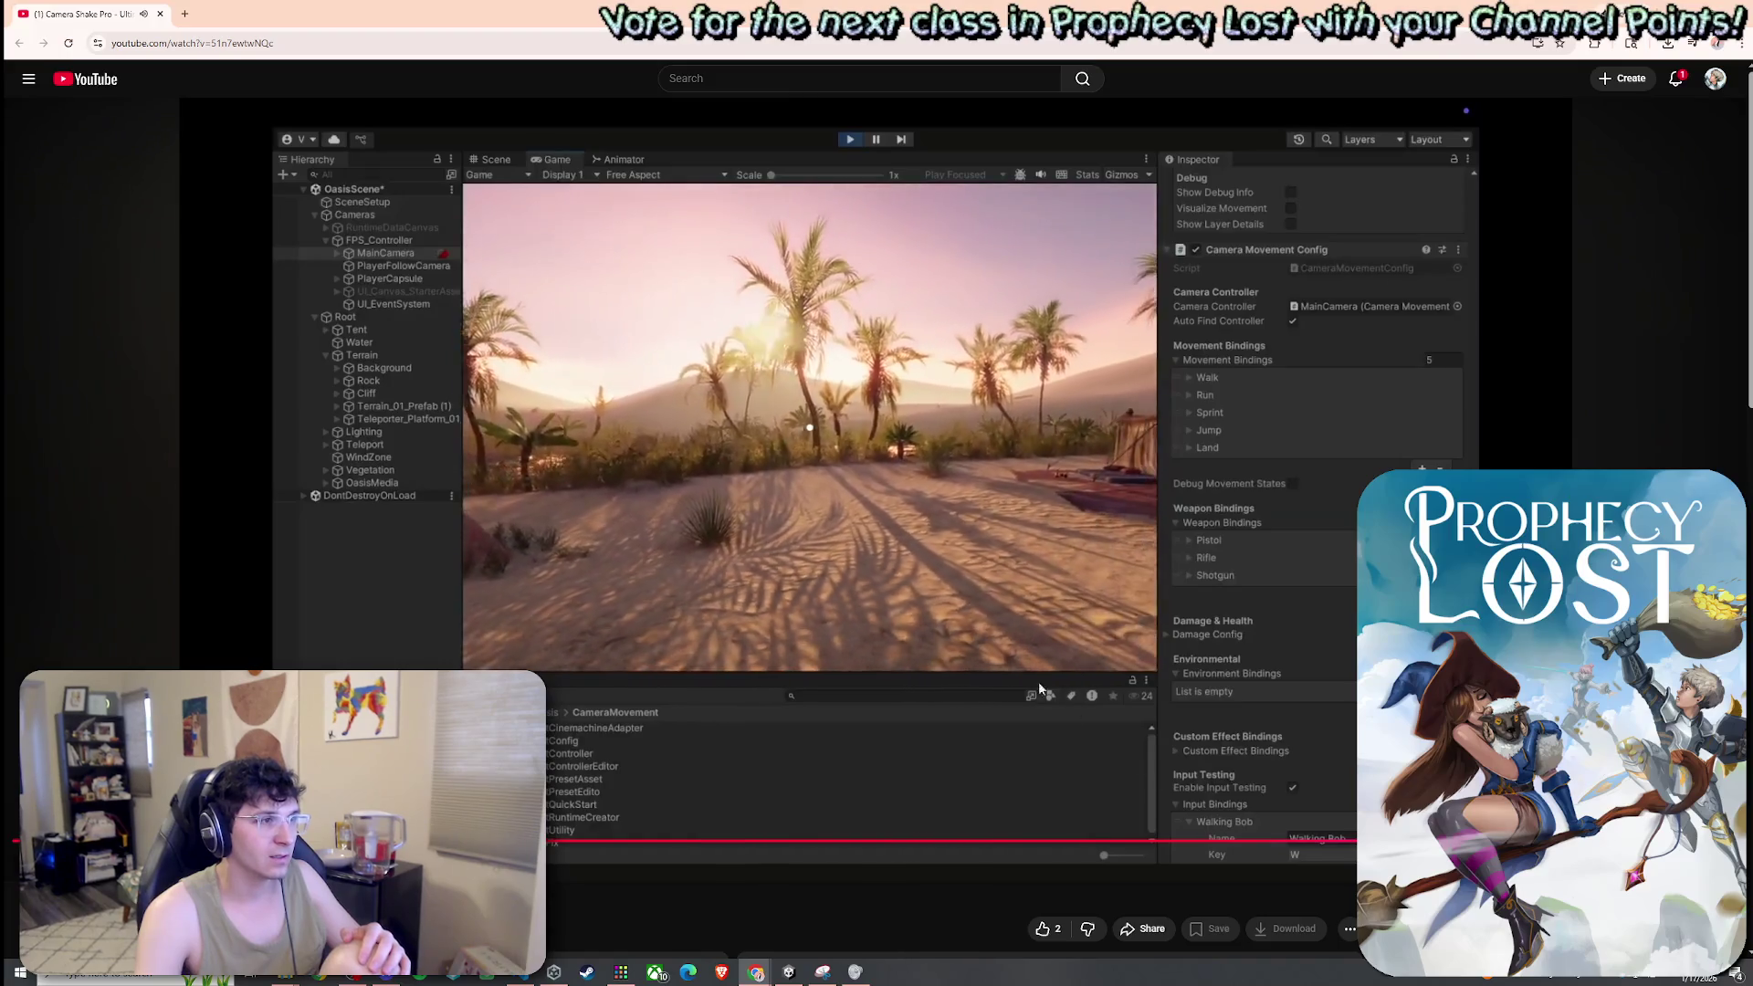
pyautogui.click(1019, 668)
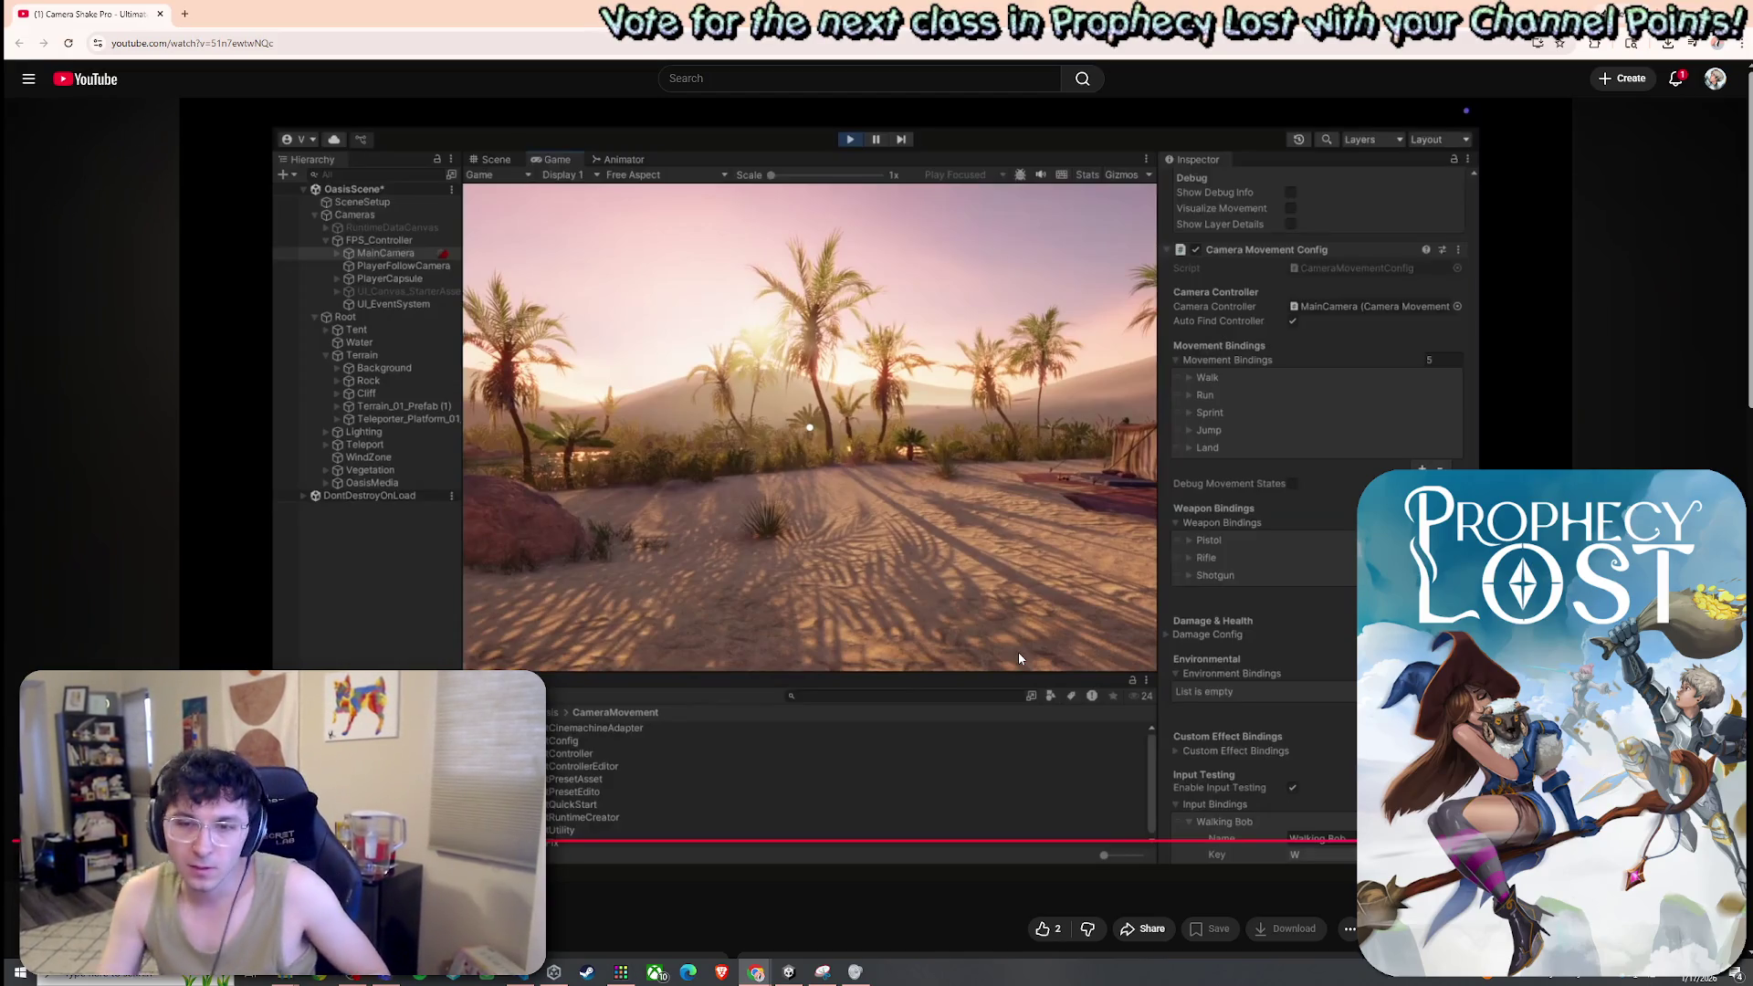
# Drag the video scrubber back toward 0:00
pyautogui.scroll(-6, 964, 607)
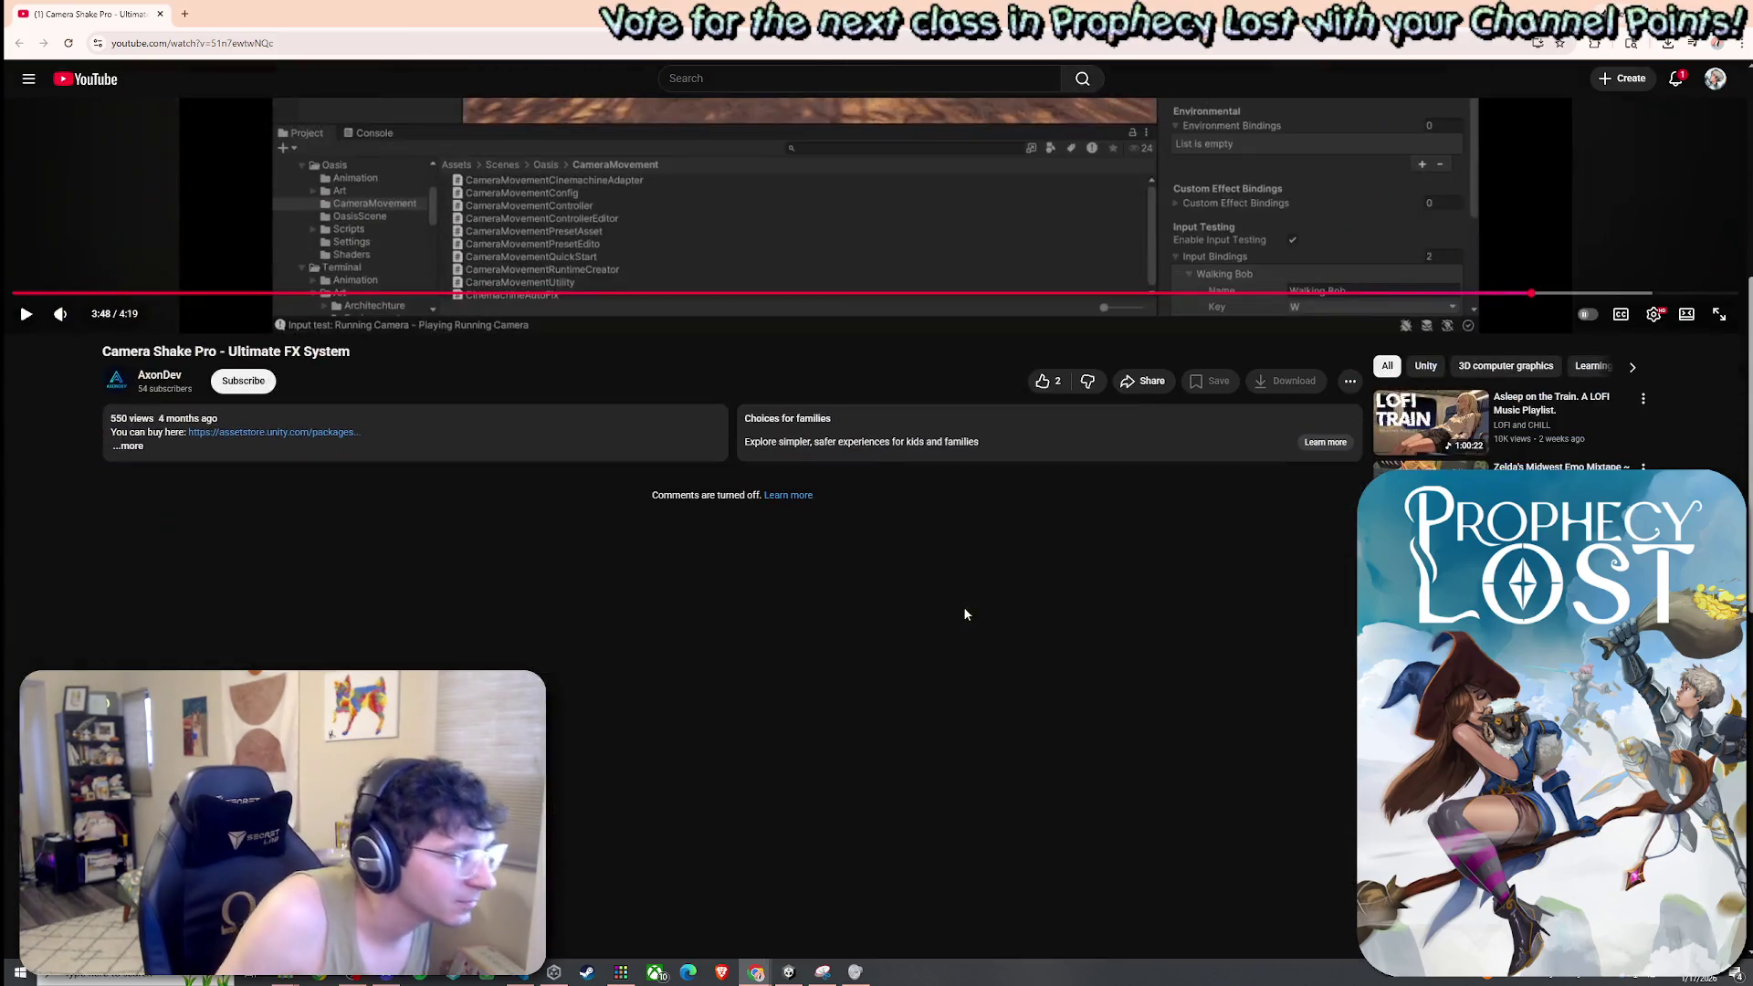
pyautogui.scroll(6, 958, 557)
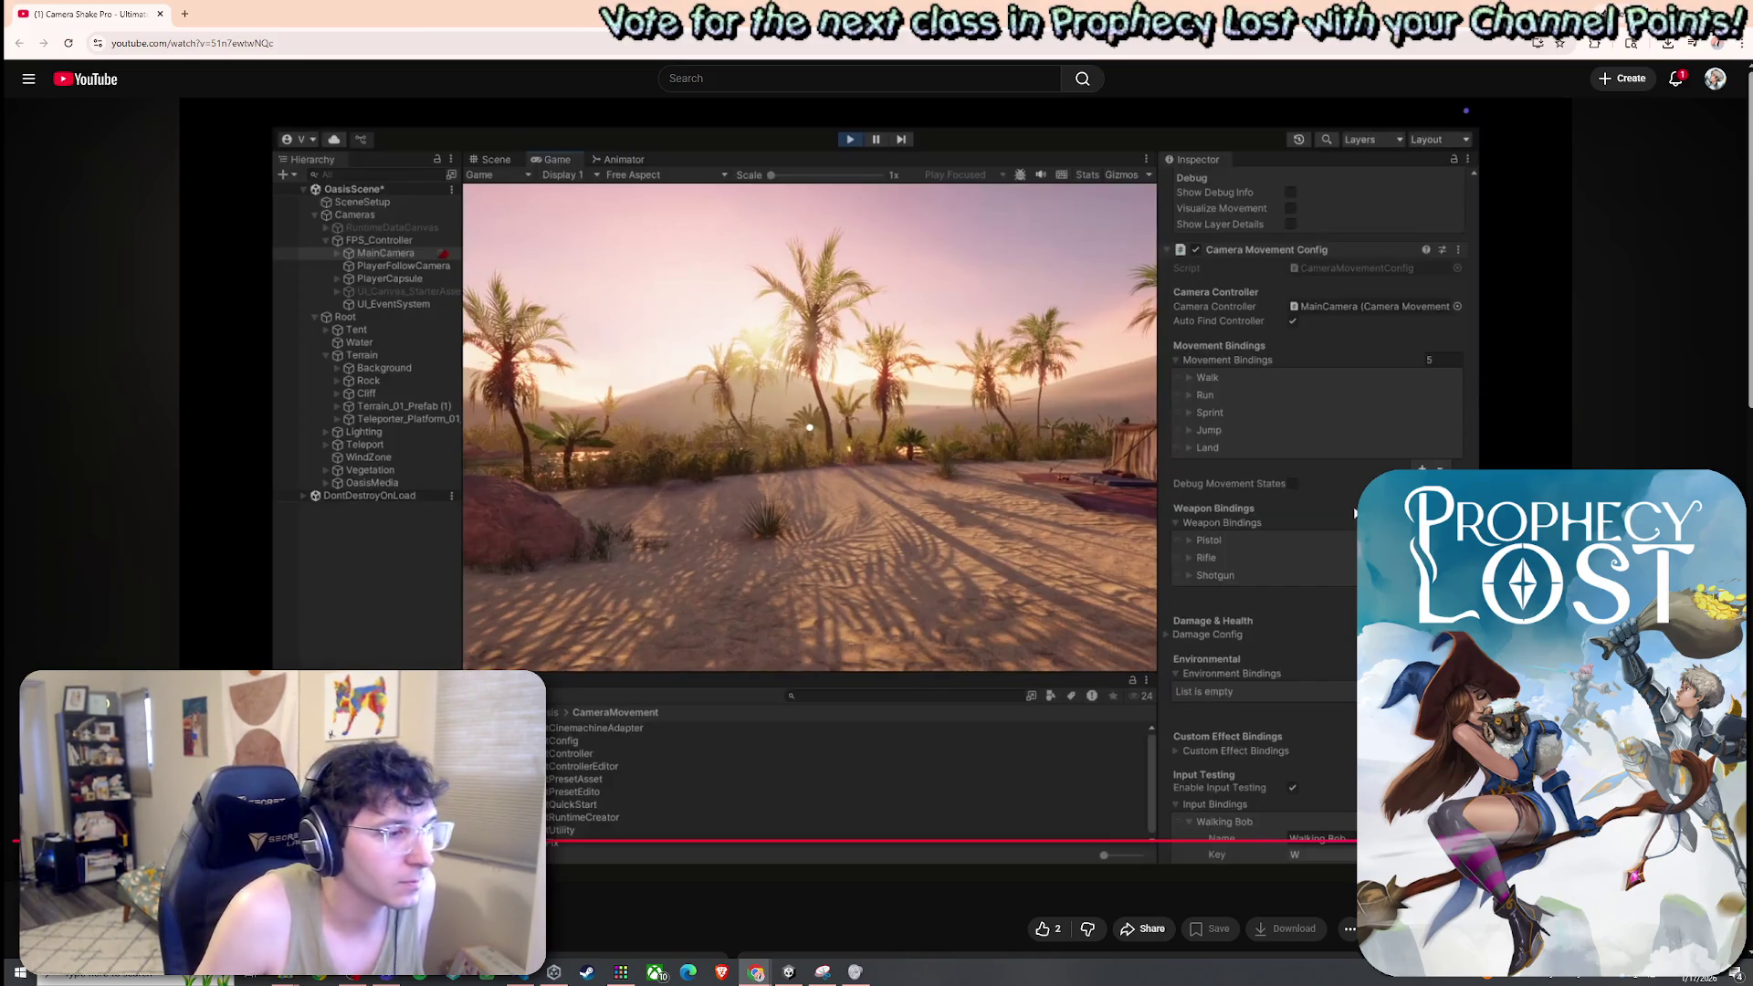
pyautogui.moveTo(876, 841); pyautogui.dragTo(1027, 770)
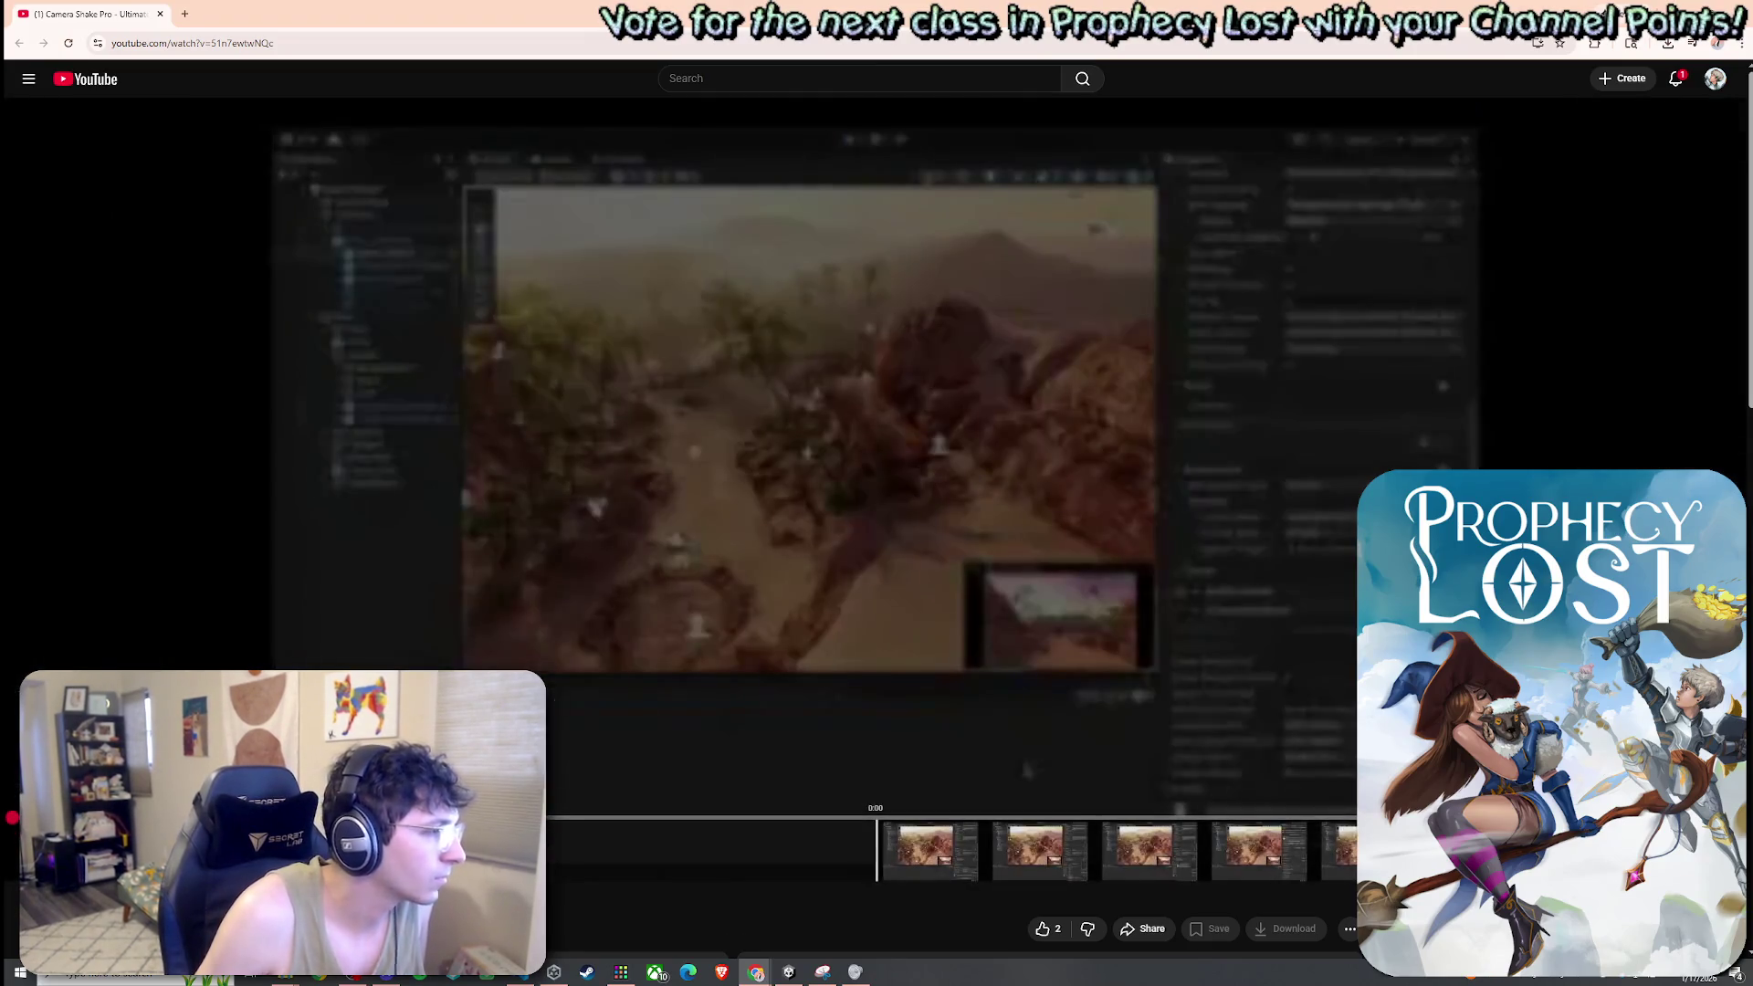
# Play the preset library demo from near the start, pause it, and return to Unity
pyautogui.click(777, 659)
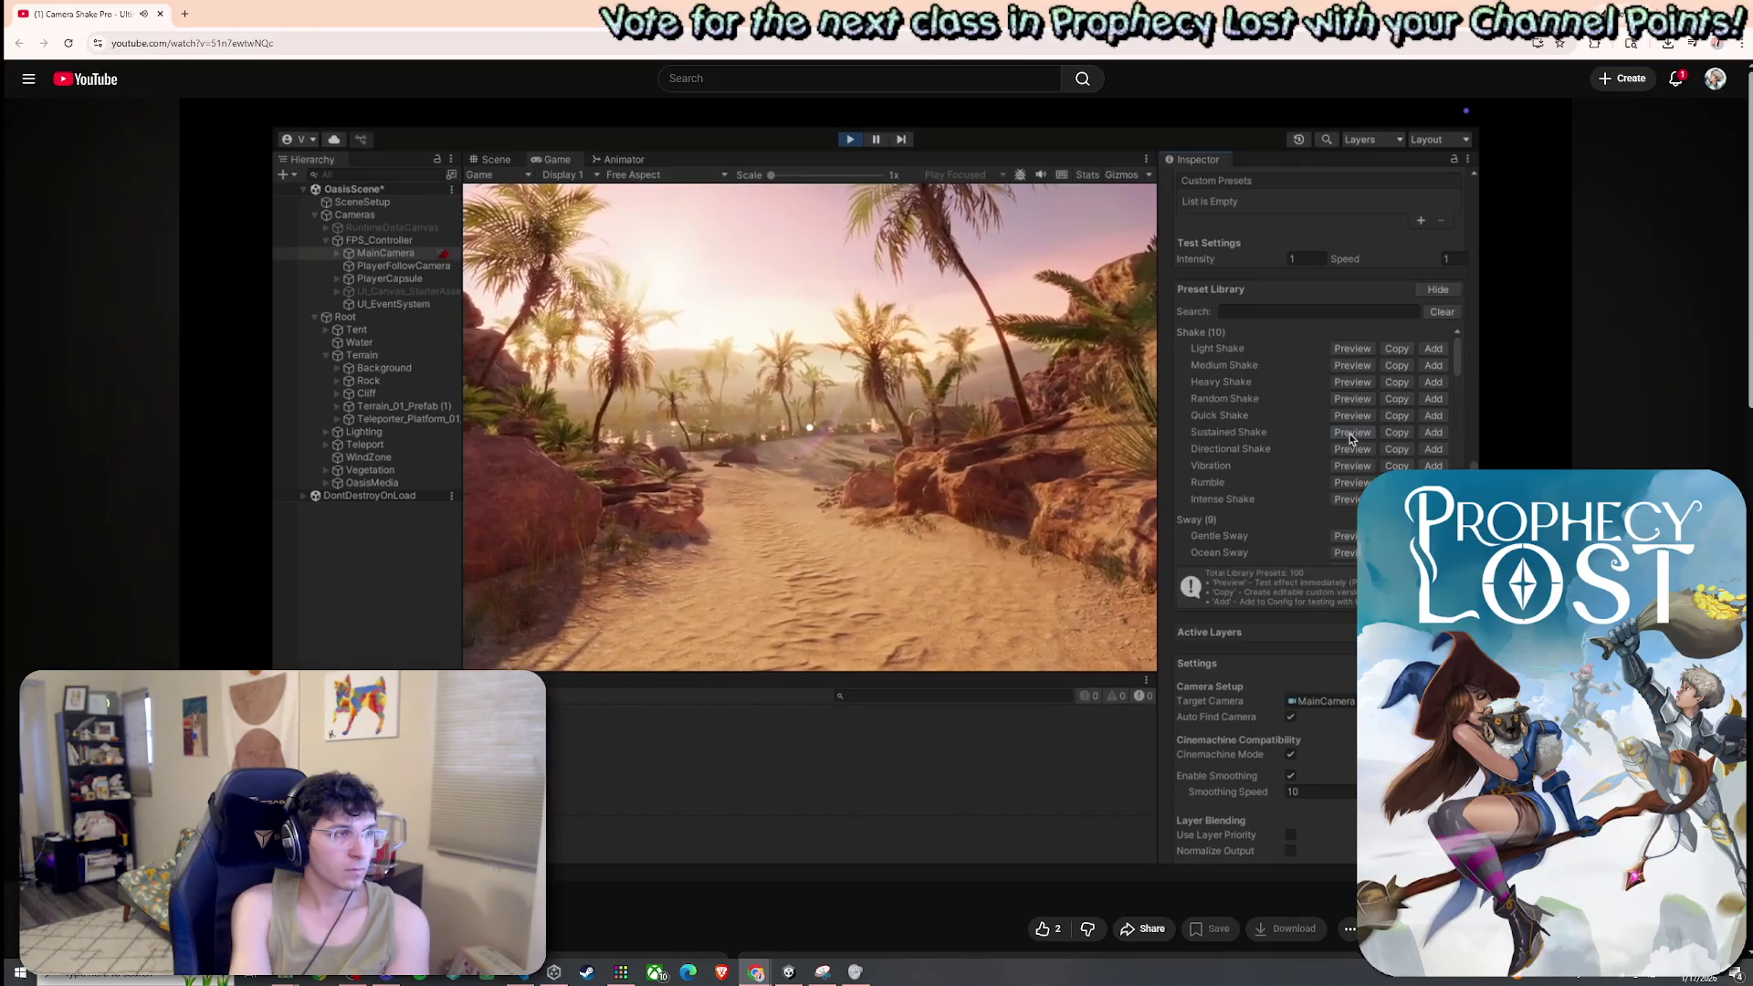
pyautogui.press('space')
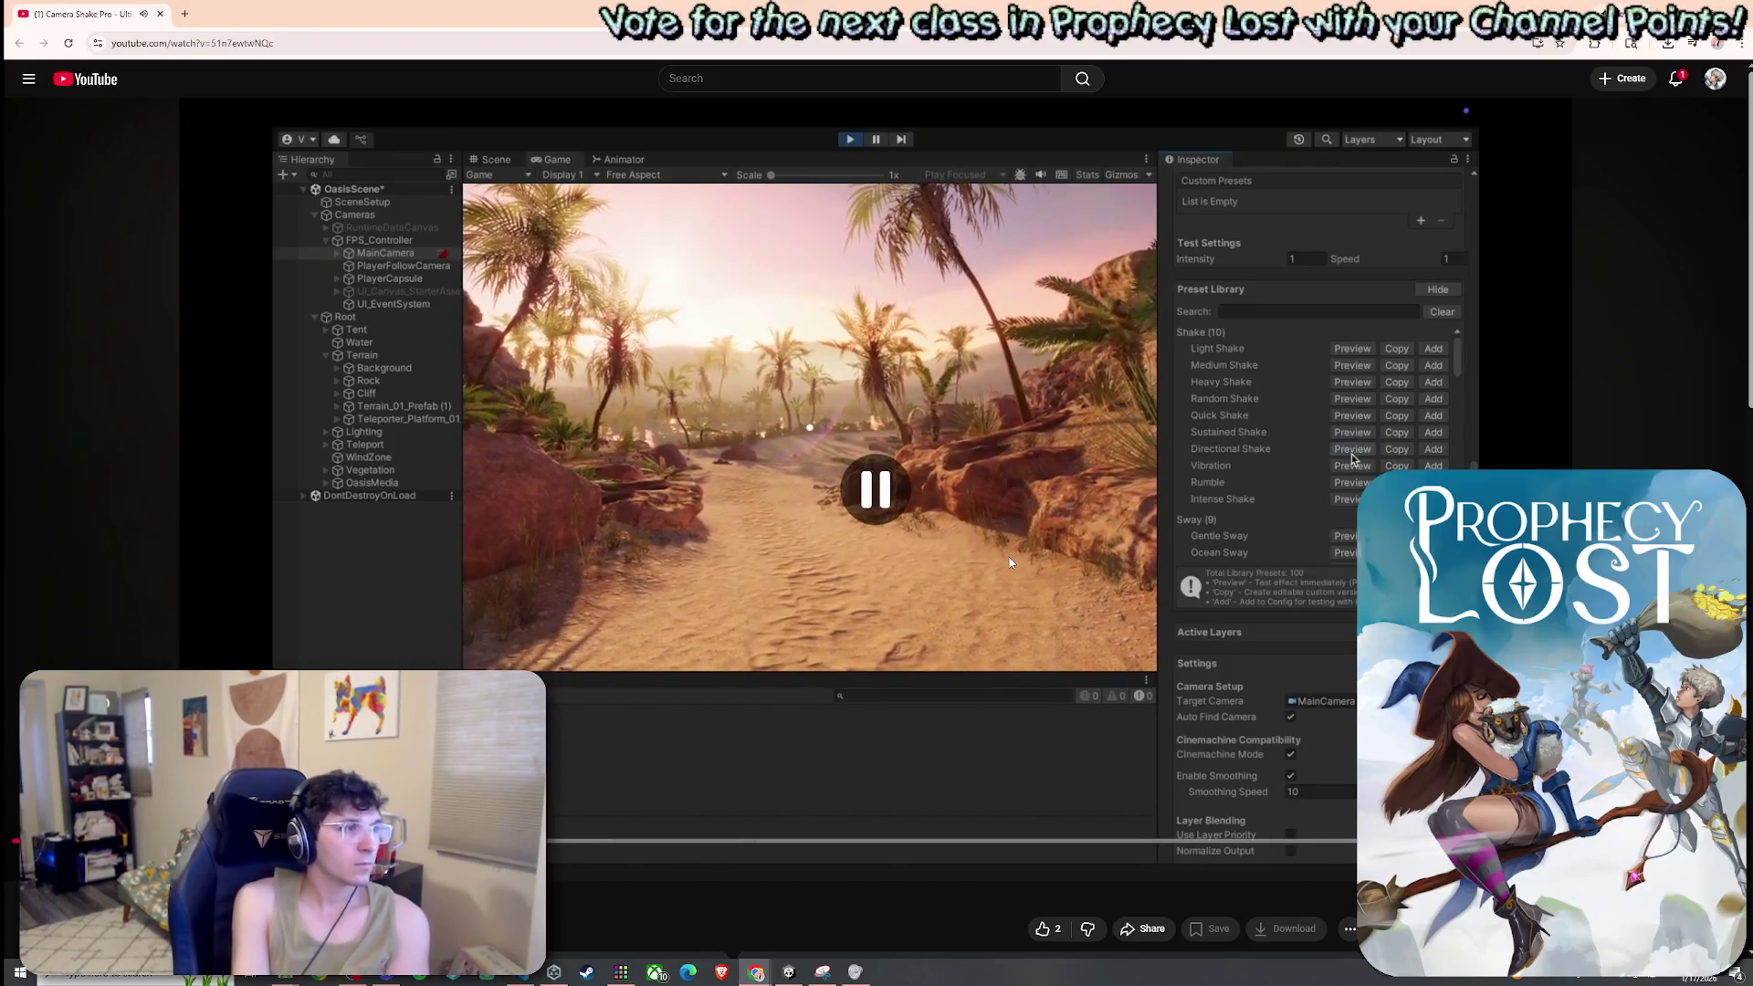
pyautogui.hotkey('alt', 'Tab')
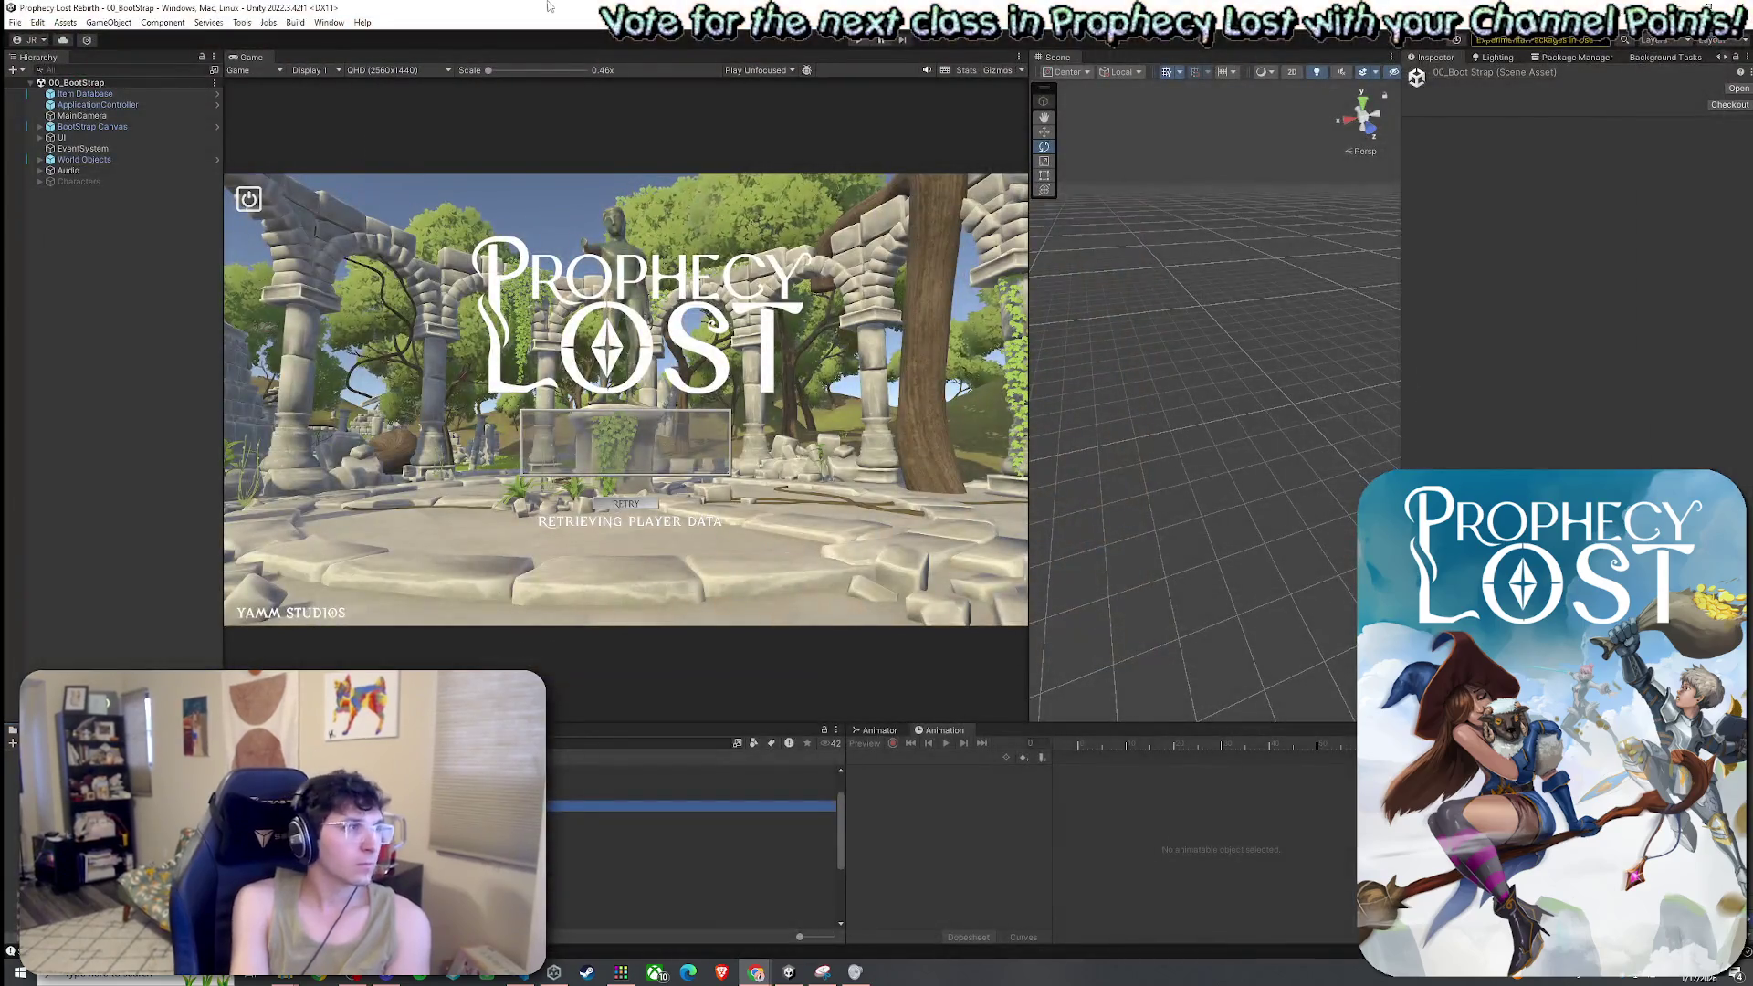
pyautogui.click(15, 22)
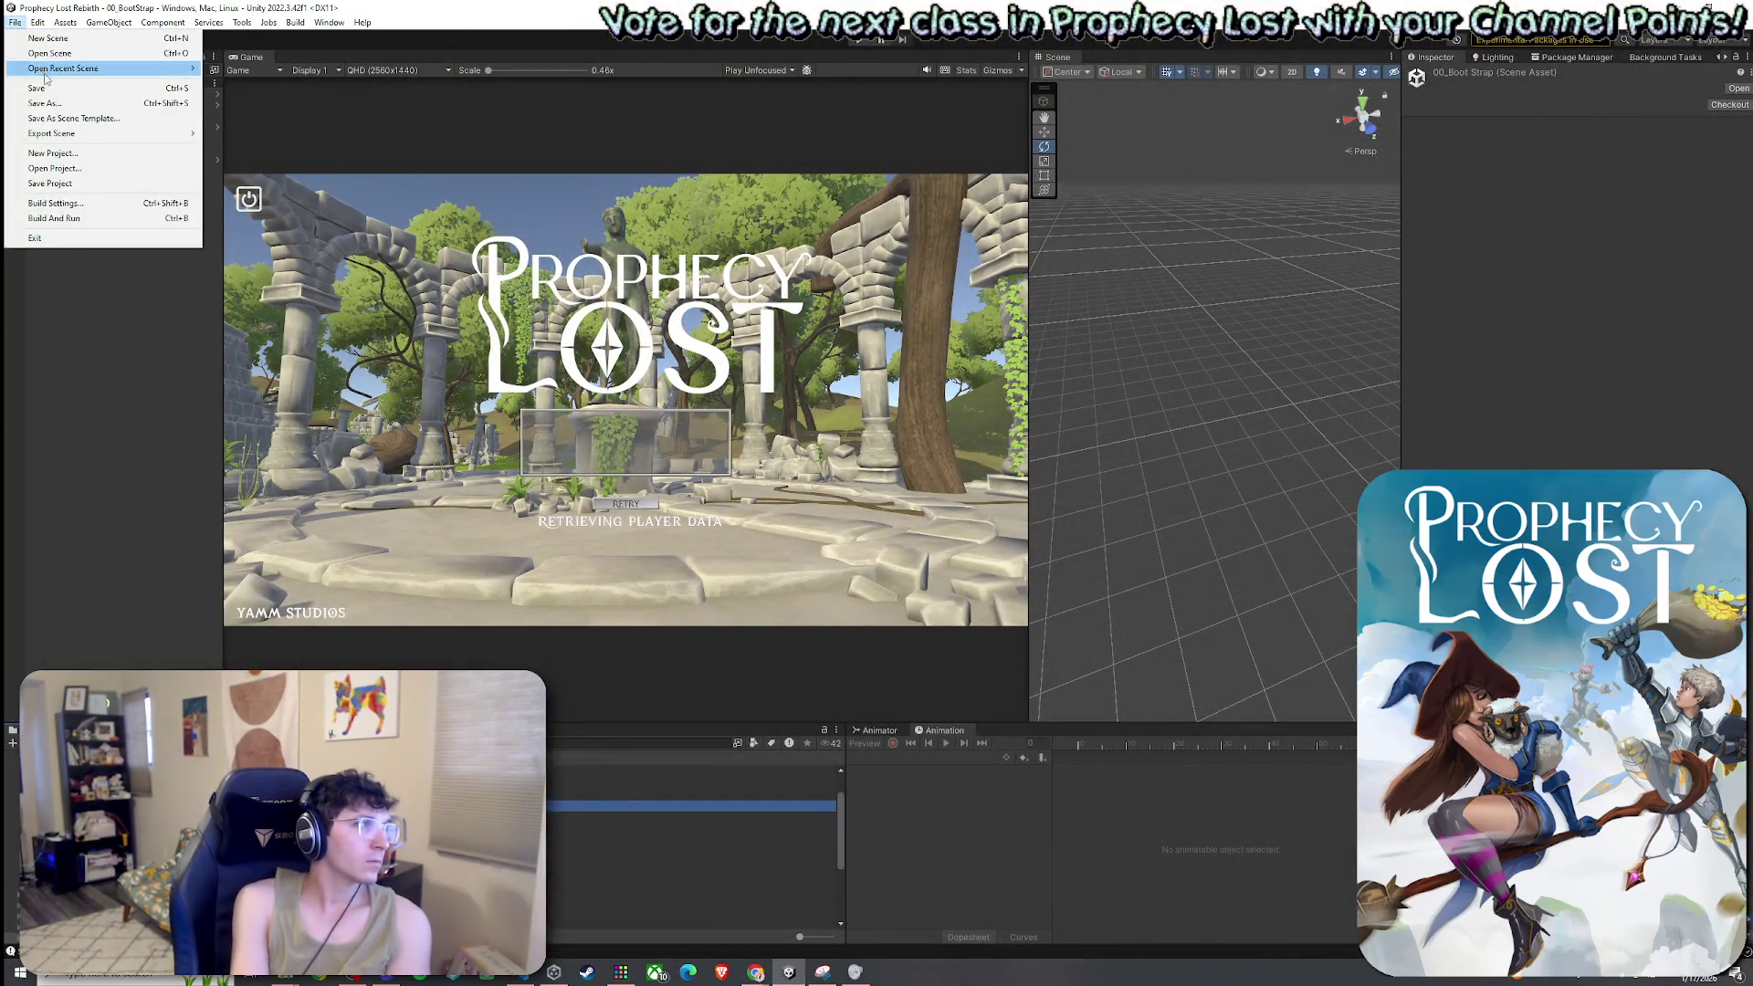
pyautogui.click(15, 22)
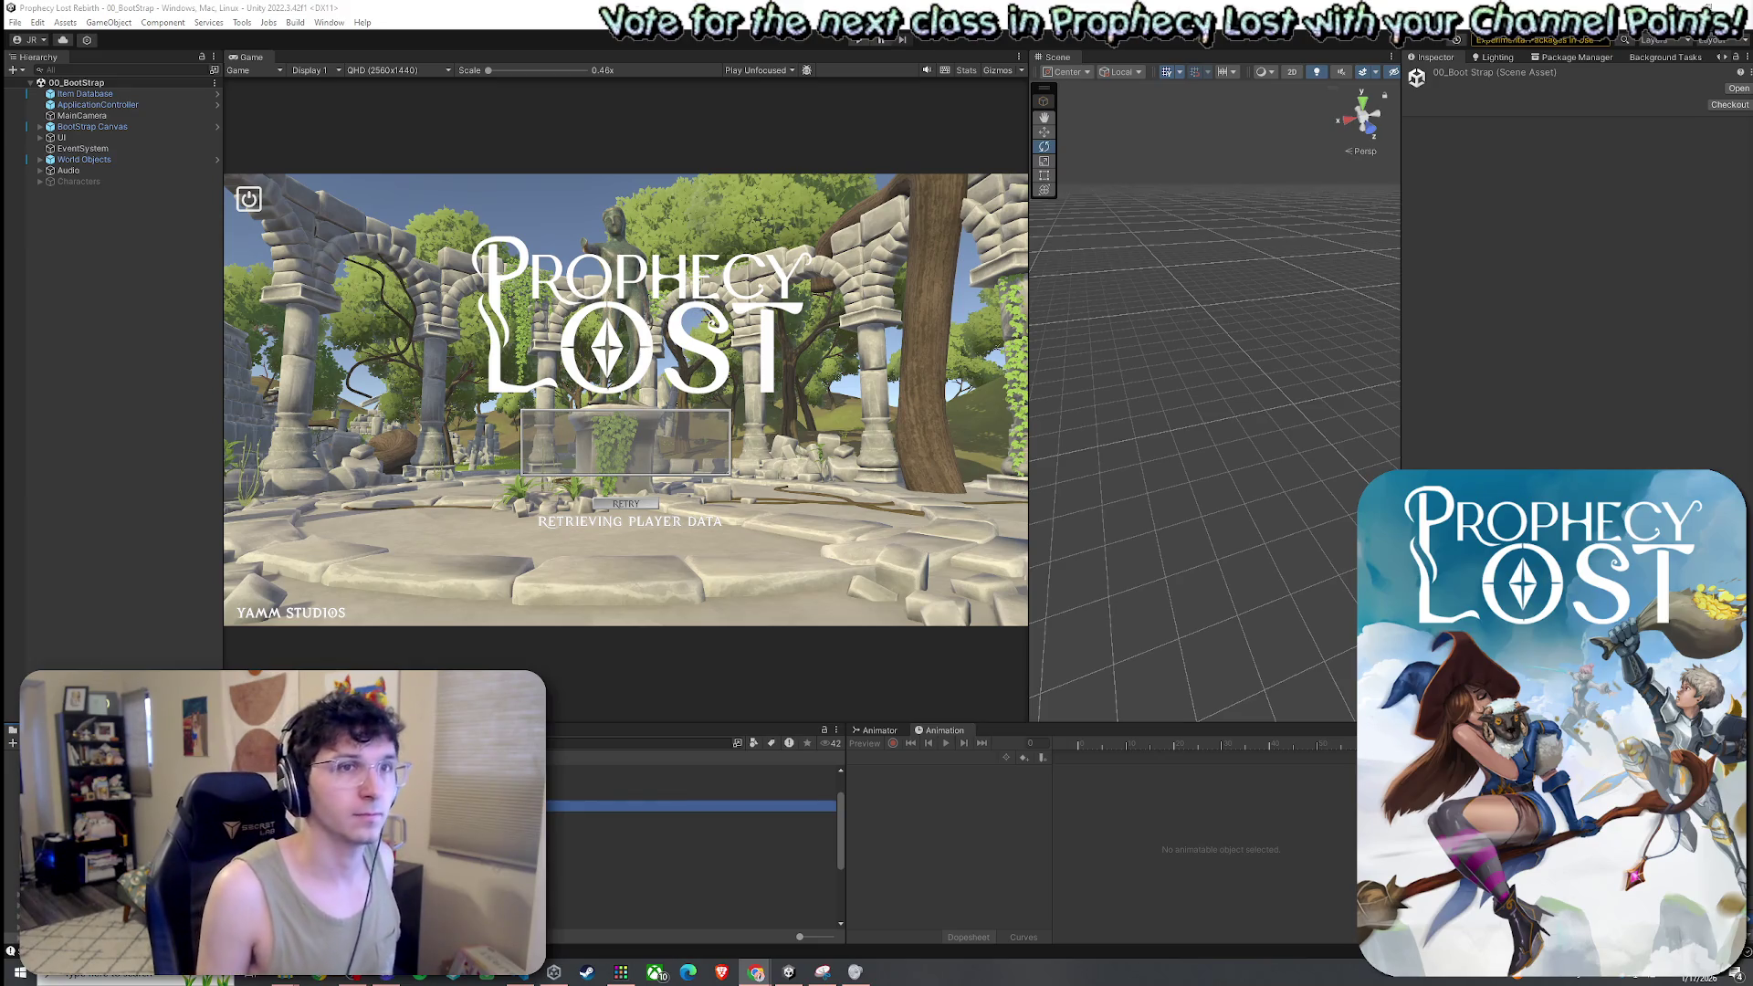
# Save the current scene from the File menu
pyautogui.click(13, 22)
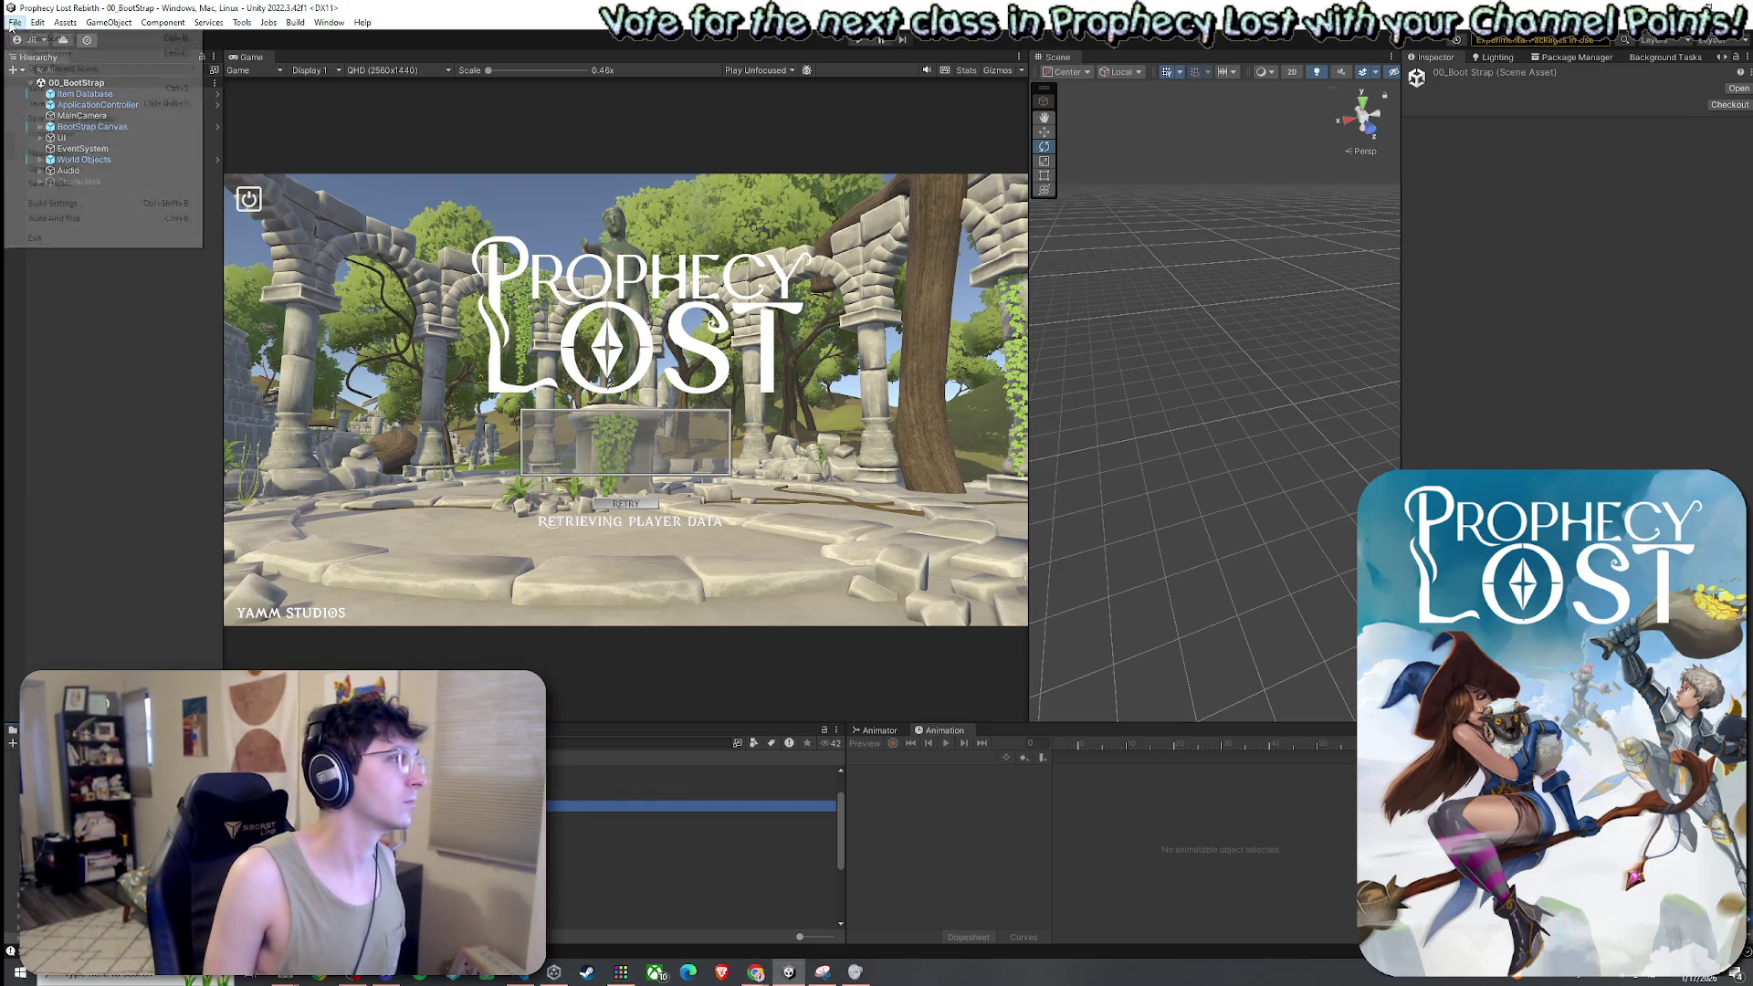
pyautogui.click(241, 13)
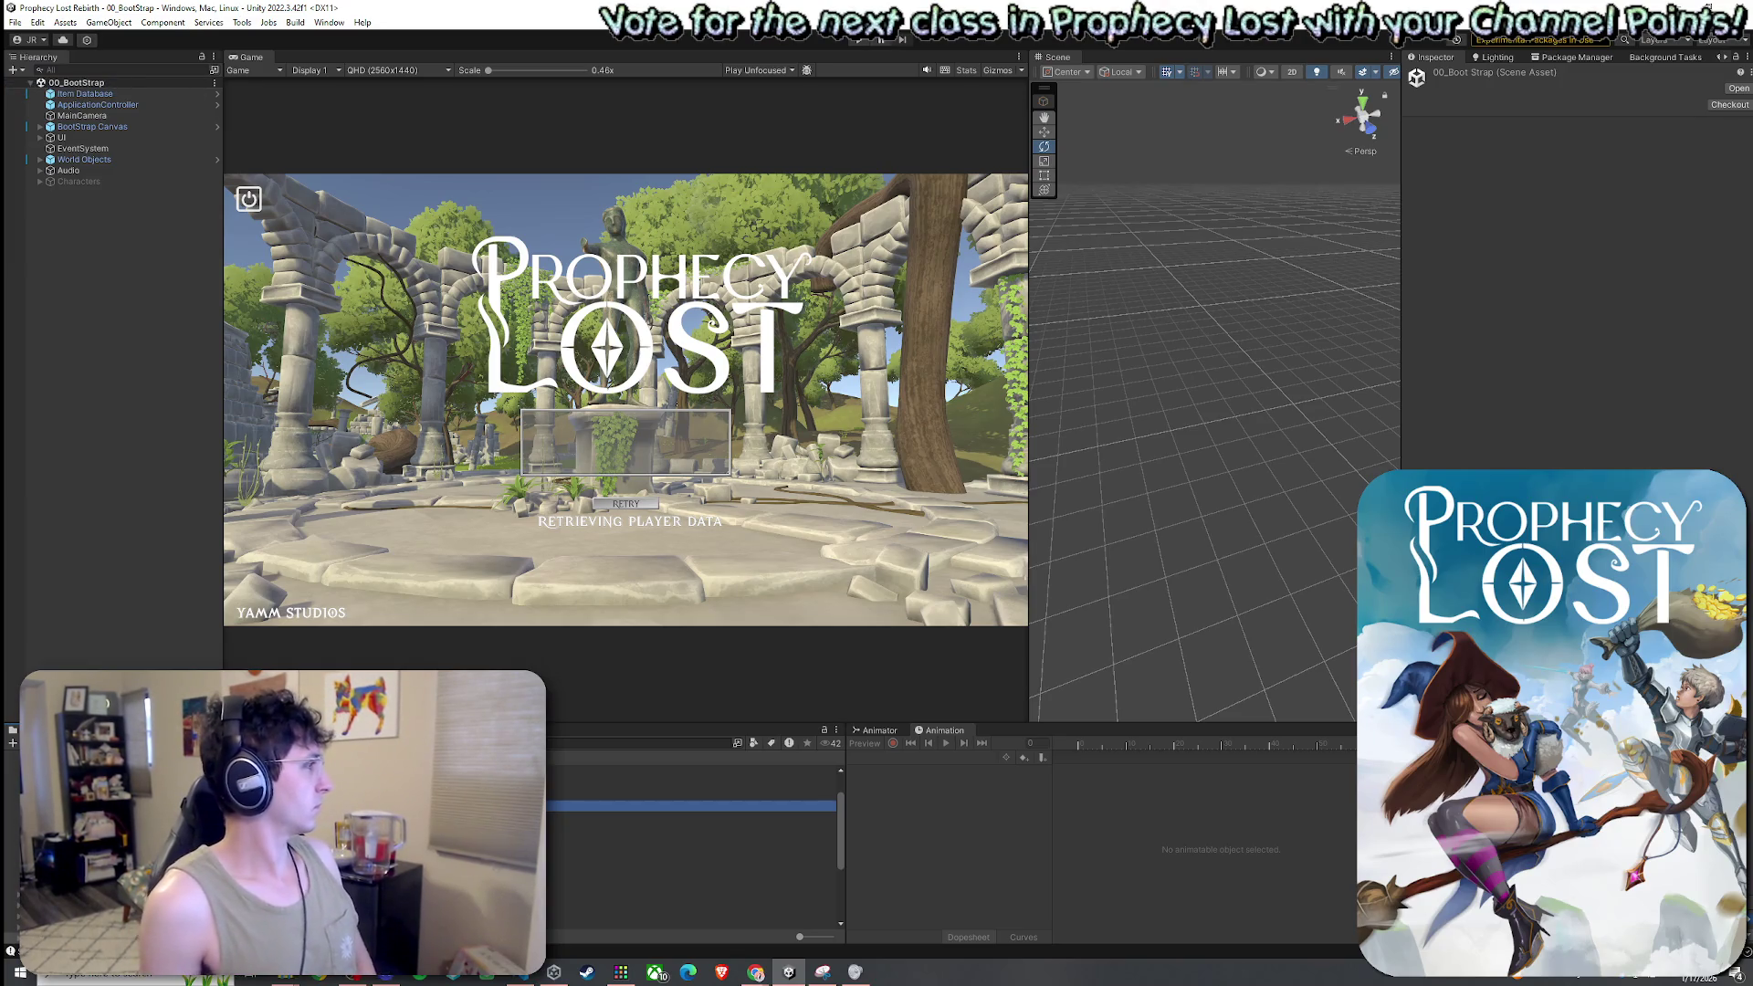
pyautogui.click(14, 22)
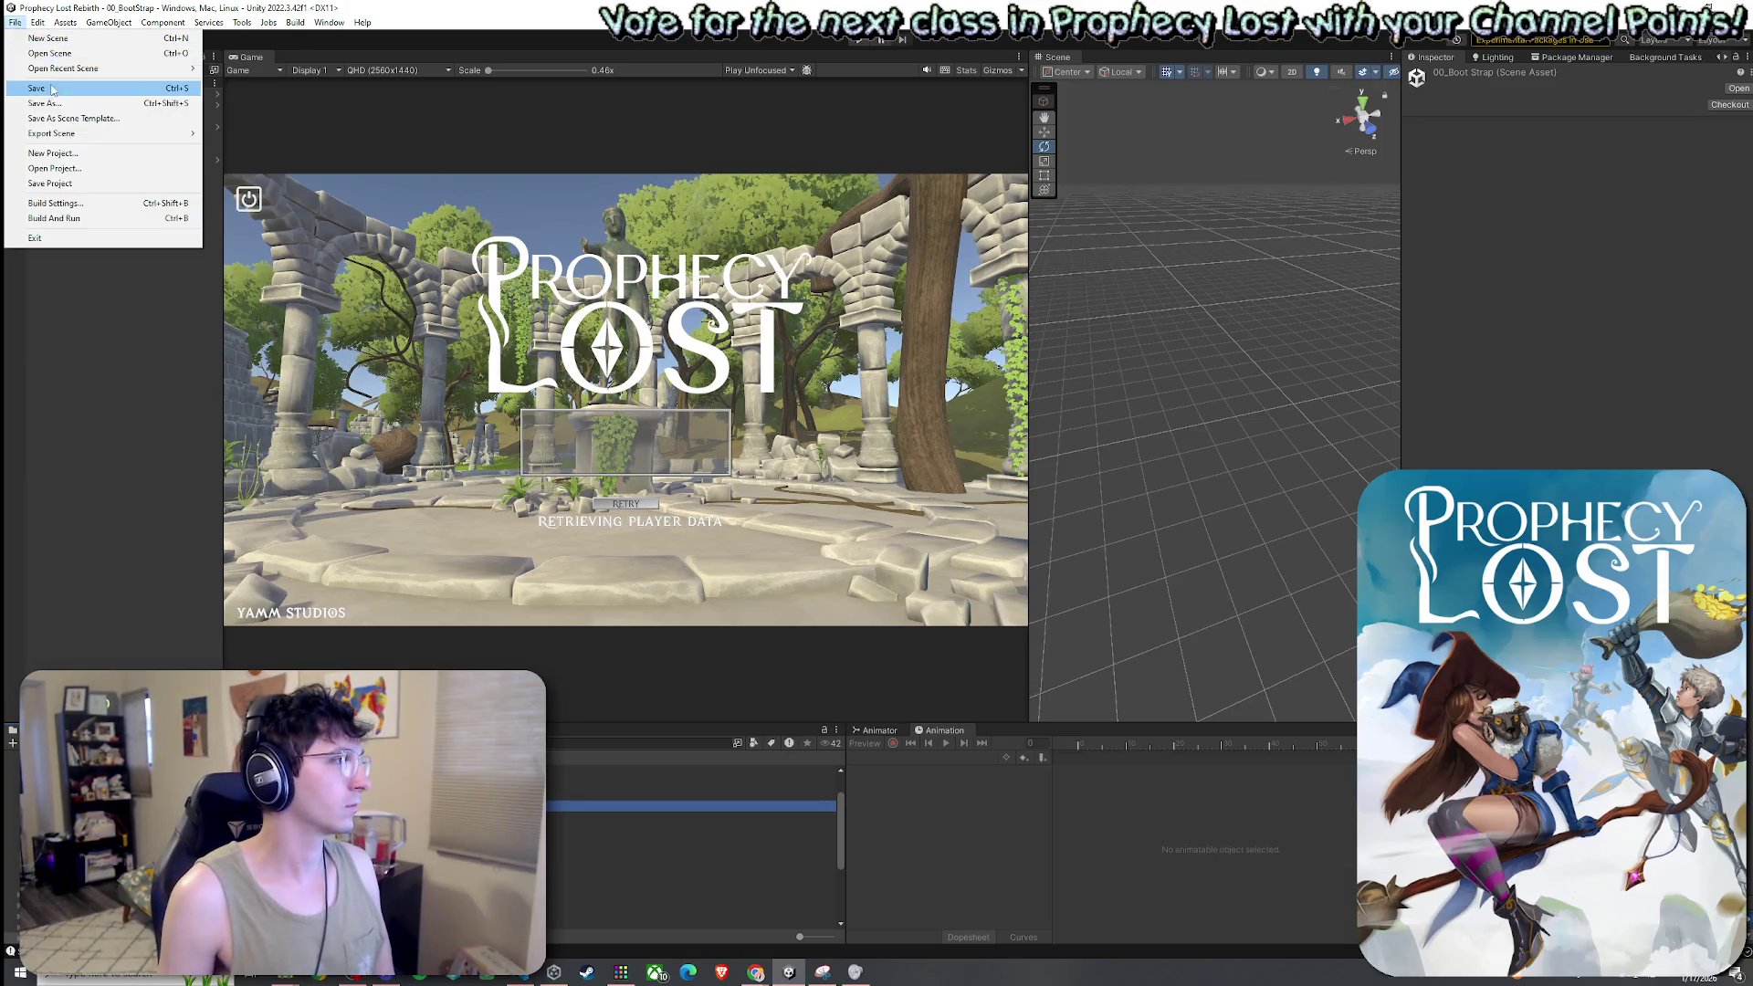
pyautogui.click(52, 89)
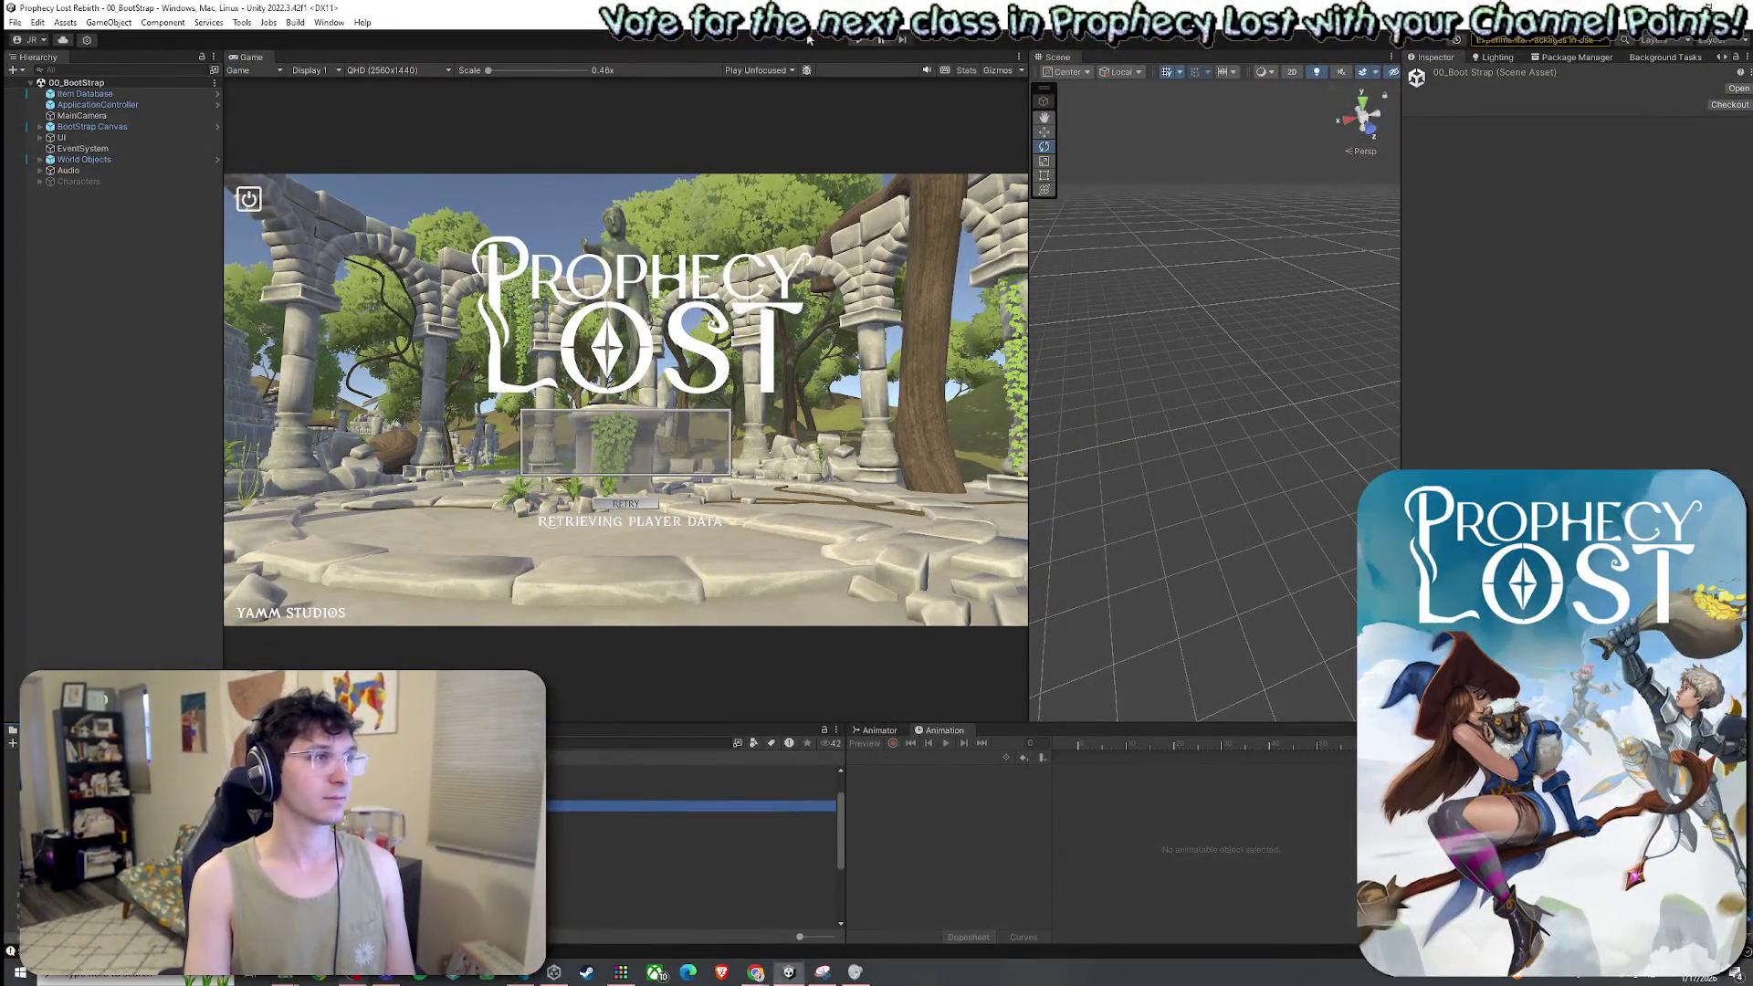
# Bring the Player.cs script forward in Visual Studio Code
pyautogui.click(15, 26)
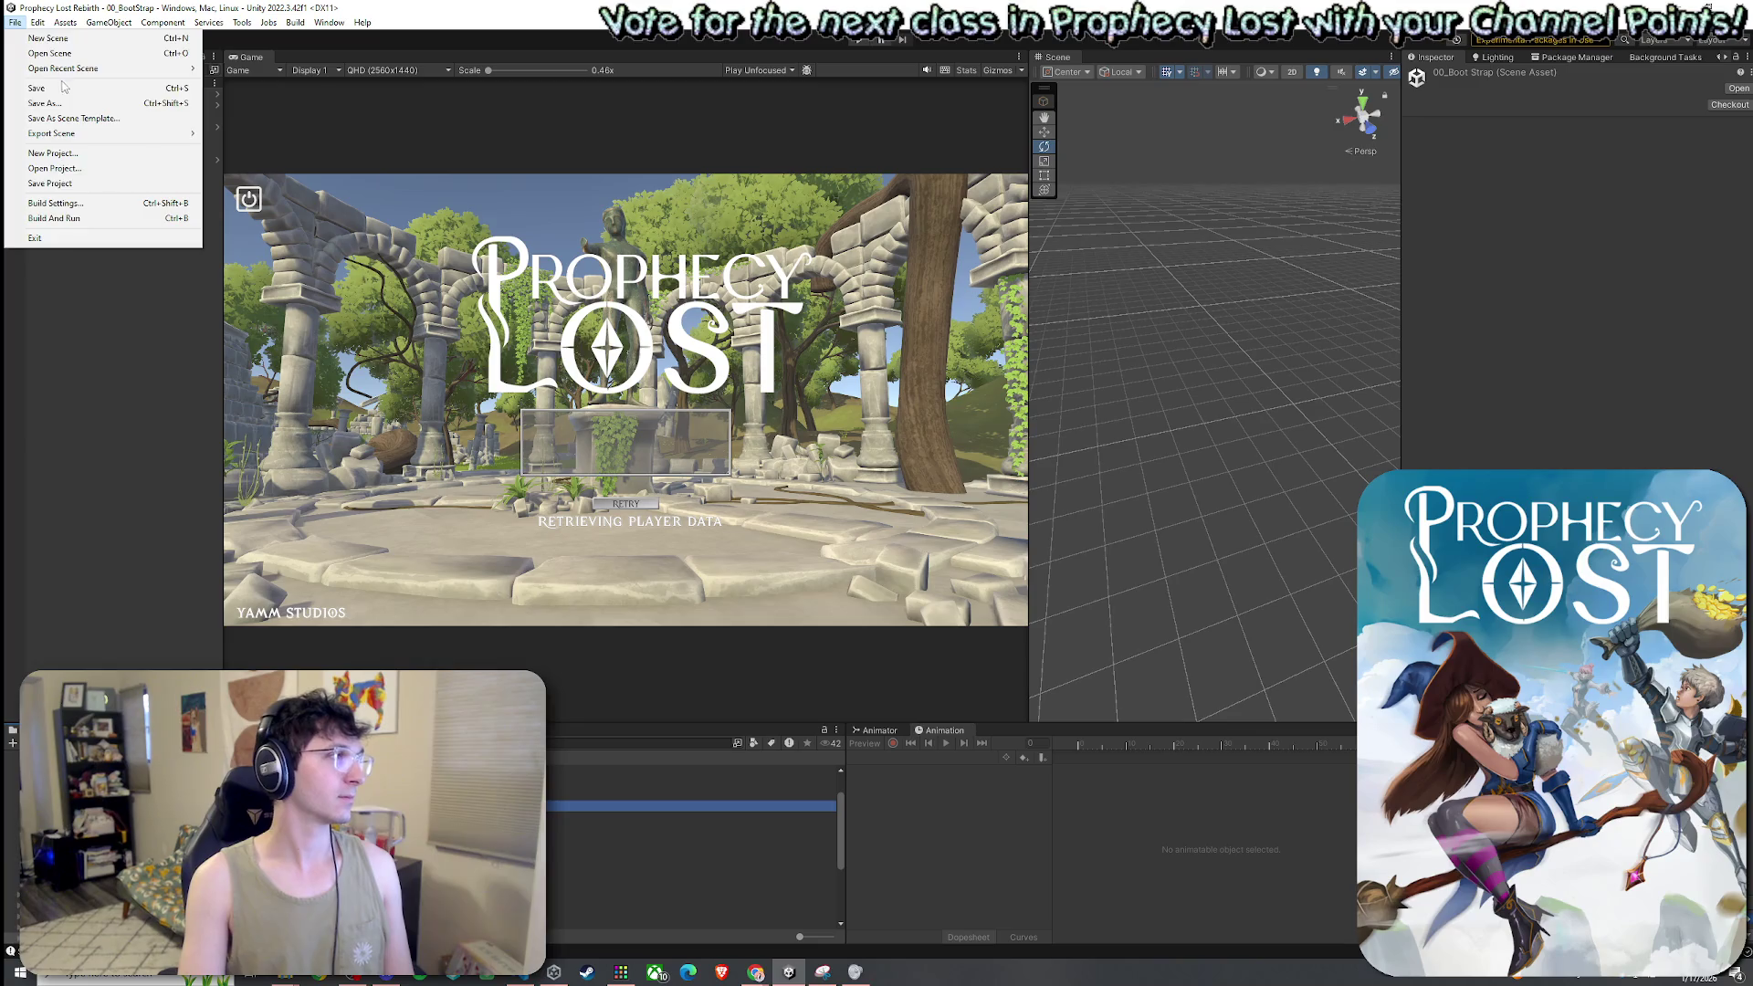
pyautogui.click(358, 203)
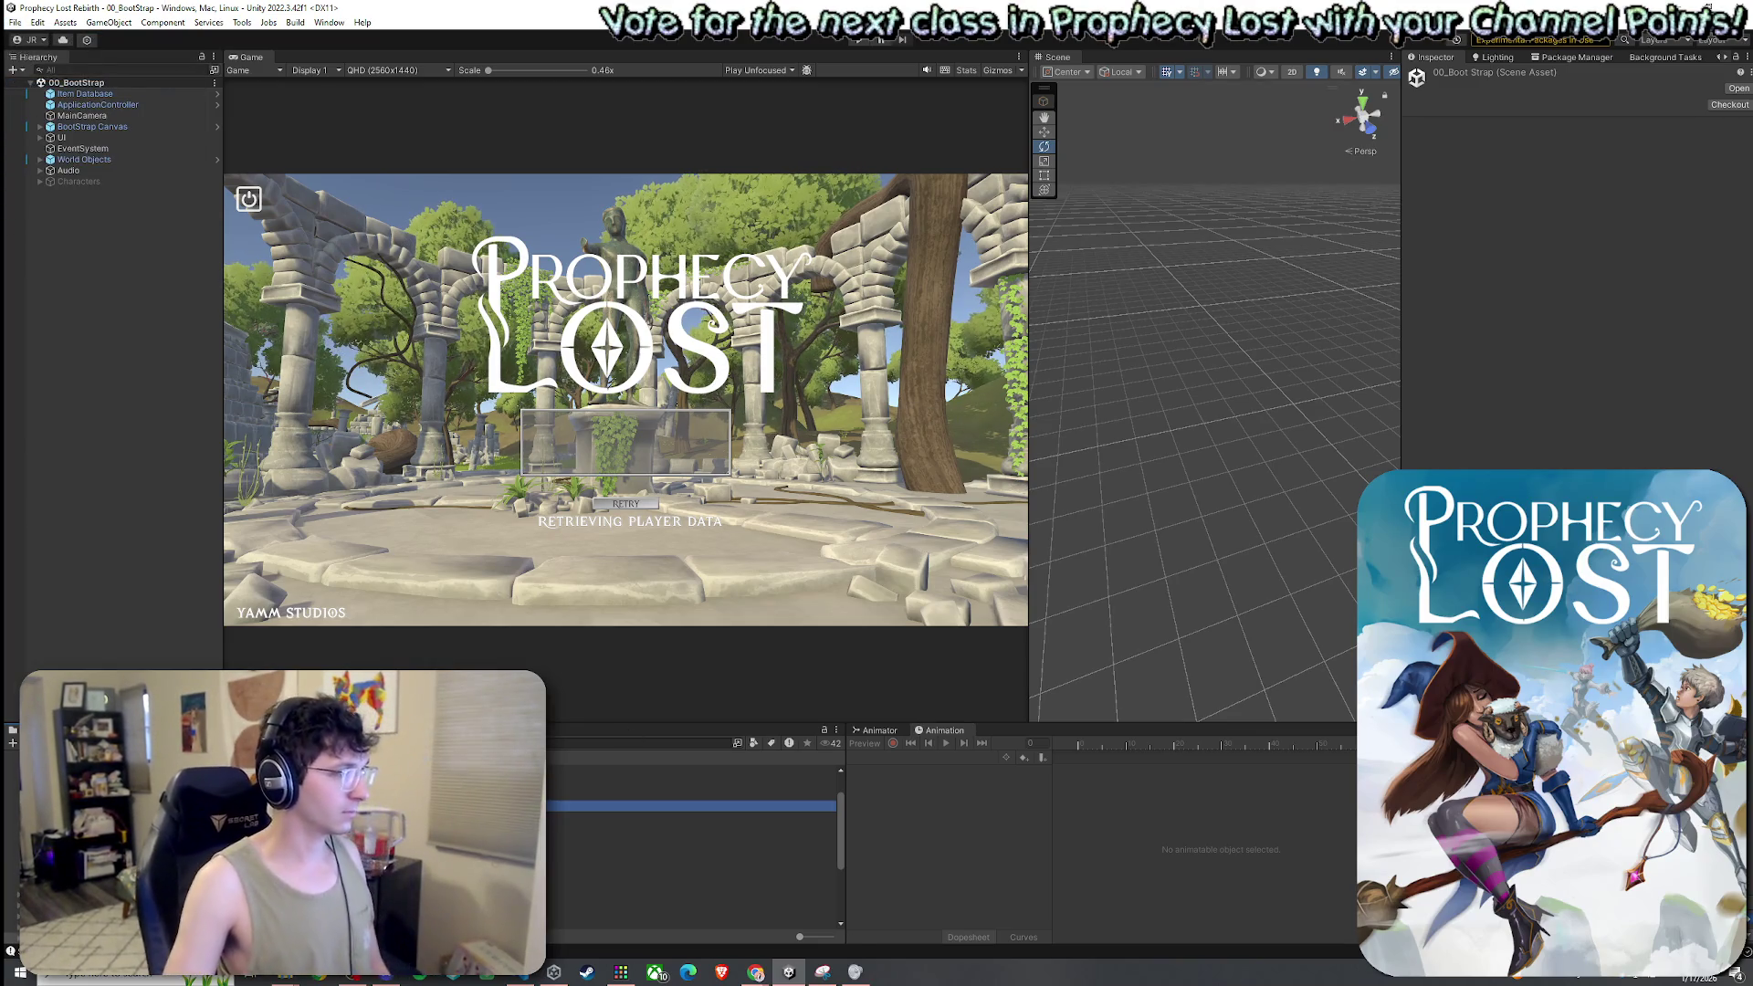
pyautogui.scroll(-5, 694, 840)
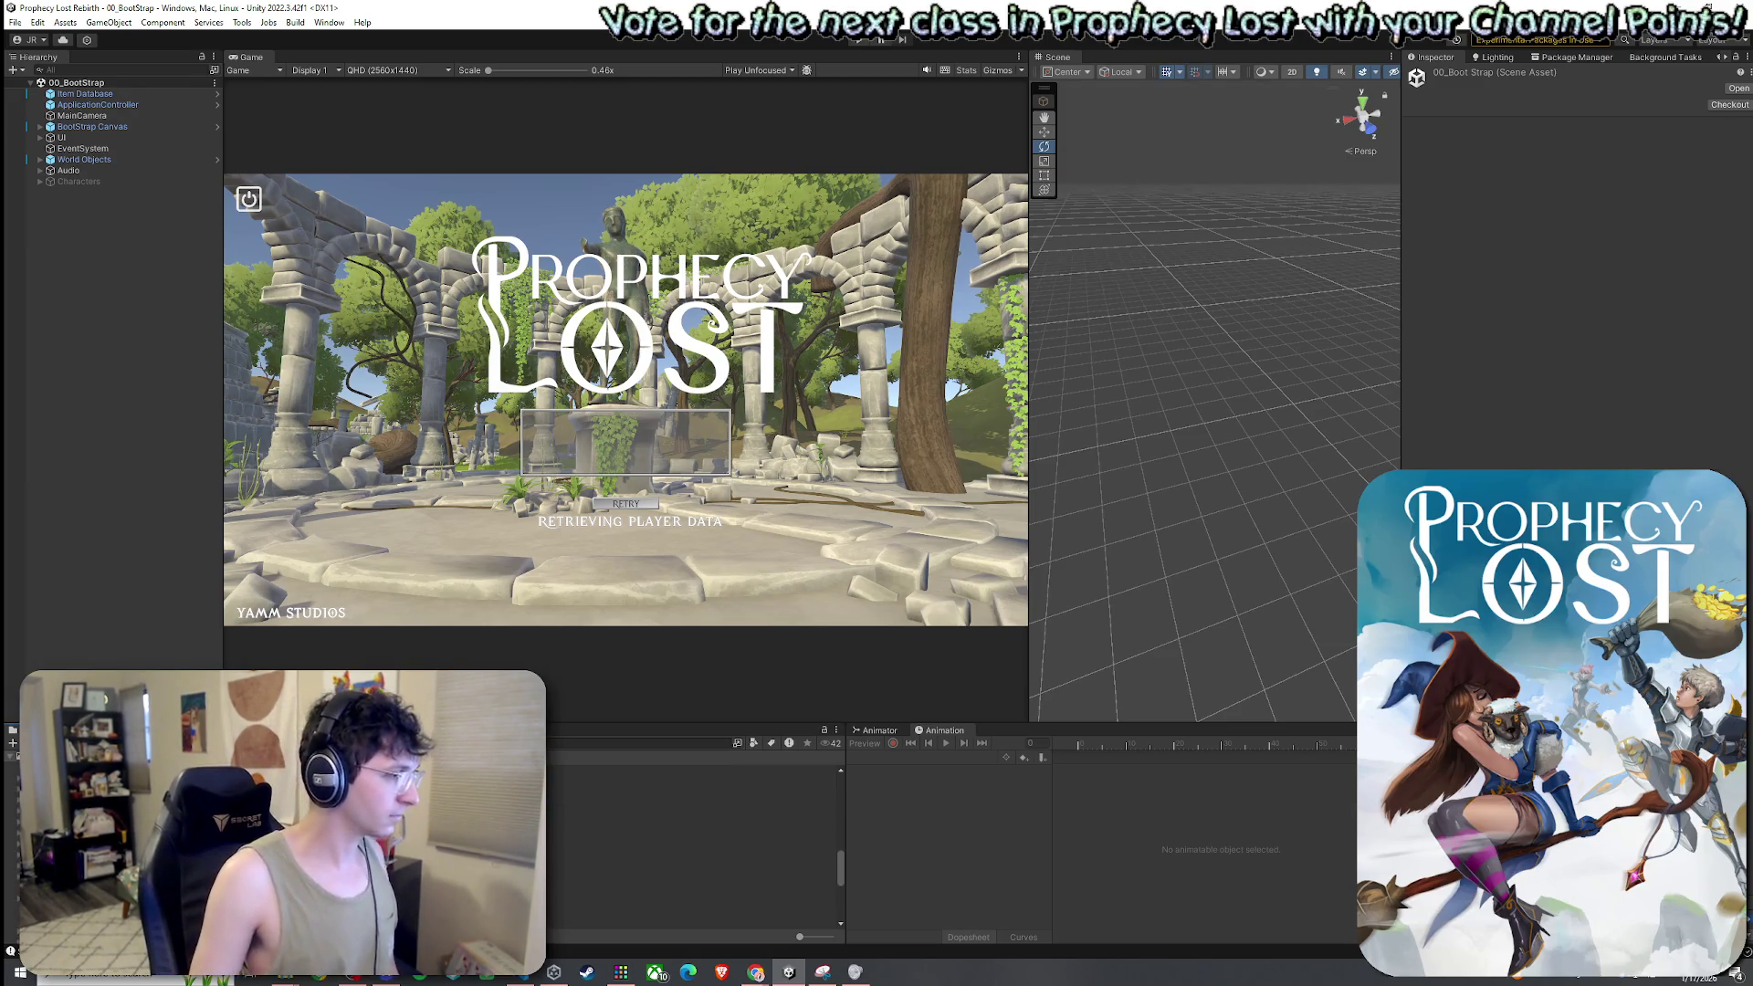
pyautogui.scroll(3, 694, 840)
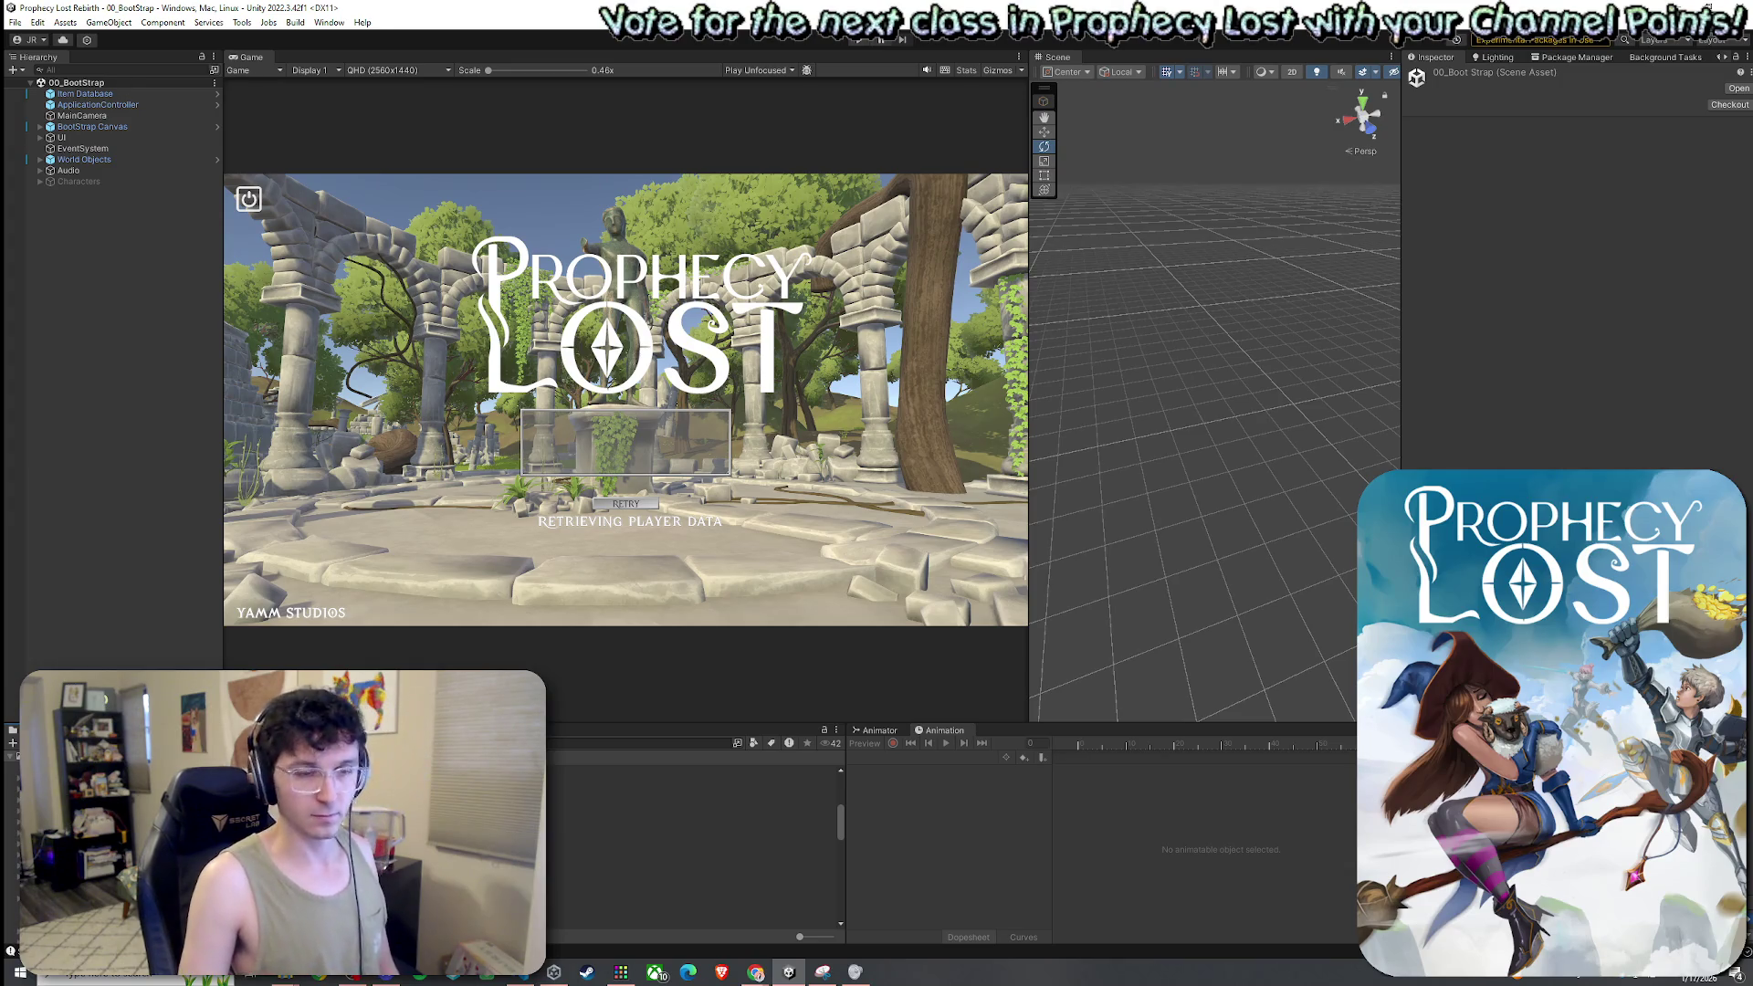
pyautogui.scroll(2, 694, 840)
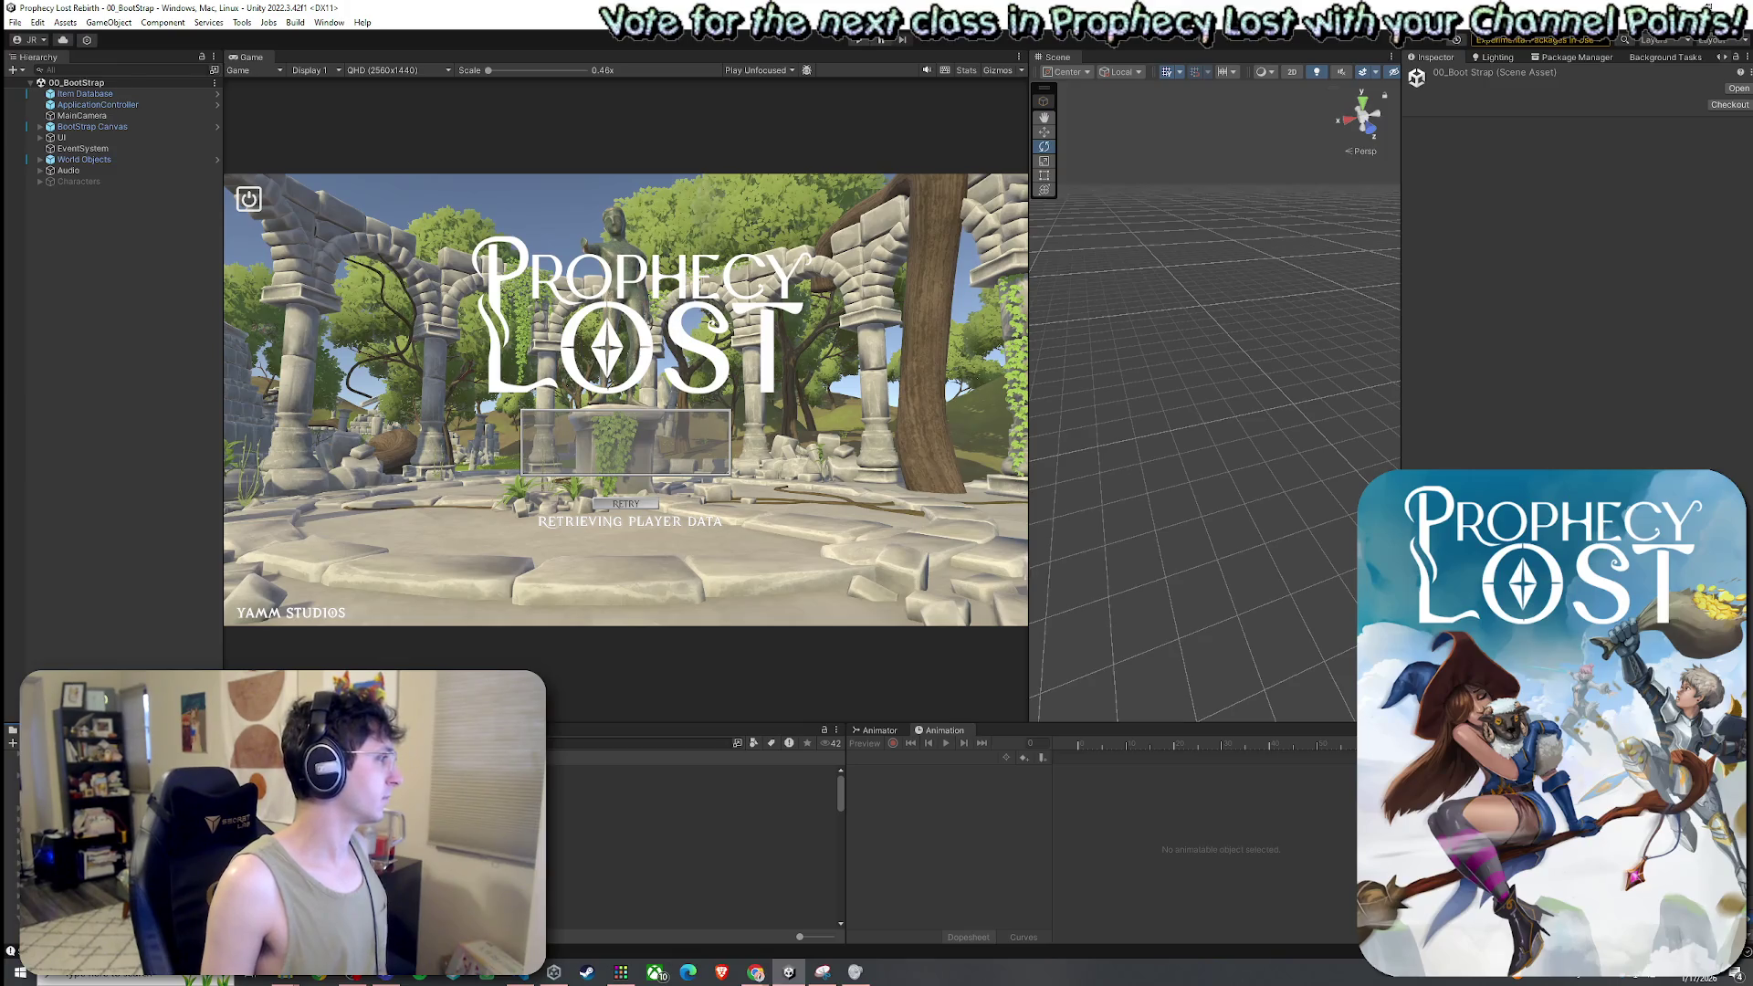
pyautogui.hotkey('alt', 'Tab')
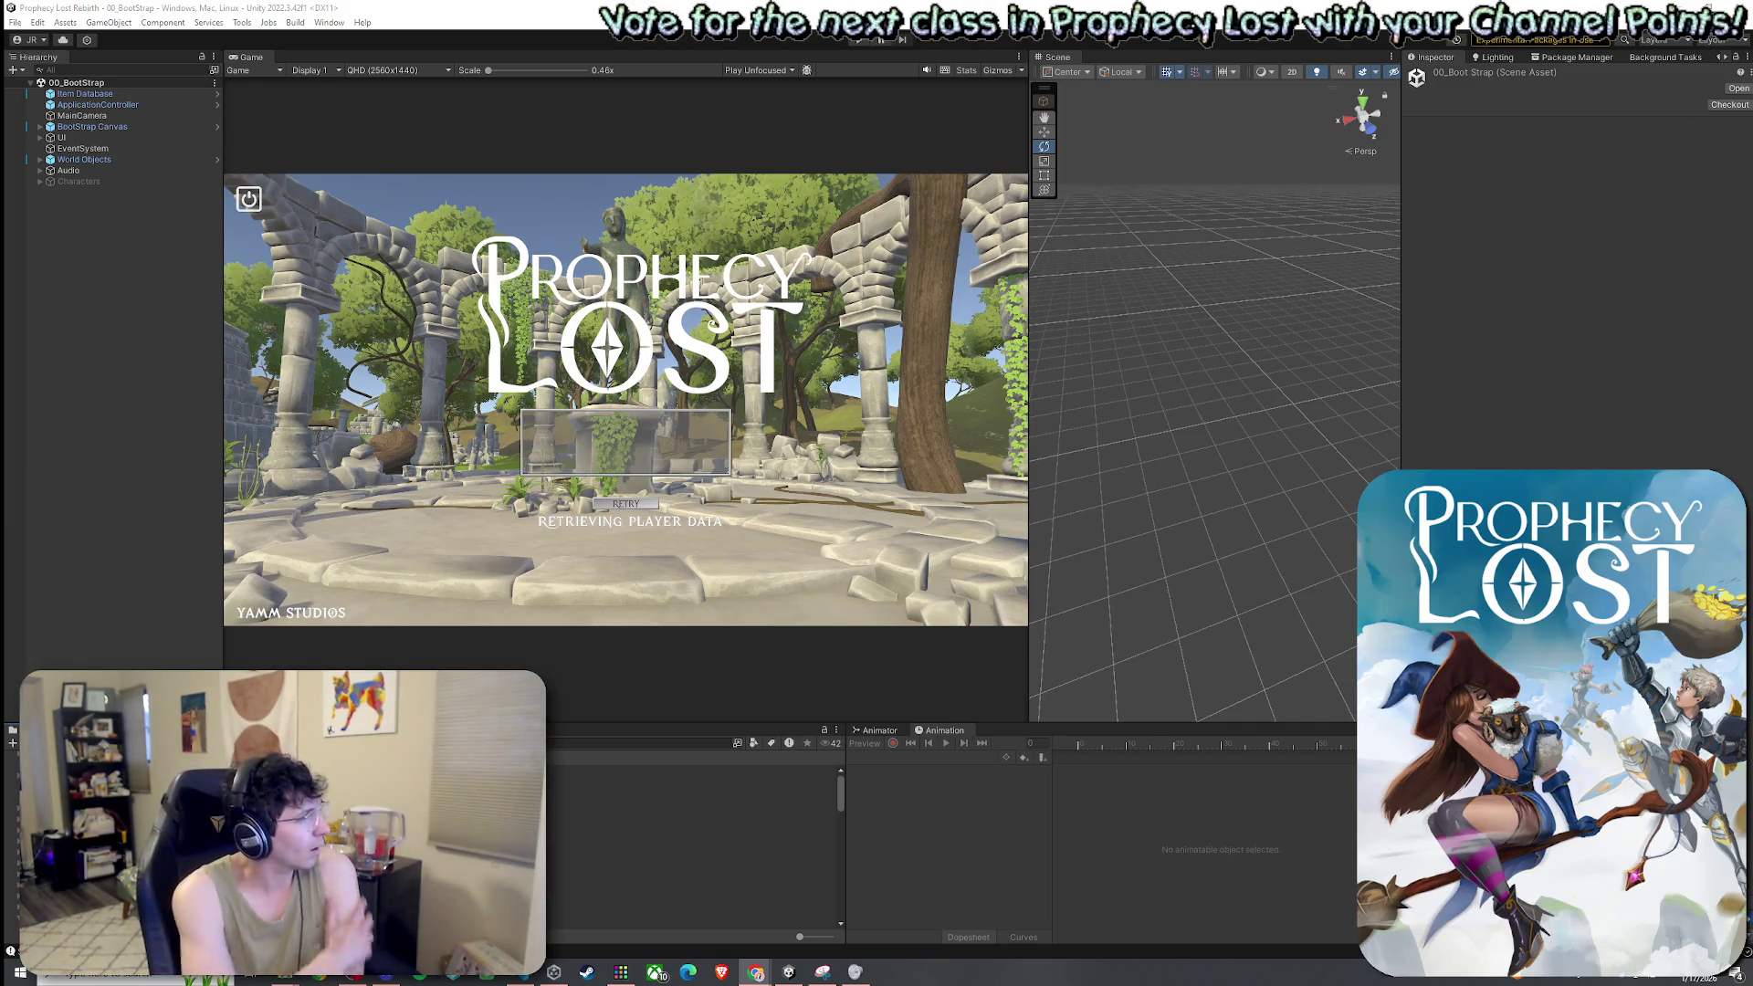
pyautogui.click(523, 973)
# Paste a CameraShakeId enum with None, Small and Big after the WeaponVfxId enum
pyautogui.scroll(20, 838, 97)
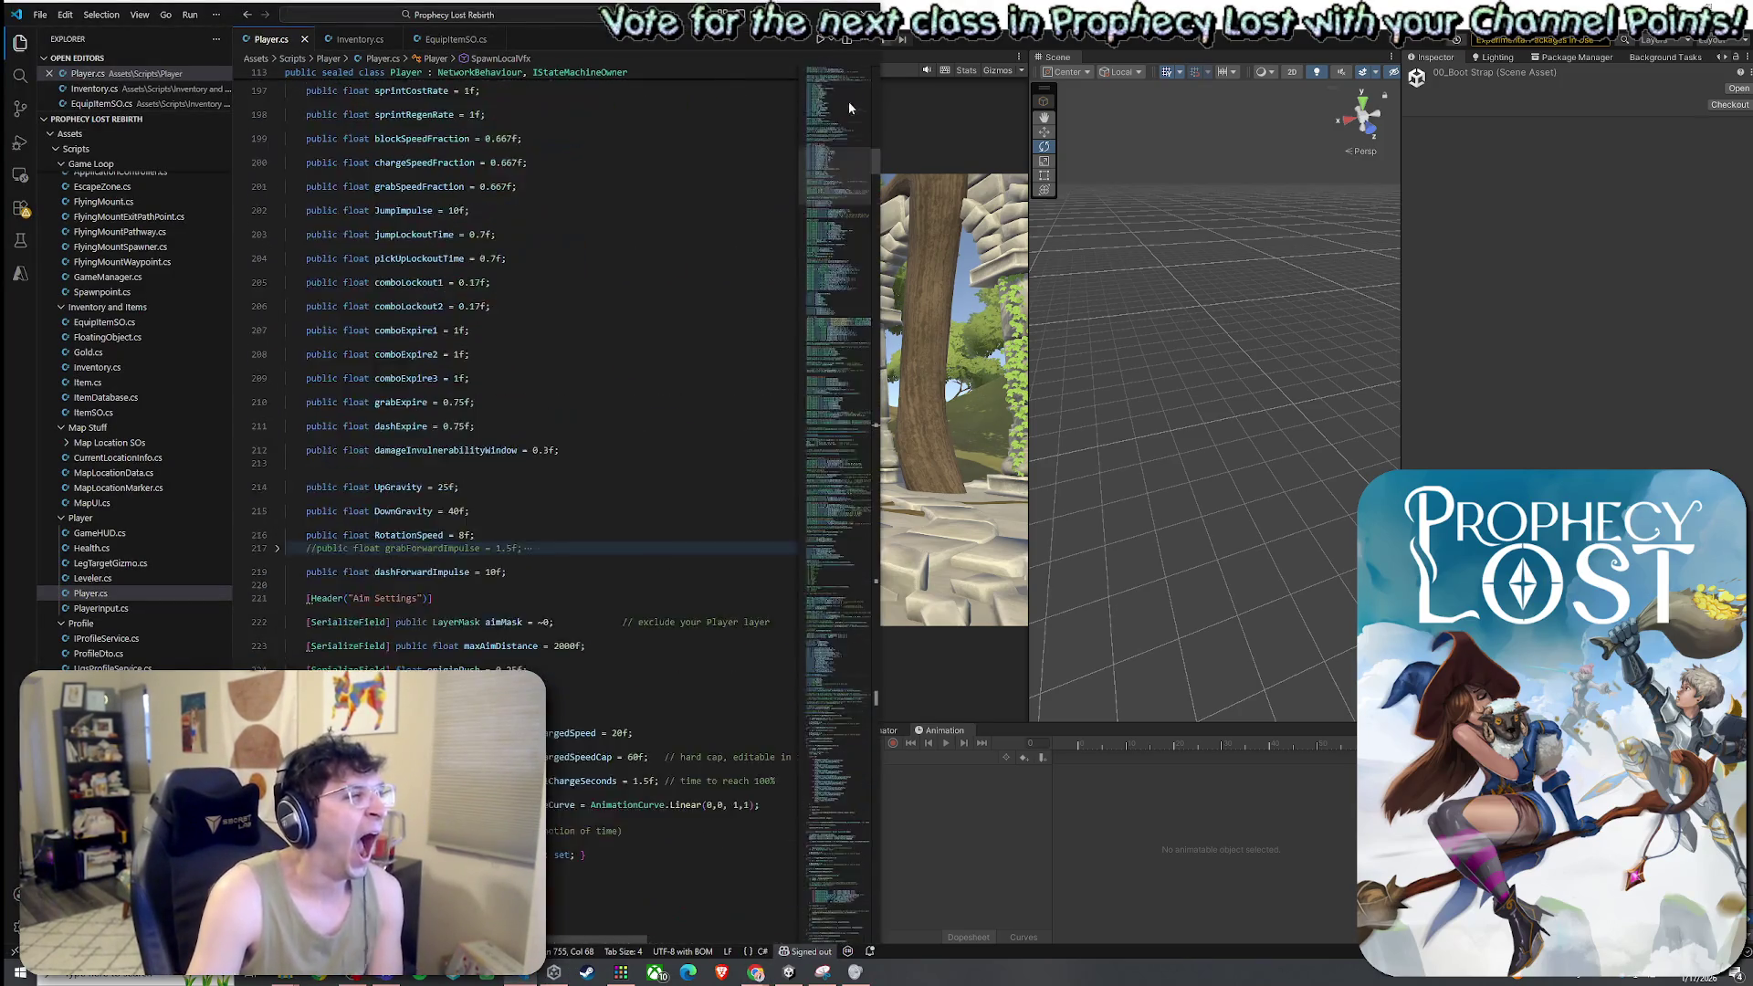
pyautogui.scroll(5, 549, 477)
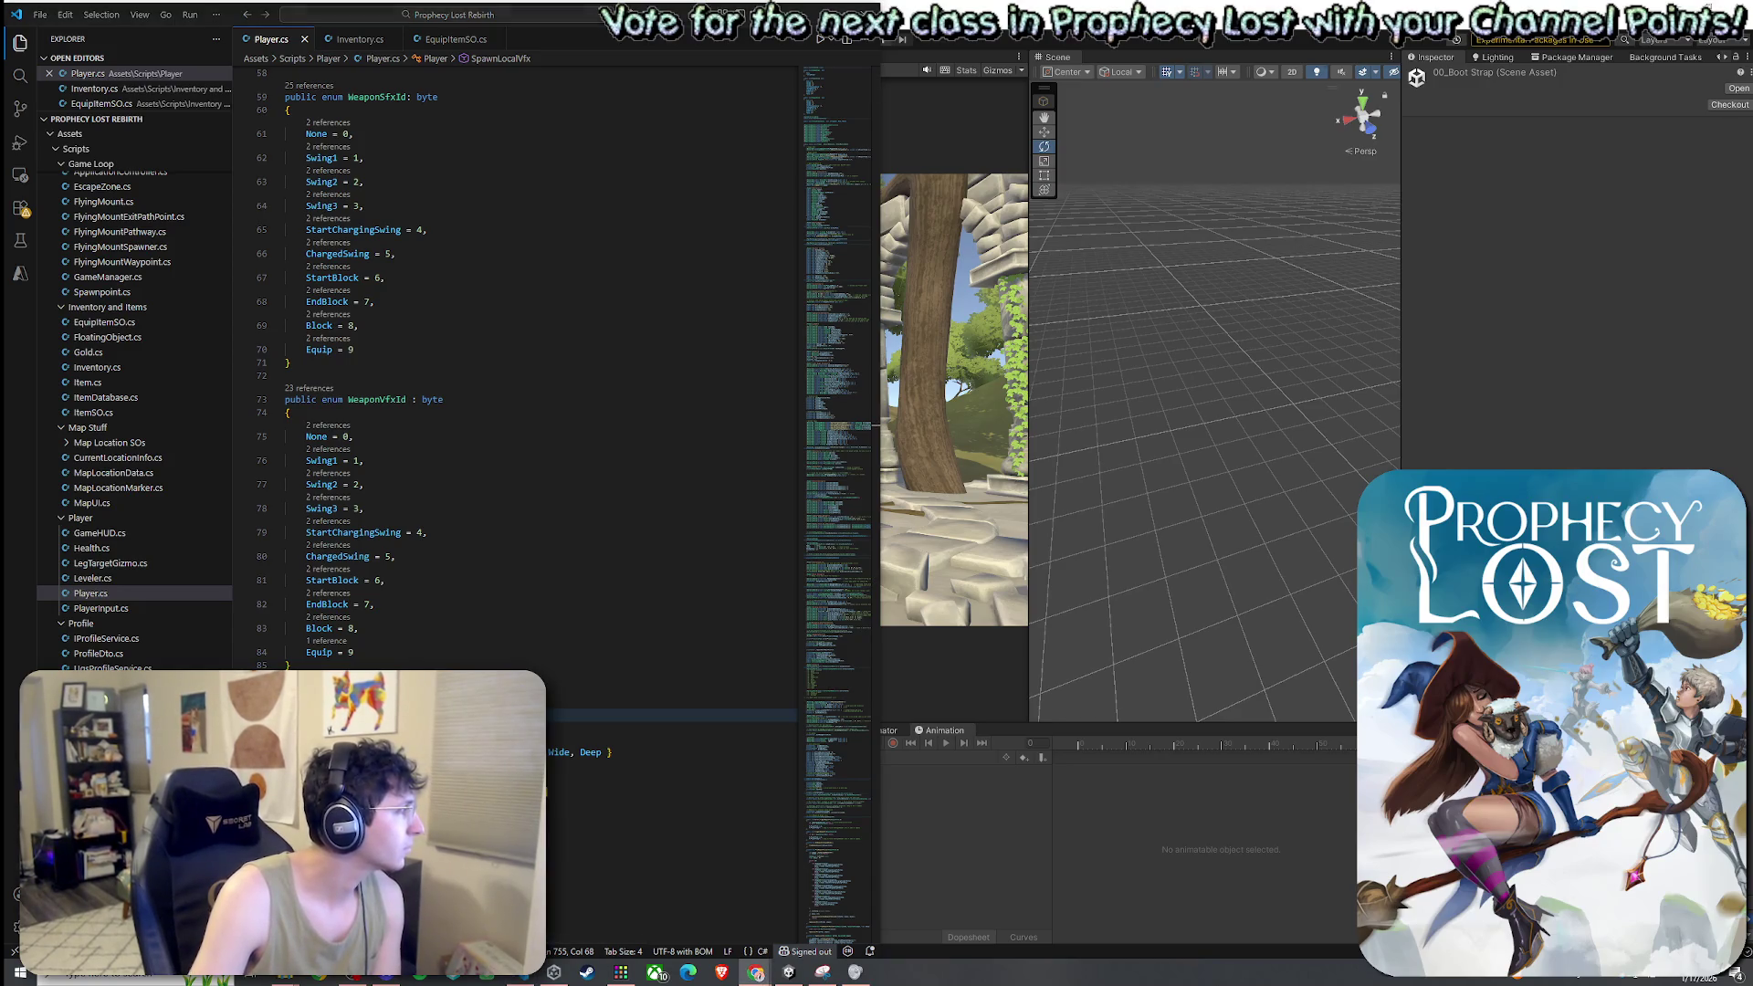
pyautogui.click(336, 666)
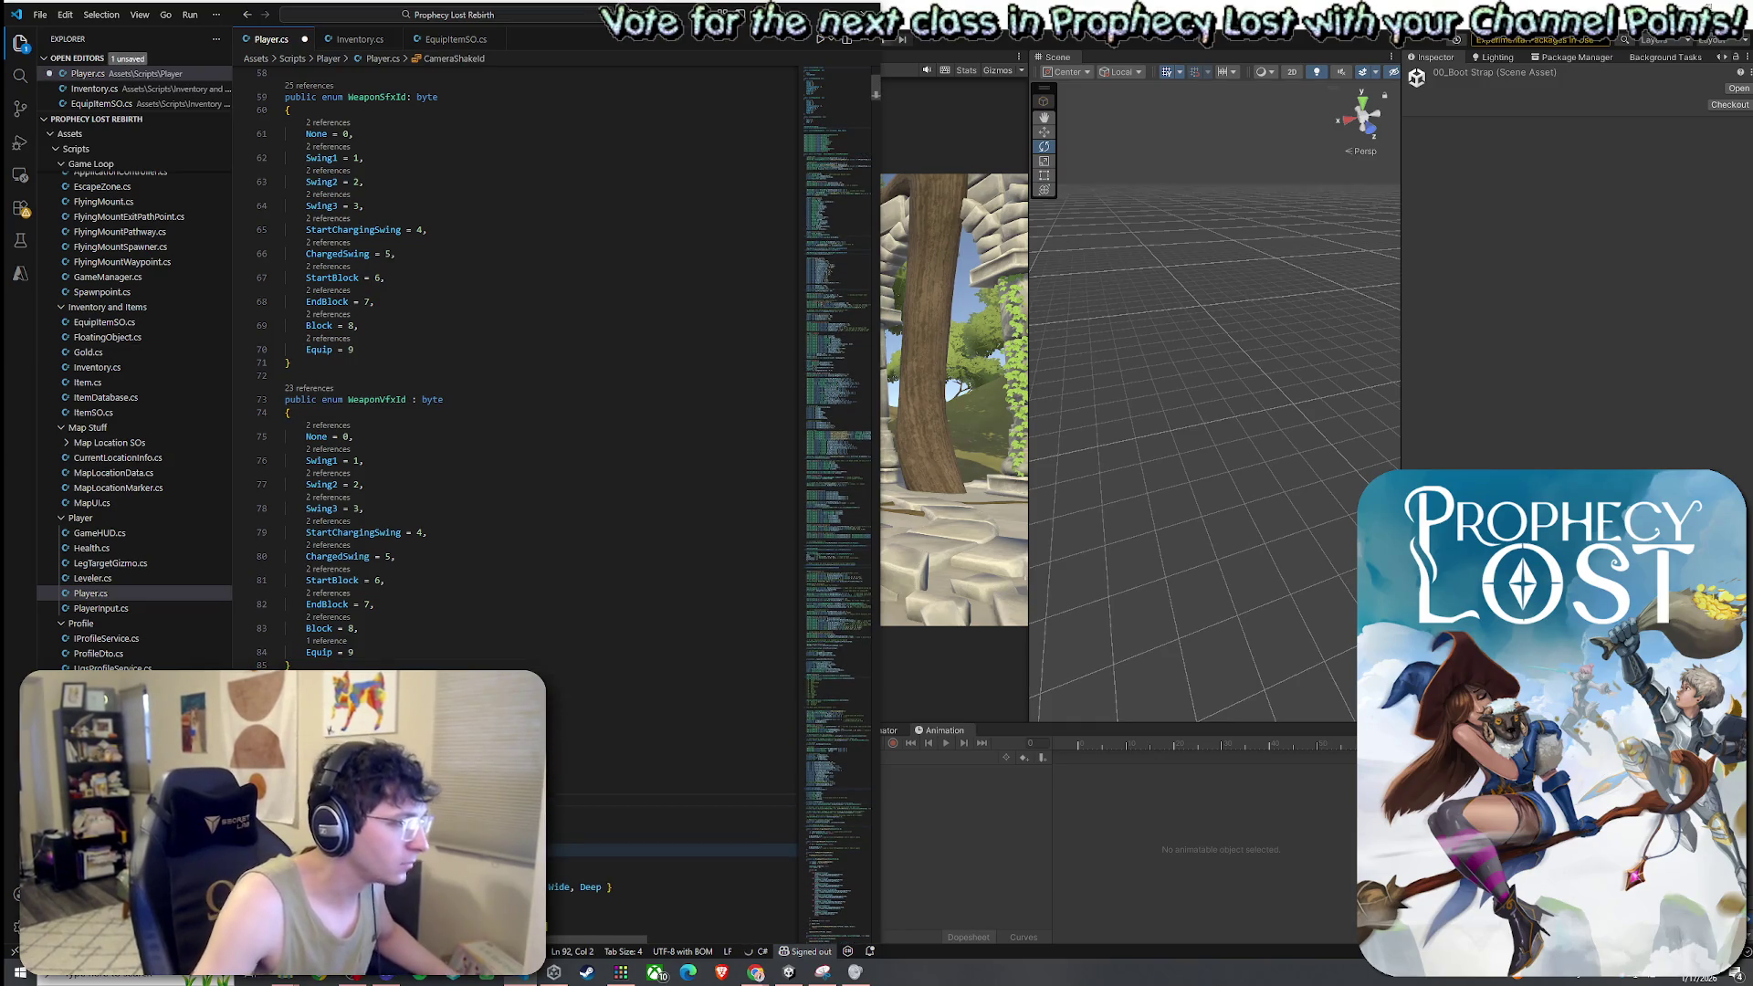
pyautogui.press('Tab')
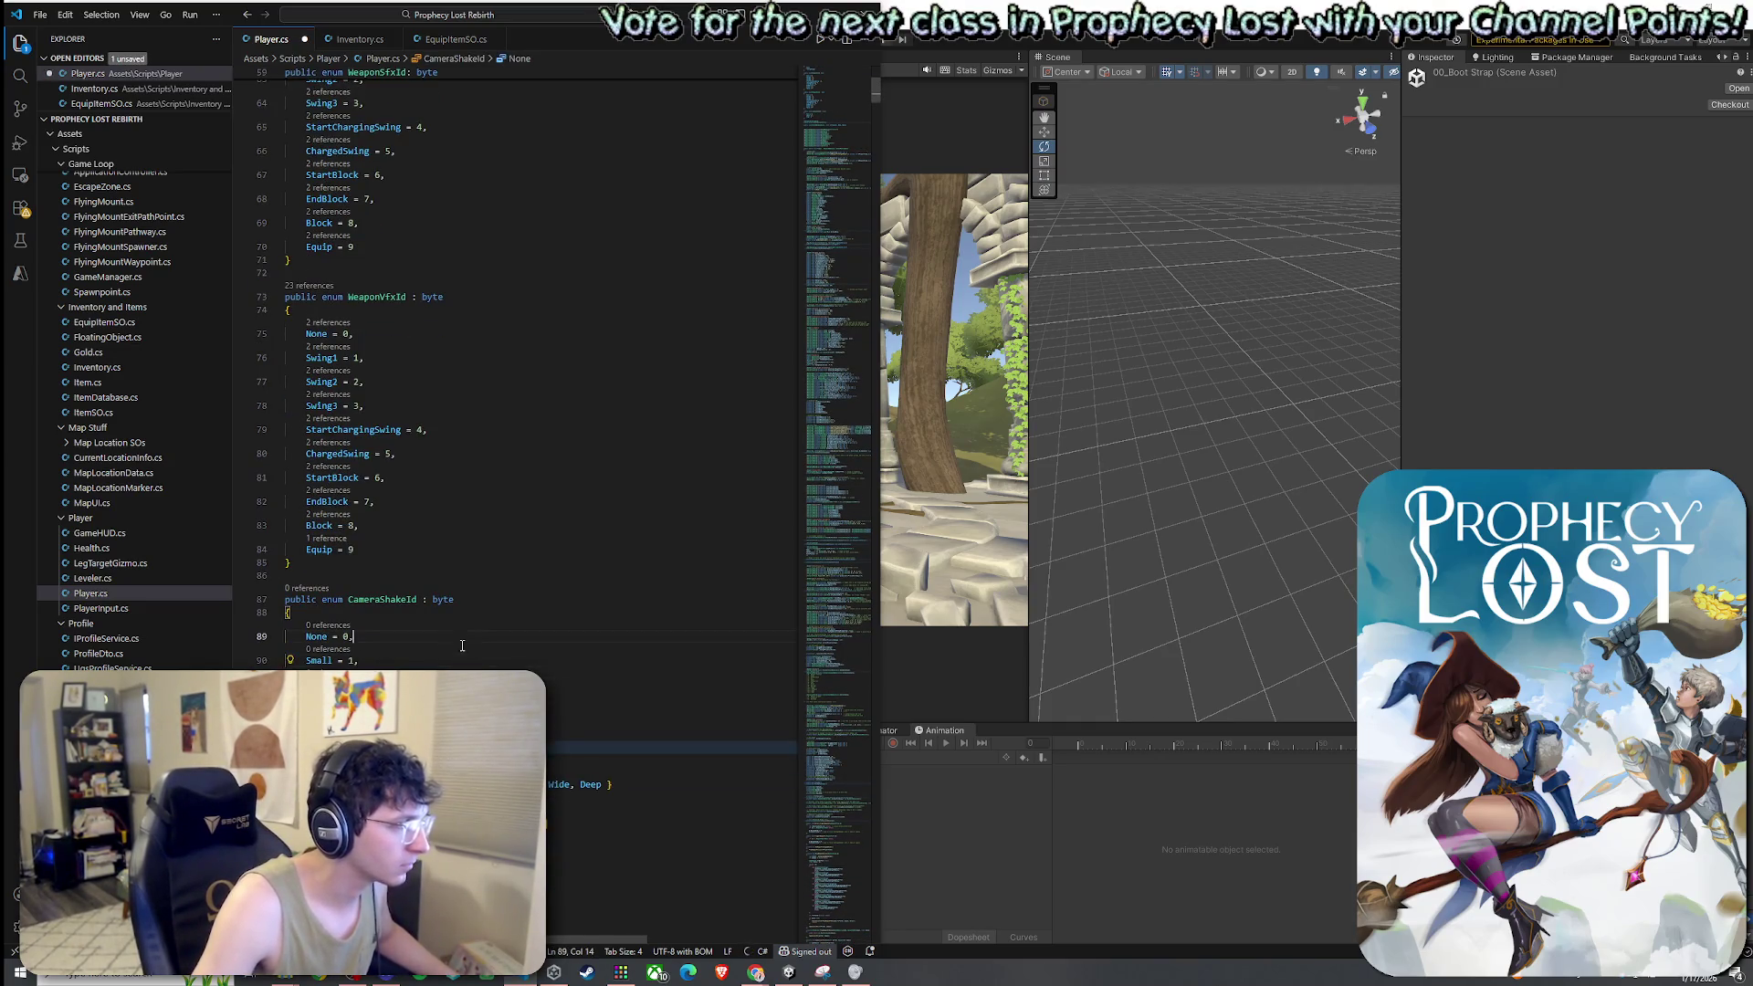
pyautogui.press('Up')
pyautogui.press('Up')
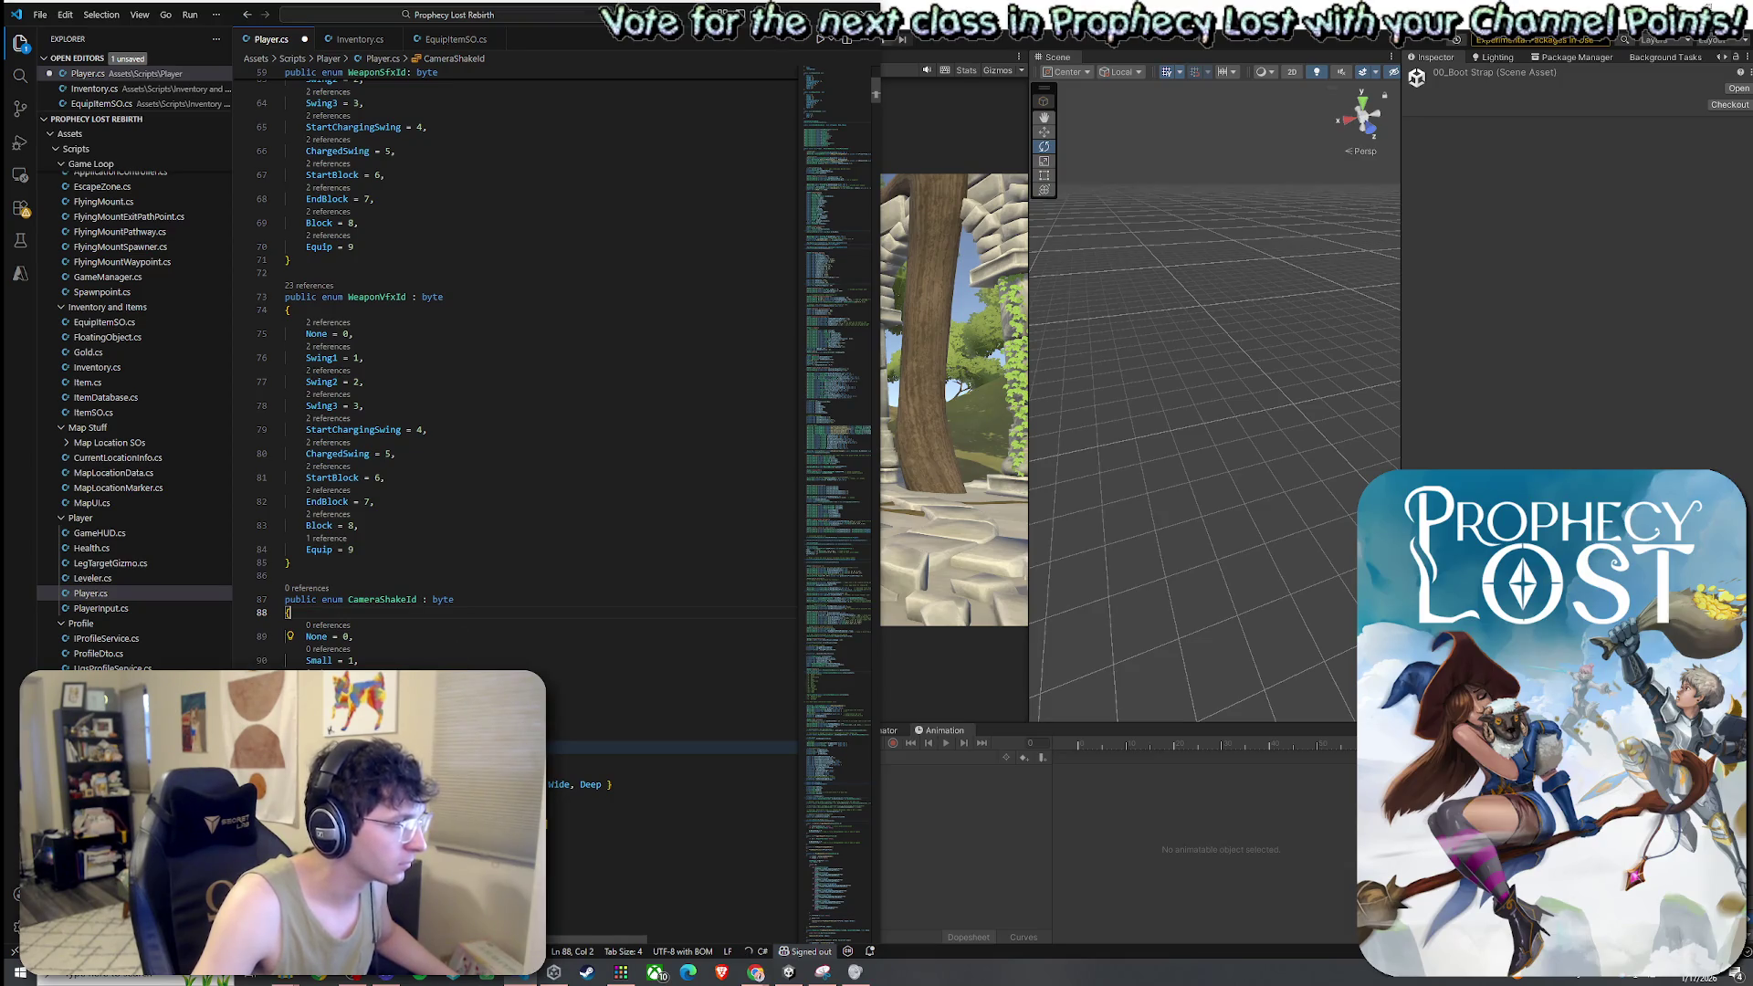
# Add a Camera Shake comment atop class Player and paste the shake fields below it
pyautogui.scroll(-3, 539, 365)
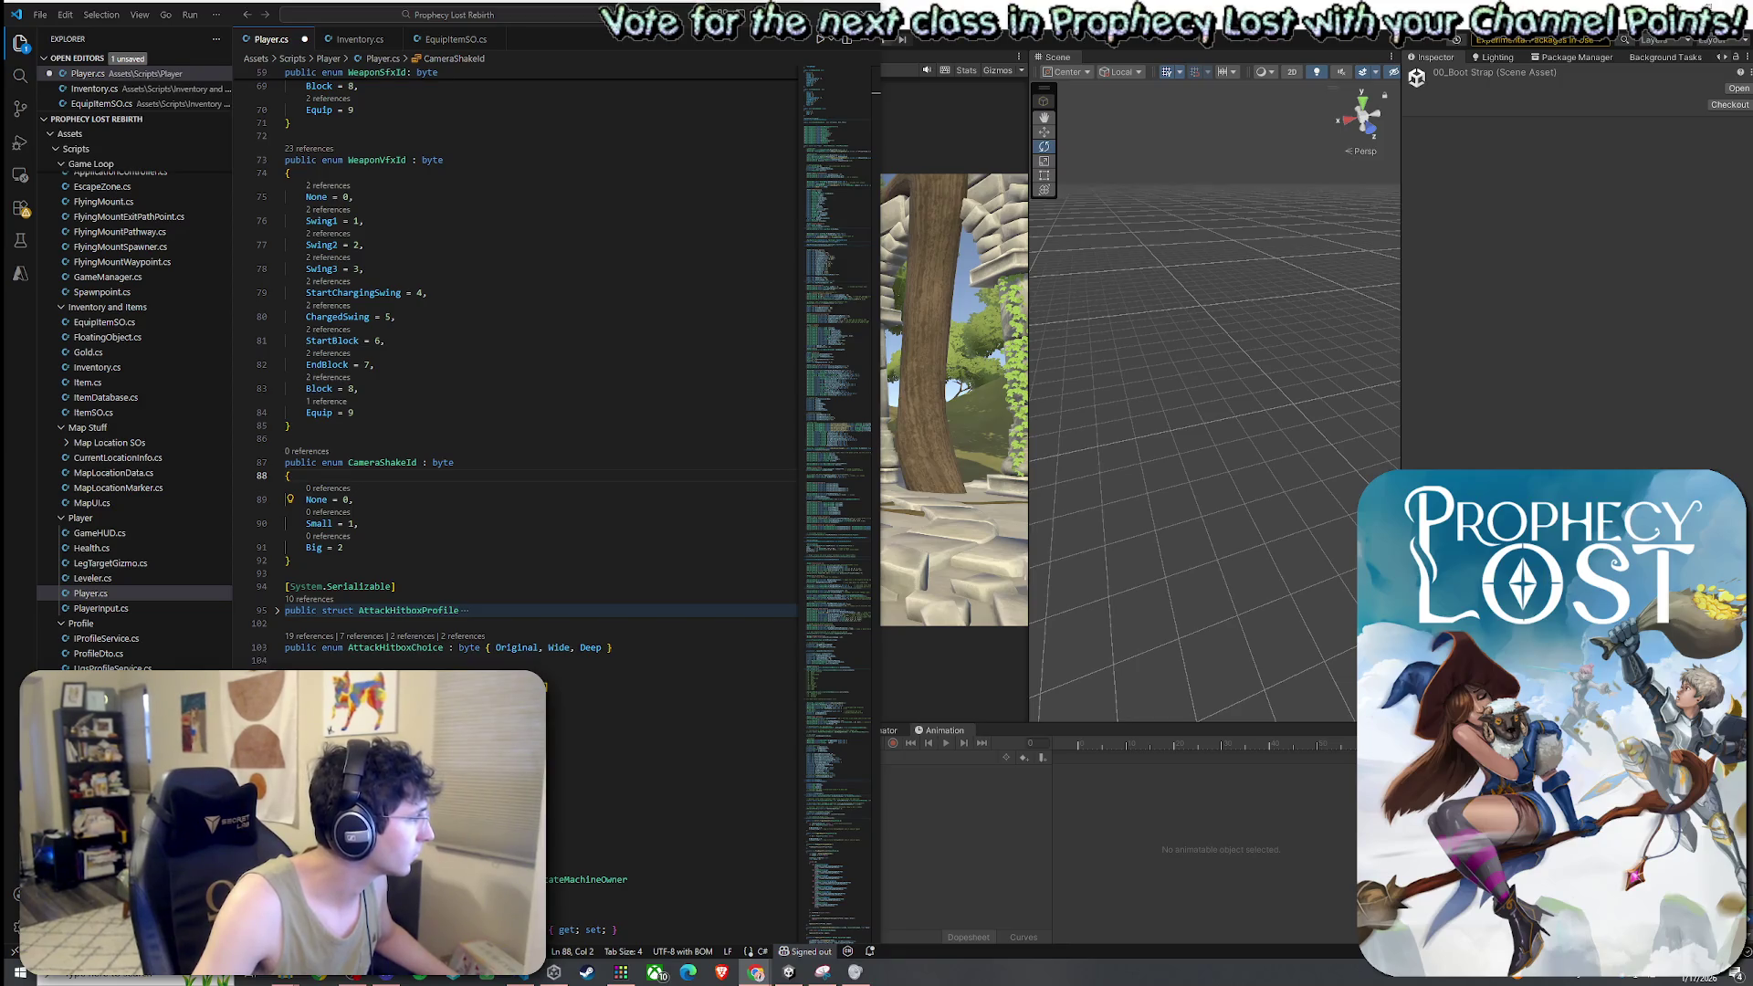
pyautogui.scroll(-5, 385, 592)
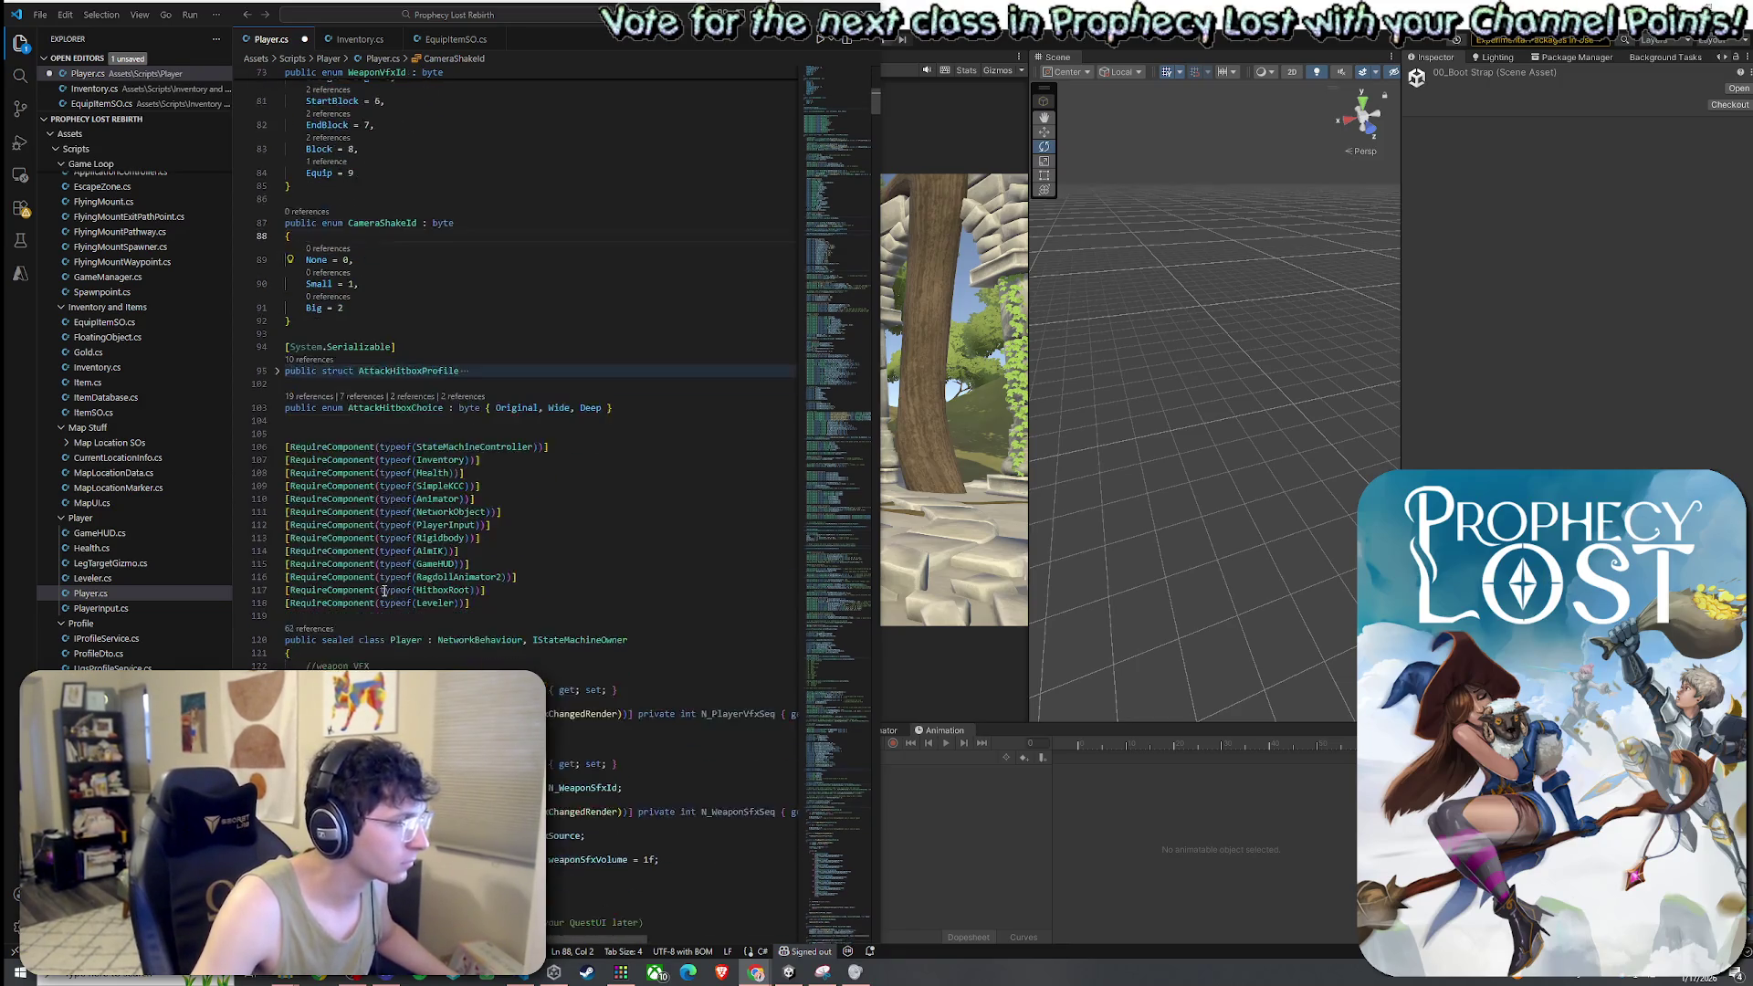
pyautogui.click(387, 653)
pyautogui.press('Return')
pyautogui.write('//c')
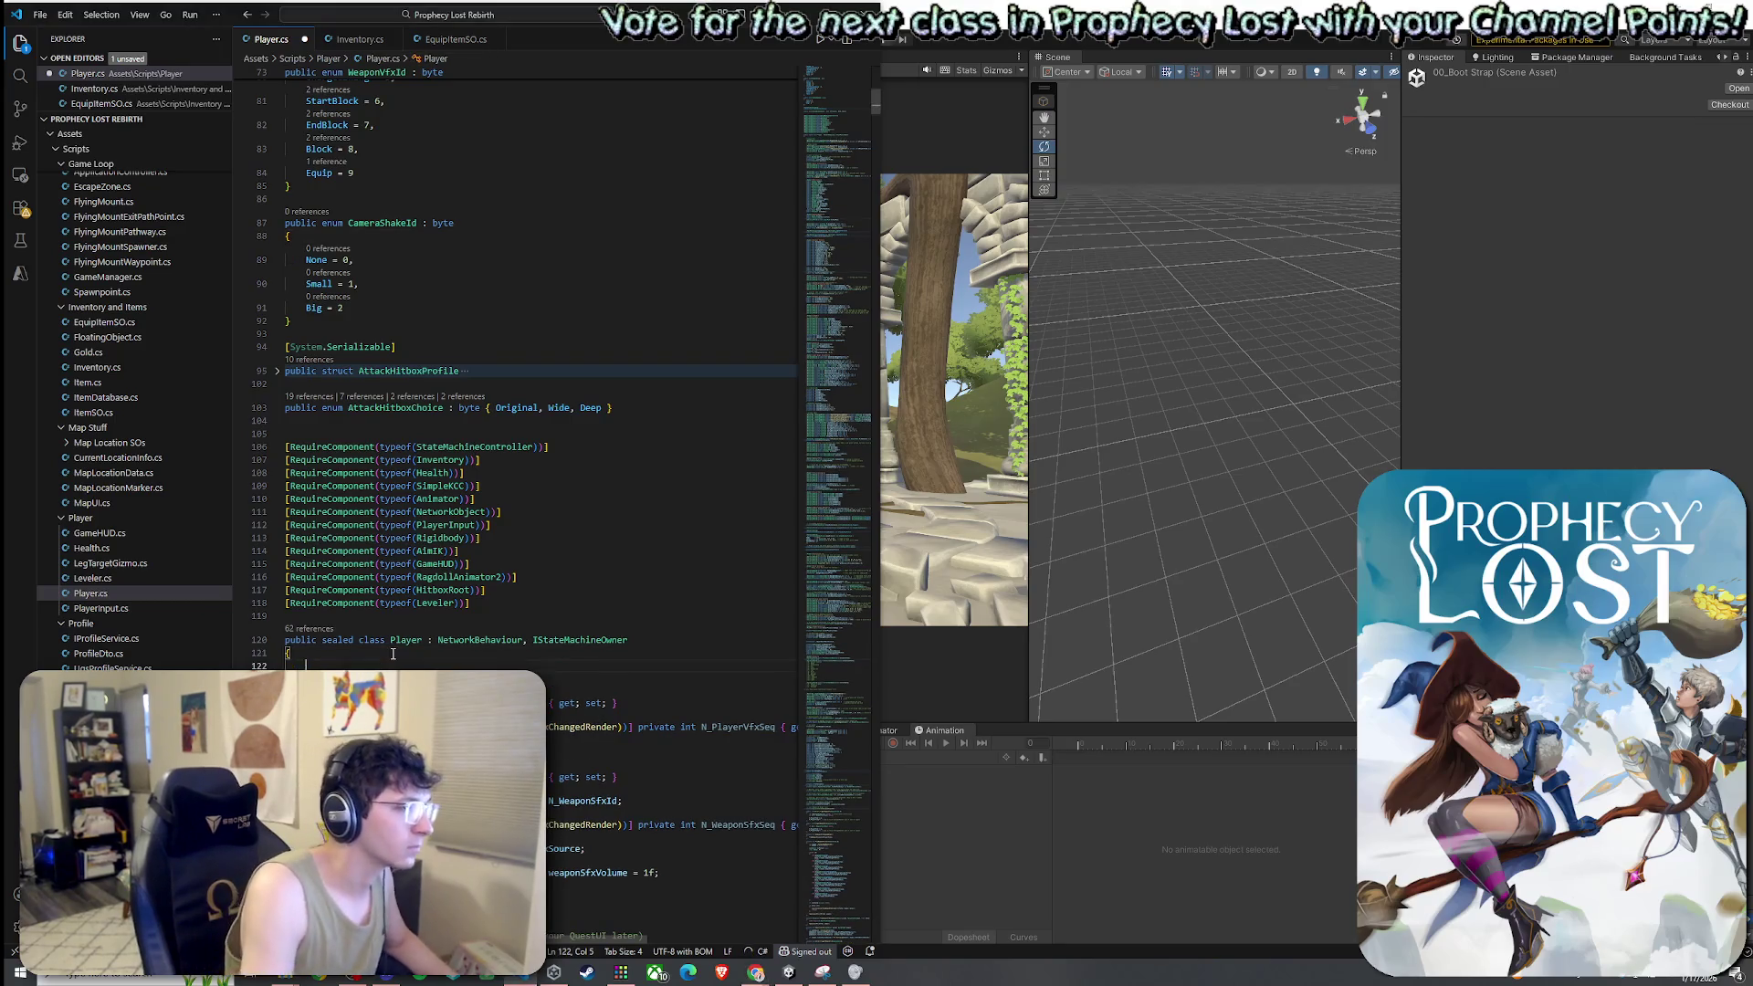
pyautogui.write('ameraShake')
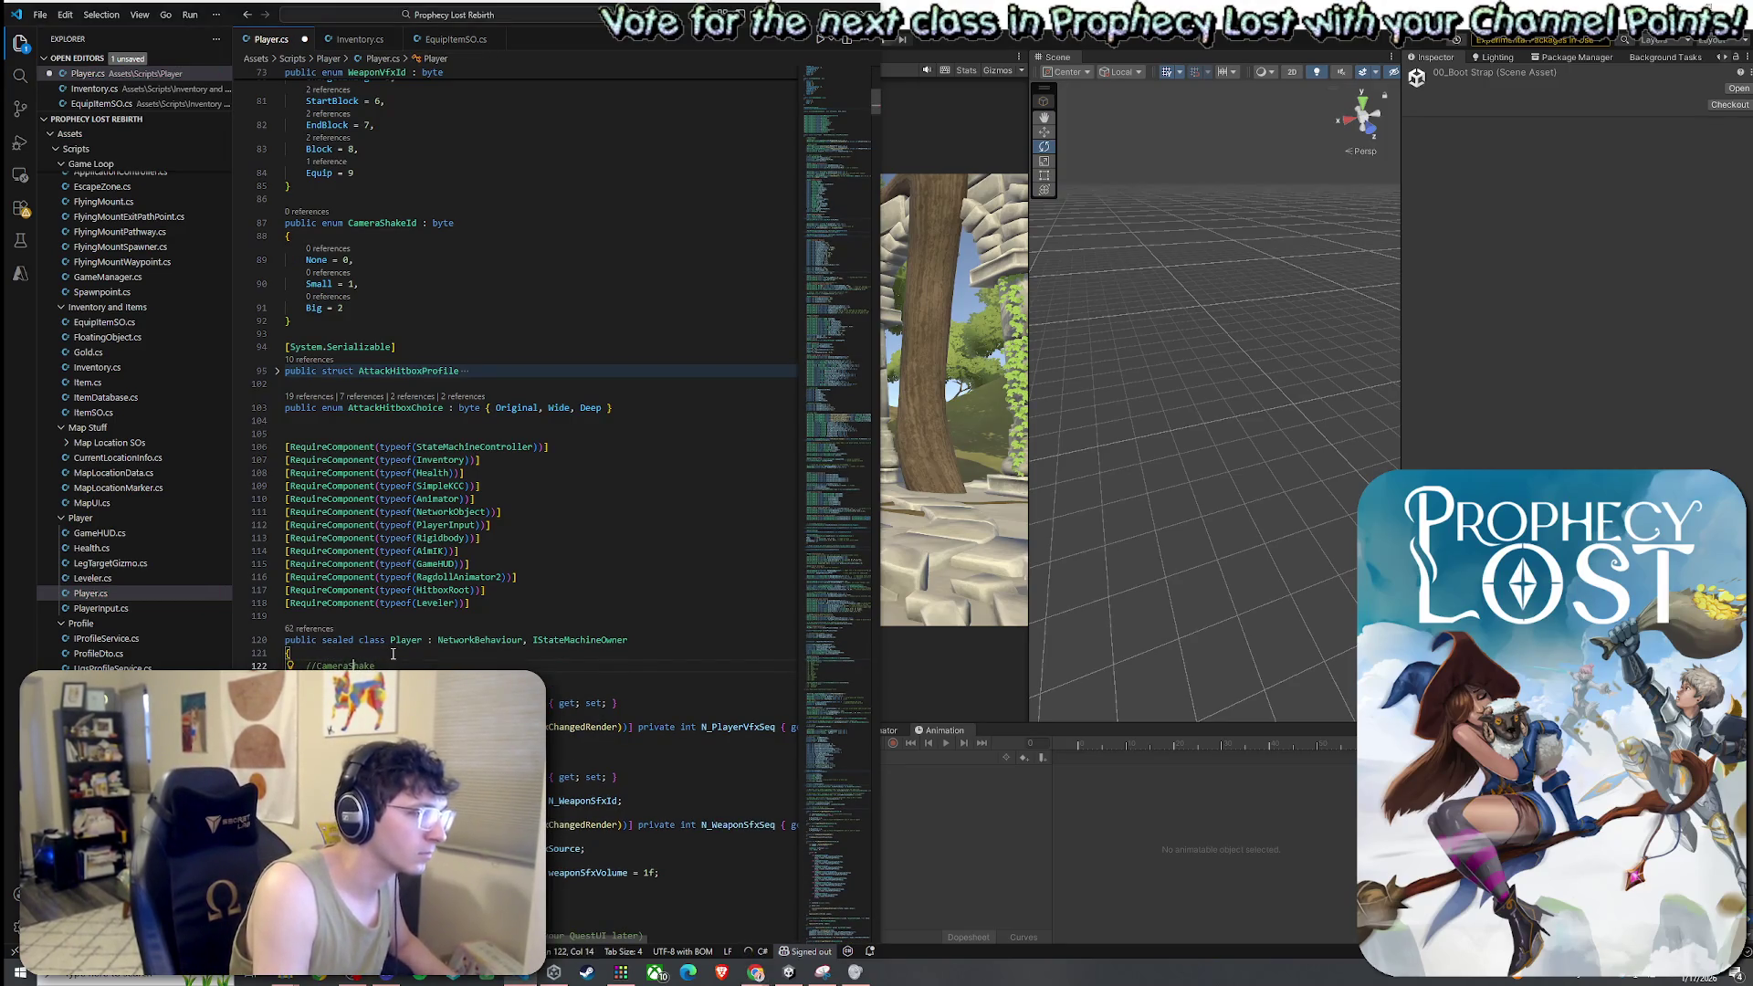
pyautogui.press('BackSpace')
pyautogui.write('Shake')
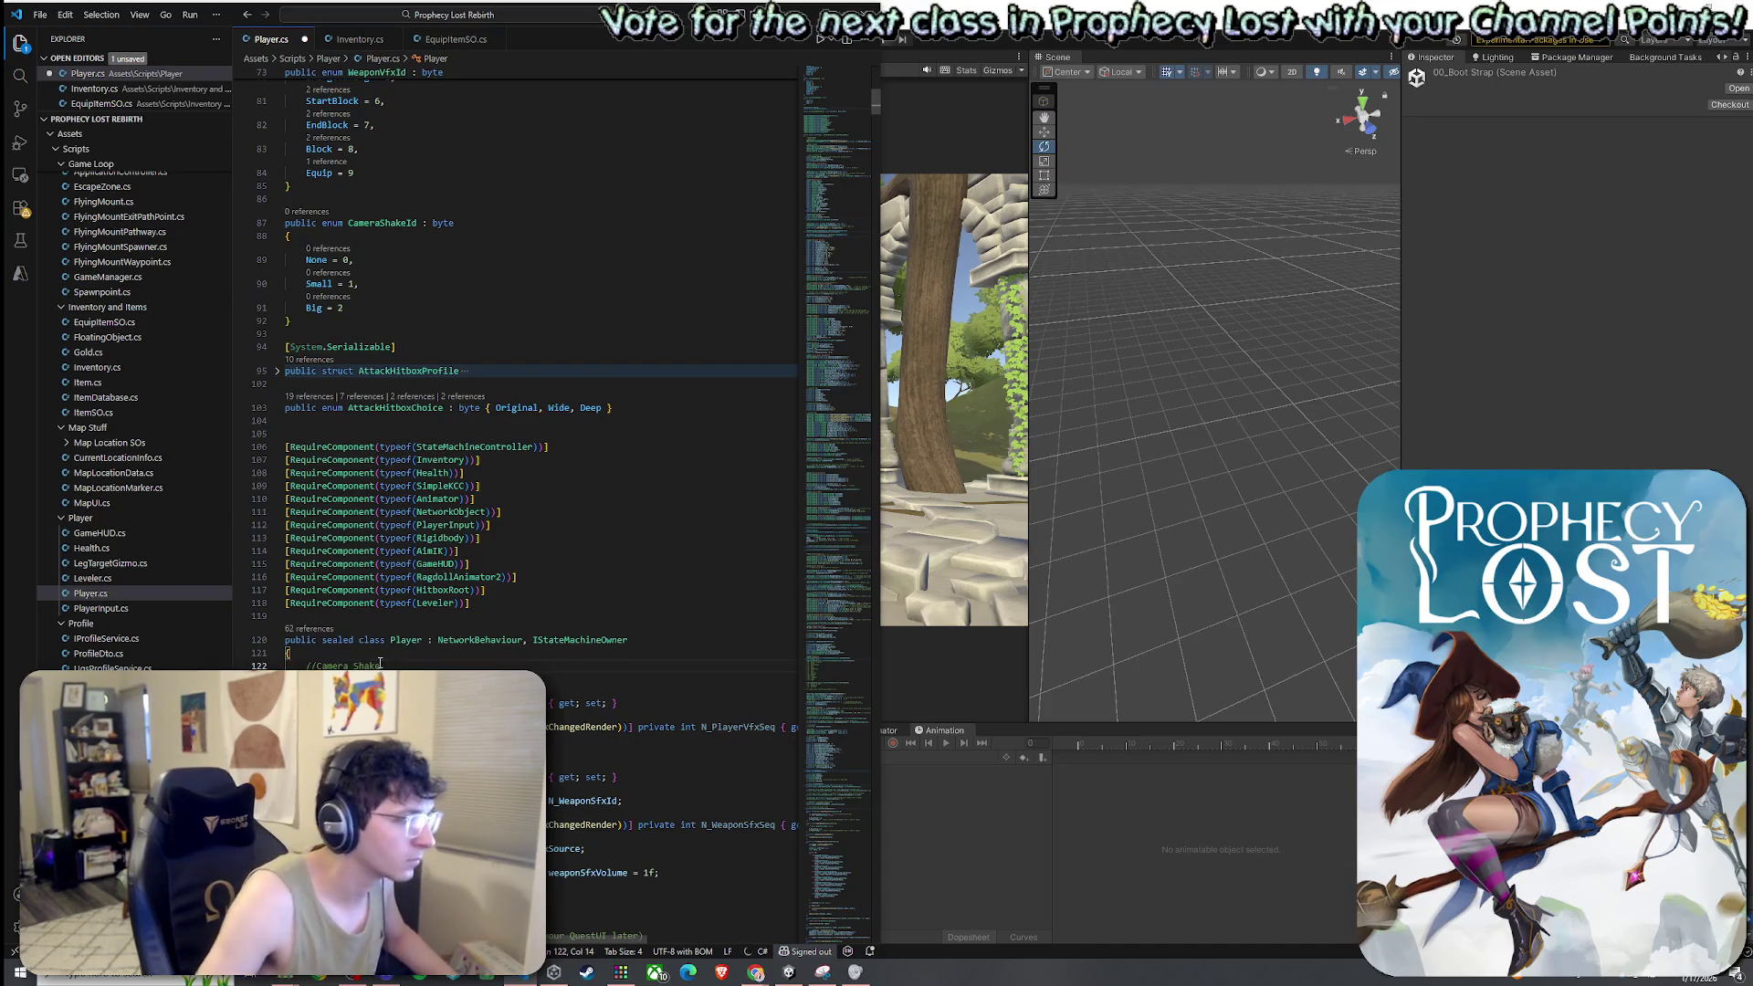
pyautogui.press('Return')
pyautogui.hotkey('ctrl', 'v')
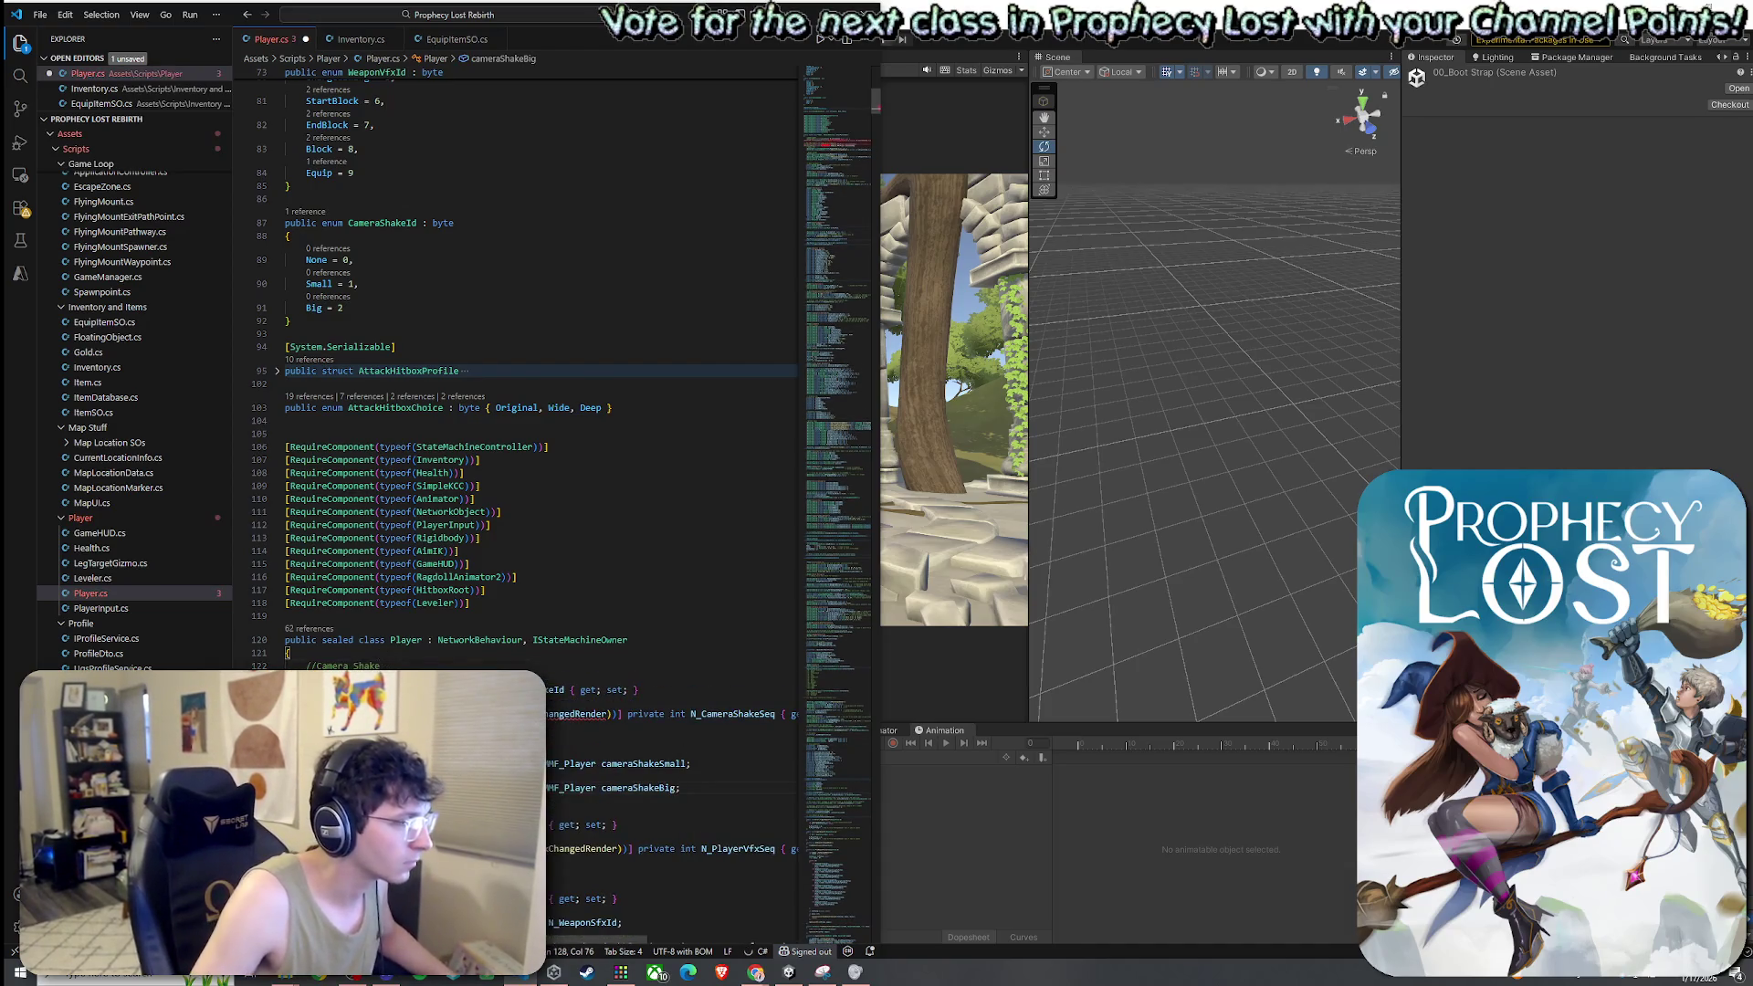
pyautogui.click(539, 690)
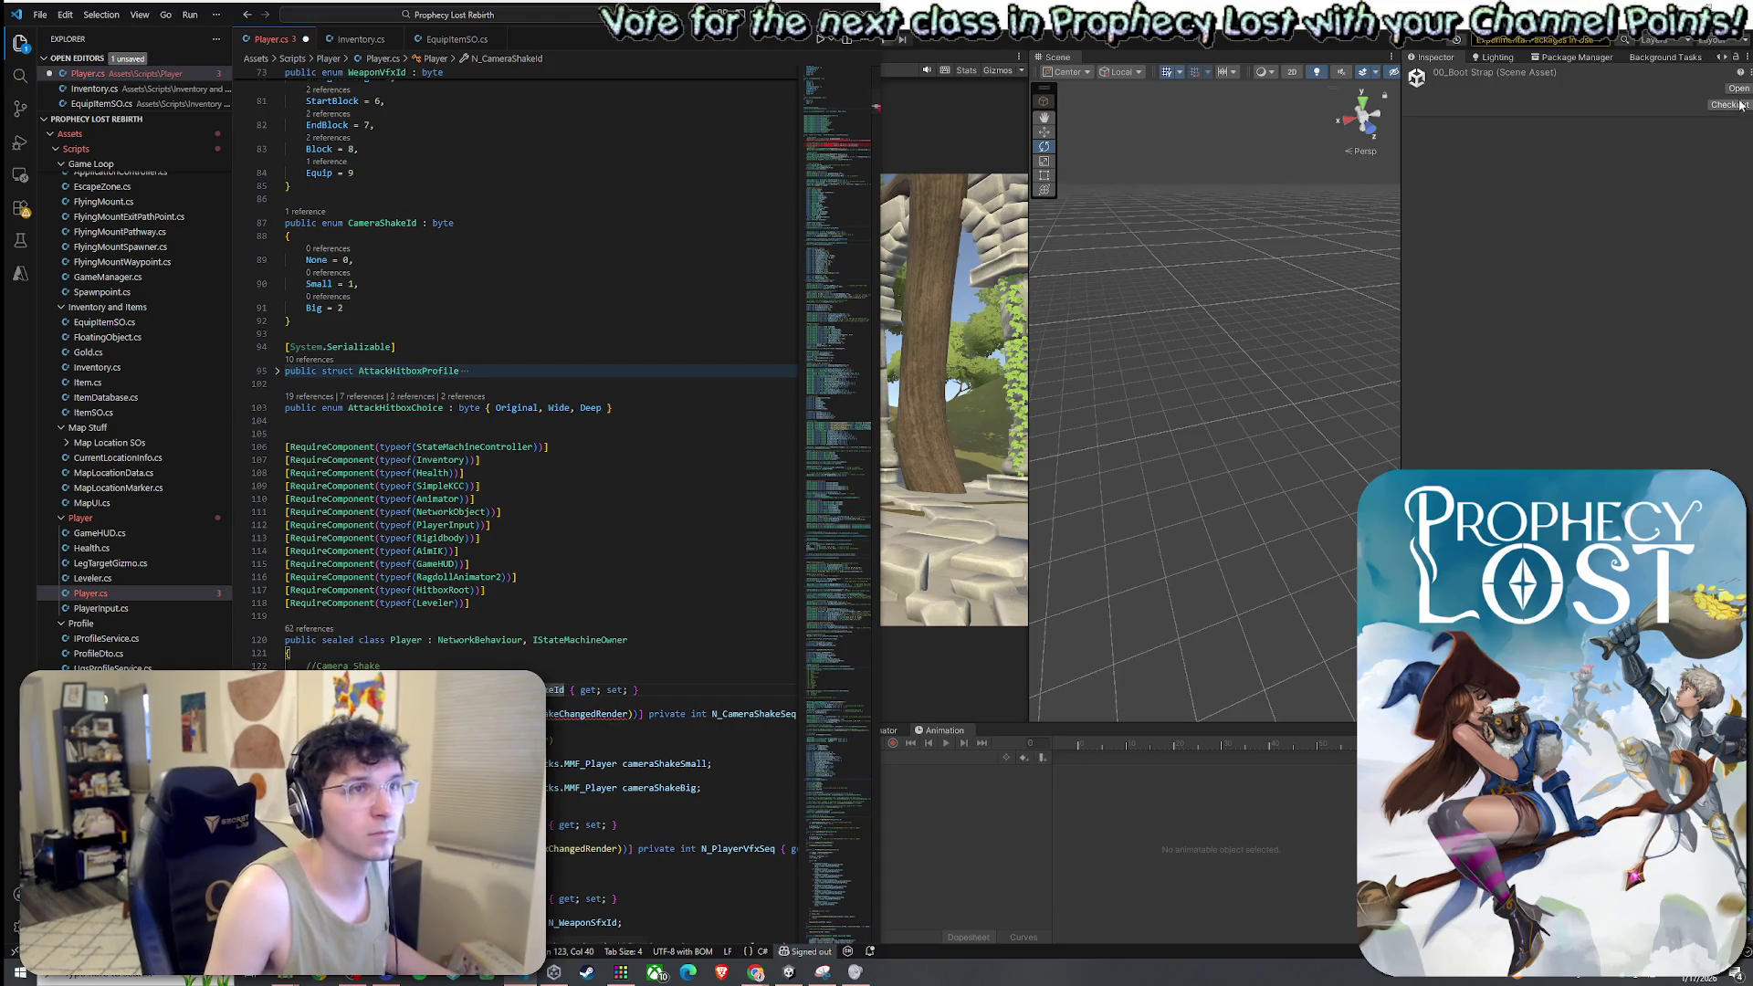
# In Package Manager's My Assets, find FEEL, download the 5.9.1 update and click Import
pyautogui.click(1406, 141)
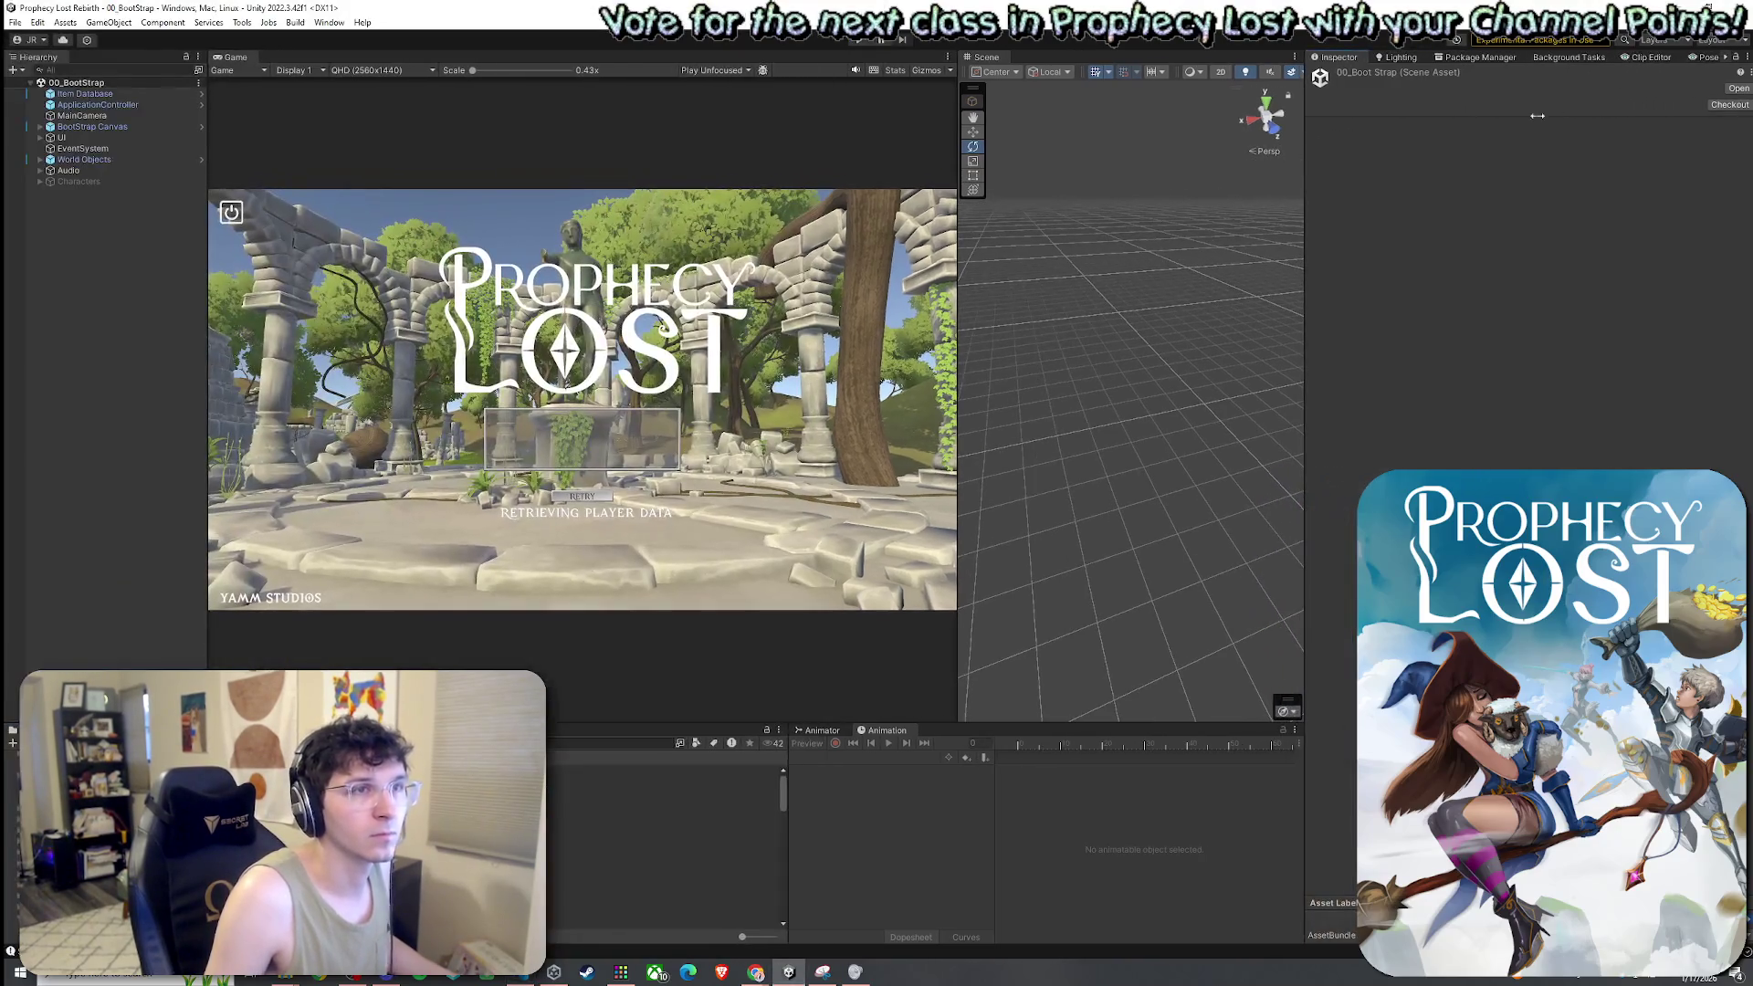
pyautogui.click(1424, 56)
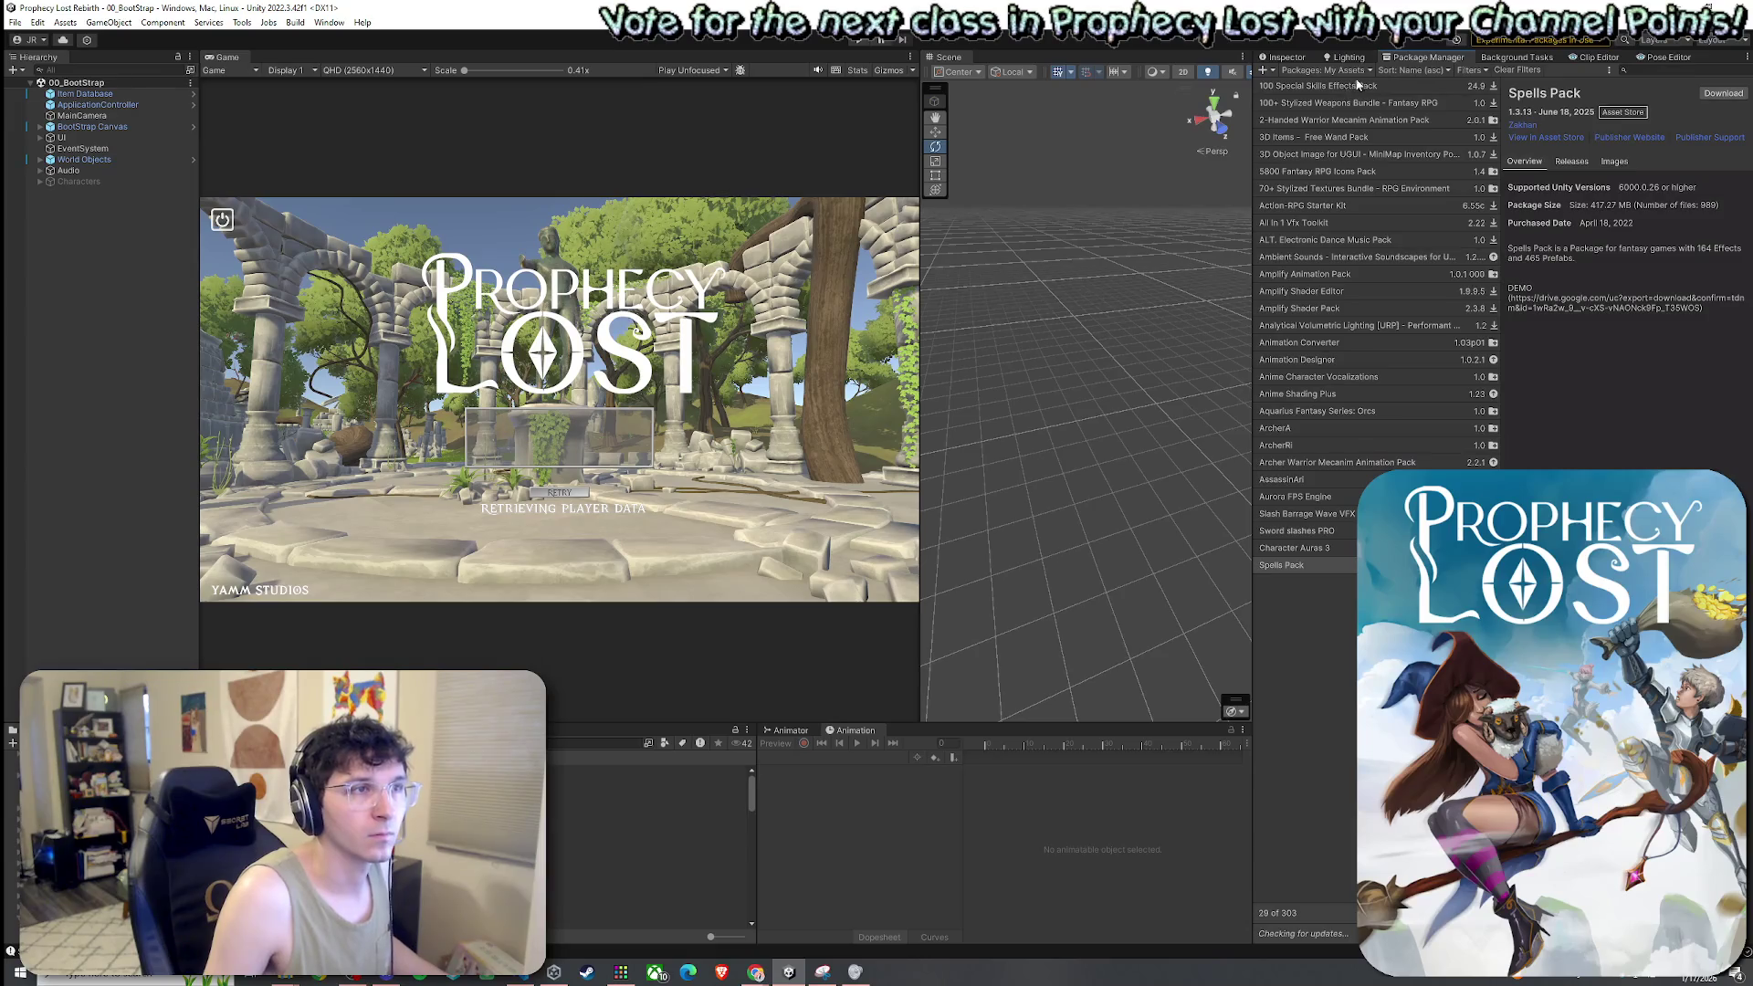
pyautogui.click(1326, 71)
pyautogui.click(1680, 69)
pyautogui.write('FEEL')
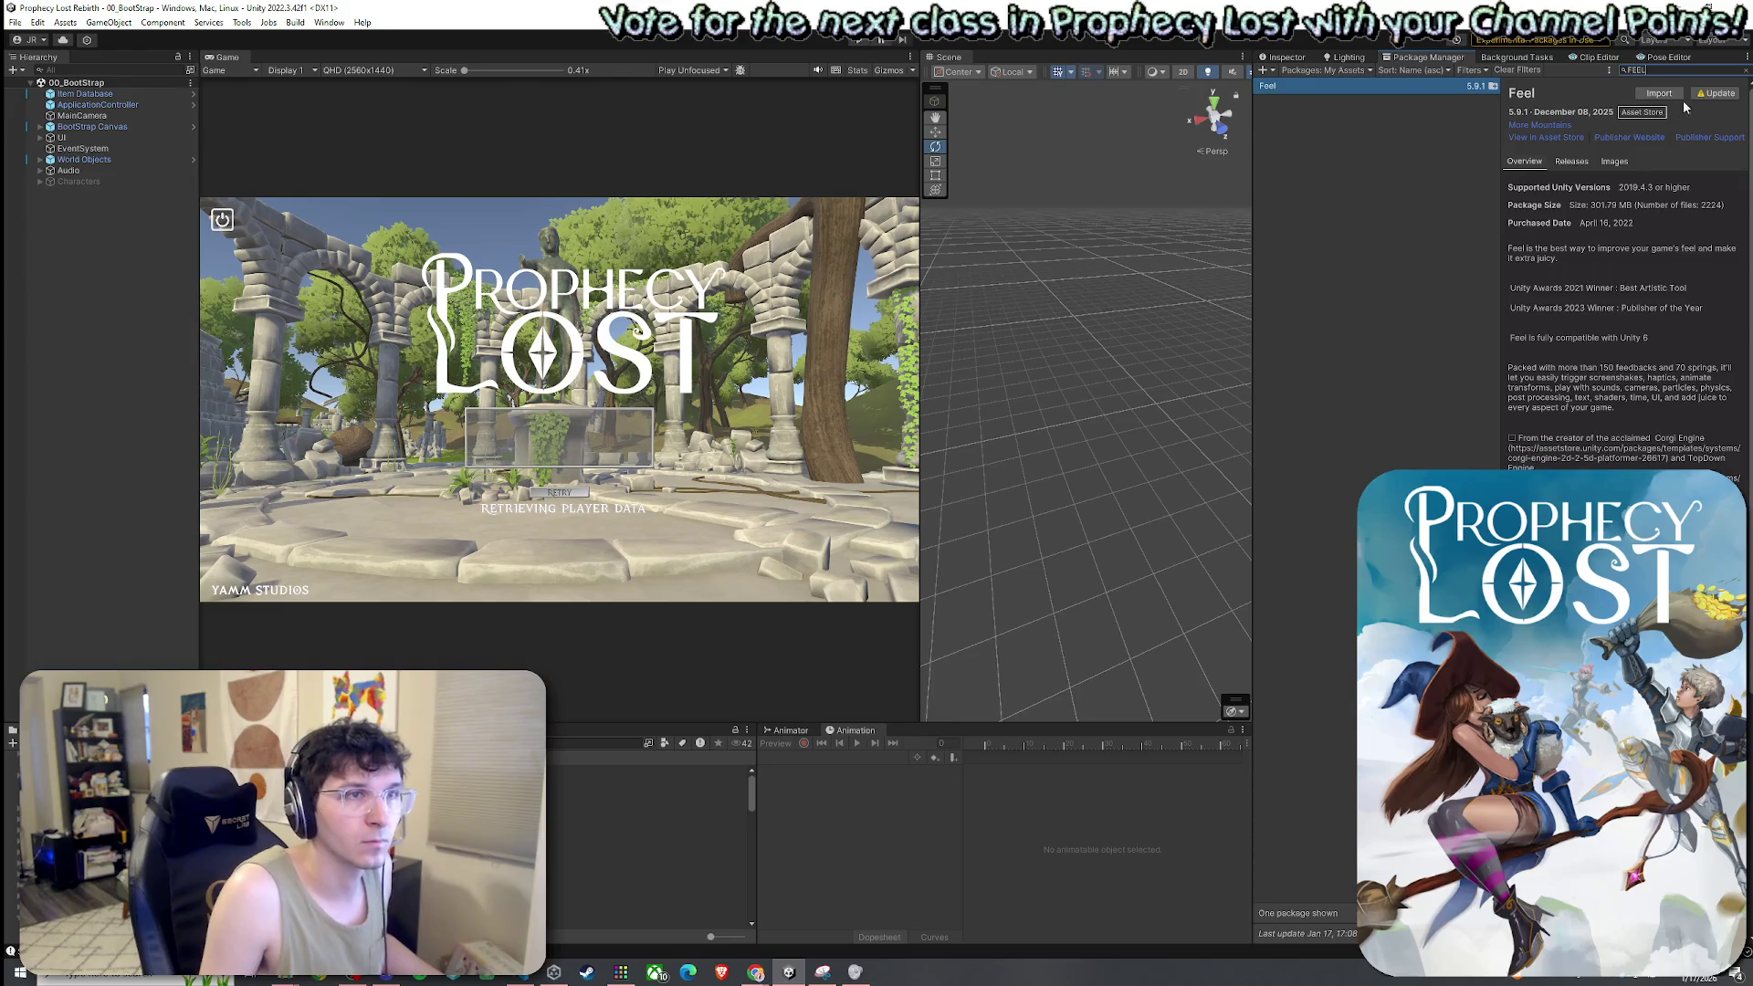
pyautogui.click(1714, 95)
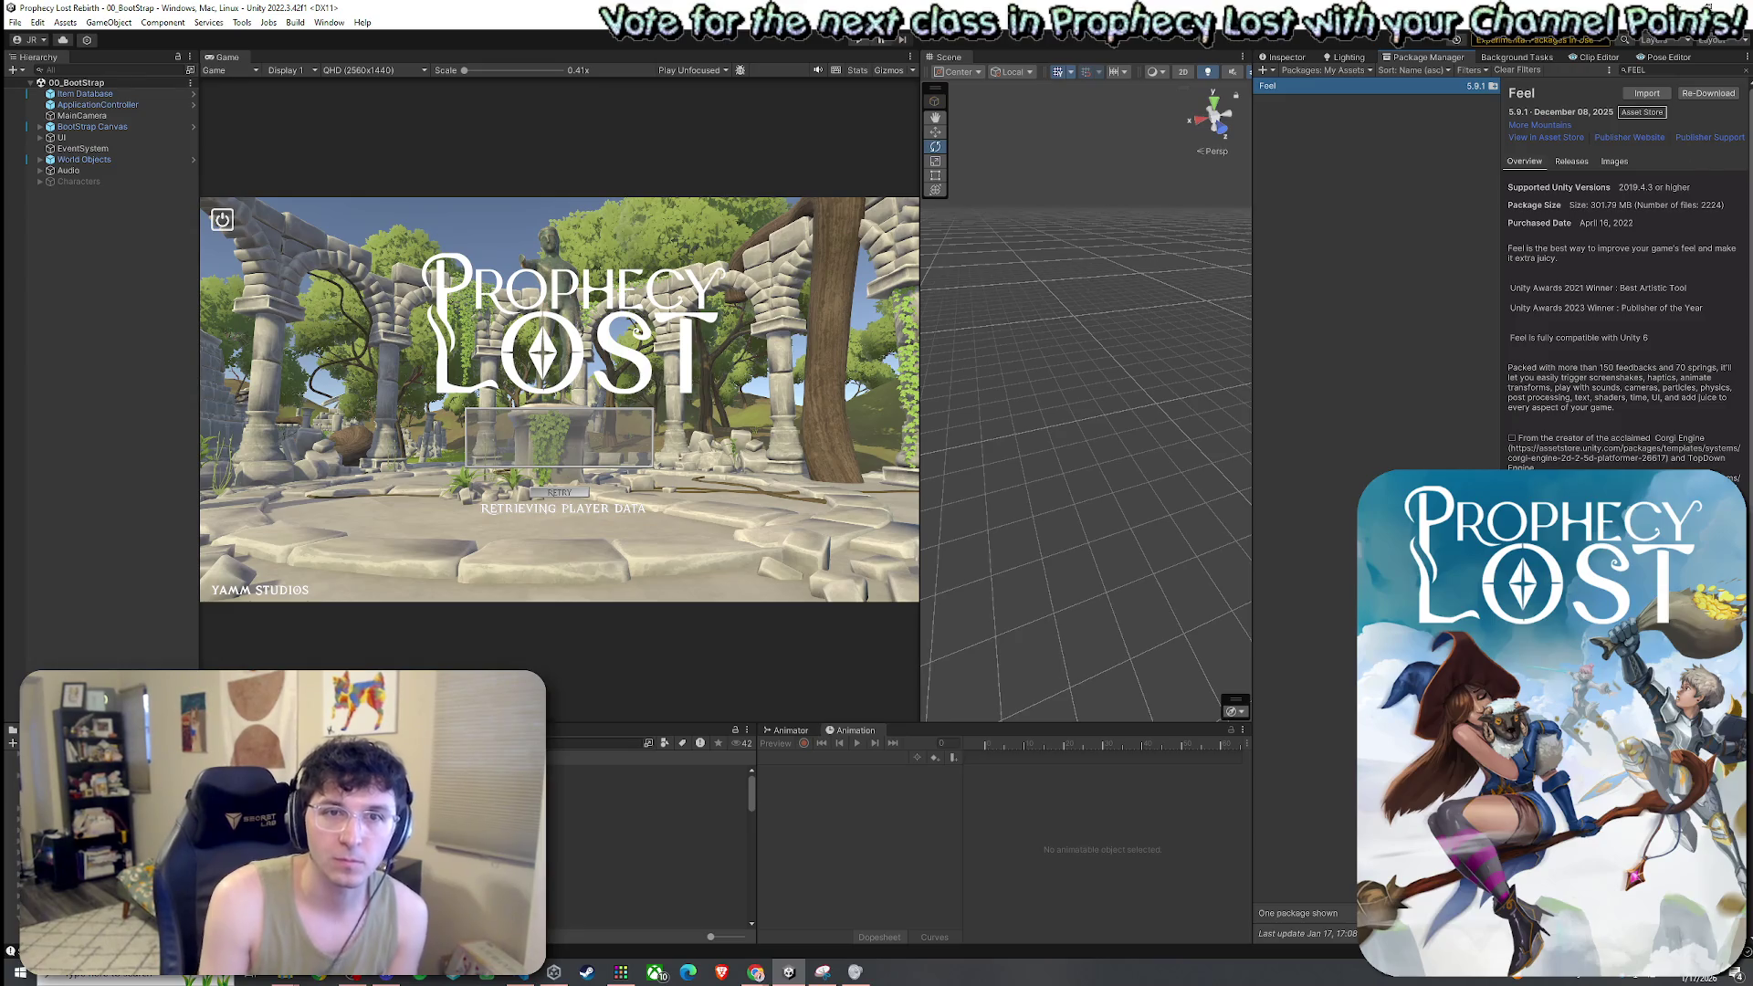
pyautogui.hotkey('alt', 'Tab')
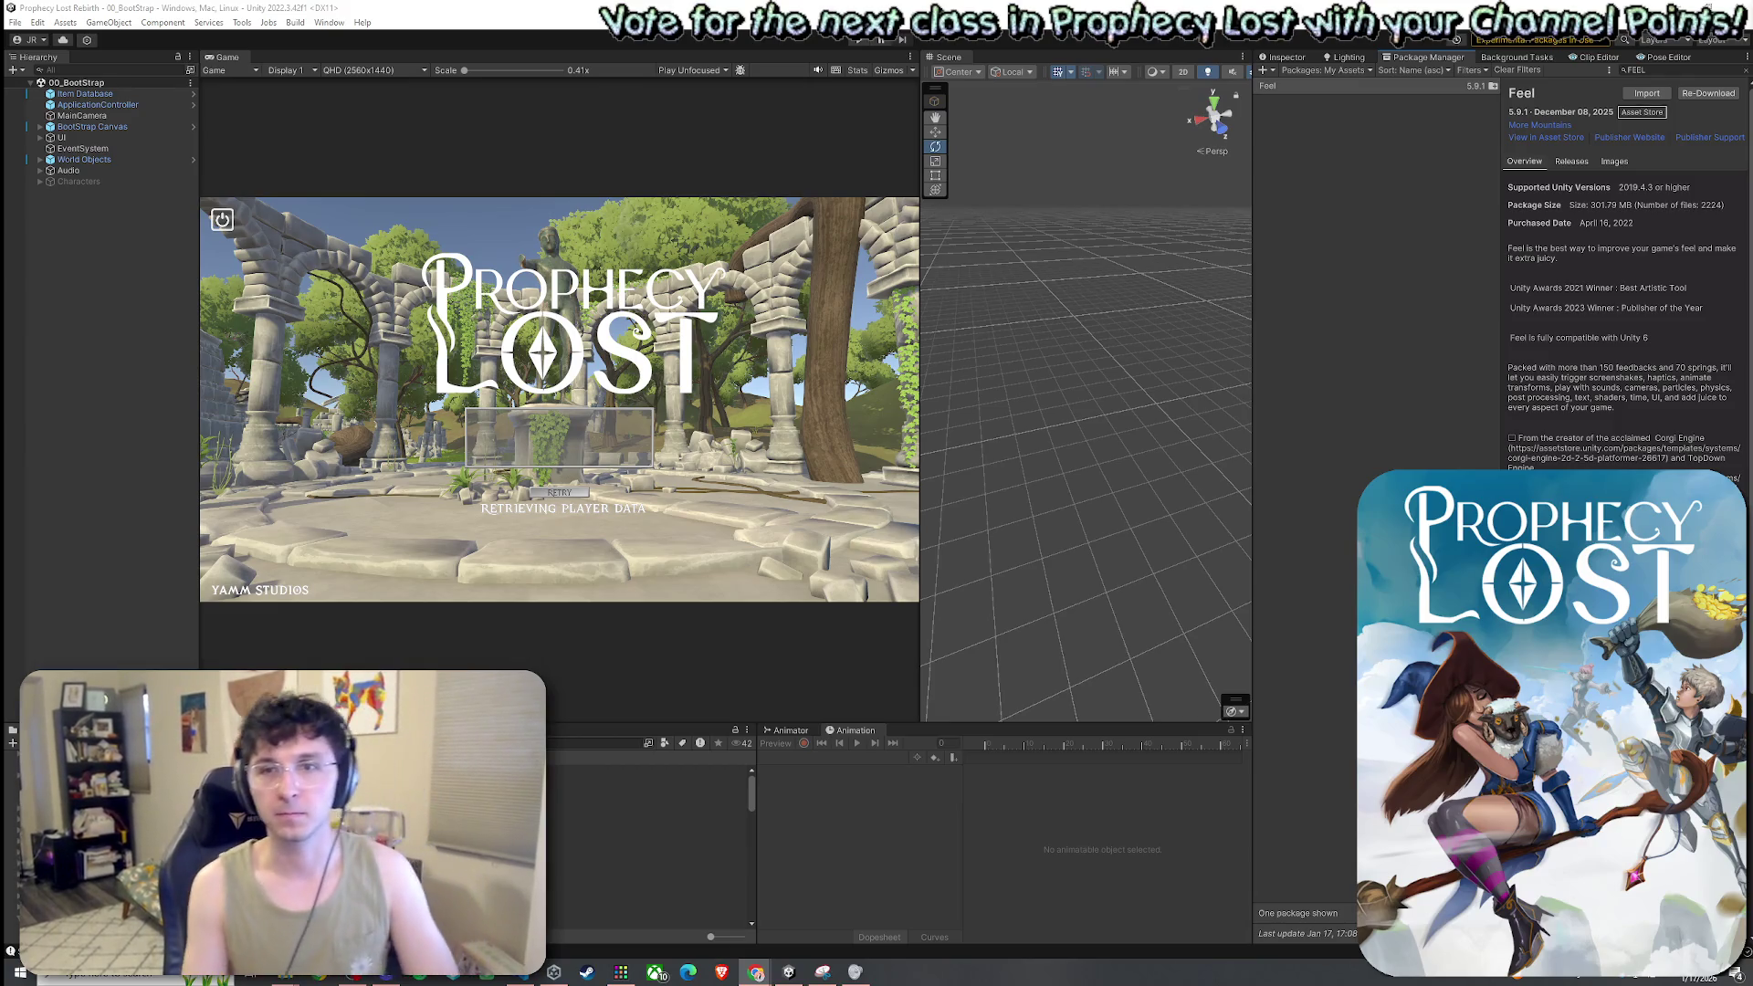
pyautogui.click(1645, 94)
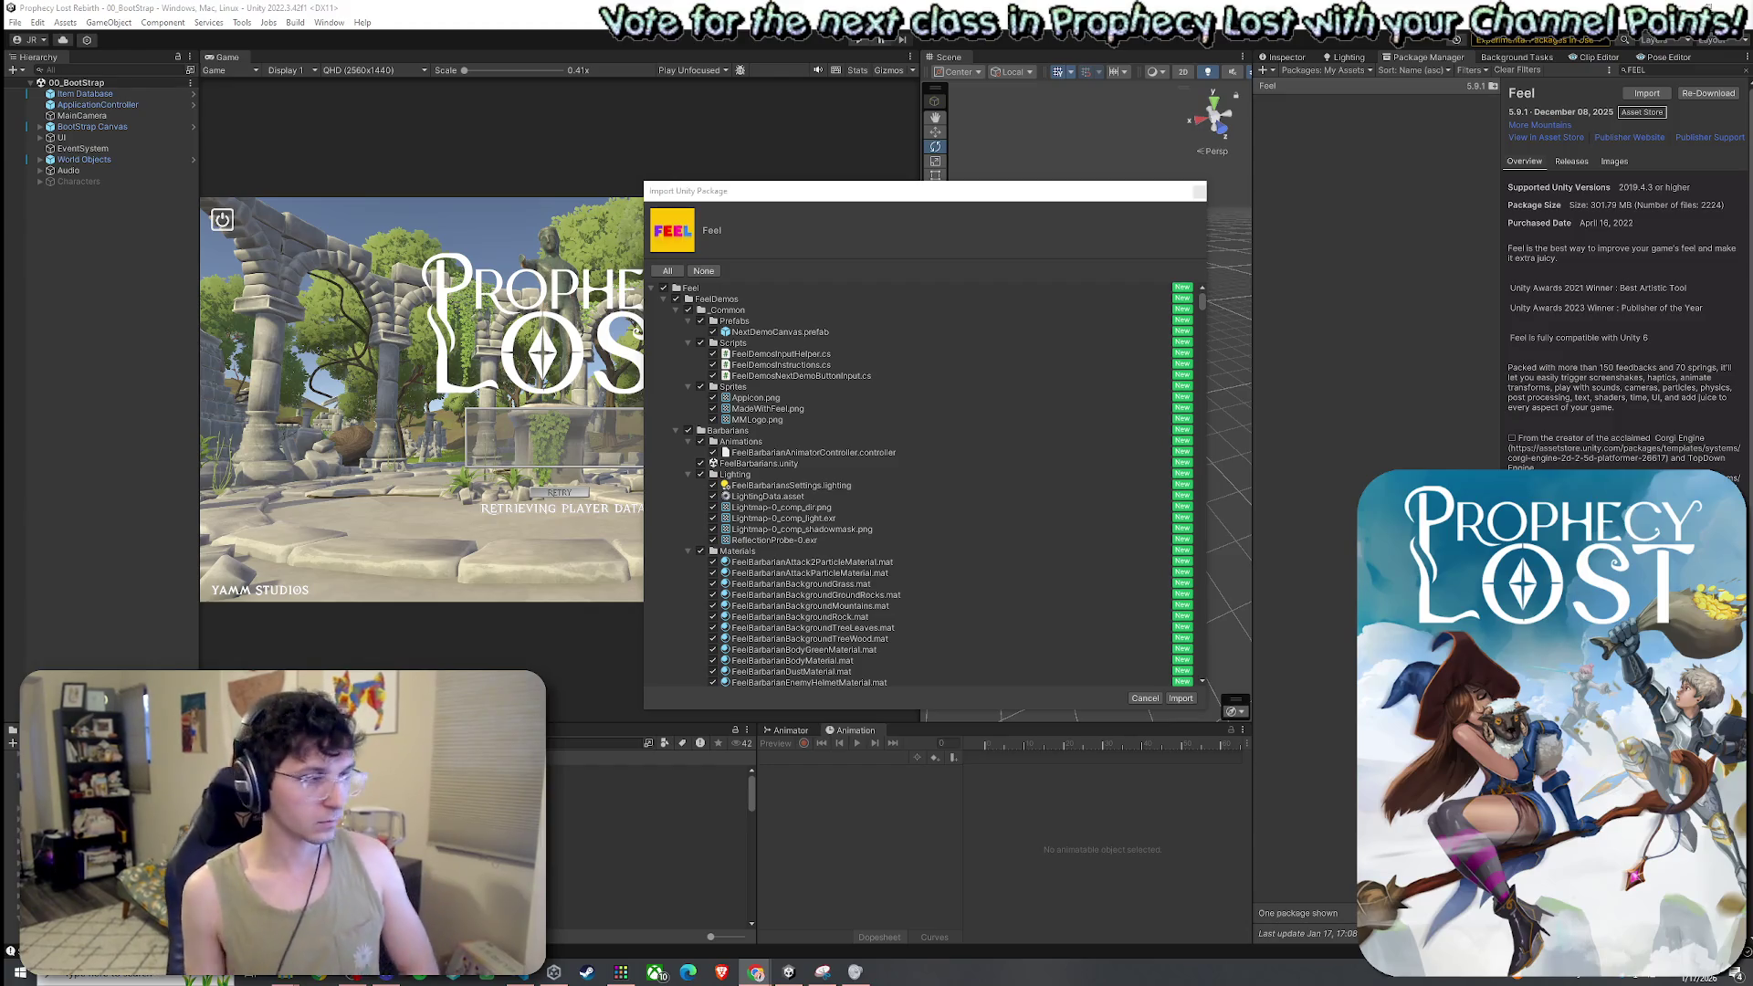
# Collapse the demo and MMFeedbacks folders in the import list, then import the Feel package
pyautogui.click(664, 299)
pyautogui.click(664, 309)
pyautogui.click(664, 321)
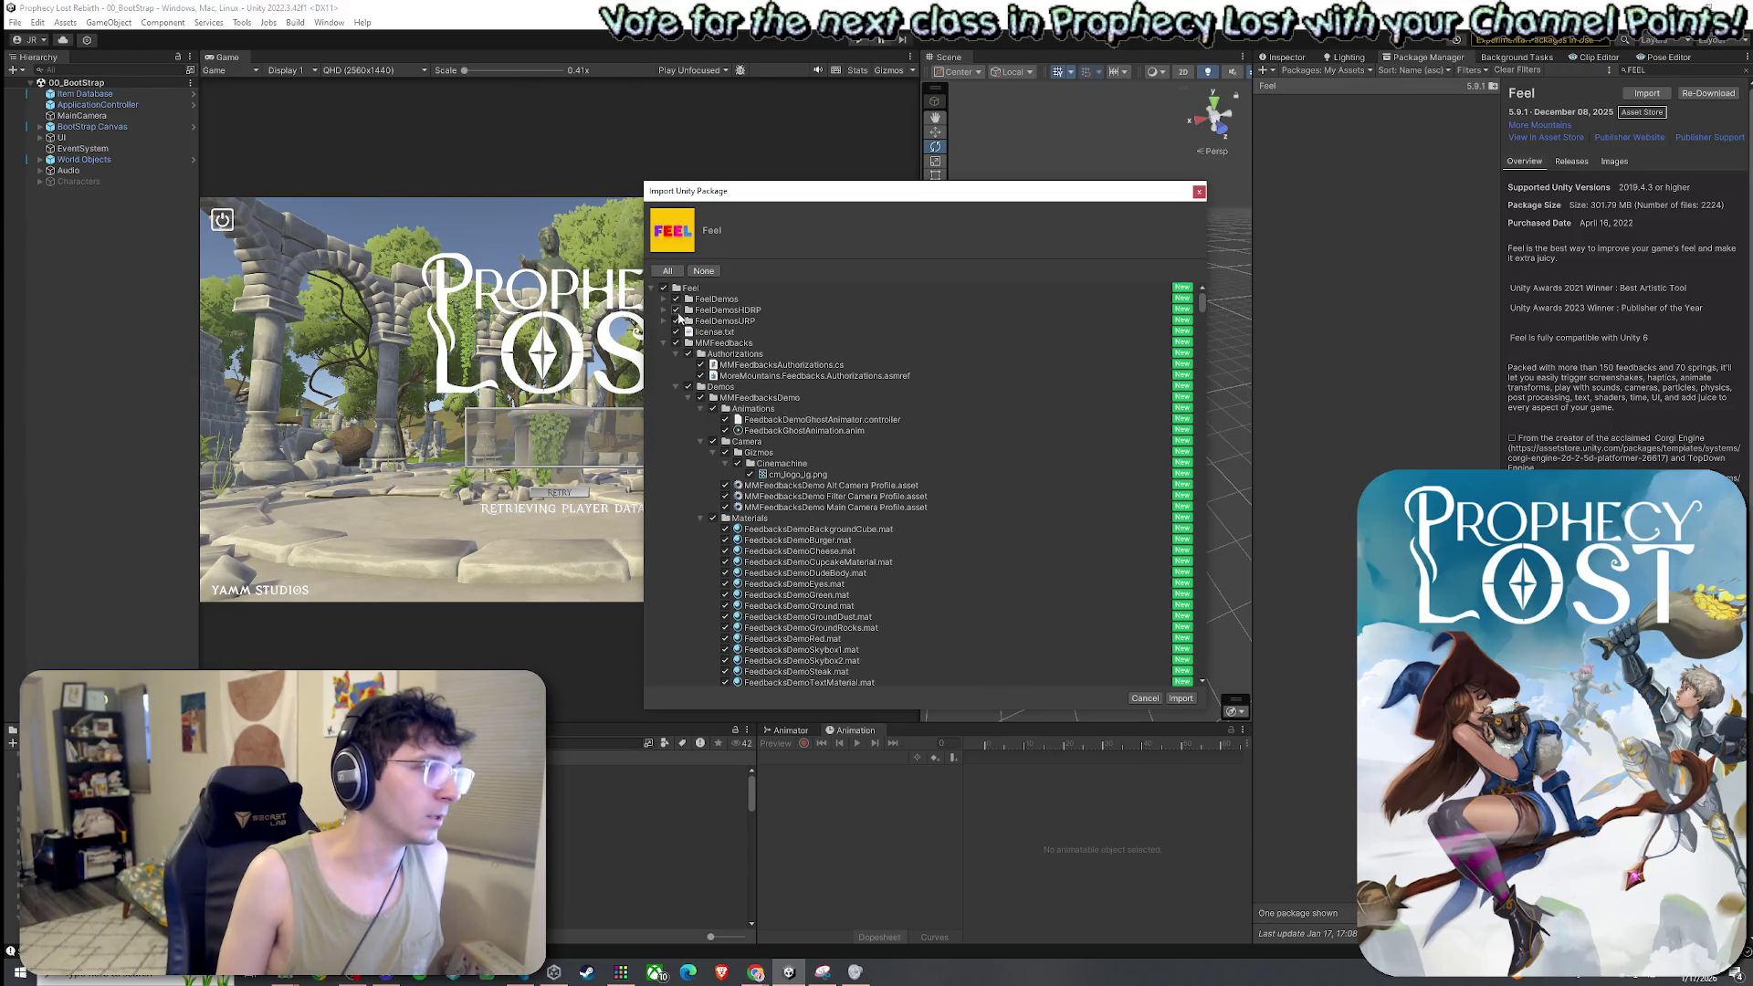
pyautogui.click(664, 321)
pyautogui.click(664, 321)
pyautogui.click(675, 310)
pyautogui.click(665, 332)
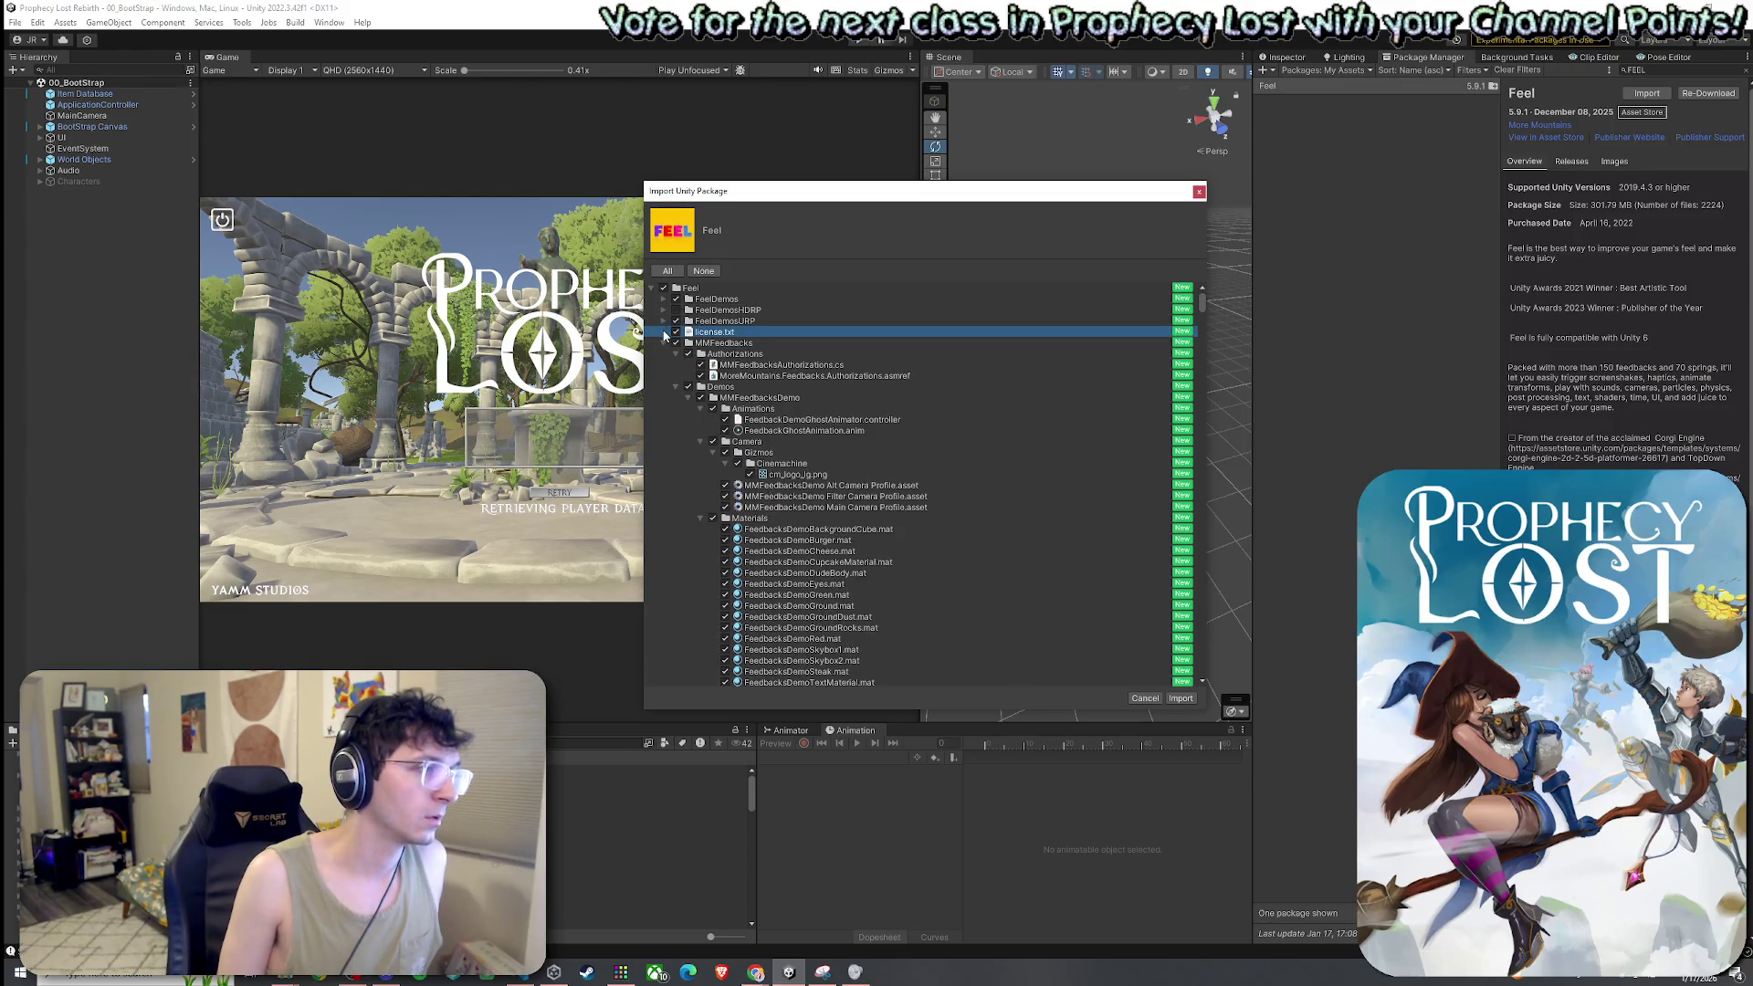
pyautogui.click(664, 342)
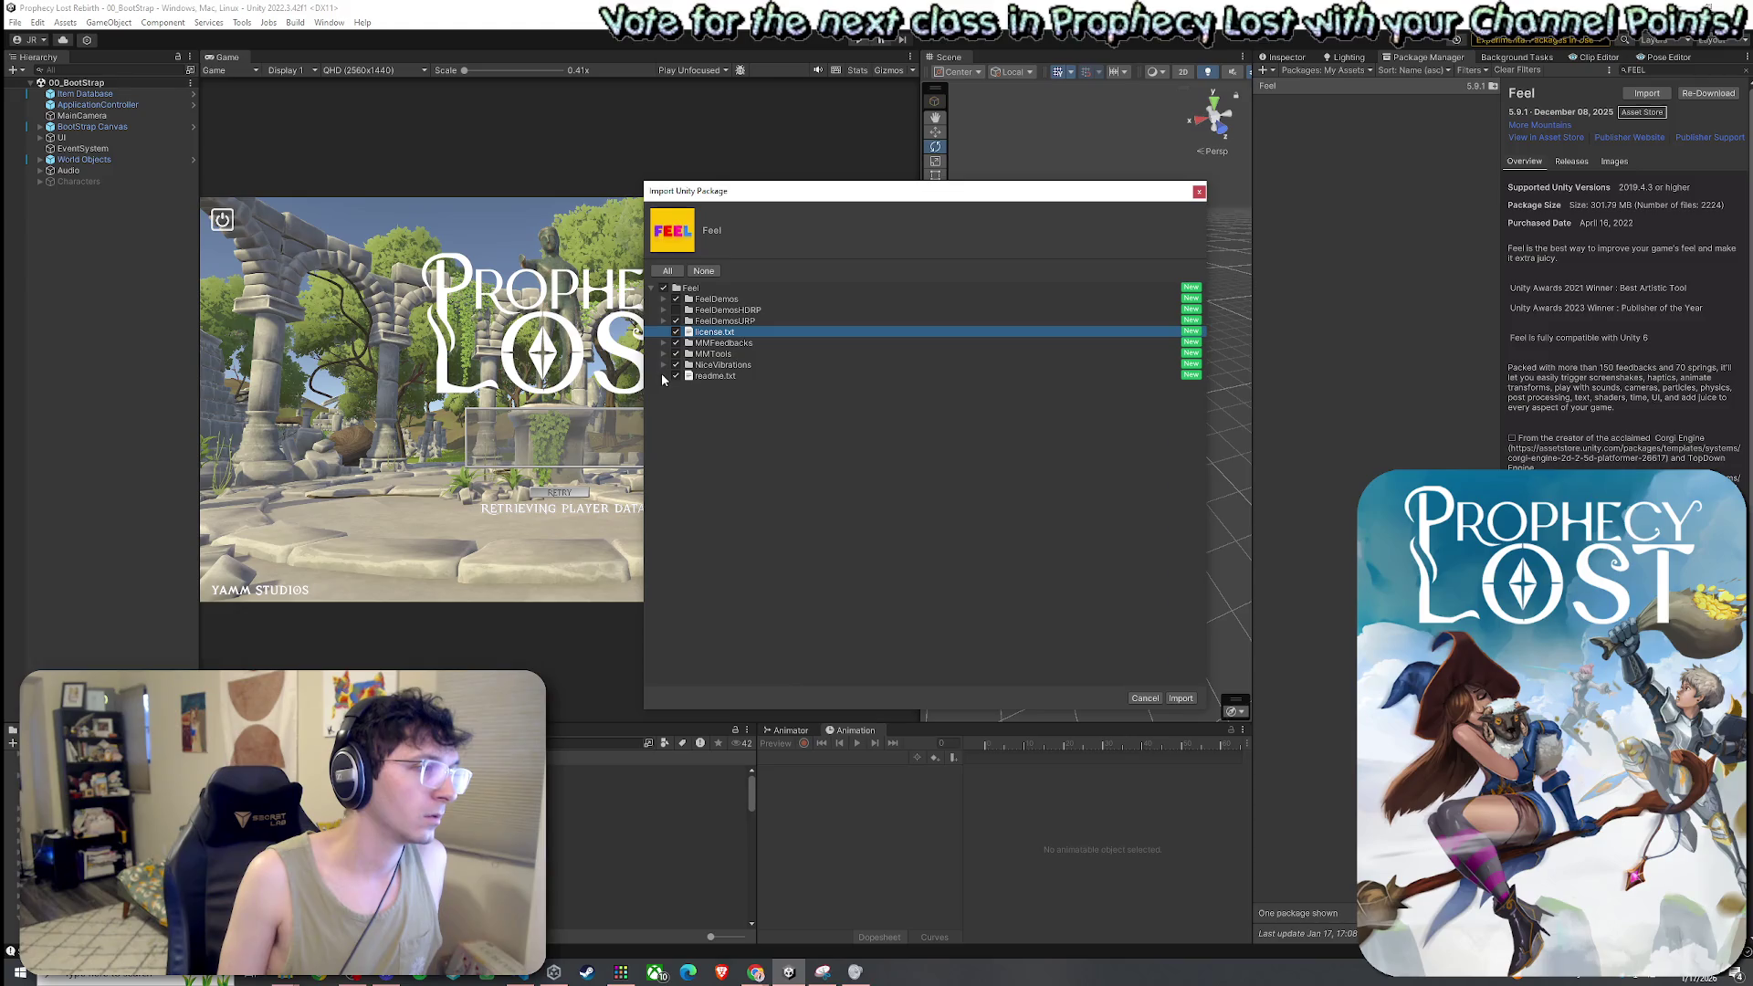
pyautogui.click(672, 377)
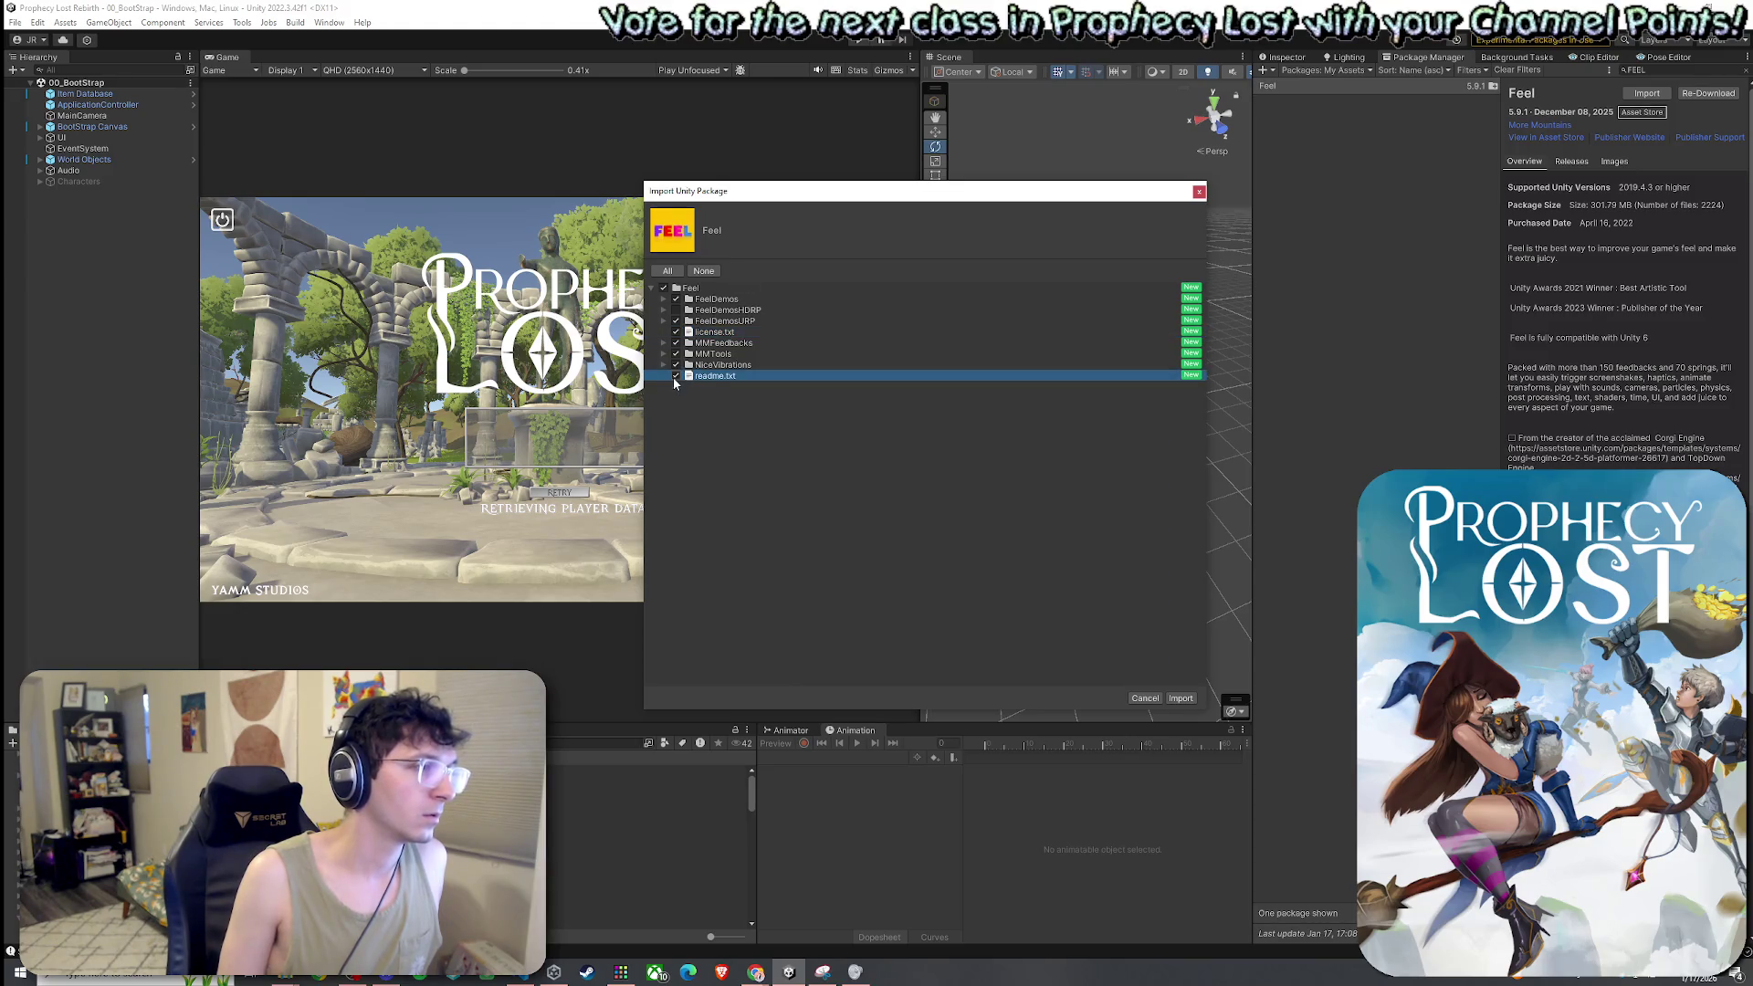
pyautogui.click(1178, 698)
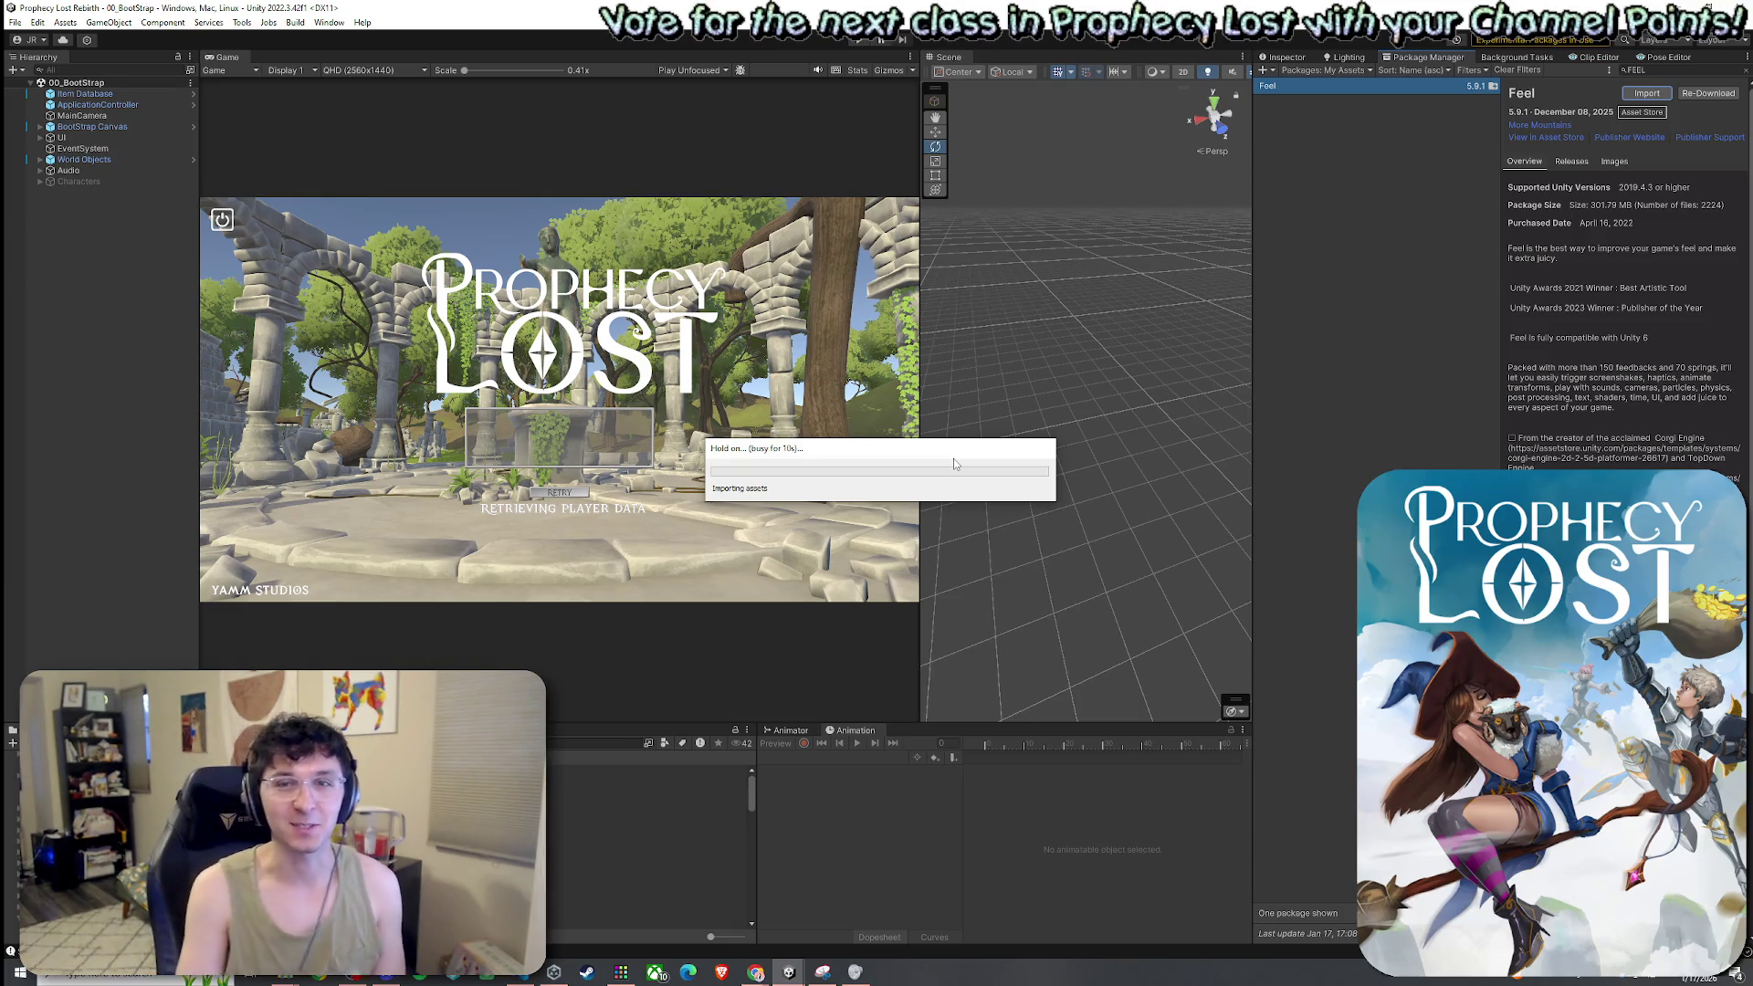
# Move the Feel import and script-compiling progress windows aside while the import runs
pyautogui.moveTo(858, 454)
pyautogui.mouseDown()
pyautogui.moveTo(929, 451)
pyautogui.moveTo(806, 430)
pyautogui.mouseUp()
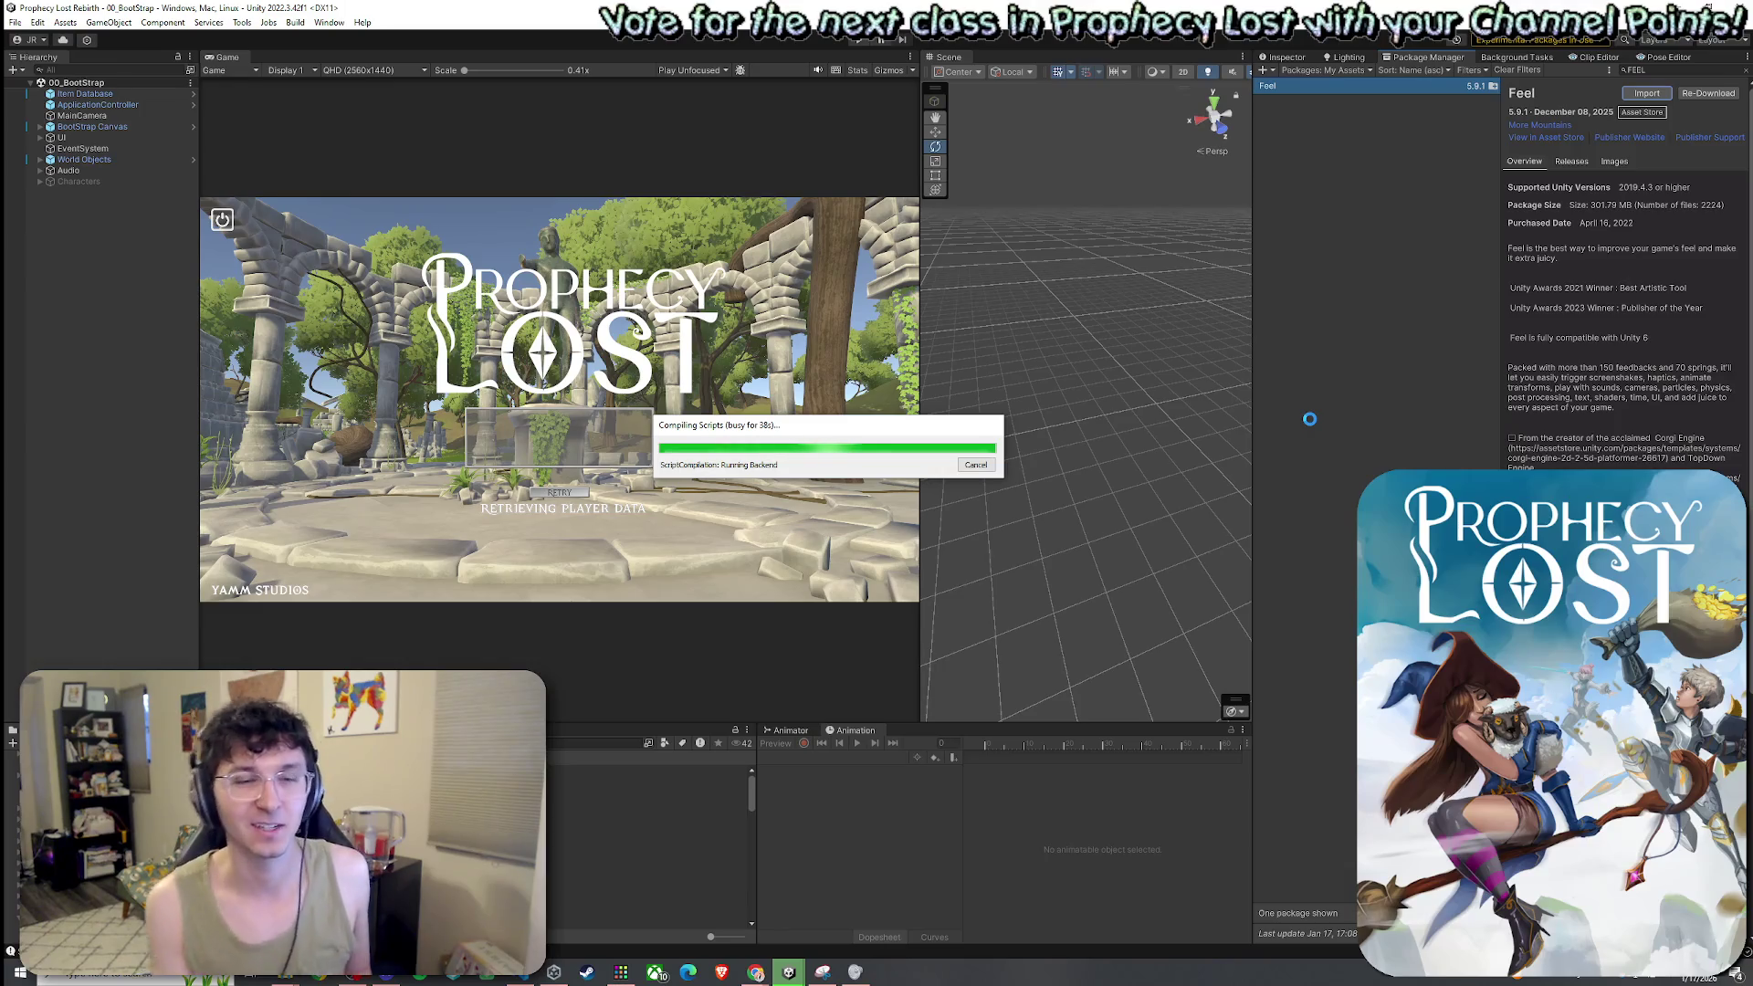
pyautogui.moveTo(869, 435); pyautogui.dragTo(881, 435)
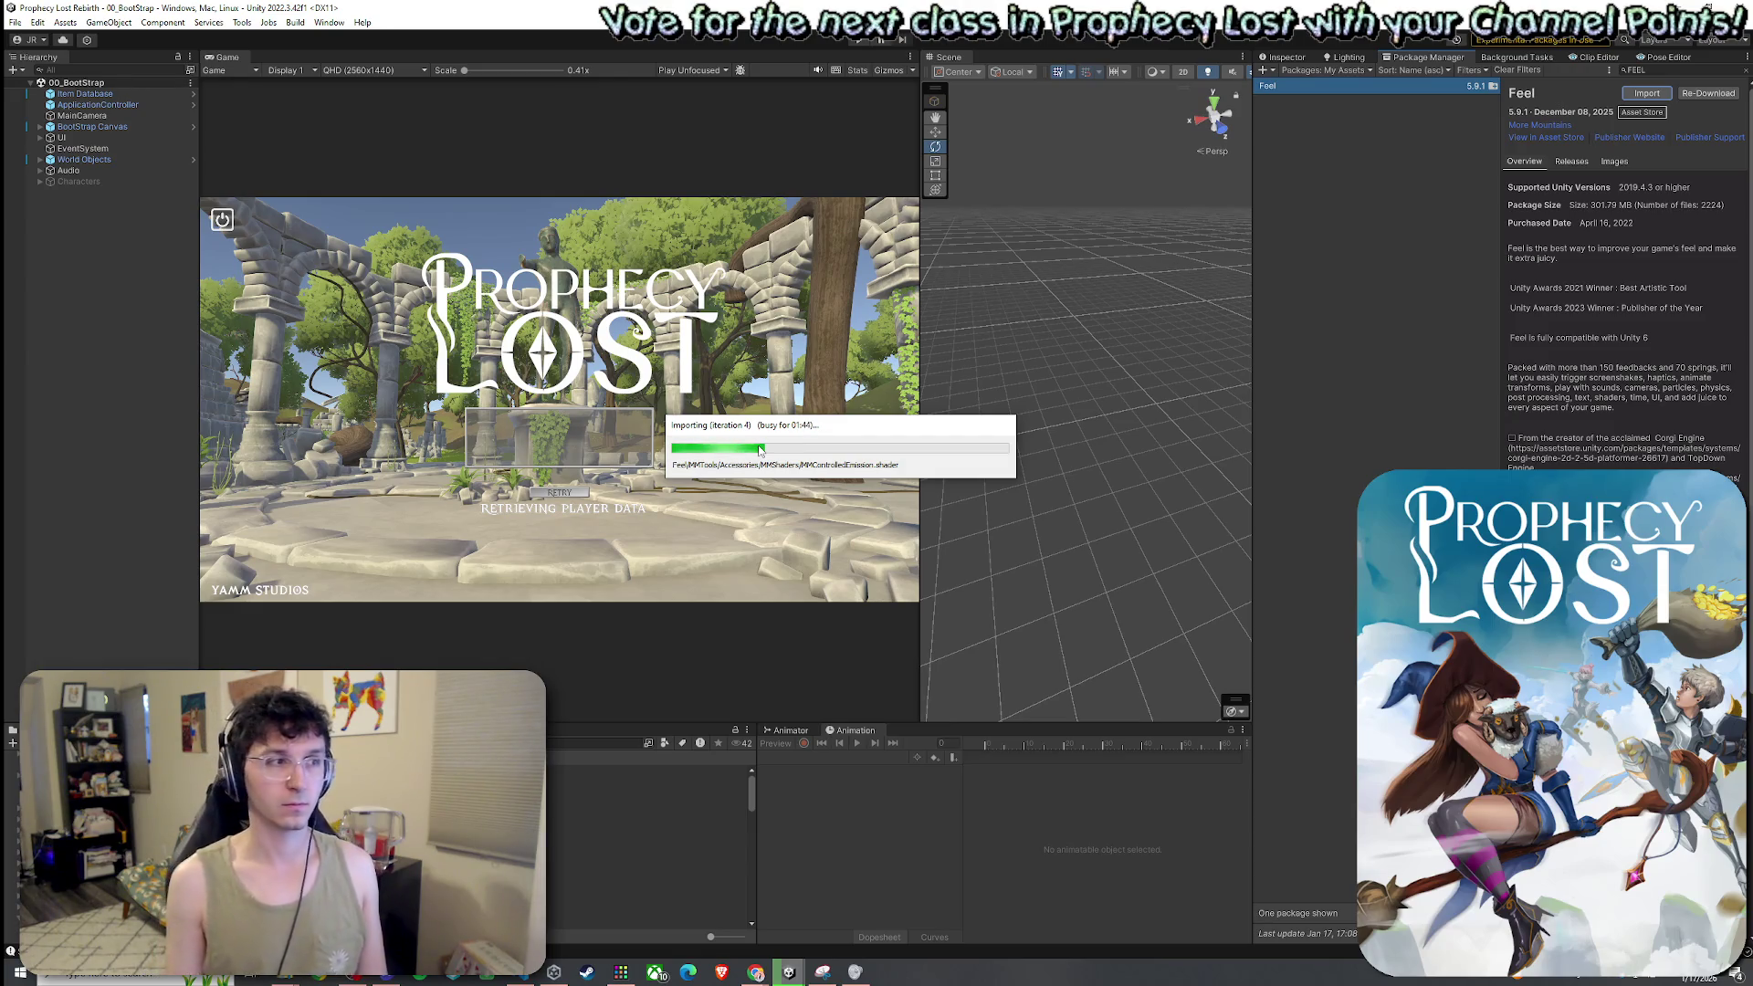
# Nudge the Feel import progress window aside while it reaches iteration 4 on its shaders
pyautogui.moveTo(781, 427); pyautogui.dragTo(773, 419)
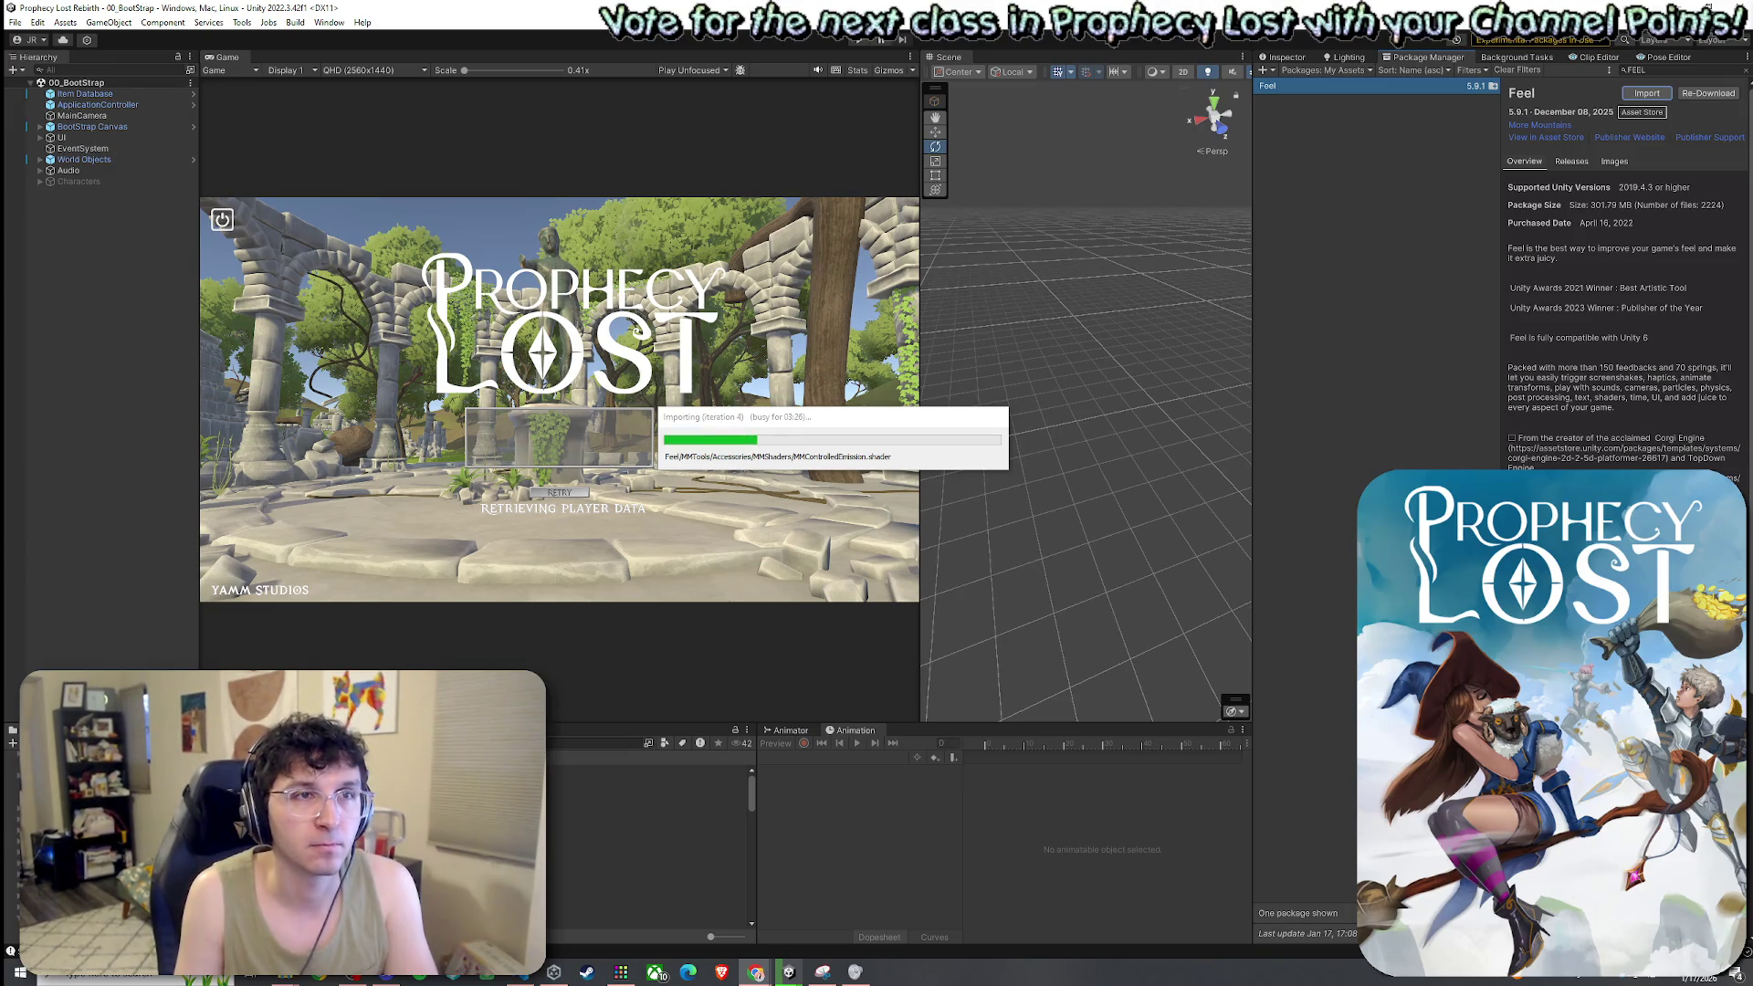
# Switch from Unity to the YouTube video in Chrome, leaving the Feel import running
pyautogui.hotkey('alt', 'Tab')
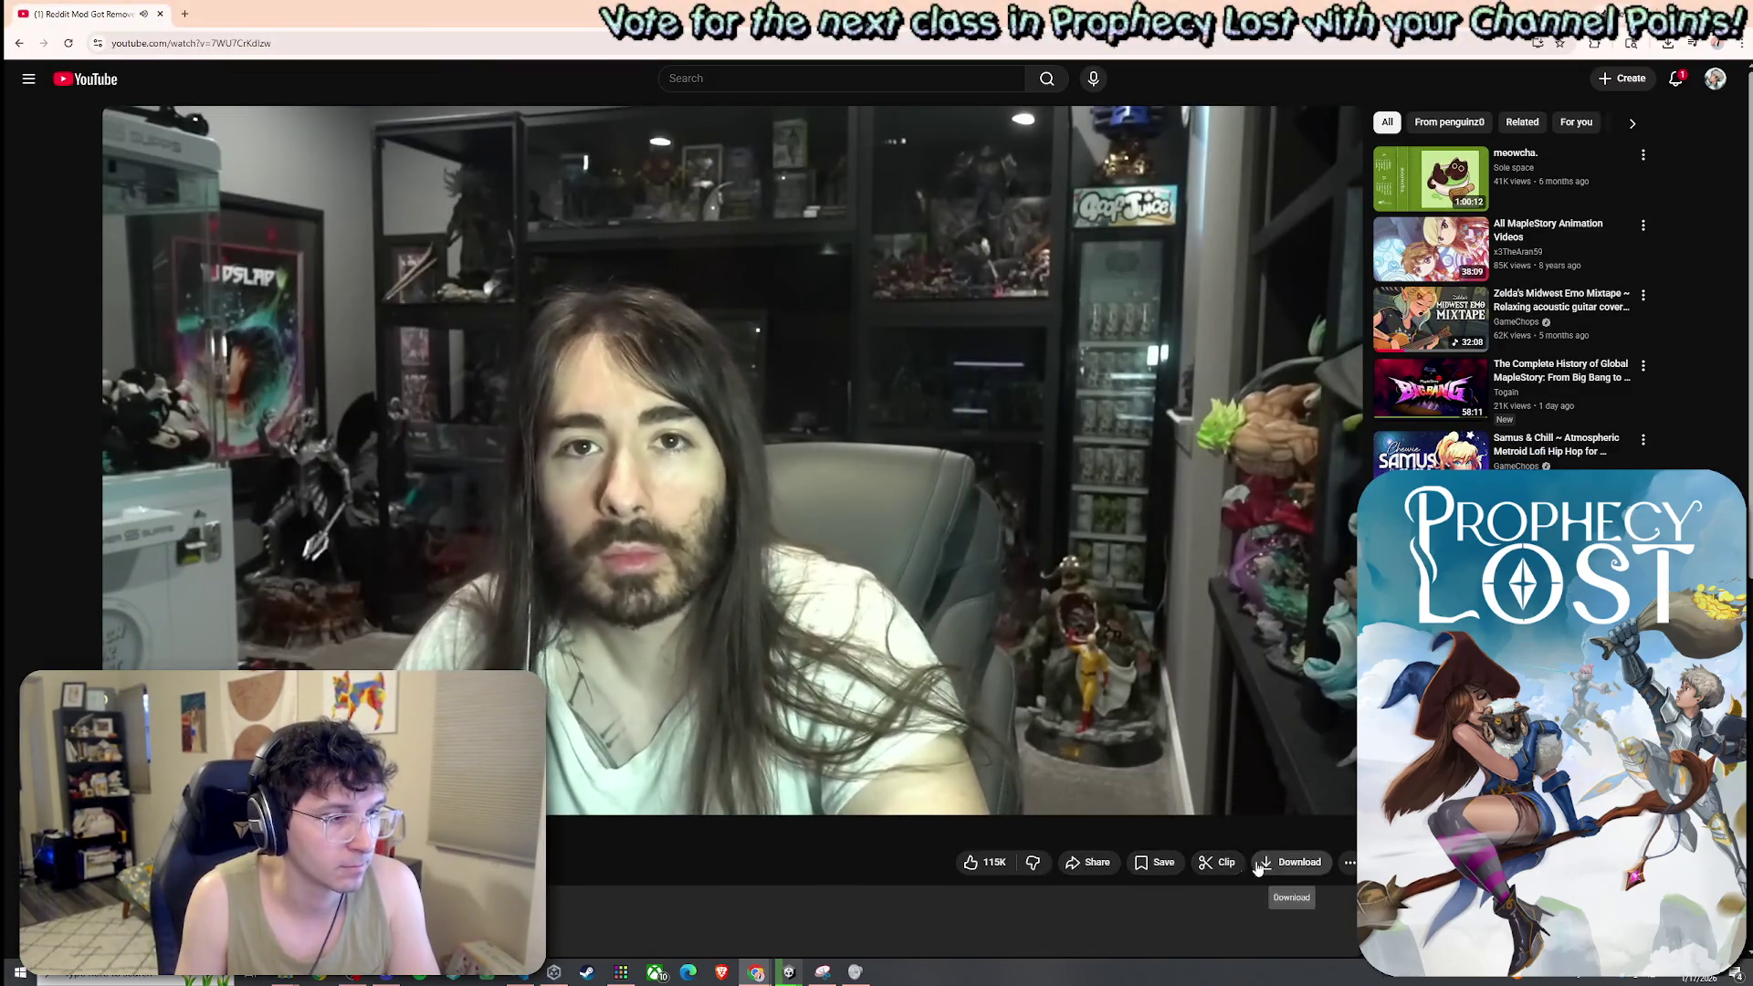
# Put the Reddit-mod commentary video into theater mode
pyautogui.click(1302, 795)
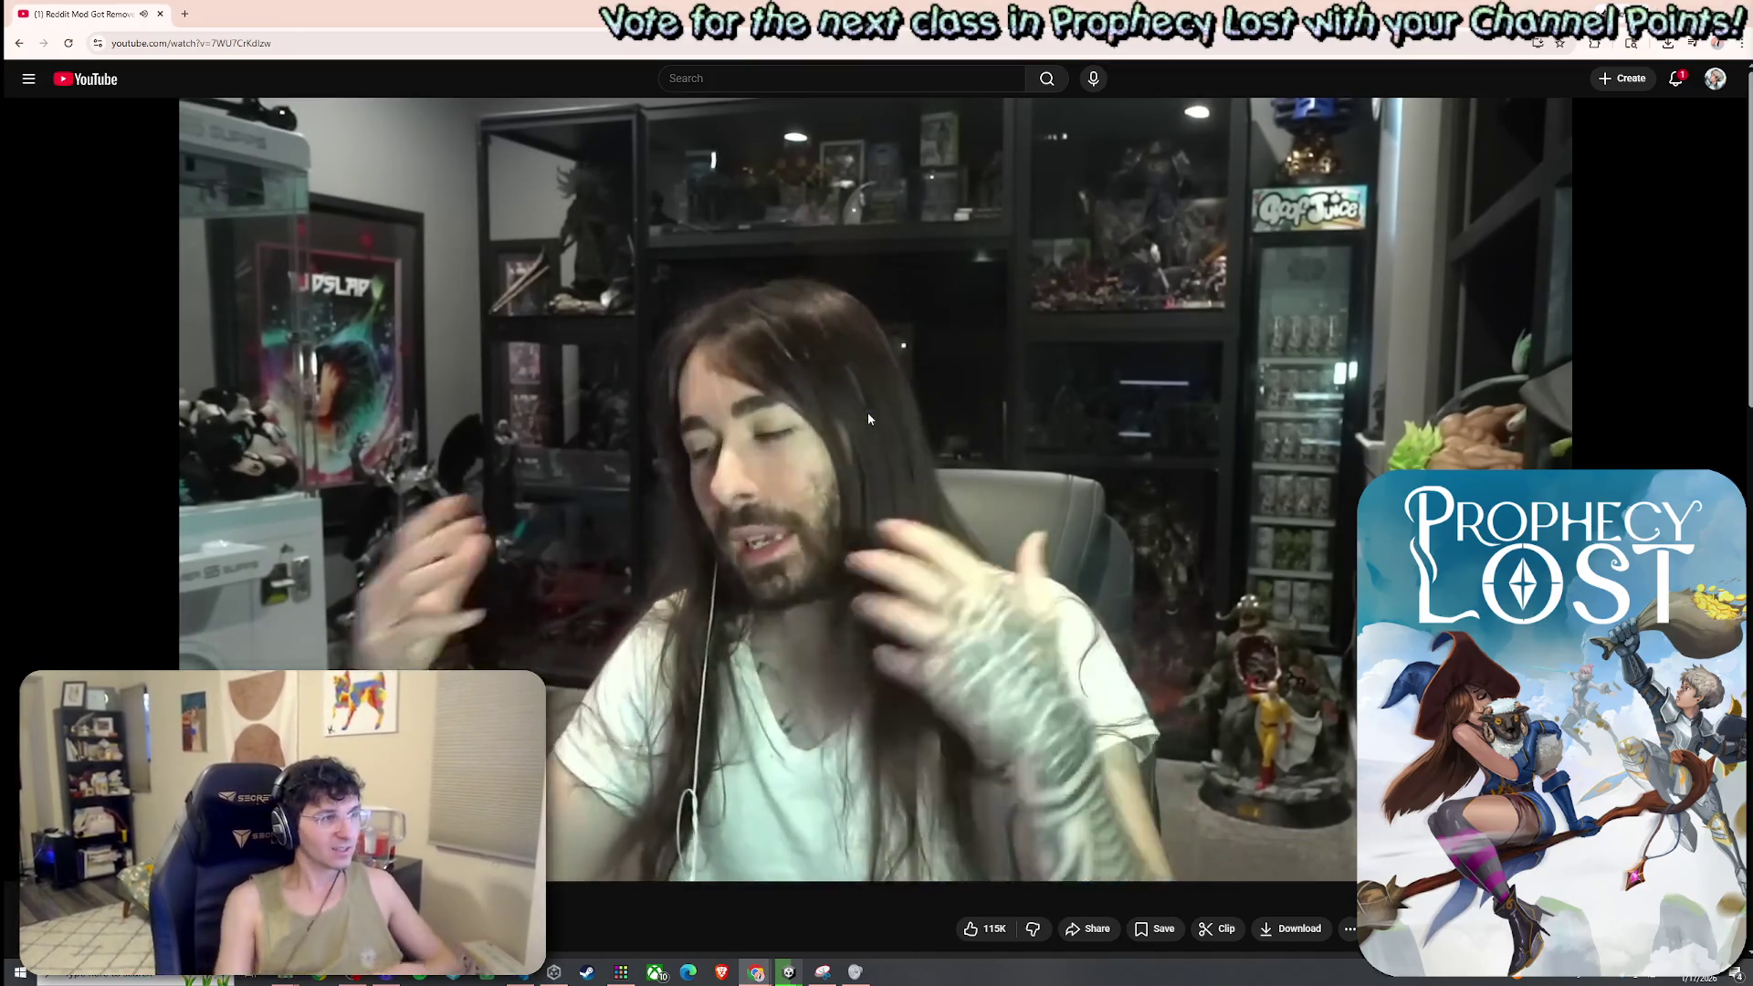
pyautogui.scroll(-8, 867, 412)
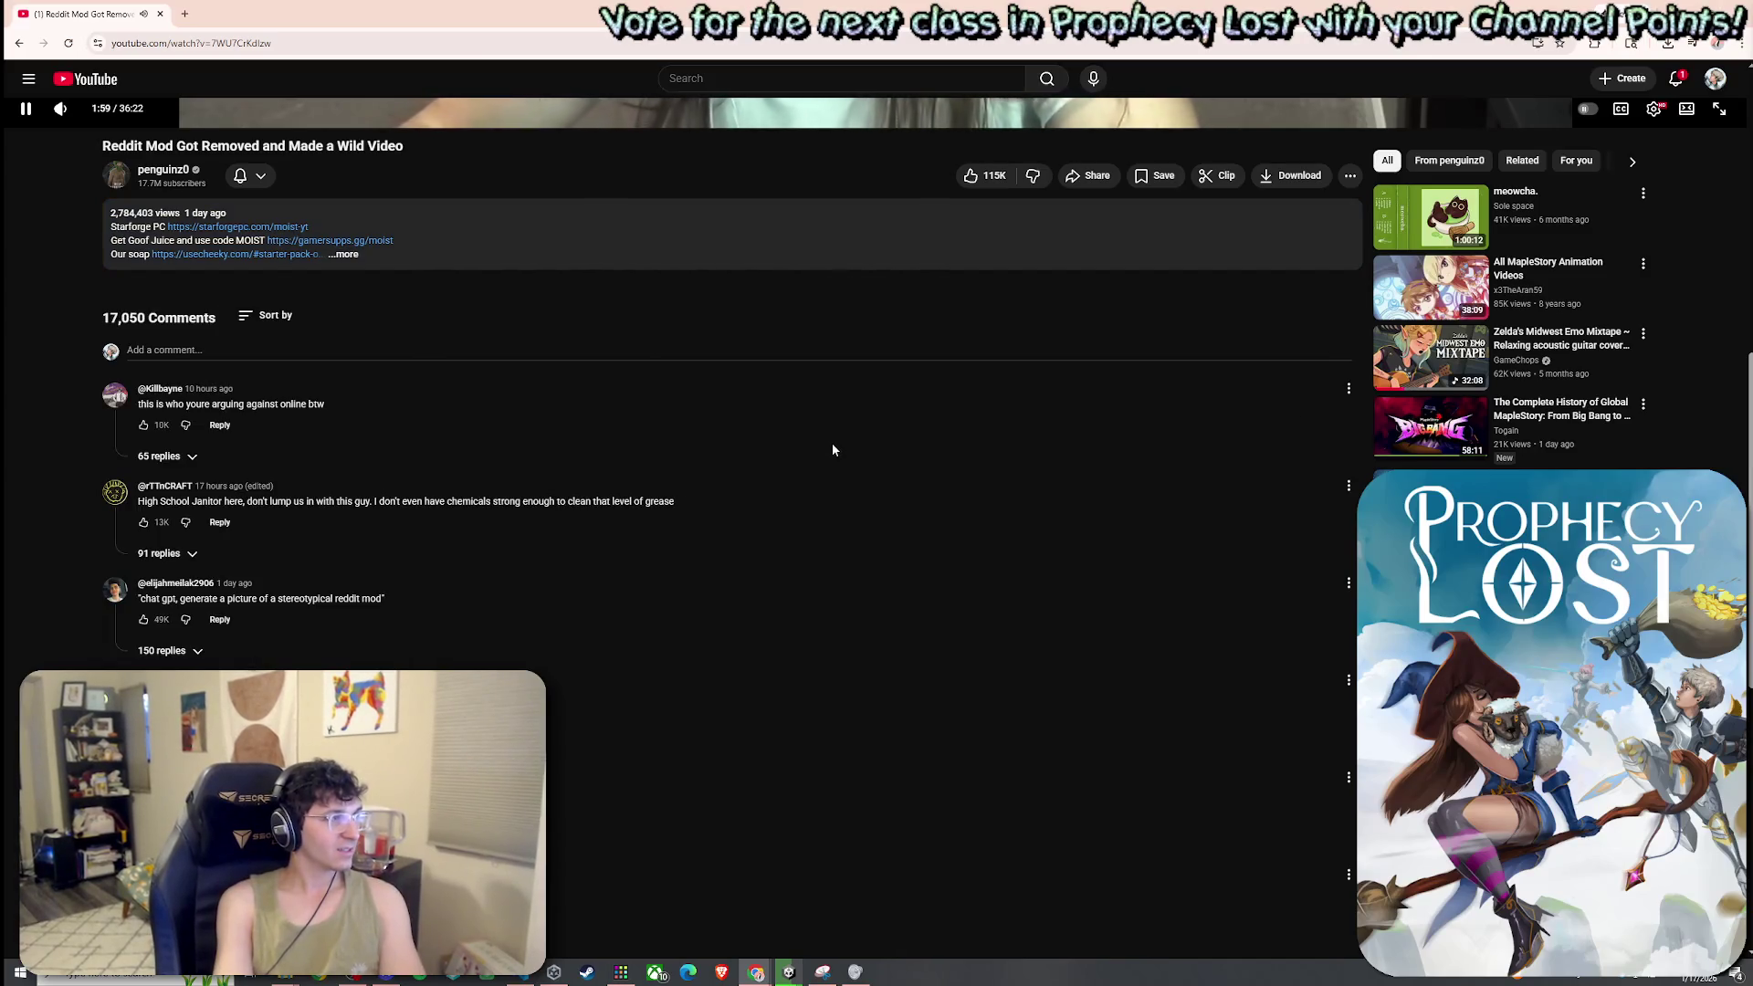
pyautogui.scroll(8, 821, 525)
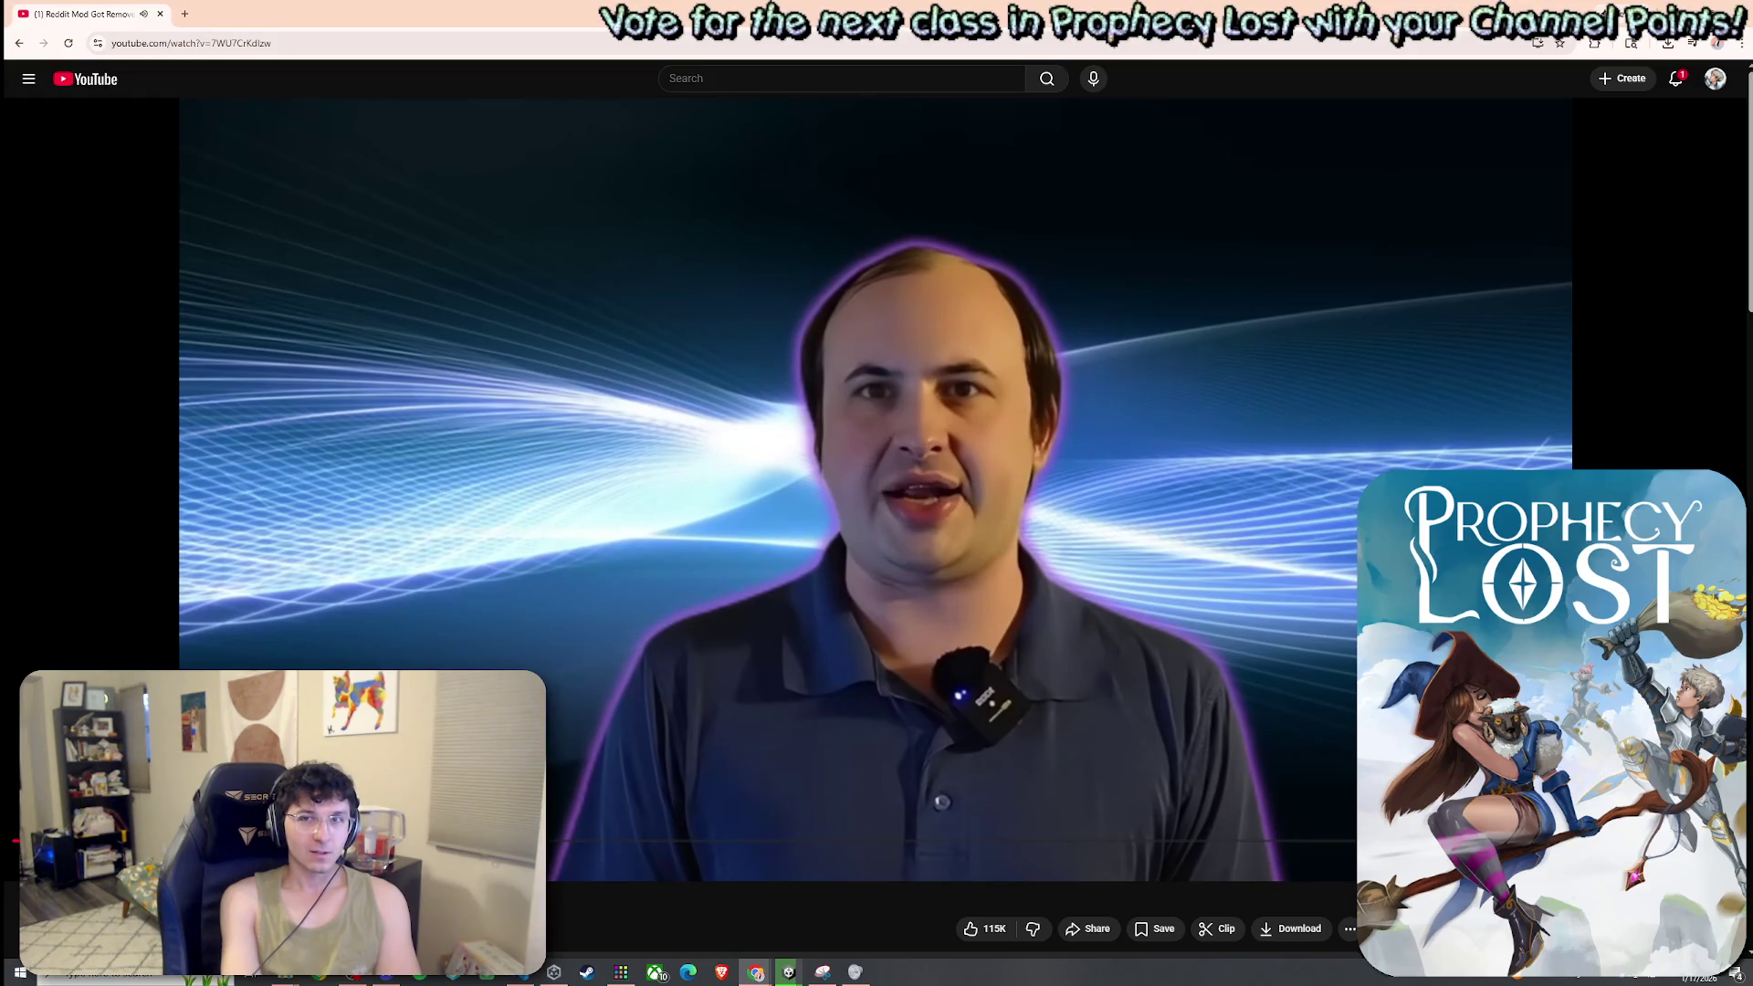
pyautogui.click(992, 452)
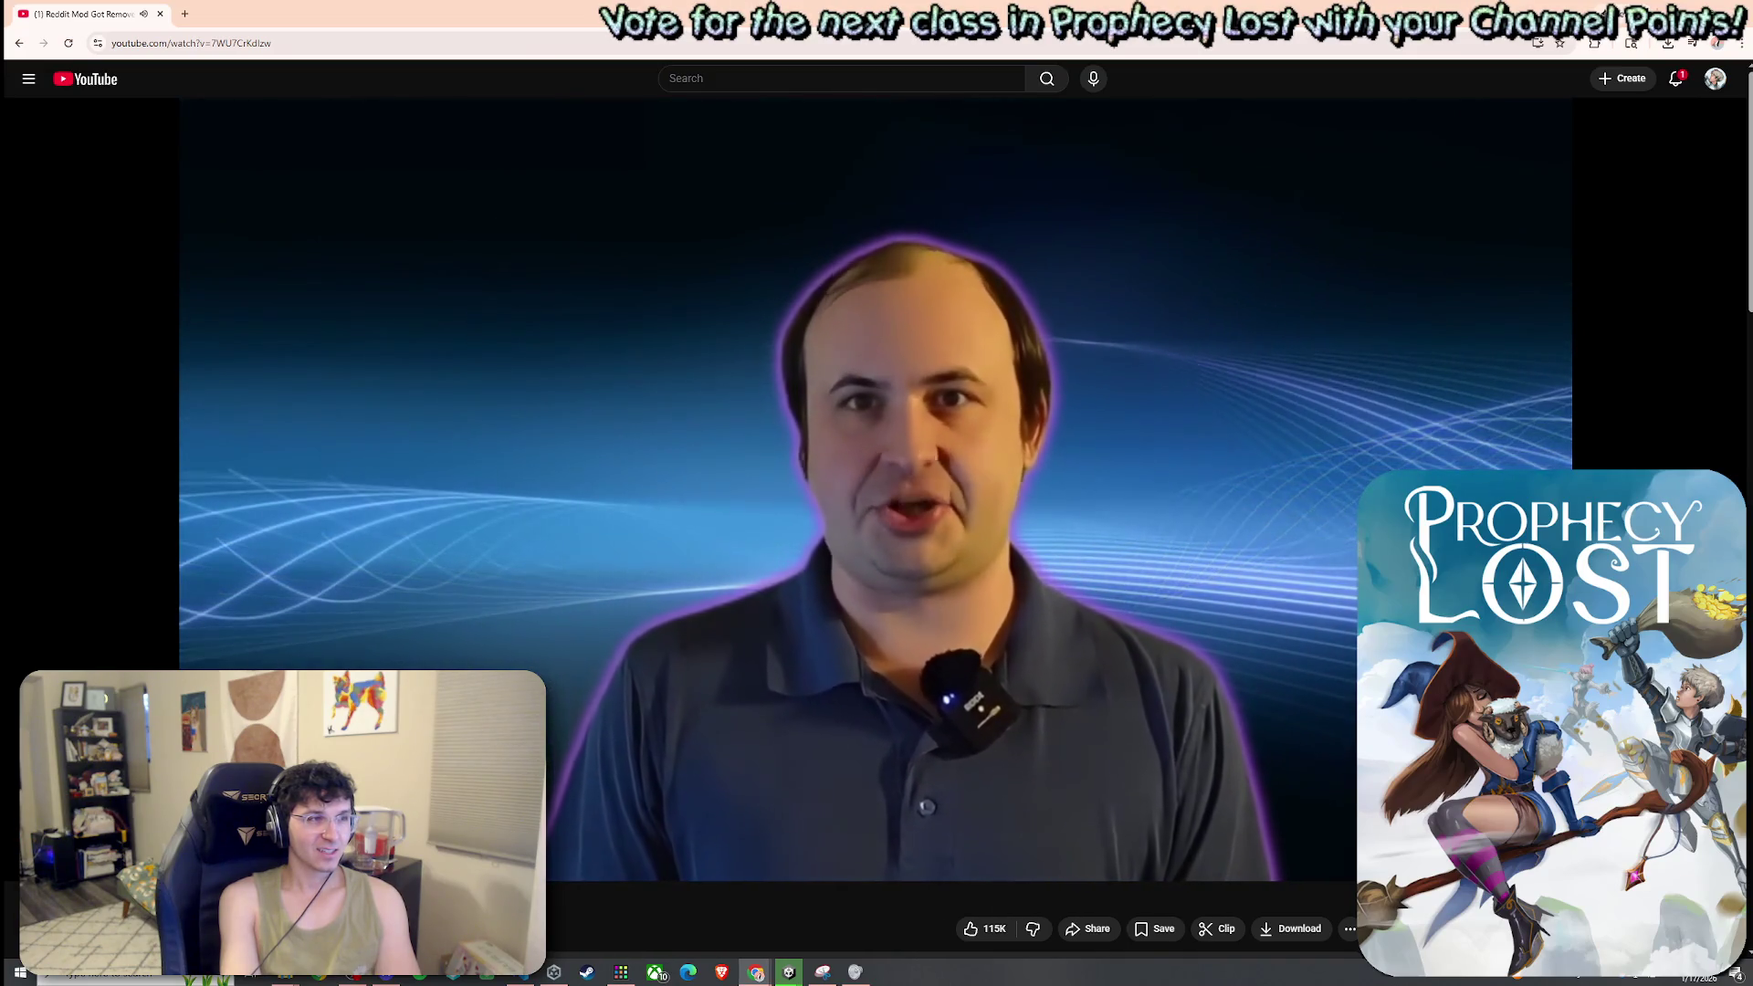
pyautogui.click(1205, 427)
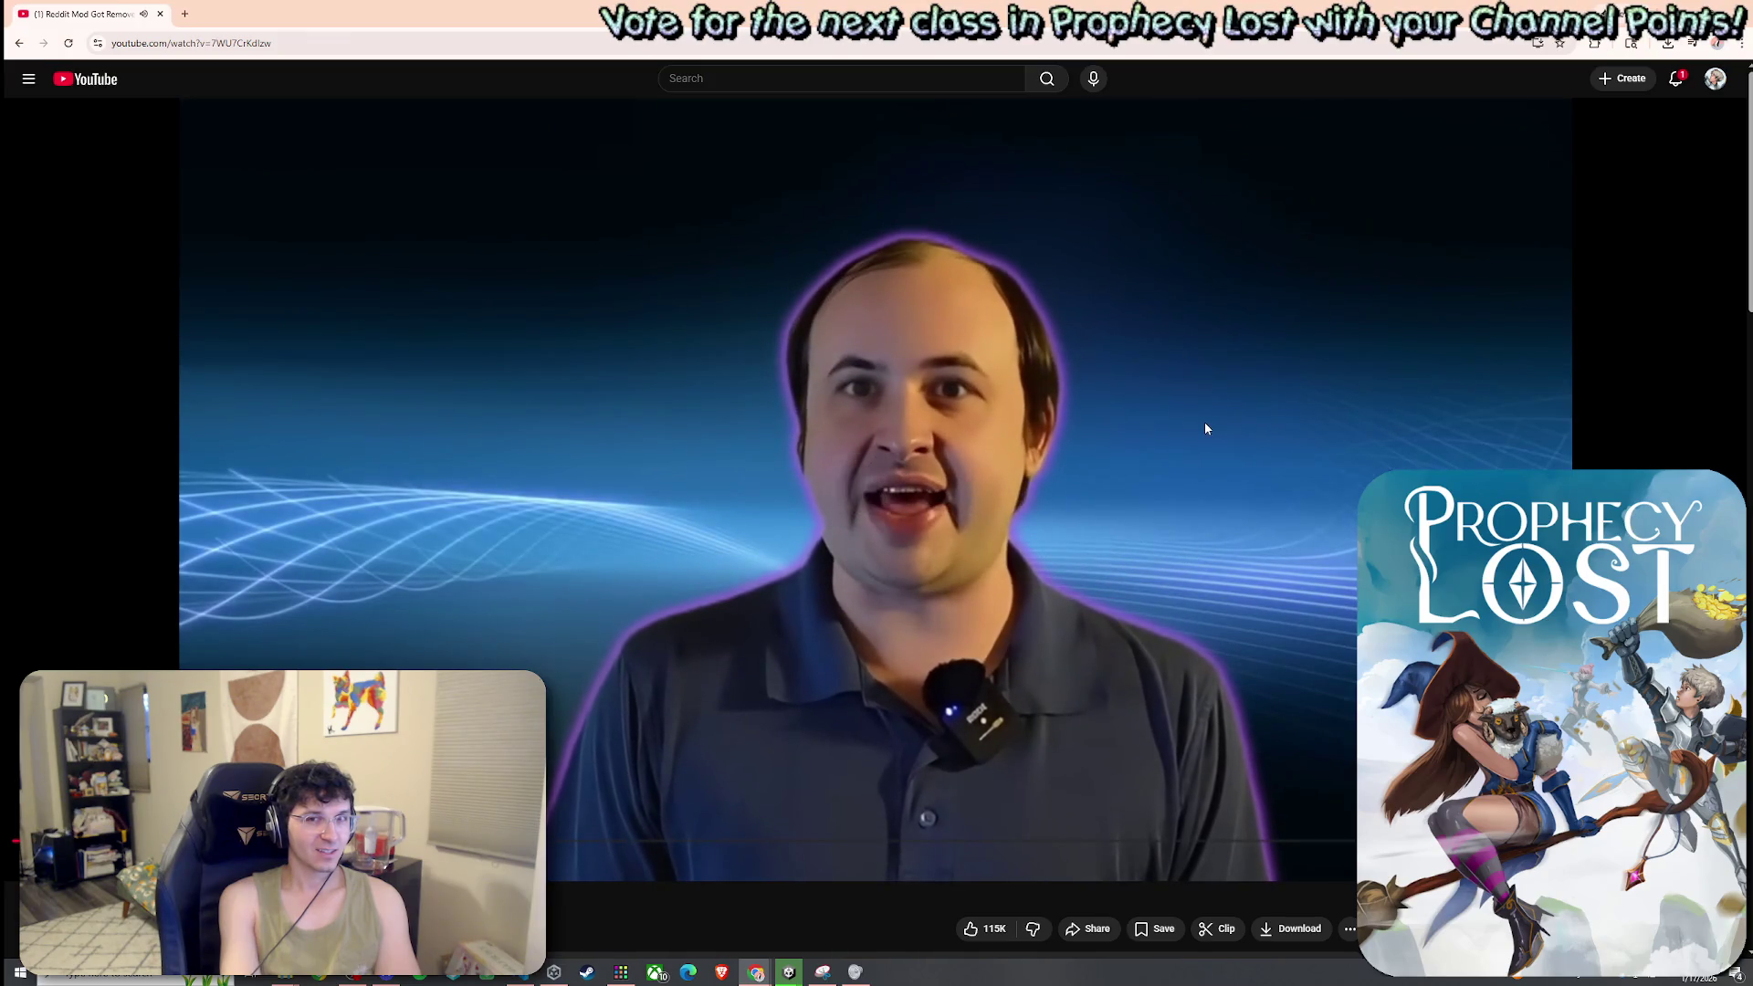
pyautogui.click(1205, 428)
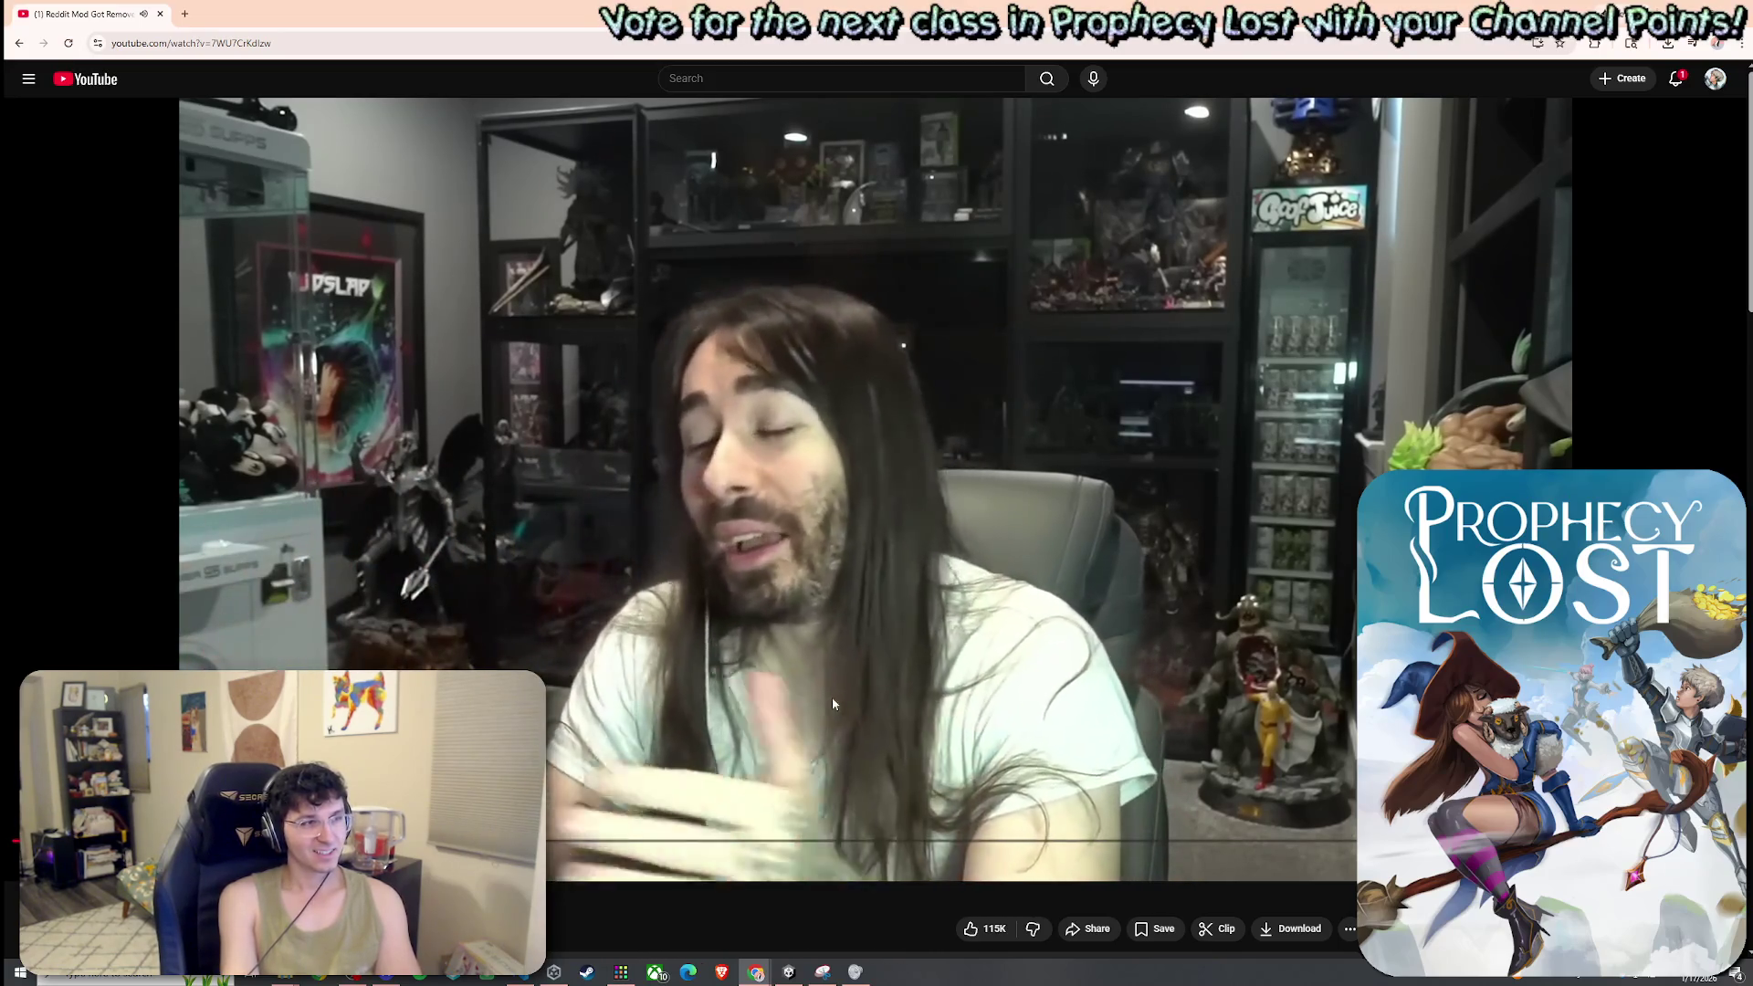
pyautogui.click(823, 723)
pyautogui.click(824, 724)
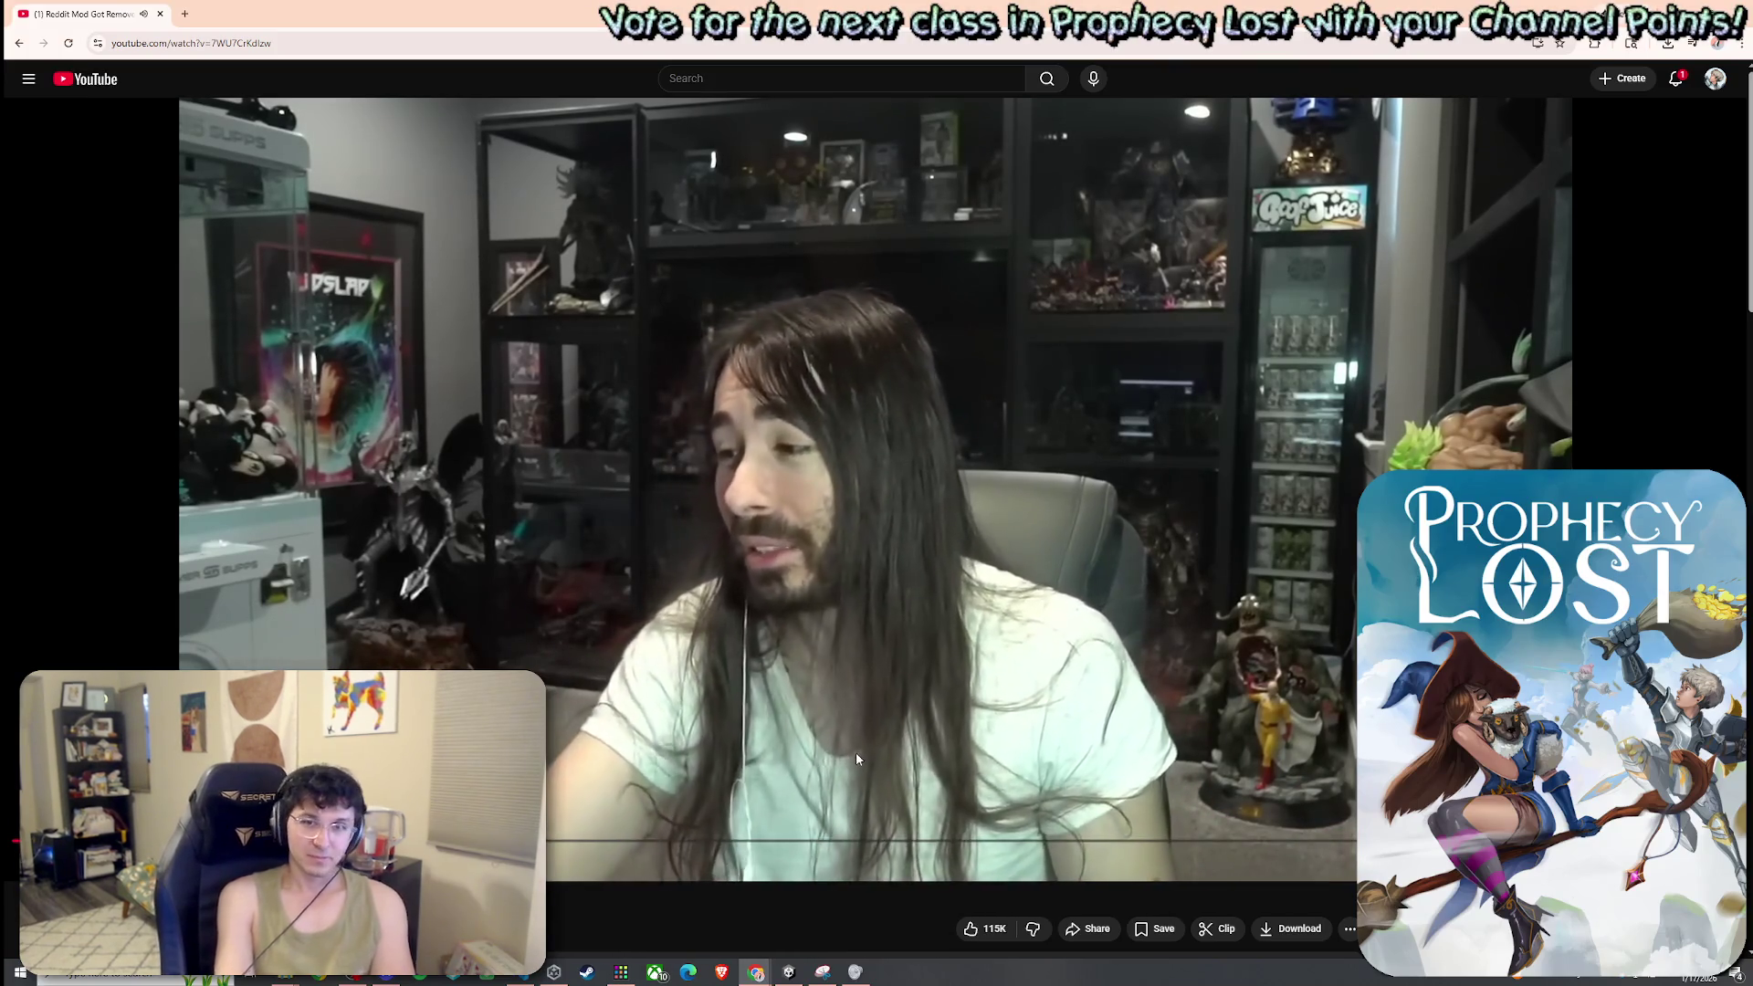
pyautogui.scroll(-4, 982, 546)
pyautogui.scroll(4, 982, 546)
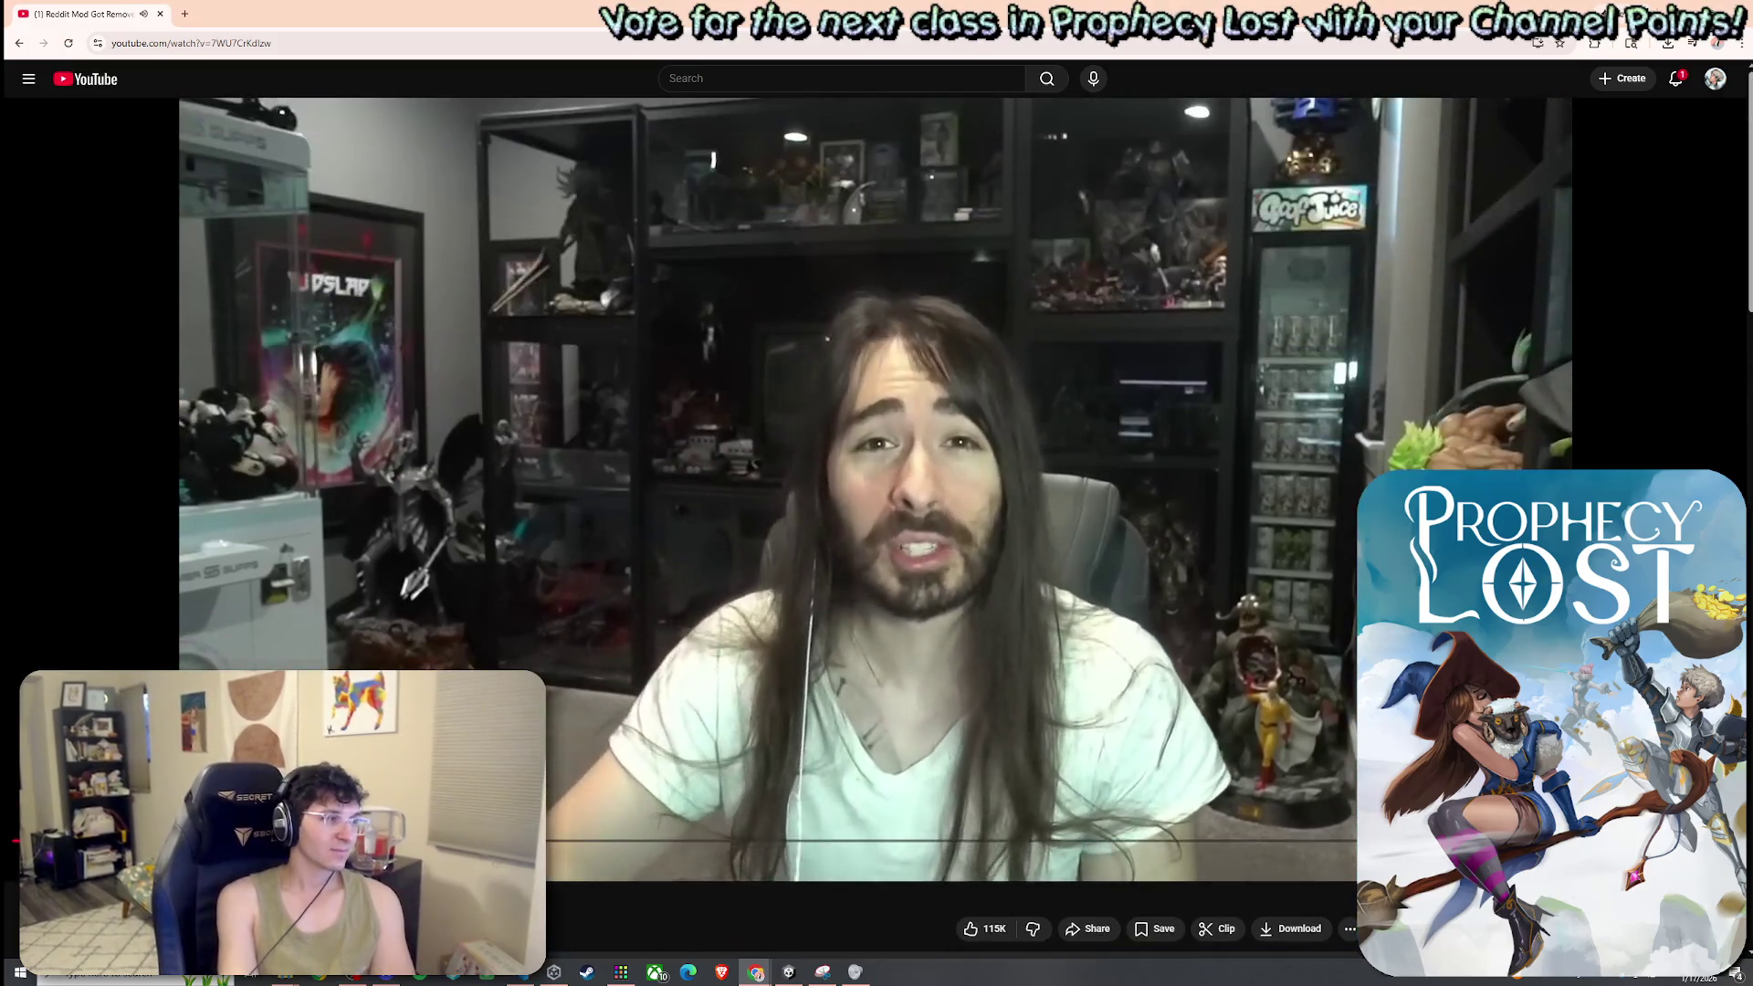
pyautogui.hotkey('alt', 'Left')
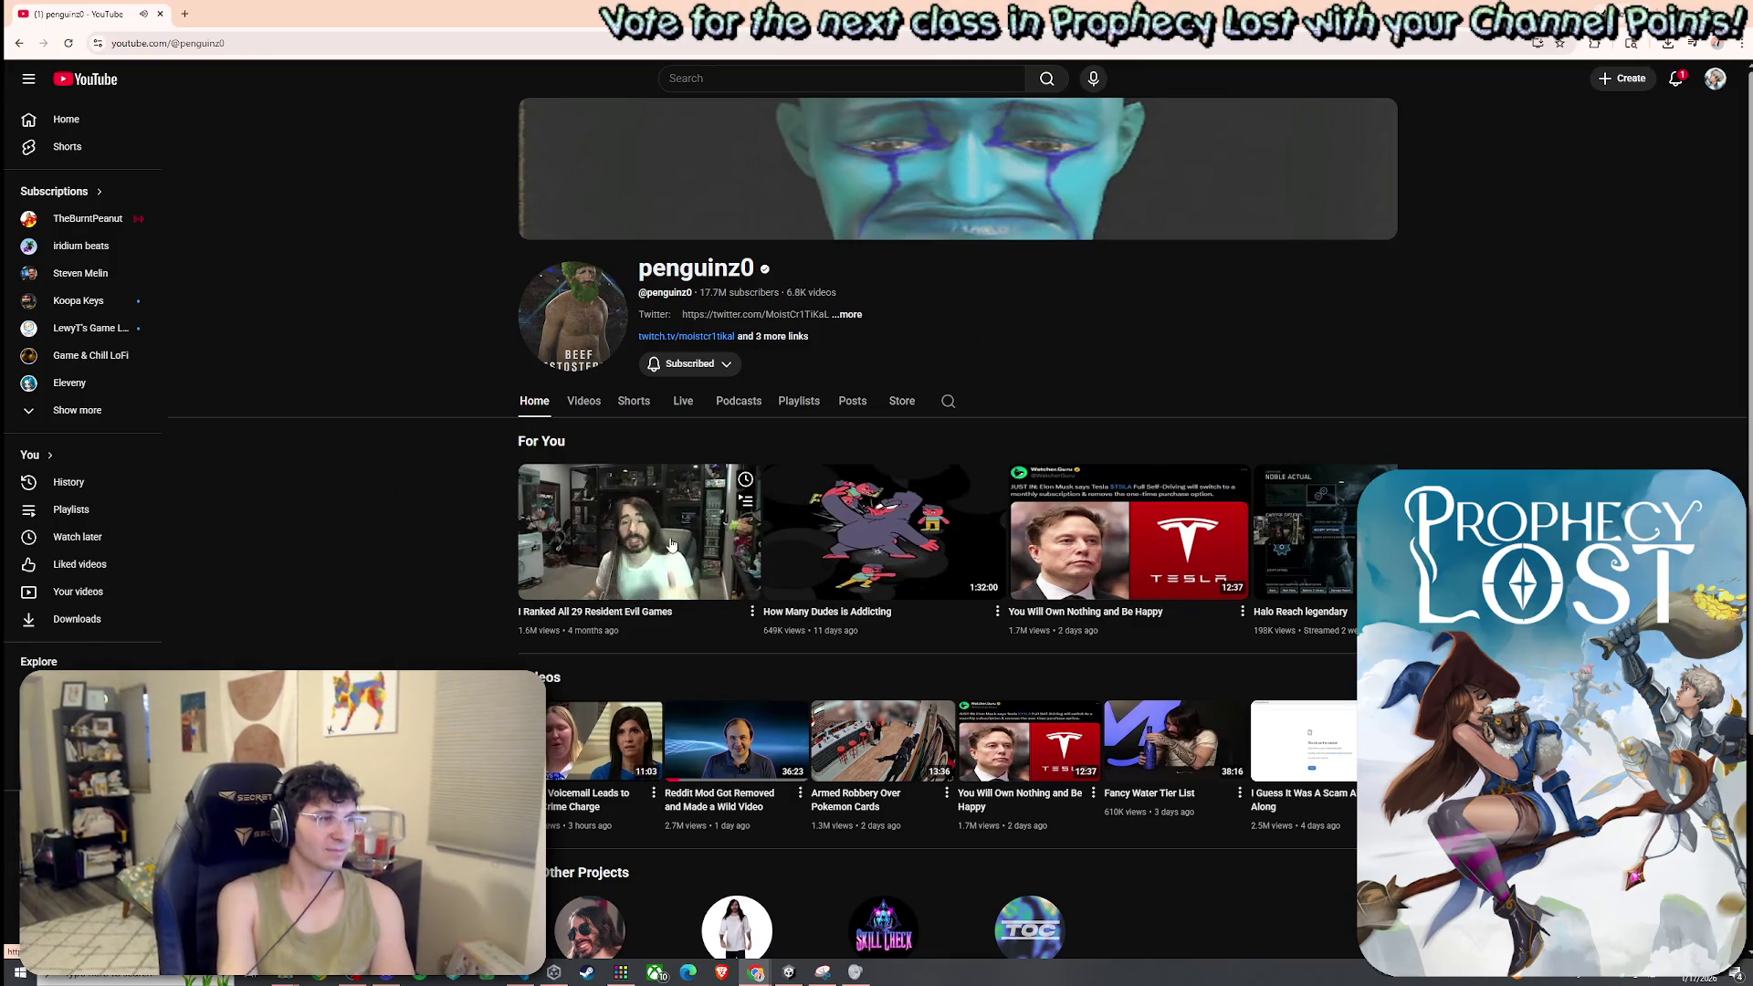
# Play the channel's "I Ranked All 29 Resident Evil Games" video from its For You picks
pyautogui.click(676, 541)
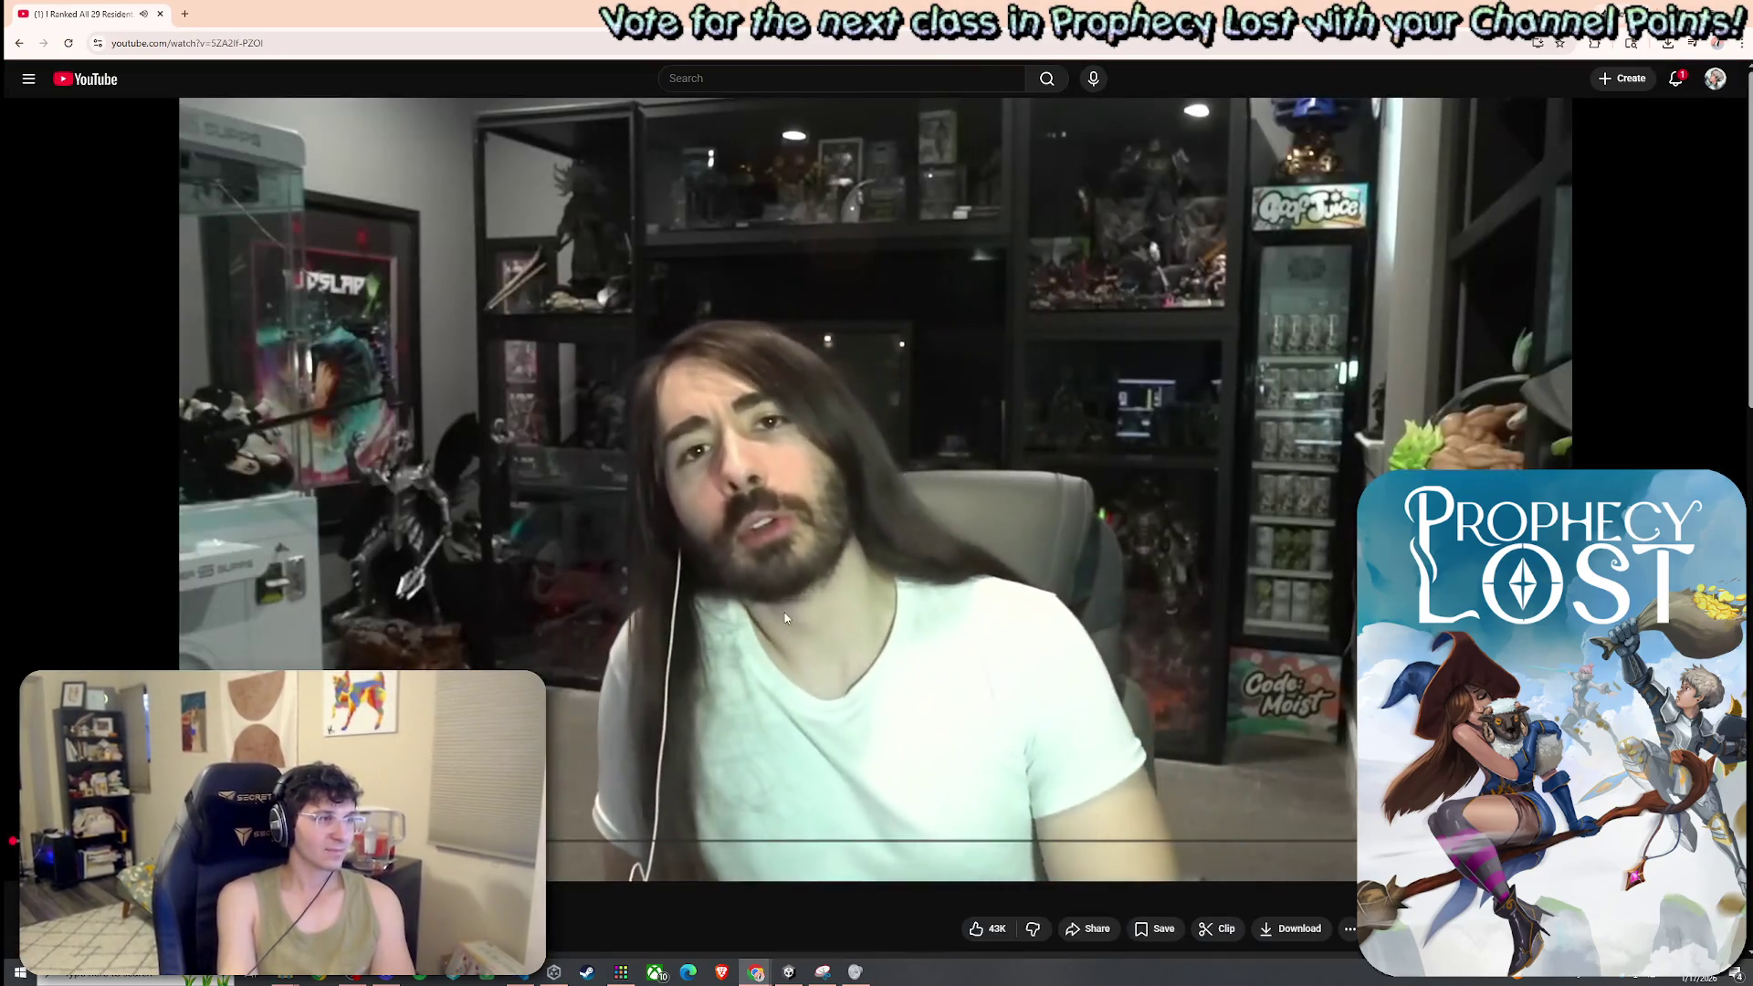